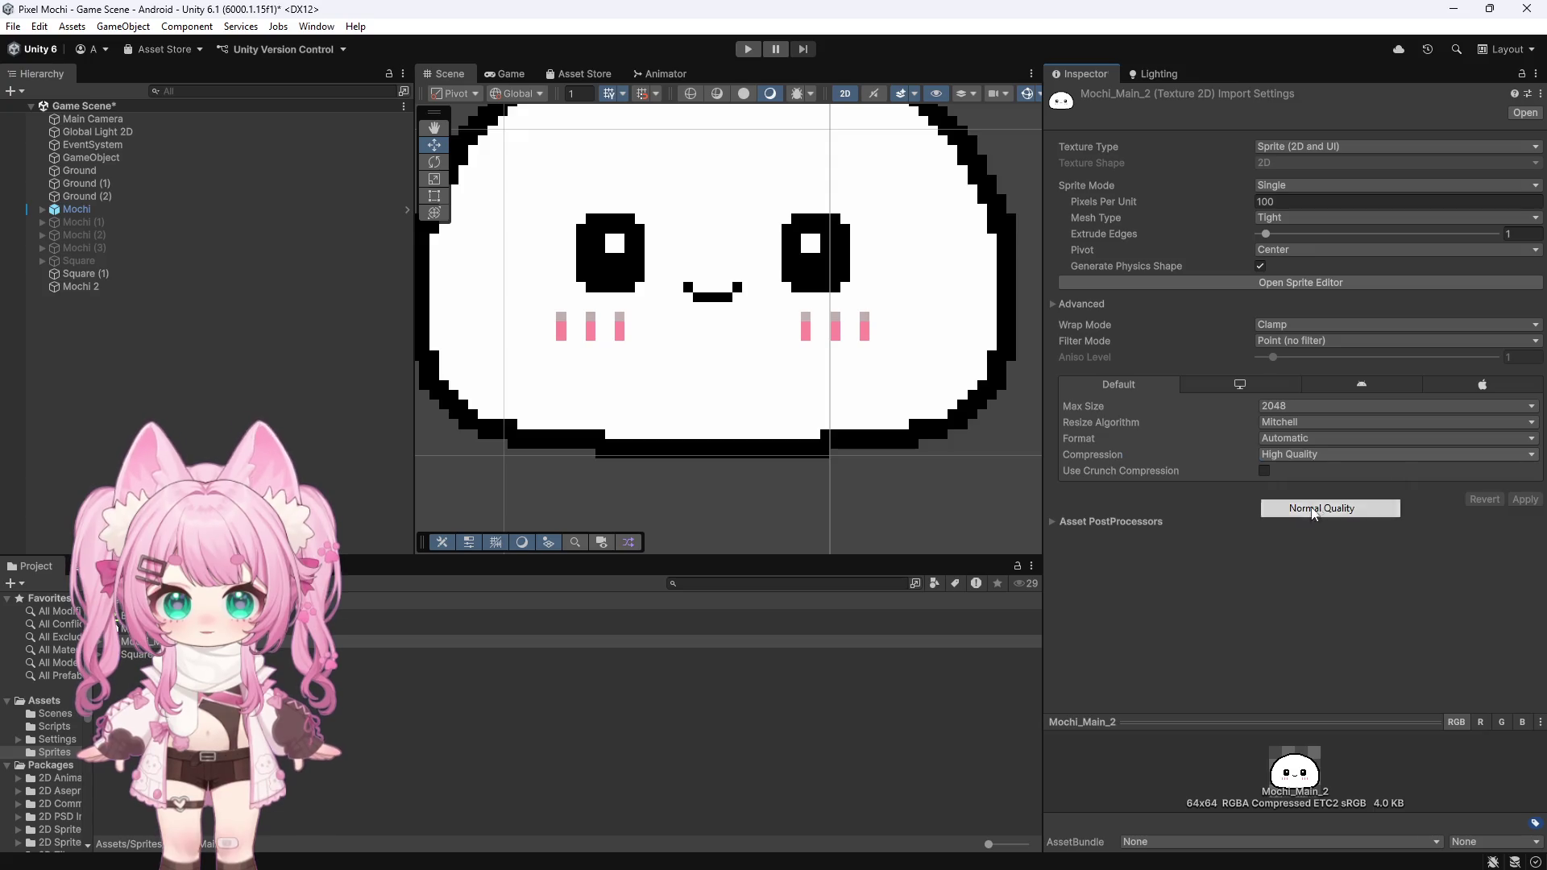
# Step: Set the sprite texture's compression to Normal Quality and select the Mochi_Main_2 asset
pyautogui.click(1524, 499)
pyautogui.scroll(-3, 879, 446)
pyautogui.scroll(-3, 878, 446)
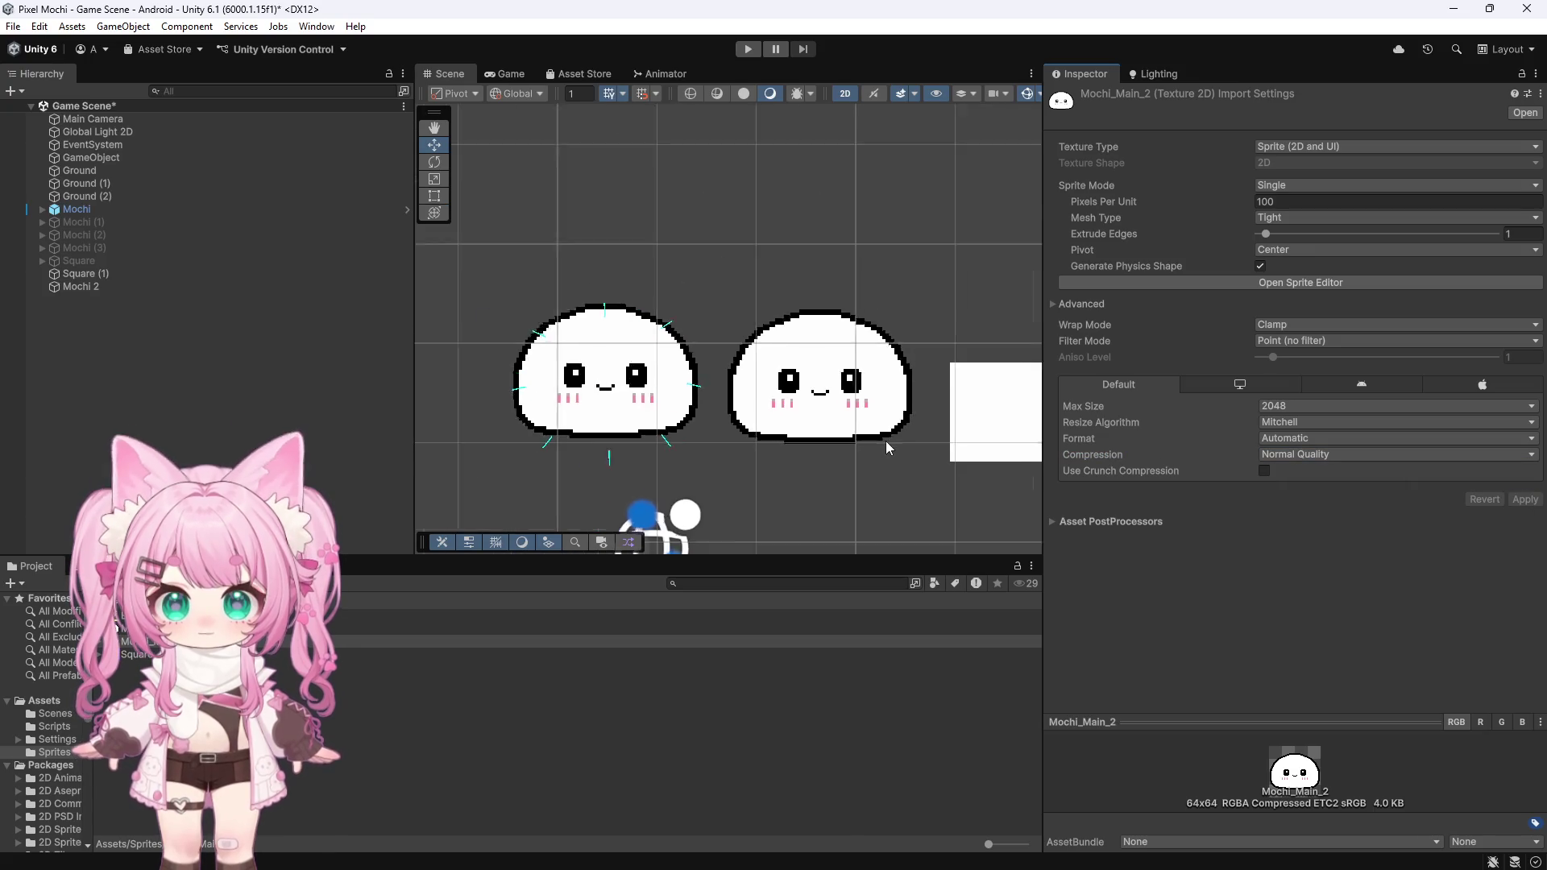
pyautogui.scroll(5, 896, 364)
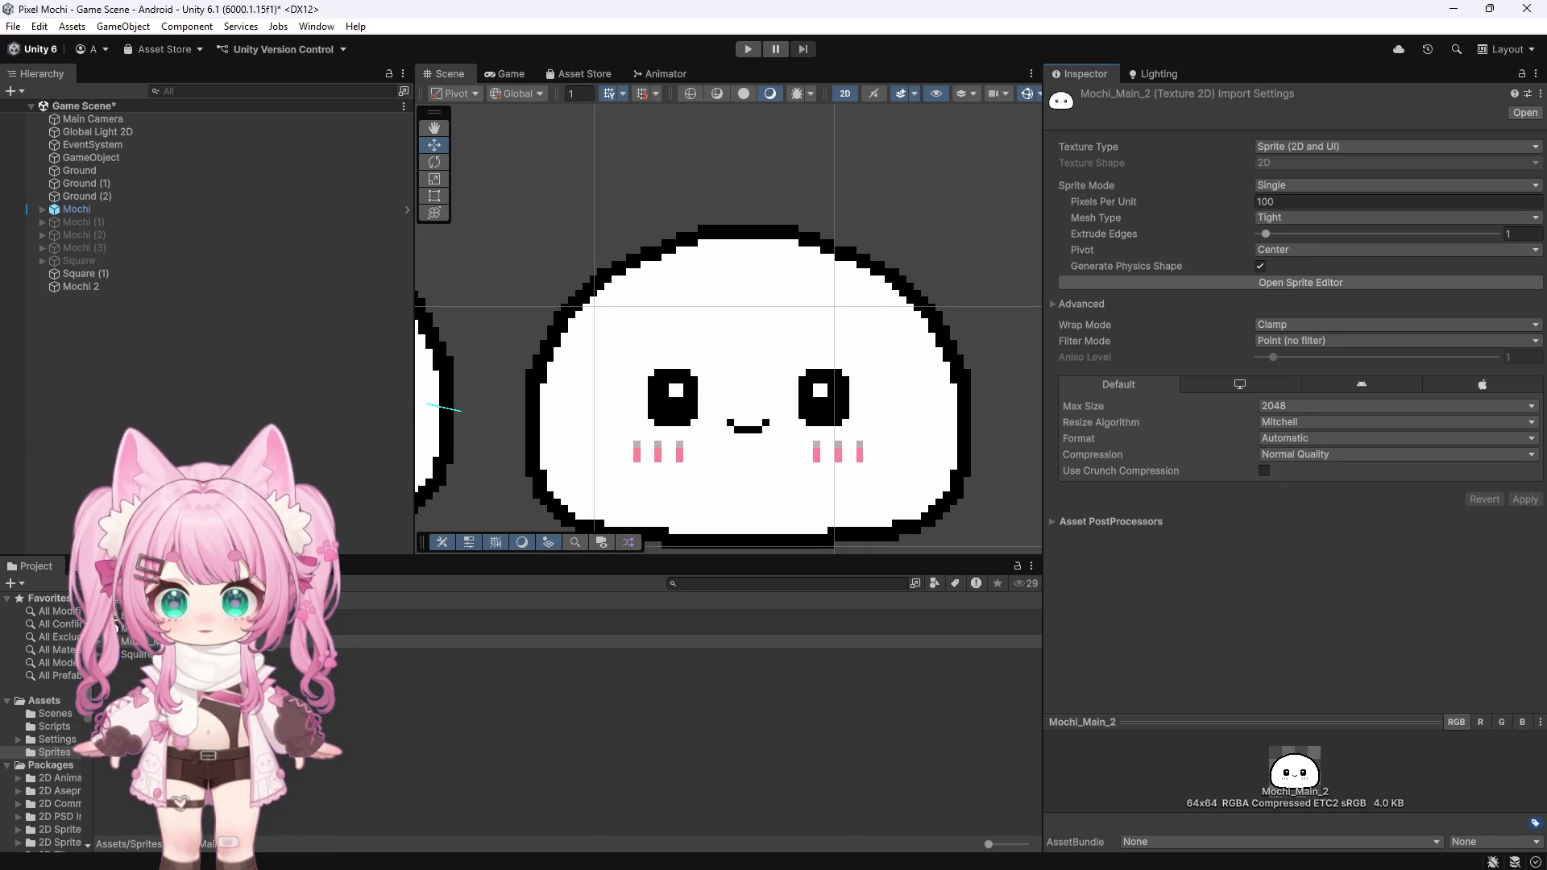
pyautogui.click(136, 641)
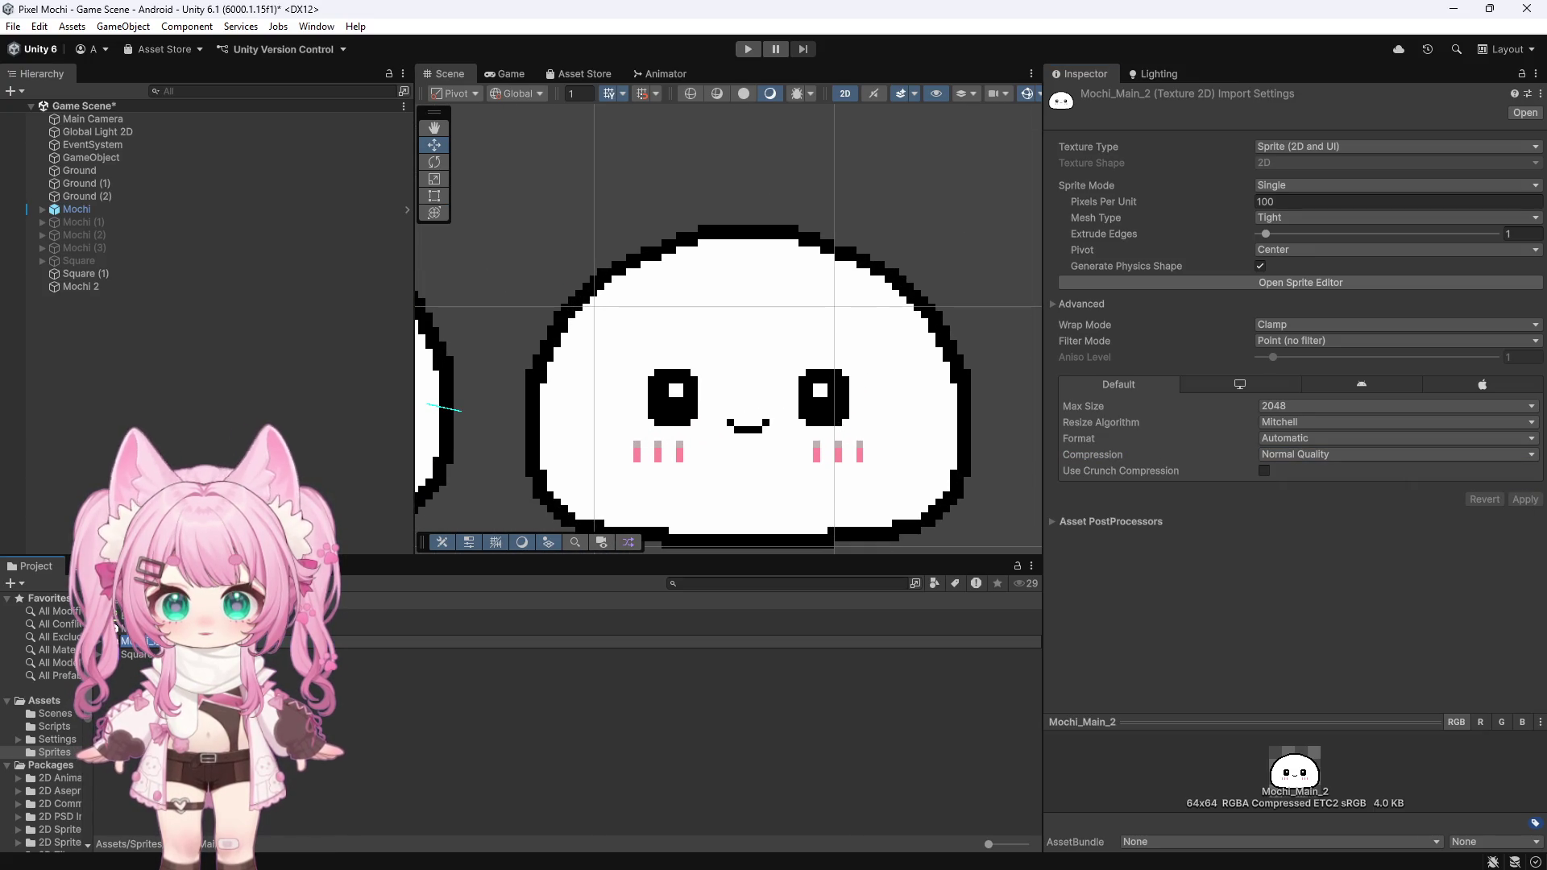
pyautogui.scroll(4, 588, 492)
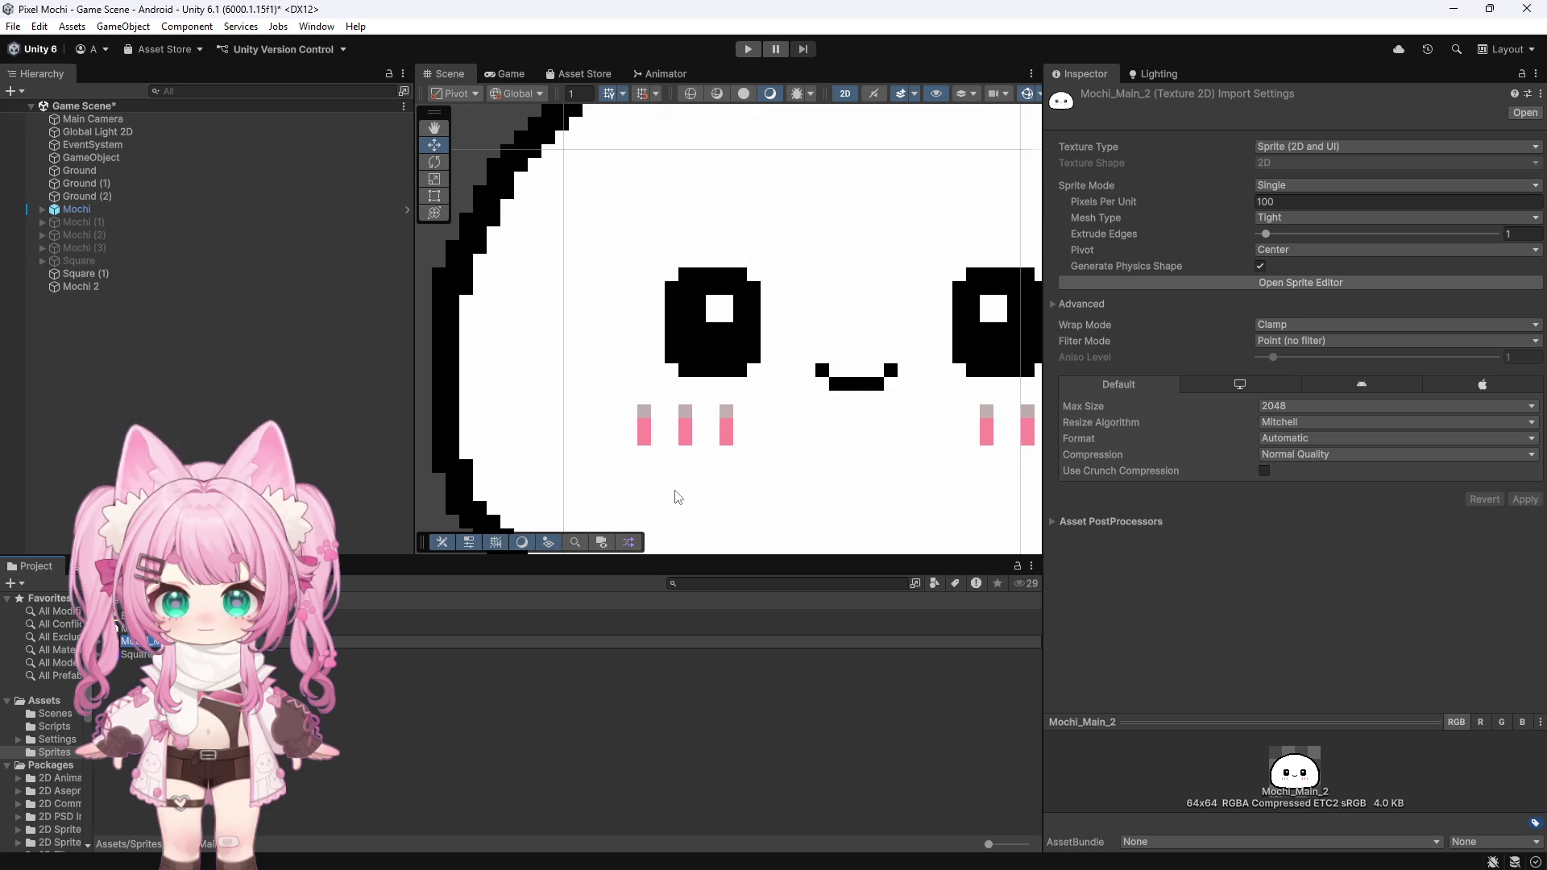
pyautogui.scroll(-5, 535, 419)
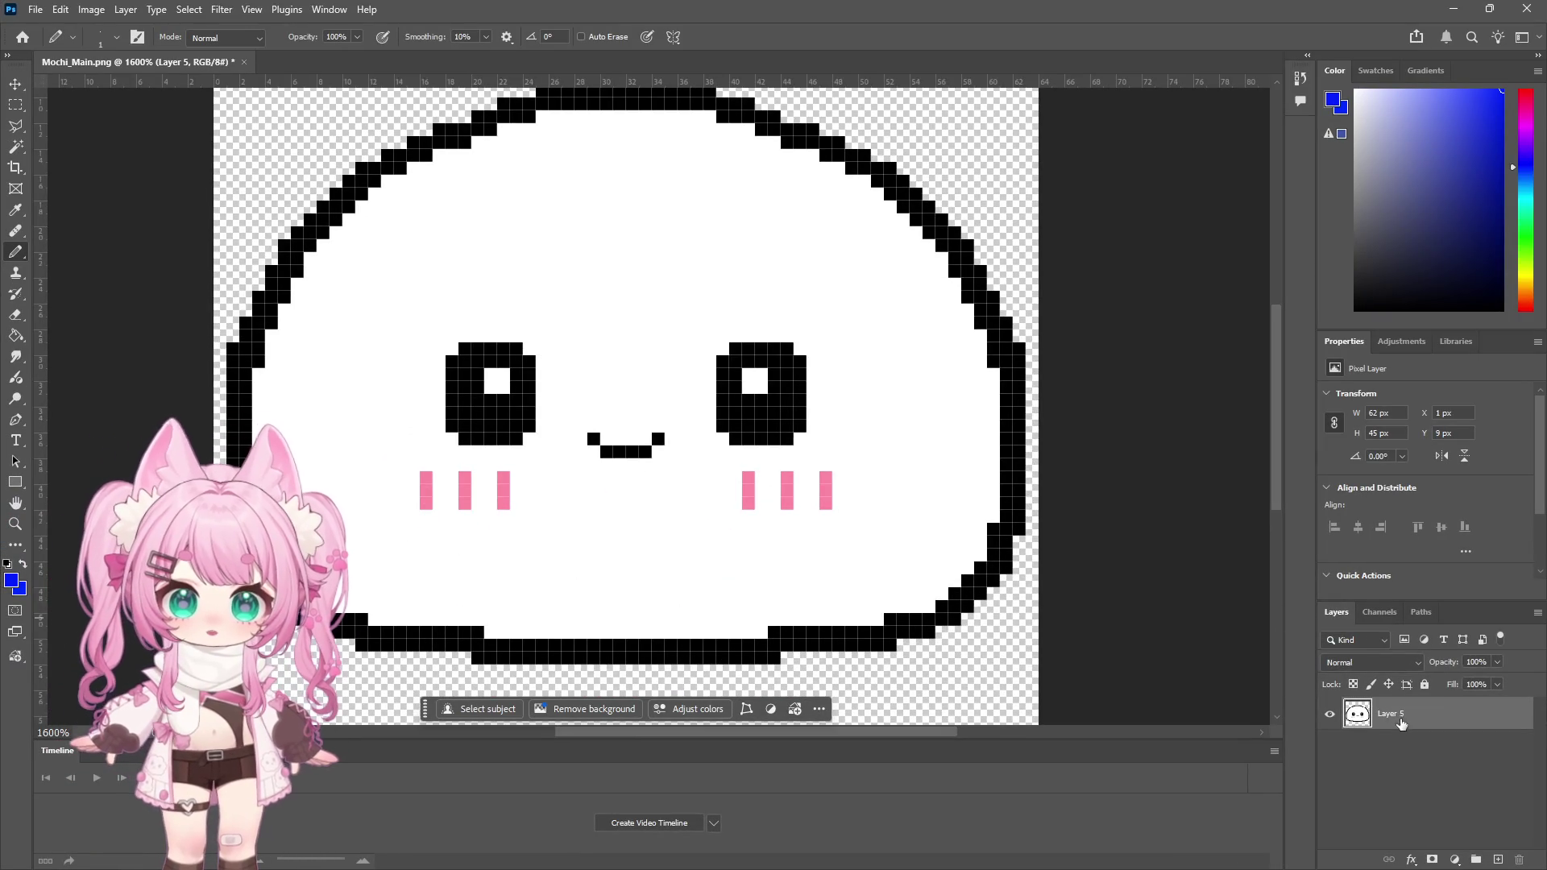
# Step: Cut the mochi's face area and paste it in place onto its own layer
pyautogui.click(18, 107)
pyautogui.moveTo(361, 292); pyautogui.dragTo(869, 547)
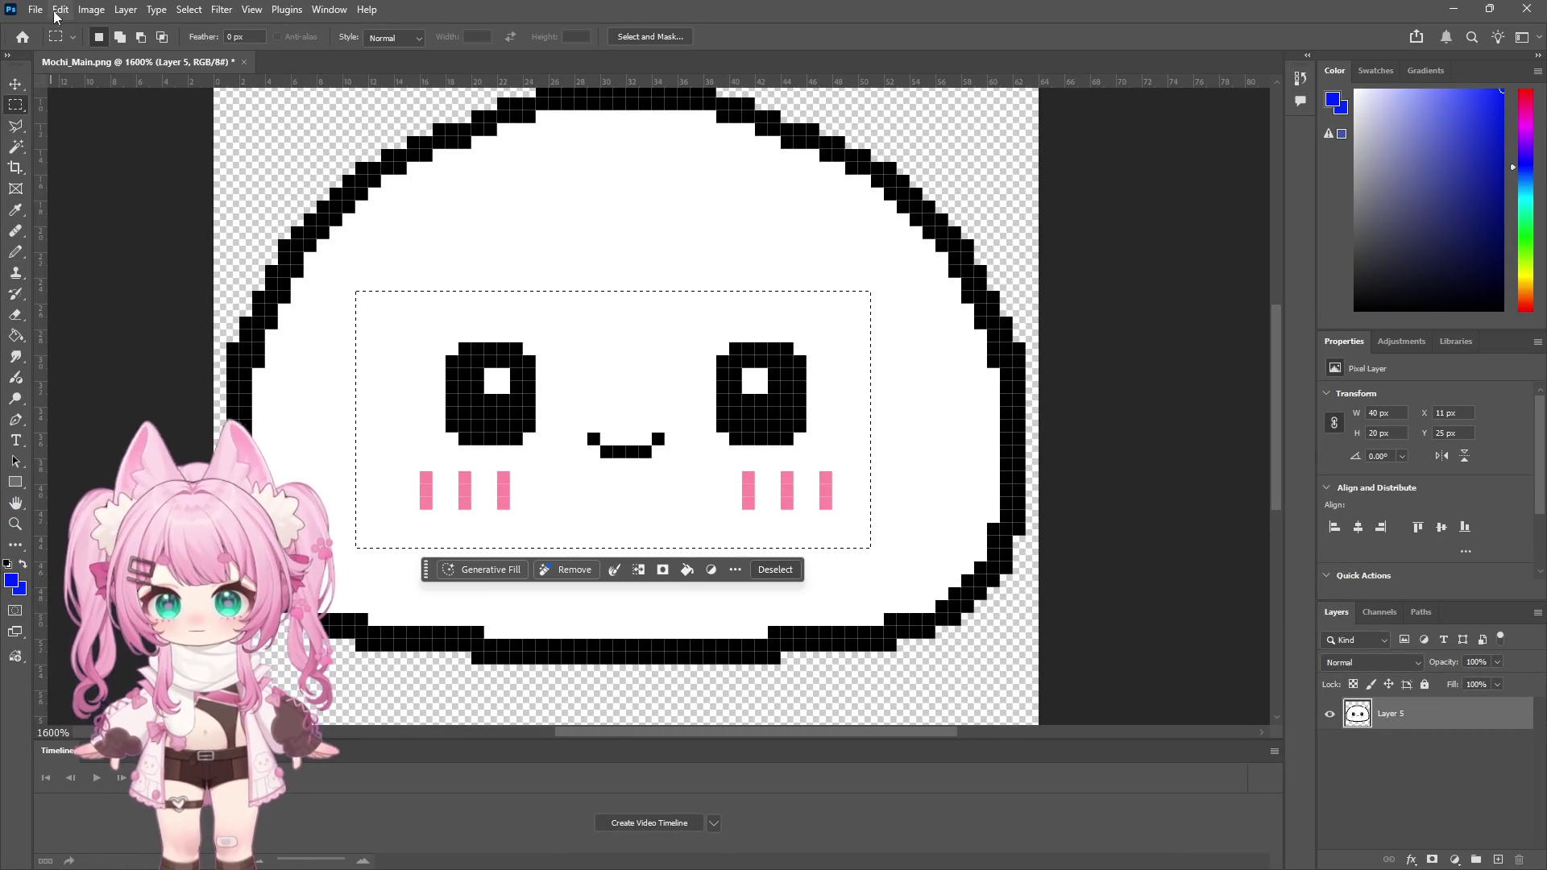
pyautogui.click(60, 9)
pyautogui.click(80, 107)
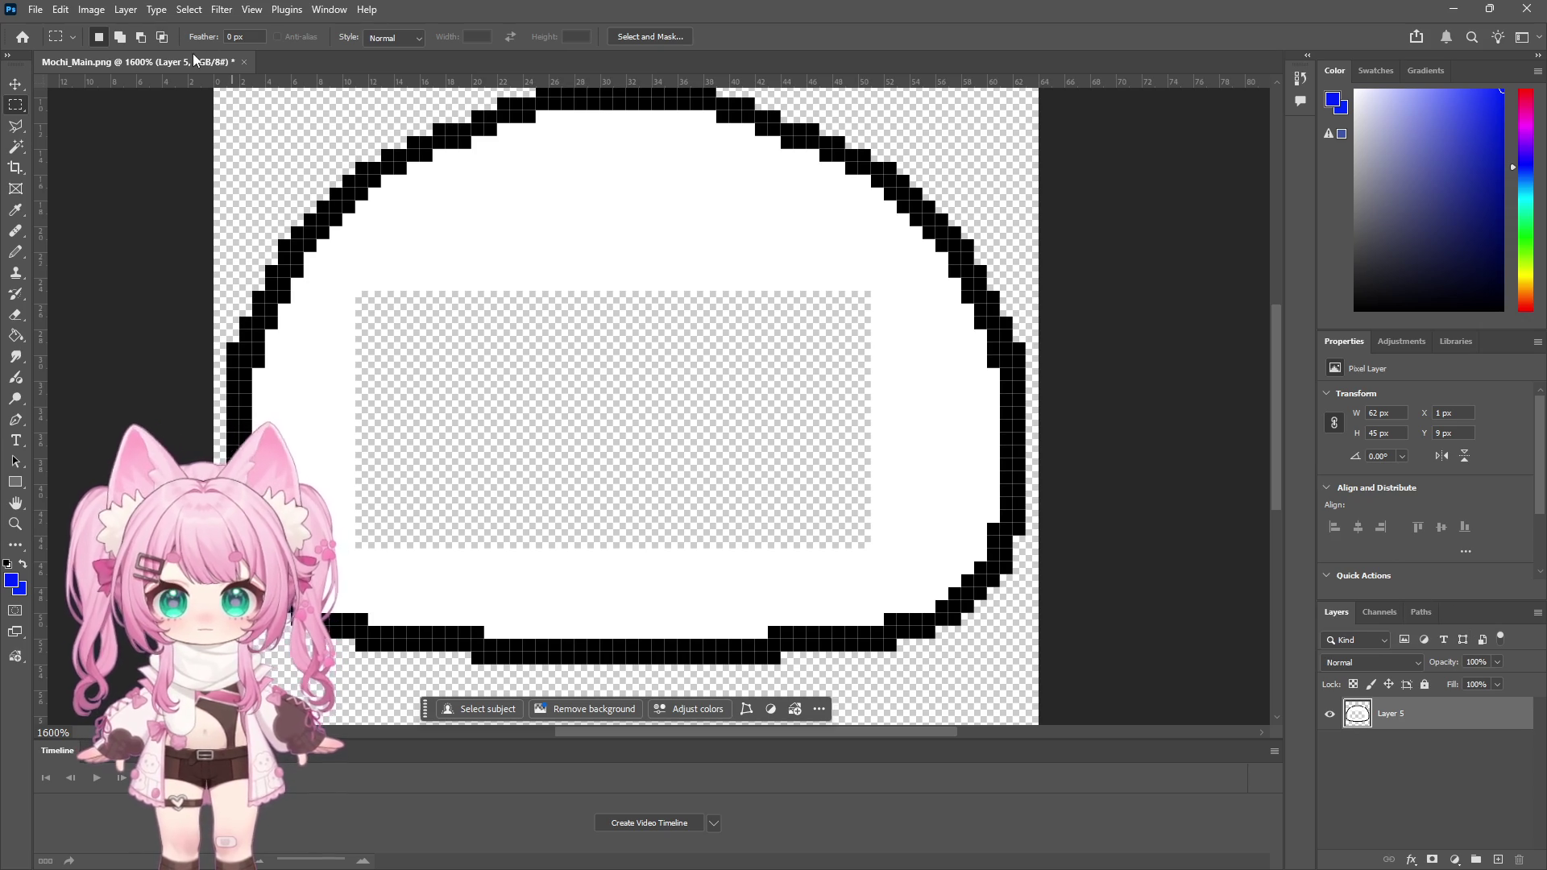
pyautogui.click(62, 10)
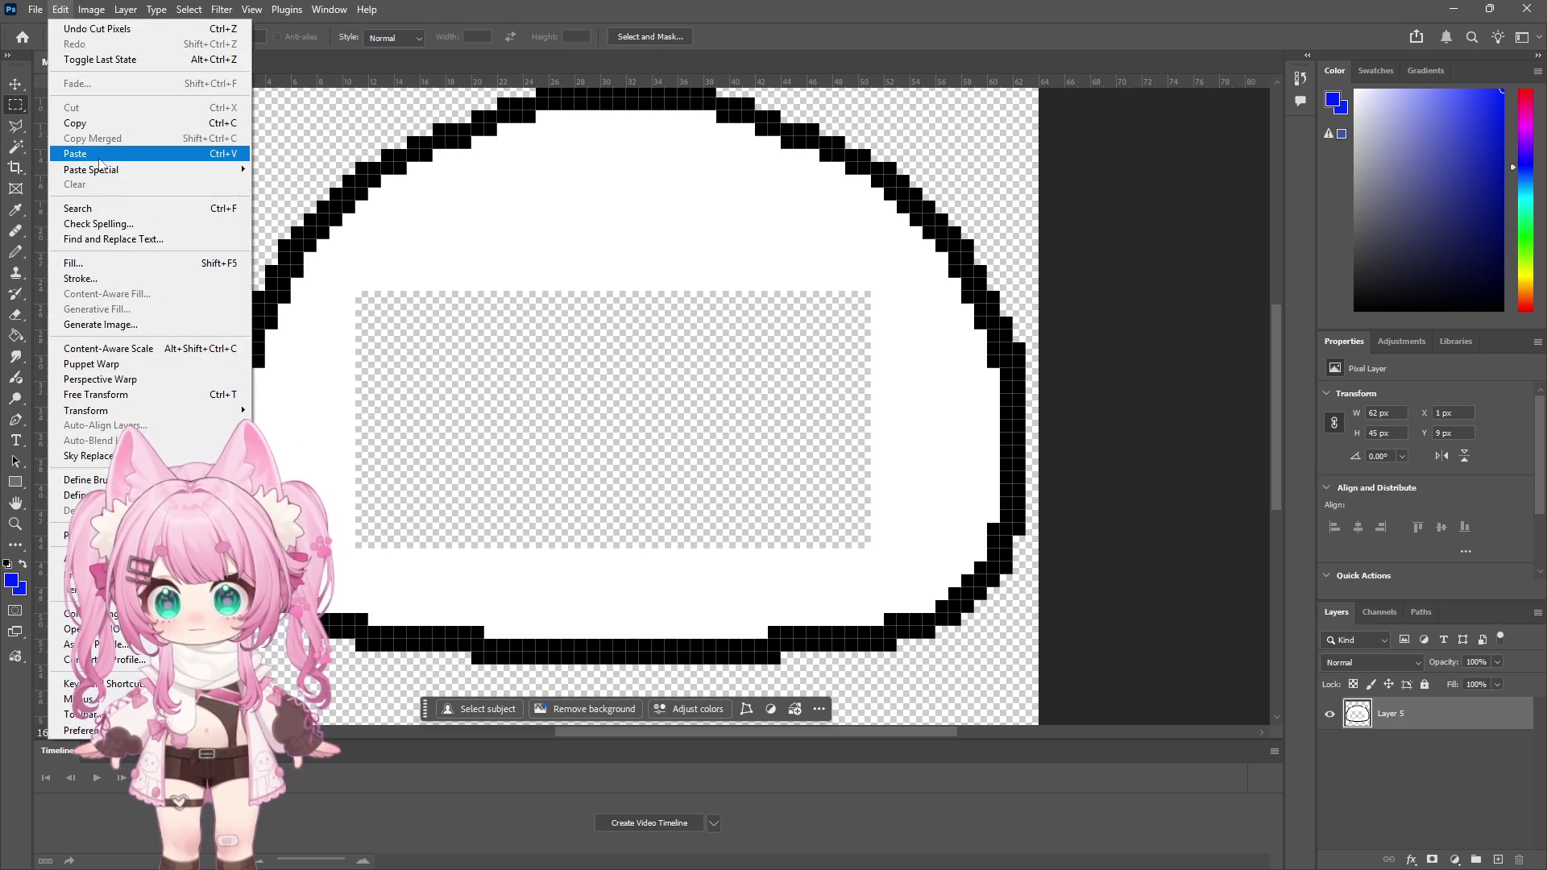
pyautogui.moveTo(133, 171)
pyautogui.click(316, 182)
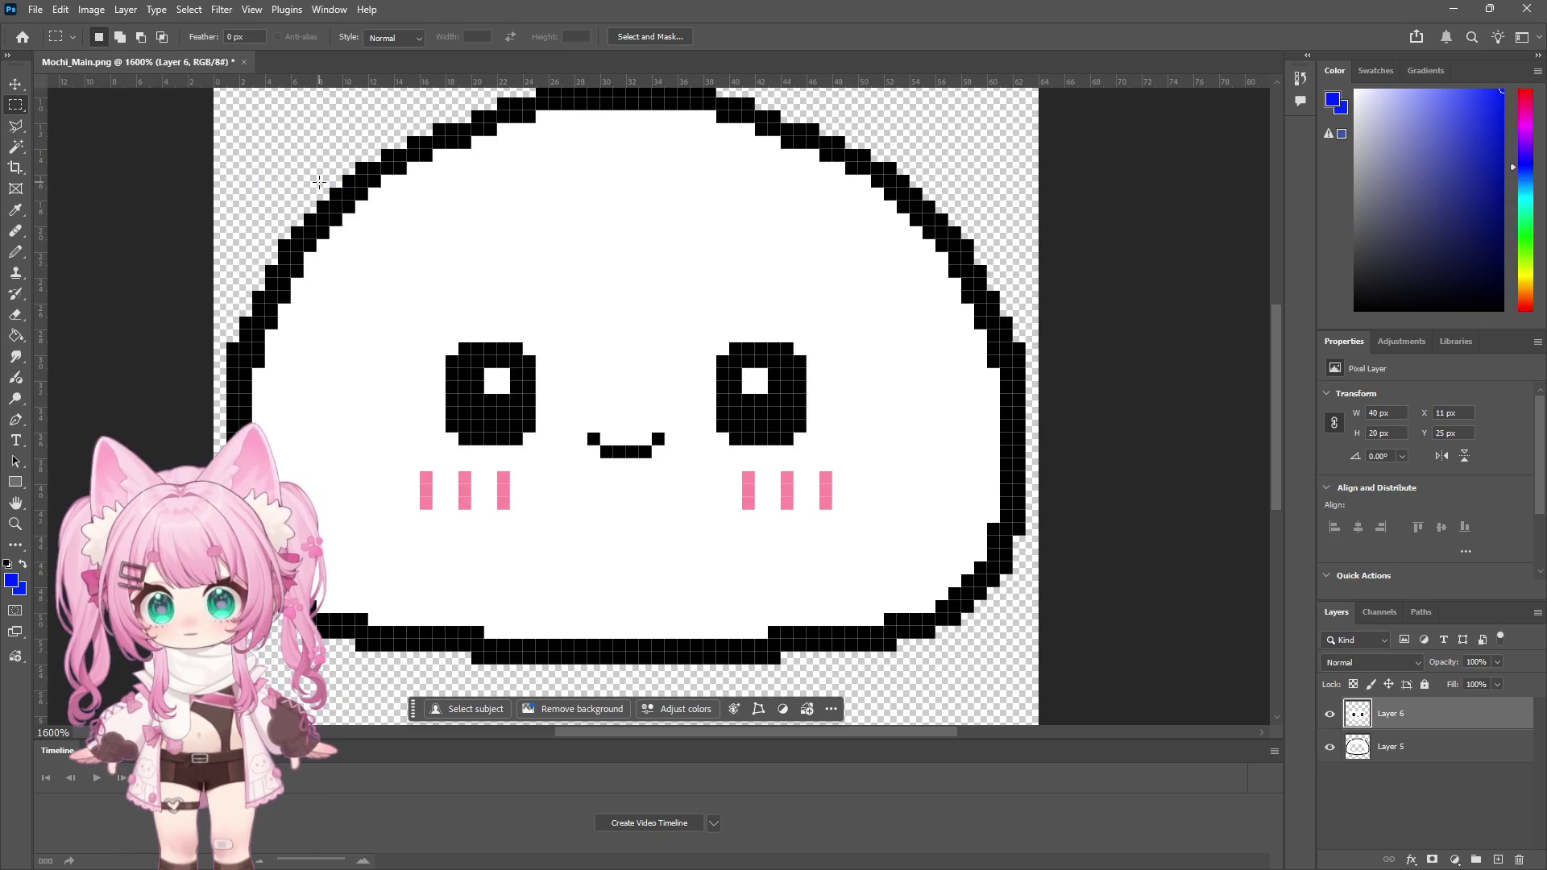
# Step: Paint over both pink blush marks in white and save the image as PNG
pyautogui.press('b')
pyautogui.keyDown('alt'); pyautogui.click(464, 272); pyautogui.keyUp('alt')
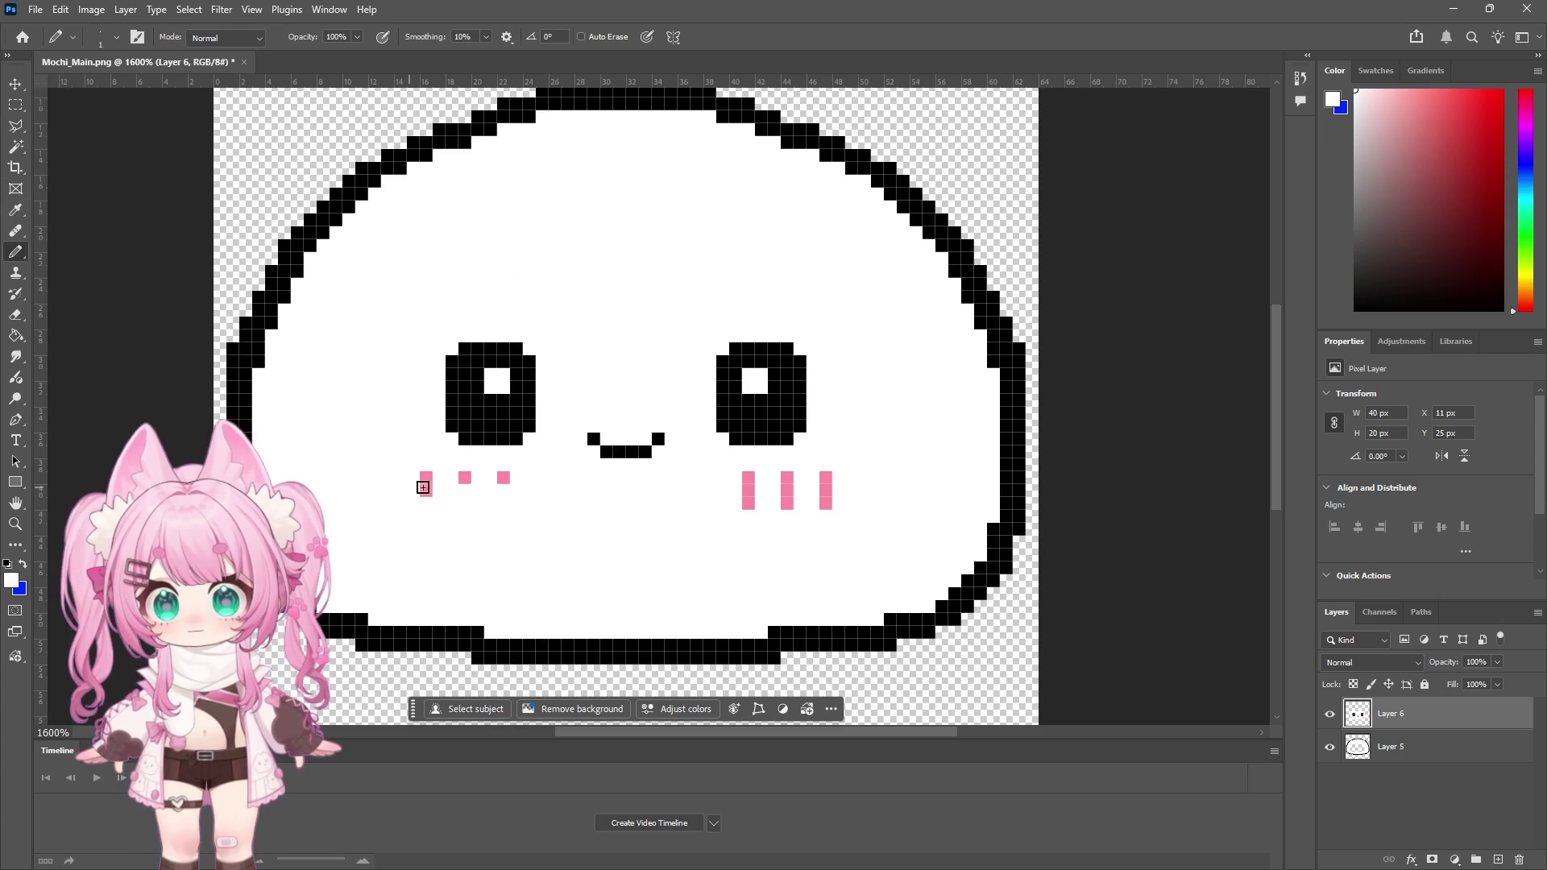
pyautogui.moveTo(864, 488); pyautogui.dragTo(755, 472)
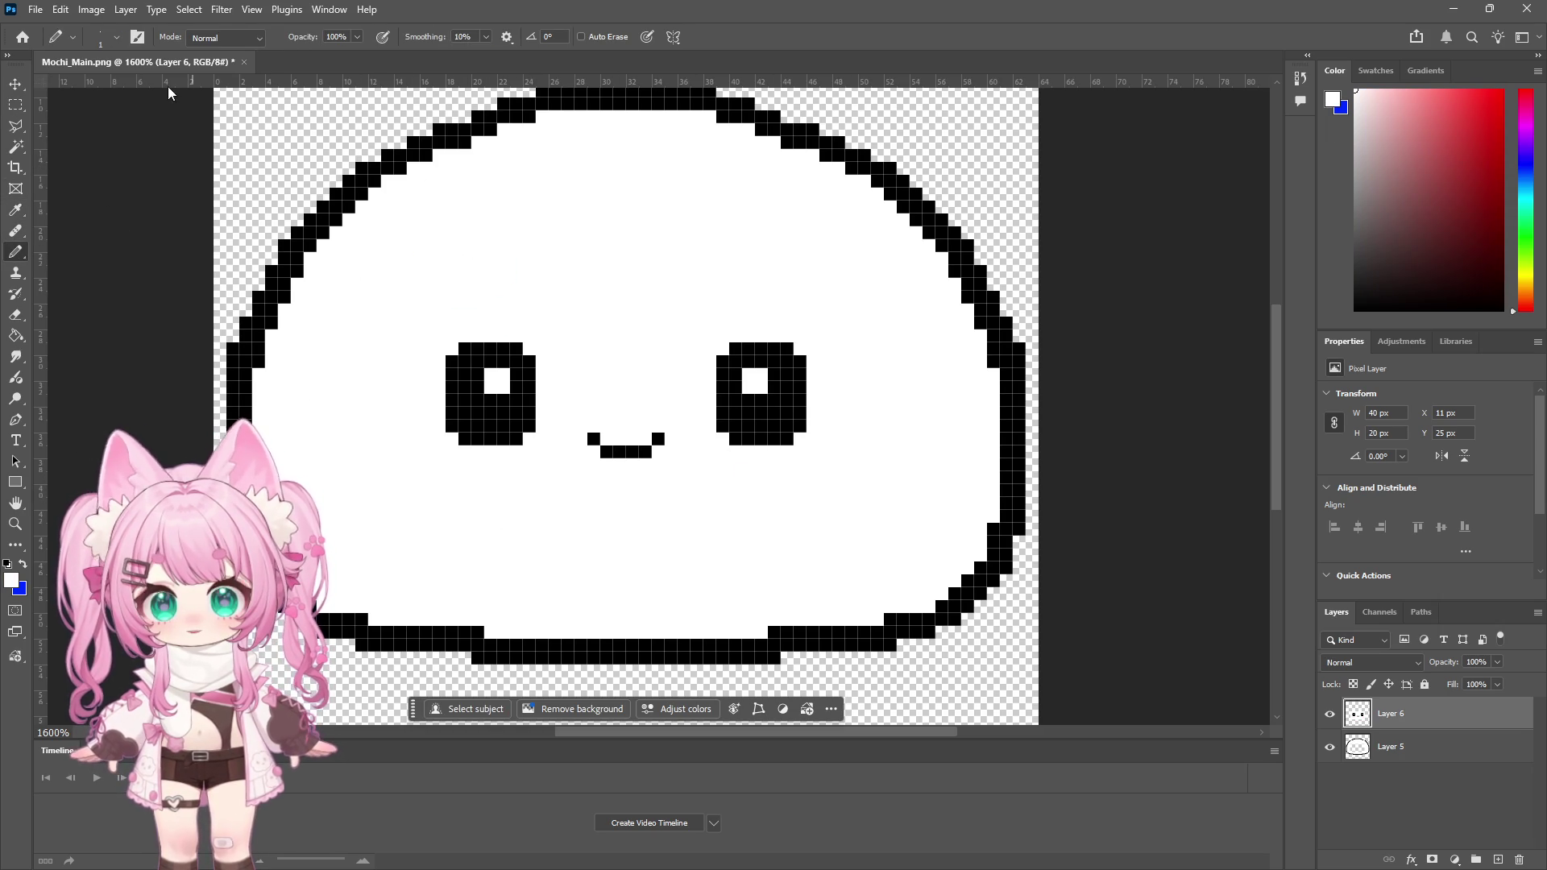
pyautogui.click(33, 9)
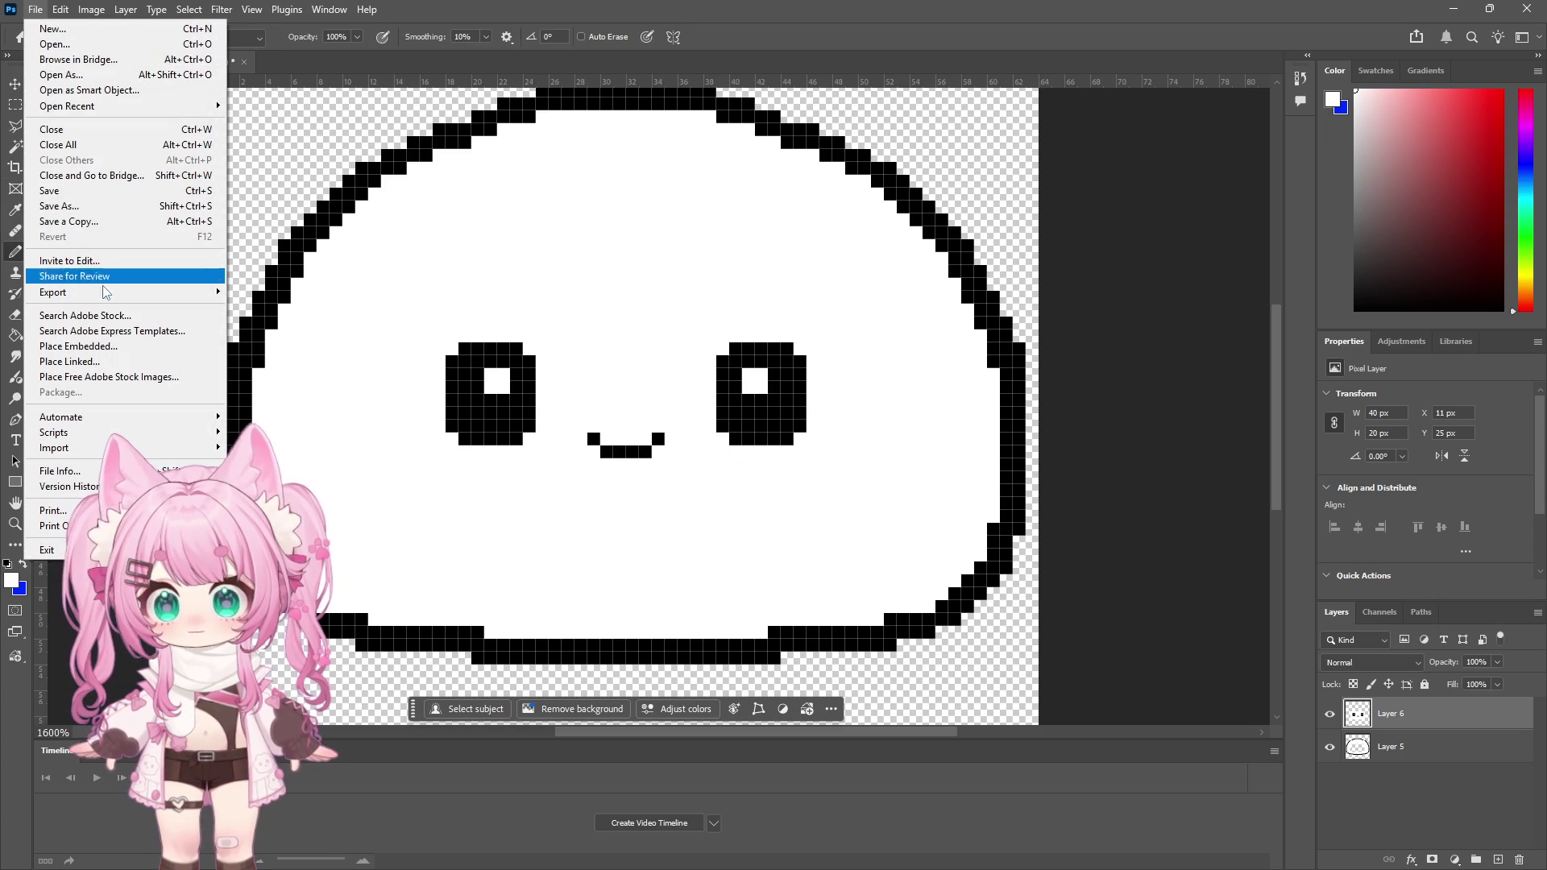
pyautogui.click(78, 208)
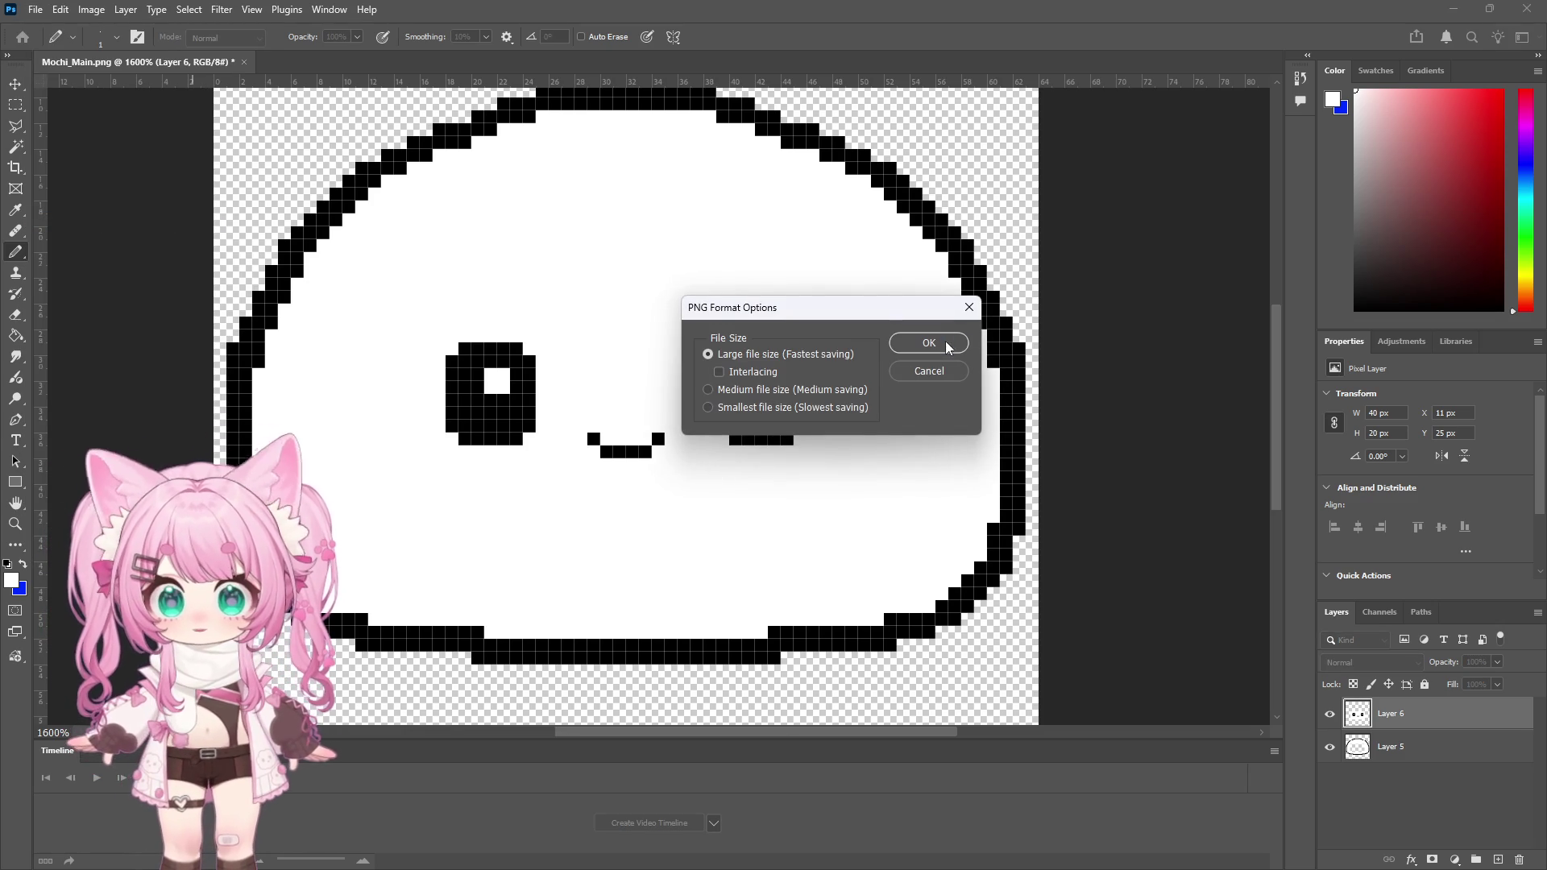
pyautogui.click(950, 345)
pyautogui.click(1452, 10)
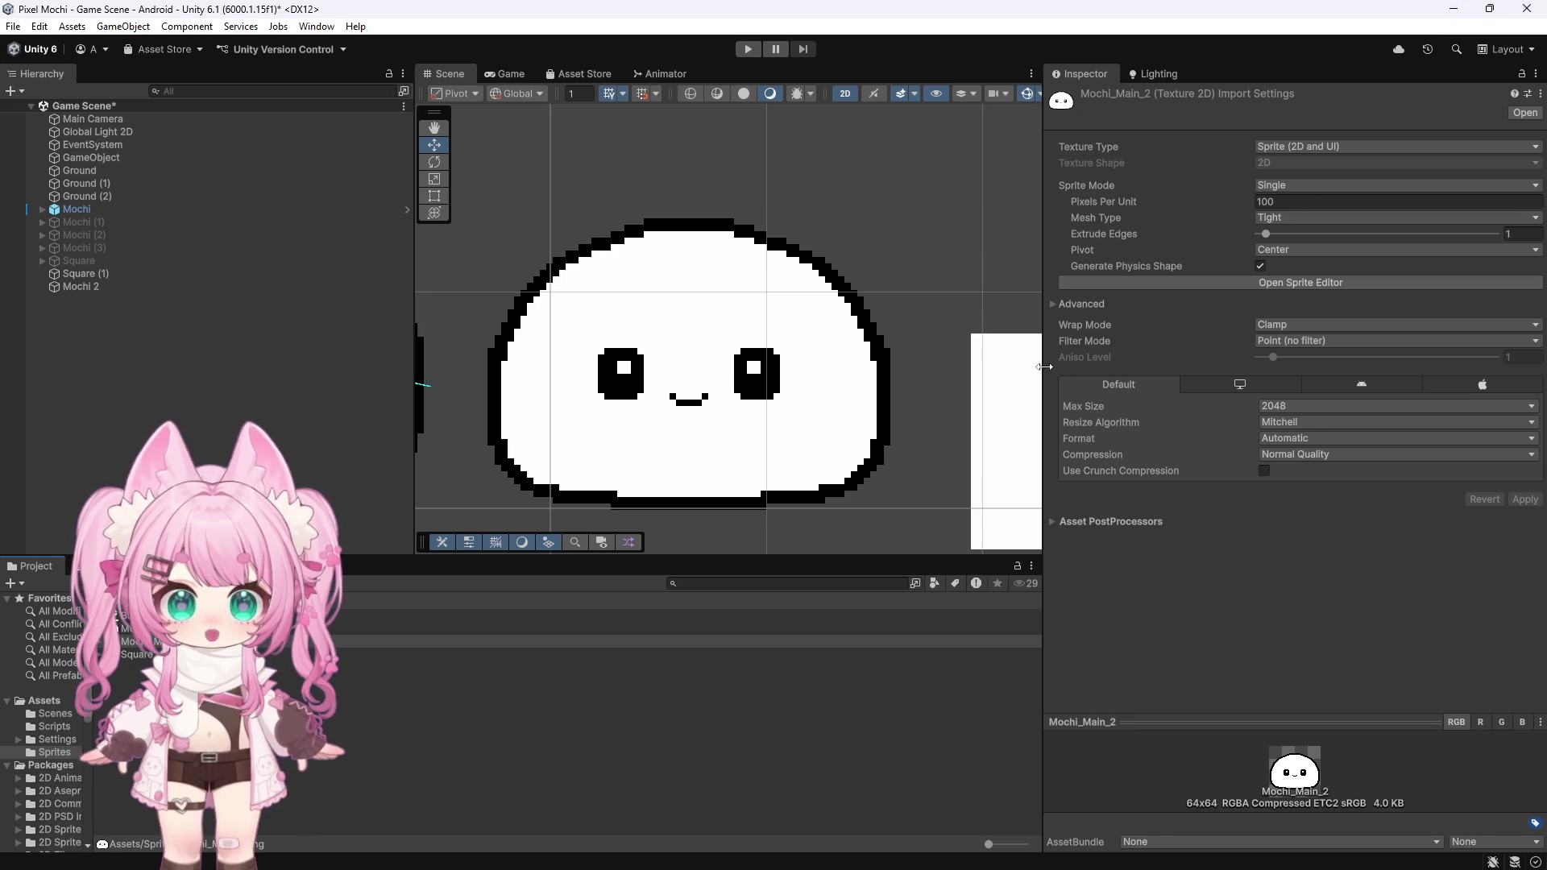
# Step: Zoom the Scene view on the blush-free Mochi_Main_2 sprite, then return to Photoshop
pyautogui.scroll(5, 746, 393)
pyautogui.scroll(2, 773, 411)
pyautogui.scroll(-5, 790, 395)
pyautogui.scroll(3, 862, 374)
pyautogui.scroll(2, 862, 375)
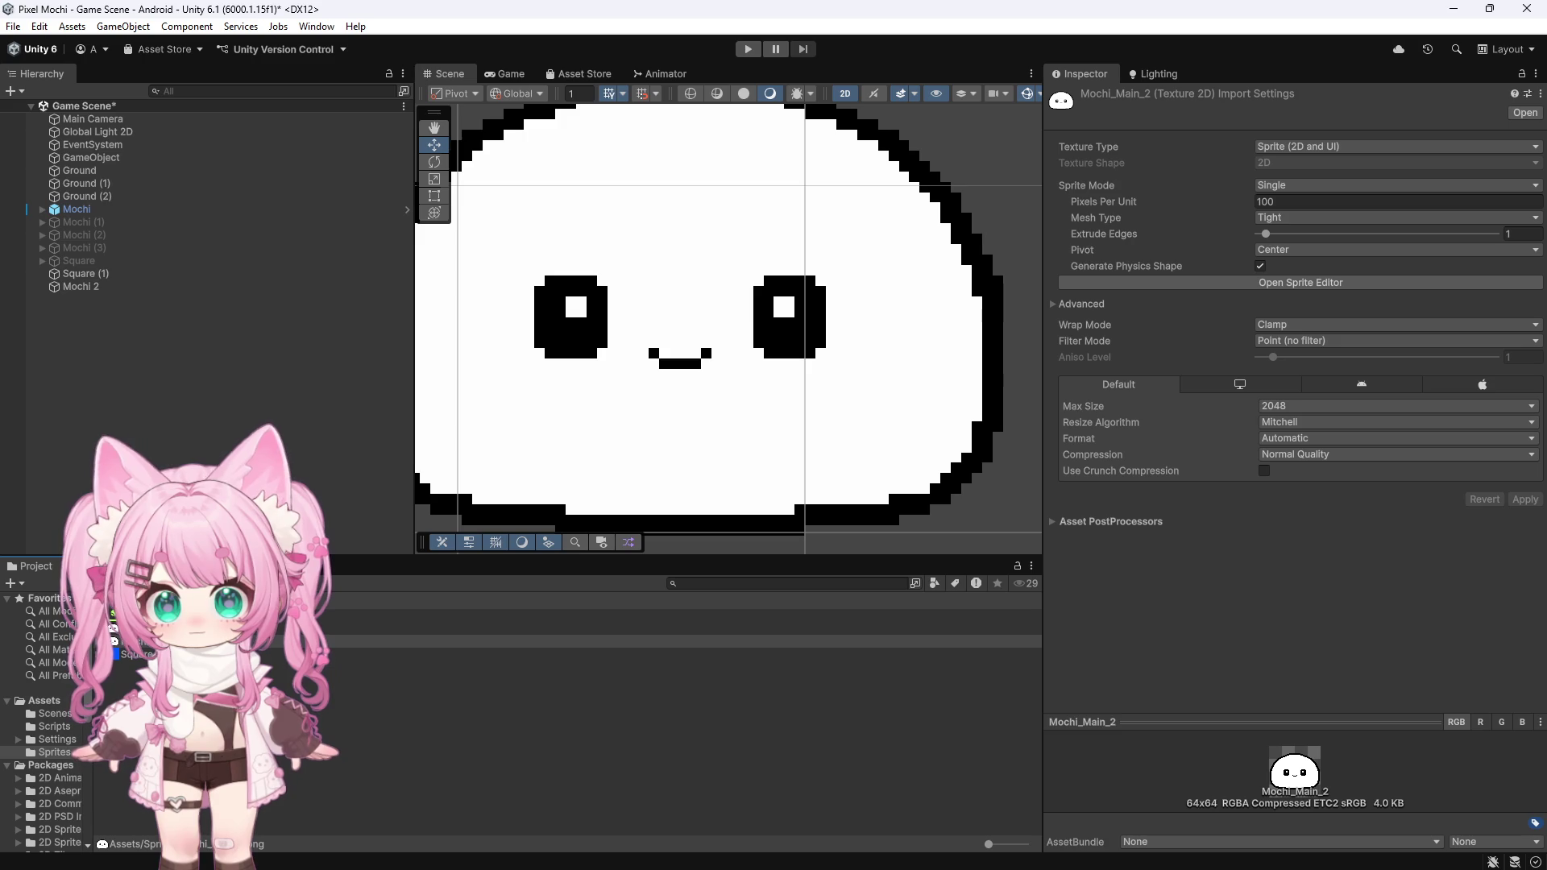
pyautogui.hotkey('alt', 'Tab')
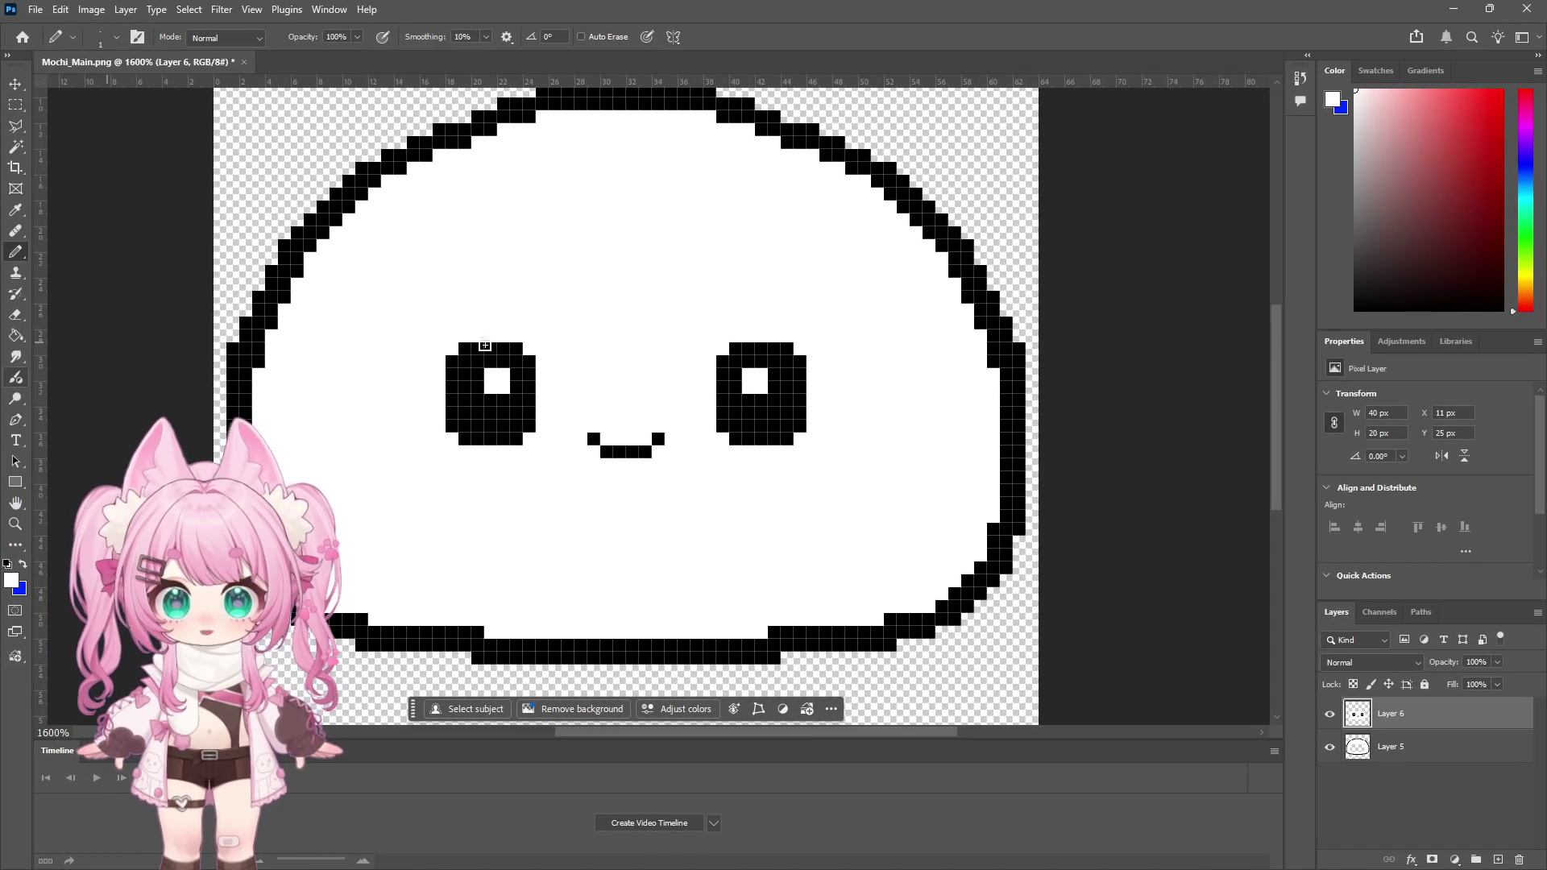
# Step: Fill a black outline pixel and set the pencil colour to pink using the hue slider
pyautogui.click(933, 605)
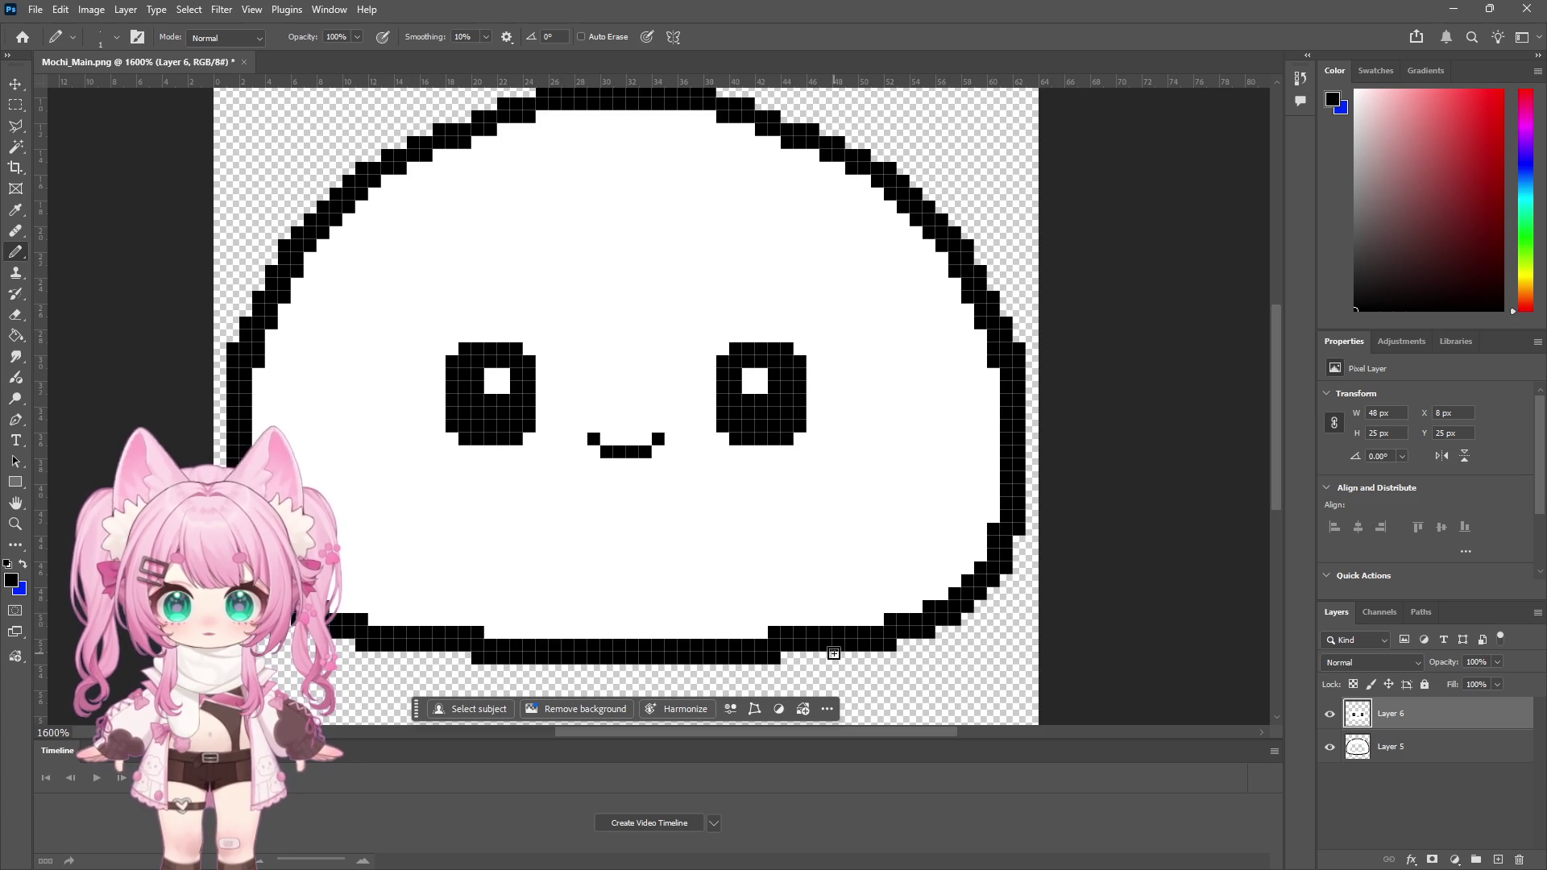
pyautogui.click(1527, 121)
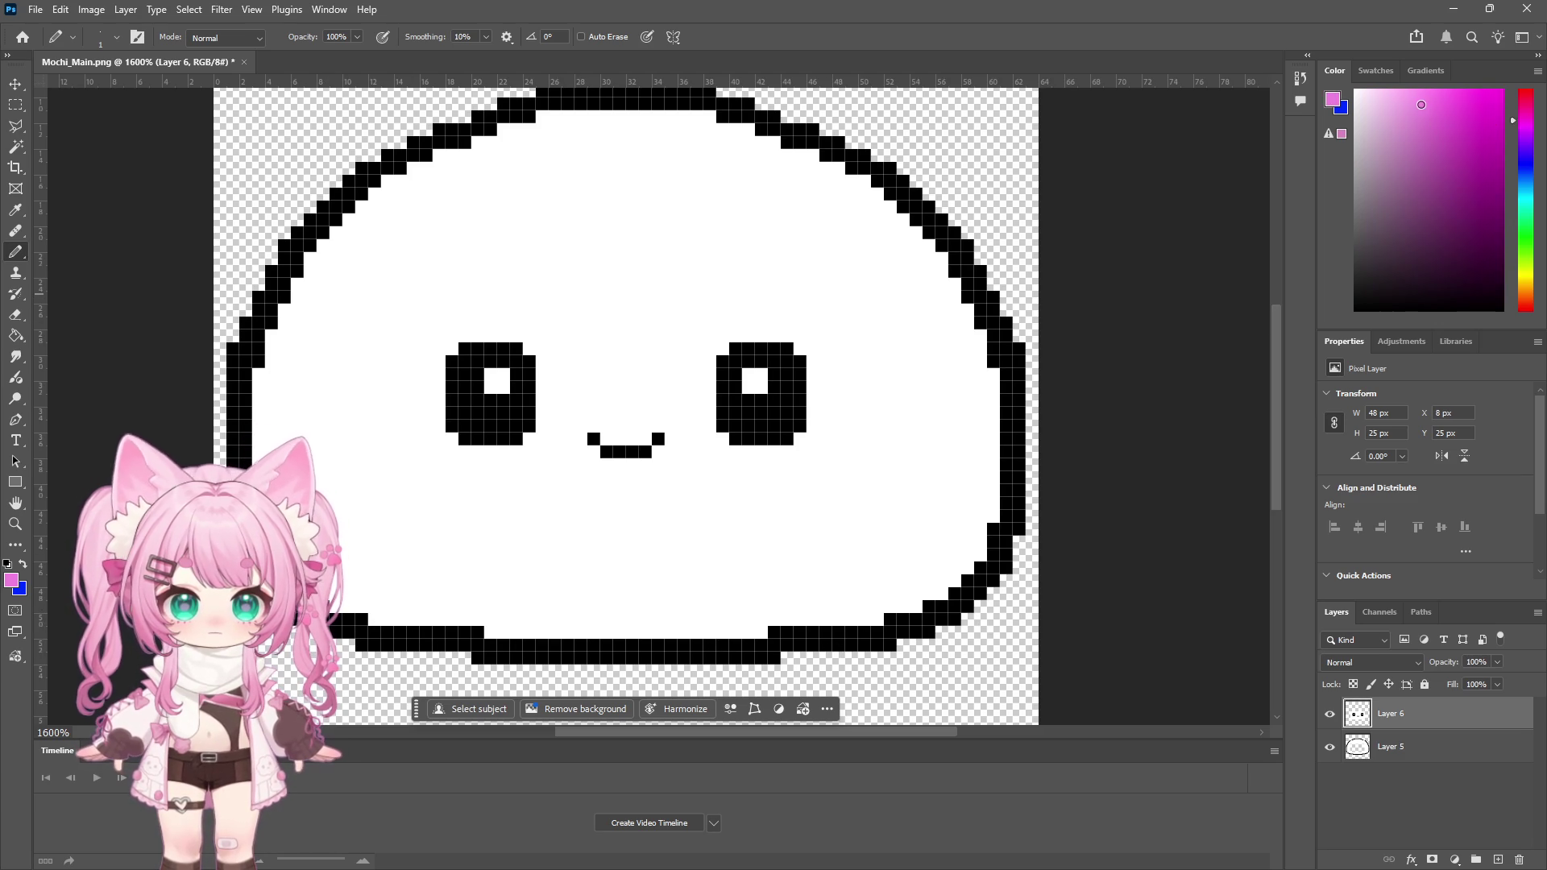
pyautogui.click(1523, 106)
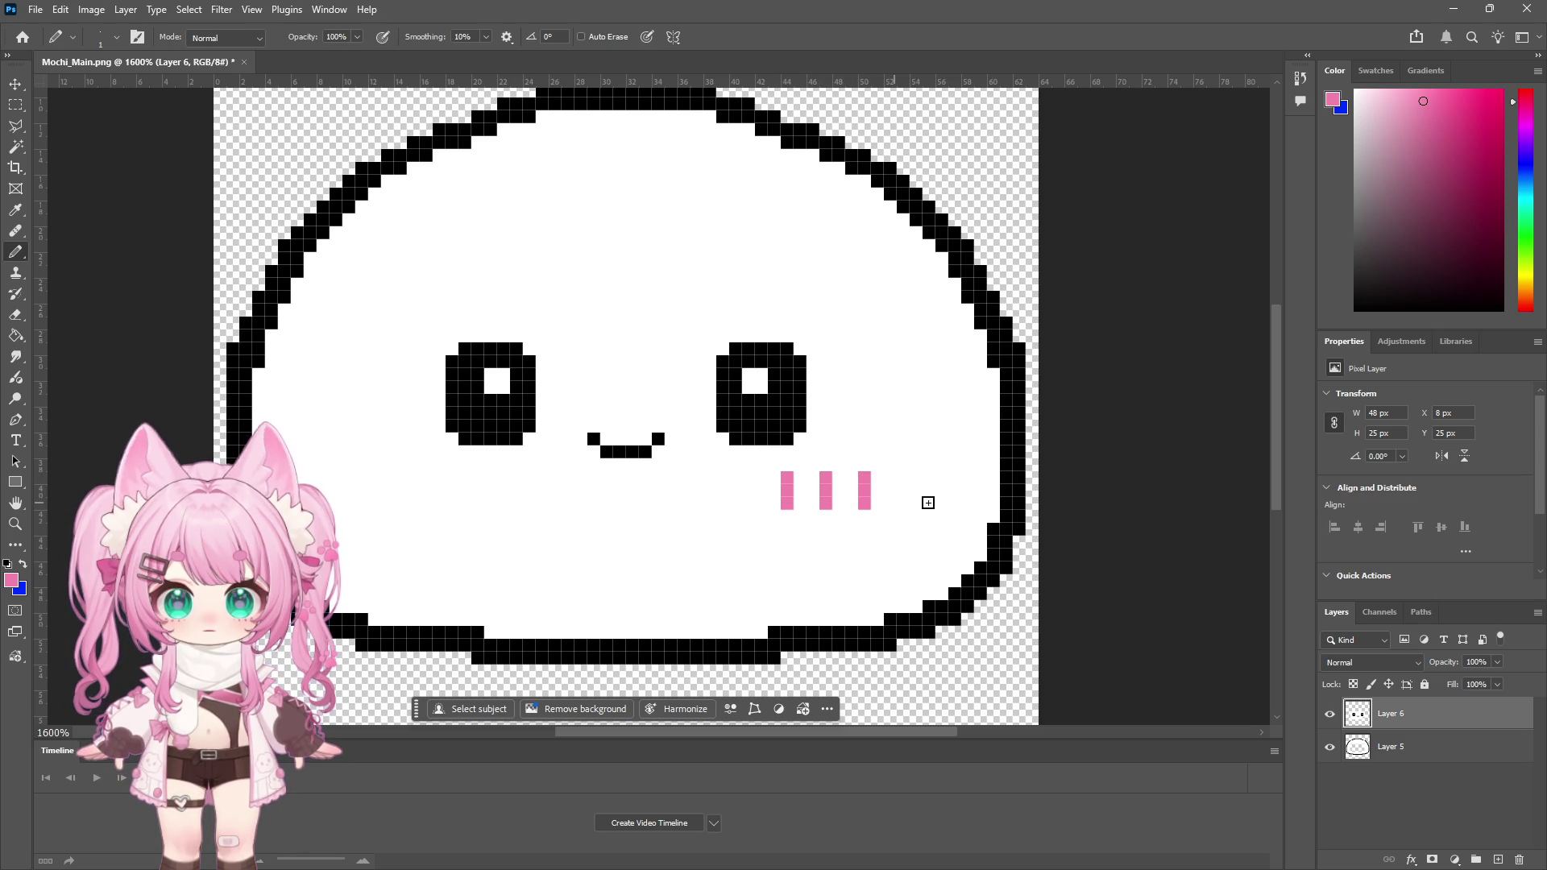
pyautogui.click(17, 103)
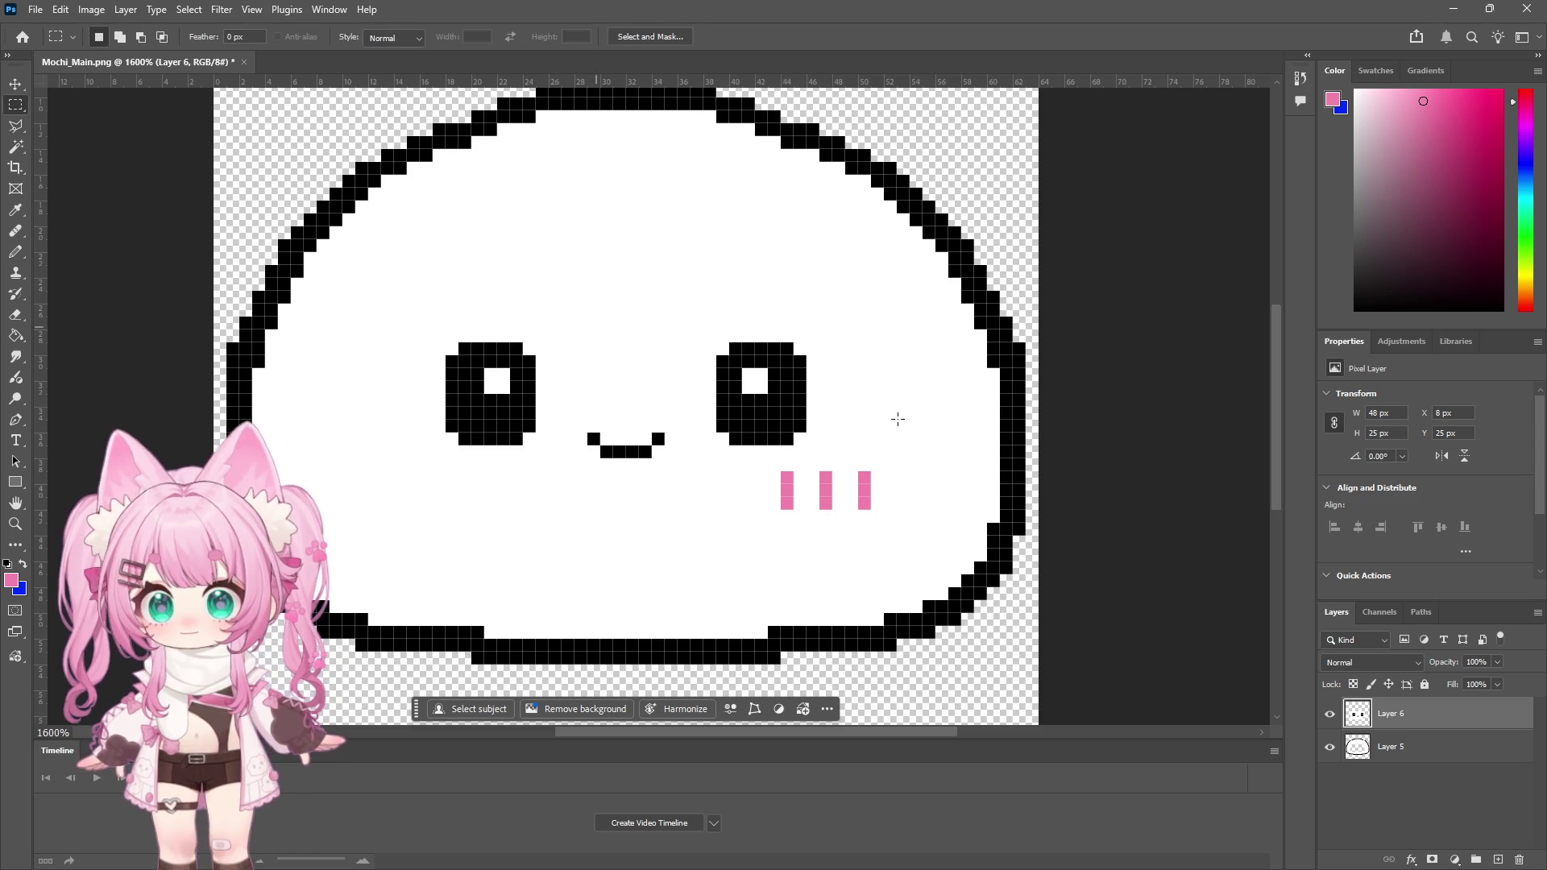
# Step: Select the right half of the face with its blush and paste it onto a new layer
pyautogui.moveTo(768, 459); pyautogui.dragTo(910, 523)
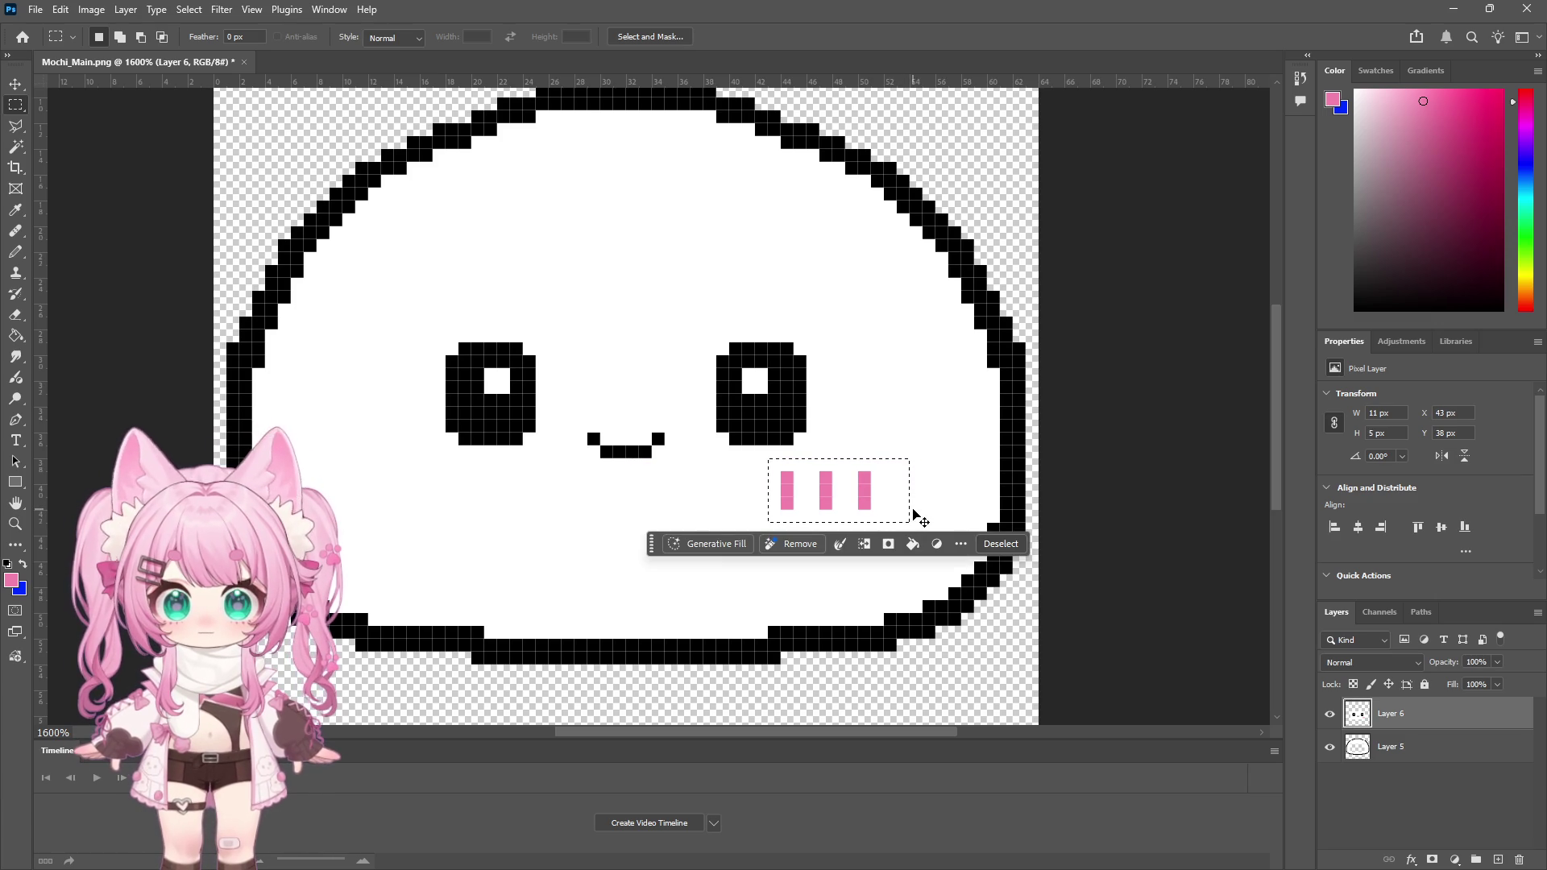
pyautogui.hotkey('ctrl', 'd')
pyautogui.scroll(1, 622, 151)
pyautogui.moveTo(615, 87); pyautogui.dragTo(967, 568)
pyautogui.click(761, 443)
pyautogui.moveTo(614, 98)
pyautogui.mouseDown()
pyautogui.moveTo(708, 287)
pyautogui.moveTo(1015, 620)
pyautogui.moveTo(1018, 697)
pyautogui.mouseUp()
pyautogui.hotkey('ctrl', 'v')
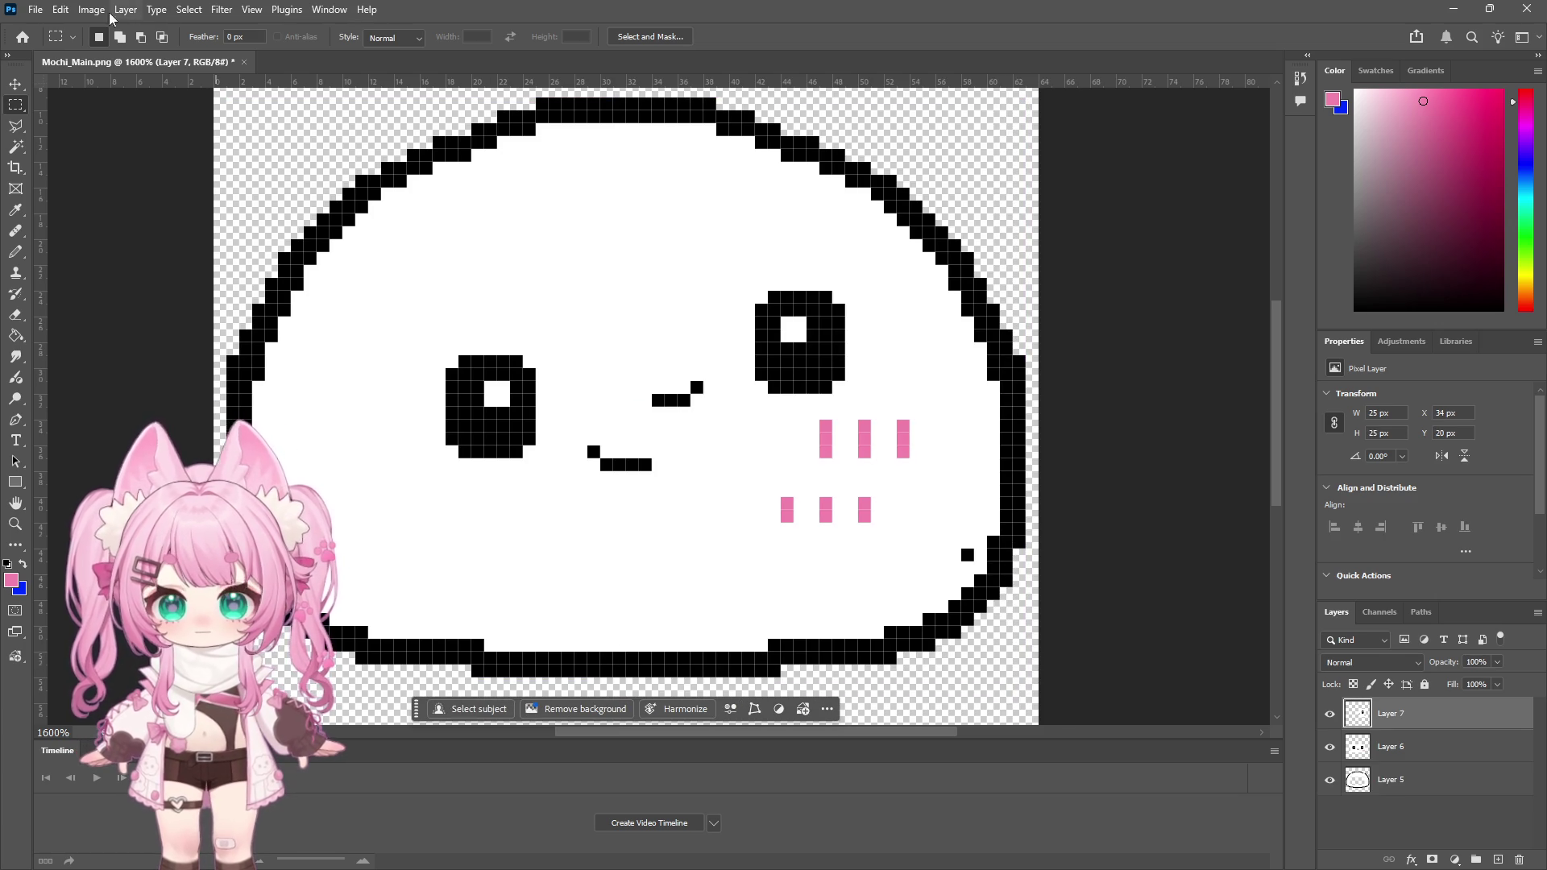
# Step: Flip the pasted layer horizontally and move it onto the face's left side
pyautogui.click(91, 10)
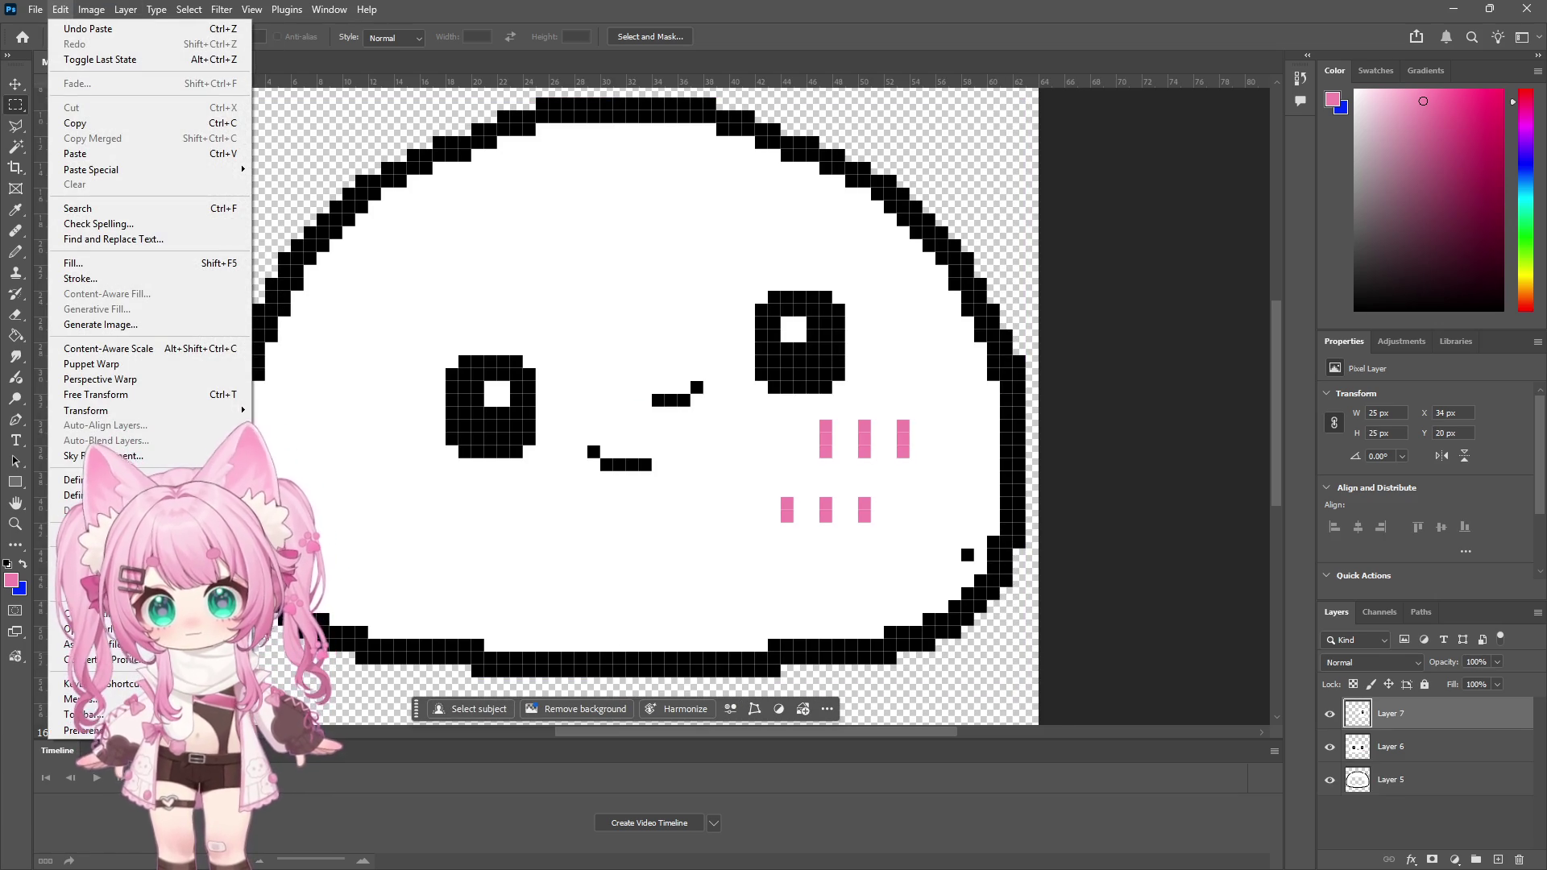
pyautogui.moveTo(117, 415)
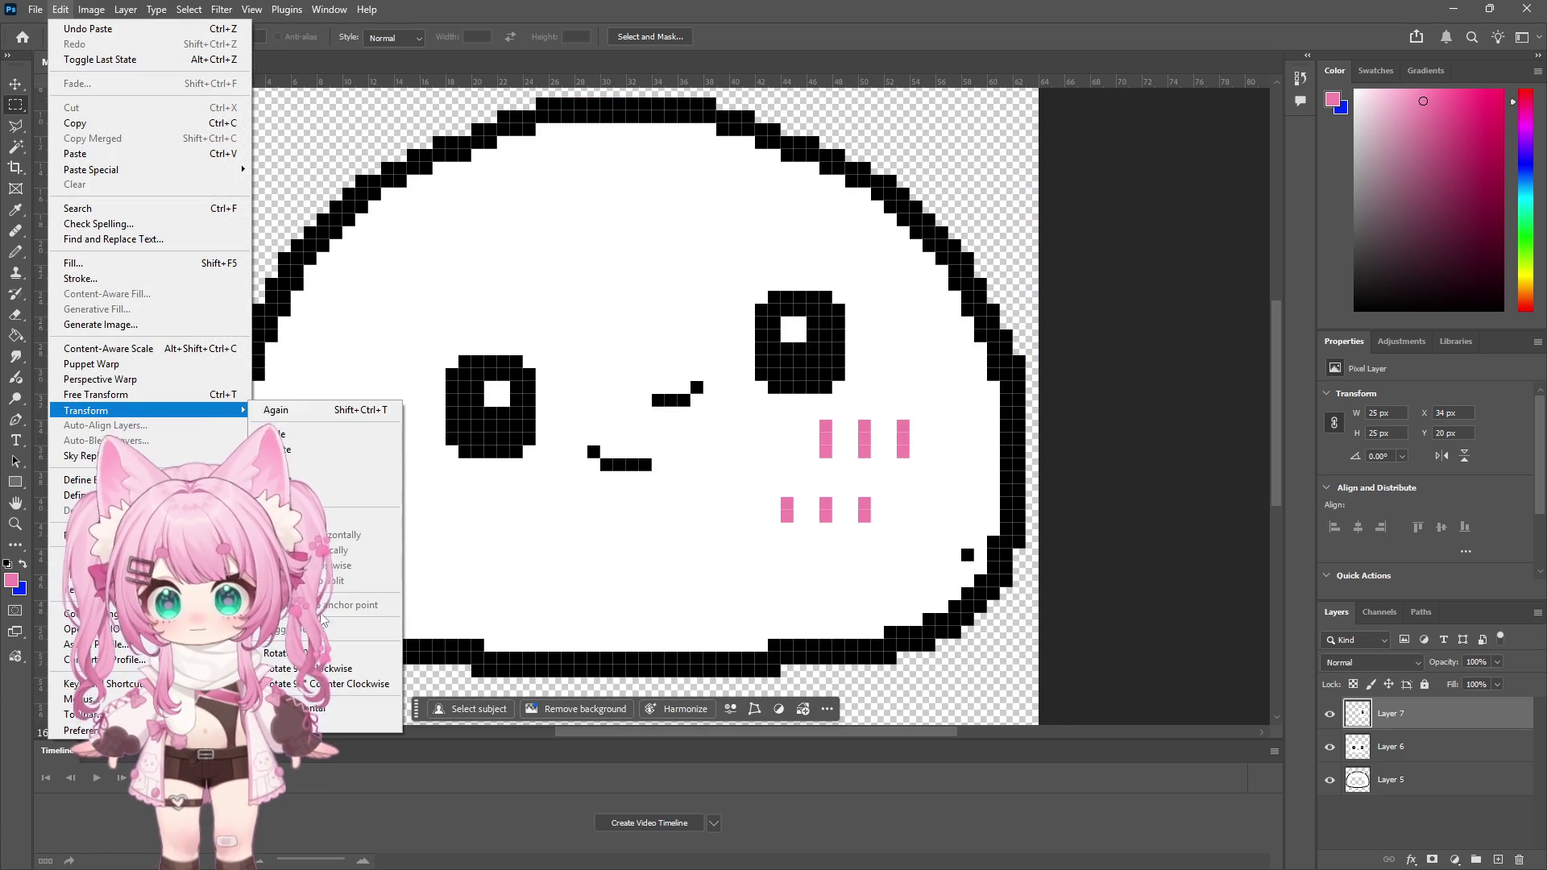
pyautogui.click(354, 707)
pyautogui.click(16, 84)
pyautogui.moveTo(828, 387)
pyautogui.mouseDown()
pyautogui.moveTo(467, 452)
pyautogui.moveTo(467, 465)
pyautogui.moveTo(470, 452)
pyautogui.mouseUp()
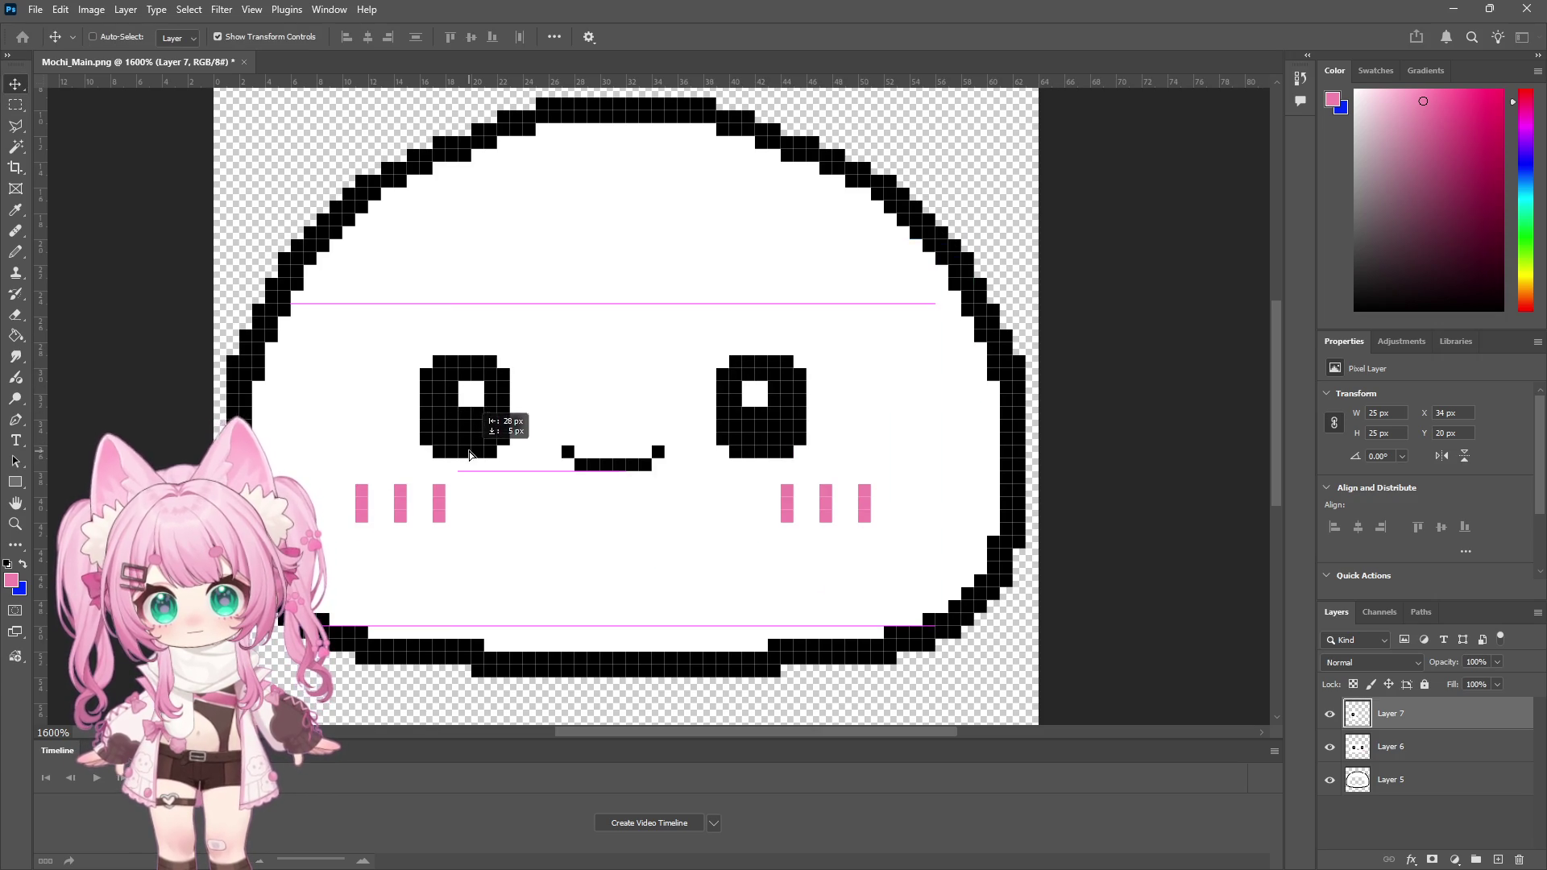
pyautogui.keyDown('ctrl'); pyautogui.click(592, 454); pyautogui.keyUp('ctrl')
# Step: Re-save Mochi_Main.png as PNG and return to Unity
pyautogui.keyDown('ctrl'); pyautogui.click(158, 239); pyautogui.keyUp('ctrl')
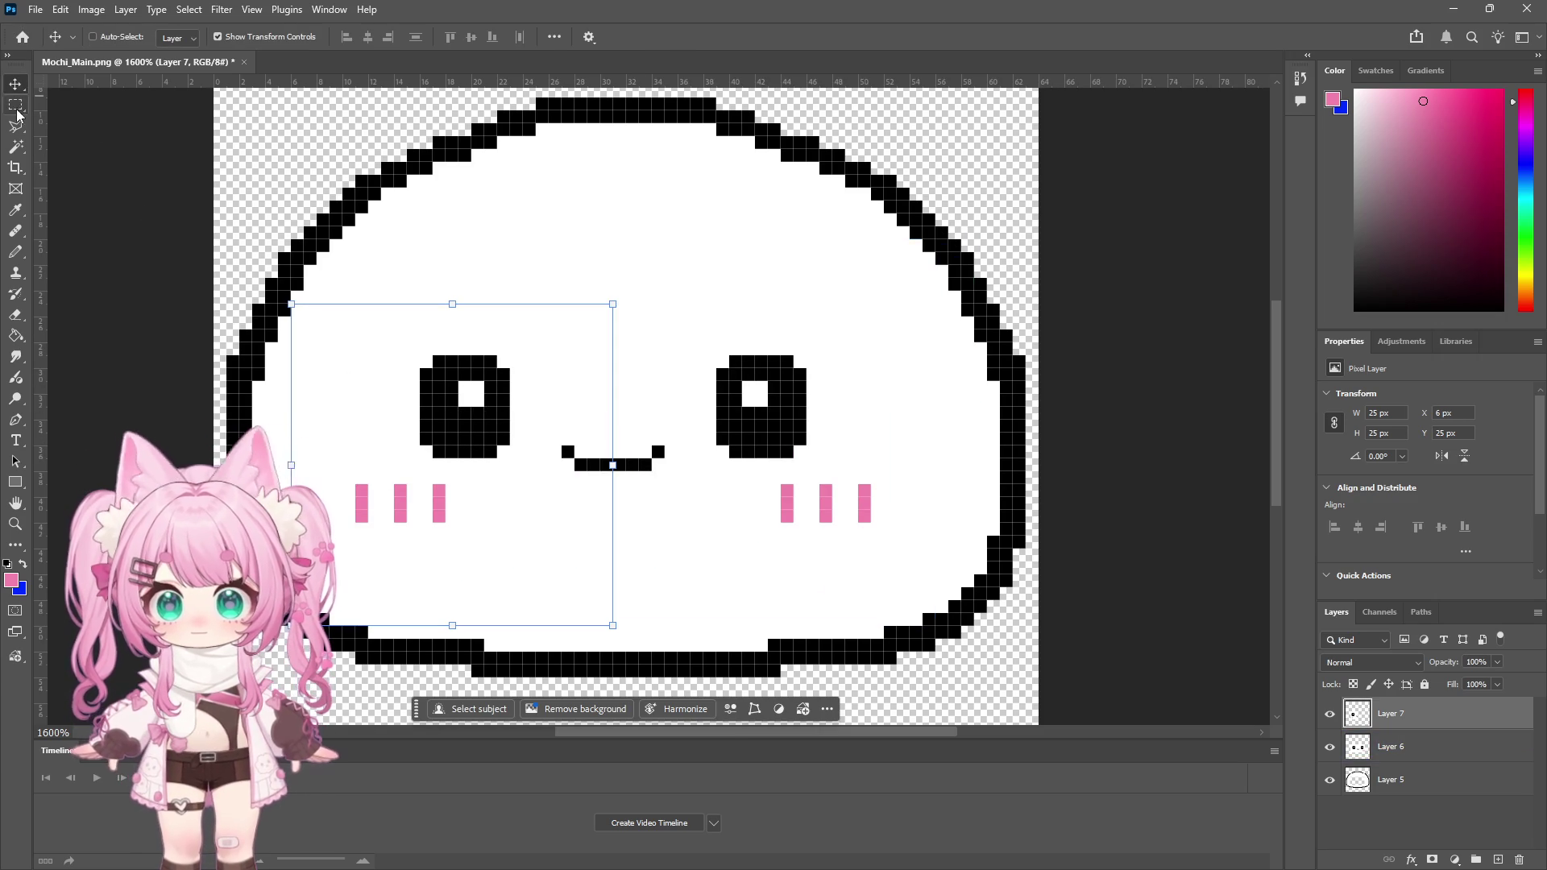
pyautogui.press('m')
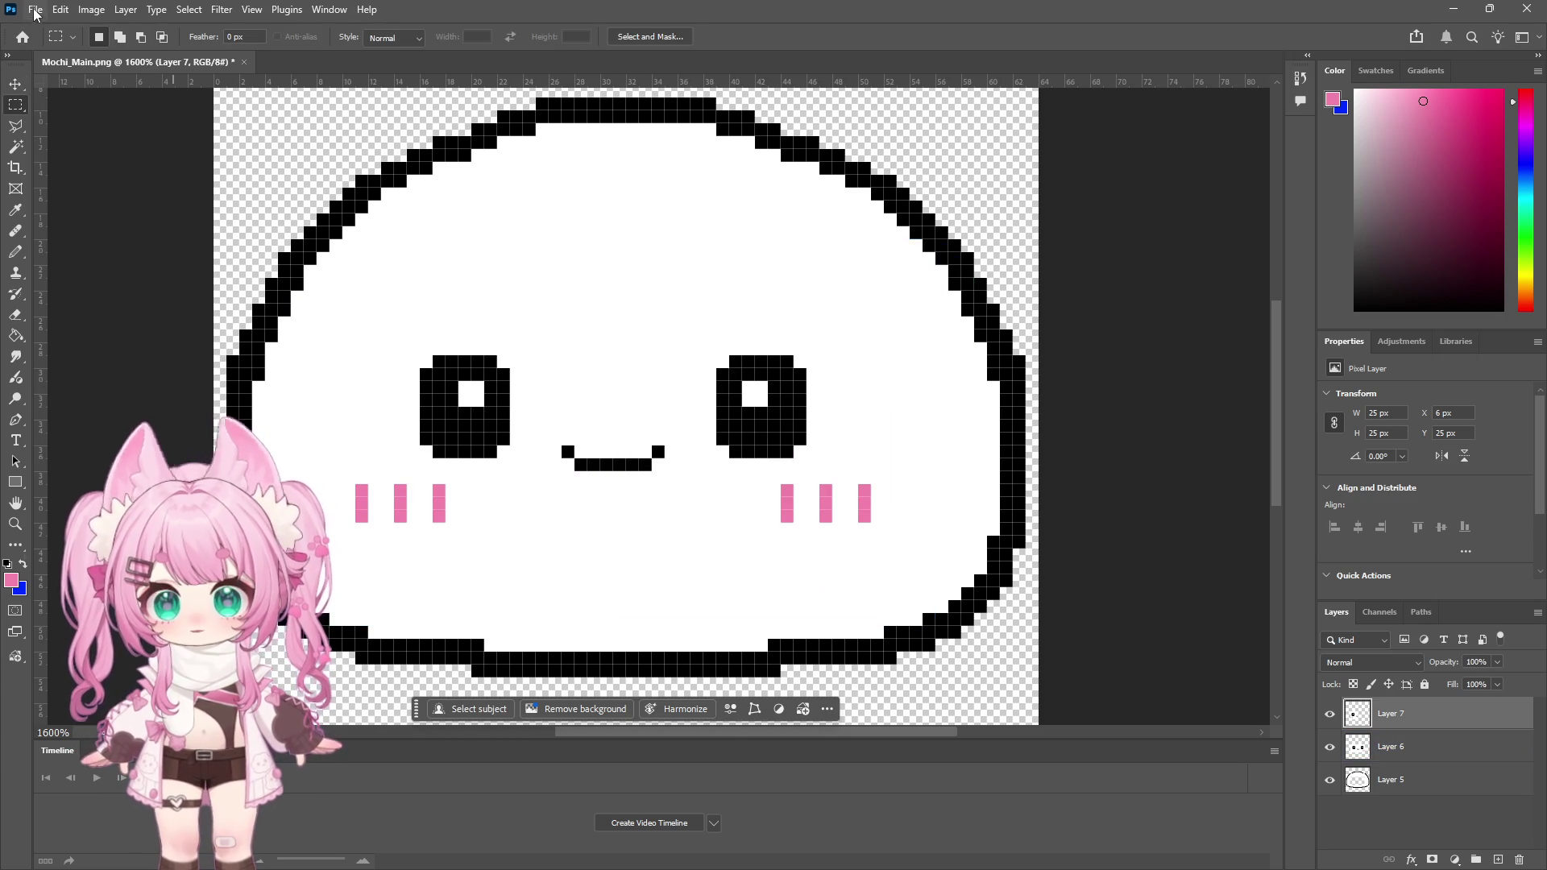
pyautogui.click(35, 10)
pyautogui.click(118, 223)
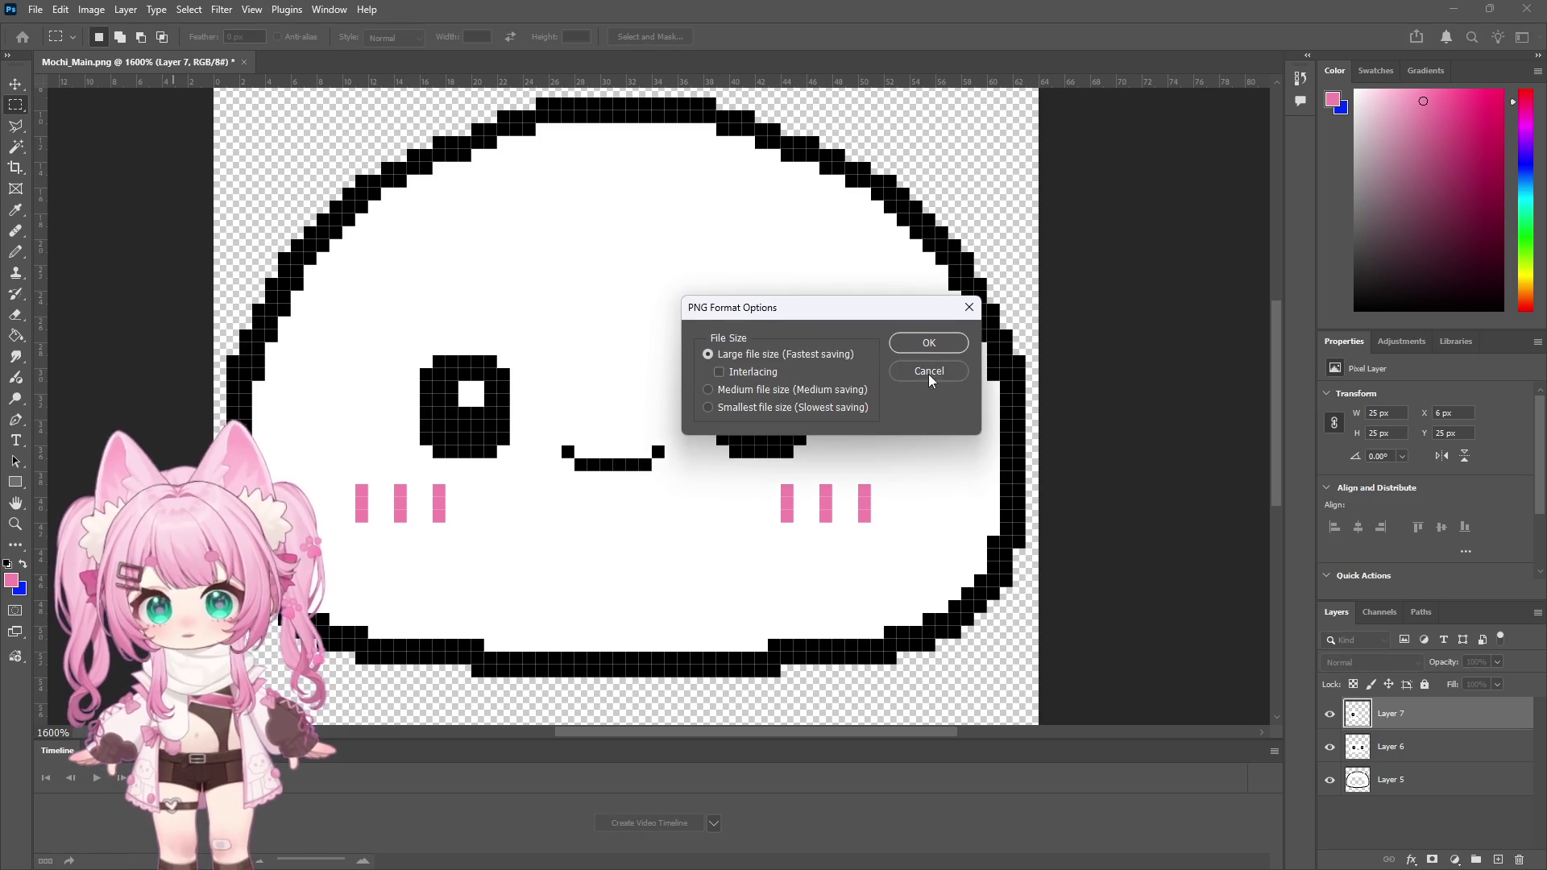
pyautogui.click(928, 347)
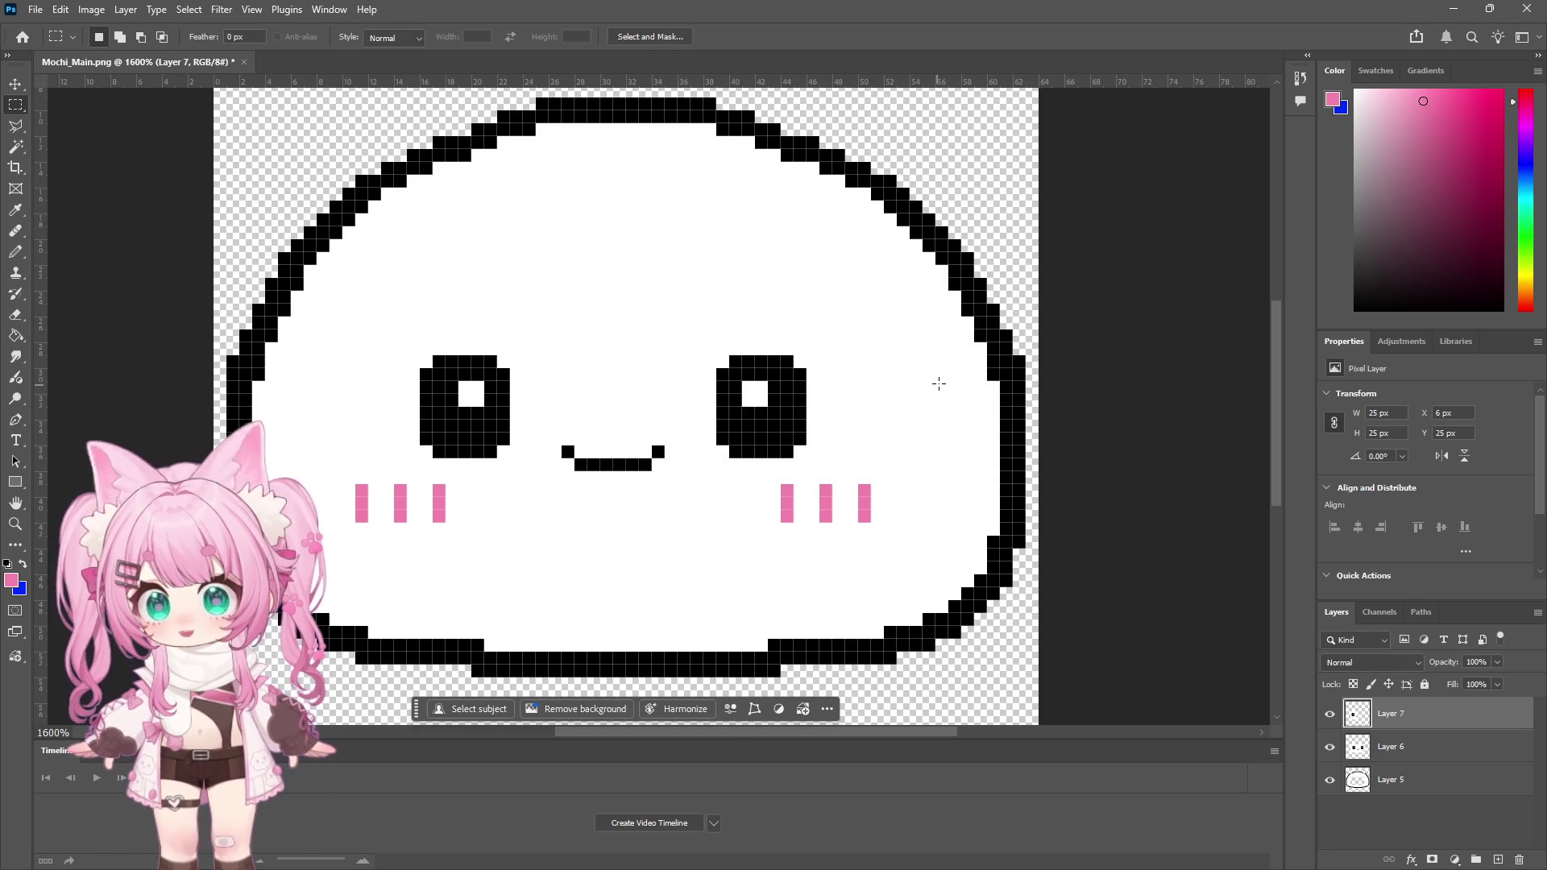
pyautogui.click(1454, 11)
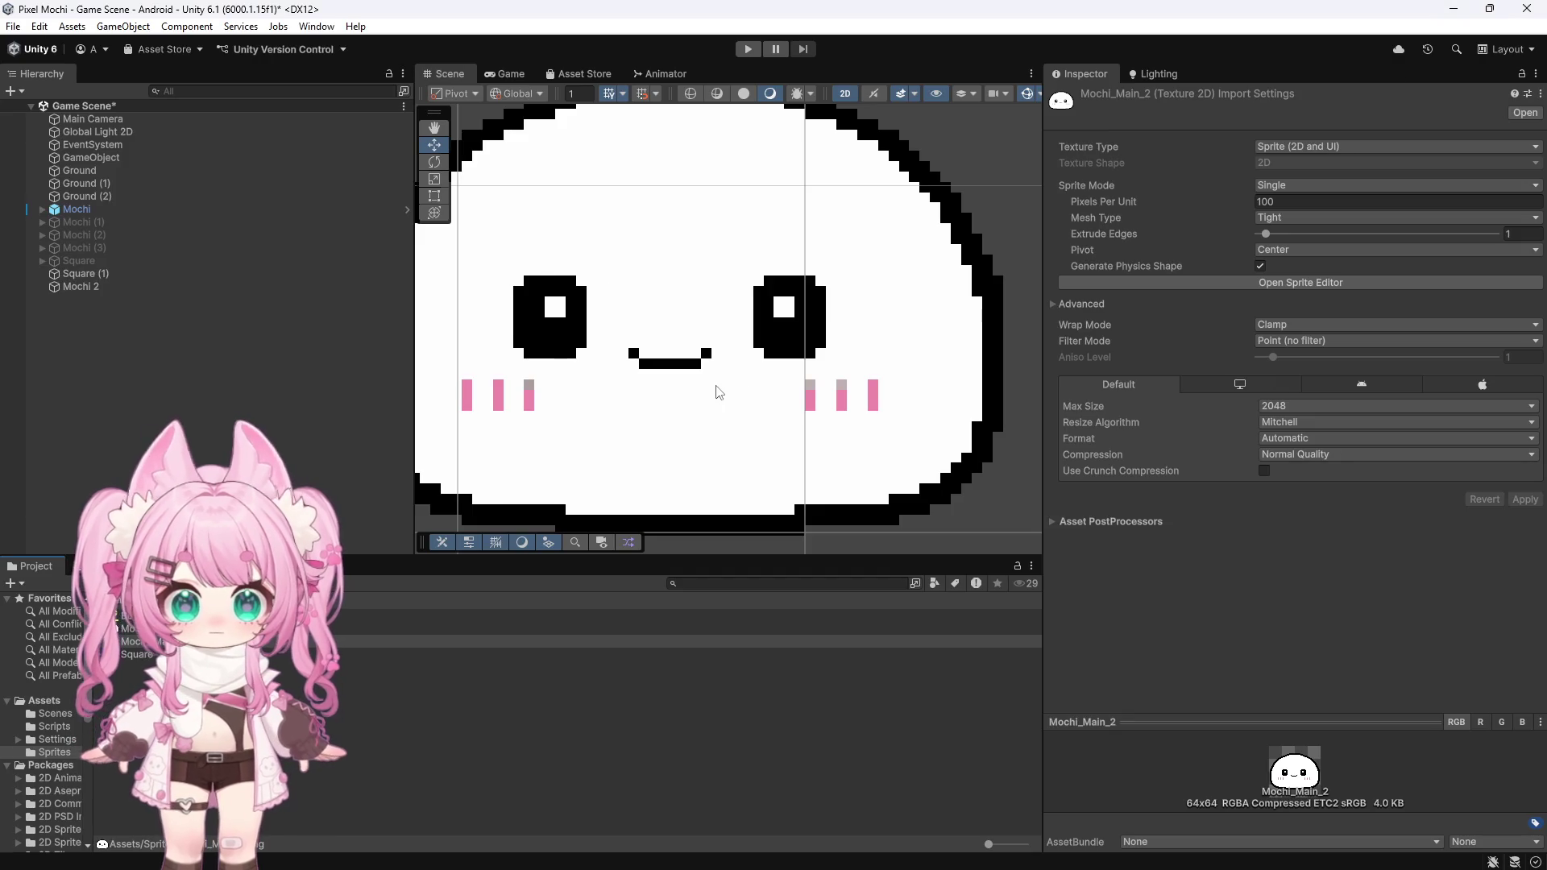
# Step: Select Mochi 2 and drag it slightly to the right in the Scene view
pyautogui.scroll(-3, 712, 401)
pyautogui.scroll(8, 677, 394)
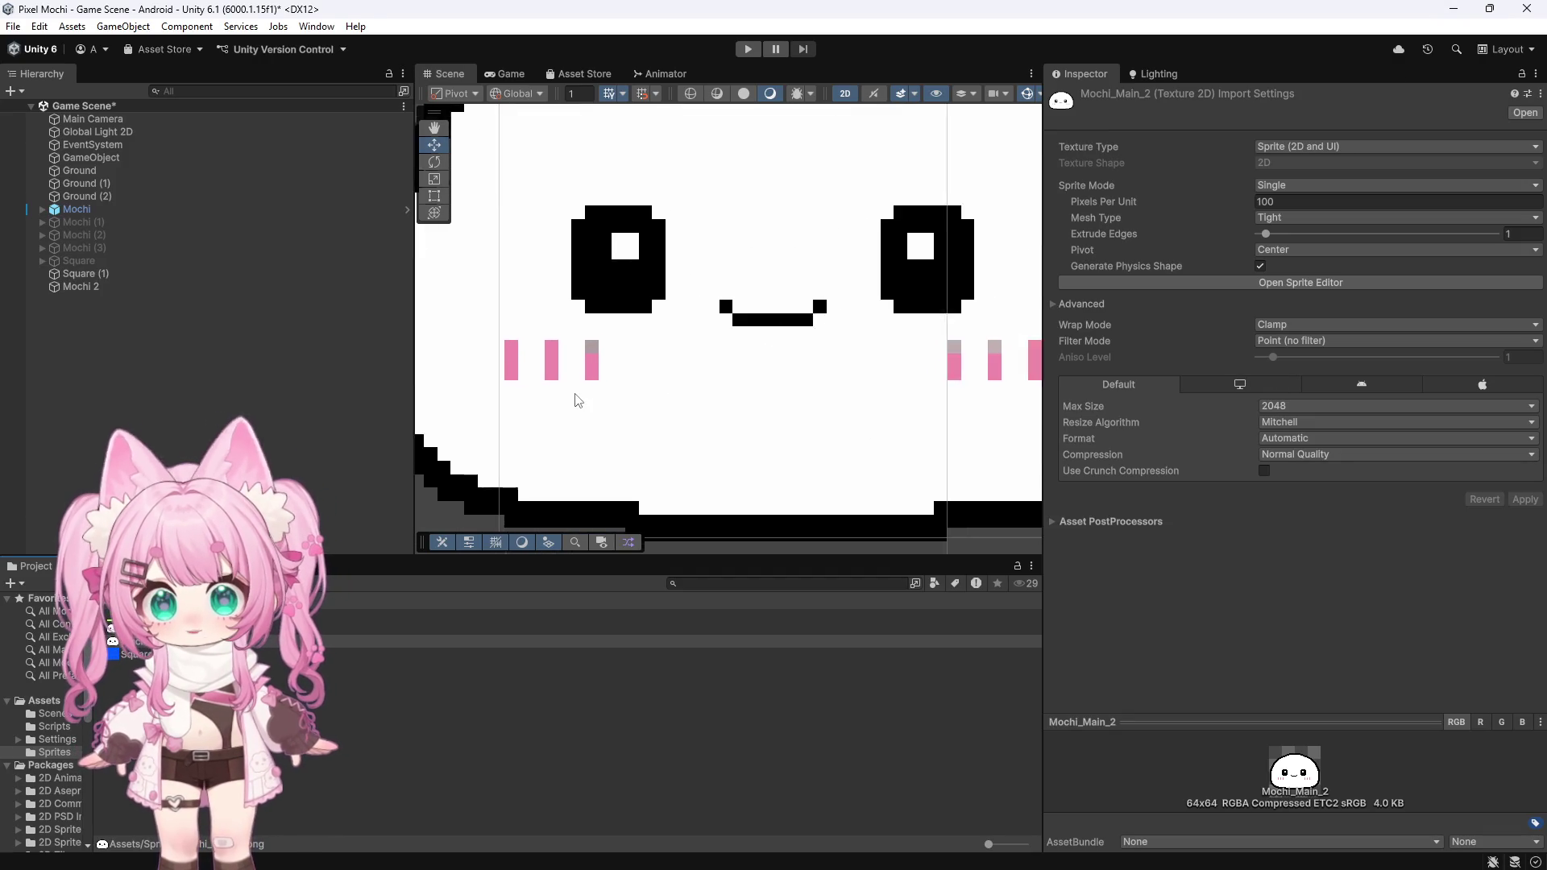
pyautogui.scroll(-5, 669, 422)
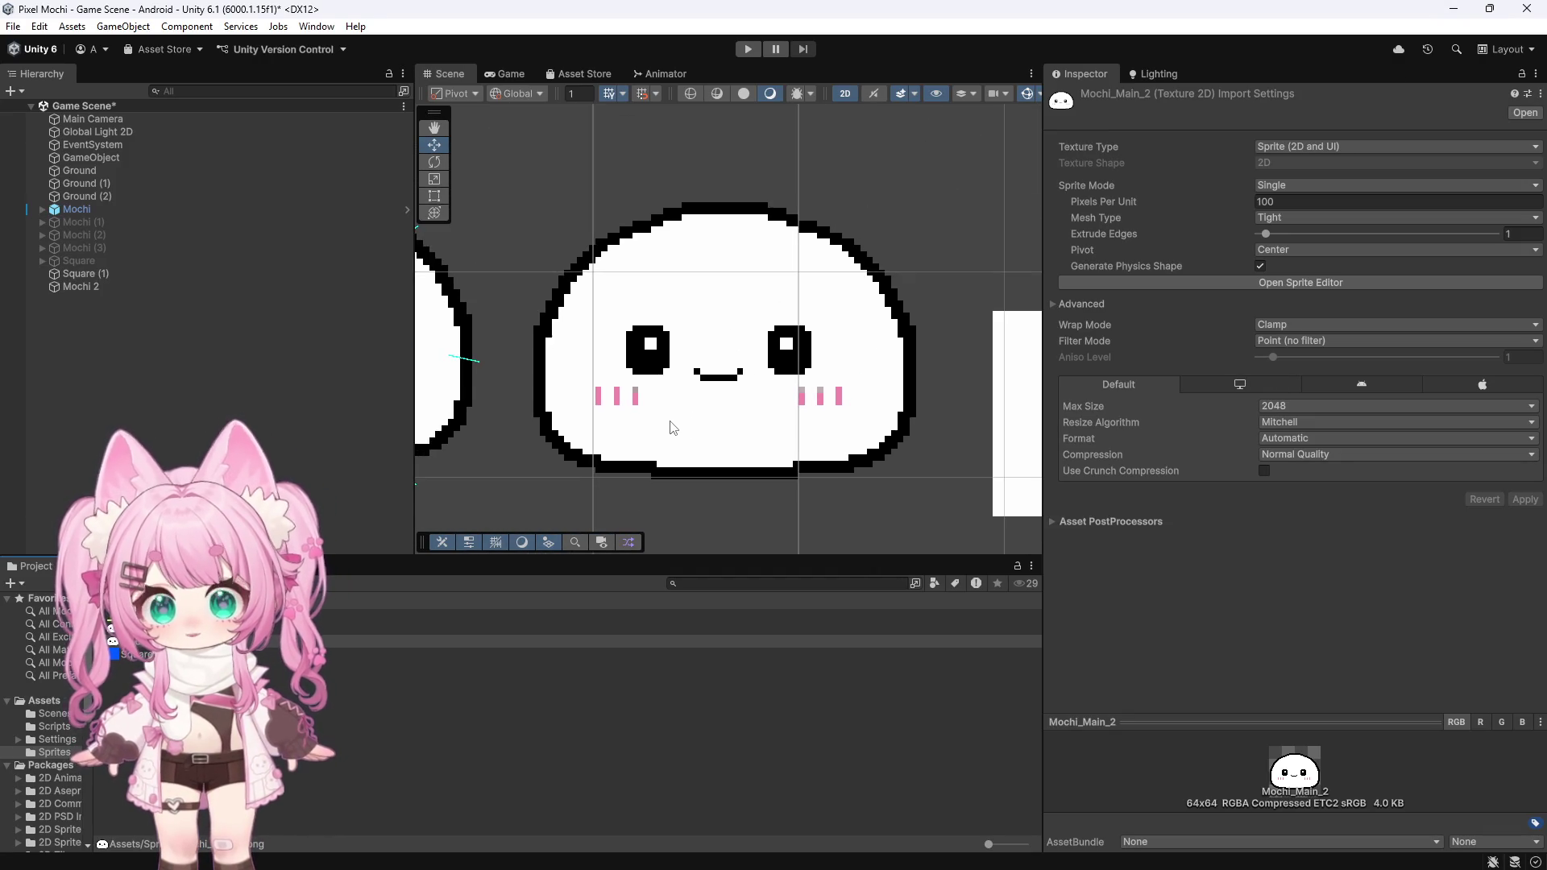
pyautogui.scroll(2, 548, 384)
pyautogui.scroll(-4, 506, 306)
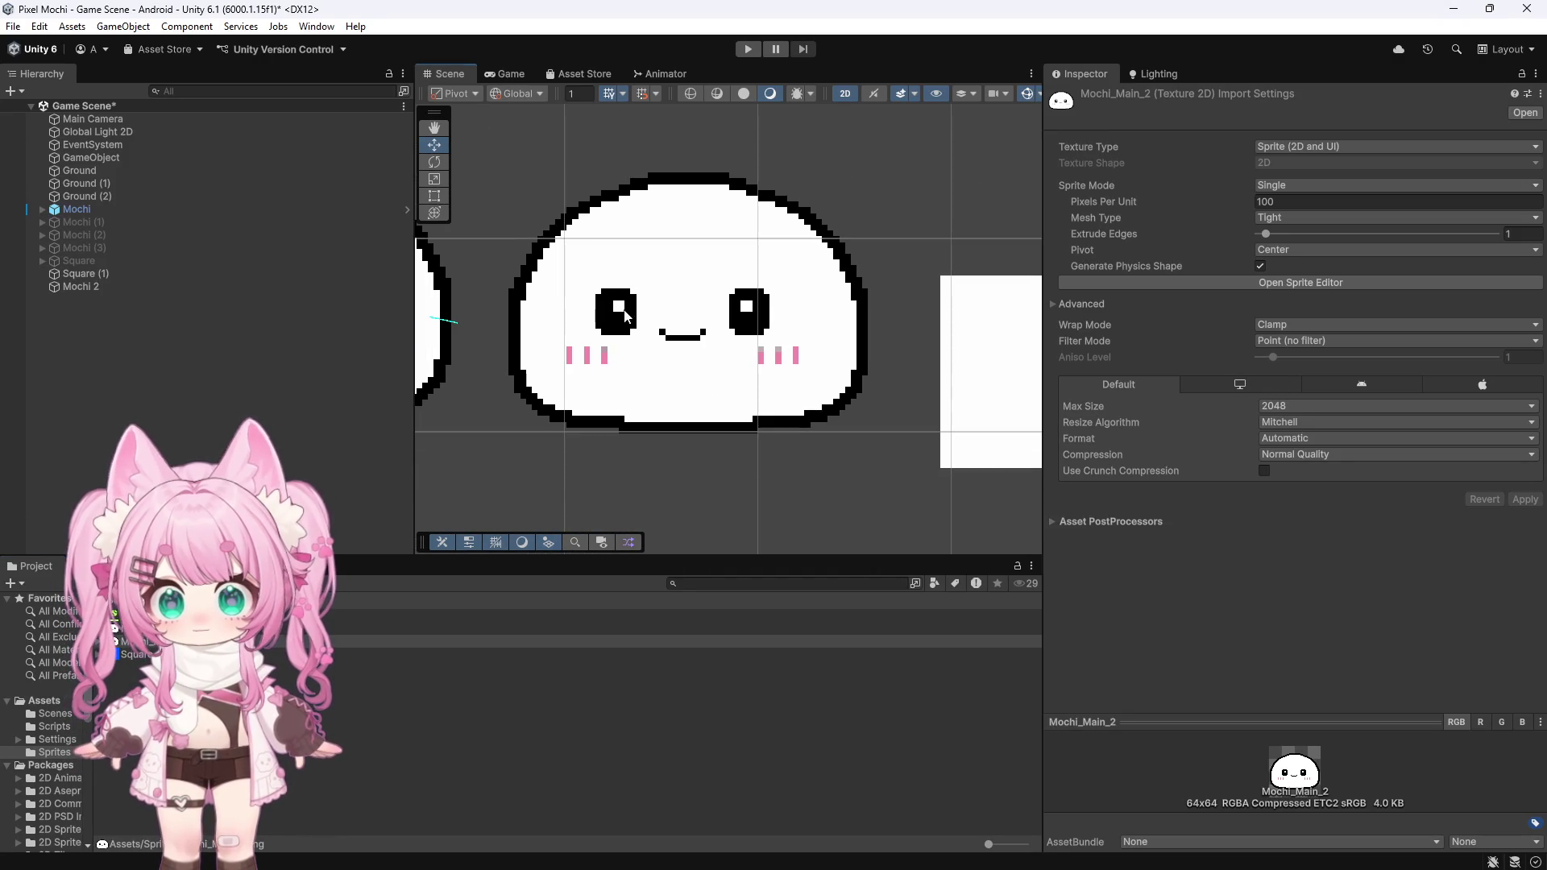
pyautogui.click(694, 338)
pyautogui.click(86, 292)
pyautogui.click(701, 369)
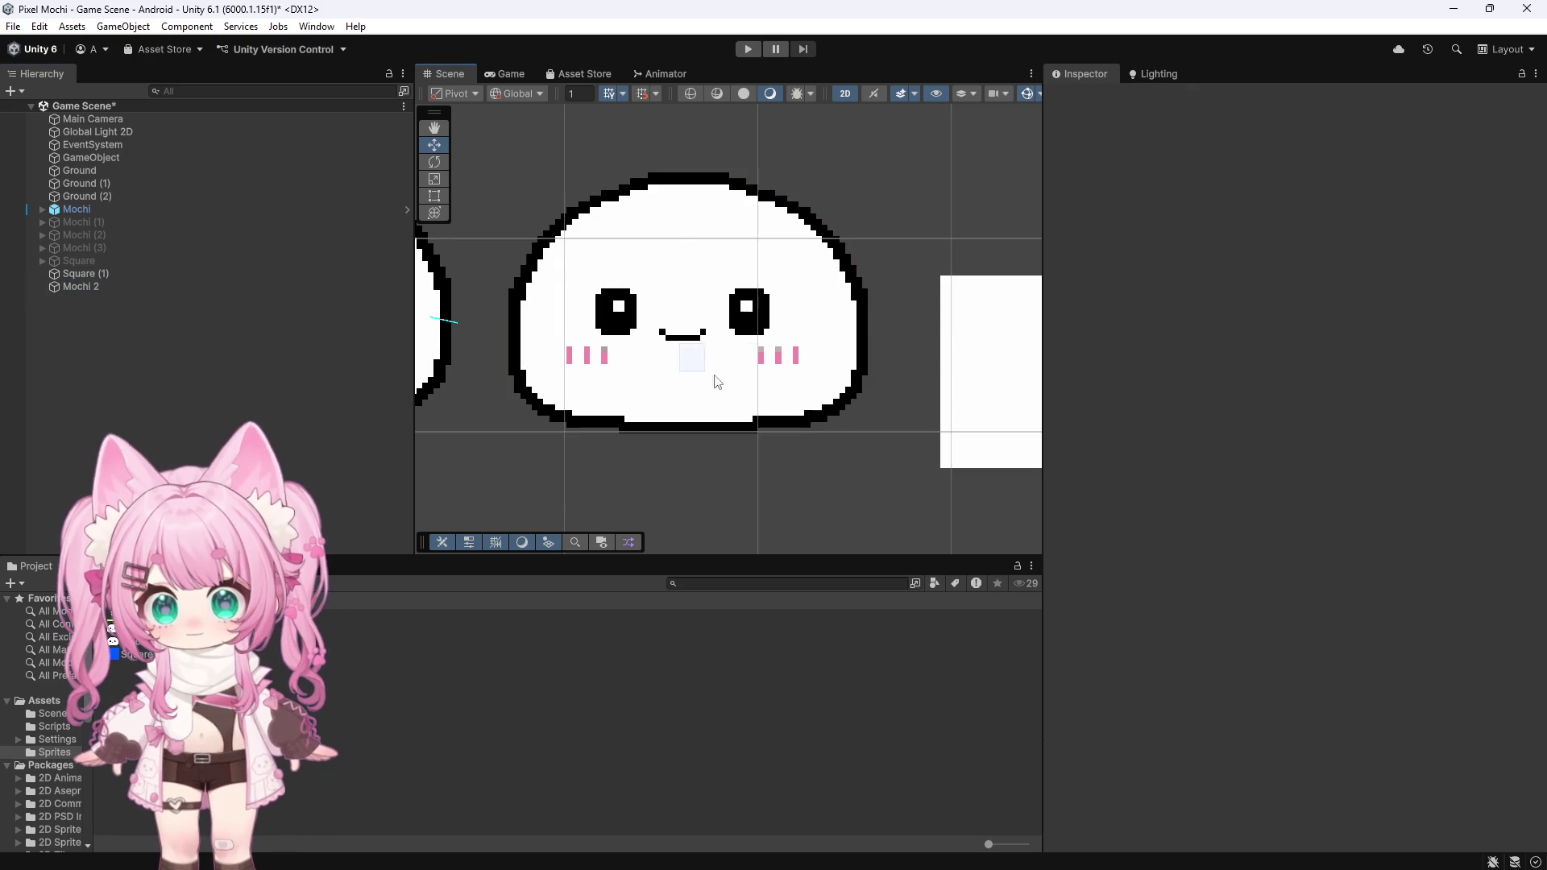
pyautogui.click(79, 289)
pyautogui.moveTo(767, 303)
pyautogui.mouseDown()
pyautogui.moveTo(1017, 306)
pyautogui.moveTo(1057, 350)
pyautogui.moveTo(839, 323)
pyautogui.mouseUp()
# Step: Reorder Mochi 2 around Square (1) in the Hierarchy and shift it horizontally
pyautogui.scroll(-1, 567, 337)
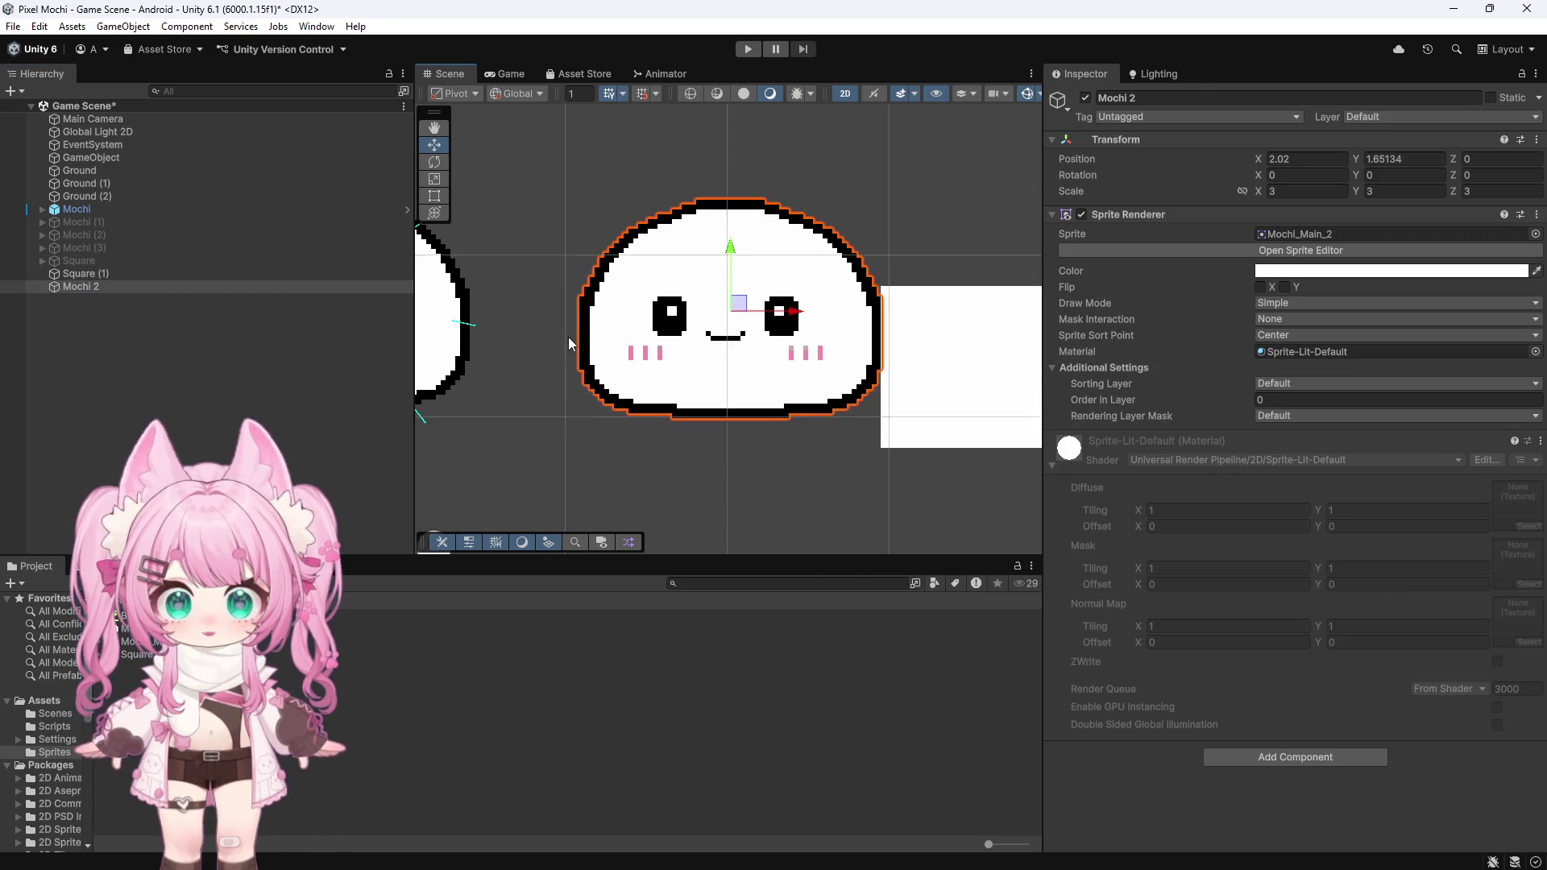
pyautogui.scroll(-4, 568, 337)
pyautogui.scroll(3, 847, 315)
pyautogui.moveTo(89, 287); pyautogui.dragTo(88, 269)
pyautogui.moveTo(603, 330)
pyautogui.mouseDown()
pyautogui.moveTo(757, 338)
pyautogui.moveTo(638, 338)
pyautogui.mouseUp()
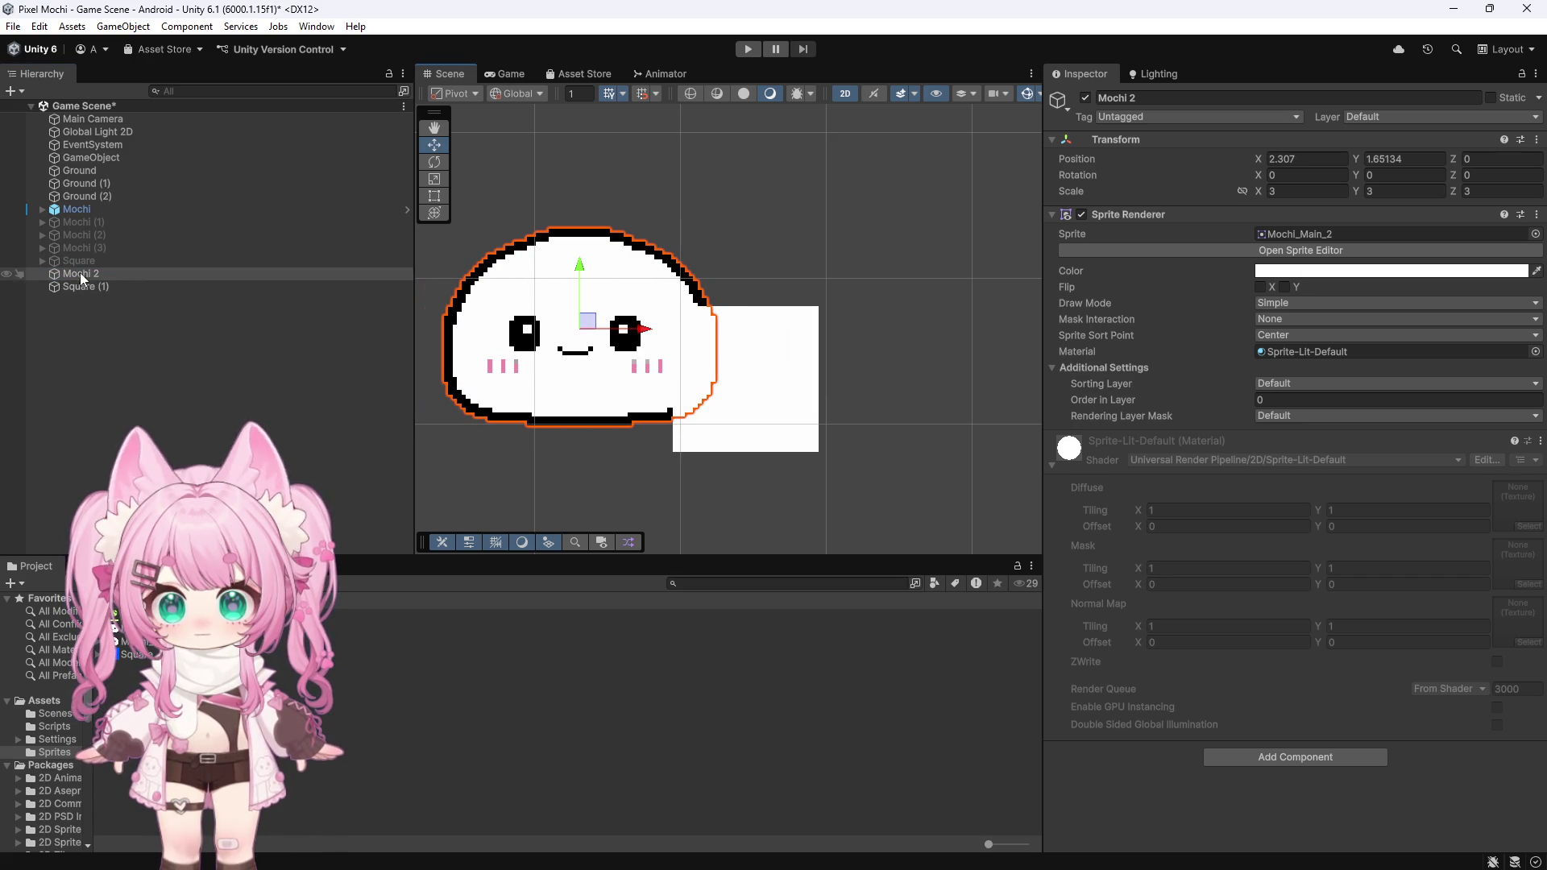
pyautogui.moveTo(83, 279); pyautogui.dragTo(85, 312)
pyautogui.moveTo(664, 339)
pyautogui.mouseDown()
pyautogui.moveTo(829, 342)
pyautogui.moveTo(551, 345)
pyautogui.mouseUp()
# Step: Delete the Square (1) object and nudge Mochi 2 into place
pyautogui.scroll(-3, 848, 316)
pyautogui.scroll(2, 582, 352)
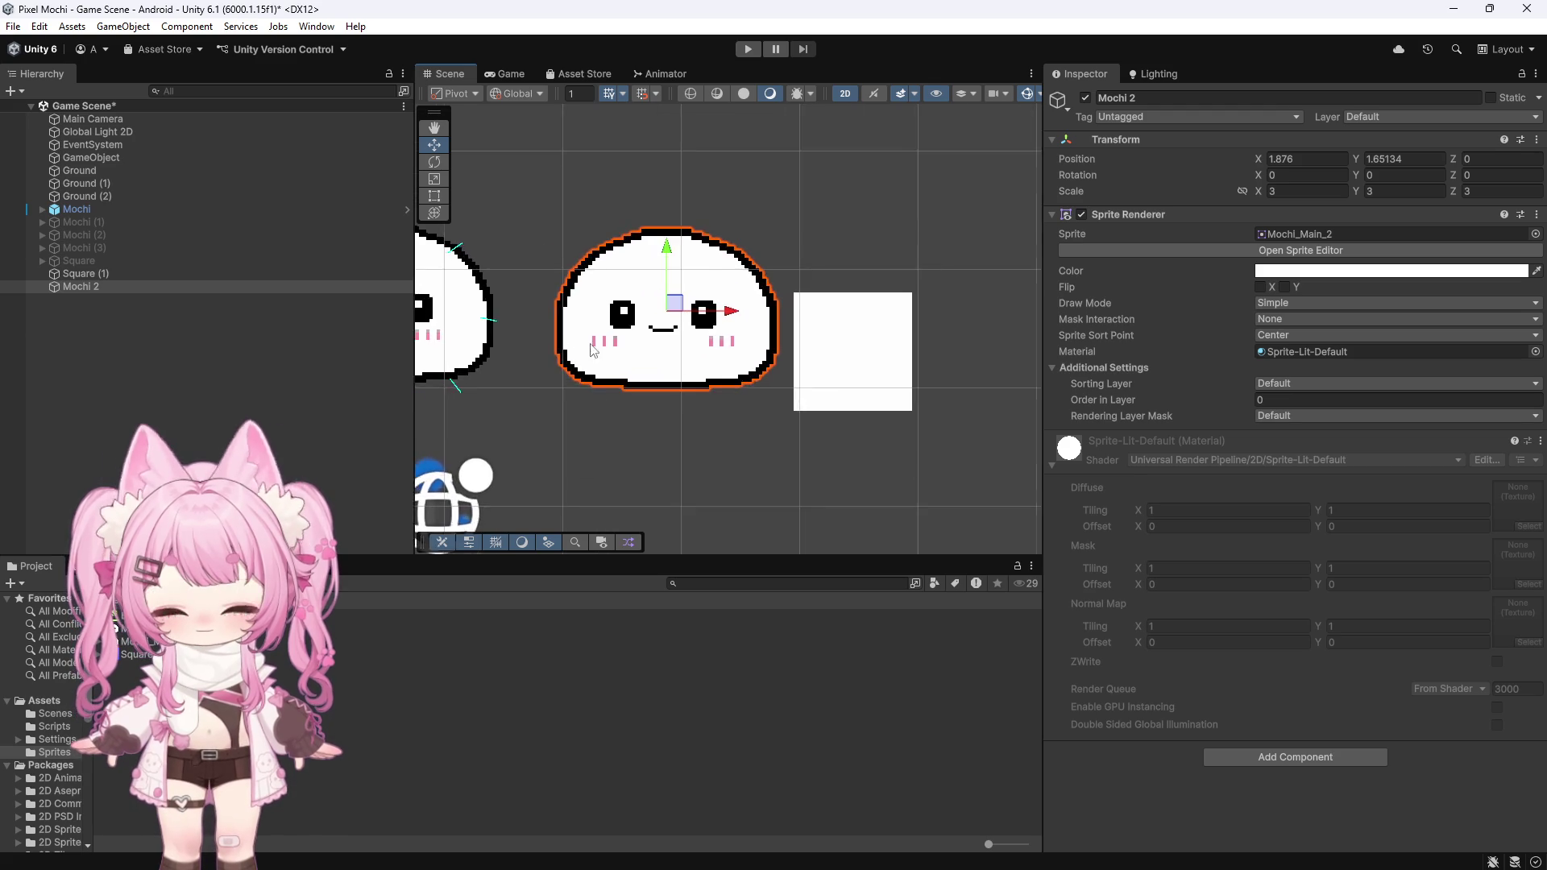
pyautogui.click(110, 273)
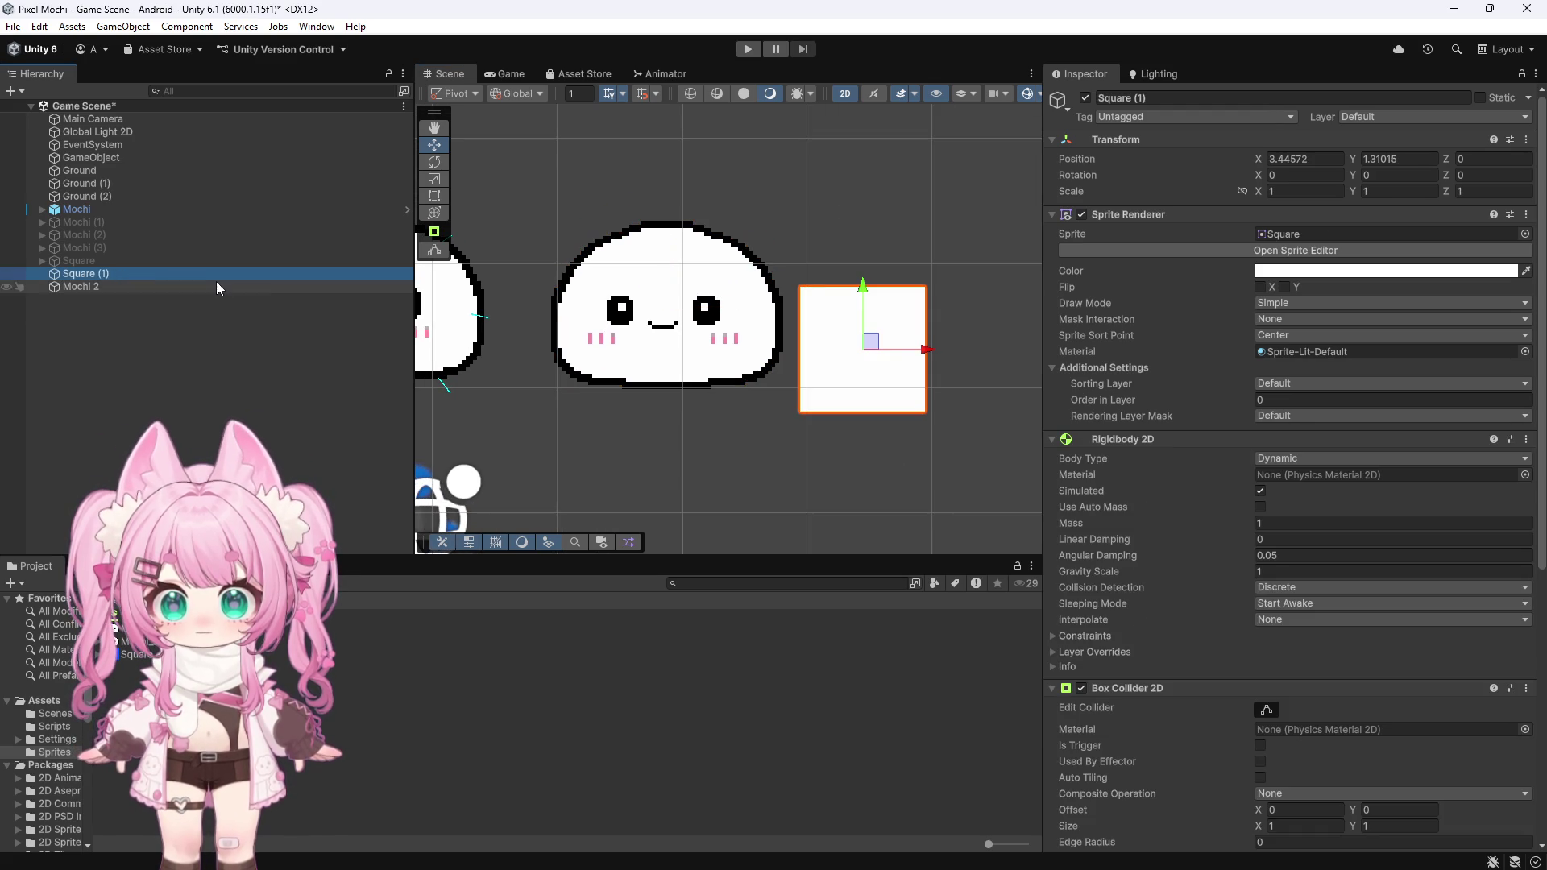
pyautogui.press('Delete')
pyautogui.rightClick(113, 319)
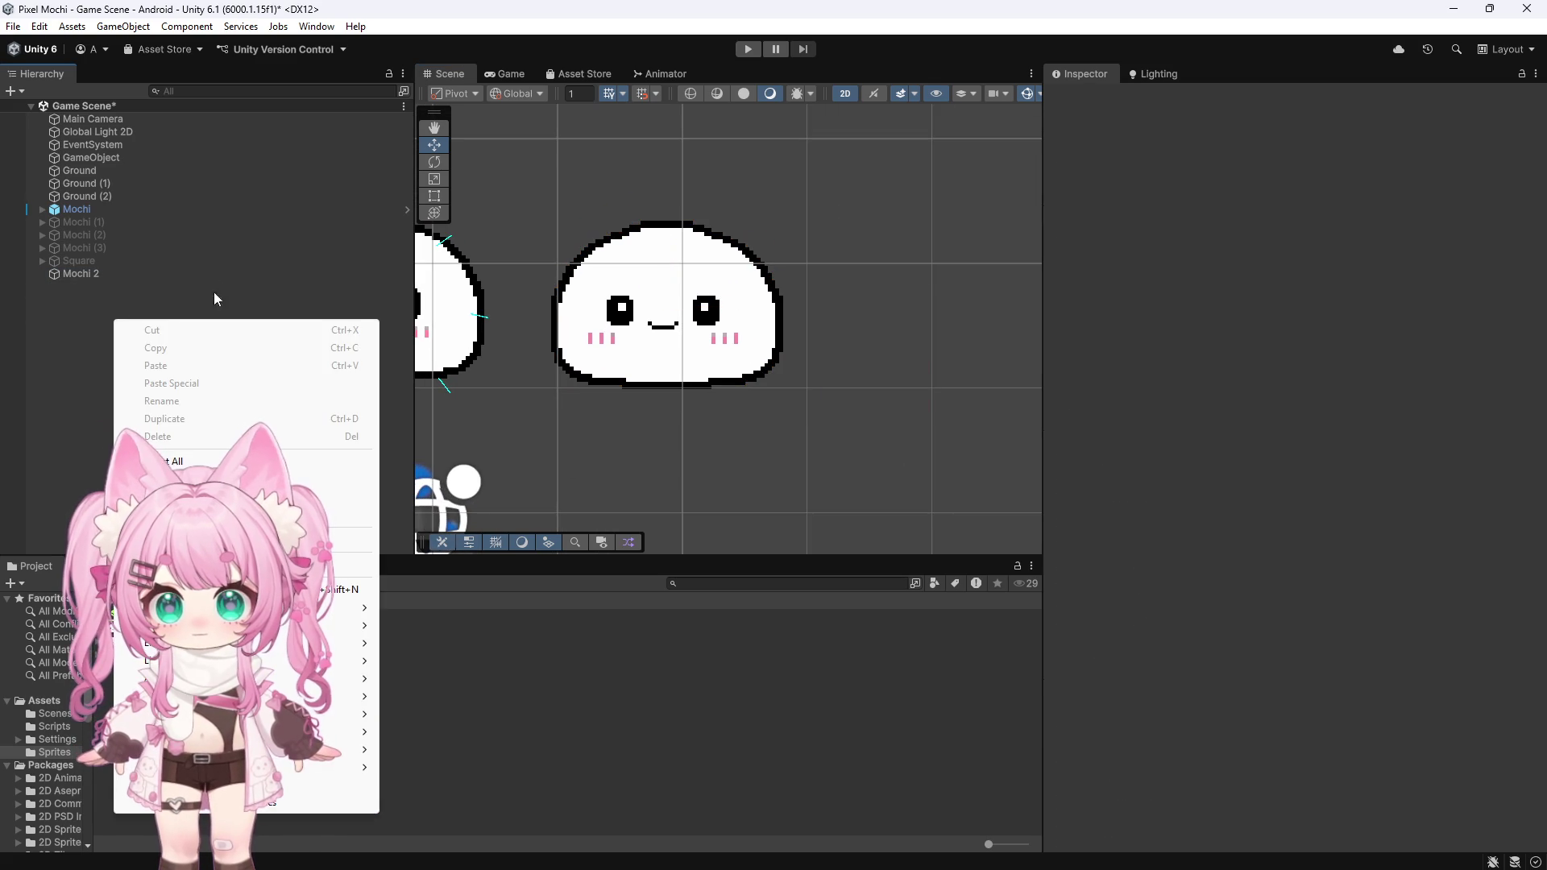
pyautogui.click(169, 274)
pyautogui.scroll(-2, 764, 317)
pyautogui.moveTo(764, 317)
pyautogui.mouseDown()
pyautogui.moveTo(563, 316)
pyautogui.moveTo(781, 316)
pyautogui.mouseUp()
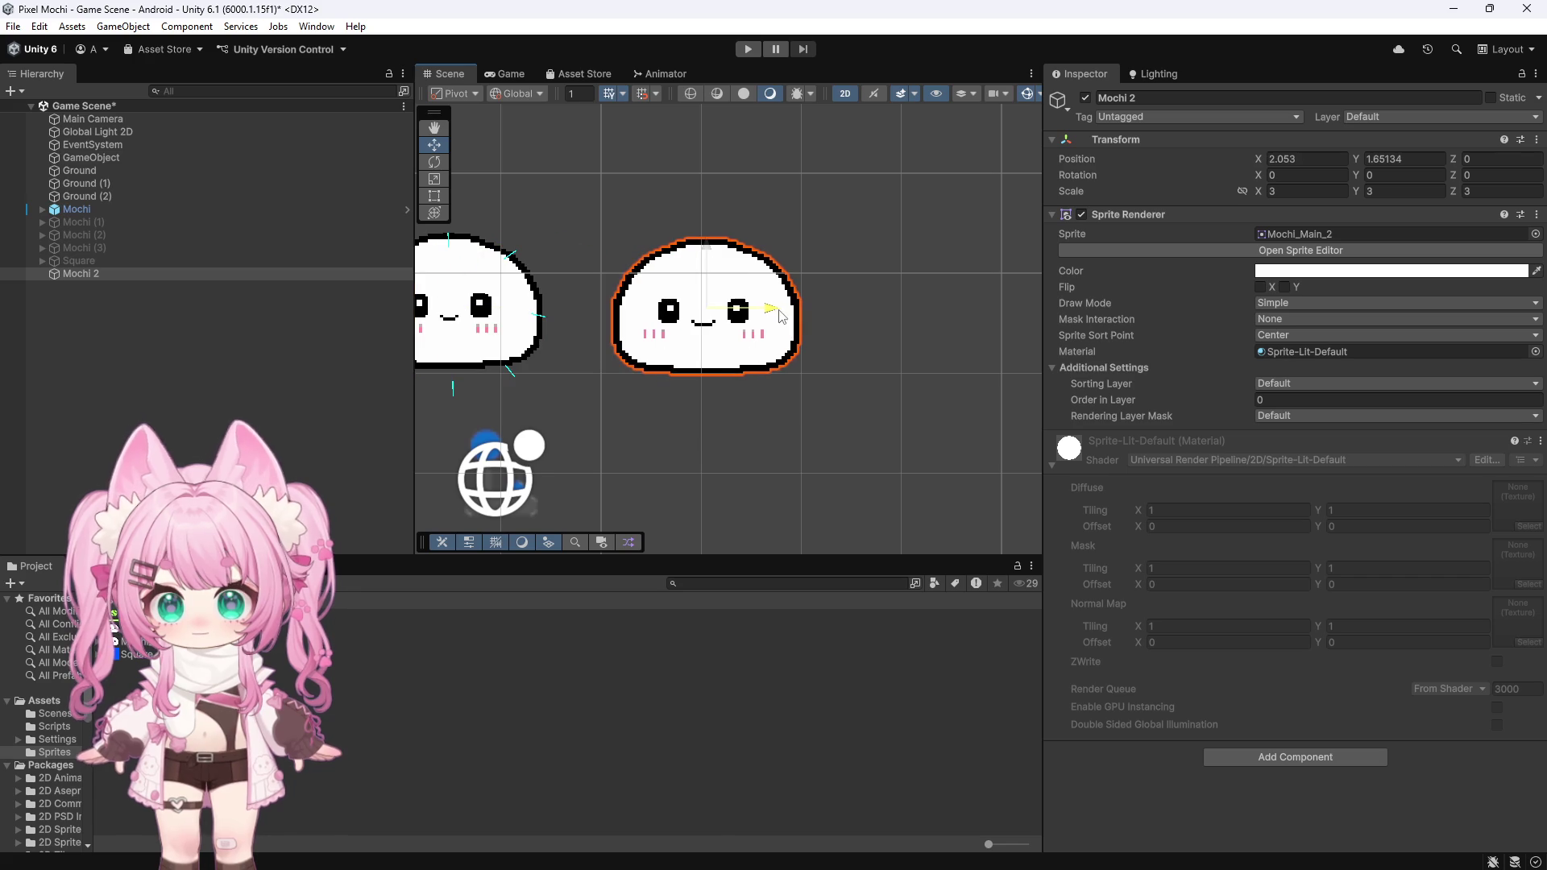
# Step: Move the original Mochi to the bottom of the Hierarchy and reposition Mochi 2 horizontally
pyautogui.click(88, 208)
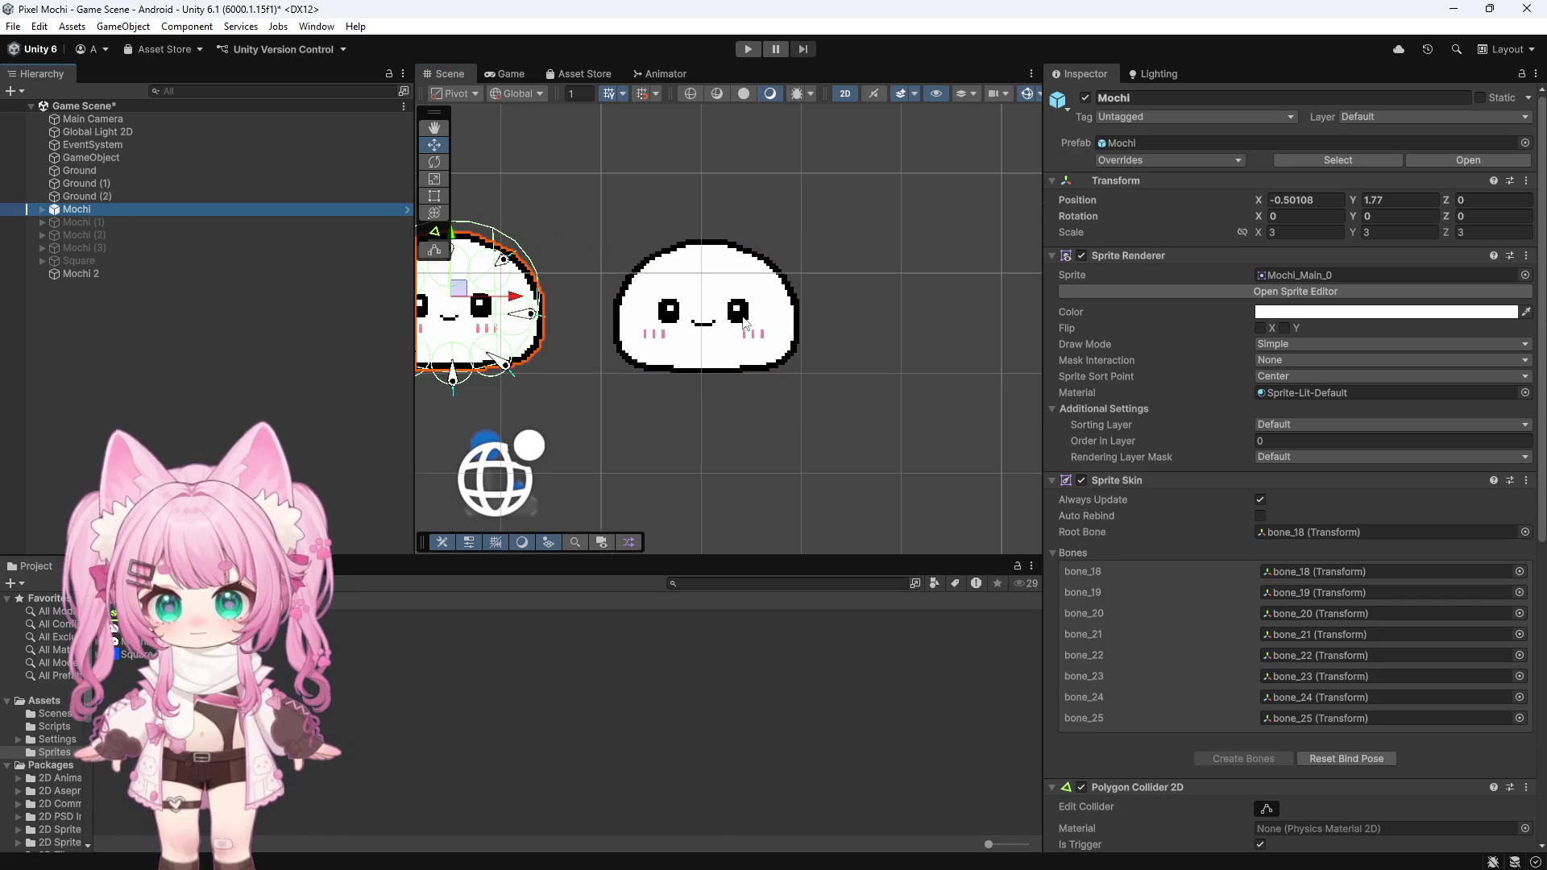
pyautogui.scroll(-3, 772, 315)
pyautogui.moveTo(74, 209)
pyautogui.mouseDown()
pyautogui.moveTo(81, 303)
pyautogui.moveTo(94, 268)
pyautogui.mouseUp()
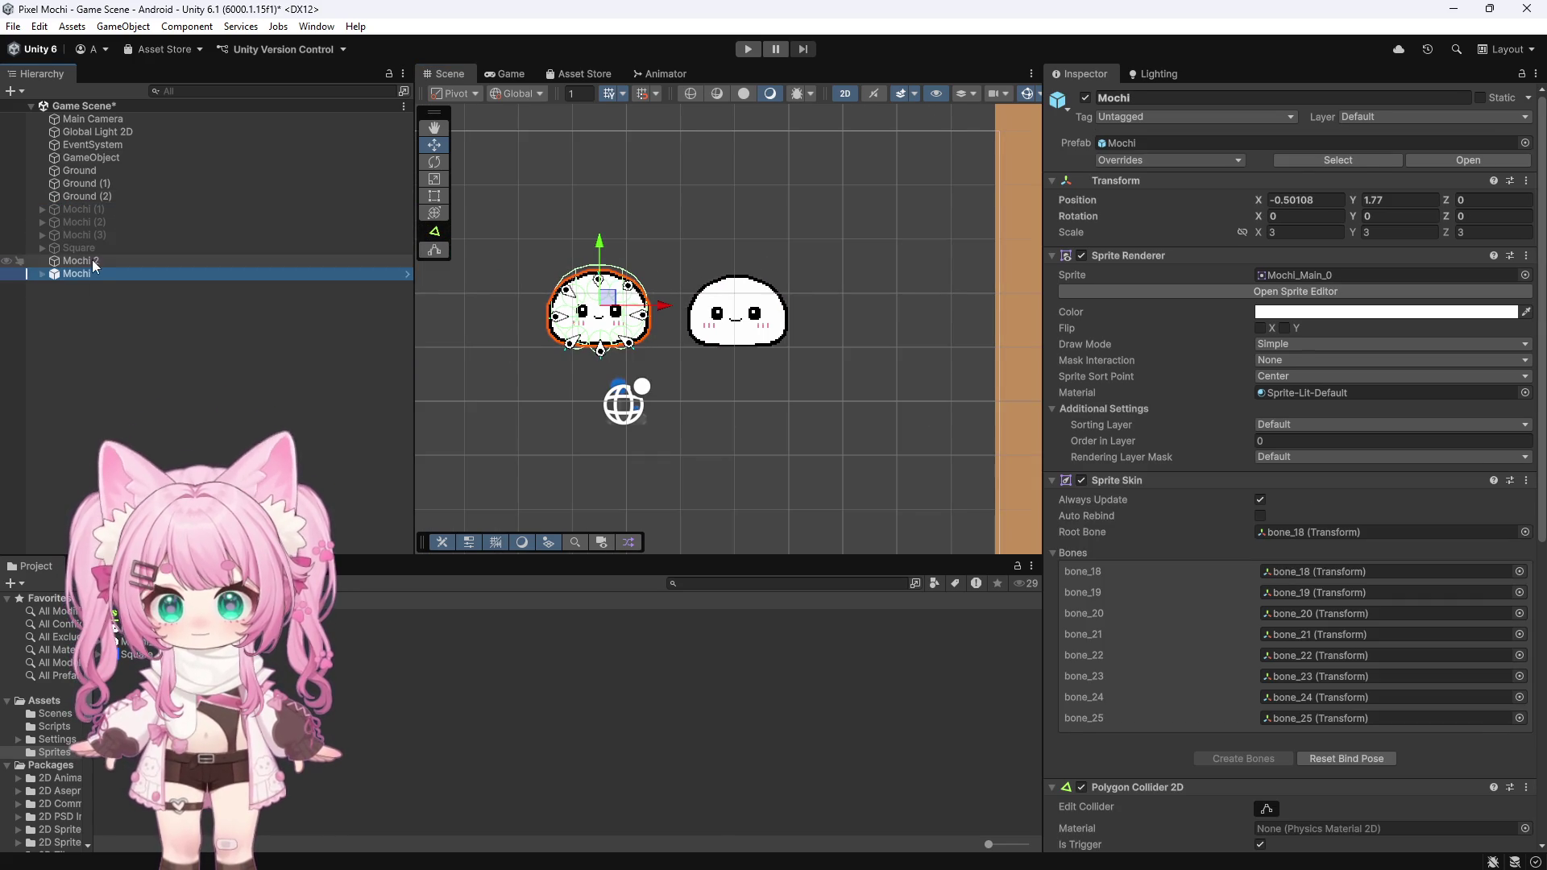
pyautogui.click(93, 262)
pyautogui.click(668, 310)
pyautogui.click(786, 318)
pyautogui.moveTo(796, 319)
pyautogui.mouseDown()
pyautogui.moveTo(628, 314)
pyautogui.moveTo(708, 332)
pyautogui.moveTo(862, 319)
pyautogui.mouseUp()
# Step: Deactivate the original Mochi object with Alt+Shift+A
pyautogui.scroll(3, 862, 319)
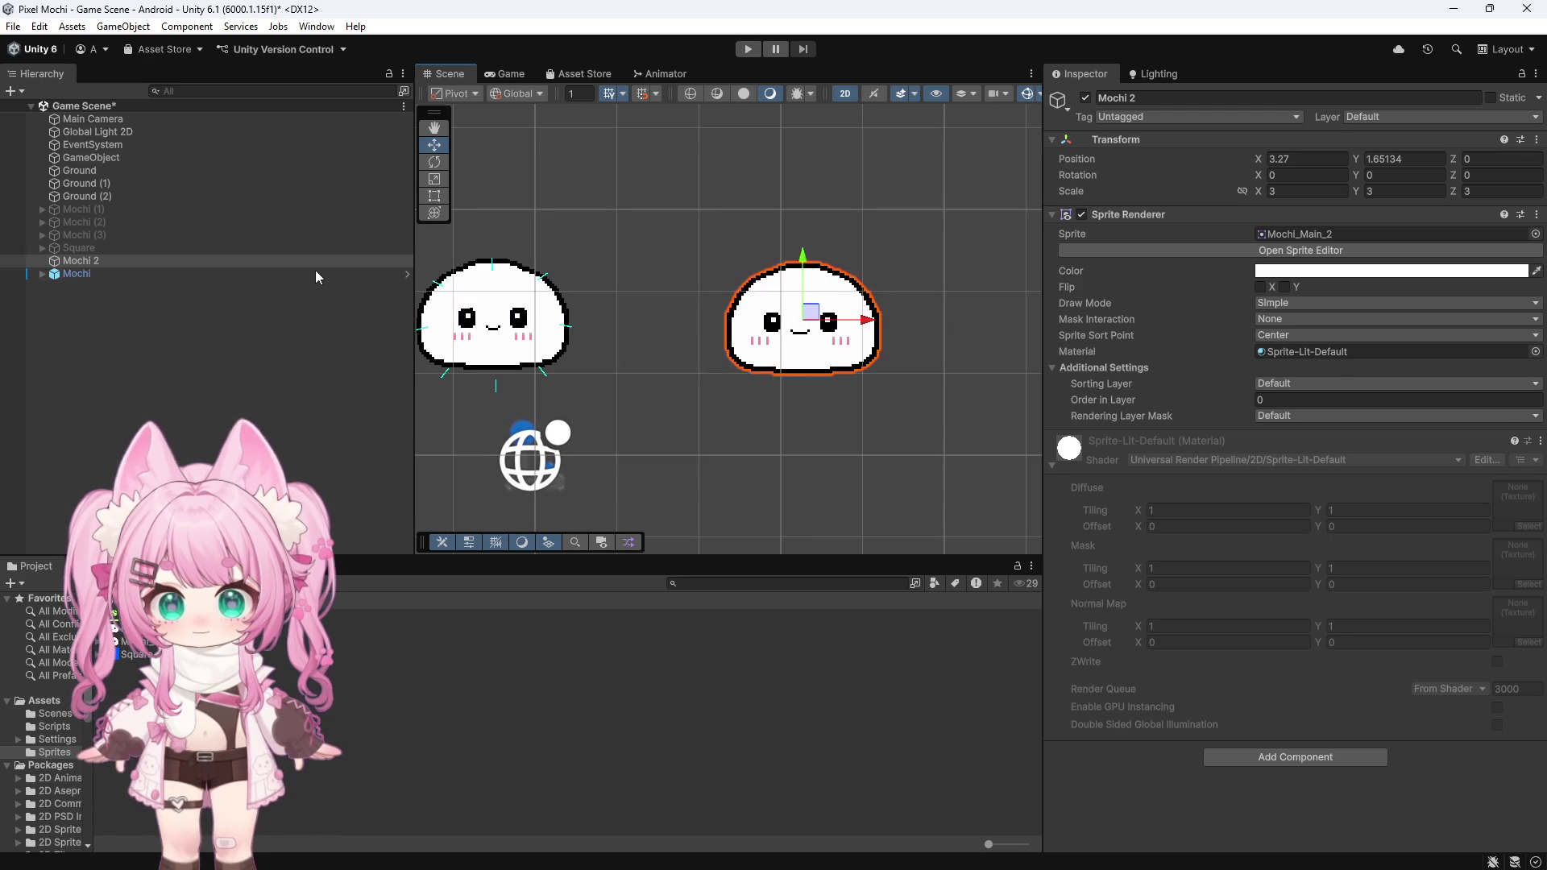
pyautogui.rightClick(87, 326)
pyautogui.click(81, 278)
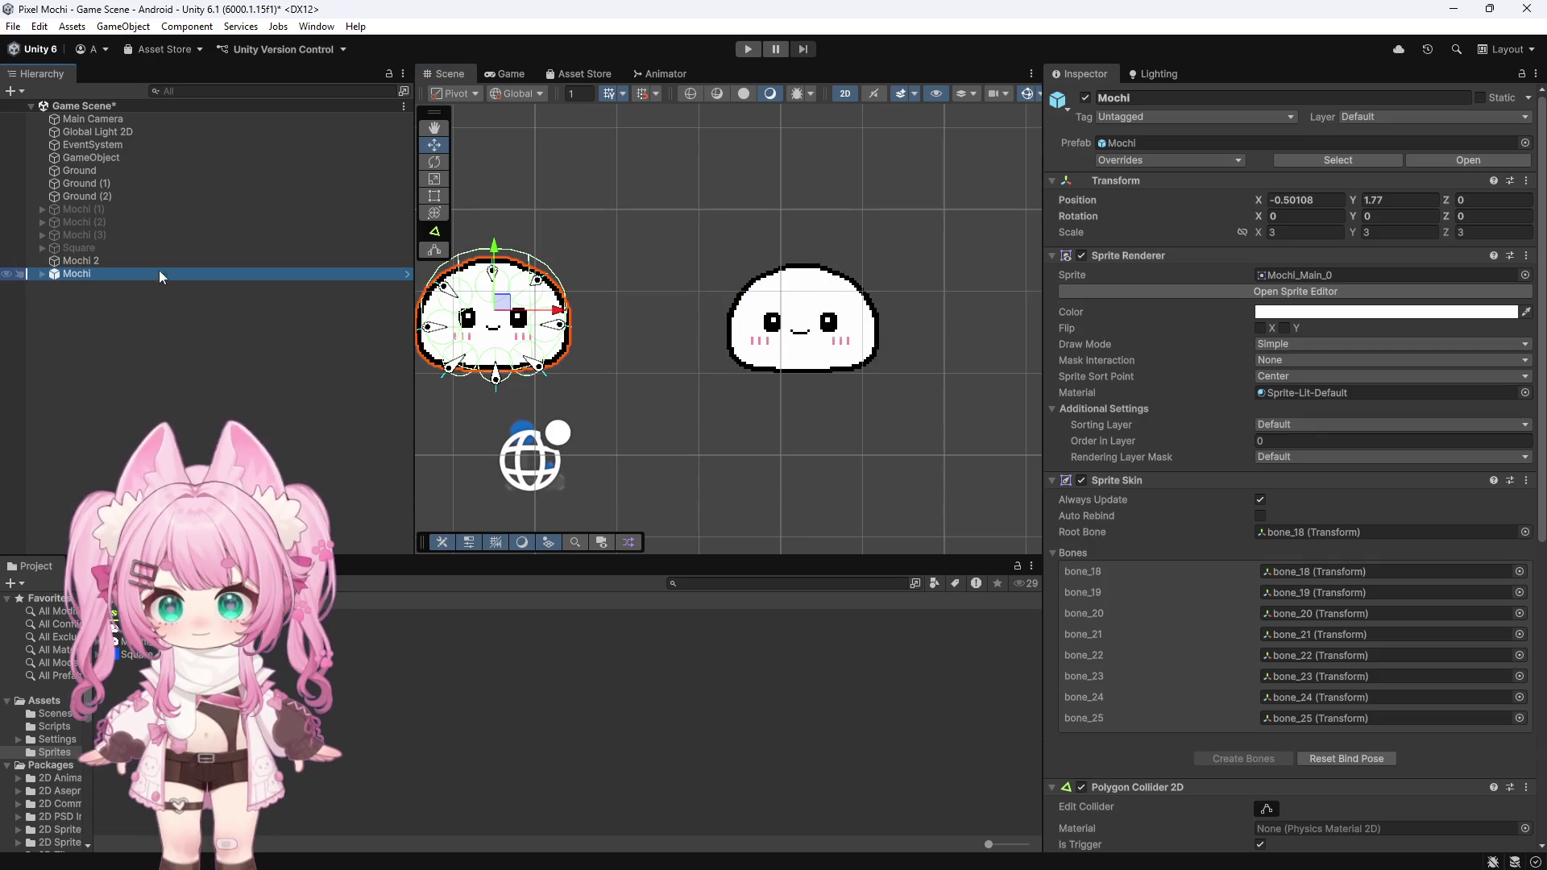
pyautogui.hotkey('alt', 'shift', 'a')
# Step: Create a new 2D Square sprite, colour it blue, and shift it left
pyautogui.rightClick(103, 362)
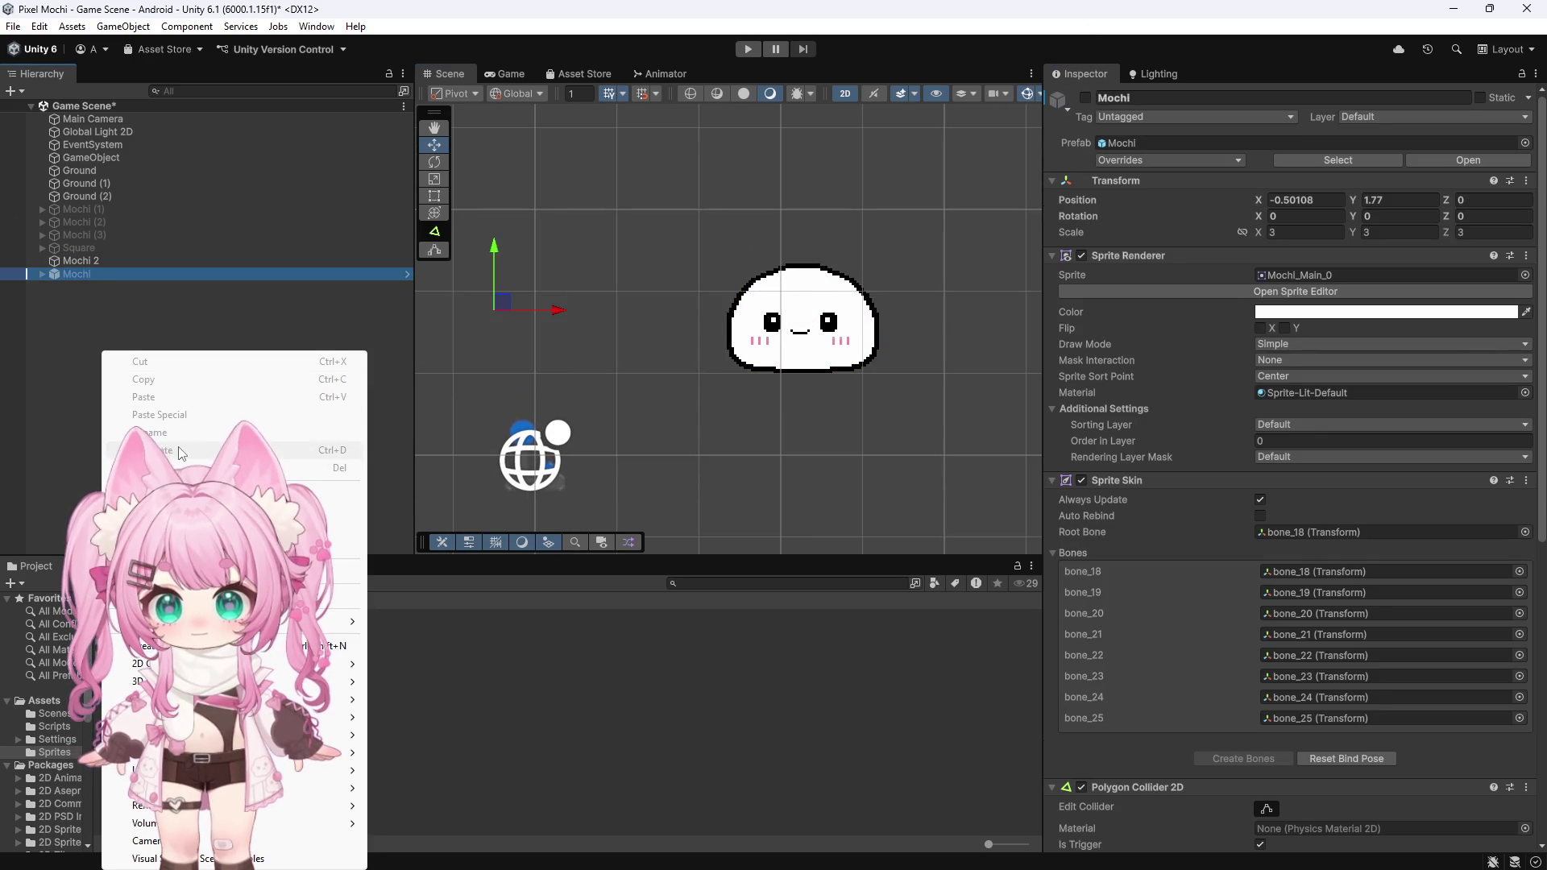
pyautogui.moveTo(202, 663)
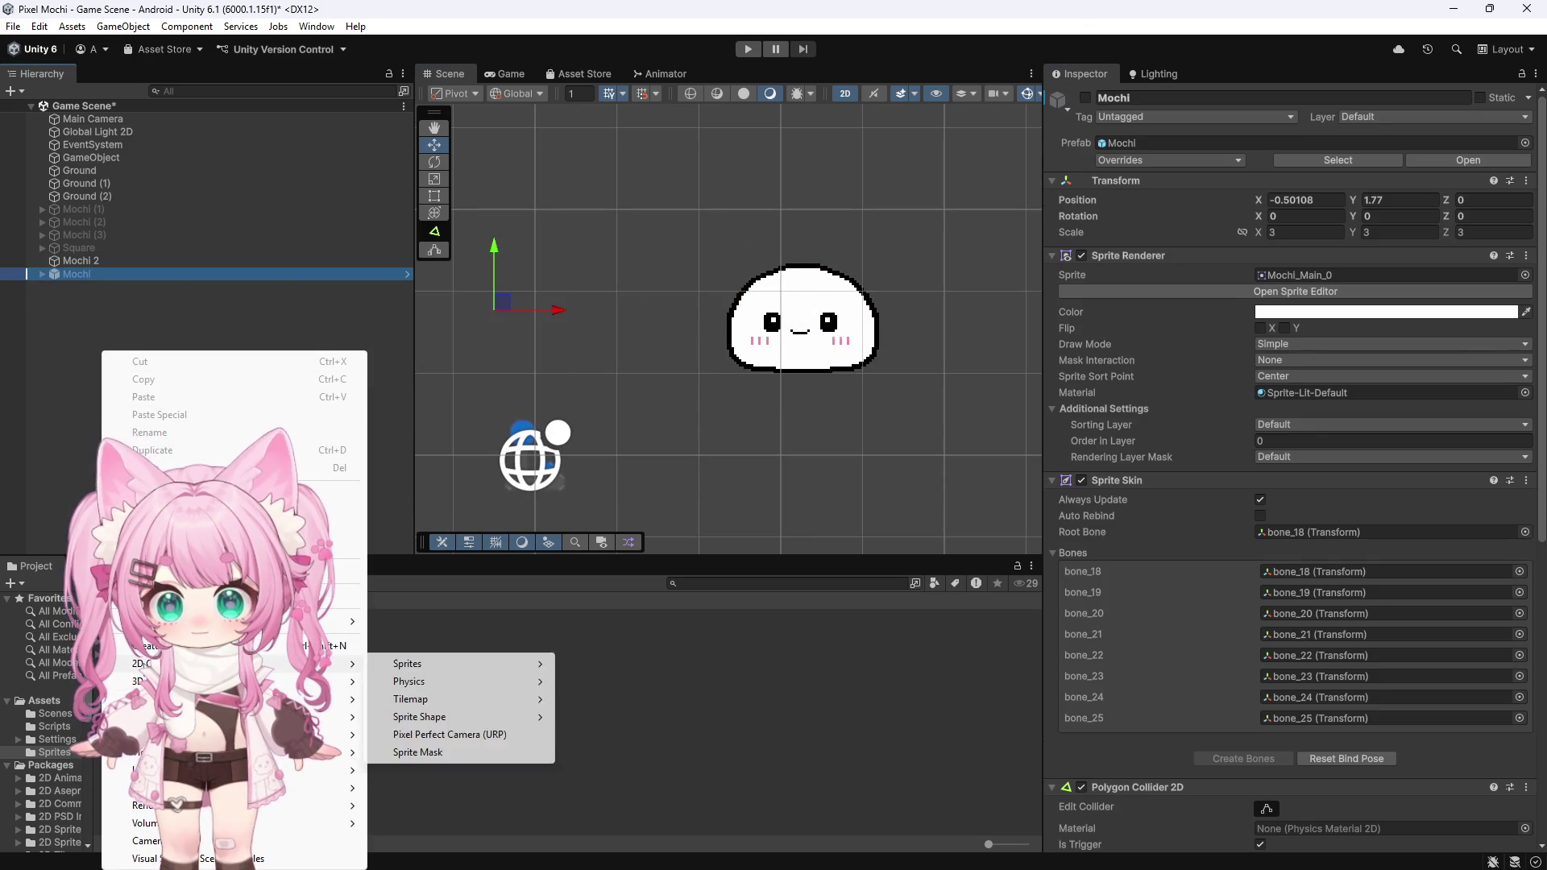
pyautogui.moveTo(417, 669)
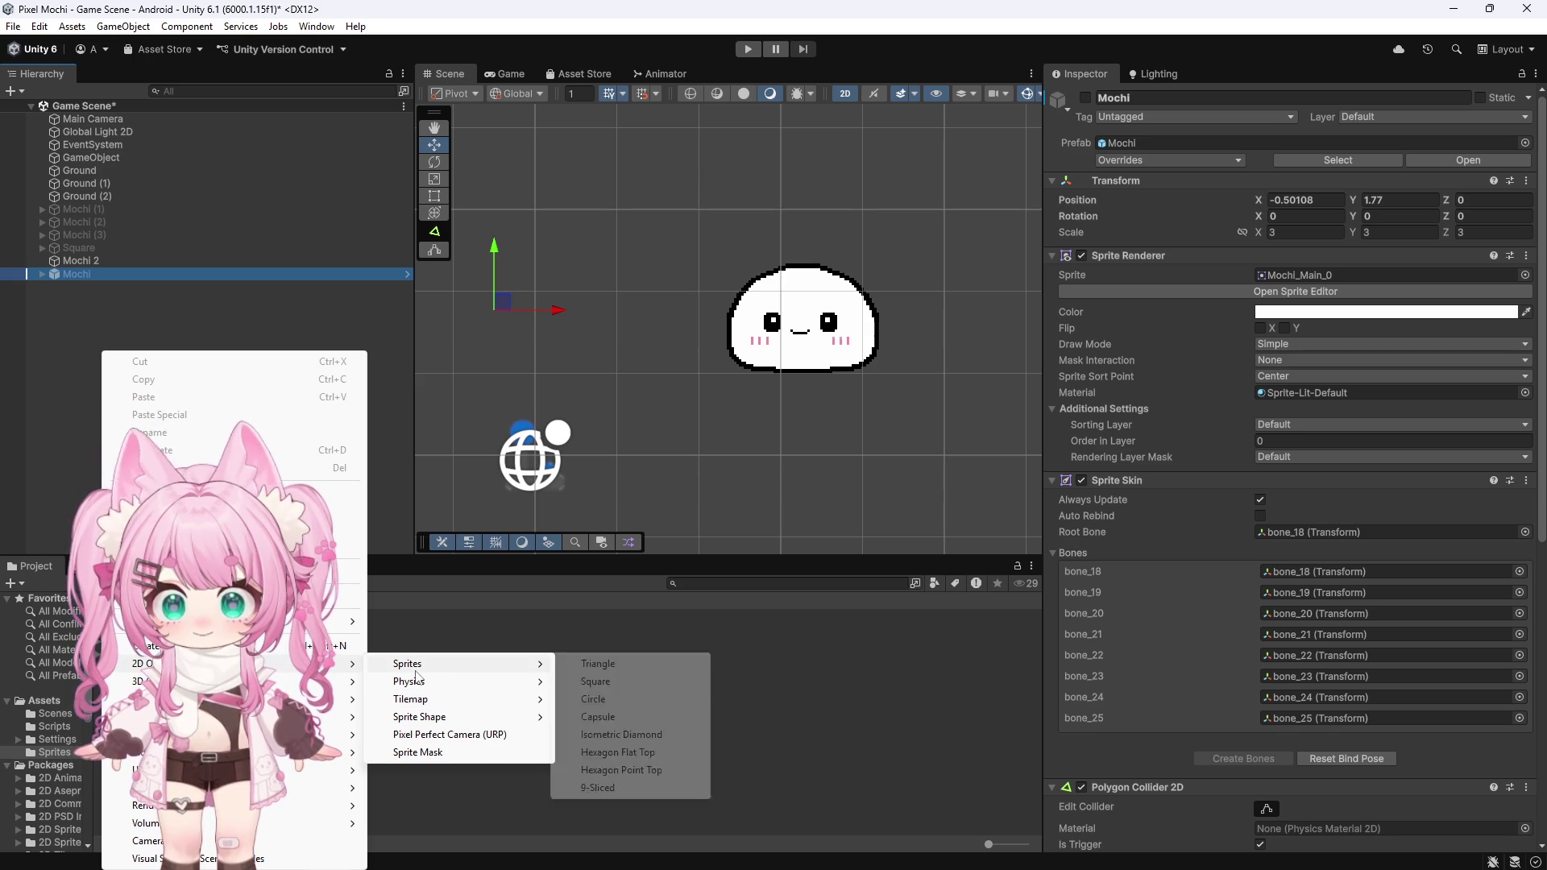
pyautogui.click(610, 692)
pyautogui.moveTo(825, 335); pyautogui.dragTo(703, 335)
pyautogui.click(1305, 270)
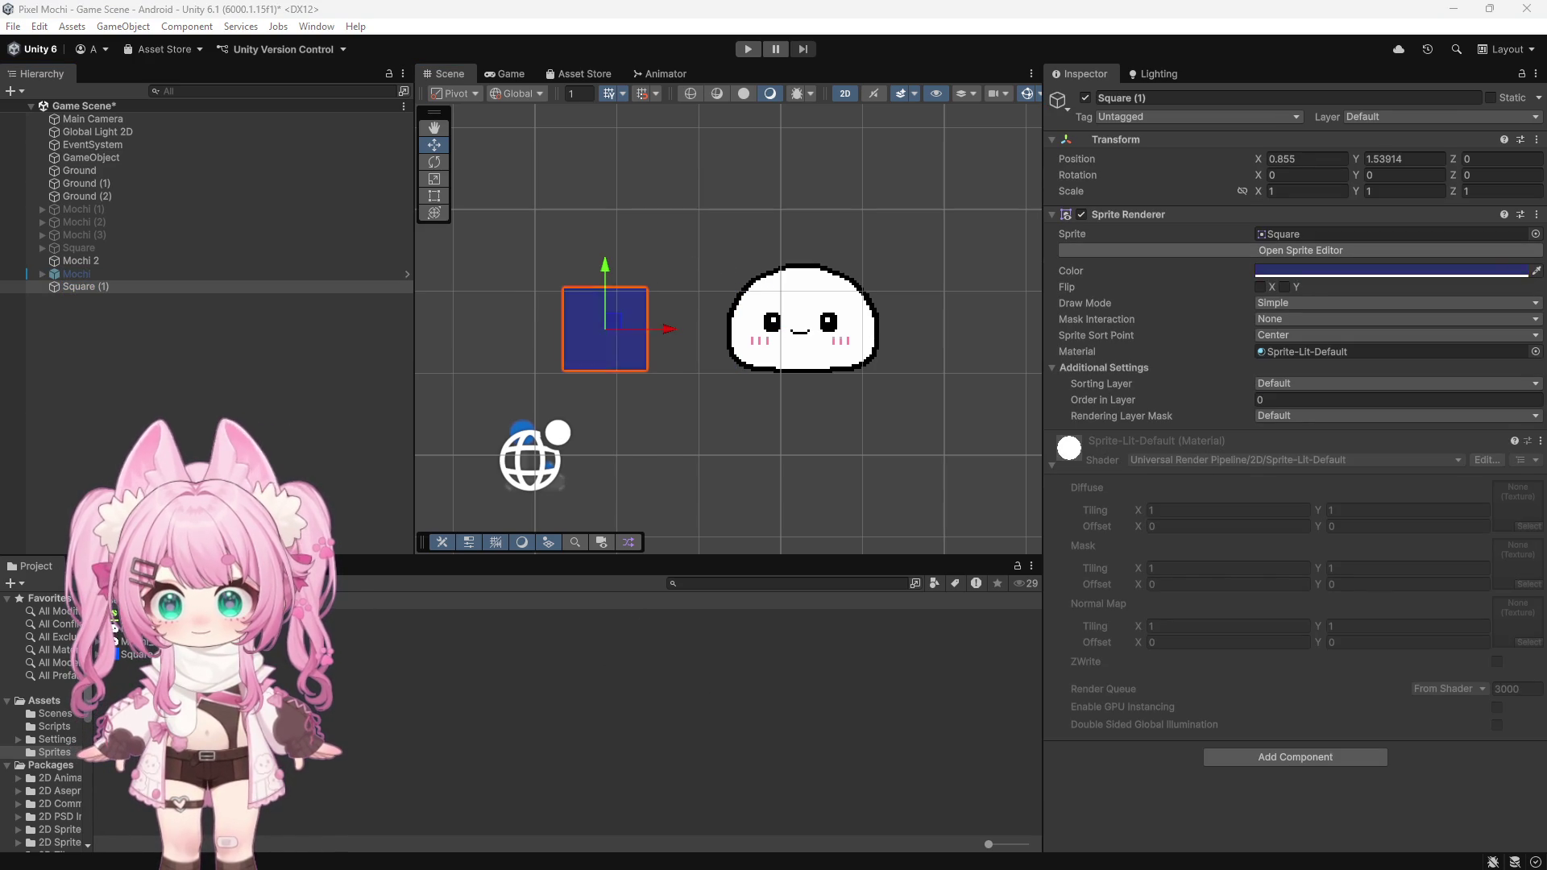
pyautogui.scroll(2, 613, 326)
pyautogui.moveTo(659, 326)
pyautogui.mouseDown()
pyautogui.moveTo(864, 325)
pyautogui.moveTo(610, 325)
pyautogui.mouseUp()
# Step: Slide Mochi 2 over the blue square to X 0.439 and place it below Square (1)
pyautogui.click(103, 261)
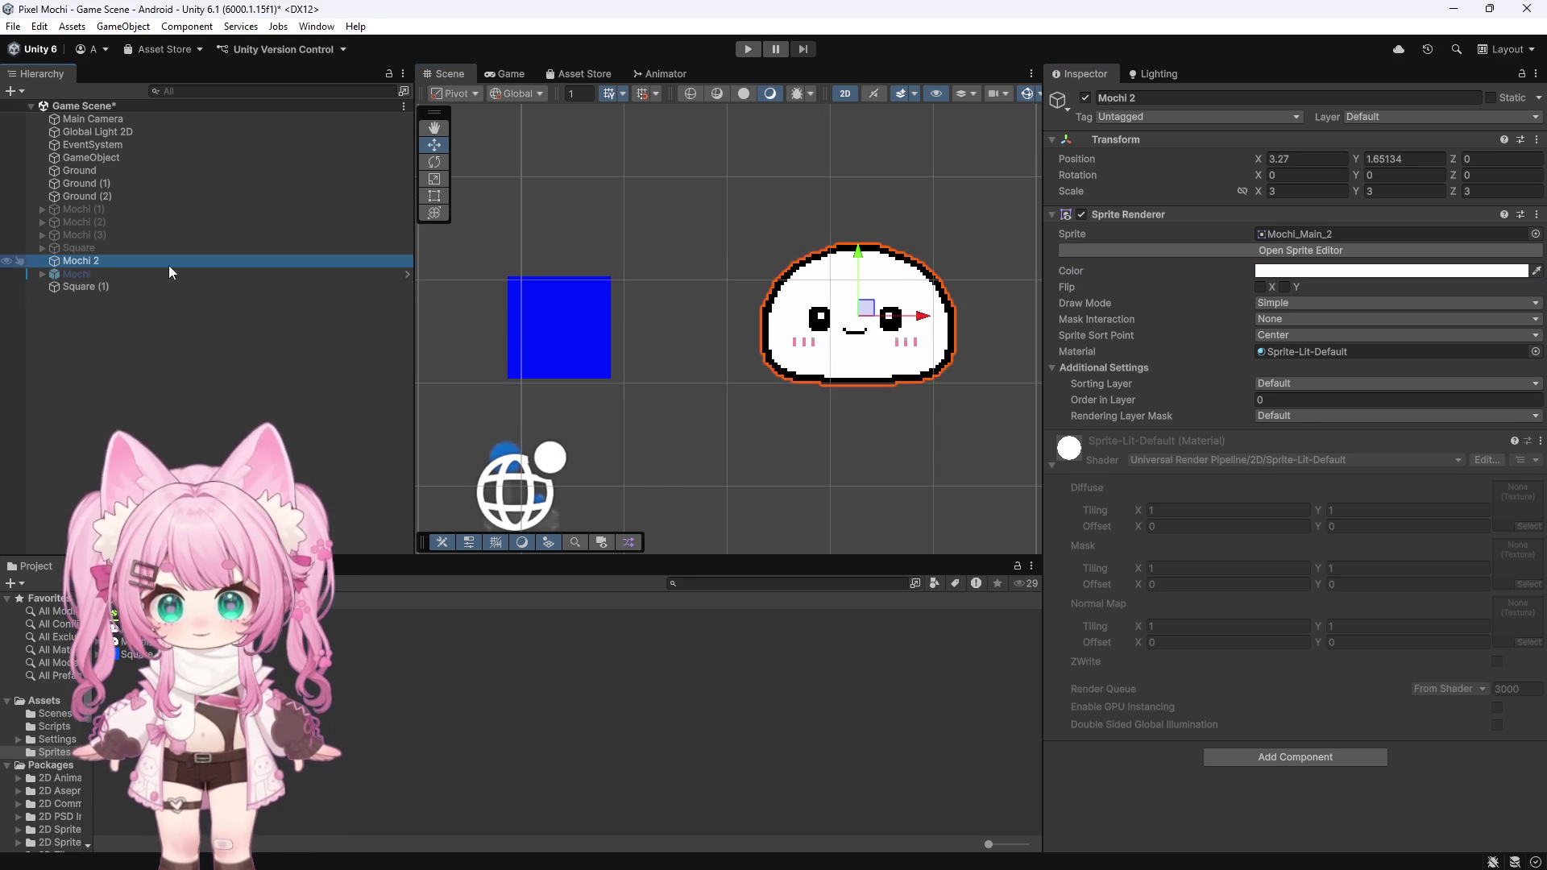
pyautogui.moveTo(925, 316); pyautogui.dragTo(633, 316)
pyautogui.moveTo(88, 260)
pyautogui.mouseDown()
pyautogui.moveTo(109, 239)
pyautogui.moveTo(74, 325)
pyautogui.mouseUp()
pyautogui.scroll(-3, 584, 288)
pyautogui.scroll(4, 584, 288)
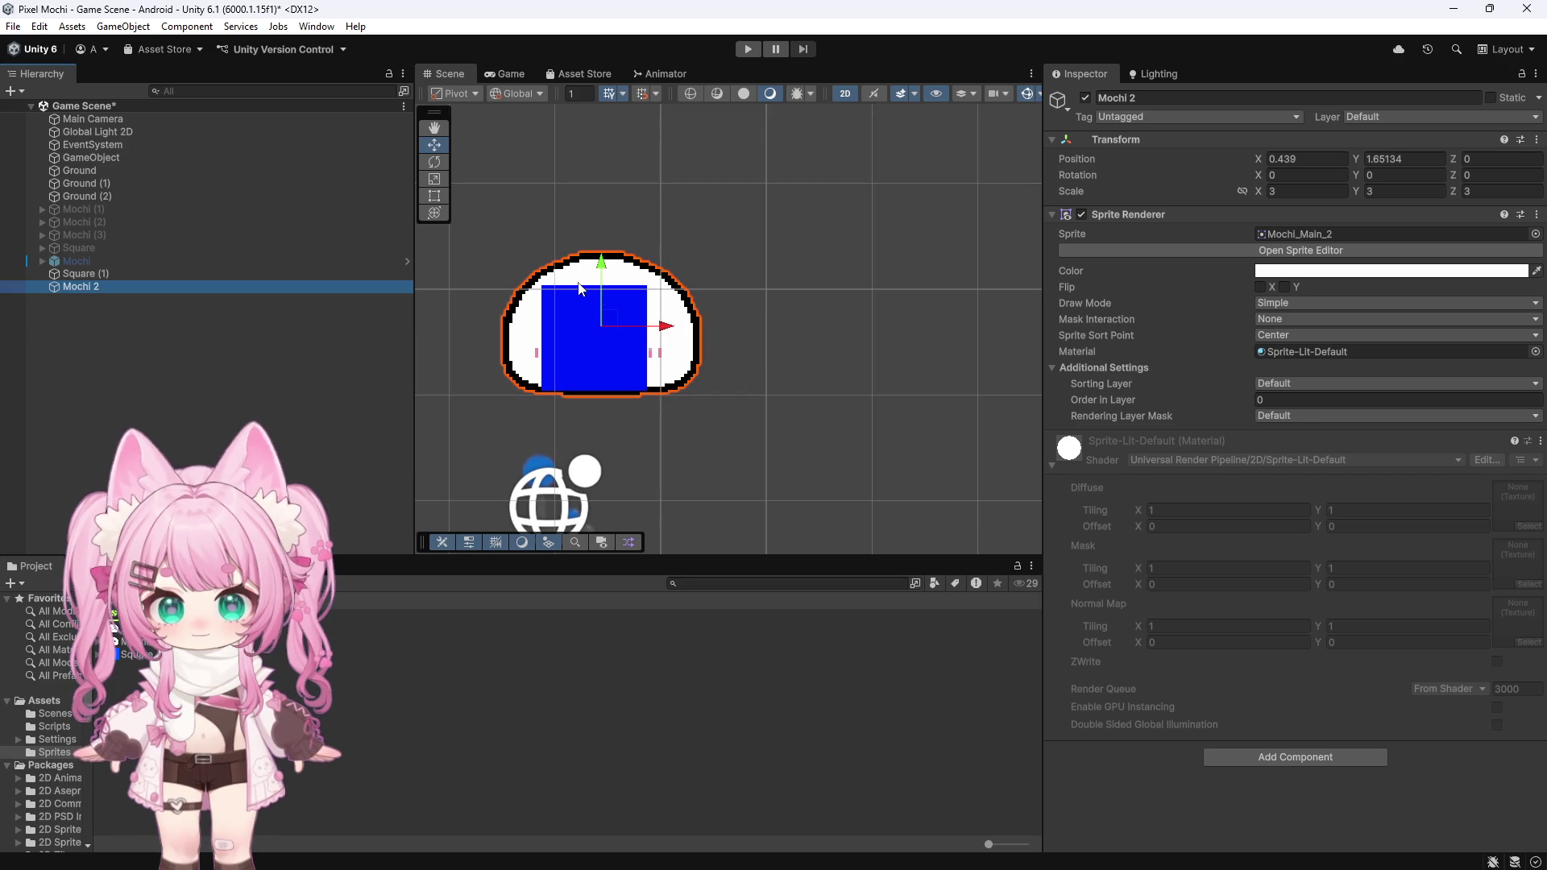
# Step: Set Mochi 2's Order in Layer to 1 and move it right to X 1.165
pyautogui.click(1287, 400)
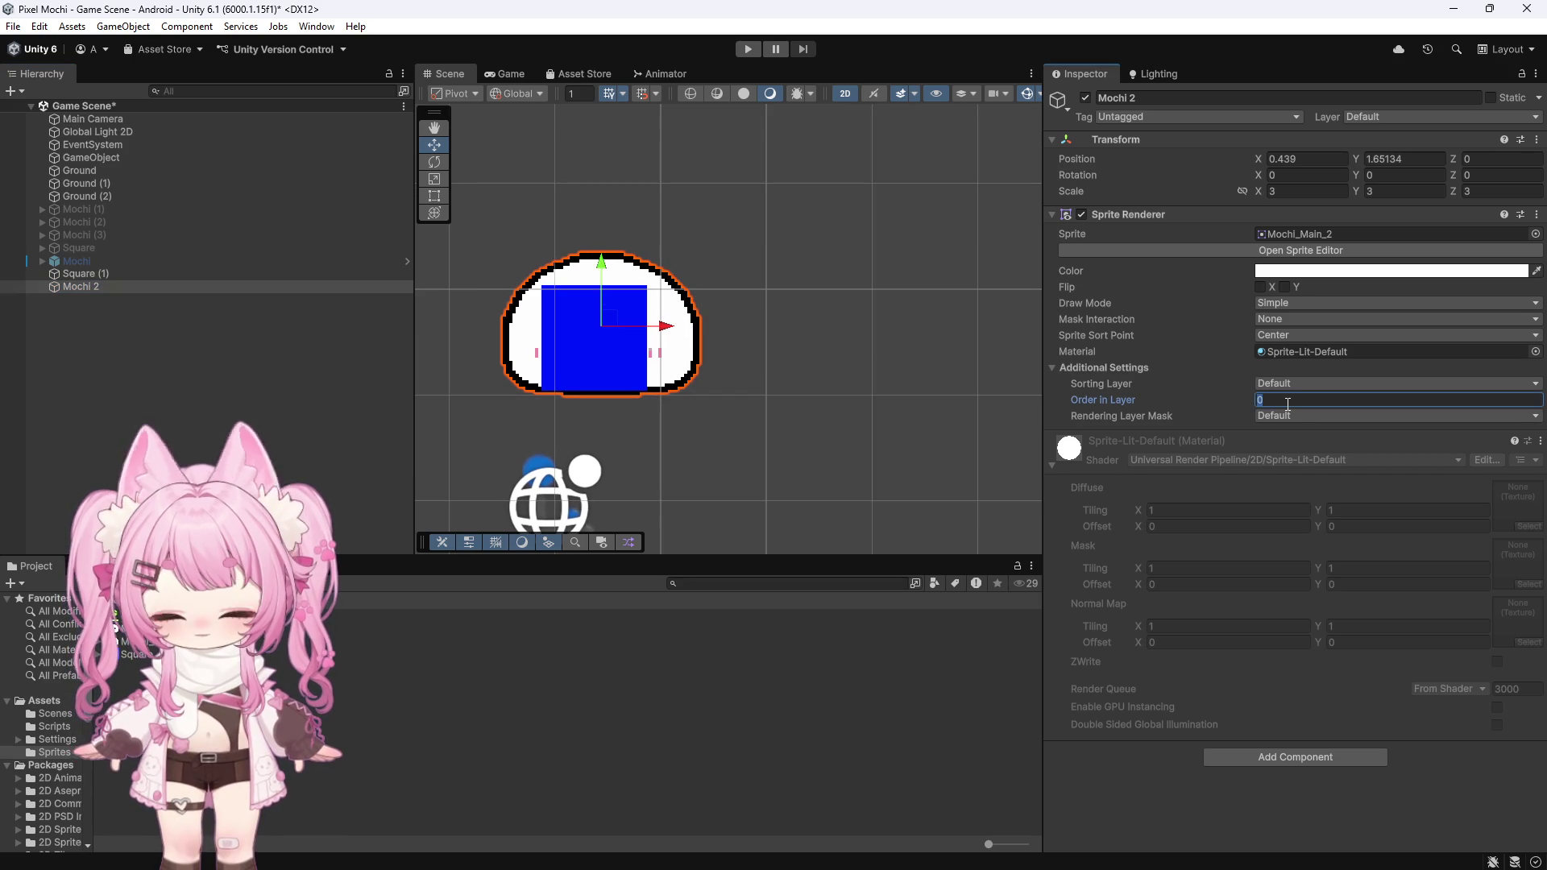
pyautogui.write('1')
pyautogui.scroll(1, 475, 342)
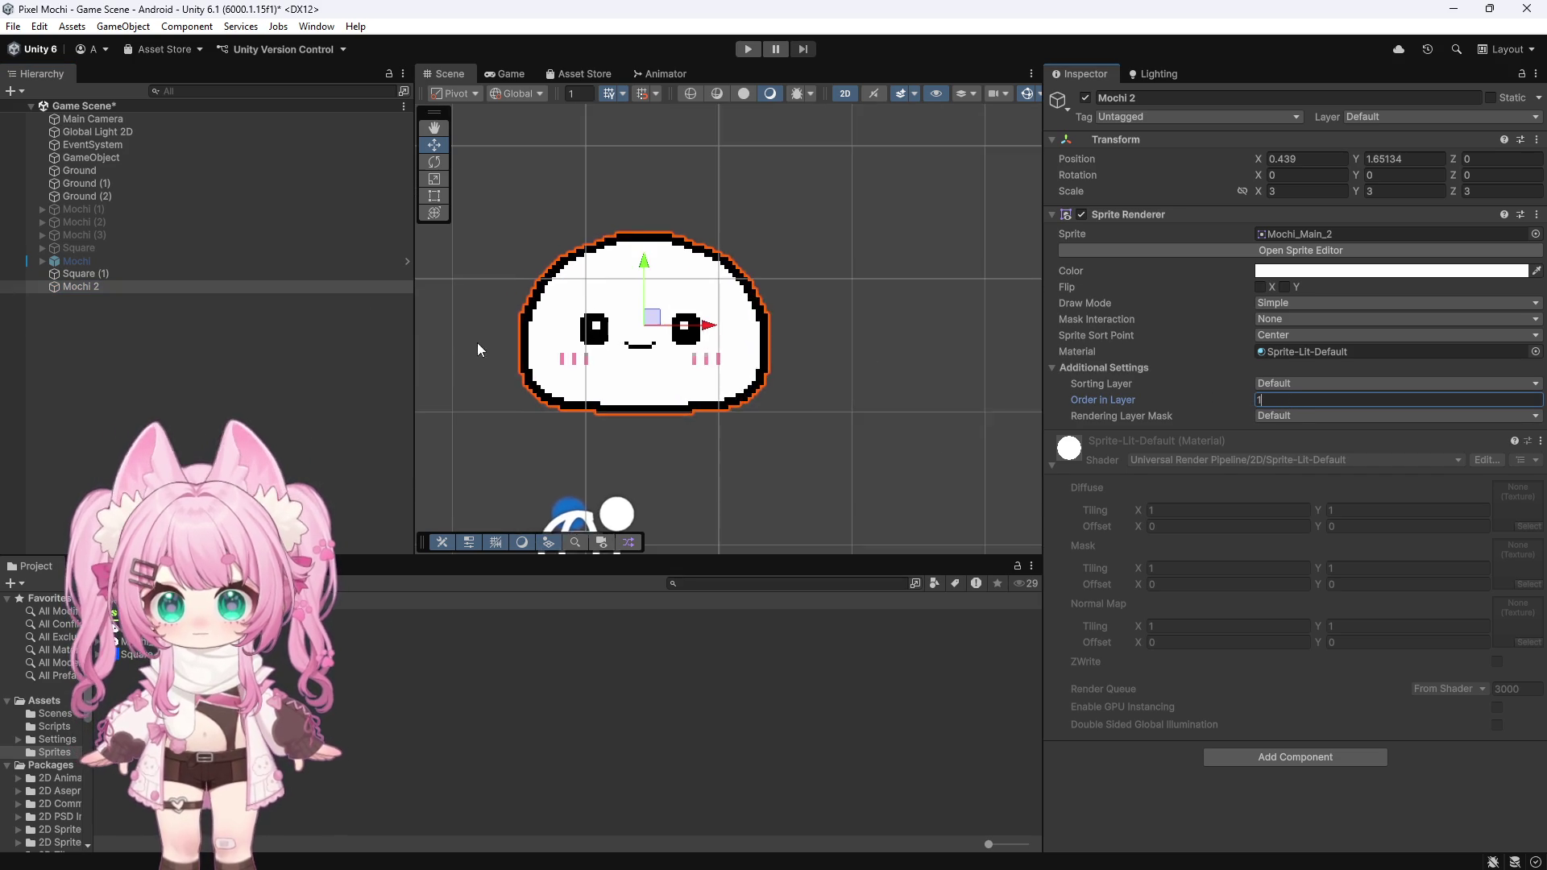
pyautogui.scroll(1, 477, 350)
pyautogui.moveTo(746, 320); pyautogui.dragTo(869, 321)
pyautogui.scroll(4, 677, 370)
pyautogui.scroll(-2, 626, 355)
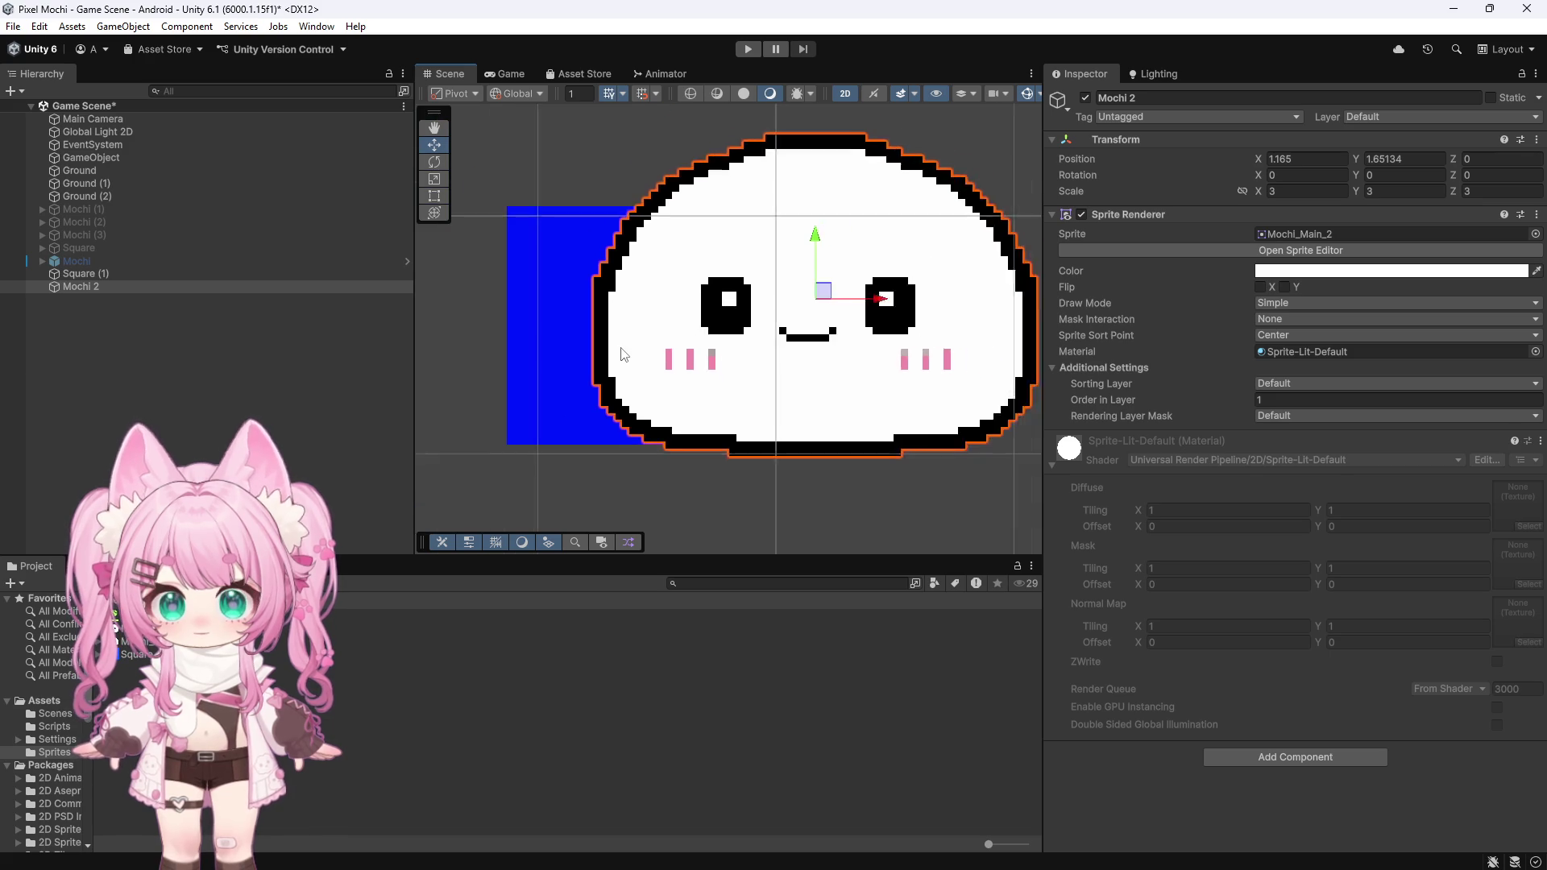
pyautogui.scroll(-2, 628, 354)
pyautogui.scroll(4, 725, 370)
pyautogui.scroll(-2, 805, 393)
pyautogui.scroll(-3, 805, 393)
pyautogui.scroll(3, 826, 236)
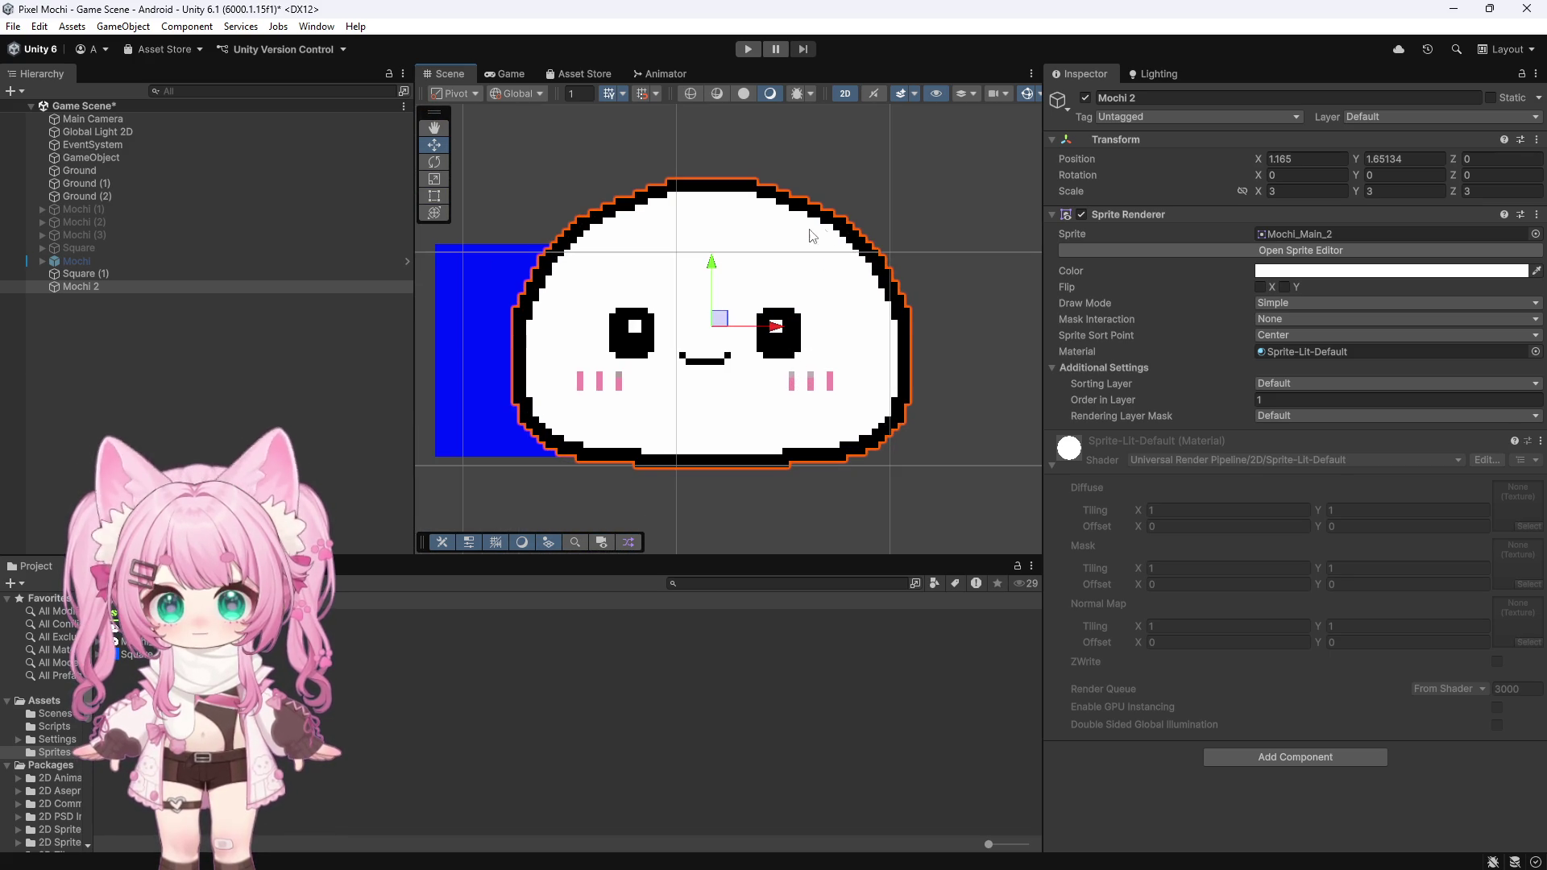
pyautogui.scroll(-1, 618, 338)
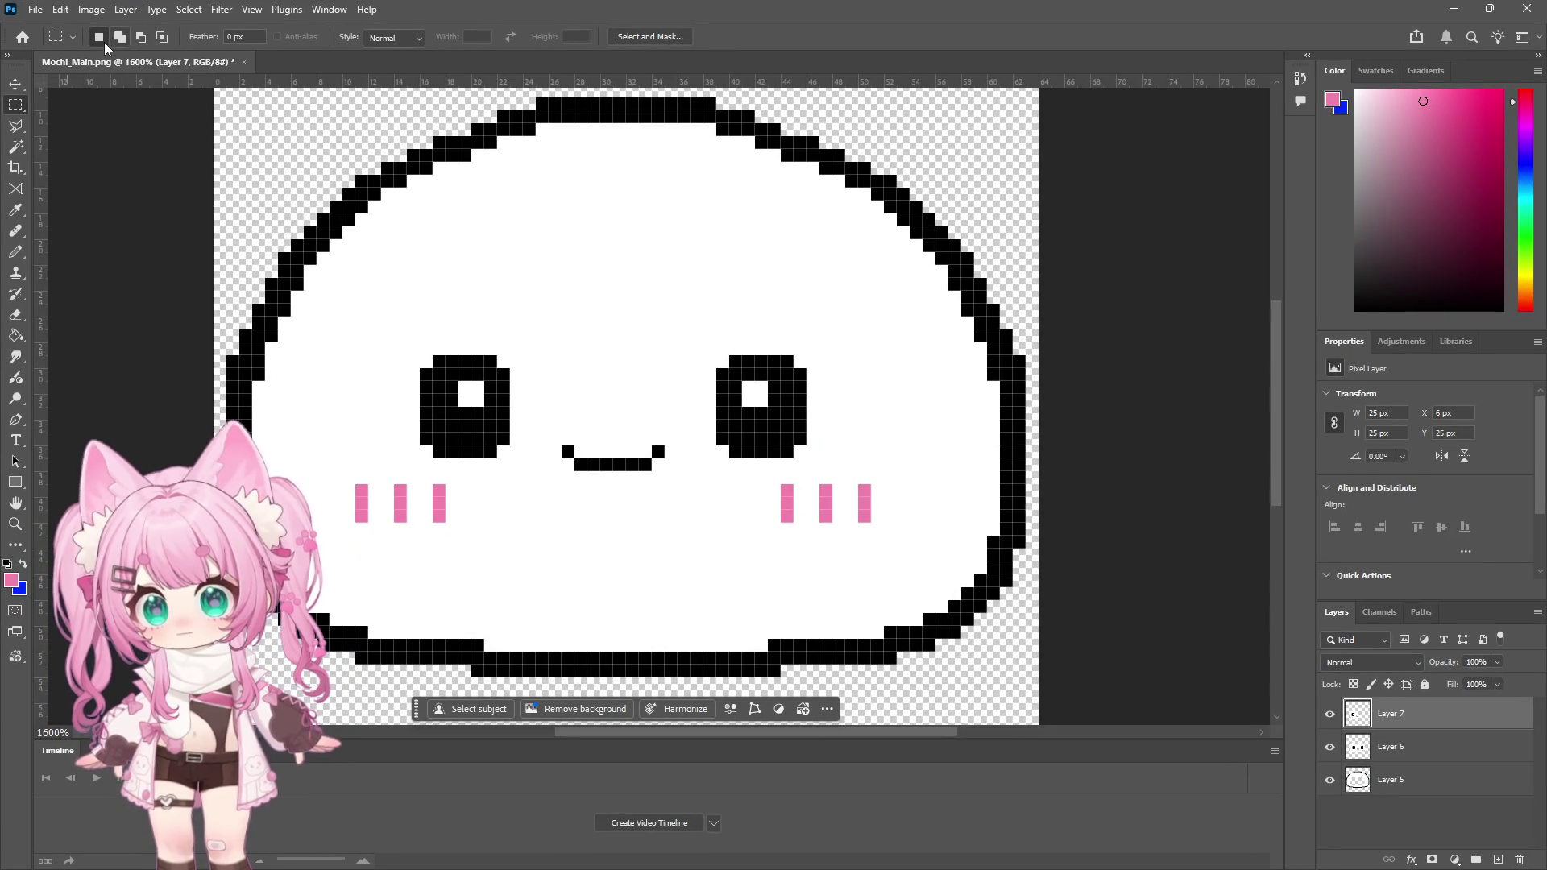
# Step: Create a new 64 × 64 px document
pyautogui.click(35, 10)
pyautogui.click(91, 9)
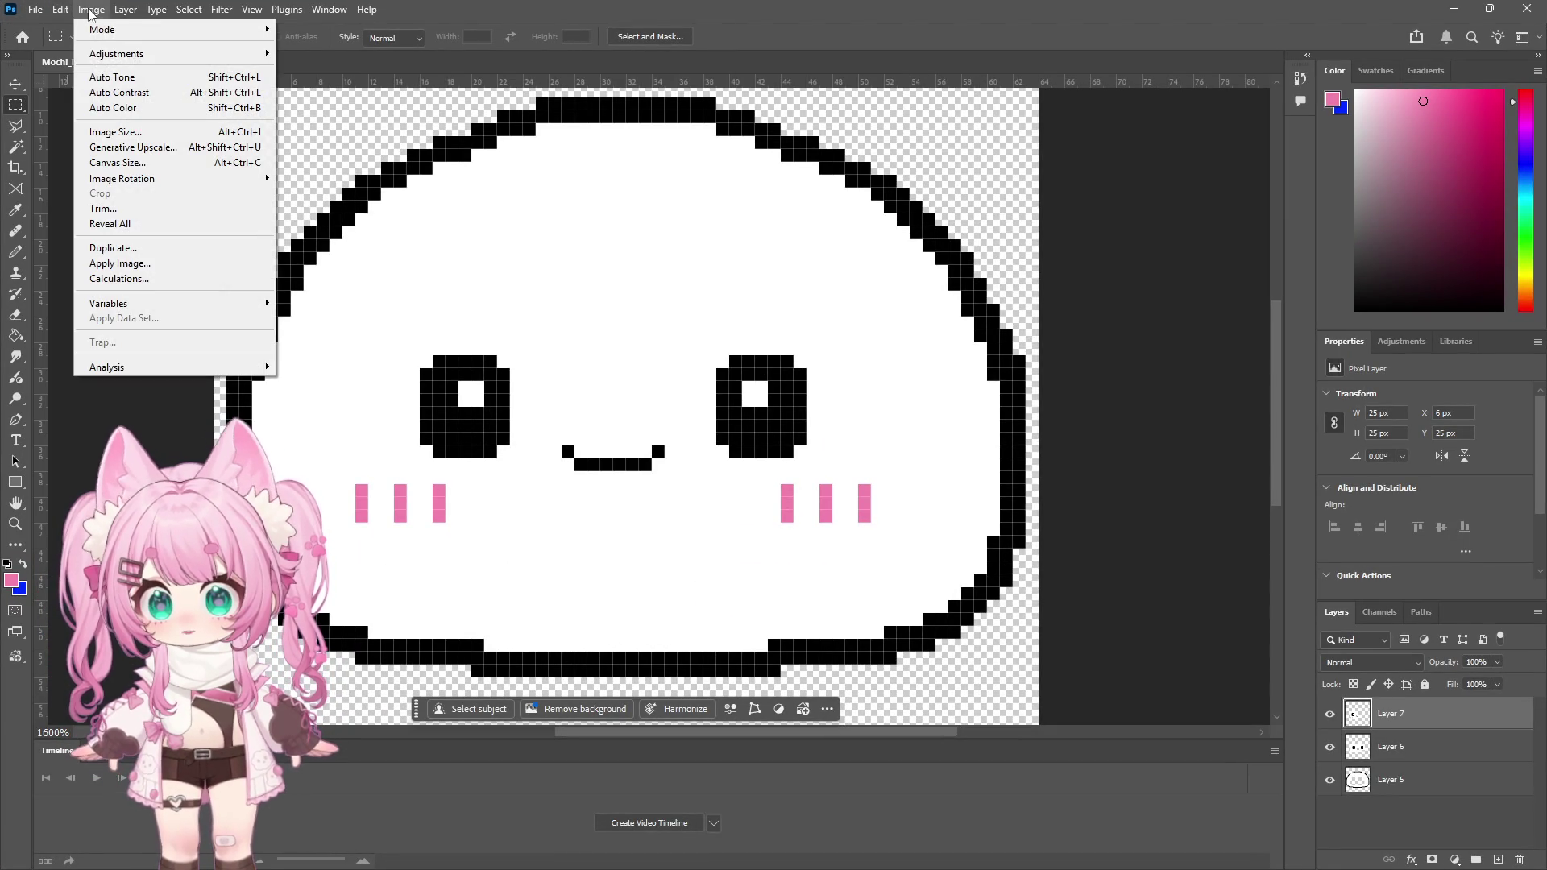
pyautogui.press('Escape')
pyautogui.press('space')
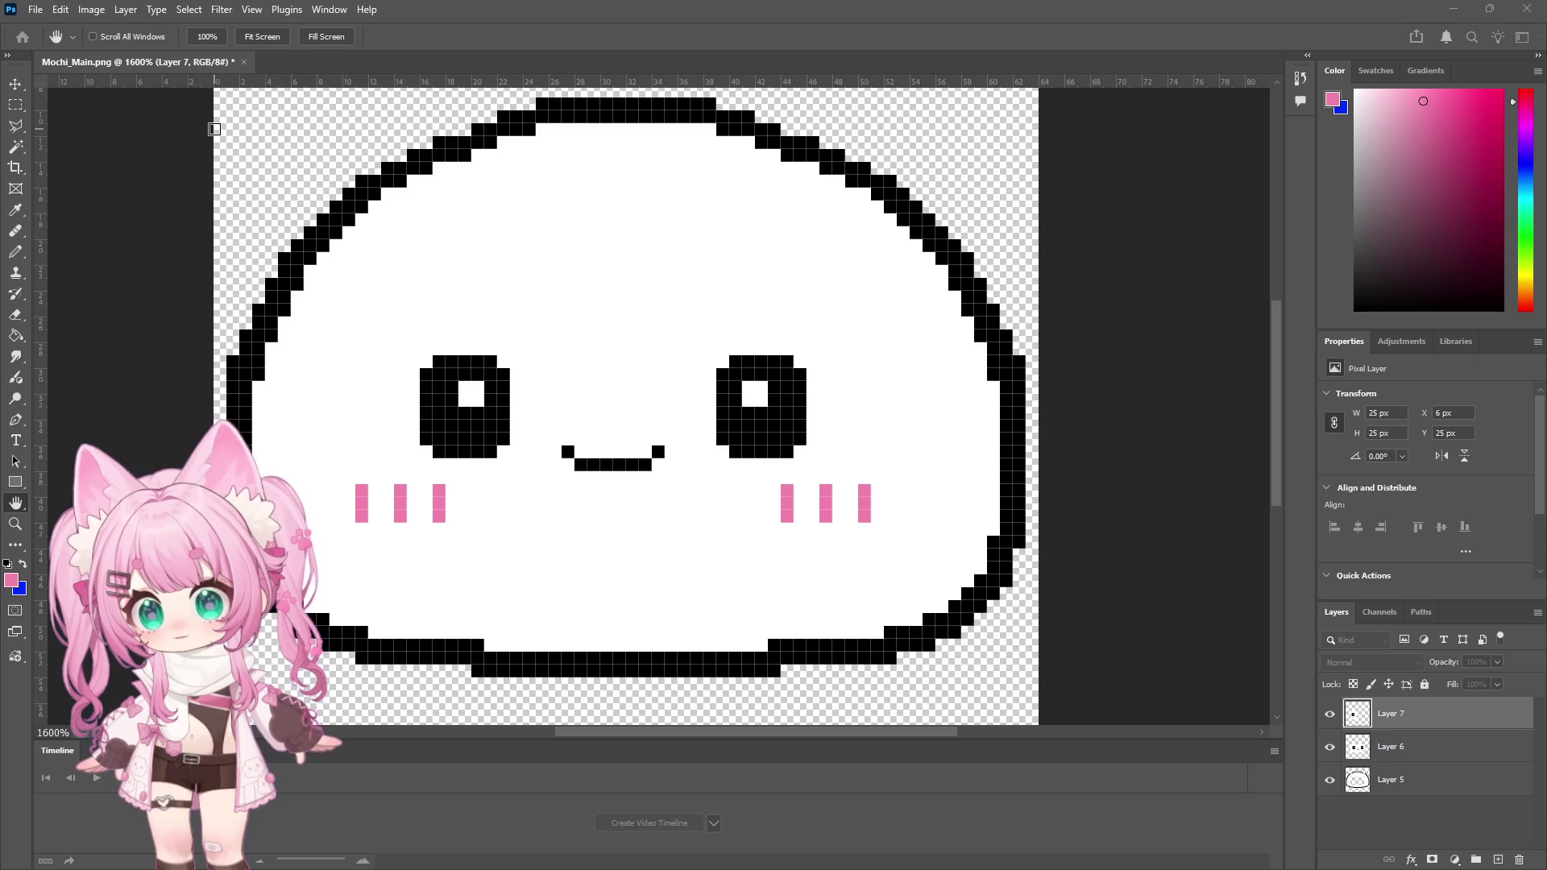
pyautogui.click(36, 10)
pyautogui.click(56, 28)
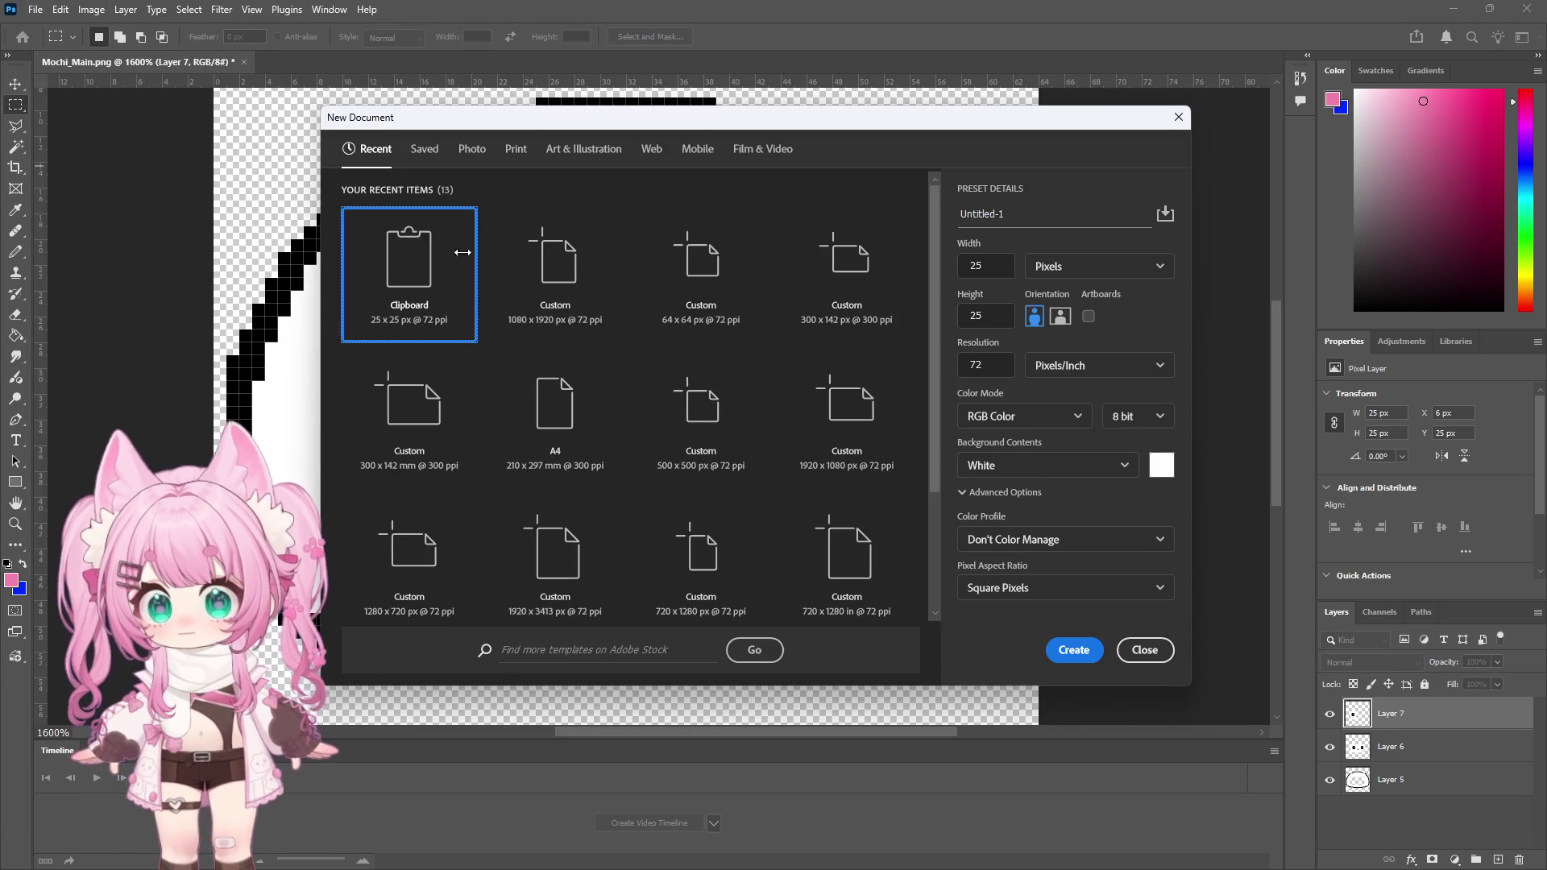
pyautogui.doubleClick(990, 268)
pyautogui.write('64')
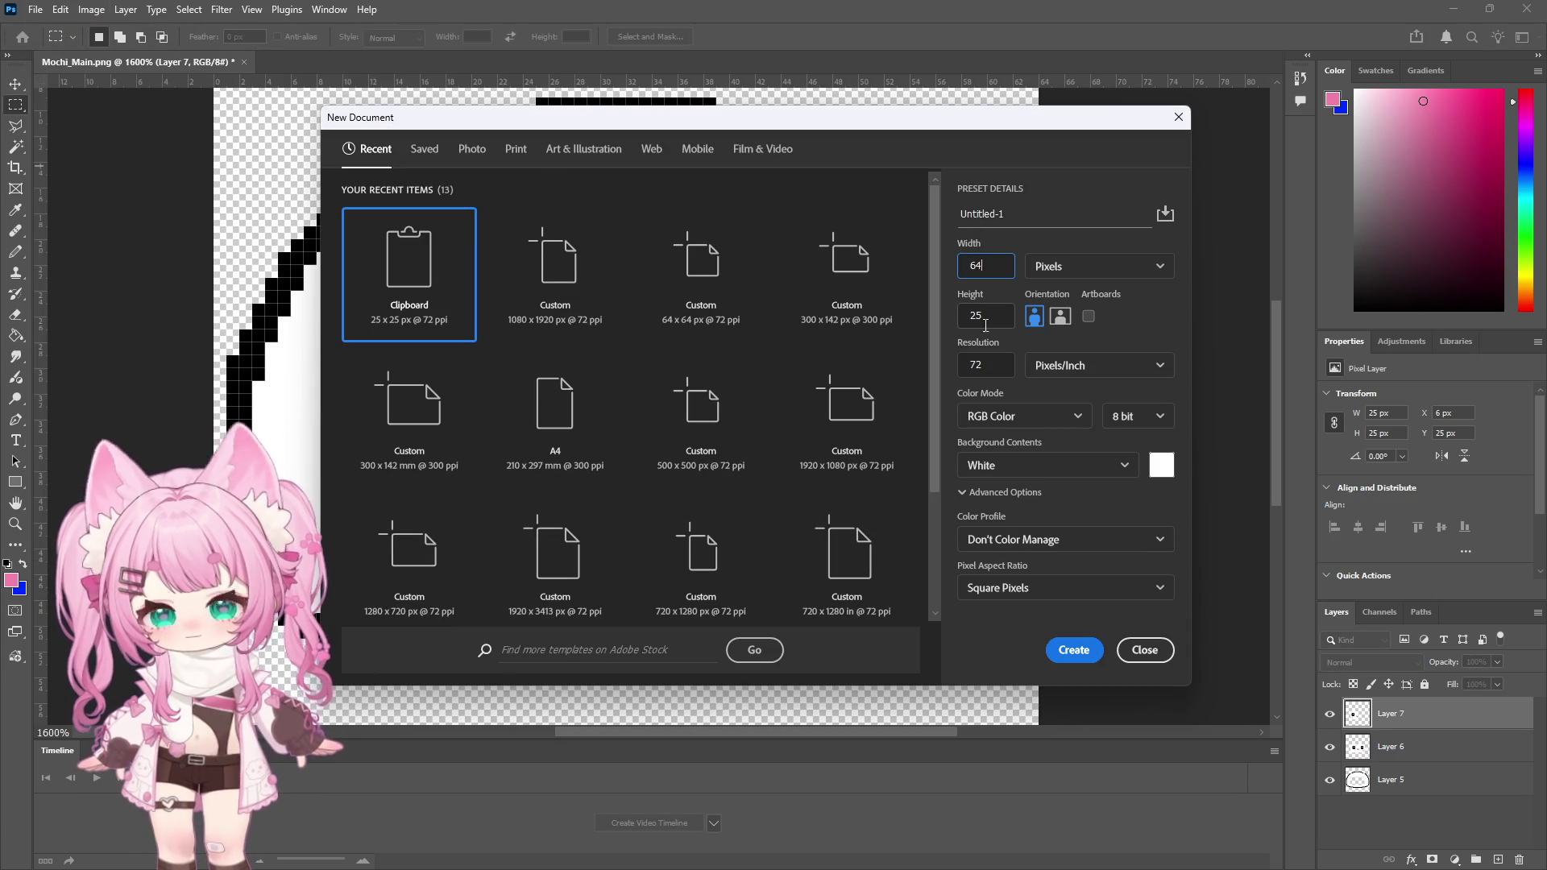
pyautogui.doubleClick(990, 317)
pyautogui.write('64')
pyautogui.click(1087, 658)
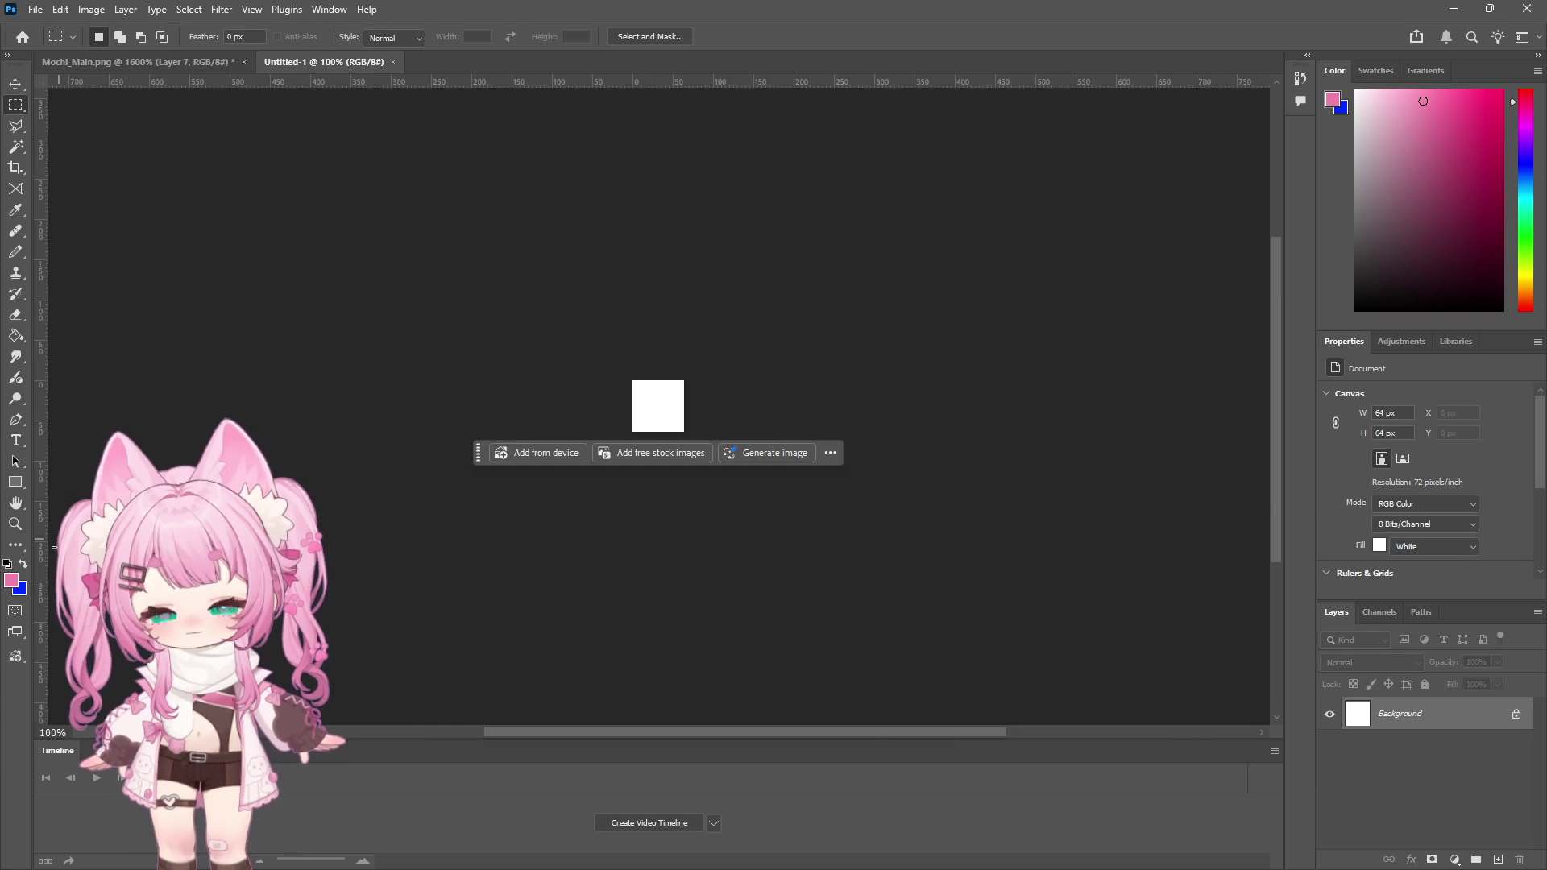
# Step: Add an empty layer, delete the Background layer, and return to Mochi_Main.png
pyautogui.click(18, 529)
pyautogui.click(652, 401)
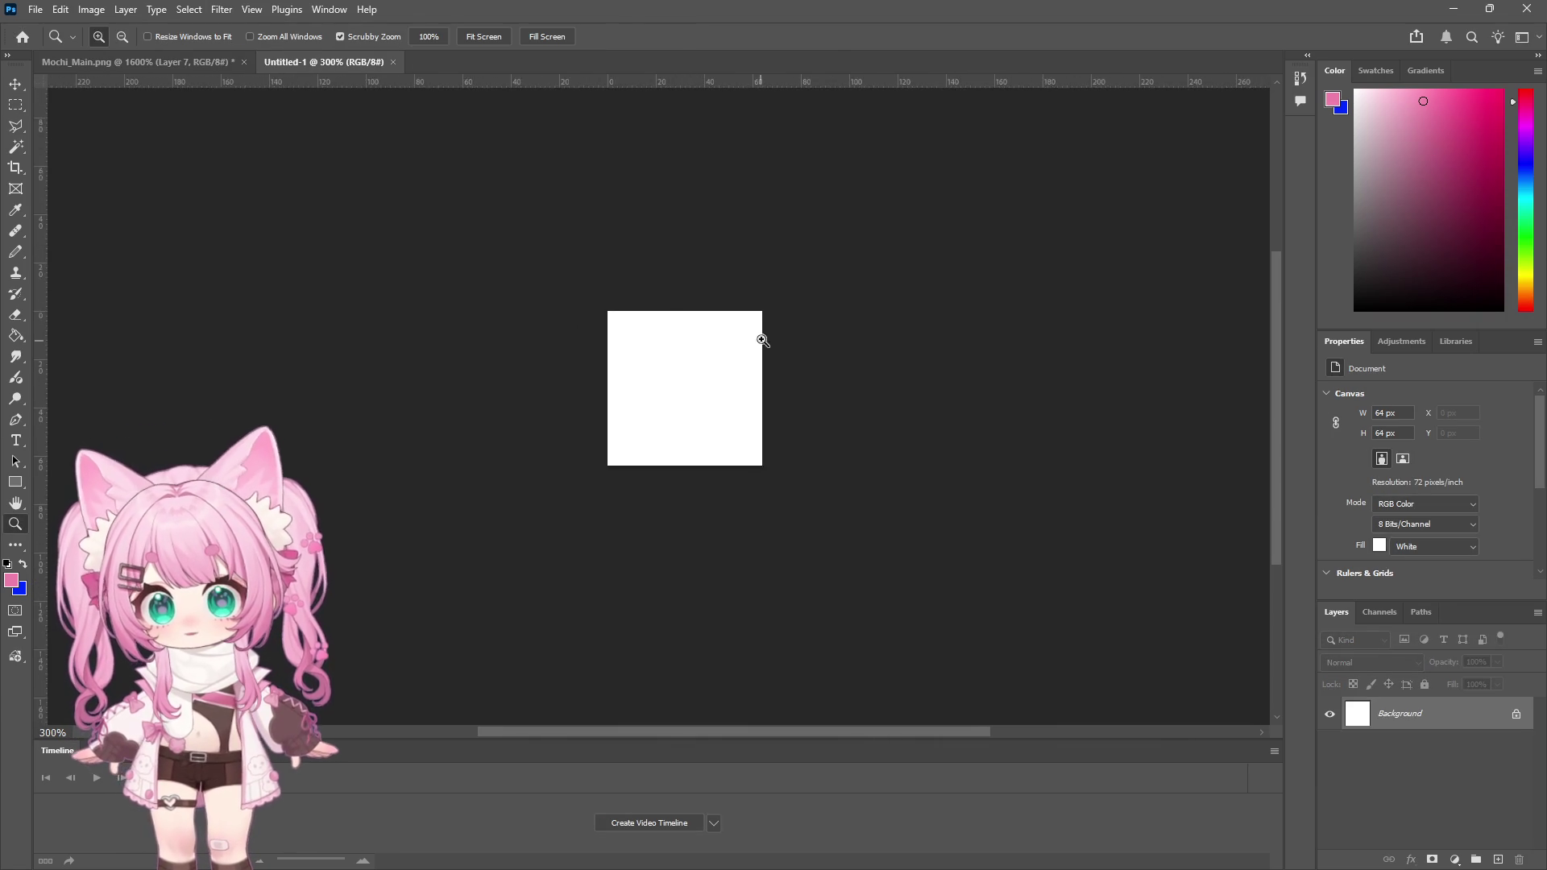
pyautogui.click(669, 307)
pyautogui.click(669, 307)
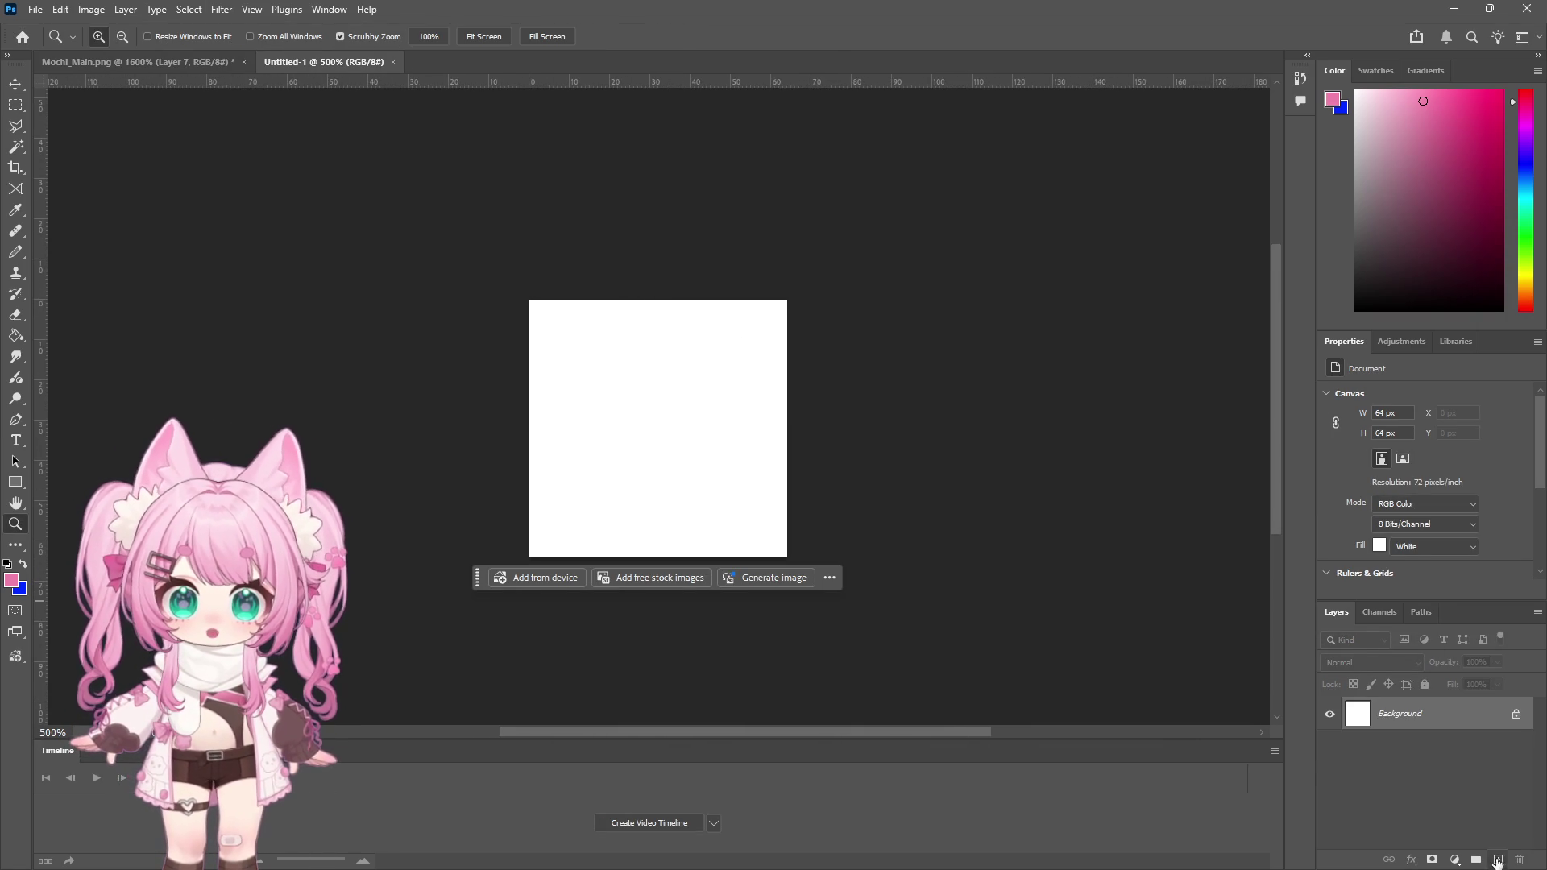
pyautogui.click(1498, 860)
pyautogui.click(1464, 762)
pyautogui.press('Delete')
pyautogui.hotkey('ctrl', 'Tab')
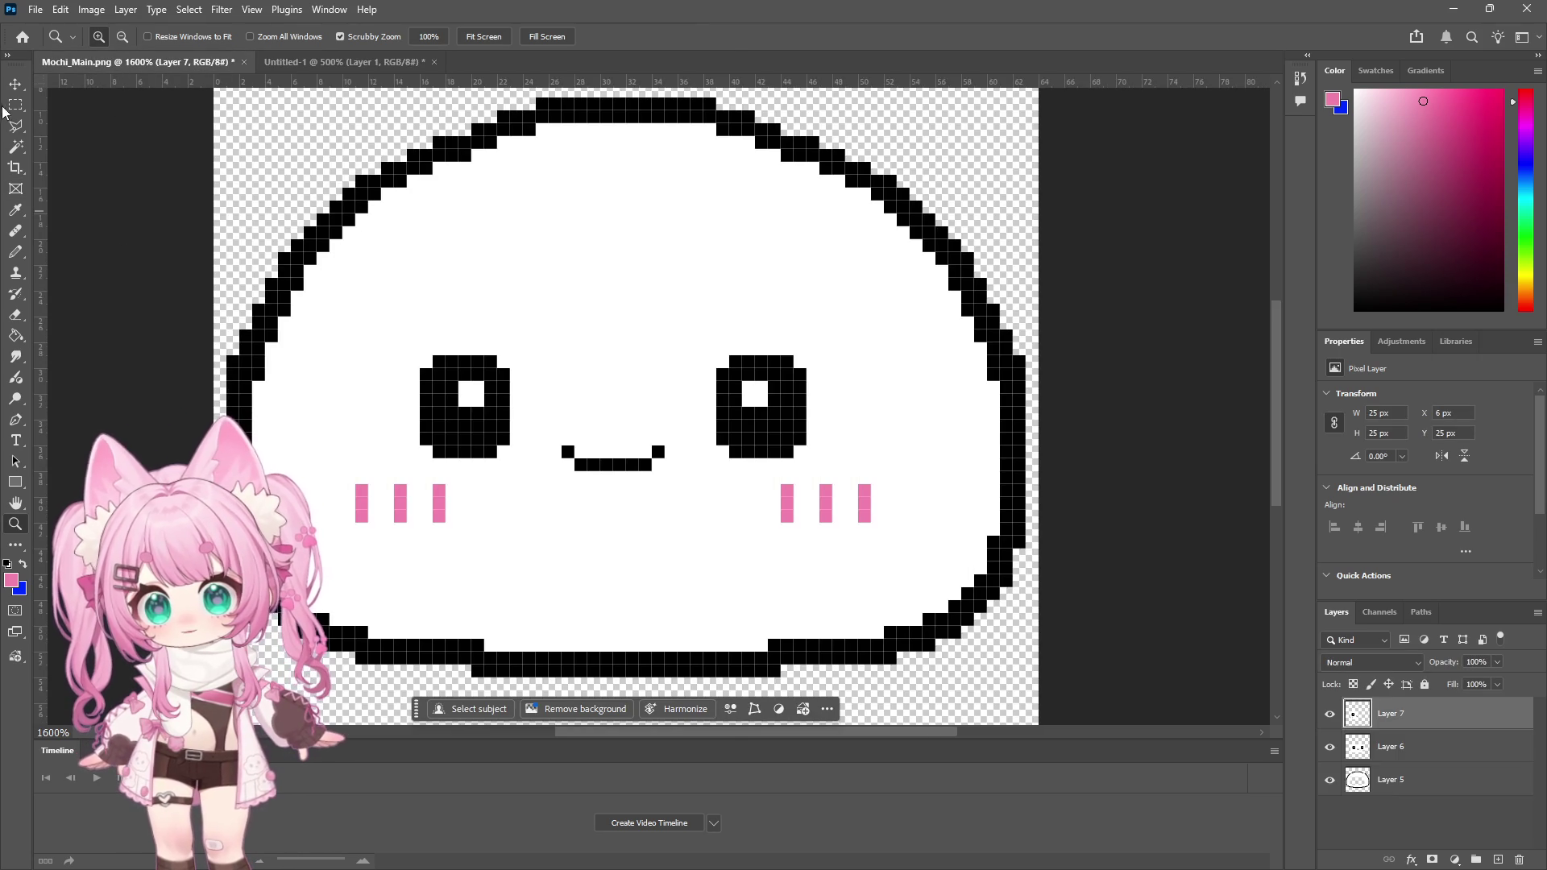
# Step: Merge the mochi's layers into a single layer
pyautogui.click(15, 105)
pyautogui.scroll(-1, 355, 304)
pyautogui.scroll(2, 491, 296)
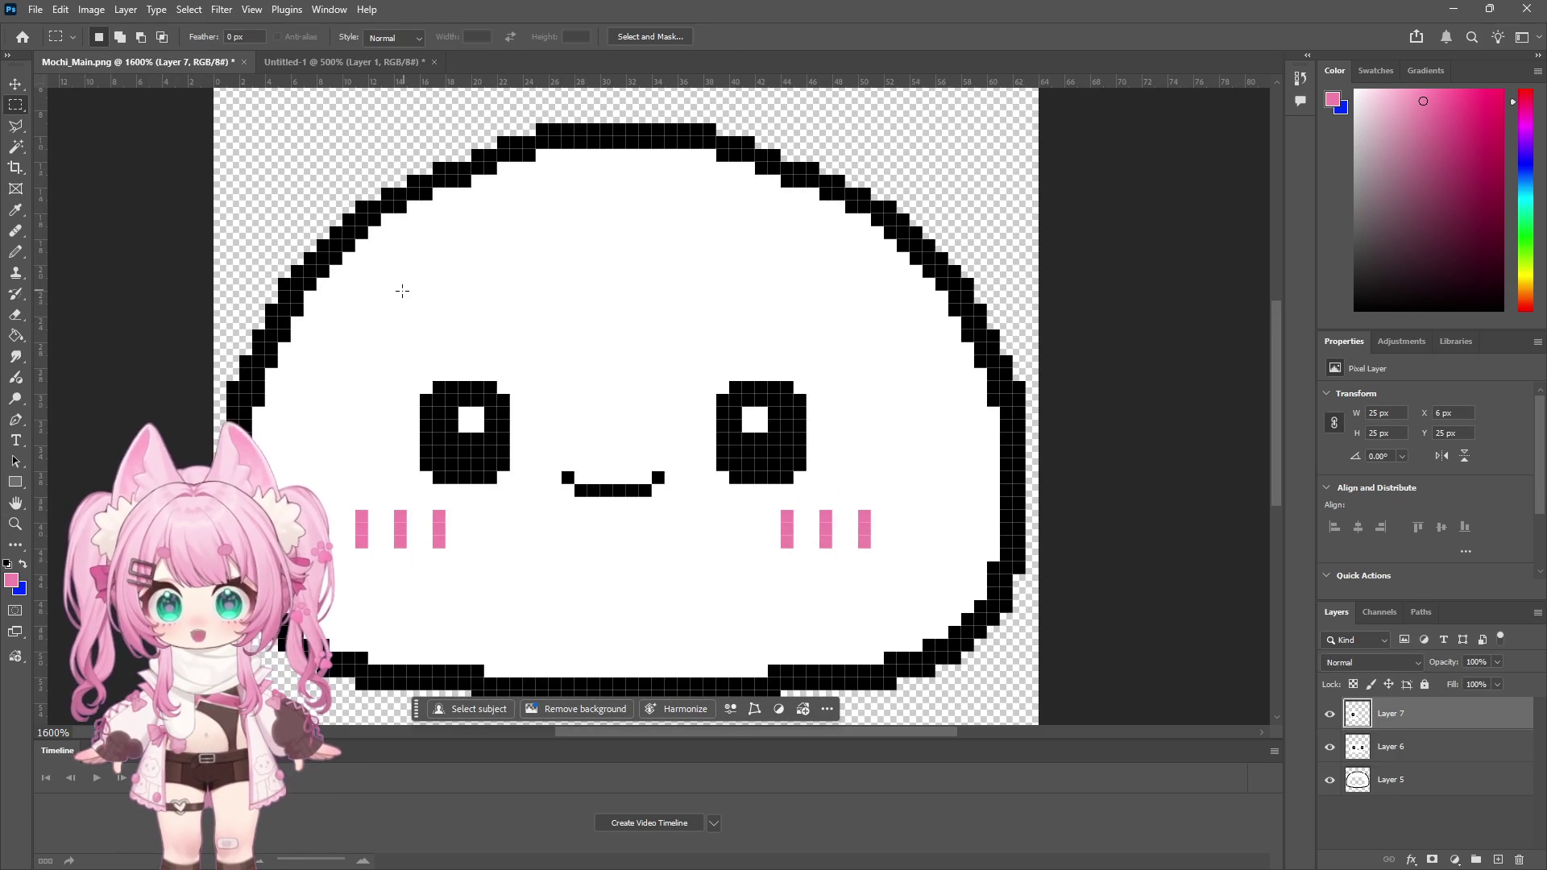
pyautogui.click(125, 9)
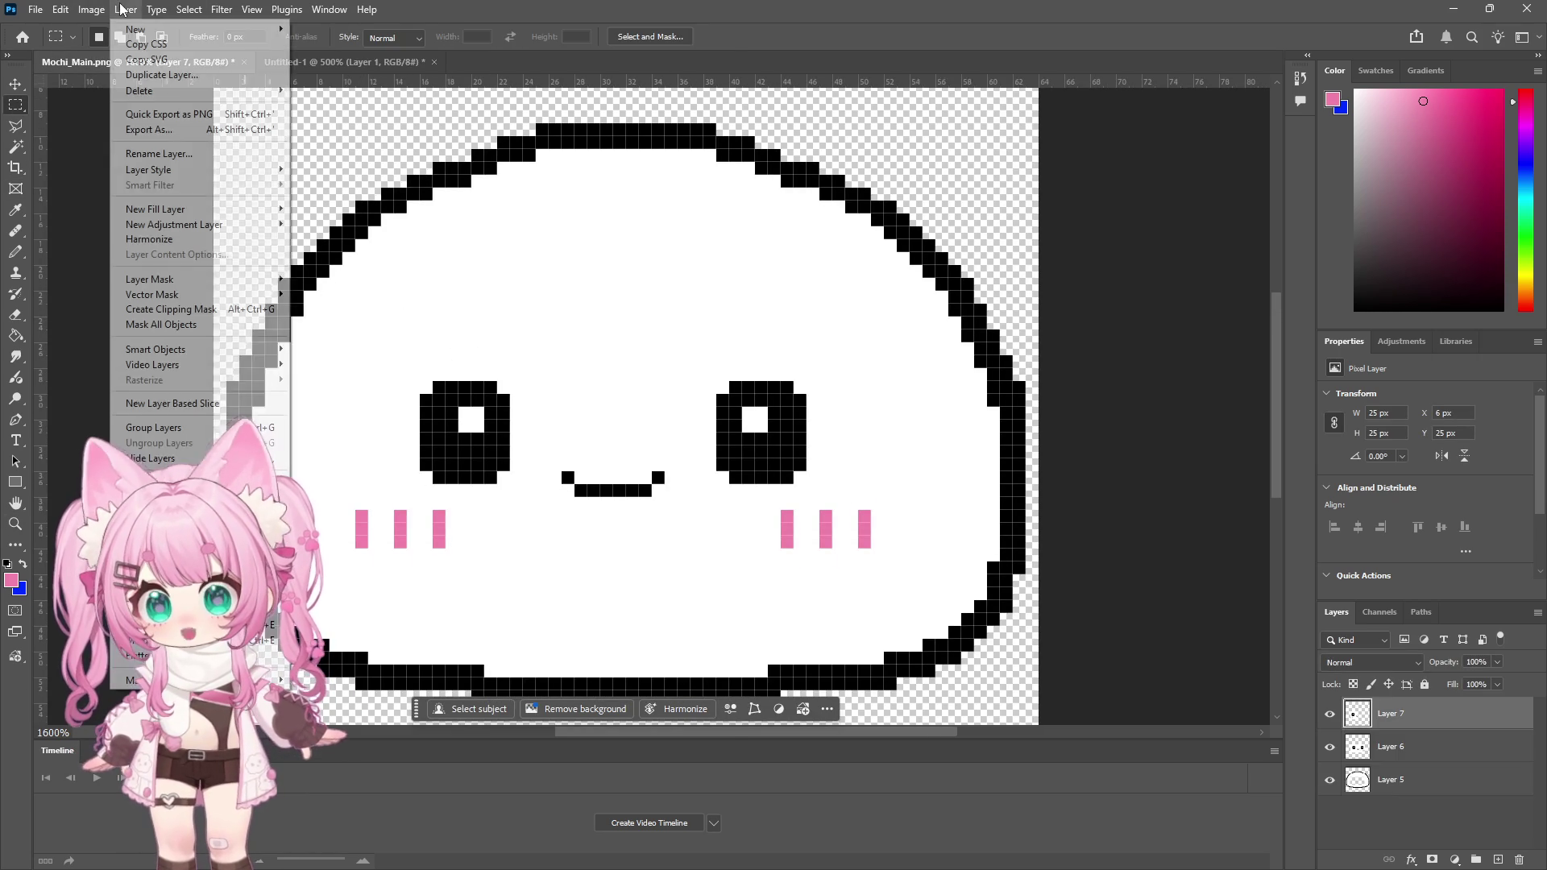
pyautogui.click(157, 441)
pyautogui.scroll(-2, 380, 460)
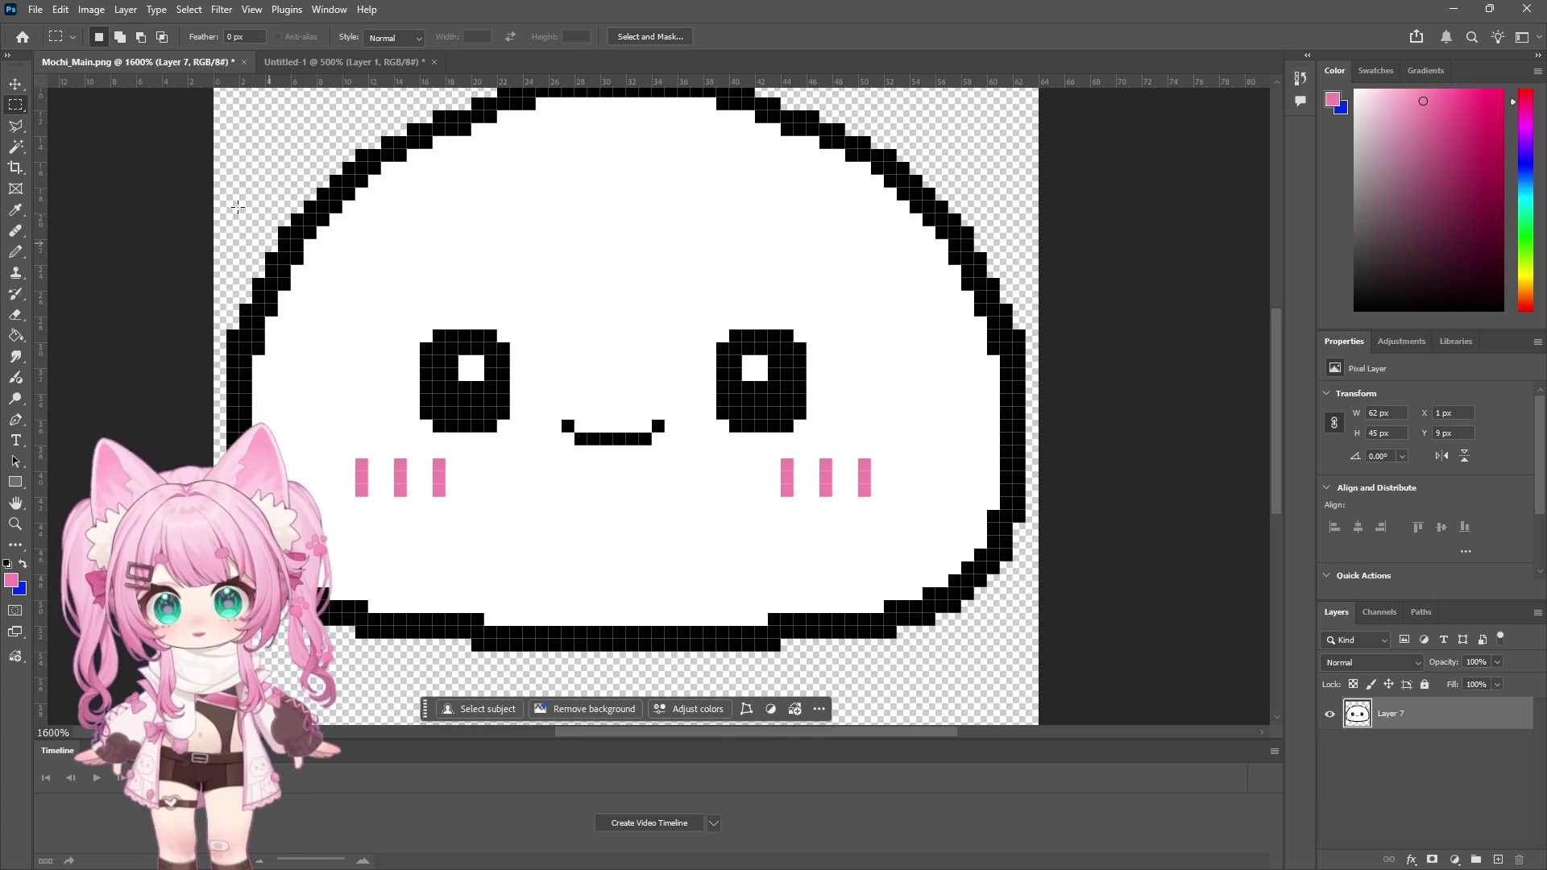
pyautogui.scroll(2, 380, 460)
# Step: Zoom out and marquee-select the whole mochi on the canvas
pyautogui.click(15, 523)
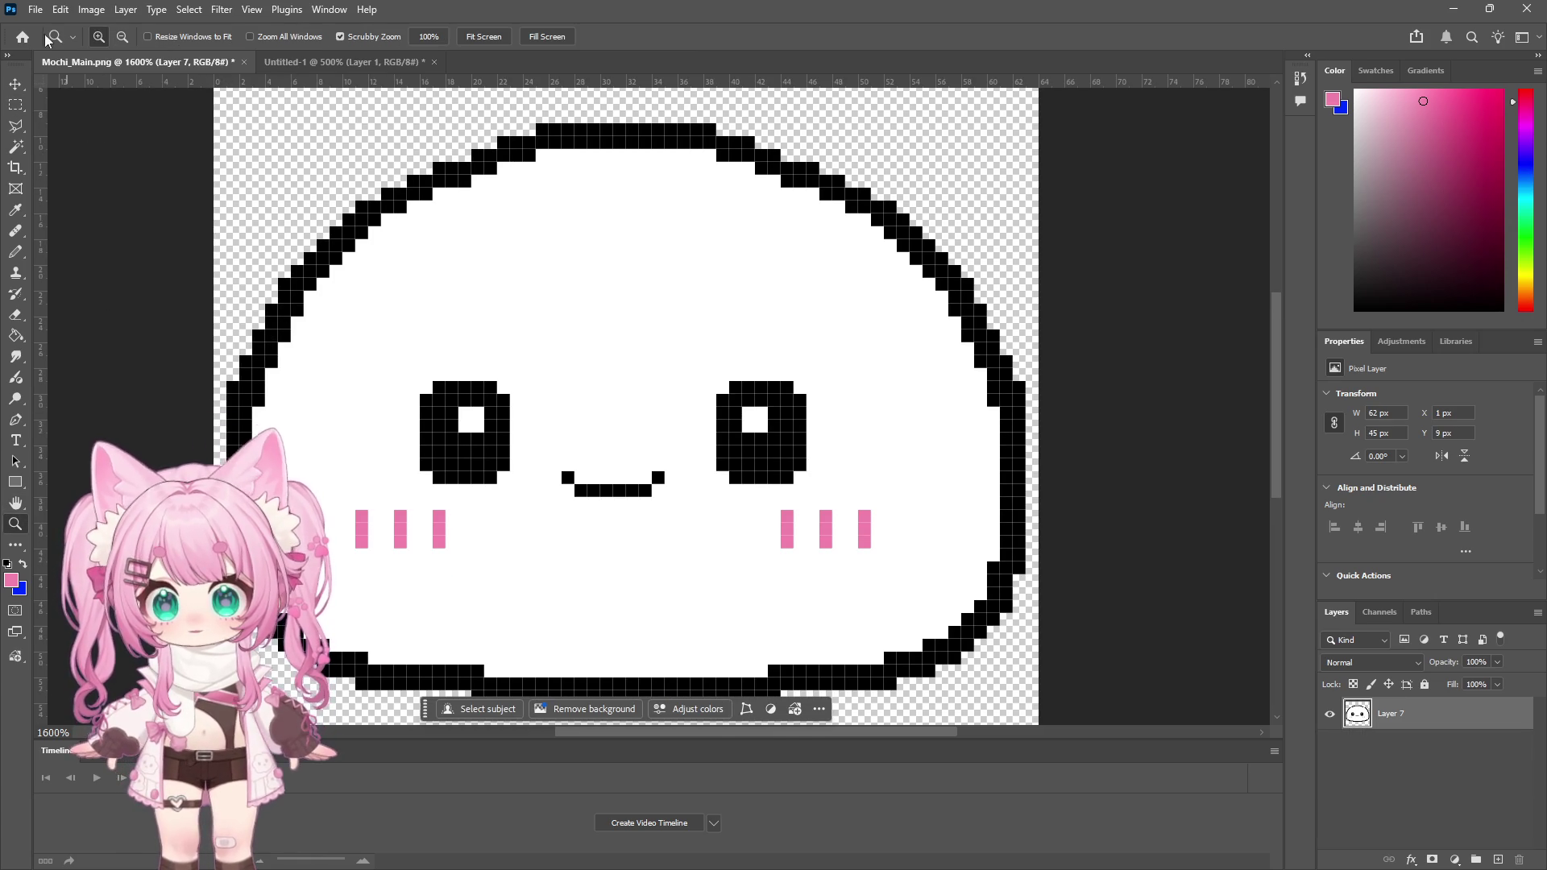
pyautogui.keyDown('alt'); pyautogui.click(385, 200); pyautogui.keyUp('alt')
pyautogui.press('m')
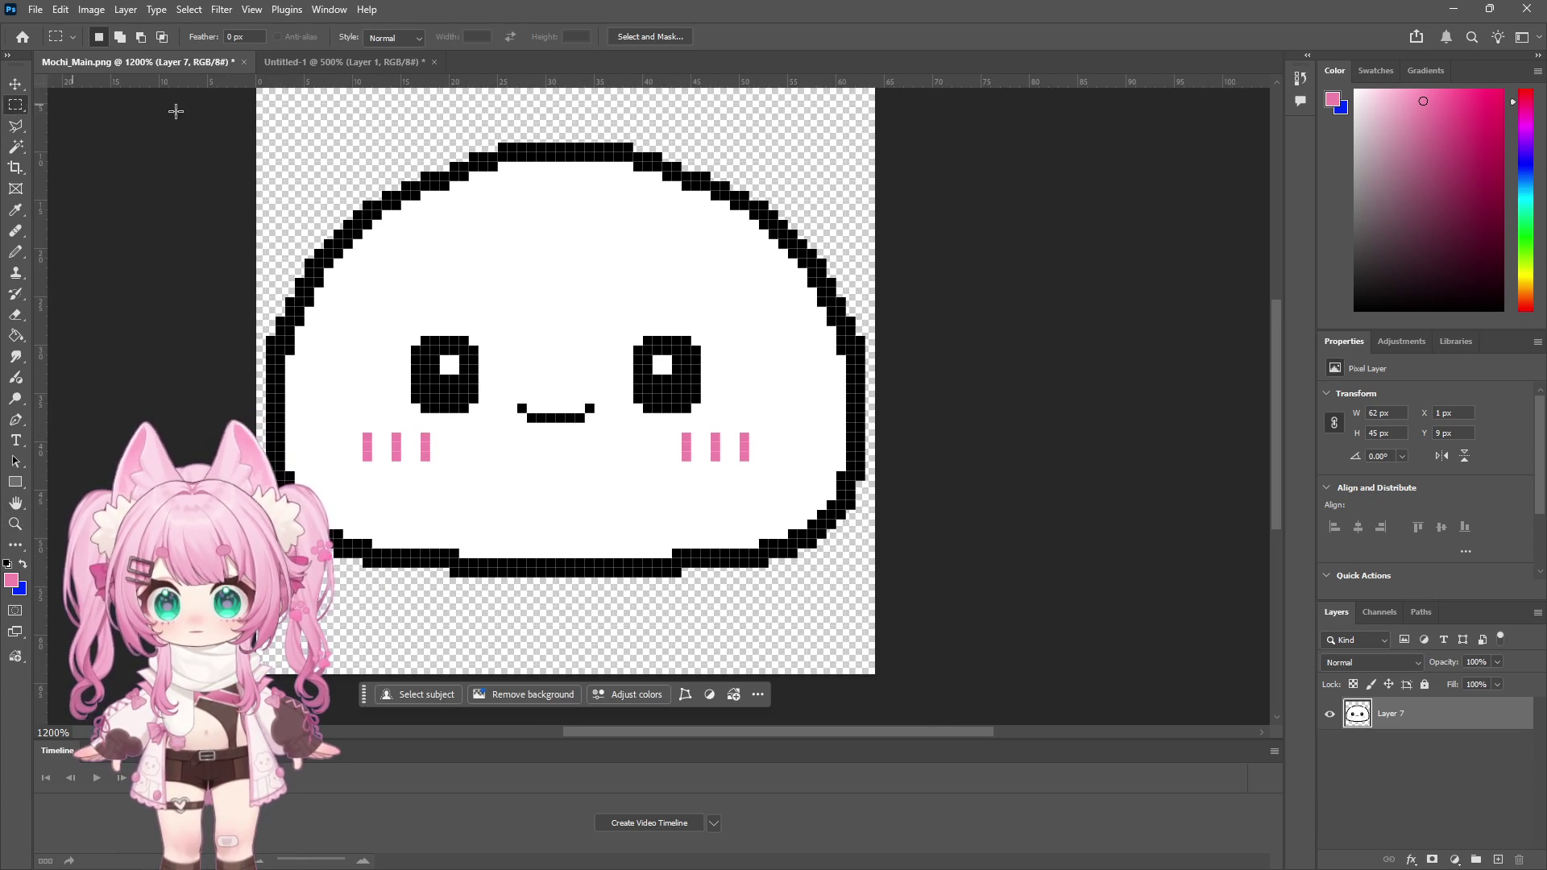
pyautogui.moveTo(257, 92)
pyautogui.mouseDown()
pyautogui.moveTo(839, 432)
pyautogui.moveTo(880, 615)
pyautogui.mouseUp()
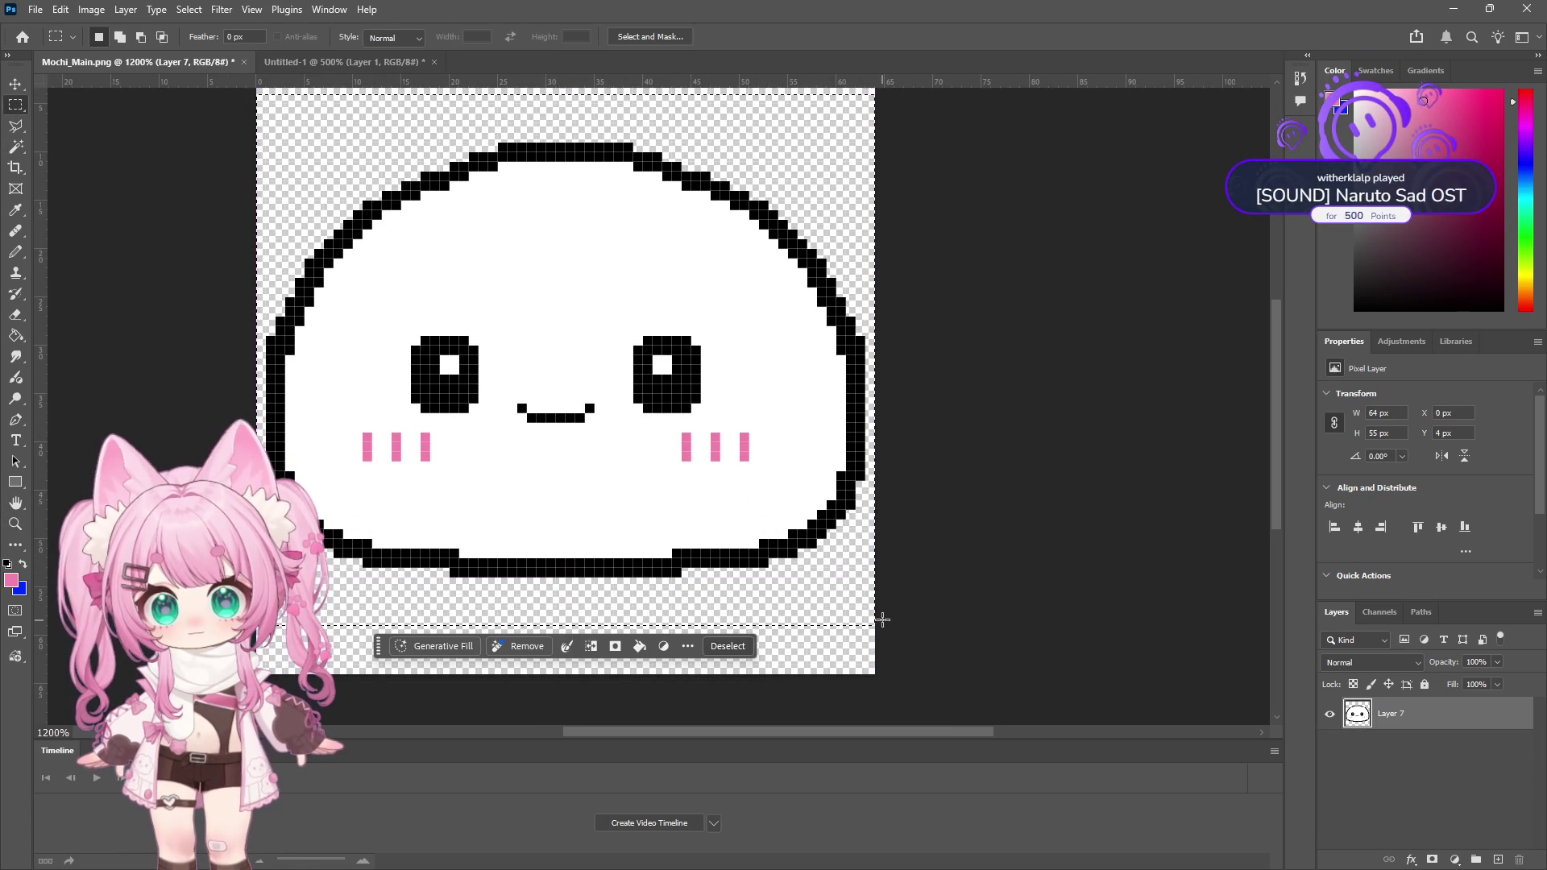
# Step: Paste the mochi into the 64 × 64 Untitled-1 document and zoom in on it
pyautogui.click(295, 65)
pyautogui.hotkey('ctrl', 'v')
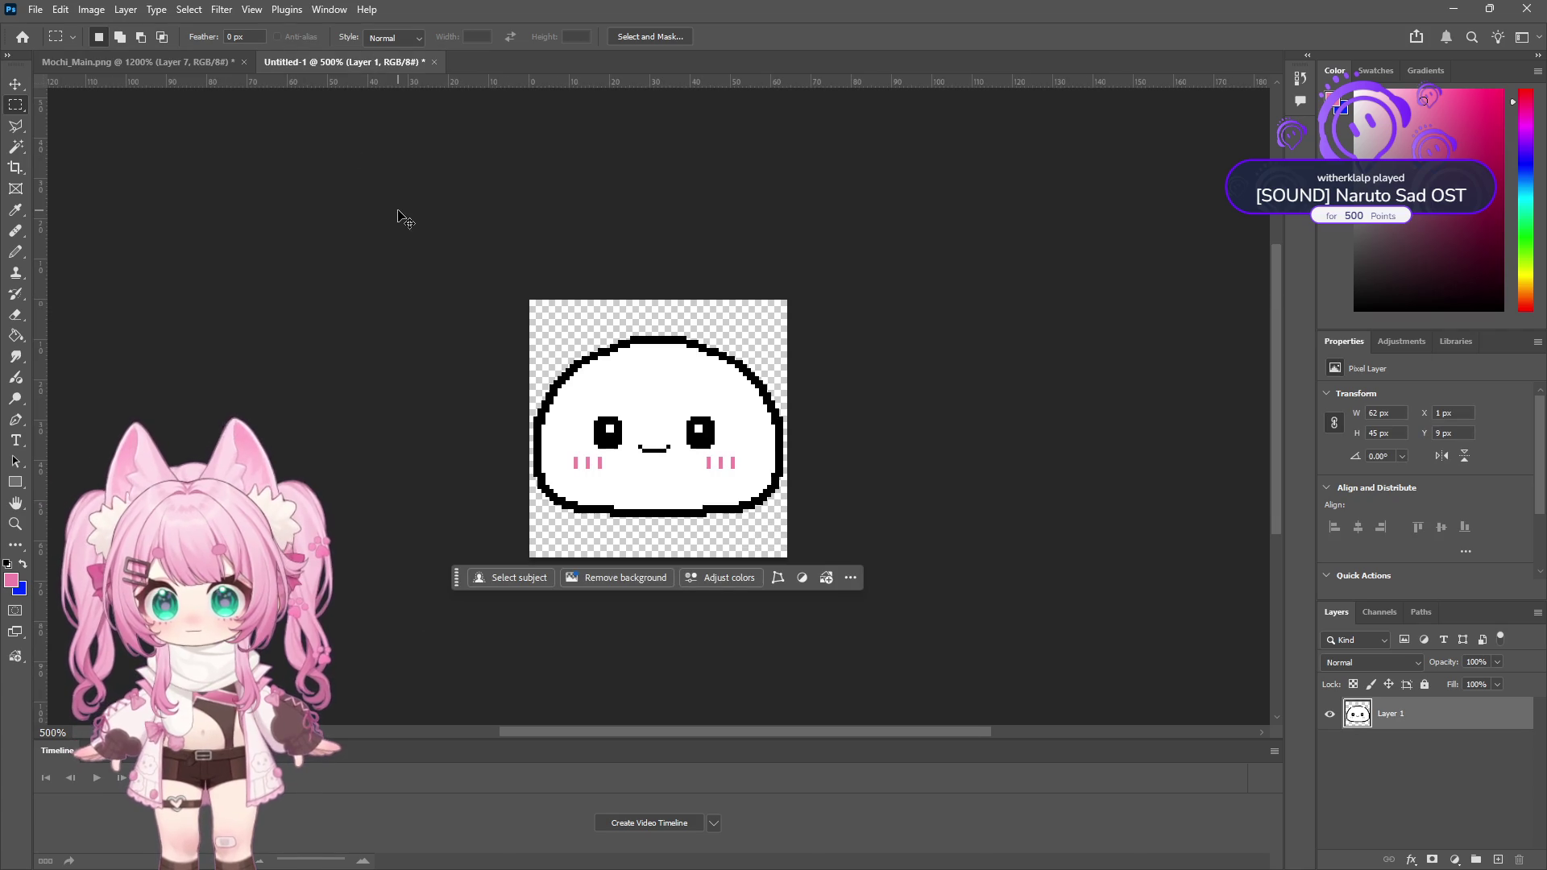
pyautogui.scroll(2, 394, 363)
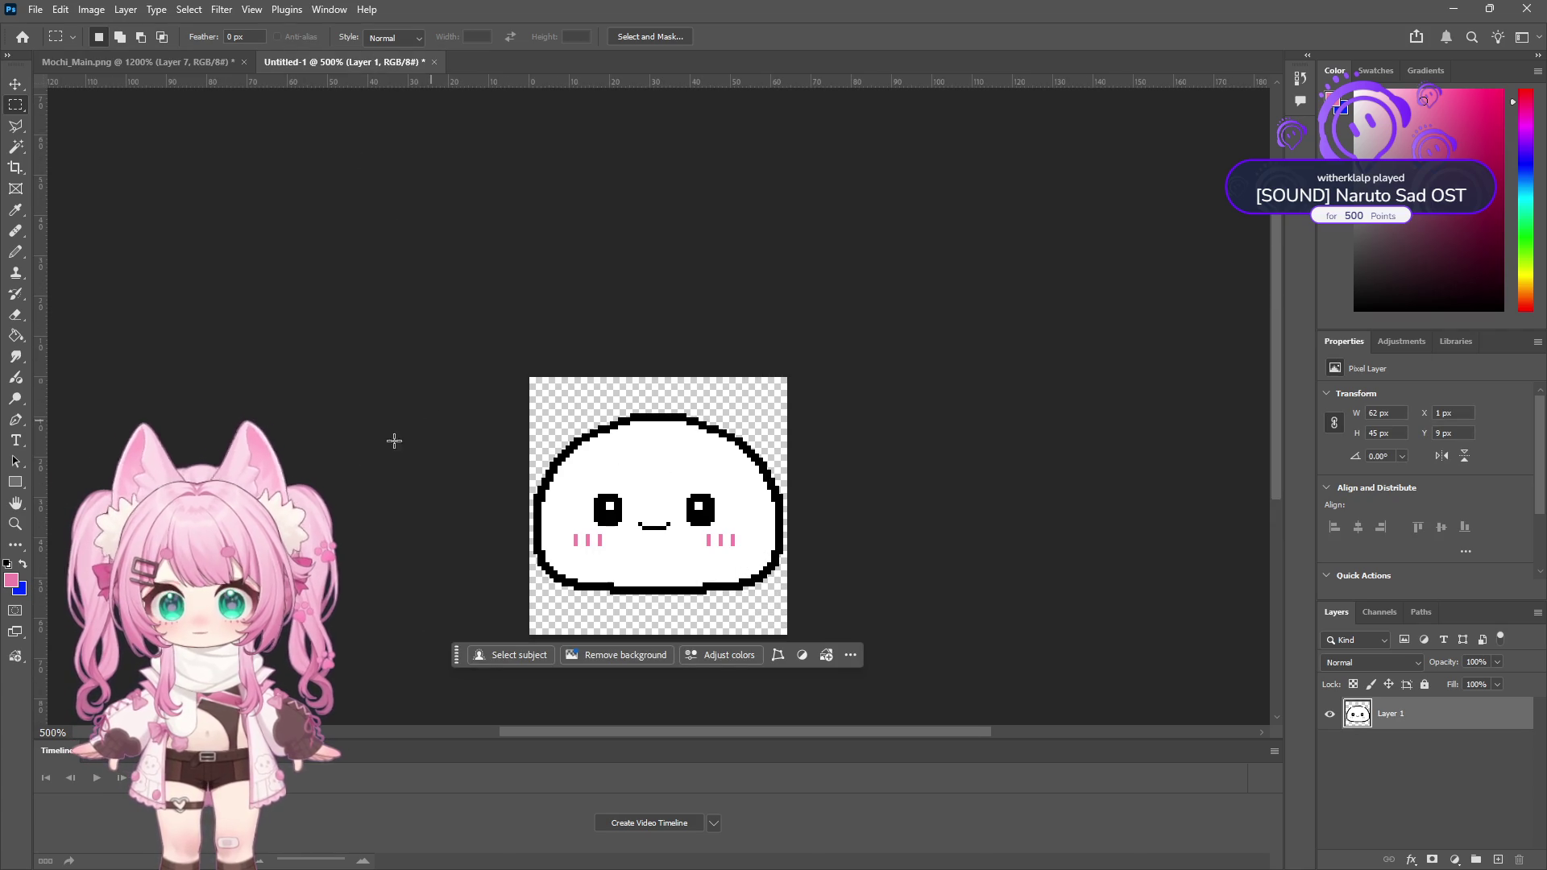
pyautogui.click(15, 524)
pyautogui.keyDown('alt'); pyautogui.click(733, 540); pyautogui.keyUp('alt')
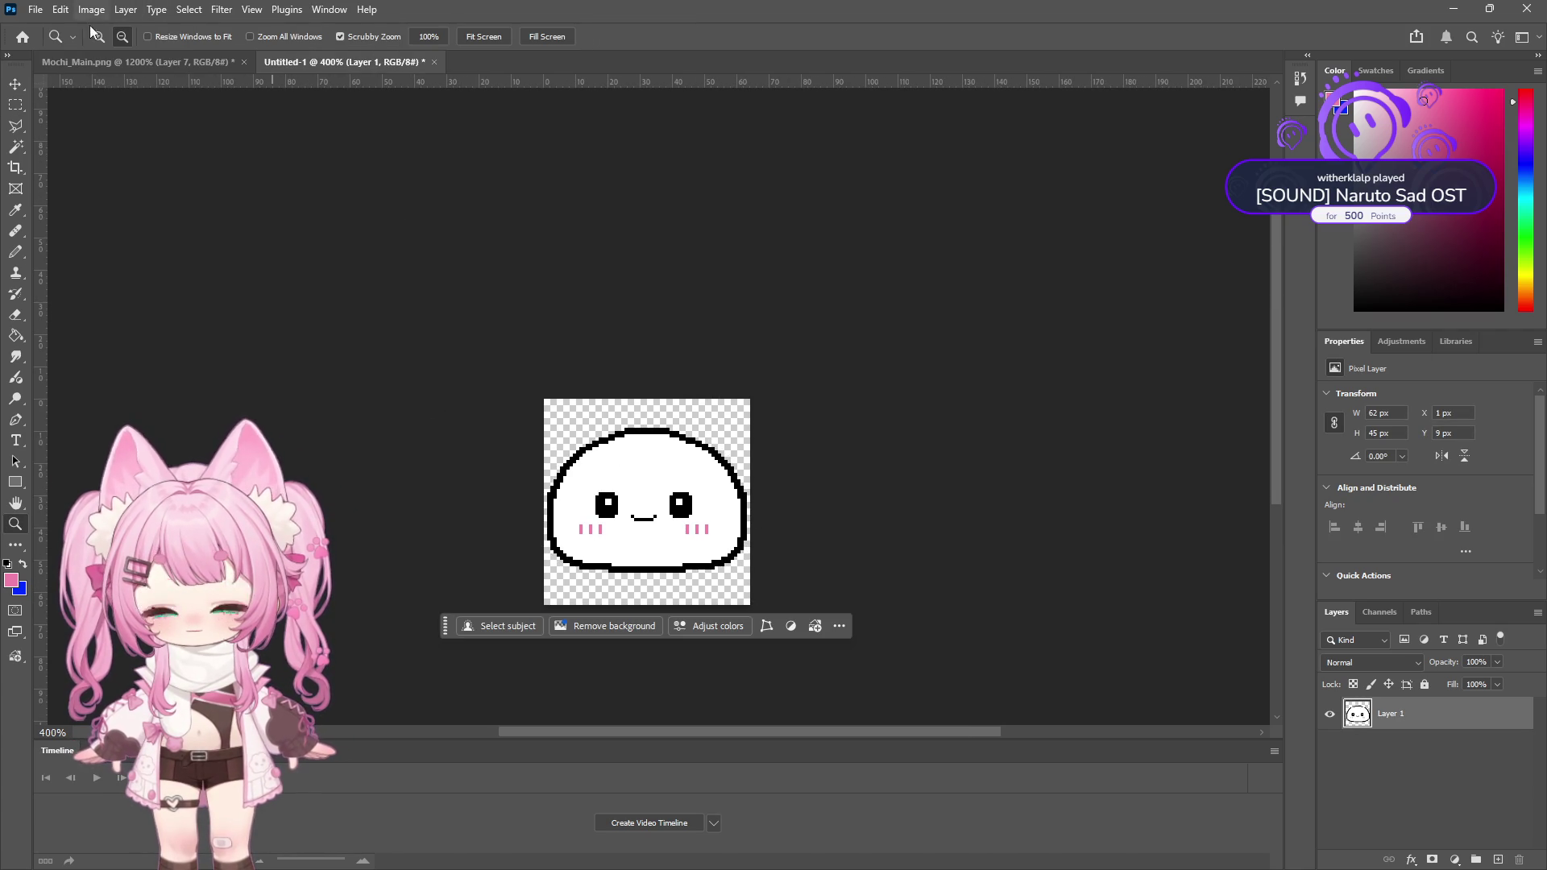
pyautogui.click(507, 424)
pyautogui.click(613, 531)
pyautogui.click(613, 531)
pyautogui.click(613, 531)
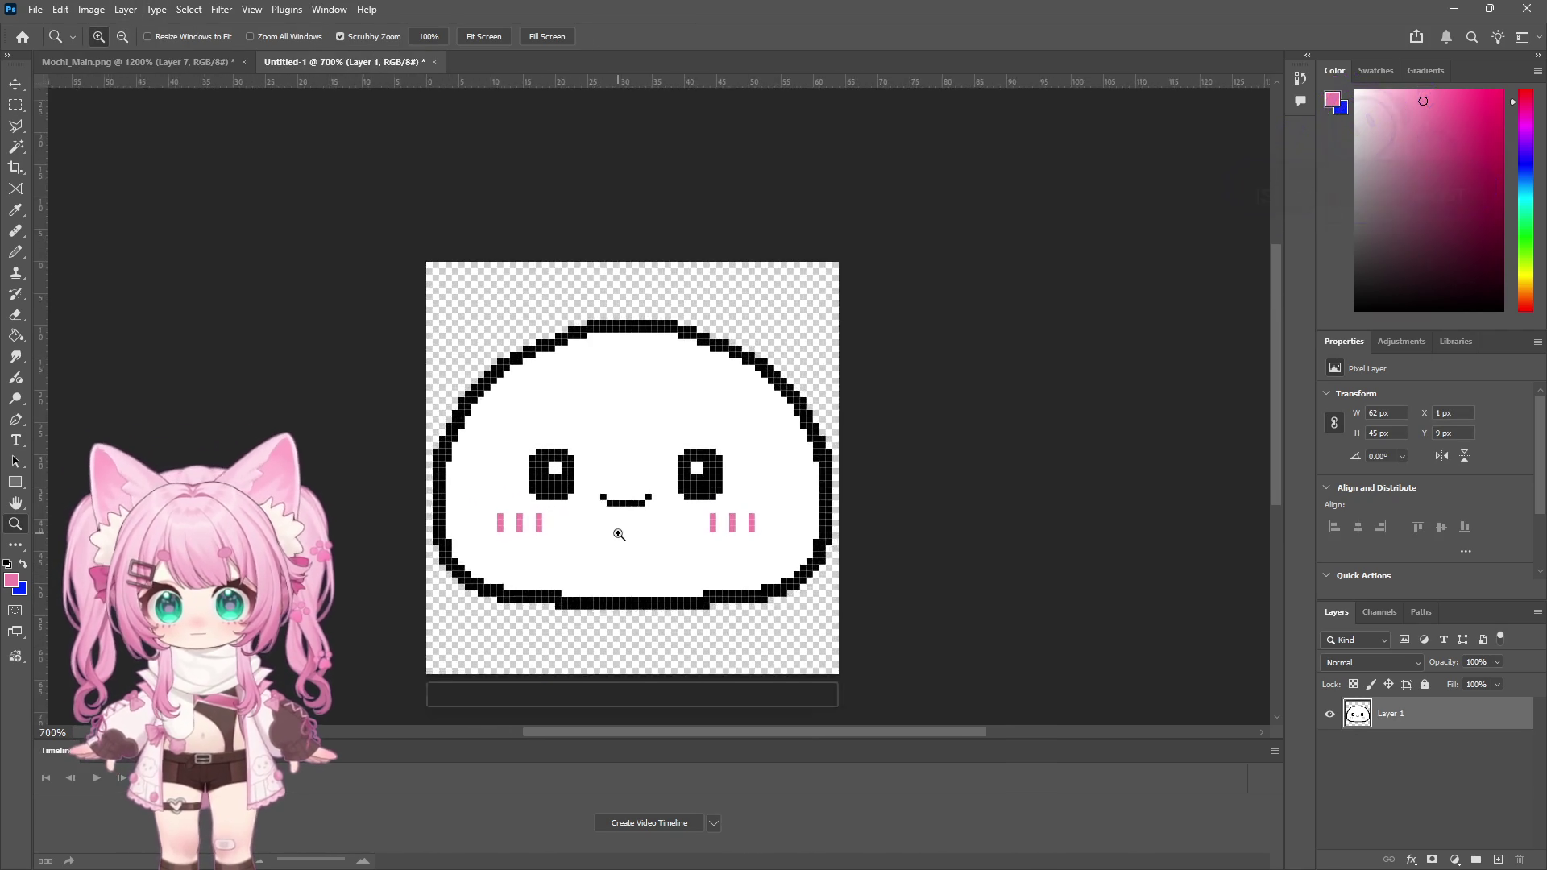
pyautogui.click(613, 530)
pyautogui.click(36, 10)
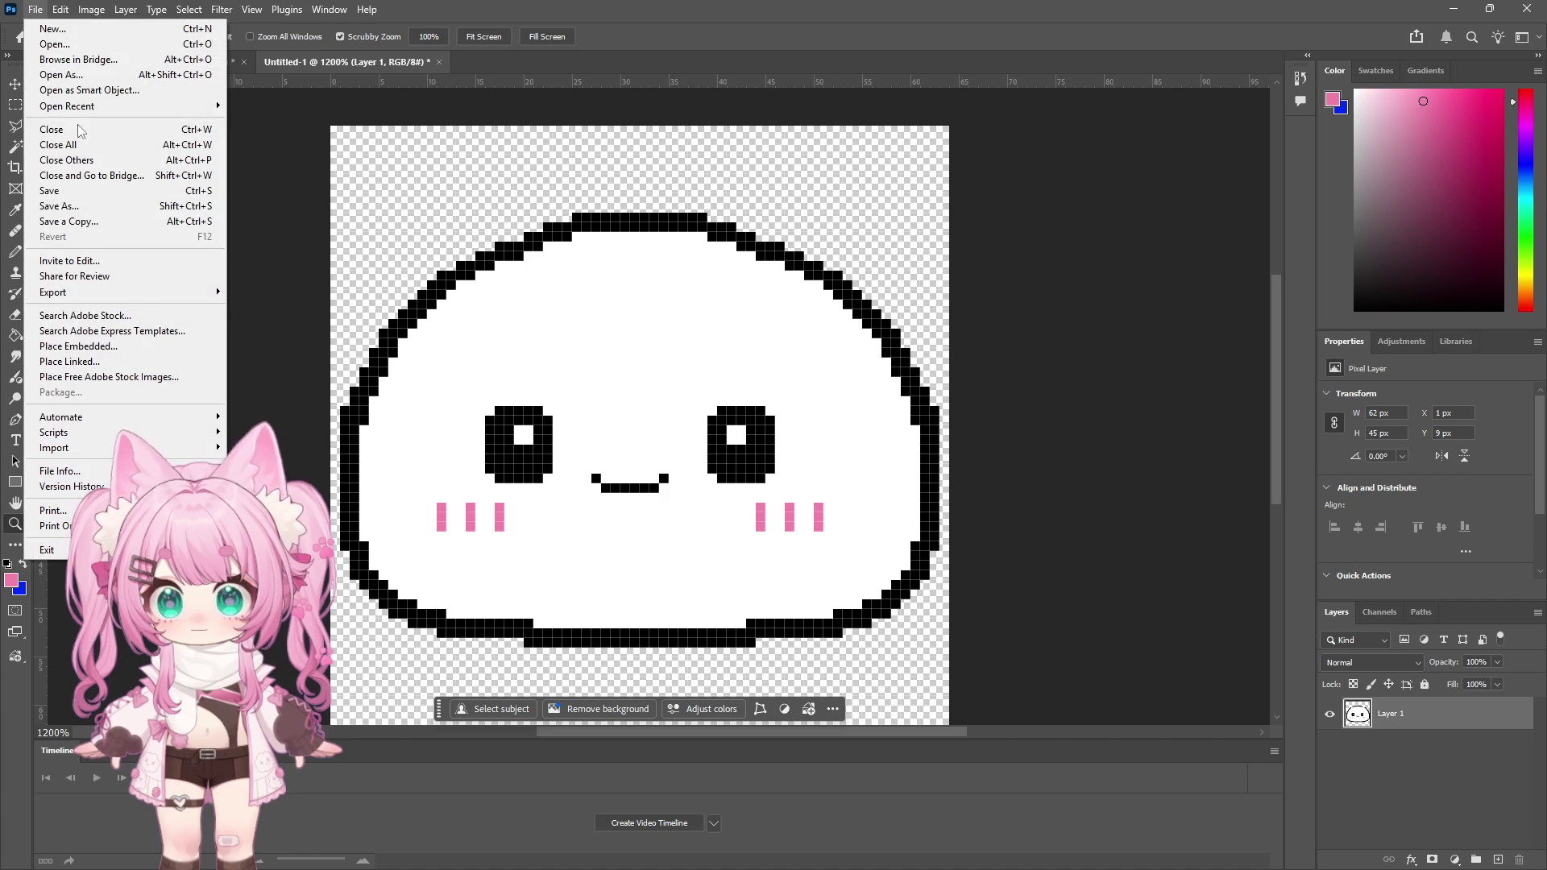
# Step: Save the 64 × 64 mochi document as a PNG with the default PNG options
pyautogui.click(123, 225)
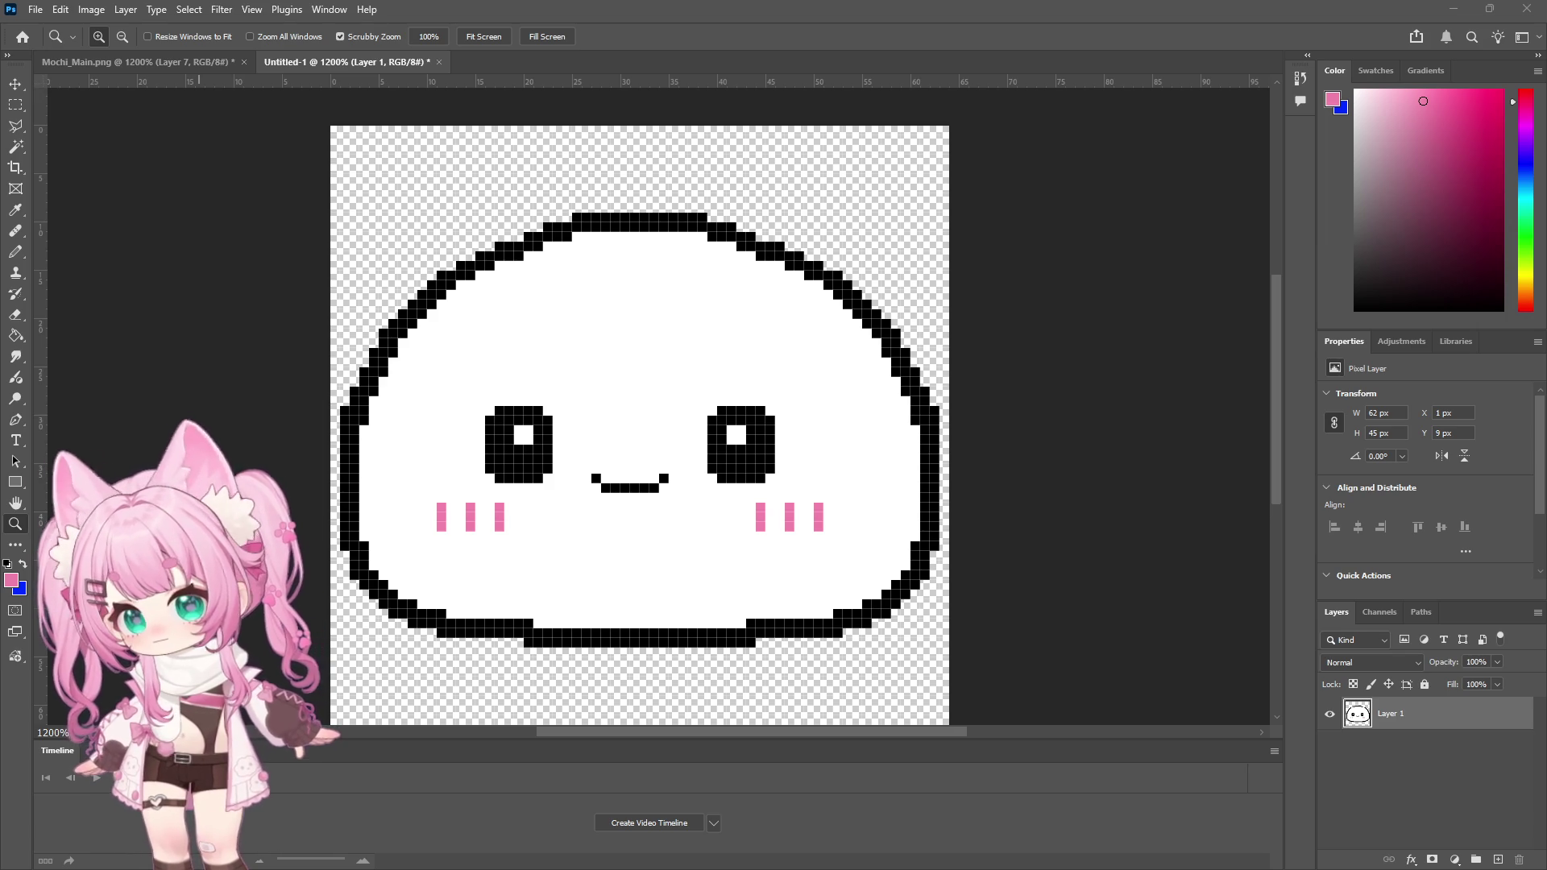
pyautogui.press('Return')
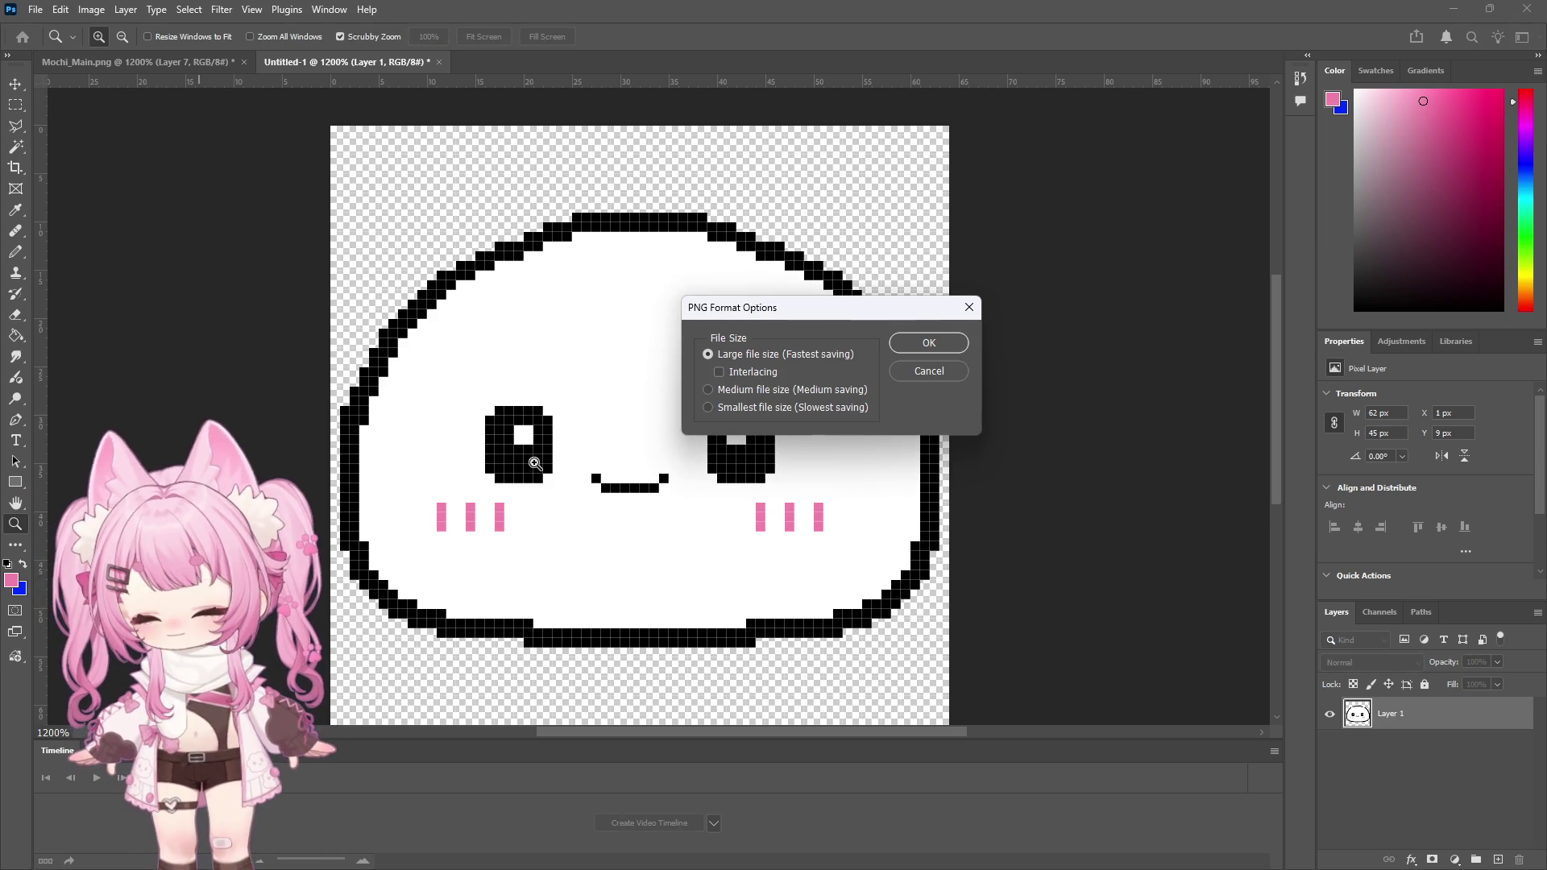
pyautogui.click(926, 341)
pyautogui.click(1454, 12)
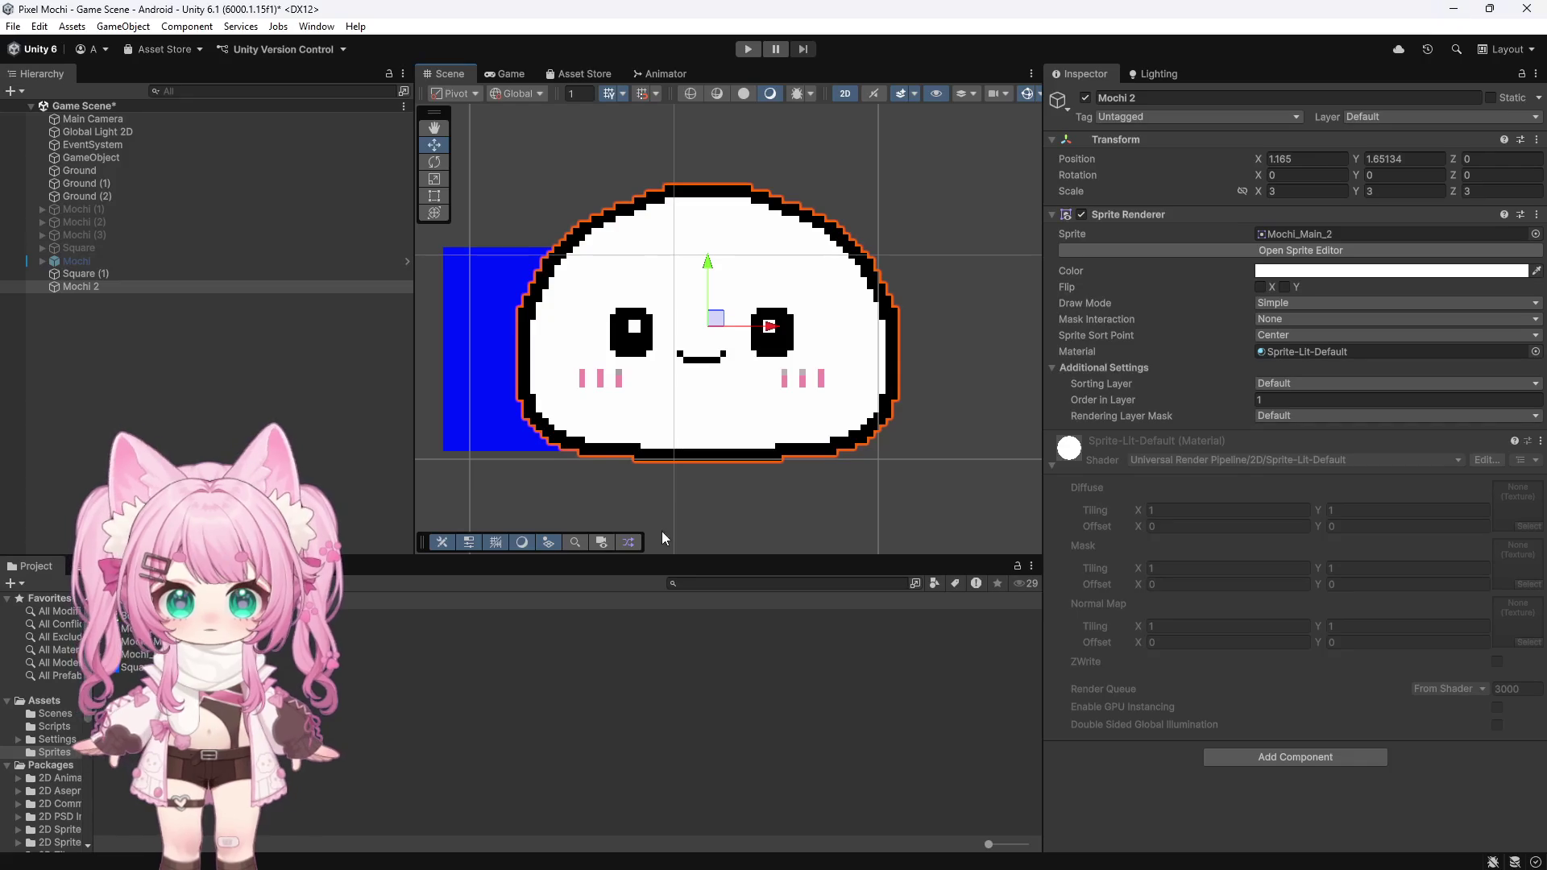
# Step: Set Mochi_Main_3 to Single sprite mode with Point (no filter) filtering and apply
pyautogui.click(438, 649)
pyautogui.click(1281, 184)
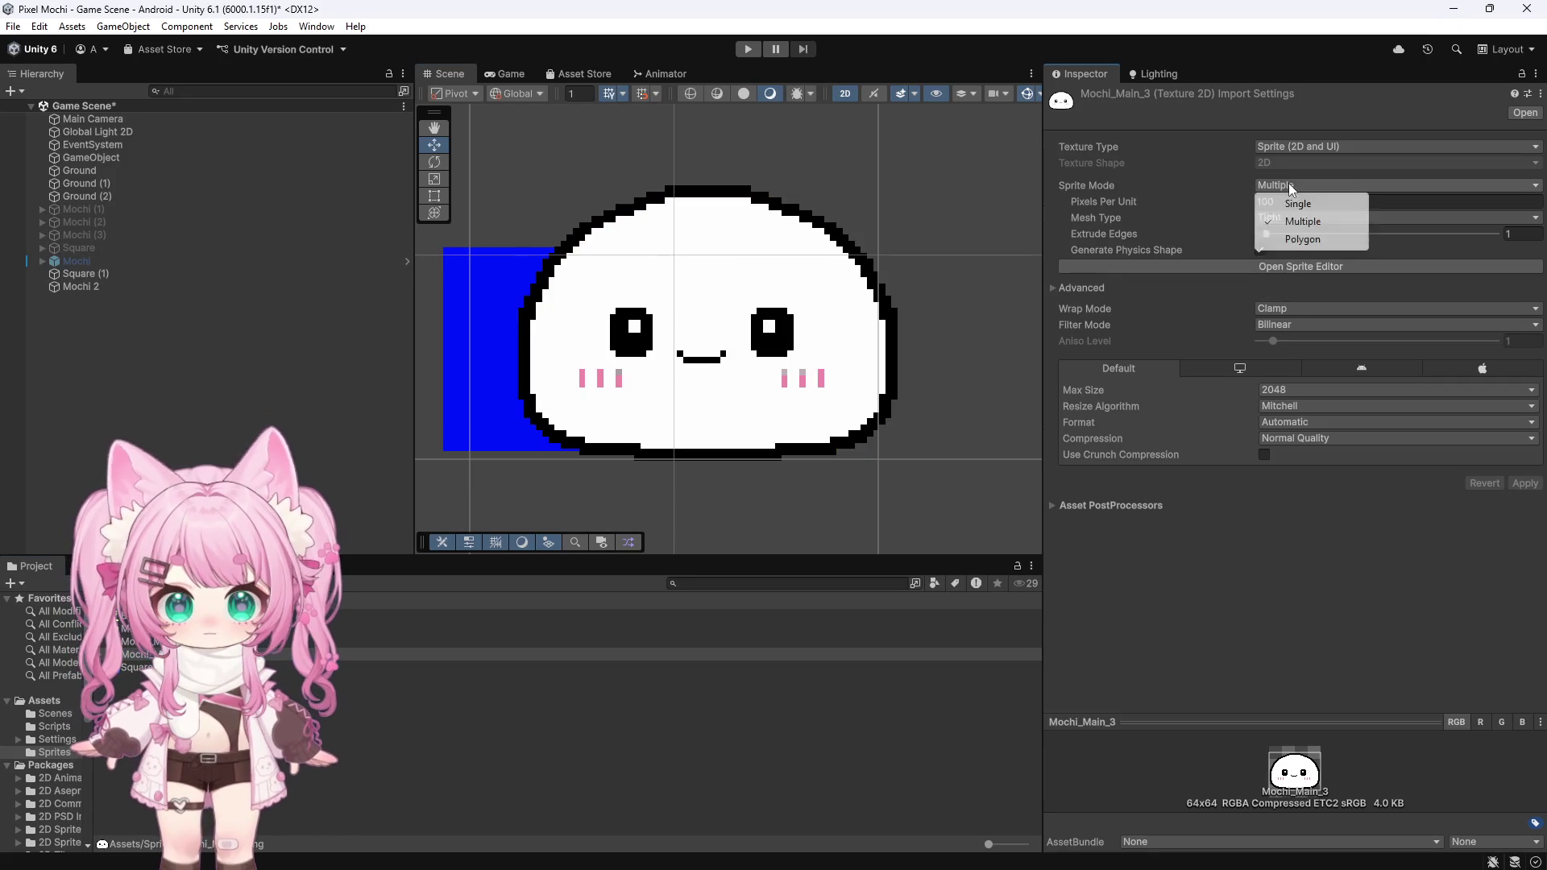
pyautogui.click(1277, 202)
pyautogui.click(1288, 341)
pyautogui.click(1309, 359)
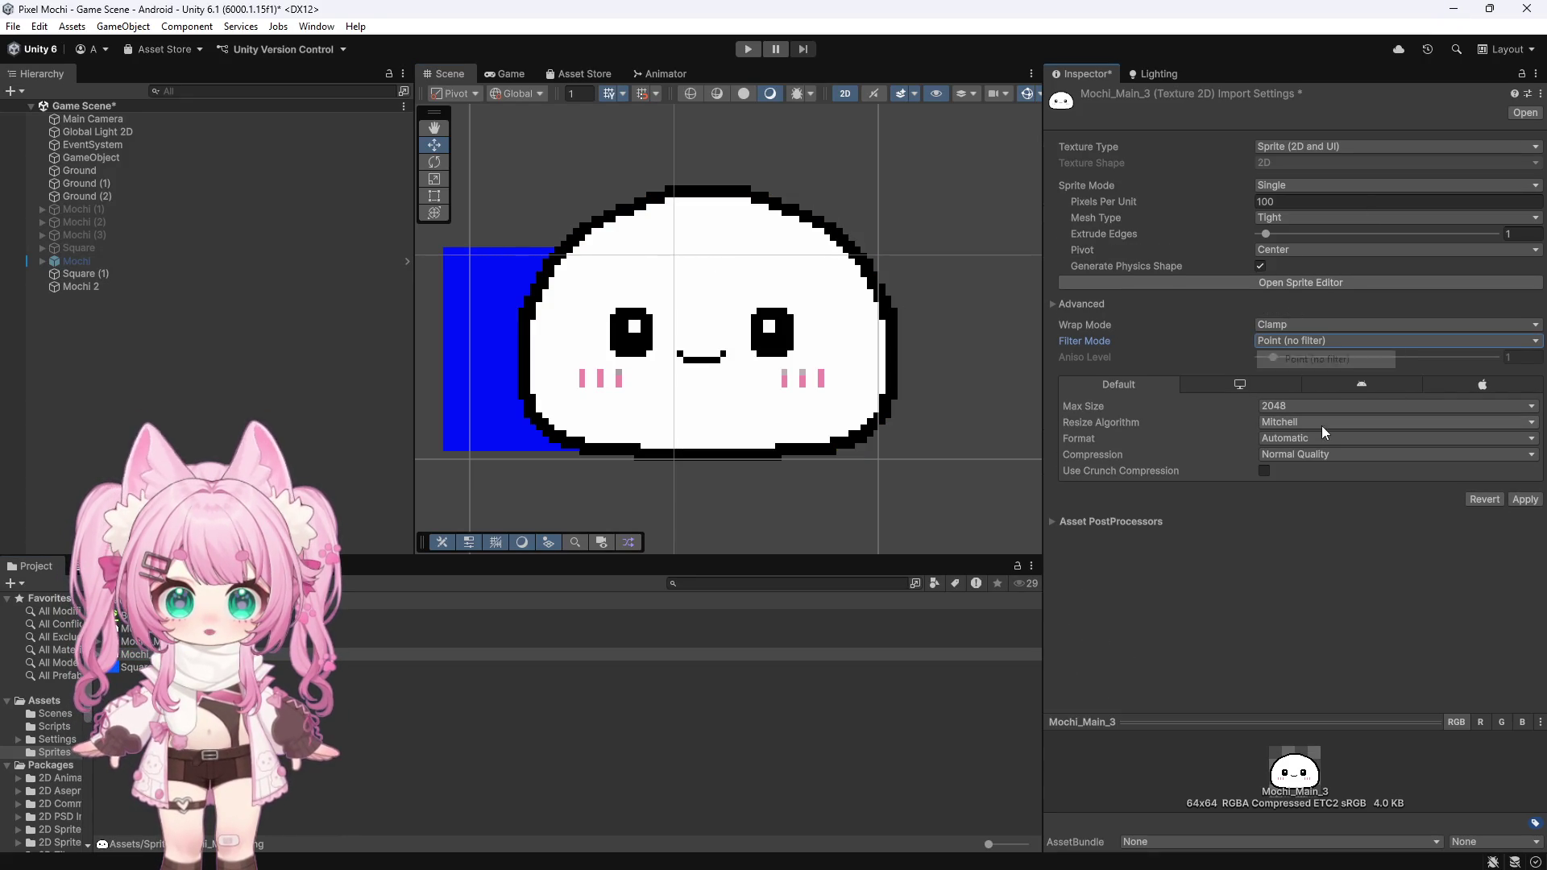
pyautogui.click(1518, 503)
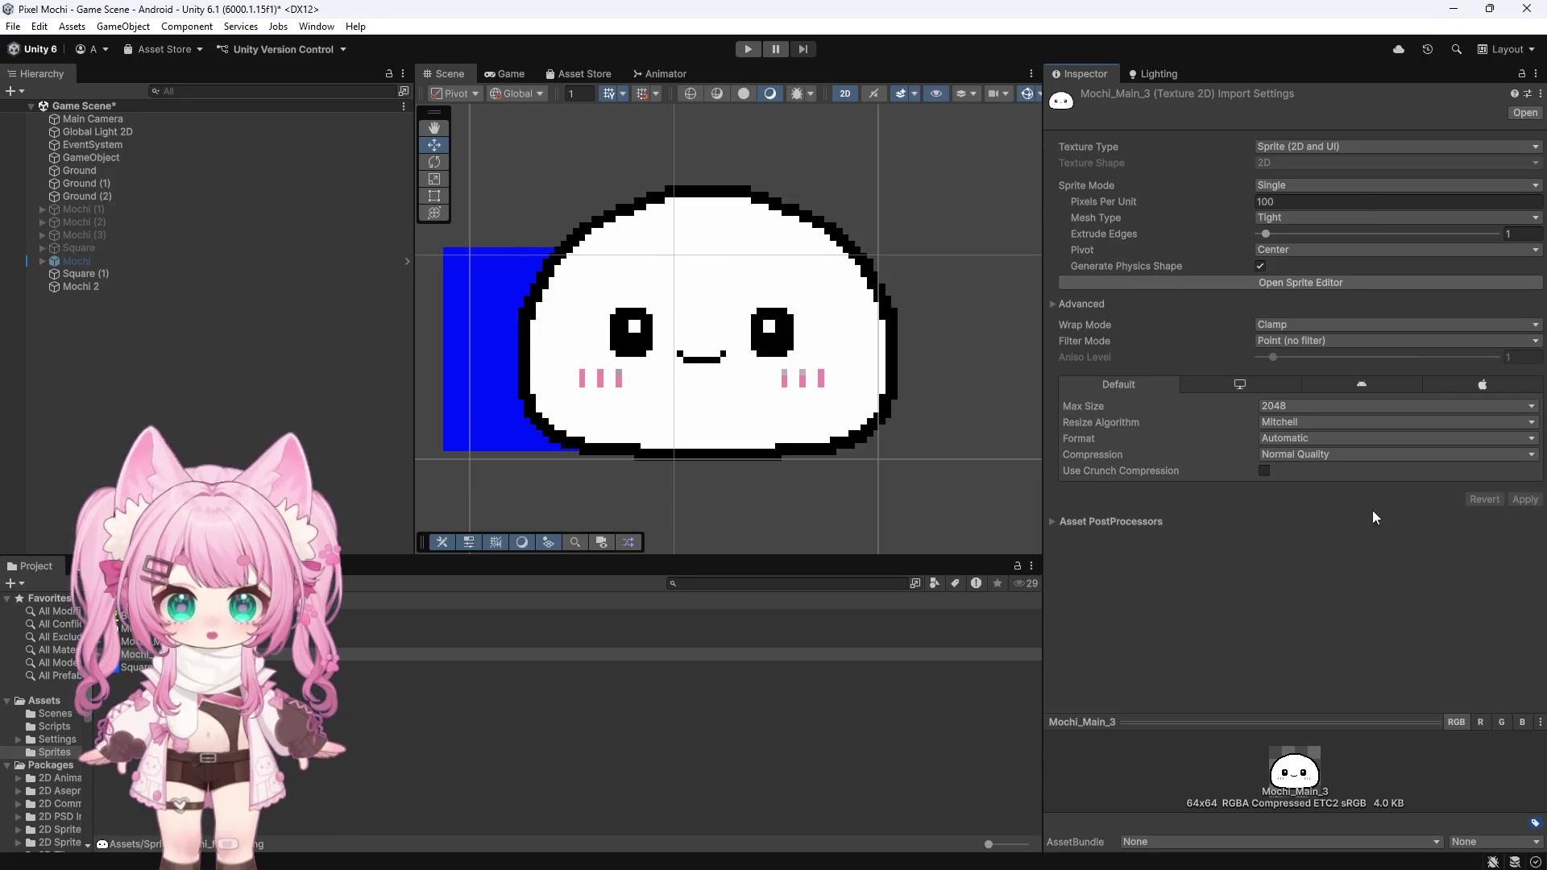
# Step: Assign Mochi_Main_3 as Mochi 2's sprite, move Mochi 2 right, and capture a screenshot
pyautogui.click(97, 285)
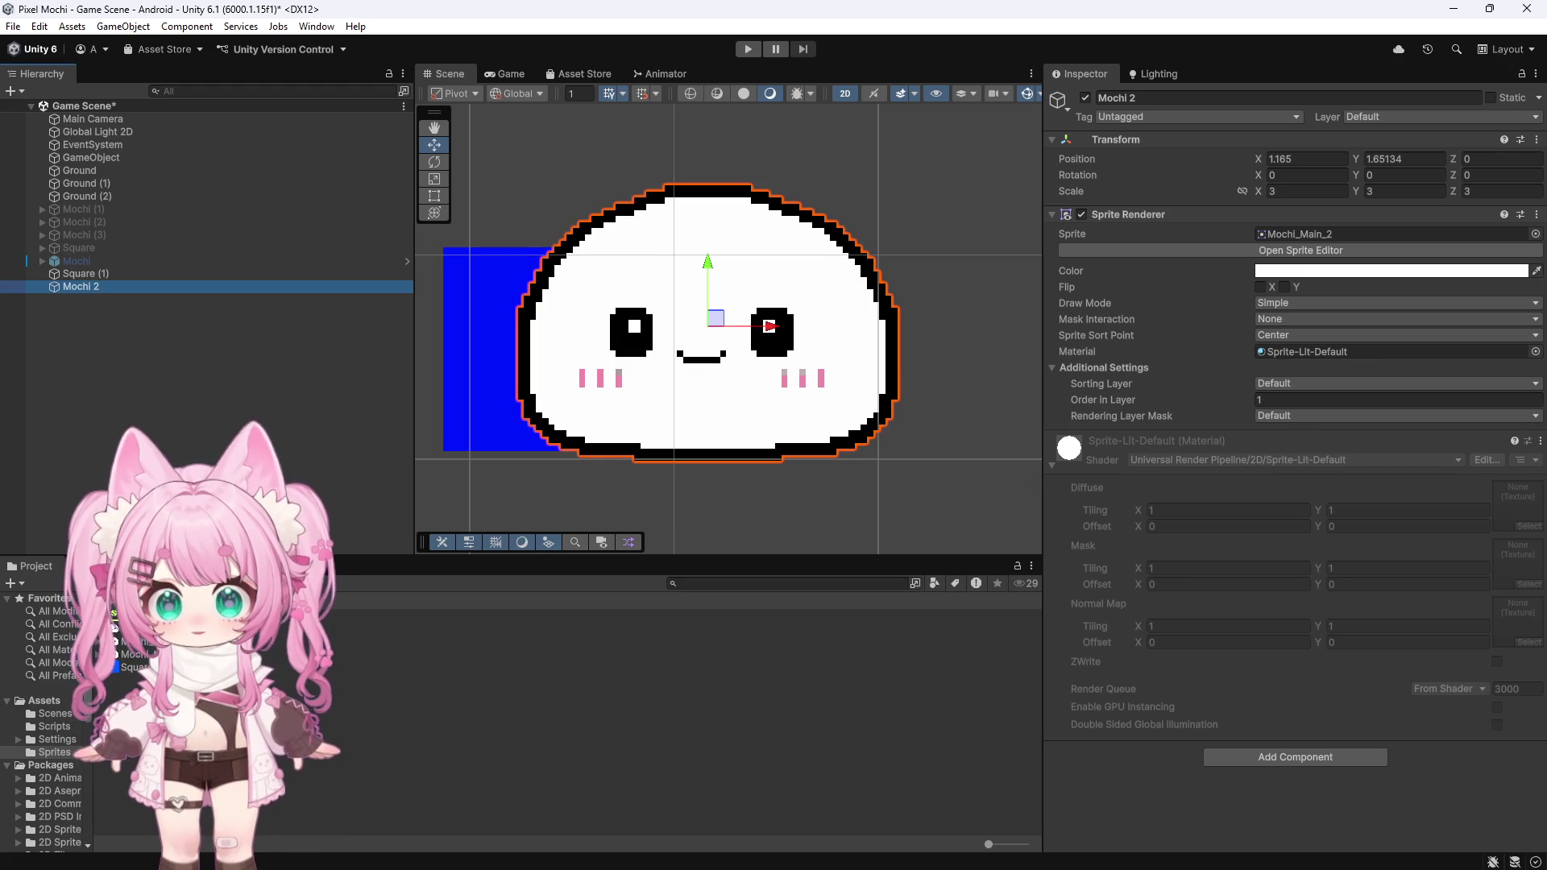
pyautogui.click(1338, 233)
pyautogui.moveTo(1339, 231); pyautogui.dragTo(1338, 230)
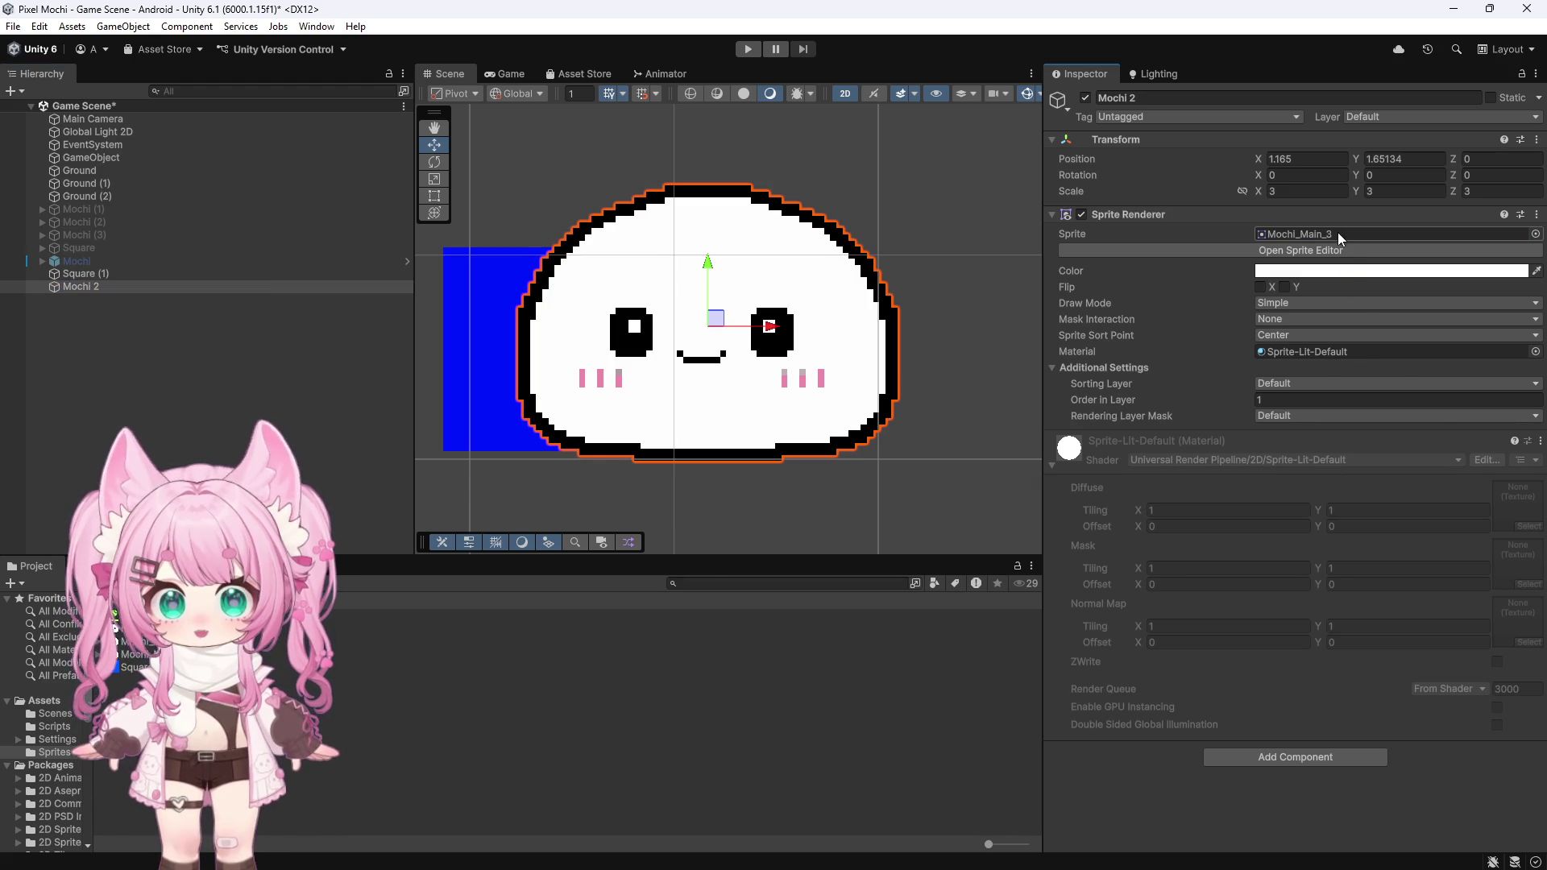
pyautogui.scroll(-5, 609, 324)
pyautogui.moveTo(609, 325); pyautogui.dragTo(786, 330)
pyautogui.scroll(5, 776, 356)
pyautogui.scroll(1, 786, 362)
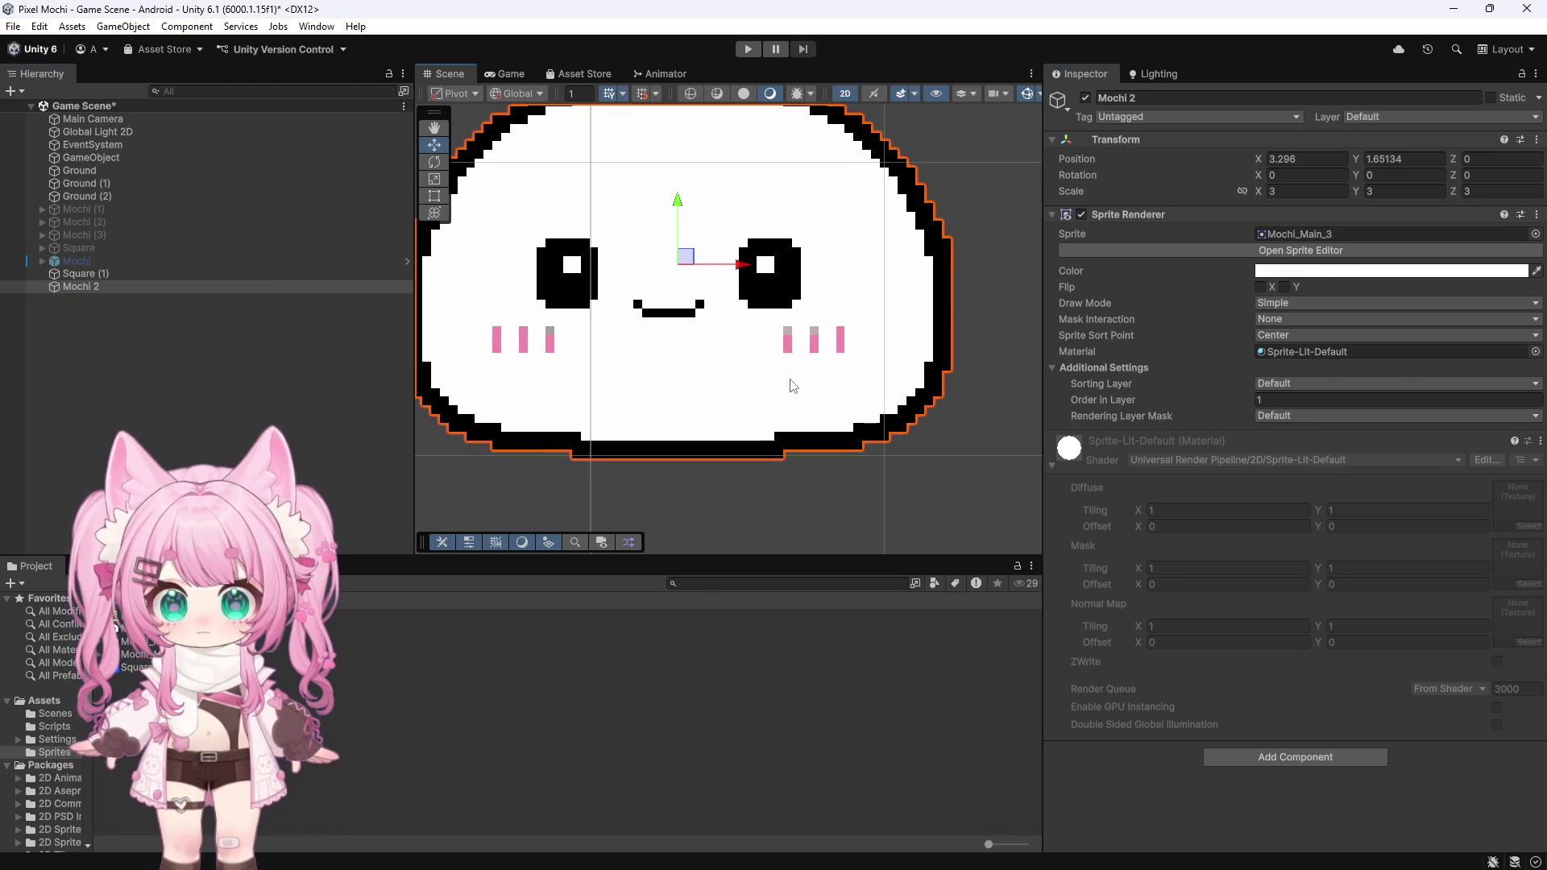
pyautogui.scroll(2, 802, 369)
pyautogui.scroll(-2, 811, 367)
pyautogui.scroll(-2, 811, 367)
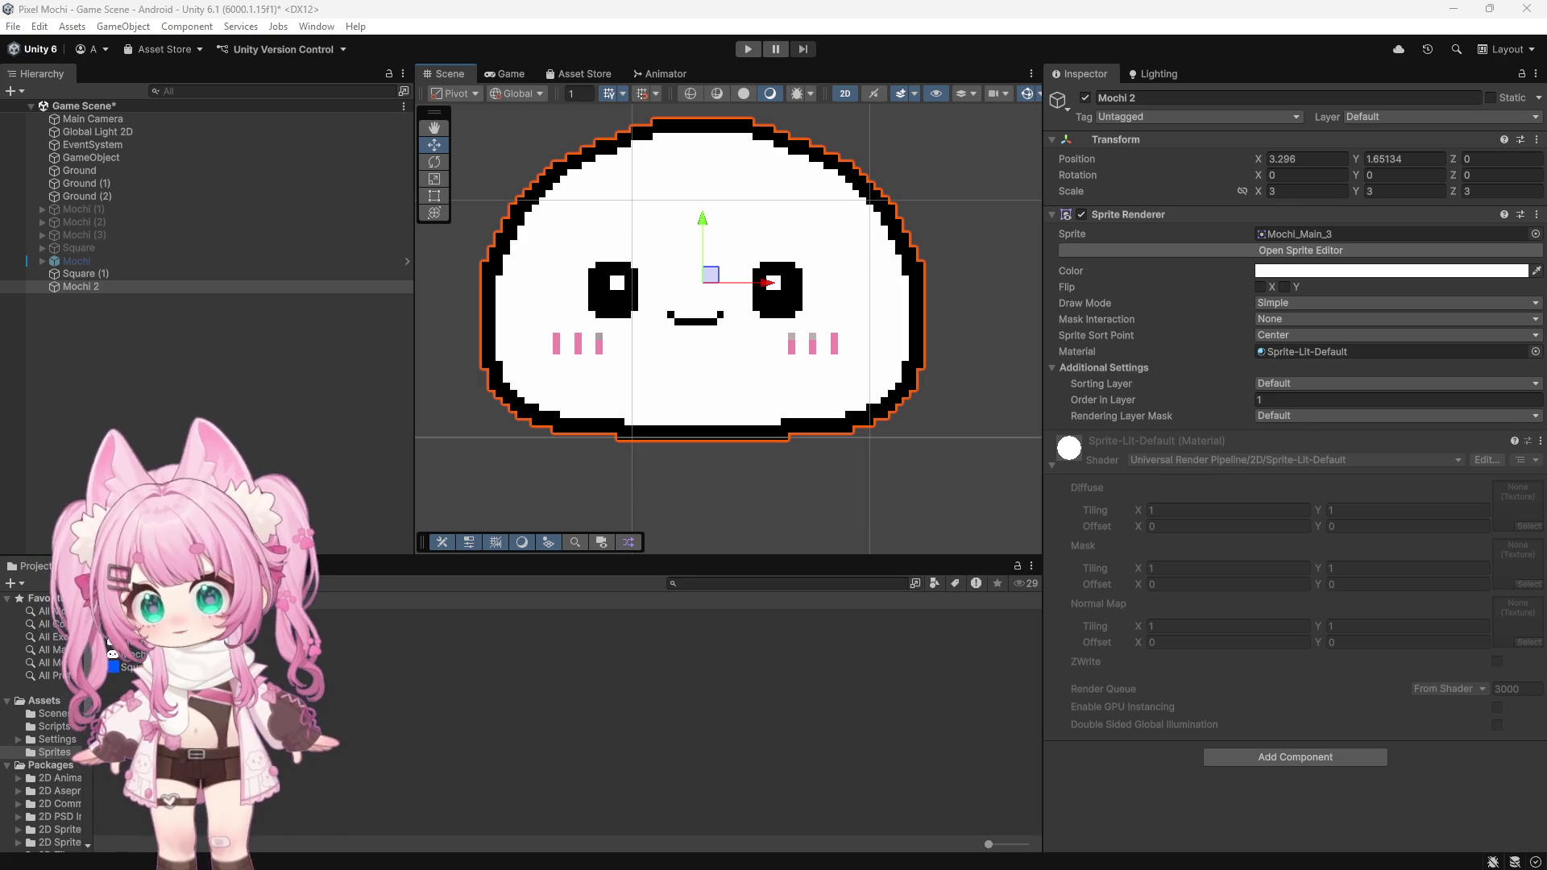
pyautogui.press('super+shift+s')
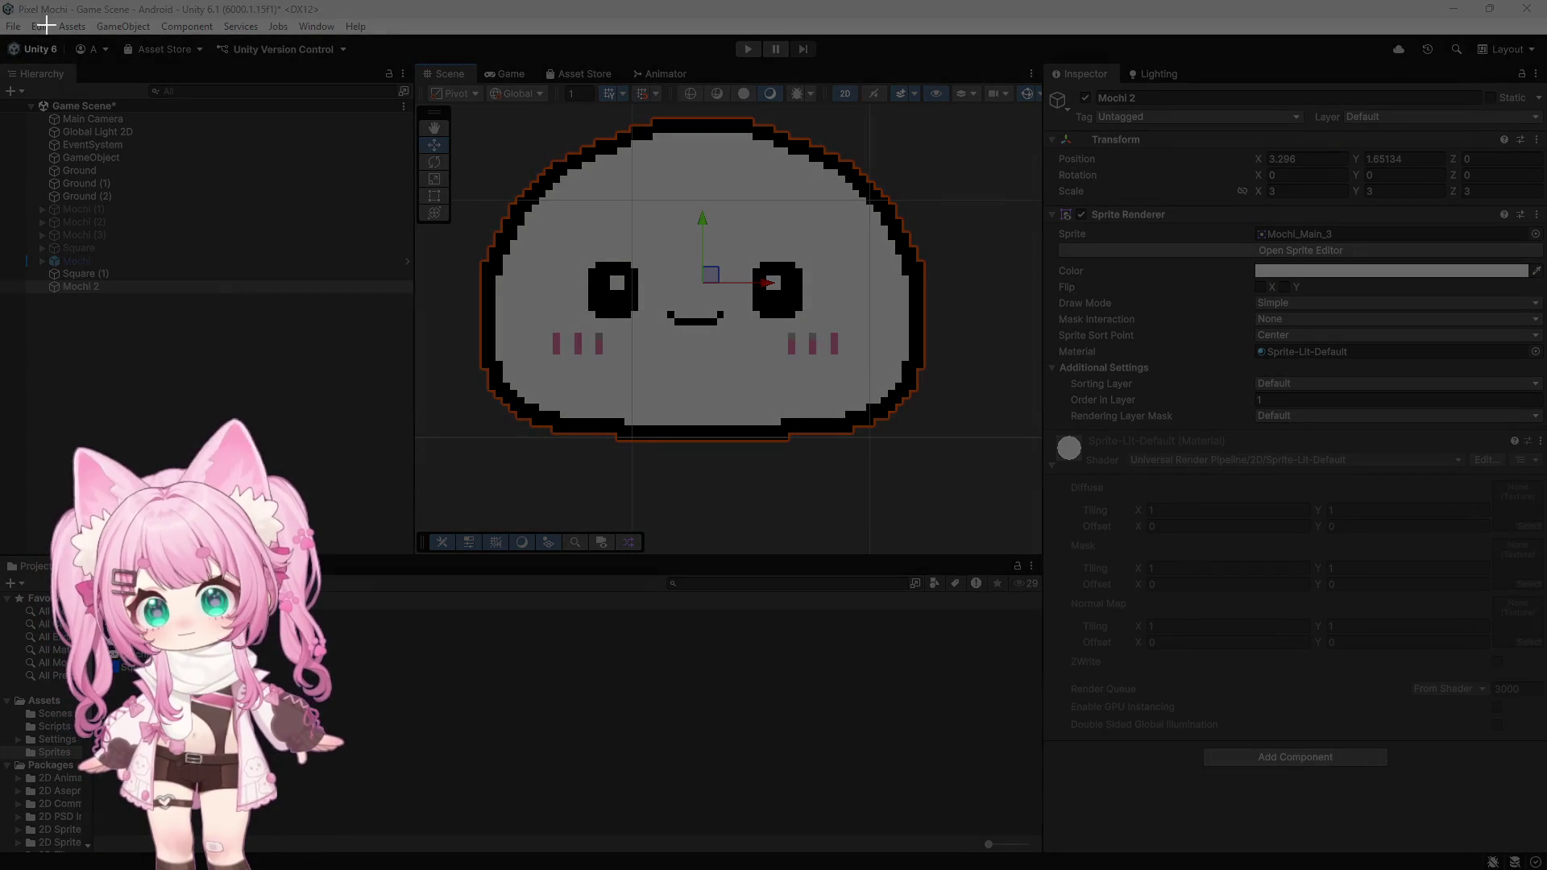
pyautogui.moveTo(4, 2)
pyautogui.mouseDown()
pyautogui.moveTo(389, 198)
pyautogui.moveTo(1546, 660)
pyautogui.mouseUp()
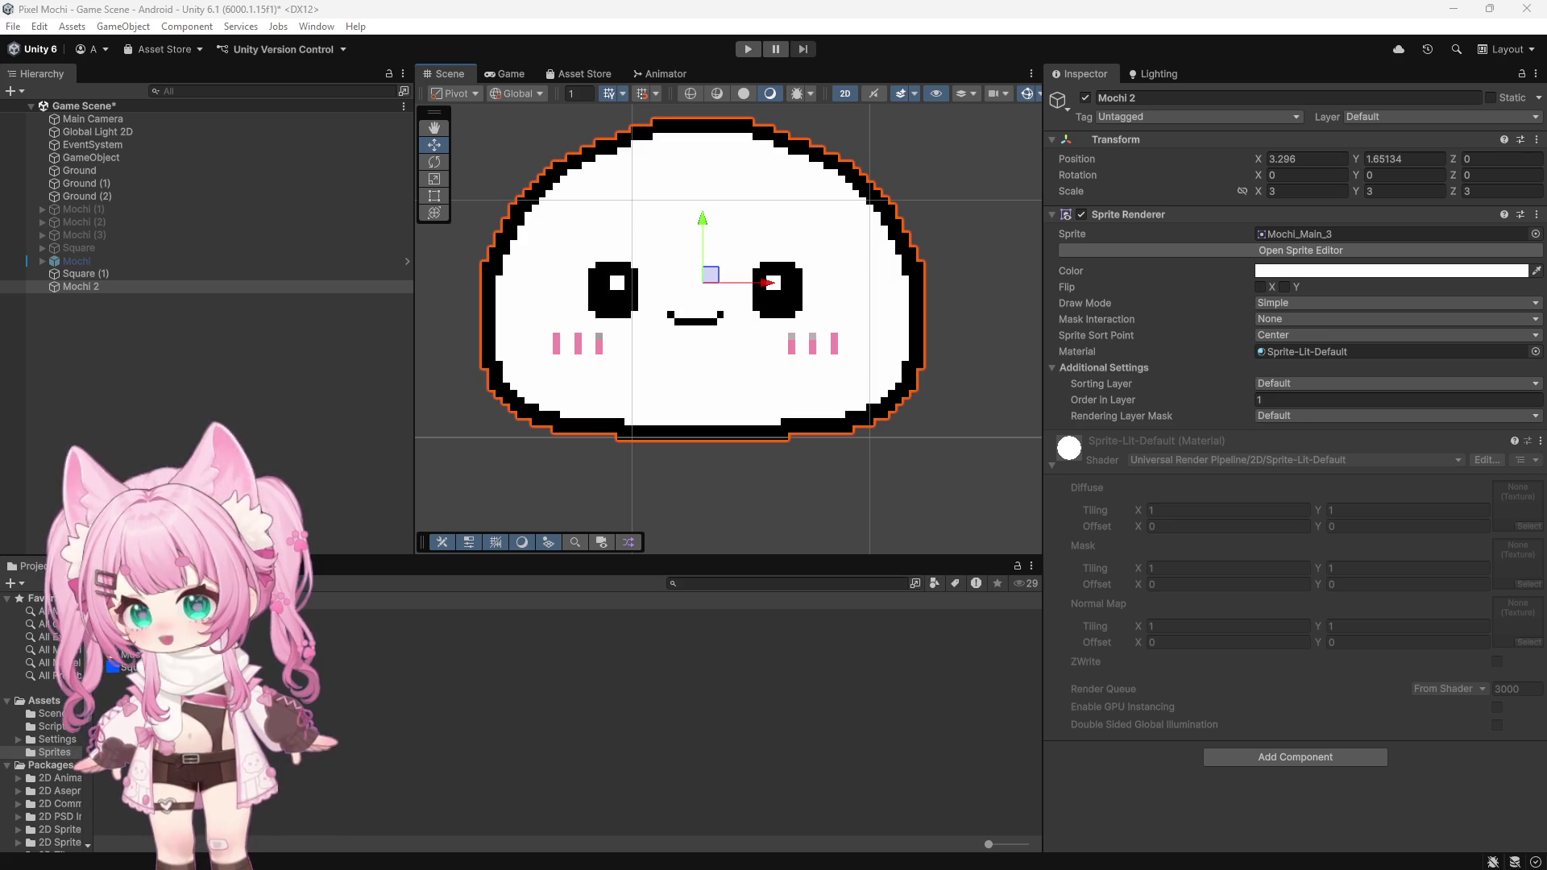
# Step: Set Mochi_Main_3's Pixels Per Unit to 64 and apply
pyautogui.click(133, 654)
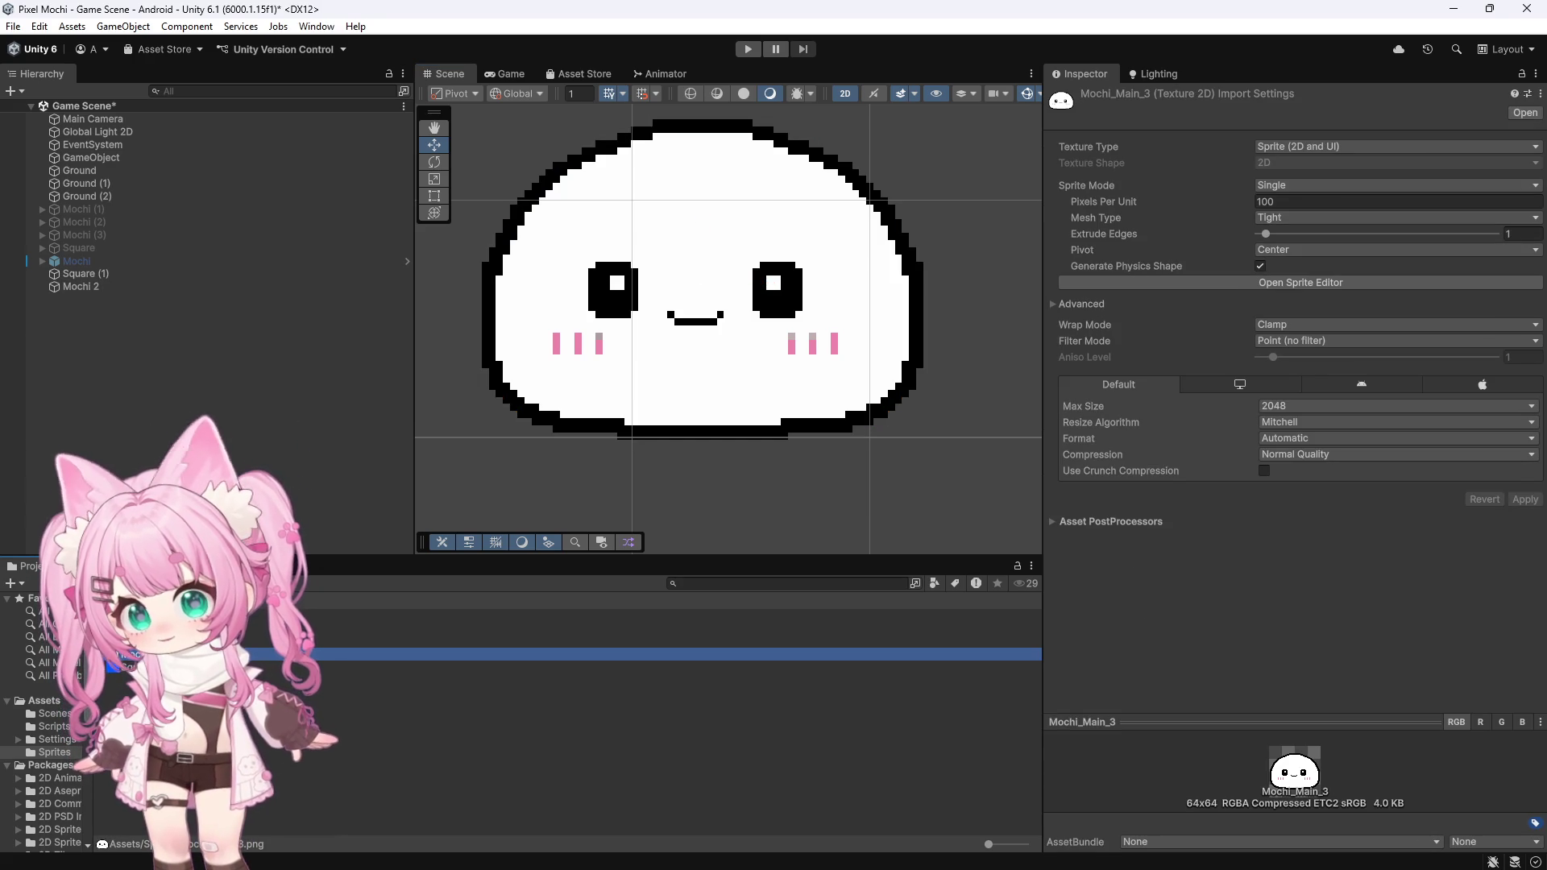
pyautogui.click(1298, 202)
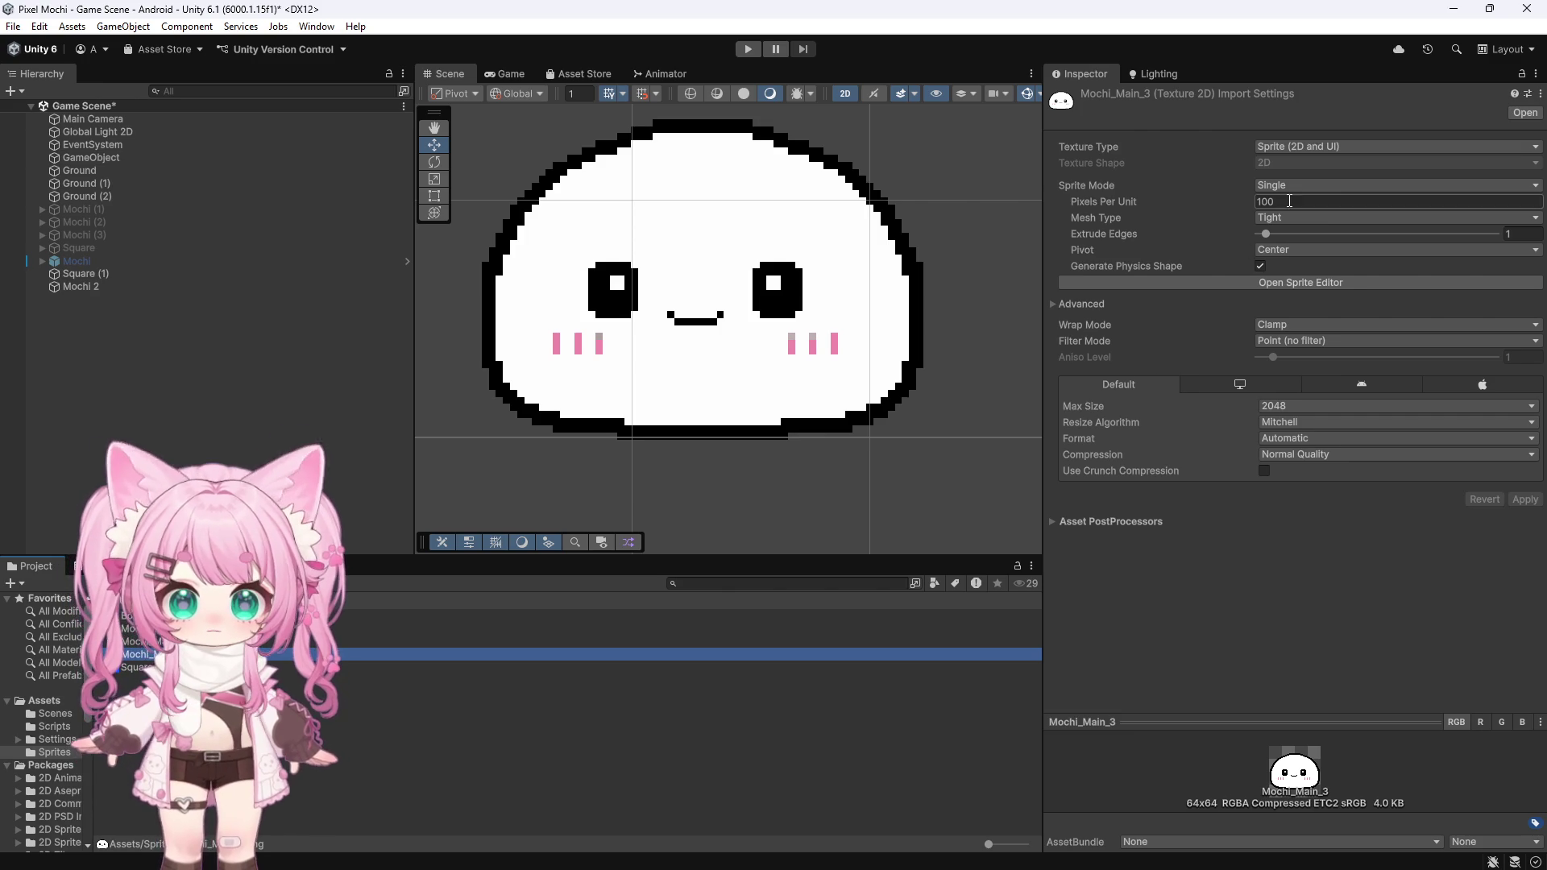
pyautogui.write('64')
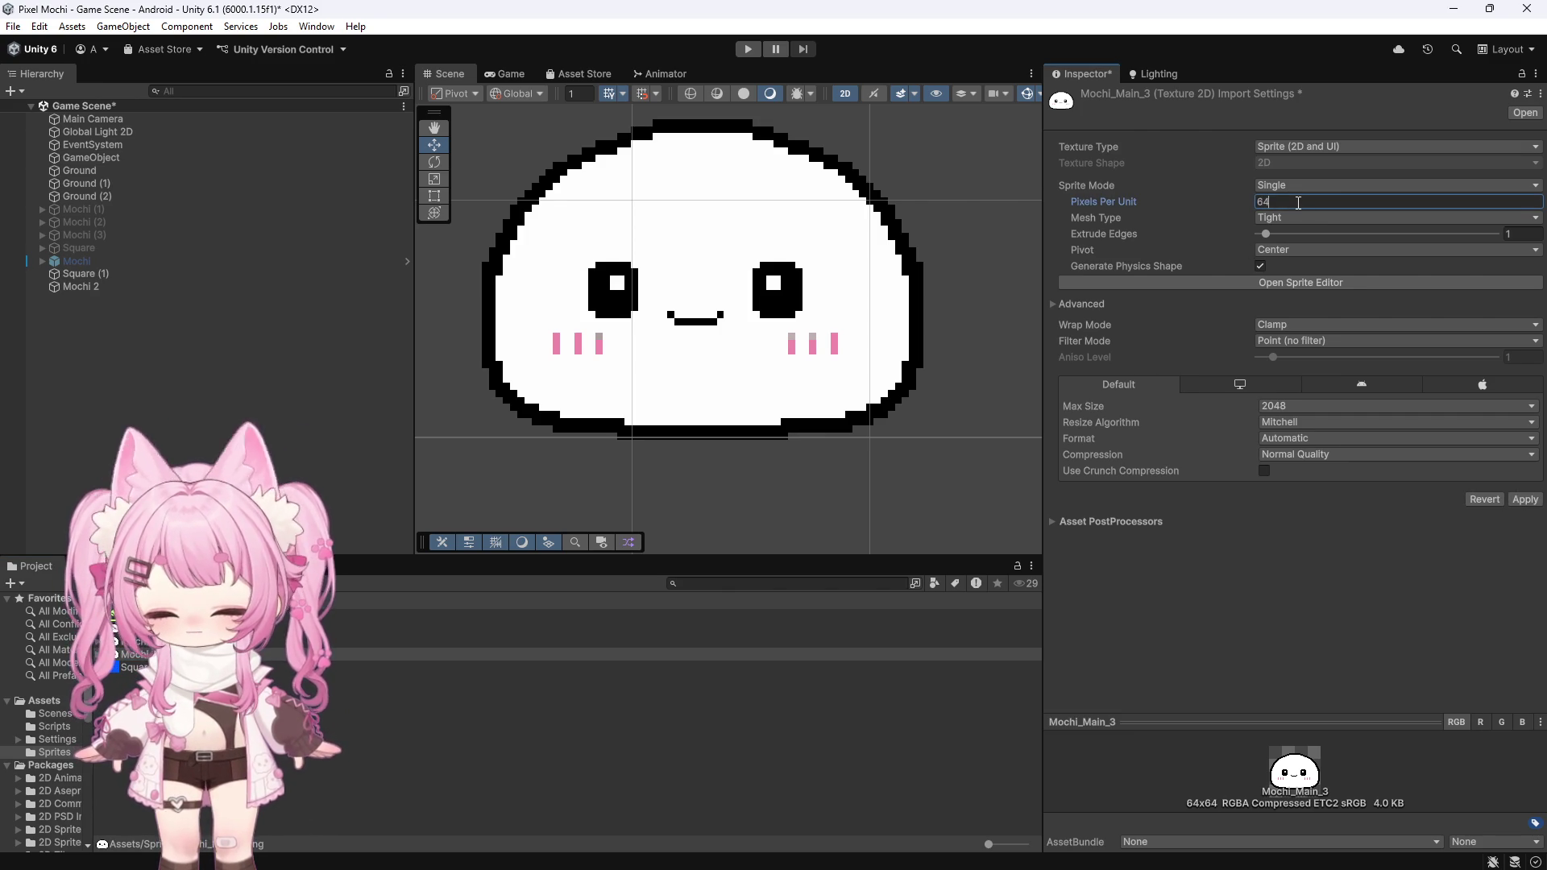
pyautogui.click(1525, 499)
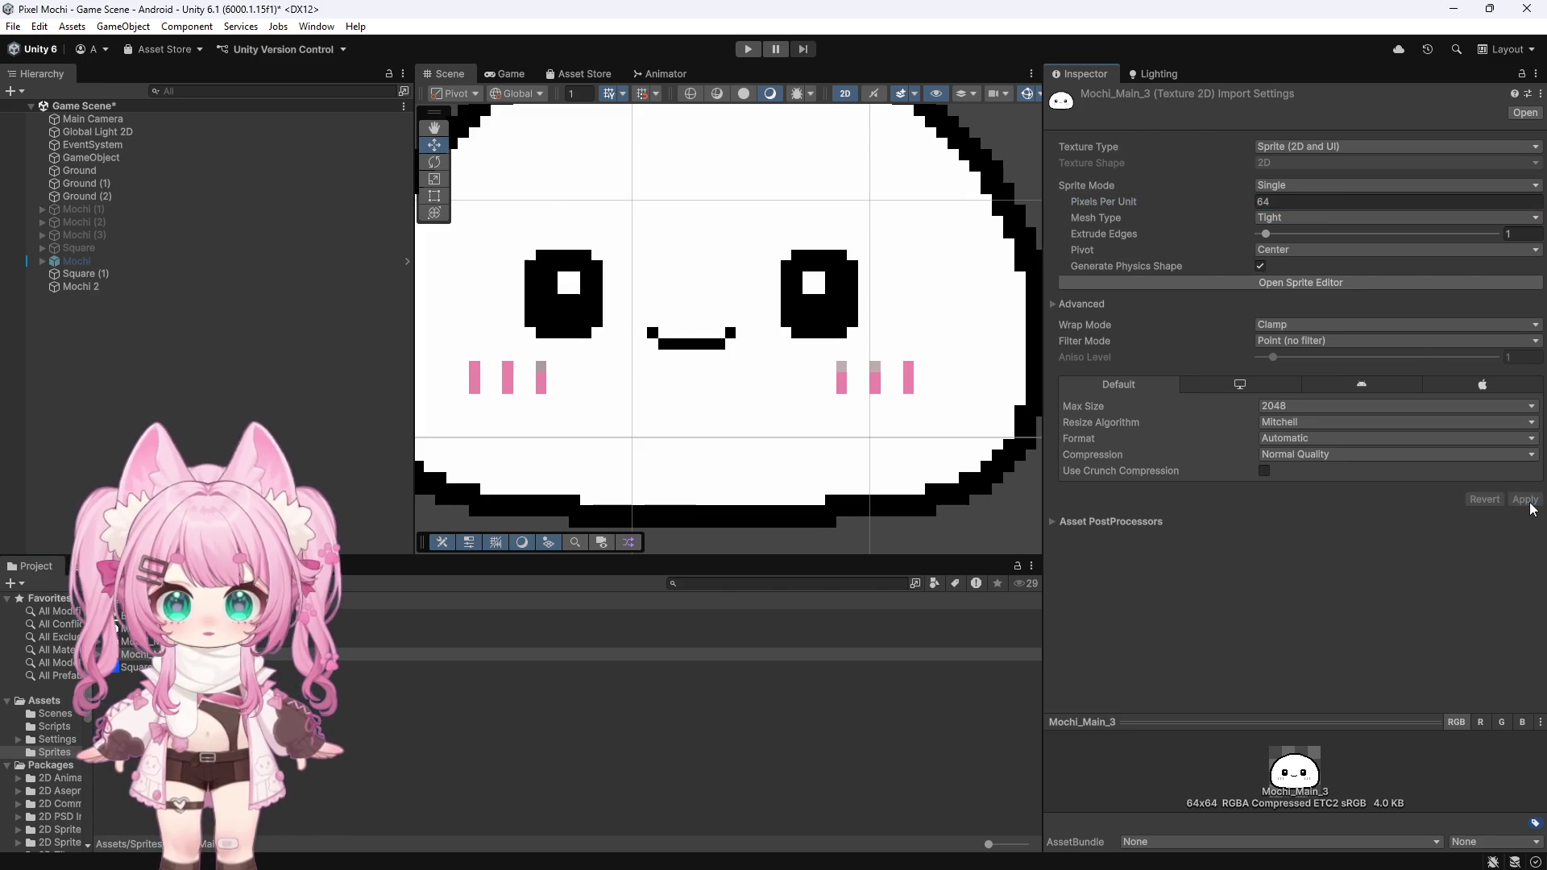
pyautogui.scroll(-10, 844, 400)
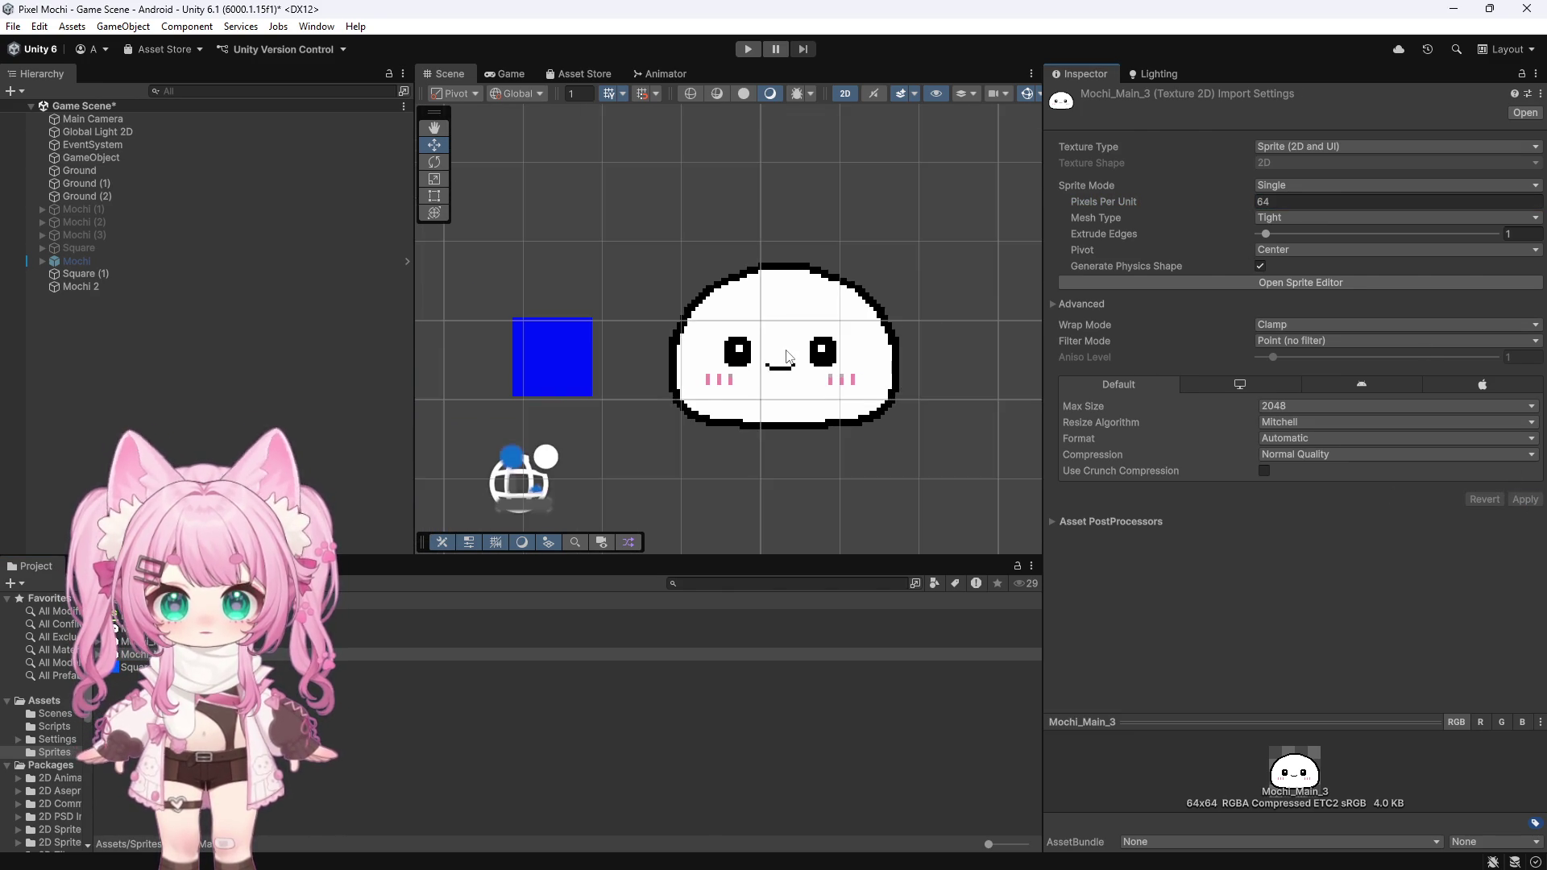
pyautogui.scroll(4, 854, 334)
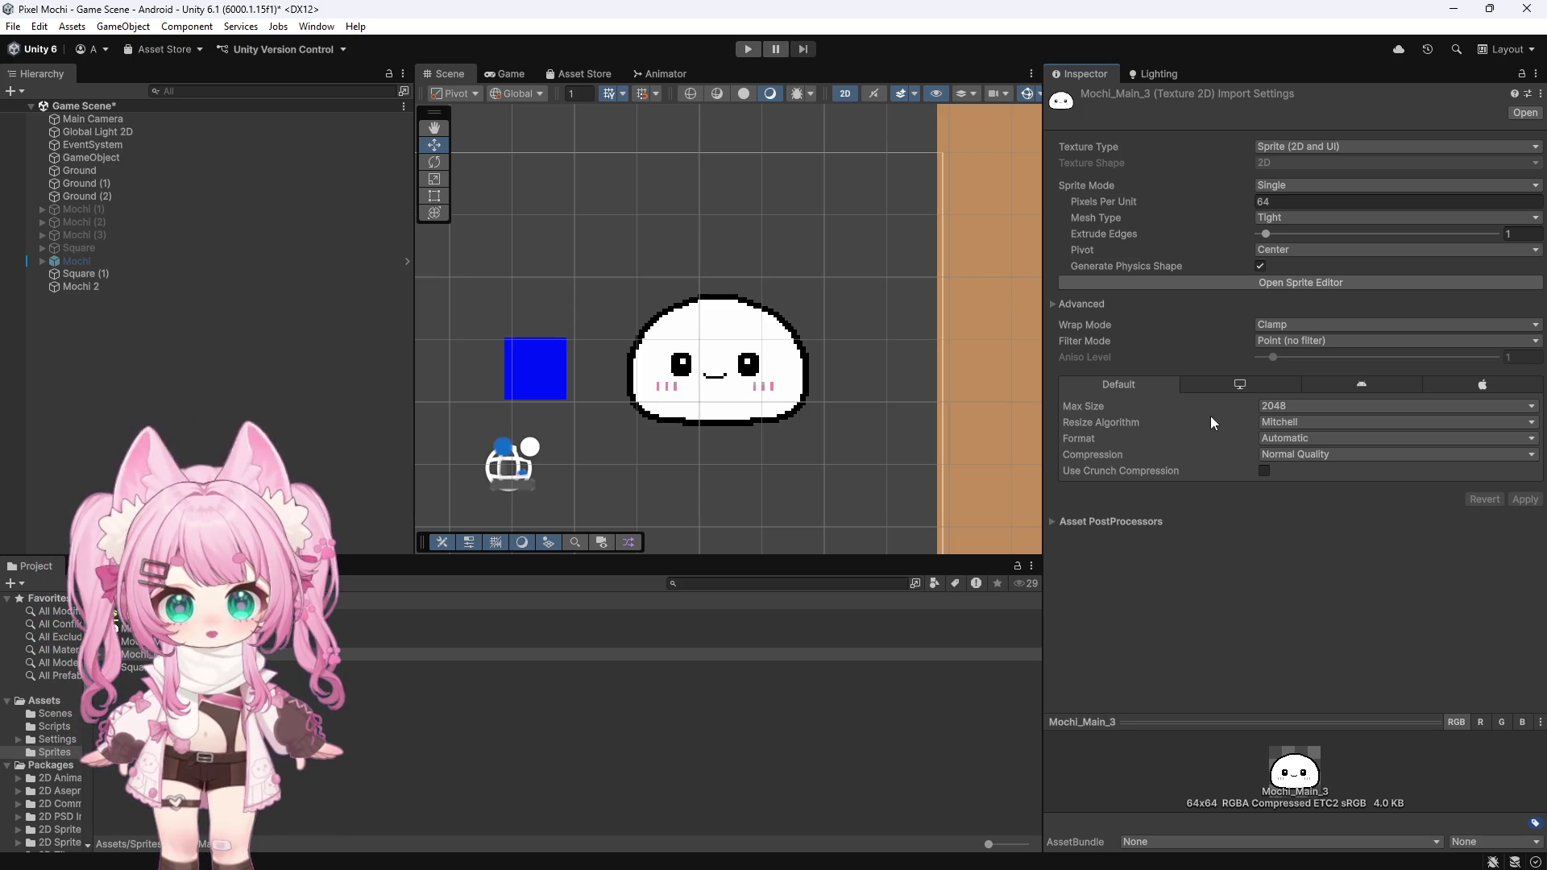
# Step: Set the texture's Compression to None and apply
pyautogui.click(1298, 454)
pyautogui.click(1261, 470)
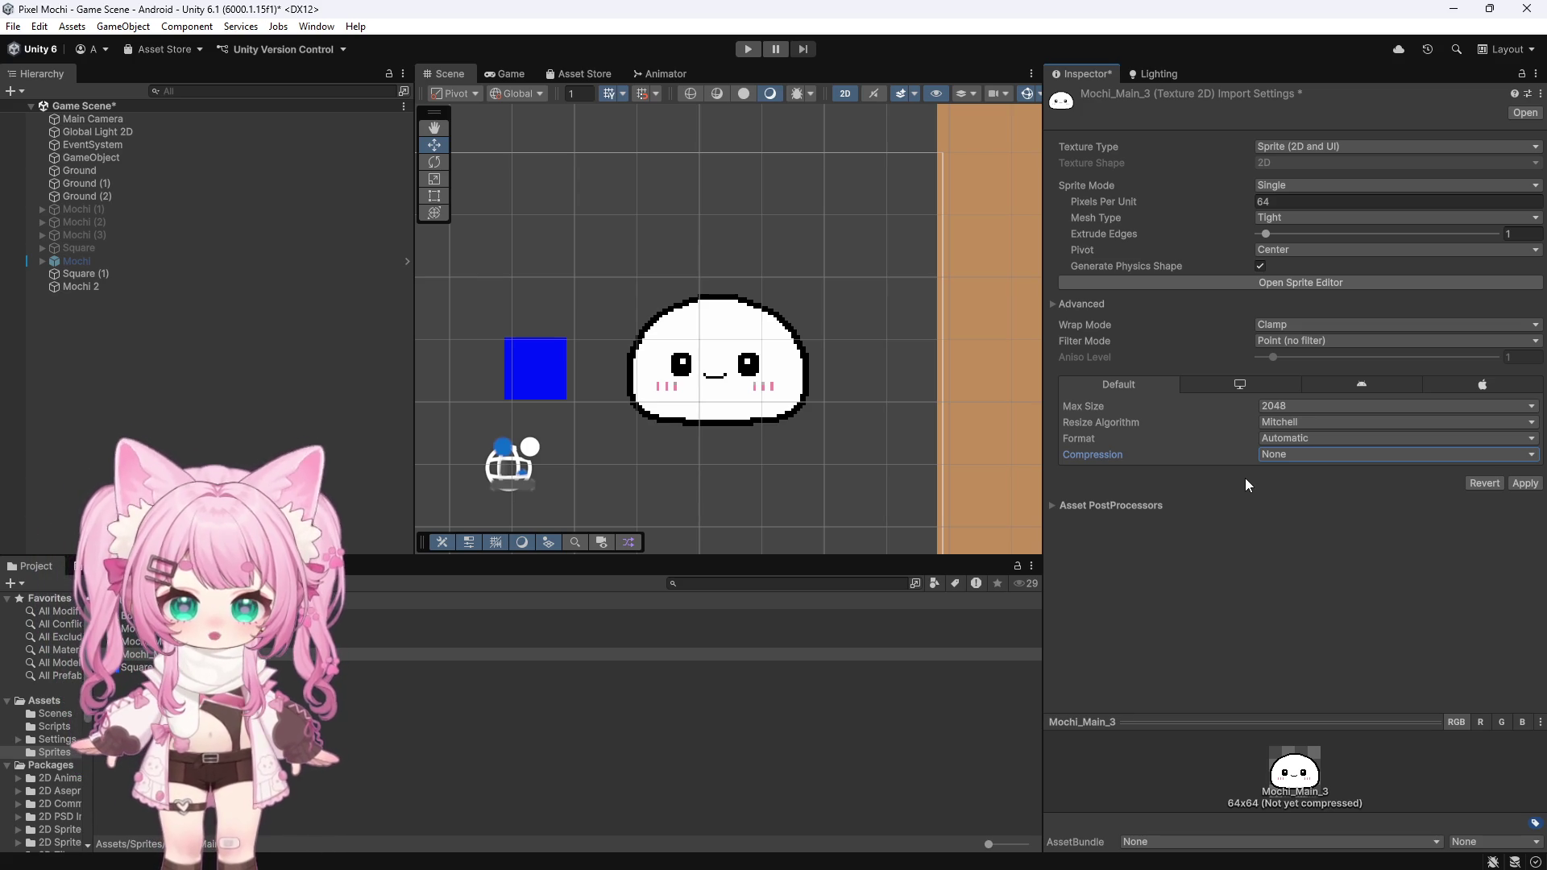
pyautogui.click(1523, 483)
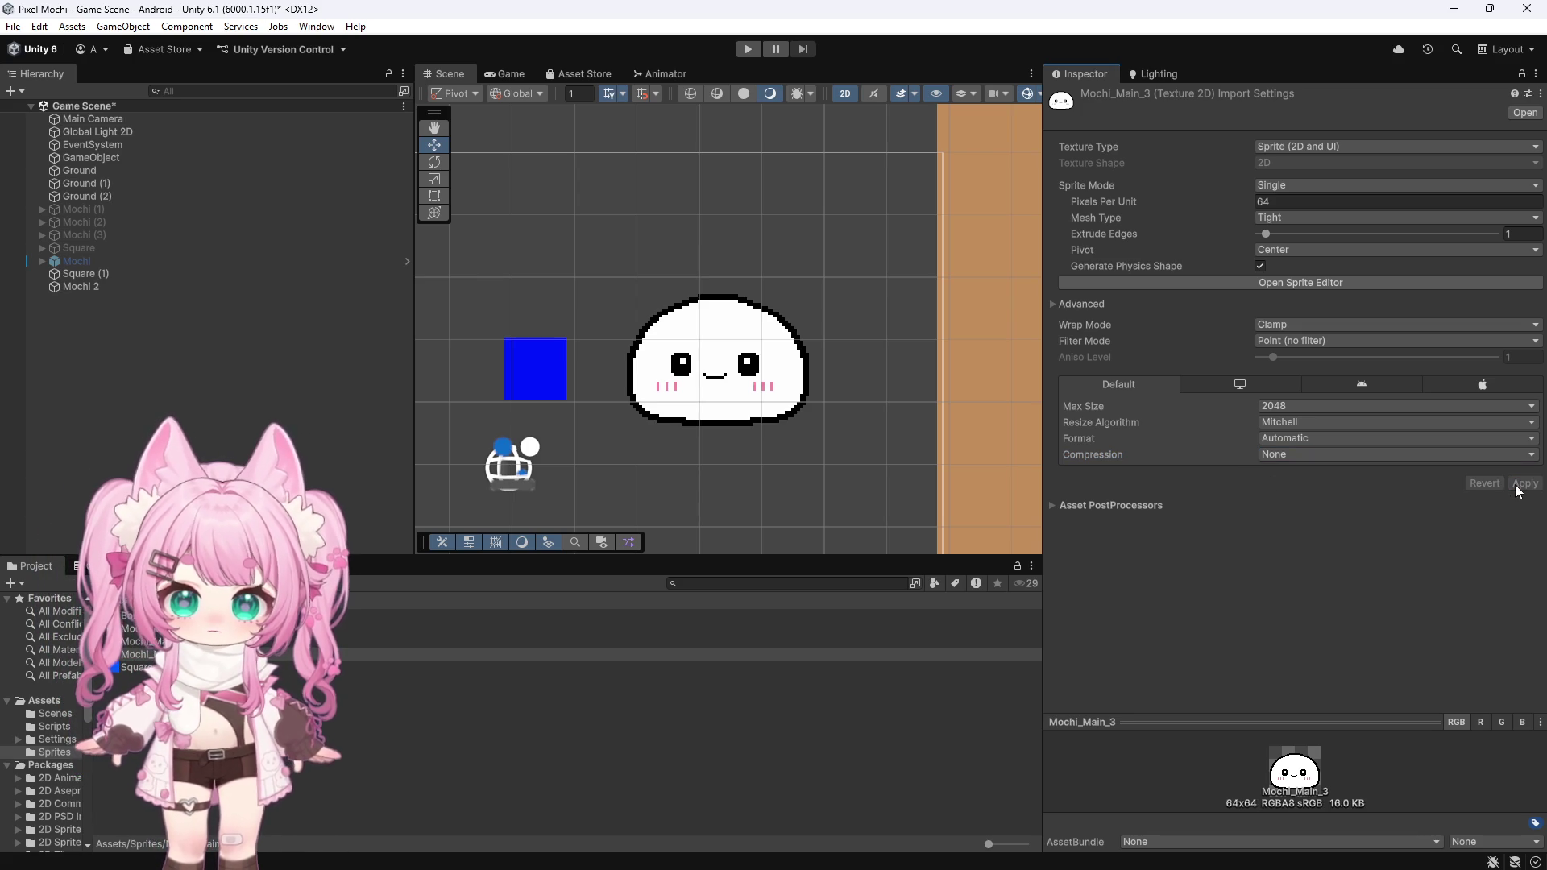
pyautogui.scroll(3, 758, 407)
pyautogui.scroll(5, 757, 407)
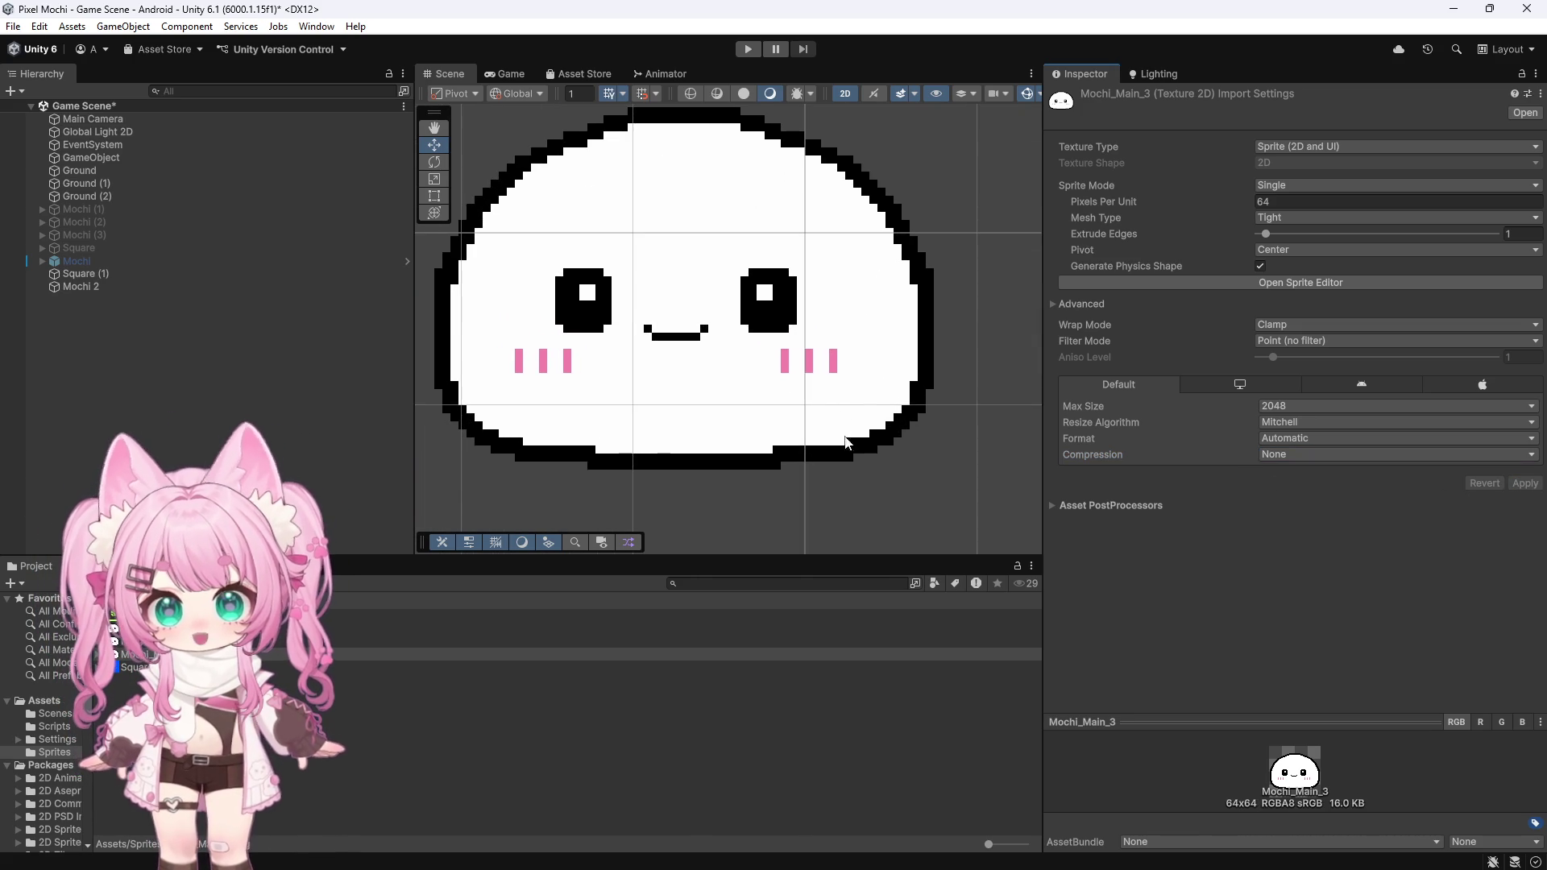
pyautogui.scroll(-6, 846, 447)
pyautogui.scroll(2, 805, 412)
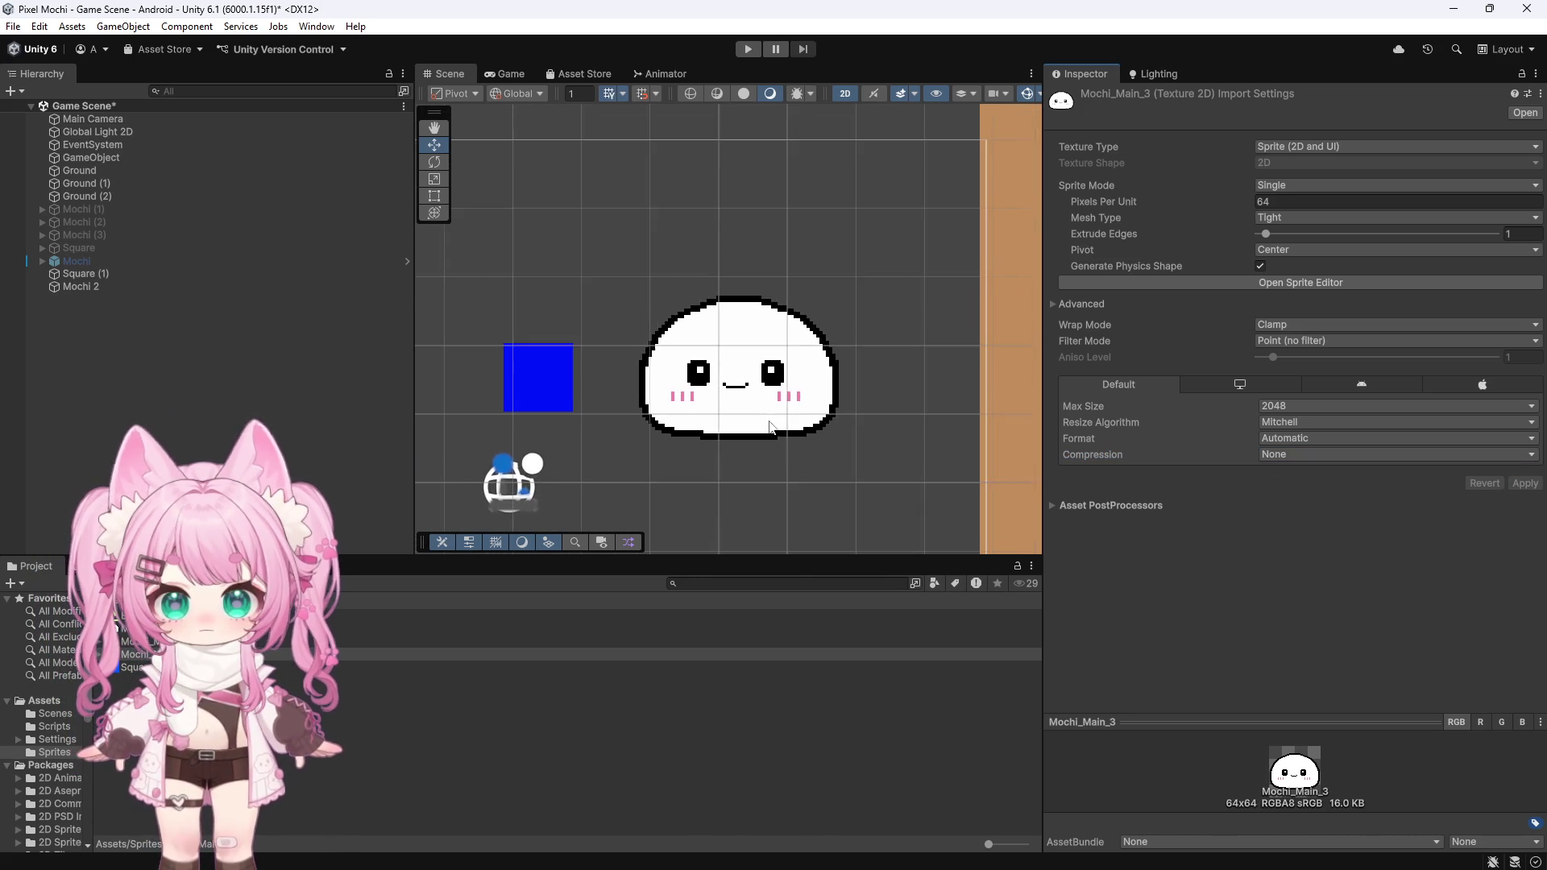
pyautogui.scroll(2, 805, 412)
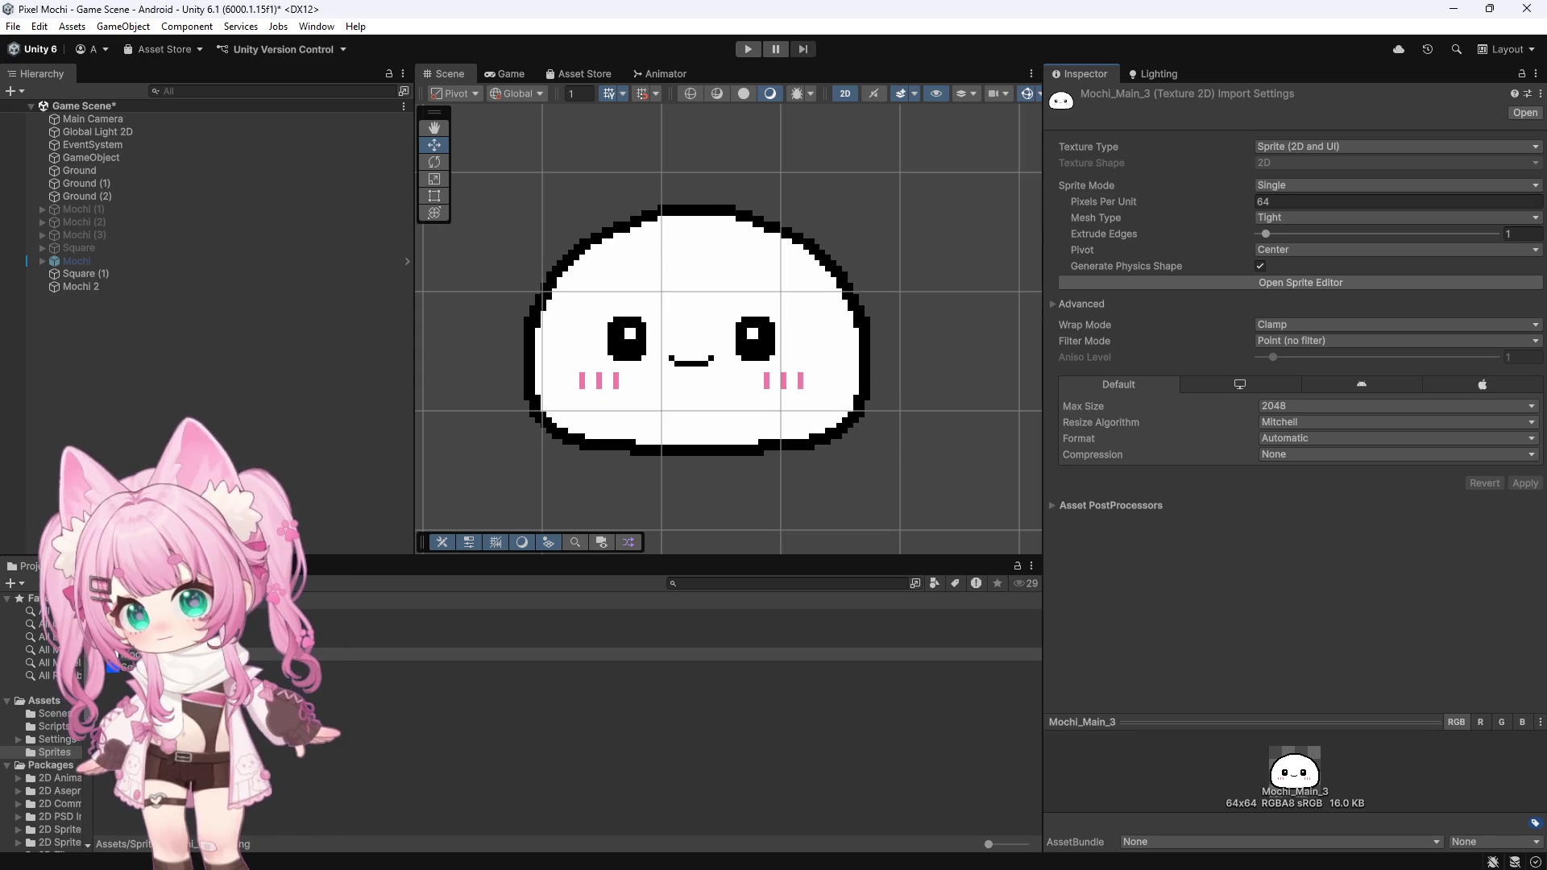
pyautogui.scroll(-5, 491, 290)
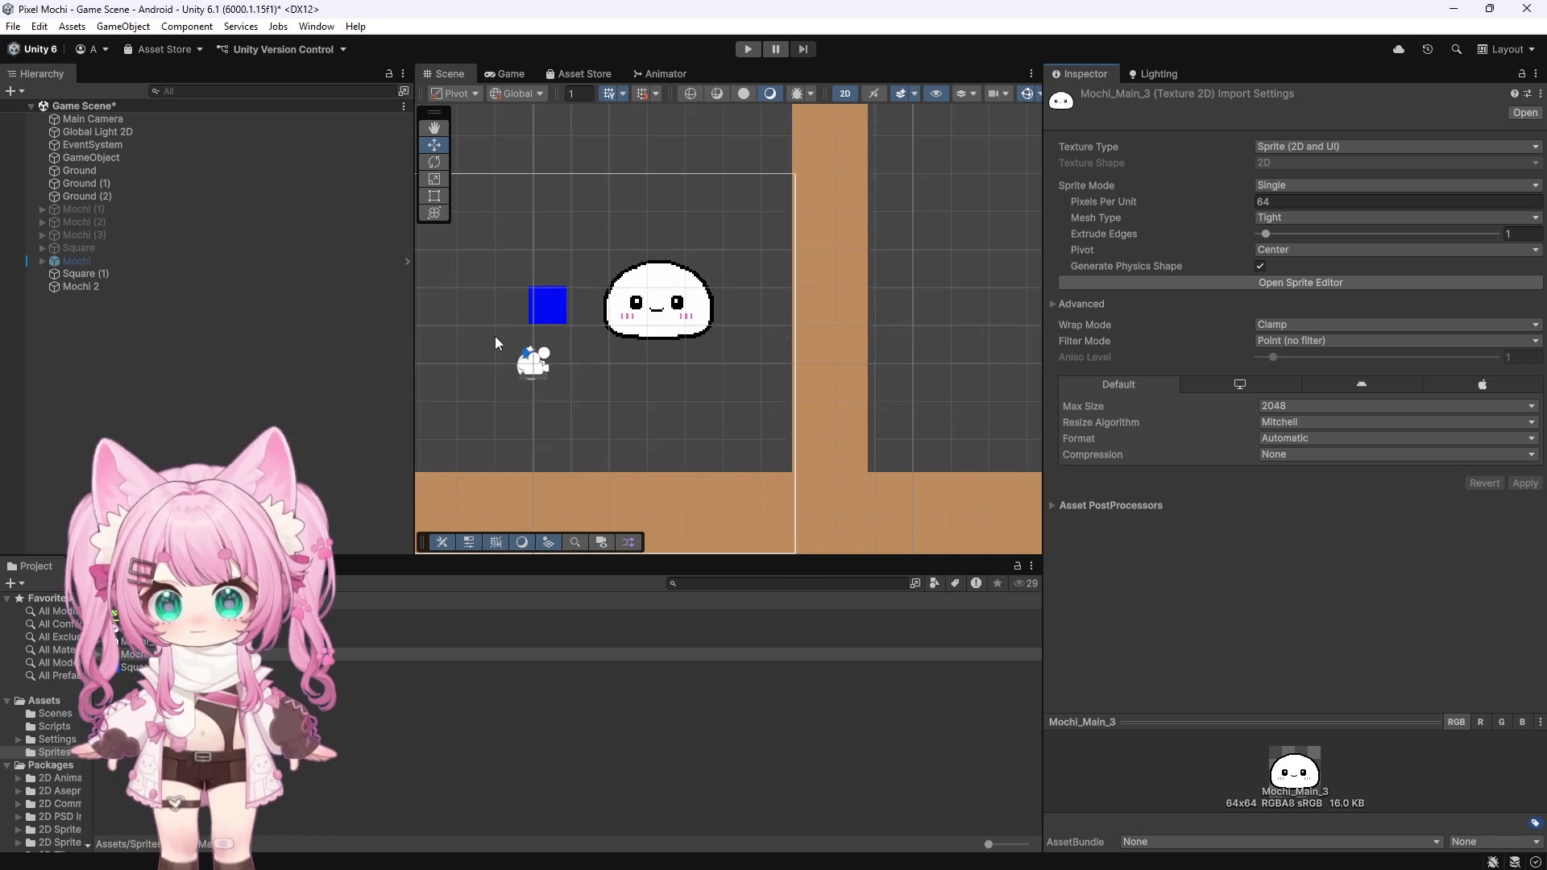
pyautogui.scroll(2, 548, 339)
pyautogui.click(104, 274)
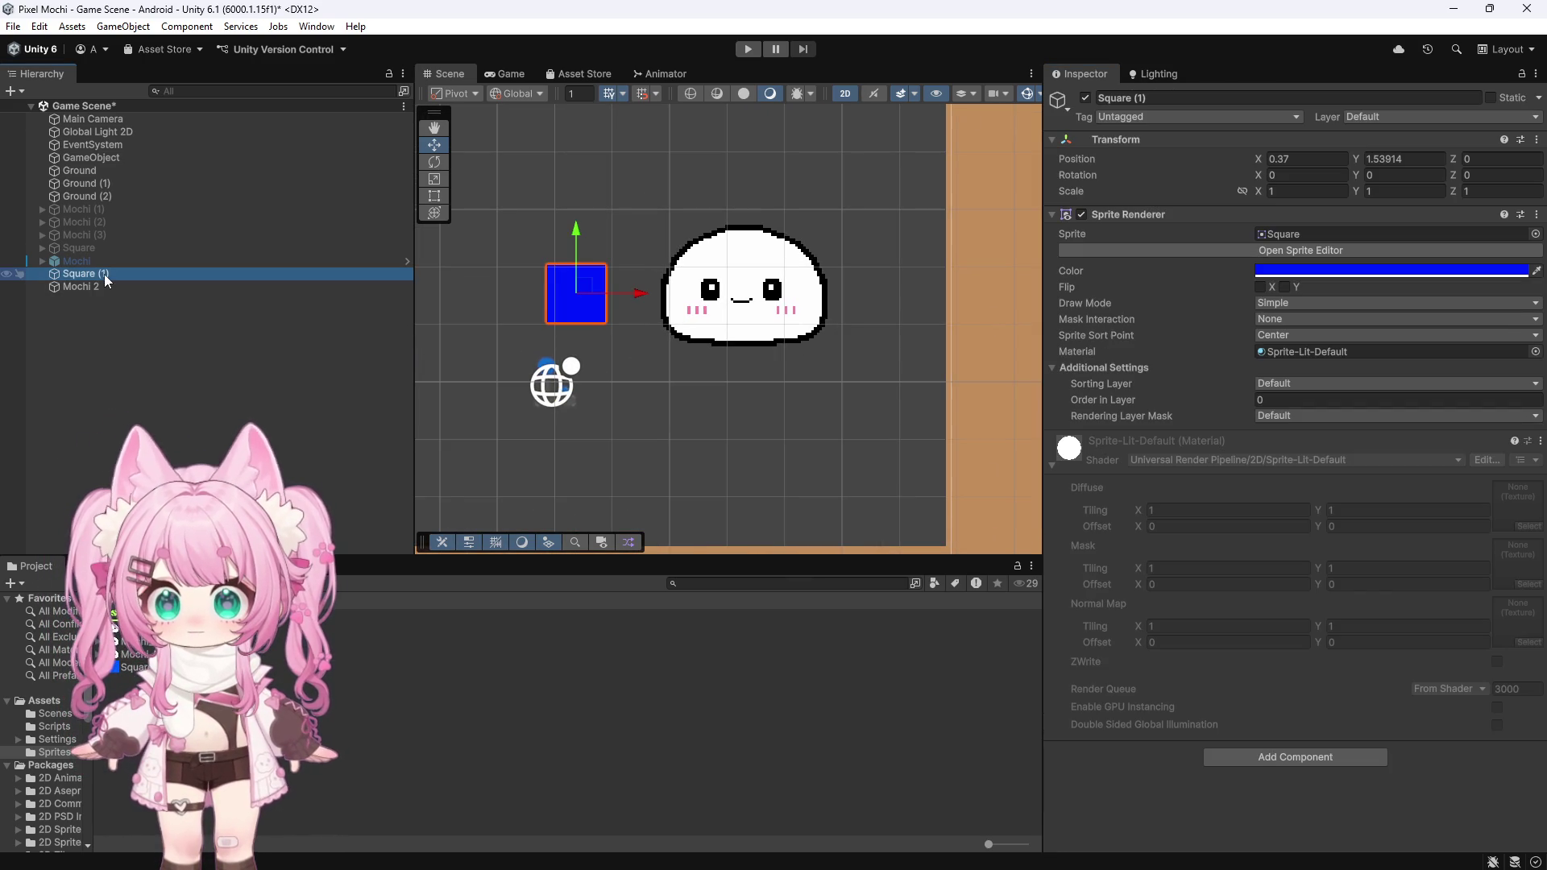
# Step: Delete the blue Square (1) and make the first Mochi active again
pyautogui.press('Delete')
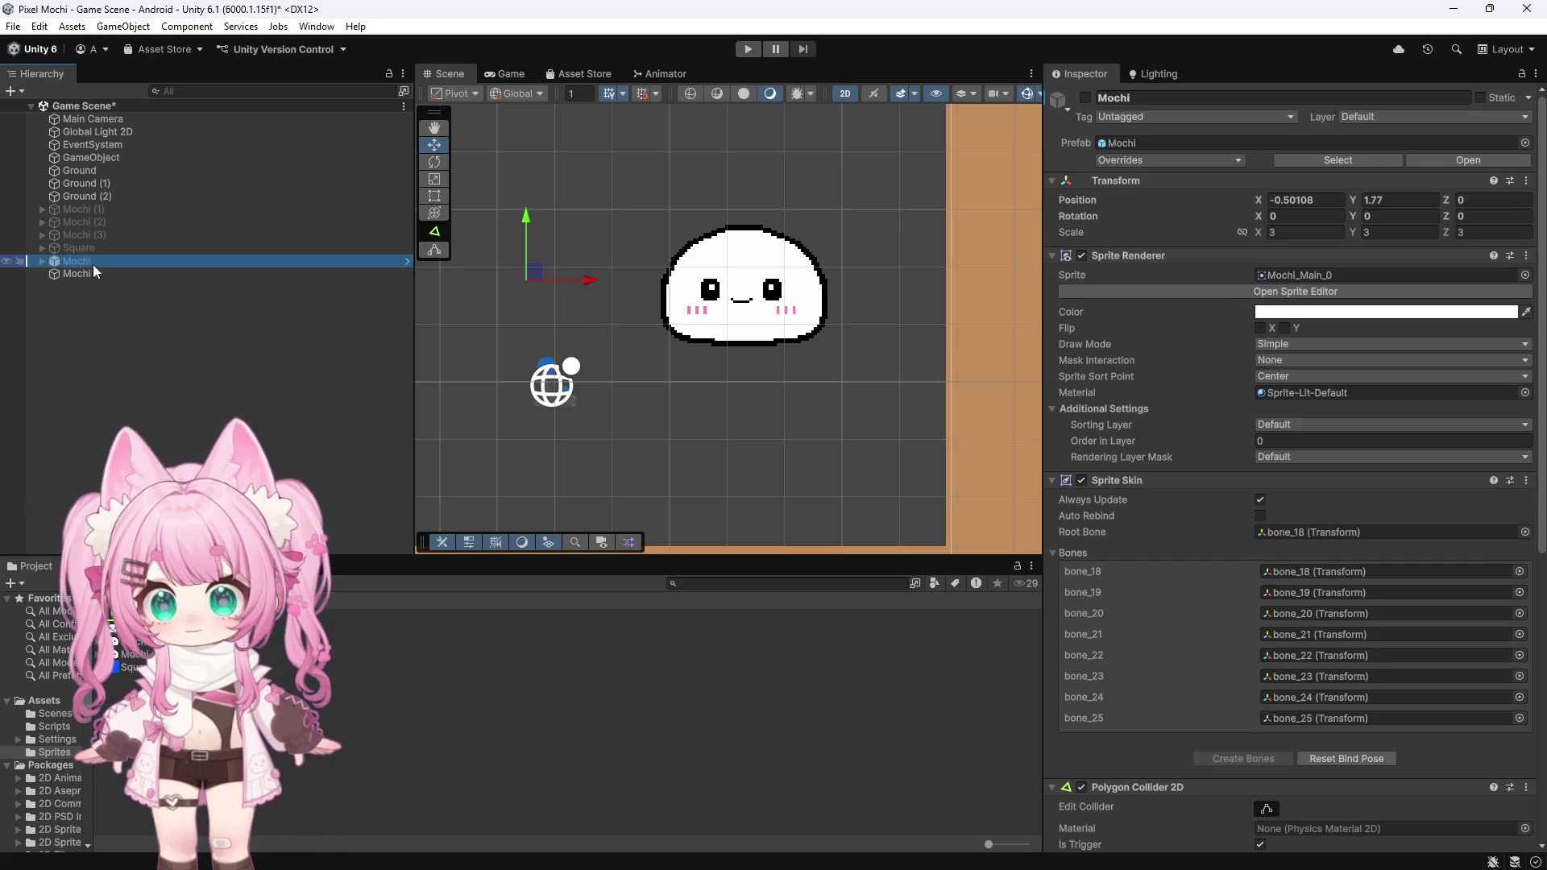
pyautogui.click(1086, 97)
pyautogui.scroll(-4, 846, 240)
pyautogui.scroll(2, 813, 219)
pyautogui.scroll(3, 898, 235)
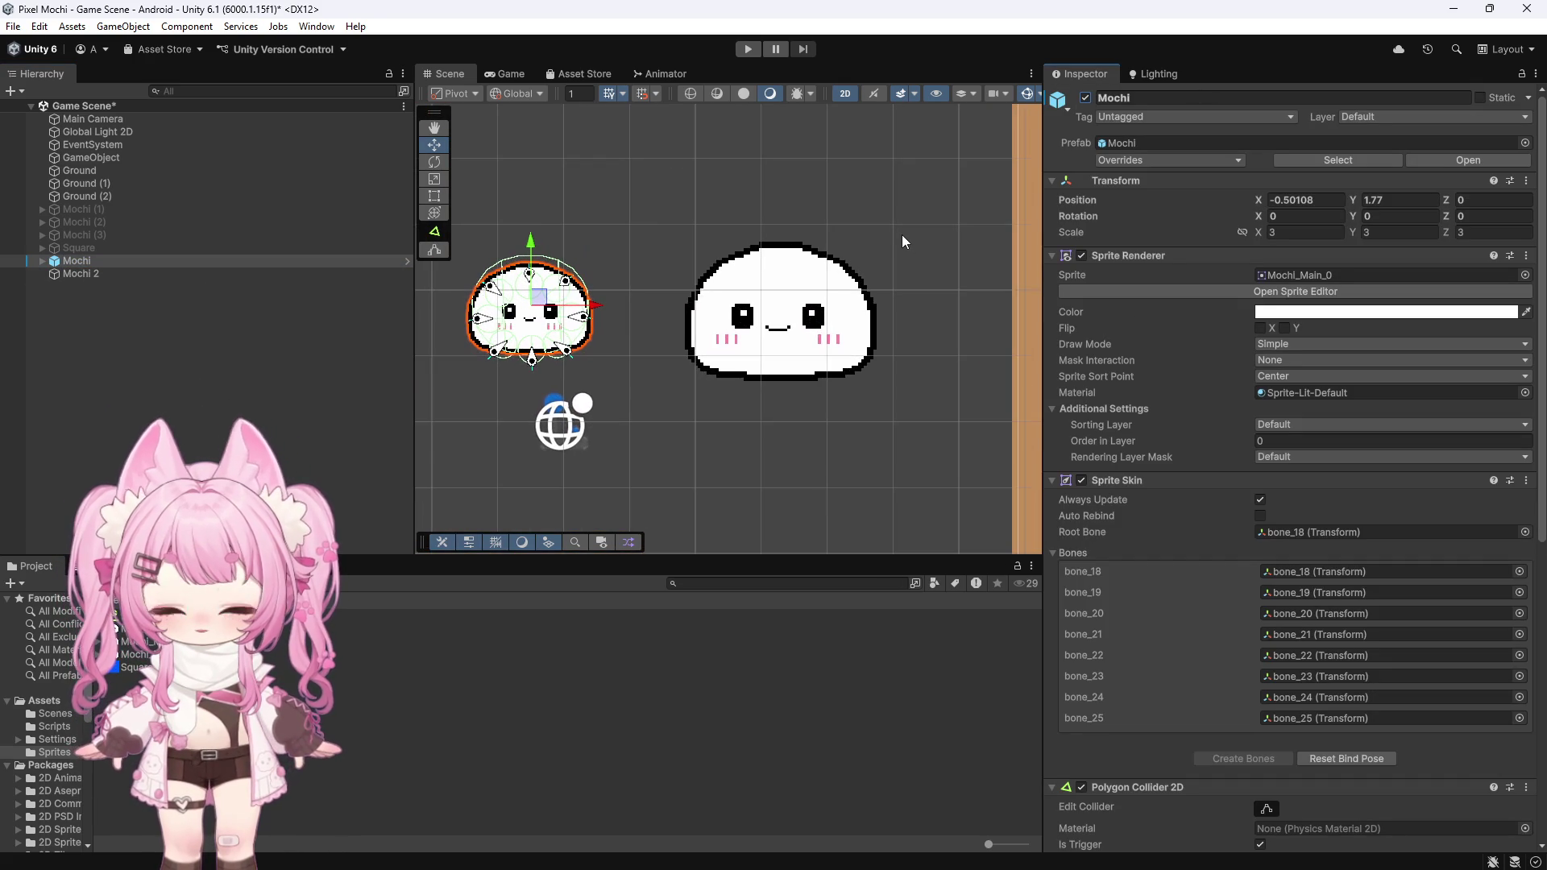
# Step: Move Mochi 2 left beside the first Mochi and set its scale to 2, 2, 2
pyautogui.click(88, 273)
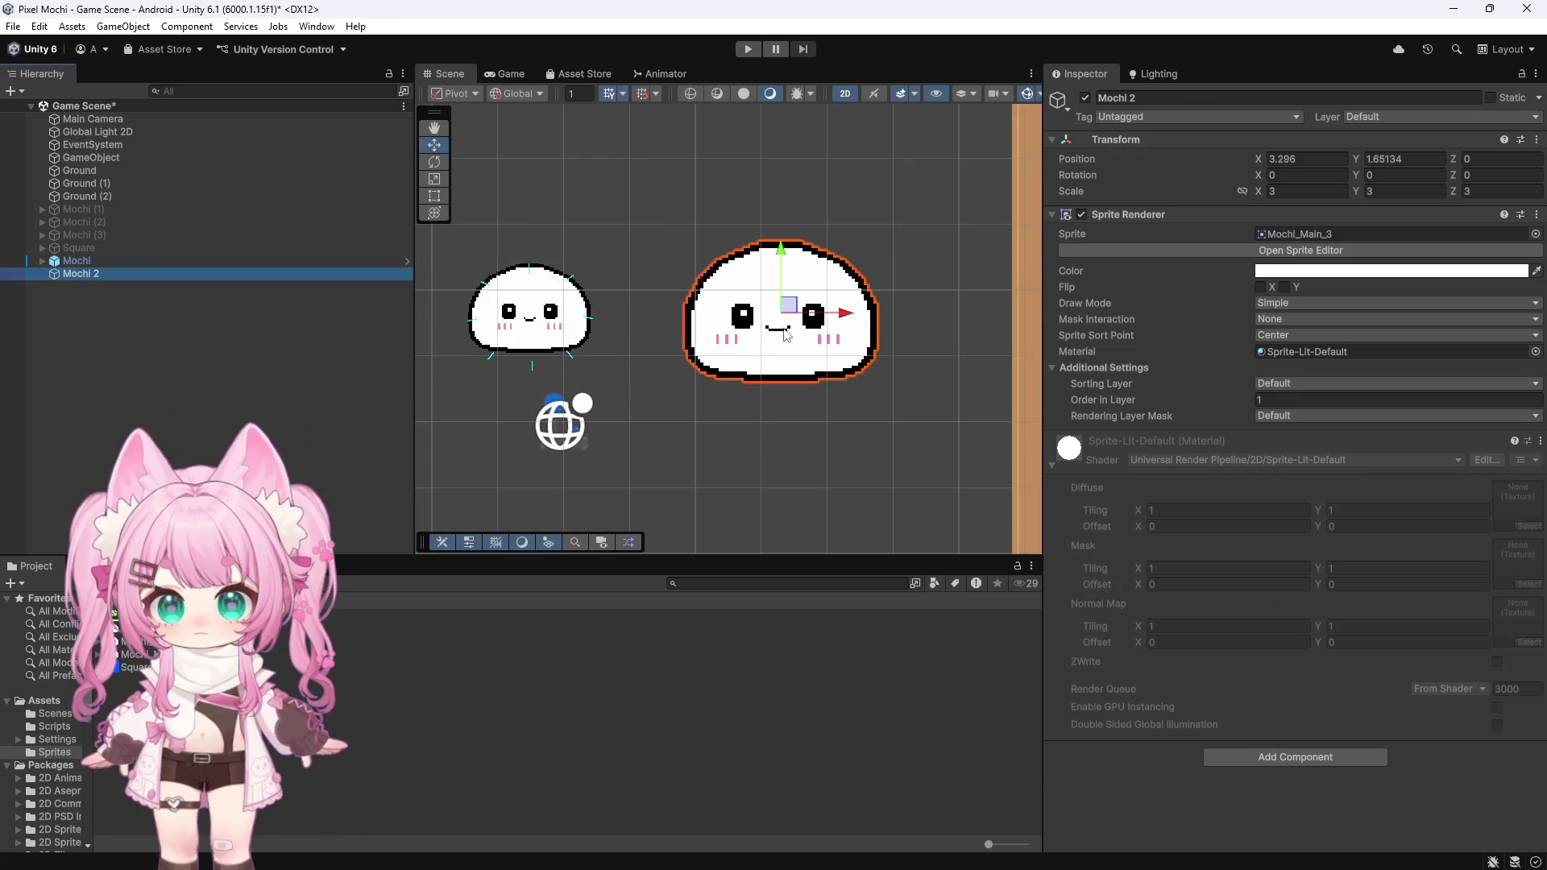
pyautogui.moveTo(846, 314); pyautogui.dragTo(773, 314)
pyautogui.scroll(-5, 757, 274)
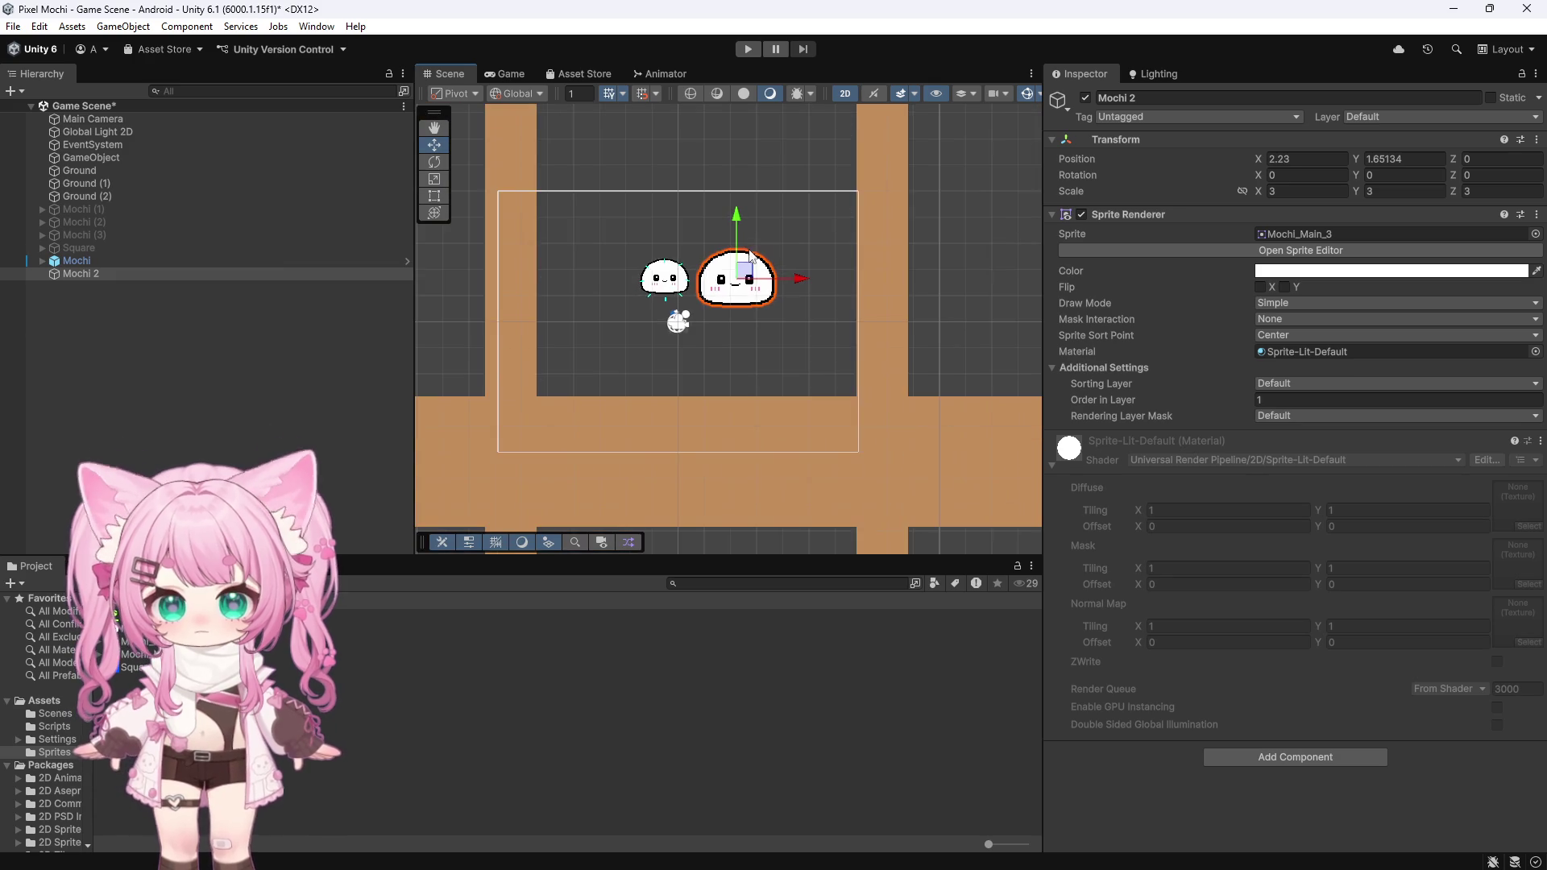
pyautogui.scroll(2, 749, 257)
pyautogui.scroll(-2, 749, 255)
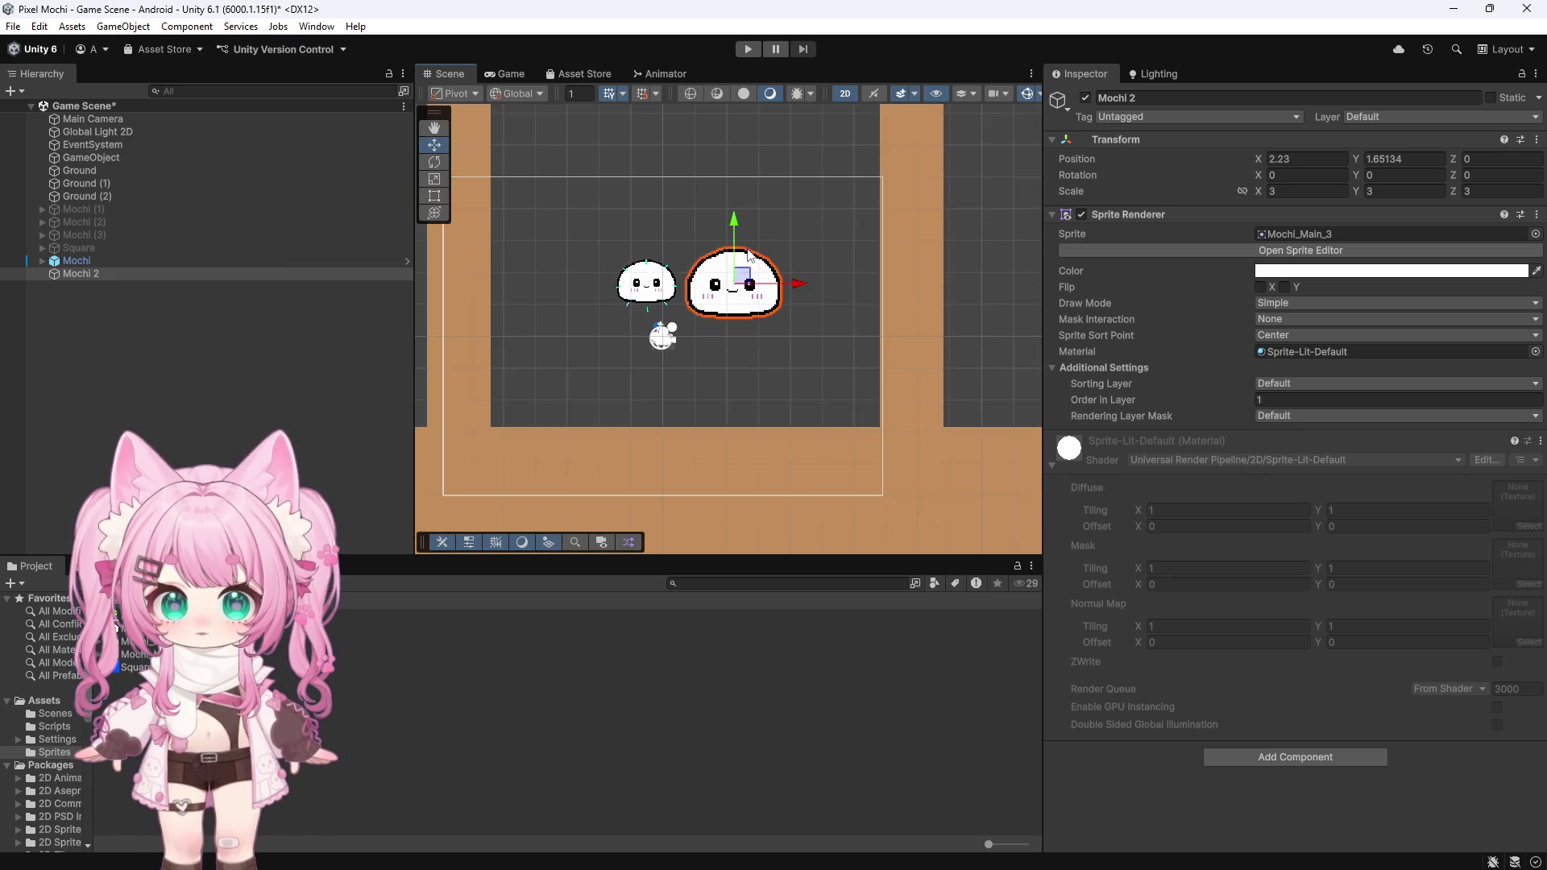
pyautogui.scroll(1, 724, 244)
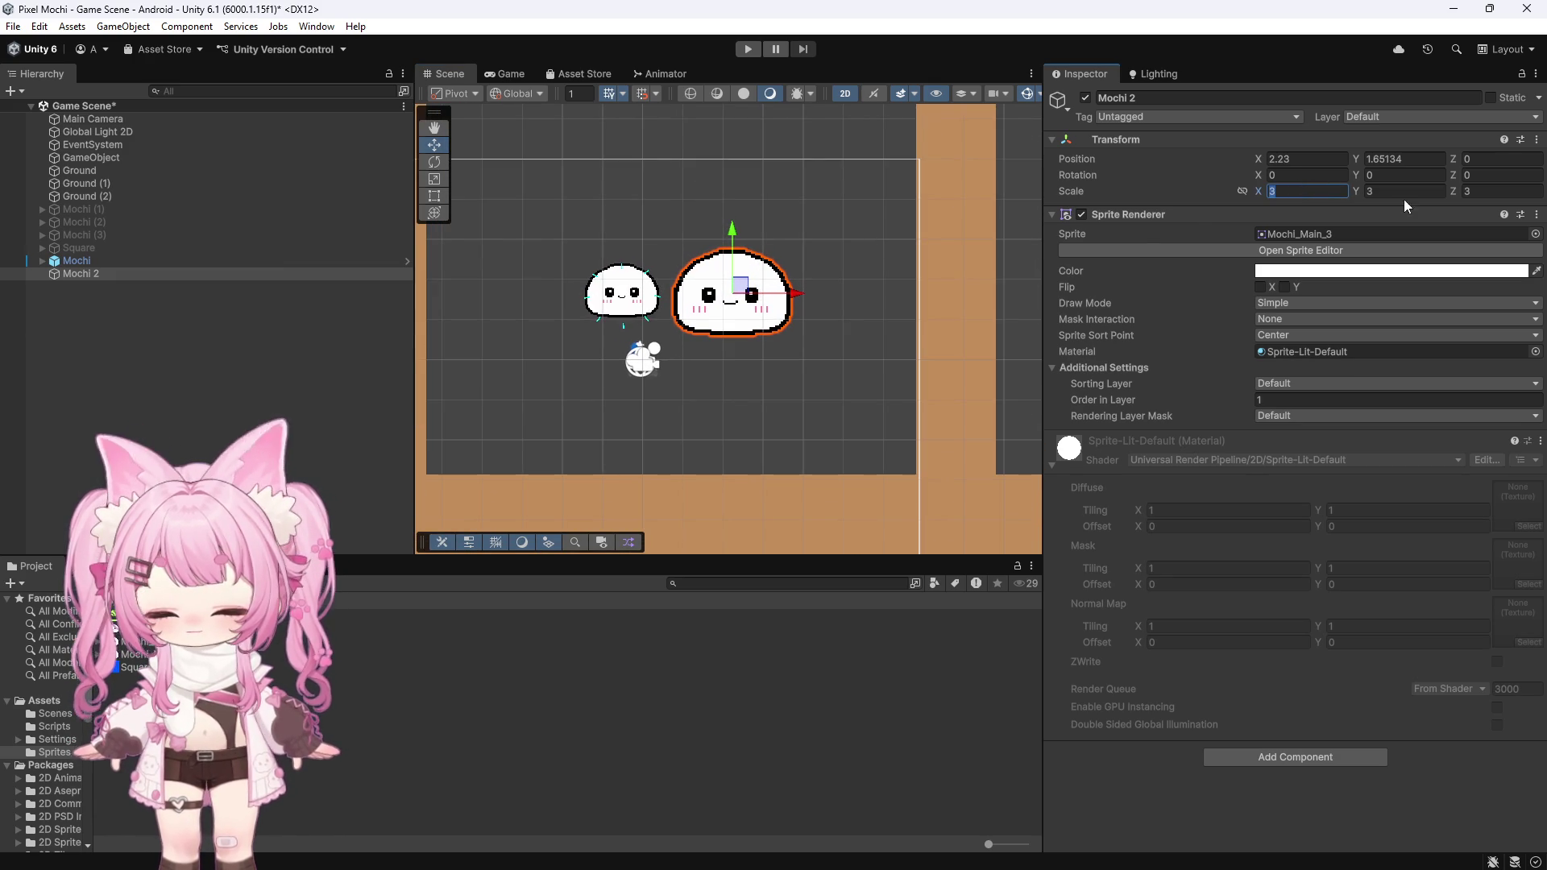
pyautogui.write('2')
pyautogui.press('Tab')
pyautogui.write('2')
pyautogui.press('Tab')
pyautogui.write('2')
pyautogui.scroll(3, 668, 283)
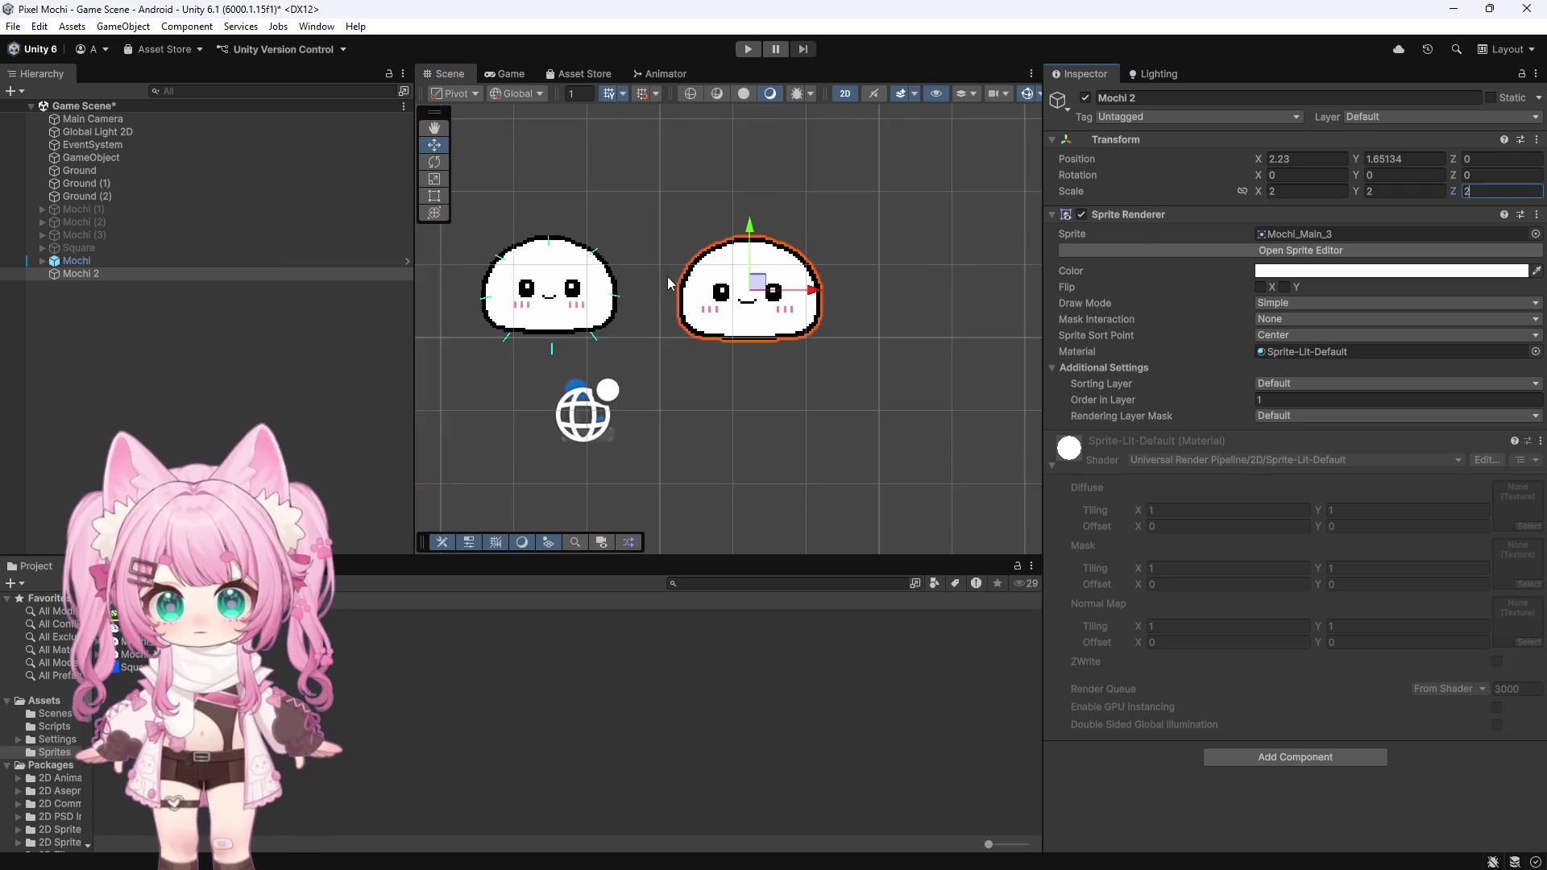
pyautogui.scroll(2, 668, 283)
pyautogui.moveTo(856, 314); pyautogui.dragTo(797, 313)
pyautogui.scroll(-2, 966, 291)
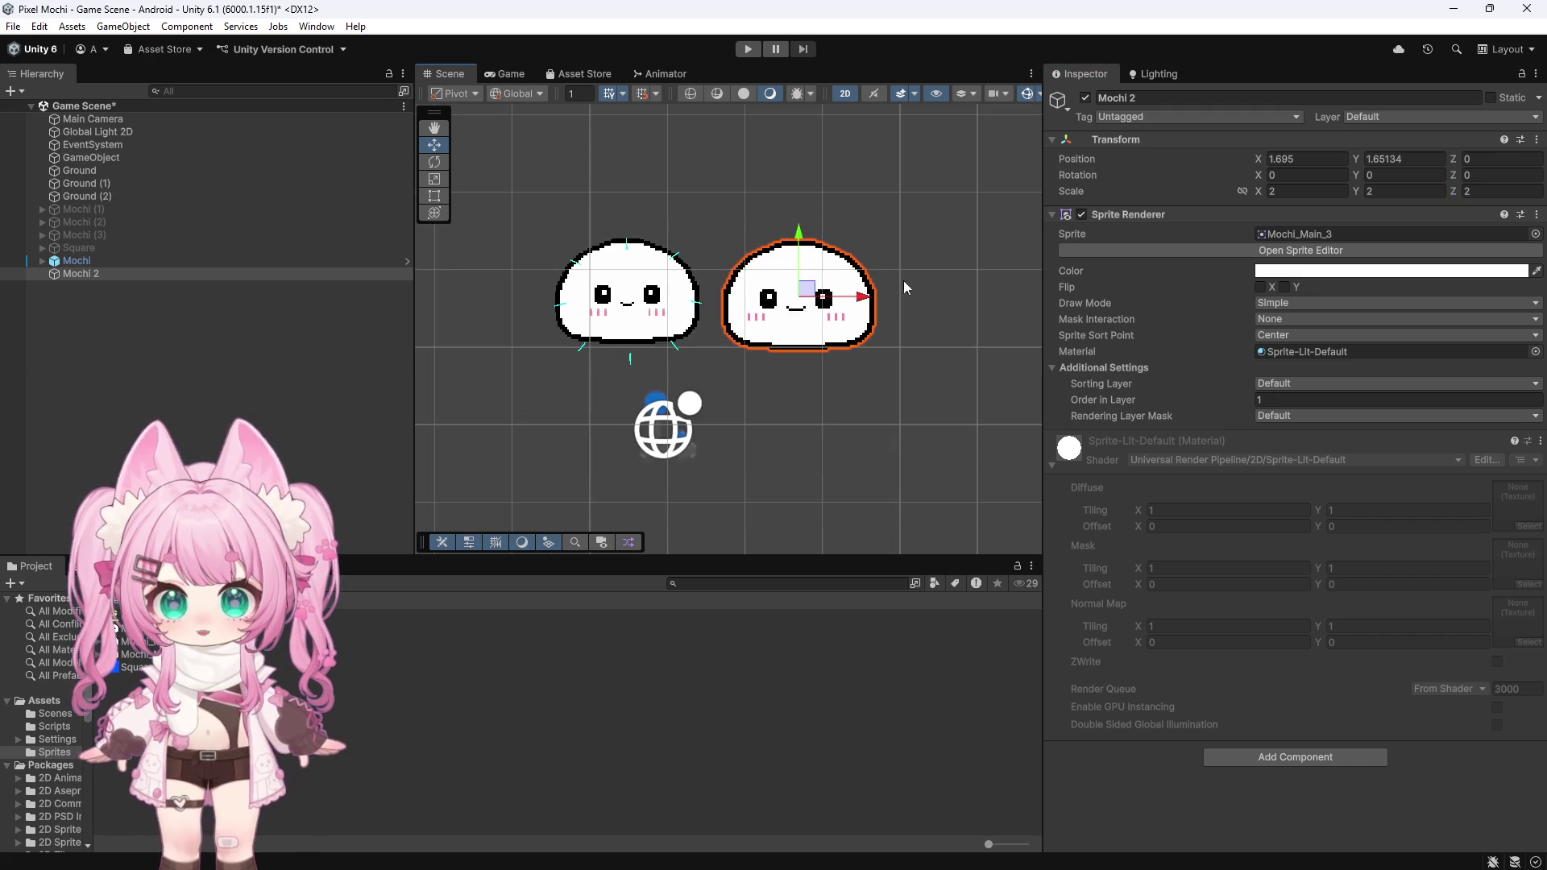
pyautogui.scroll(3, 693, 242)
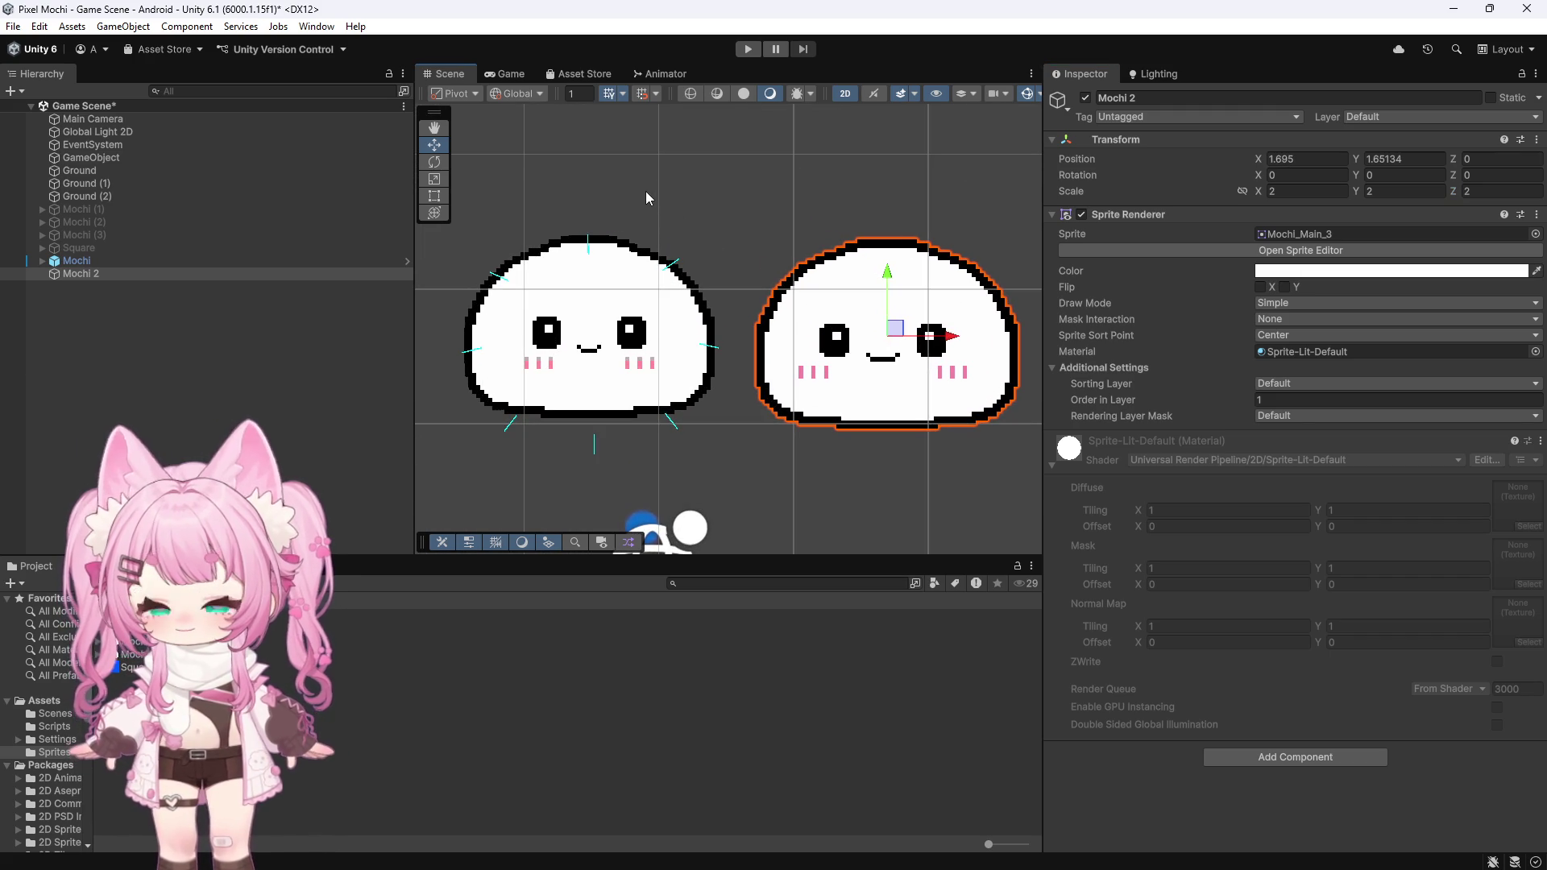
# Step: Inspect the first Mochi's bones, then select the Mochi_Main_3 texture
pyautogui.click(34, 265)
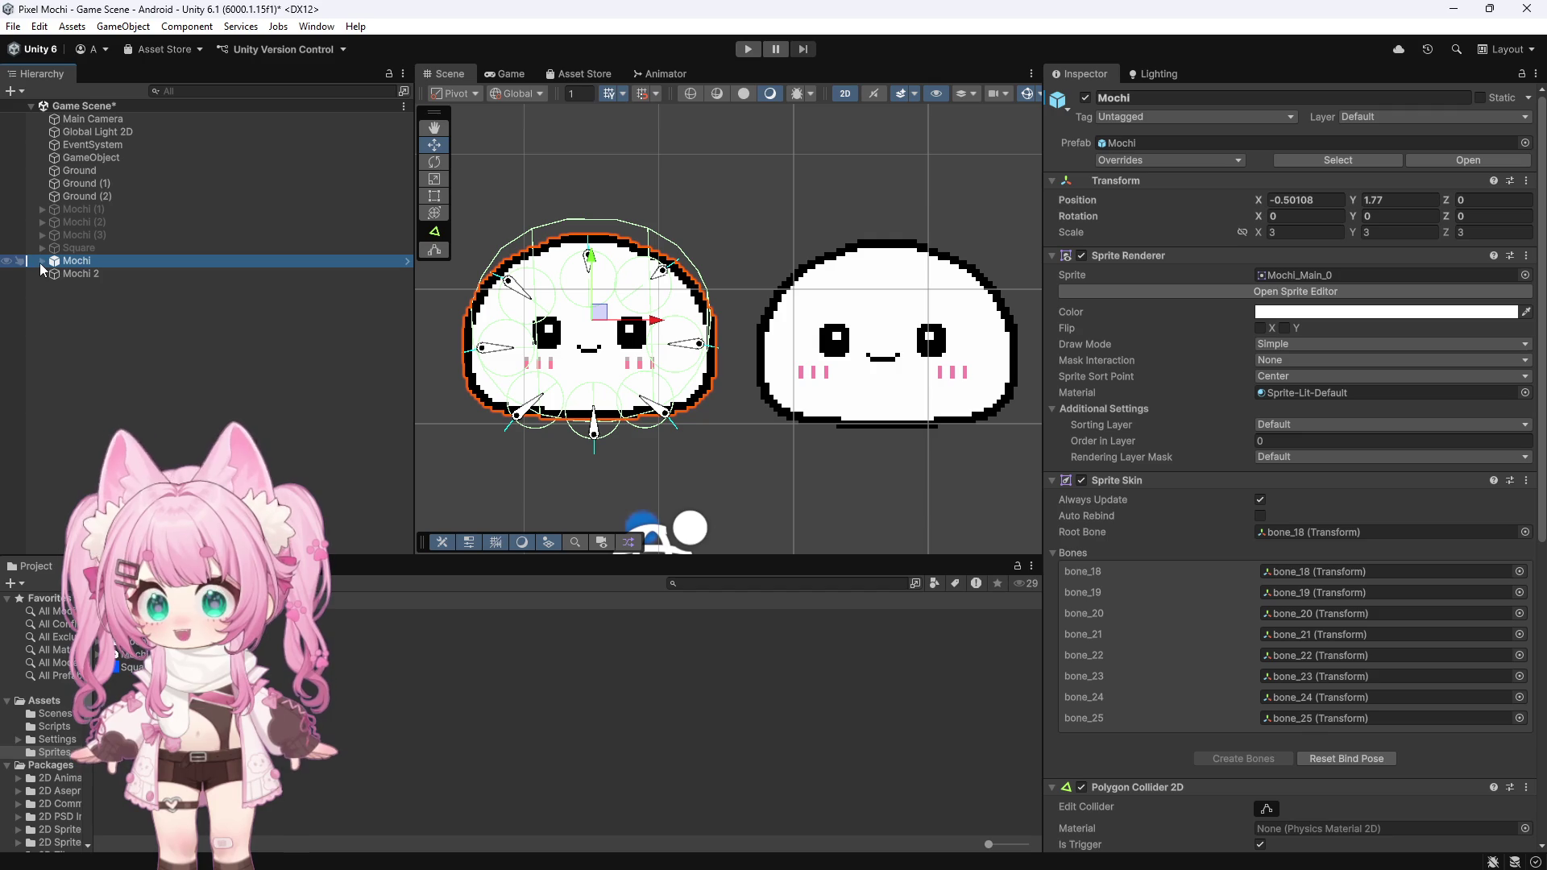
pyautogui.scroll(5, 508, 292)
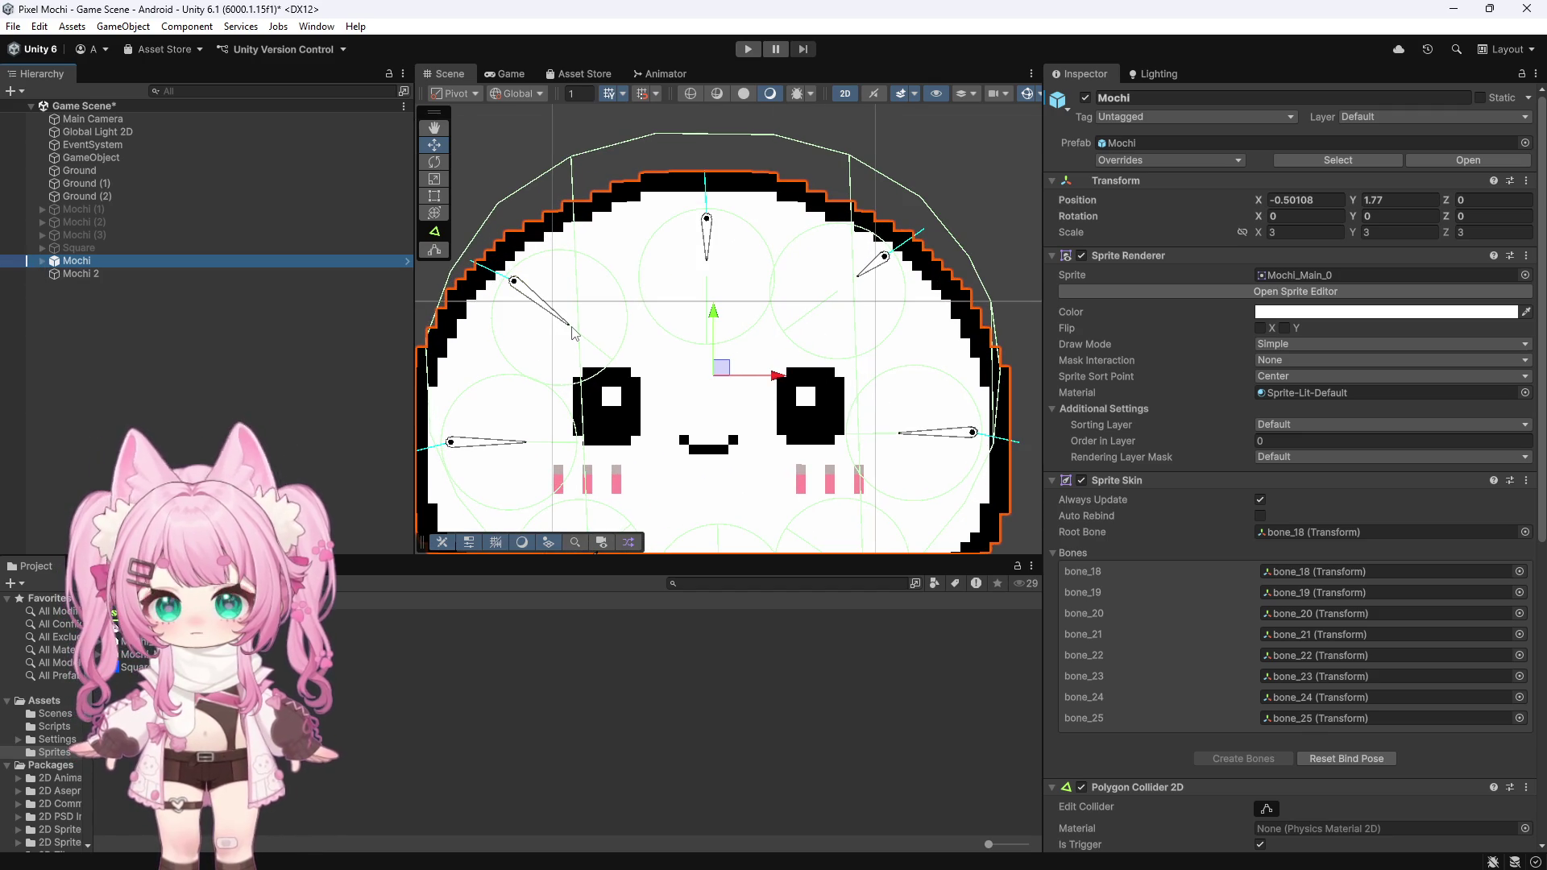
pyautogui.scroll(-4, 572, 332)
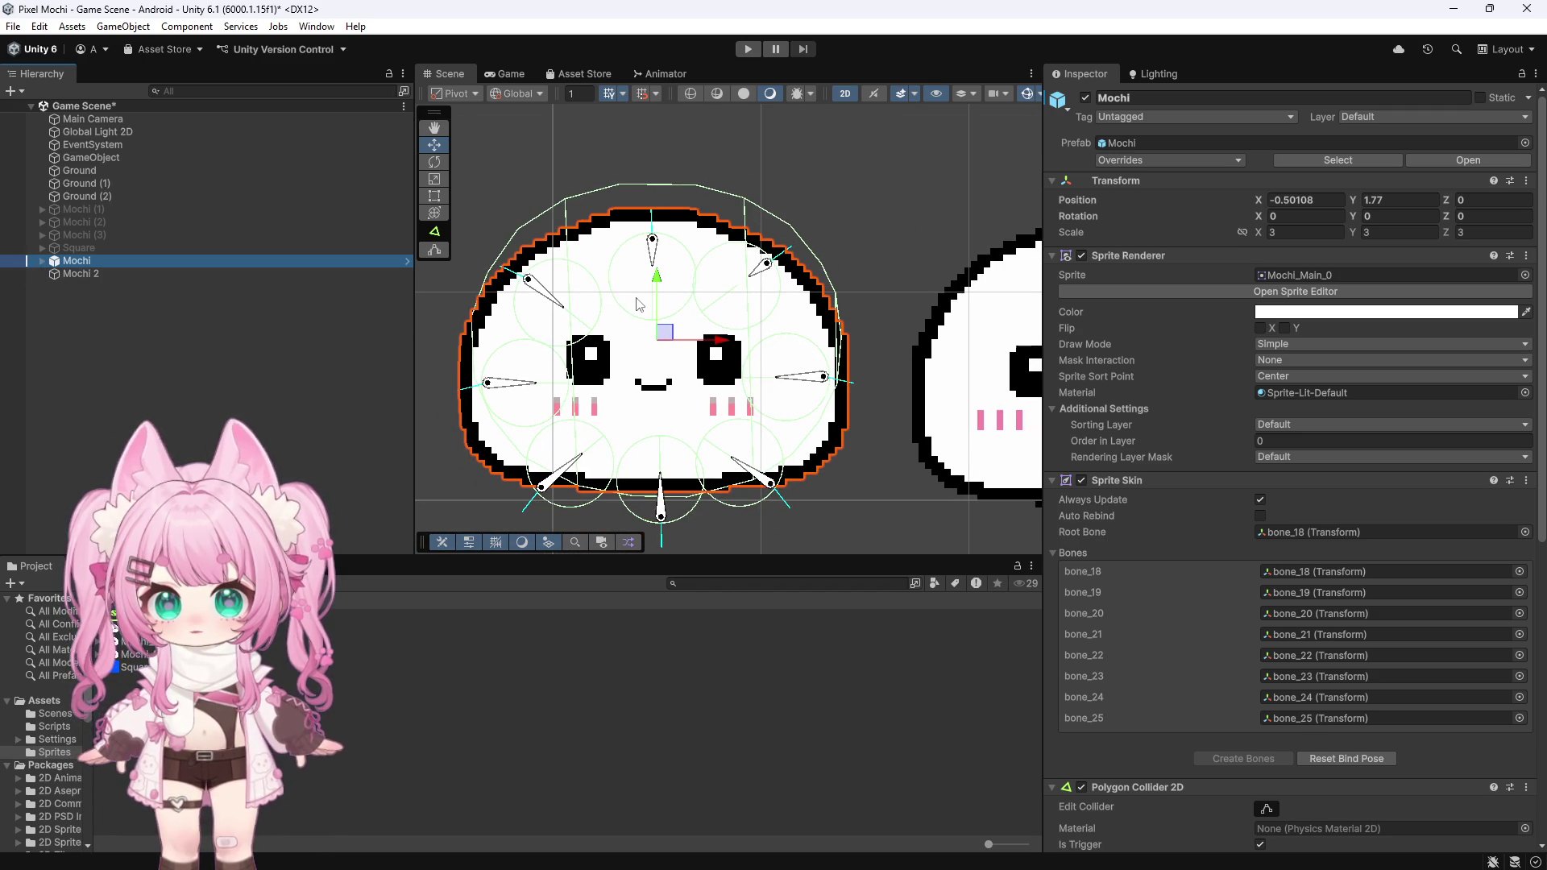
pyautogui.scroll(-1, 710, 363)
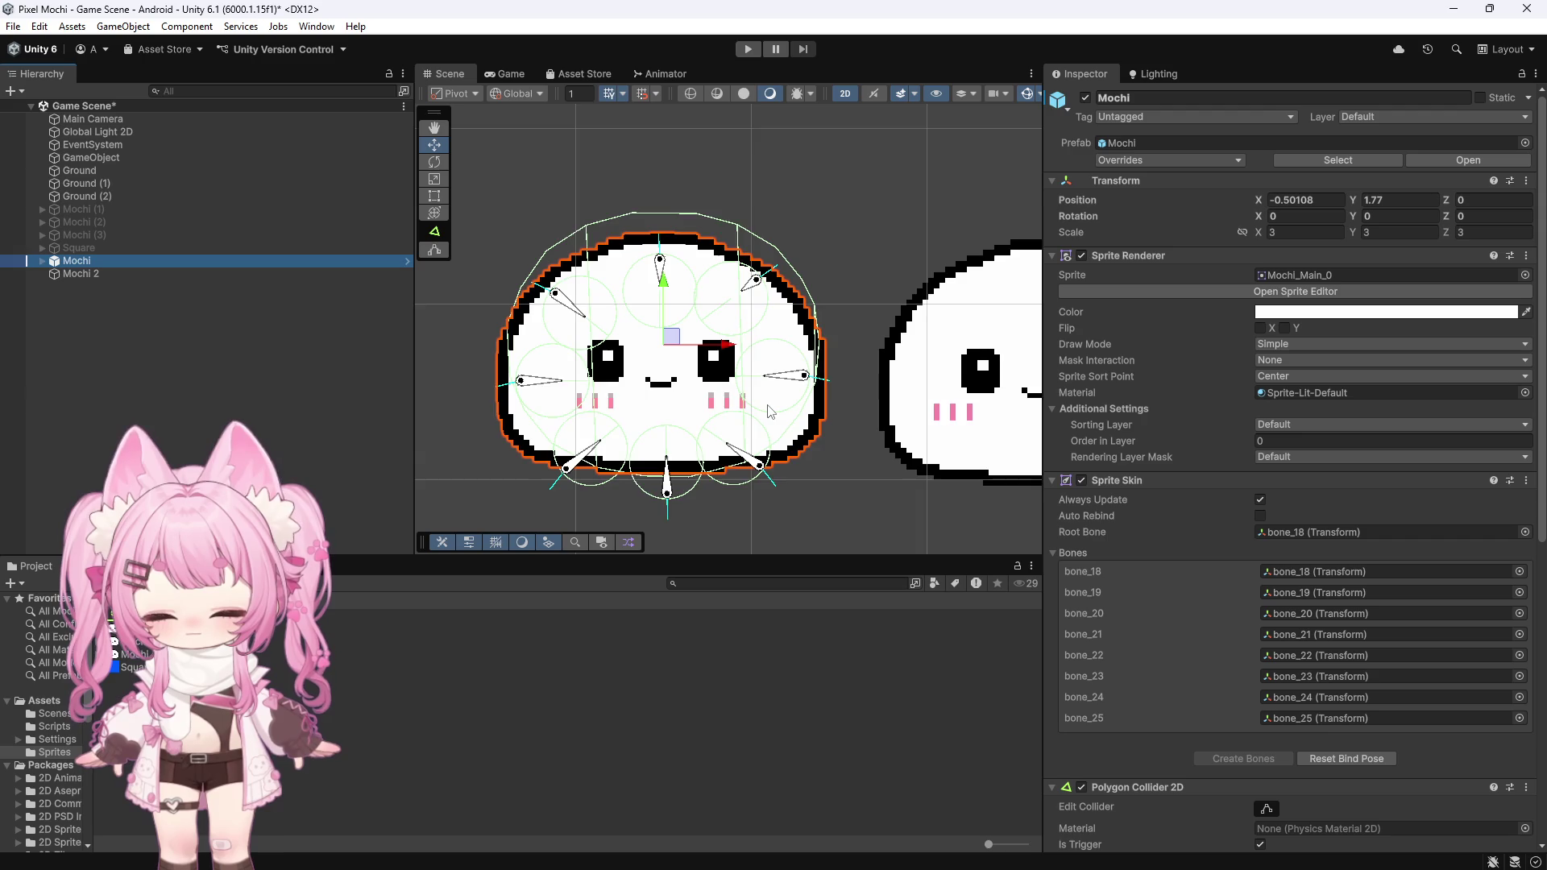
pyautogui.scroll(-2, 612, 407)
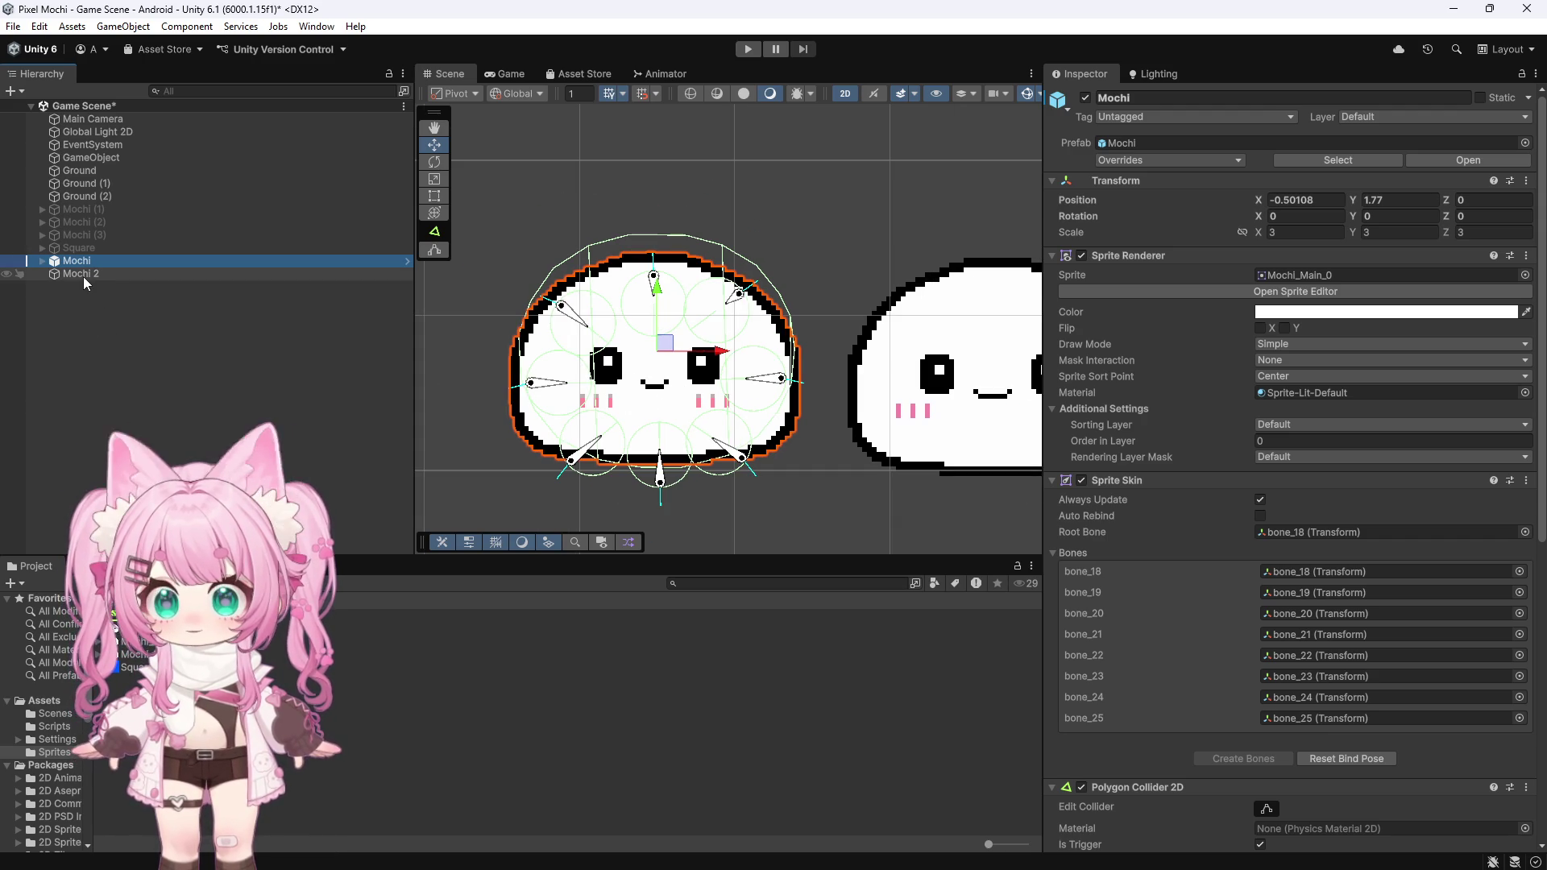
pyautogui.click(133, 654)
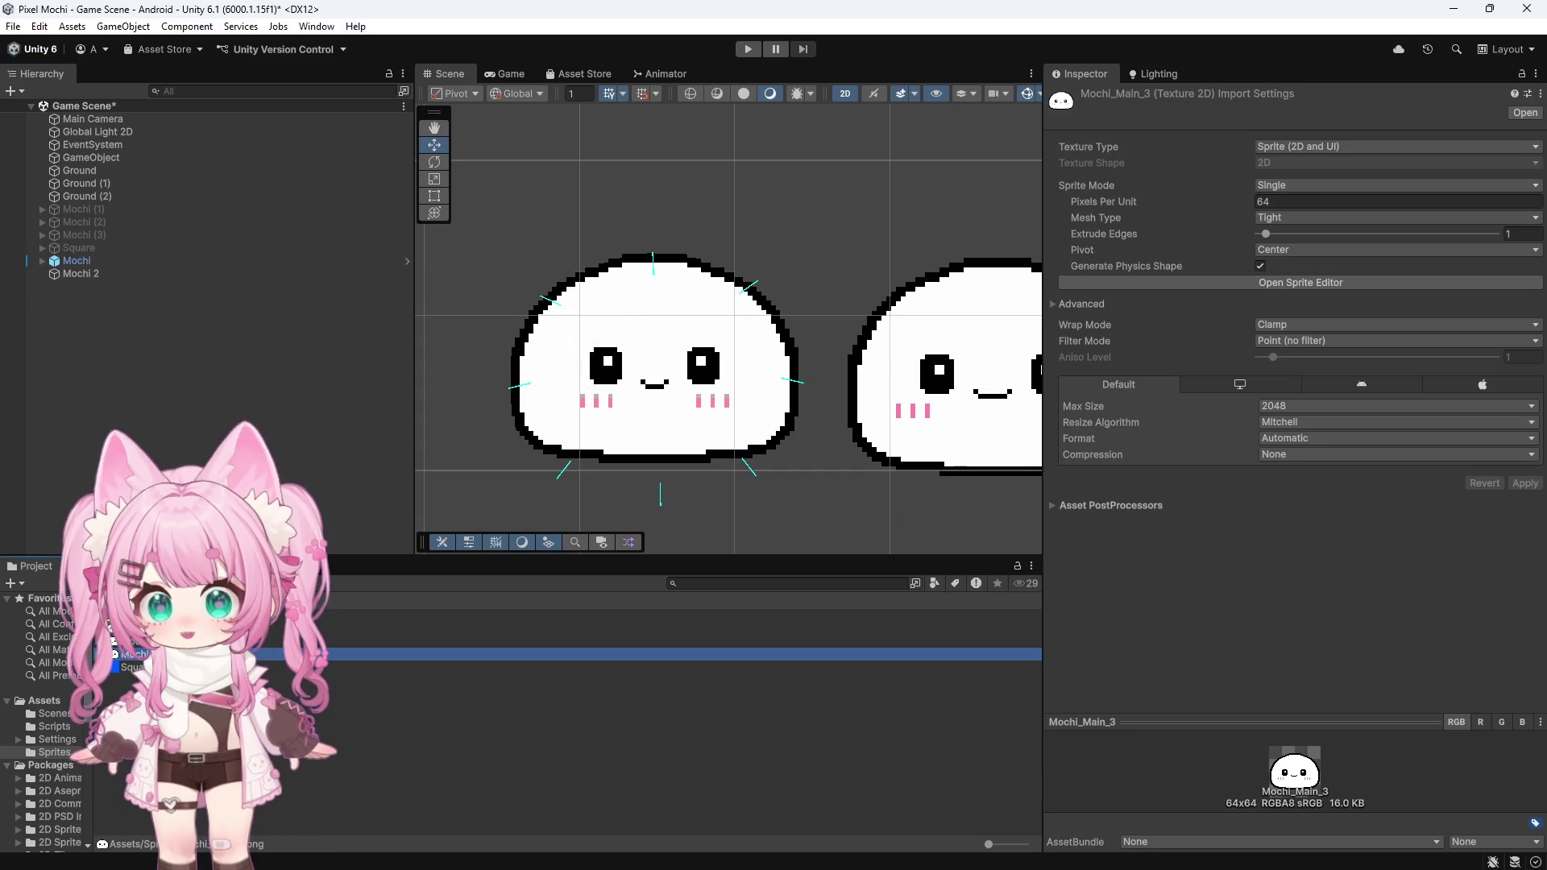
# Step: Open Mochi_Main_3 in the Skinning Editor and review the Auto Weights and Auto Geometry settings
pyautogui.click(1371, 282)
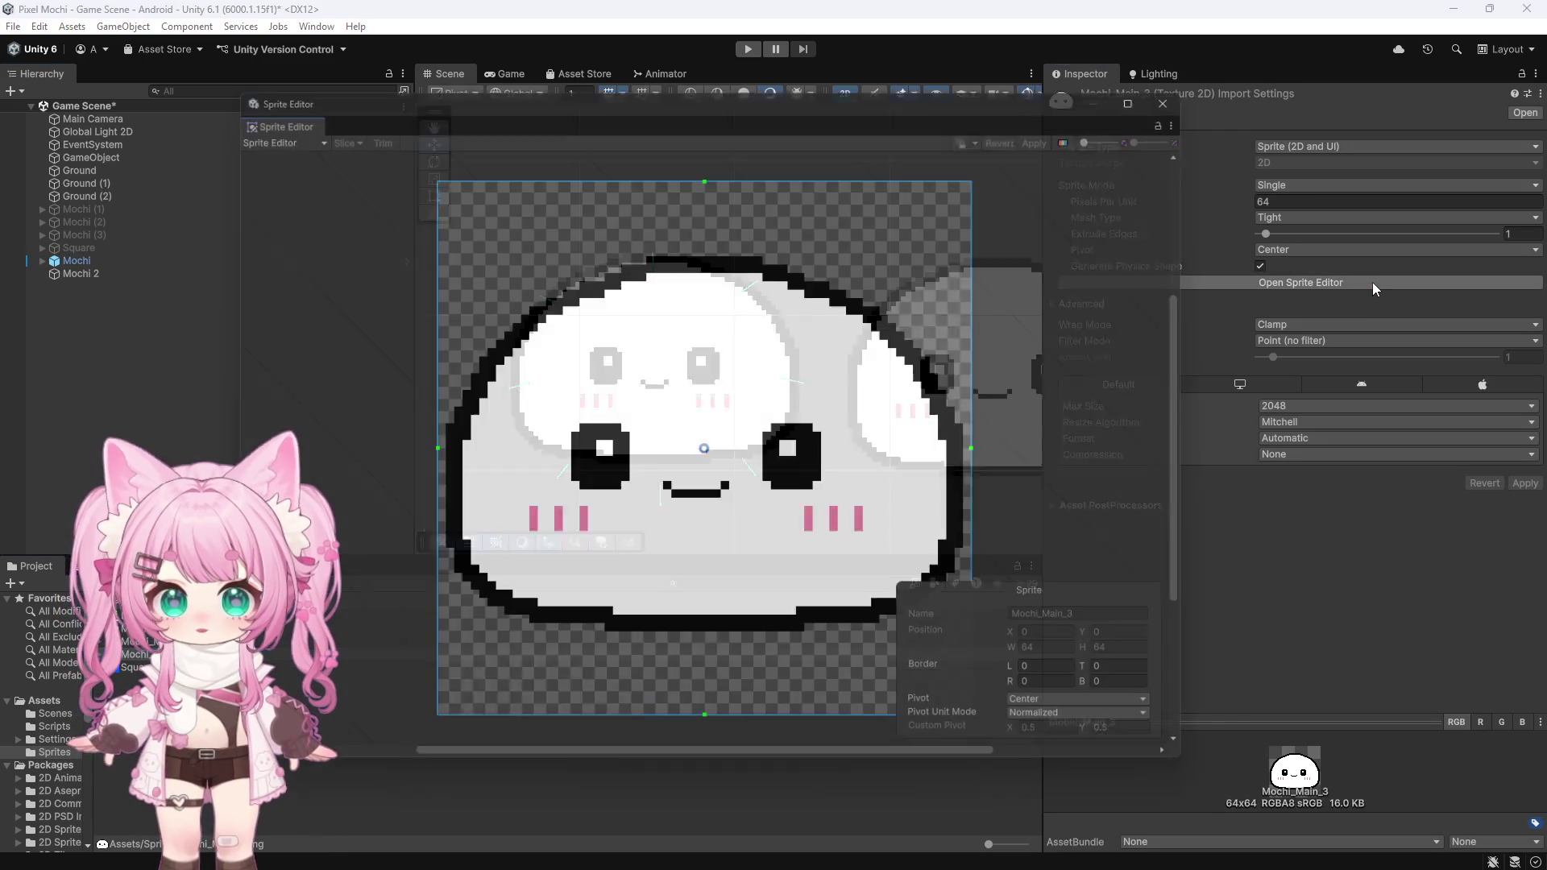
pyautogui.click(261, 127)
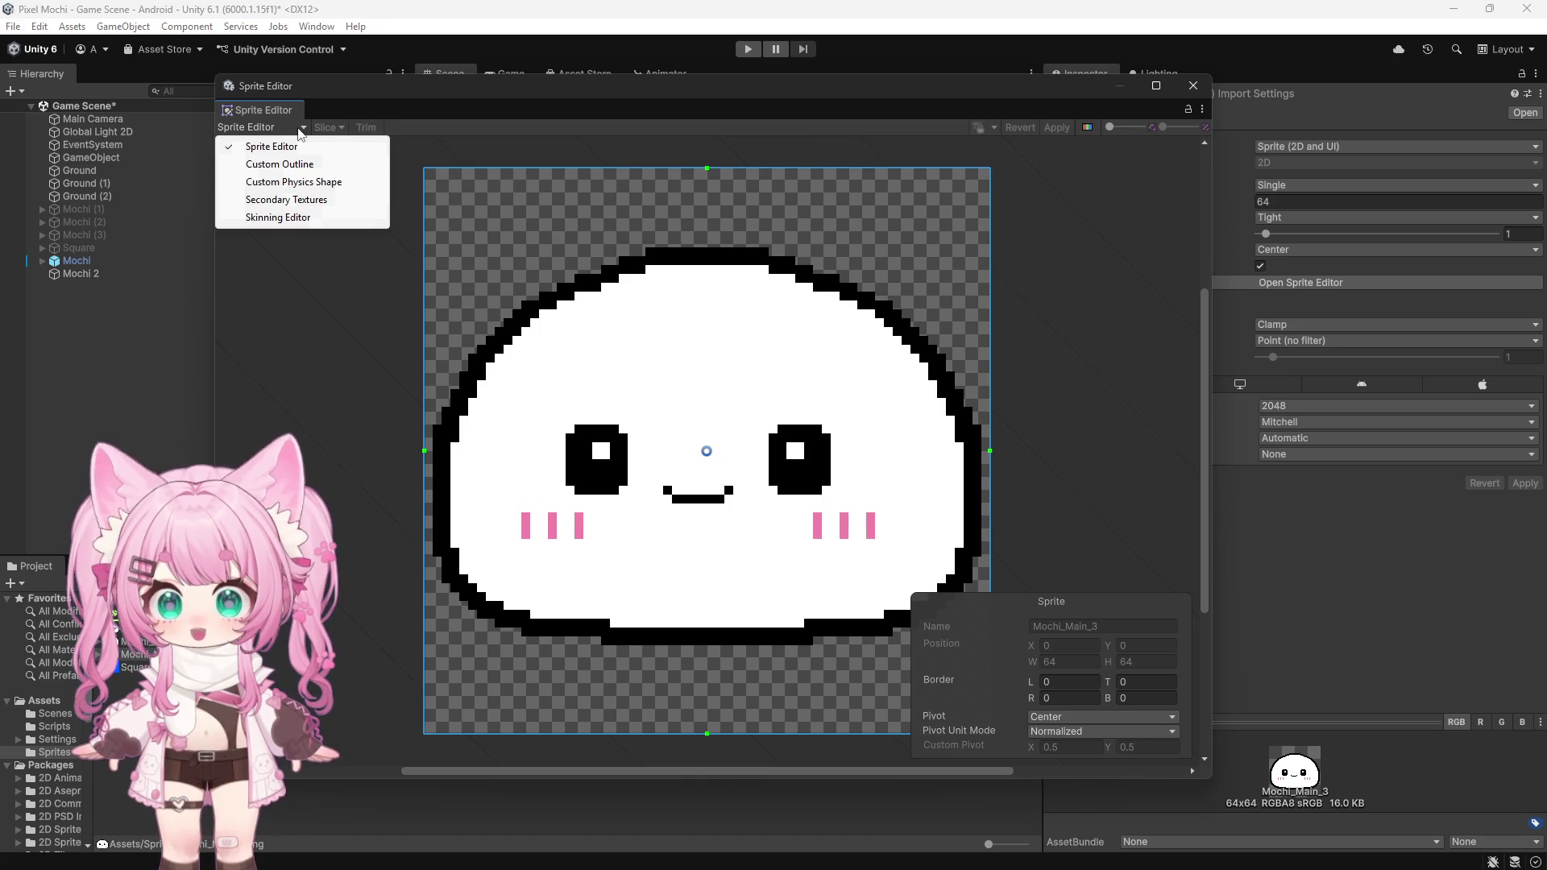
pyautogui.click(280, 217)
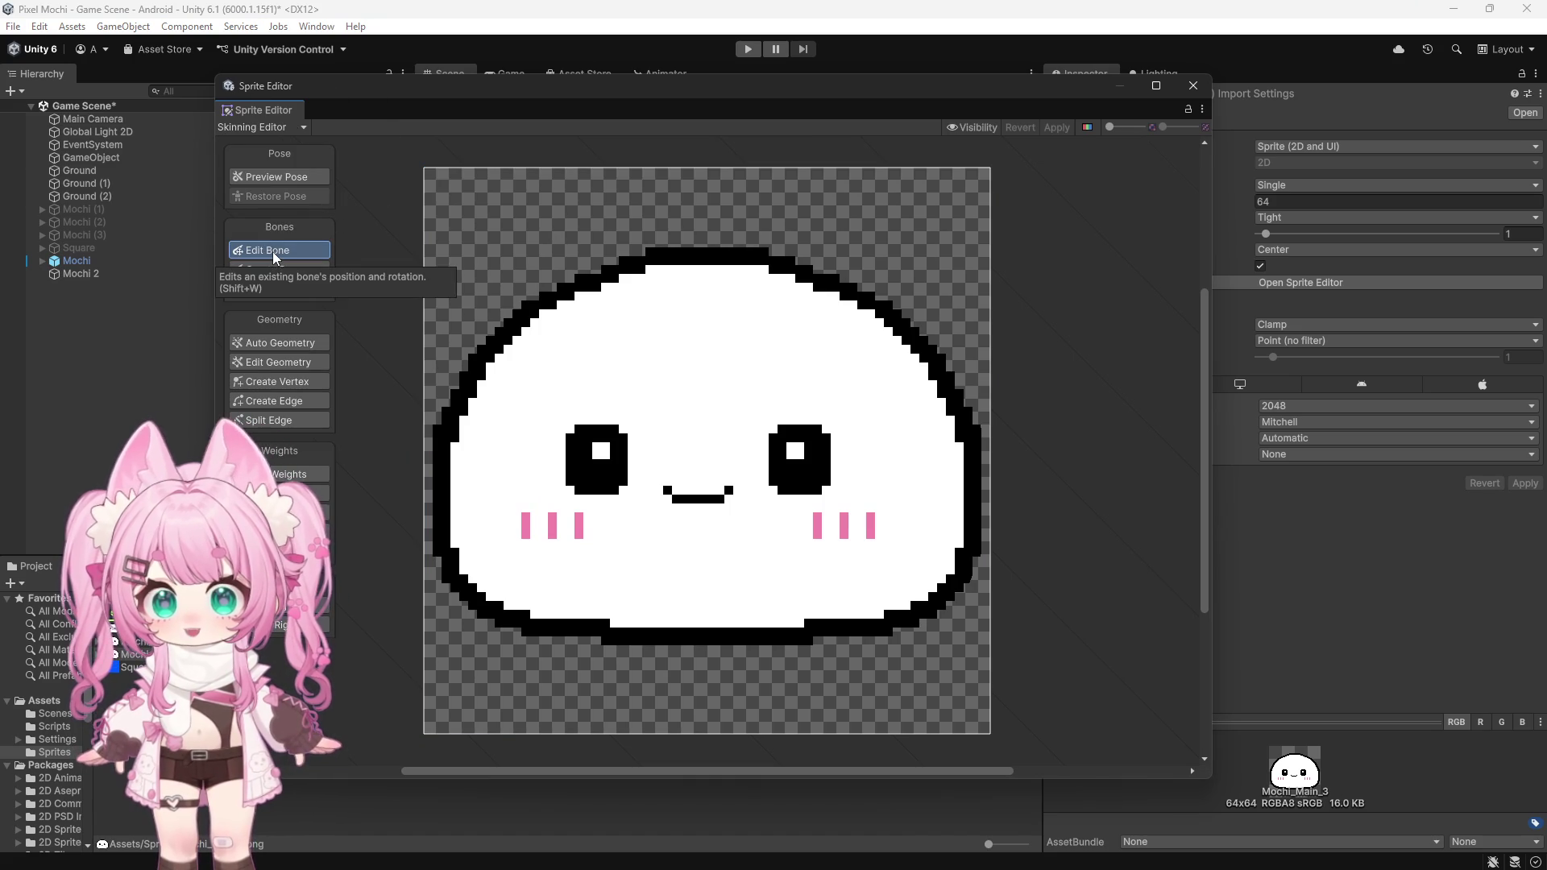
pyautogui.click(277, 272)
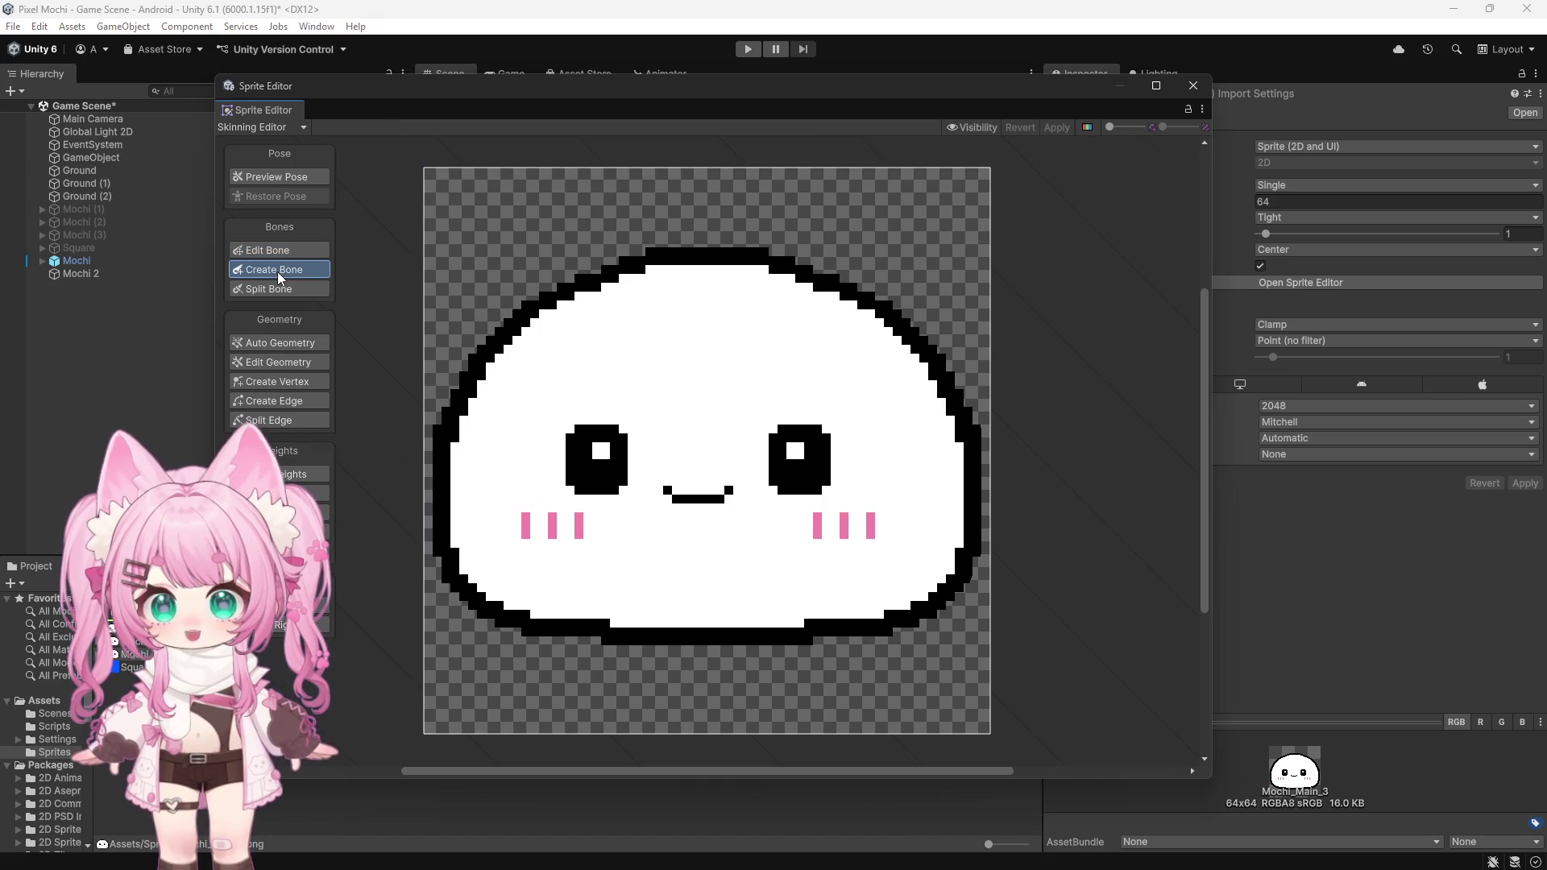
pyautogui.click(294, 474)
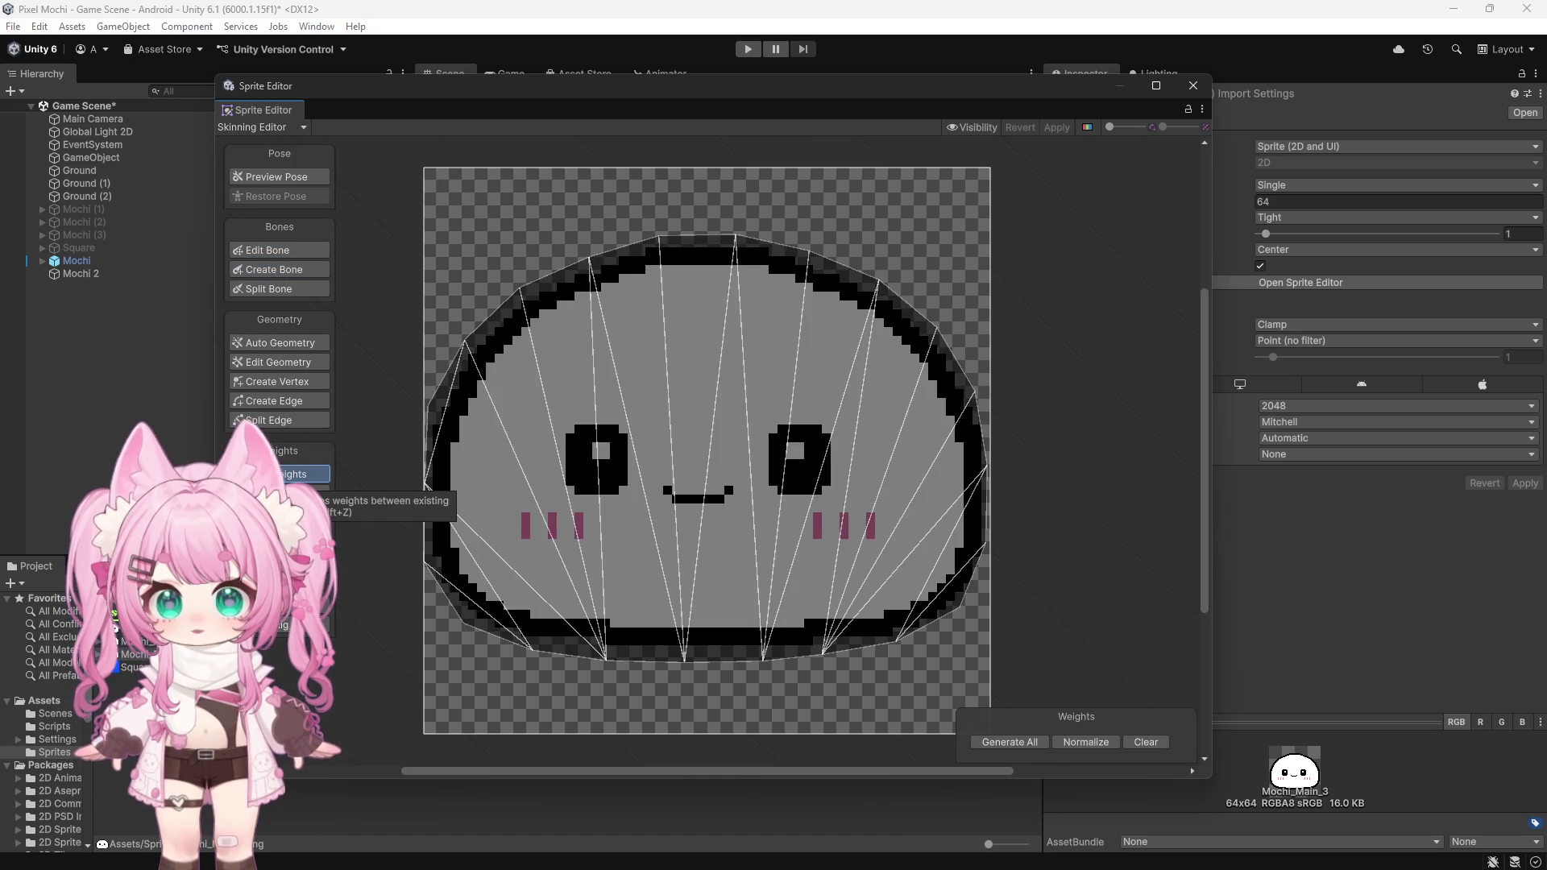
pyautogui.click(273, 341)
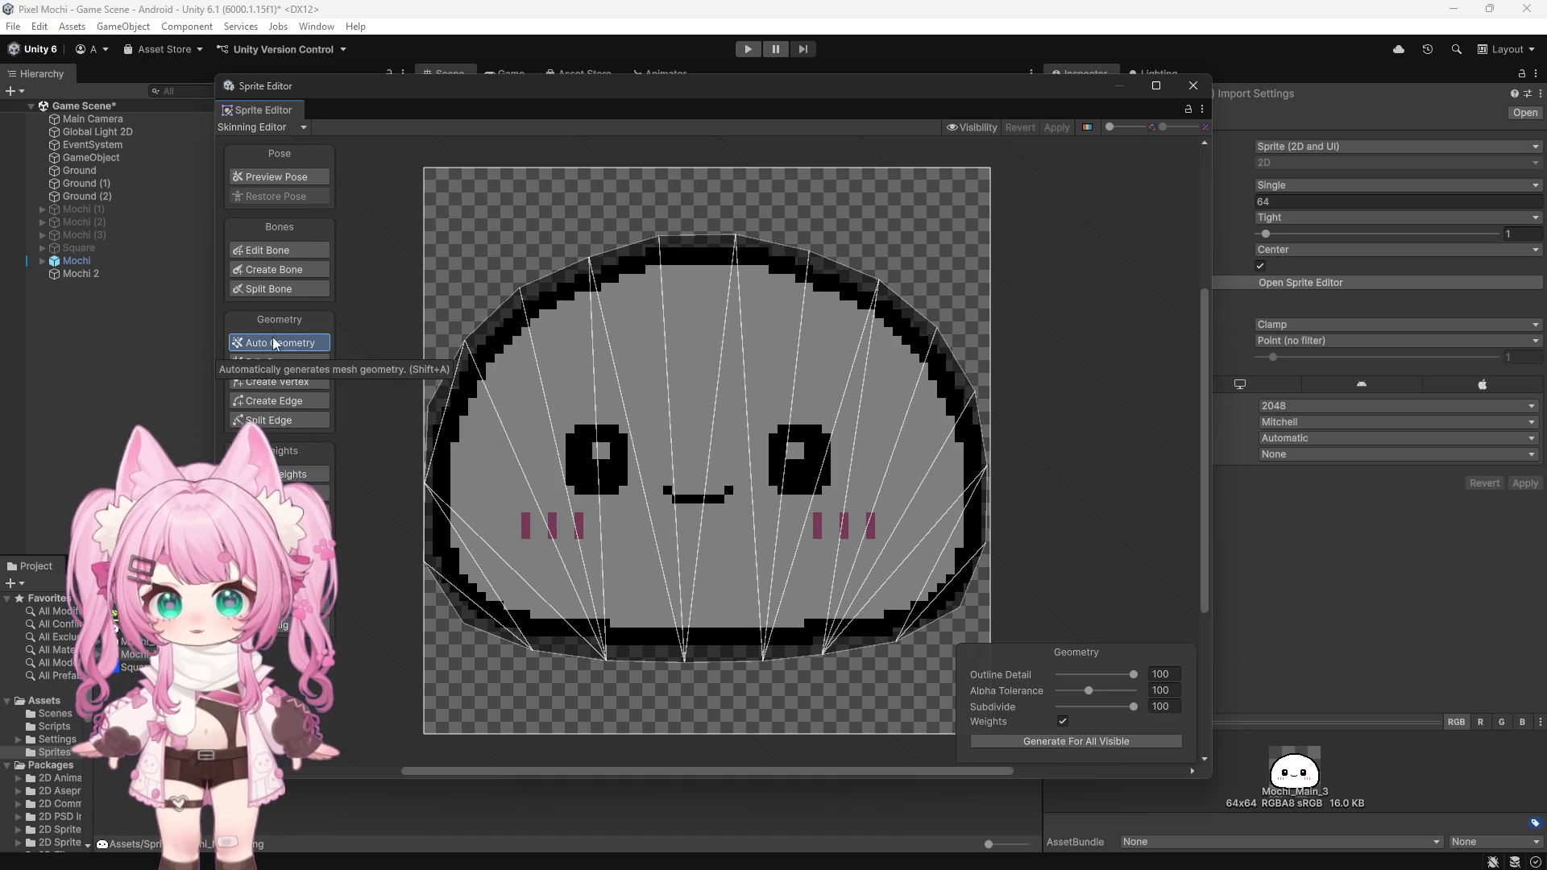
# Step: Select the mochi sprite and start the first bone at its top edge
pyautogui.click(292, 250)
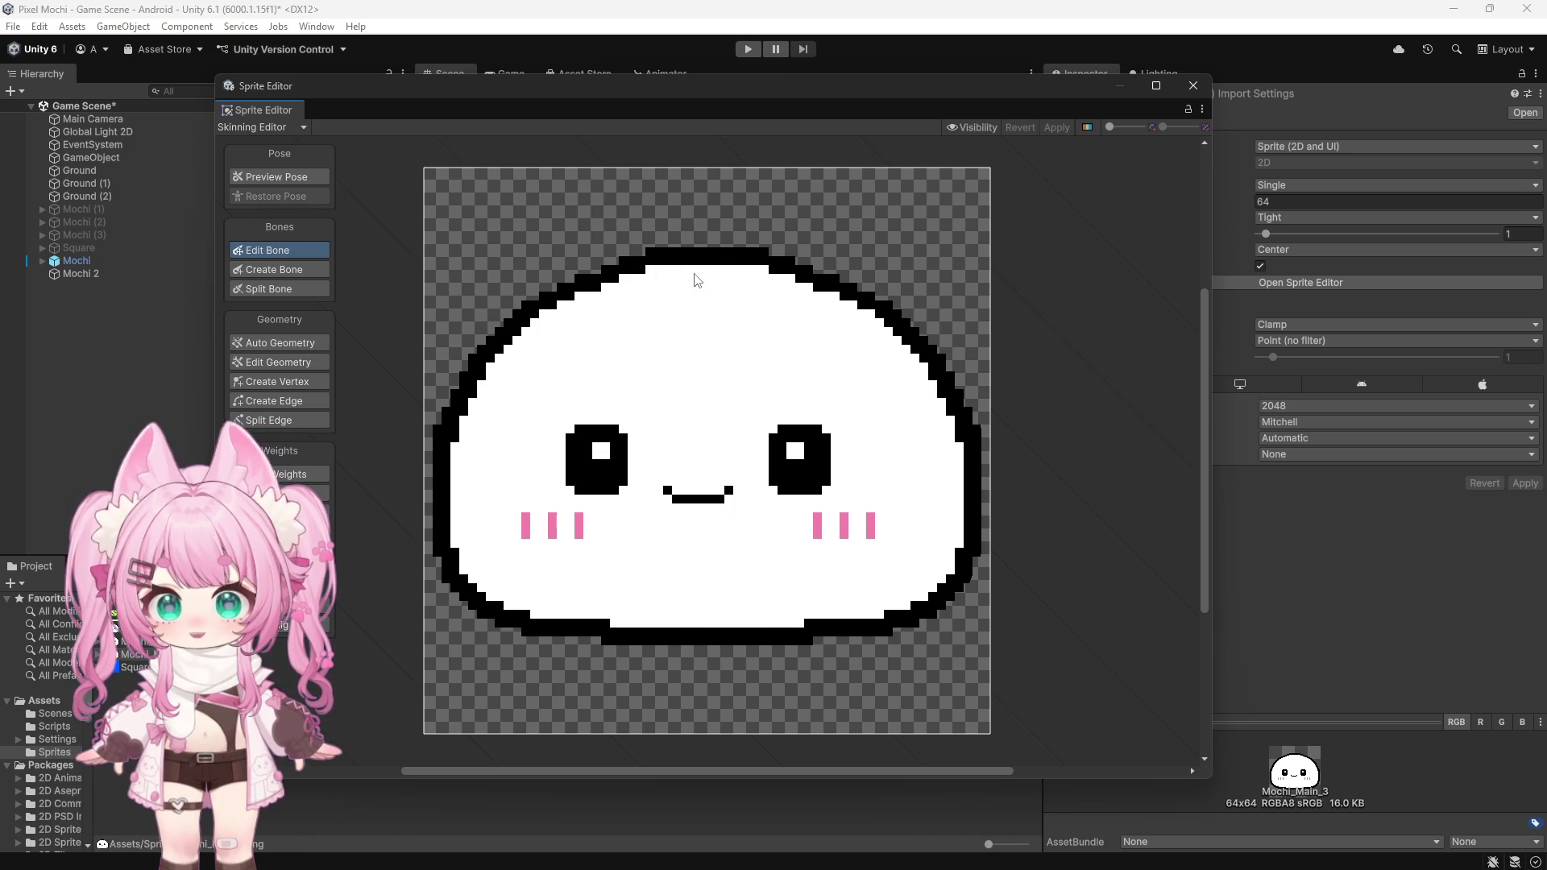
pyautogui.click(697, 279)
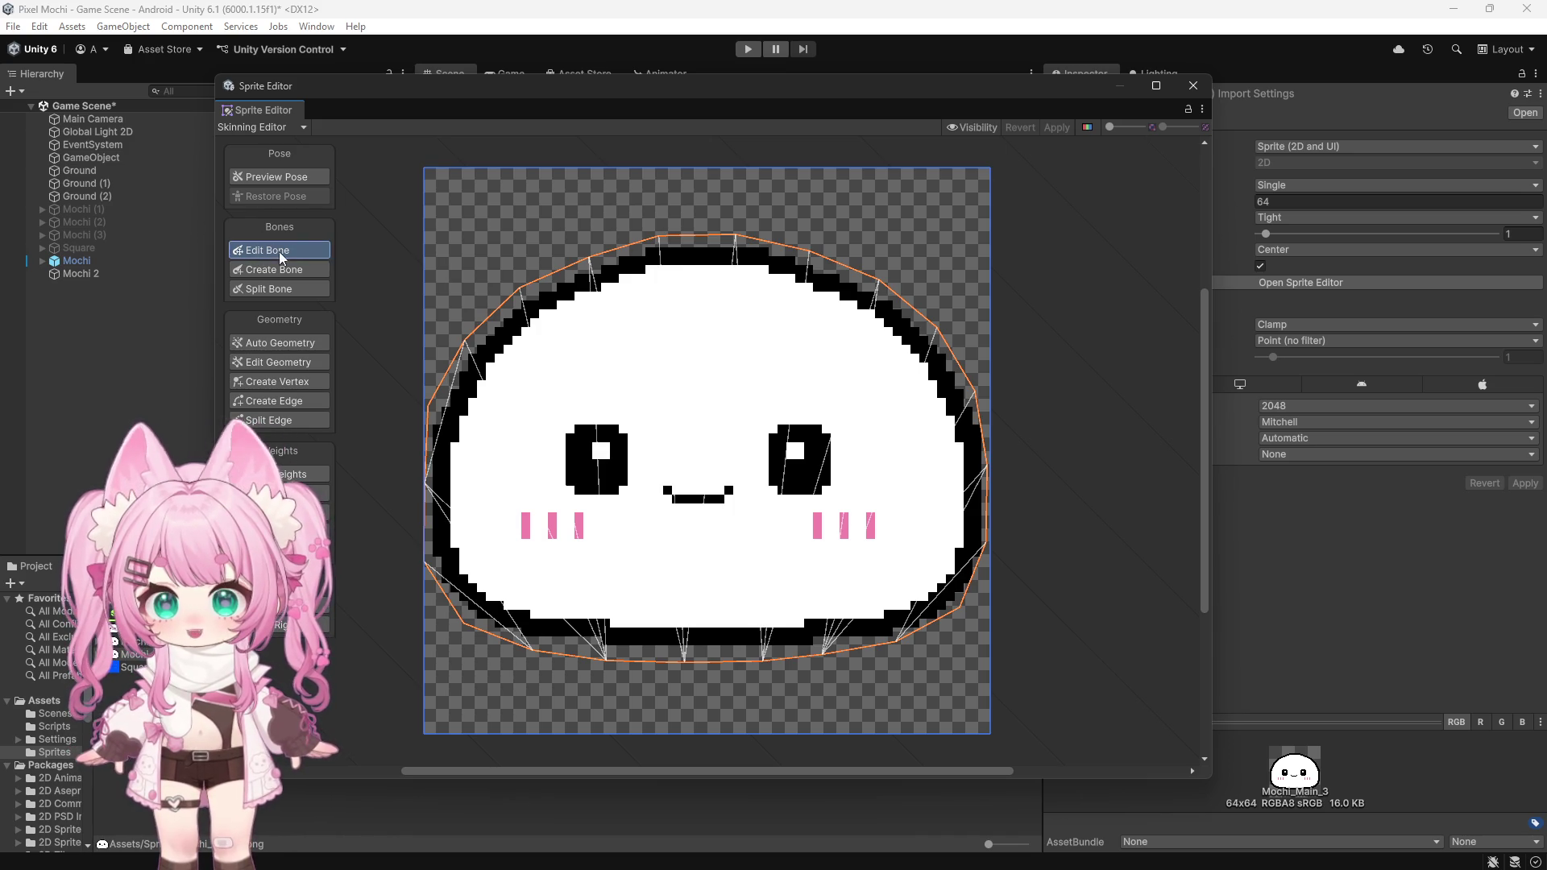
pyautogui.click(278, 269)
pyautogui.click(695, 278)
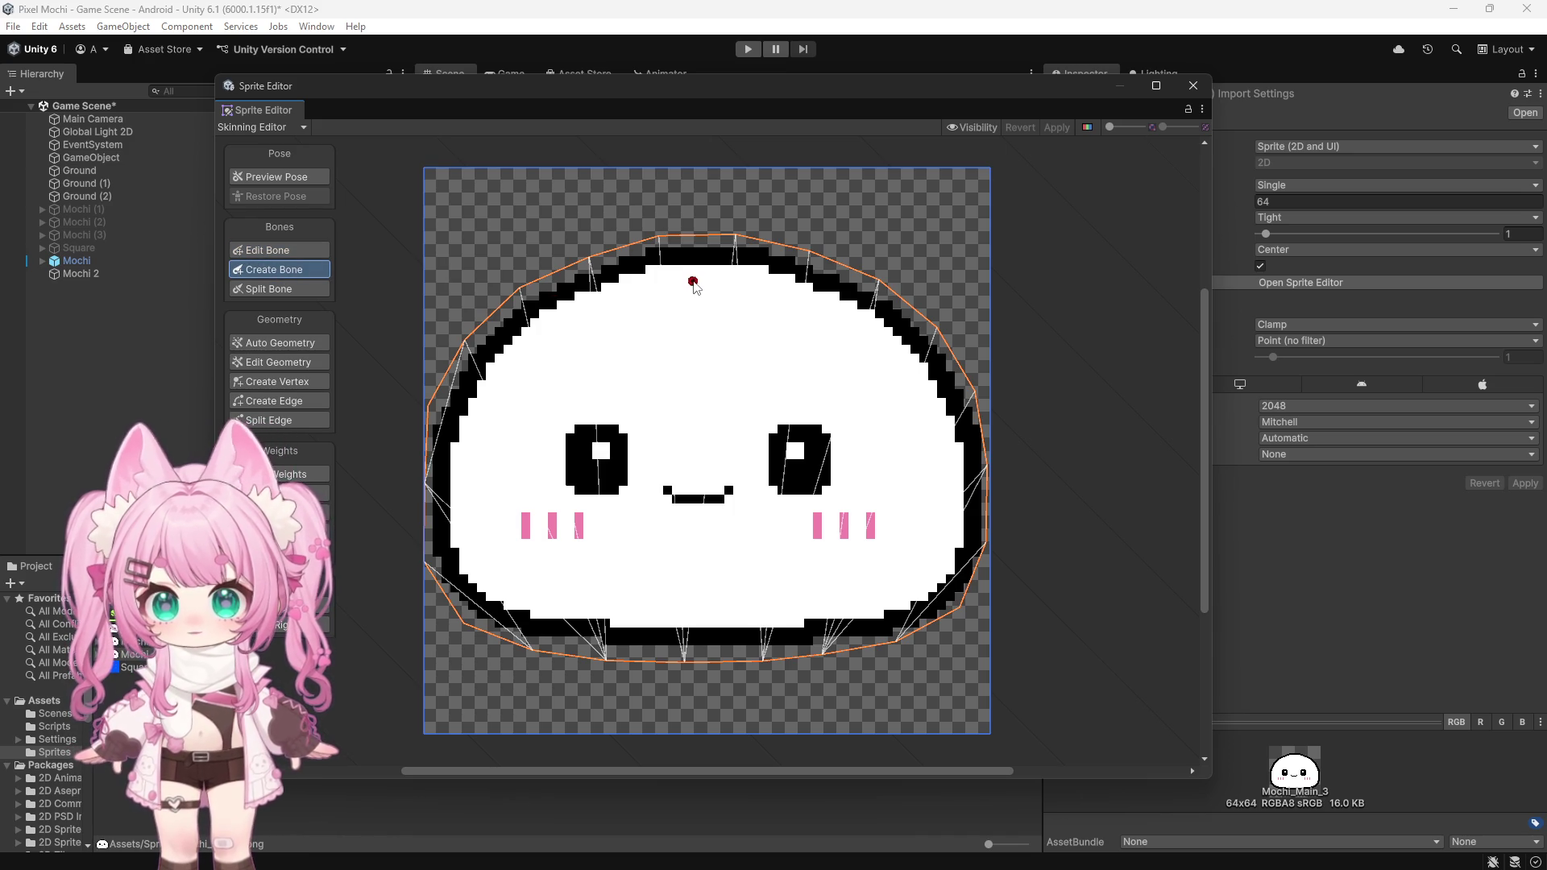
# Step: Place the top, upper-right, lower-right, lower-left and bottom bones, each pointing toward the centre
pyautogui.click(695, 321)
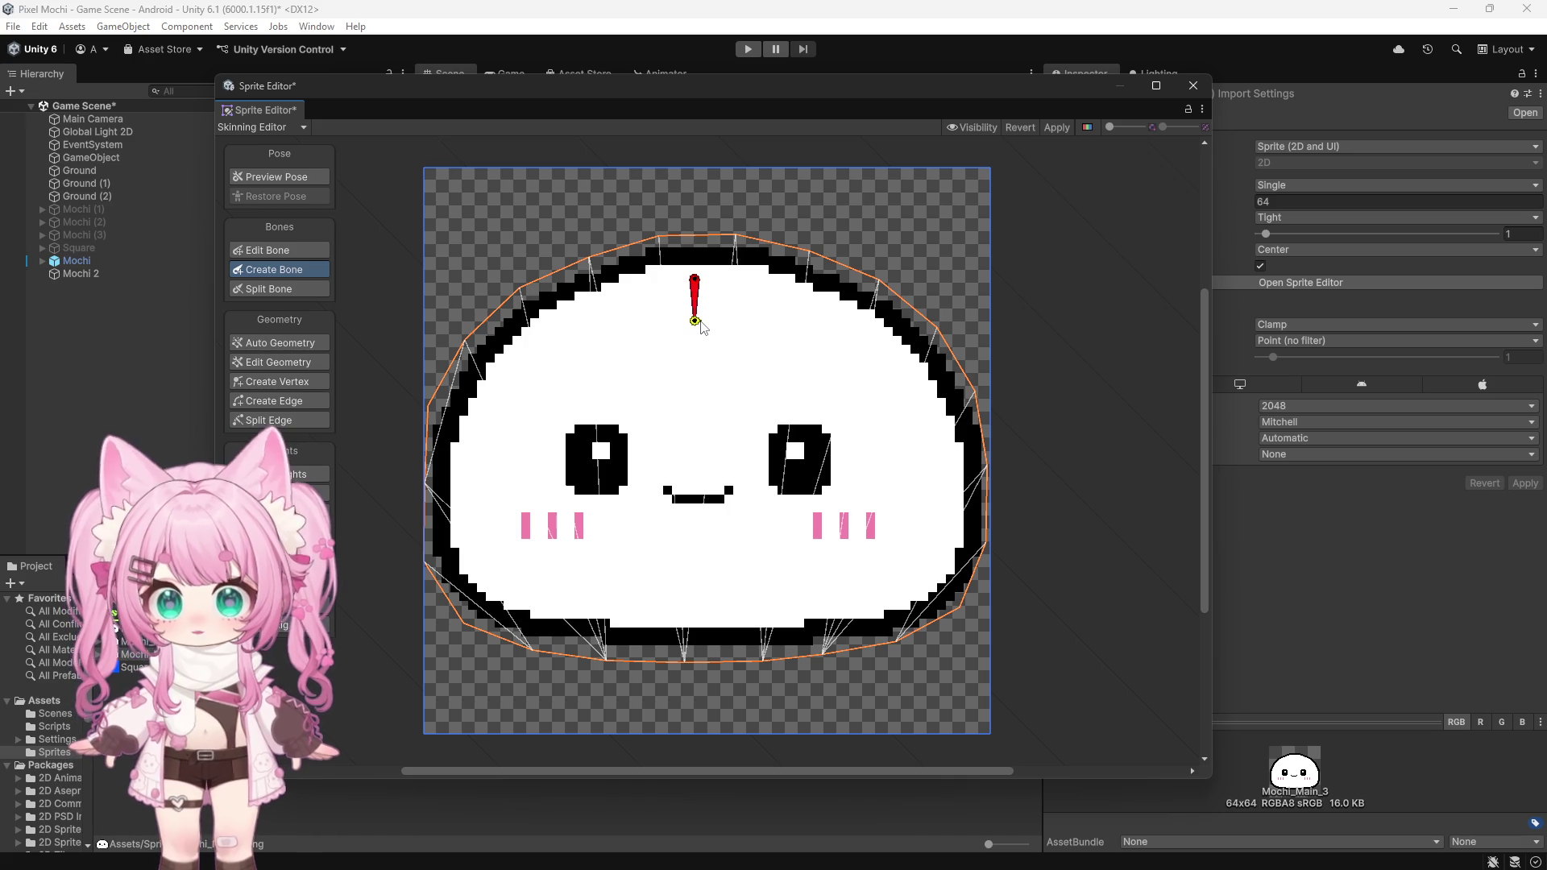
pyautogui.click(874, 331)
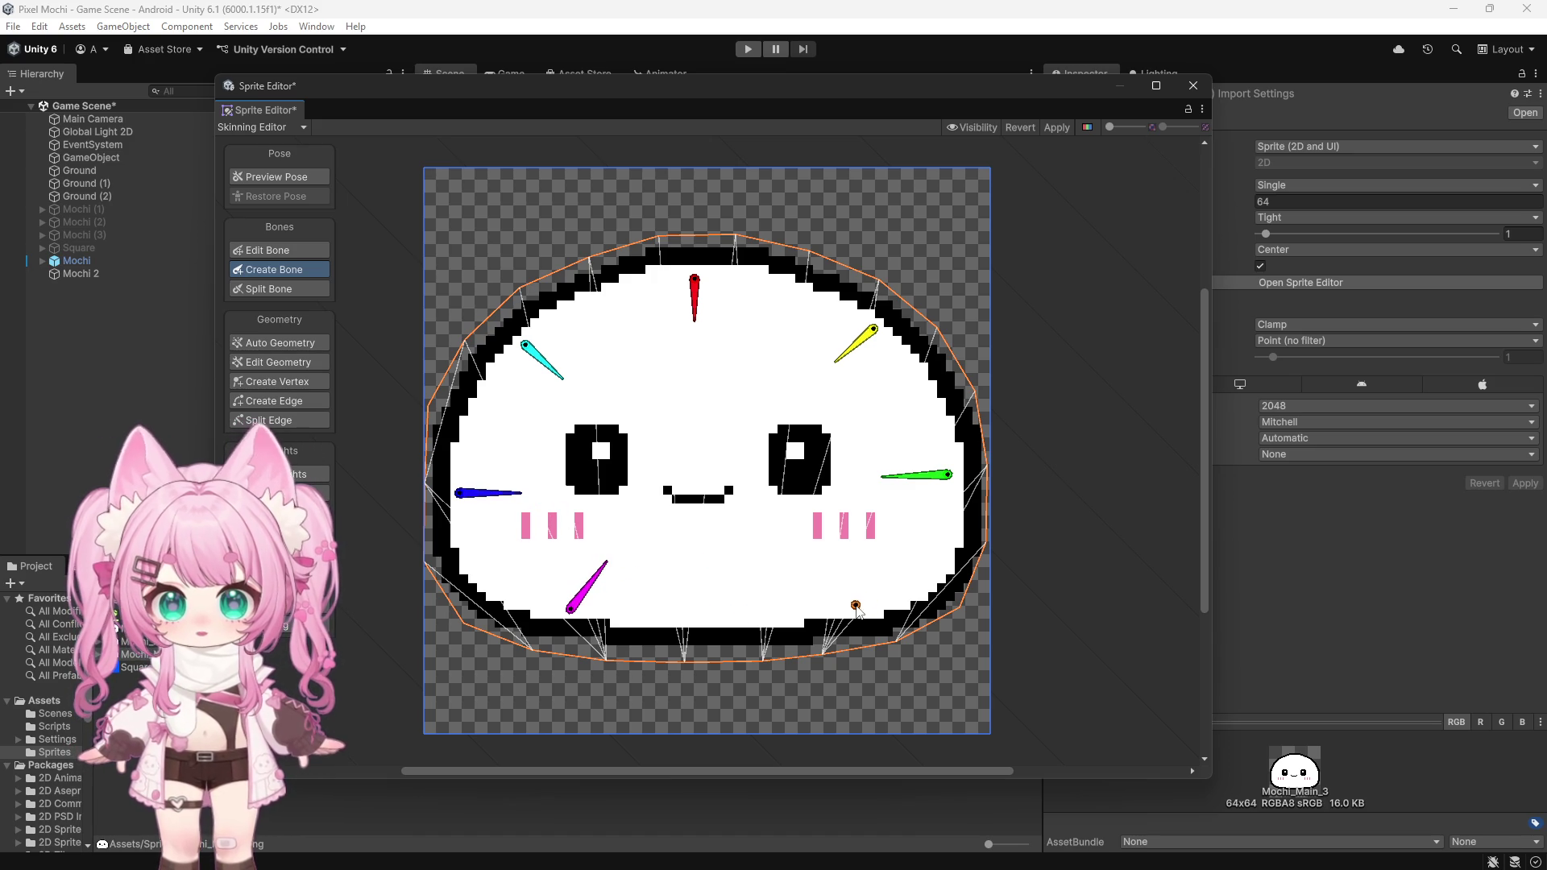
pyautogui.click(816, 564)
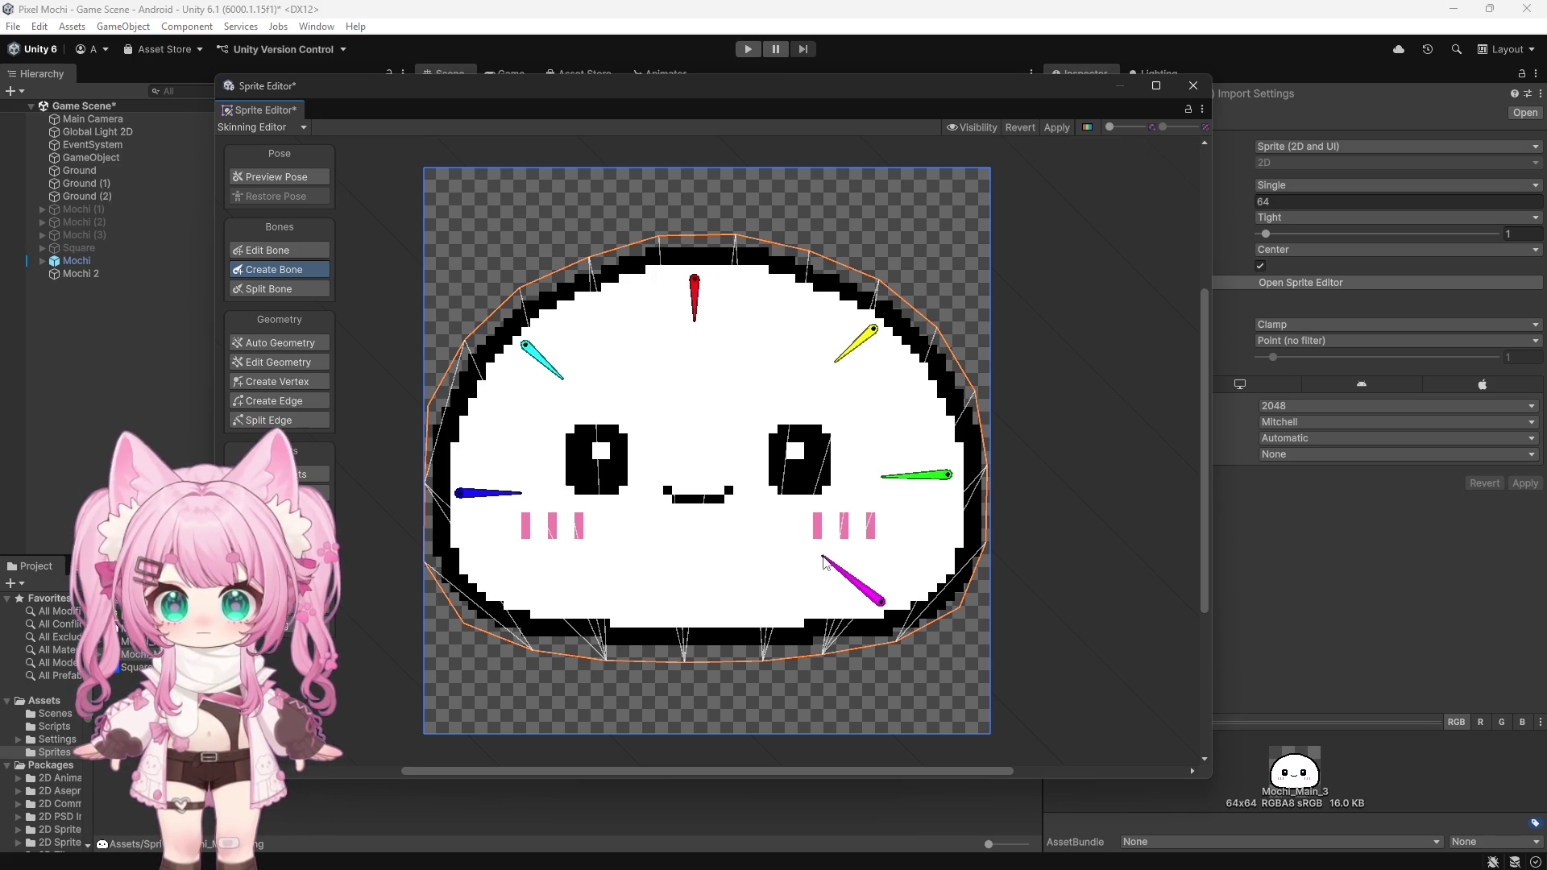
pyautogui.click(525, 604)
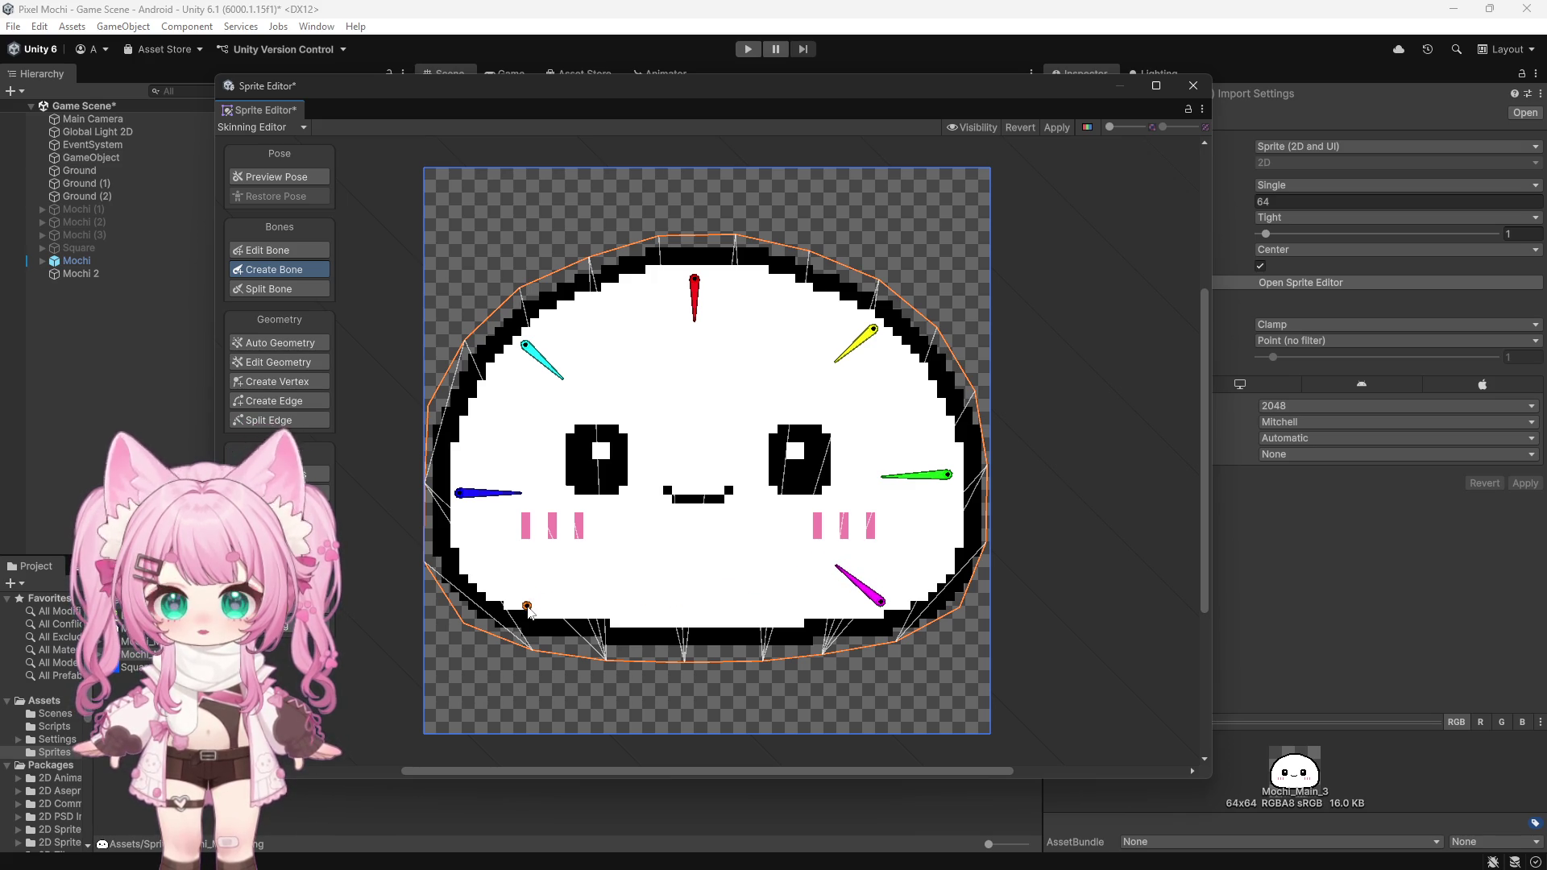
pyautogui.click(585, 566)
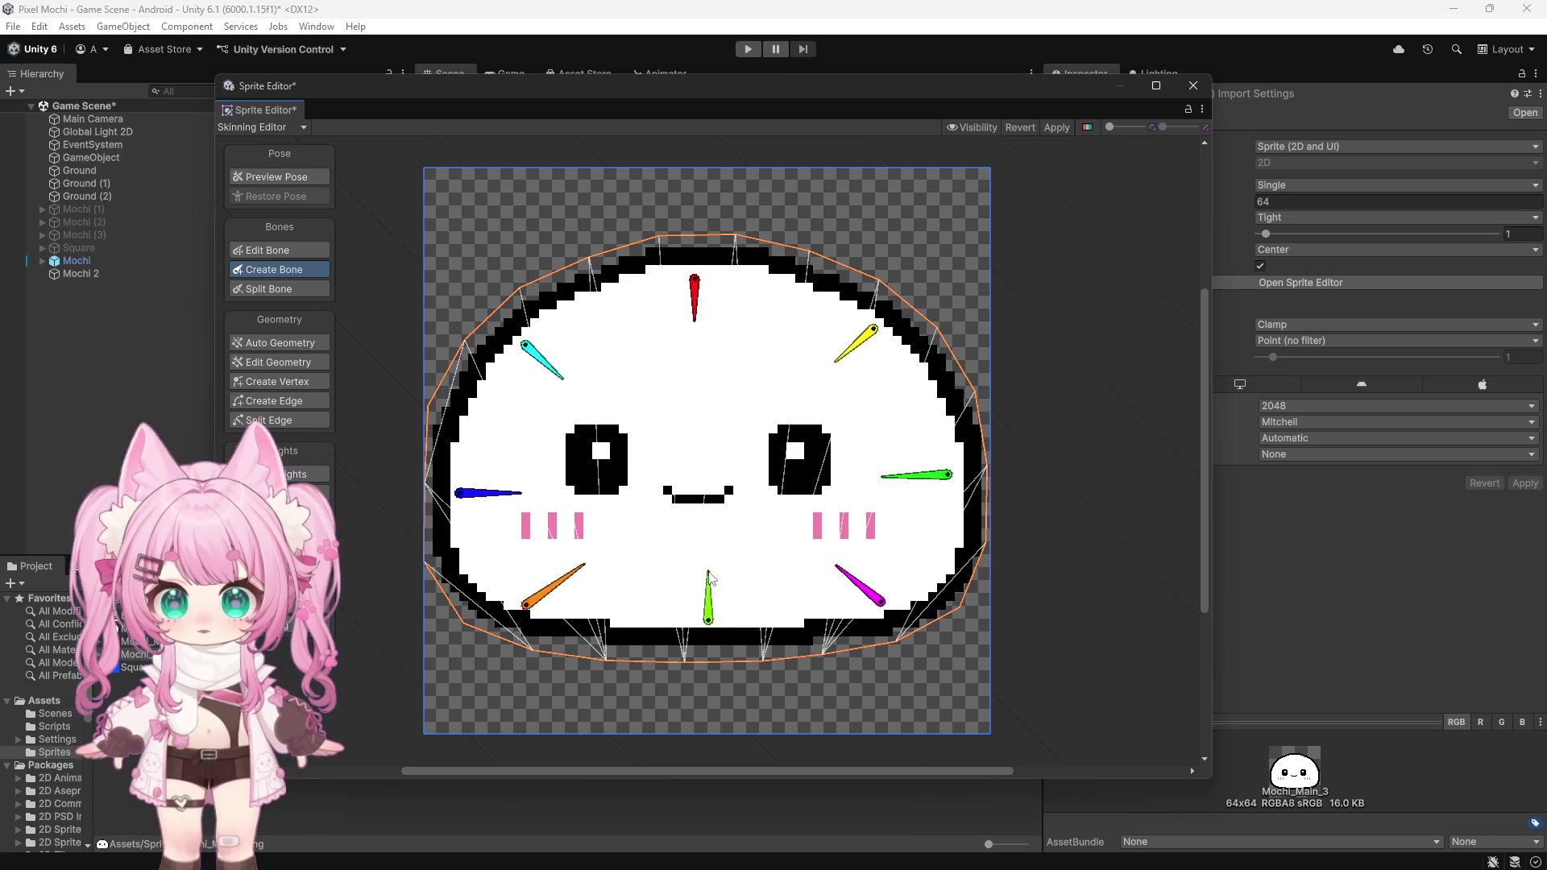
pyautogui.click(709, 573)
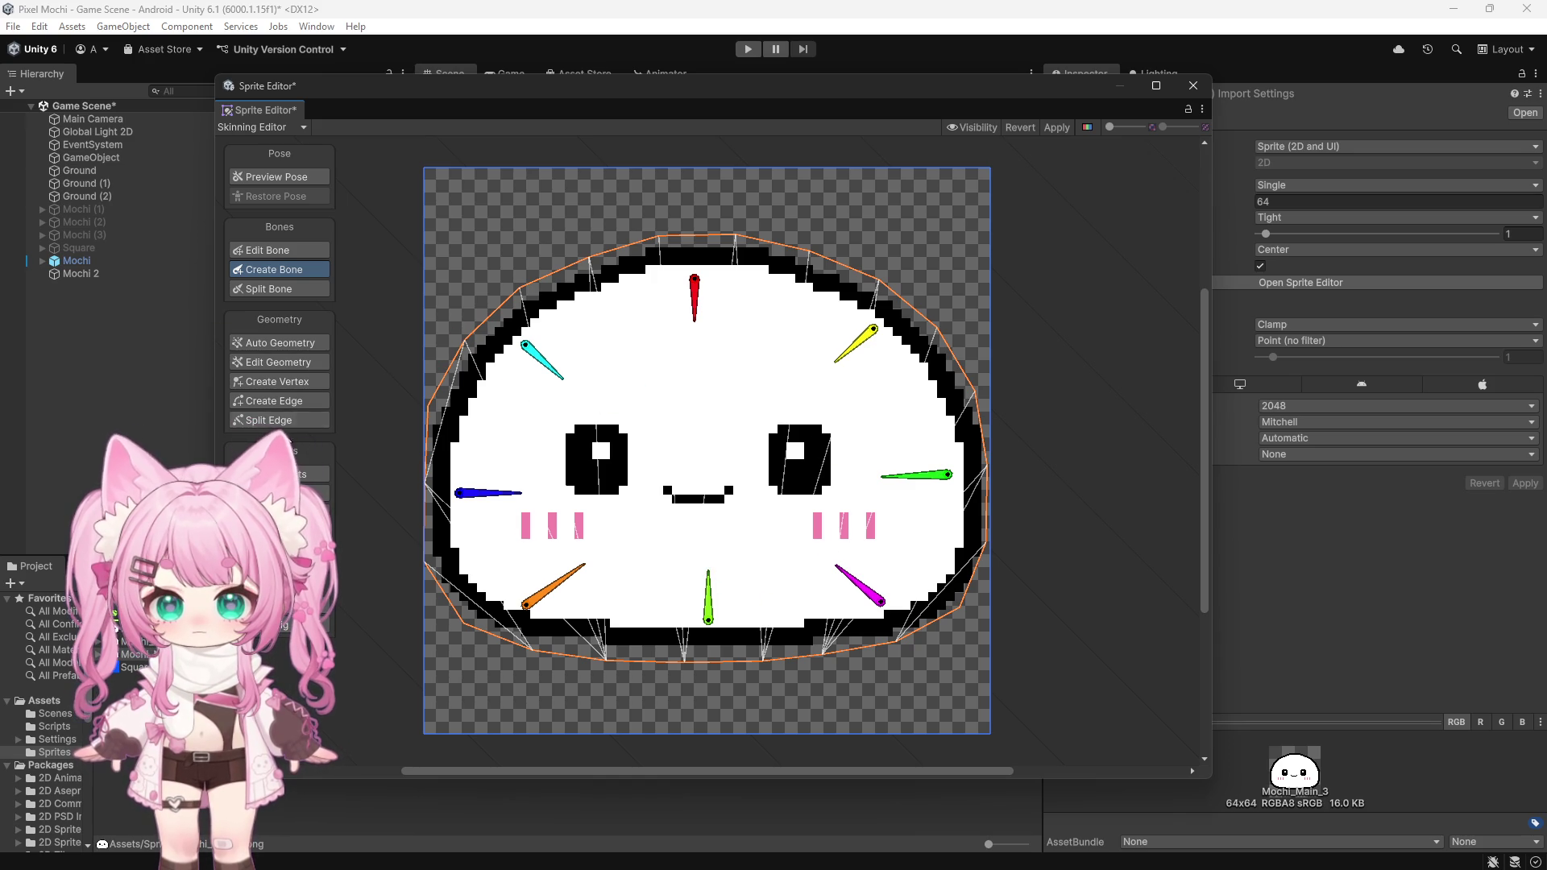
# Step: Generate geometry and weights, test-bend the yellow bone, undo it, and close the editor
pyautogui.click(265, 341)
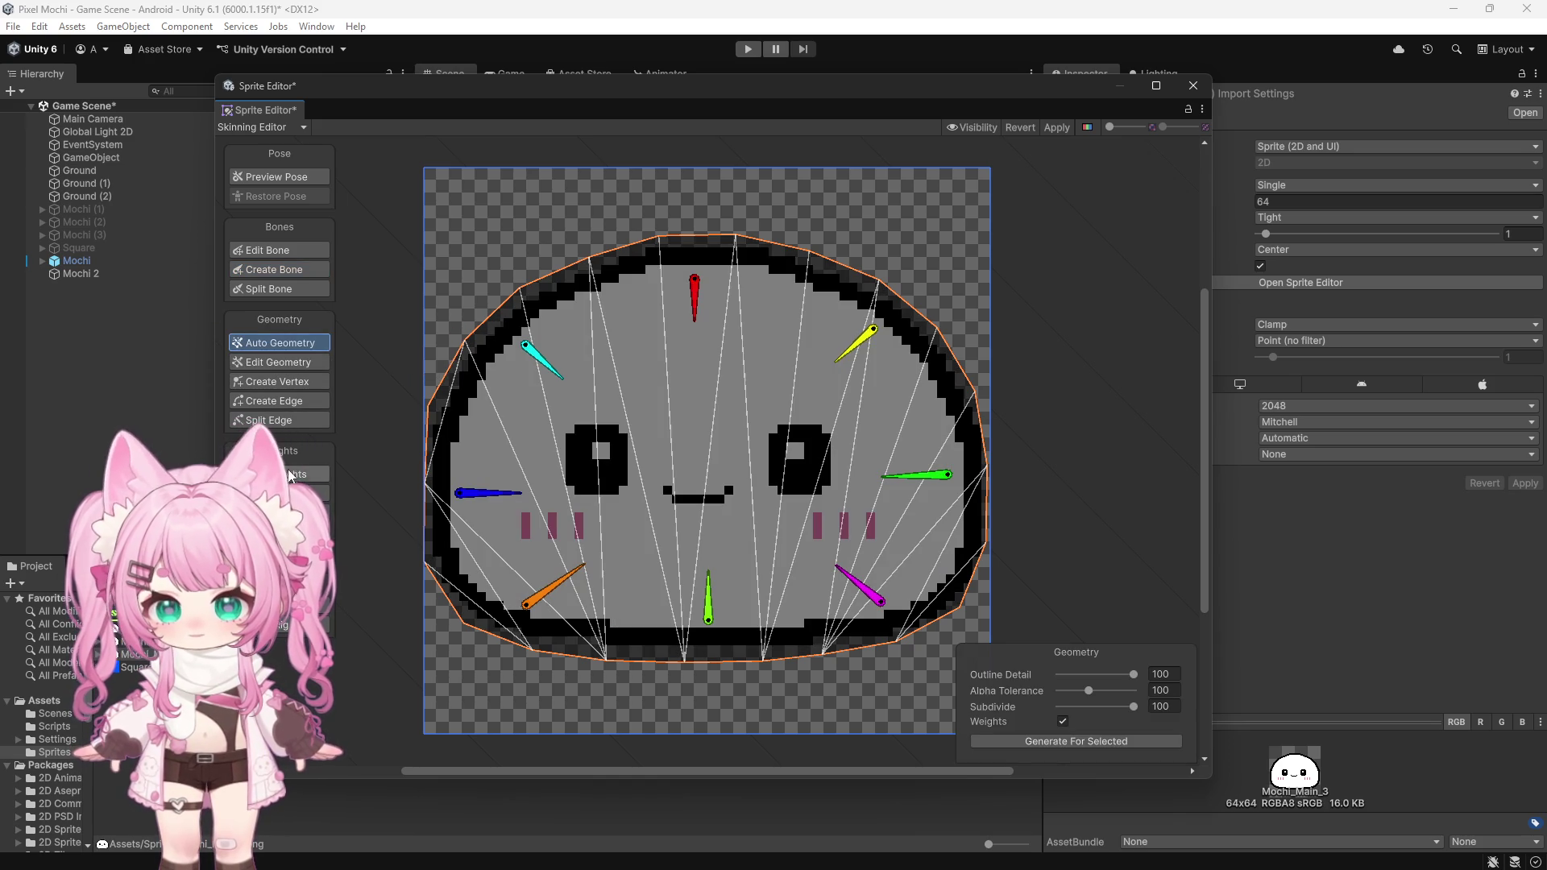
pyautogui.click(317, 475)
pyautogui.click(1003, 741)
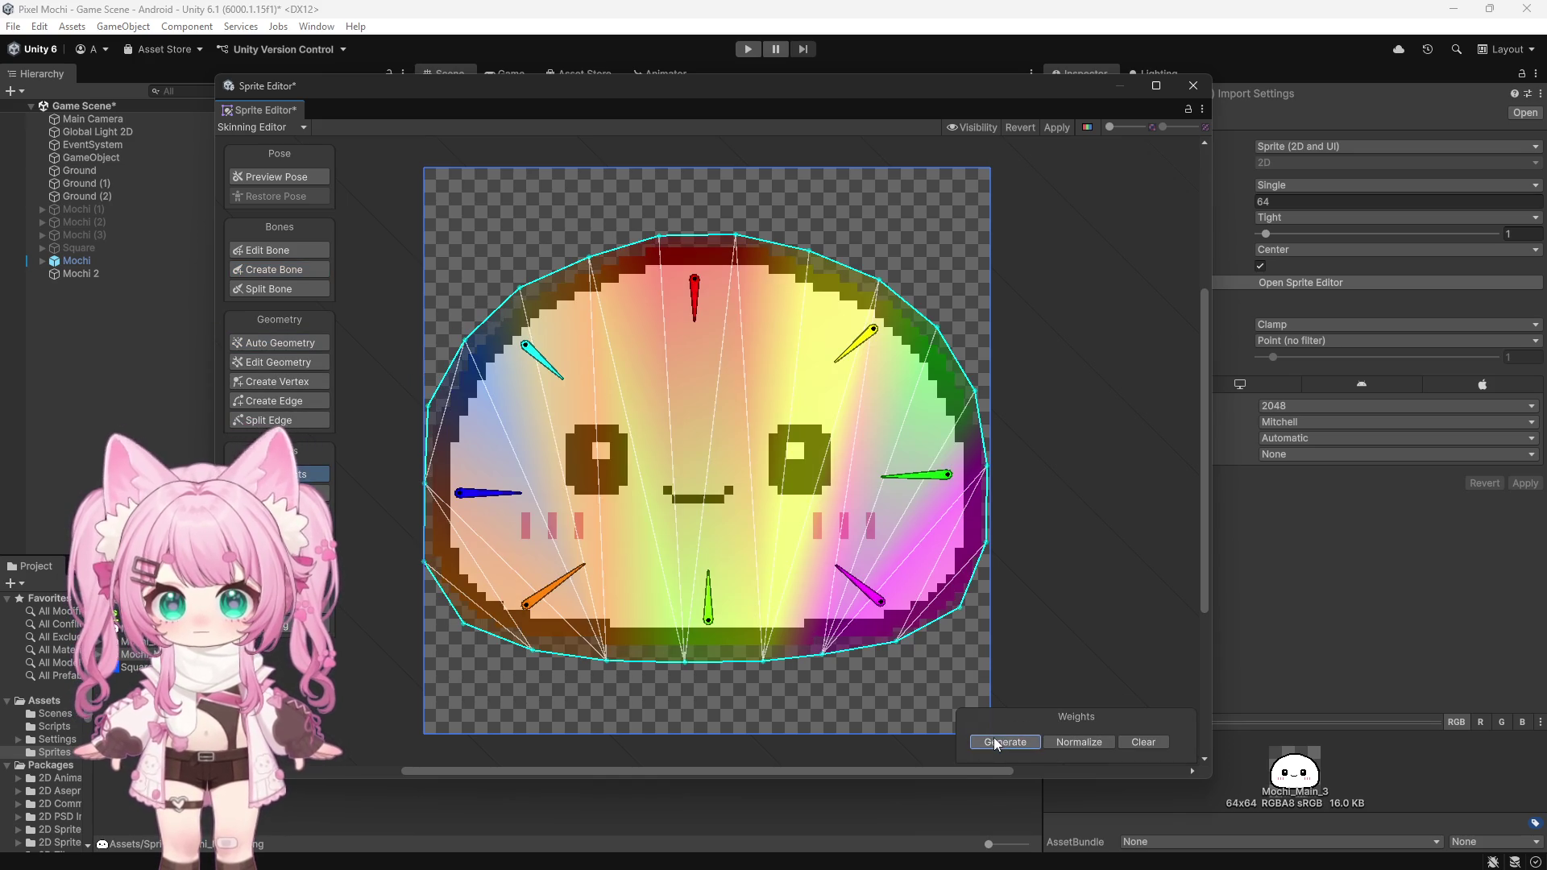
pyautogui.moveTo(878, 327); pyautogui.dragTo(851, 346)
pyautogui.hotkey('ctrl', 'z')
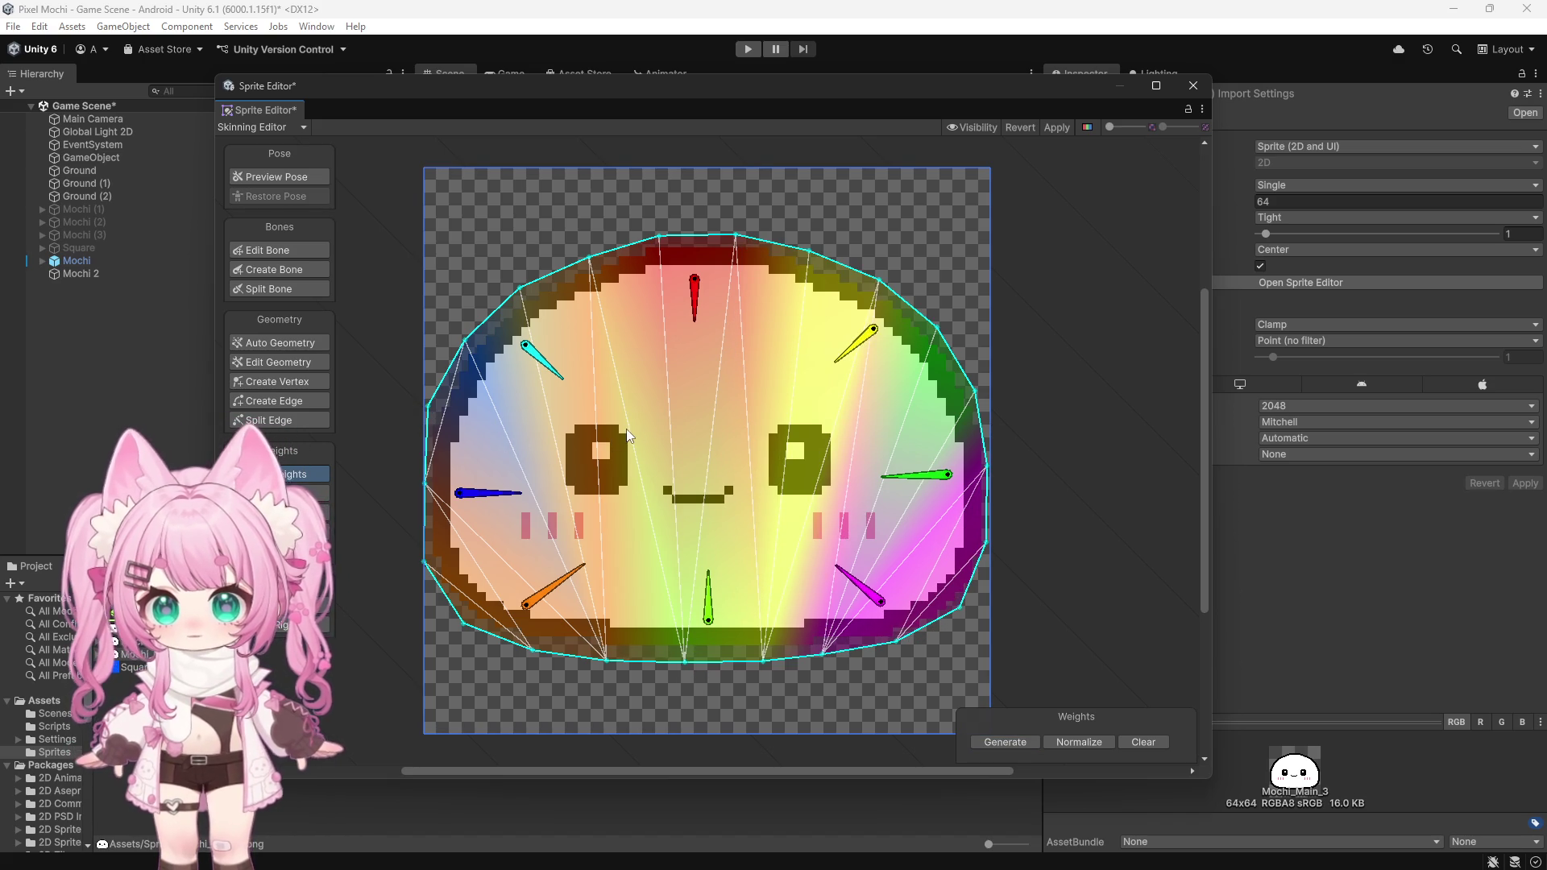
pyautogui.click(1193, 85)
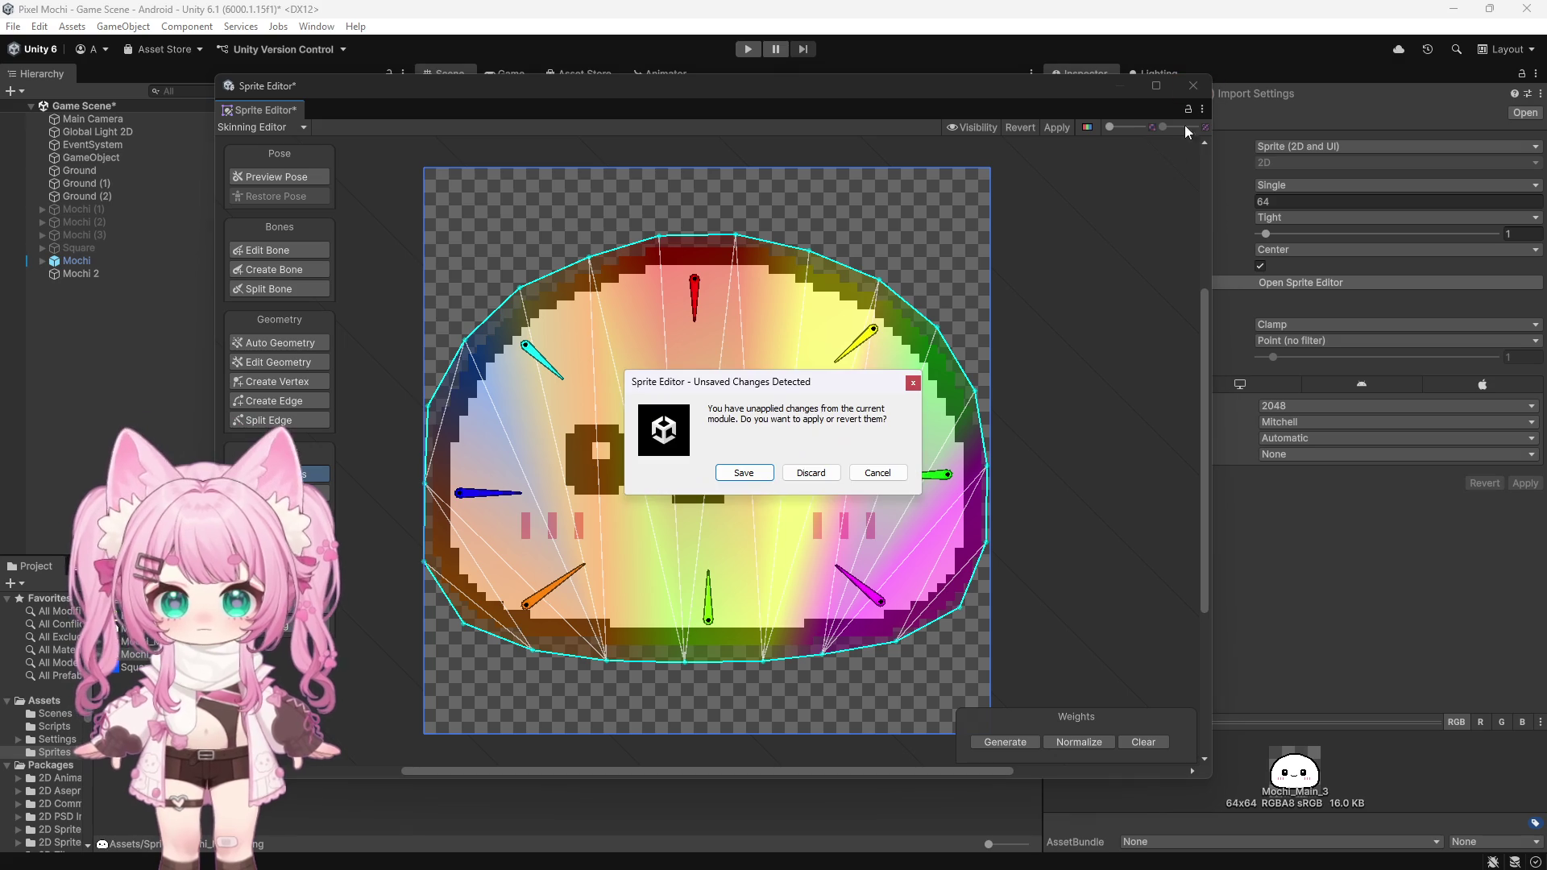
# Step: Save the Mochi_Main_3 skinning and open Mochi_Main in the Skinning Editor
pyautogui.click(788, 477)
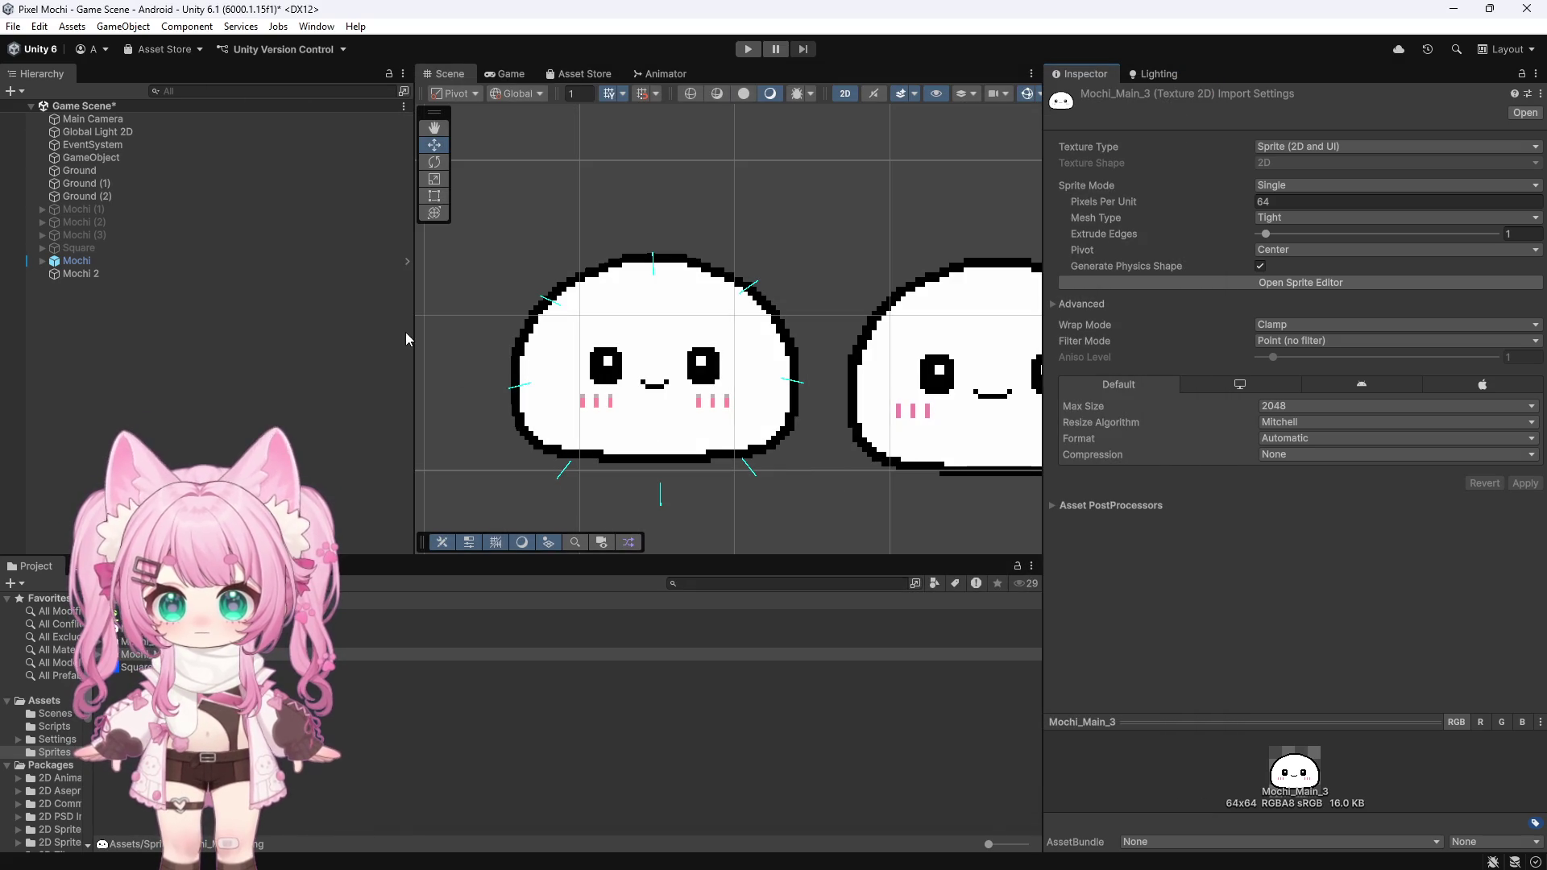
pyautogui.click(137, 628)
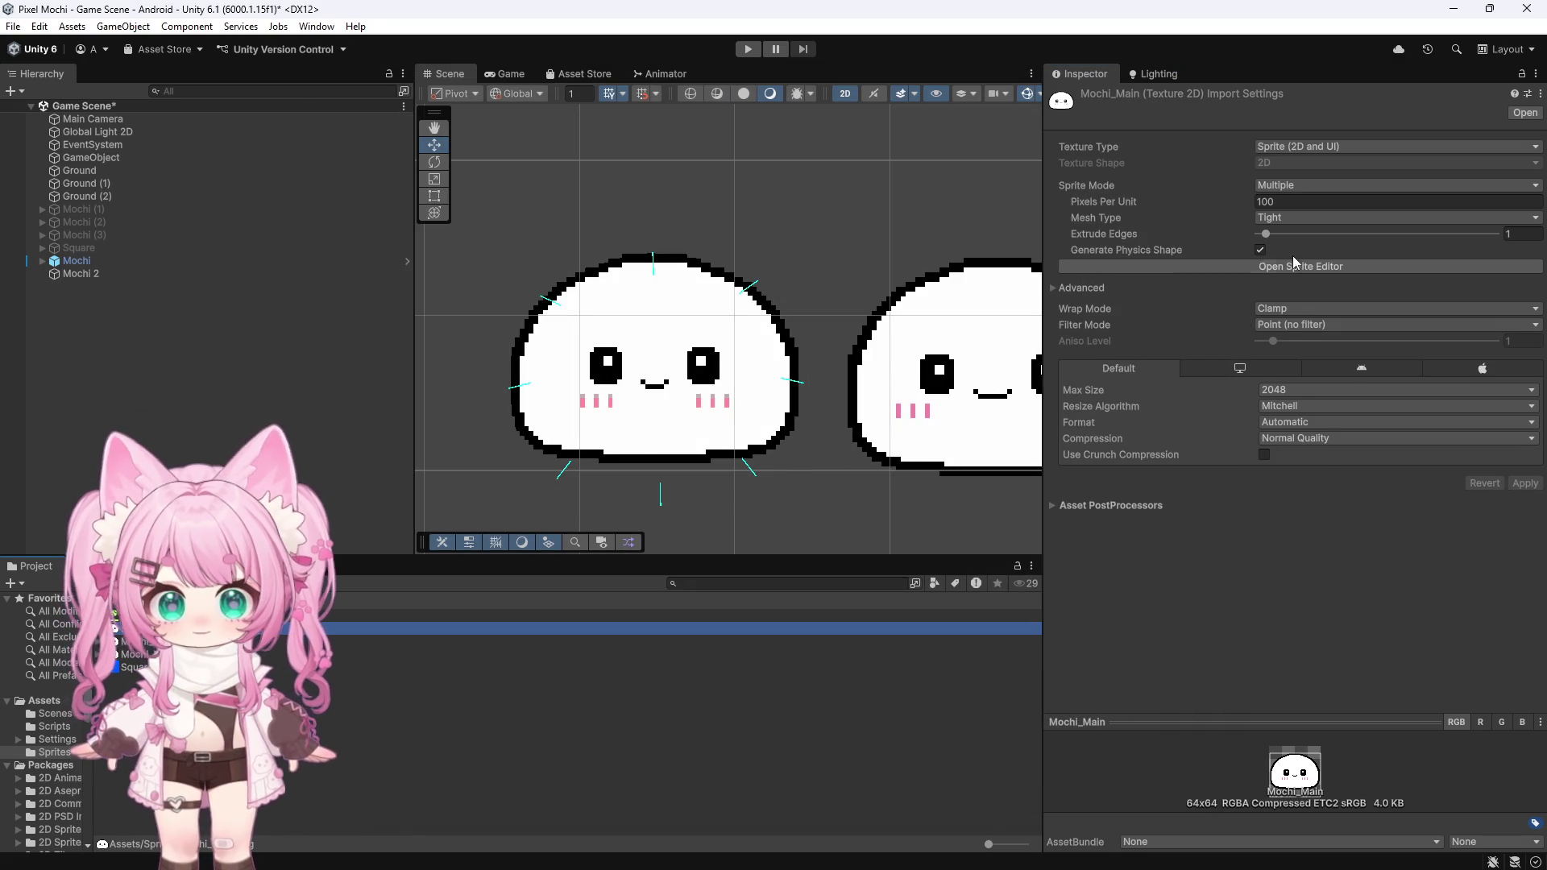
pyautogui.click(1305, 266)
pyautogui.click(275, 129)
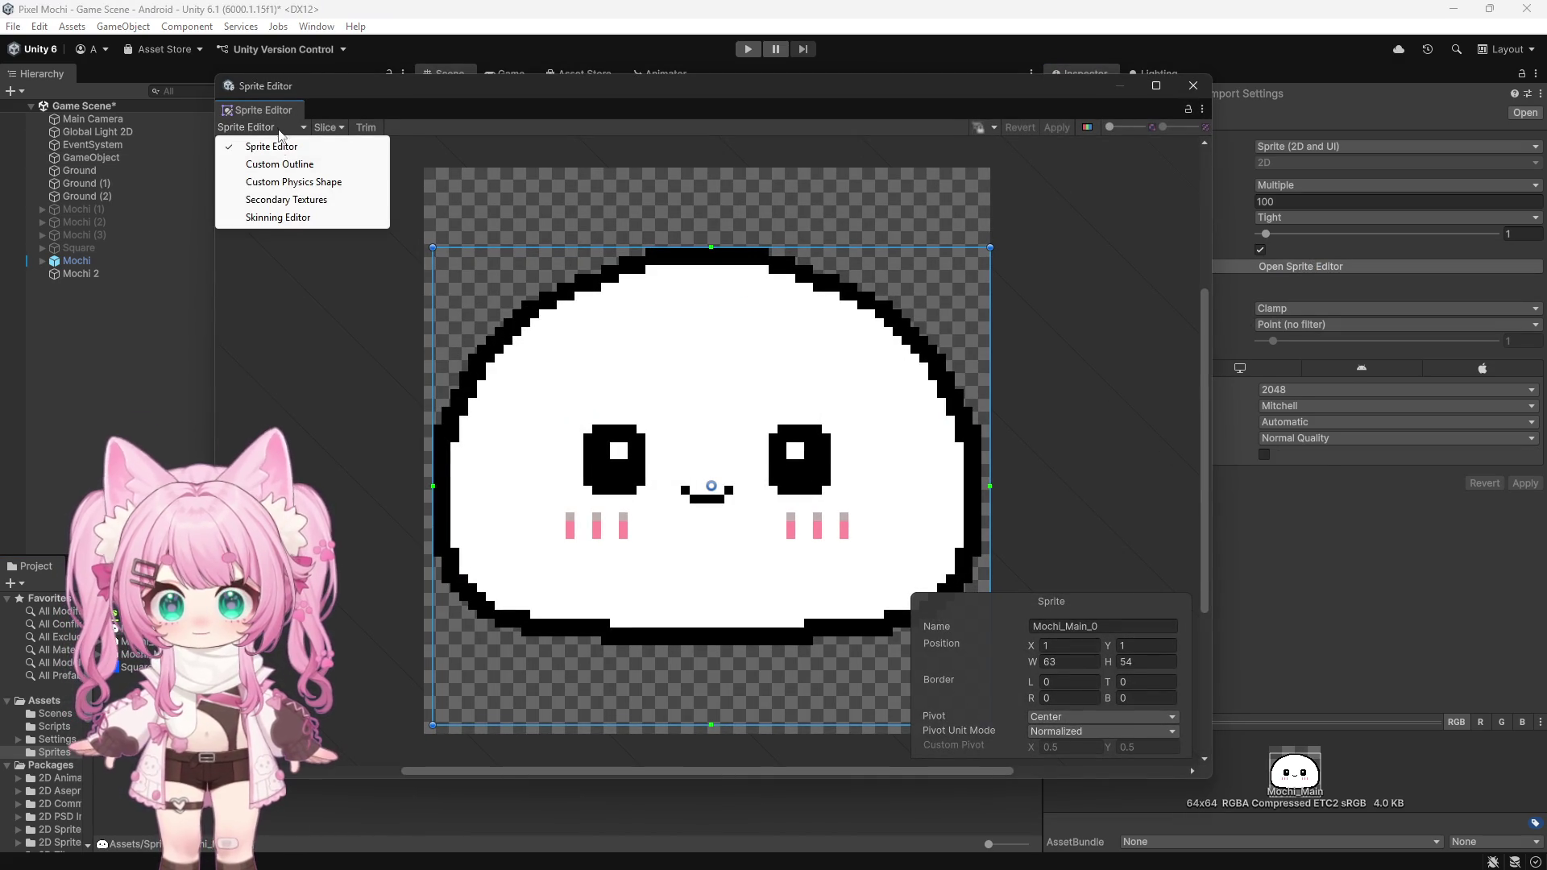
pyautogui.click(273, 219)
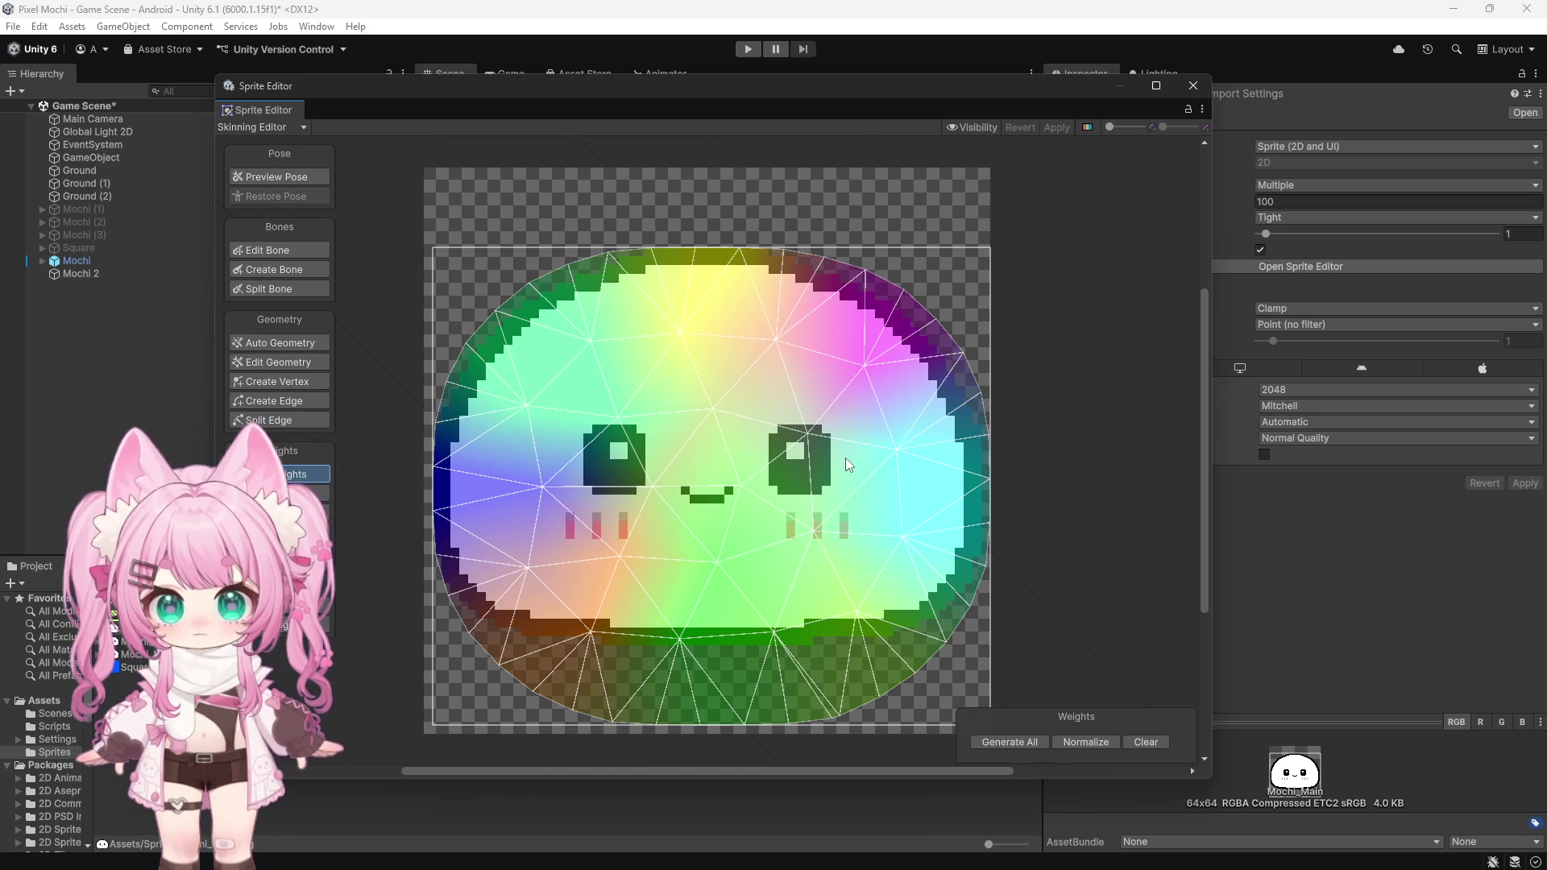
# Step: Generate weights for all bones and regenerate geometry for all visible sprites
pyautogui.click(995, 746)
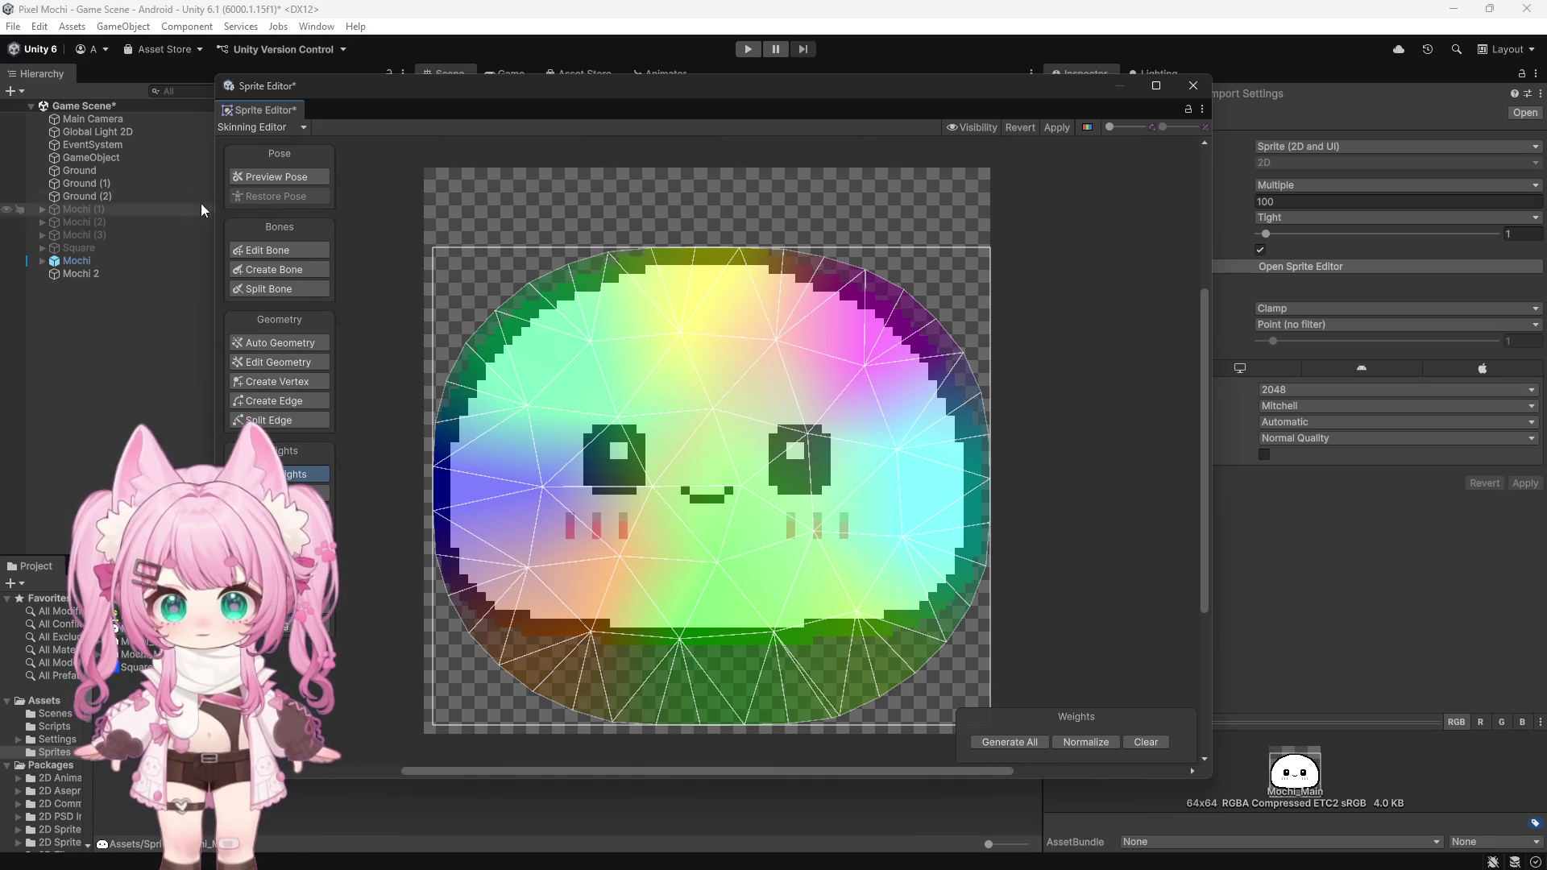
pyautogui.click(274, 342)
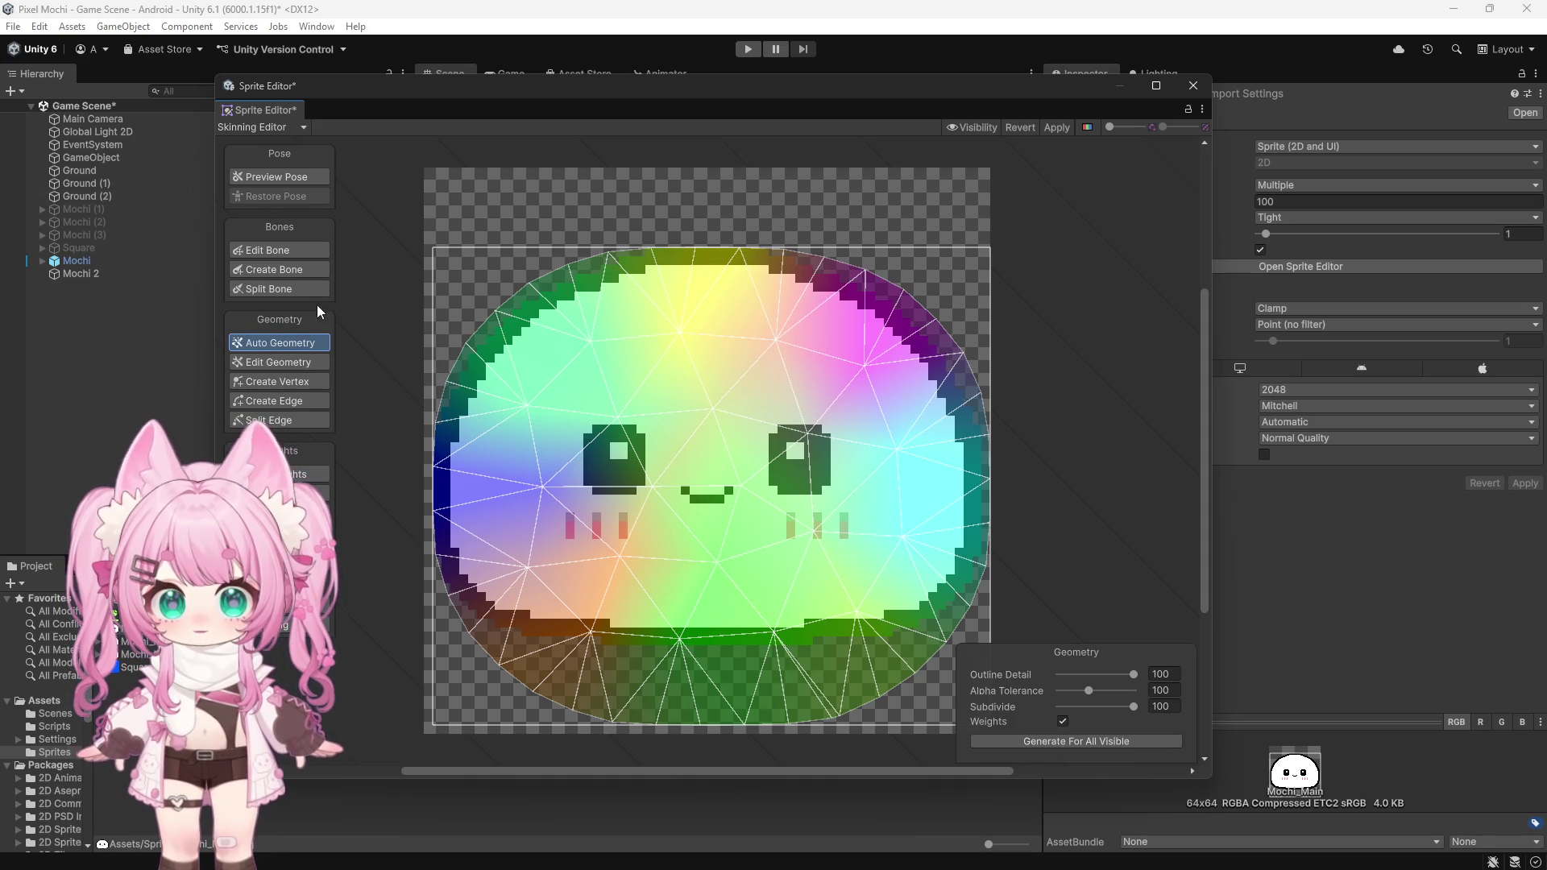
pyautogui.click(1039, 744)
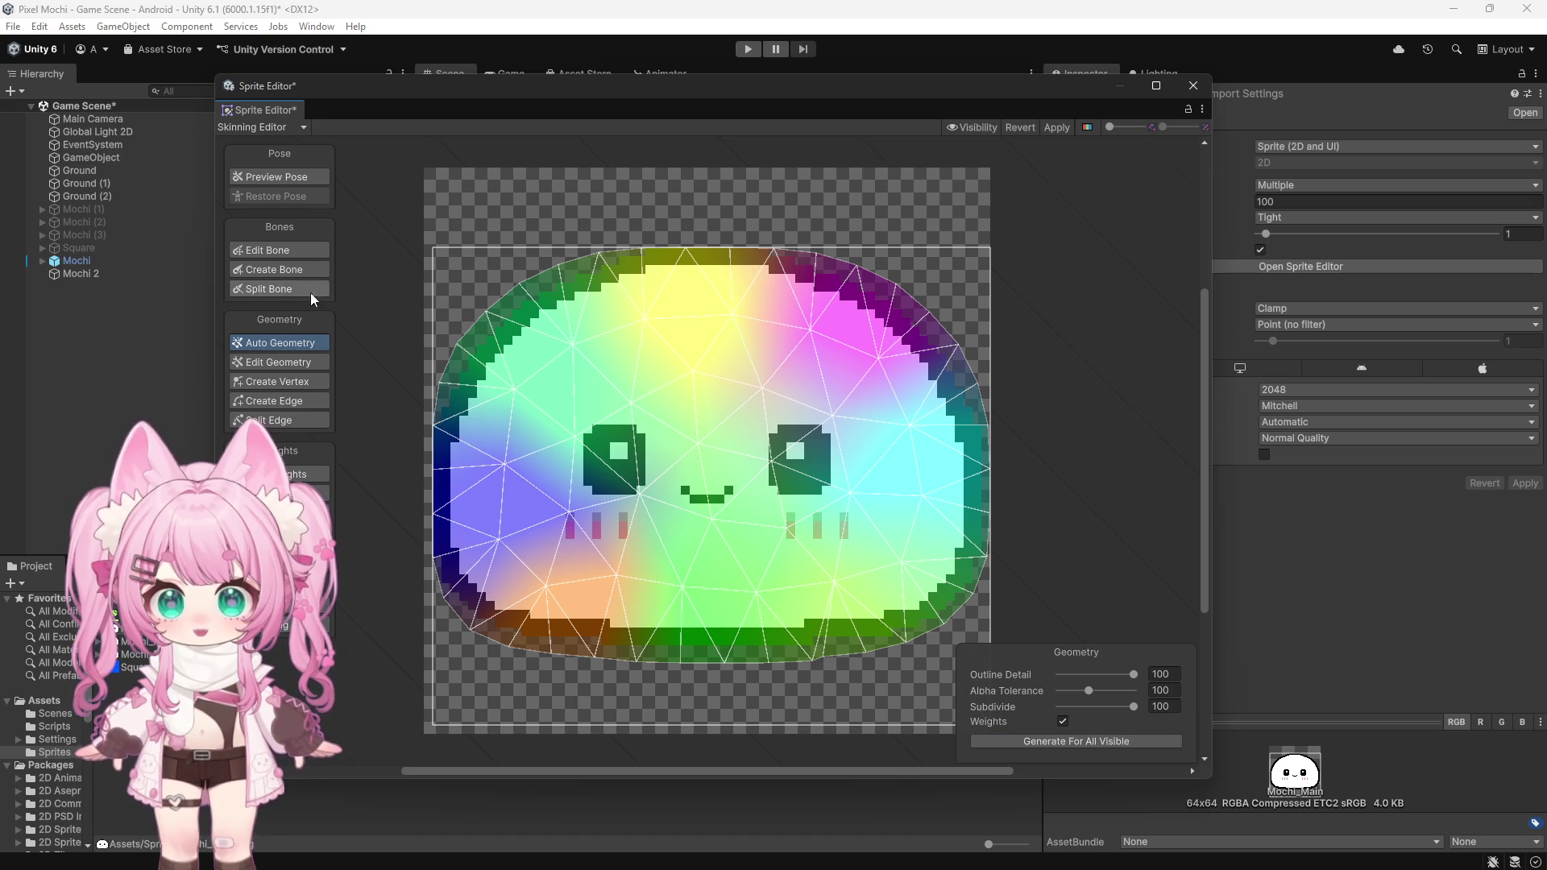
pyautogui.click(288, 249)
pyautogui.click(293, 276)
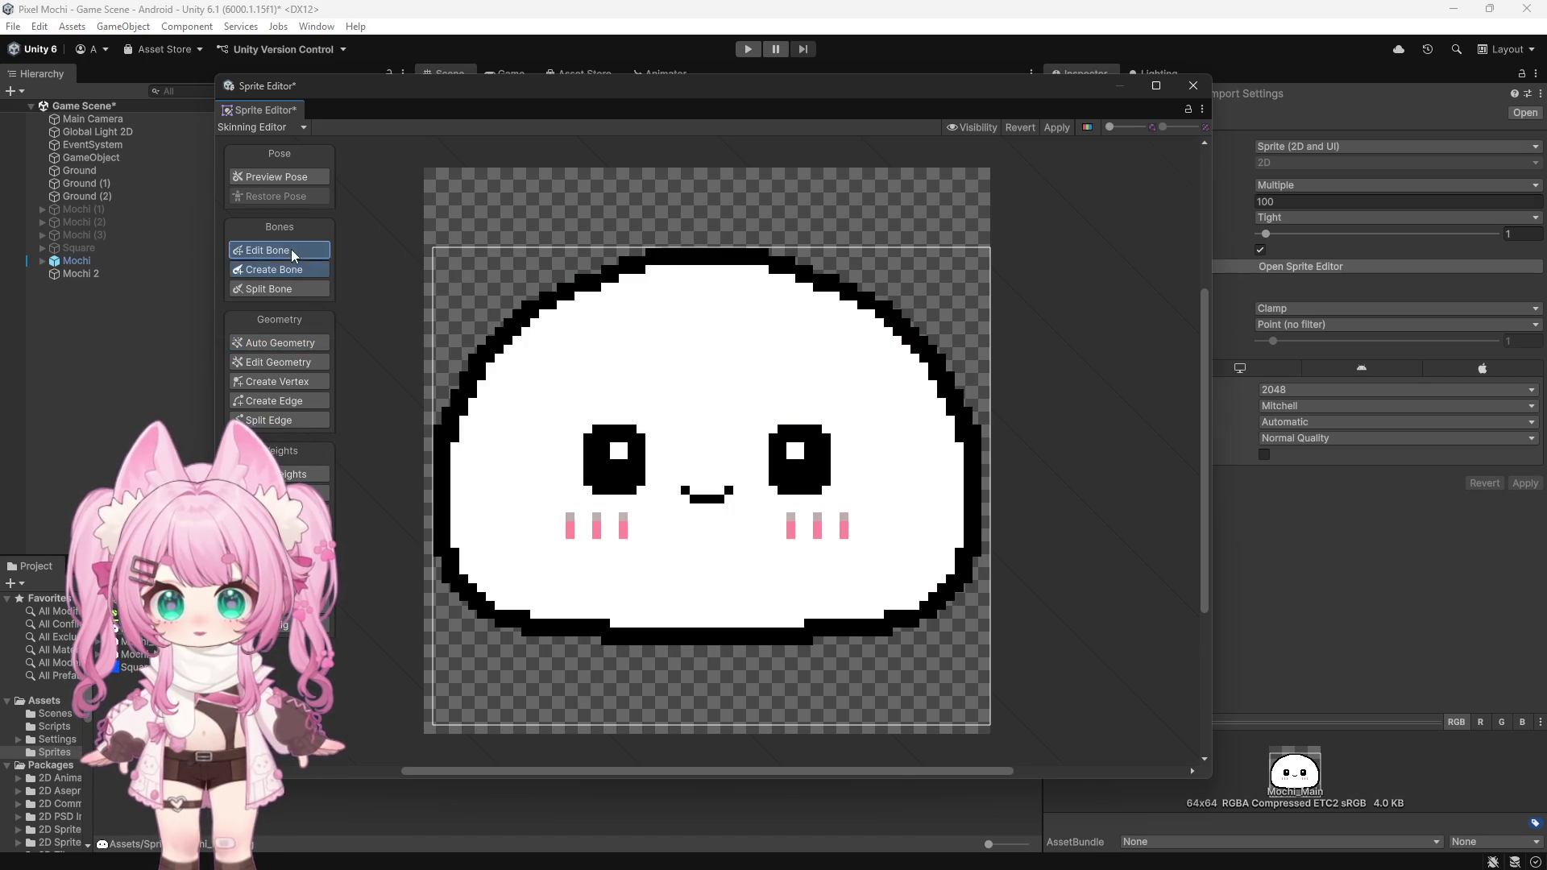
# Step: Save and close the editor, then open Mochi_Main's Skinning Editor and view Auto Geometry
pyautogui.click(297, 249)
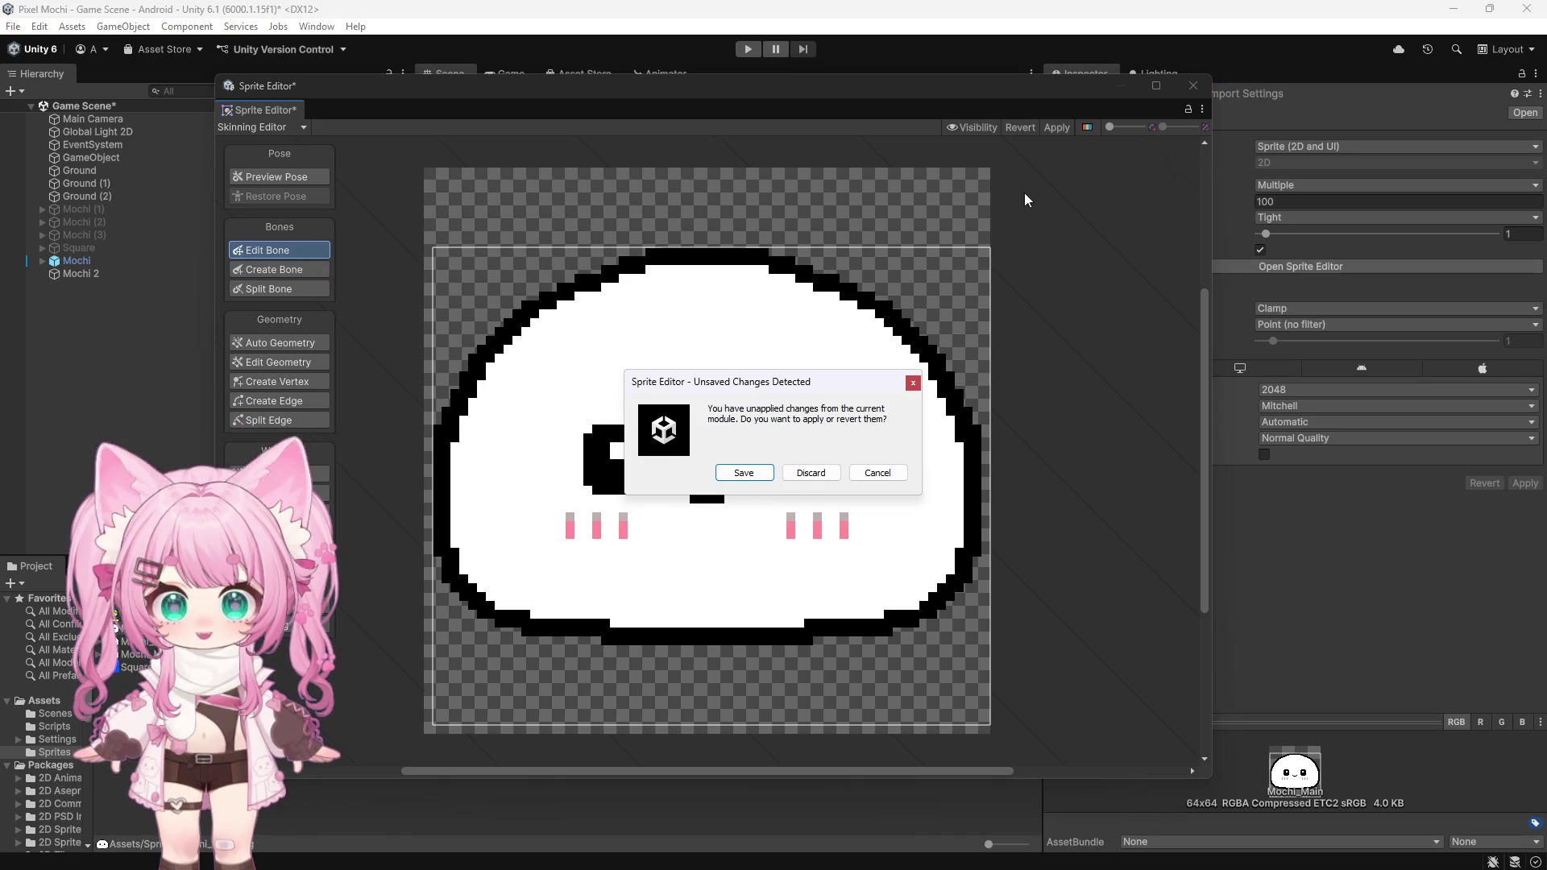
pyautogui.click(725, 477)
pyautogui.click(584, 654)
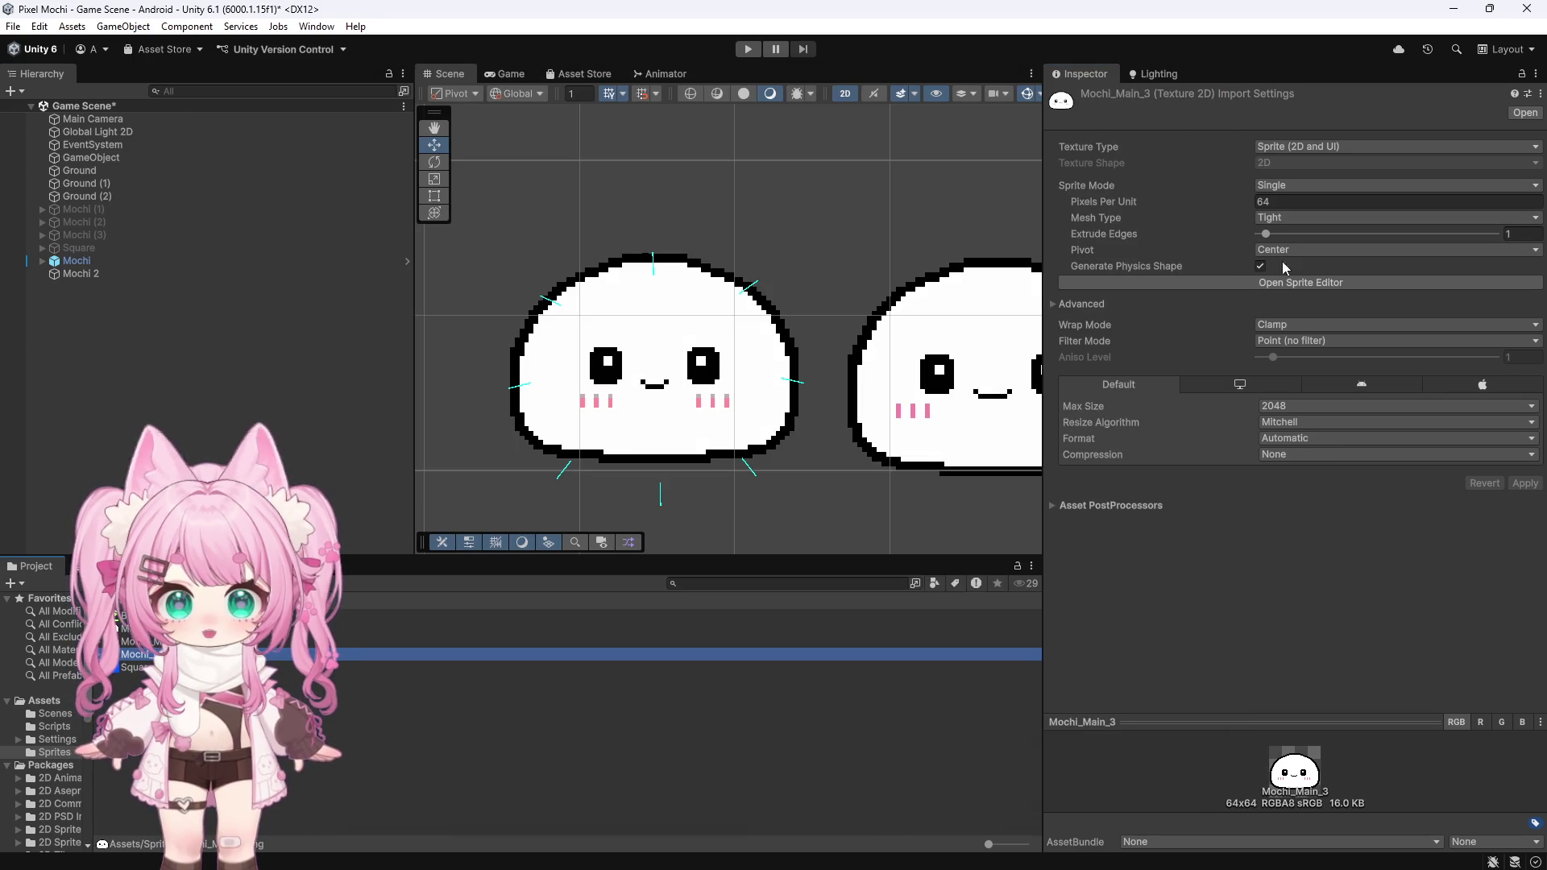
pyautogui.press('Up')
pyautogui.press('Up')
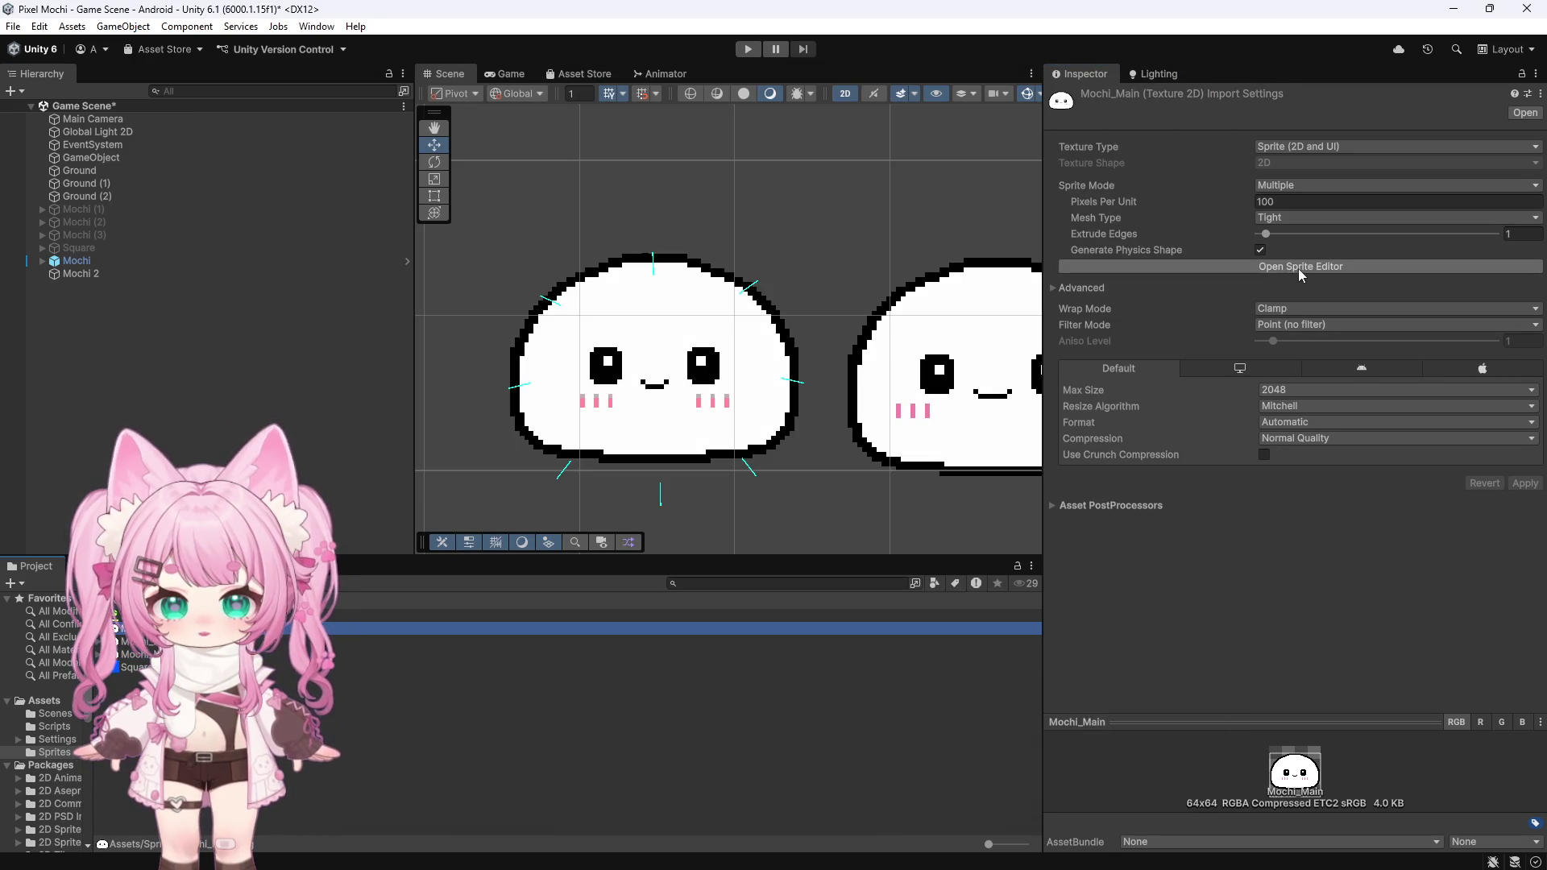
pyautogui.click(1297, 269)
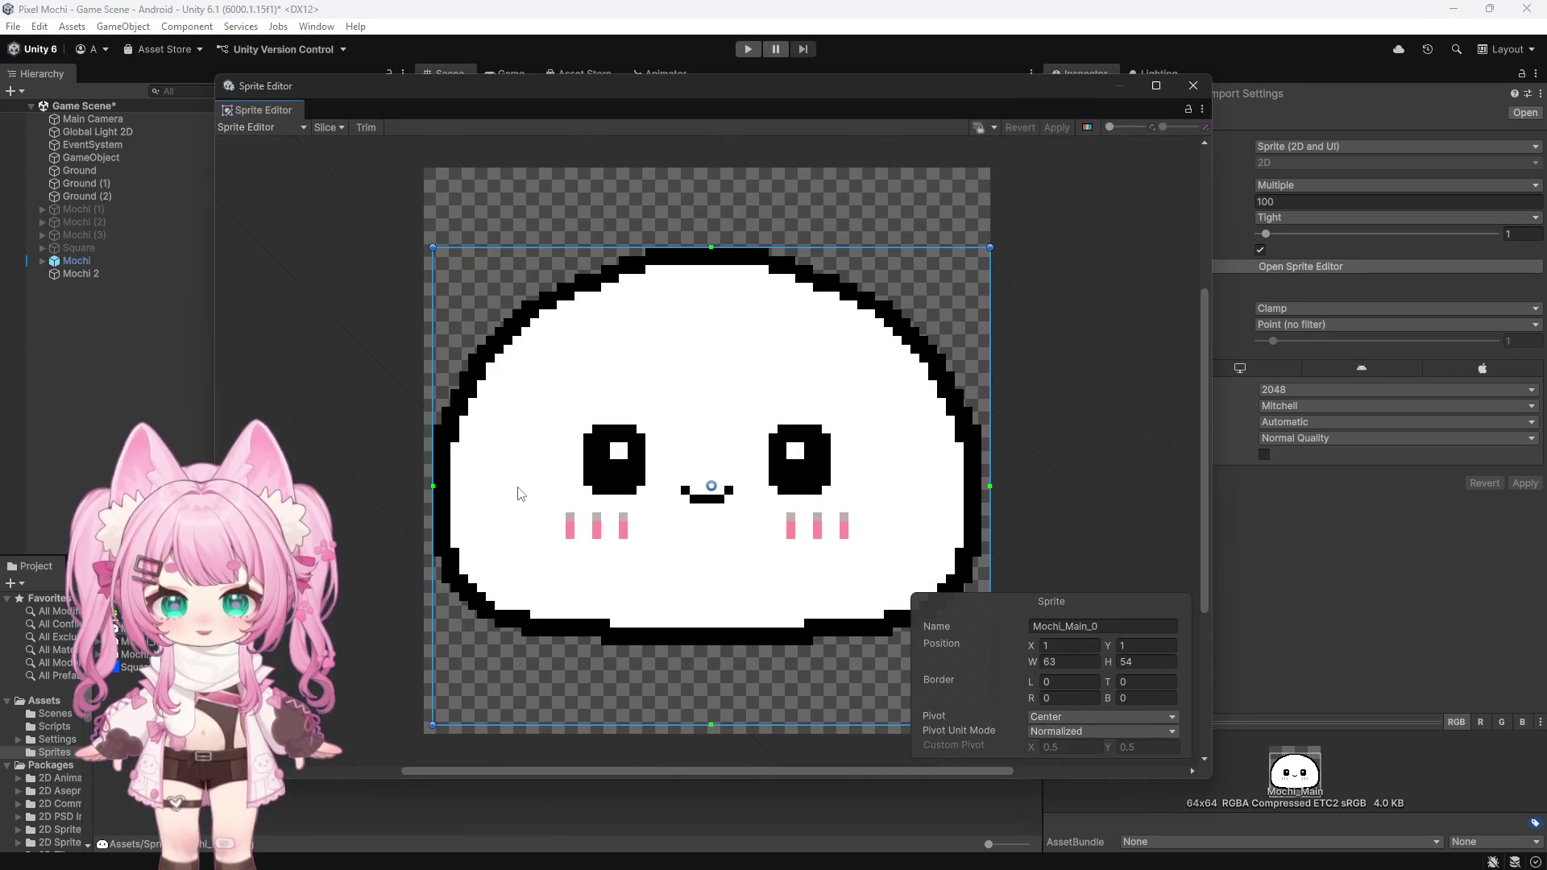
pyautogui.click(262, 127)
pyautogui.click(278, 218)
pyautogui.click(267, 343)
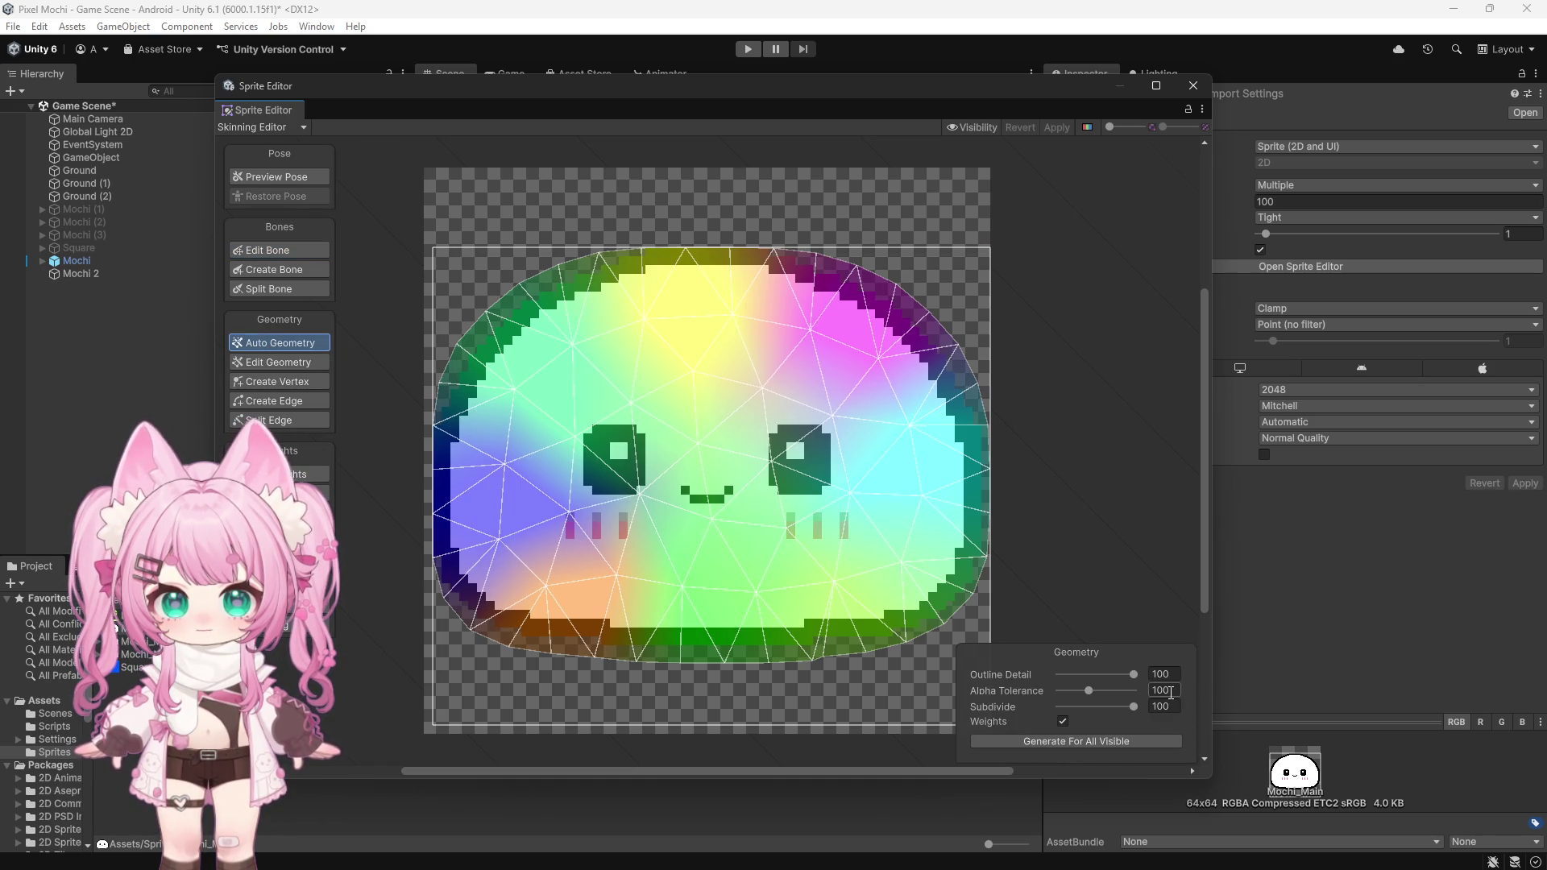
# Step: Close that editor and reopen Mochi_Main_3 in the Sprite Editor's mode list
pyautogui.click(1193, 86)
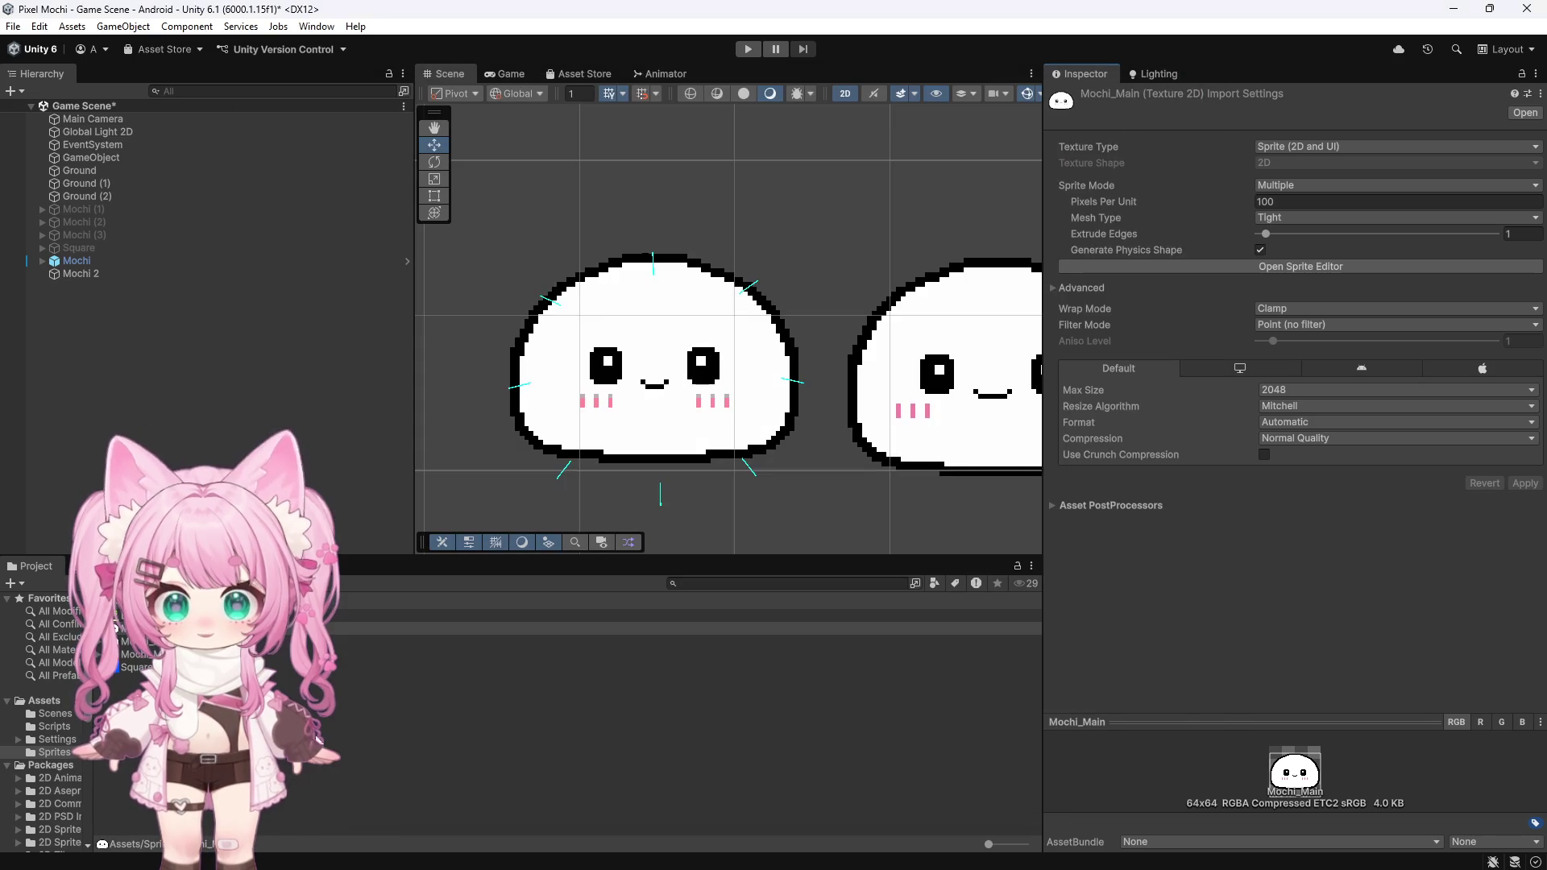
pyautogui.click(137, 655)
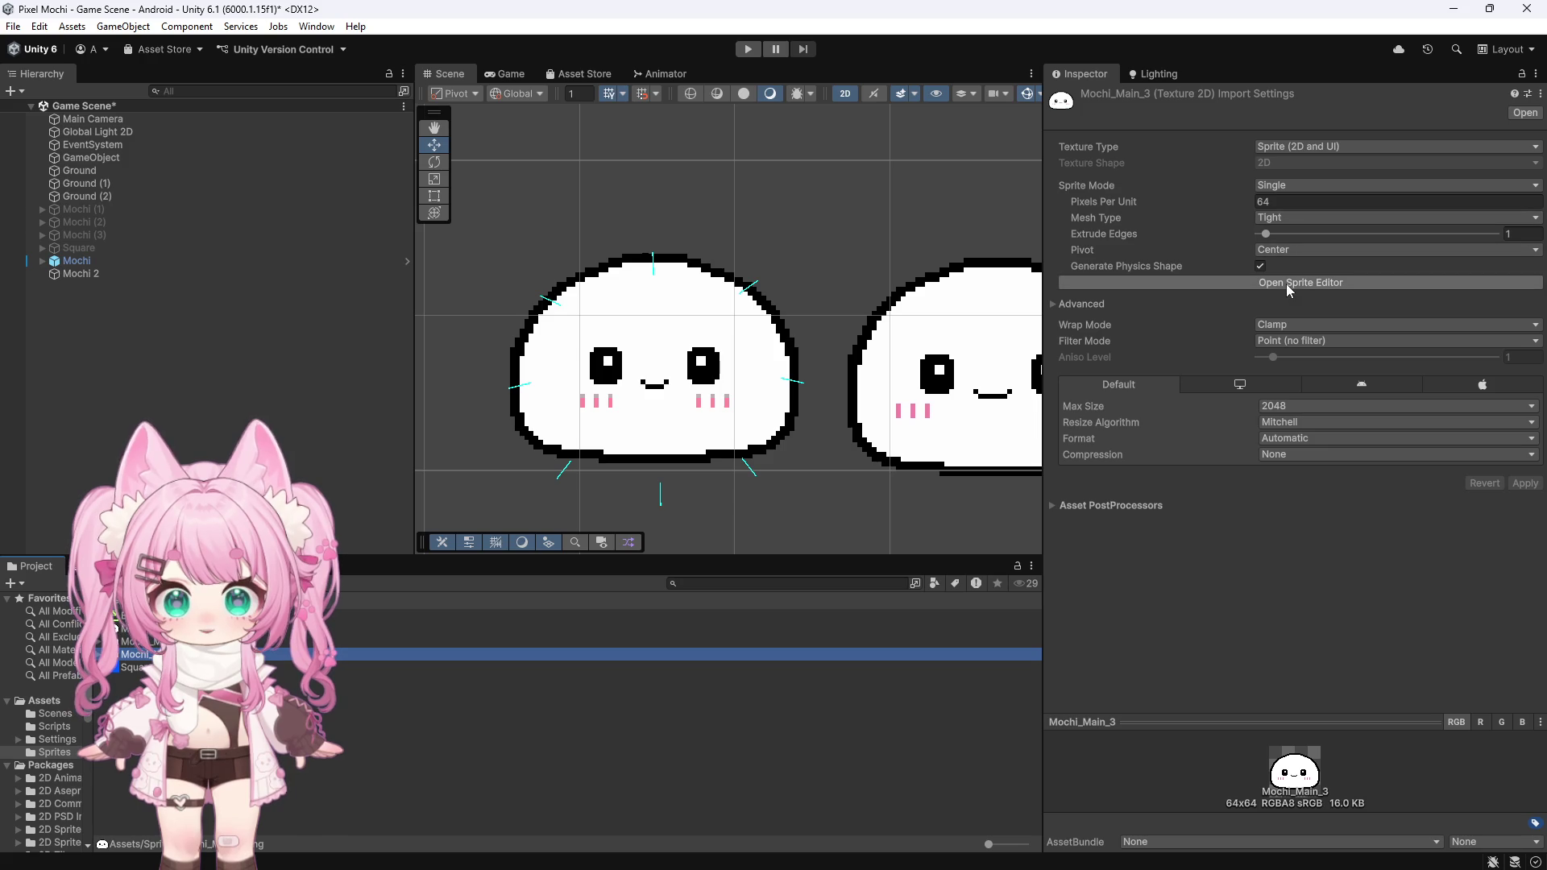
pyautogui.click(1286, 282)
pyautogui.click(256, 127)
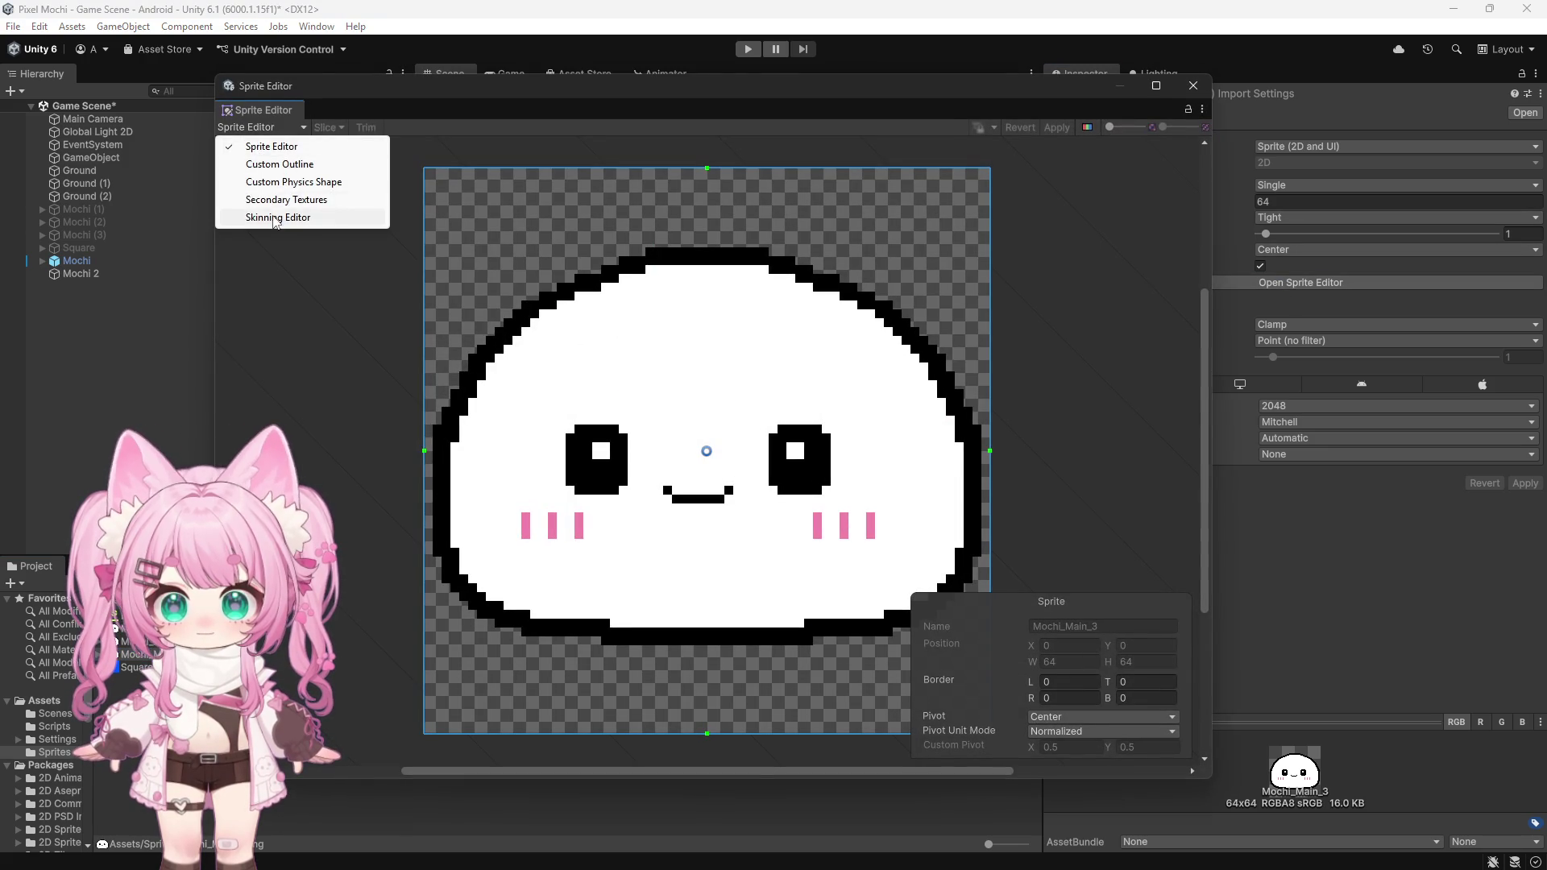
# Step: In the Skinning Editor, regenerate Mochi_Main_3's mesh with Auto Geometry, keeping Weights enabled
pyautogui.click(318, 214)
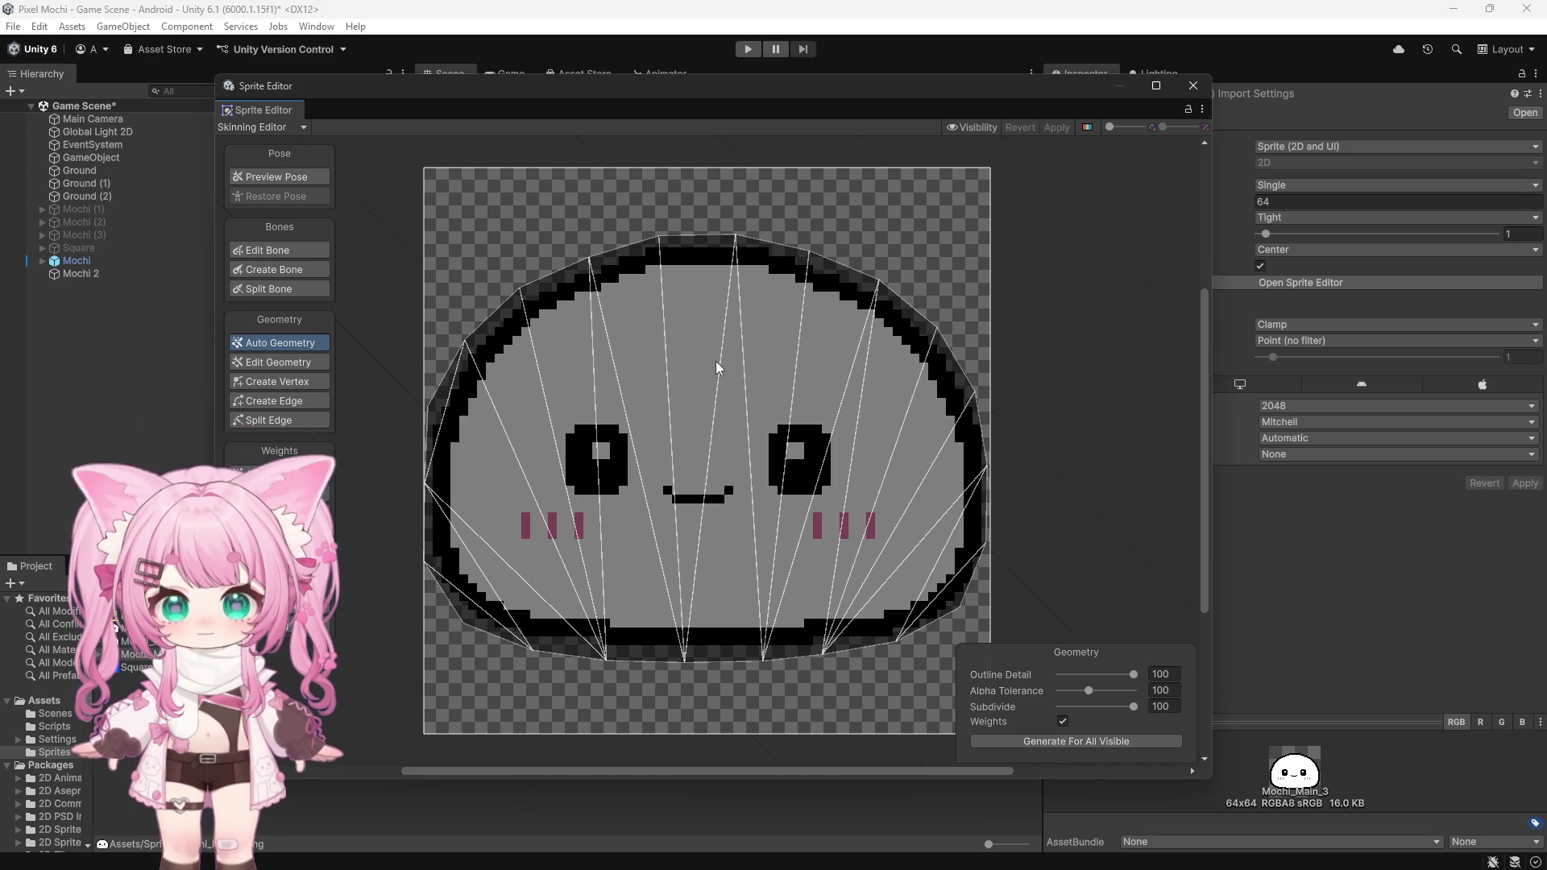
pyautogui.click(1063, 721)
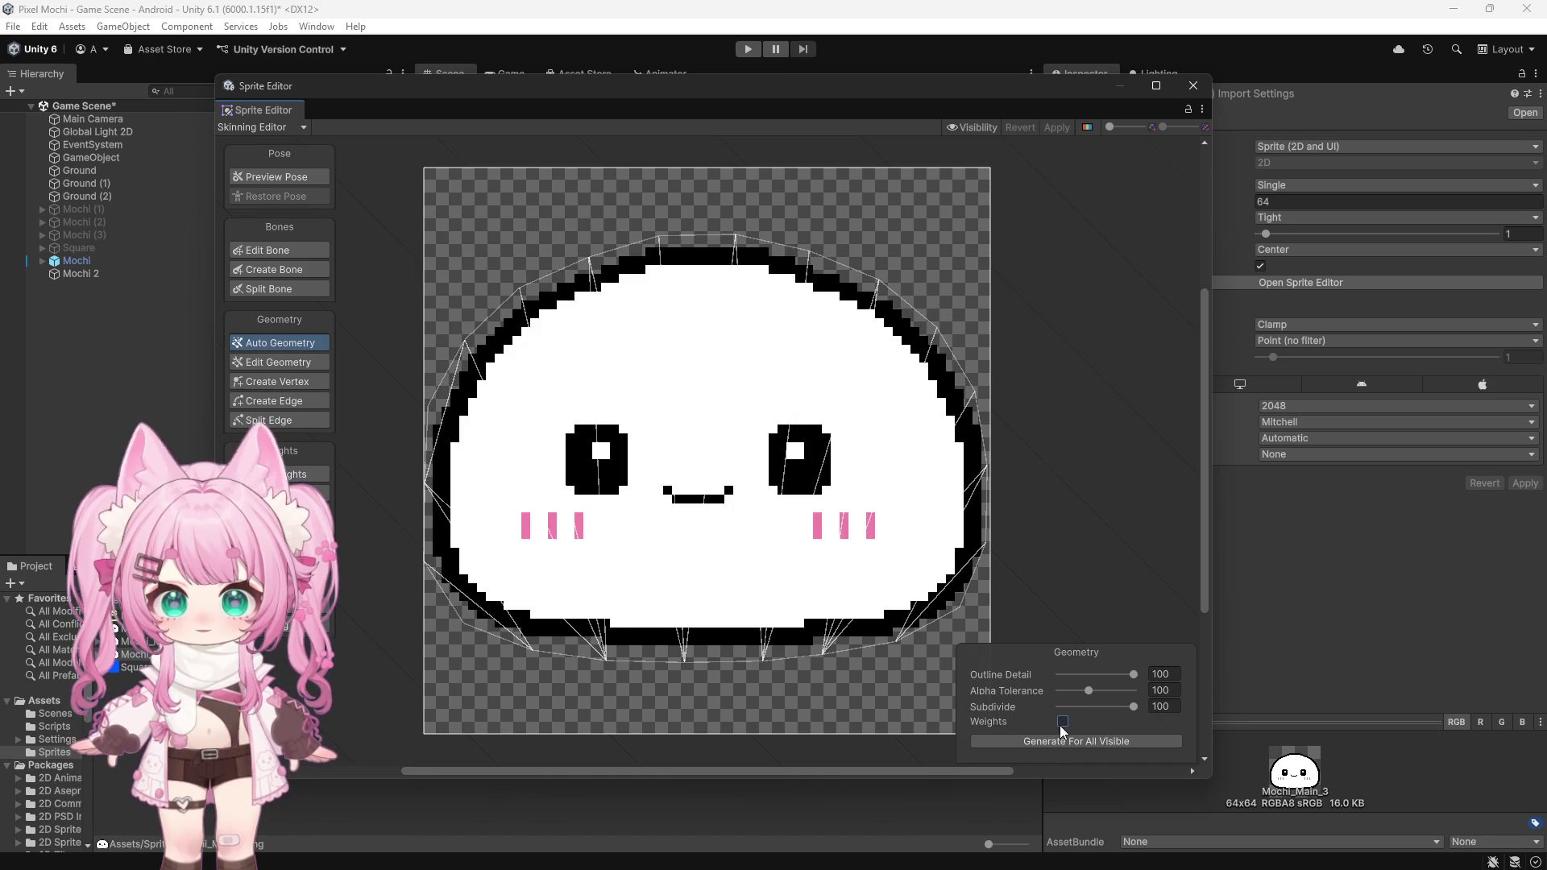
pyautogui.click(1062, 721)
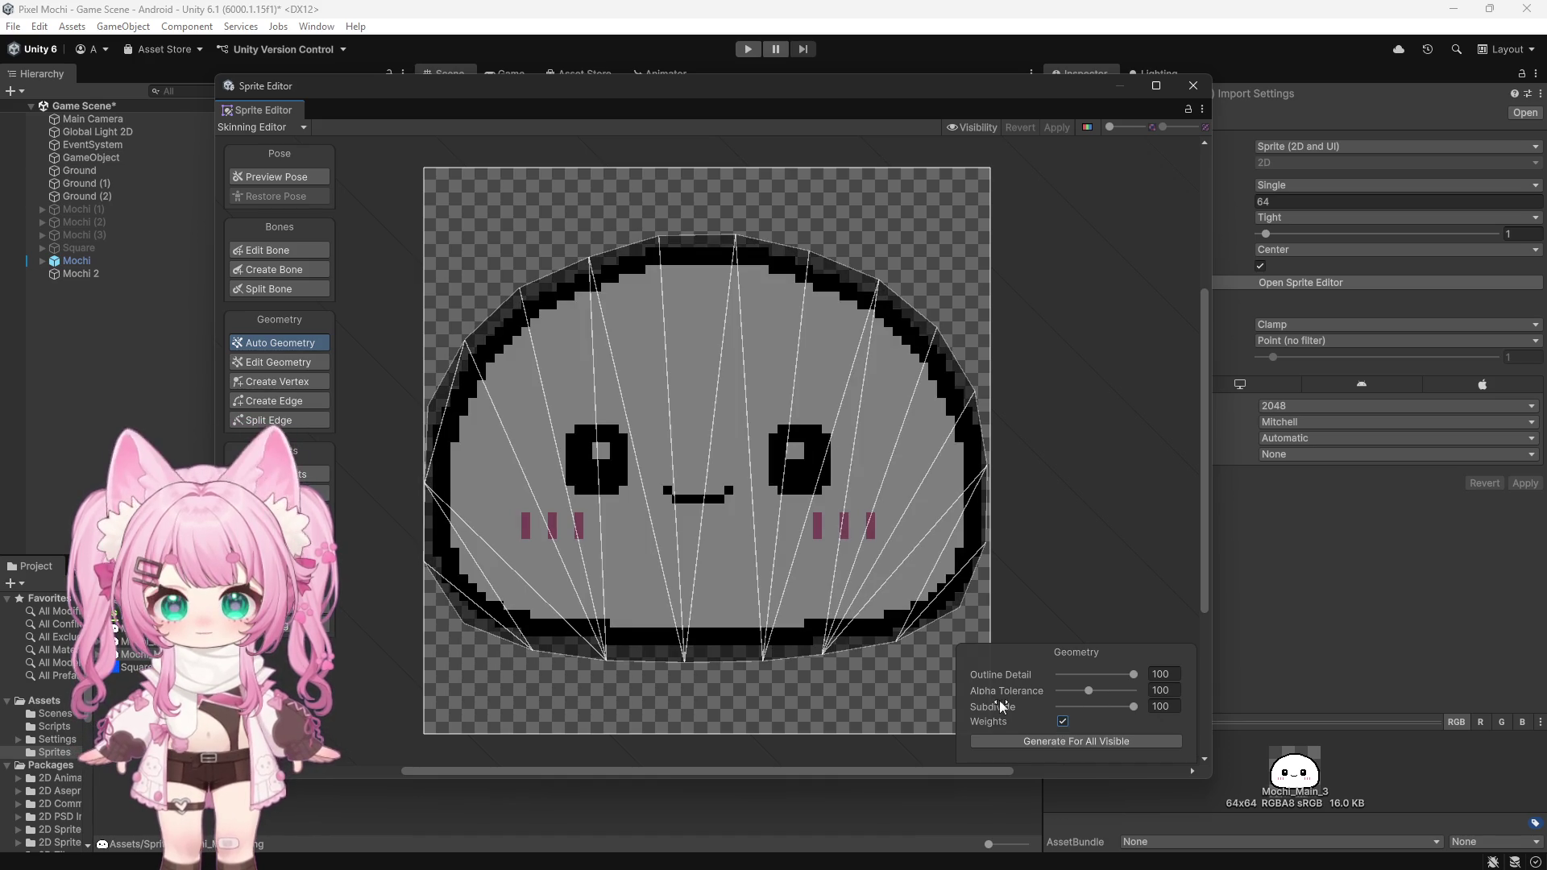
pyautogui.click(1072, 743)
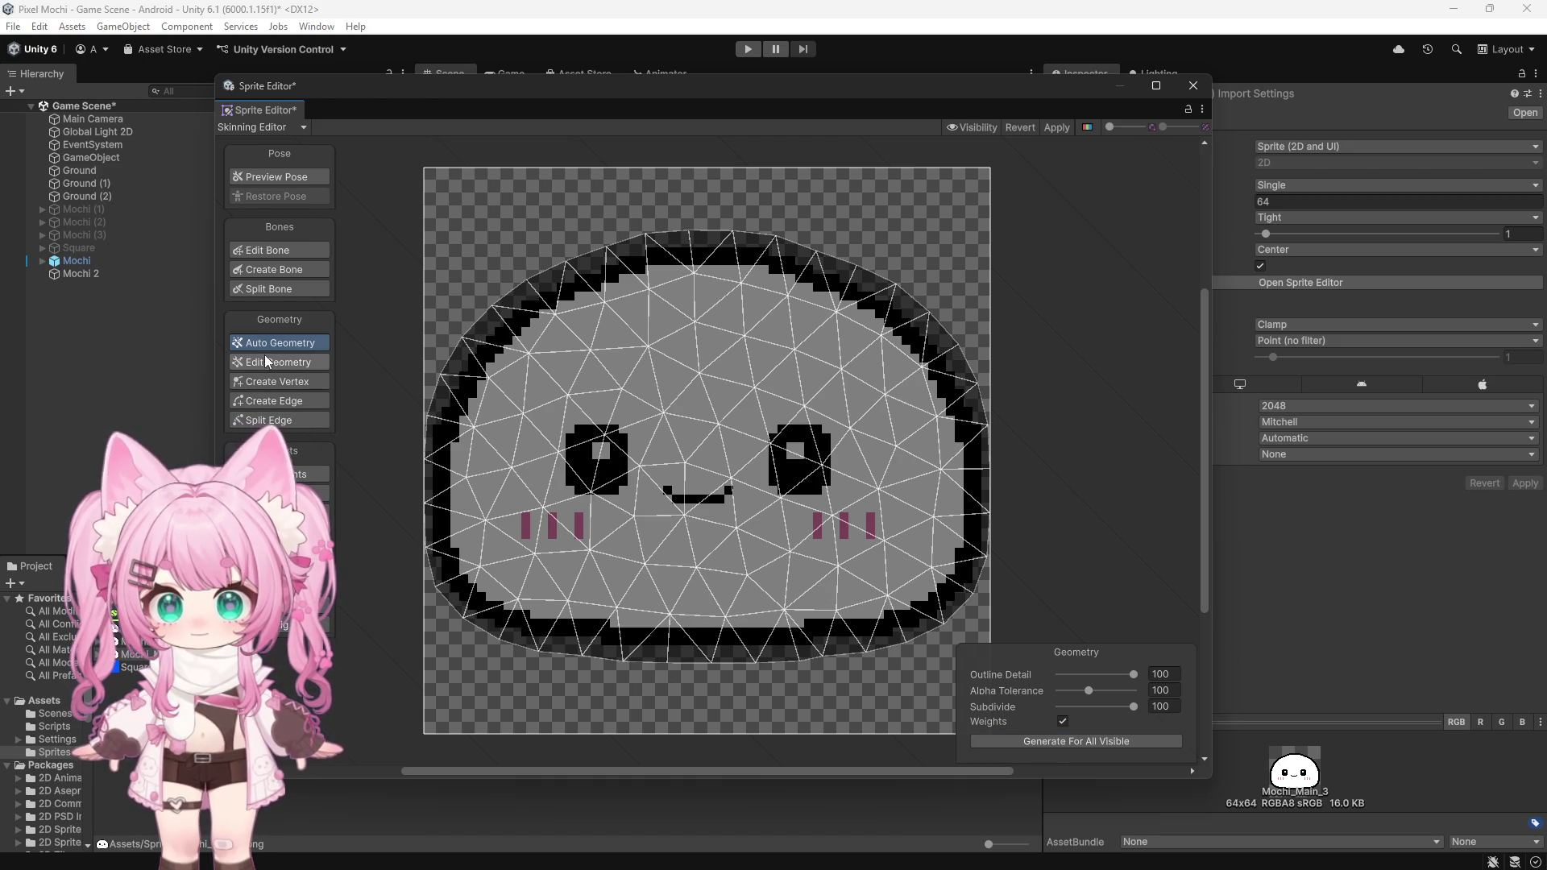
pyautogui.click(285, 249)
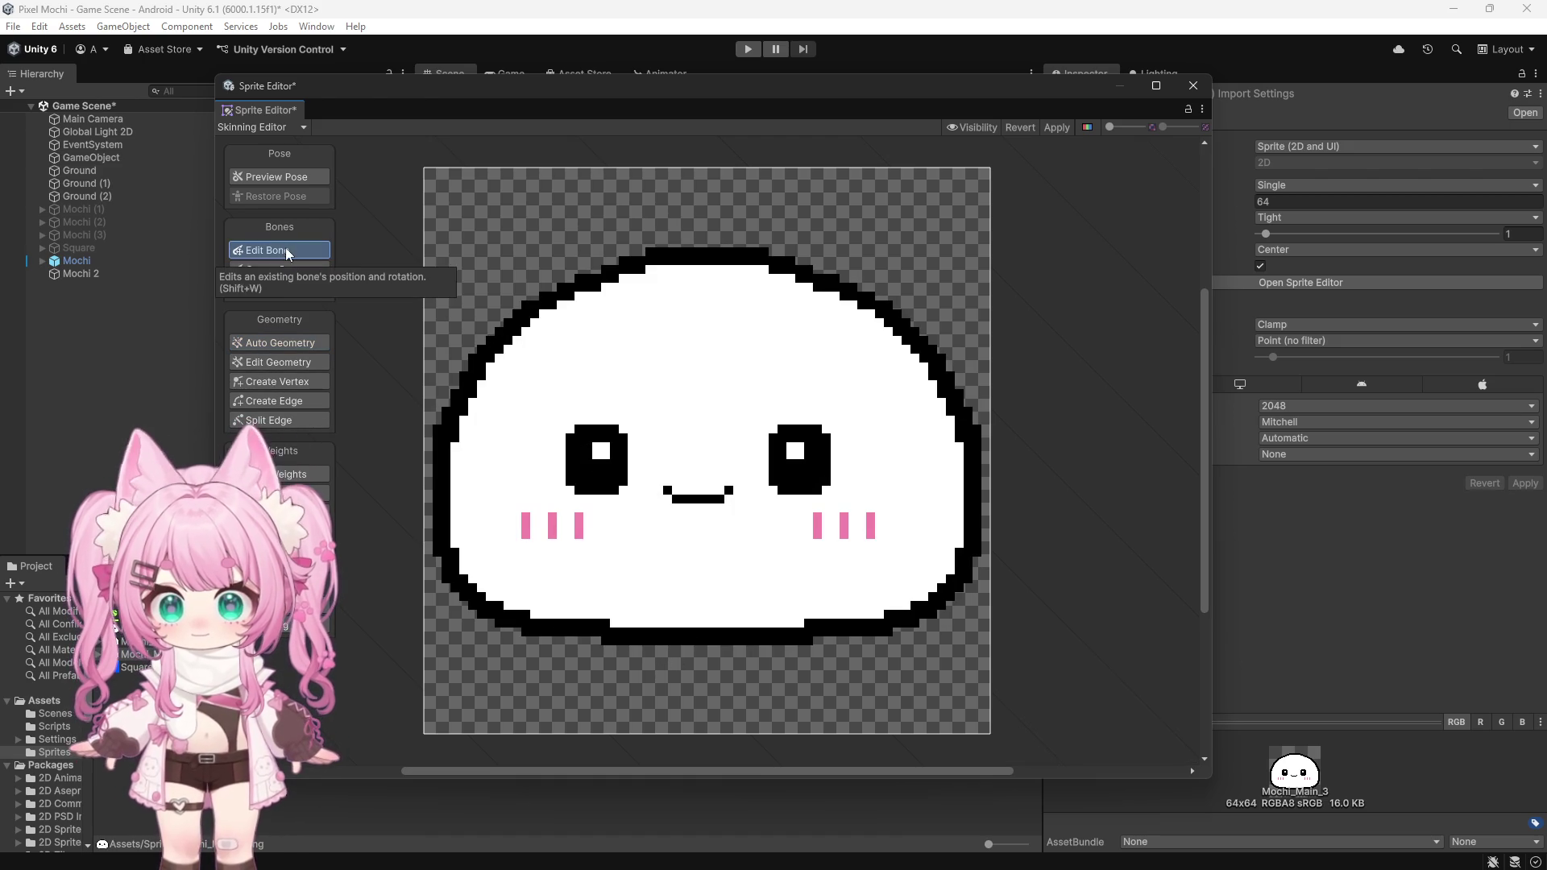
# Step: Draw bones from the mochi's top toward the upper right, lower left and lower right
pyautogui.click(293, 274)
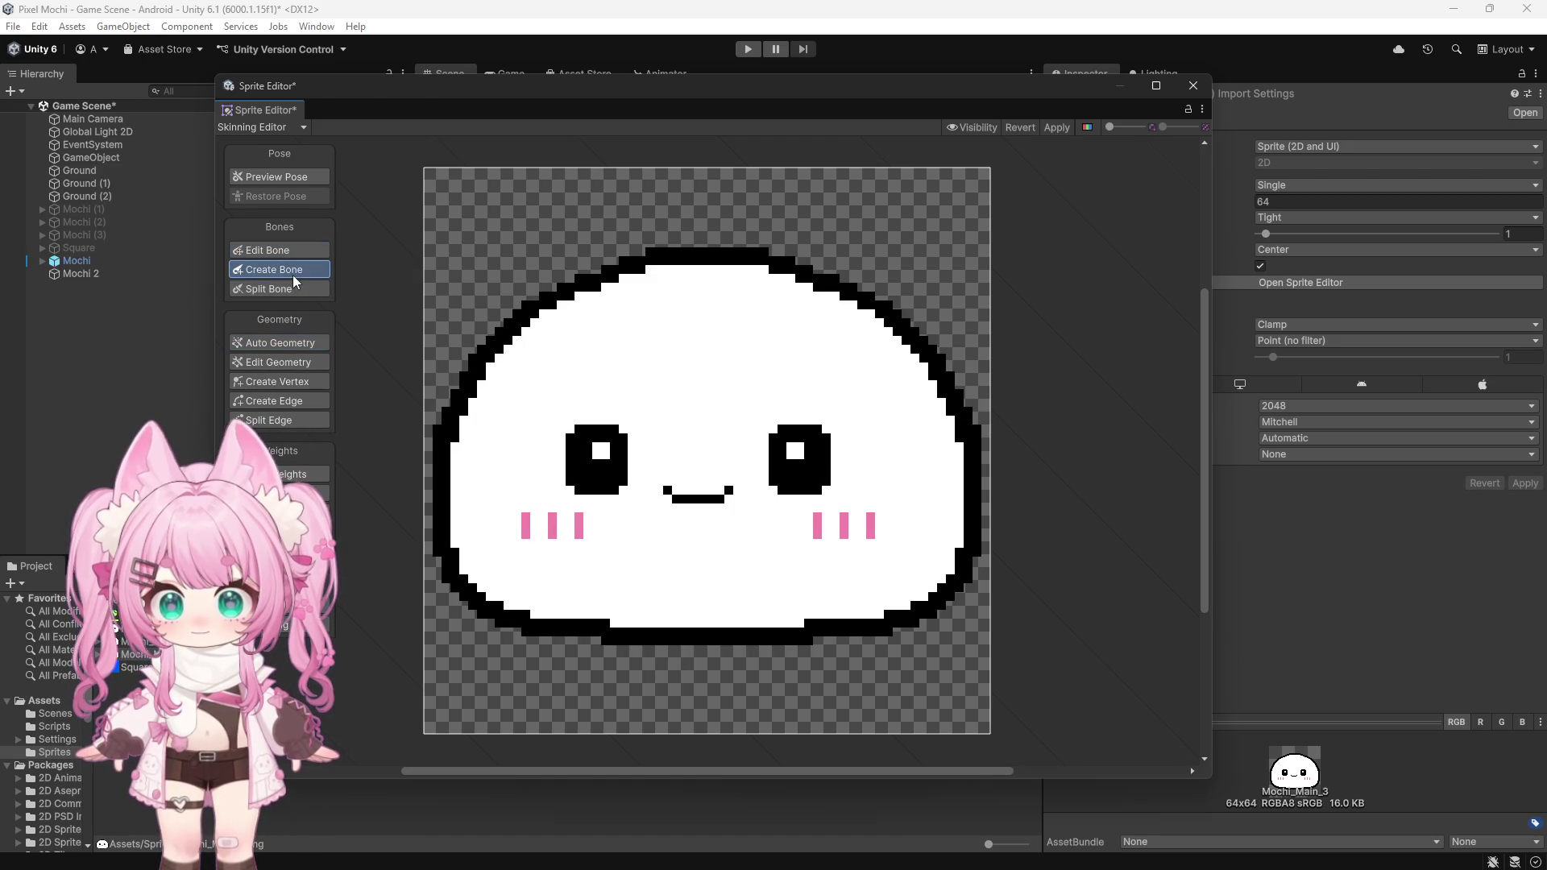
pyautogui.click(697, 280)
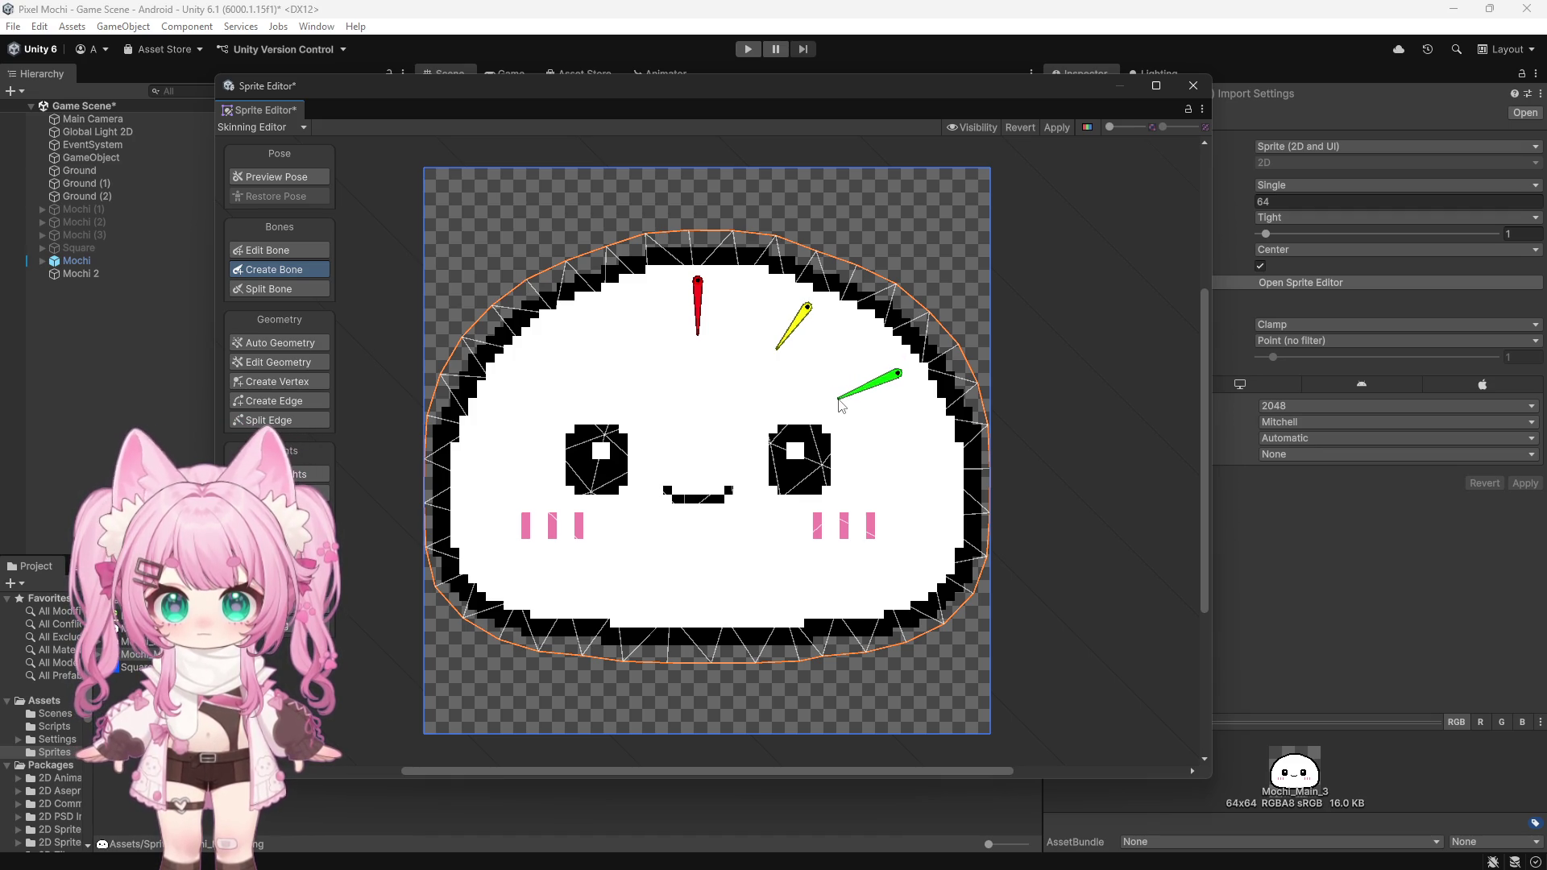
pyautogui.click(842, 400)
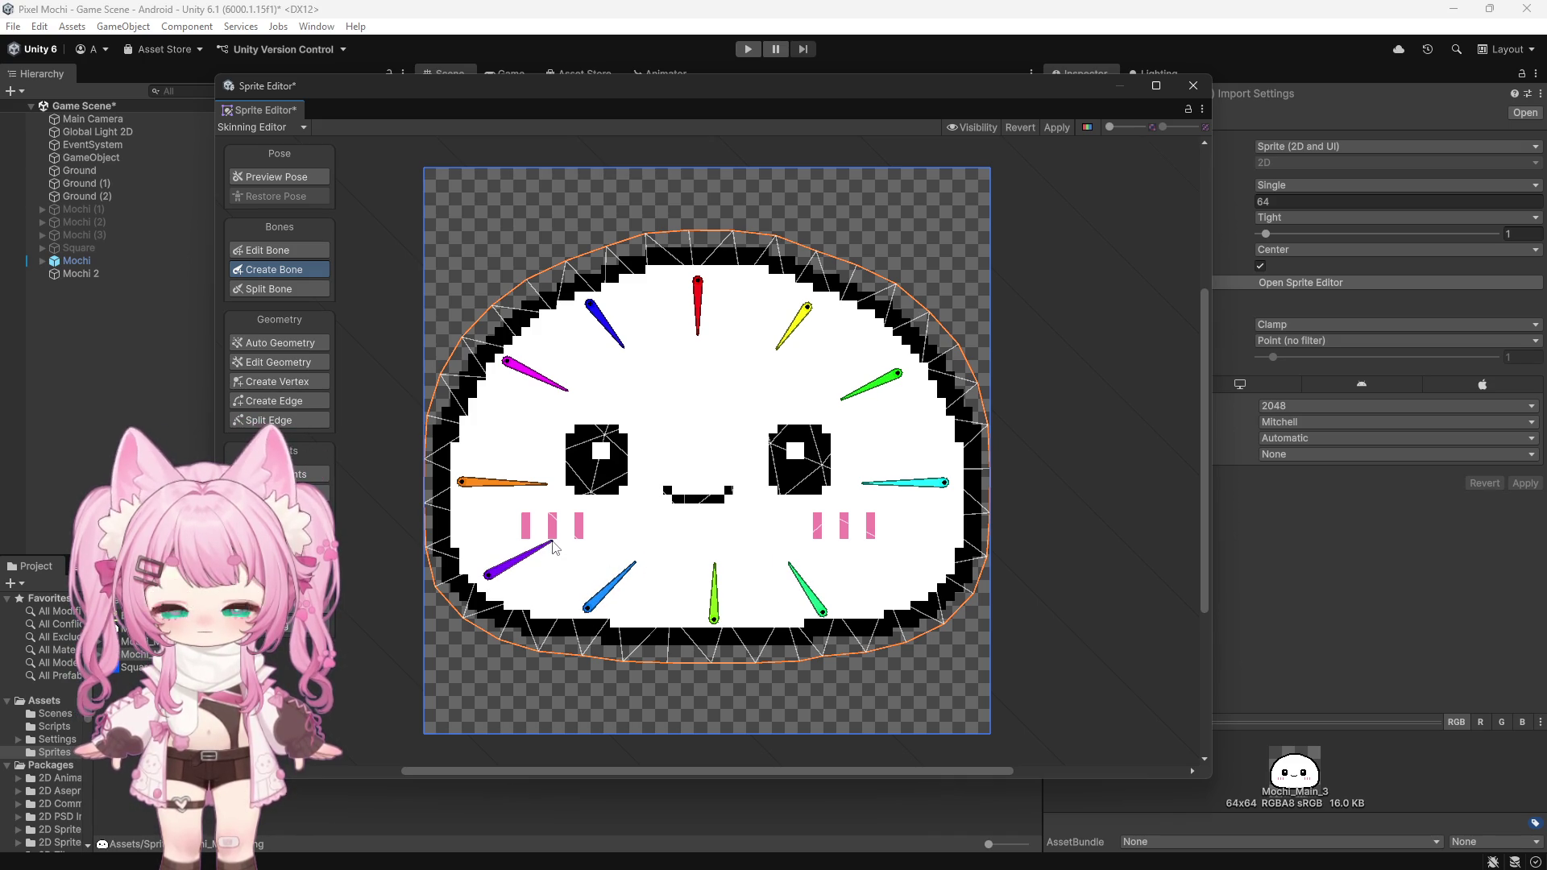
pyautogui.click(552, 542)
pyautogui.click(907, 585)
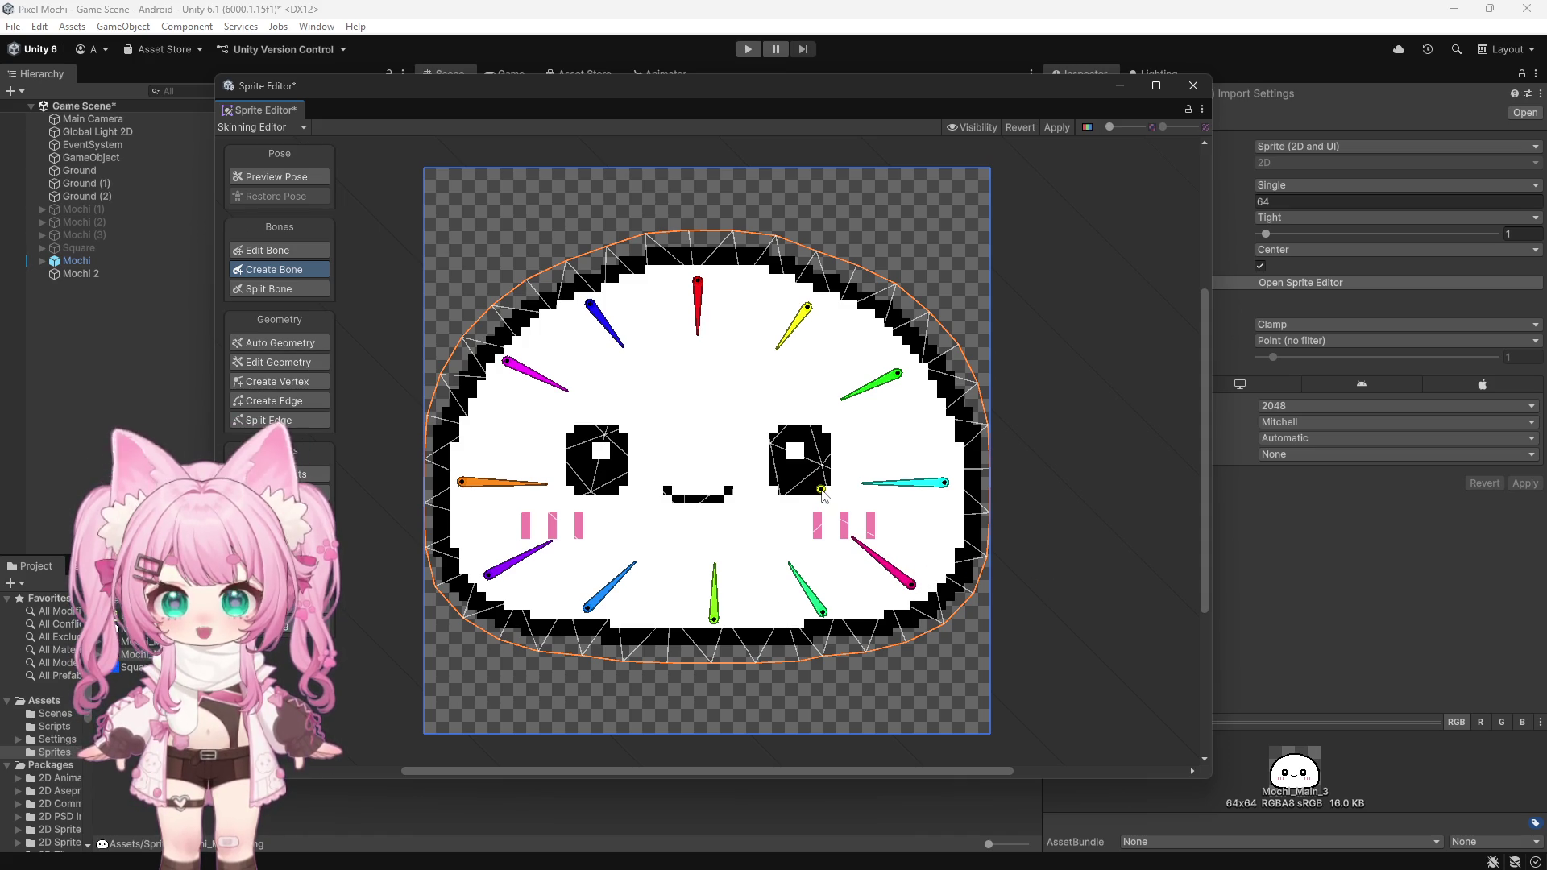
# Step: Undo the recent bones, redraw the cyan bone, and remove a misplaced right-edge bone
pyautogui.hotkey('ctrl', 'z')
pyautogui.hotkey('ctrl', 'z')
pyautogui.hotkey('ctrl', 'z')
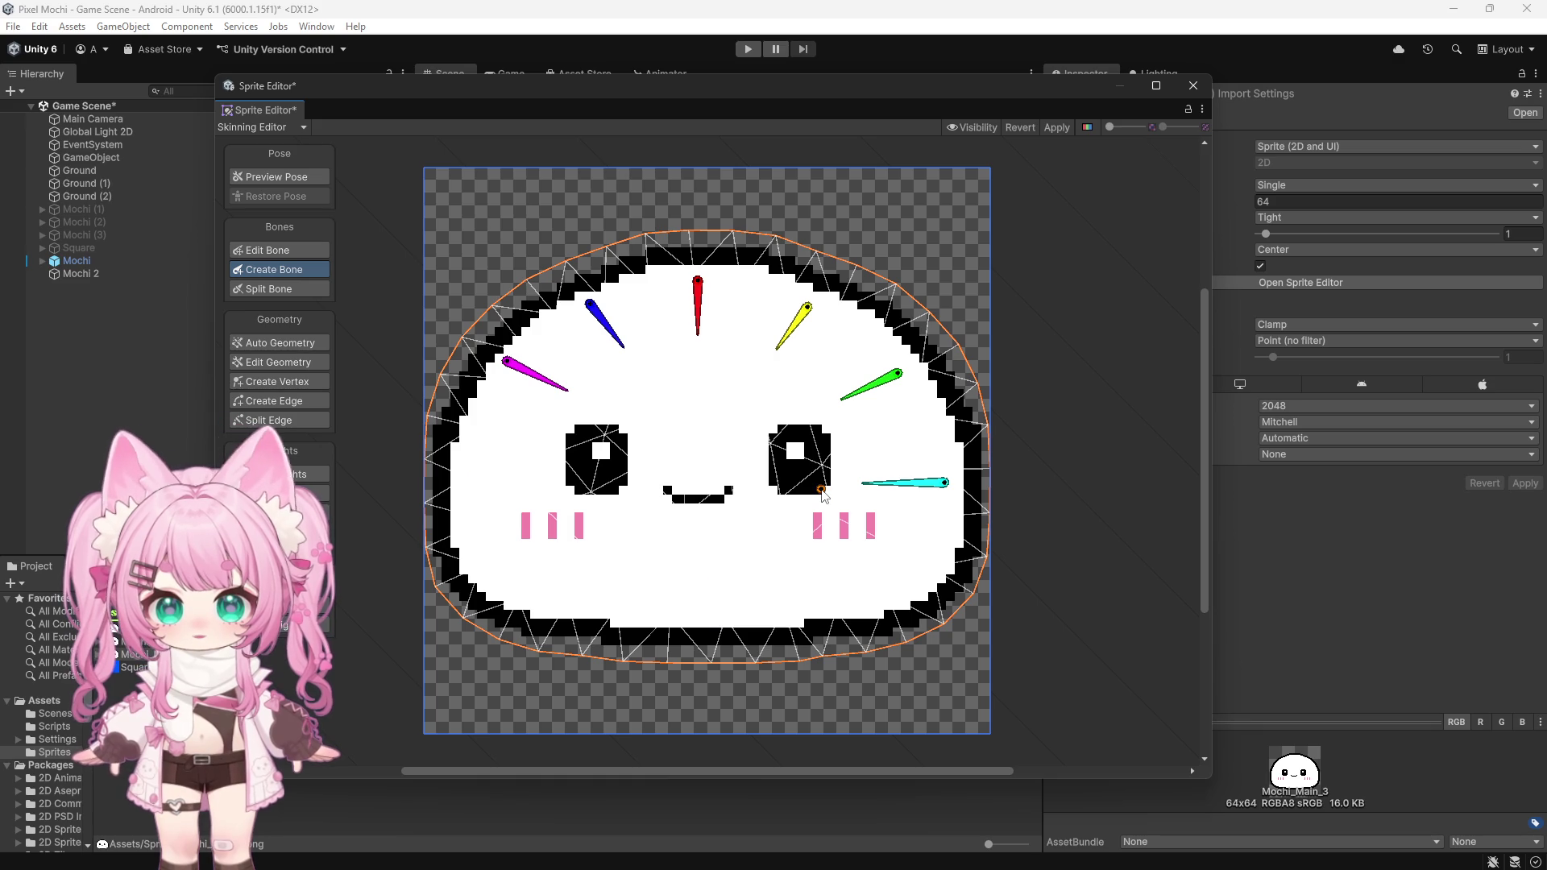
pyautogui.hotkey('ctrl', 'z')
pyautogui.hotkey('ctrl', 'z')
pyautogui.hotkey('ctrl', 'z')
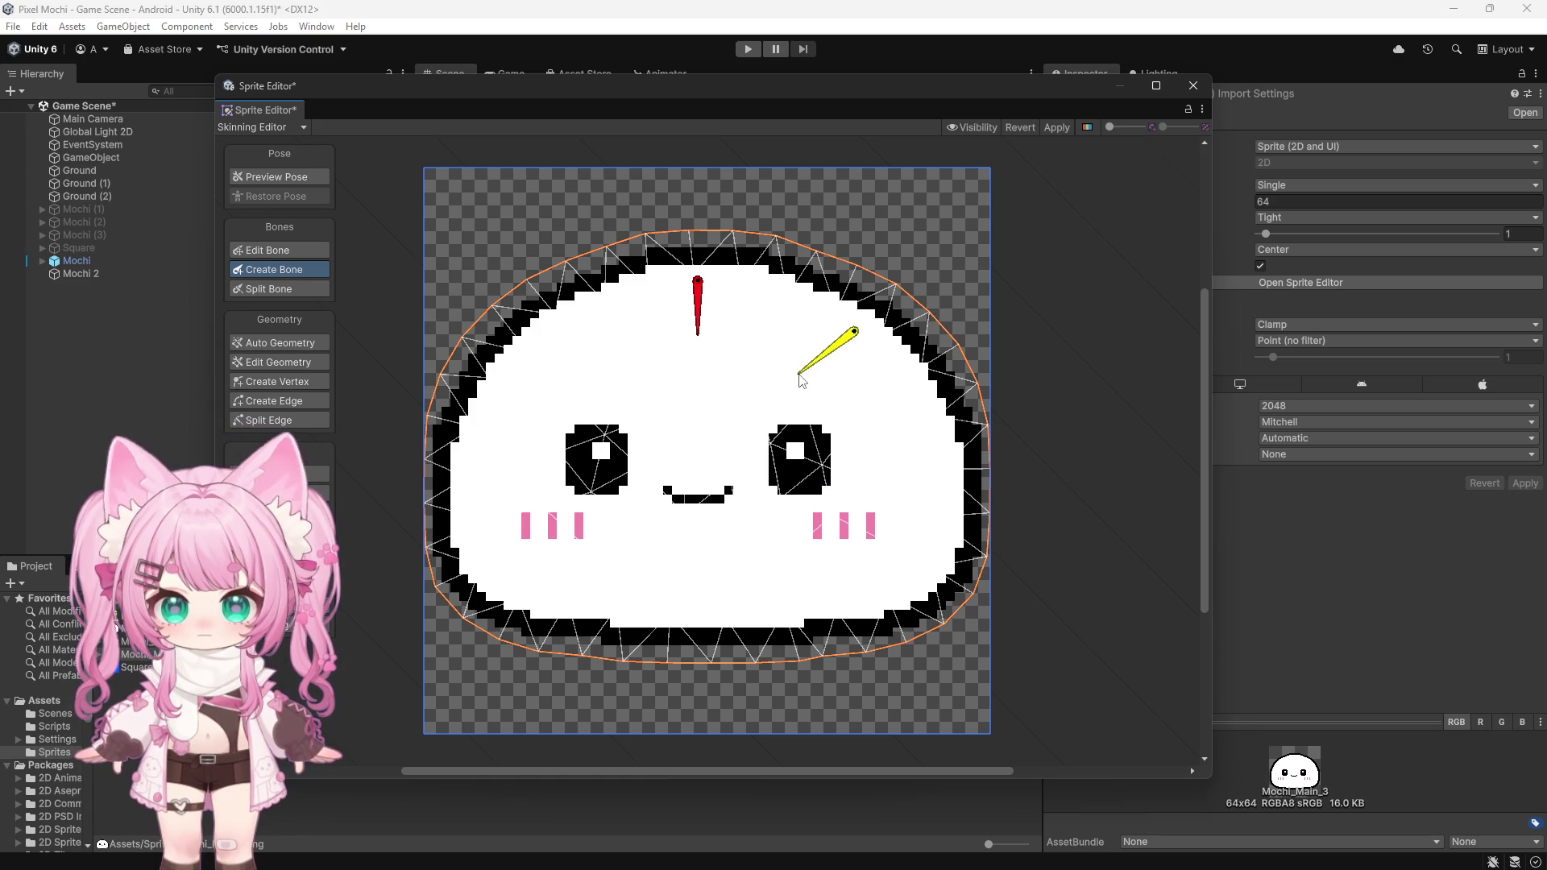
pyautogui.press('Escape')
pyautogui.click(531, 355)
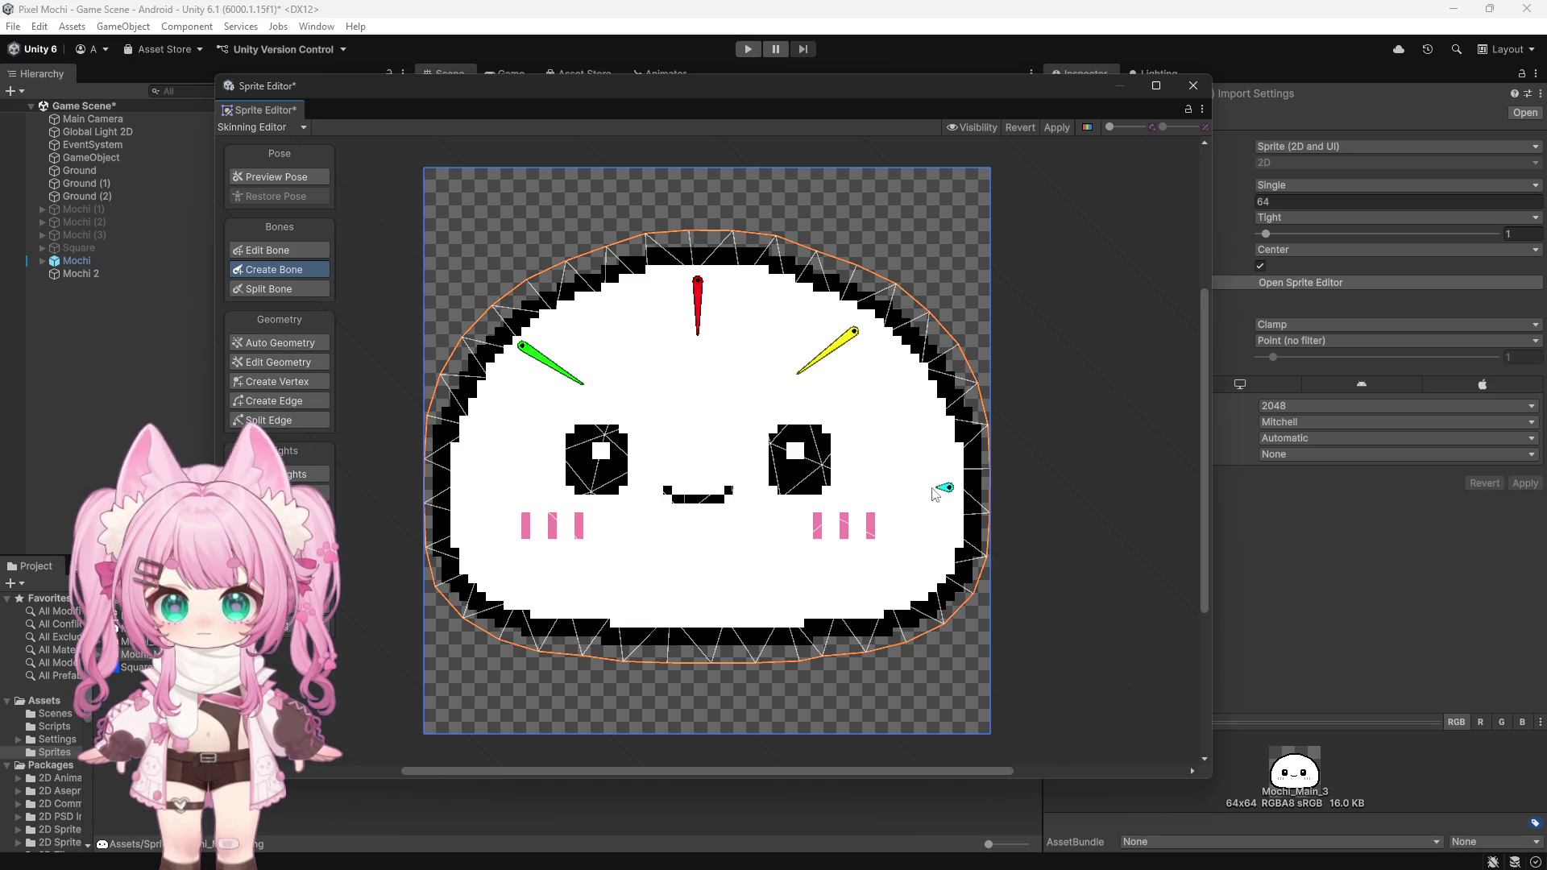
pyautogui.click(863, 488)
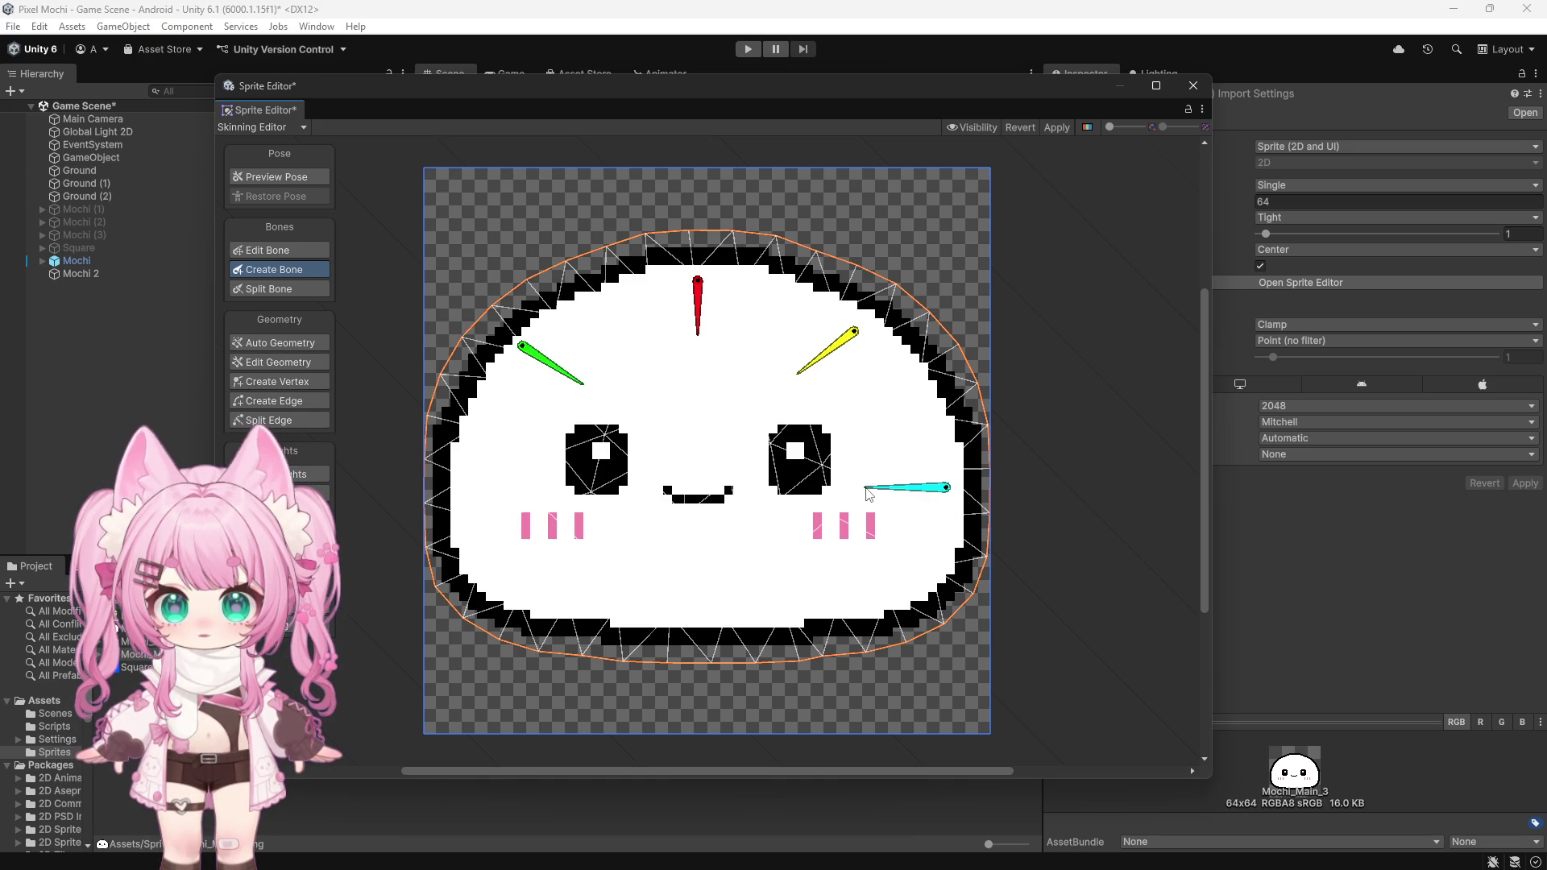
pyautogui.press('Escape')
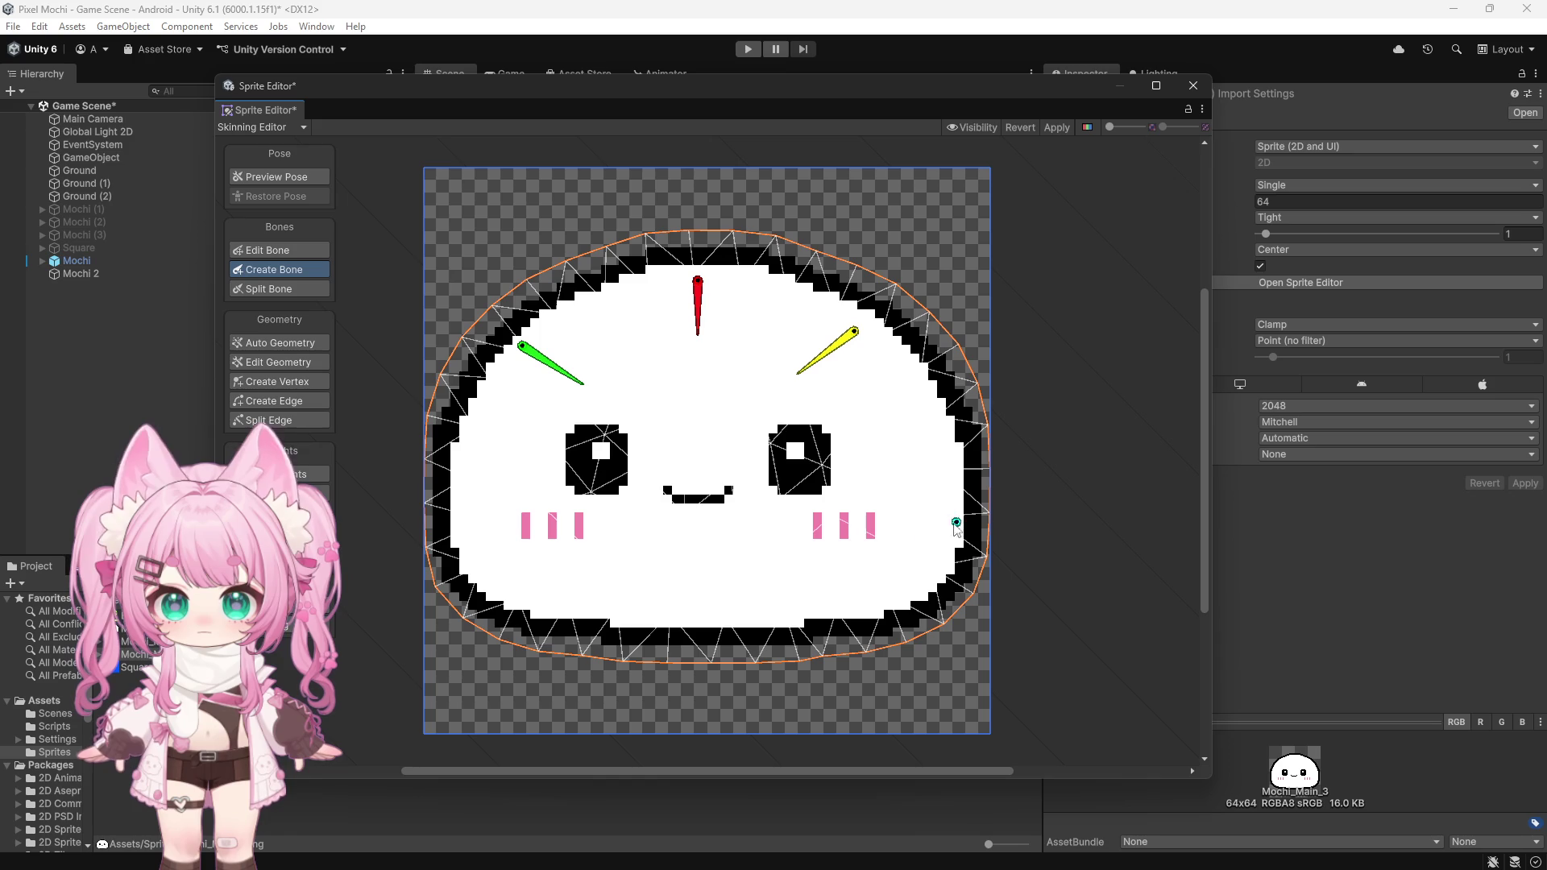
pyautogui.click(951, 488)
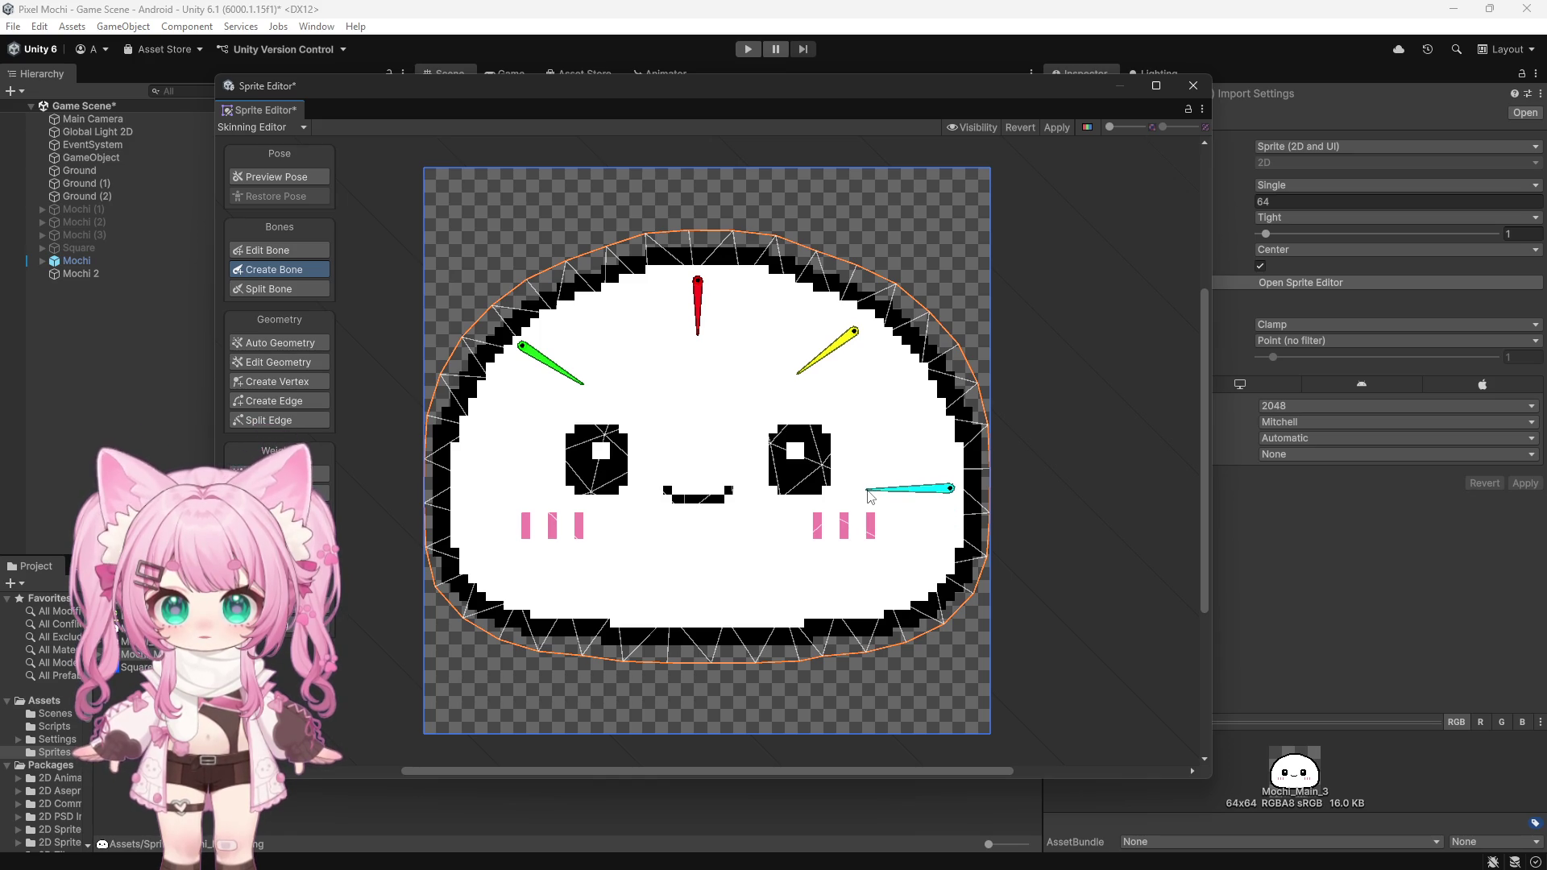
pyautogui.click(1033, 487)
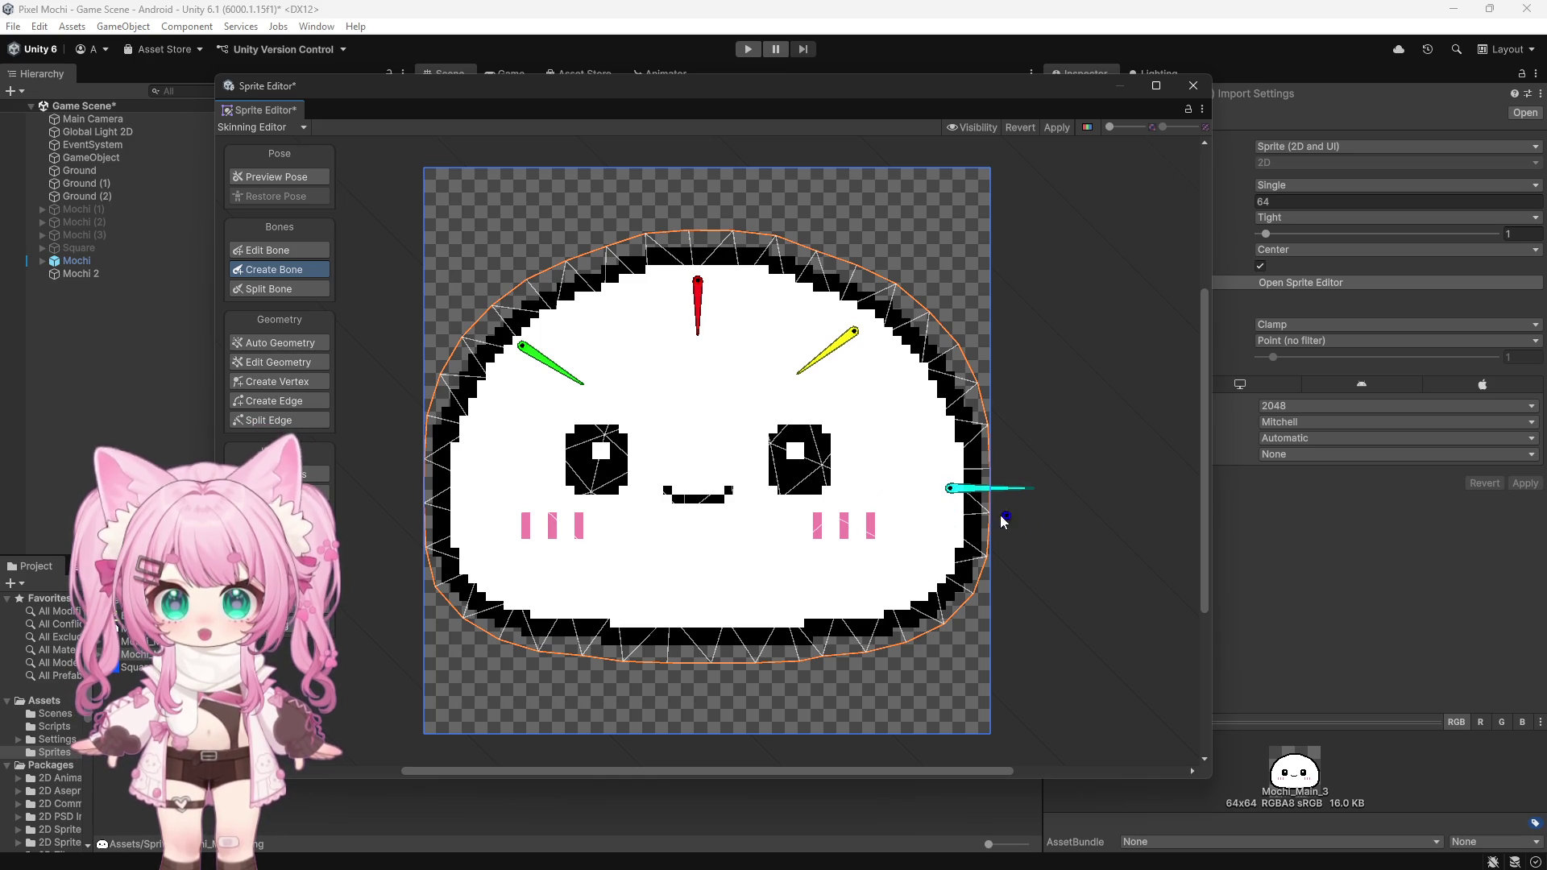
pyautogui.hotkey('ctrl', 'z')
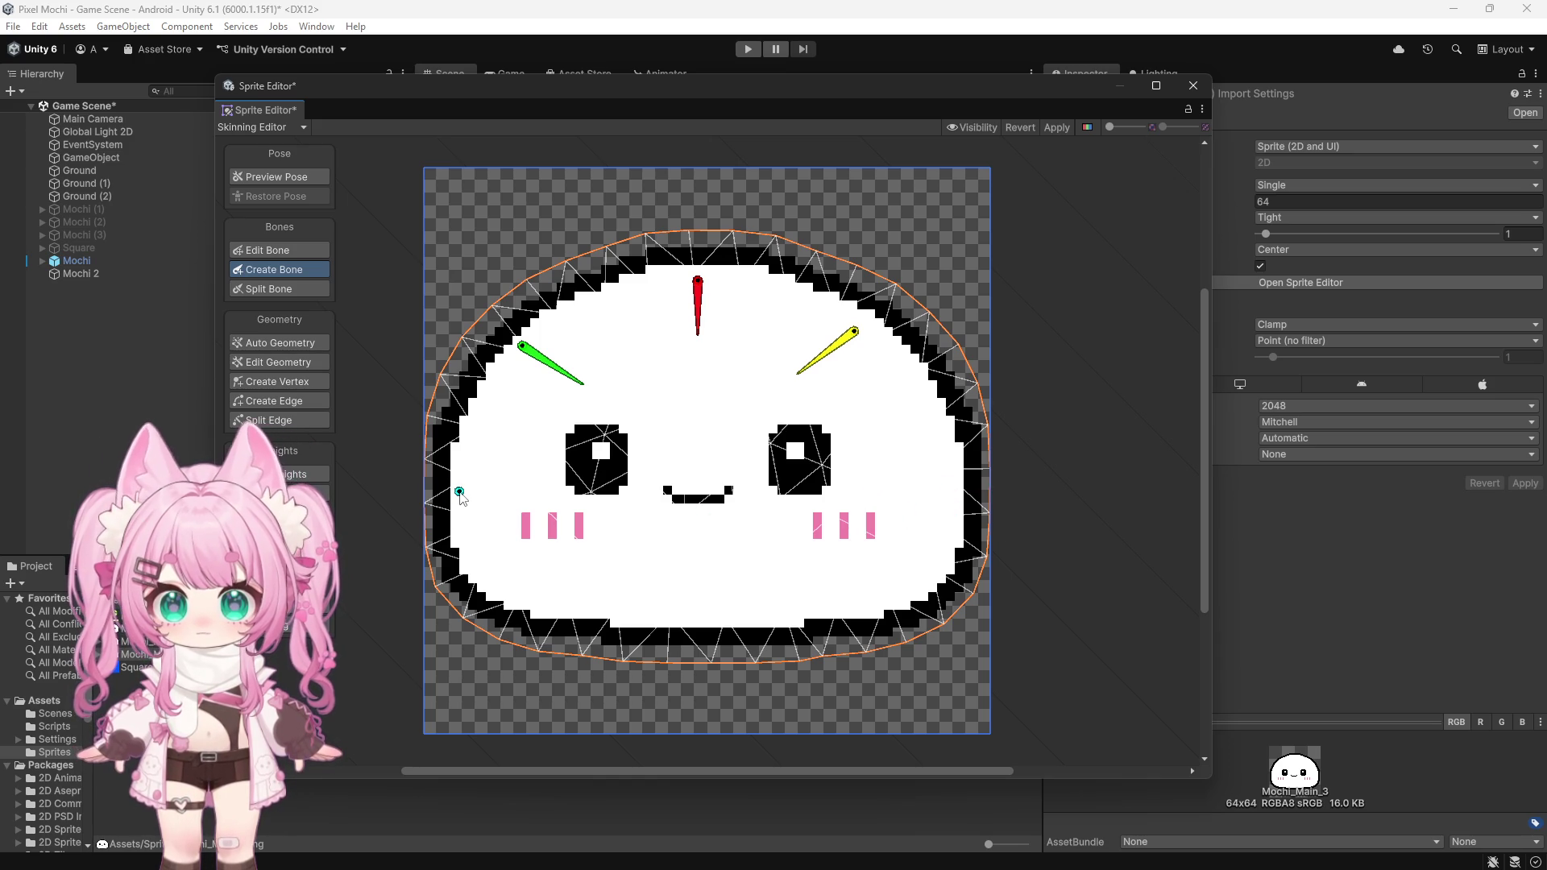
pyautogui.press('Escape')
# Step: Draw the blue bone from the right edge toward the centre and the green lower-right-to-lower-left bone
pyautogui.click(947, 493)
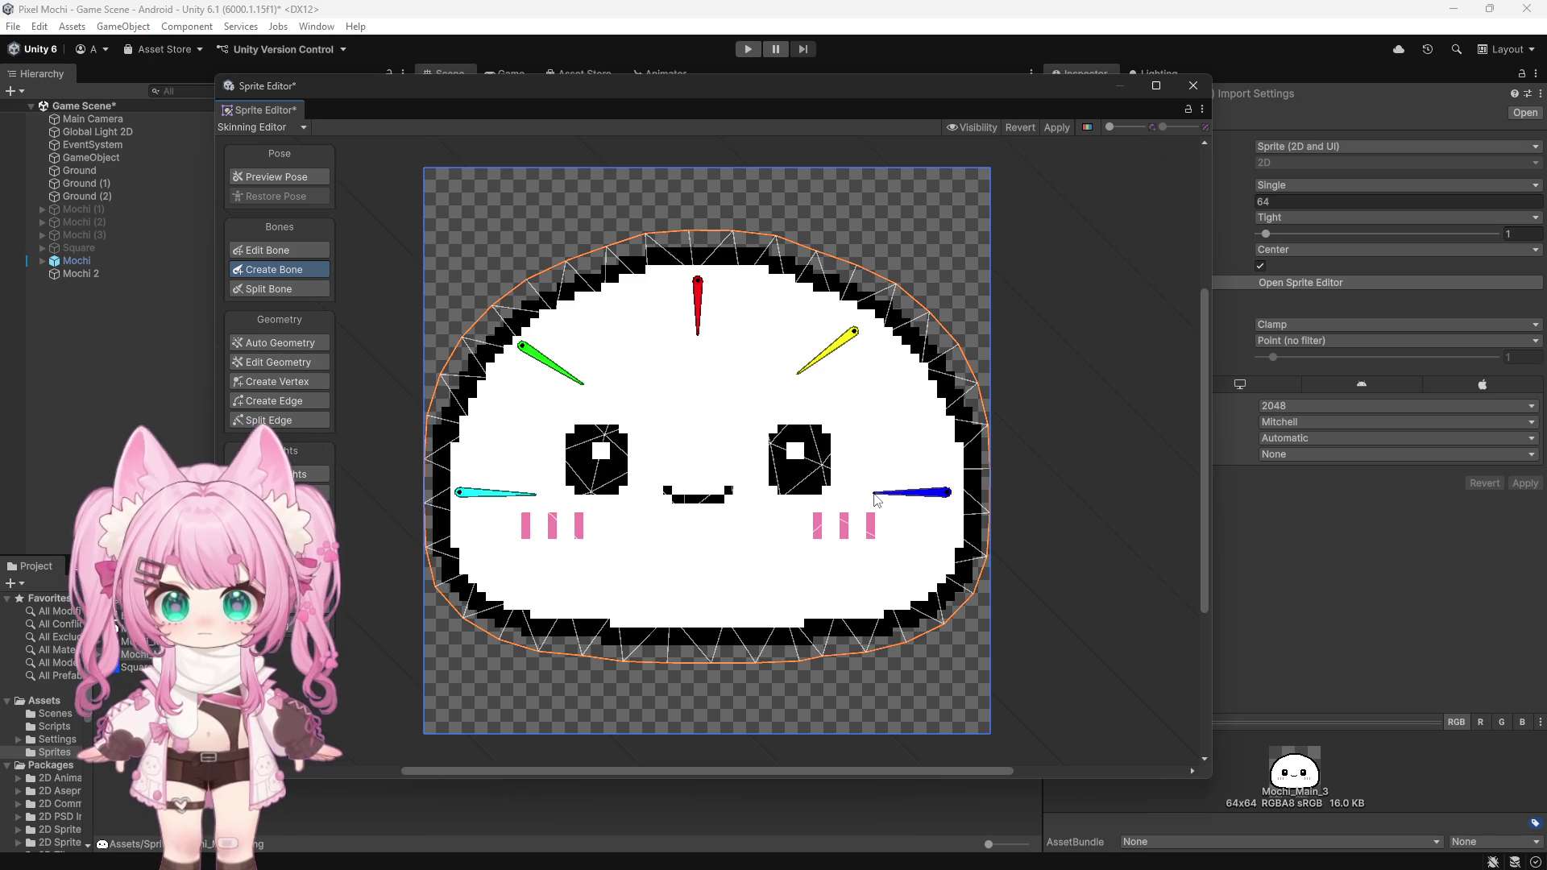
pyautogui.click(856, 495)
pyautogui.press('Escape')
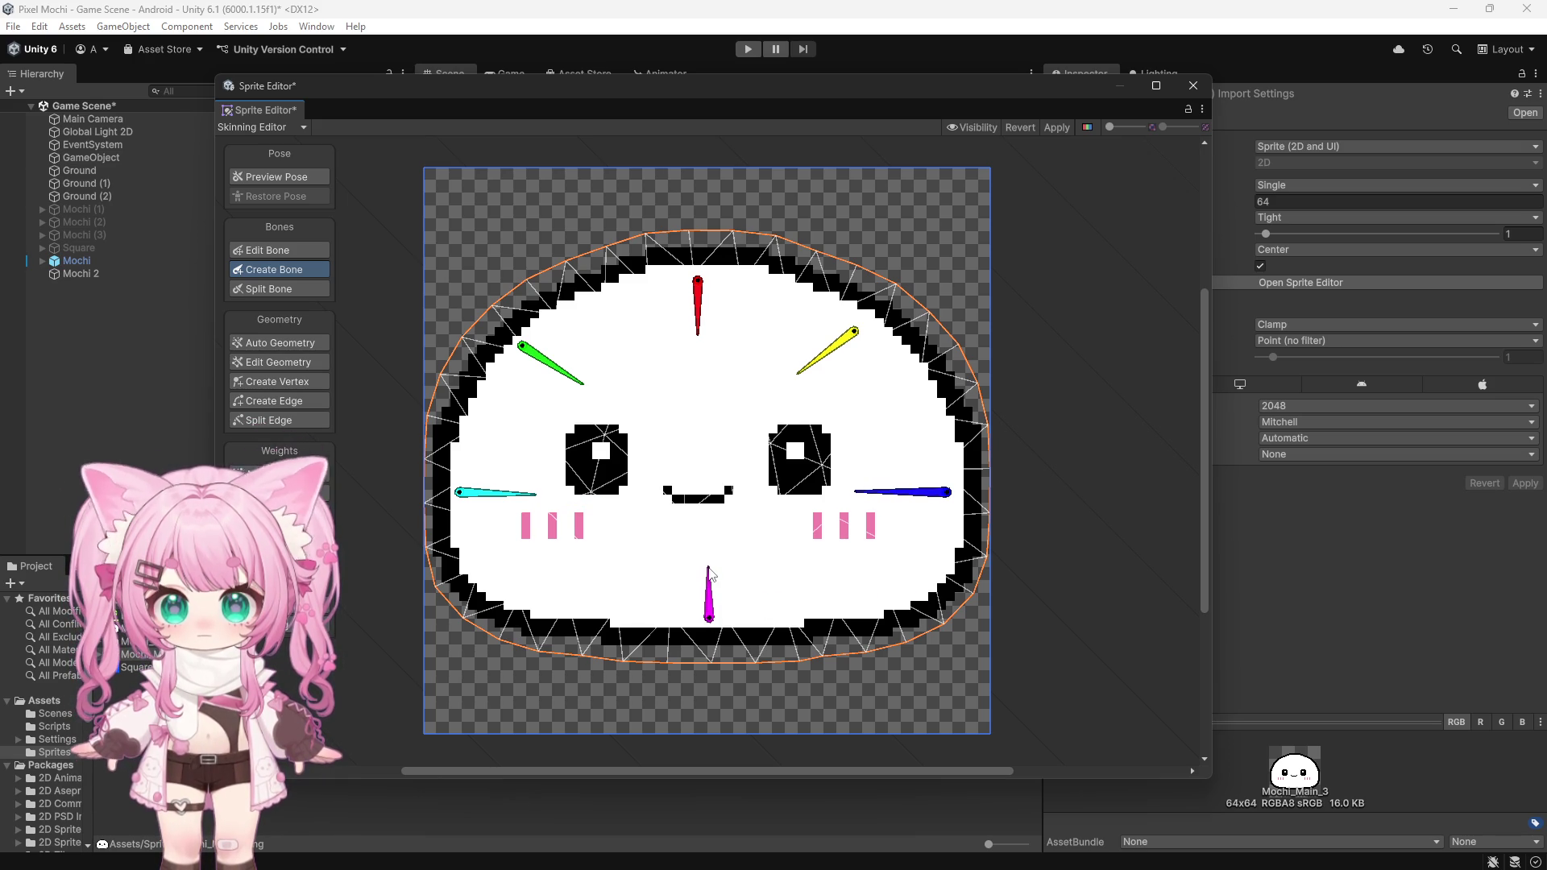
pyautogui.click(858, 605)
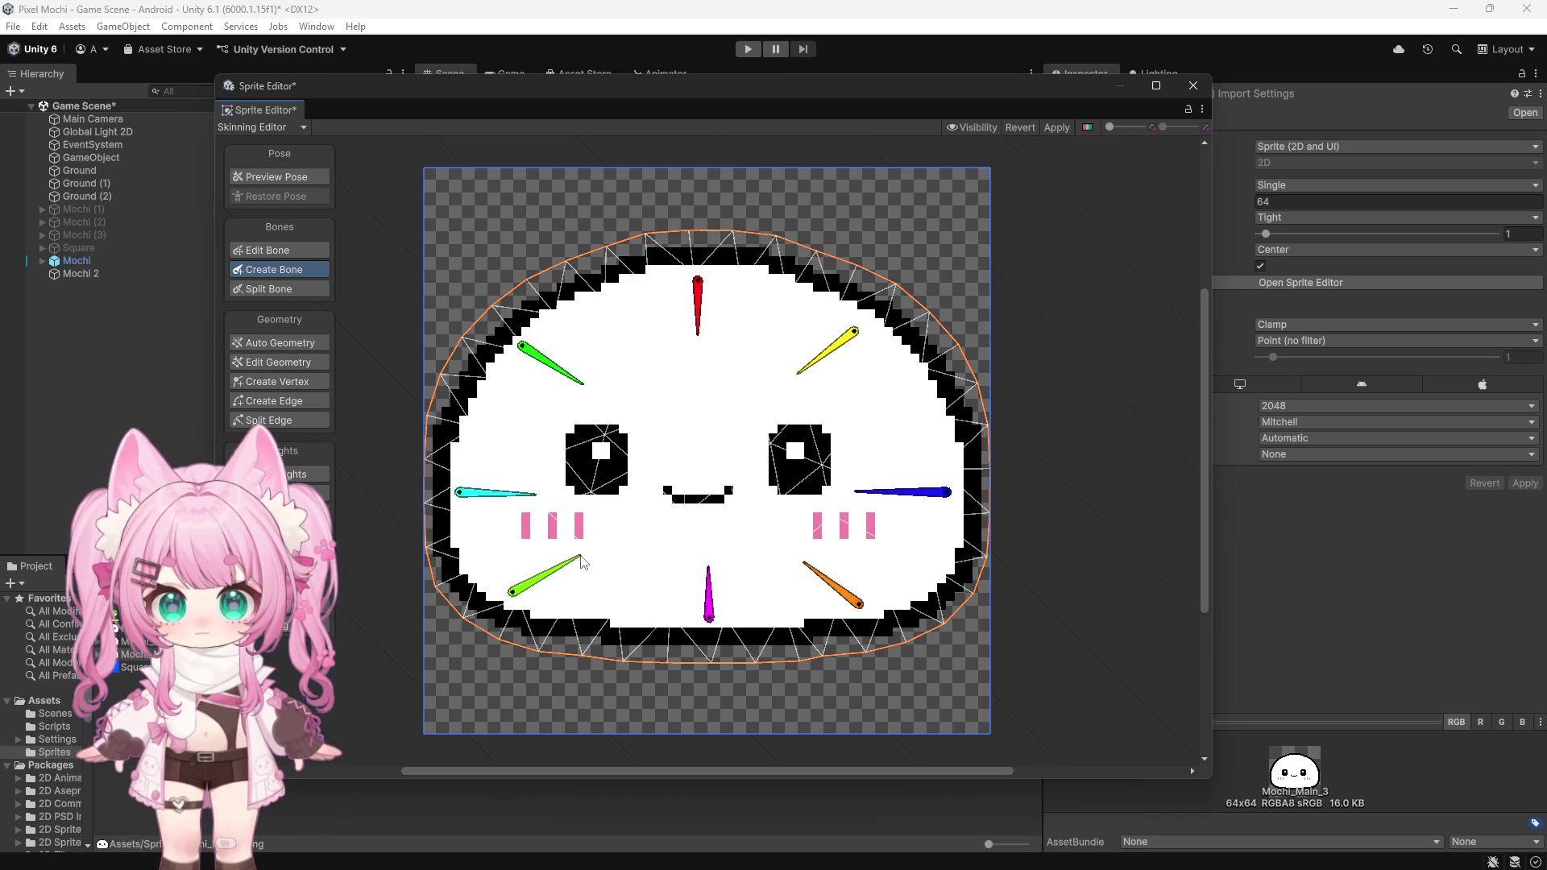
pyautogui.click(581, 556)
pyautogui.press('Escape')
pyautogui.click(867, 551)
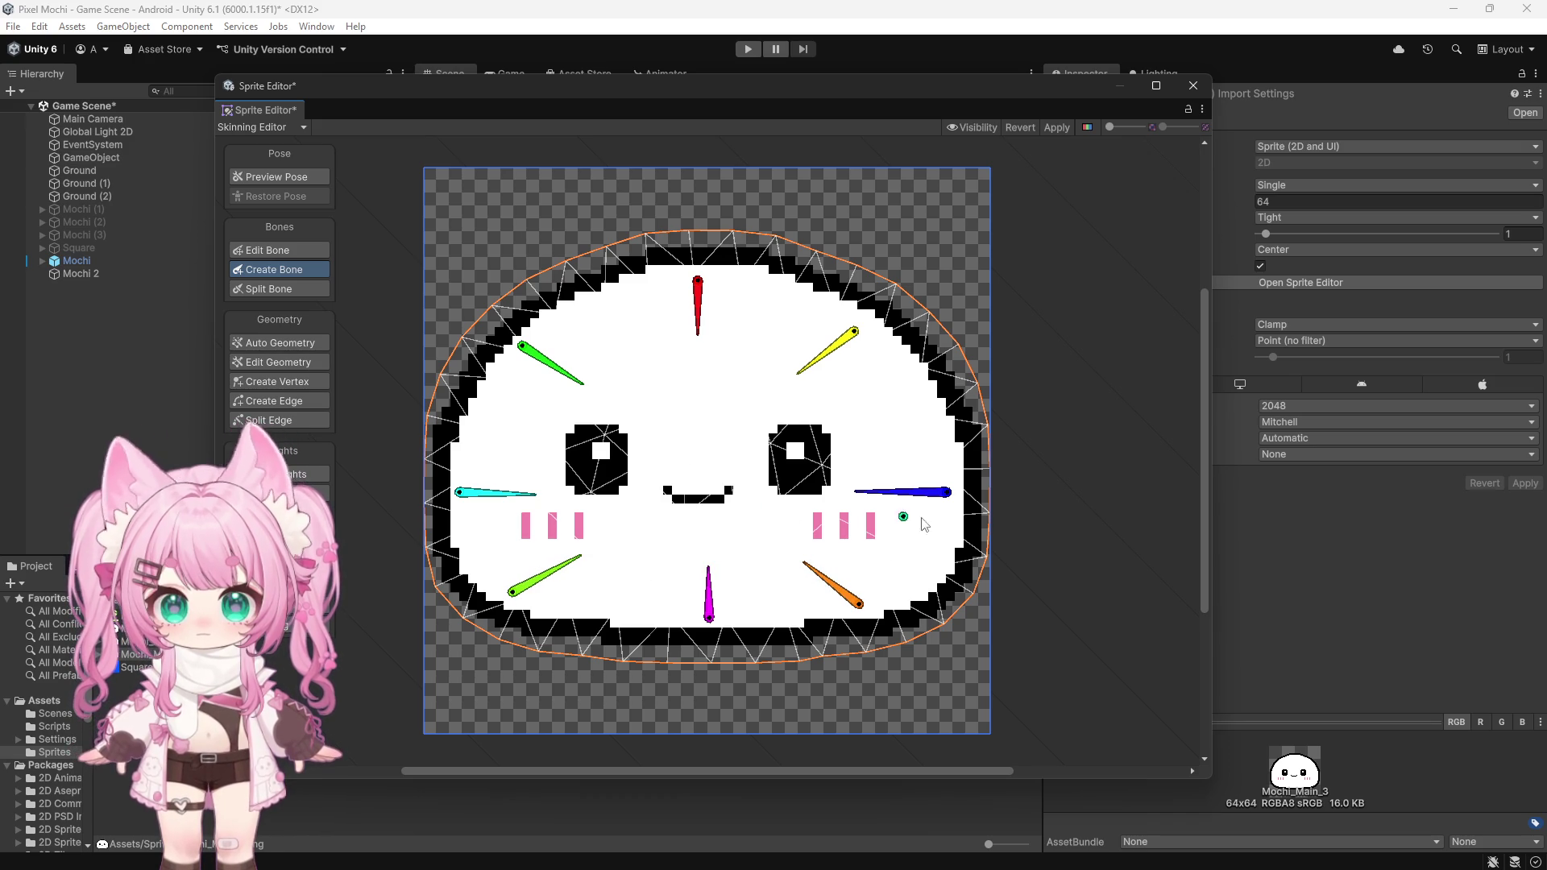
# Step: Adjust the orange, green and cyan bones' positions and tips, and move the blue bone further right
pyautogui.hotkey('shift', '2')
pyautogui.moveTo(860, 604); pyautogui.dragTo(871, 606)
pyautogui.moveTo(804, 560); pyautogui.dragTo(808, 564)
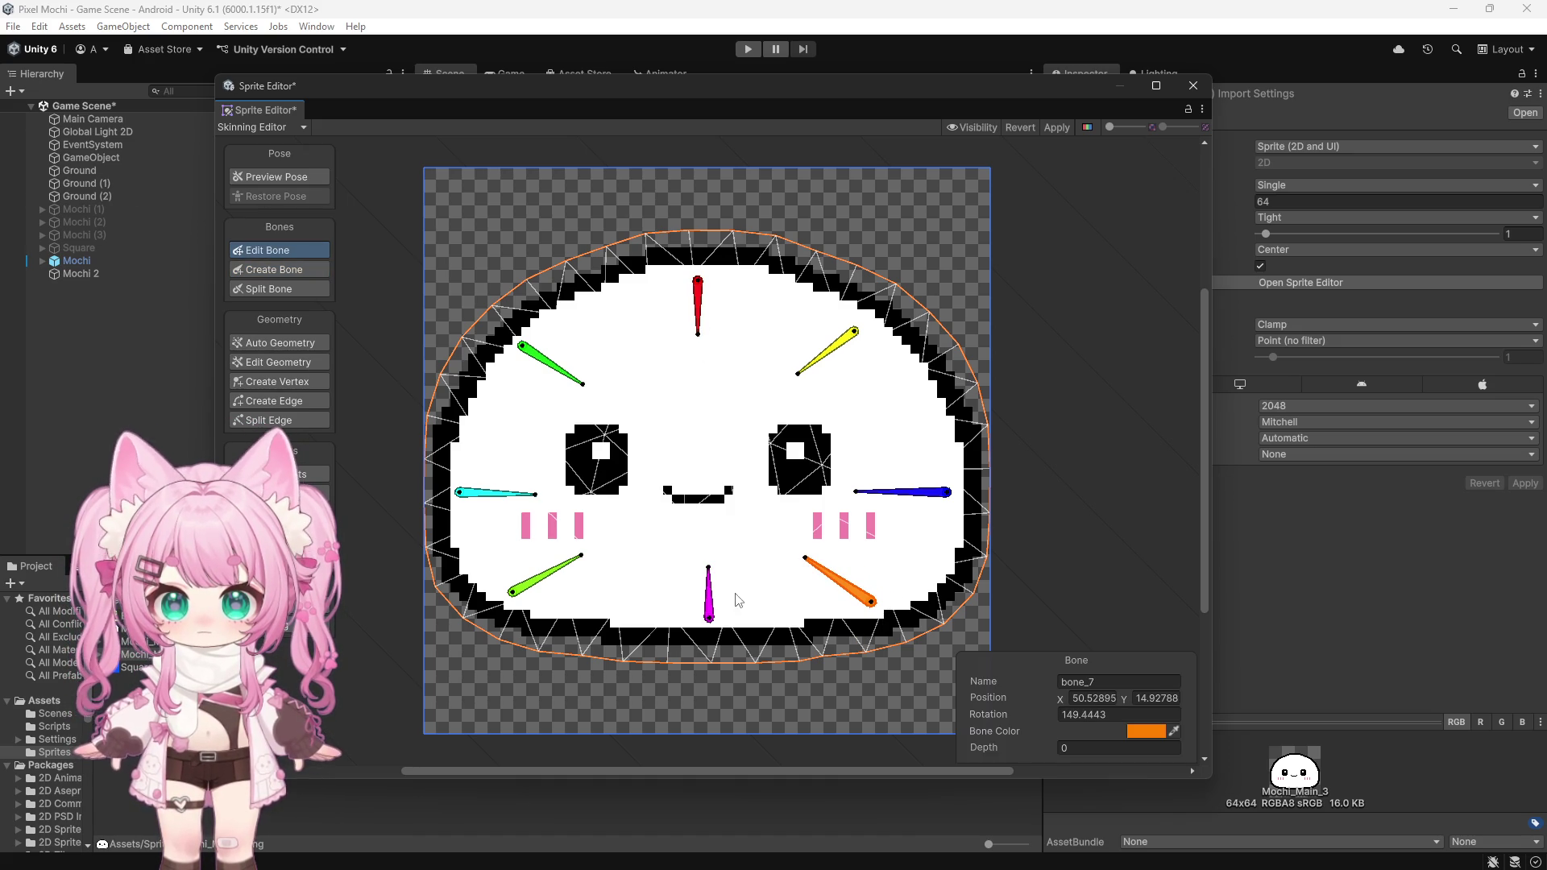
pyautogui.click(584, 556)
pyautogui.moveTo(583, 556); pyautogui.dragTo(582, 552)
pyautogui.moveTo(537, 497); pyautogui.dragTo(457, 485)
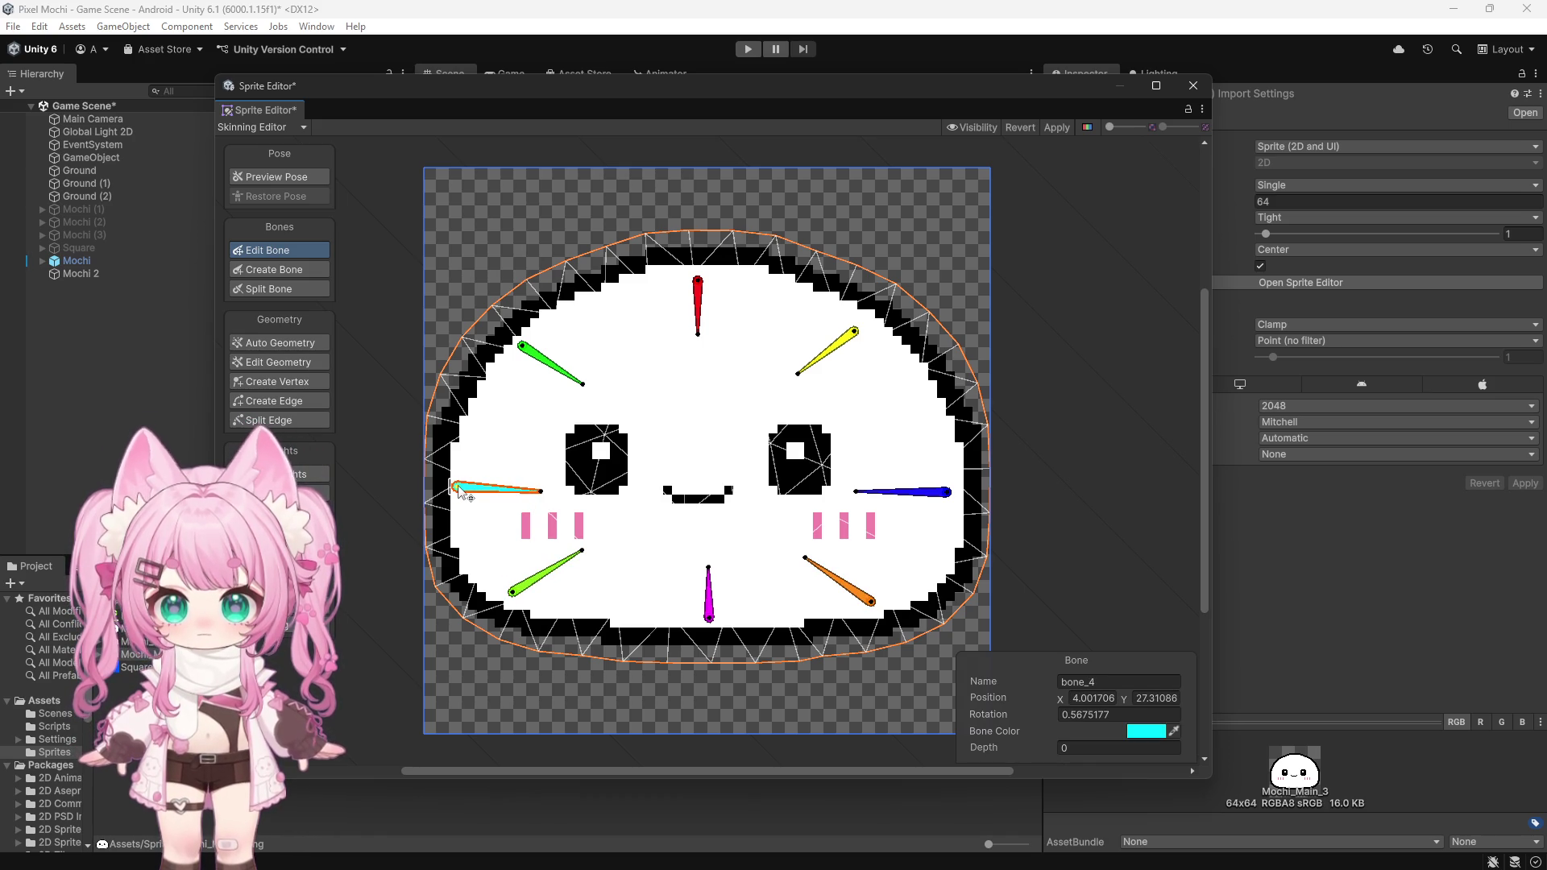
pyautogui.moveTo(548, 498); pyautogui.dragTo(549, 487)
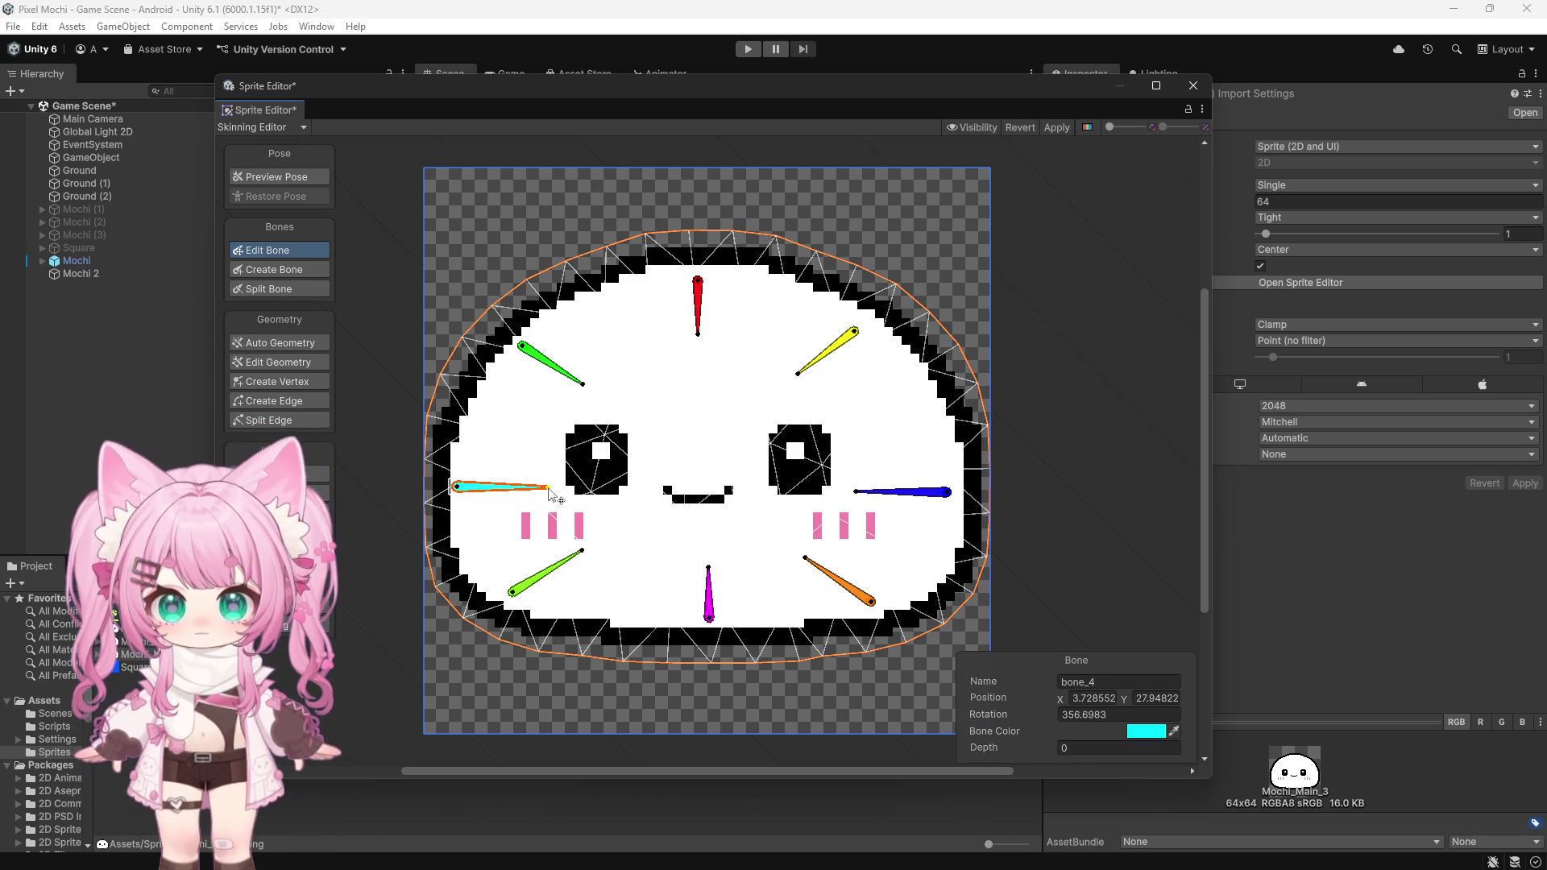
pyautogui.click(858, 492)
pyautogui.moveTo(858, 492)
pyautogui.mouseDown()
pyautogui.moveTo(1039, 491)
pyautogui.moveTo(862, 495)
pyautogui.moveTo(958, 498)
pyautogui.mouseUp()
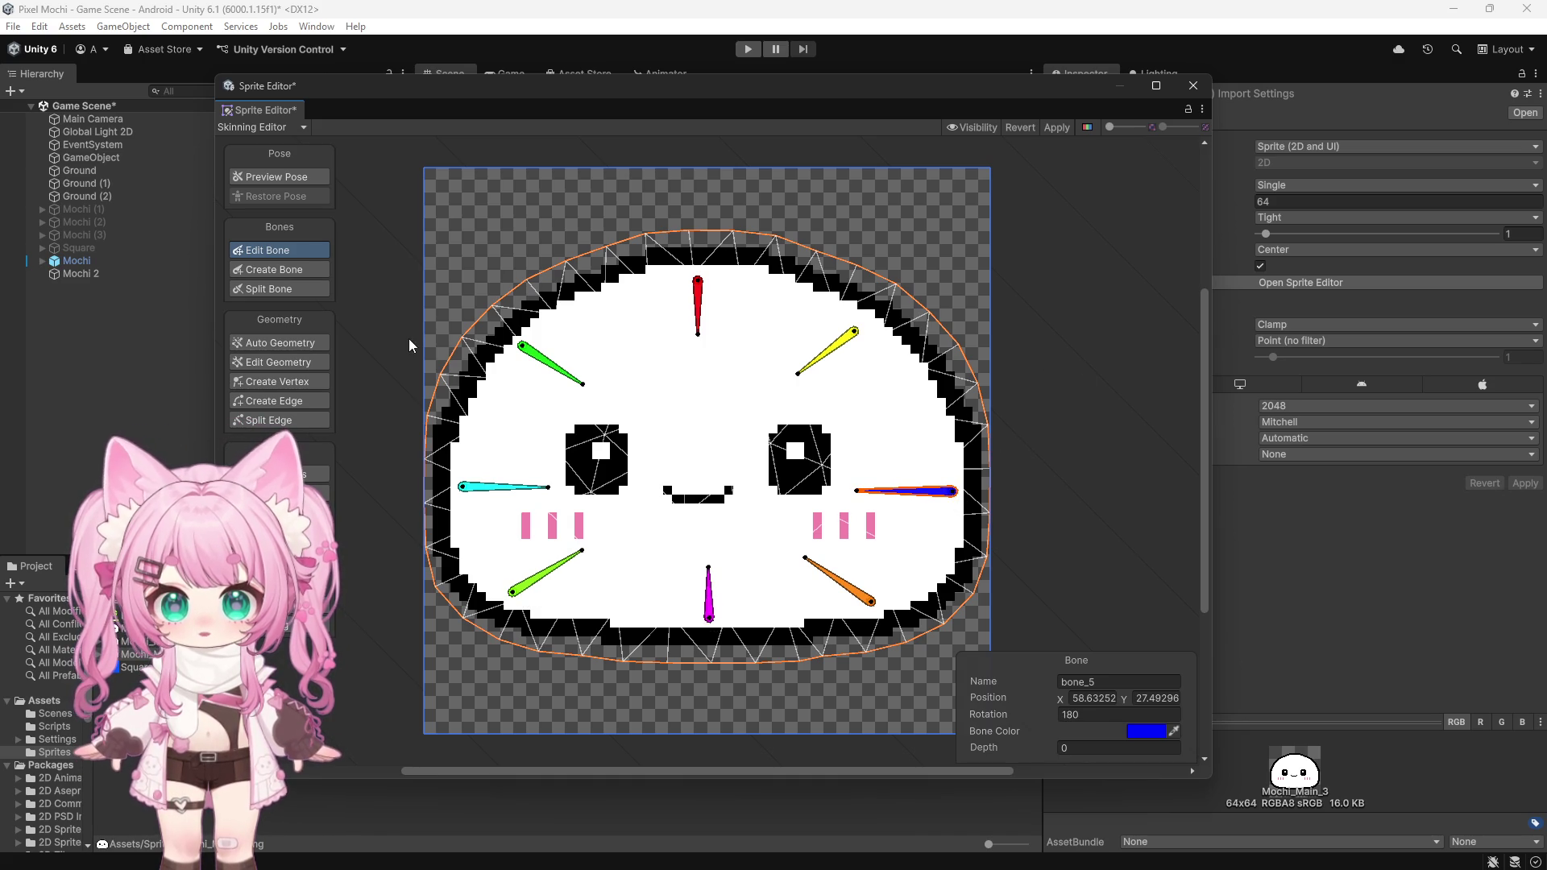
# Step: Generate bone weights with Auto Weights, test-bend the yellow bone, then restore the rest pose
pyautogui.click(322, 475)
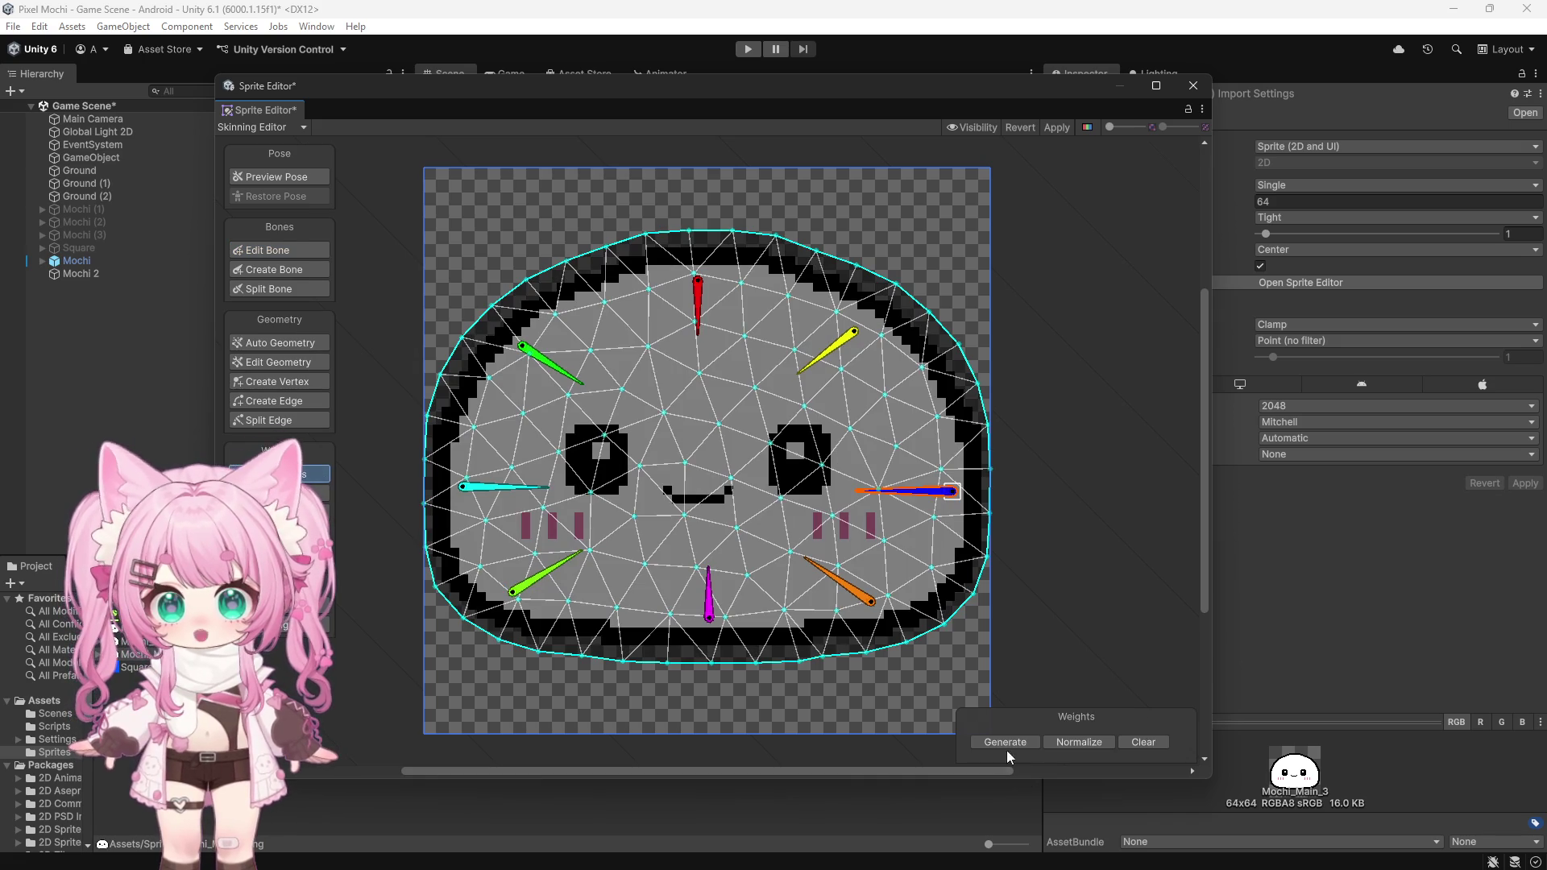
pyautogui.click(1007, 743)
pyautogui.moveTo(854, 344)
pyautogui.mouseDown()
pyautogui.moveTo(855, 361)
pyautogui.moveTo(826, 337)
pyautogui.mouseUp()
pyautogui.hotkey('ctrl', 'z')
pyautogui.hotkey('ctrl', 'z')
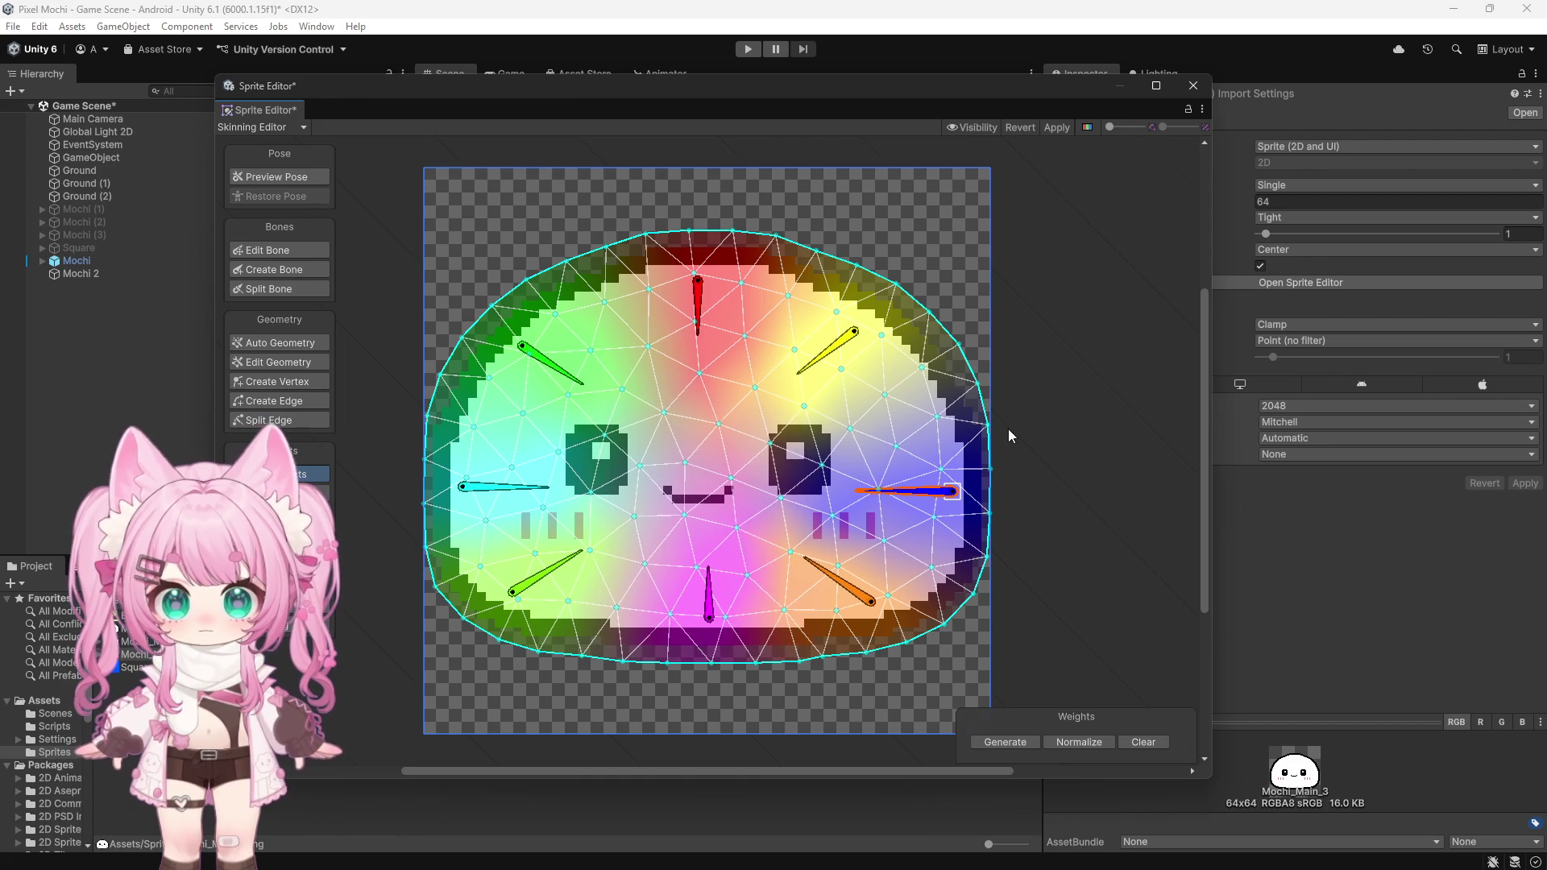
# Step: Apply the skinning changes to Mochi_Main_3 and close the Sprite Editor
pyautogui.click(1056, 127)
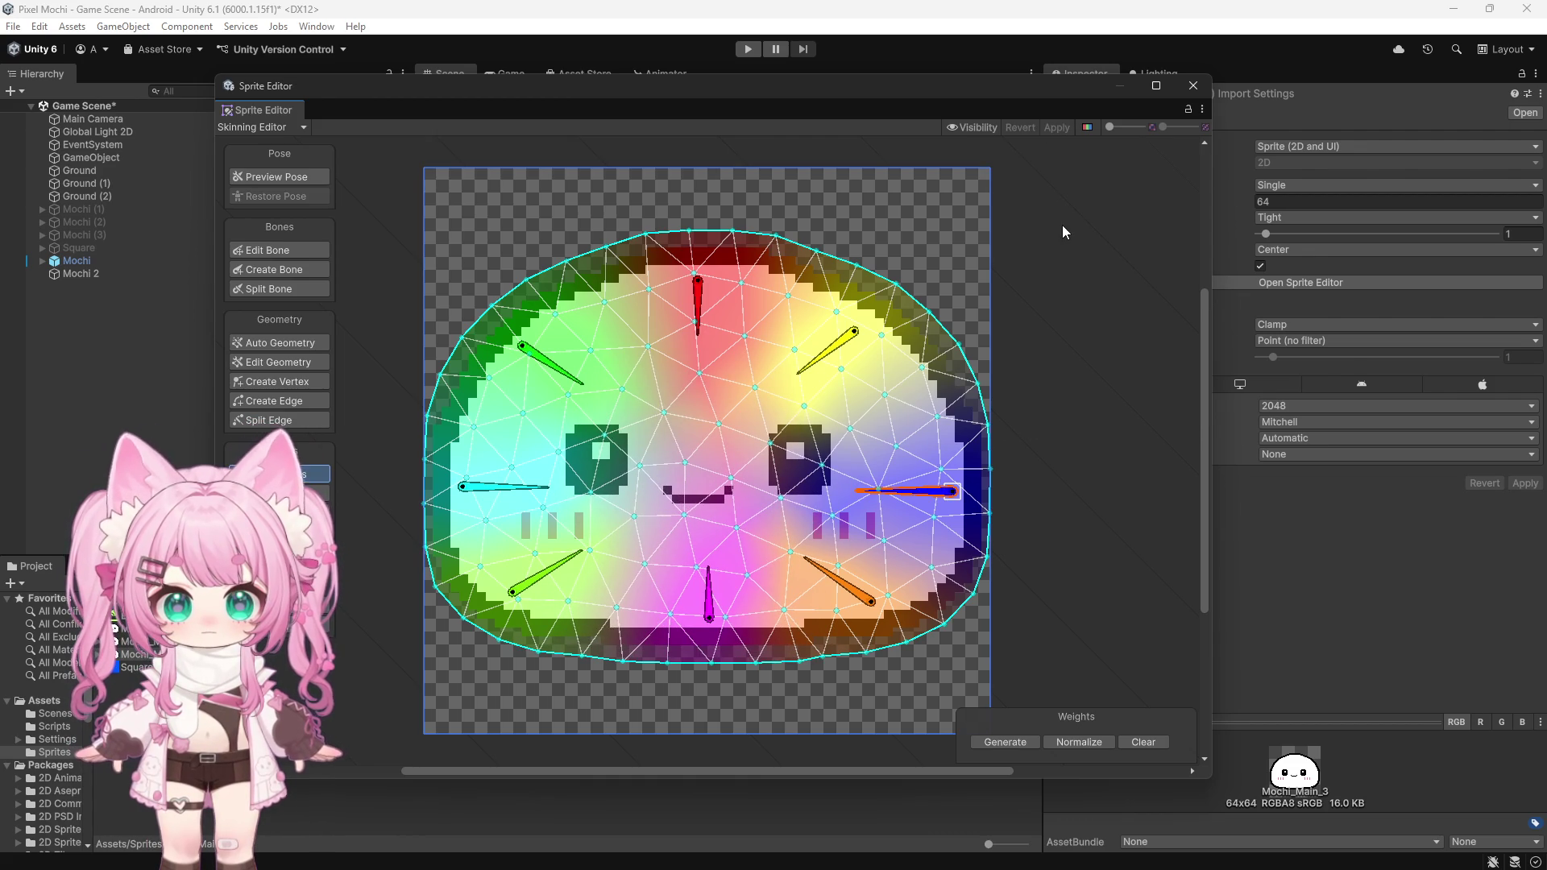
pyautogui.click(1194, 86)
pyautogui.click(79, 274)
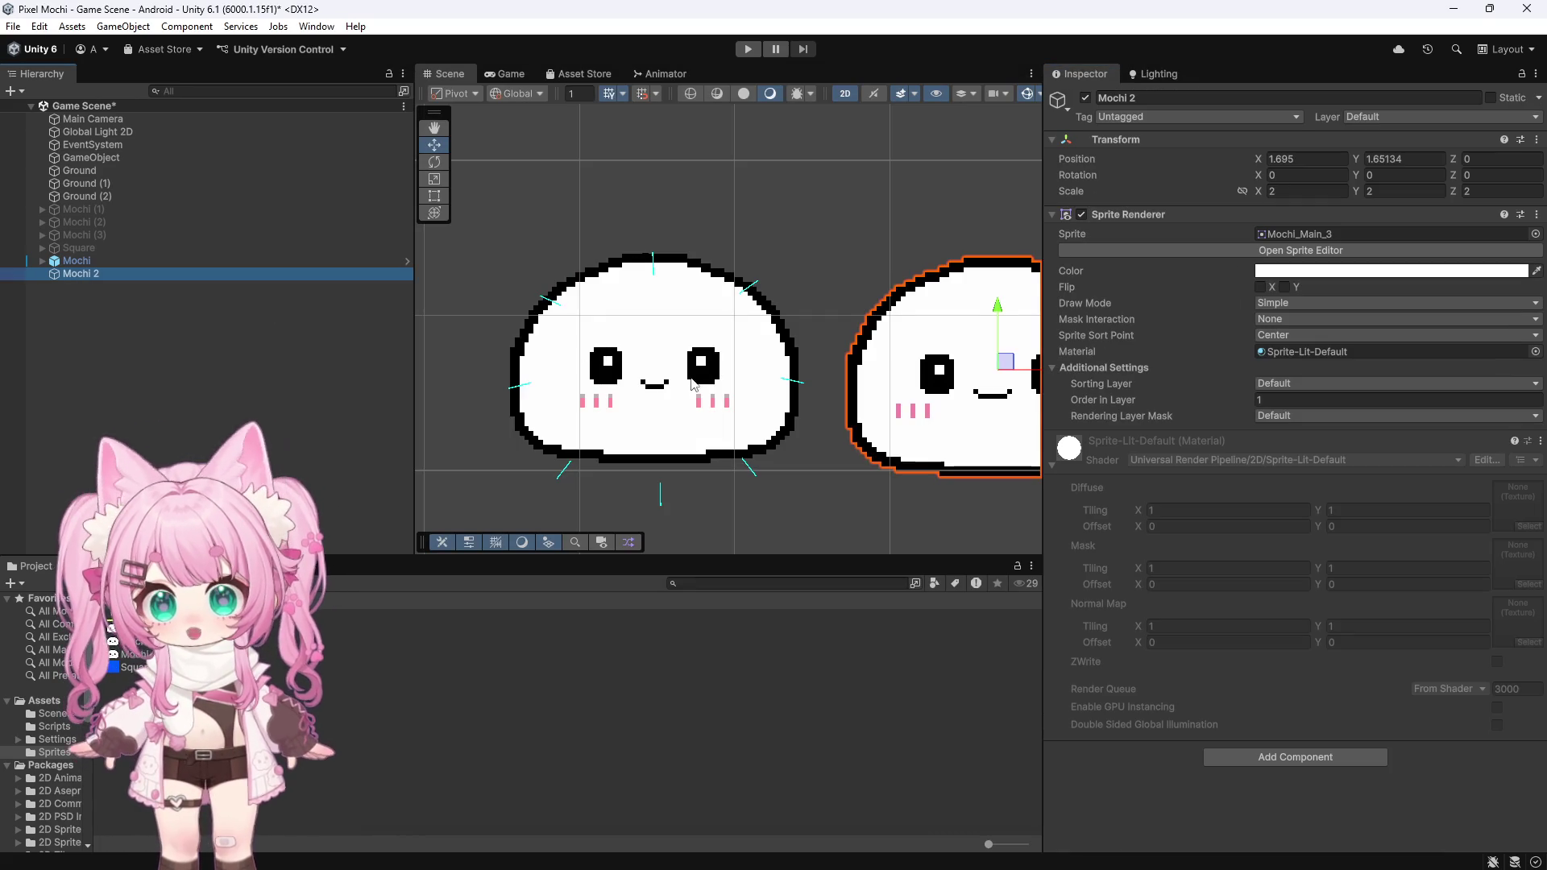
# Step: Add a Sprite Skin to Mochi 2, create its bones, and expand it to show bone_1 to bone_8
pyautogui.scroll(-3, 441, 309)
pyautogui.scroll(5, 896, 331)
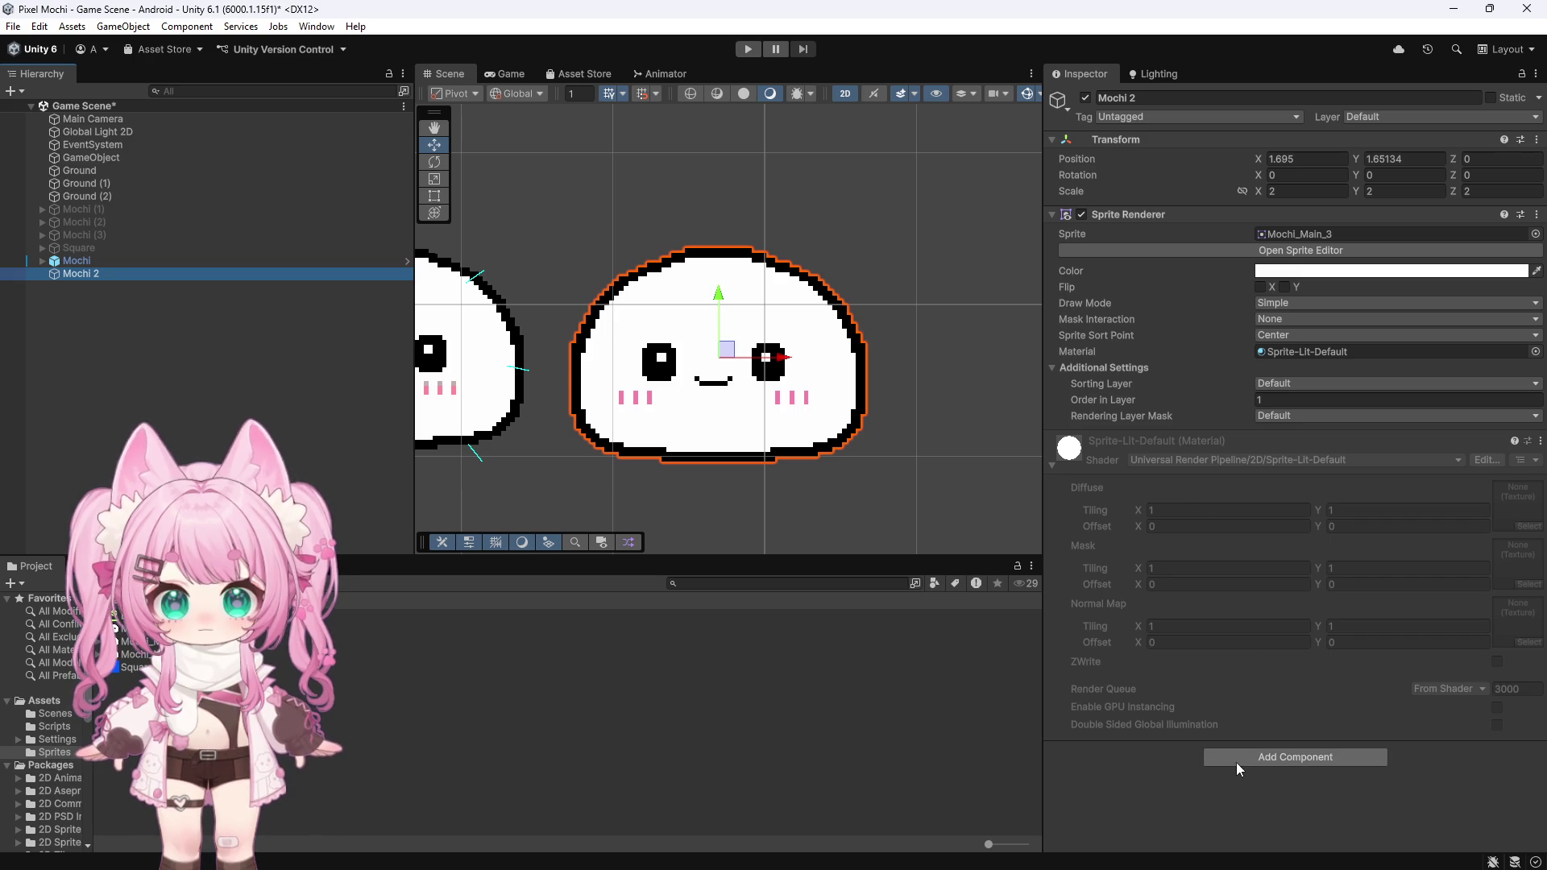
pyautogui.click(75, 261)
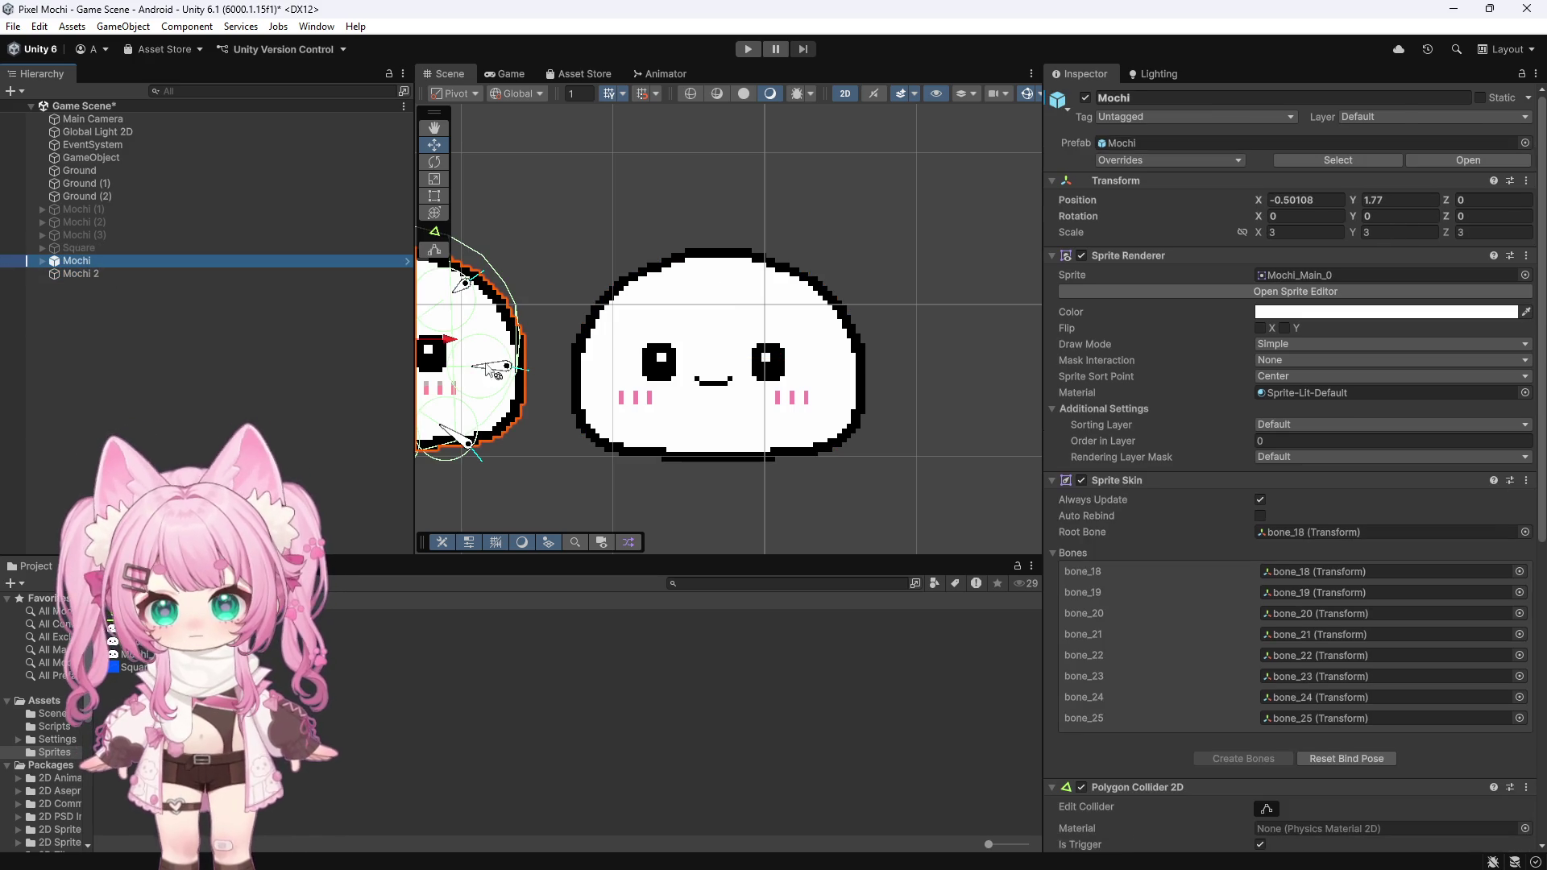
pyautogui.click(210, 273)
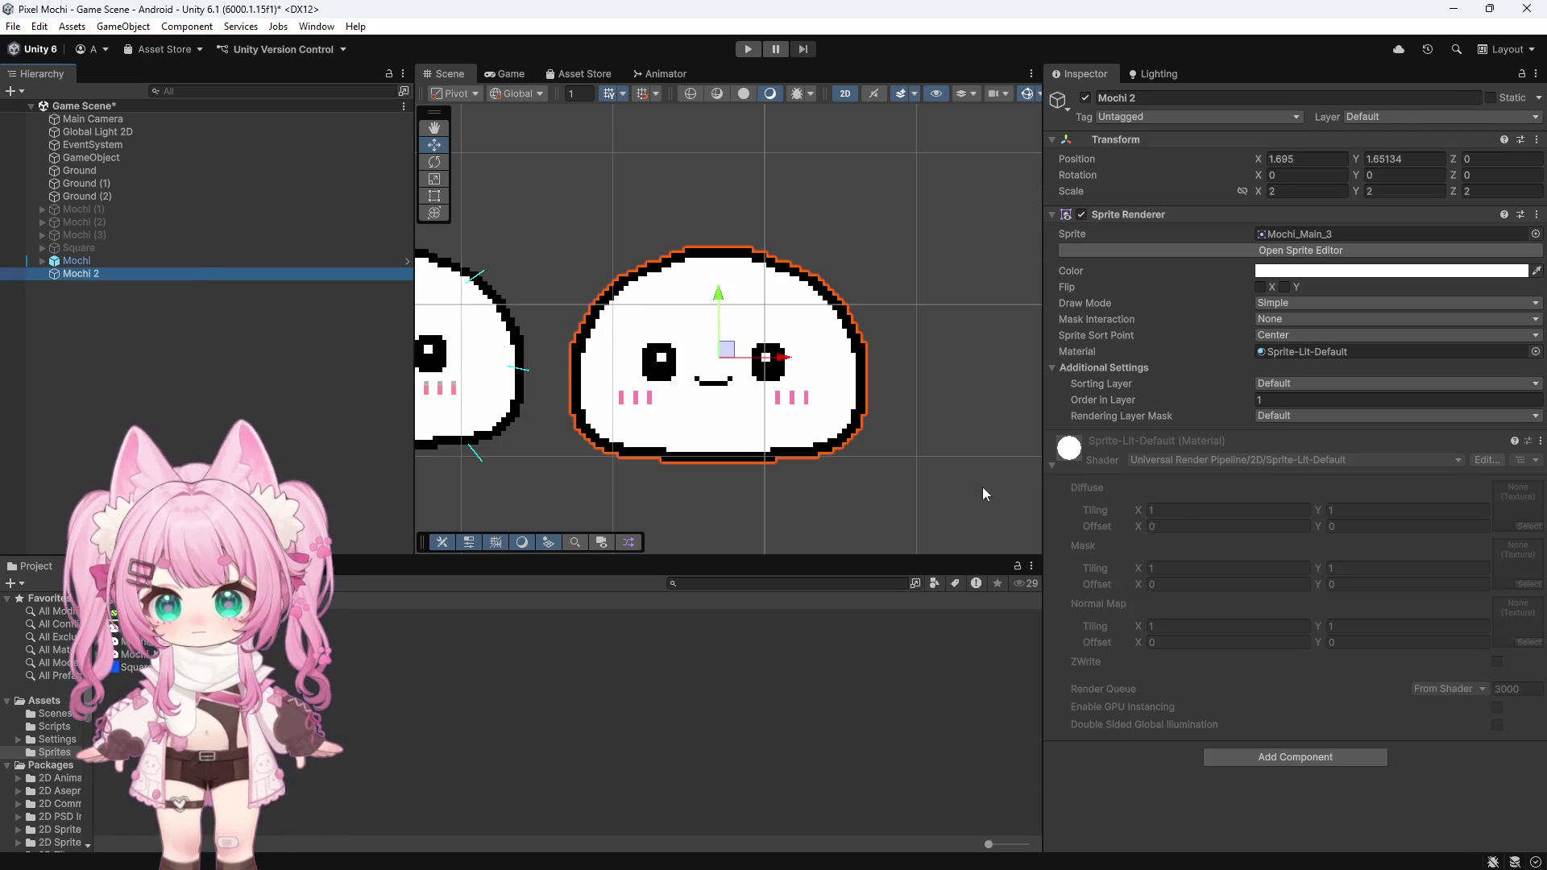
pyautogui.click(1250, 750)
pyautogui.write('c')
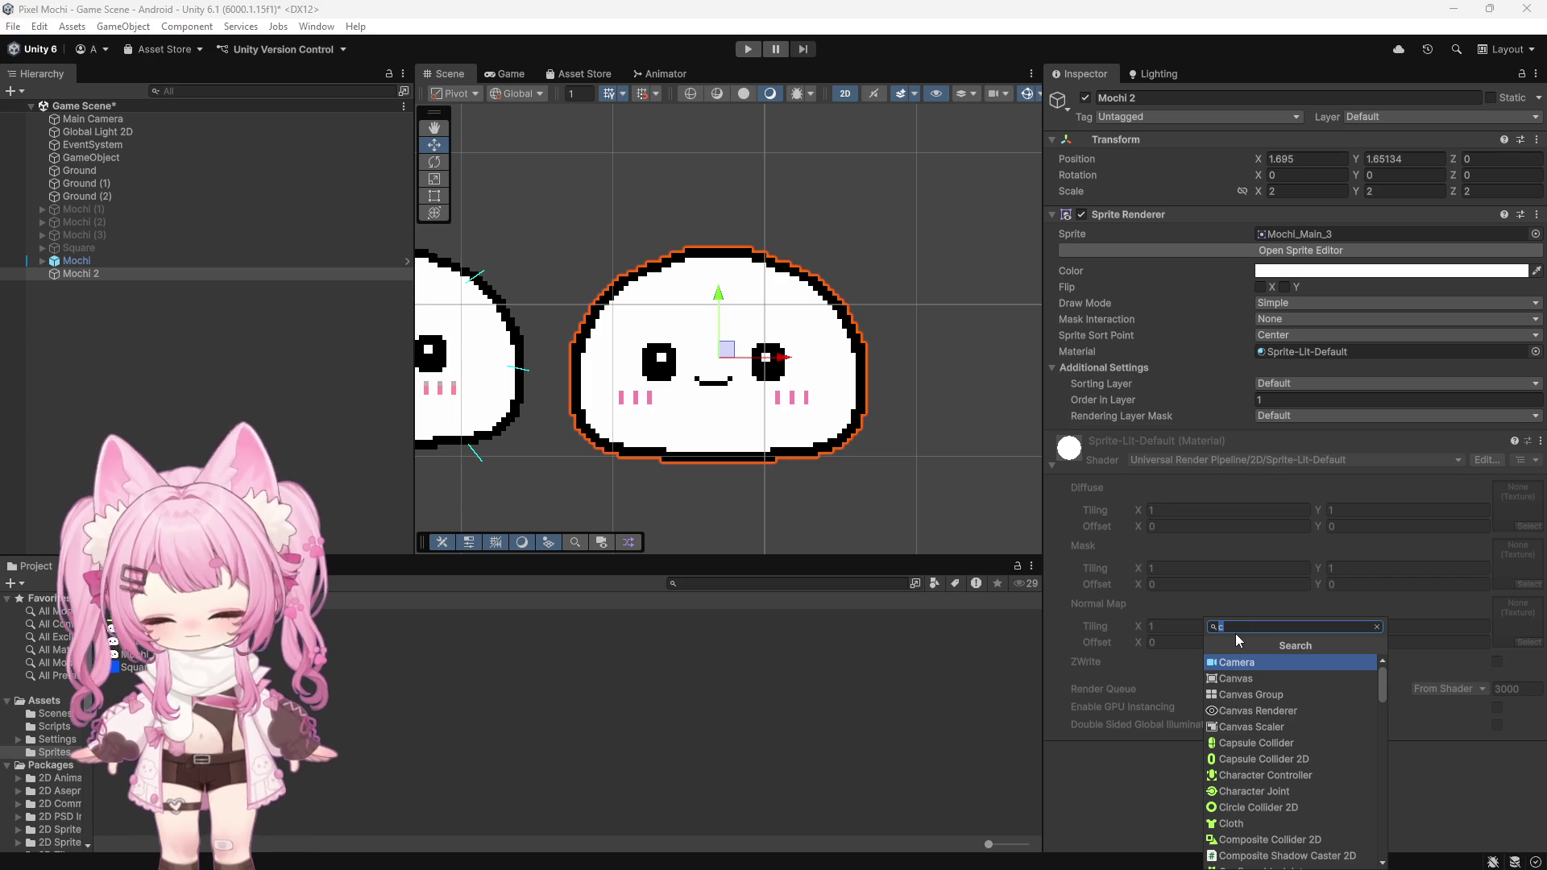
pyautogui.write('sprit')
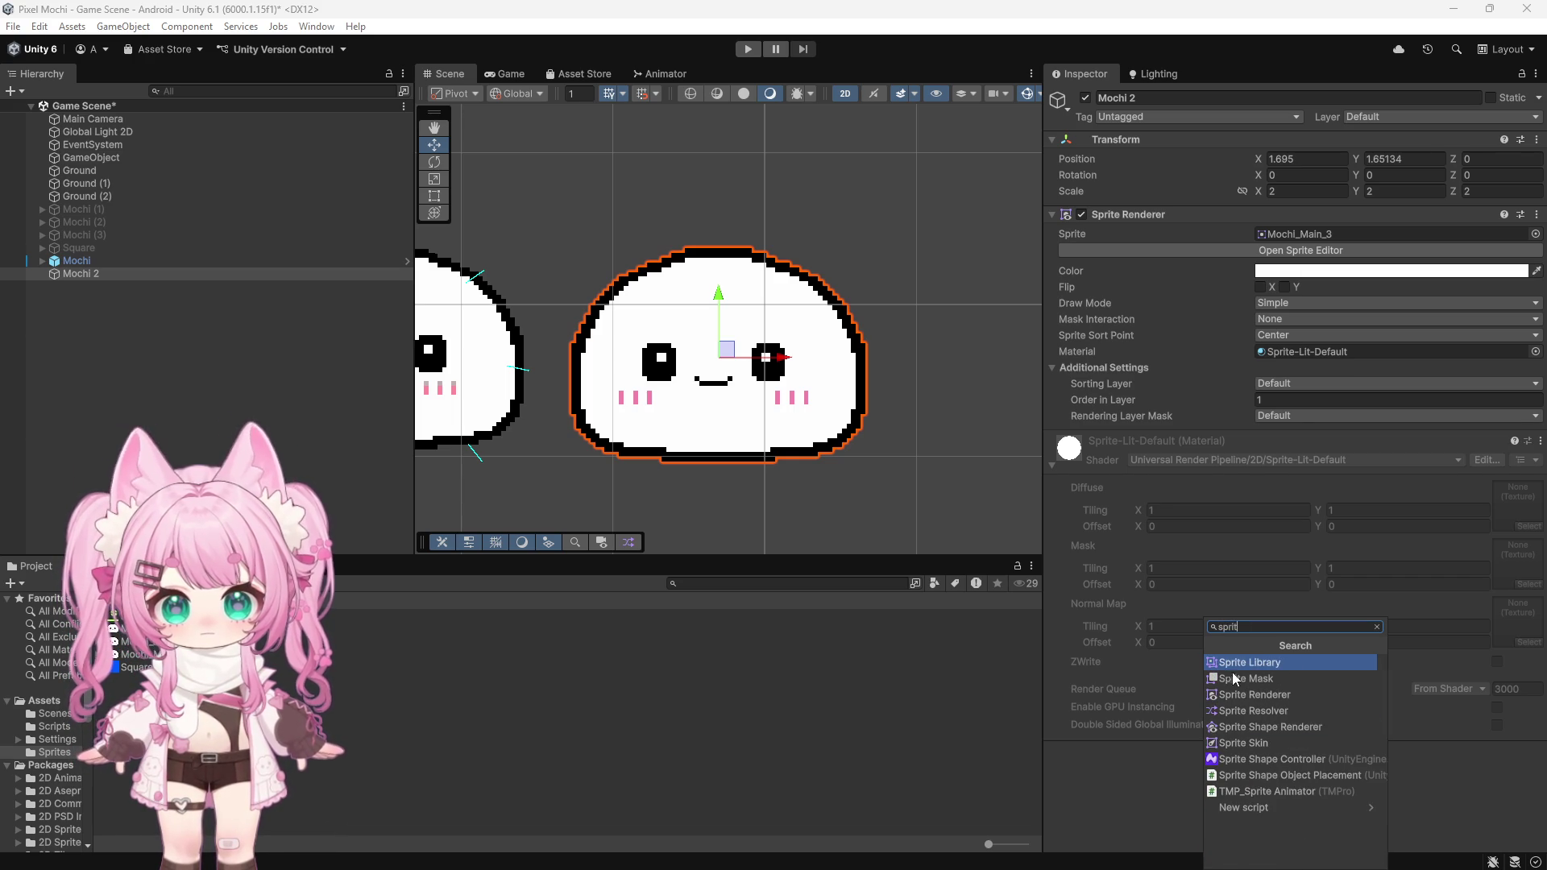
pyautogui.click(1234, 743)
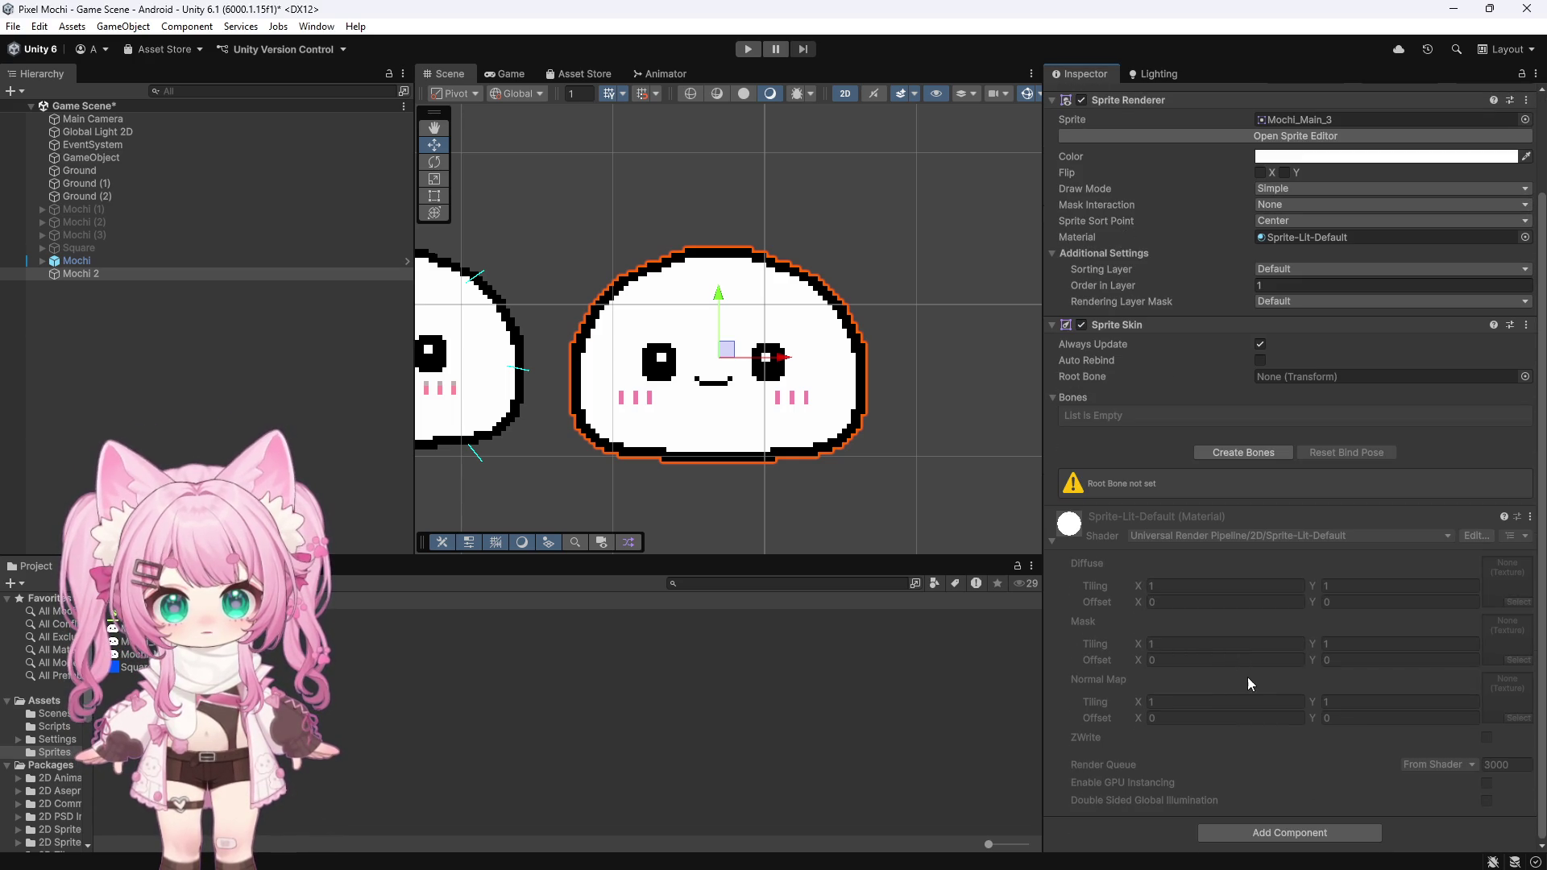
pyautogui.click(1231, 451)
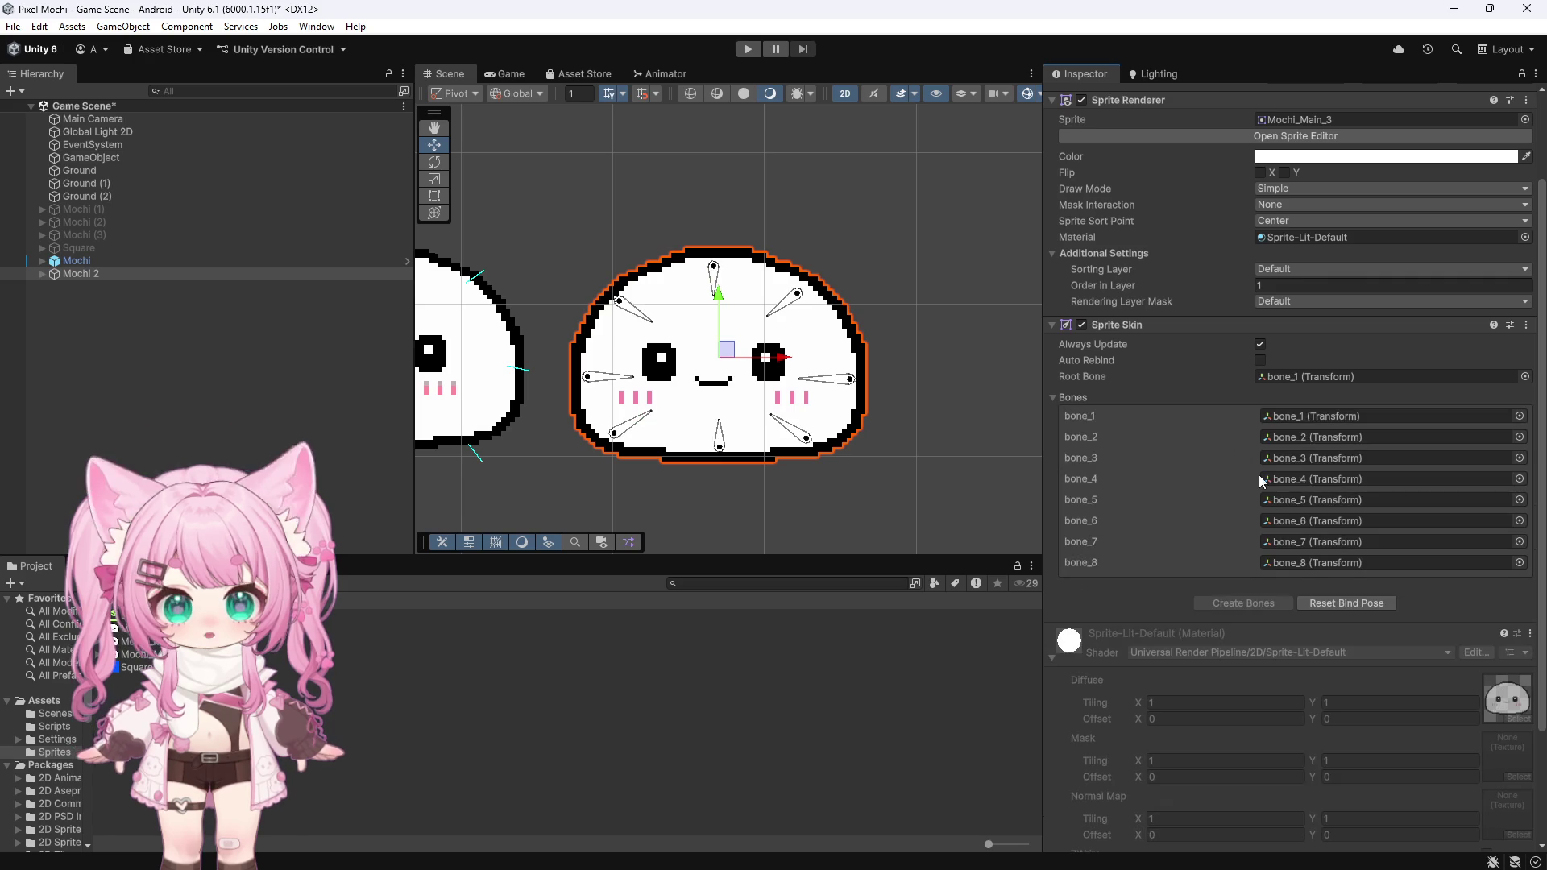
pyautogui.click(42, 274)
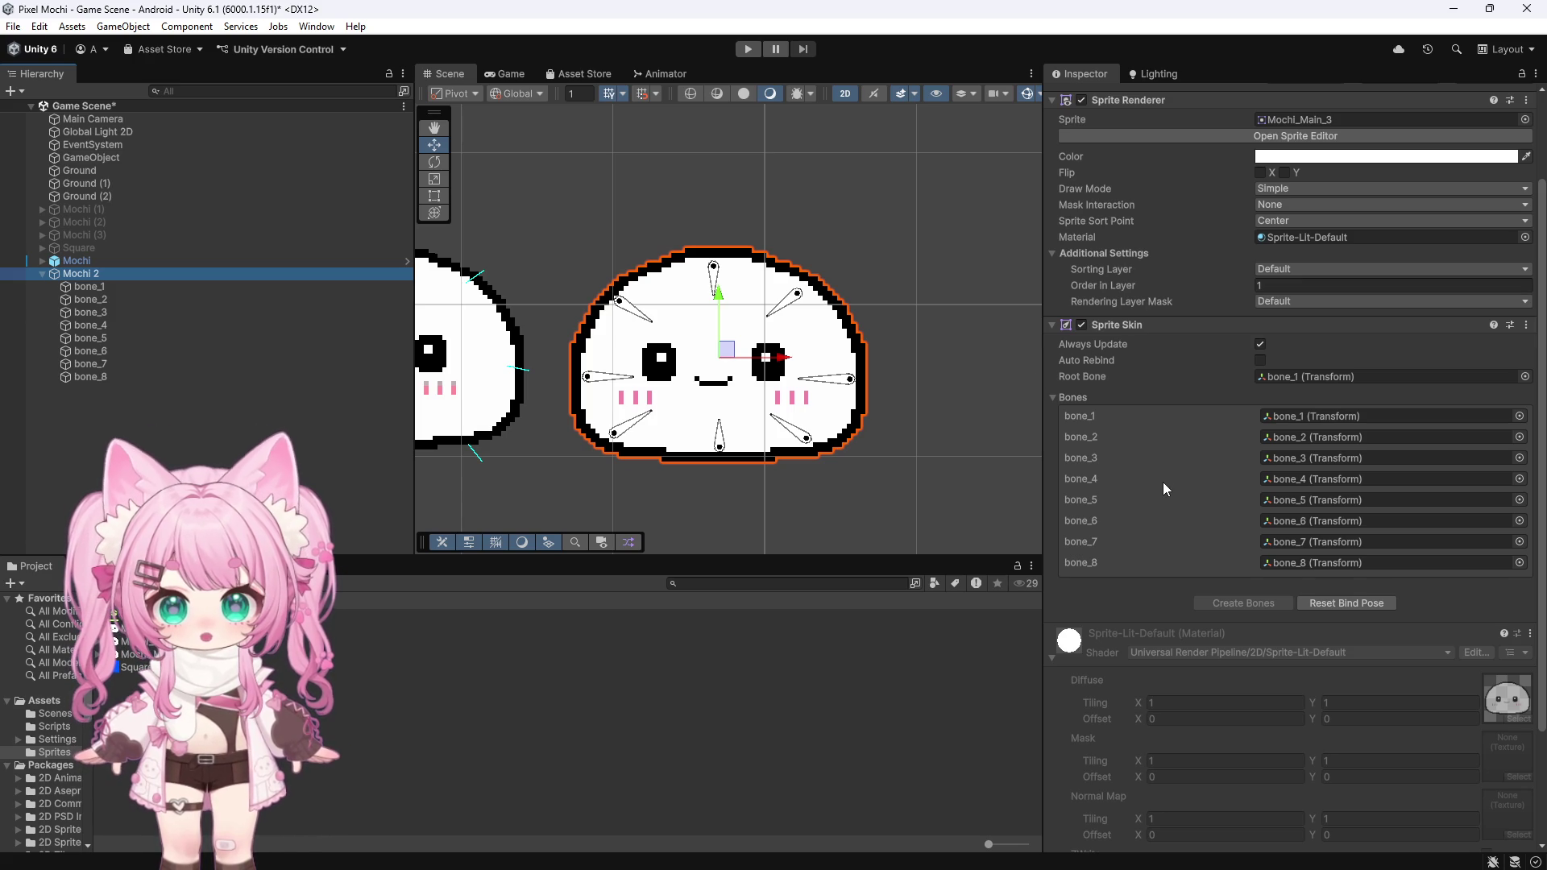
# Step: Select bone_1 through bone_8 and add a Rigidbody 2D to all of them
pyautogui.click(86, 292)
pyautogui.keyDown('shift'); pyautogui.click(99, 380); pyautogui.keyUp('shift')
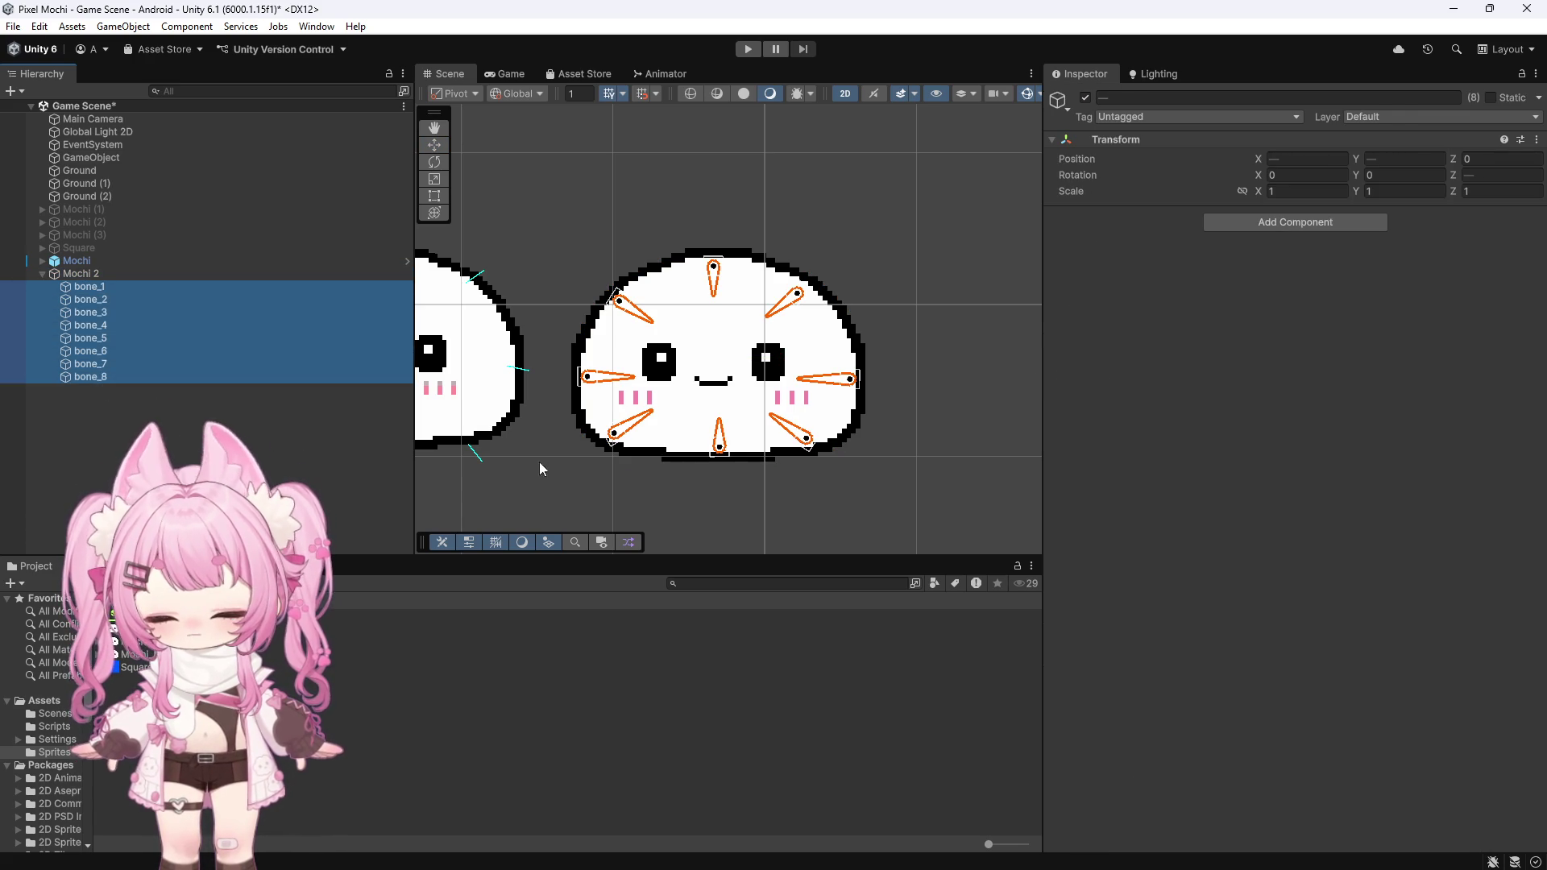
pyautogui.click(1240, 225)
pyautogui.write('rigi')
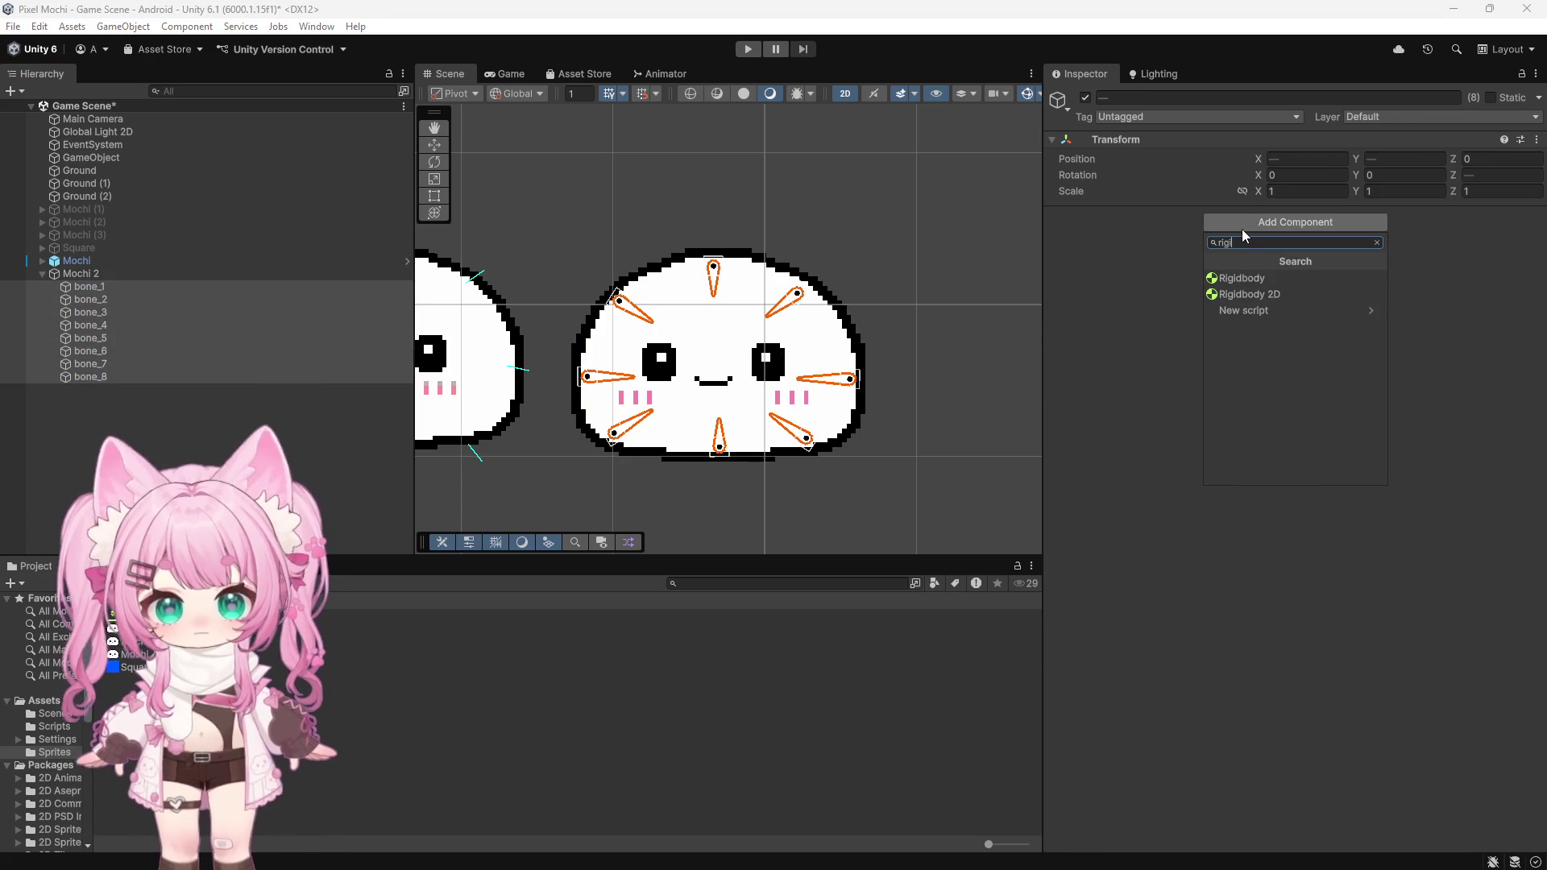
pyautogui.click(1241, 293)
# Step: Add three Spring Joint 2D components to the eight selected bones
pyautogui.click(1244, 471)
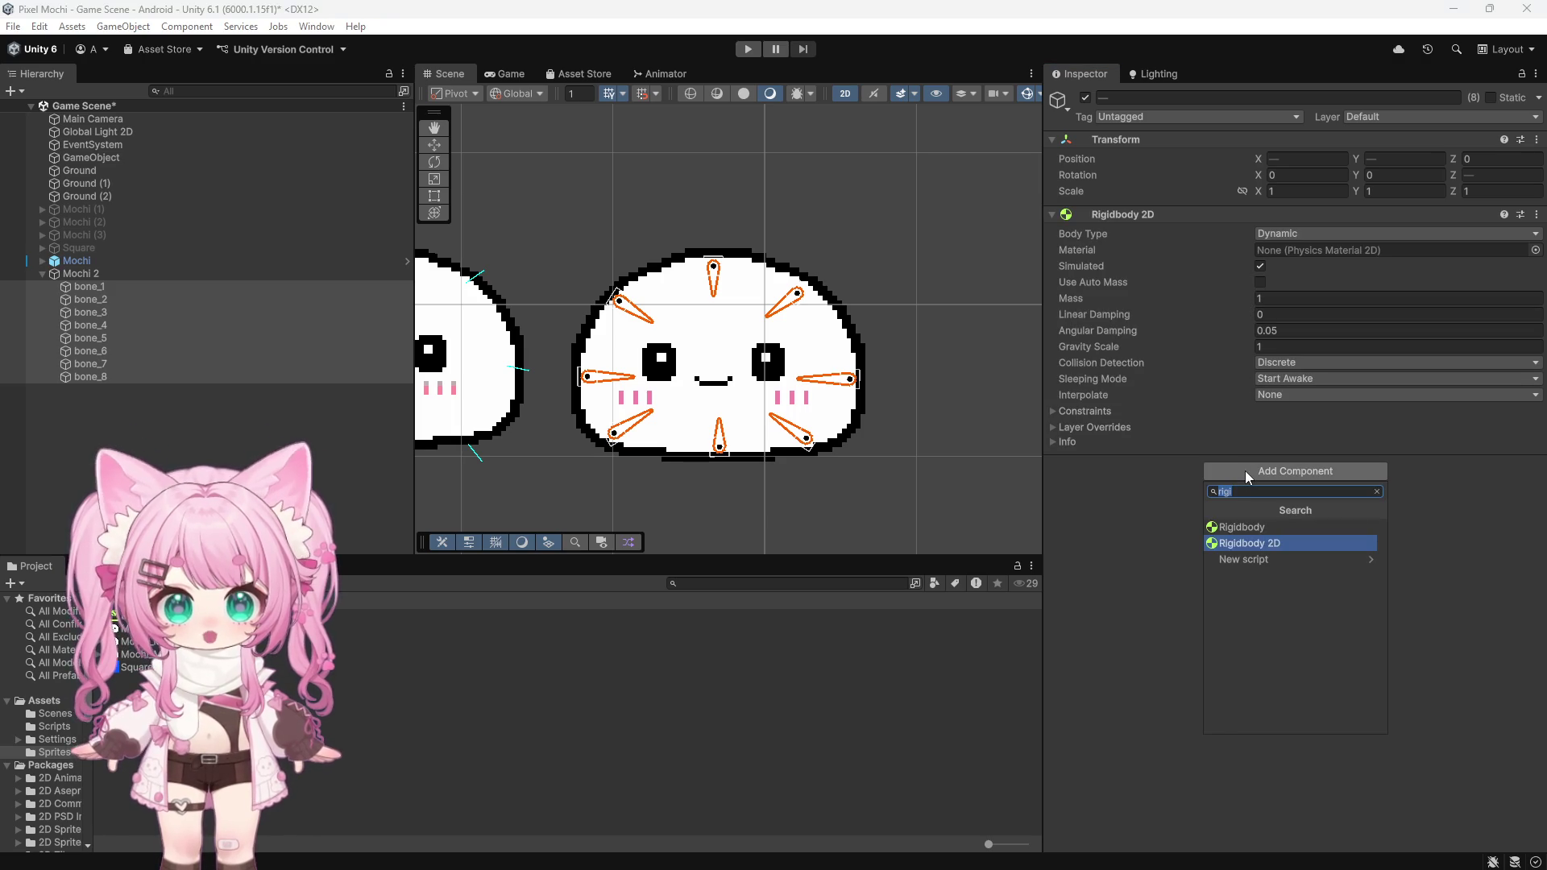
pyautogui.write('spring jo')
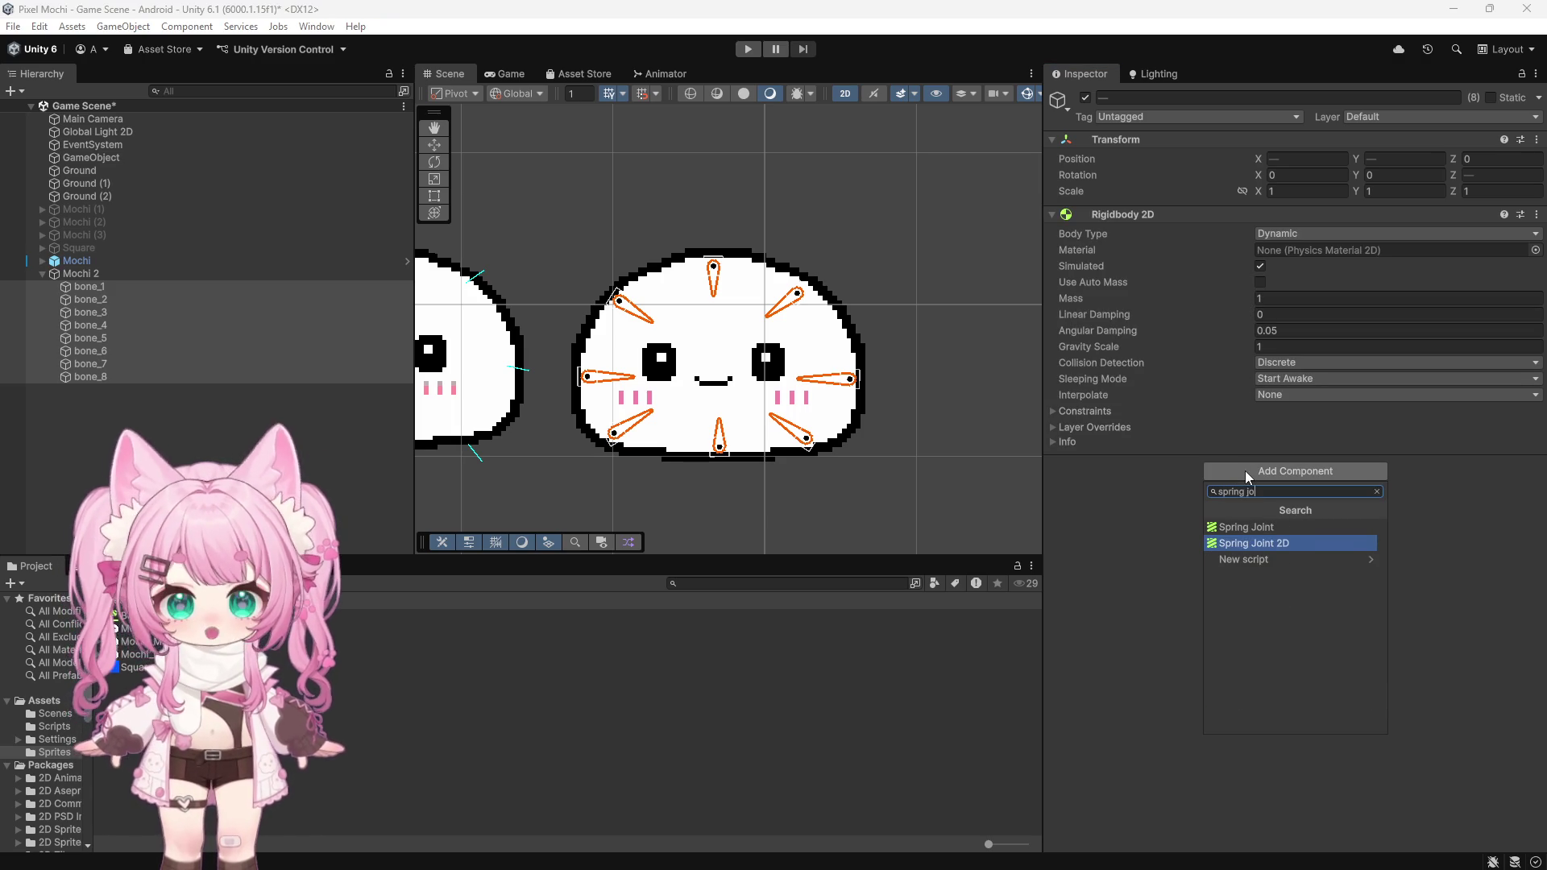
pyautogui.click(1258, 541)
pyautogui.click(1258, 656)
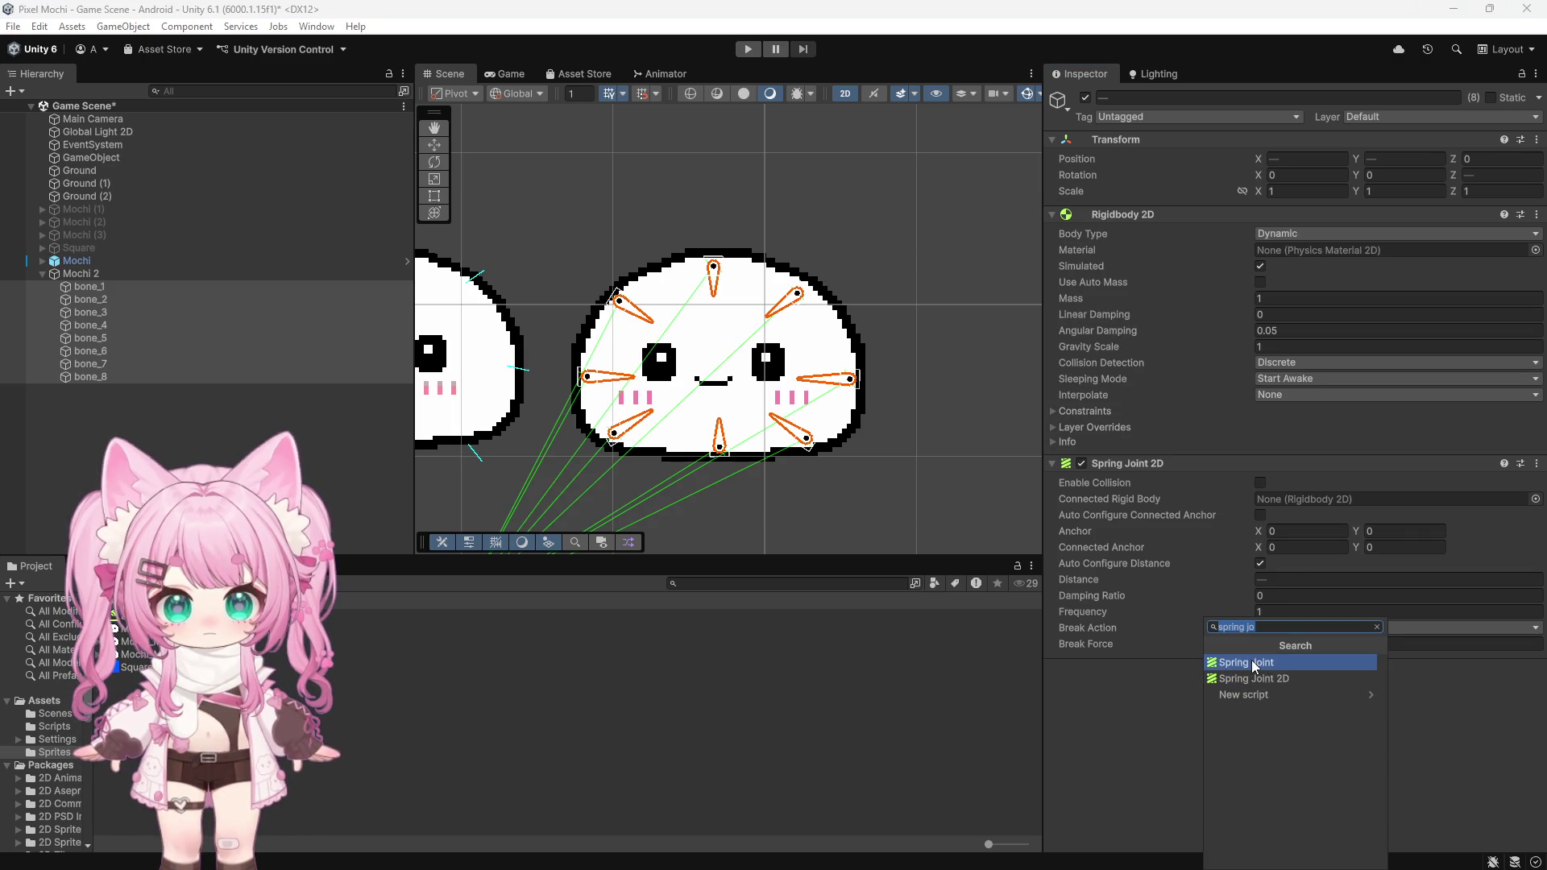
pyautogui.click(1270, 678)
pyautogui.click(1250, 833)
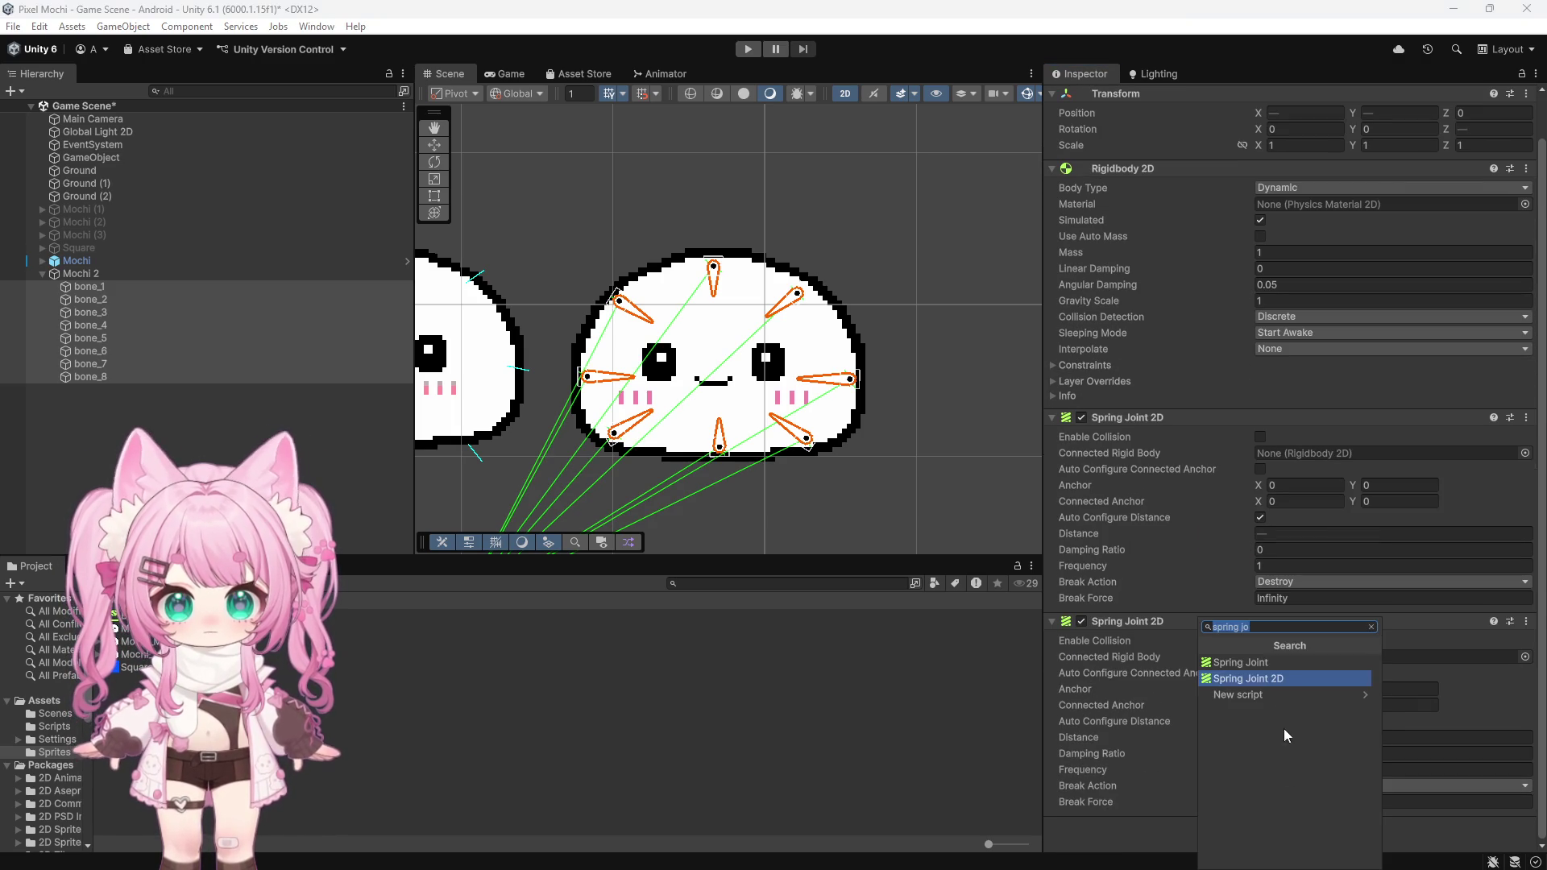
pyautogui.click(1258, 679)
pyautogui.scroll(1, 1187, 685)
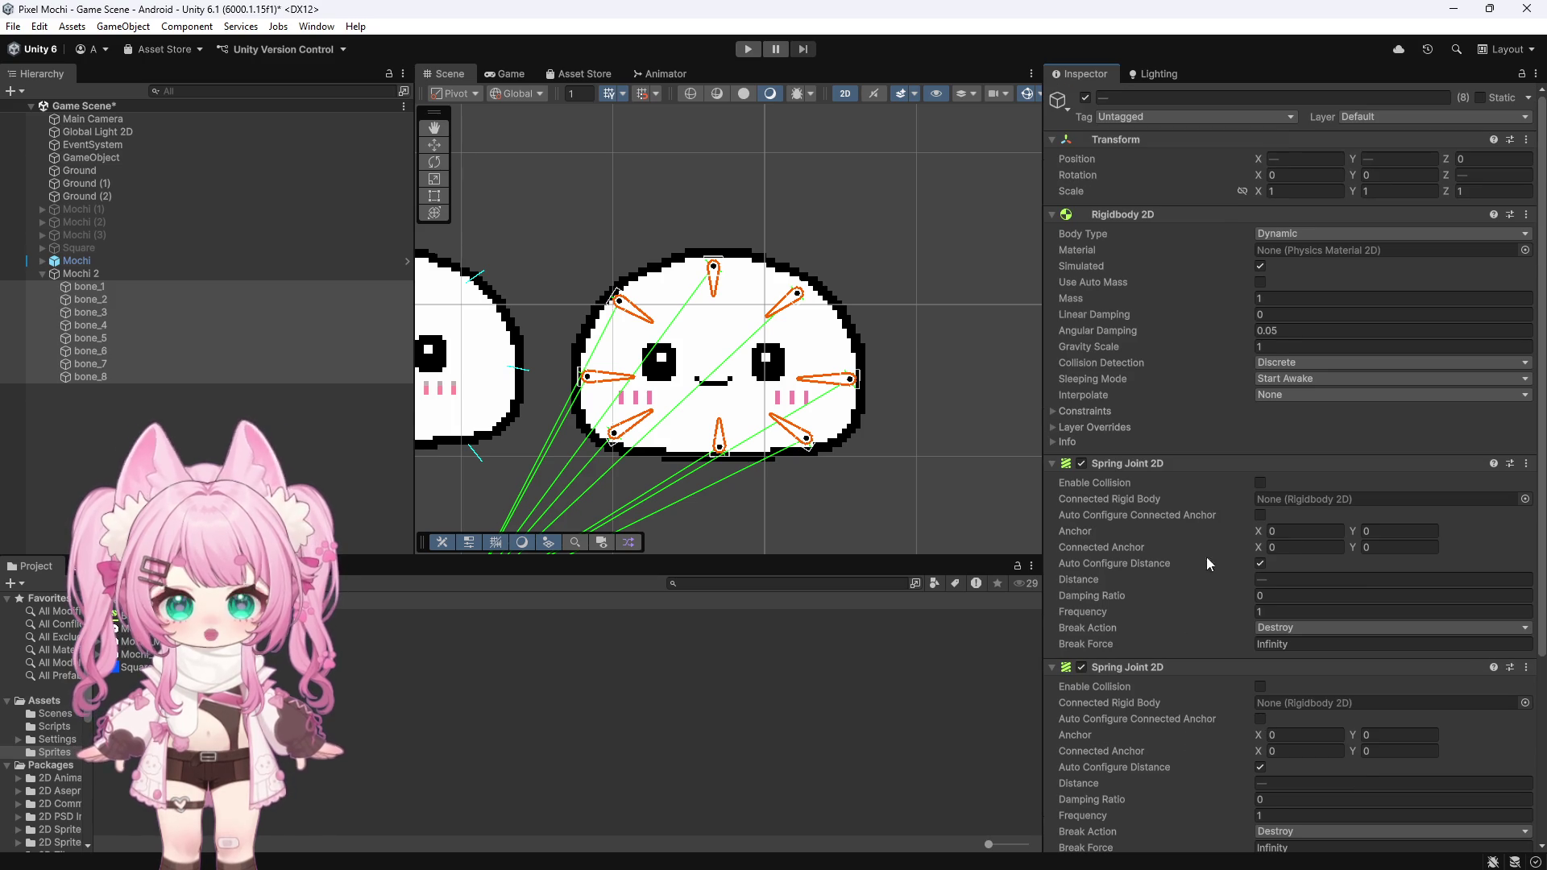
pyautogui.click(44, 261)
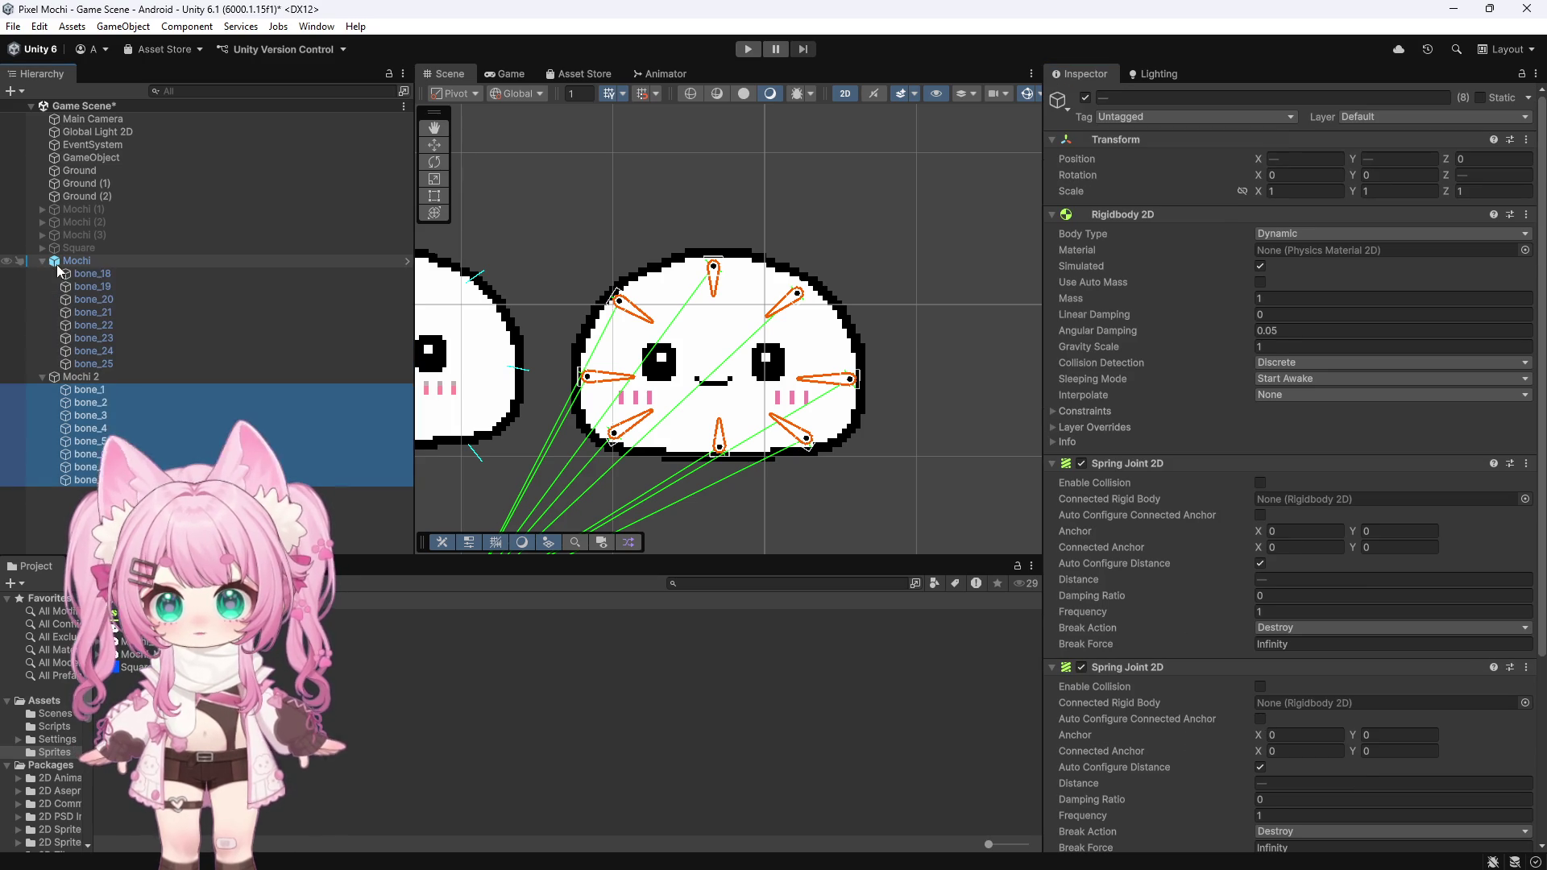
# Step: Compare with the first mochi's bone_18, then set all eight Mochi 2 bones to Continuous collision detection
pyautogui.click(129, 277)
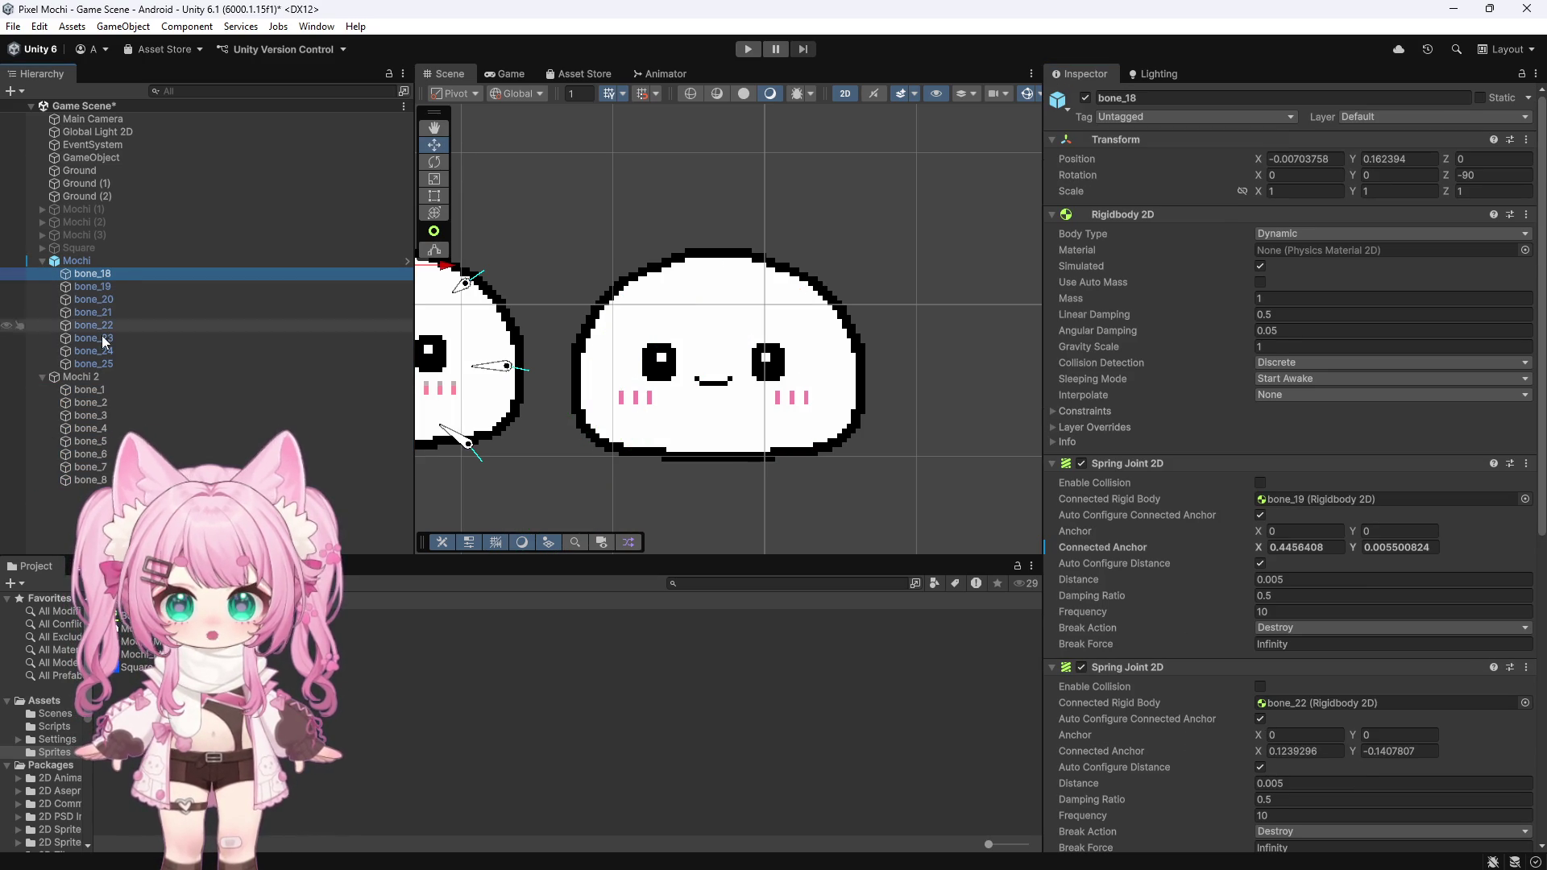
pyautogui.click(84, 392)
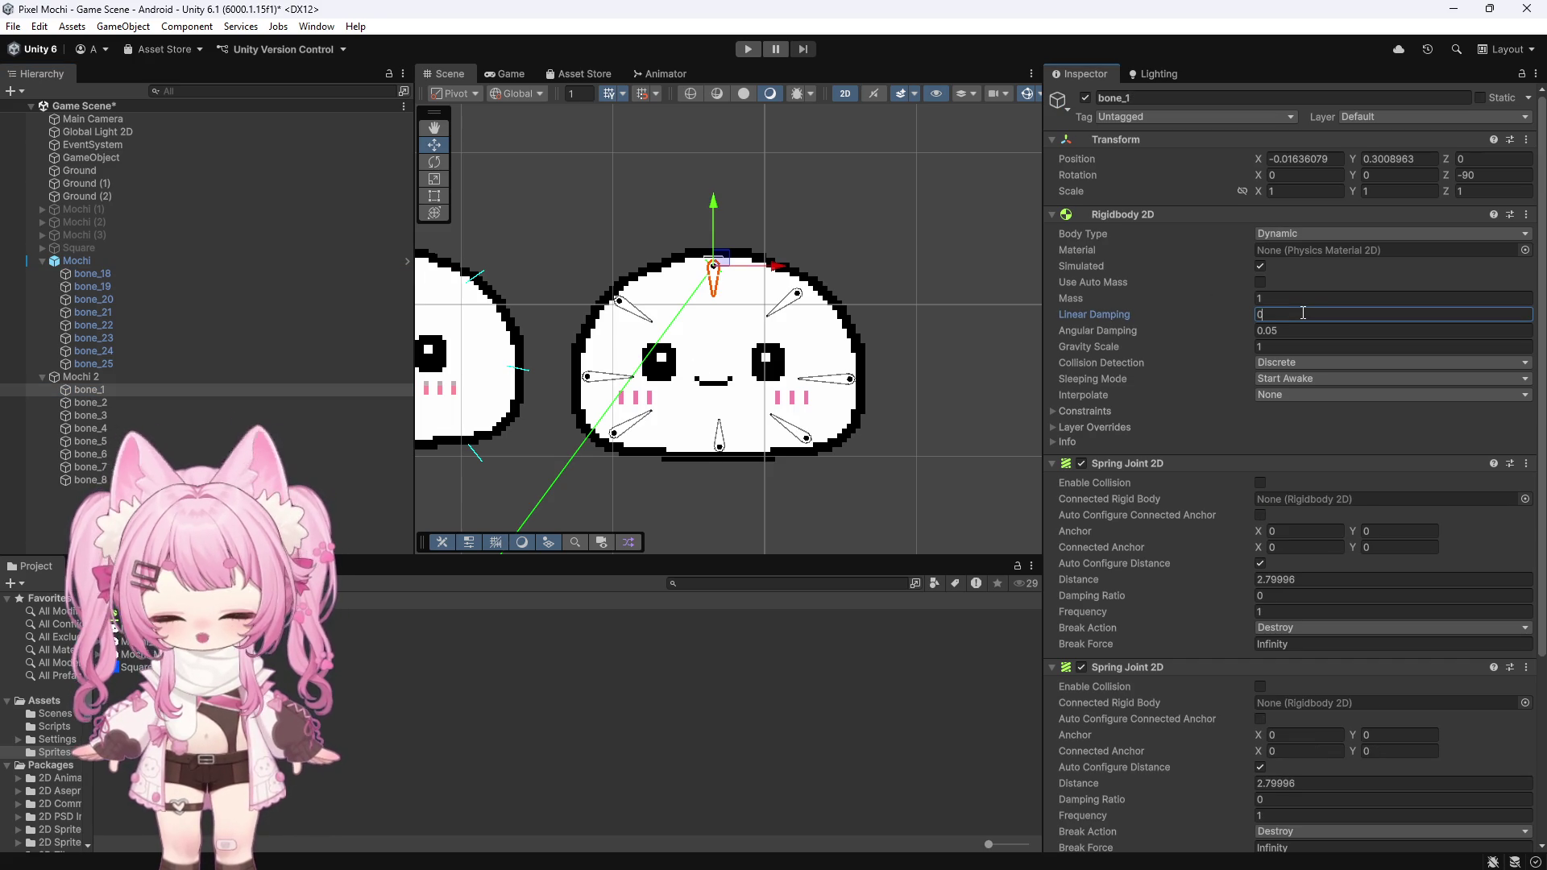
pyautogui.click(91, 274)
pyautogui.click(98, 390)
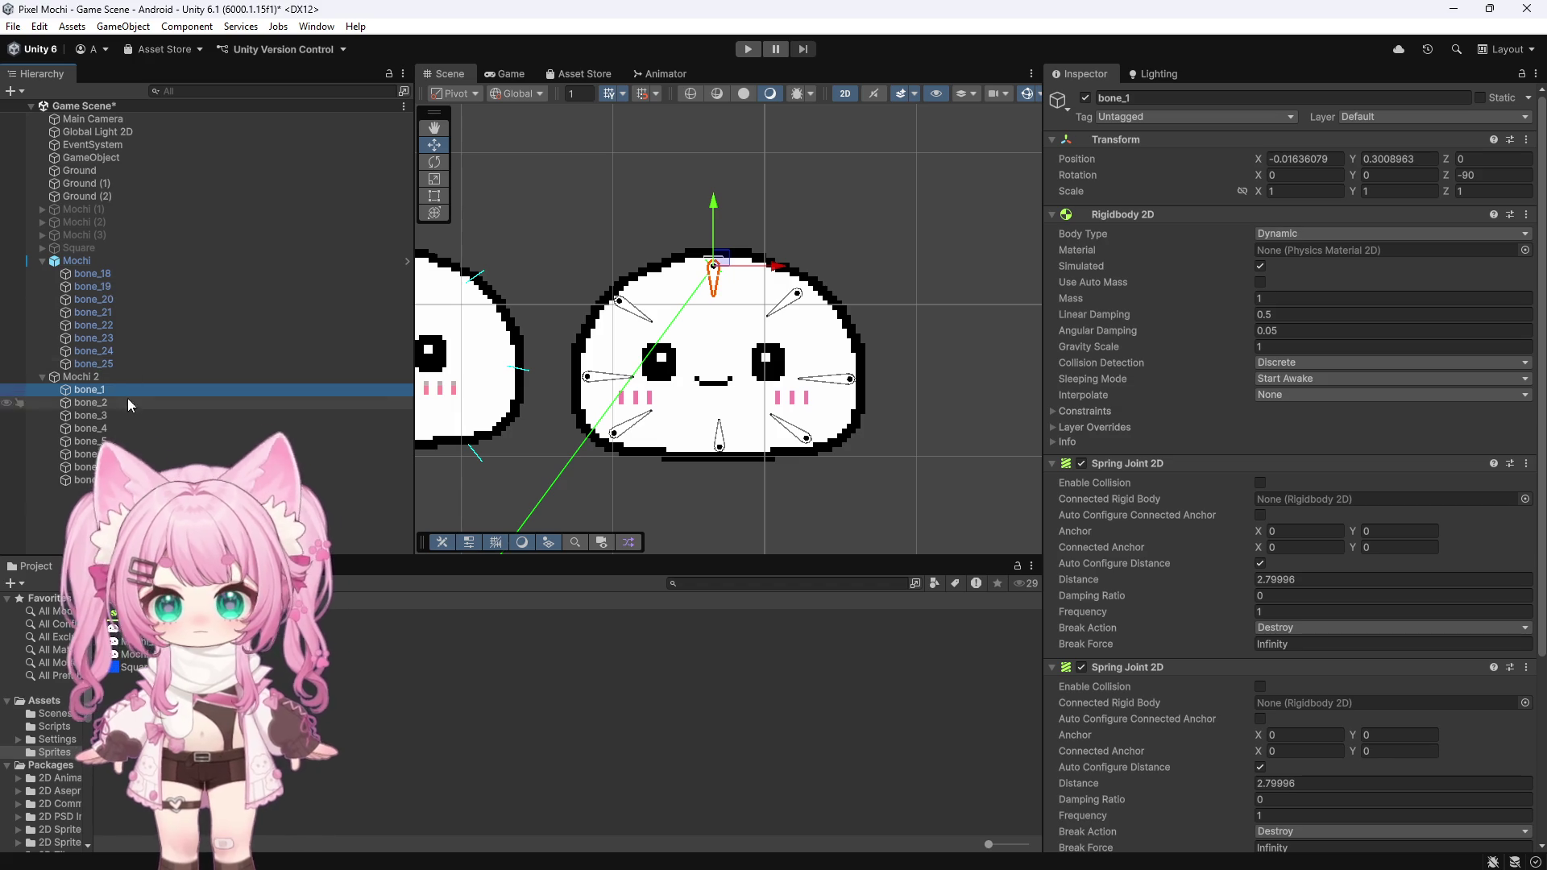
pyautogui.keyDown('shift'); pyautogui.click(89, 481); pyautogui.keyUp('shift')
pyautogui.click(1321, 362)
pyautogui.click(1298, 401)
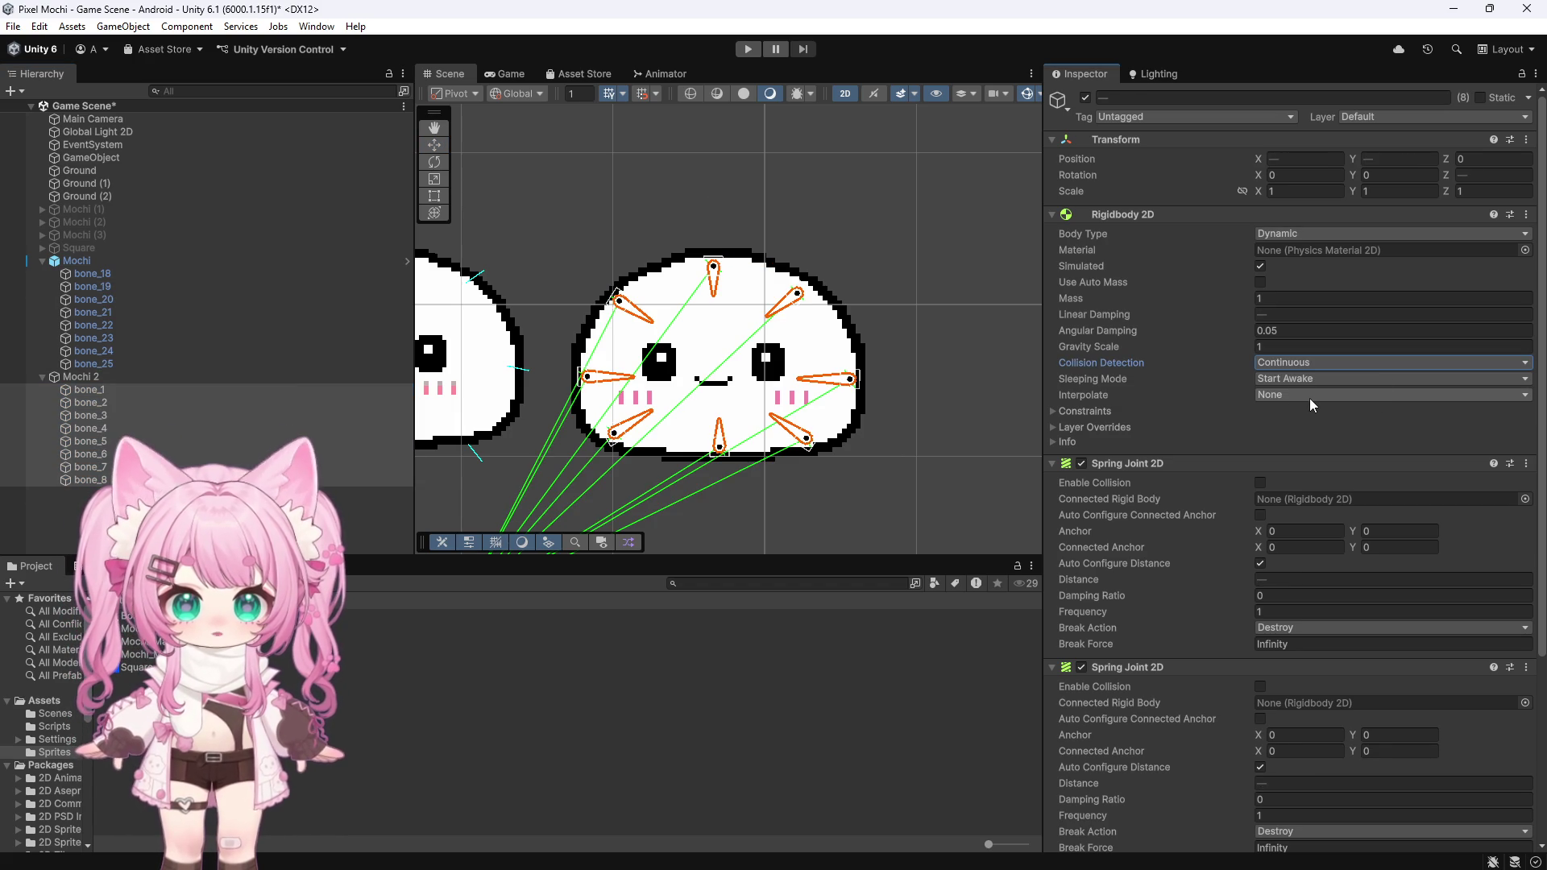
# Step: Select bone_1 alone to review its Rigidbody 2D settings, then pick bone_2 in the scene
pyautogui.click(102, 390)
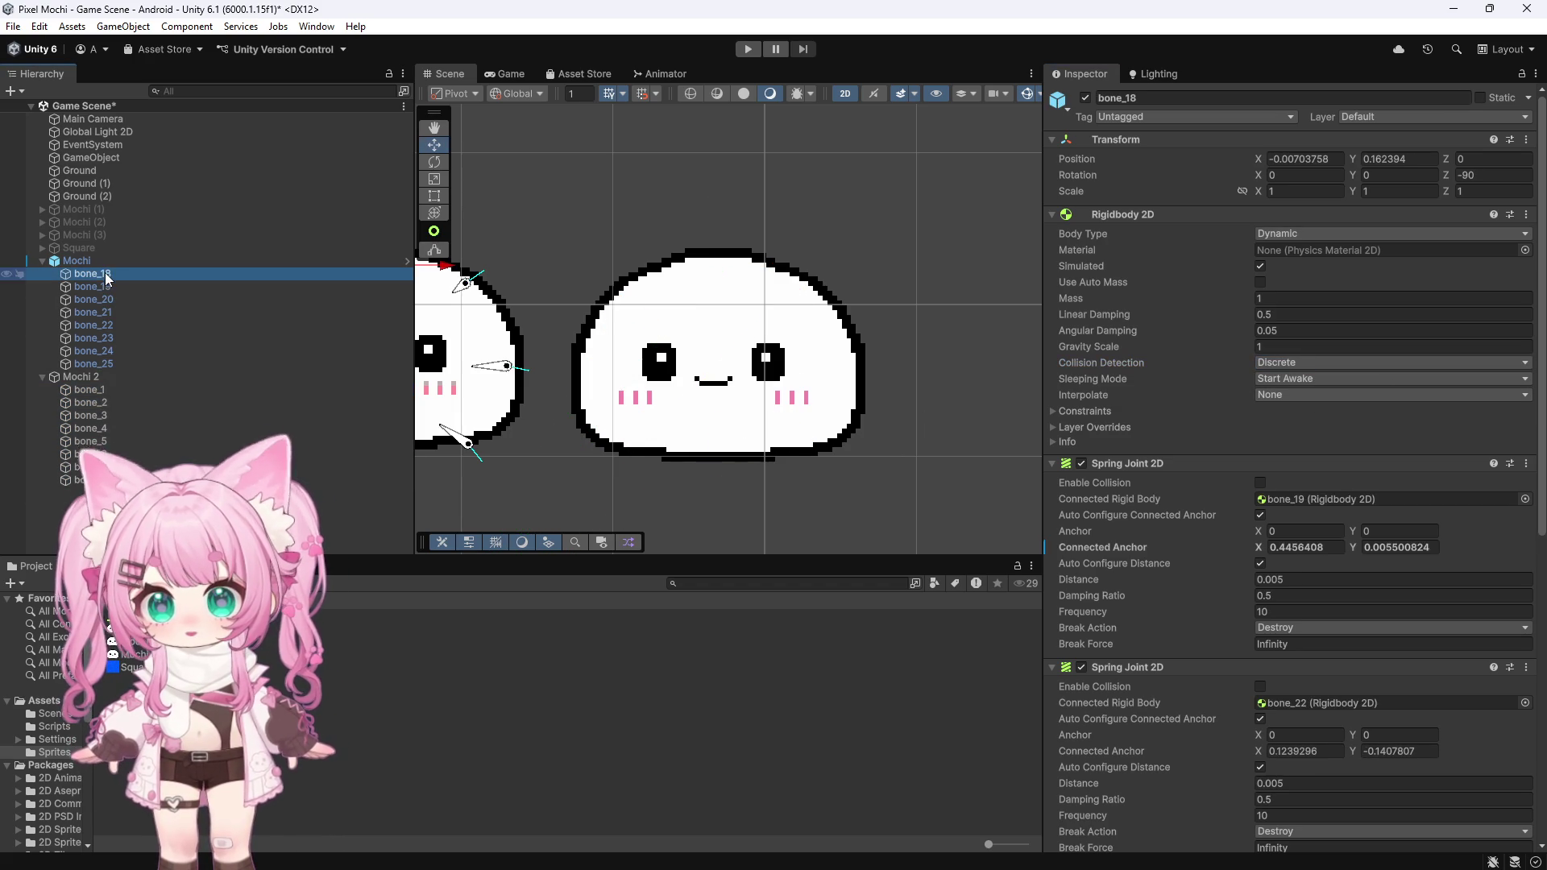
pyautogui.scroll(-3, 601, 262)
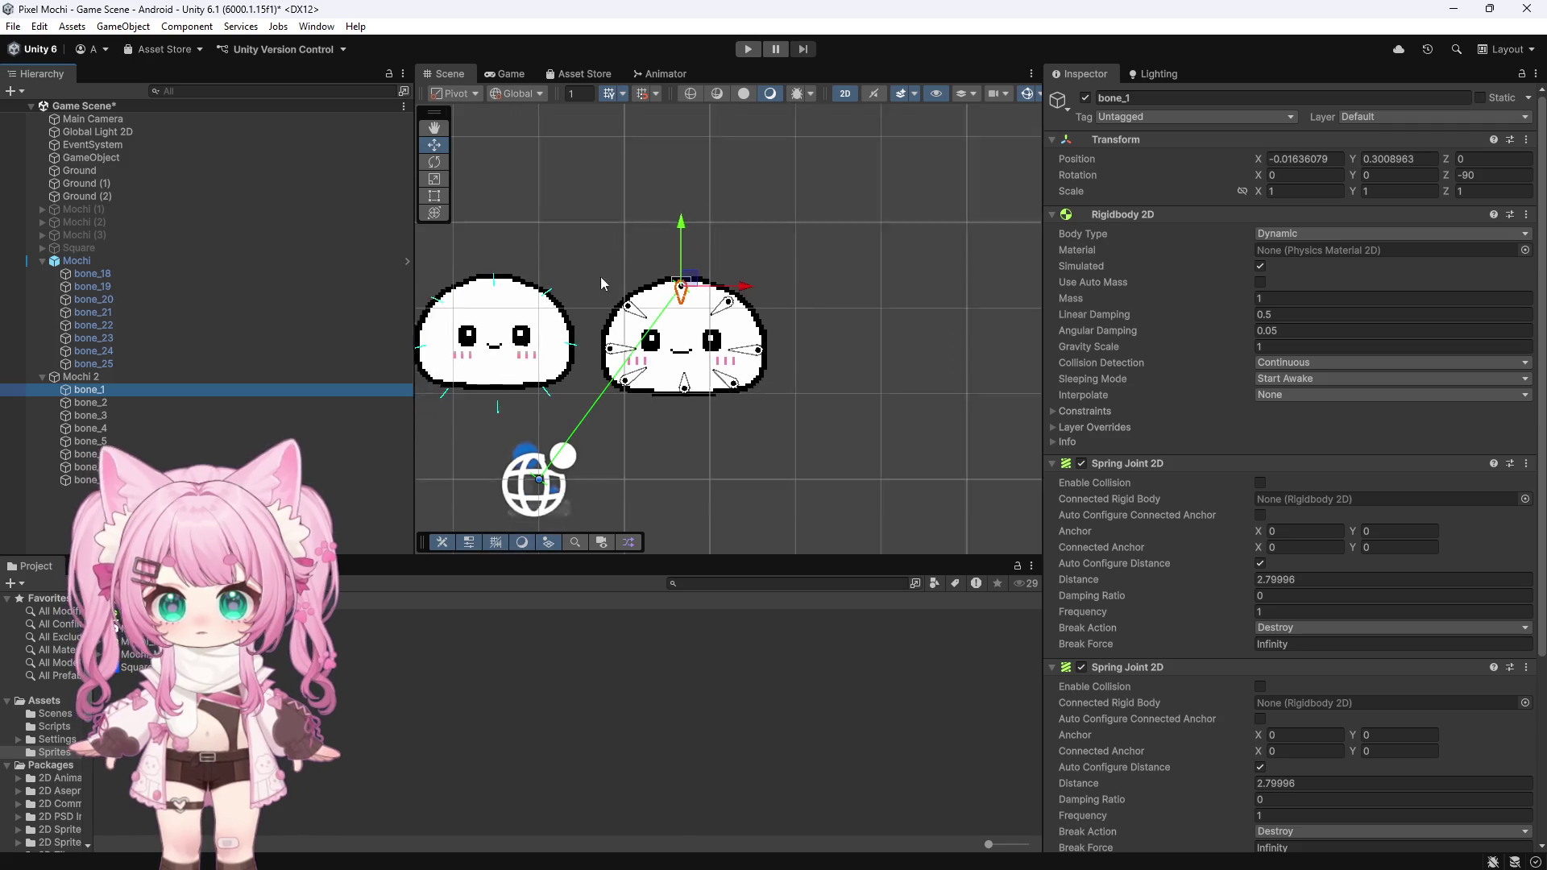
pyautogui.scroll(3, 656, 326)
pyautogui.scroll(2, 657, 325)
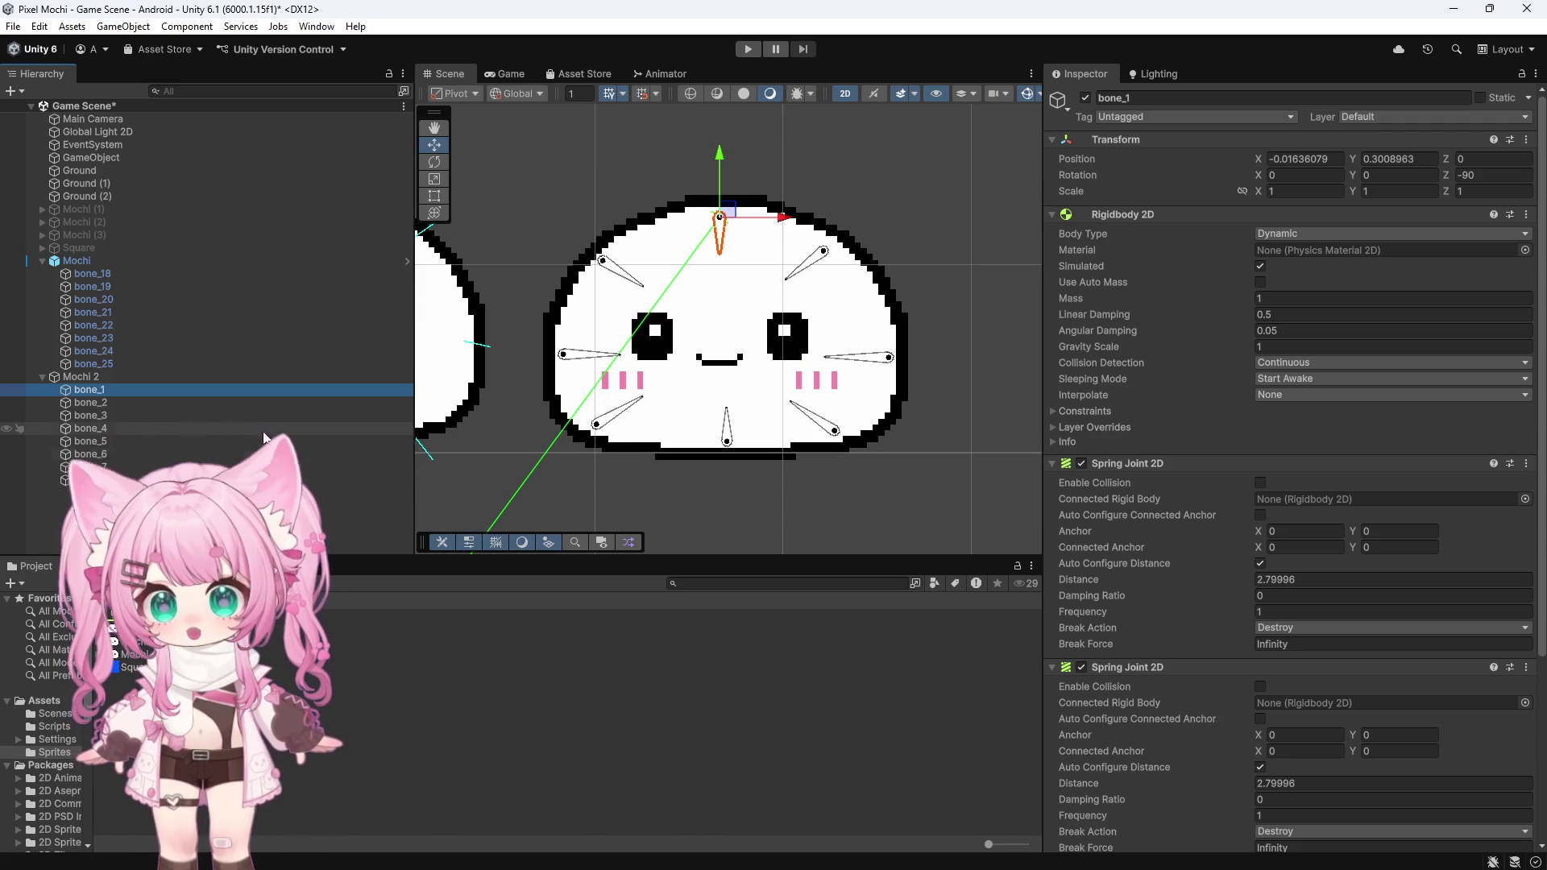
pyautogui.click(798, 278)
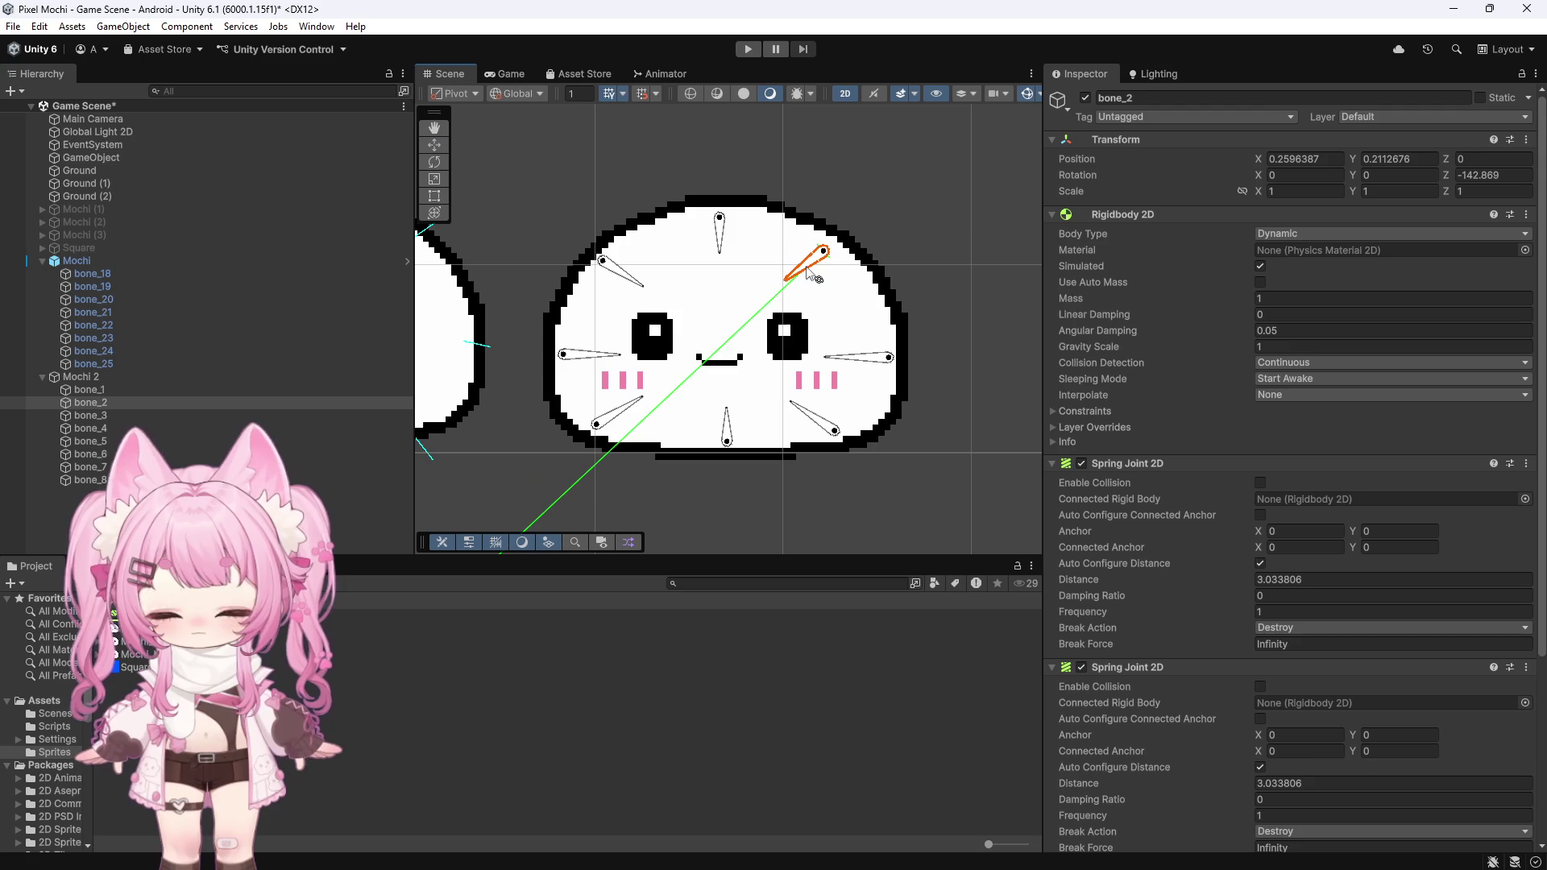
# Step: Connect bone_1's and bone_2's third Spring Joint 2D to bone_8
pyautogui.click(727, 435)
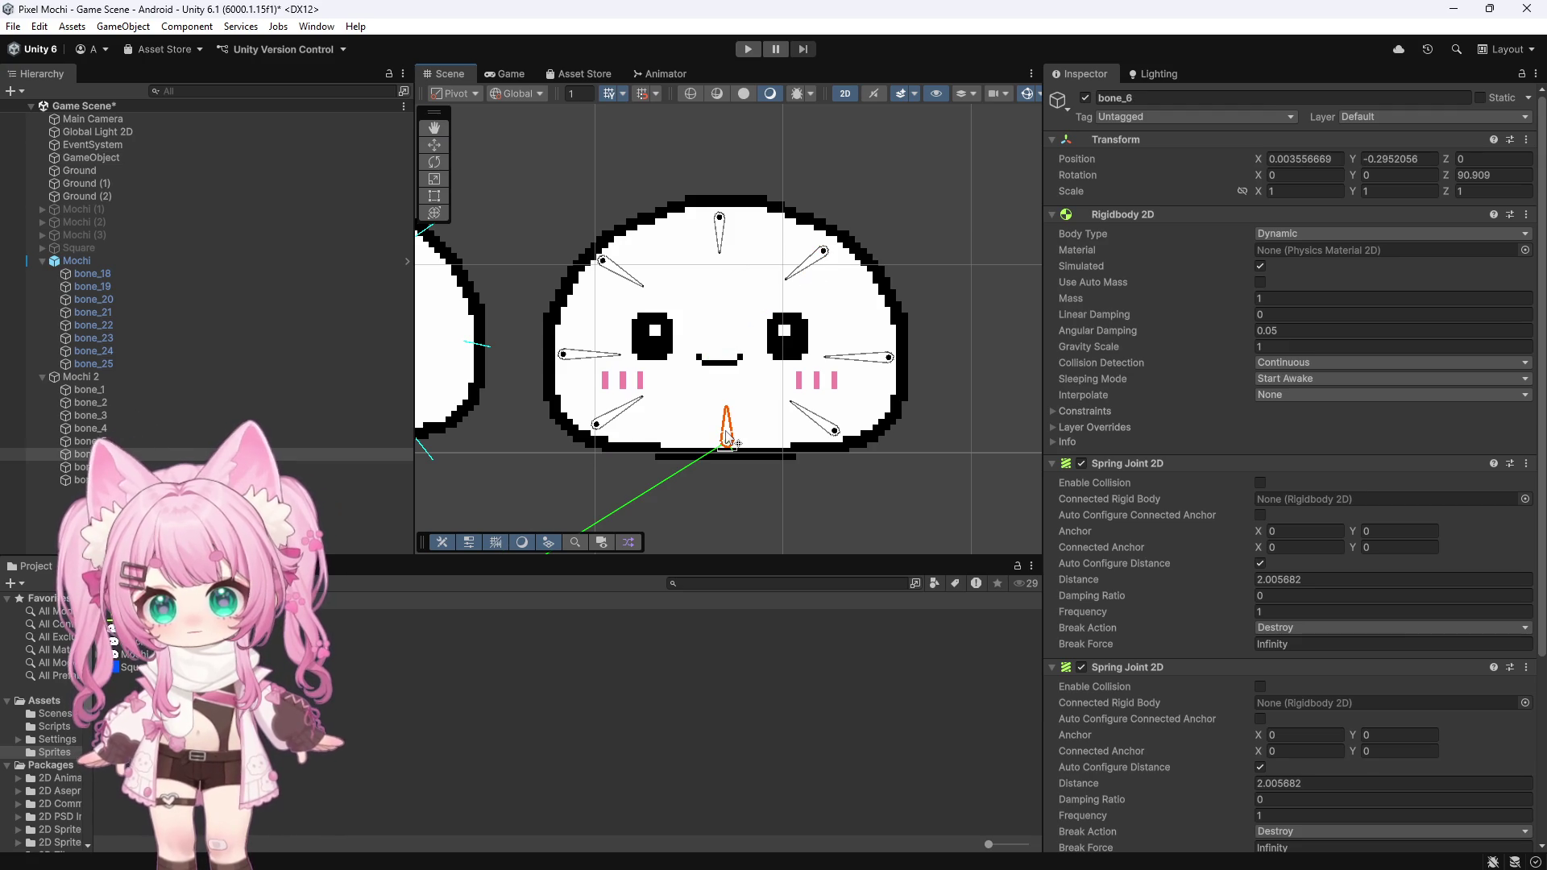
pyautogui.click(720, 229)
pyautogui.scroll(-5, 1218, 509)
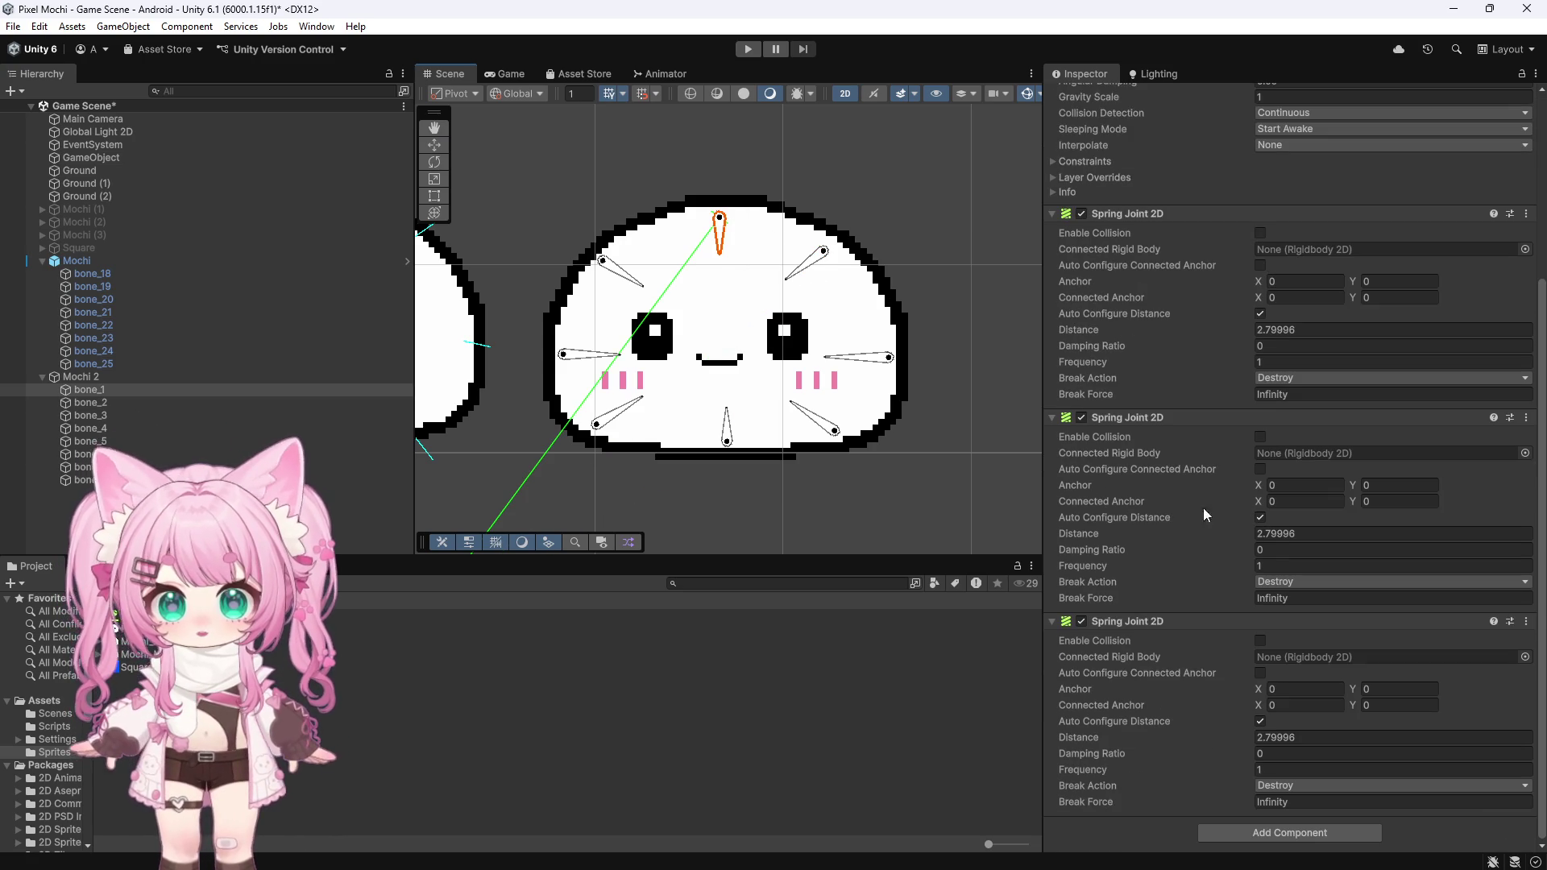
pyautogui.scroll(2, 1192, 527)
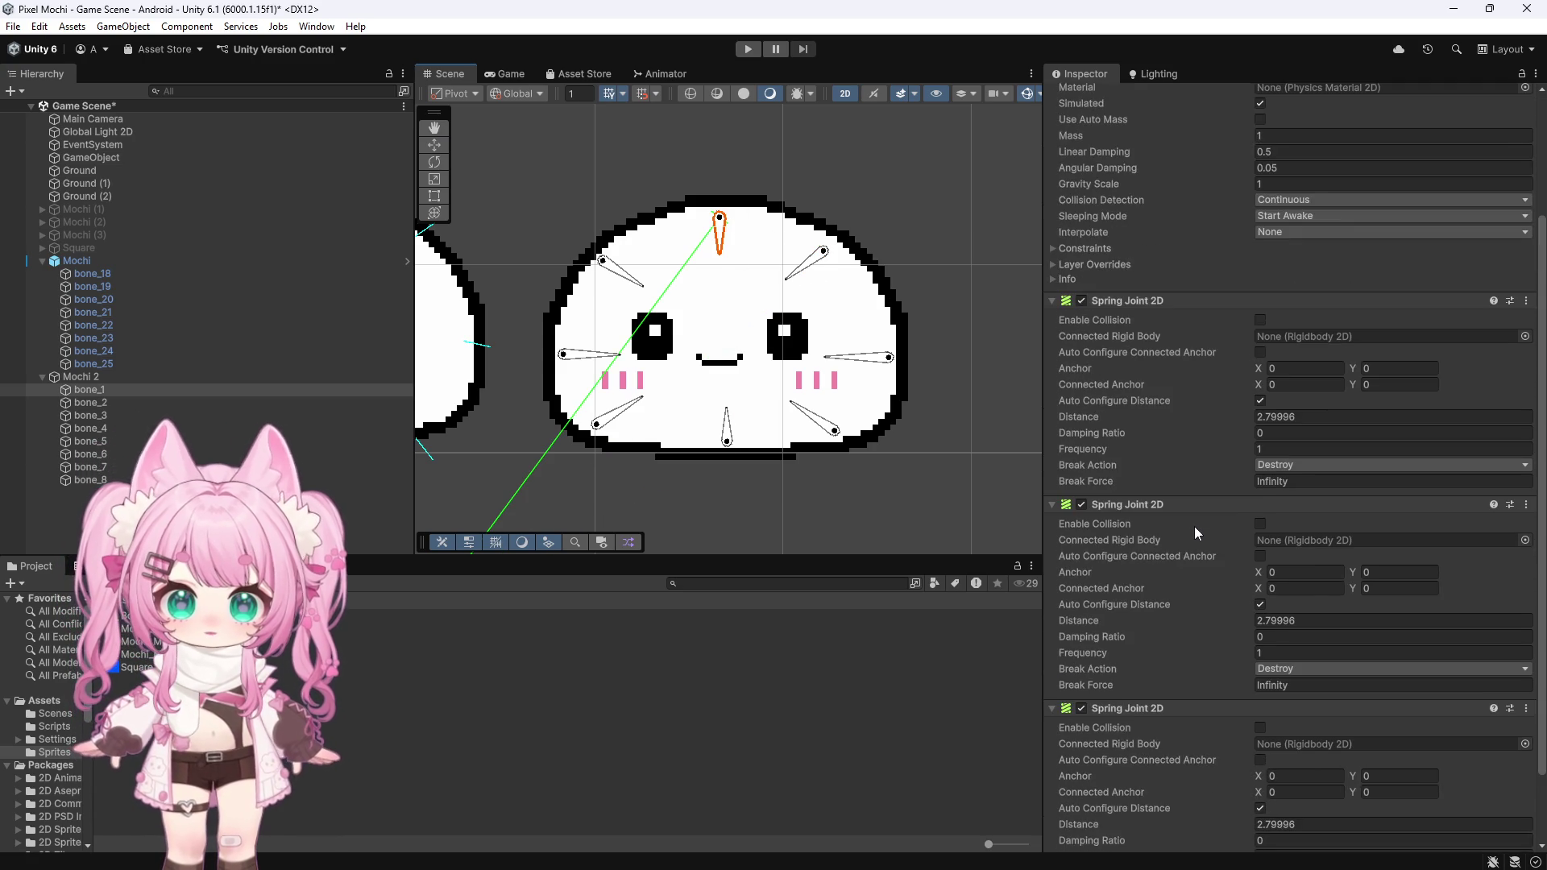
pyautogui.scroll(-2, 1197, 521)
pyautogui.moveTo(90, 402)
pyautogui.mouseDown()
pyautogui.moveTo(725, 564)
pyautogui.moveTo(1295, 665)
pyautogui.mouseUp()
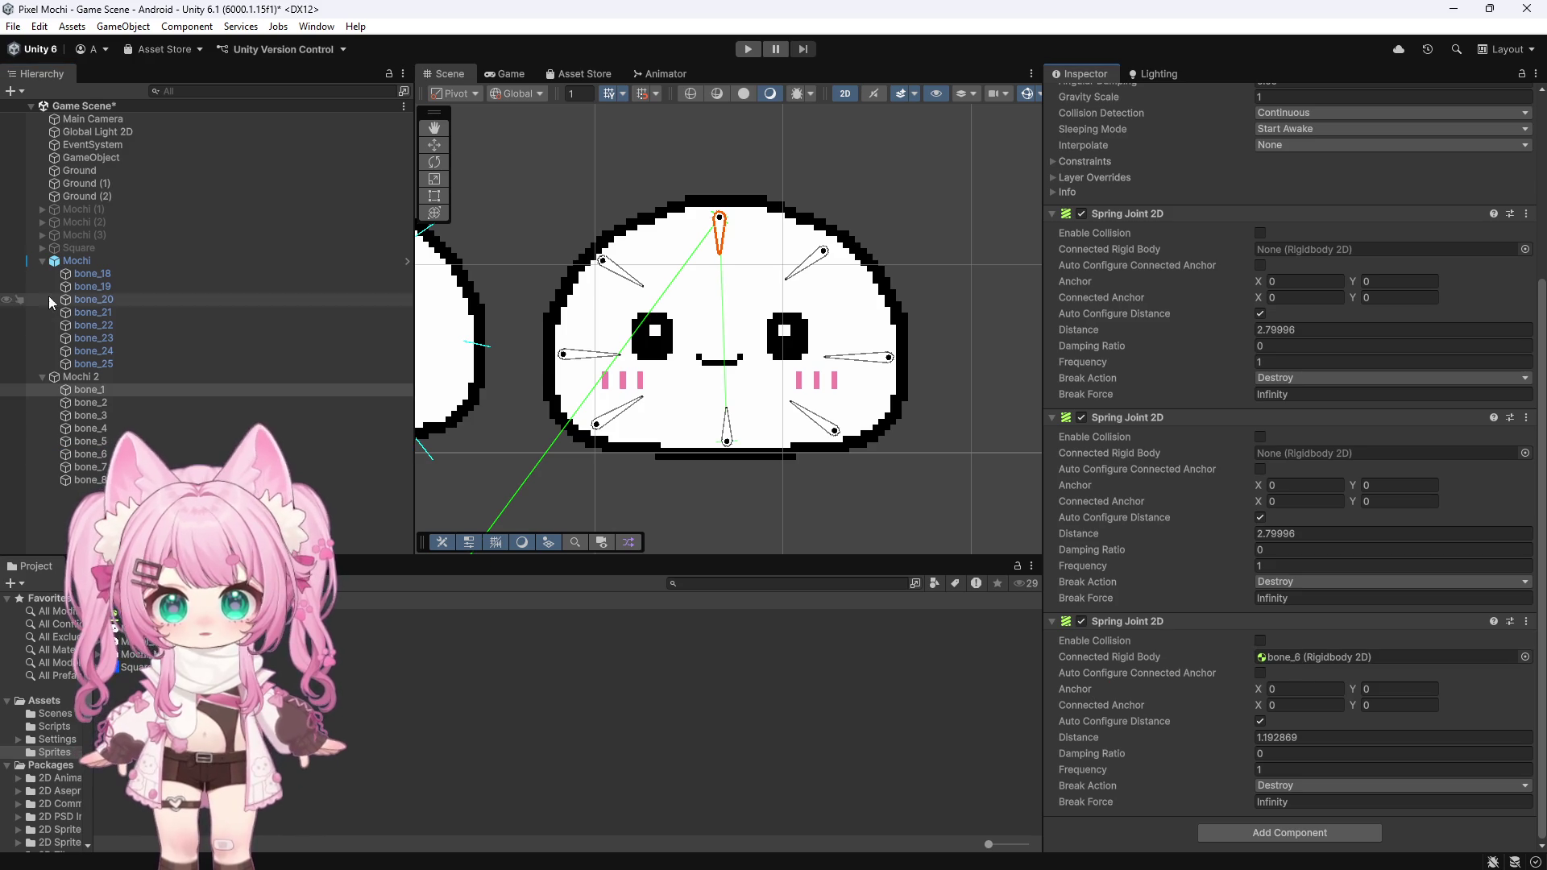
pyautogui.click(104, 404)
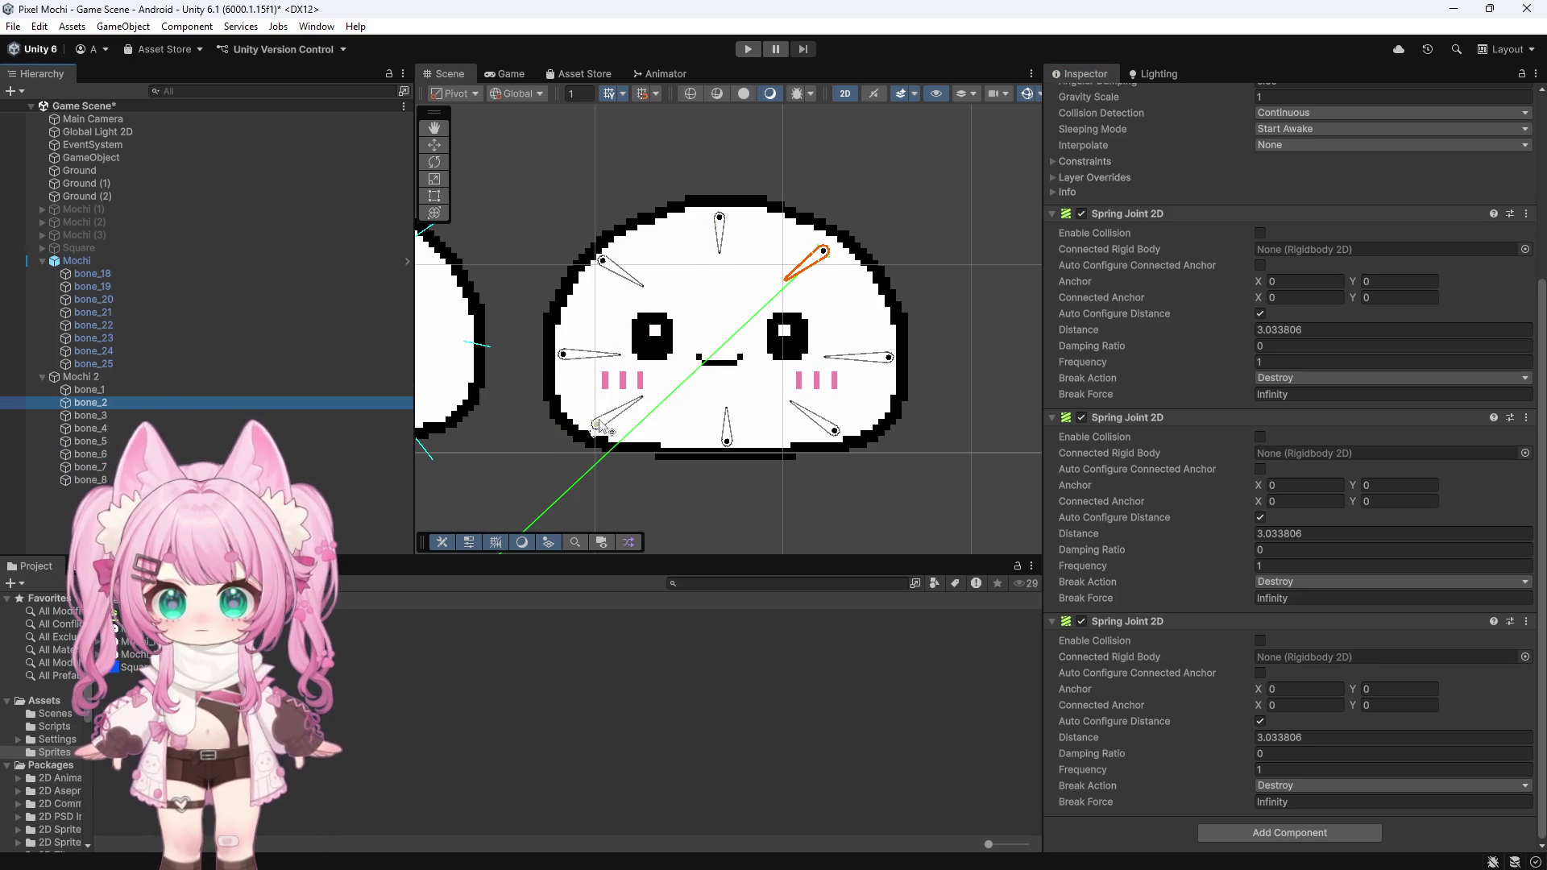
pyautogui.click(601, 426)
pyautogui.click(118, 403)
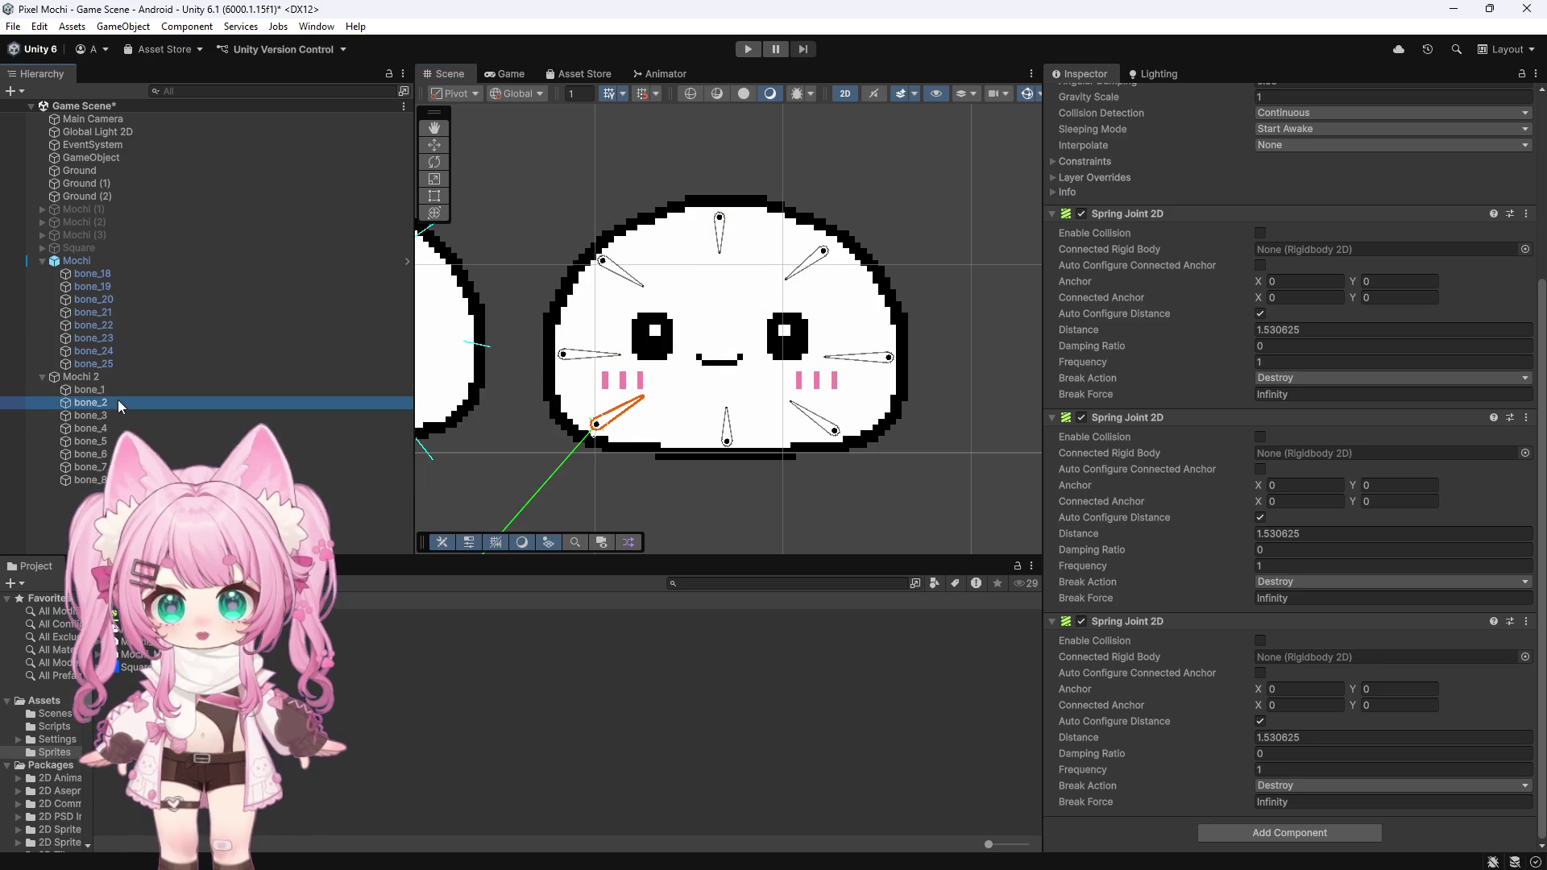
pyautogui.moveTo(75, 480); pyautogui.dragTo(1283, 657)
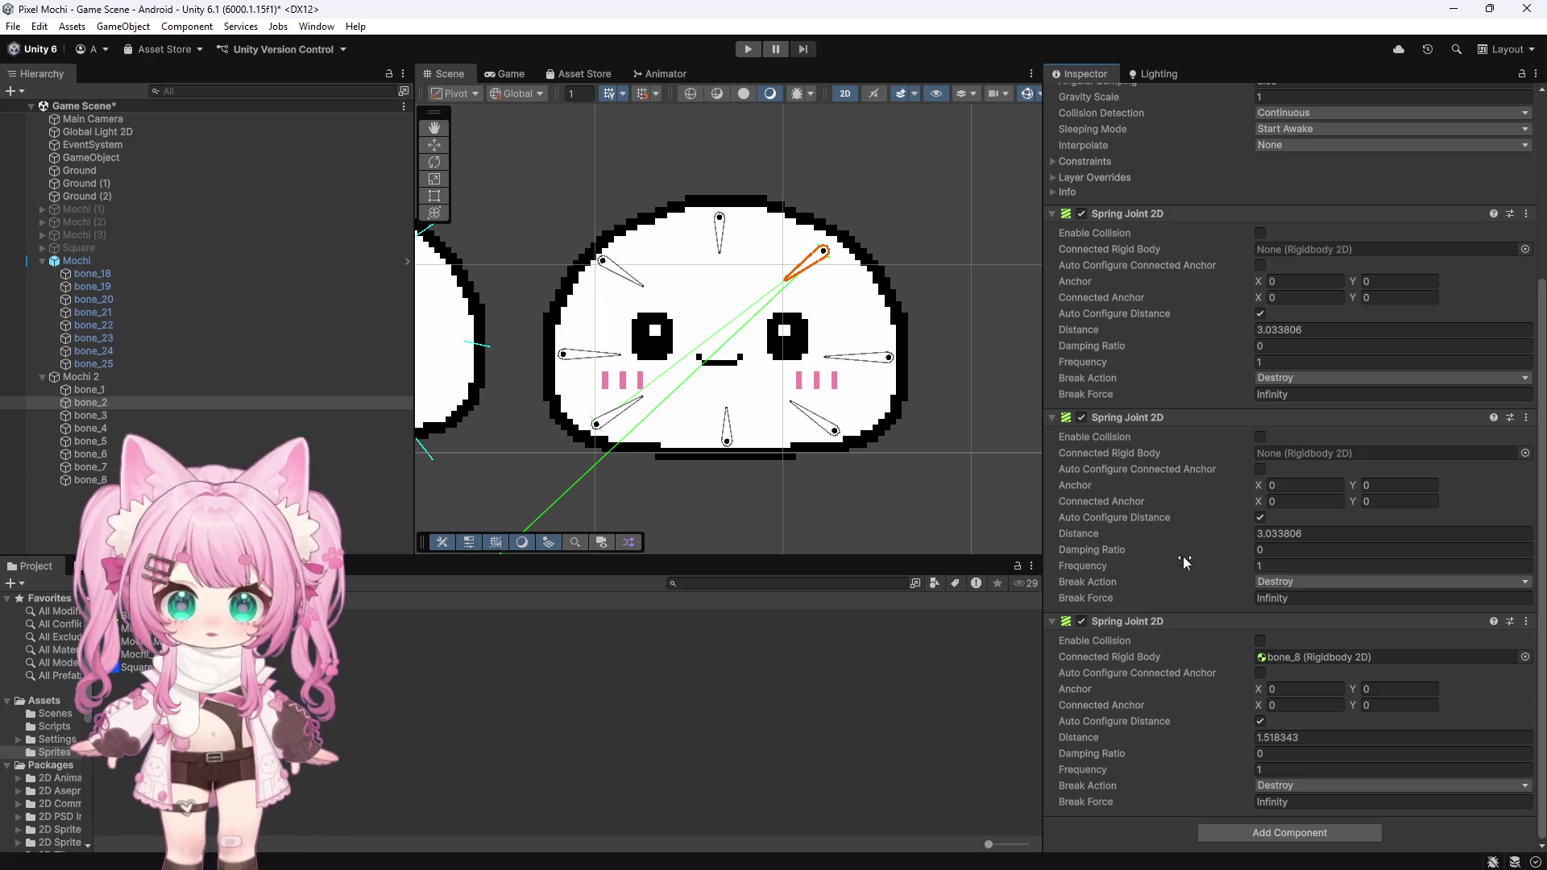
# Step: Connect bone_3's third spring to bone_7 and bone_4's third spring to bone_5
pyautogui.click(90, 413)
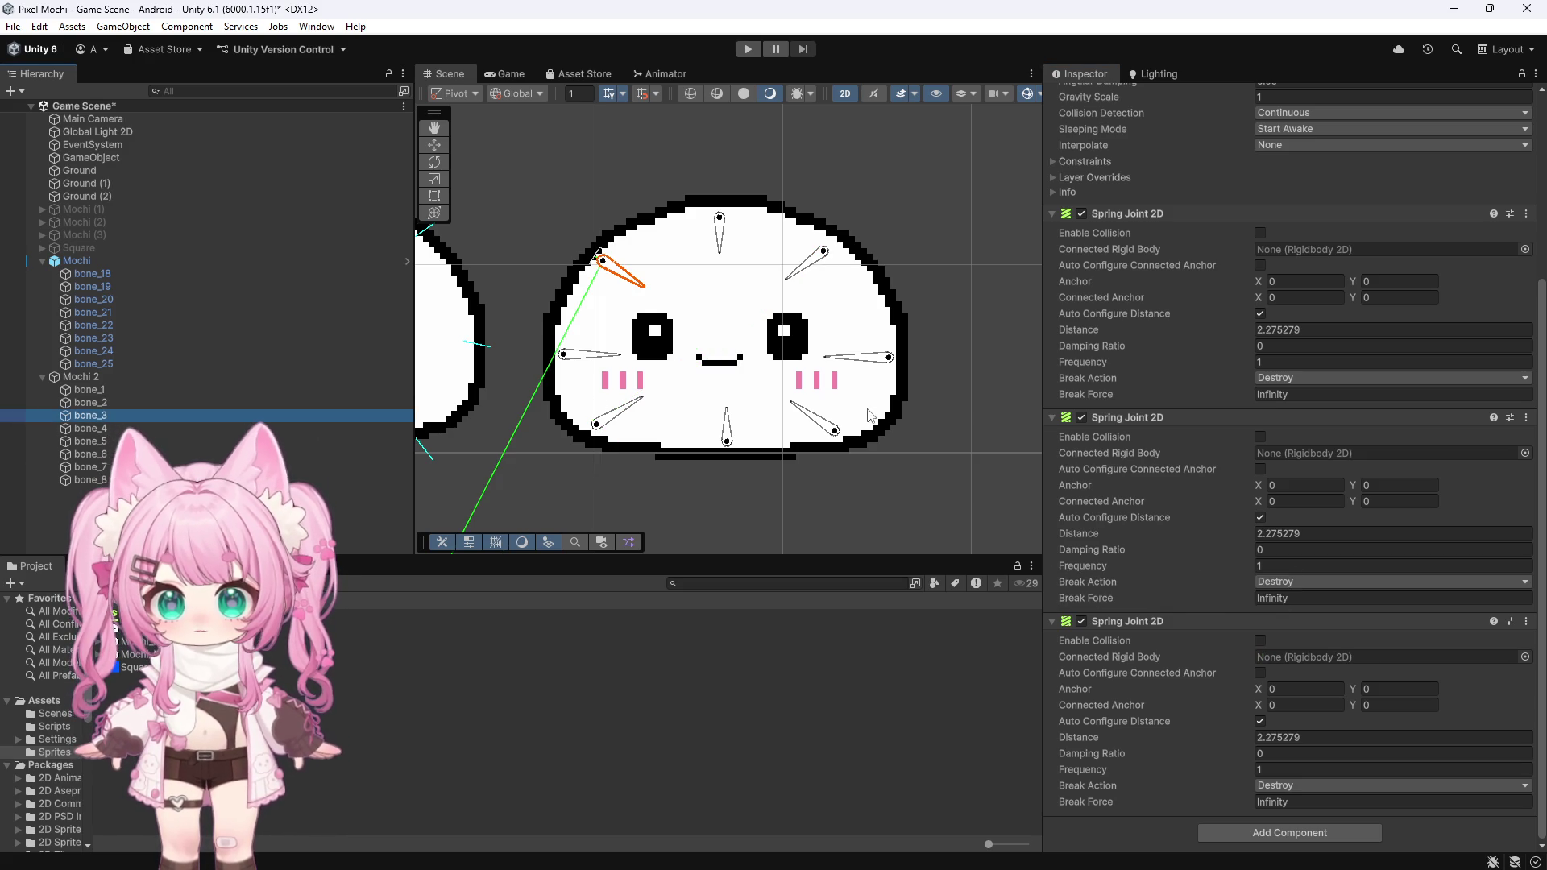
pyautogui.click(829, 431)
pyautogui.click(90, 415)
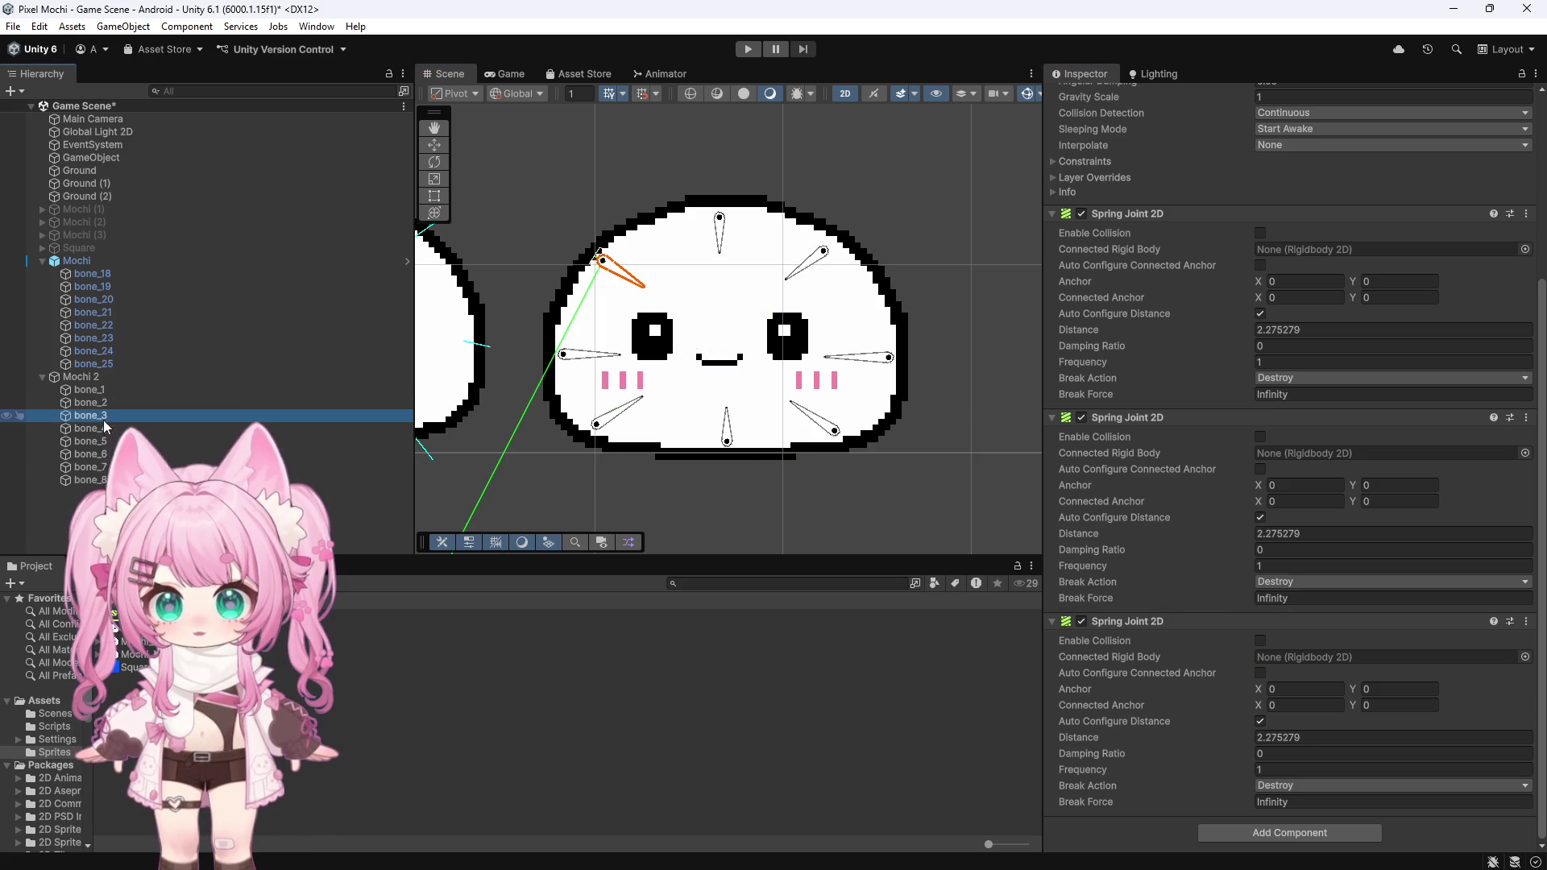
pyautogui.moveTo(1306, 613); pyautogui.dragTo(1370, 656)
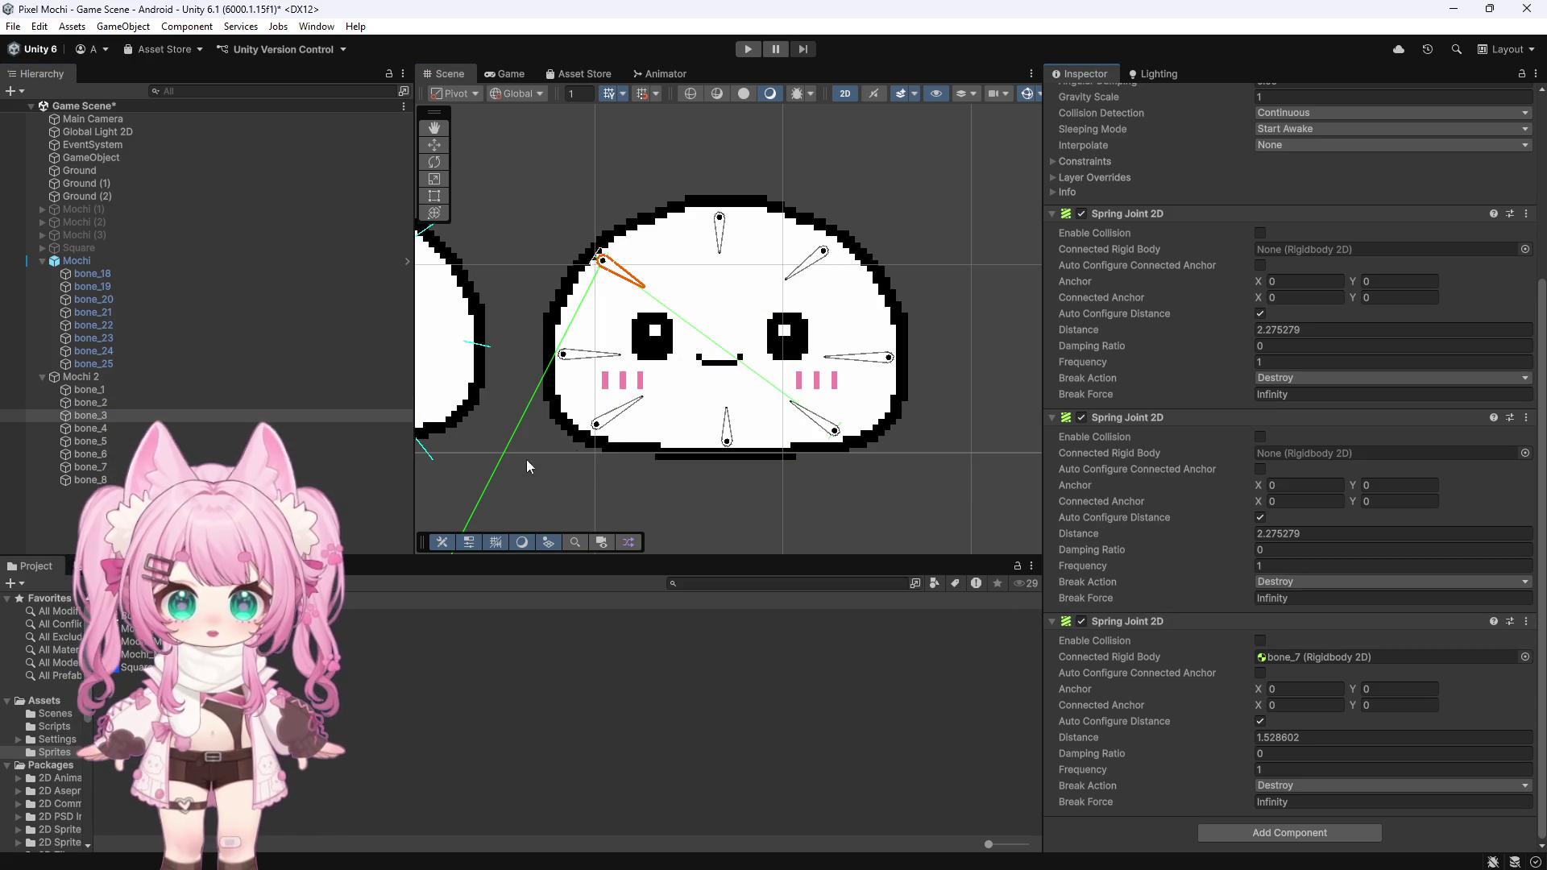
pyautogui.click(89, 429)
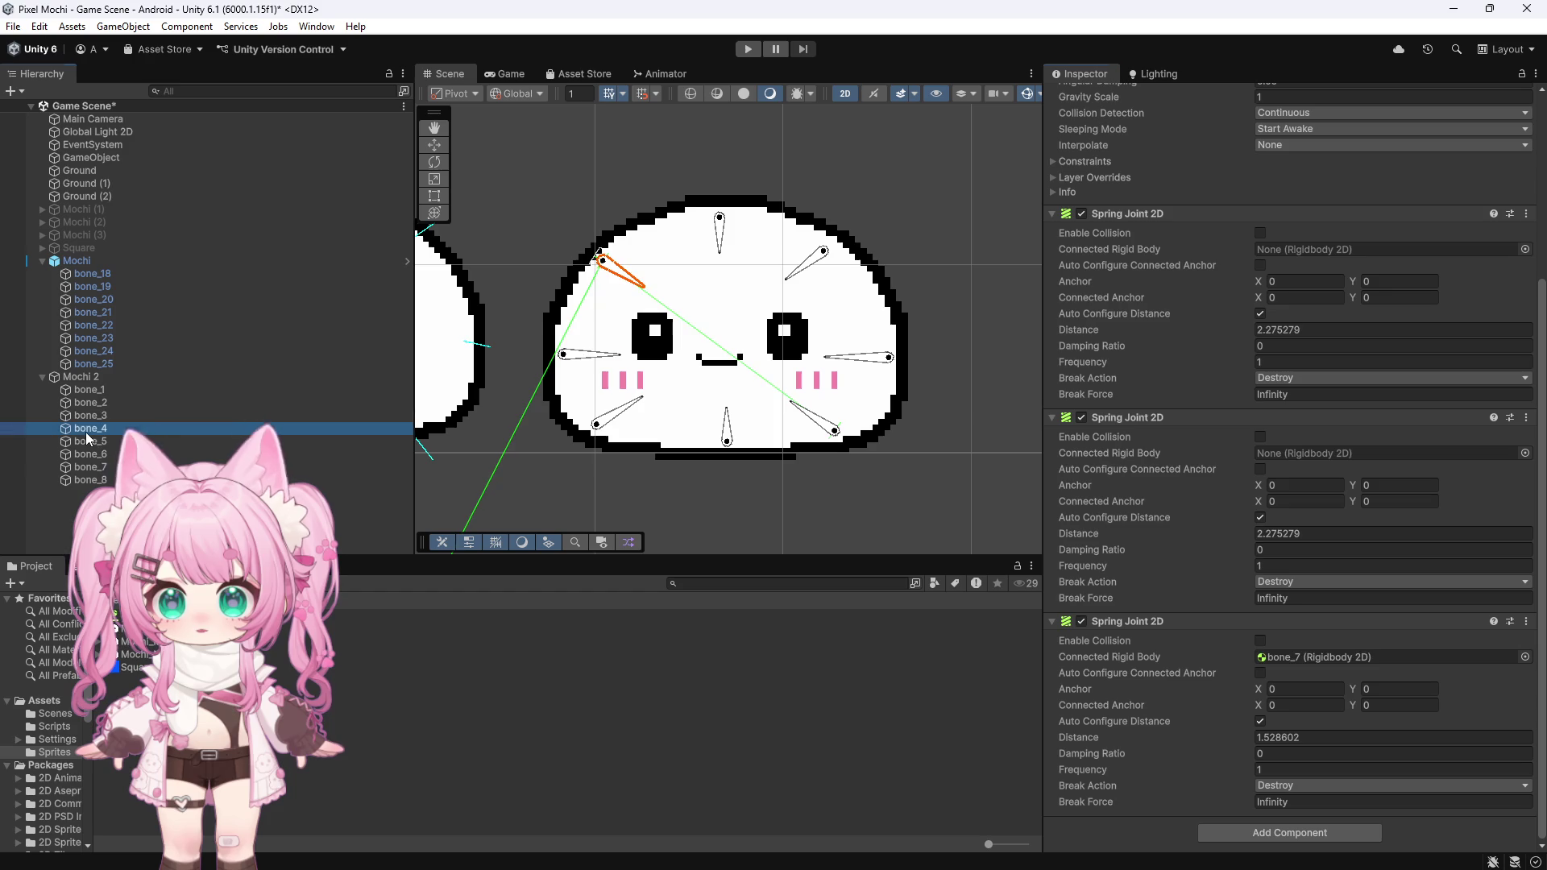
pyautogui.click(884, 360)
pyautogui.click(562, 355)
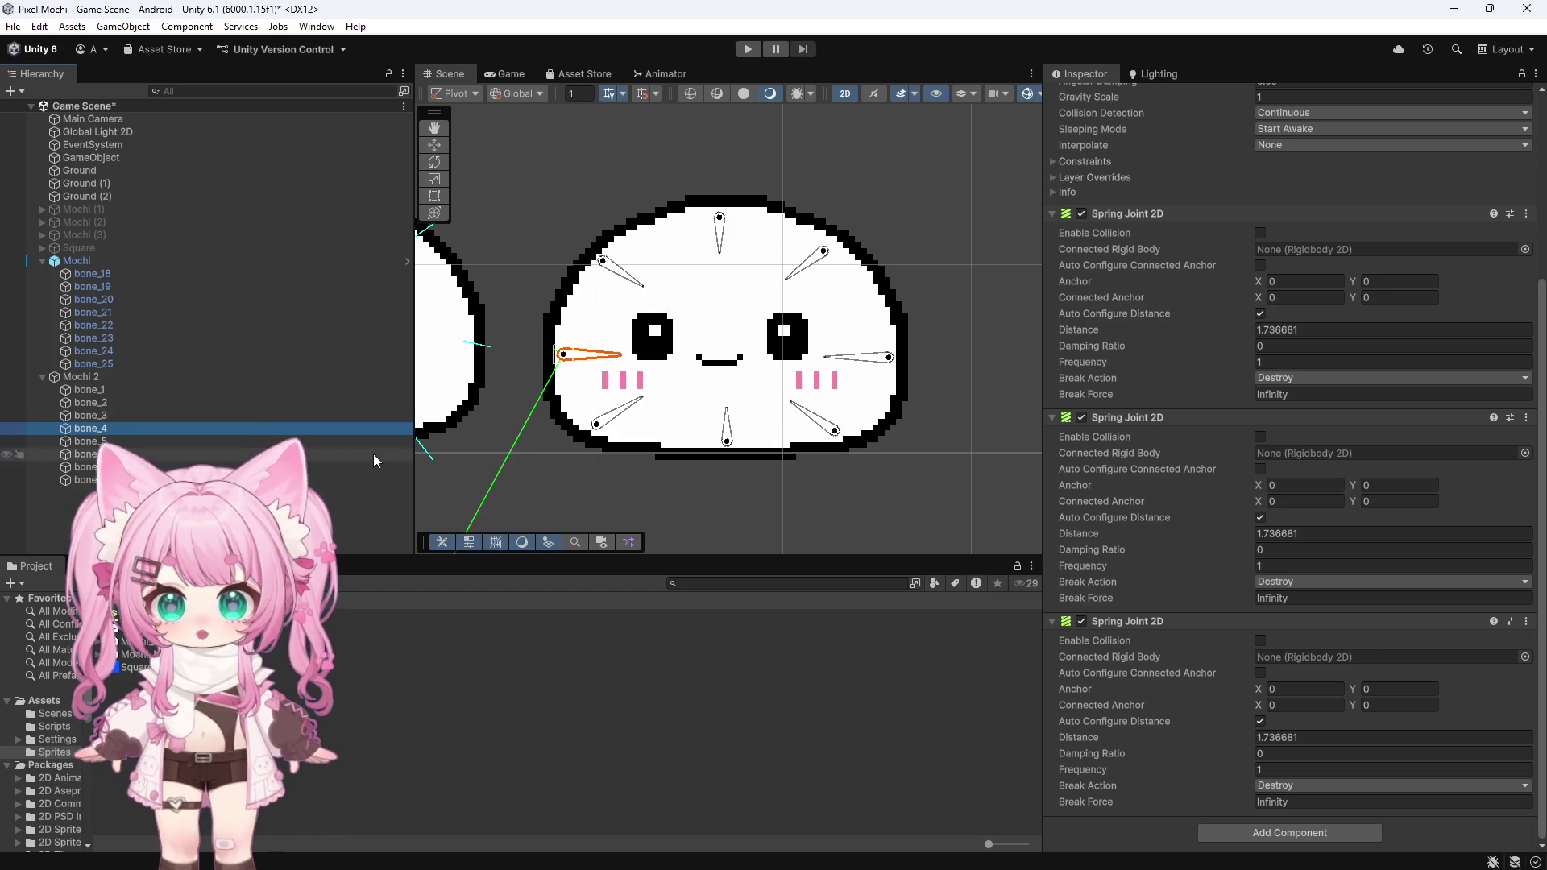
pyautogui.moveTo(90, 440)
pyautogui.mouseDown()
pyautogui.moveTo(1322, 607)
pyautogui.moveTo(1370, 656)
pyautogui.mouseUp()
# Step: Connect bone_8's third spring to bone_2 and bone_6's third spring to bone_1
pyautogui.click(622, 418)
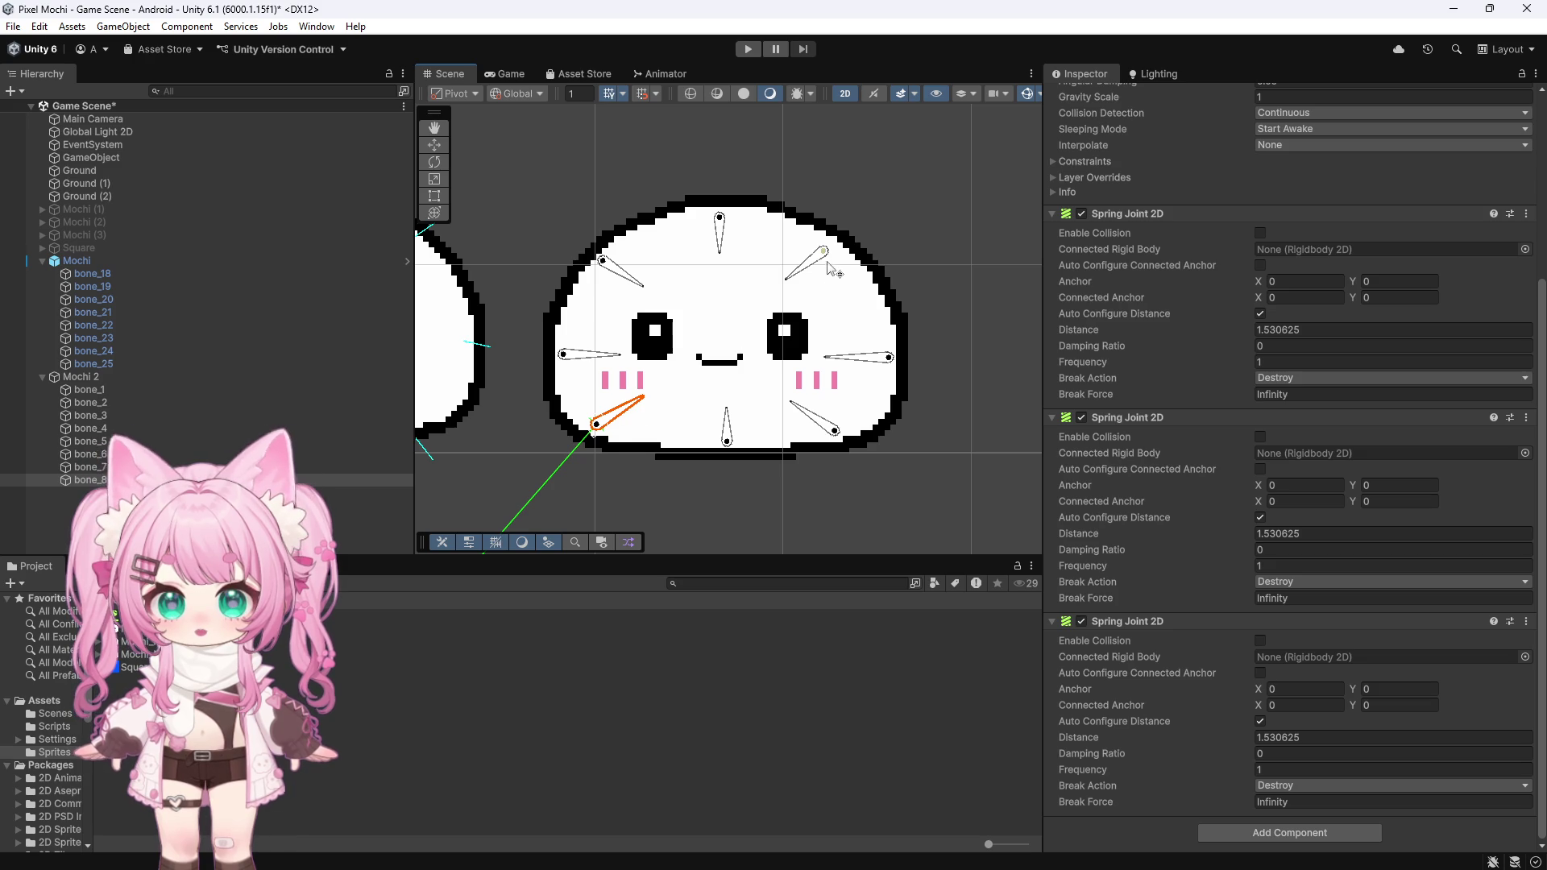
pyautogui.click(806, 264)
pyautogui.click(90, 479)
pyautogui.moveTo(99, 403)
pyautogui.mouseDown()
pyautogui.moveTo(615, 510)
pyautogui.moveTo(1174, 659)
pyautogui.moveTo(1269, 663)
pyautogui.mouseUp()
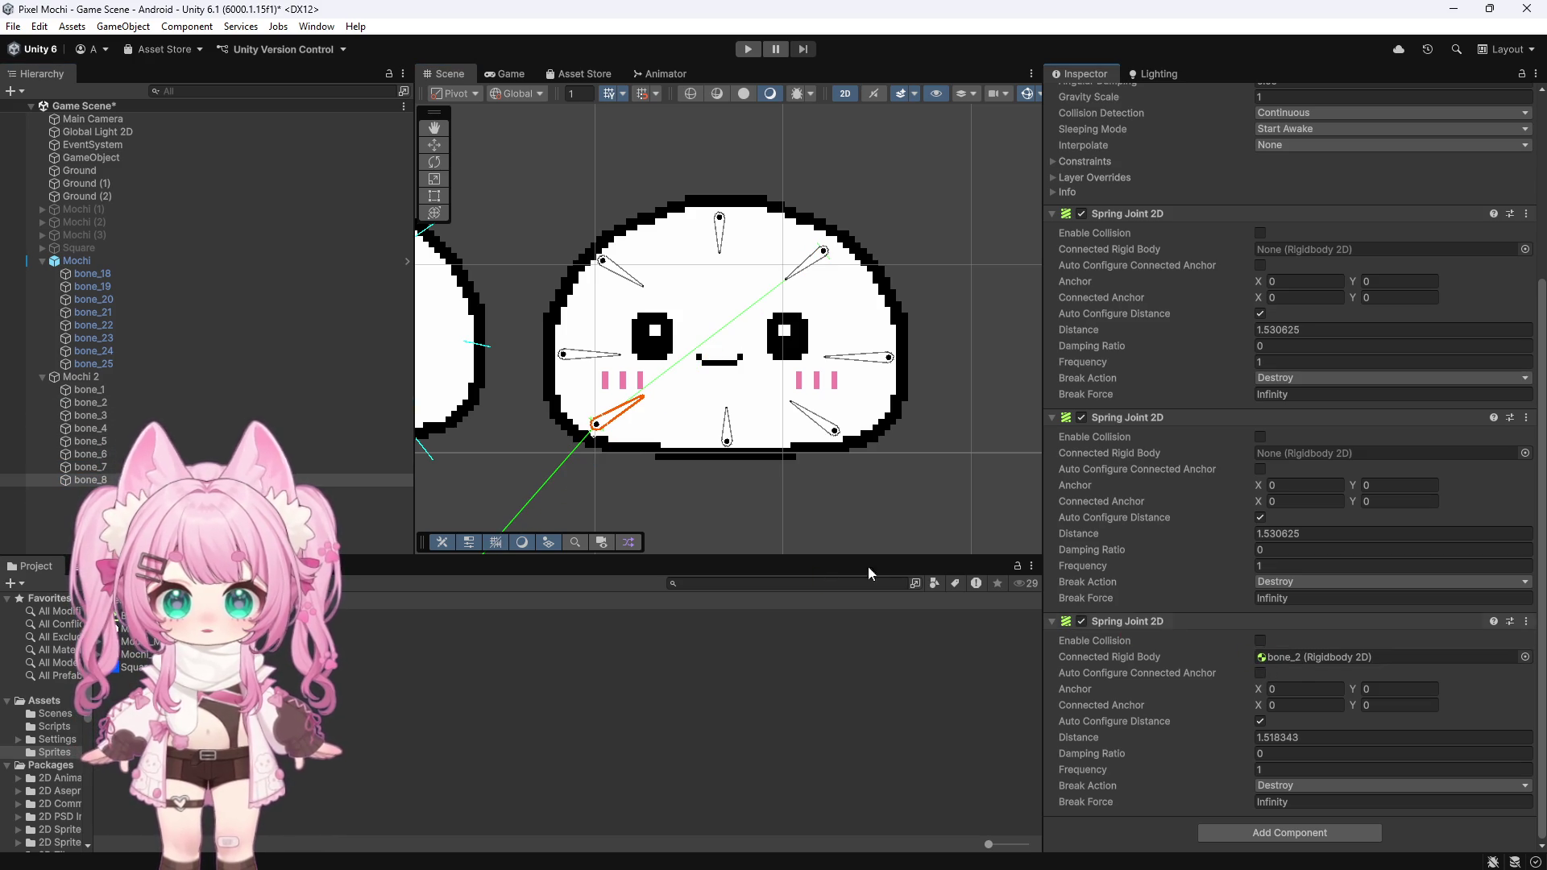
pyautogui.click(727, 437)
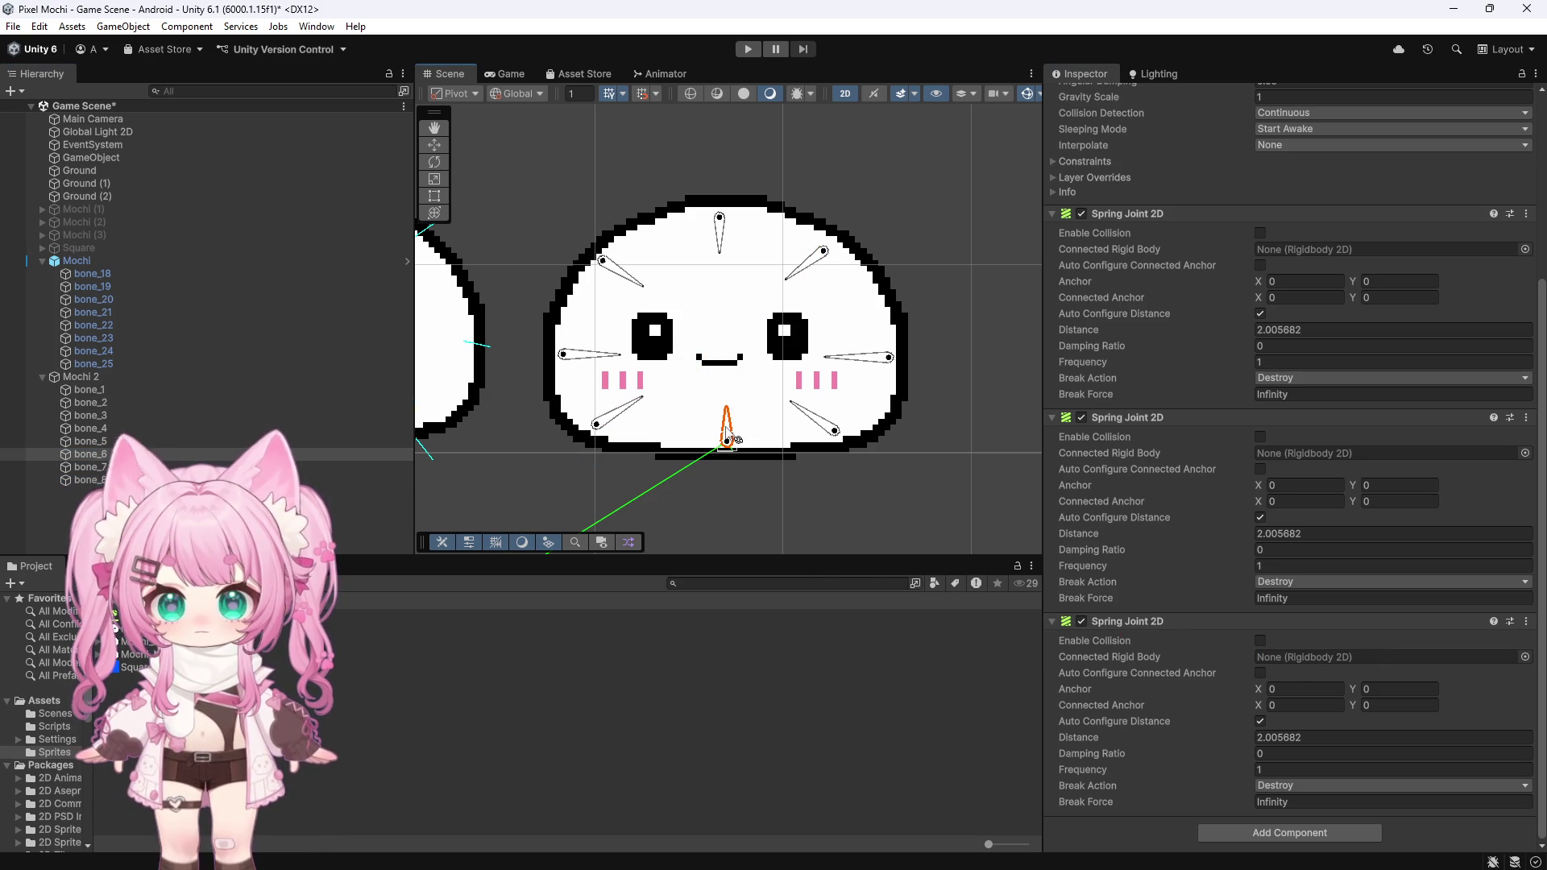
pyautogui.moveTo(157, 457); pyautogui.dragTo(1385, 656)
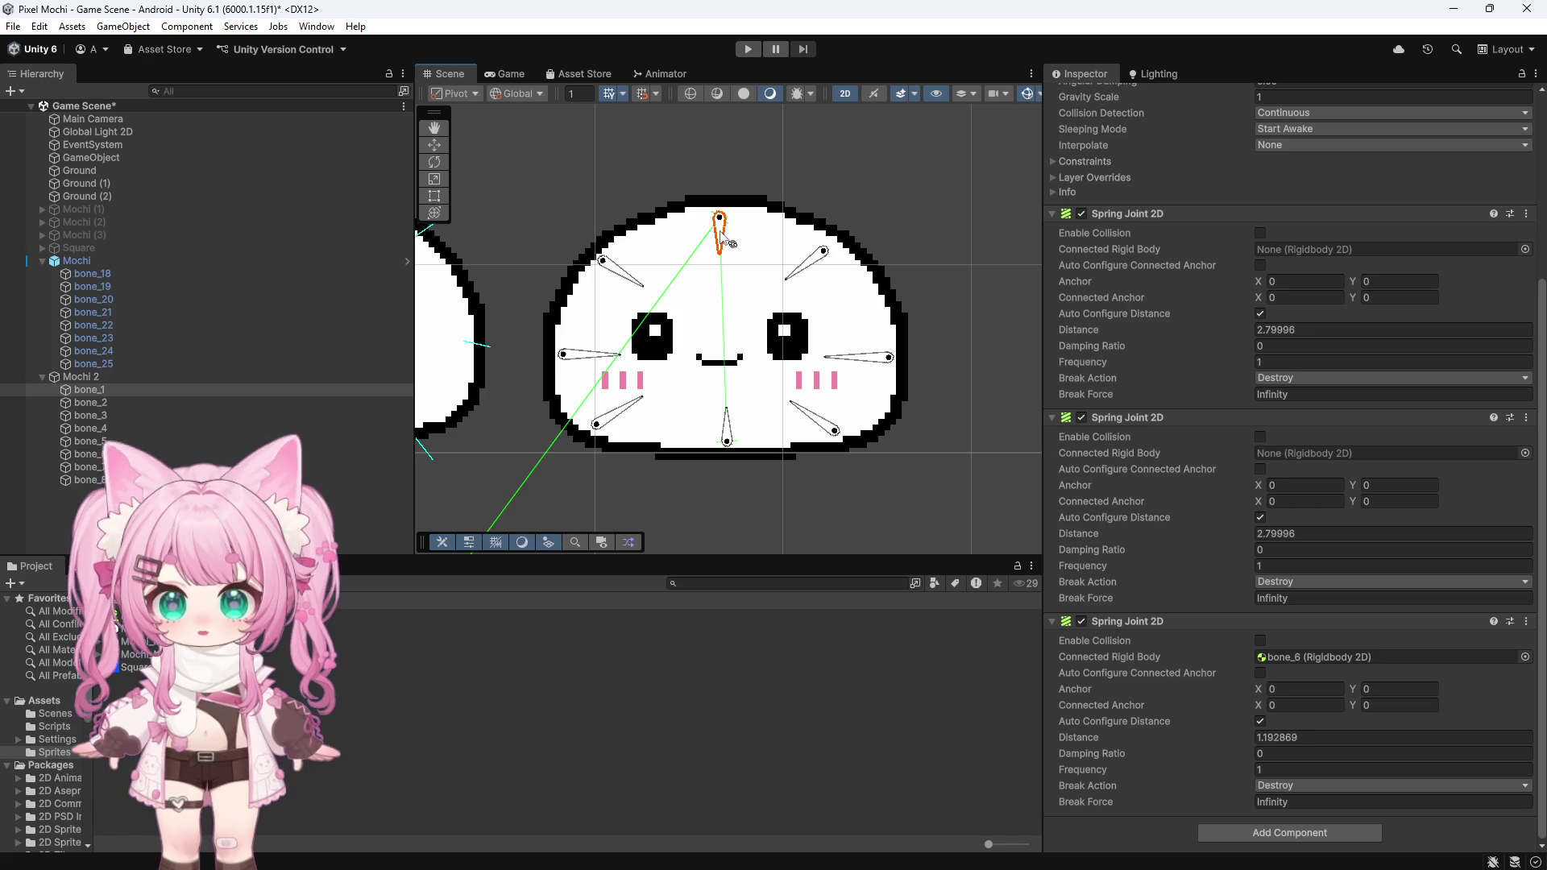
pyautogui.moveTo(99, 385)
pyautogui.mouseDown()
pyautogui.moveTo(1230, 631)
pyautogui.moveTo(1281, 657)
pyautogui.mouseUp()
# Step: Connect bone_7's third spring to bone_3 and bone_5's third spring to bone_4
pyautogui.click(799, 418)
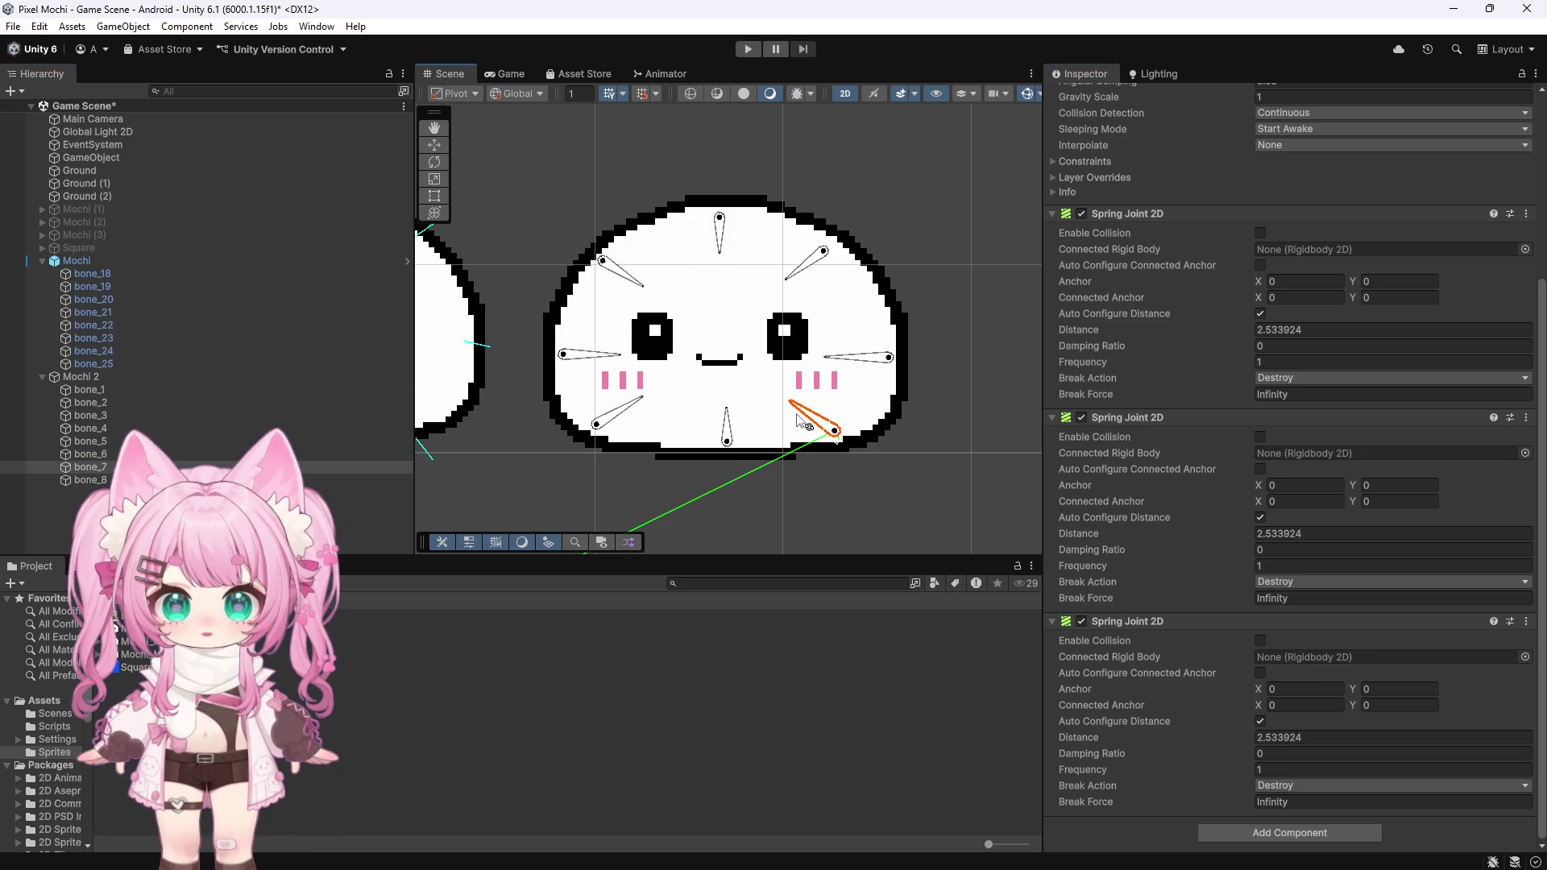
pyautogui.click(614, 271)
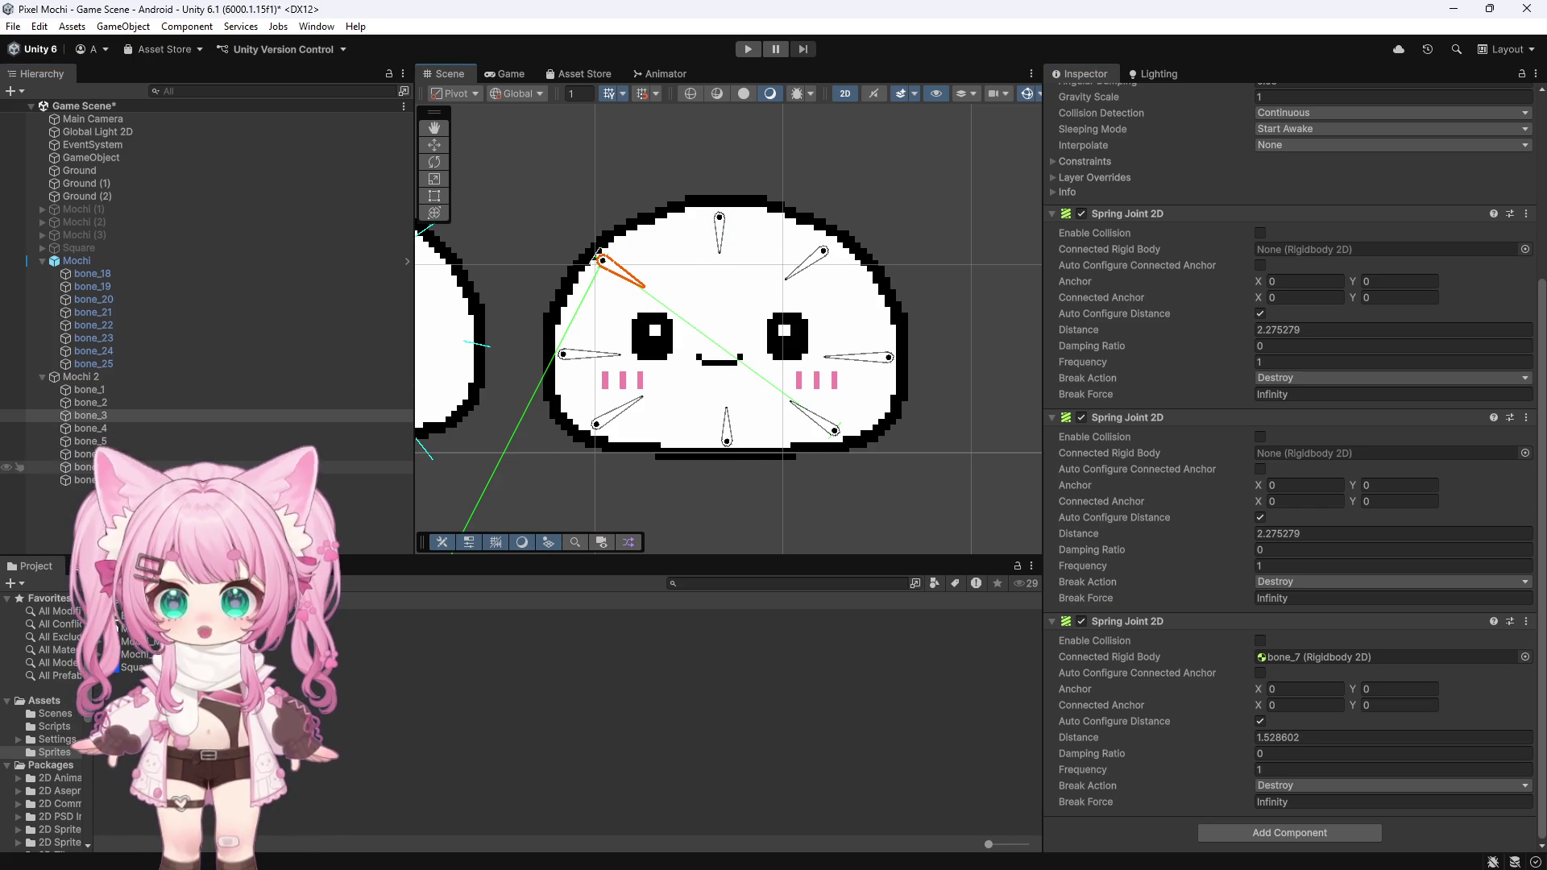
pyautogui.click(832, 427)
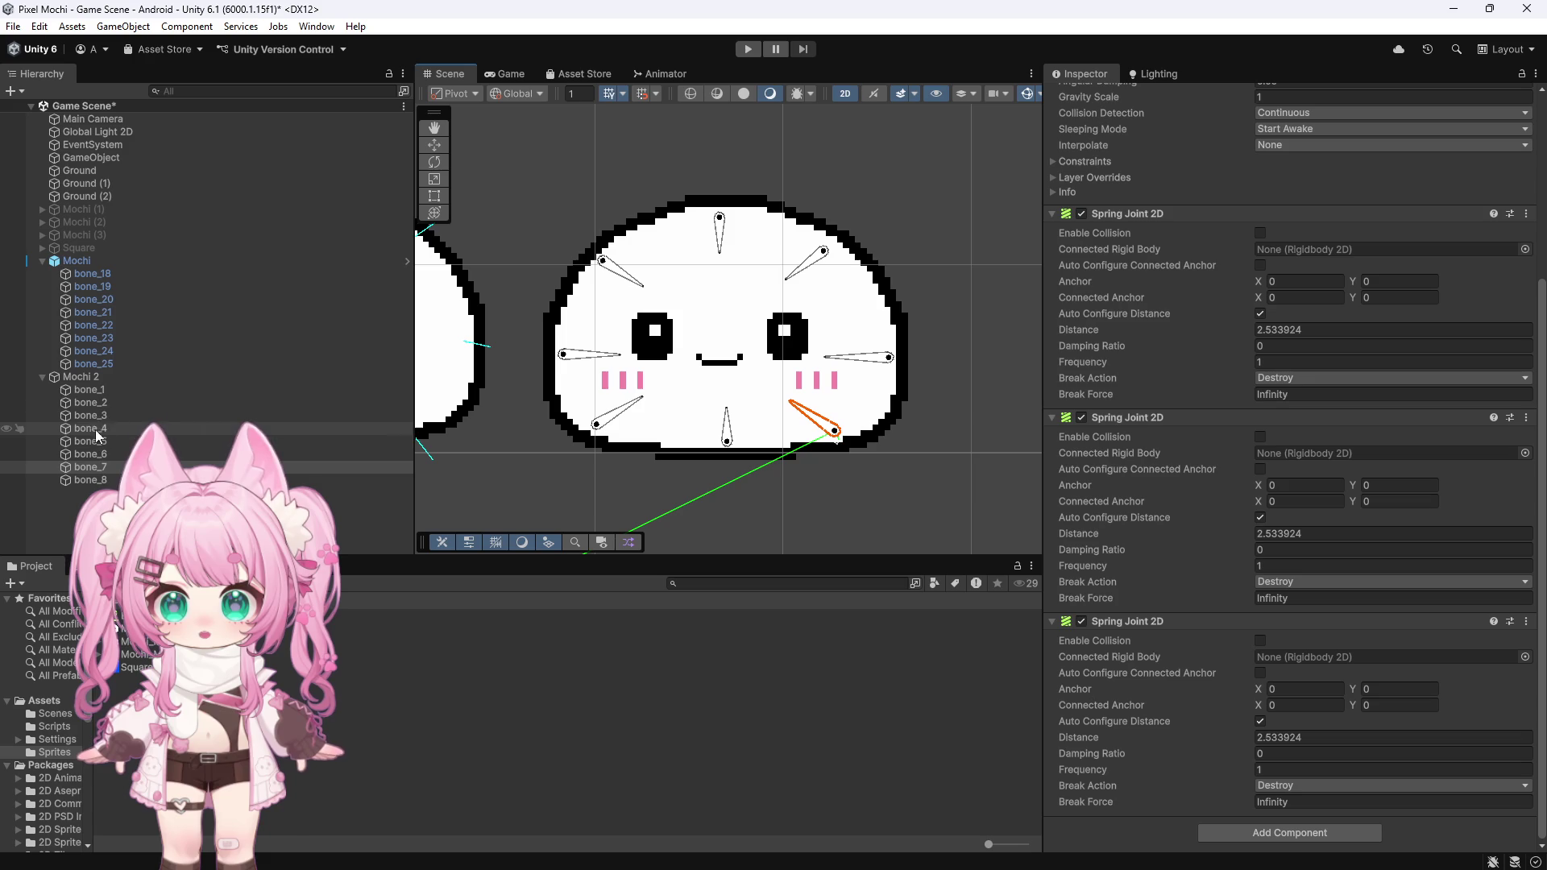
pyautogui.moveTo(100, 414)
pyautogui.mouseDown()
pyautogui.moveTo(1284, 636)
pyautogui.moveTo(1277, 658)
pyautogui.mouseUp()
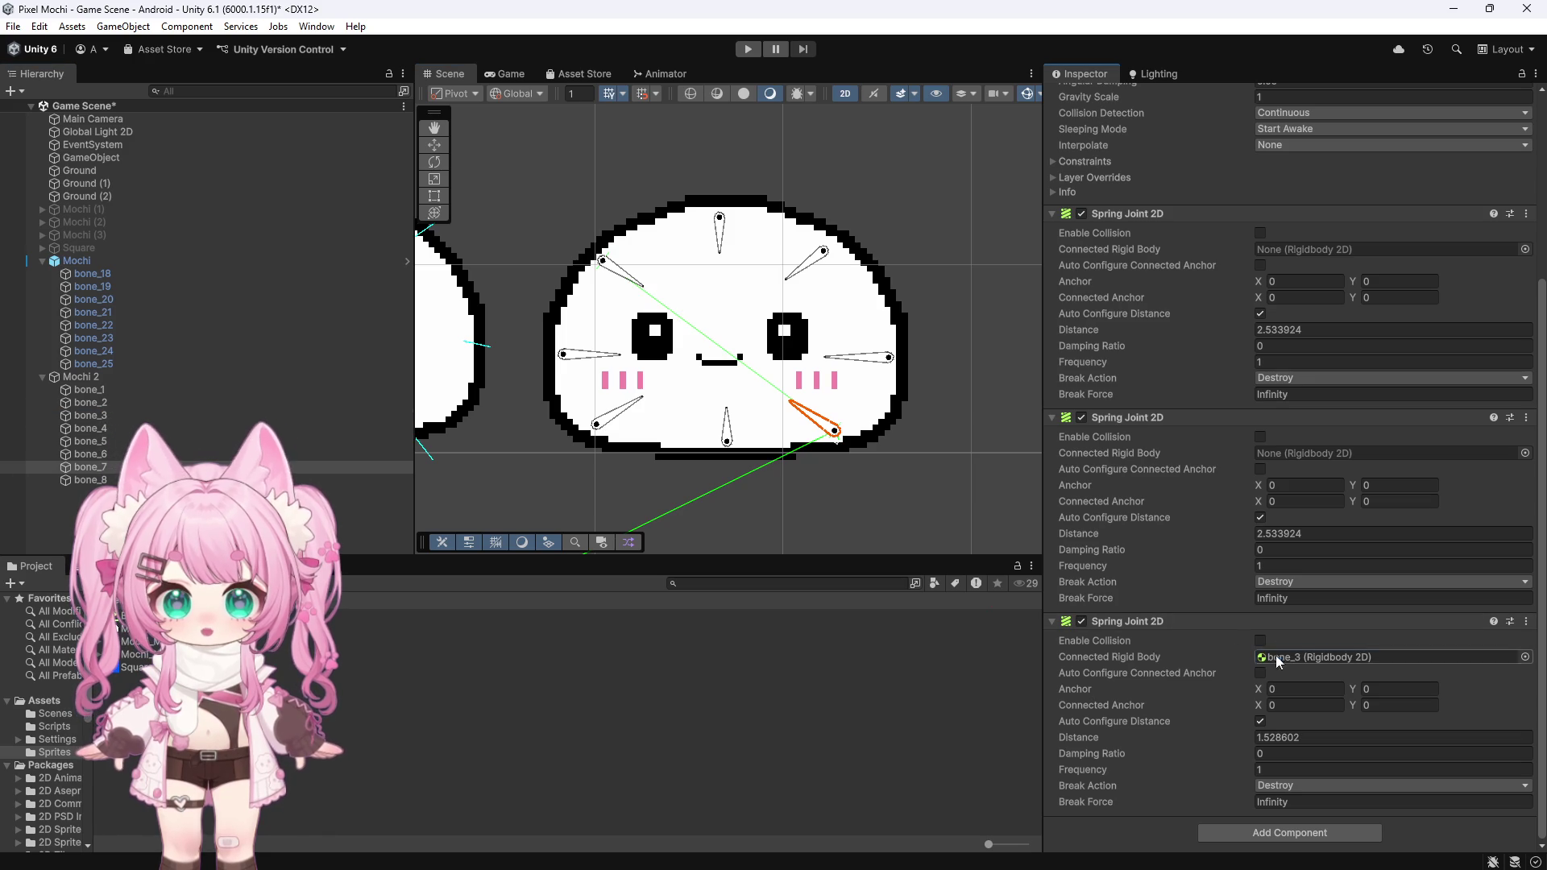
pyautogui.click(846, 356)
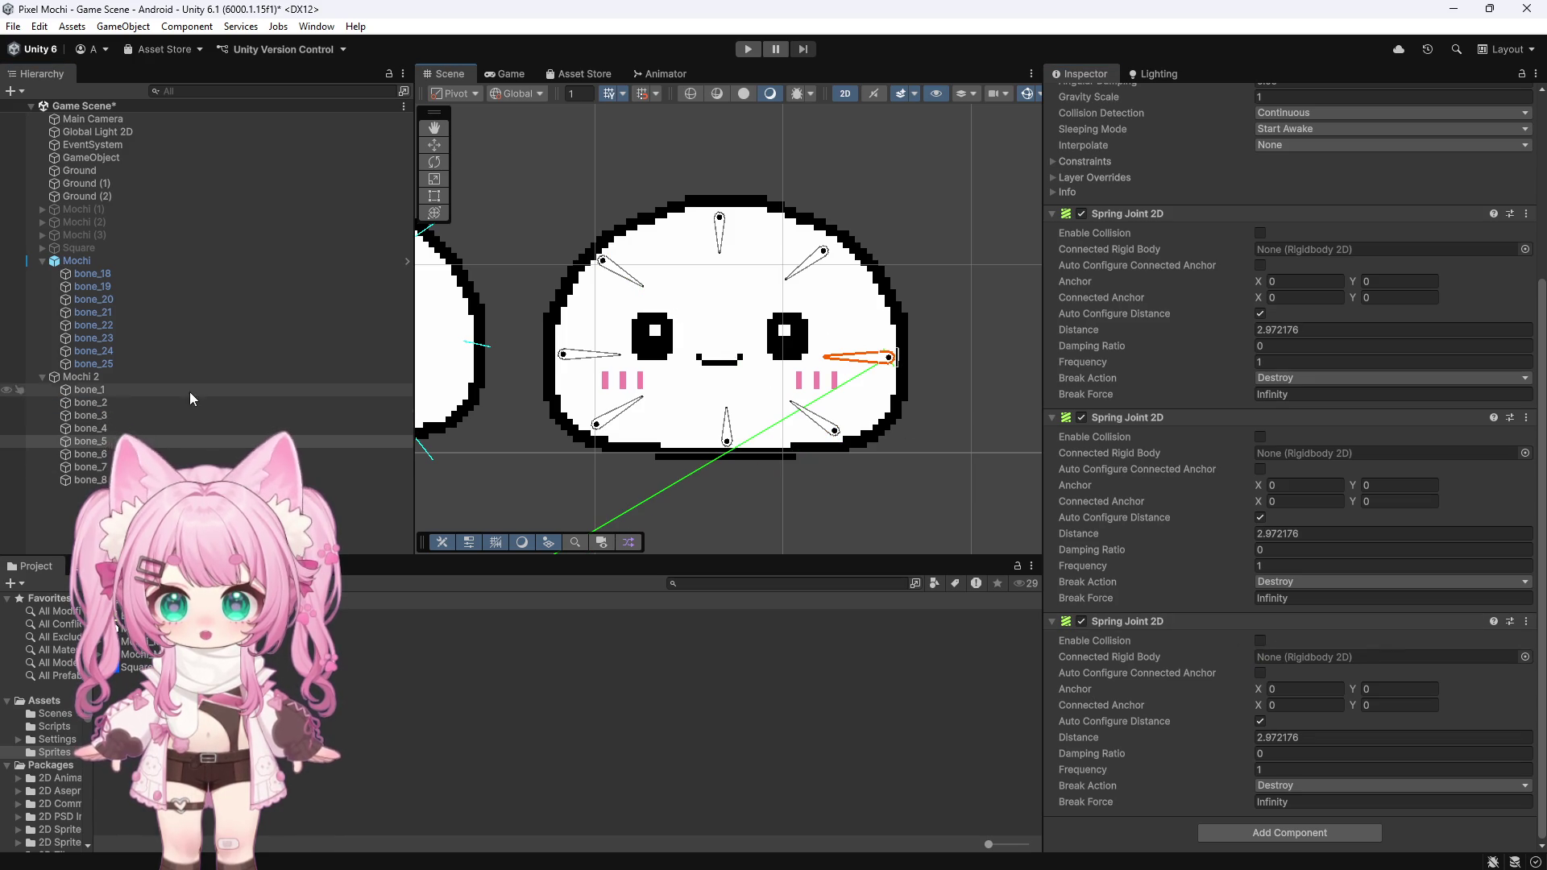
pyautogui.click(591, 360)
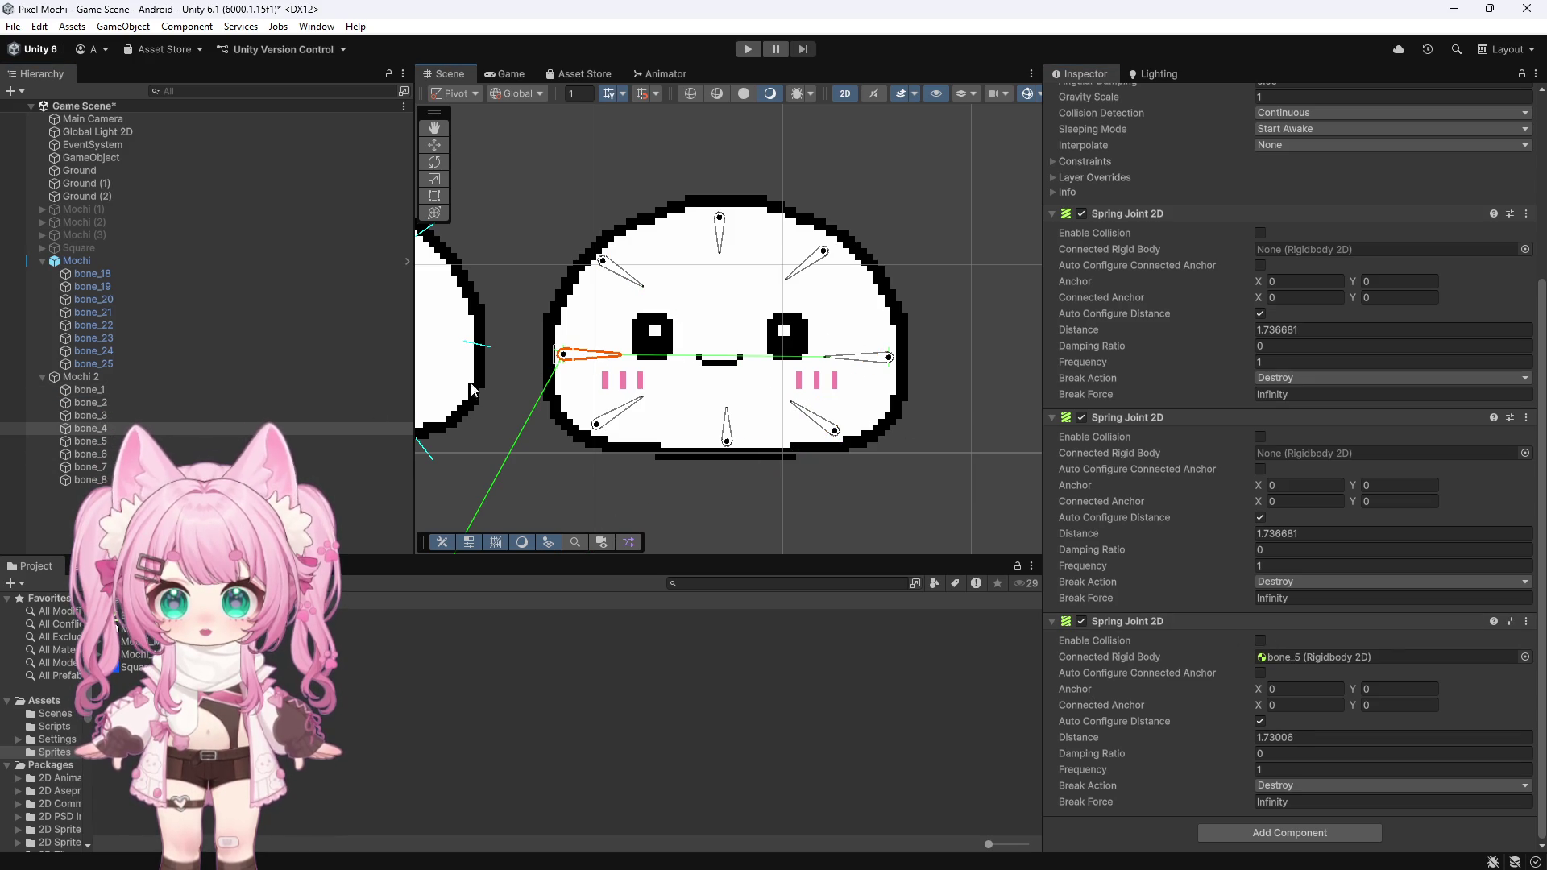
pyautogui.click(108, 441)
pyautogui.moveTo(113, 428); pyautogui.dragTo(1262, 660)
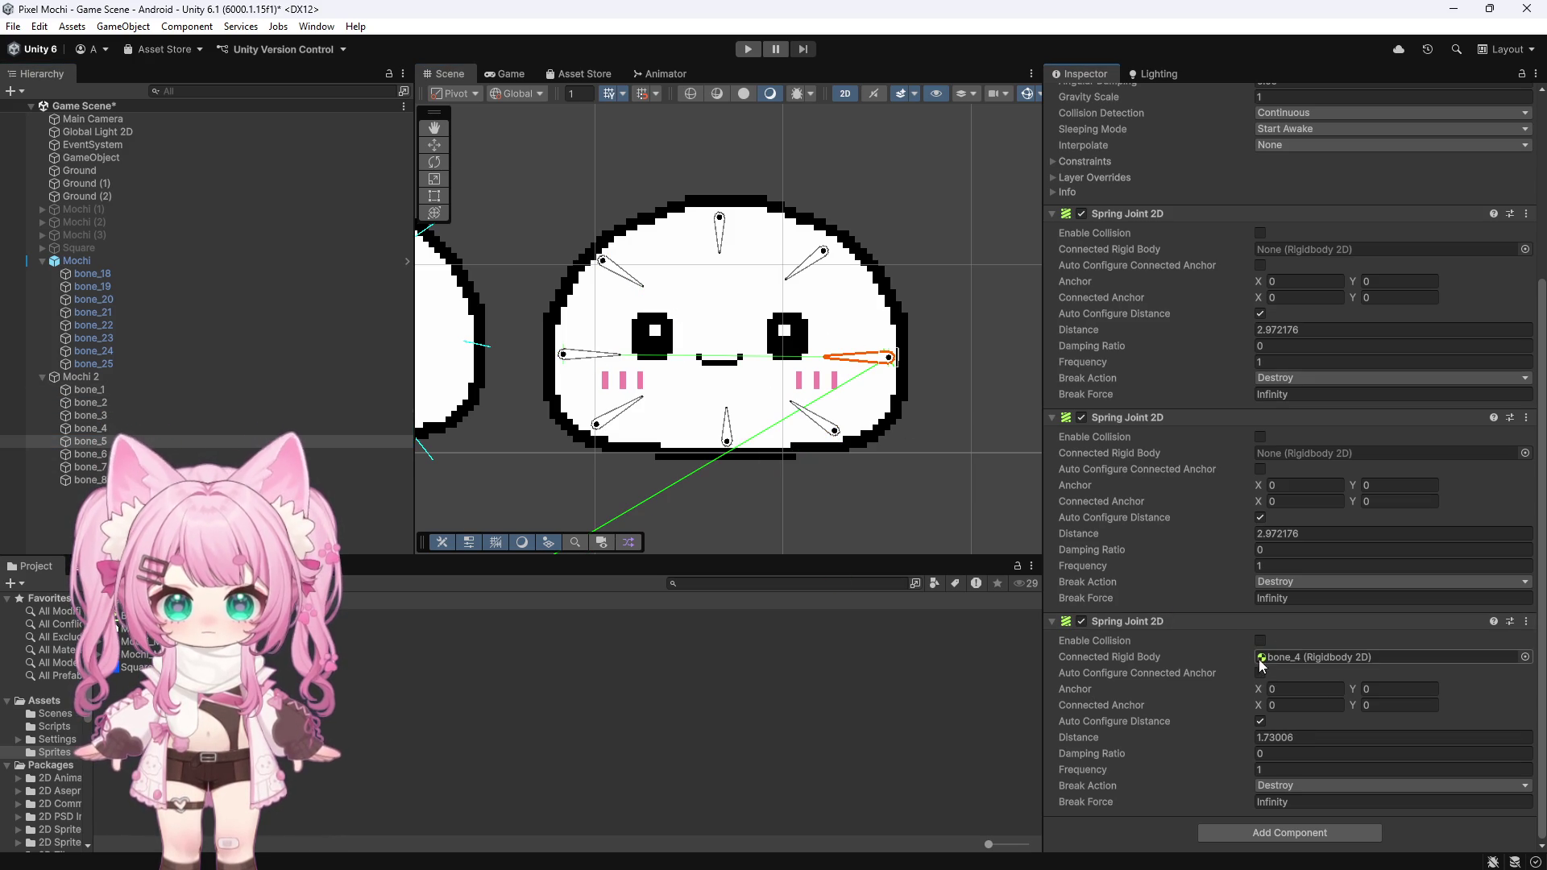
# Step: Verify the spring links on the upper-right, lower-left, bottom and top bones
pyautogui.click(822, 268)
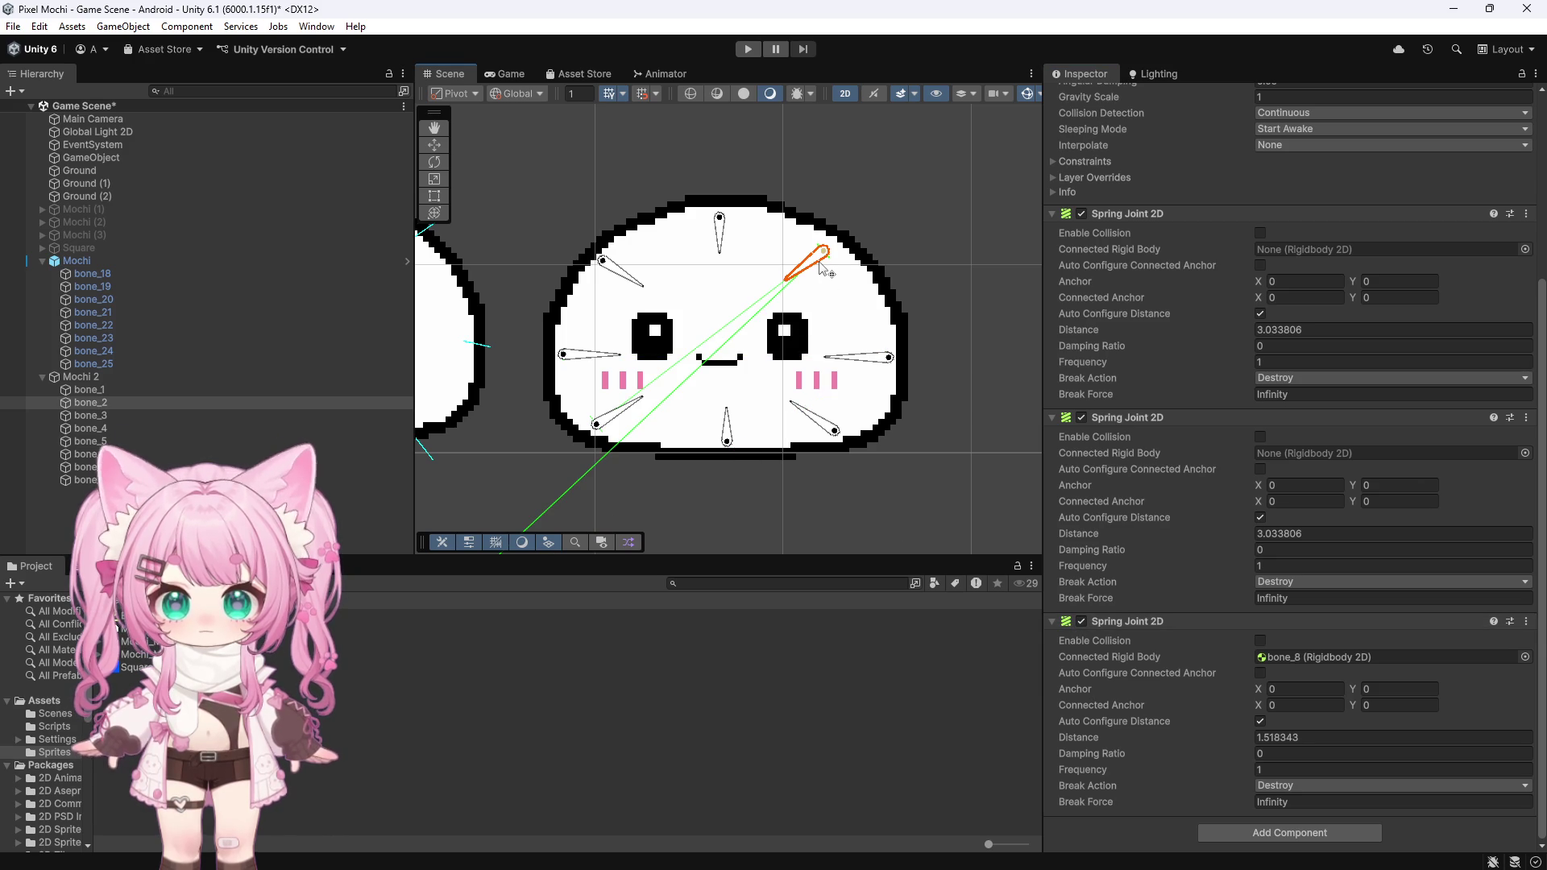
pyautogui.scroll(-1, 773, 339)
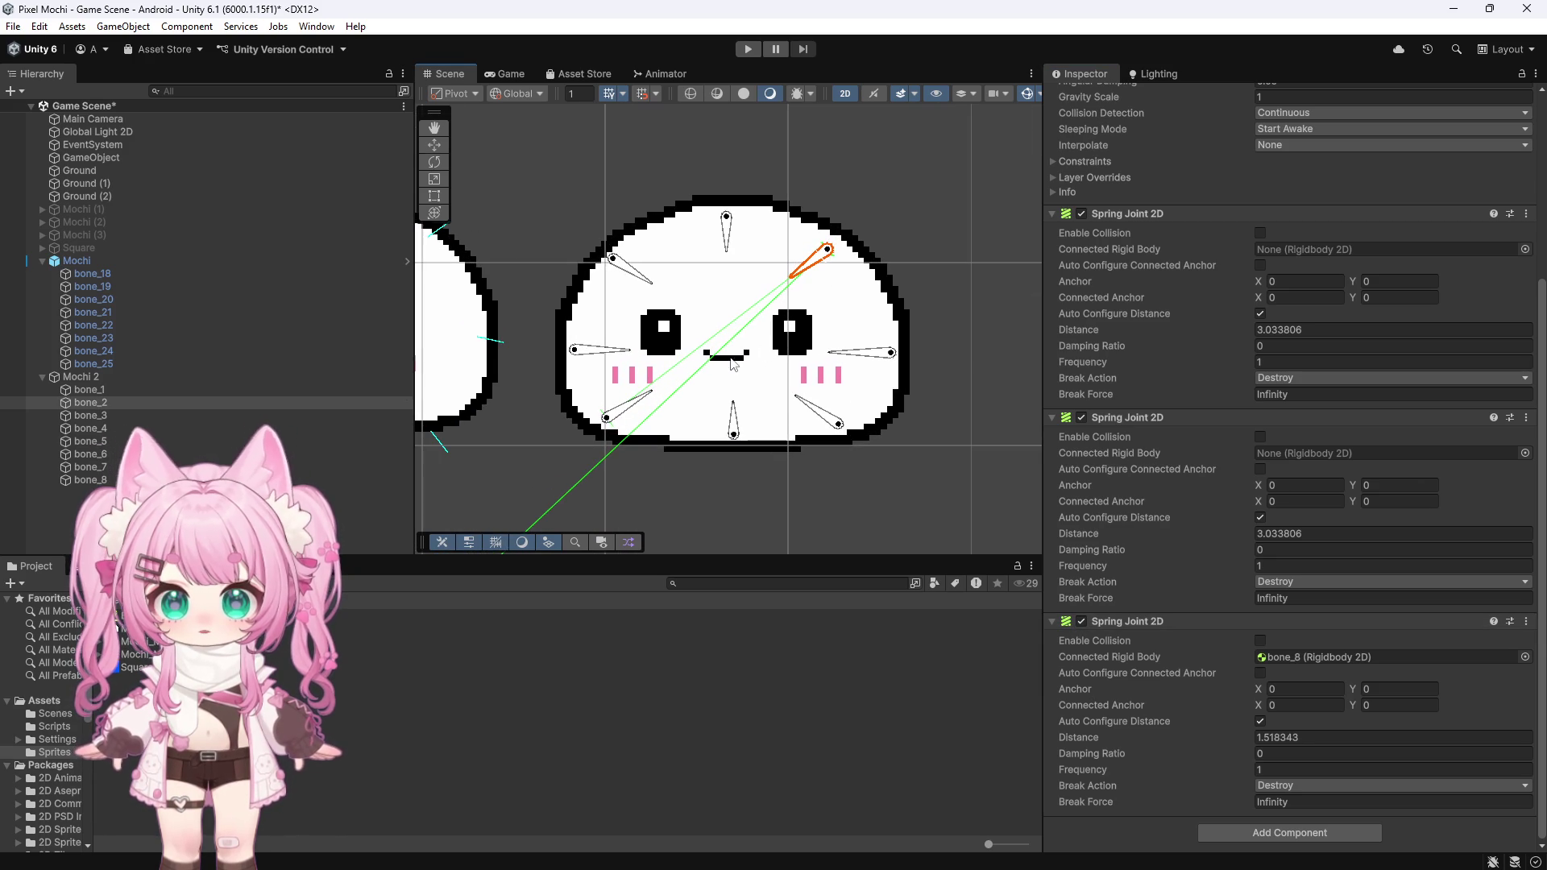
pyautogui.click(625, 407)
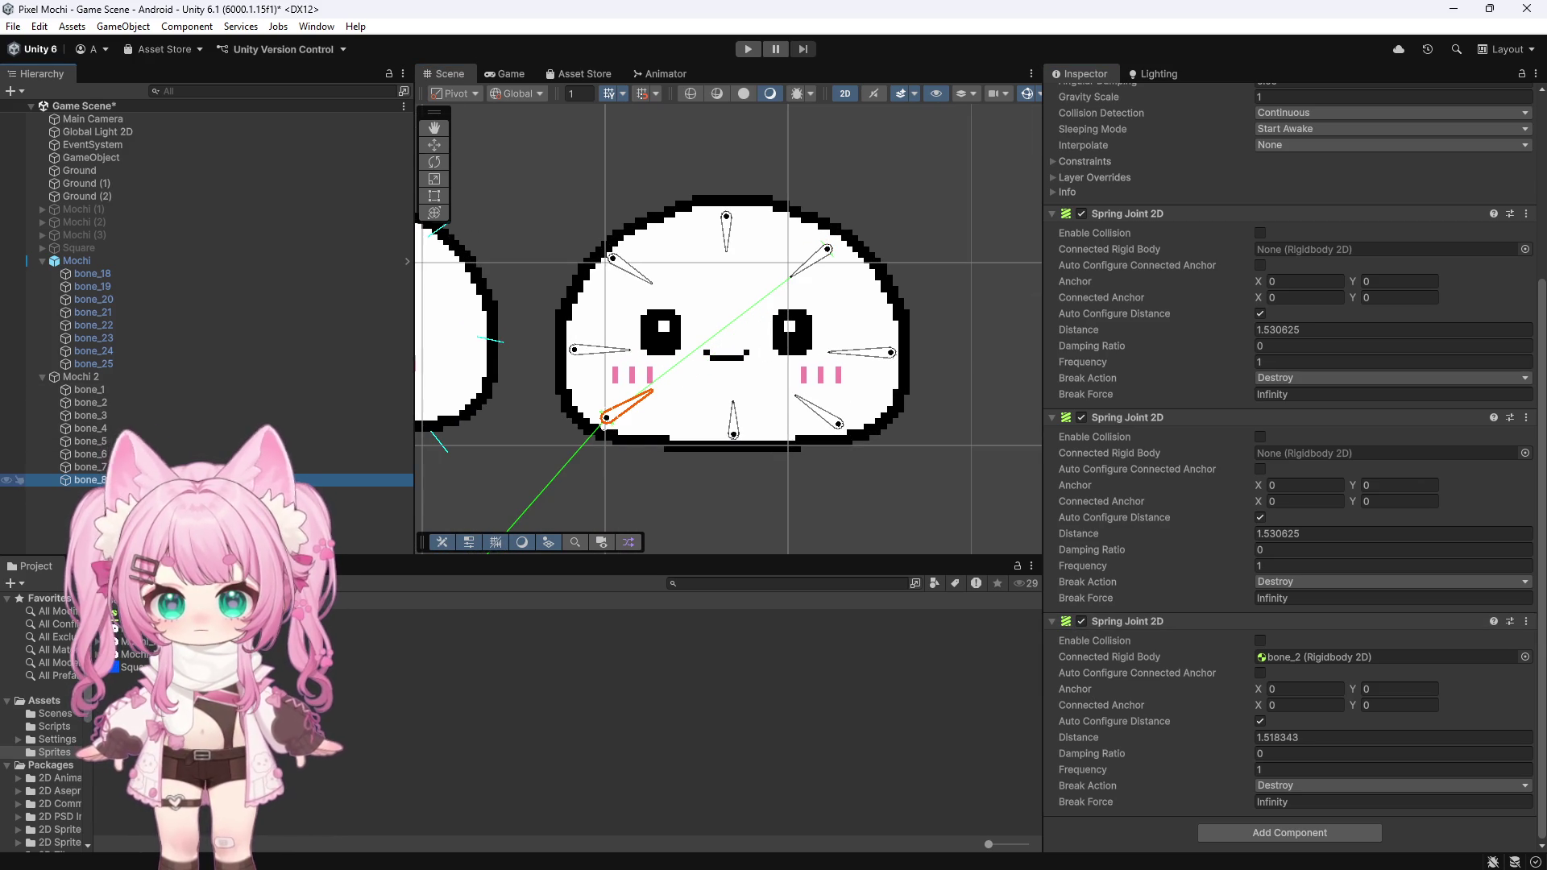
pyautogui.scroll(3, 685, 391)
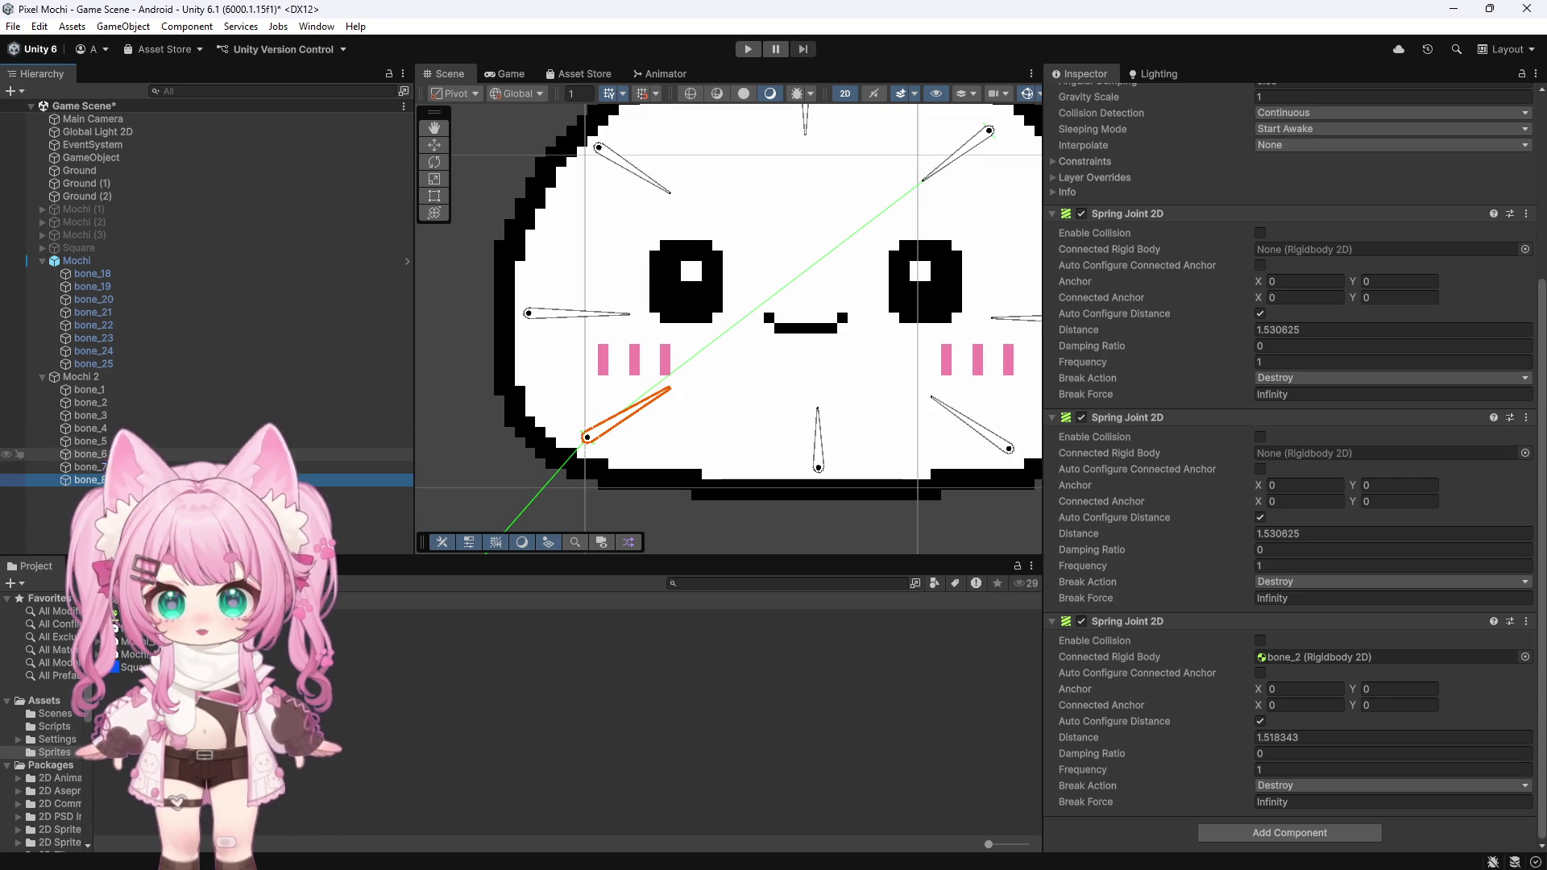
pyautogui.click(818, 439)
pyautogui.click(90, 389)
pyautogui.scroll(-3, 672, 401)
pyautogui.click(871, 232)
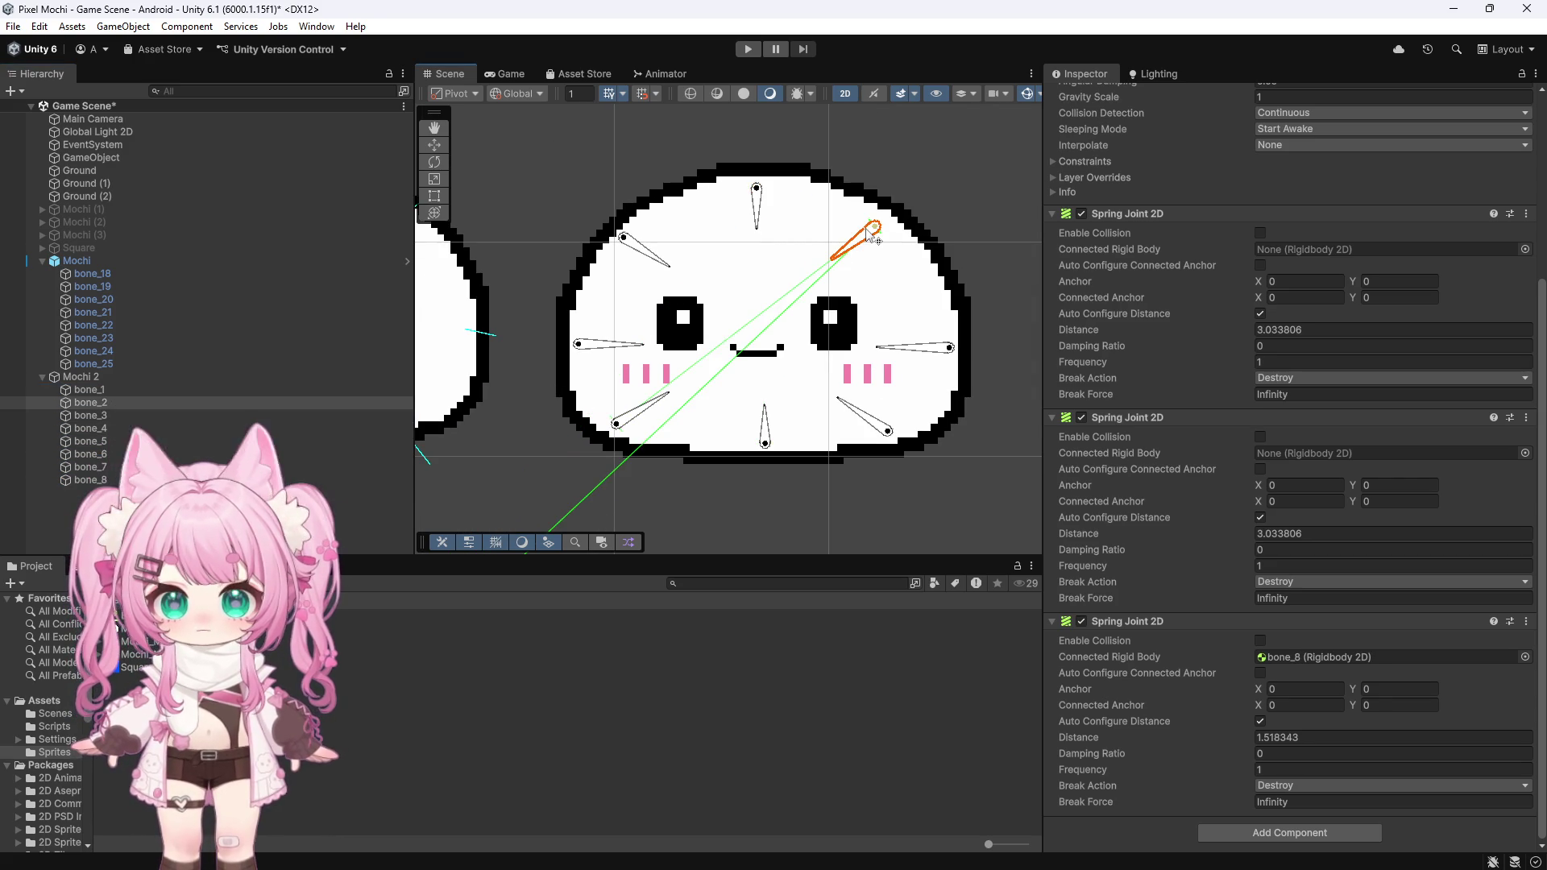
# Step: Connect bone_1's two Spring Joint 2Ds to bone_2 and bone_3
pyautogui.click(642, 249)
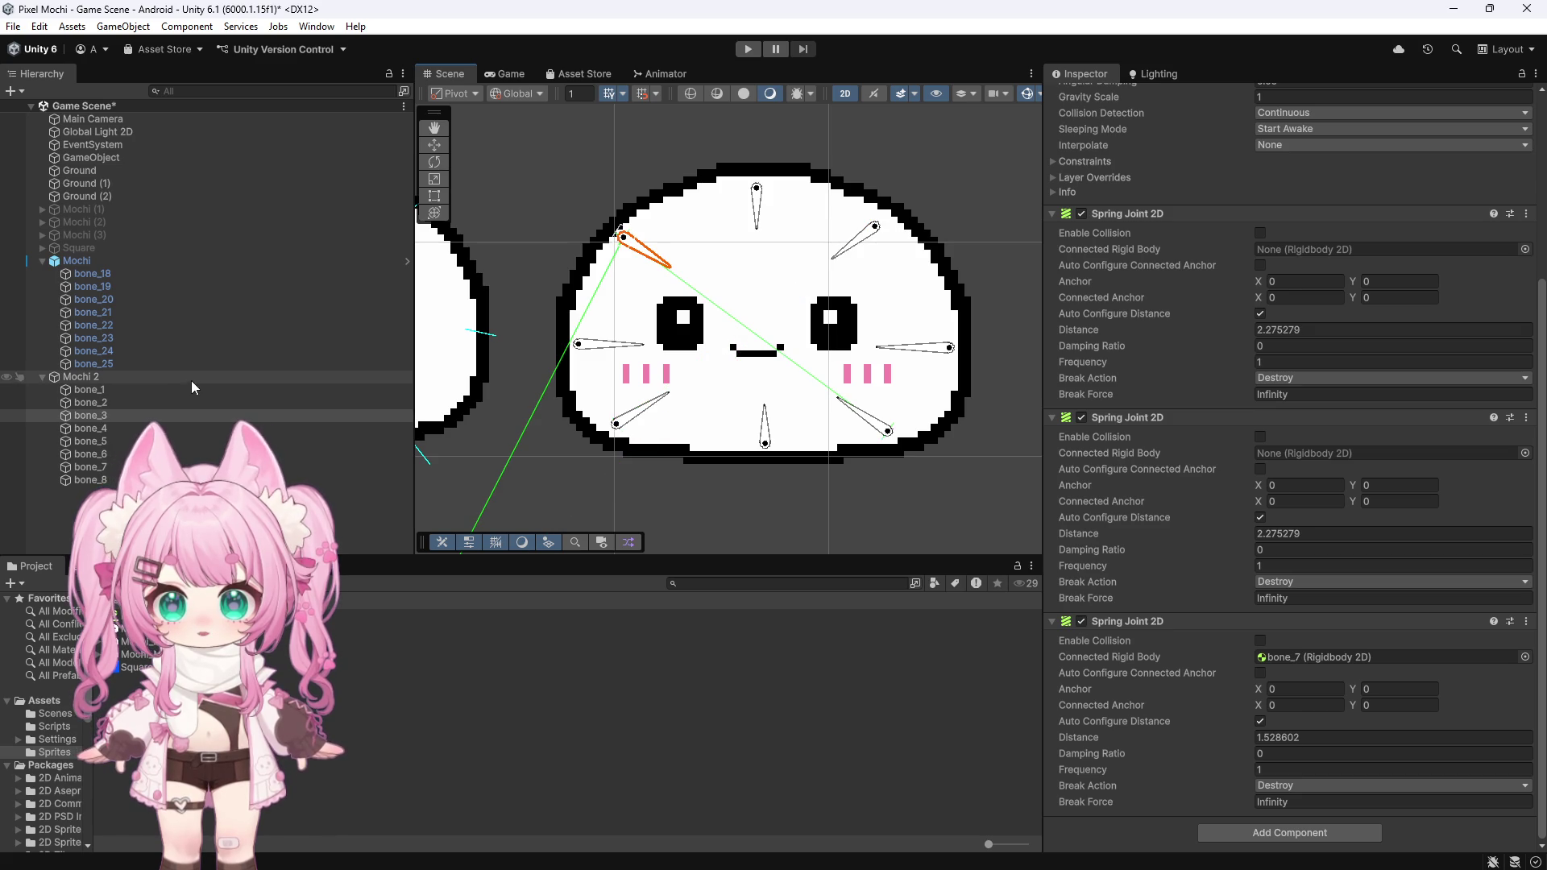
pyautogui.click(90, 390)
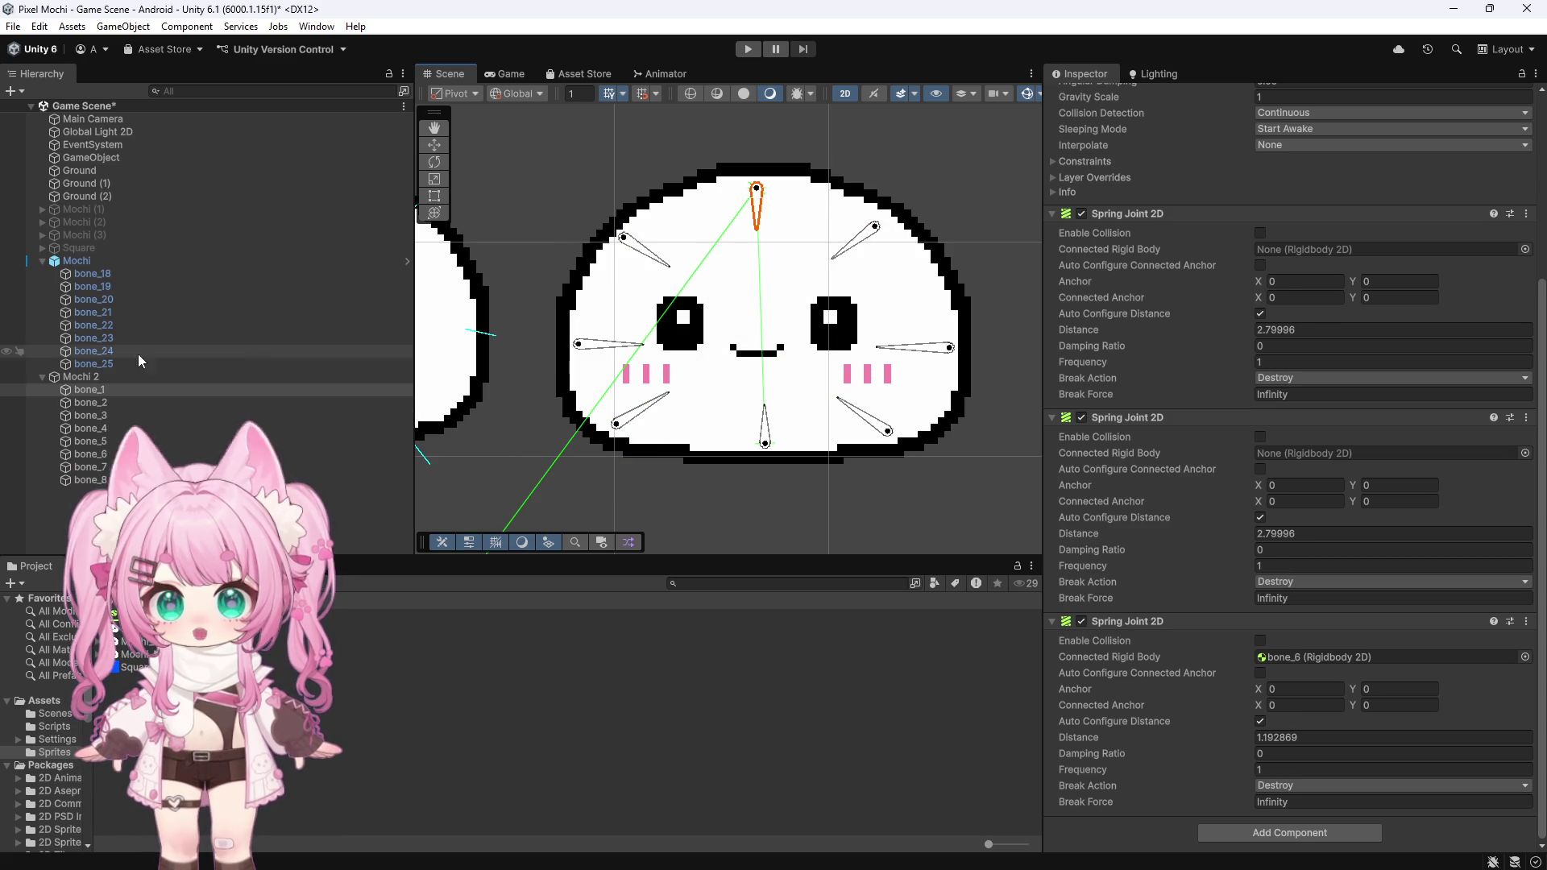
pyautogui.moveTo(102, 404); pyautogui.dragTo(1370, 249)
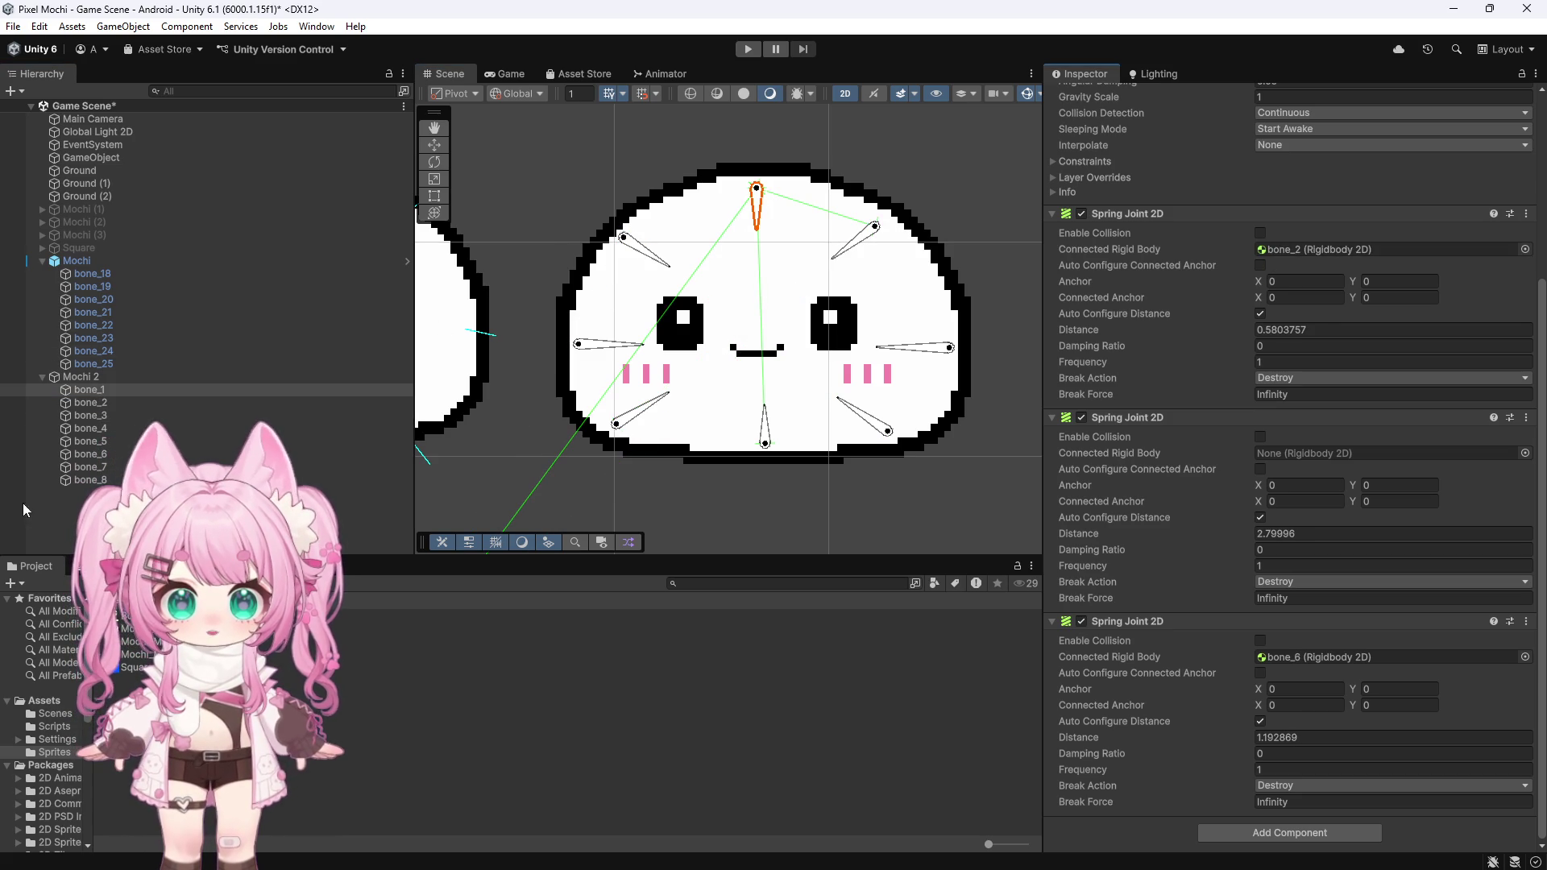
pyautogui.moveTo(111, 415); pyautogui.dragTo(1284, 453)
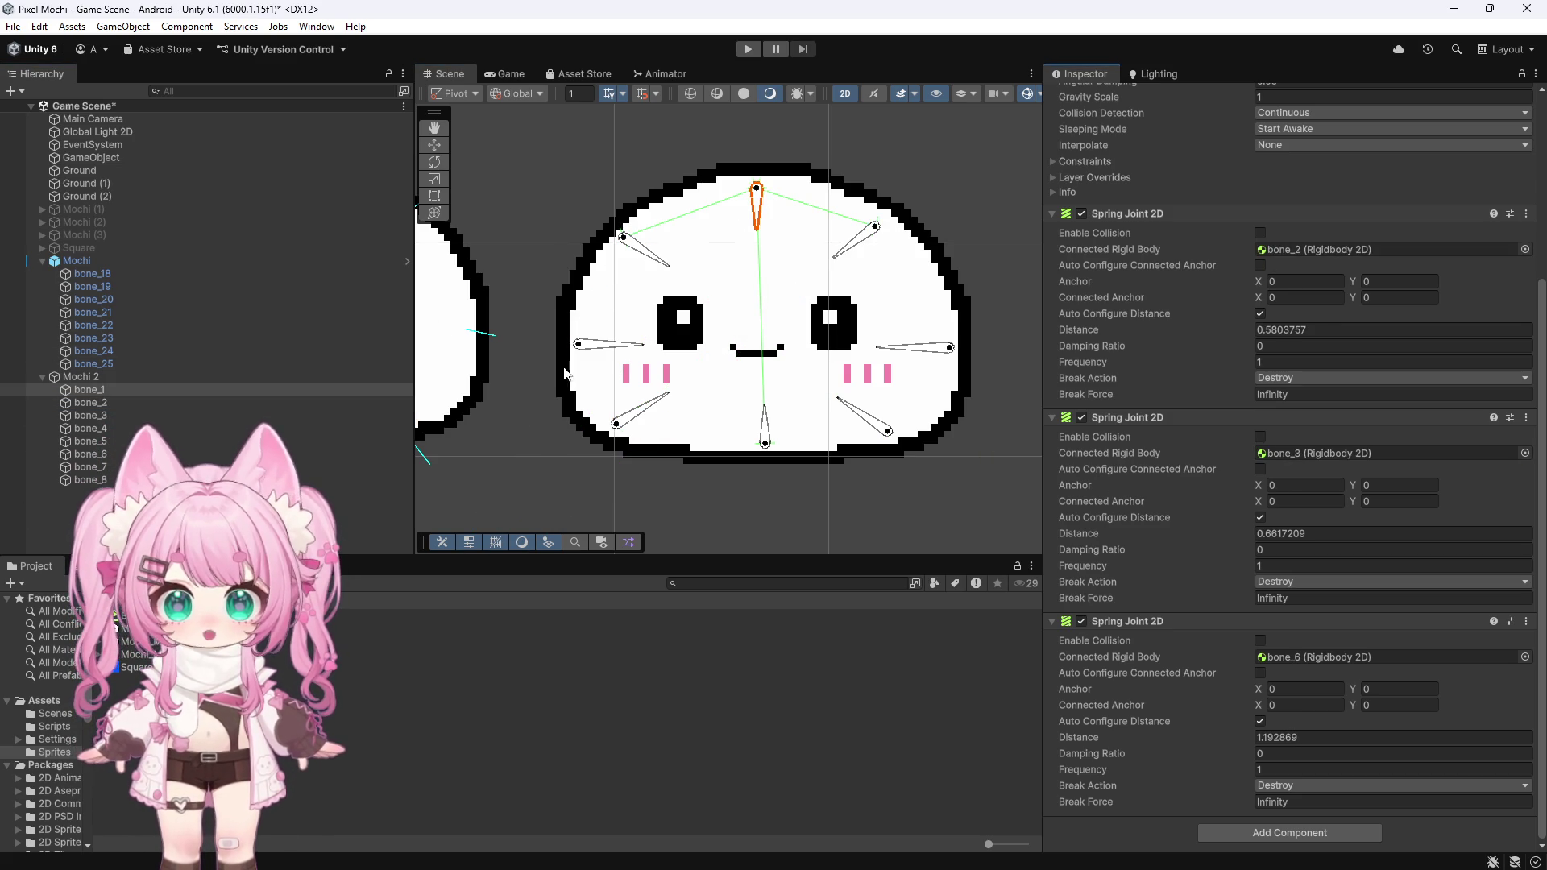
# Step: Link bone_5 and bone_2 to each other through their spring joints
pyautogui.click(868, 239)
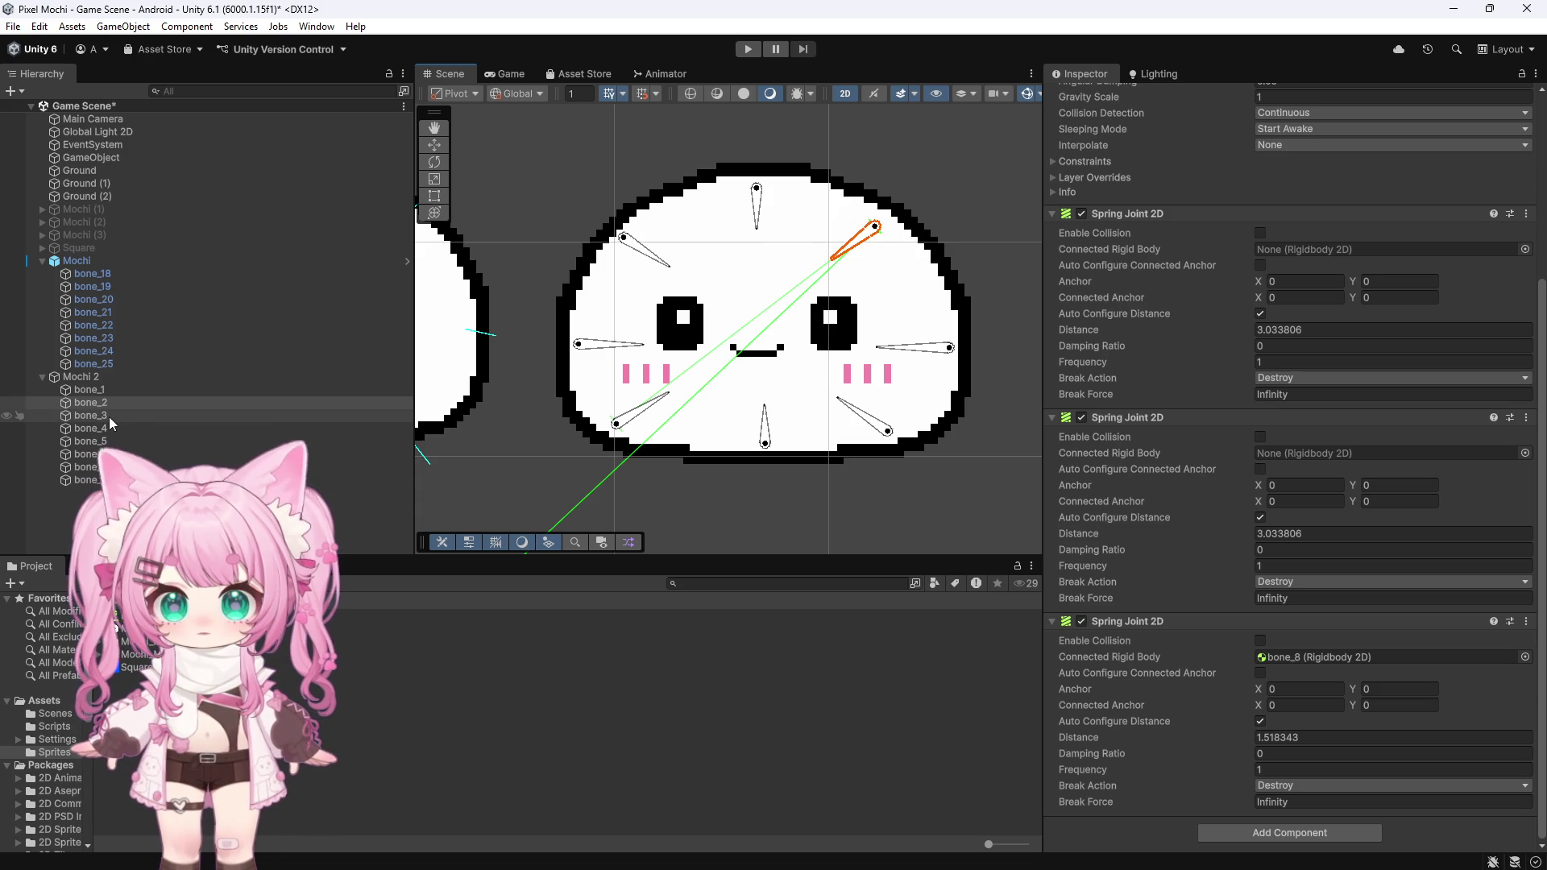
pyautogui.click(100, 392)
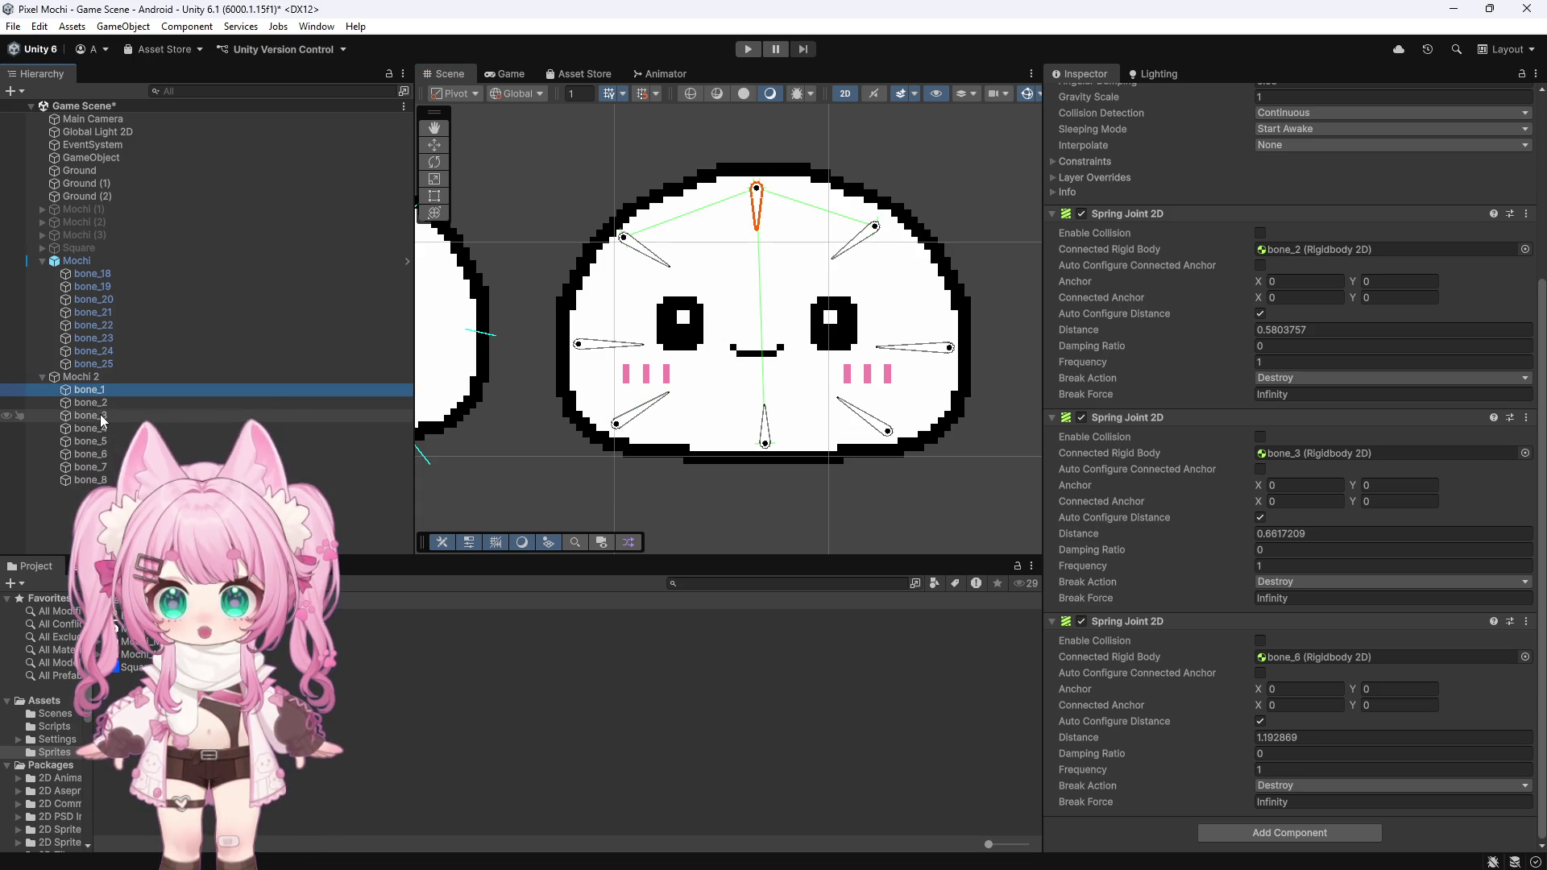
pyautogui.click(902, 351)
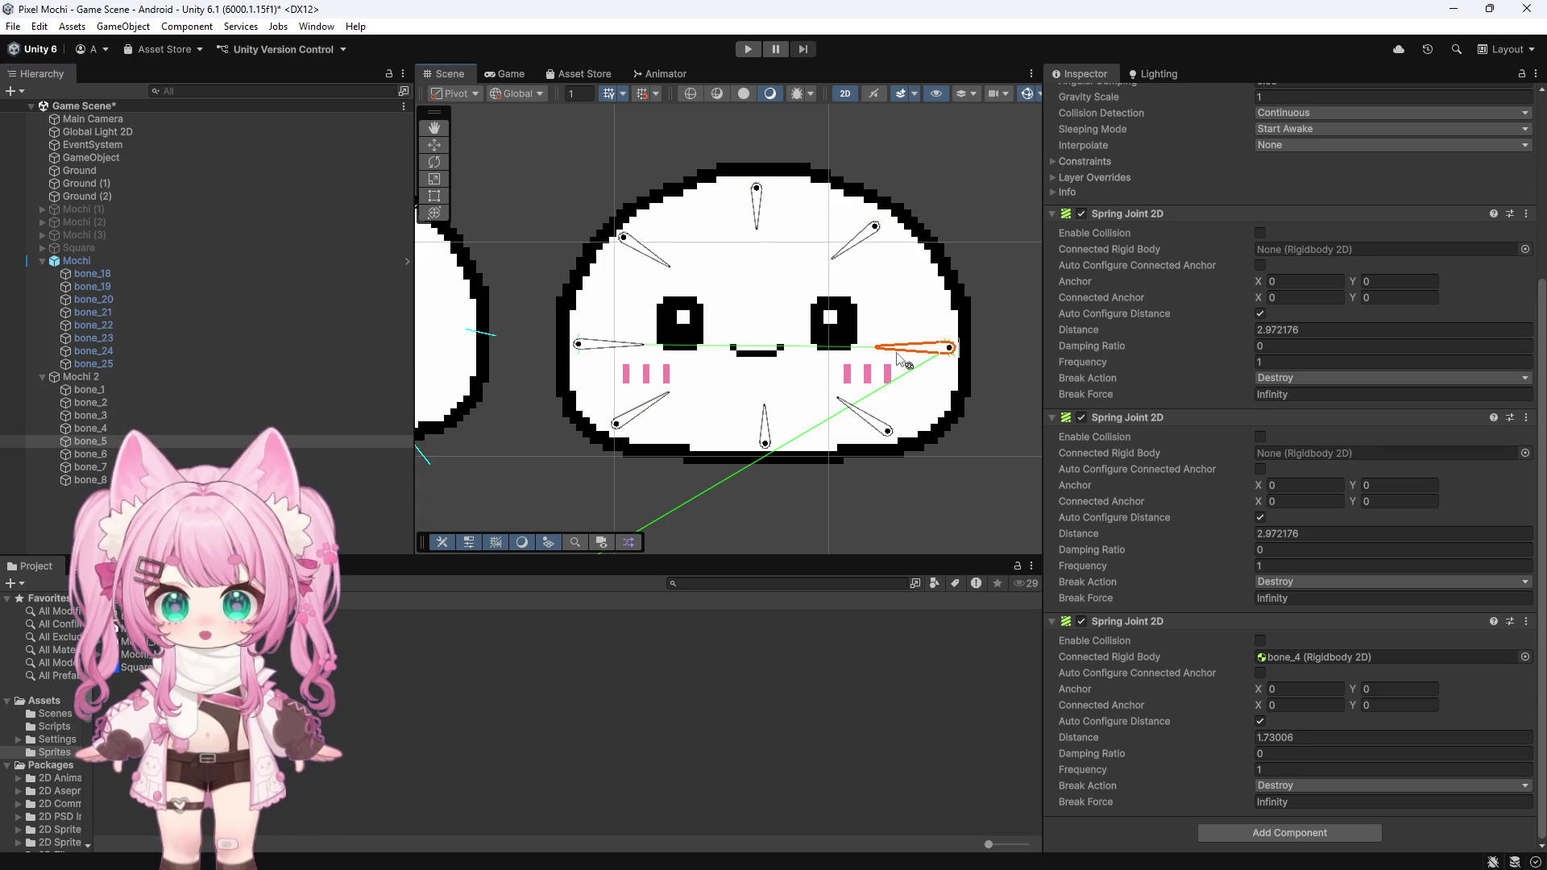
pyautogui.moveTo(102, 400)
pyautogui.mouseDown()
pyautogui.moveTo(1232, 377)
pyautogui.moveTo(1305, 252)
pyautogui.moveTo(1330, 250)
pyautogui.mouseUp()
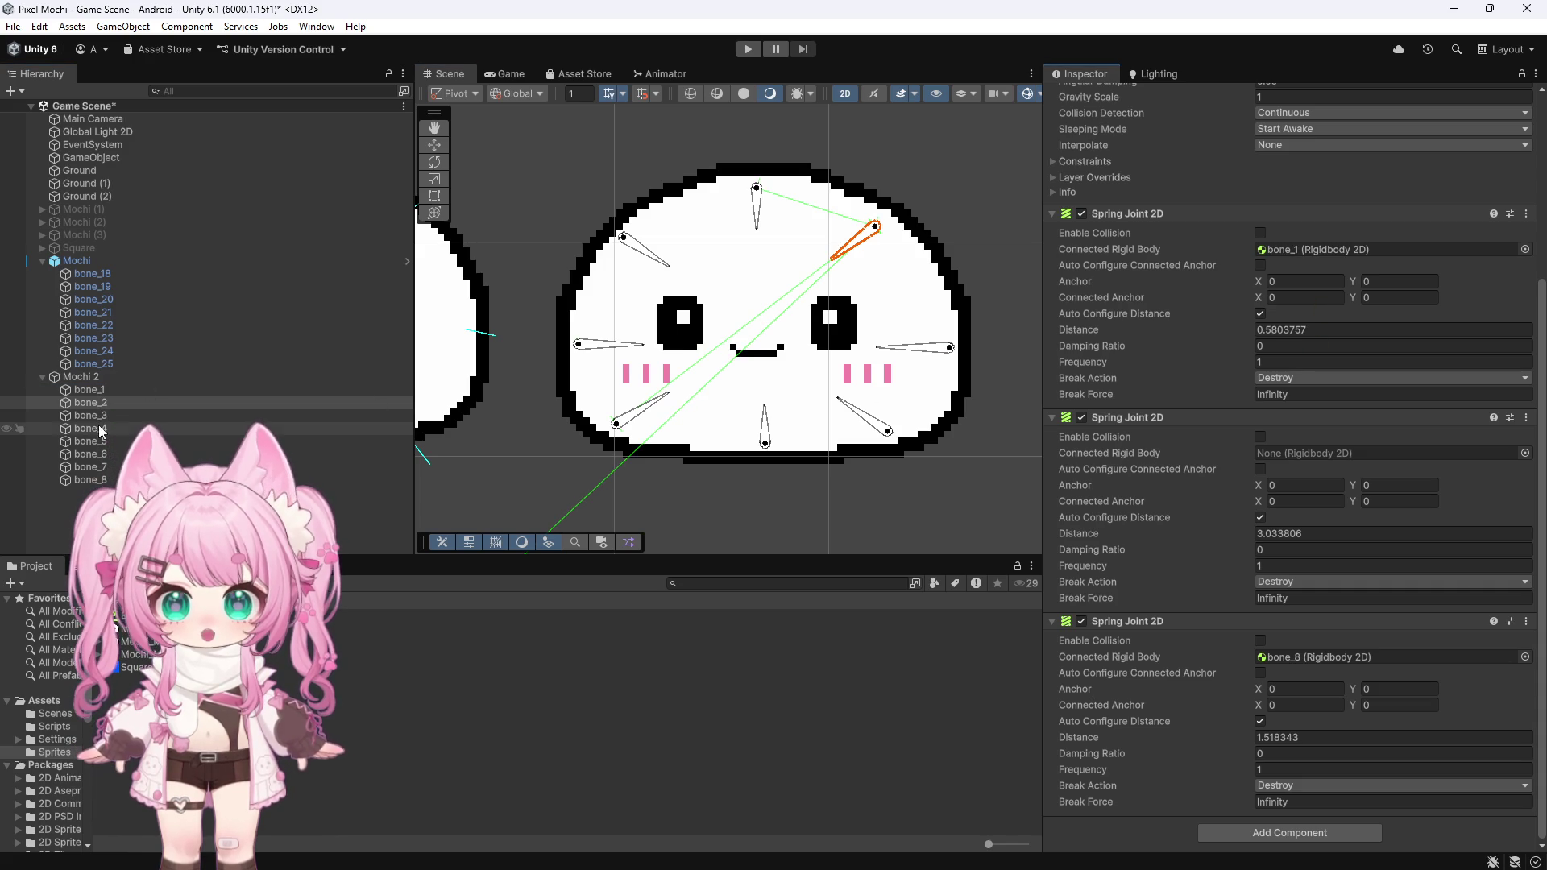
pyautogui.moveTo(98, 441); pyautogui.dragTo(860, 463)
pyautogui.moveTo(1293, 461); pyautogui.dragTo(1293, 457)
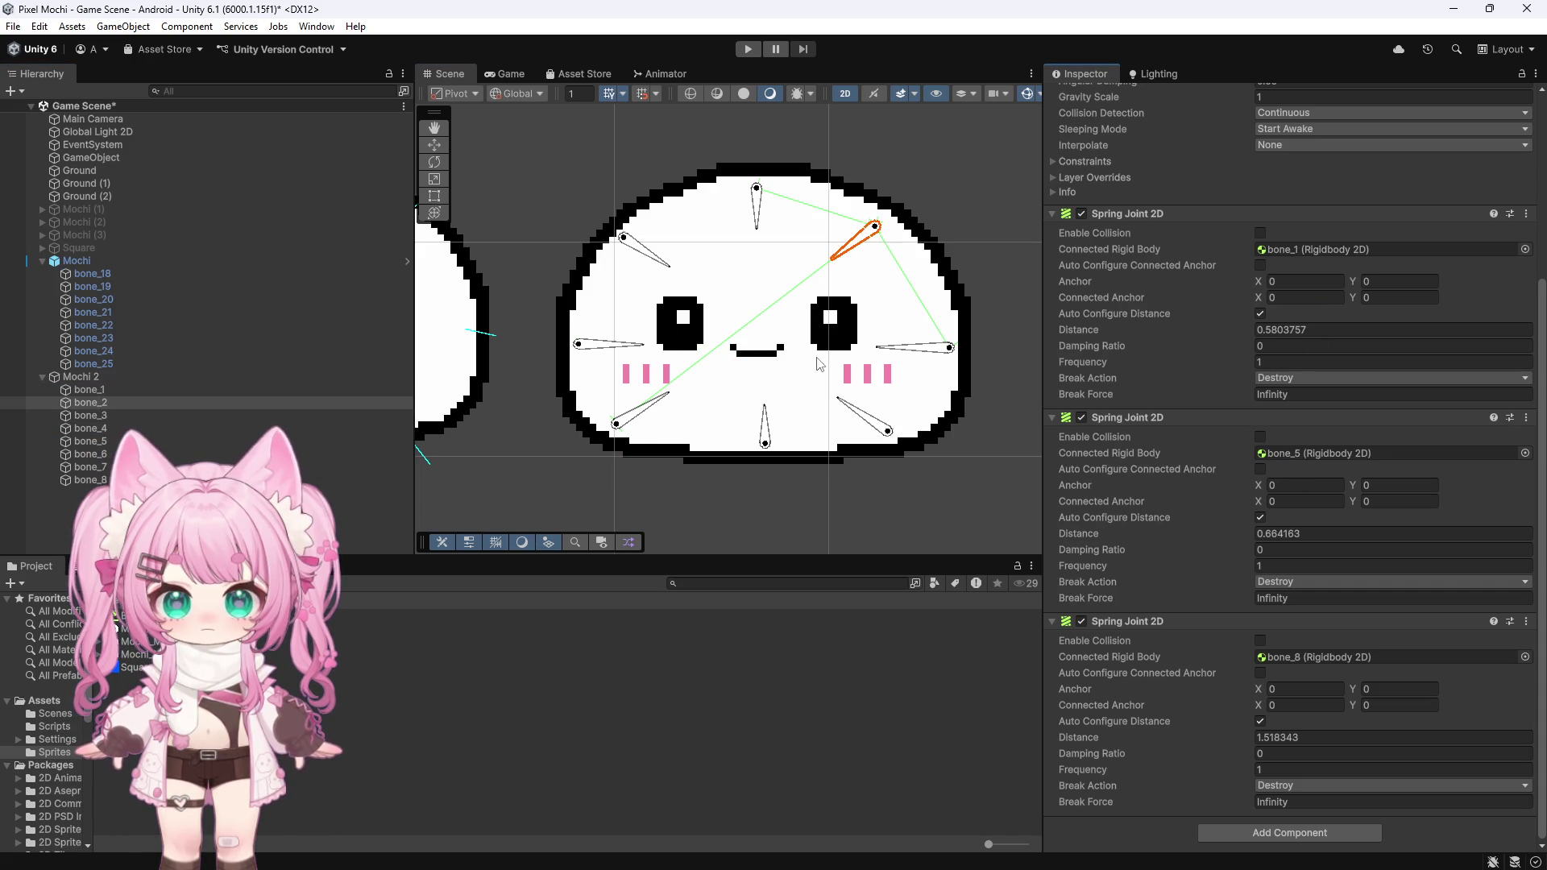
# Step: Connect bone_3's springs to bone_1 and bone_4
pyautogui.click(922, 352)
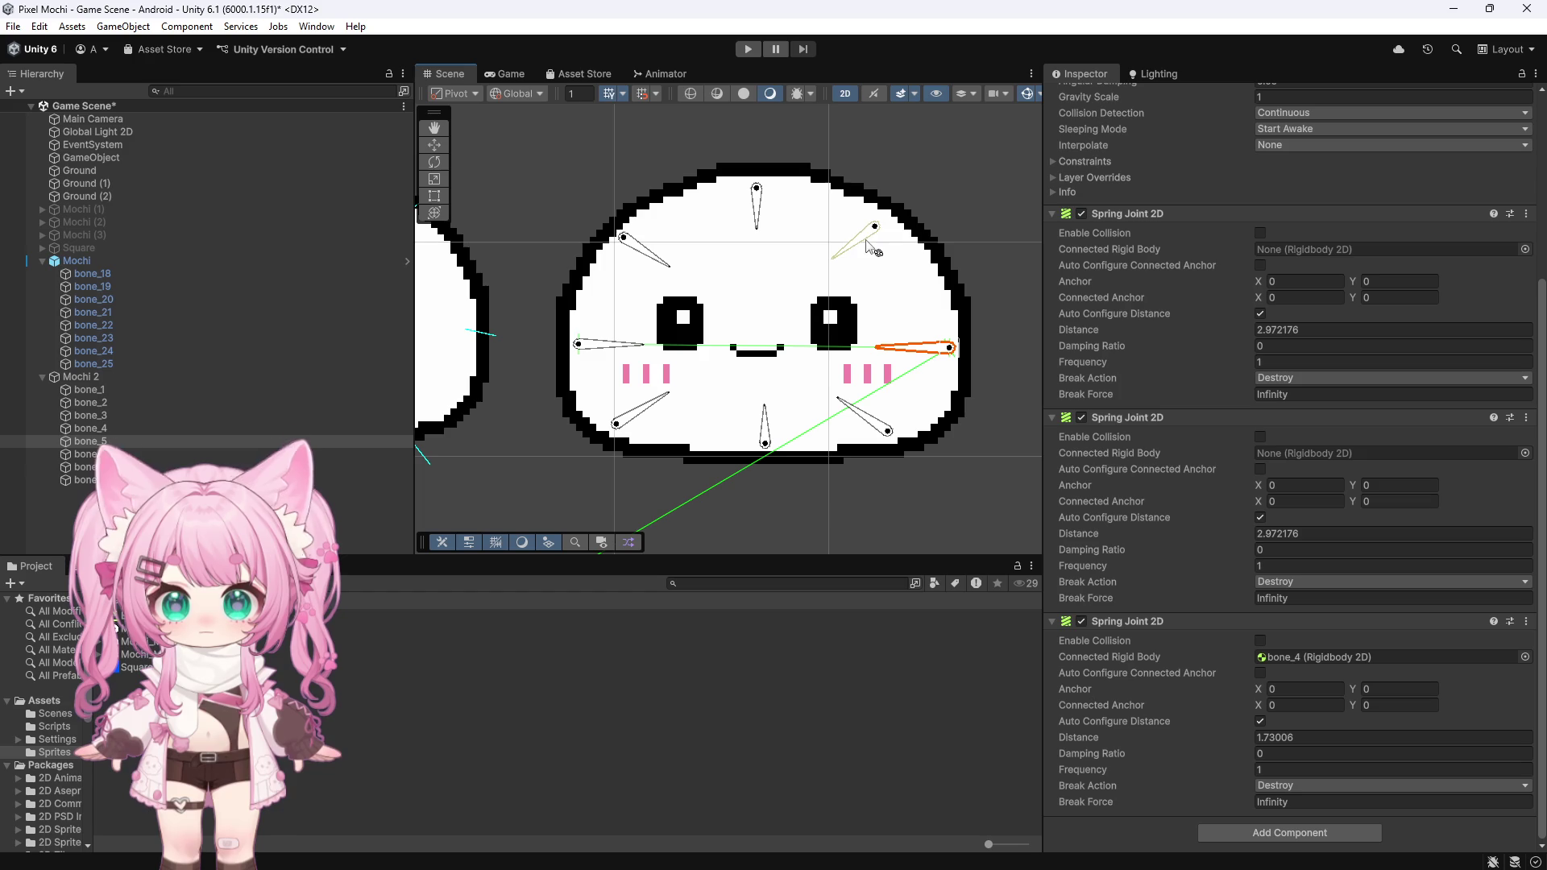
pyautogui.click(641, 254)
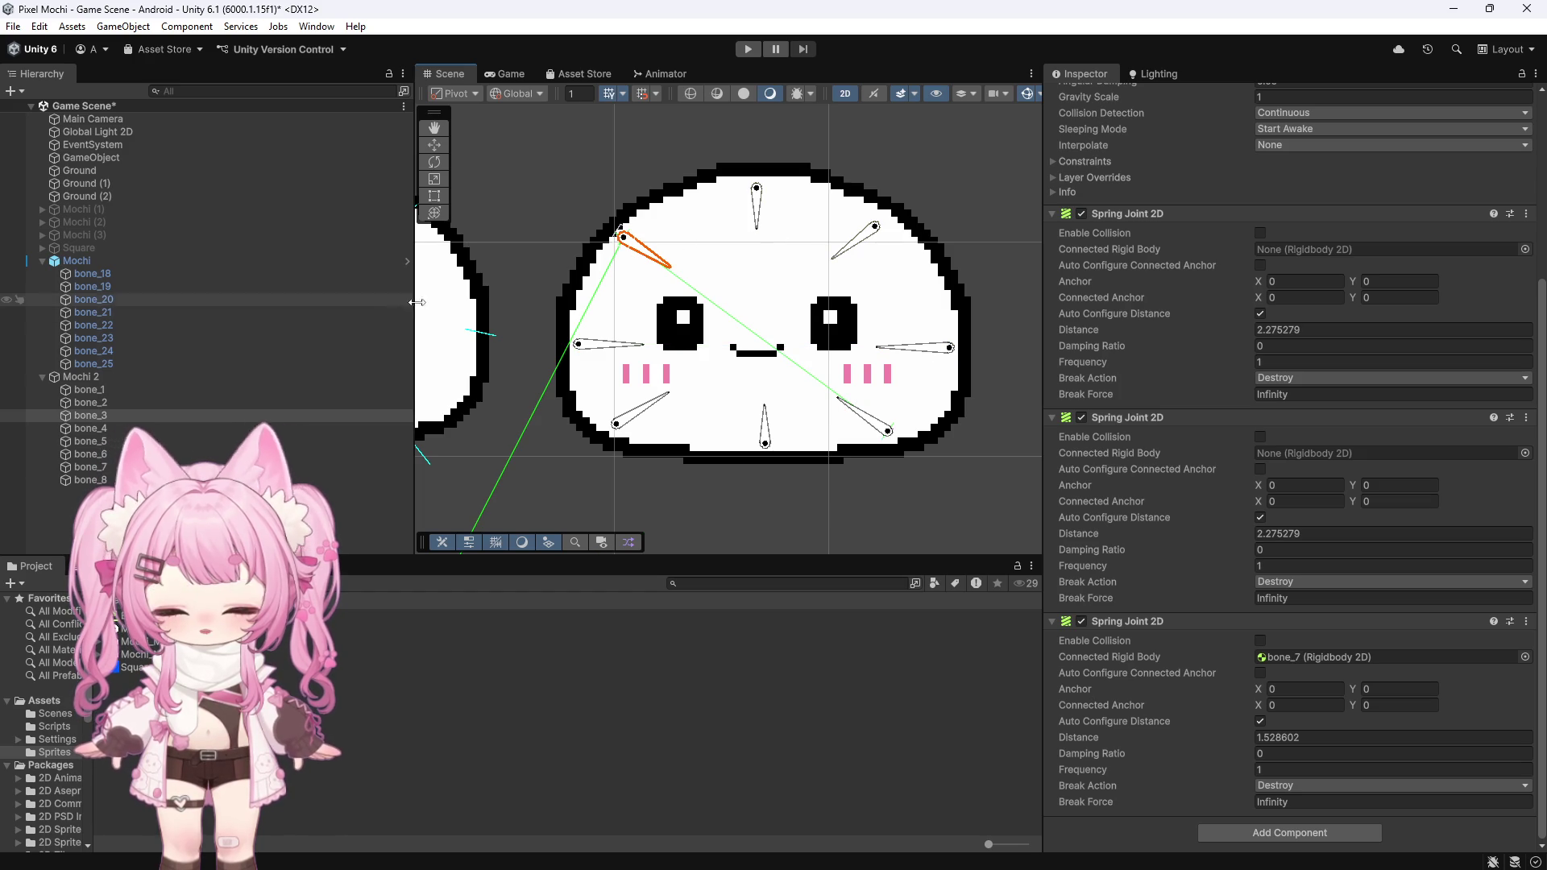
pyautogui.click(761, 213)
pyautogui.click(596, 349)
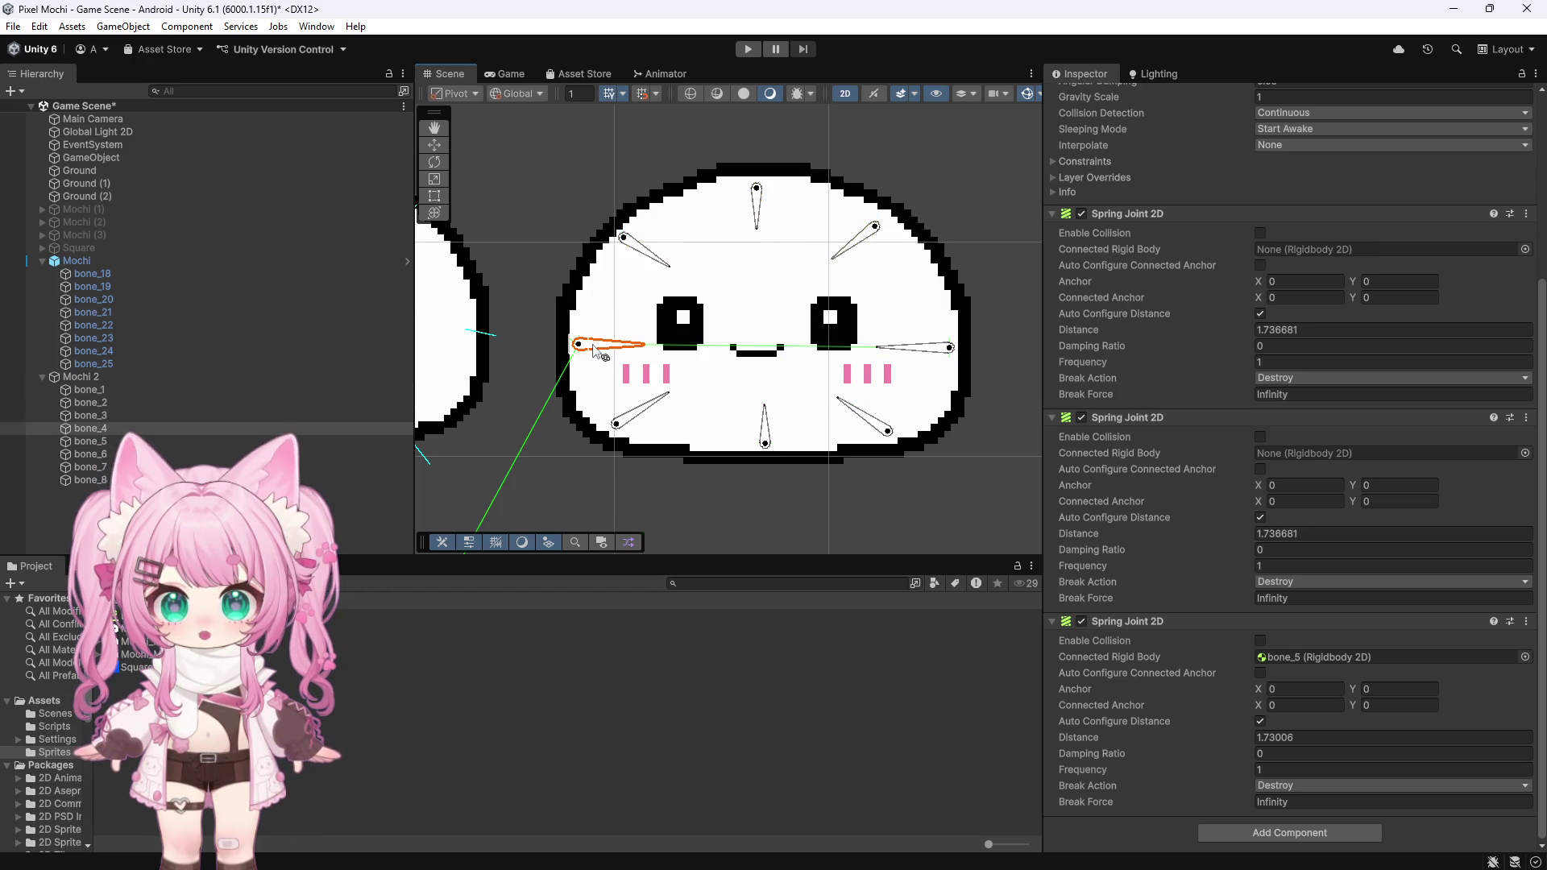
pyautogui.click(112, 390)
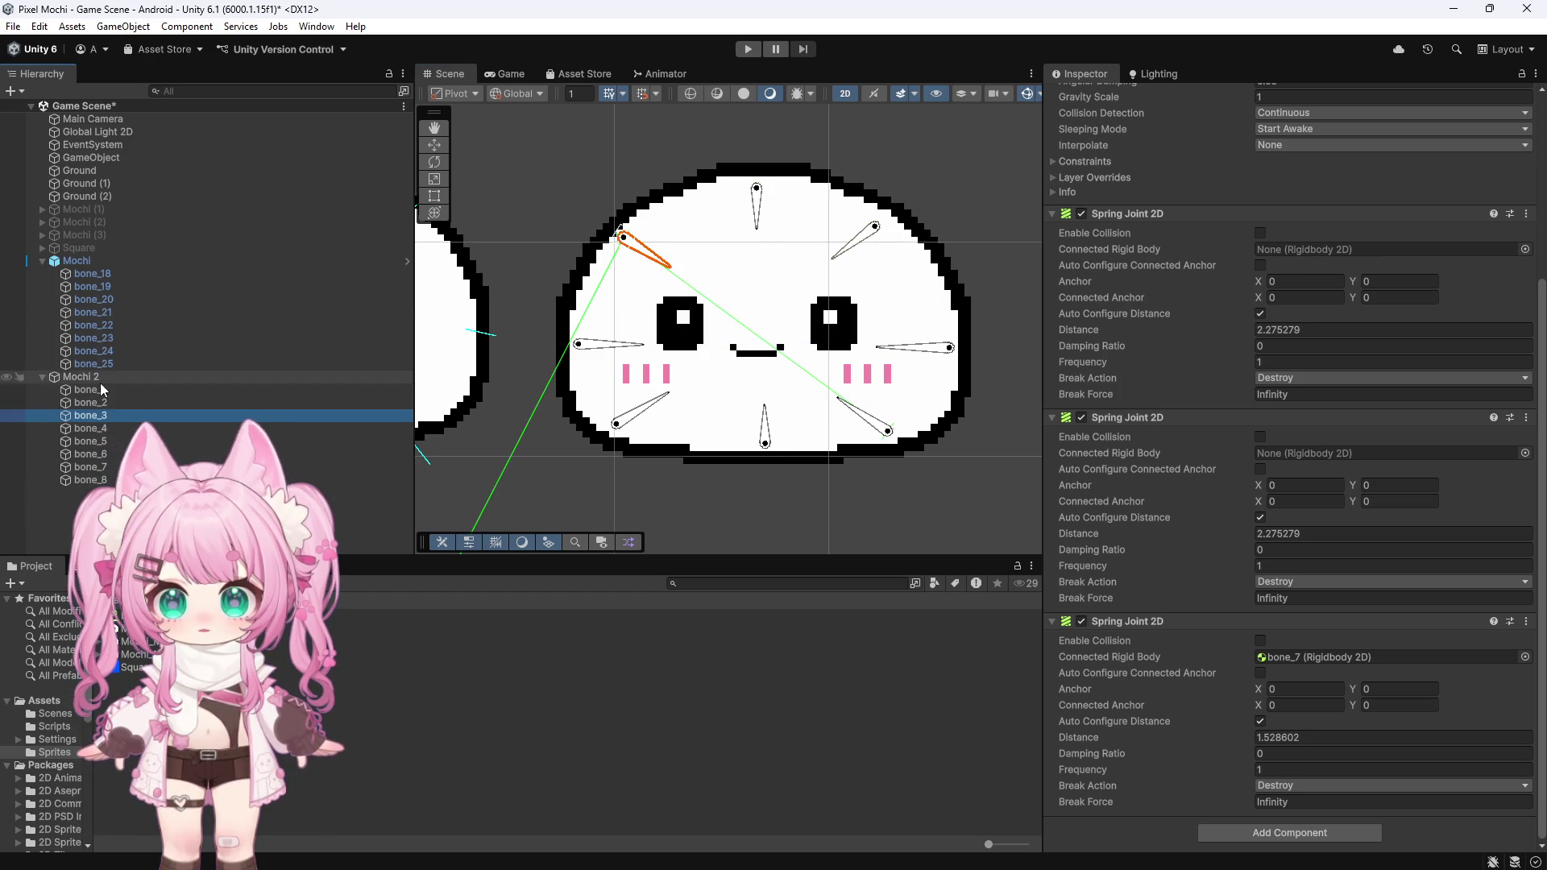
pyautogui.moveTo(142, 398)
pyautogui.mouseDown()
pyautogui.moveTo(1289, 435)
pyautogui.moveTo(1294, 453)
pyautogui.mouseUp()
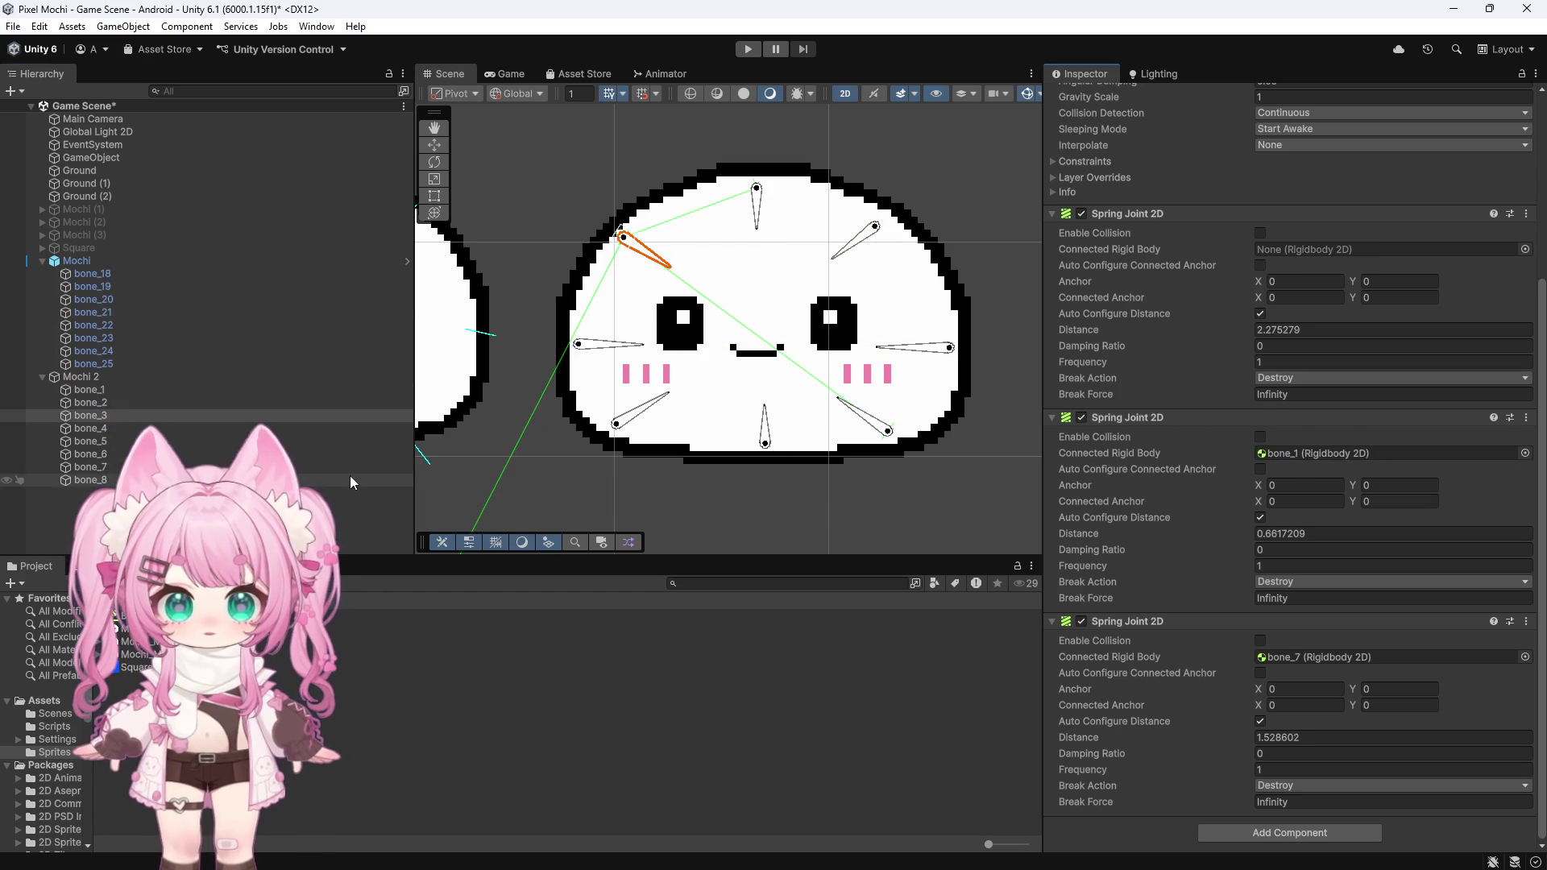
pyautogui.moveTo(88, 428); pyautogui.dragTo(1313, 255)
# Step: Set up bone_4's springs, connecting its second spring joint to bone_8
pyautogui.click(612, 354)
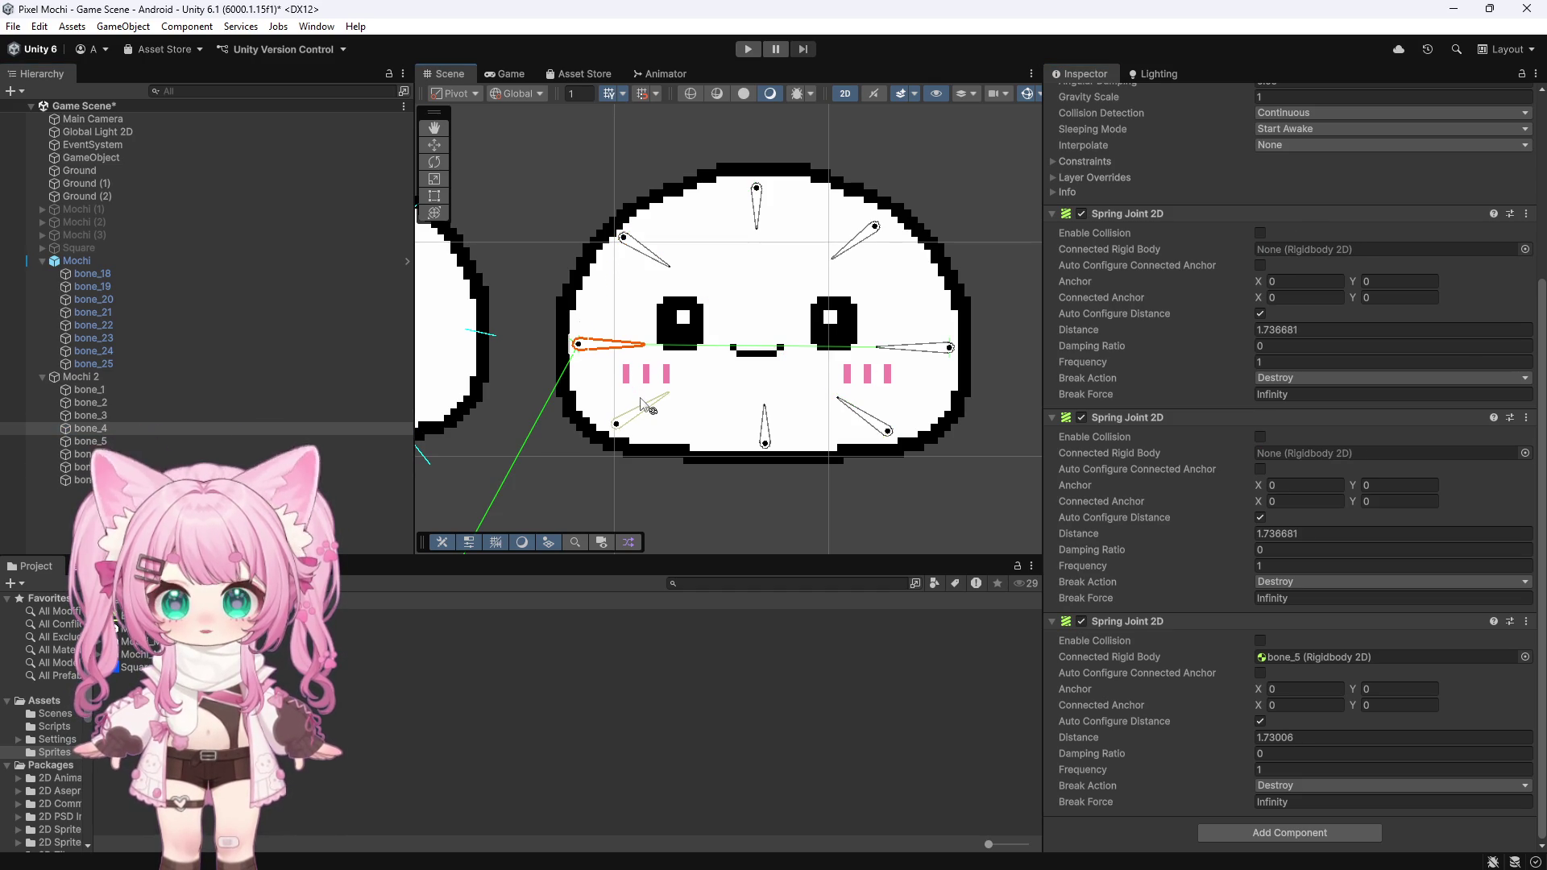
pyautogui.click(651, 415)
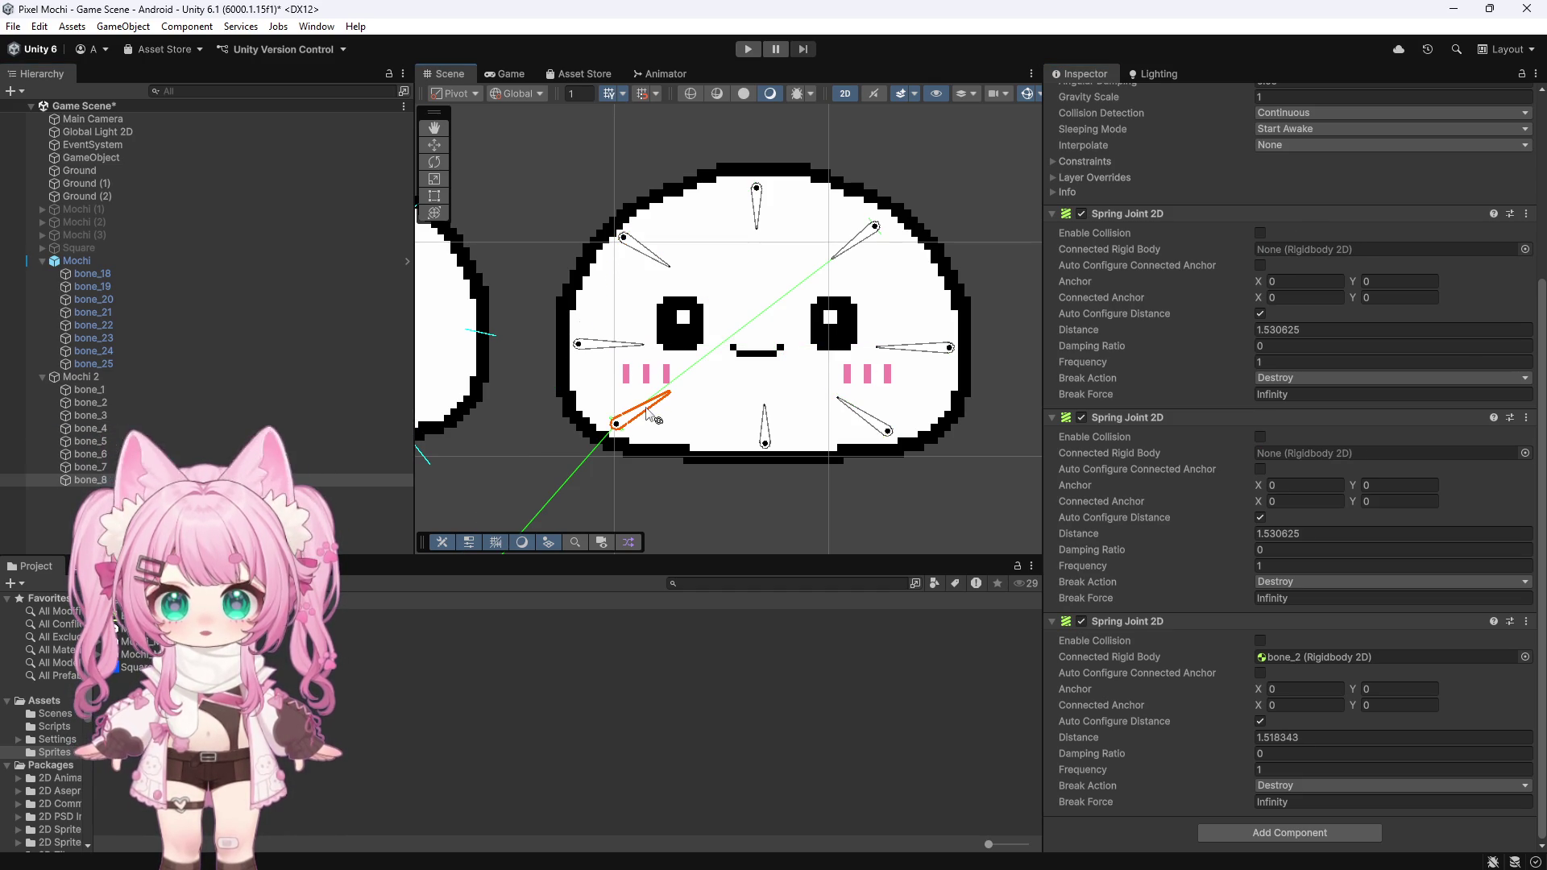
pyautogui.click(642, 255)
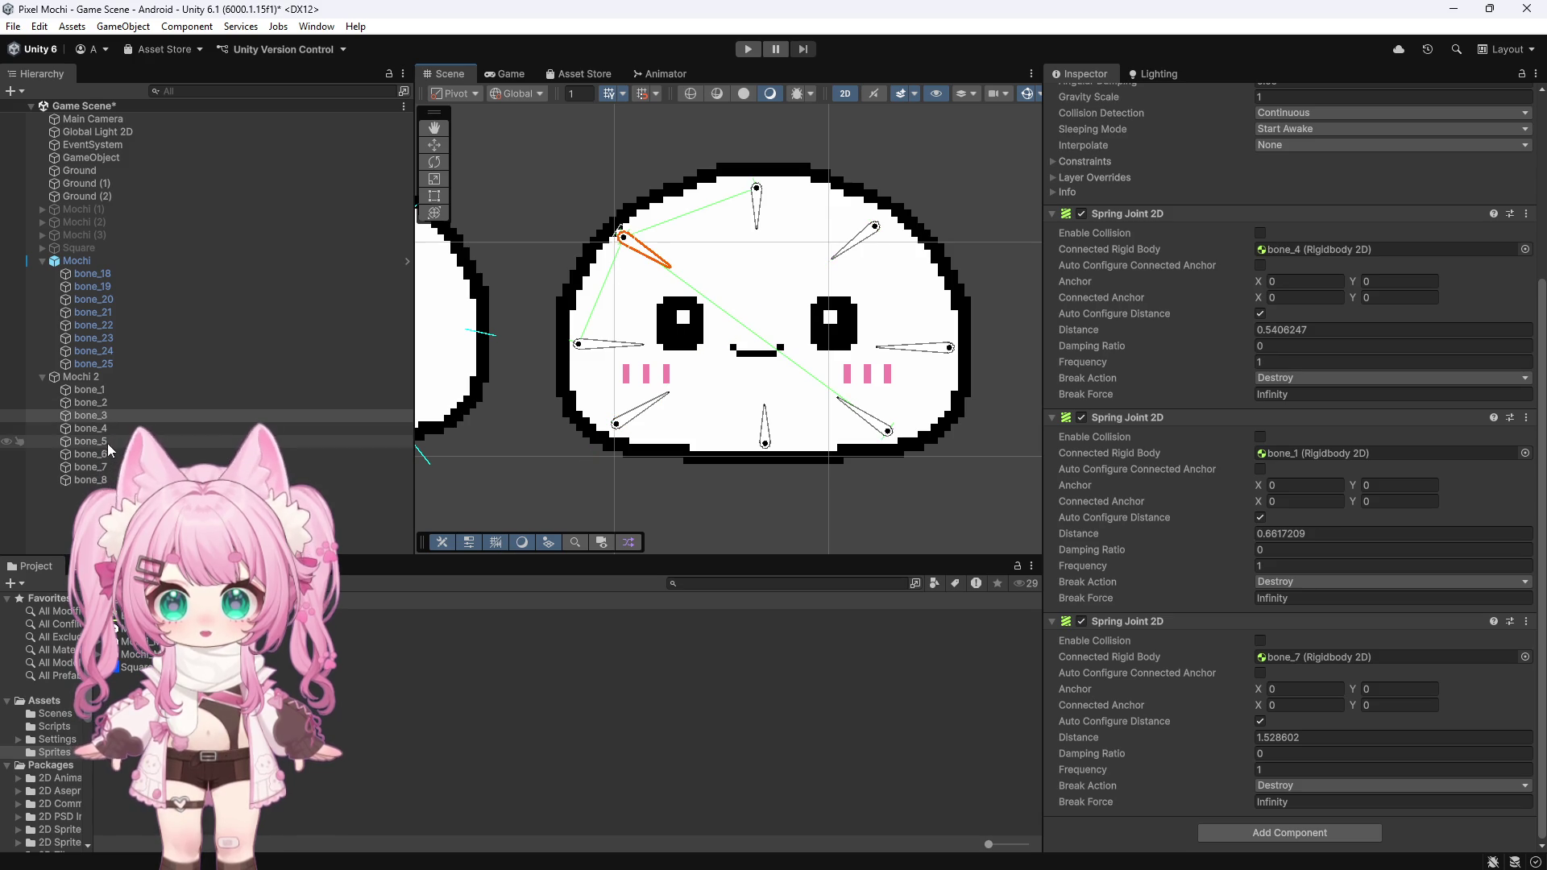
pyautogui.moveTo(100, 427)
pyautogui.mouseDown()
pyautogui.moveTo(100, 414)
pyautogui.moveTo(1267, 256)
pyautogui.mouseUp()
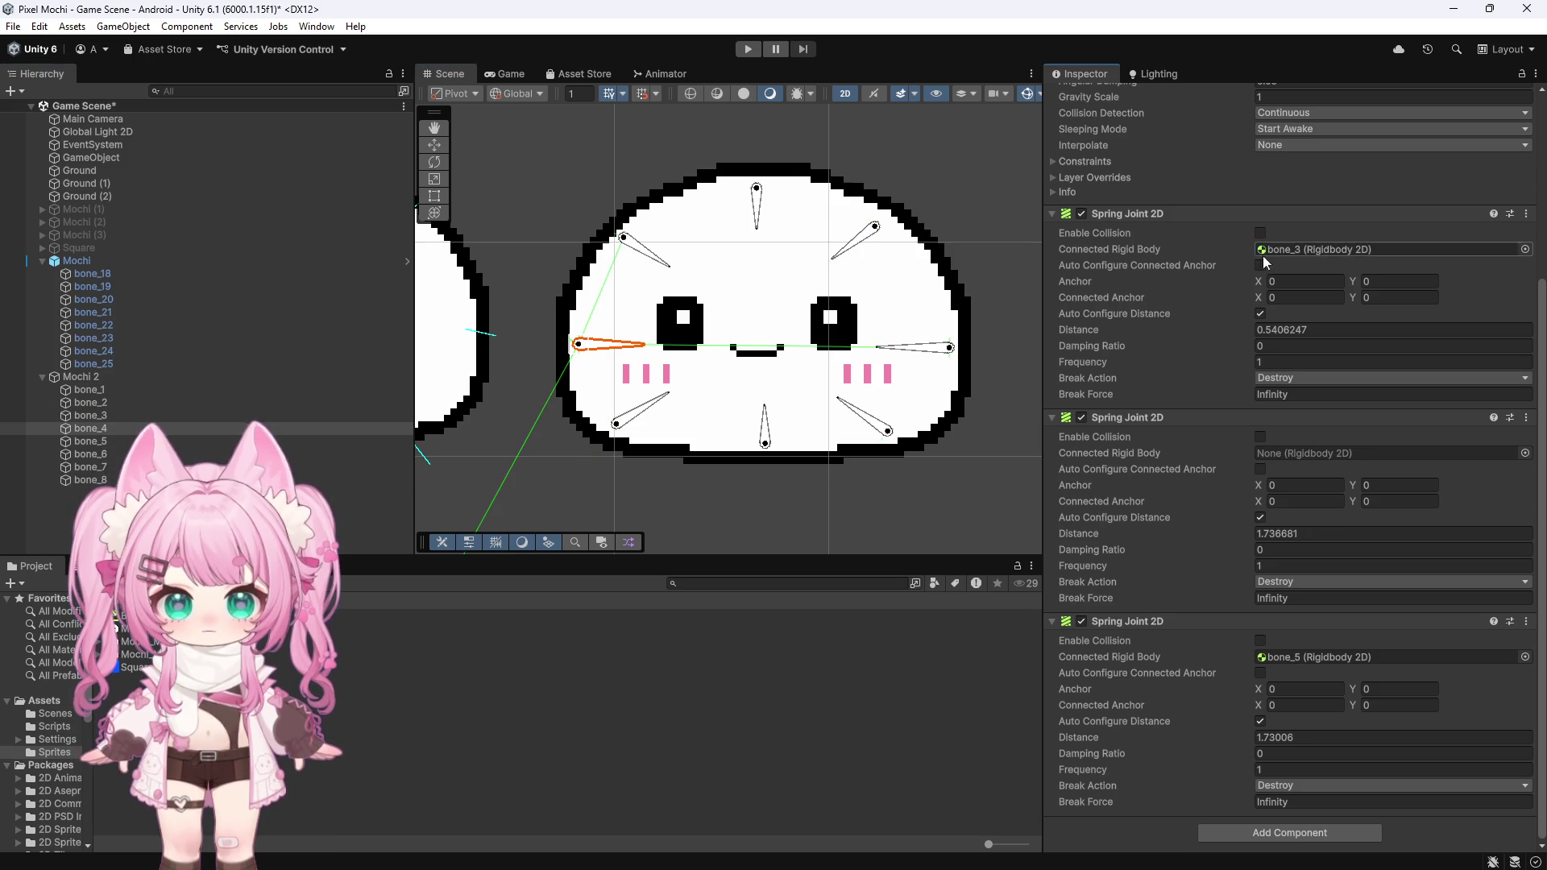
pyautogui.moveTo(91, 479); pyautogui.dragTo(1370, 452)
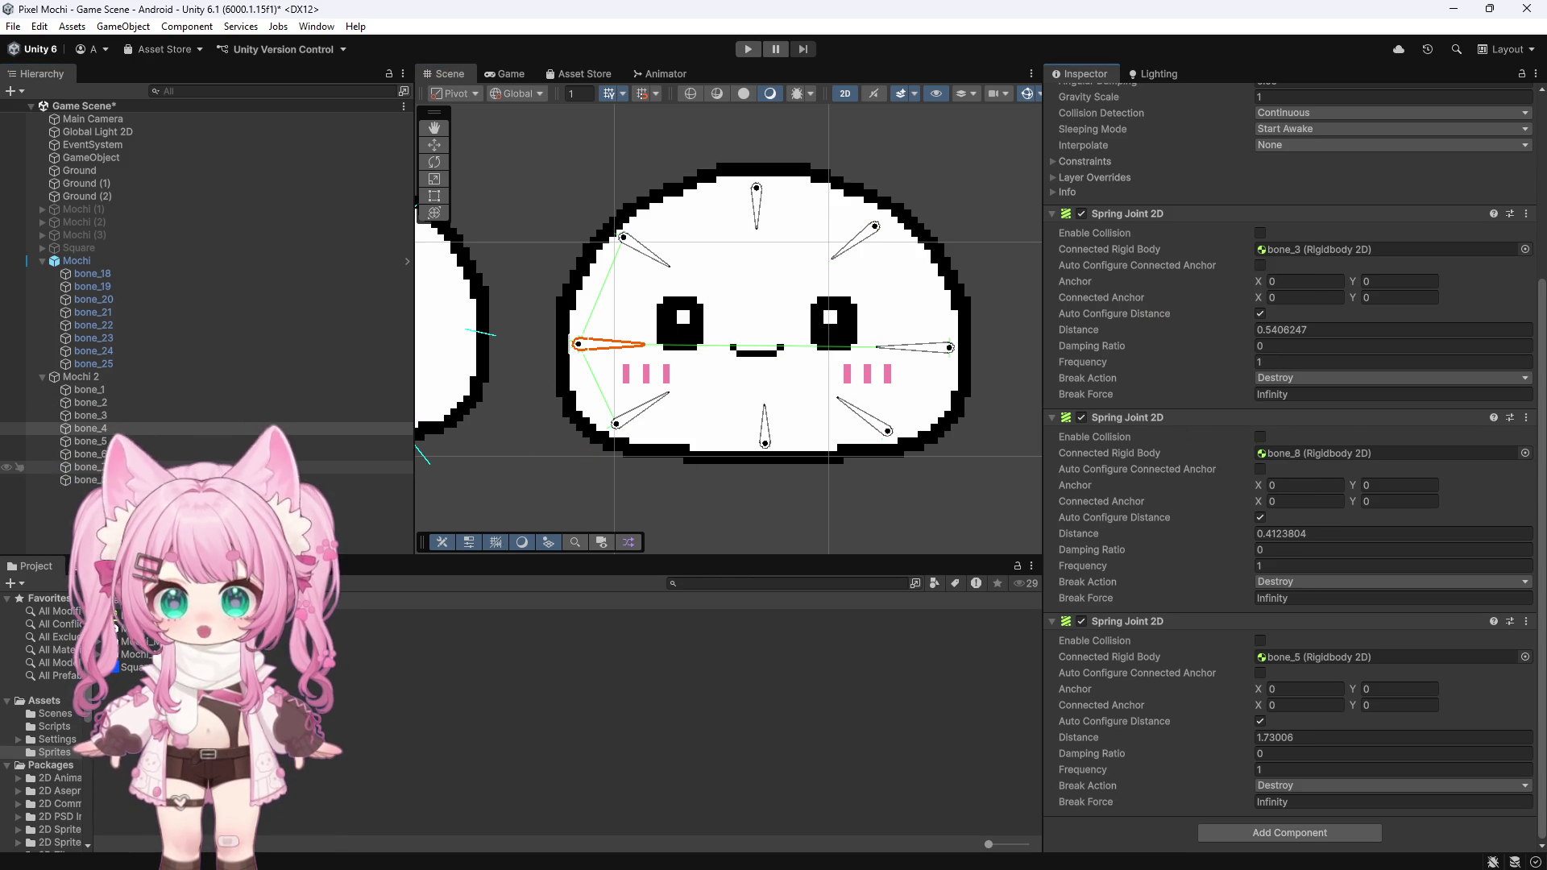
# Step: Connect bone_8's springs to bone_6 and bone_4
pyautogui.click(653, 405)
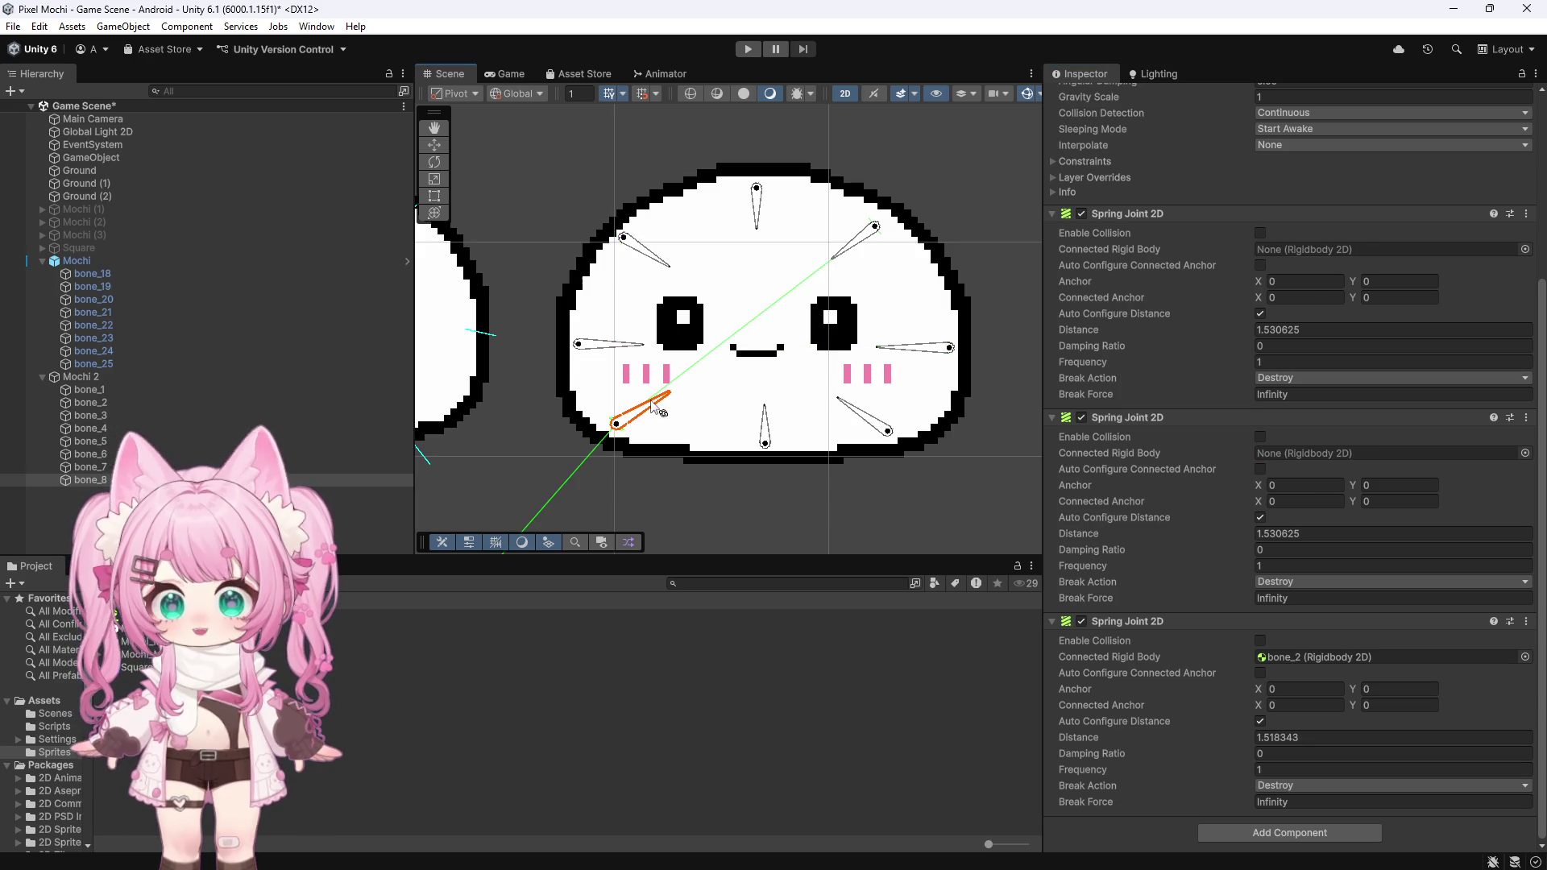
pyautogui.click(765, 431)
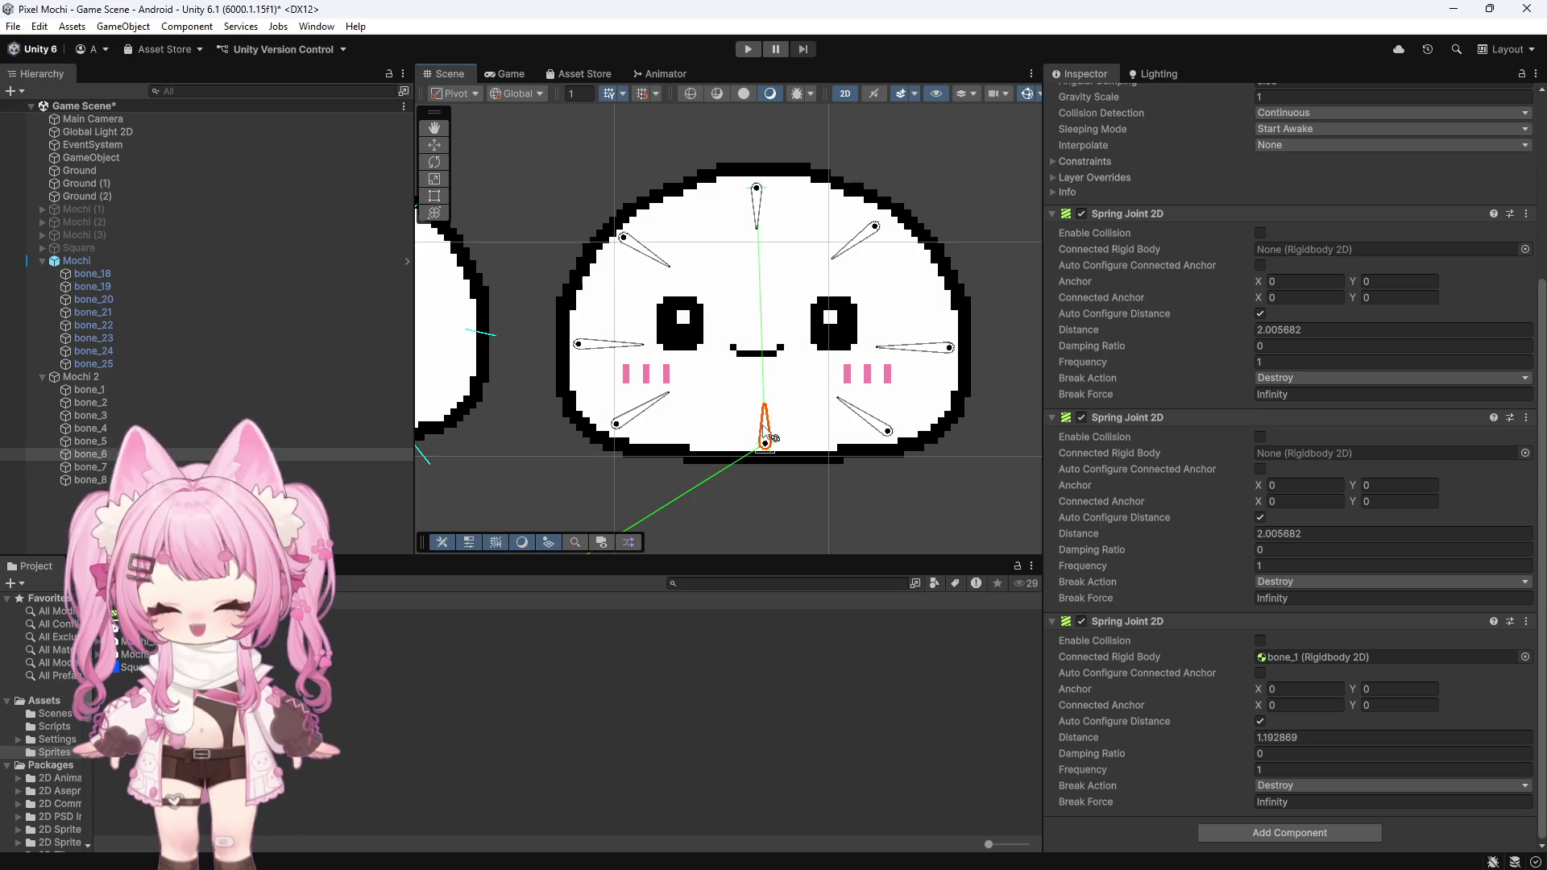
pyautogui.click(610, 345)
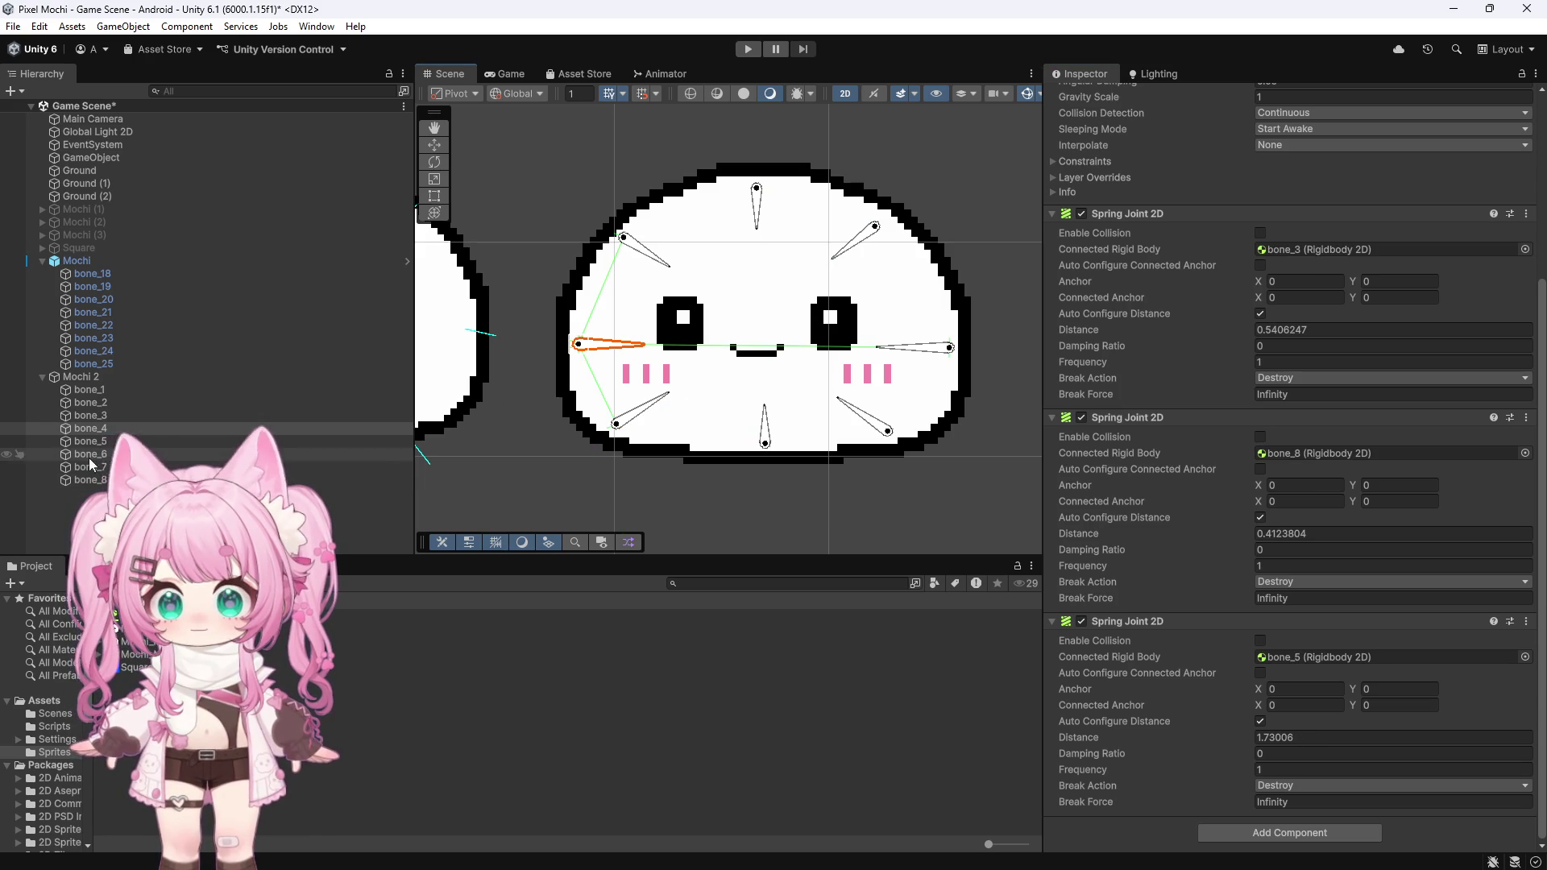
pyautogui.click(96, 479)
pyautogui.moveTo(103, 471)
pyautogui.mouseDown()
pyautogui.moveTo(100, 429)
pyautogui.moveTo(1077, 387)
pyautogui.moveTo(1295, 456)
pyautogui.mouseUp()
pyautogui.moveTo(1310, 257); pyautogui.dragTo(1309, 252)
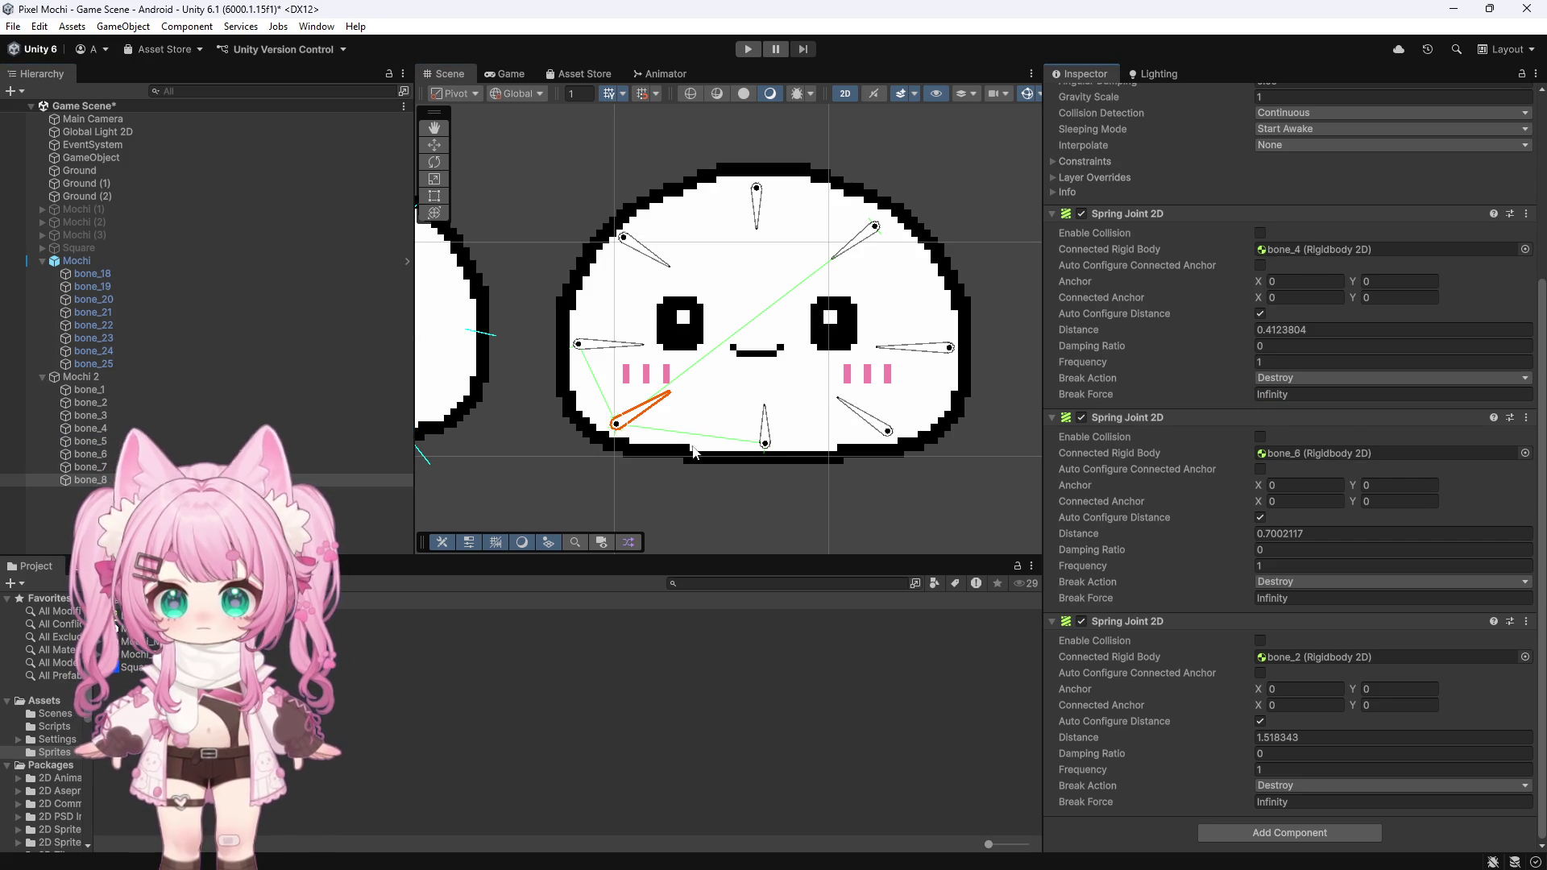
# Step: Connect bone_6's springs to bone_8 and bone_7
pyautogui.click(769, 440)
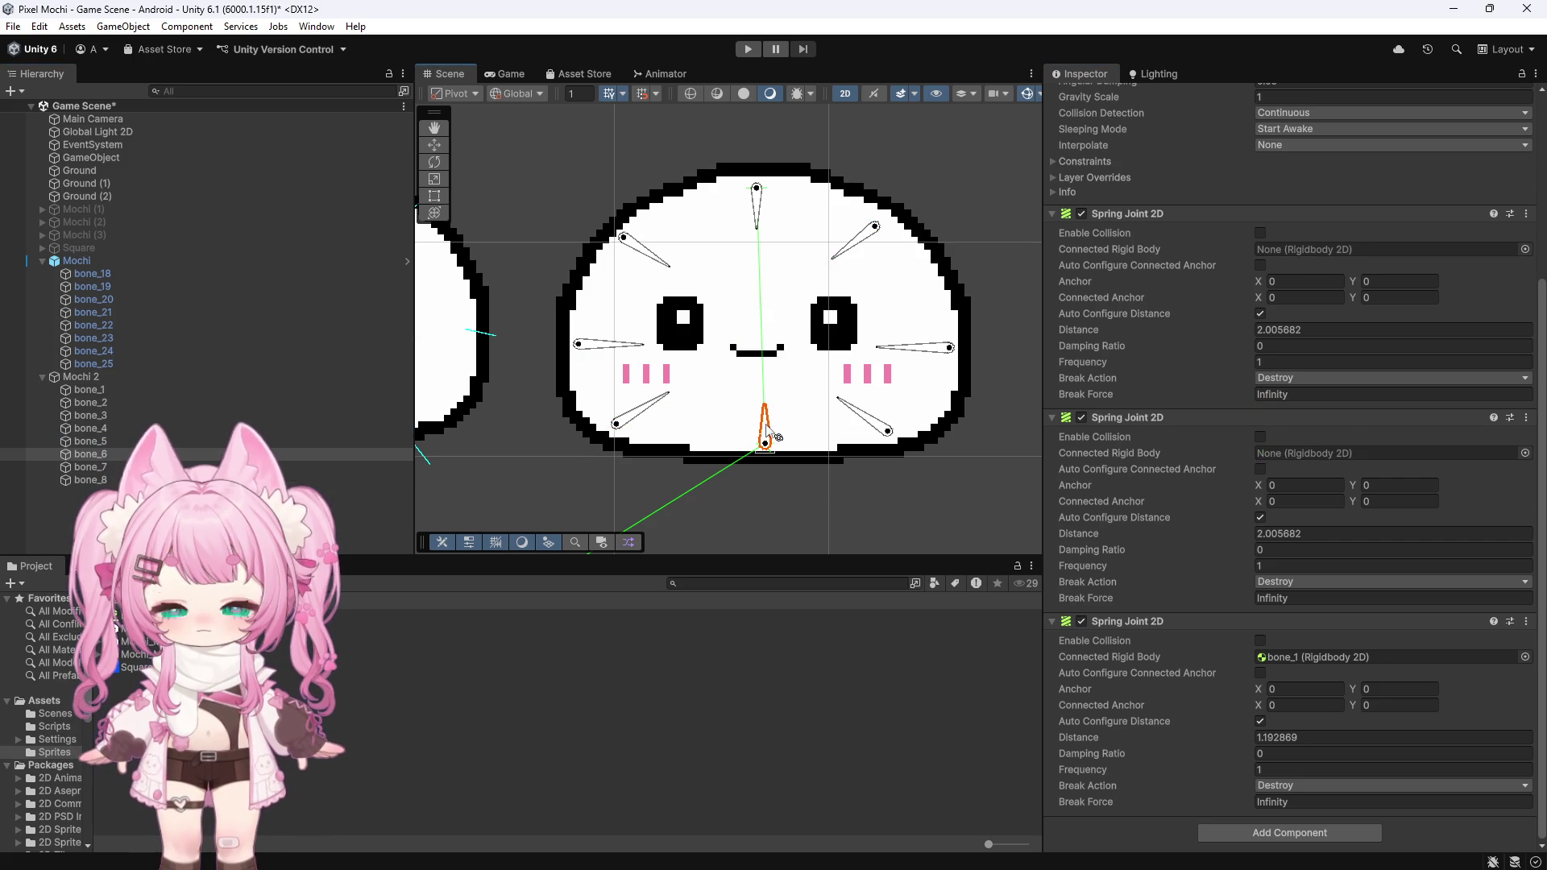
pyautogui.click(649, 421)
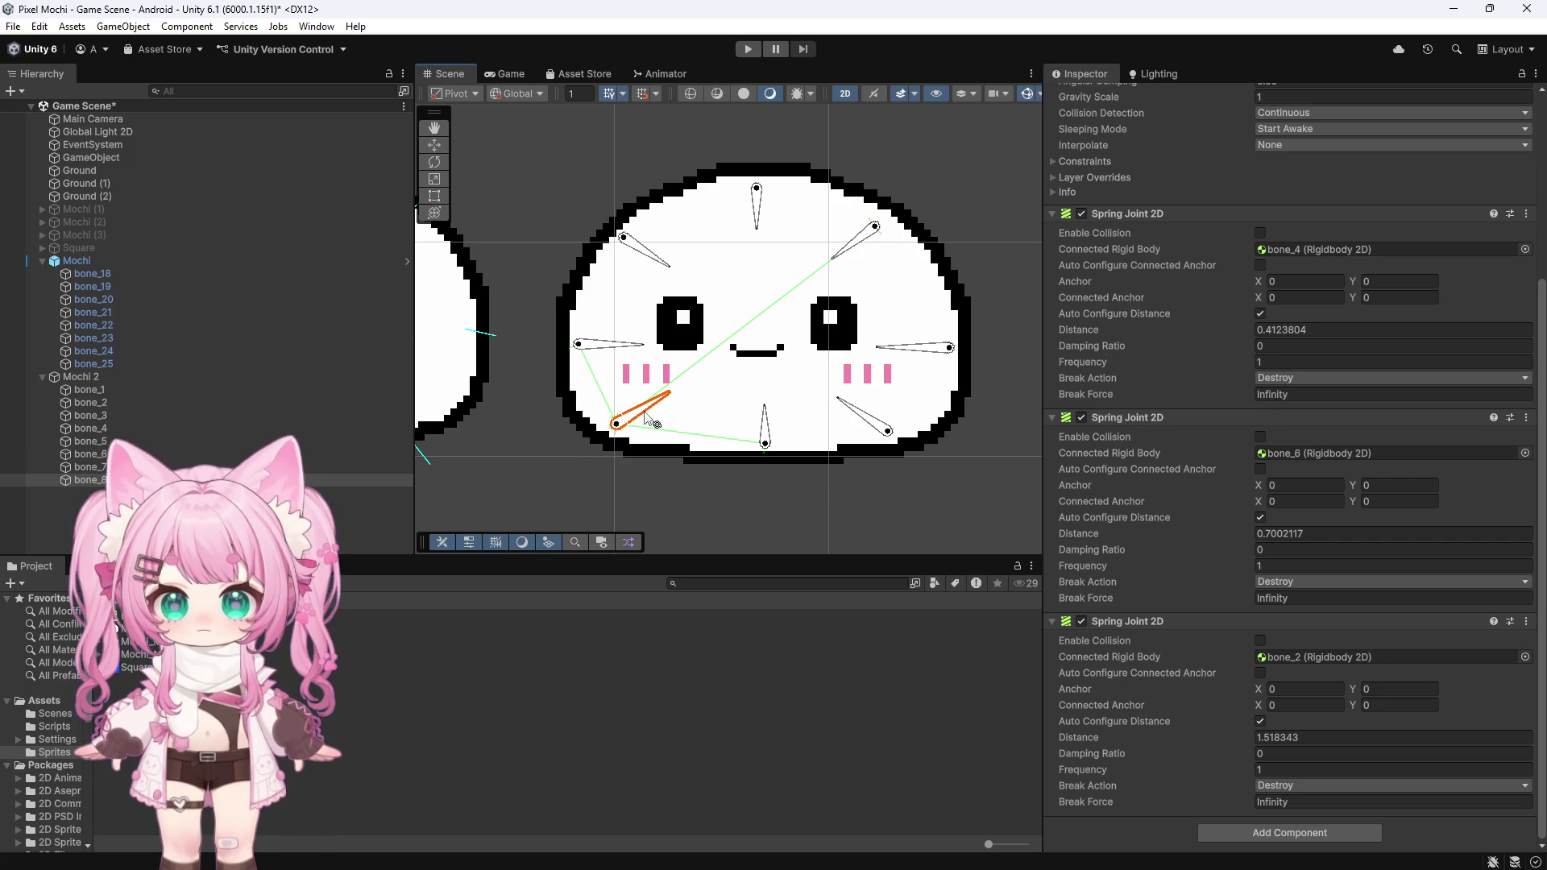
pyautogui.click(881, 427)
pyautogui.click(762, 441)
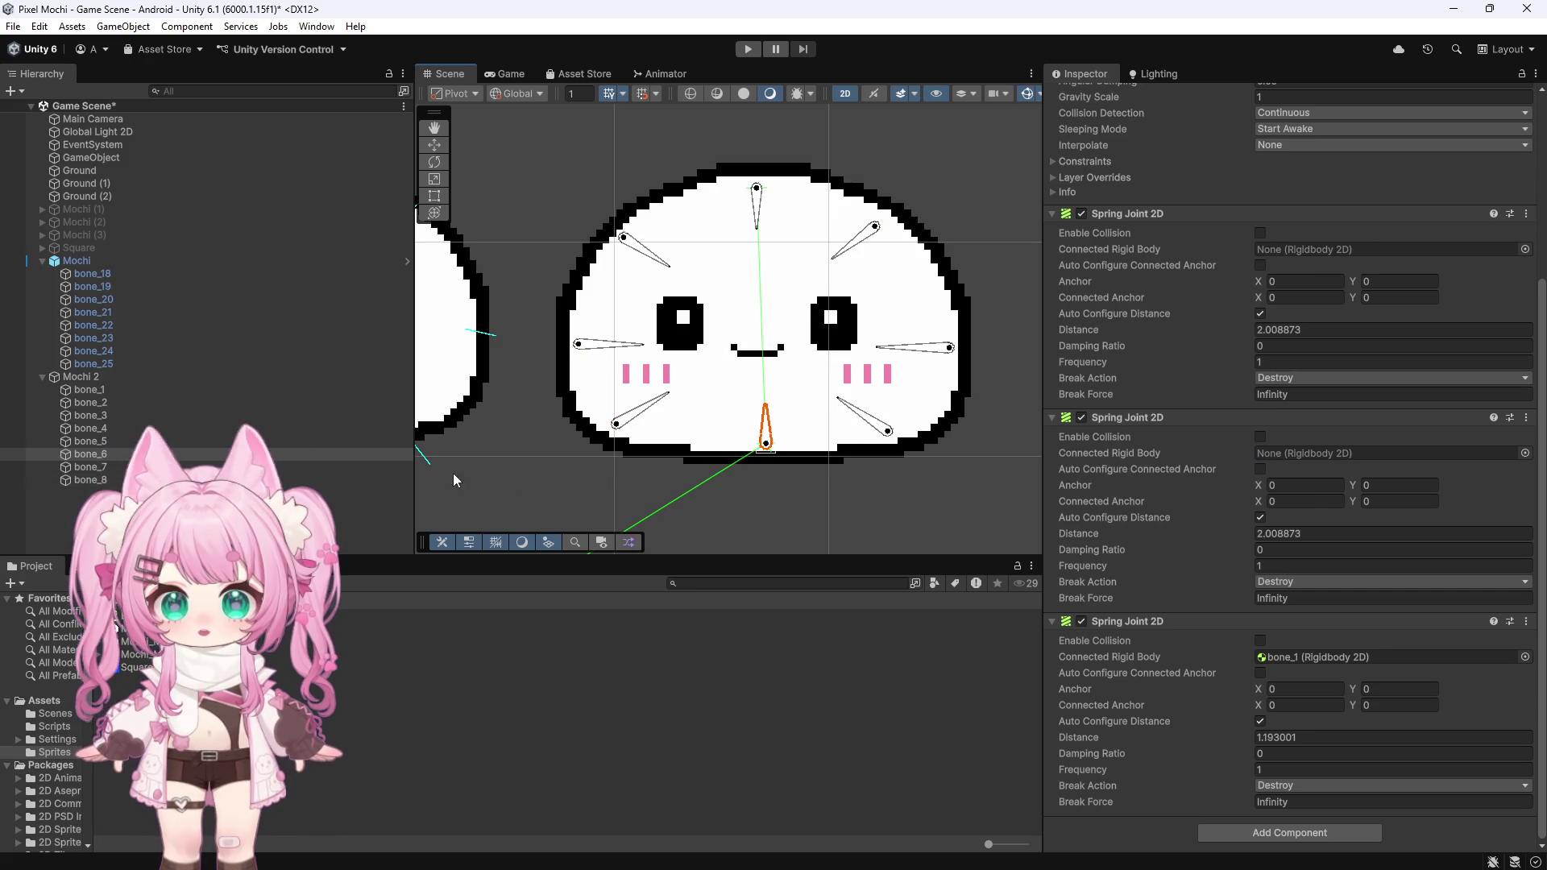
pyautogui.click(767, 454)
pyautogui.click(645, 410)
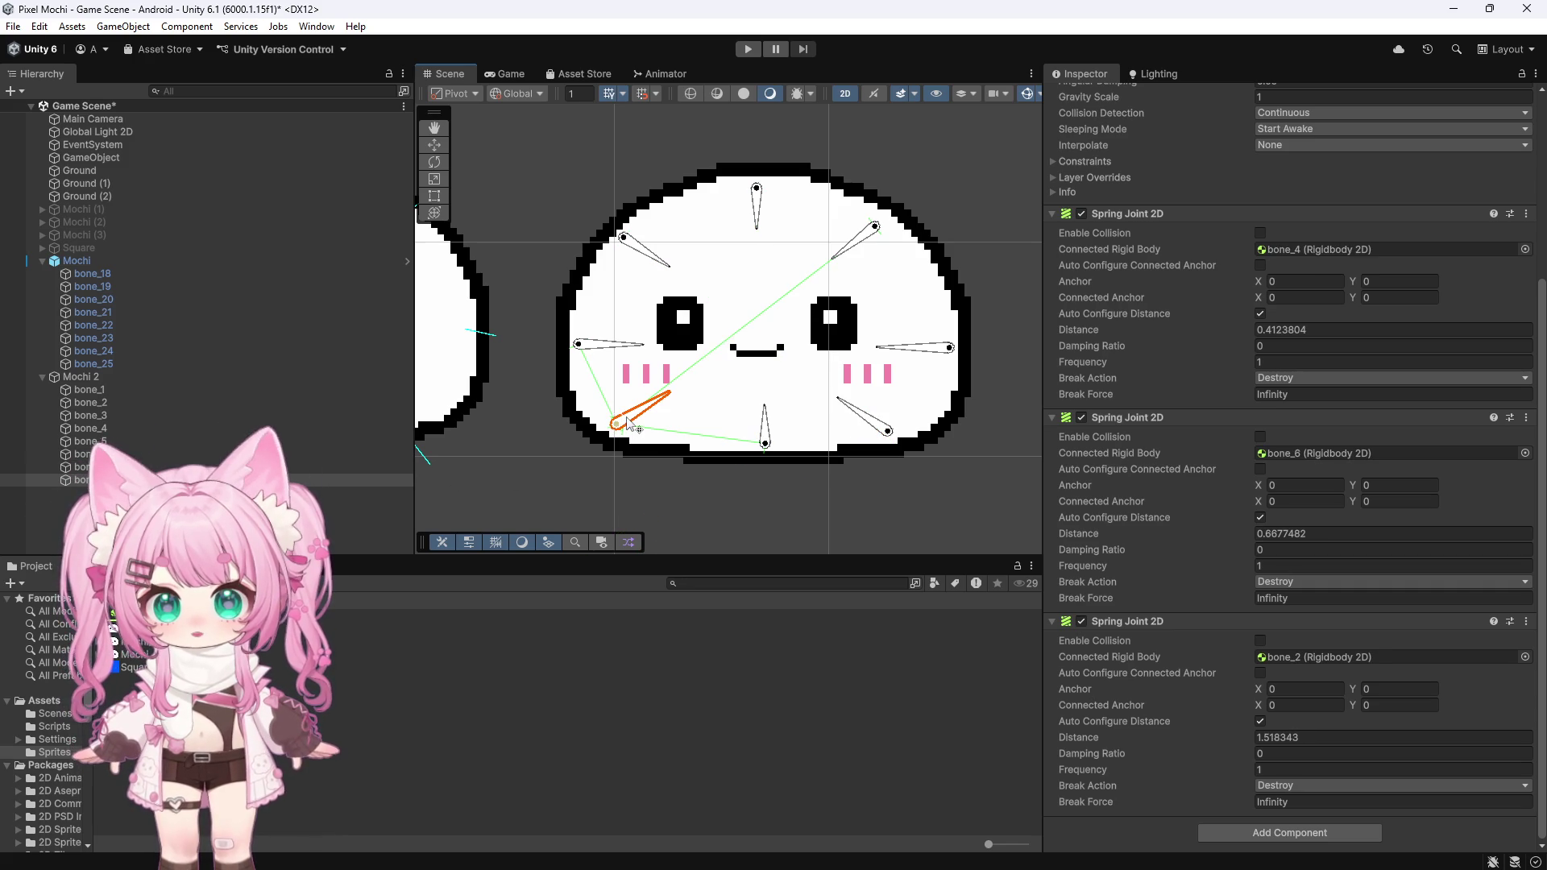
pyautogui.click(764, 427)
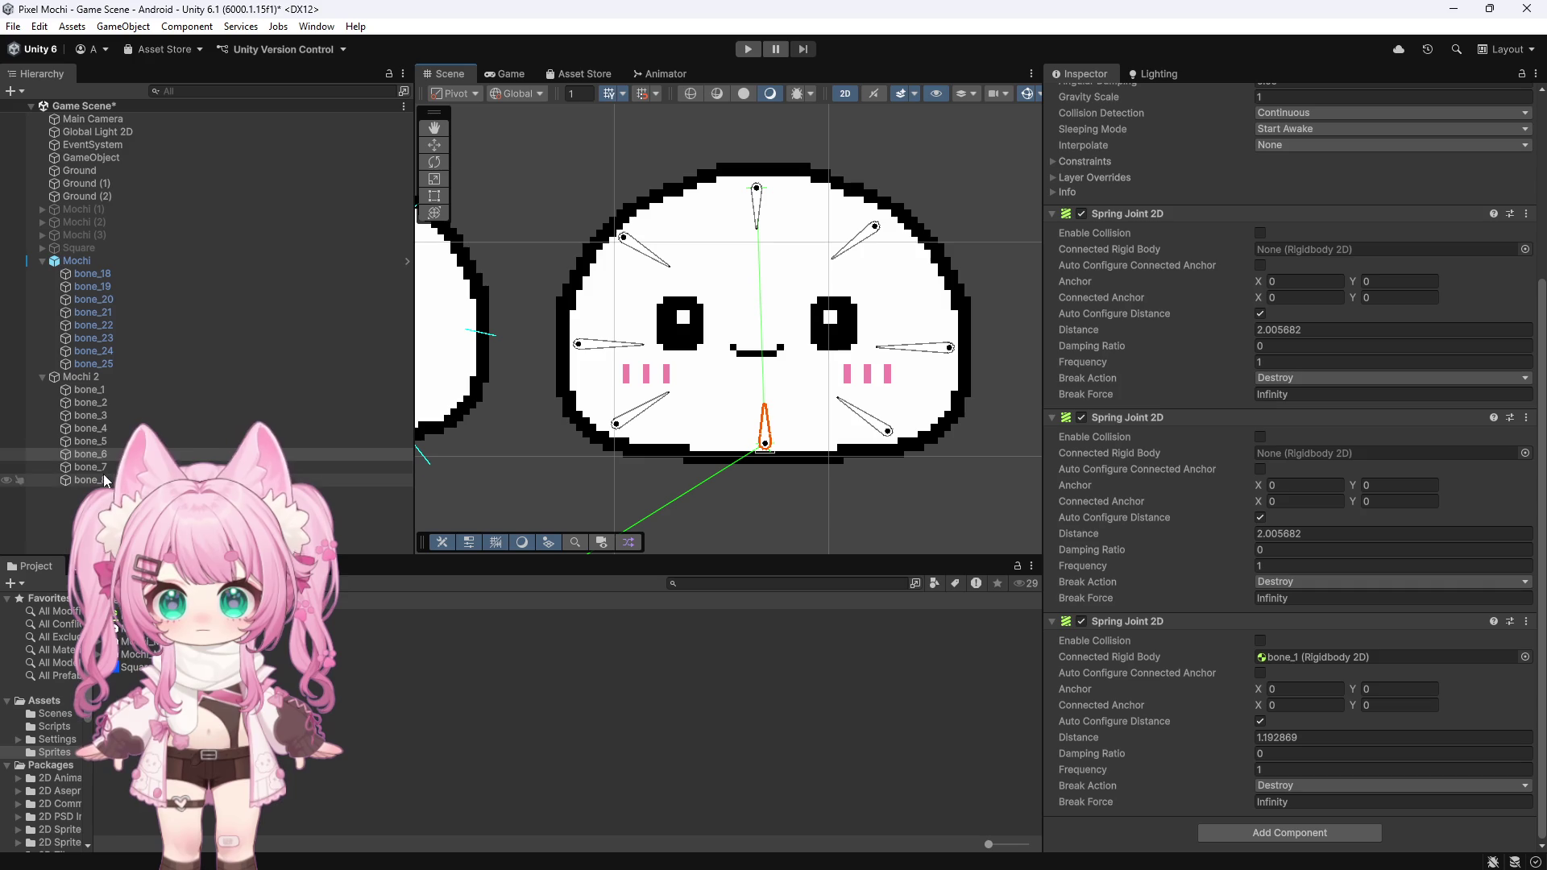
pyautogui.moveTo(549, 495); pyautogui.dragTo(1305, 452)
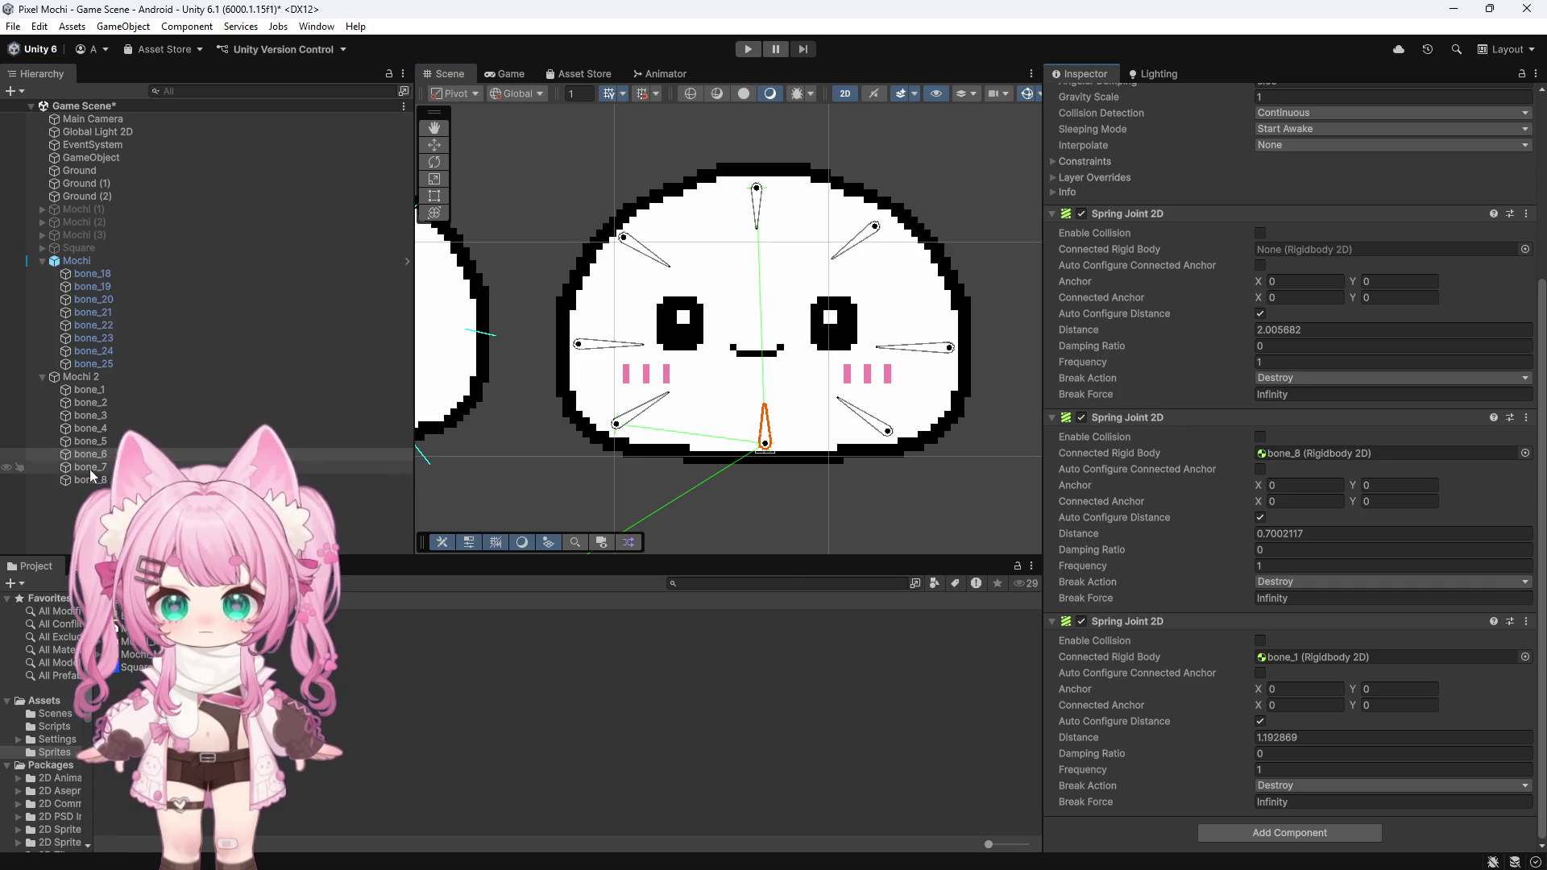
pyautogui.moveTo(1044, 423); pyautogui.dragTo(1276, 255)
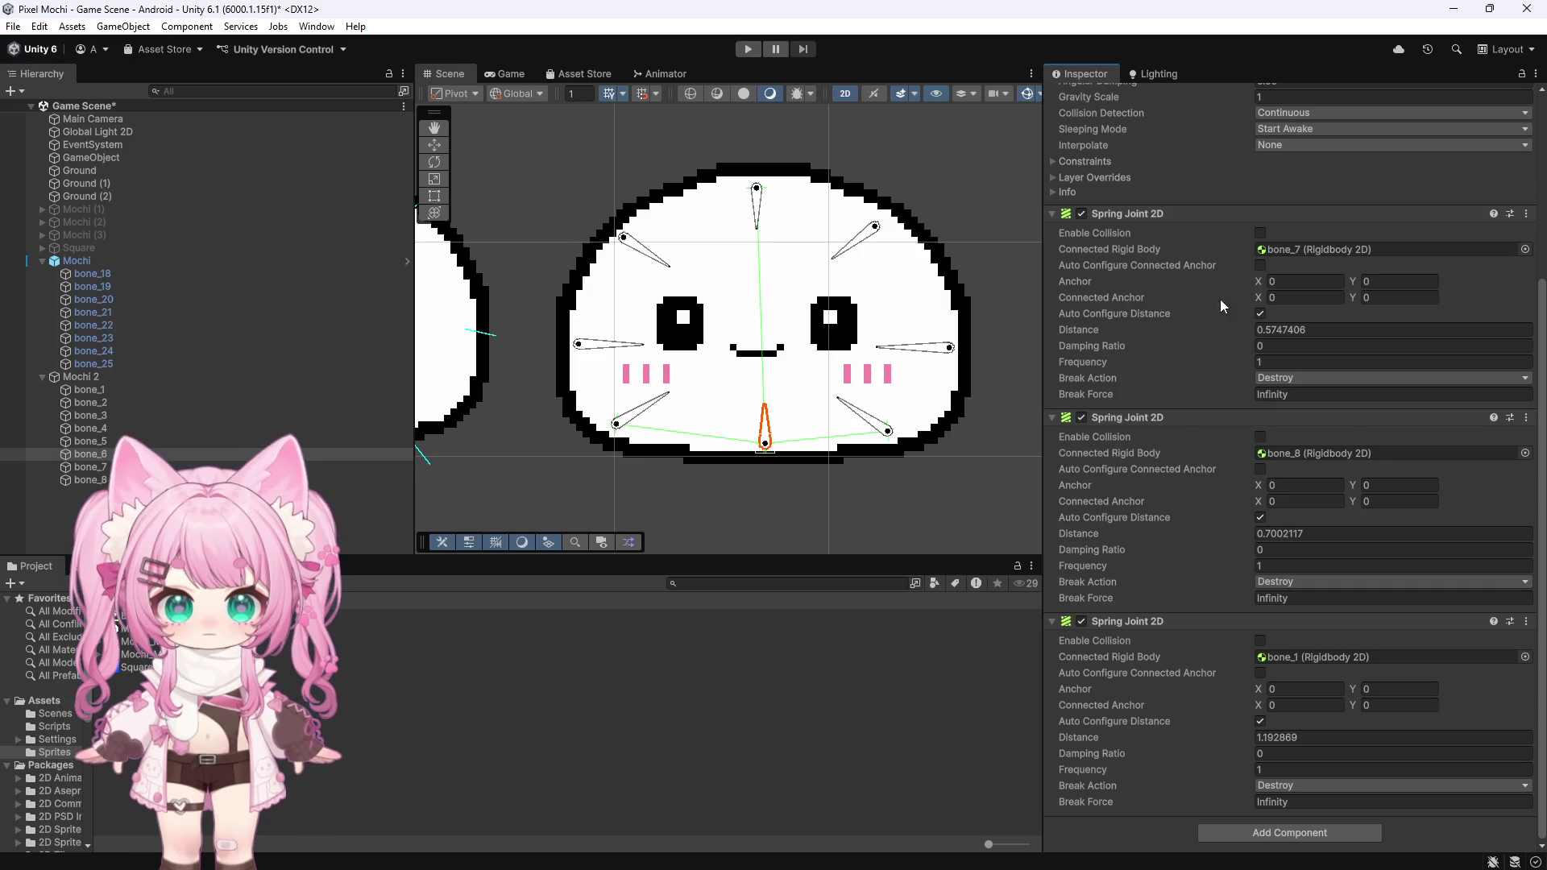
# Step: Connect bone_7's first spring joint to bone_6
pyautogui.click(867, 422)
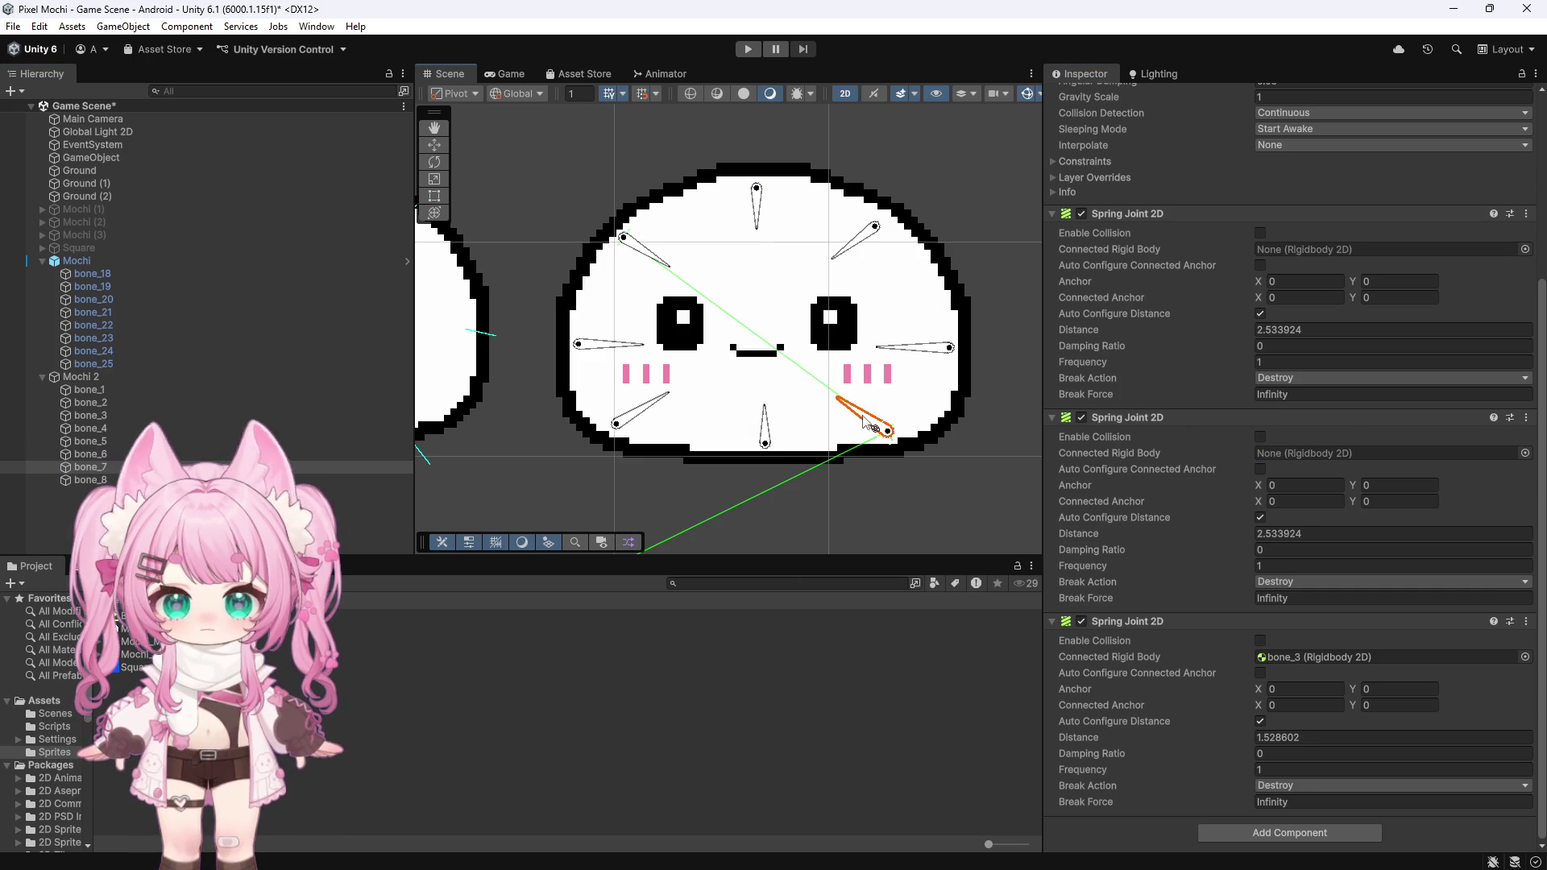
pyautogui.click(766, 431)
pyautogui.click(927, 350)
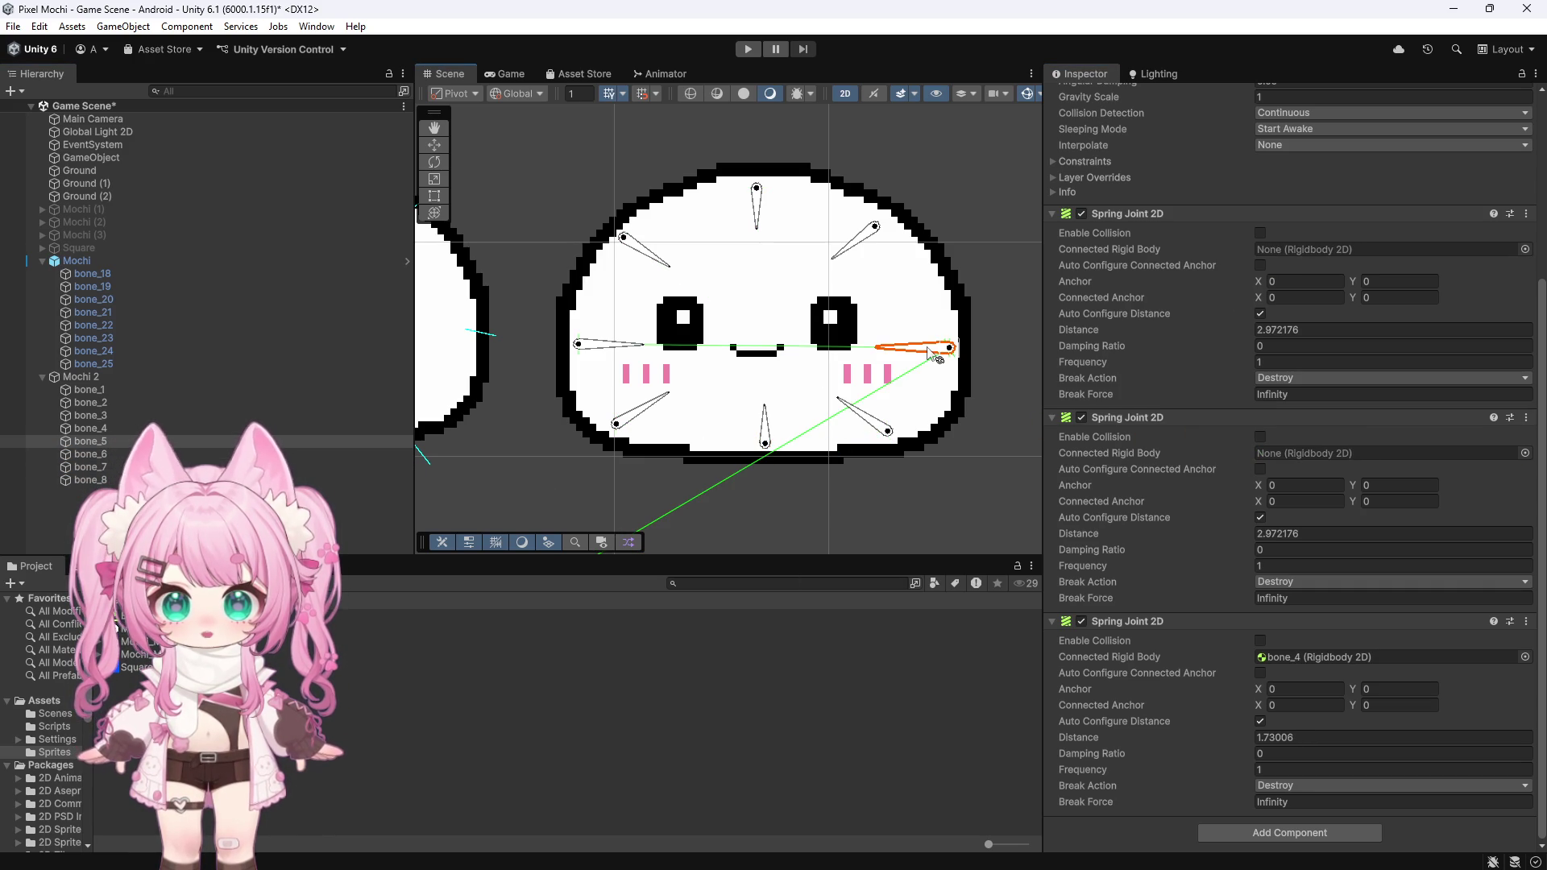
pyautogui.click(867, 422)
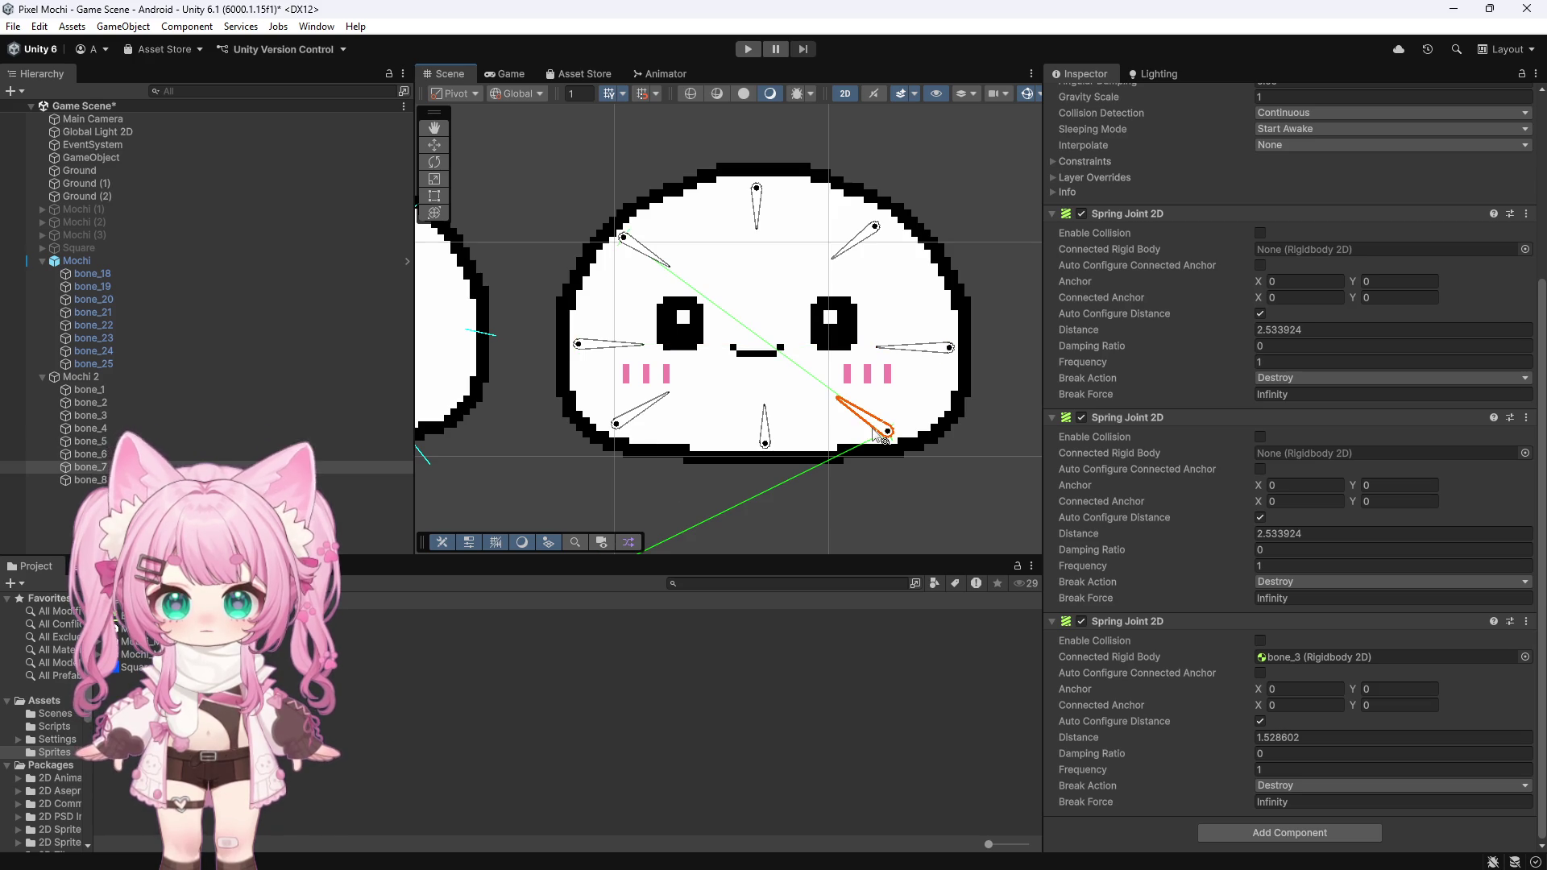
pyautogui.moveTo(89, 453)
pyautogui.mouseDown()
pyautogui.moveTo(1127, 266)
pyautogui.moveTo(1274, 258)
pyautogui.mouseUp()
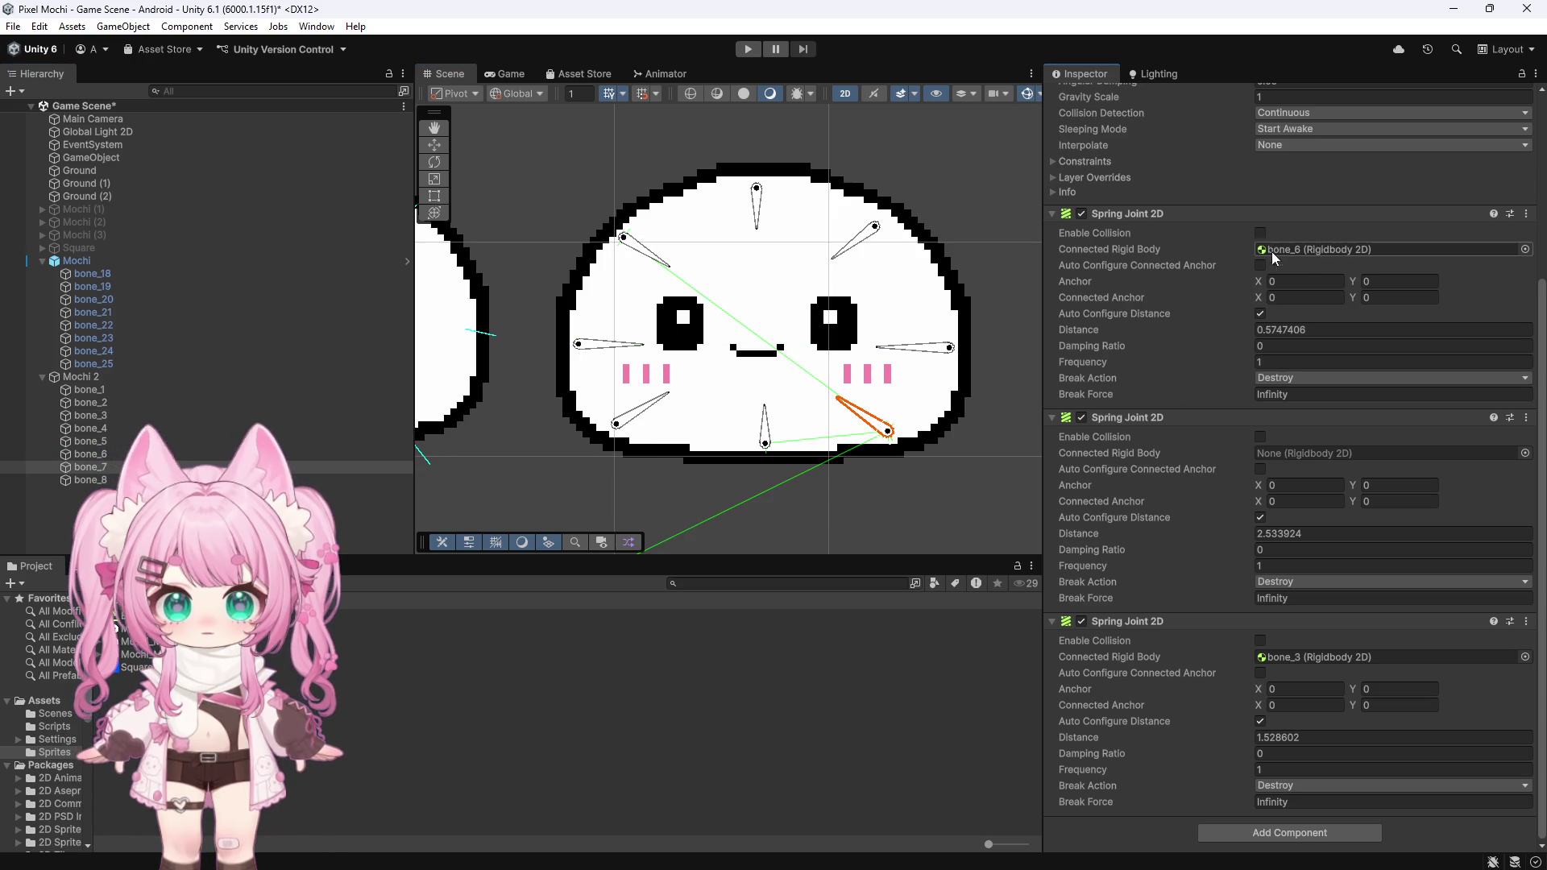
# Step: Connect bone_5's second spring joint to bone_7, then start selecting all eight bones
pyautogui.click(103, 442)
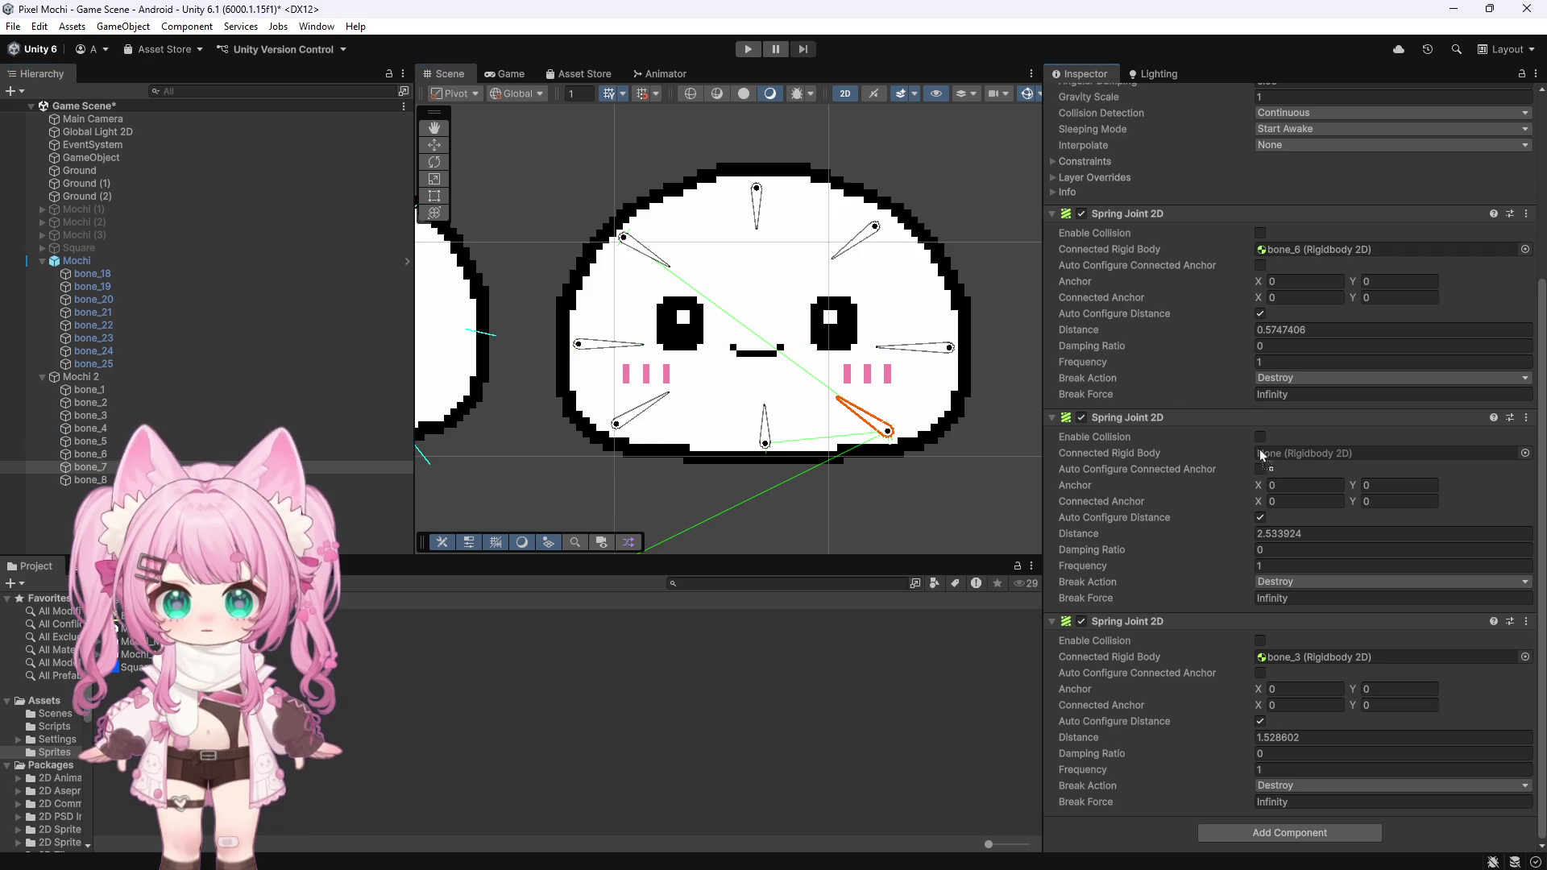
pyautogui.click(914, 348)
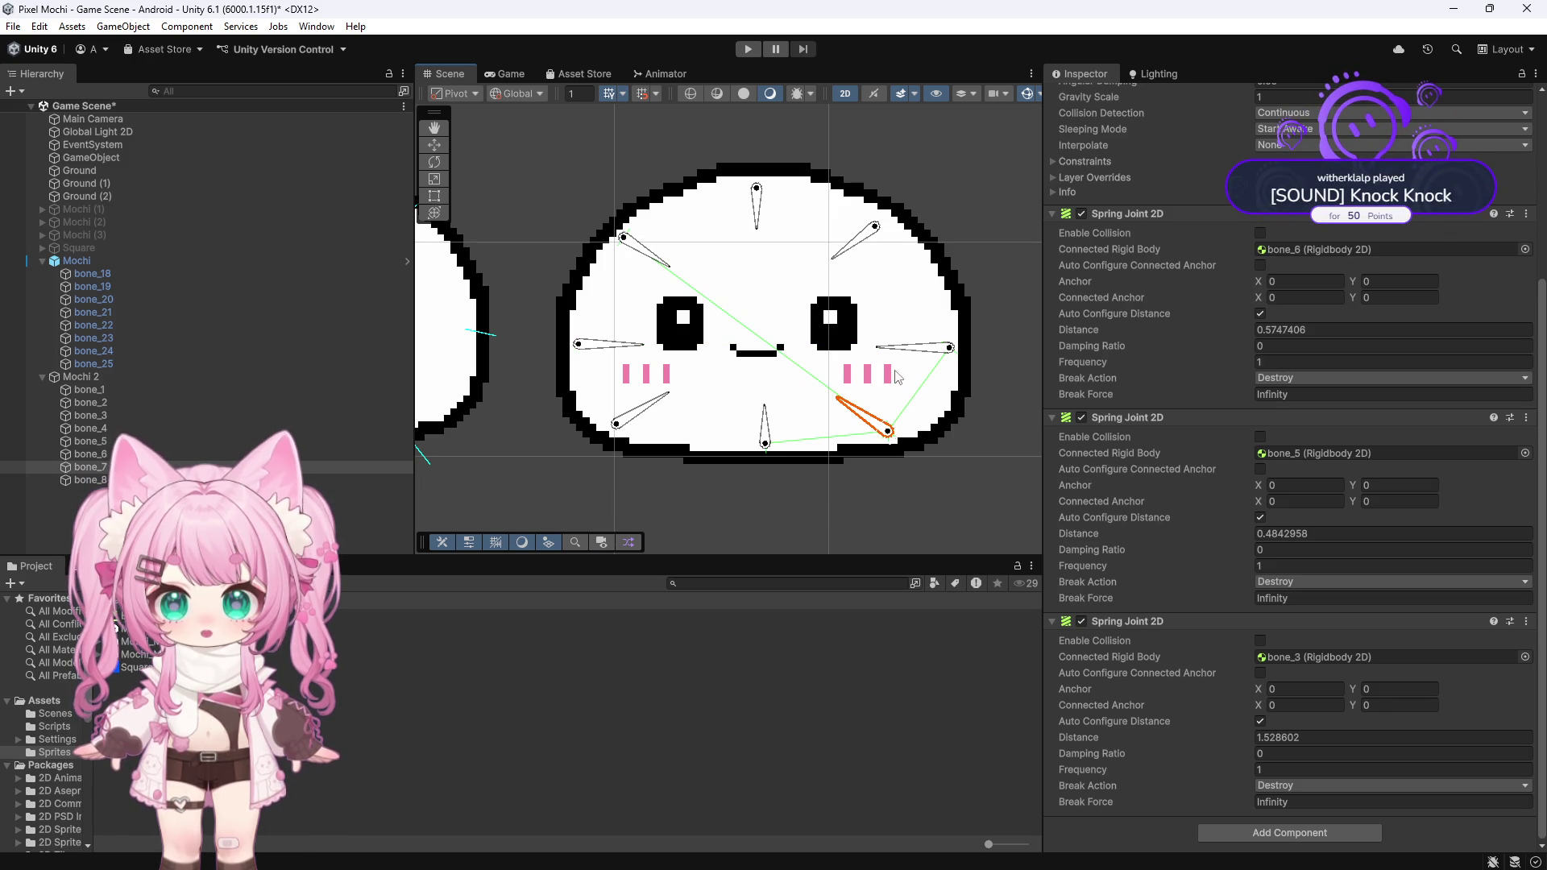
pyautogui.click(918, 355)
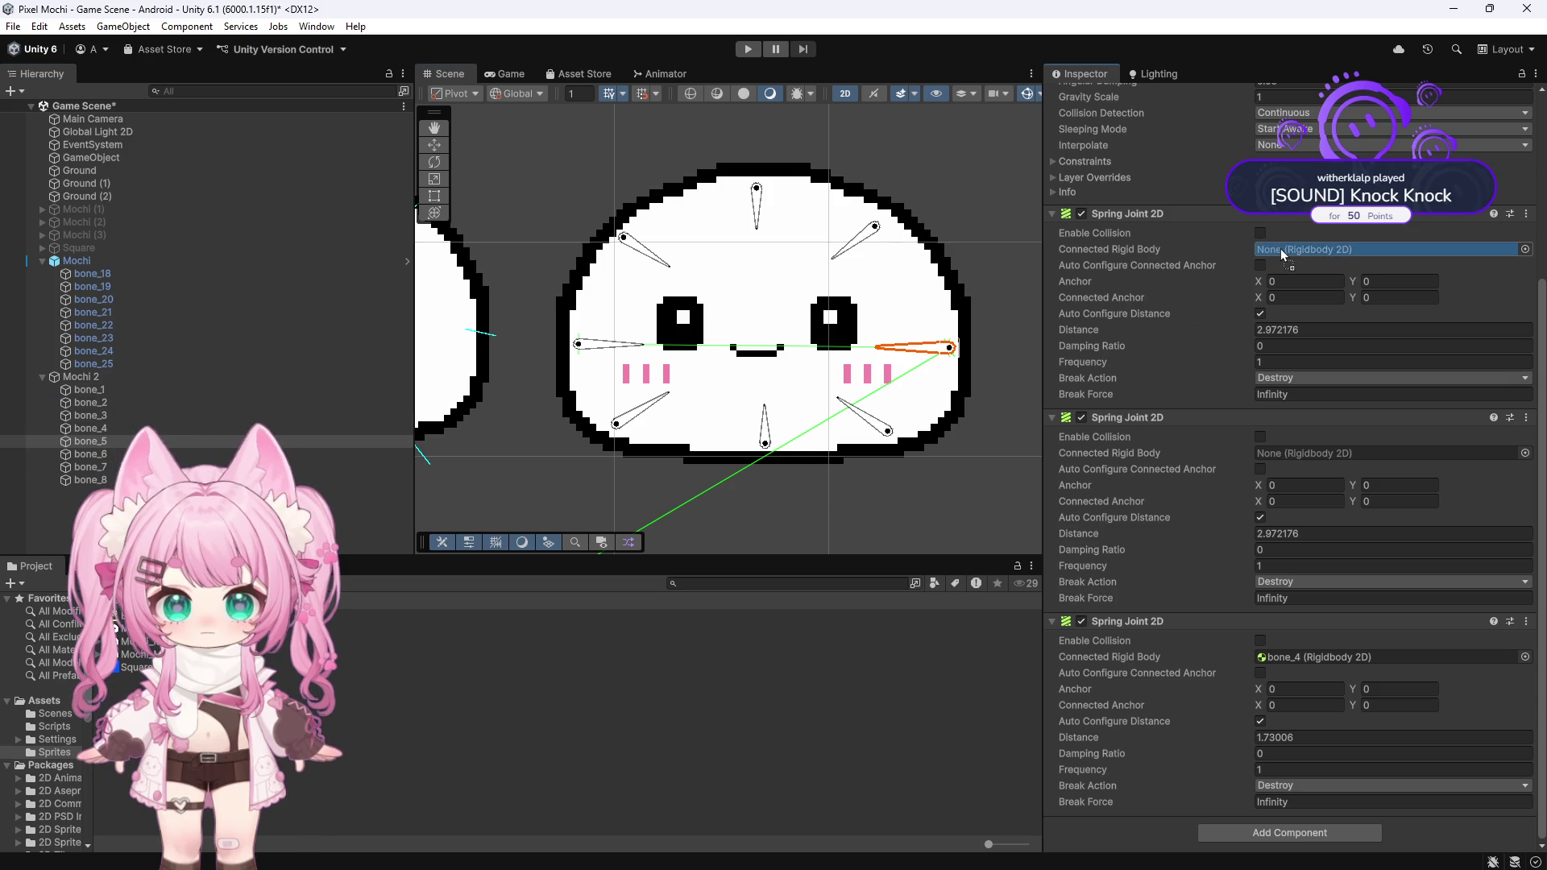
pyautogui.moveTo(102, 471)
pyautogui.mouseDown()
pyautogui.moveTo(1330, 455)
pyautogui.moveTo(1293, 461)
pyautogui.mouseUp()
pyautogui.scroll(-2, 746, 475)
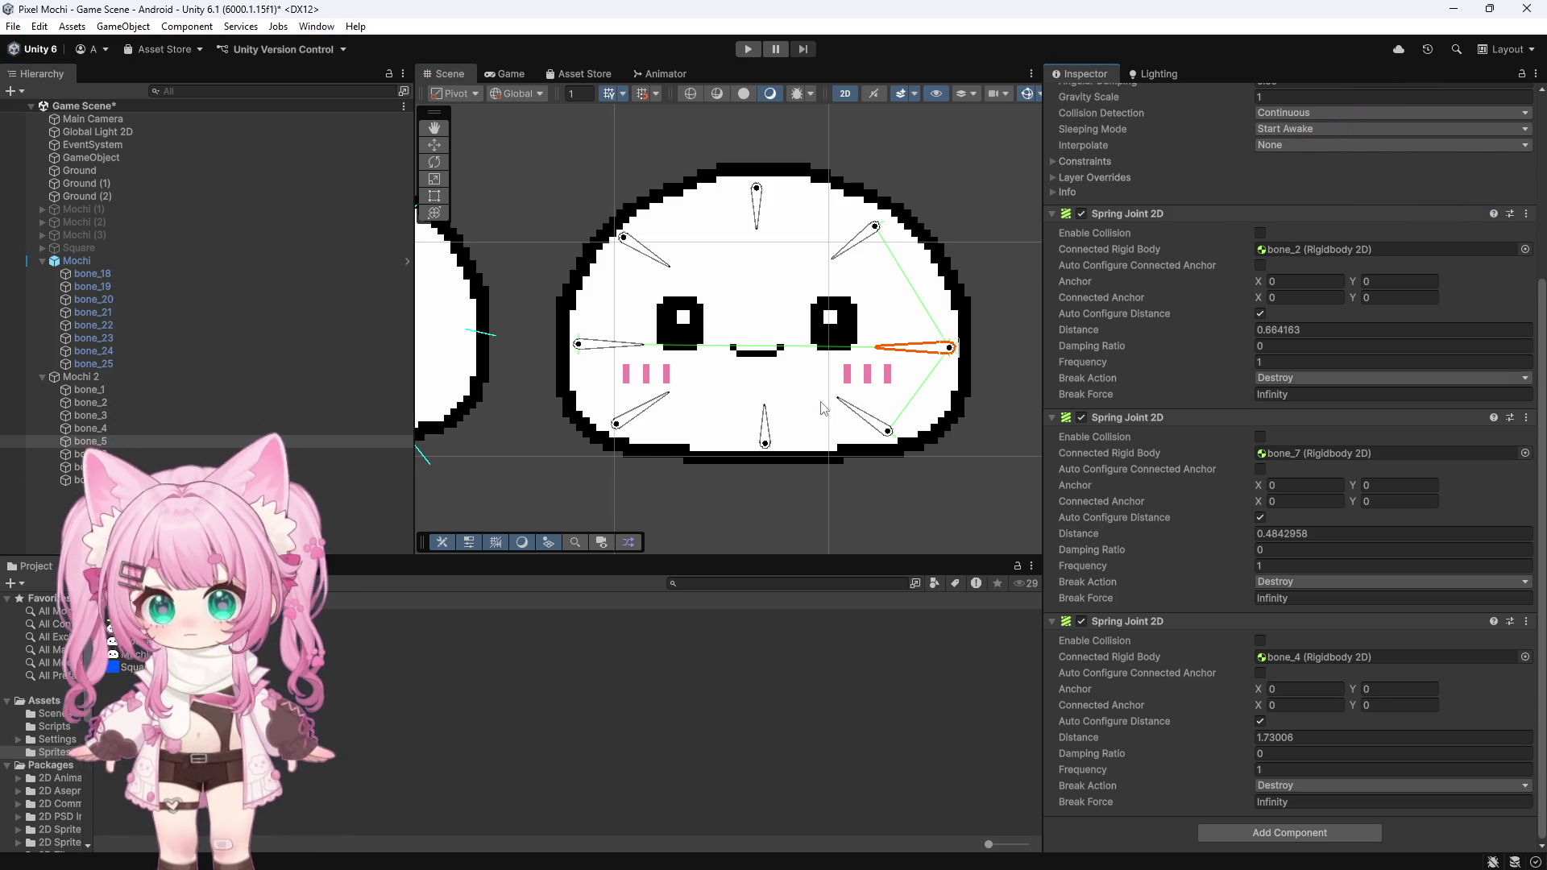
pyautogui.scroll(3, 889, 313)
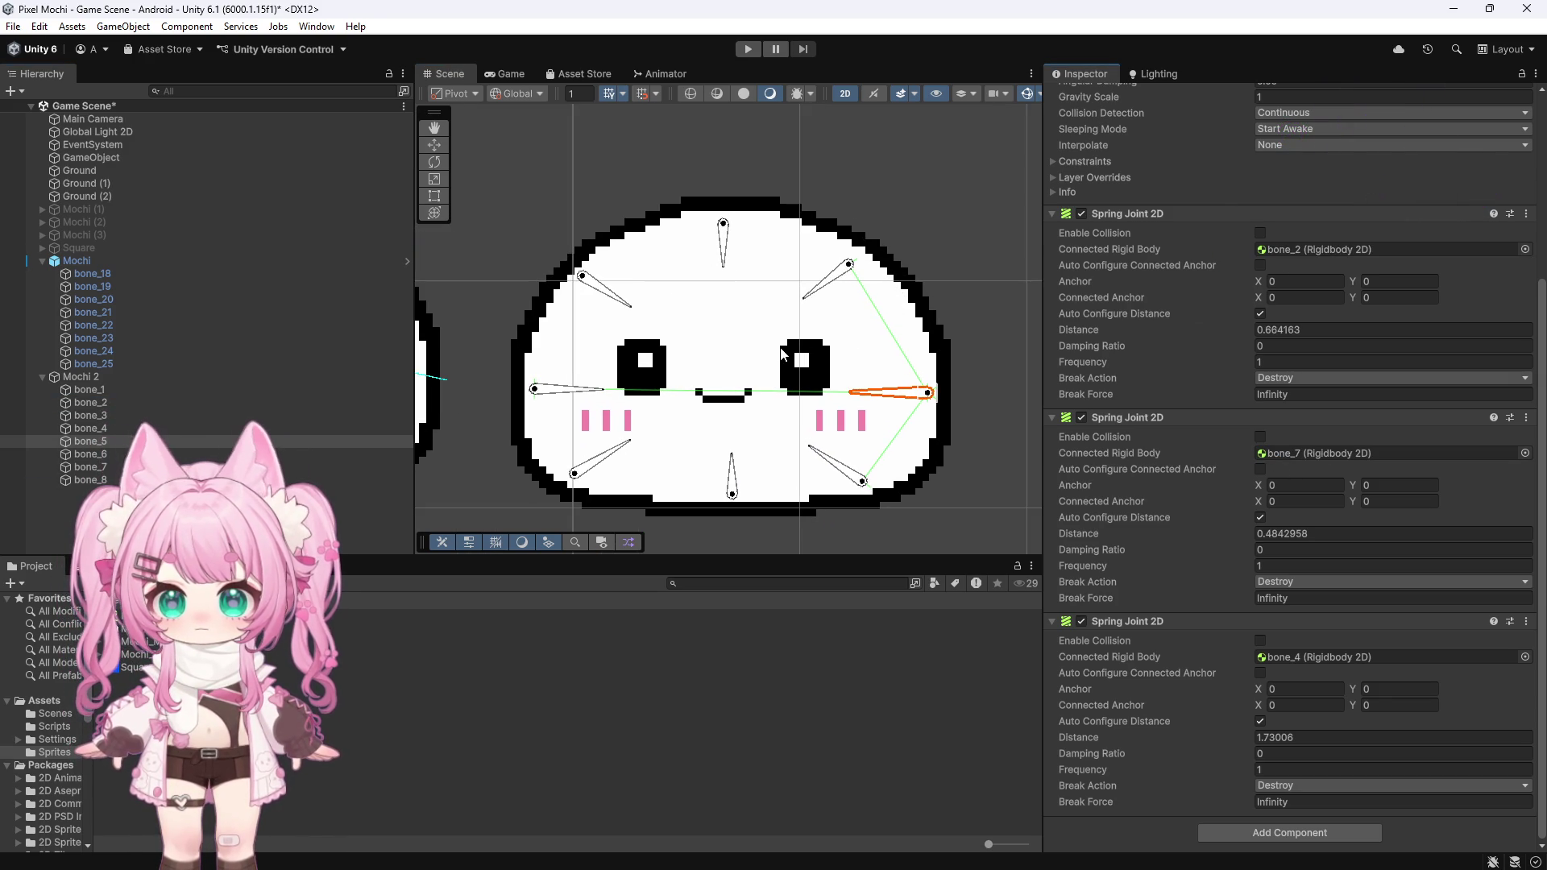
pyautogui.scroll(-1, 642, 335)
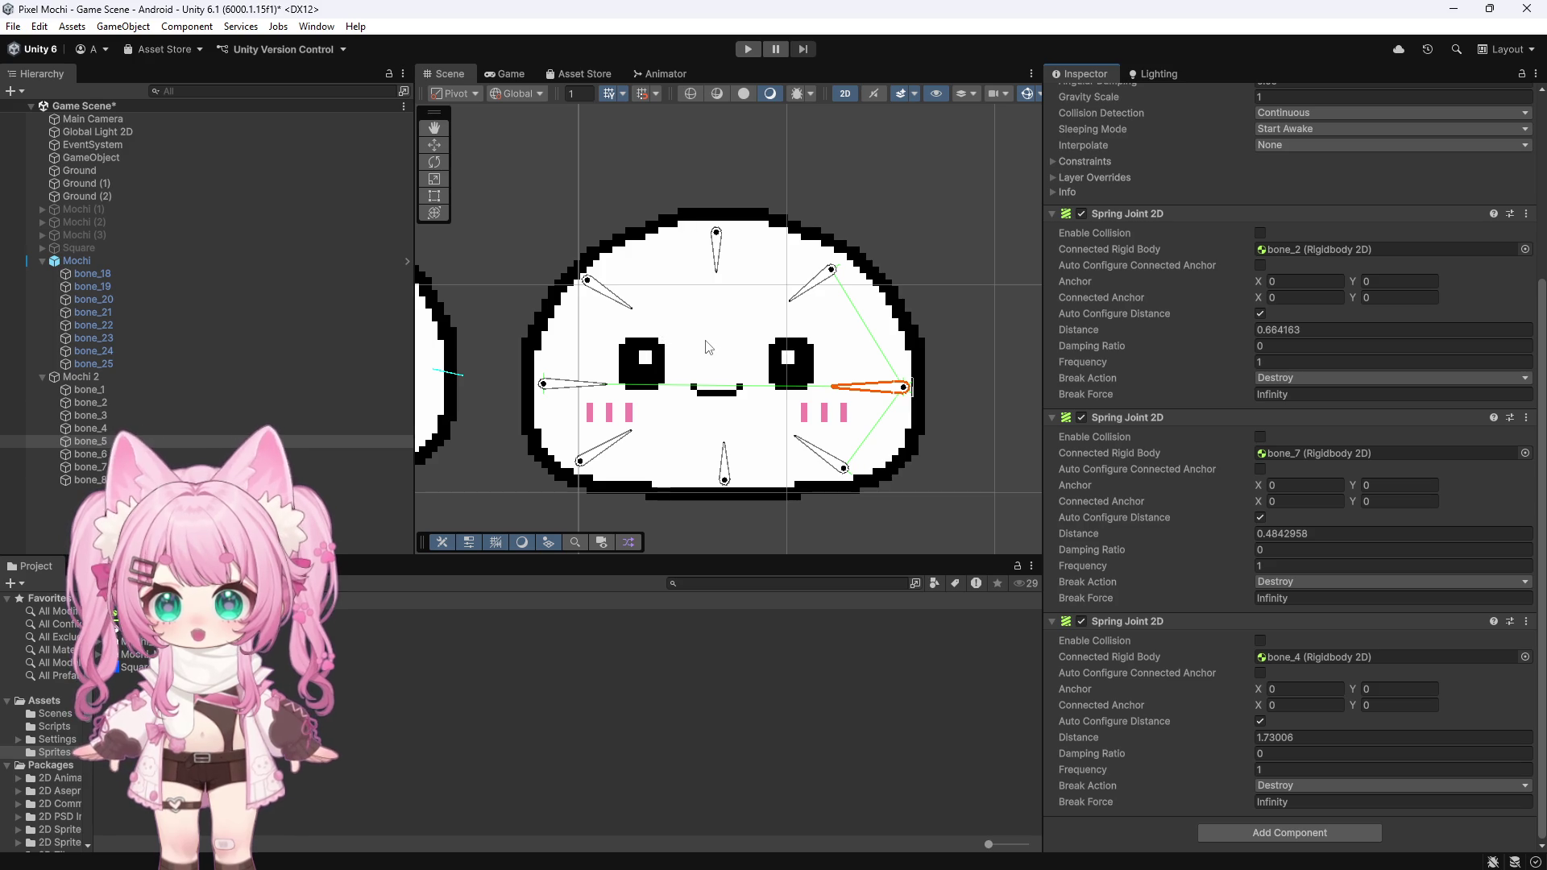
pyautogui.click(103, 391)
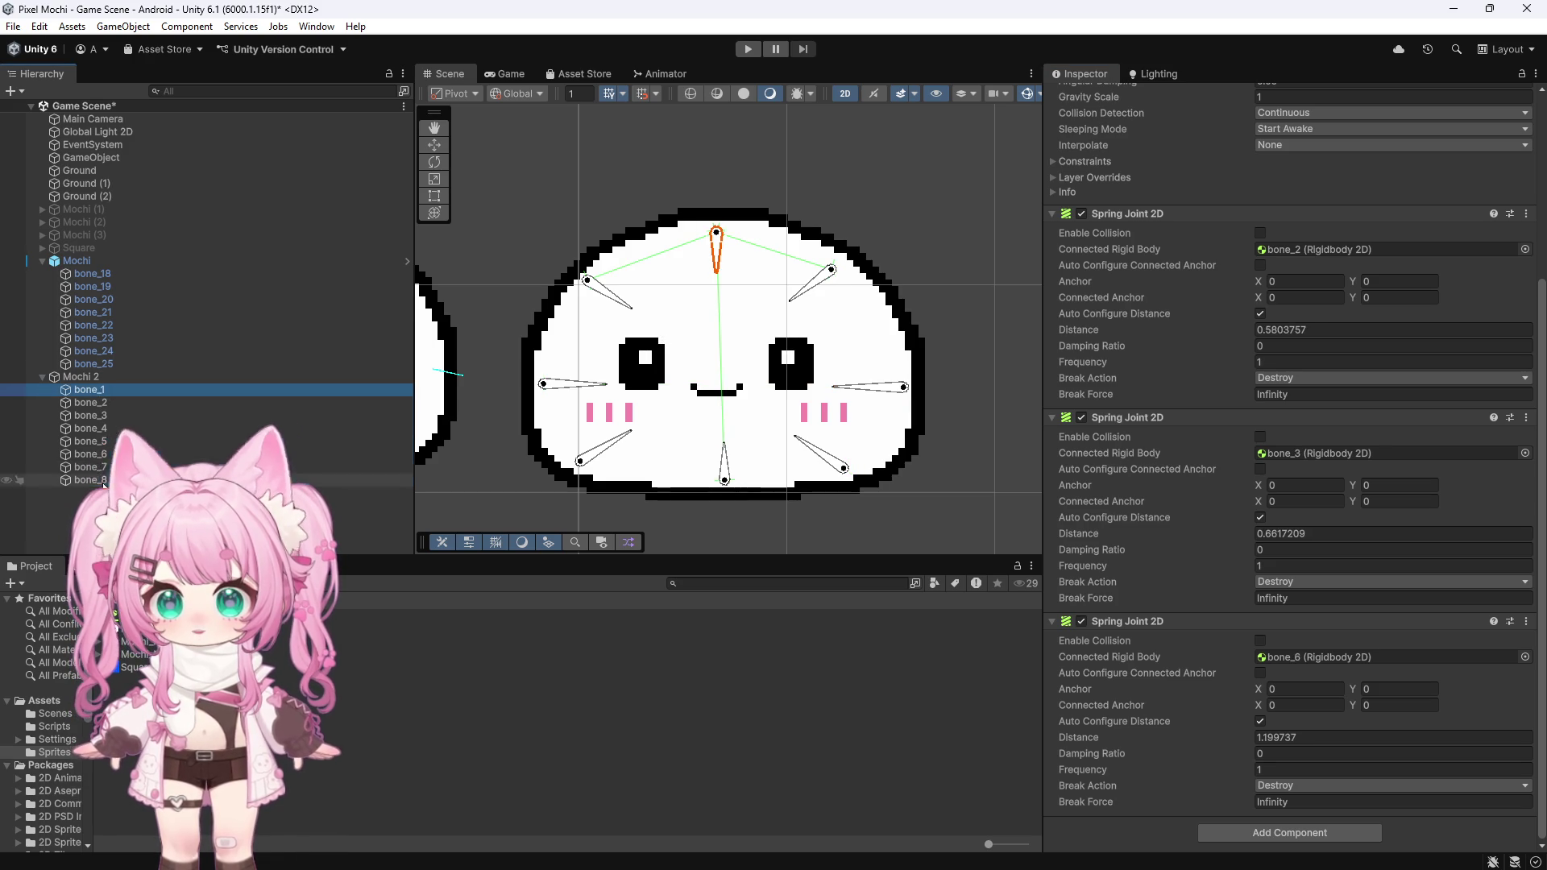
# Step: Select bone_1 through bone_8 to view the spring web, then show Mochi_Main_3's import settings
pyautogui.keyDown('shift'); pyautogui.click(106, 481); pyautogui.keyUp('shift')
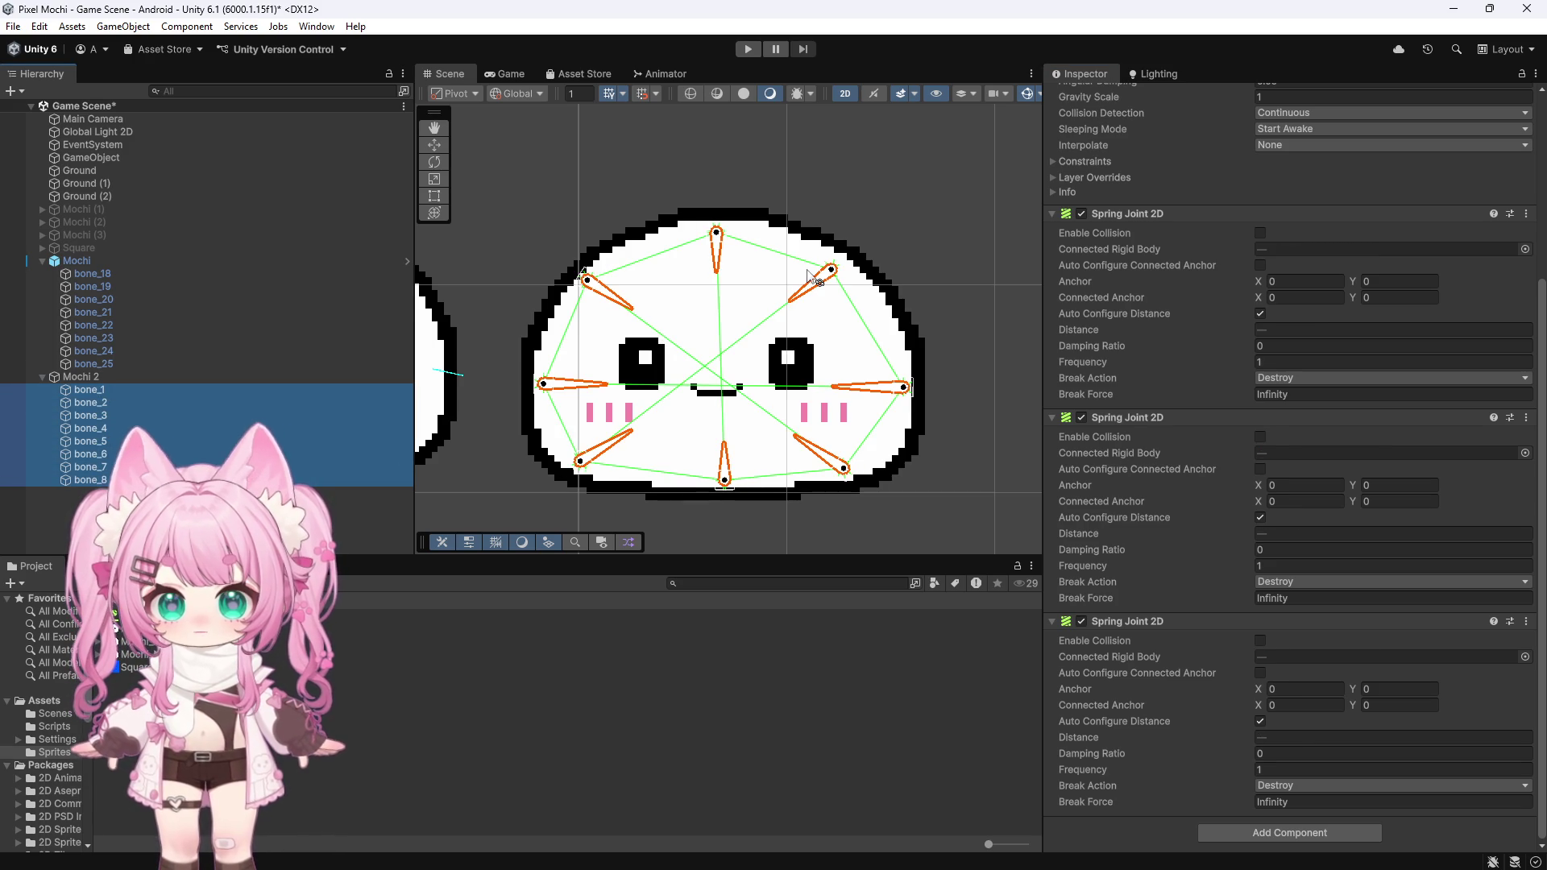
pyautogui.scroll(1, 577, 436)
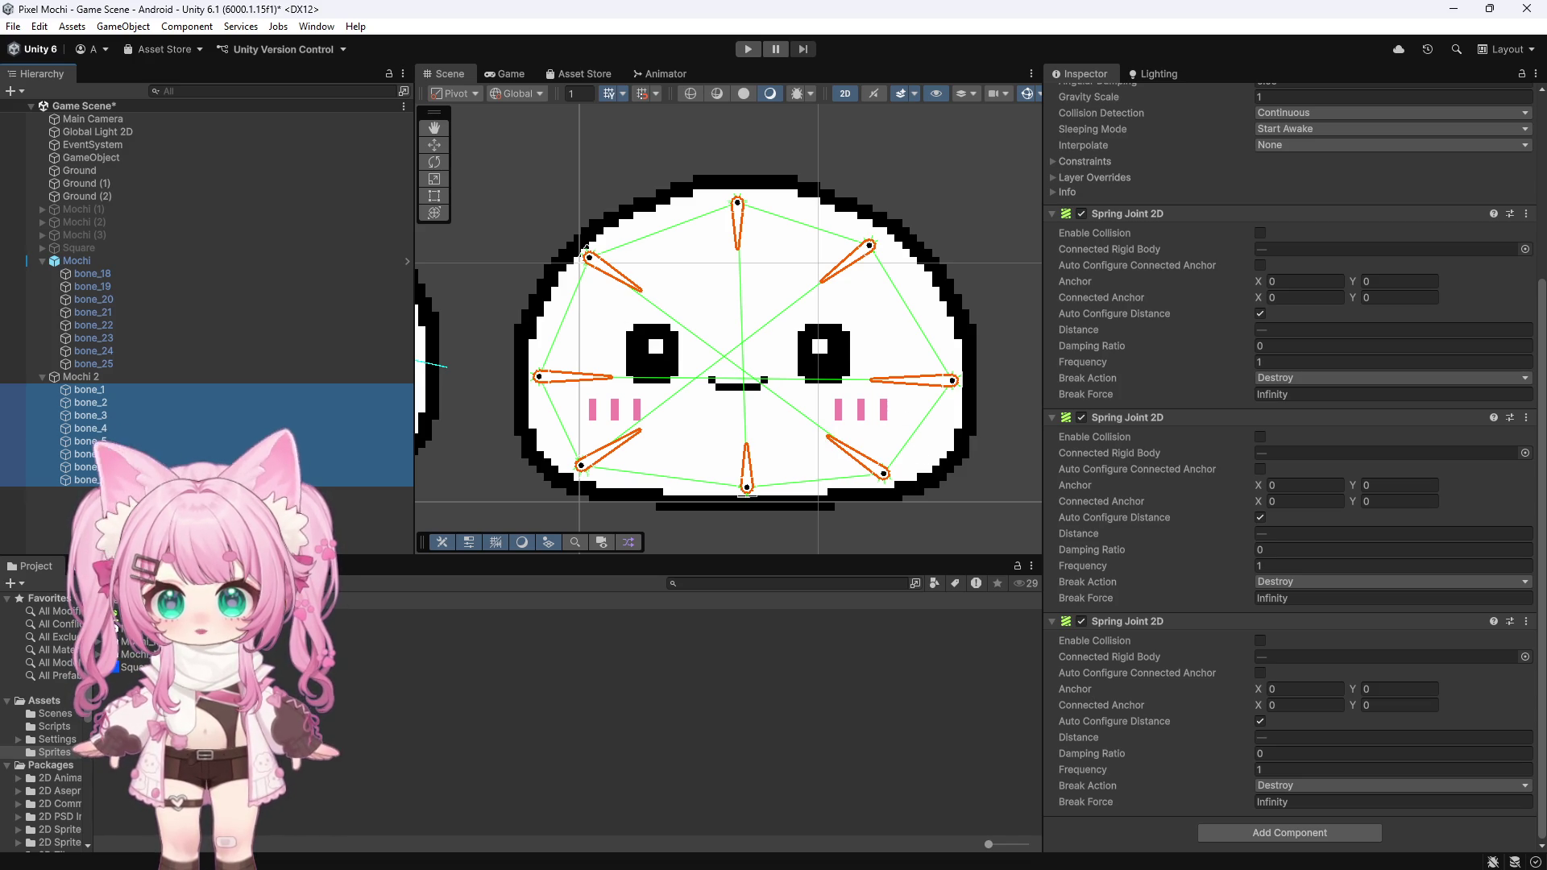
pyautogui.click(137, 653)
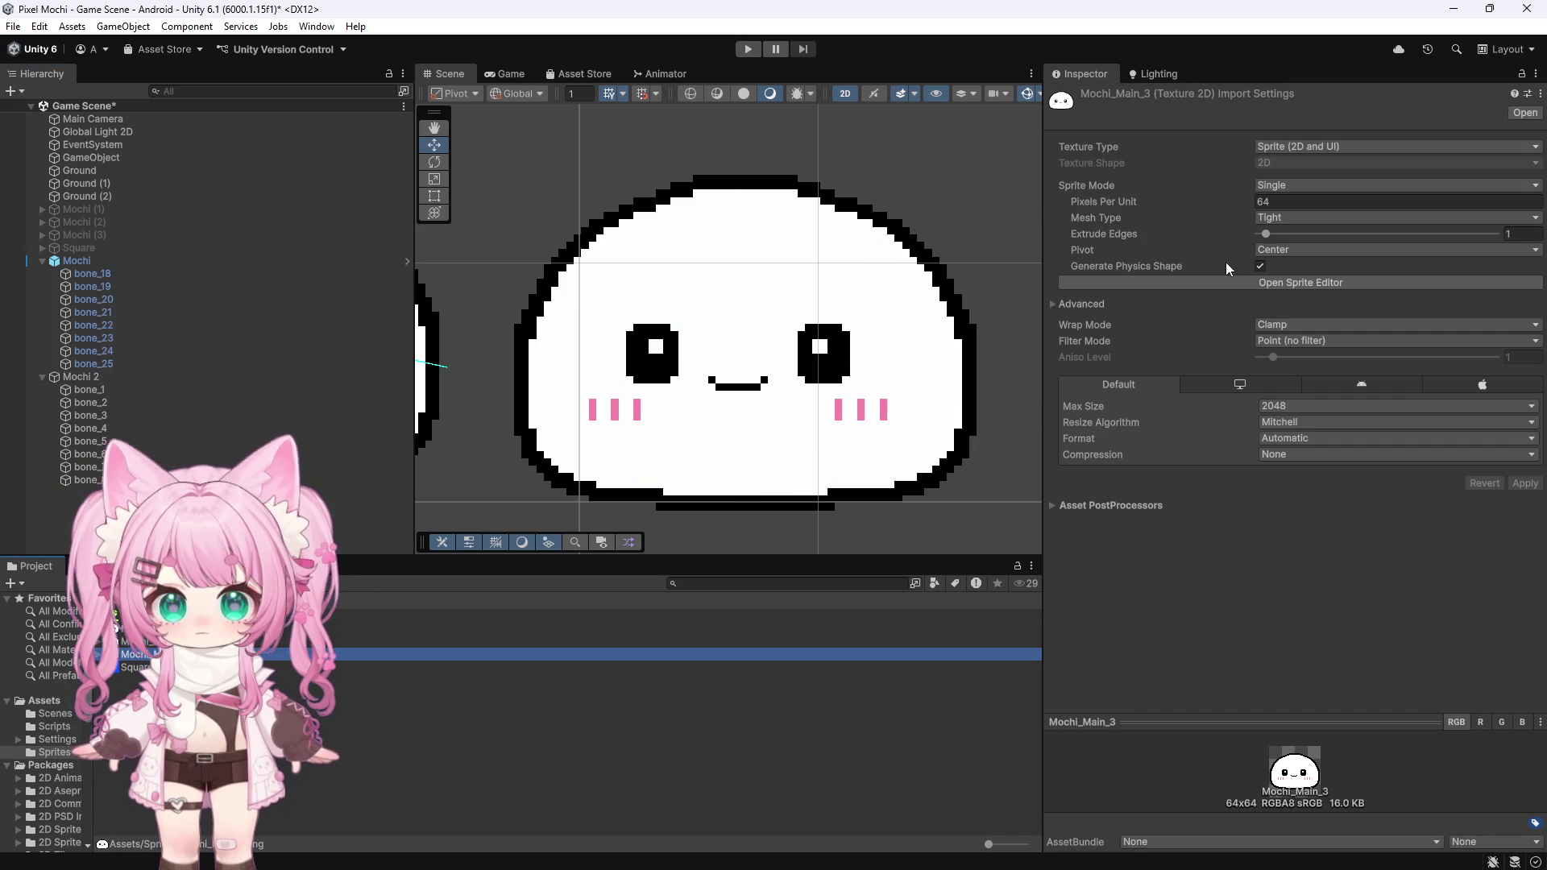
# Step: Open Mochi_Main_3 in the Skinning Editor and adjust bone_7 to rotation 144.211
pyautogui.click(1297, 282)
pyautogui.click(275, 129)
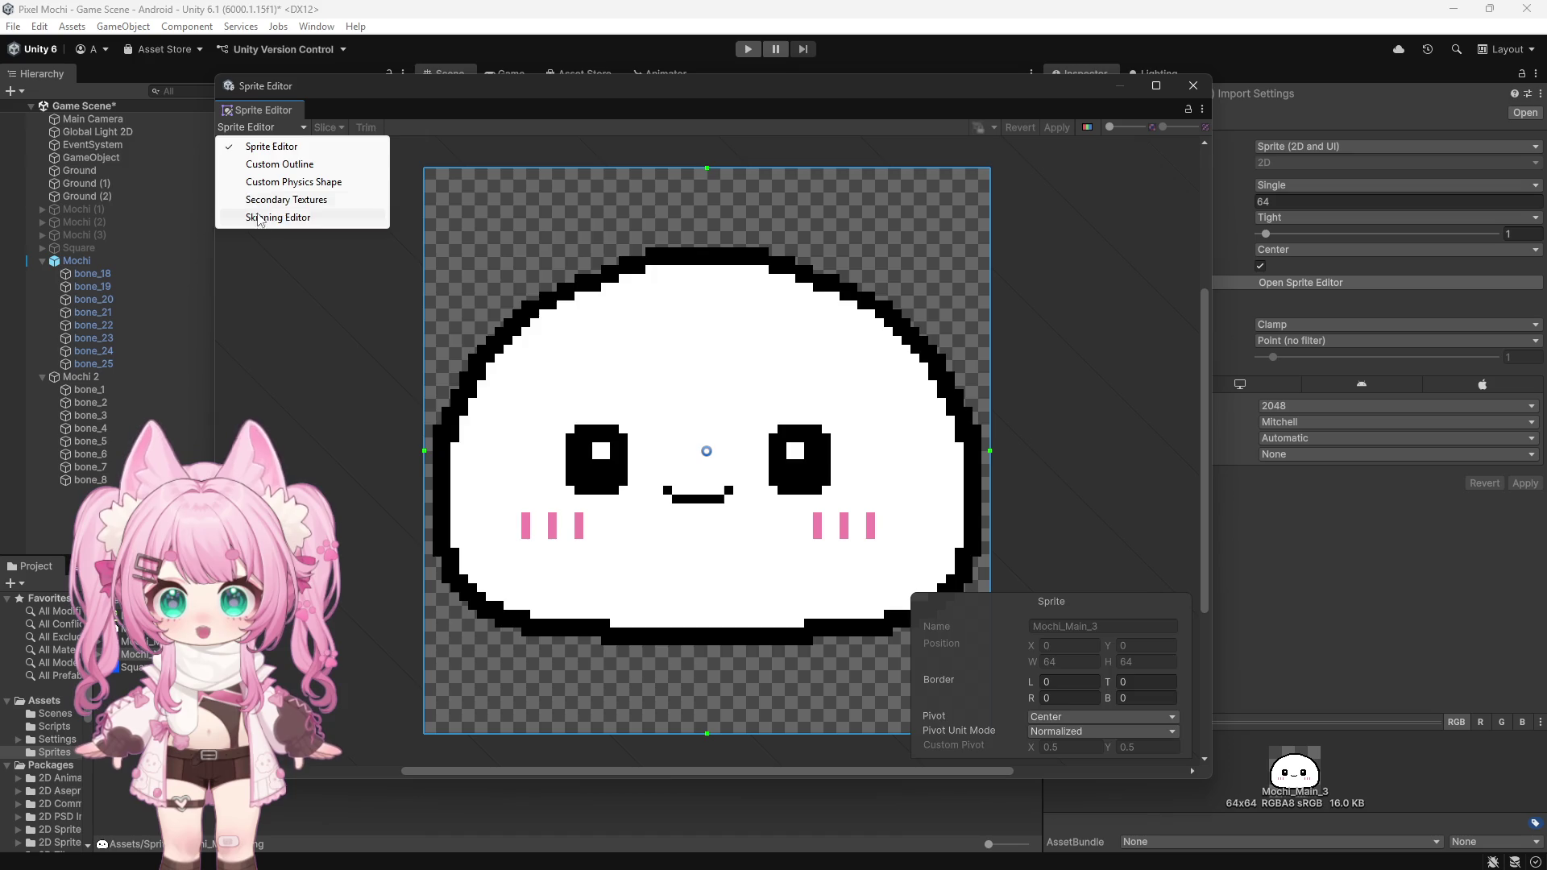
pyautogui.click(268, 218)
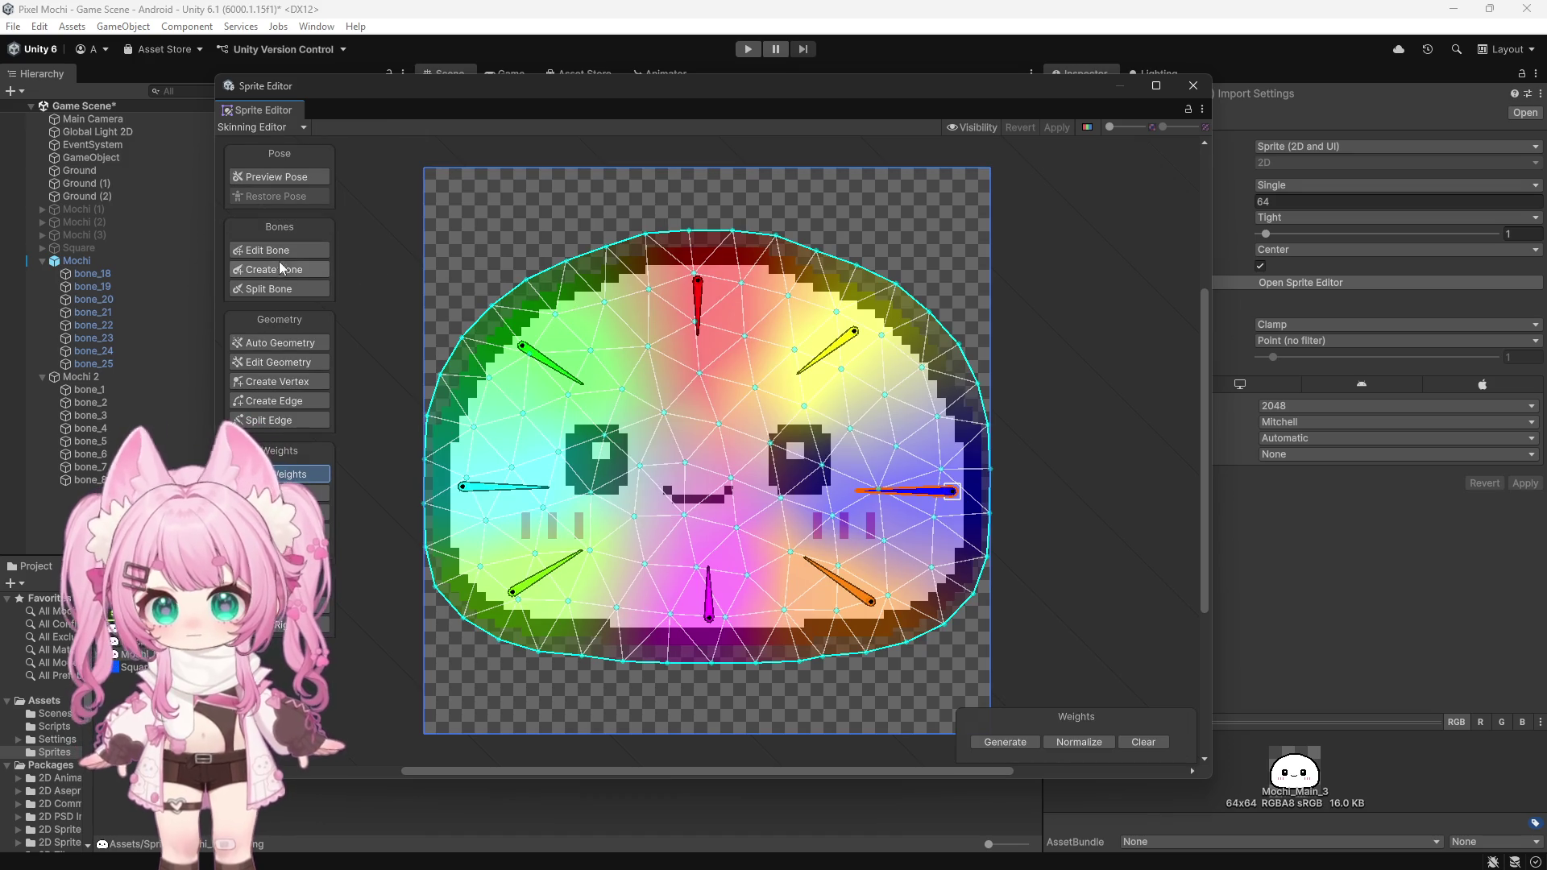
pyautogui.click(287, 248)
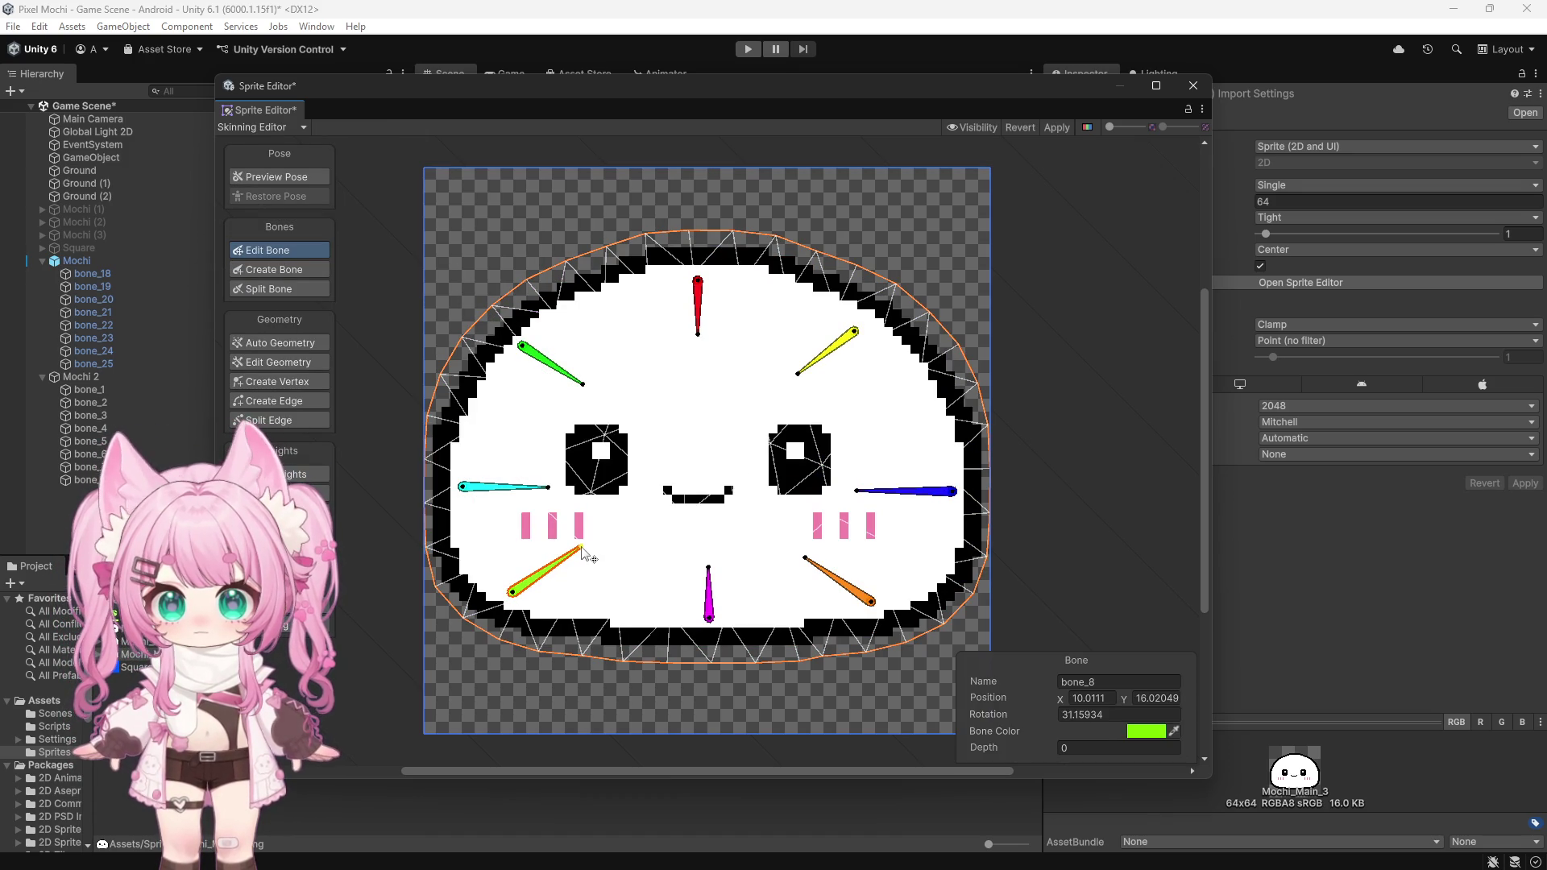
pyautogui.moveTo(570, 89)
pyautogui.mouseDown()
pyautogui.moveTo(968, 109)
pyautogui.moveTo(1184, 77)
pyautogui.moveTo(633, 136)
pyautogui.mouseUp()
pyautogui.moveTo(870, 606)
pyautogui.mouseDown()
pyautogui.moveTo(716, 511)
pyautogui.moveTo(643, 438)
pyautogui.moveTo(866, 606)
pyautogui.mouseUp()
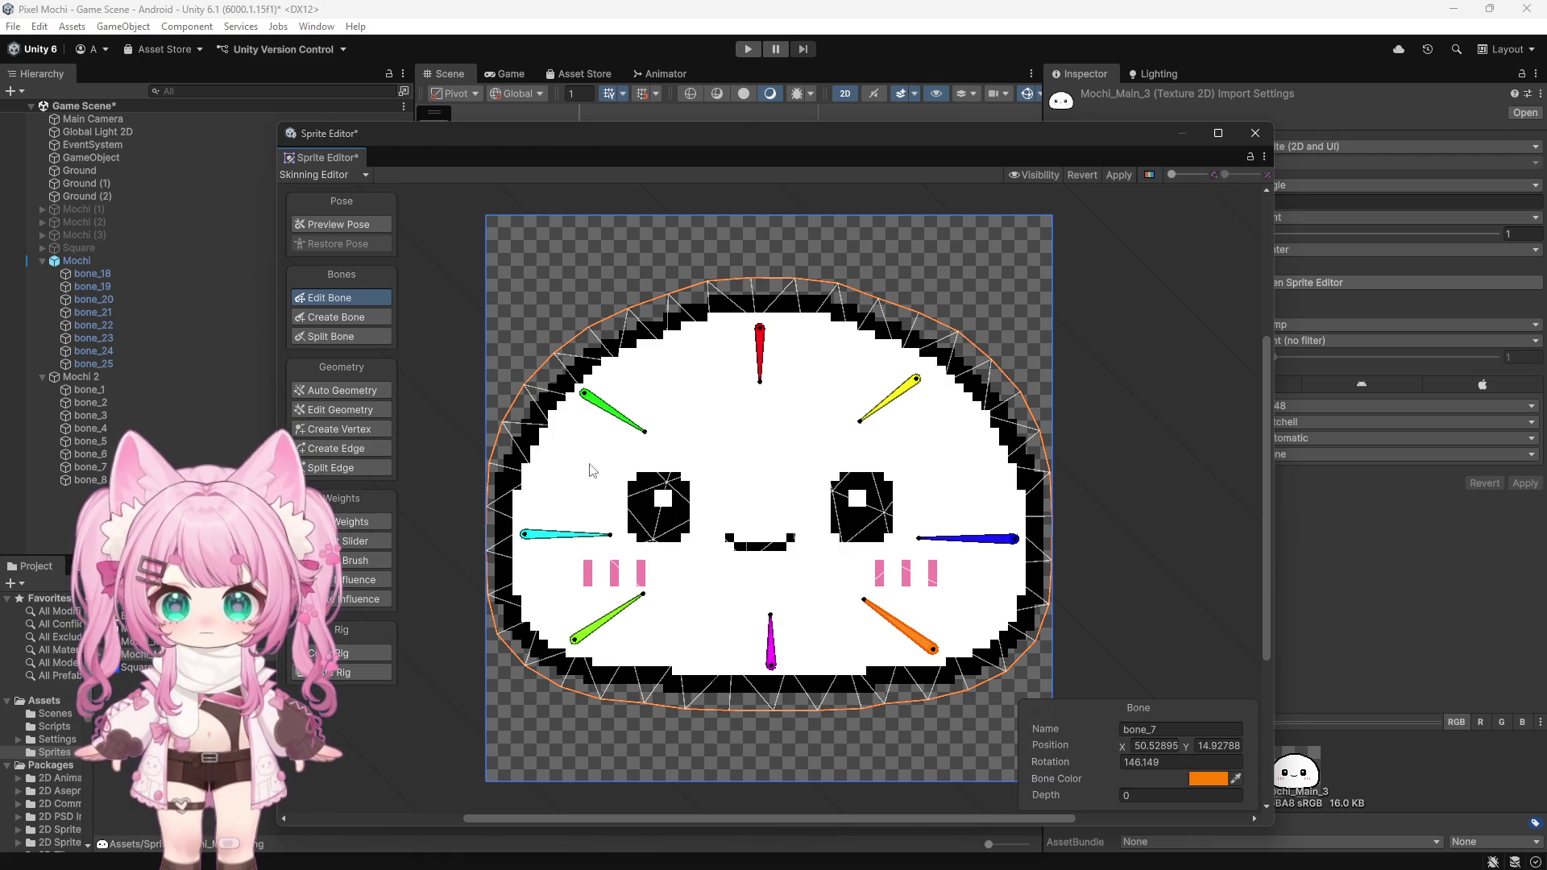
# Step: Apply the bone change, auto-generate geometry and weights for the sprite, and close the editor
pyautogui.click(1119, 175)
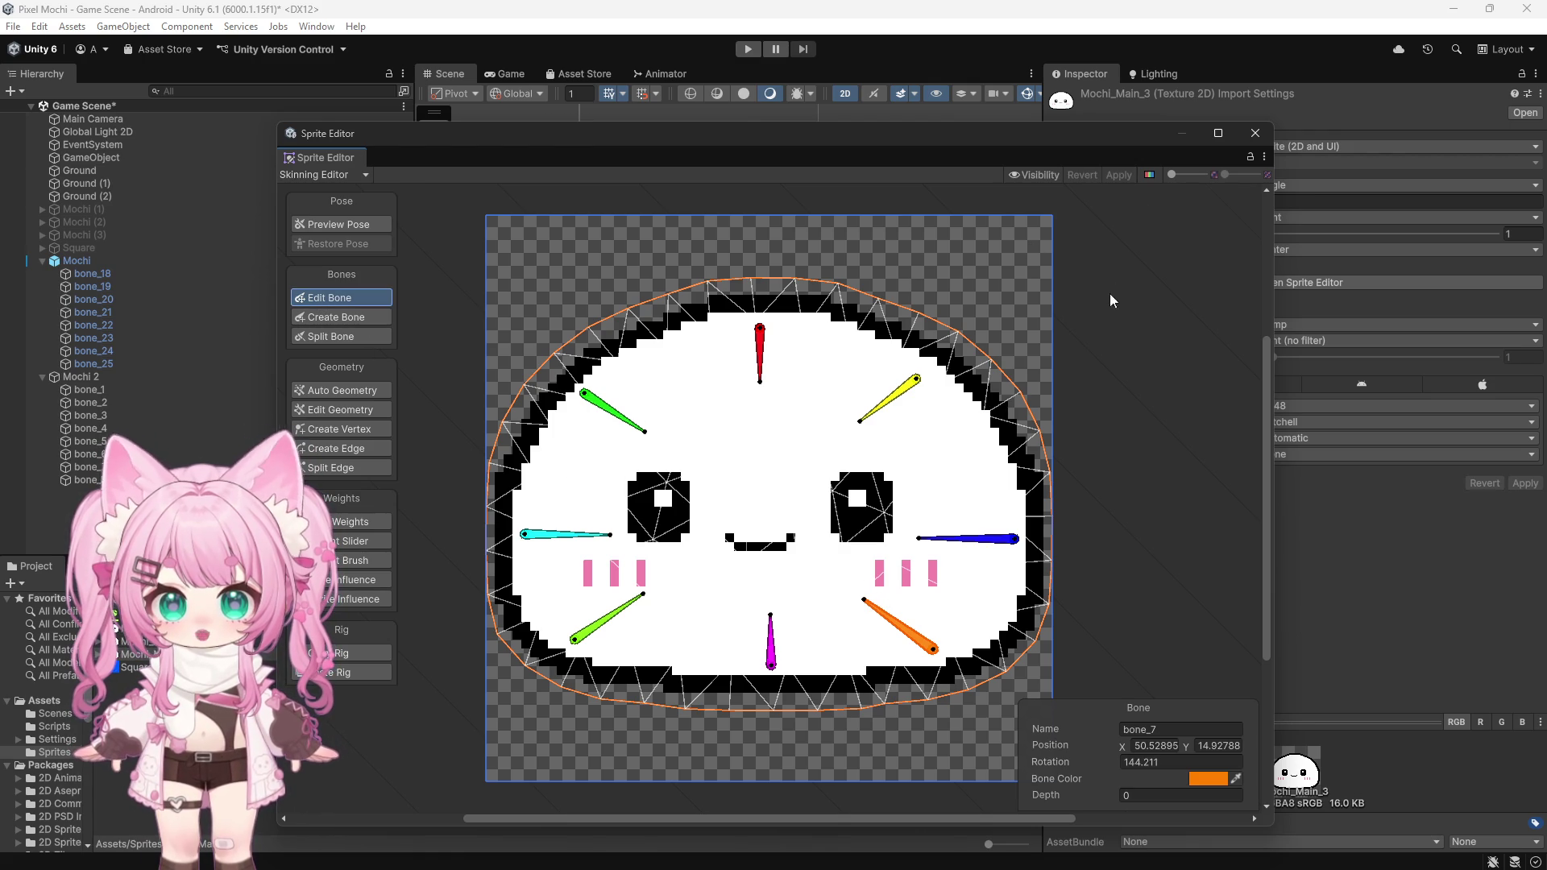
pyautogui.click(318, 390)
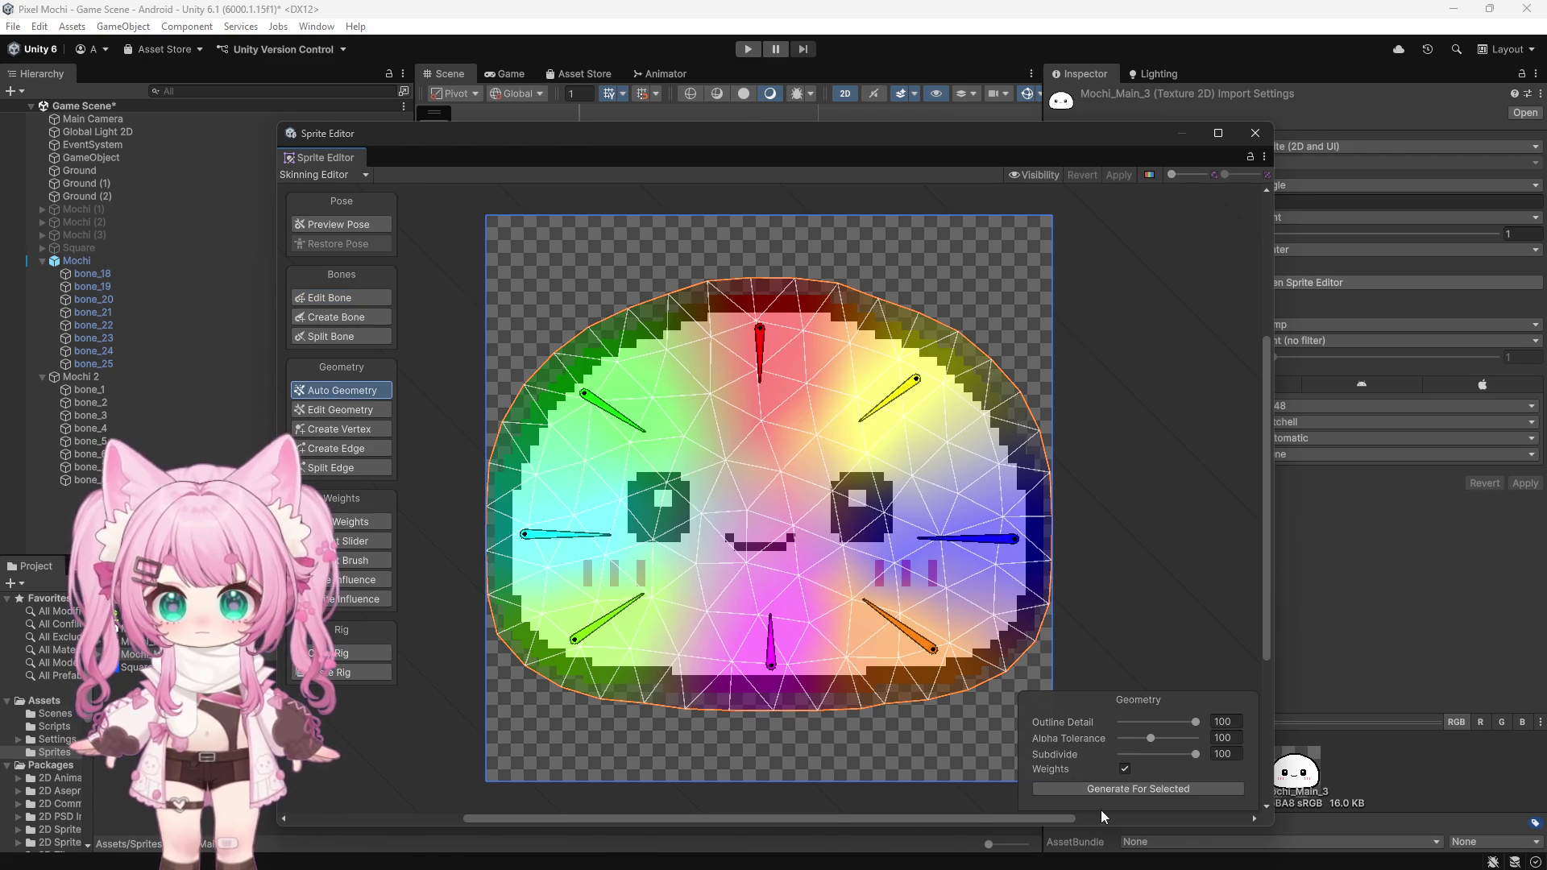
pyautogui.click(1116, 790)
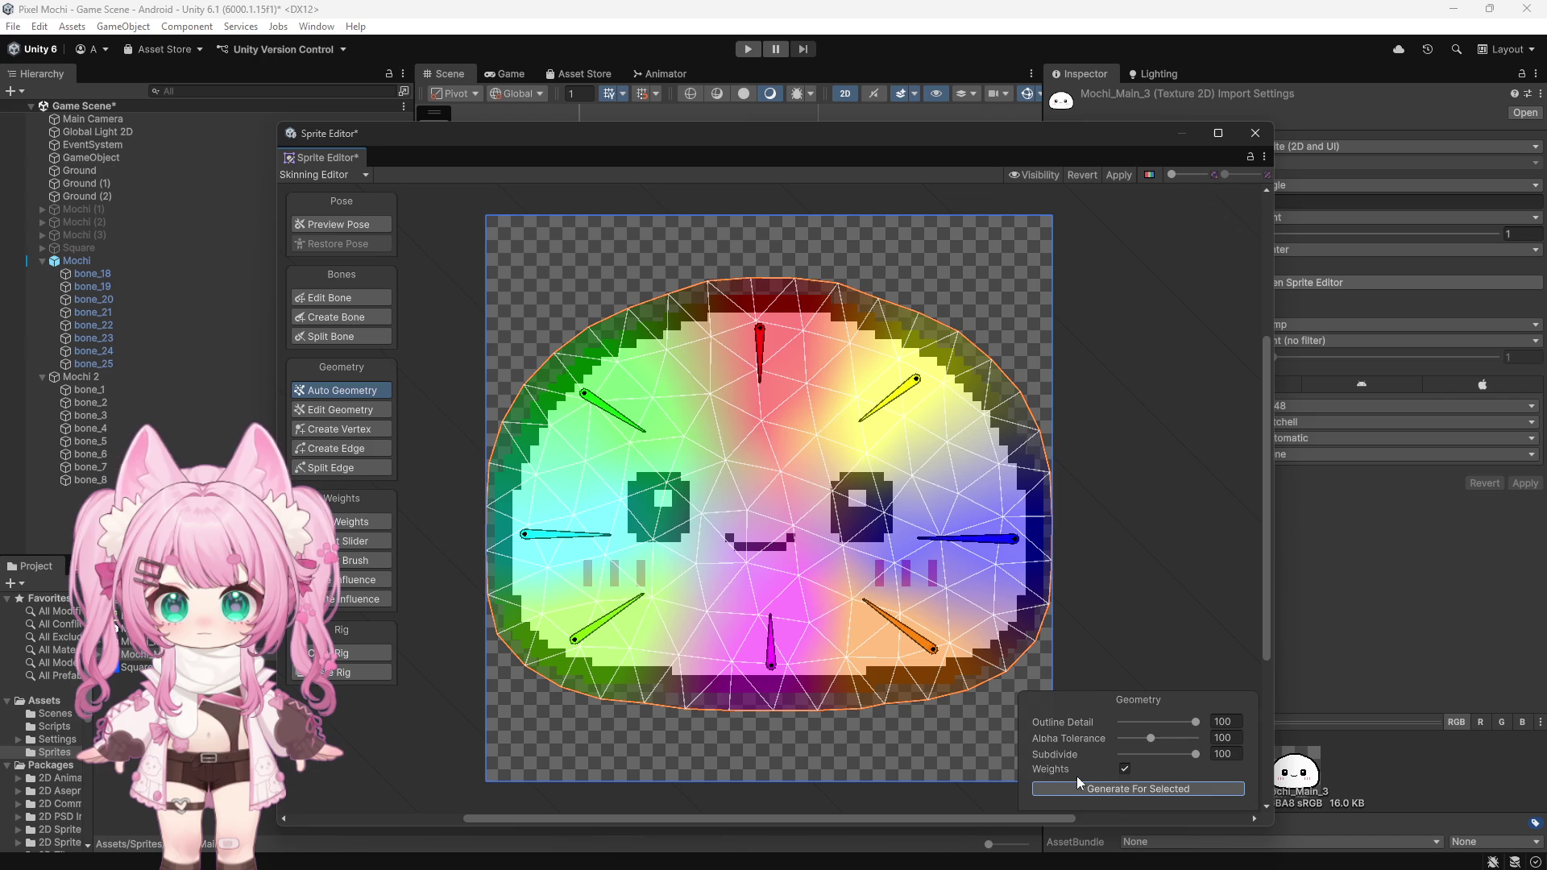
pyautogui.click(1256, 135)
pyautogui.click(743, 472)
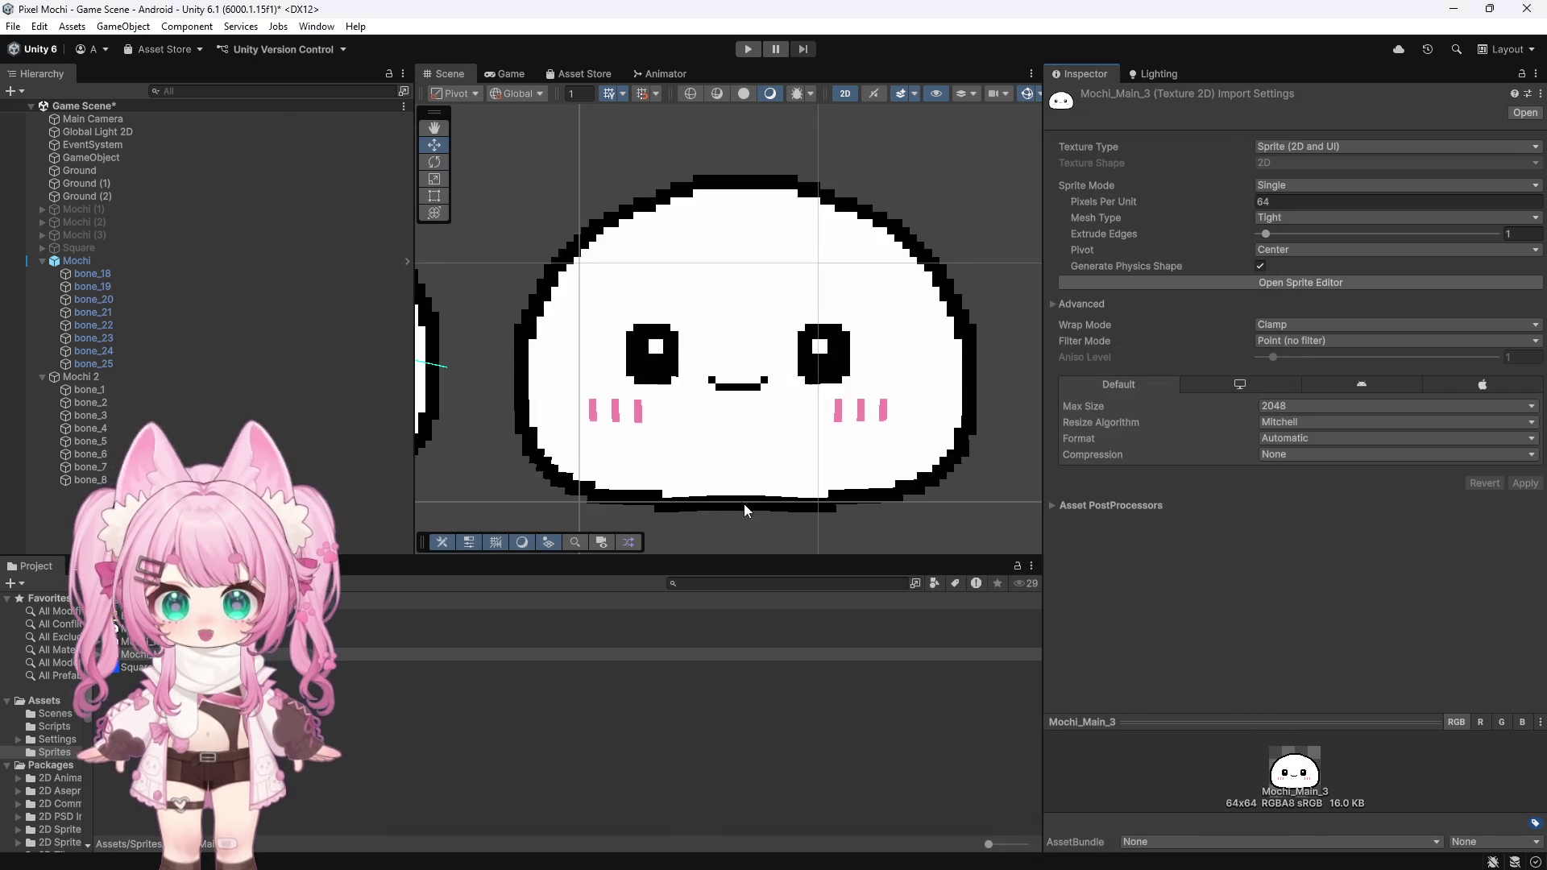
# Step: Select Mochi 2's eight bones to view the spring web, then inspect bone_19's spring joints
pyautogui.click(92, 390)
pyautogui.keyDown('shift'); pyautogui.click(93, 479); pyautogui.keyUp('shift')
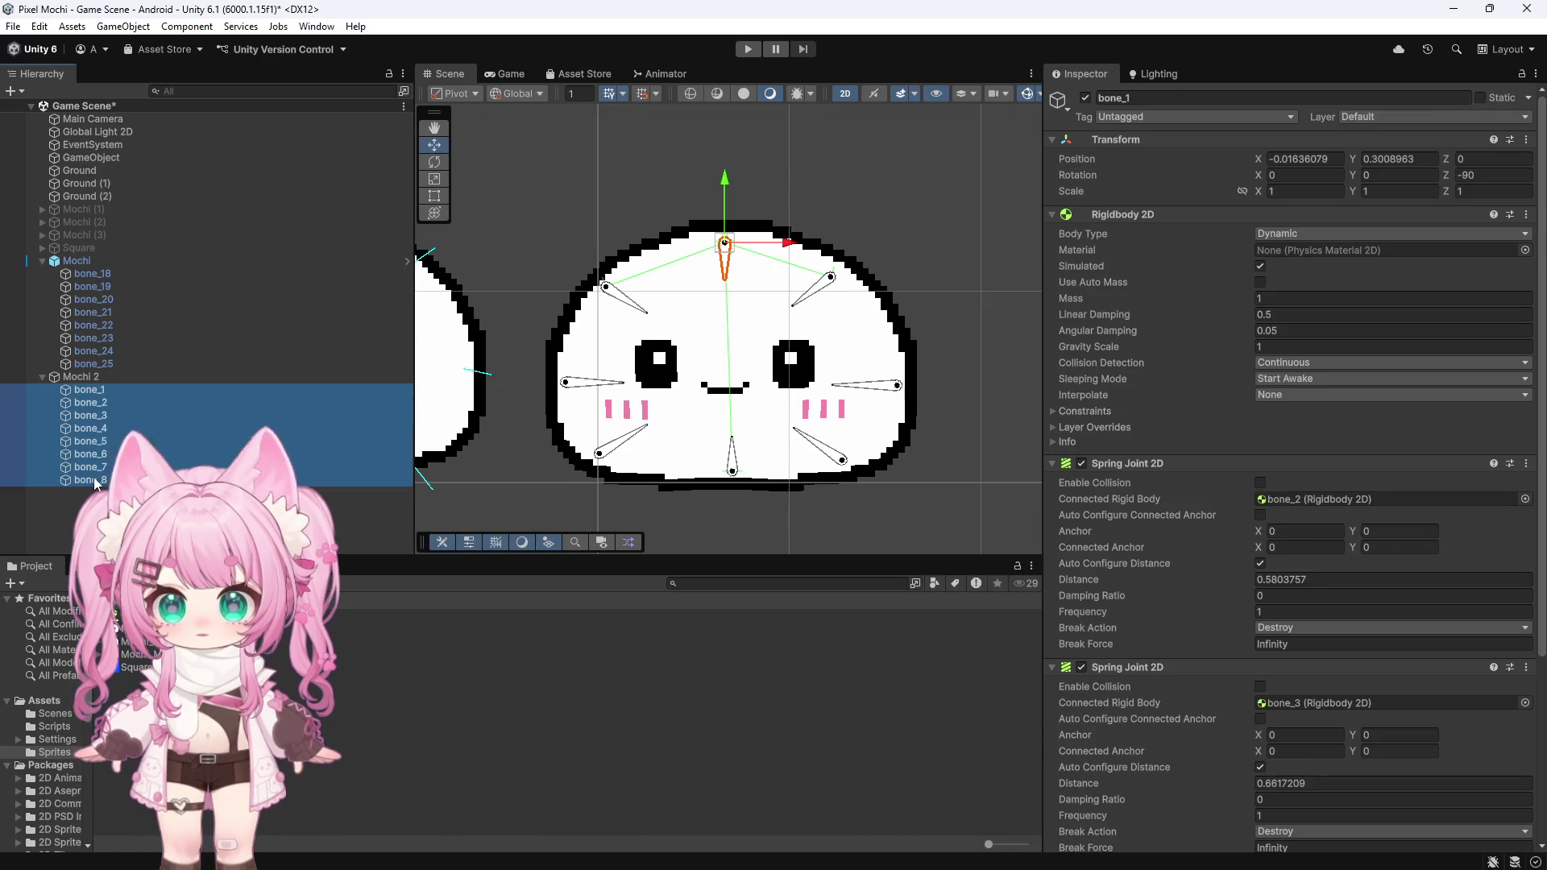
pyautogui.scroll(3, 737, 437)
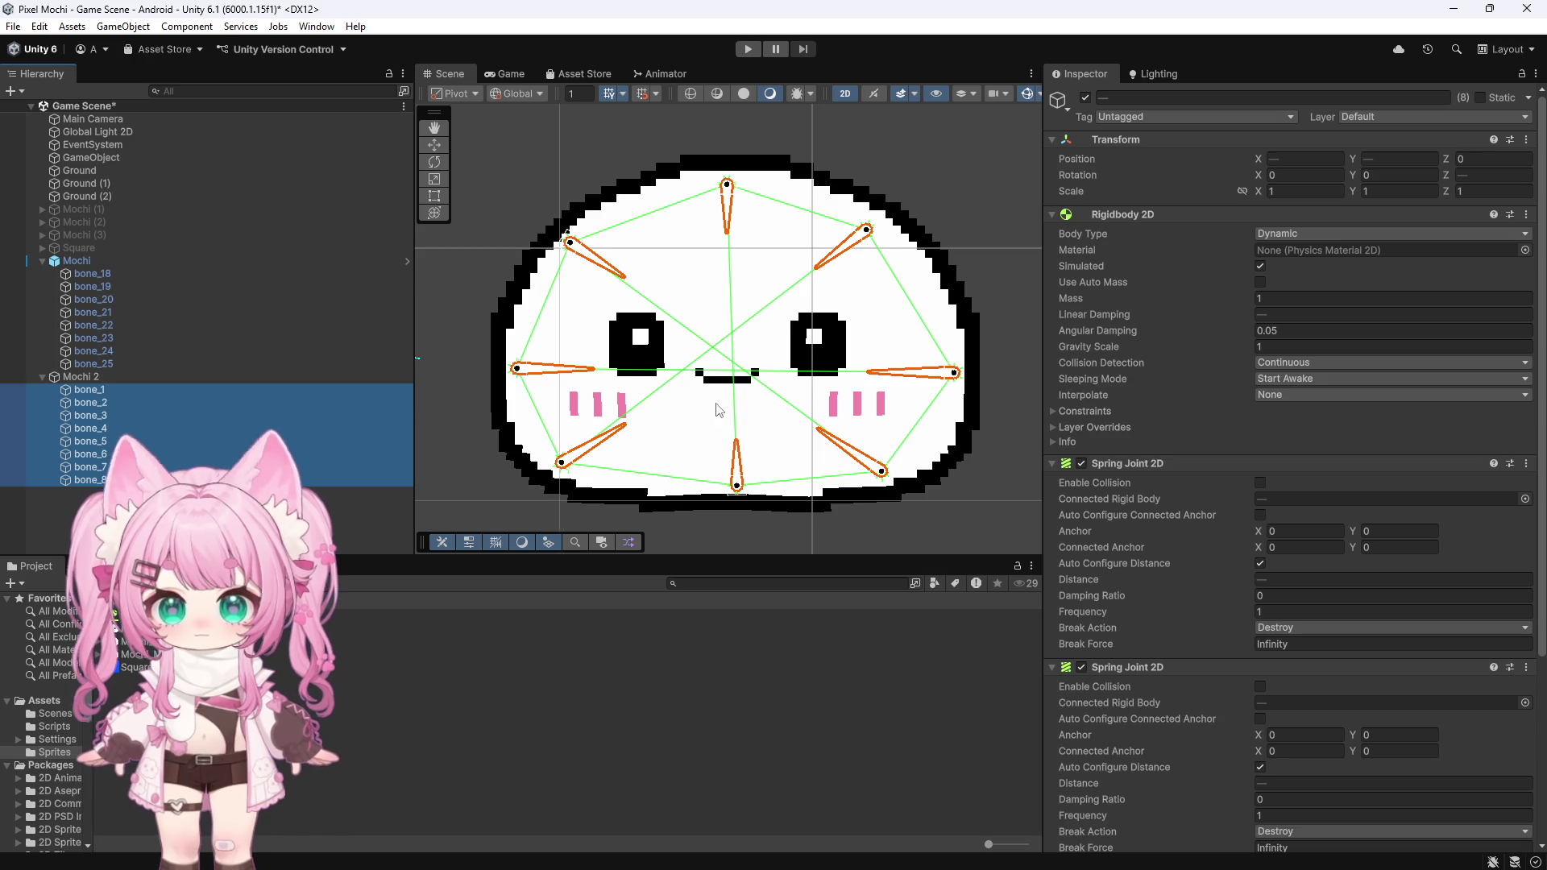
pyautogui.scroll(-4, 743, 427)
pyautogui.scroll(2, 651, 363)
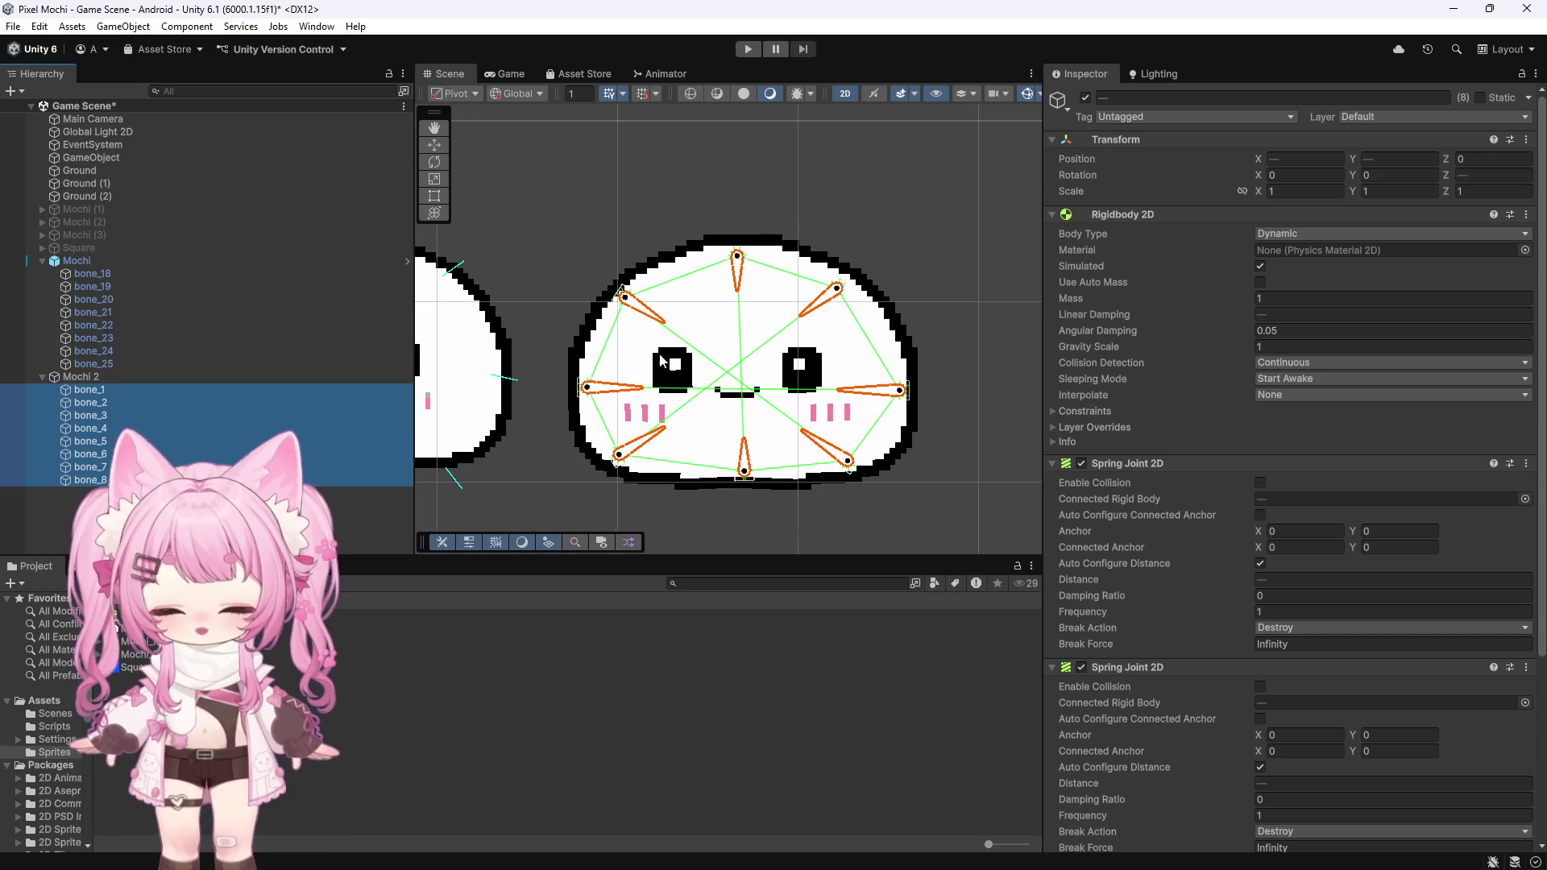
pyautogui.scroll(1, 651, 362)
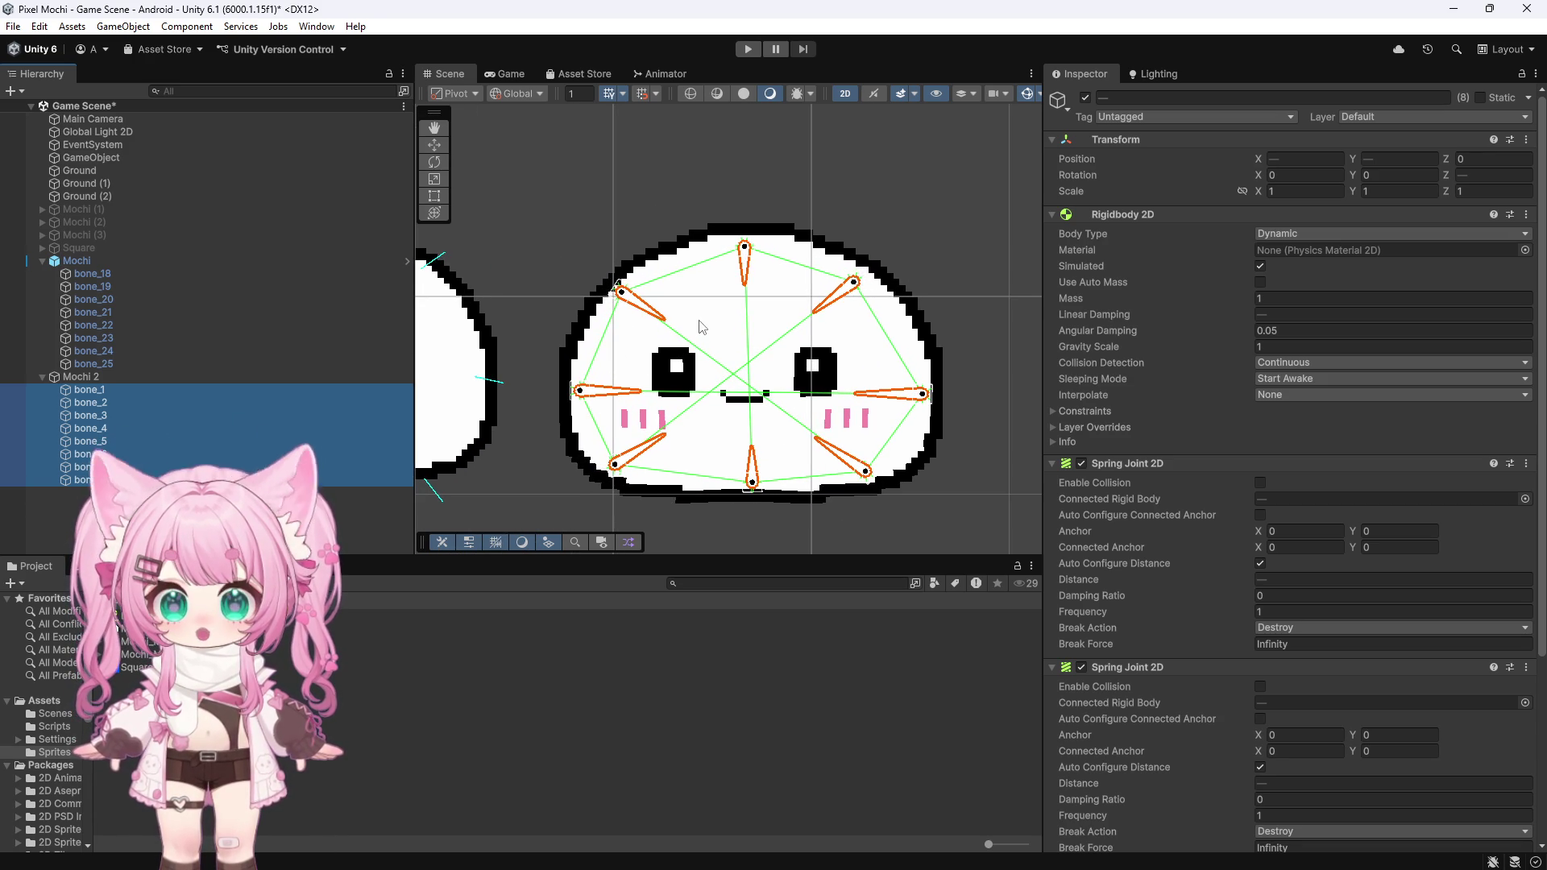
pyautogui.click(127, 286)
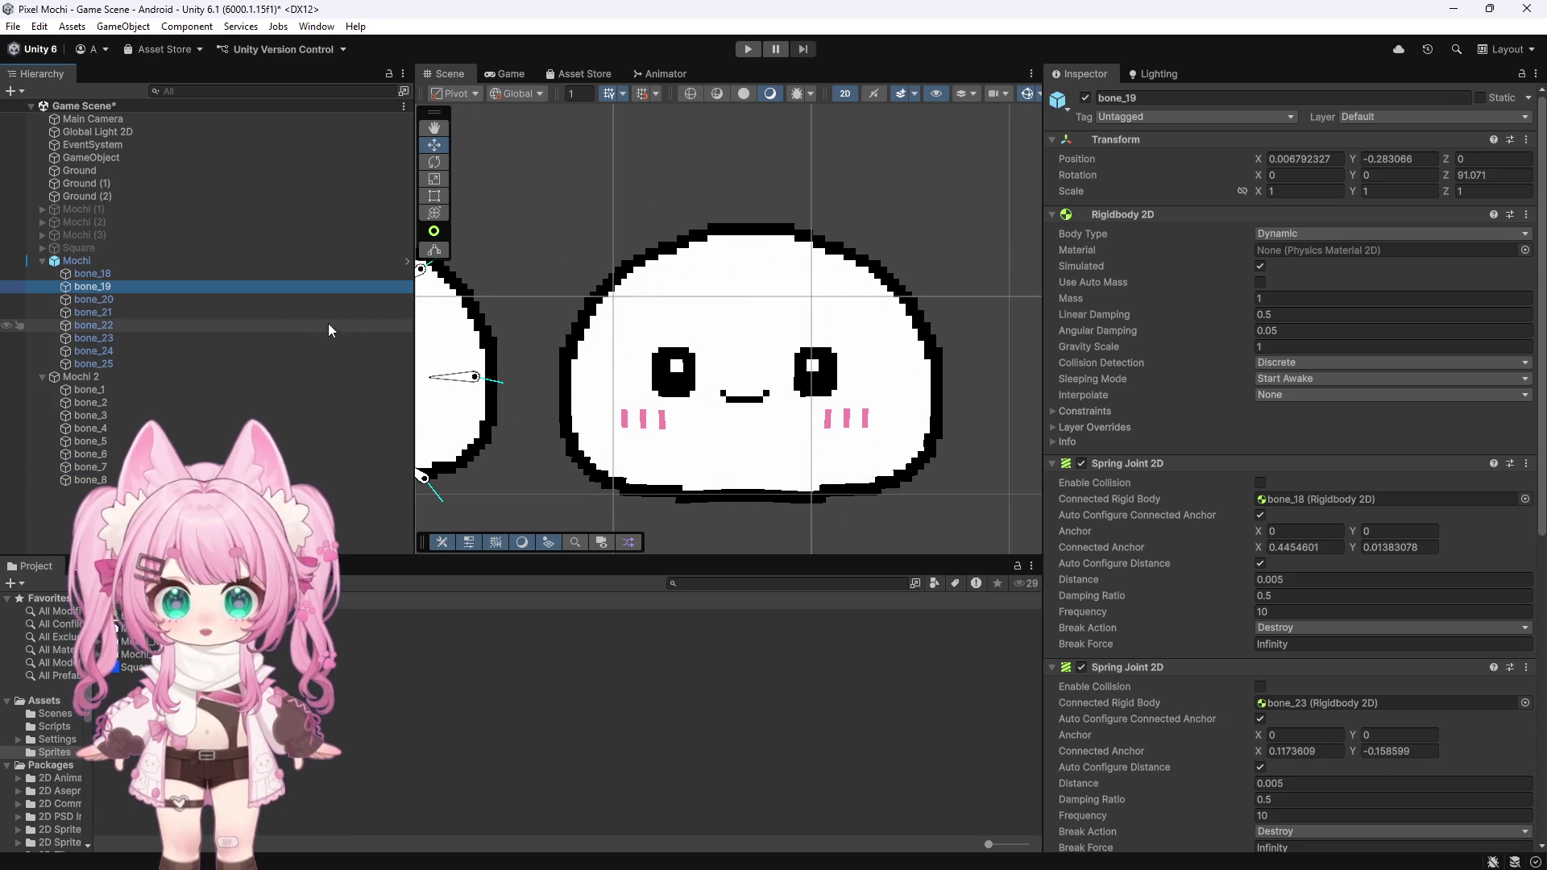
pyautogui.scroll(-3, 1170, 503)
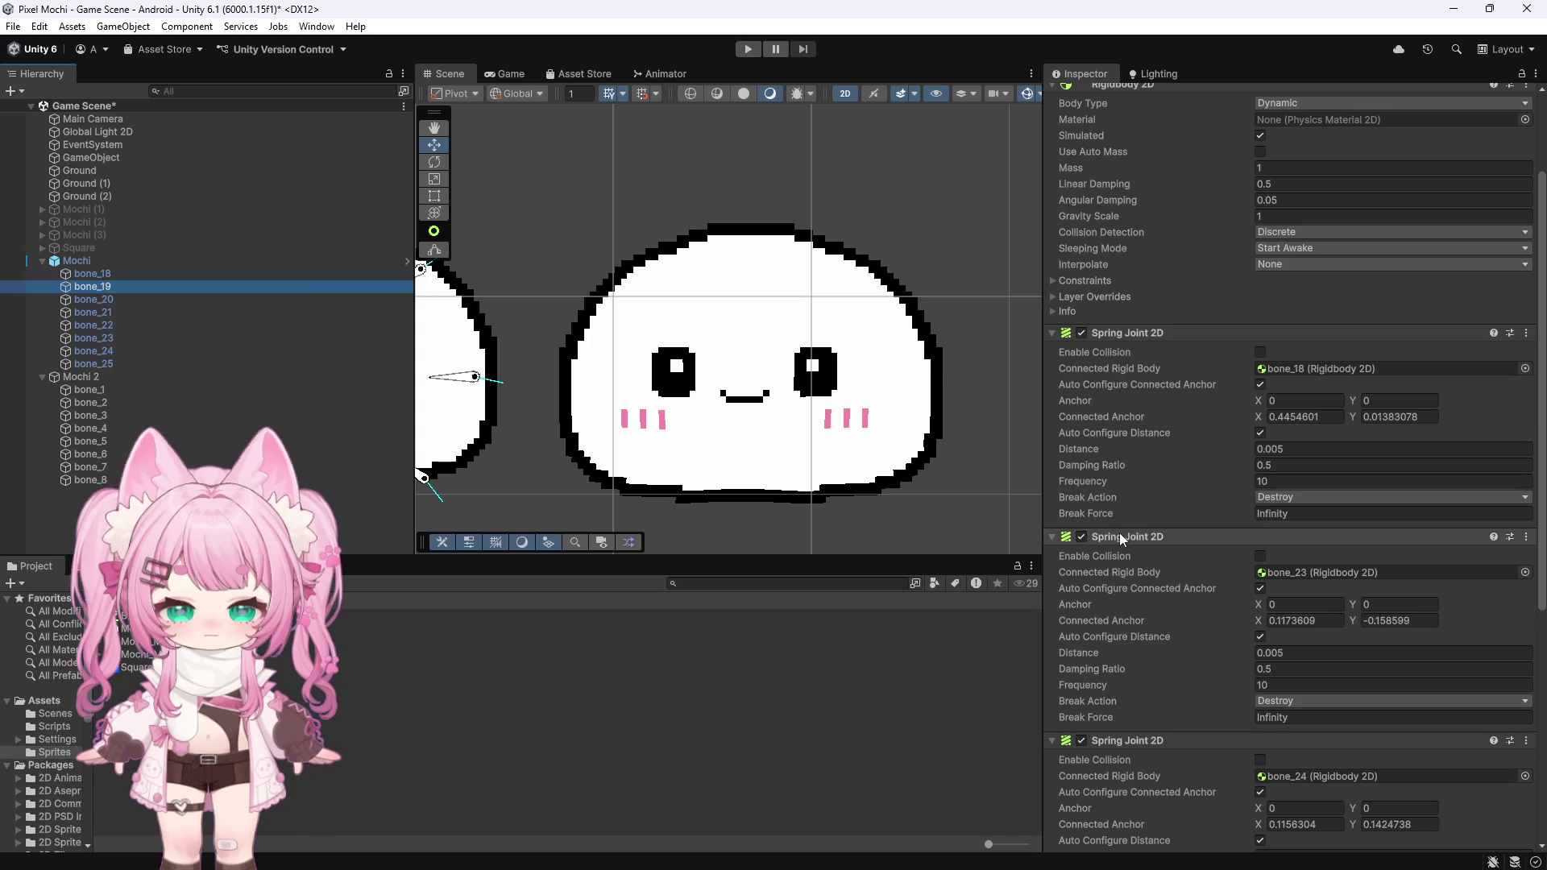
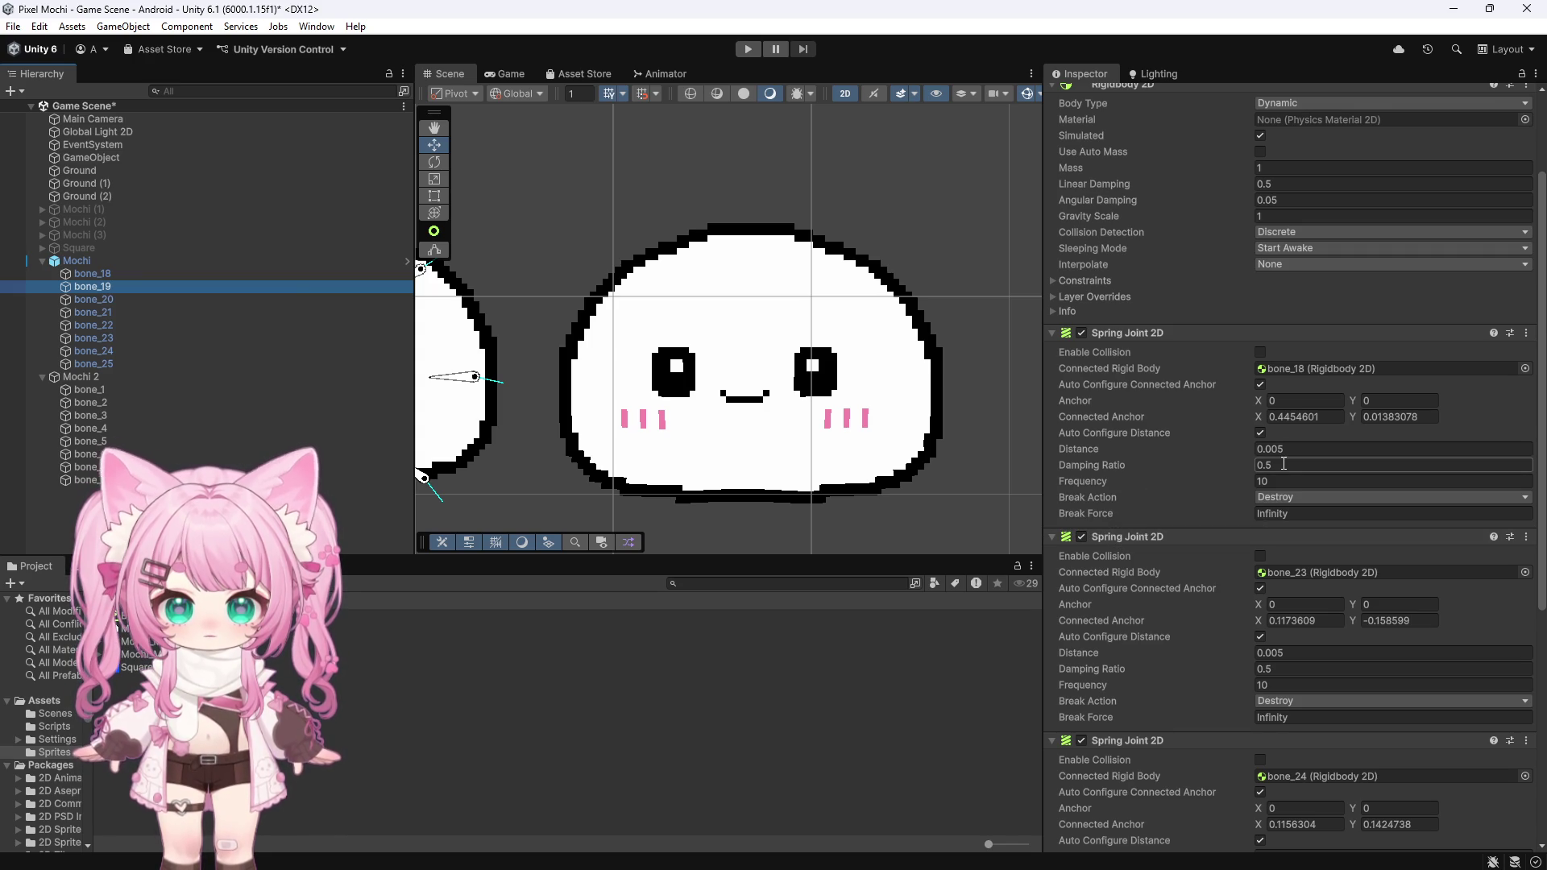
# Step: Select bone_1–bone_8 and set their Spring Joint 2D damping ratio to 0.5 and frequency to 10
pyautogui.click(95, 390)
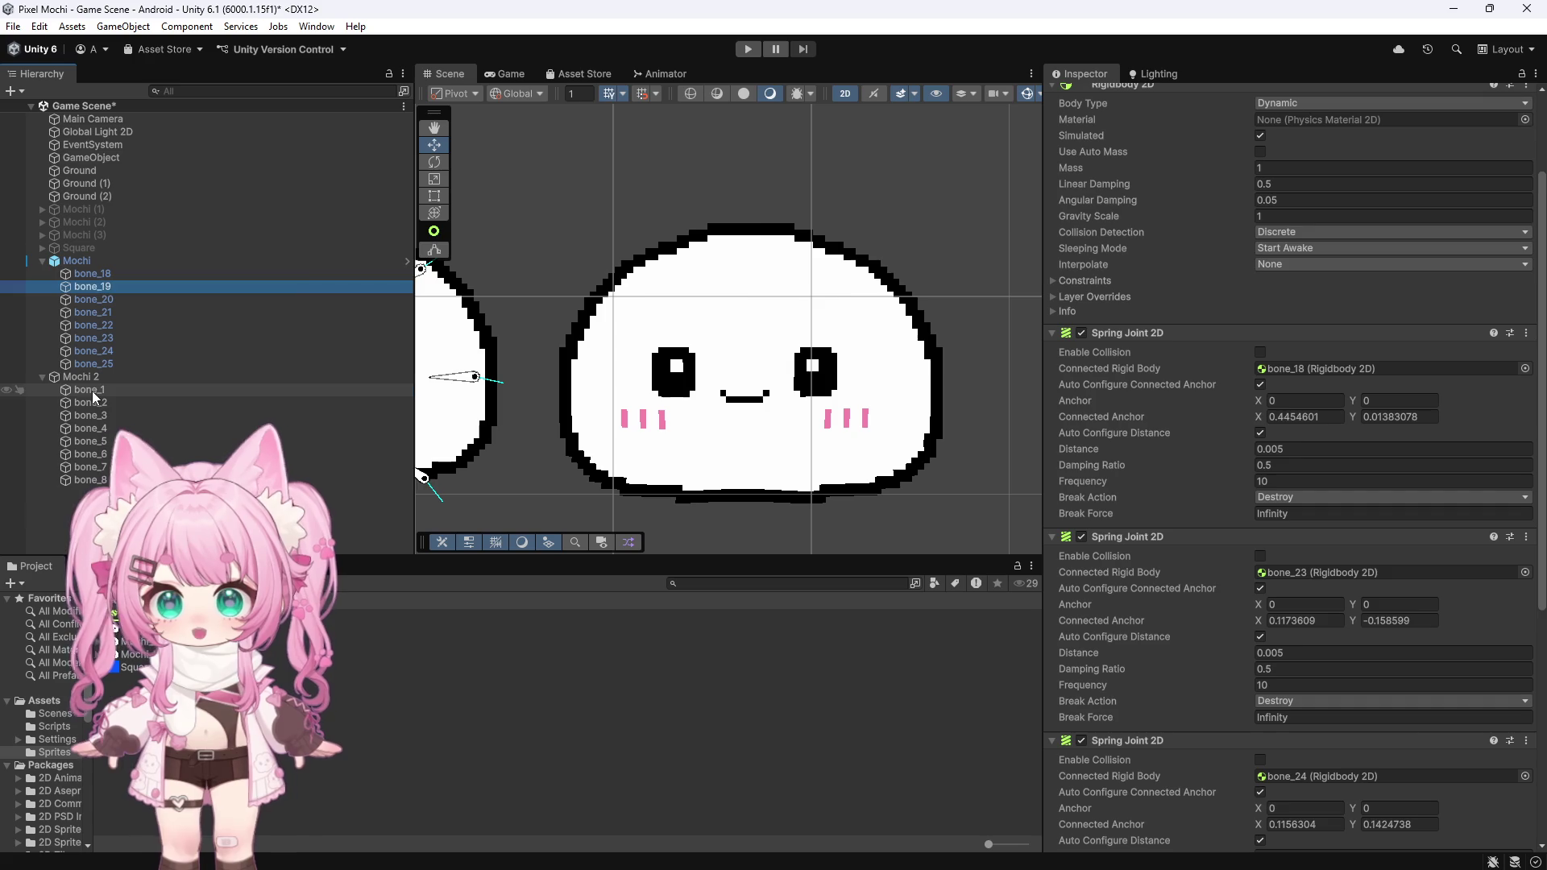
pyautogui.keyDown('shift'); pyautogui.click(88, 480); pyautogui.keyUp('shift')
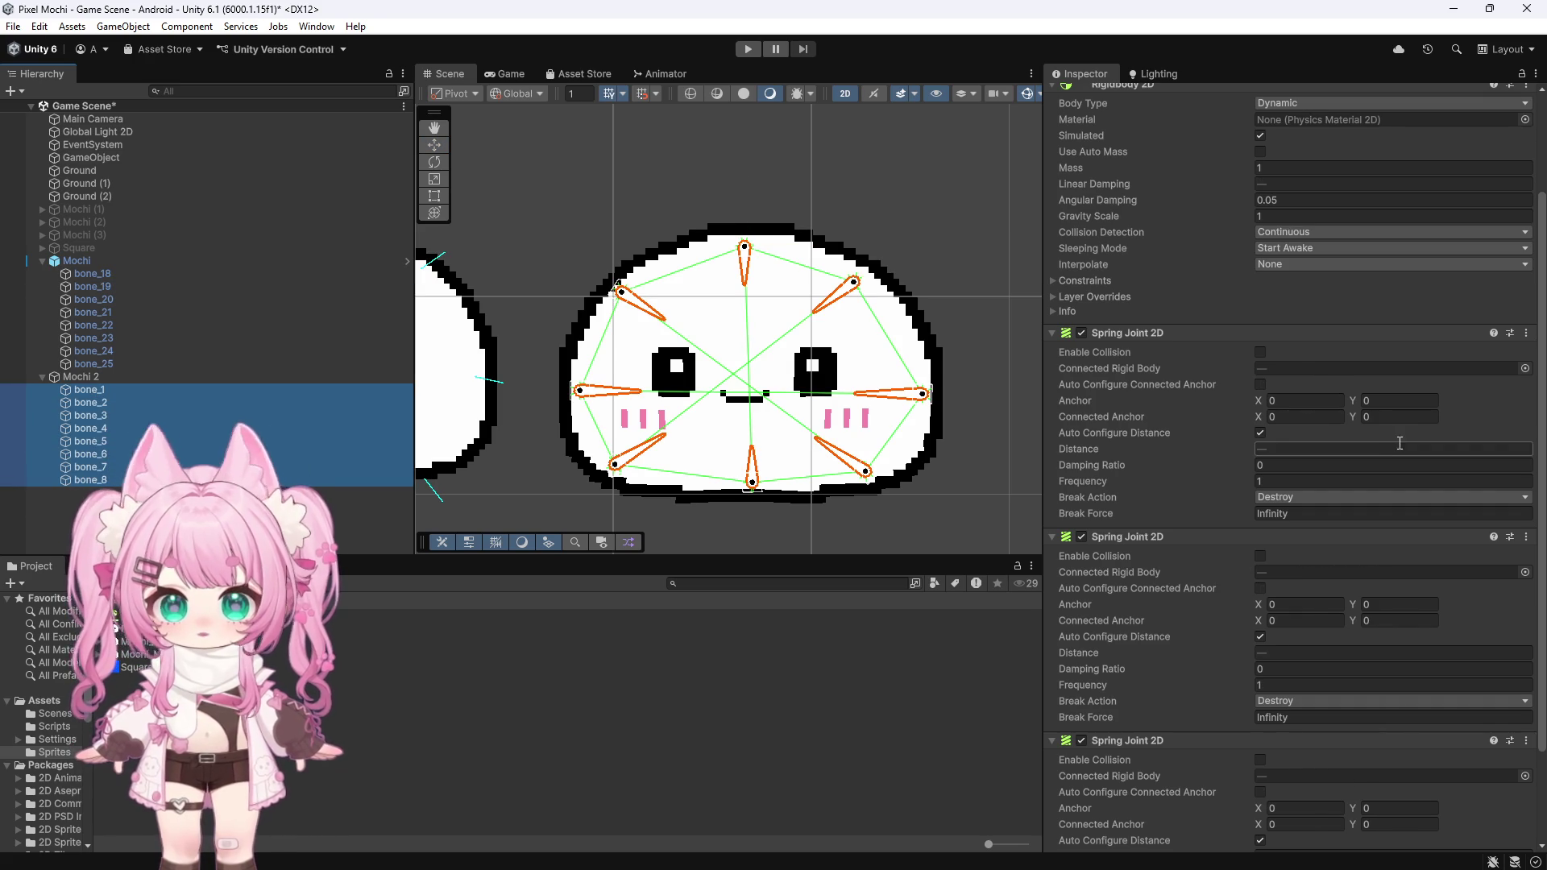
pyautogui.scroll(3, 1285, 447)
pyautogui.scroll(-1, 1283, 533)
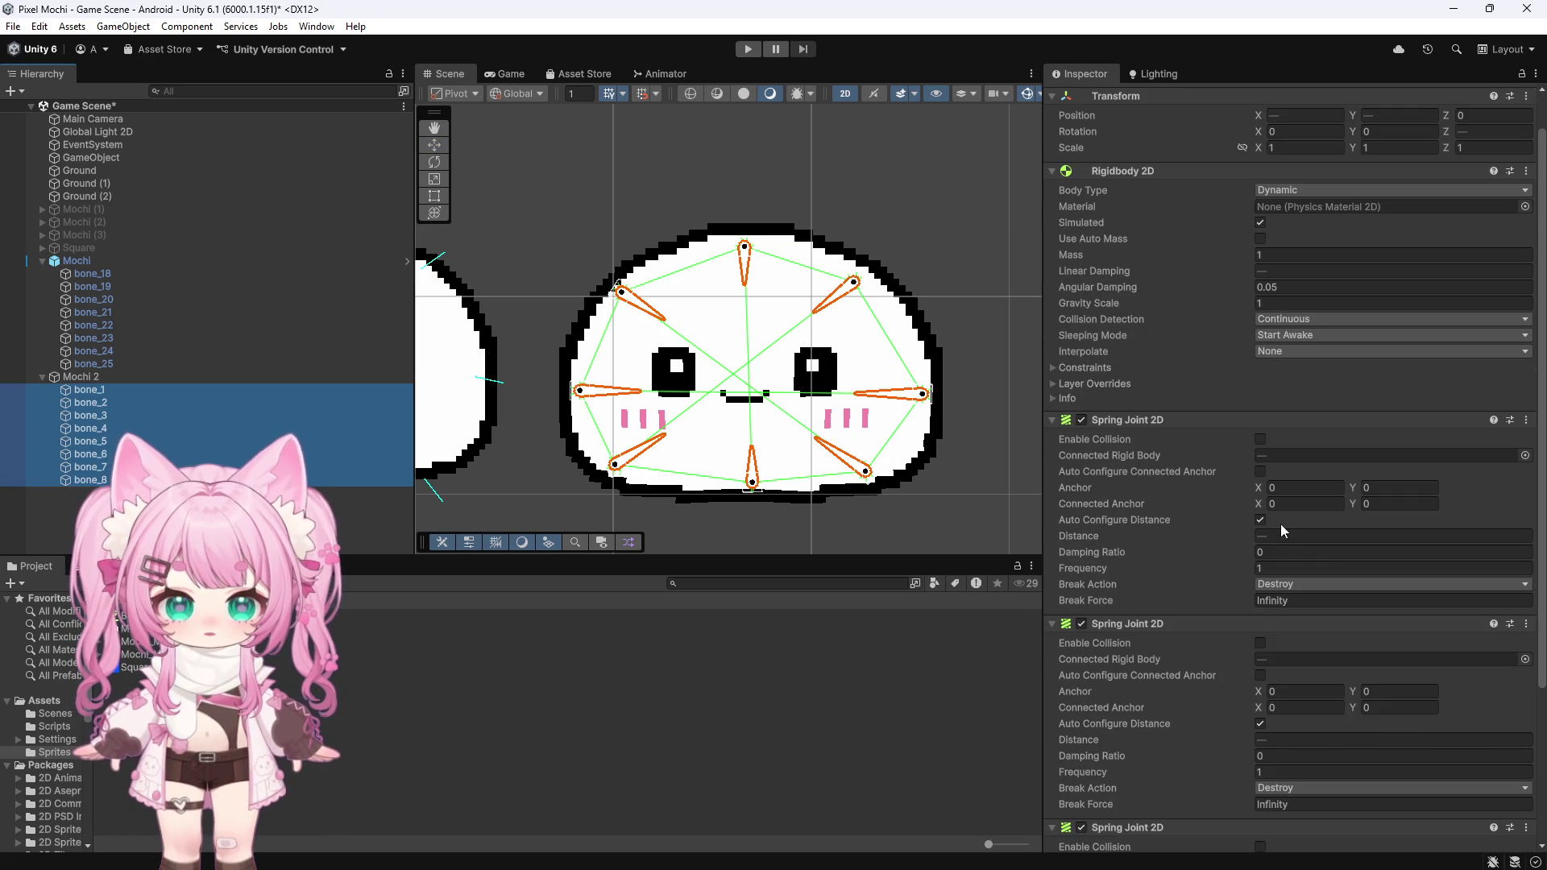
pyautogui.click(1286, 551)
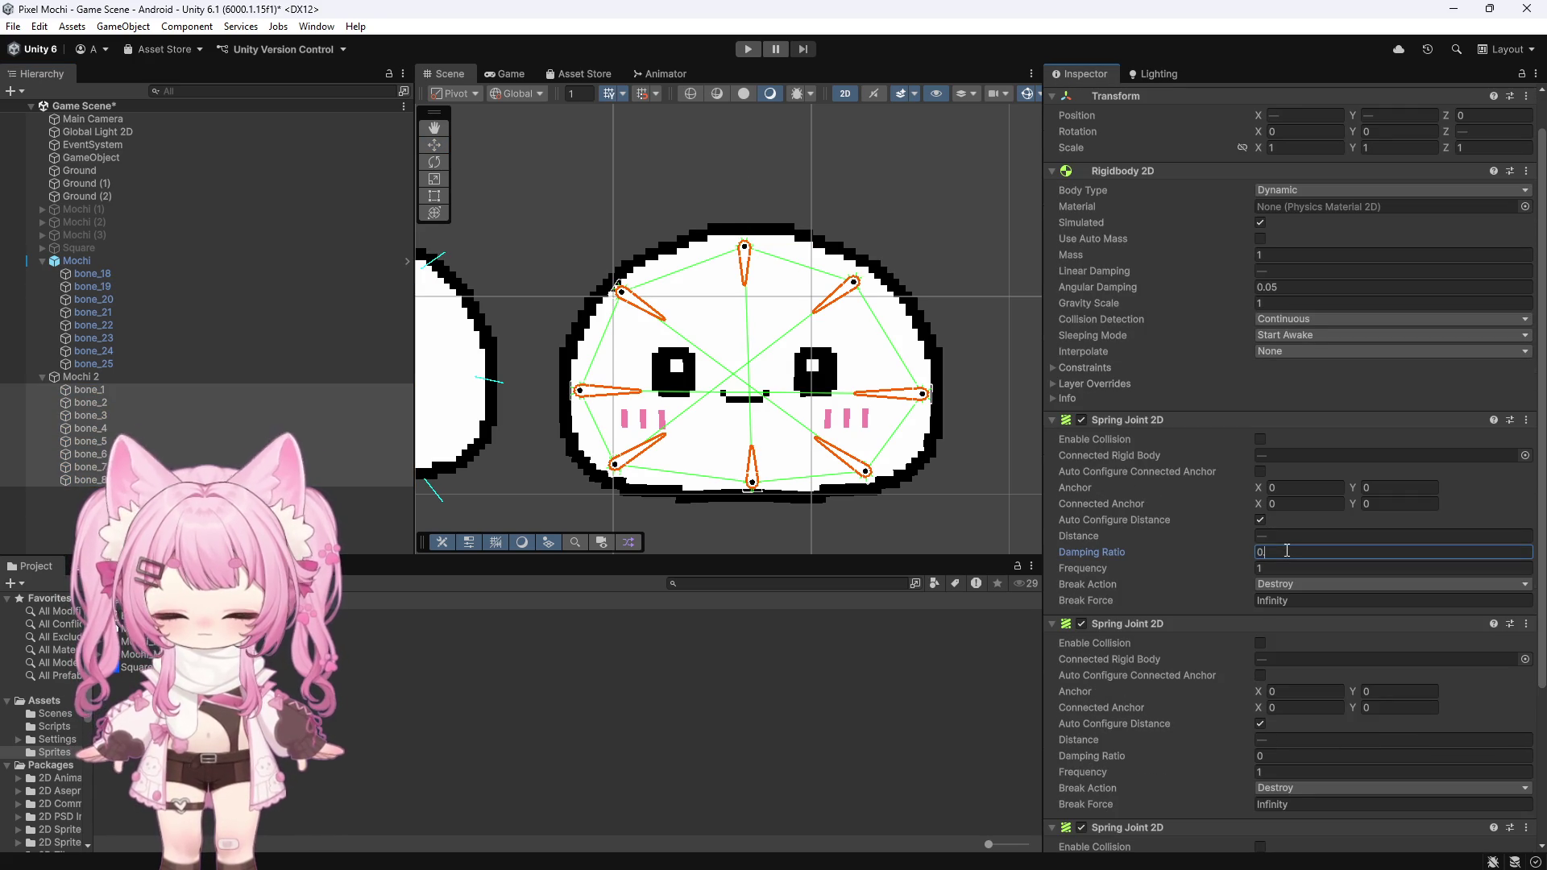
pyautogui.write('0.5')
pyautogui.press('Tab')
pyautogui.write('10')
pyautogui.press('Tab')
pyautogui.press('Tab')
pyautogui.write('0.5')
# Step: Enter damping and frequency values on the remaining spring joints' fields
pyautogui.scroll(-5, 1287, 553)
pyautogui.press('Tab')
pyautogui.write('100.5')
pyautogui.click(1307, 776)
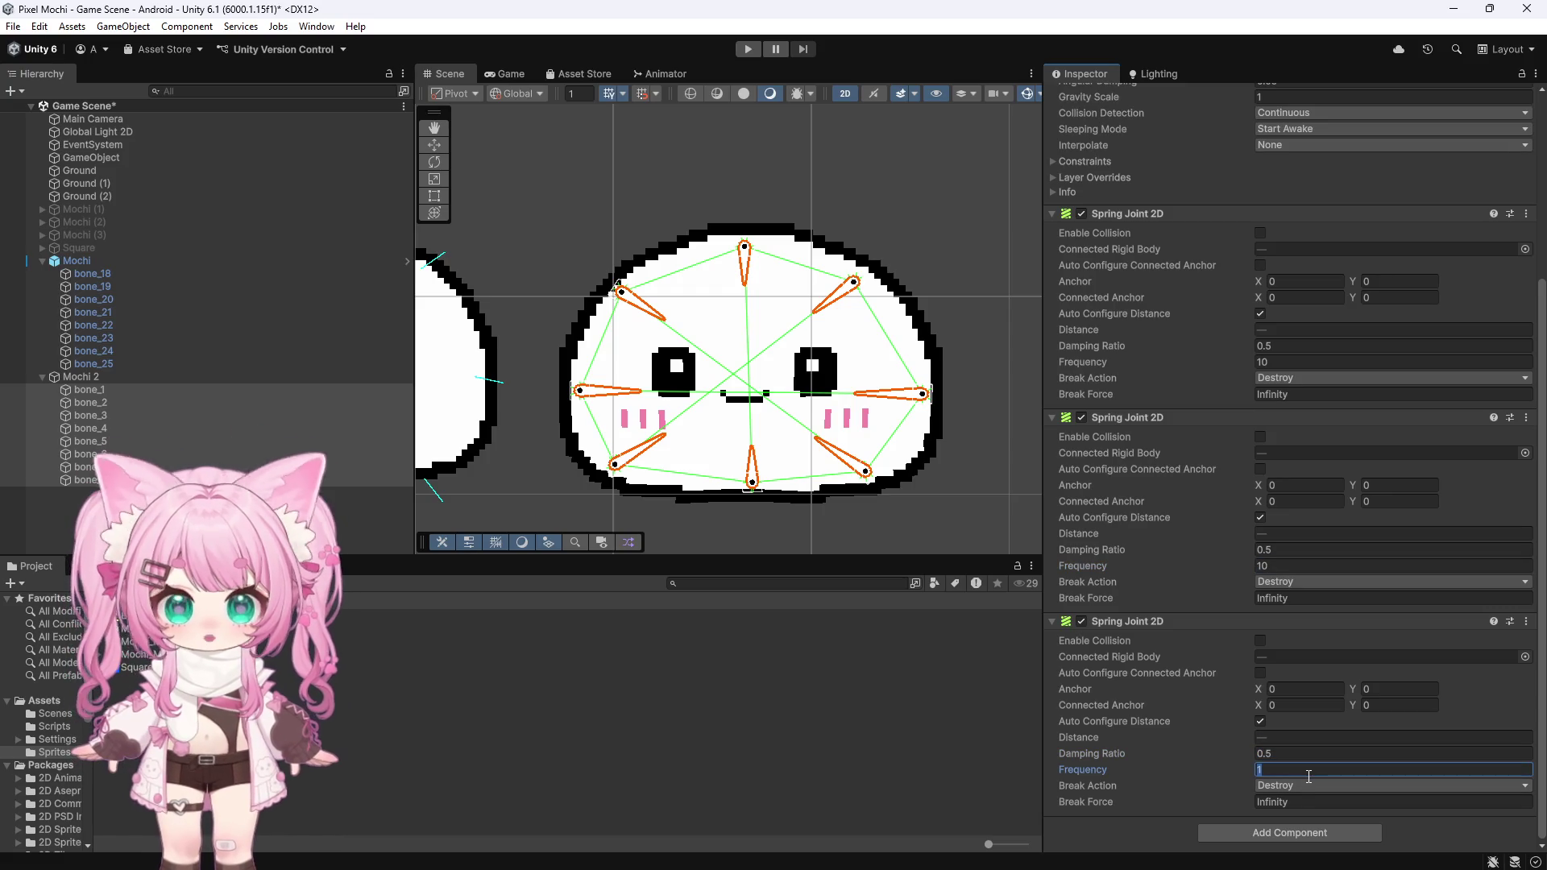
pyautogui.write('0')
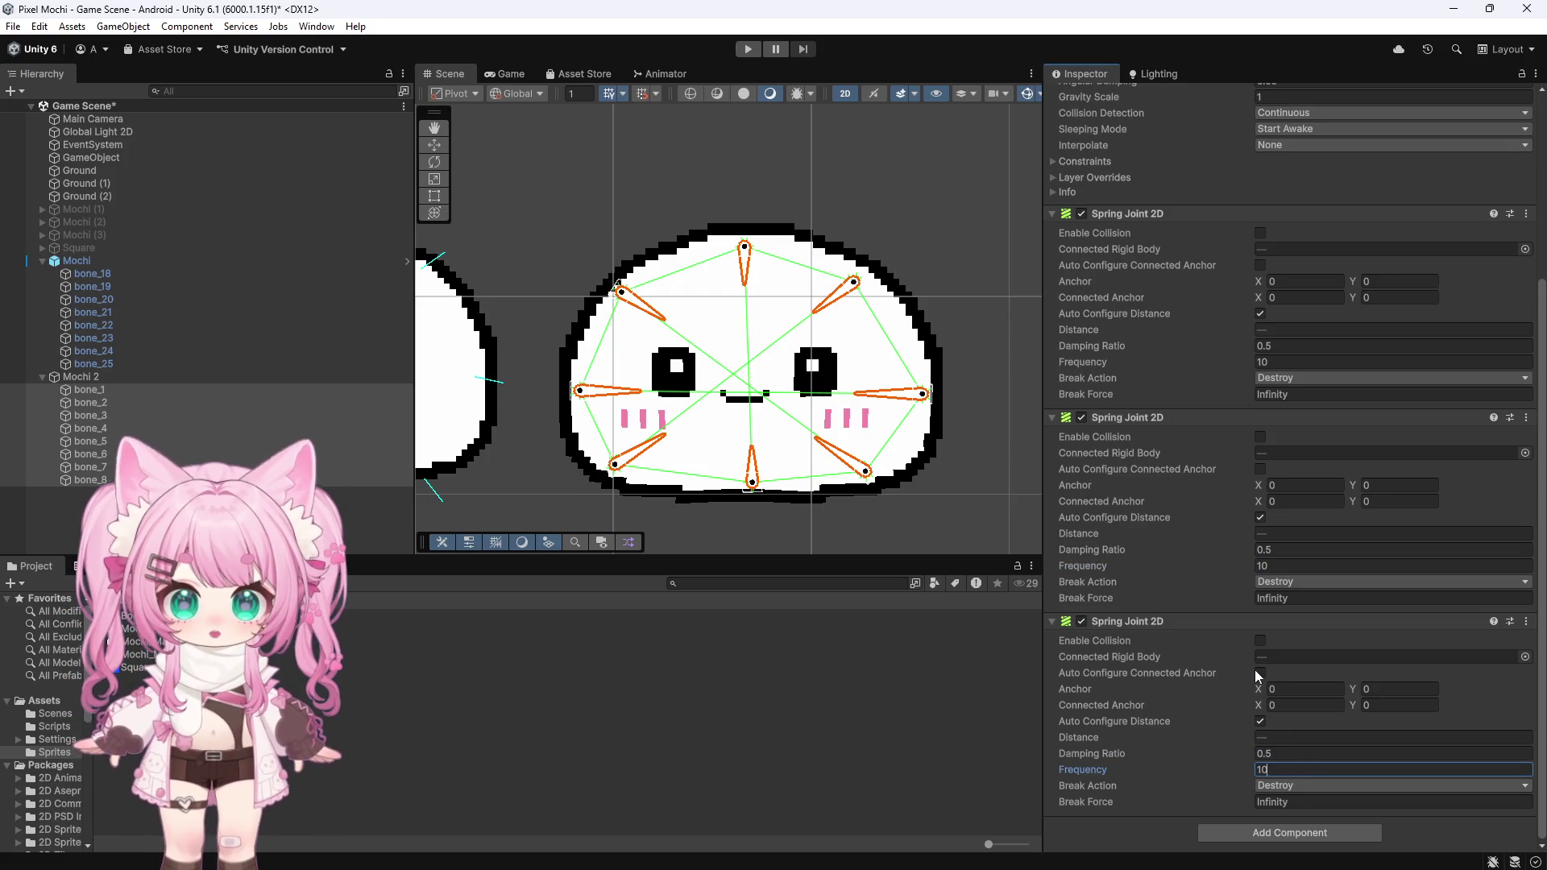
# Step: Tick Auto Configure Connected Anchor on the joints, then reselect bone_1–bone_8
pyautogui.click(1260, 673)
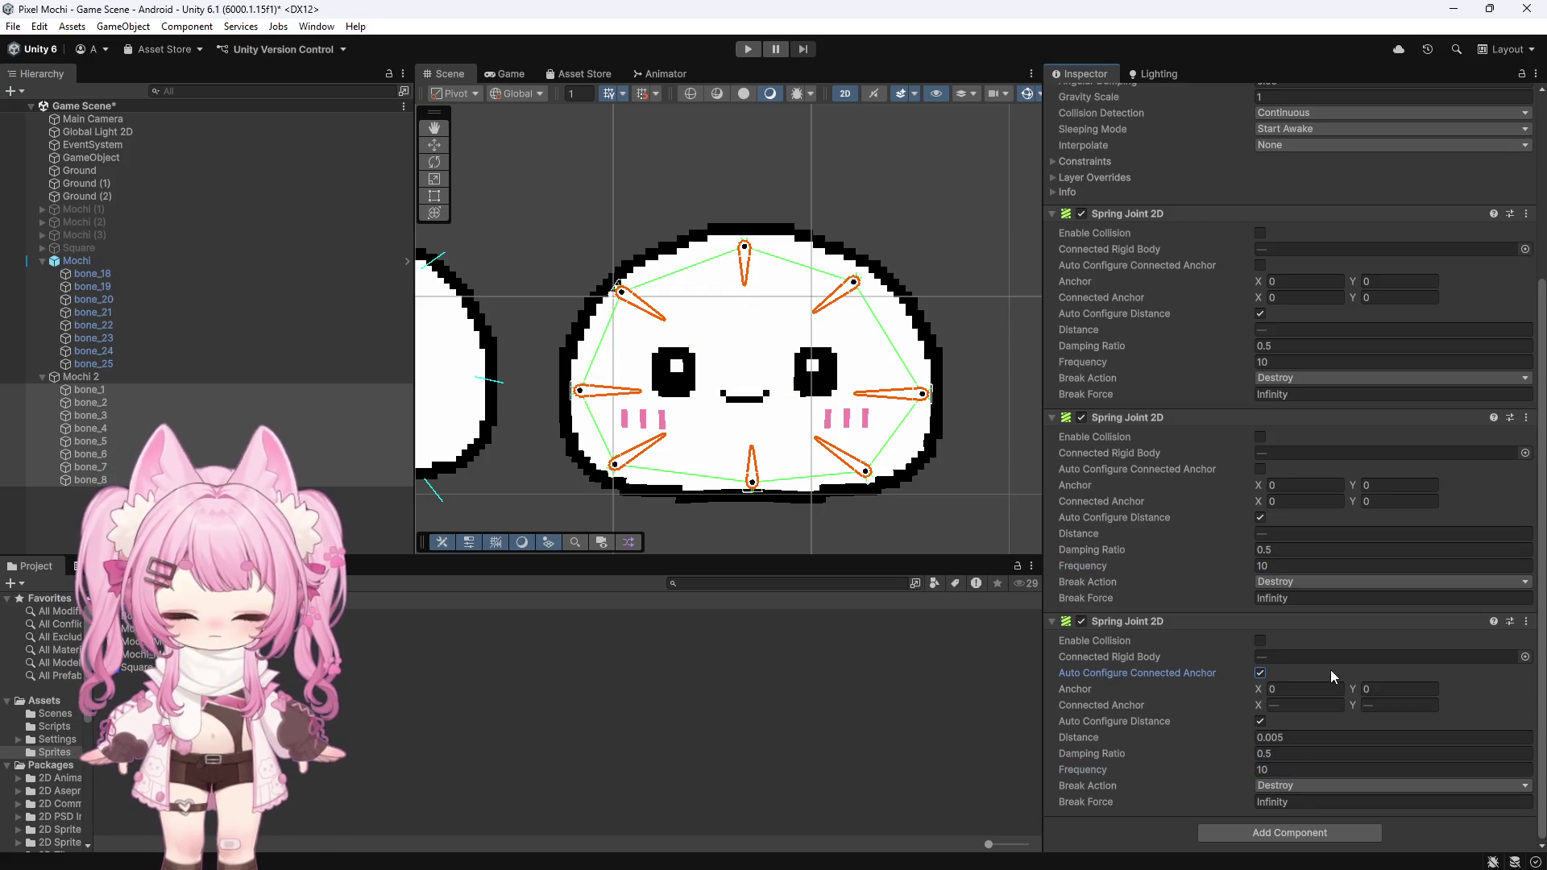
pyautogui.click(1260, 265)
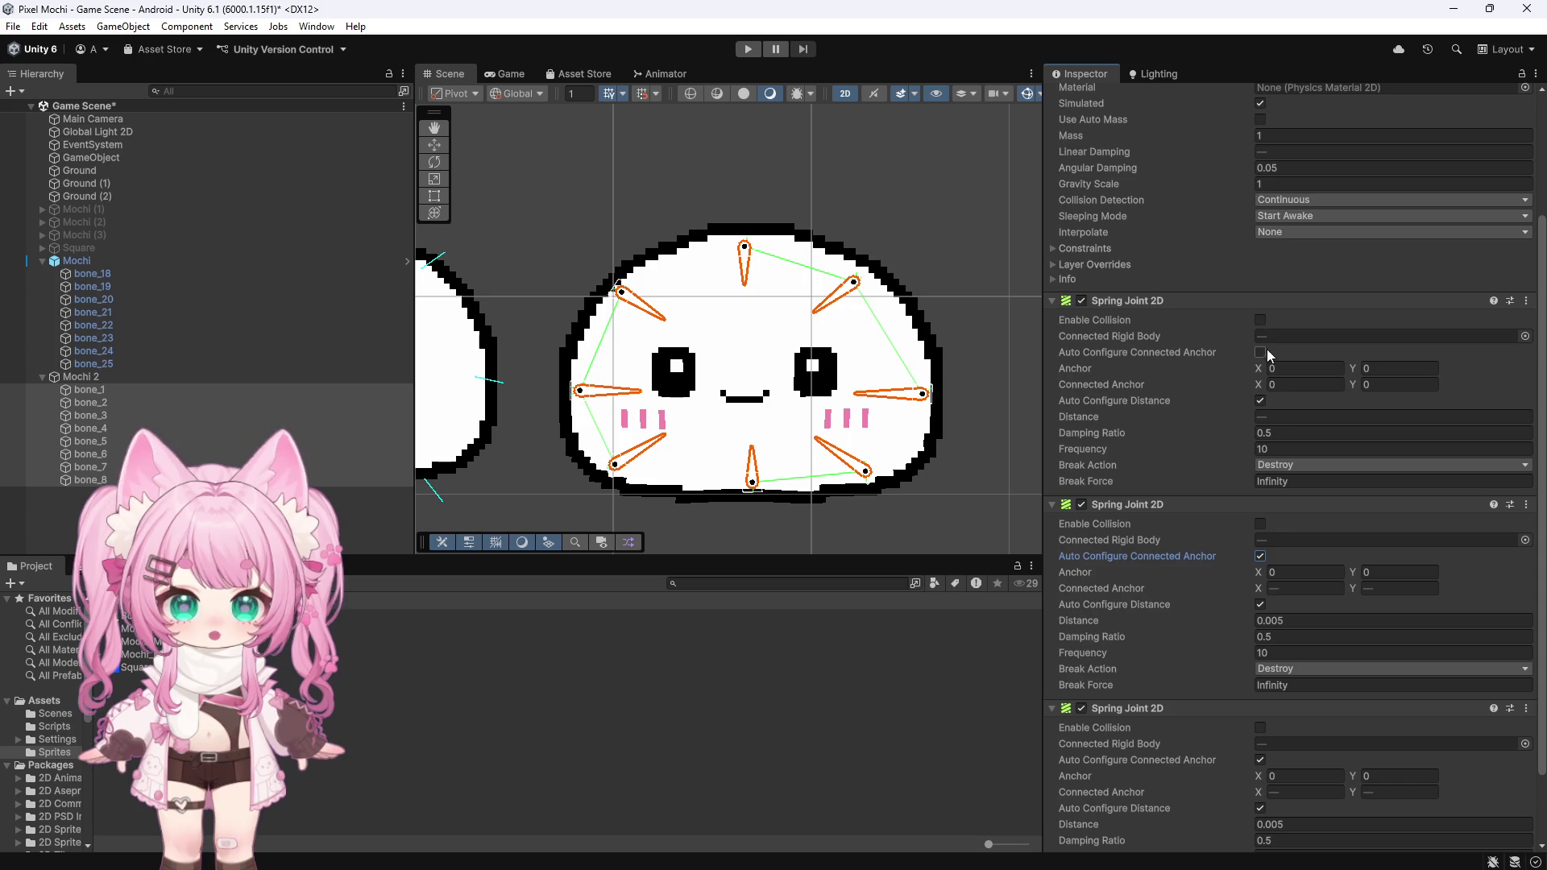
pyautogui.scroll(5, 1354, 375)
pyautogui.click(489, 442)
pyautogui.scroll(-6, 488, 441)
pyautogui.scroll(3, 679, 427)
pyautogui.click(90, 389)
pyautogui.keyDown('shift'); pyautogui.click(91, 479); pyautogui.keyUp('shift')
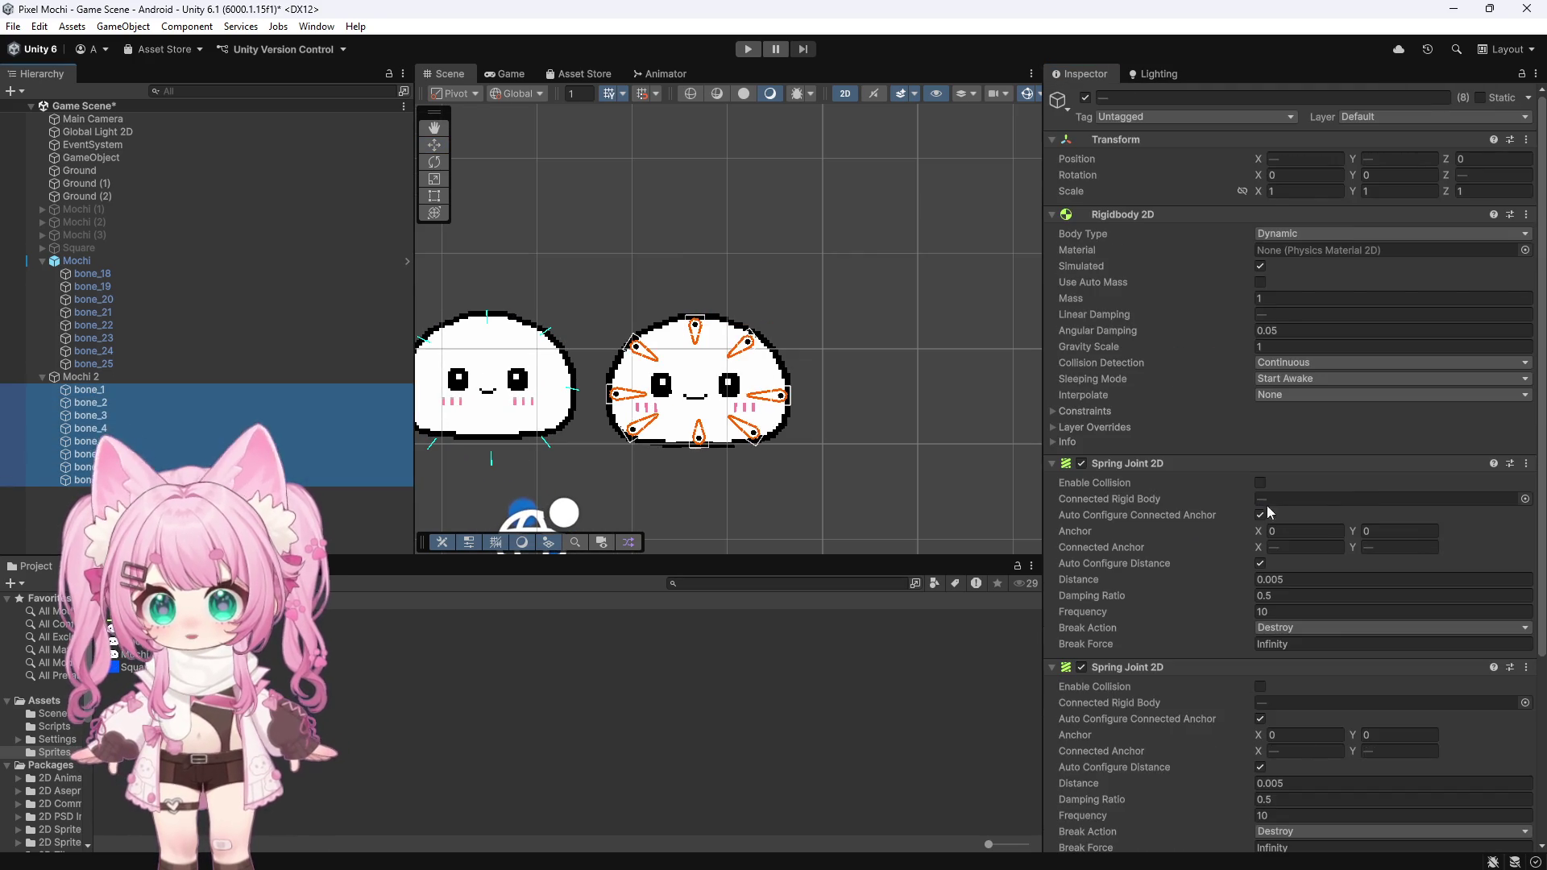
# Step: Add a Circle Collider 2D to the selected bones with radius 0.11
pyautogui.scroll(-5, 1235, 495)
pyautogui.click(1269, 833)
pyautogui.write('ci')
pyautogui.click(1262, 664)
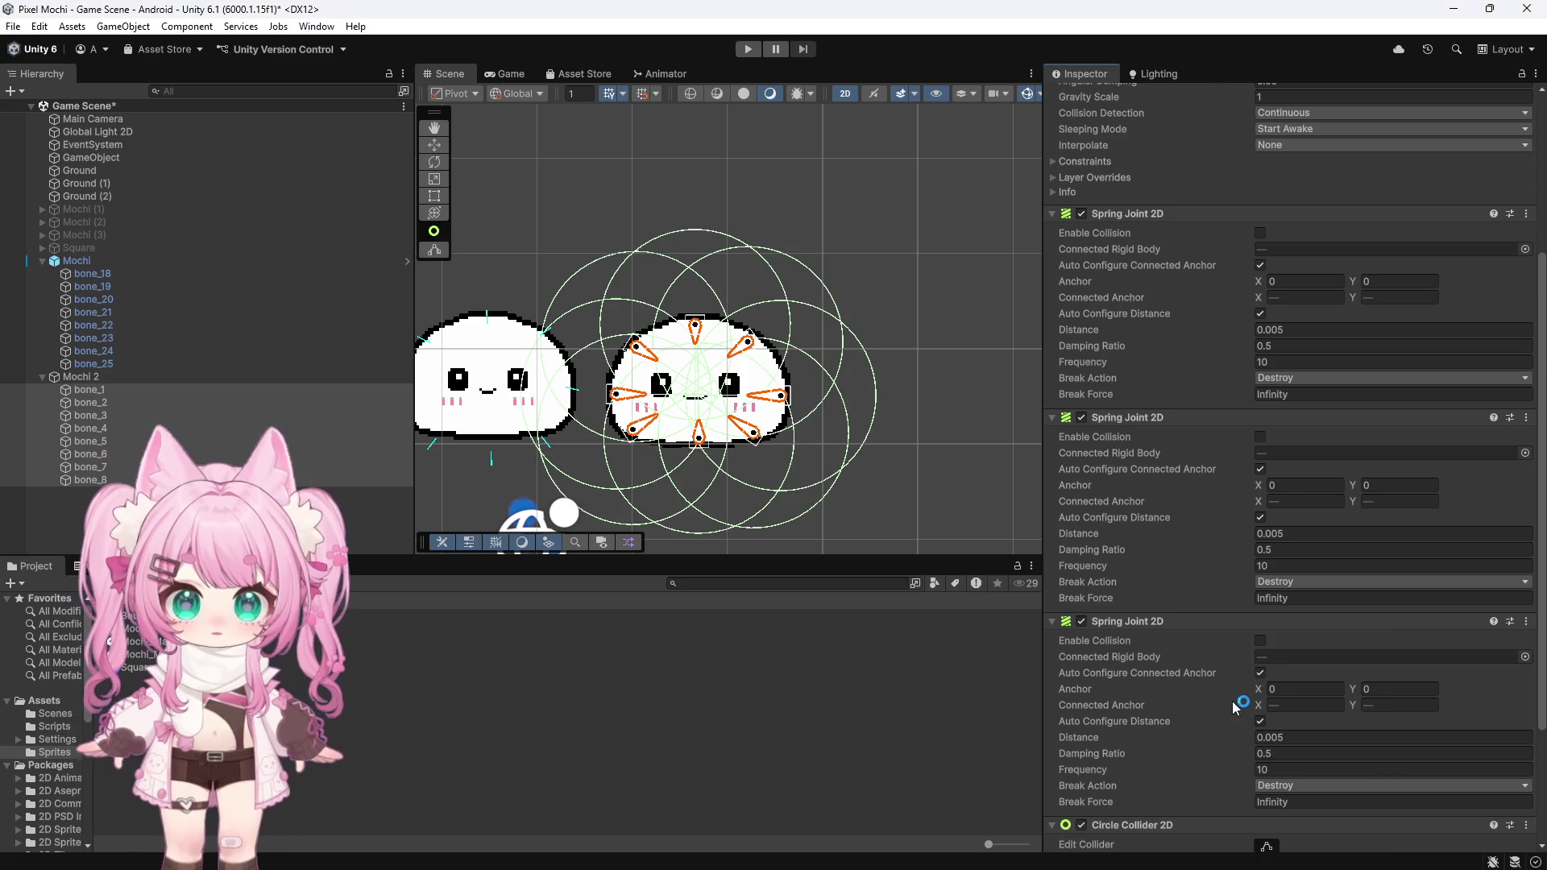
pyautogui.scroll(-5, 1231, 701)
pyautogui.click(1257, 771)
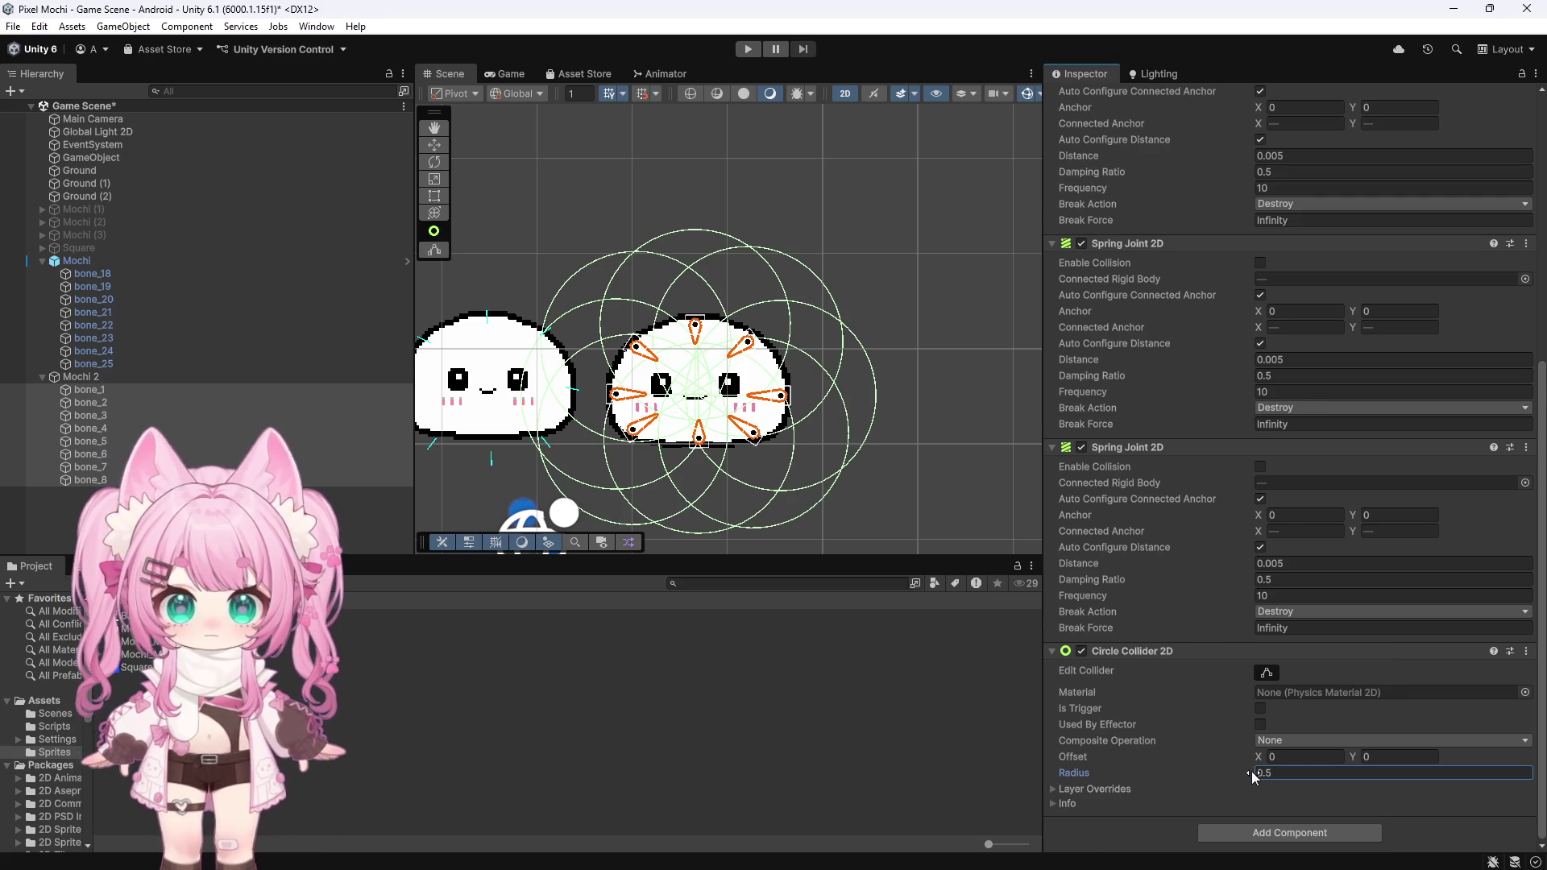
pyautogui.write('0.11')
# Step: Try radius 0.08, revert to 0.11, and shift the colliders' X offset to 0.09
pyautogui.scroll(2, 670, 457)
pyautogui.scroll(2, 670, 458)
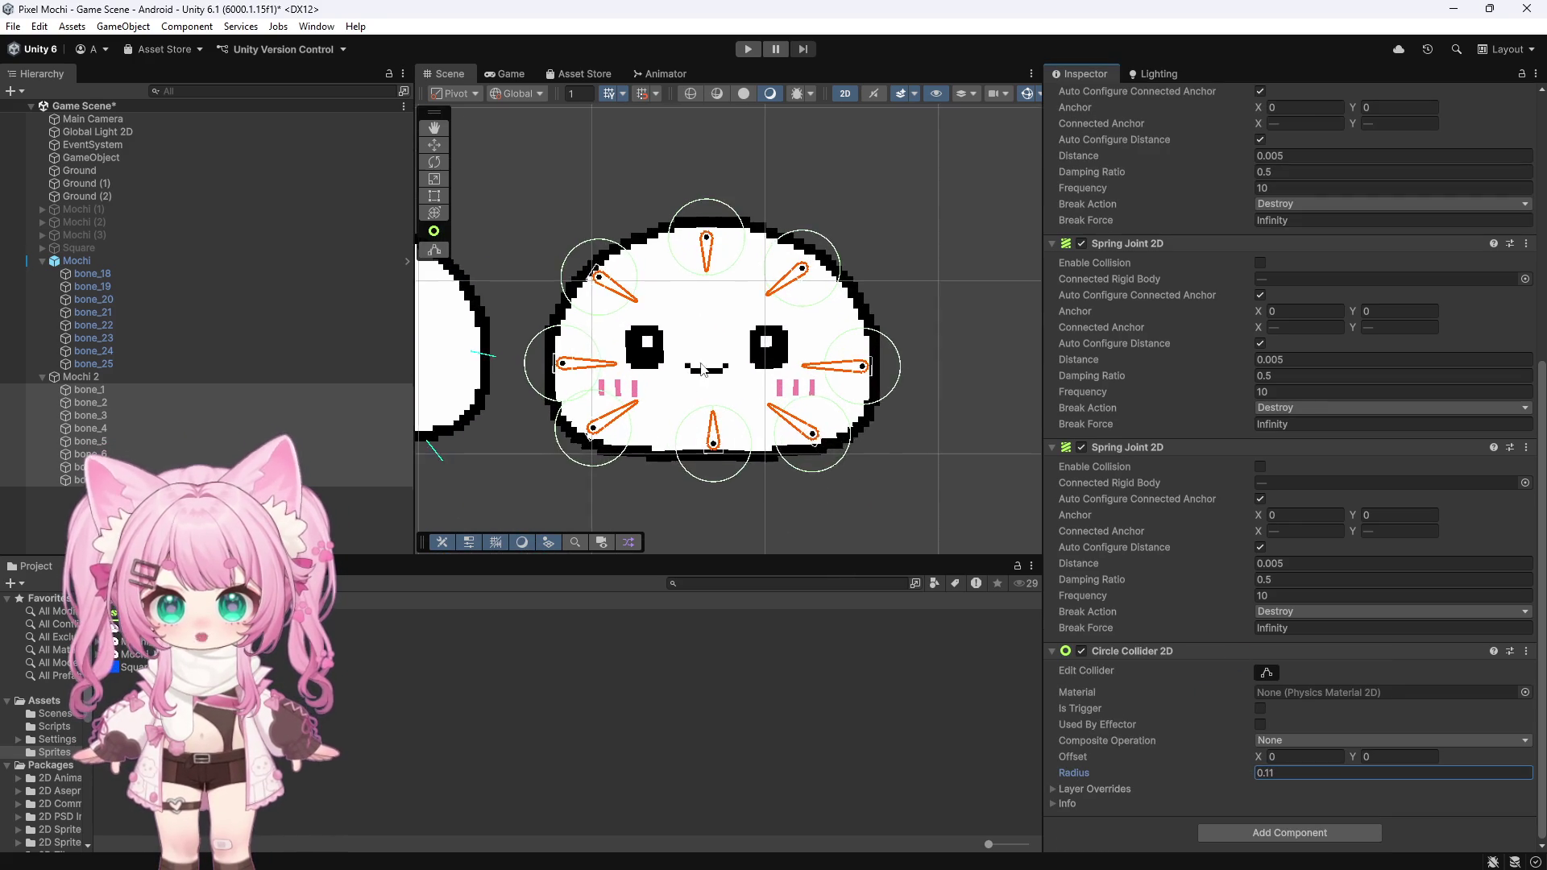
pyautogui.moveTo(1254, 770); pyautogui.dragTo(1250, 771)
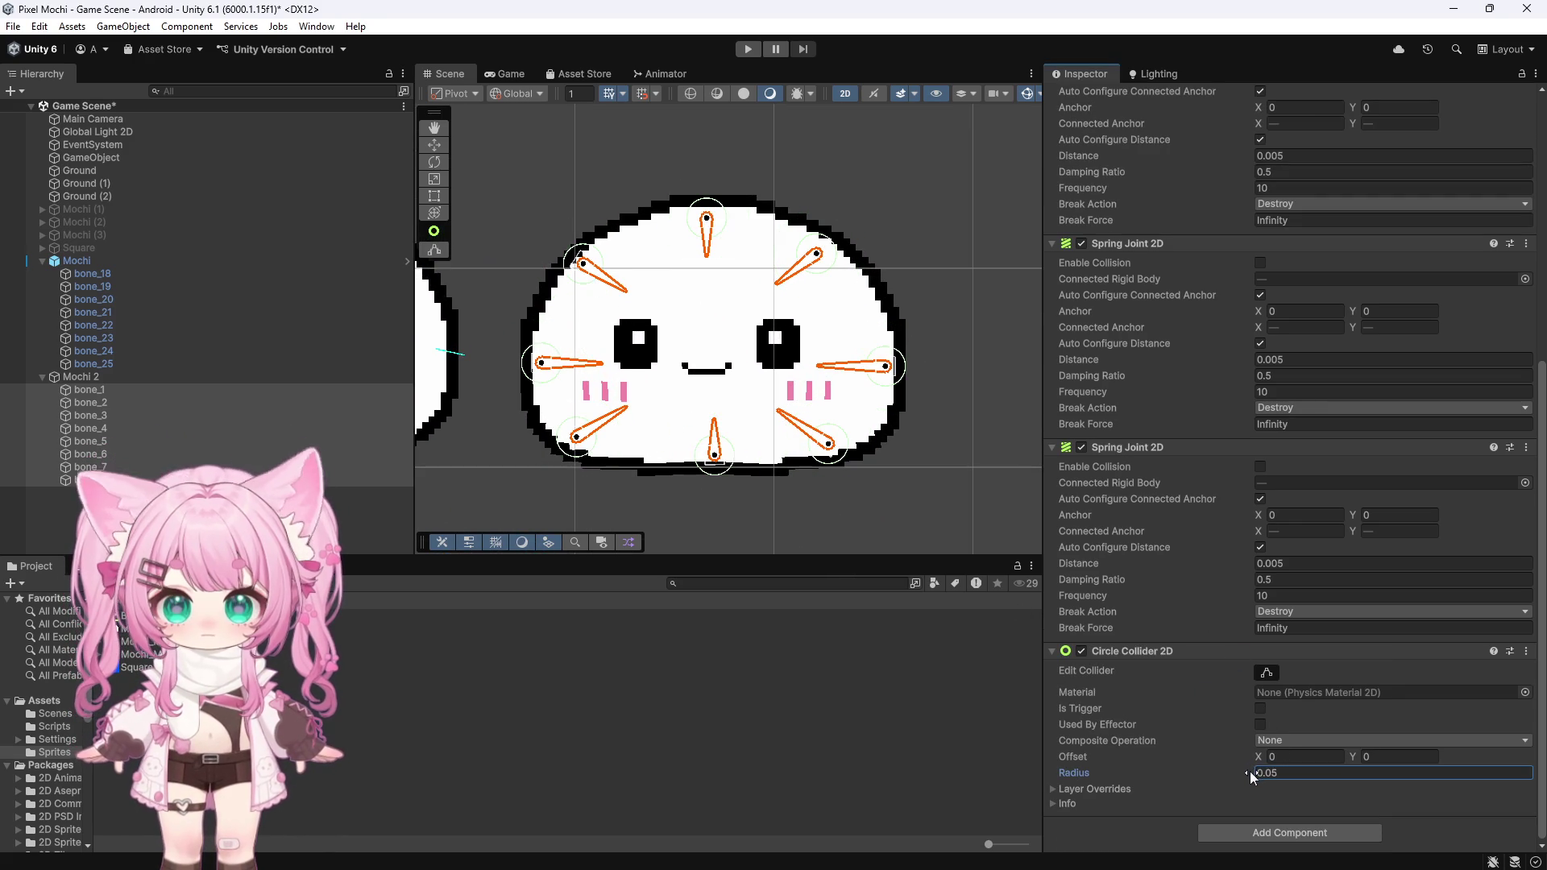
pyautogui.hotkey('ctrl', 'z')
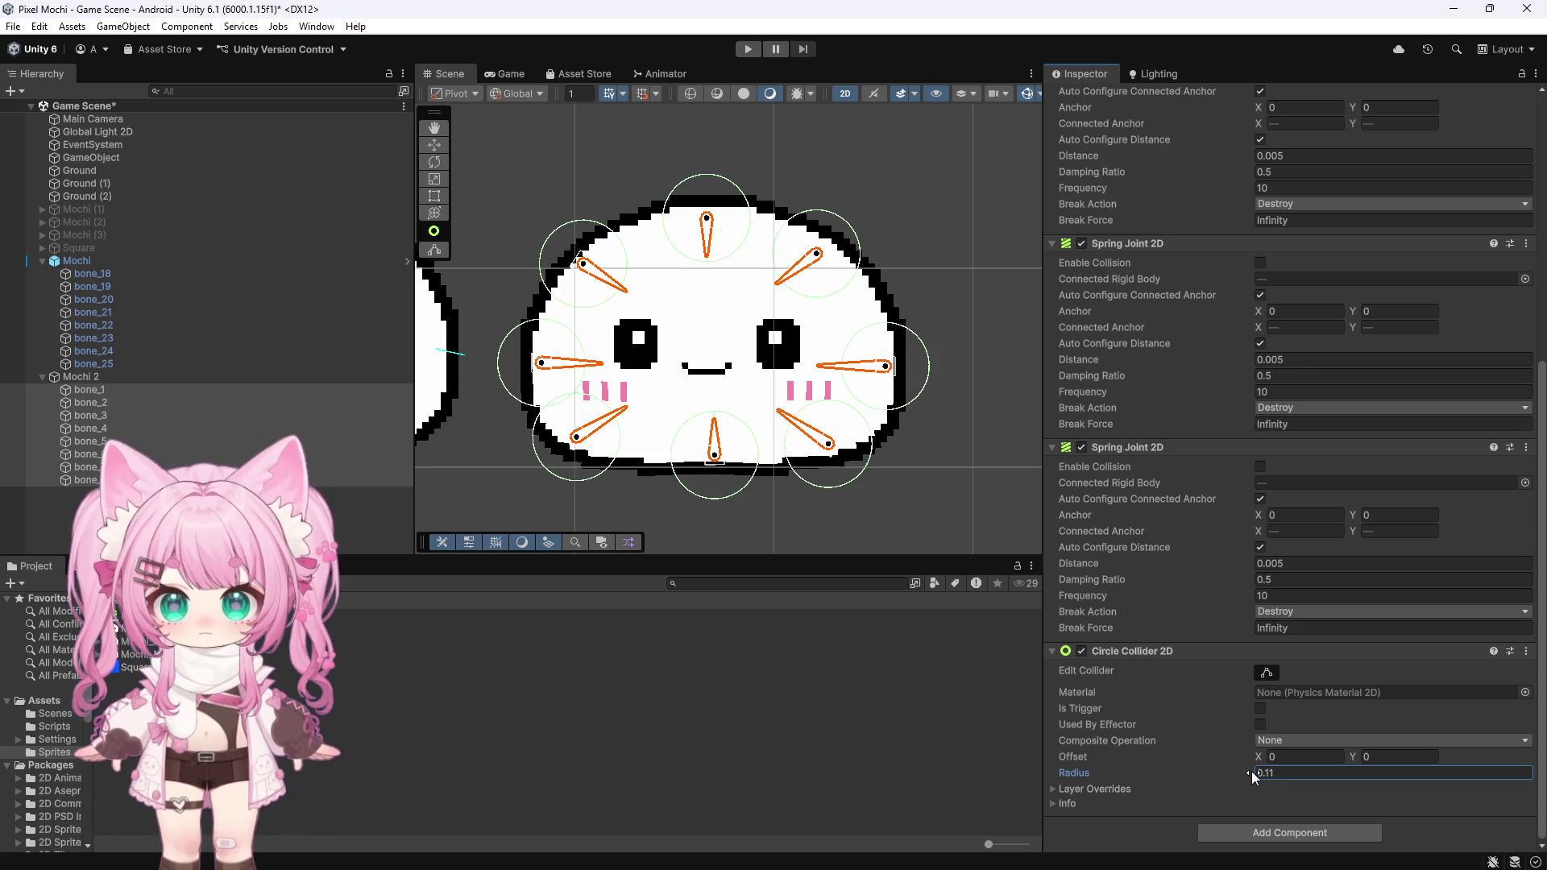
pyautogui.hotkey('ctrl', 'y')
pyautogui.hotkey('ctrl', 'z')
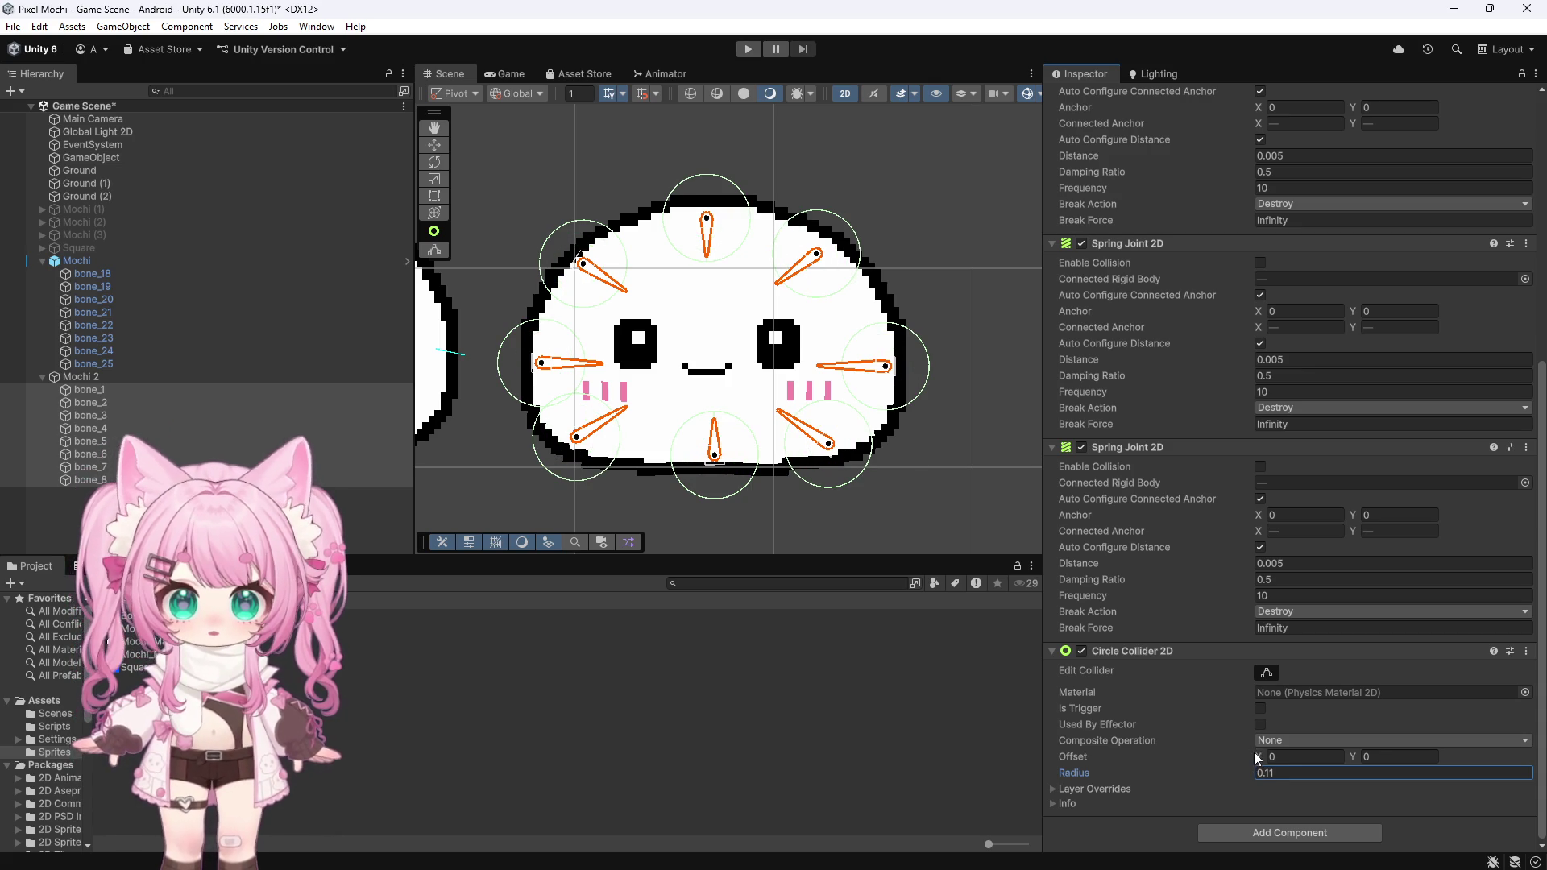
pyautogui.moveTo(1255, 755); pyautogui.dragTo(1260, 753)
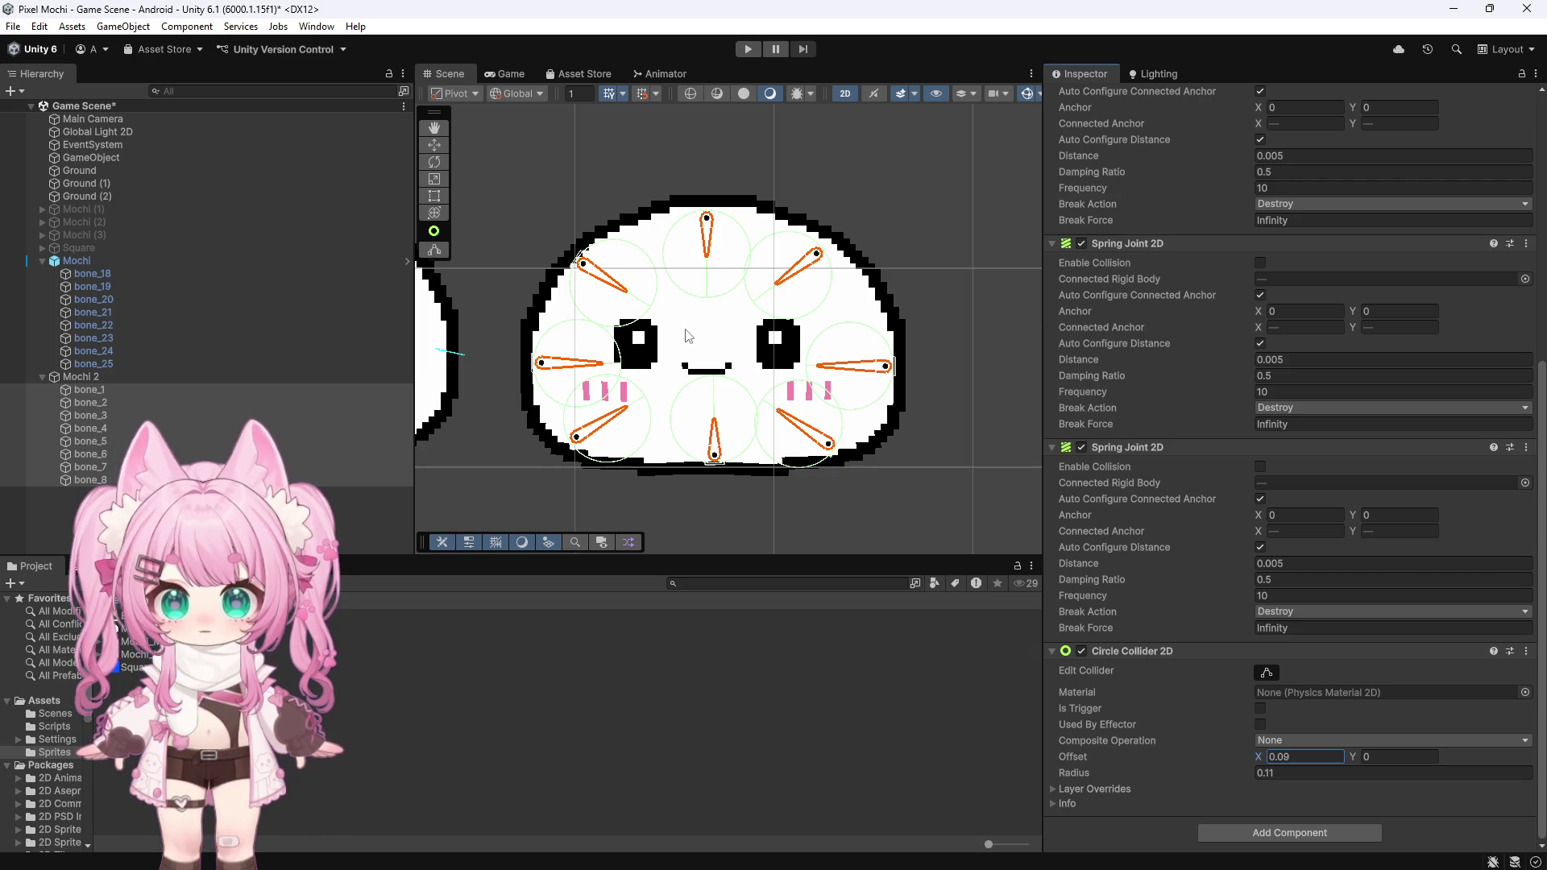
pyautogui.scroll(-5, 915, 378)
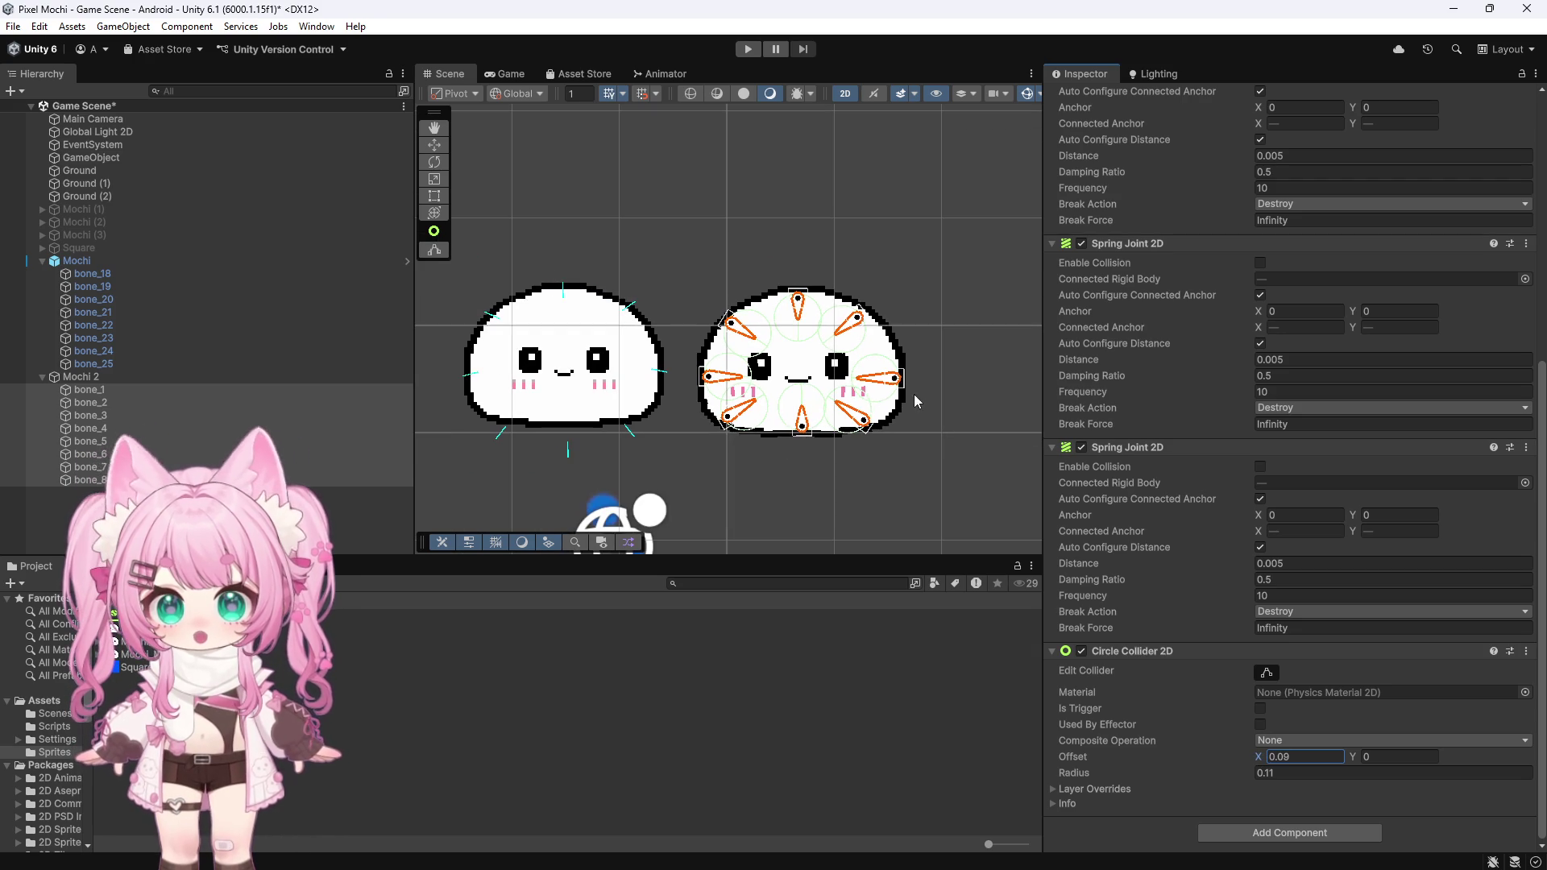
# Step: Inspect the Mochi and Mochi 2 objects to check their setup
pyautogui.click(120, 260)
pyautogui.scroll(3, 475, 392)
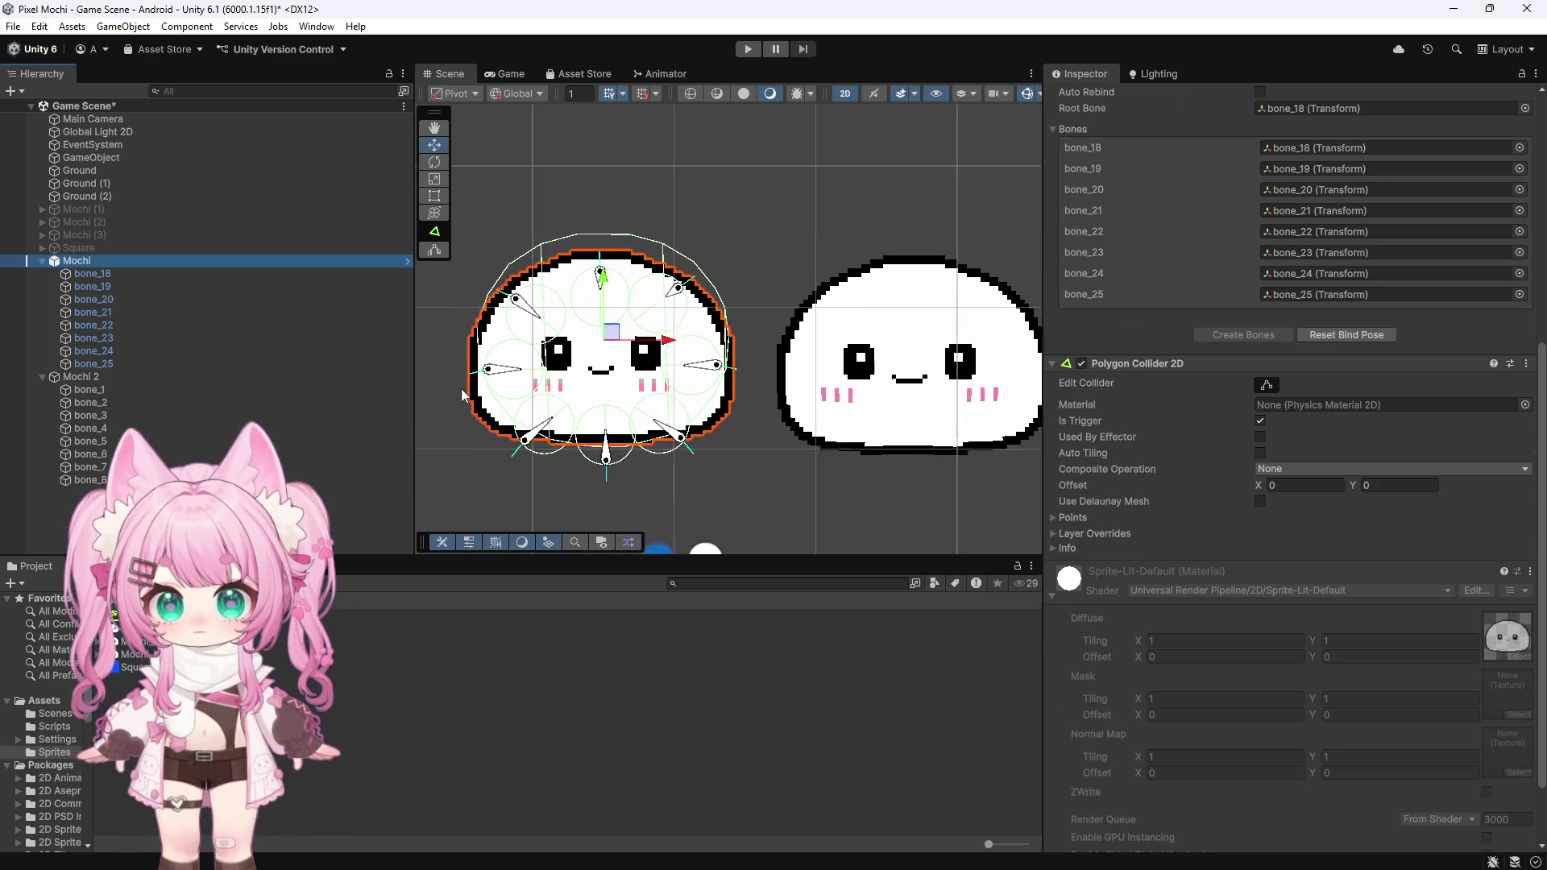
pyautogui.scroll(-4, 480, 395)
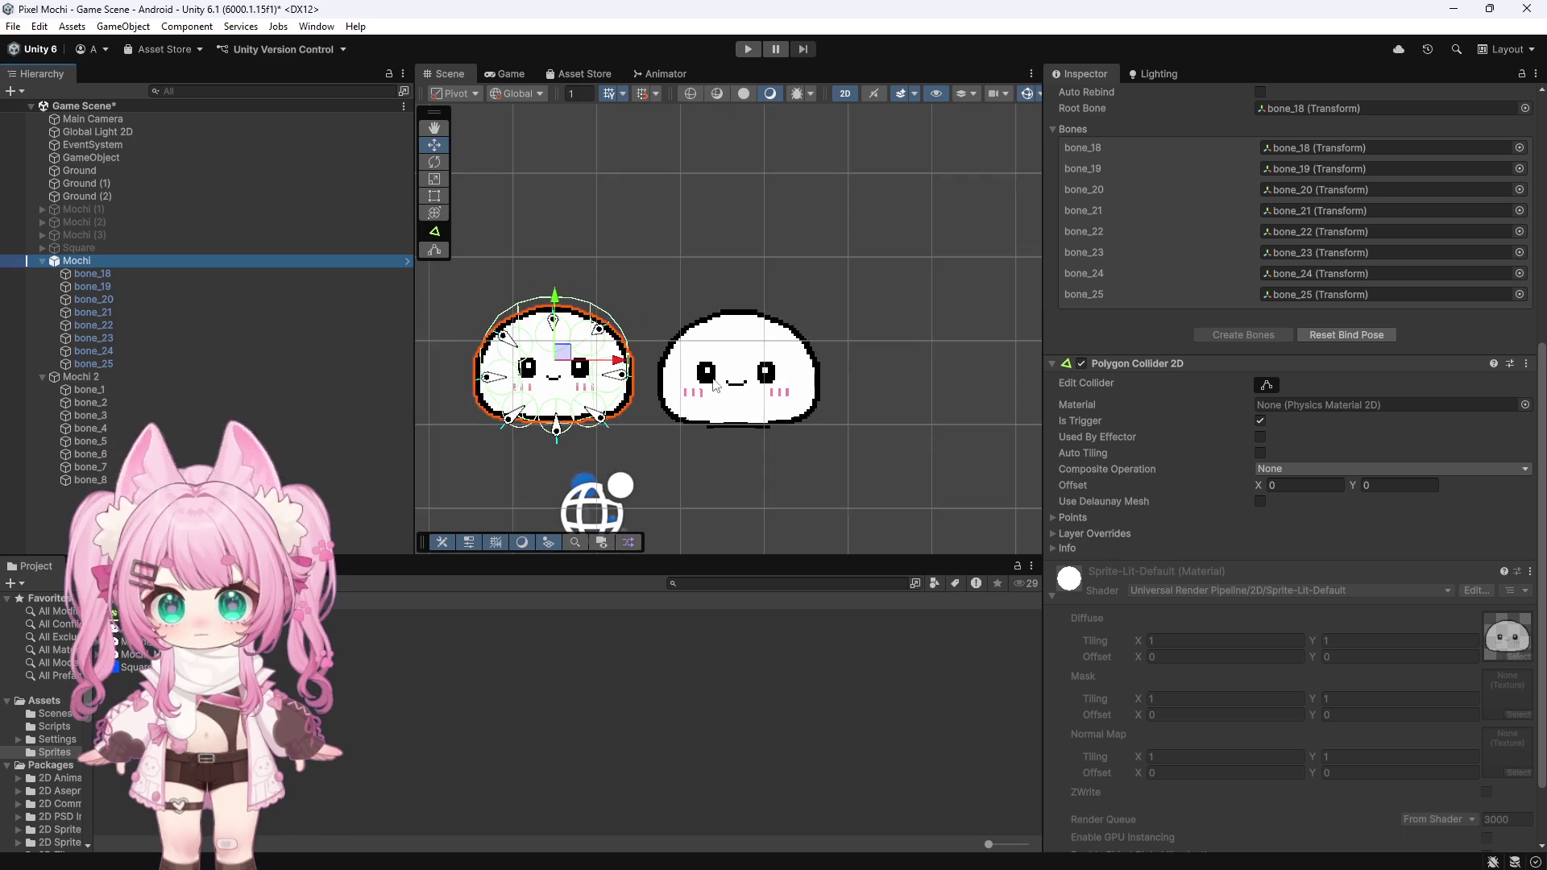
pyautogui.scroll(3, 823, 373)
pyautogui.click(84, 376)
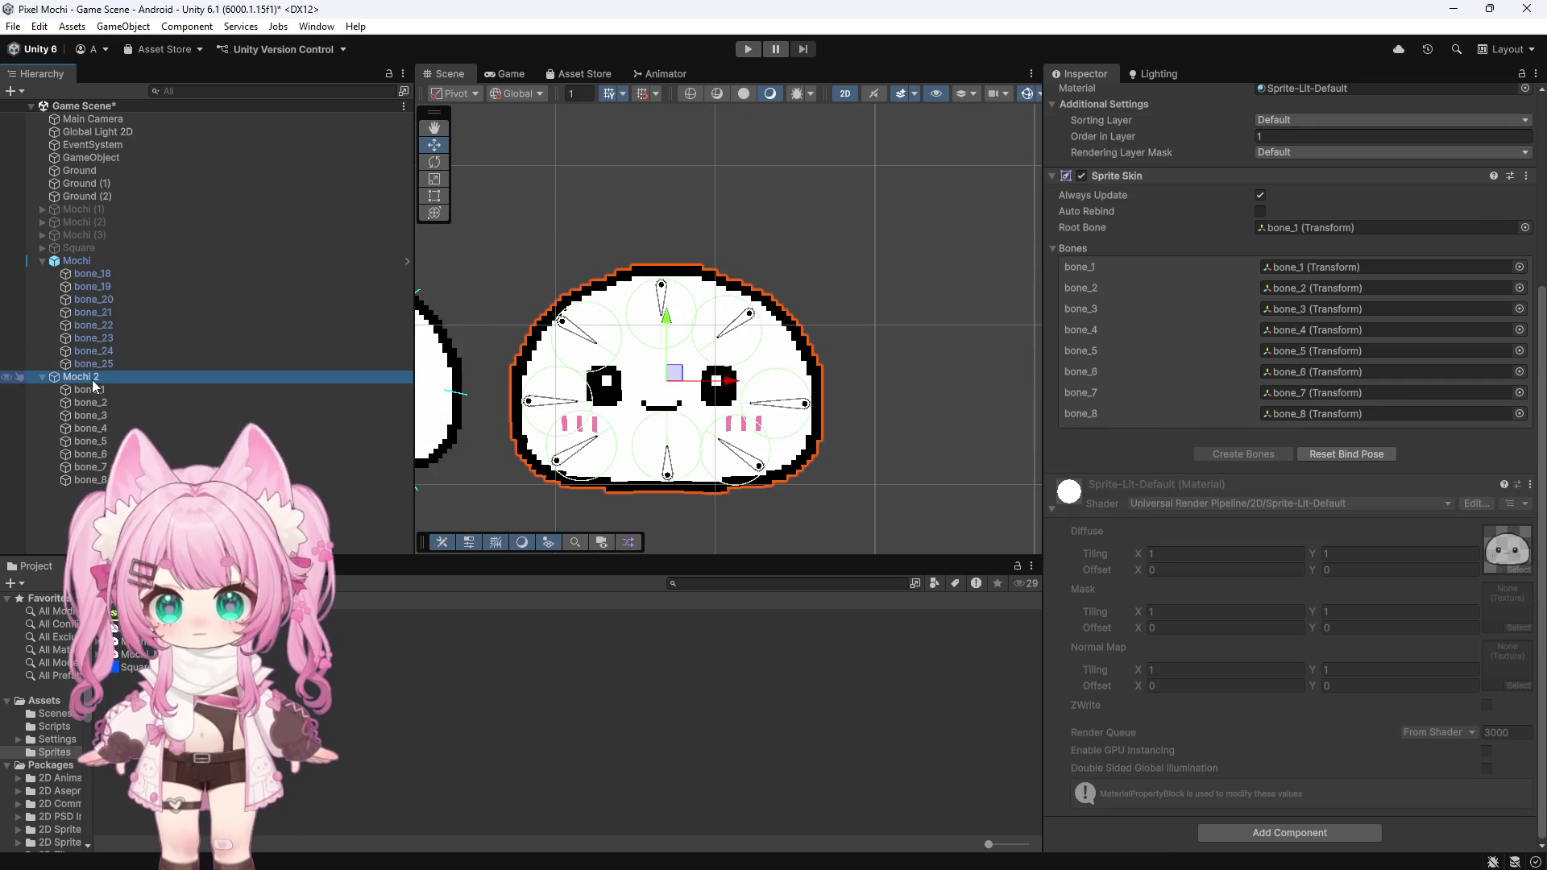
pyautogui.click(115, 261)
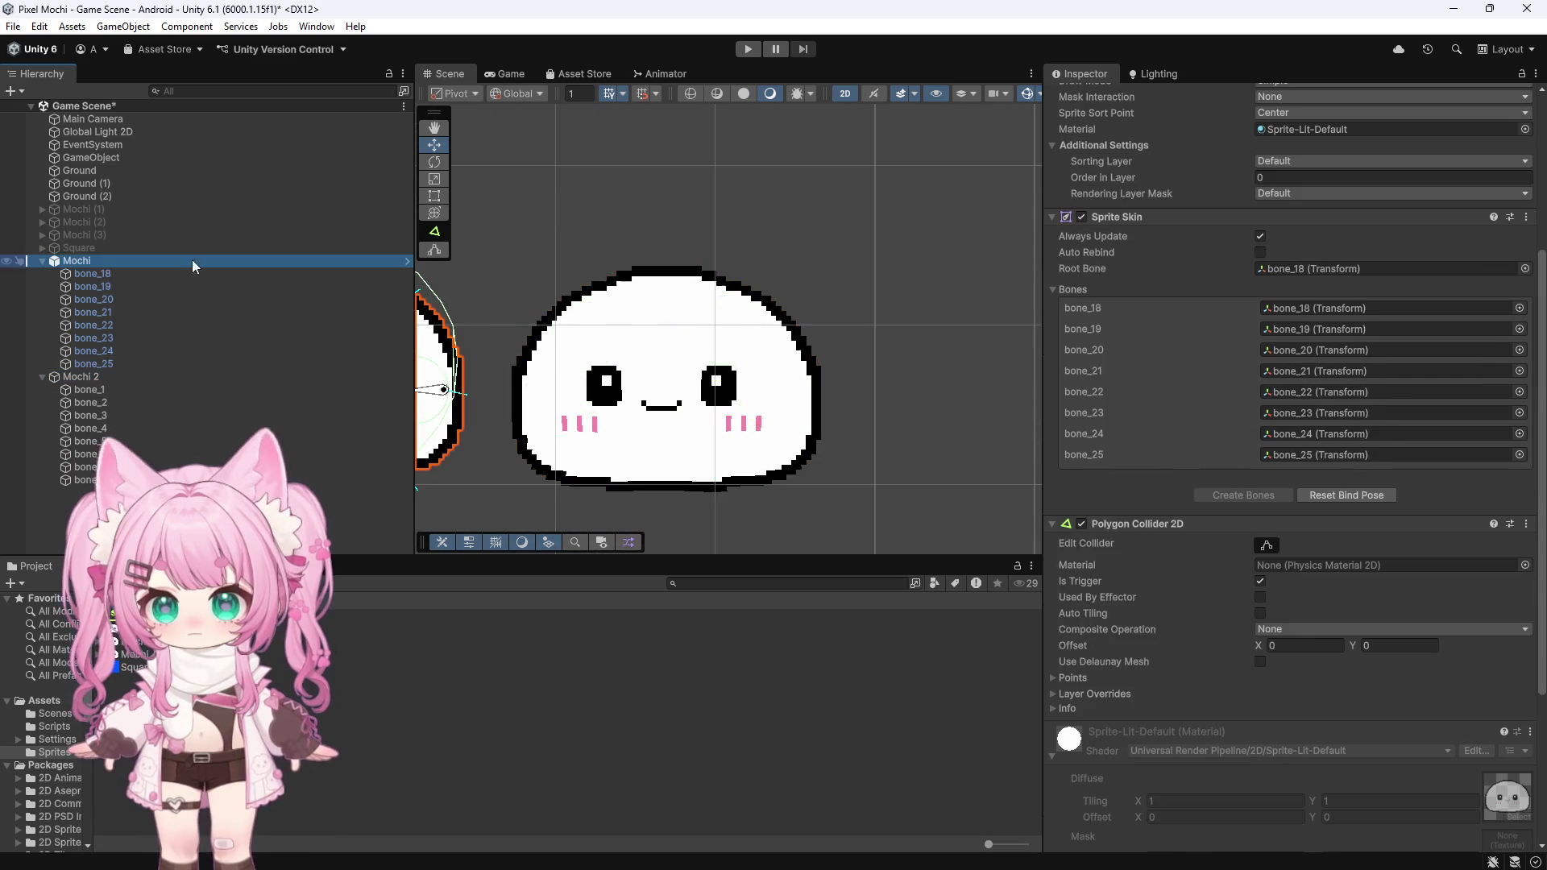
pyautogui.scroll(5, 1073, 93)
pyautogui.scroll(-4, 769, 221)
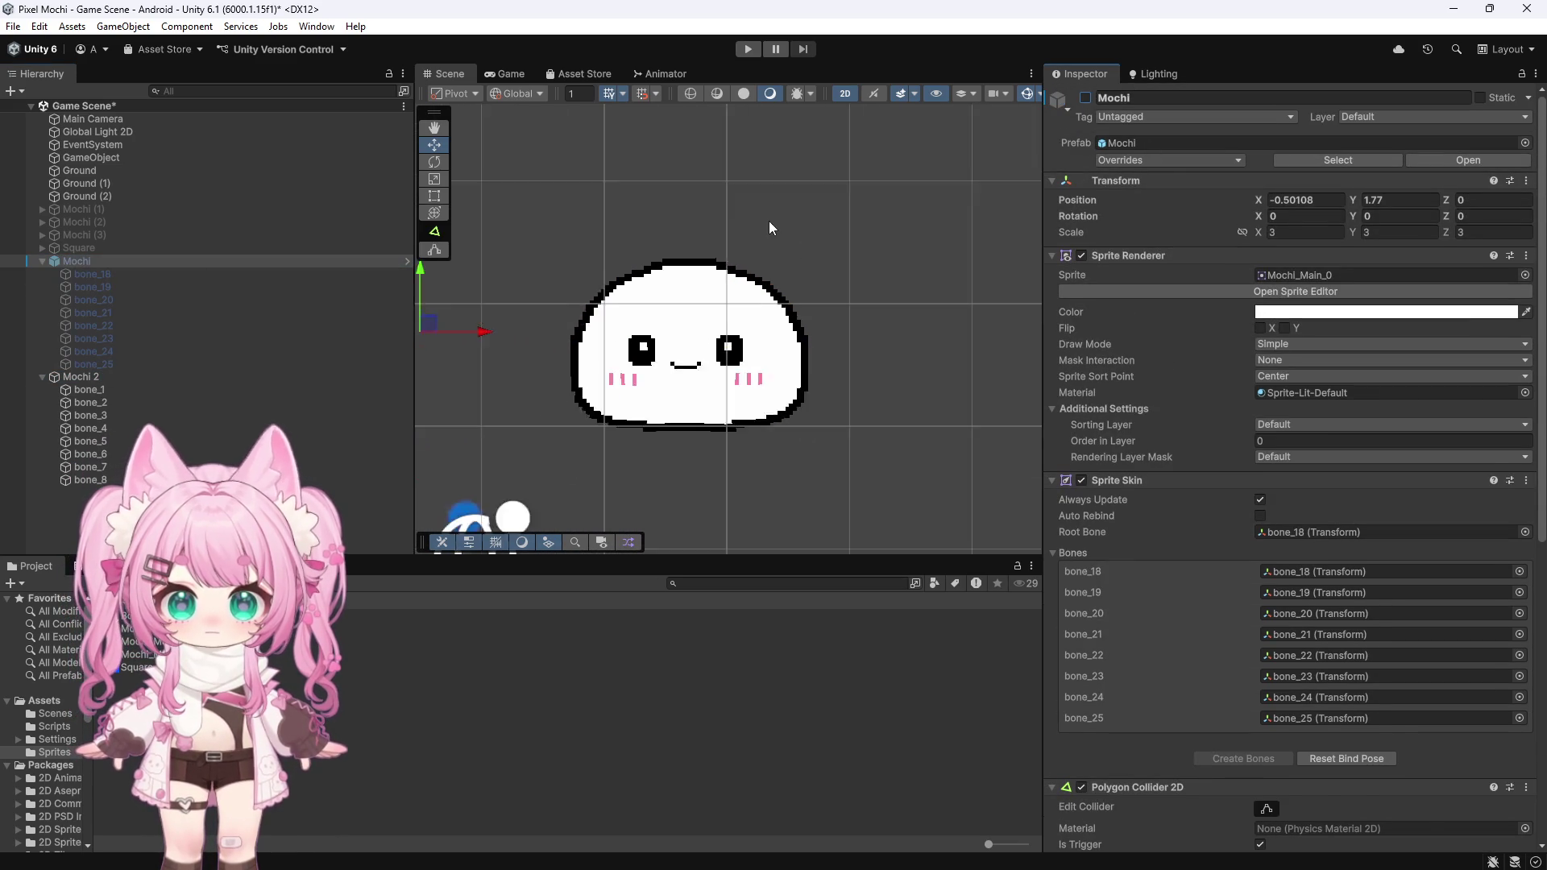
# Step: Play the scene to watch the mochi settle, stop it, and select Square
pyautogui.hotkey('ctrl', 'p')
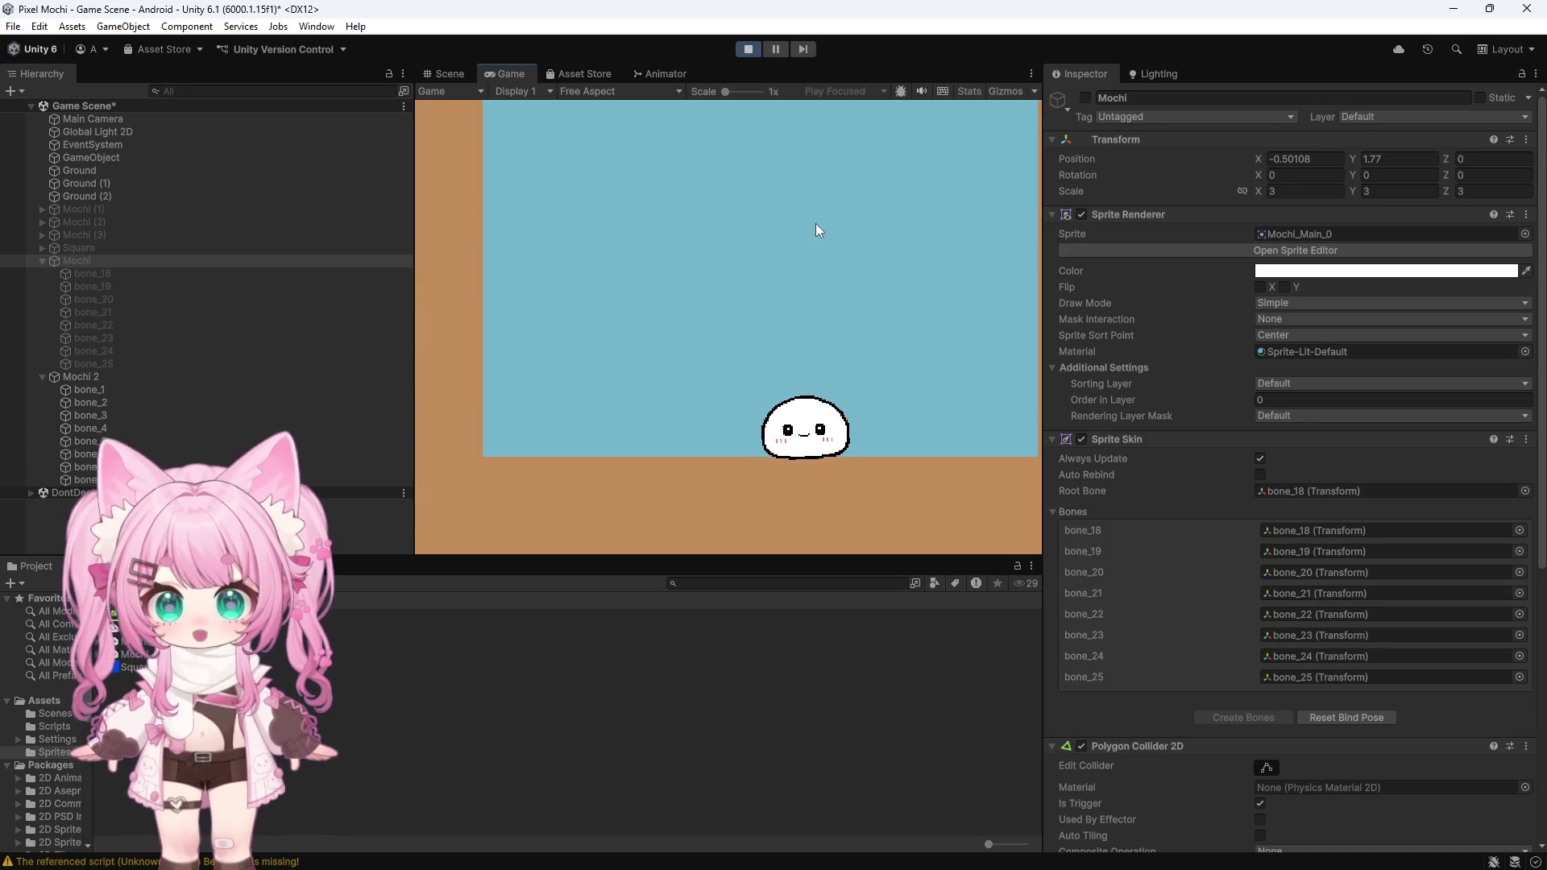
pyautogui.click(747, 49)
pyautogui.click(98, 248)
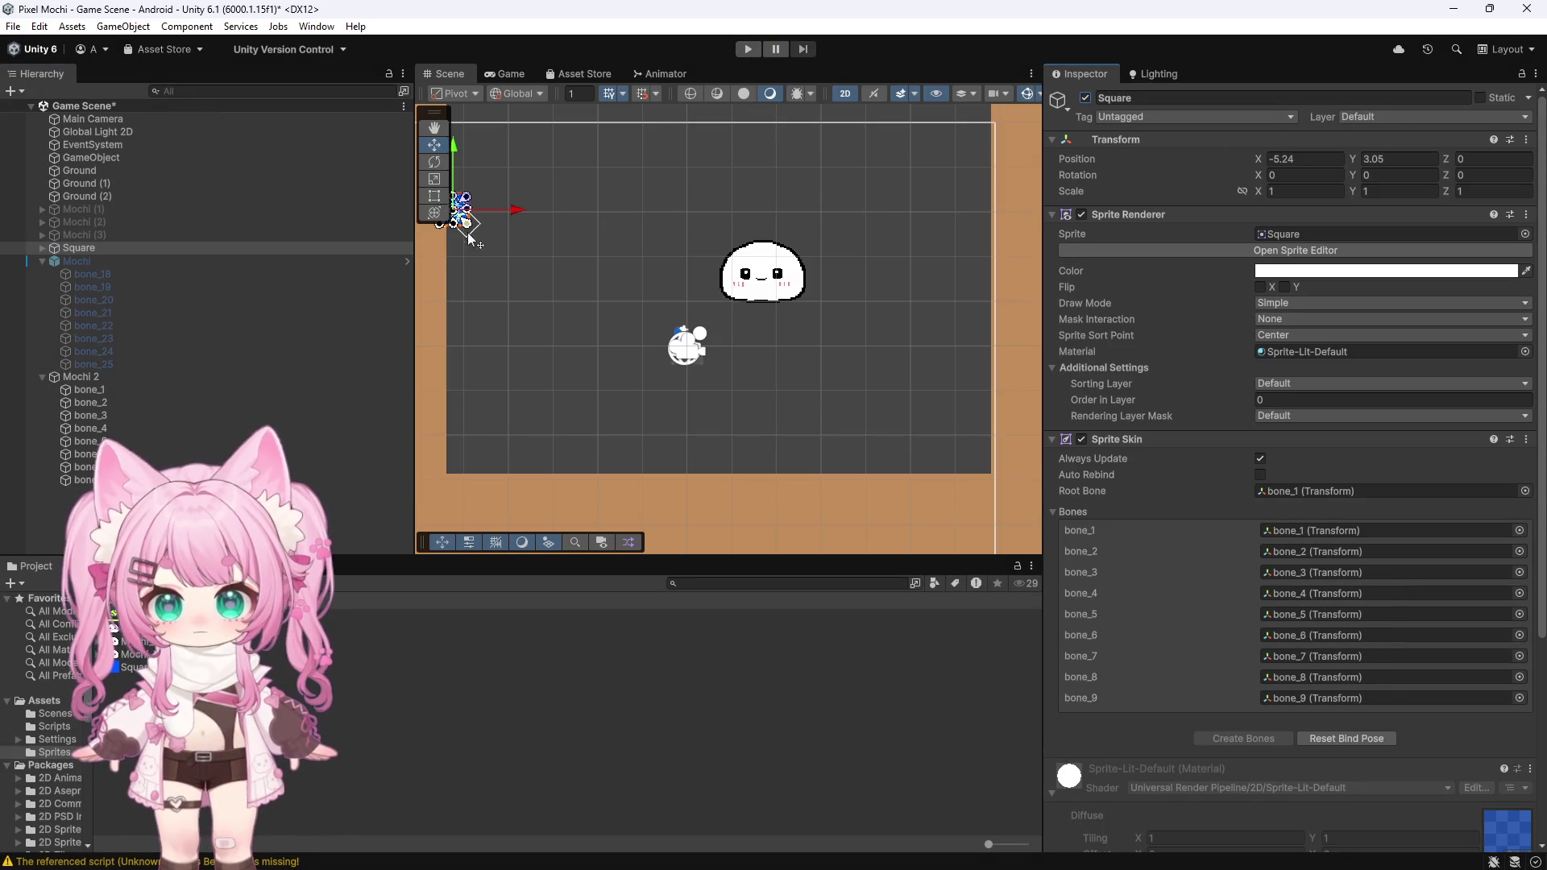
# Step: Deactivate Square and create a new square sprite, Square (1), moved to X -2
pyautogui.scroll(-2, 647, 255)
pyautogui.click(1085, 98)
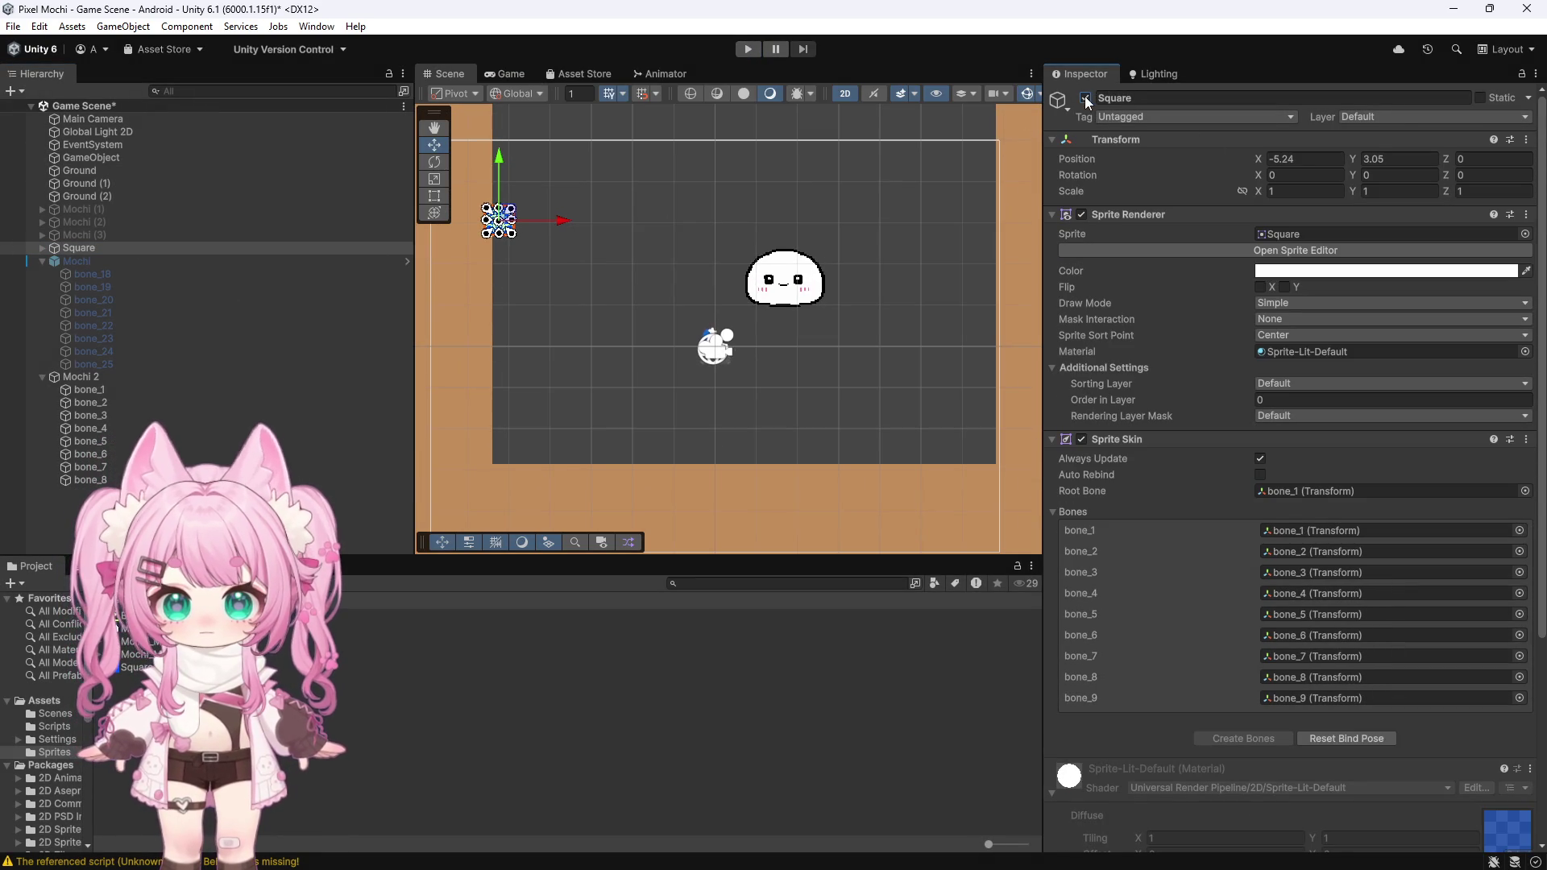
pyautogui.click(42, 377)
pyautogui.rightClick(80, 377)
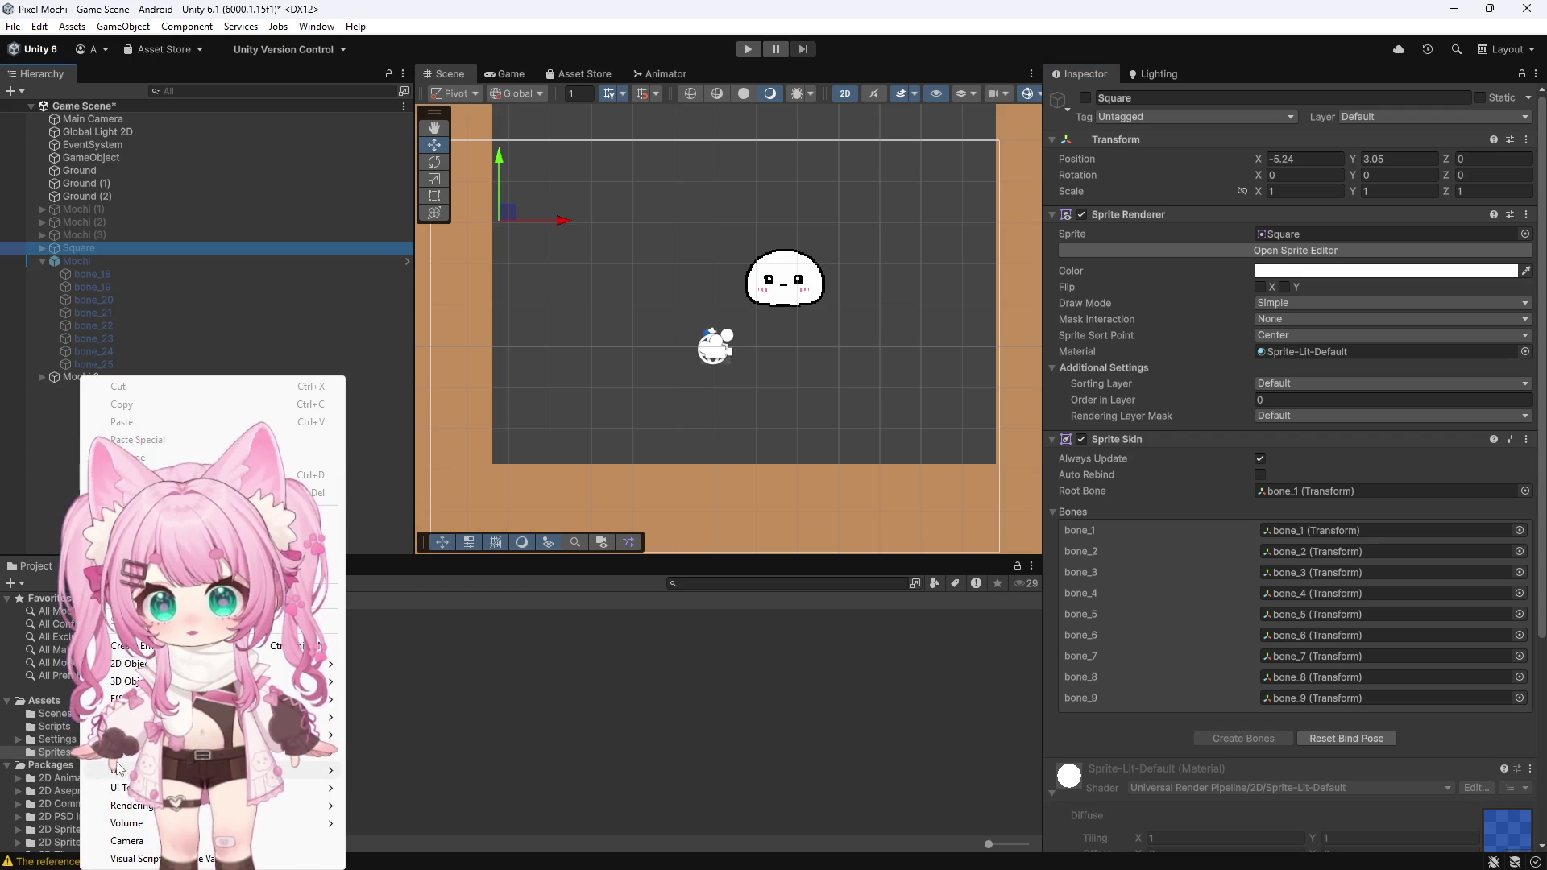
pyautogui.moveTo(119, 665)
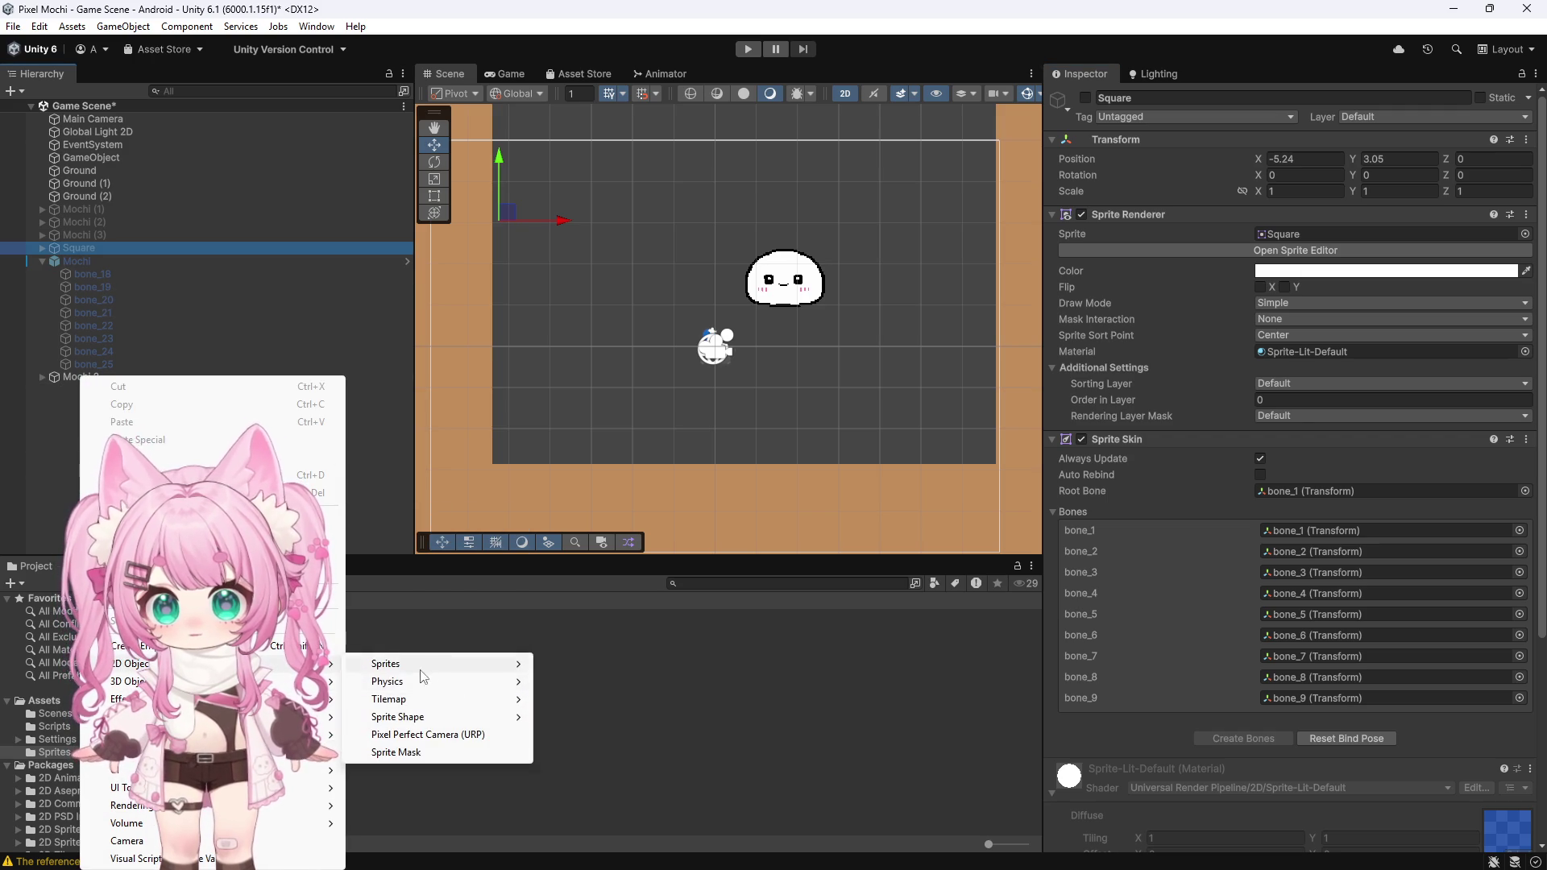
pyautogui.moveTo(395, 669)
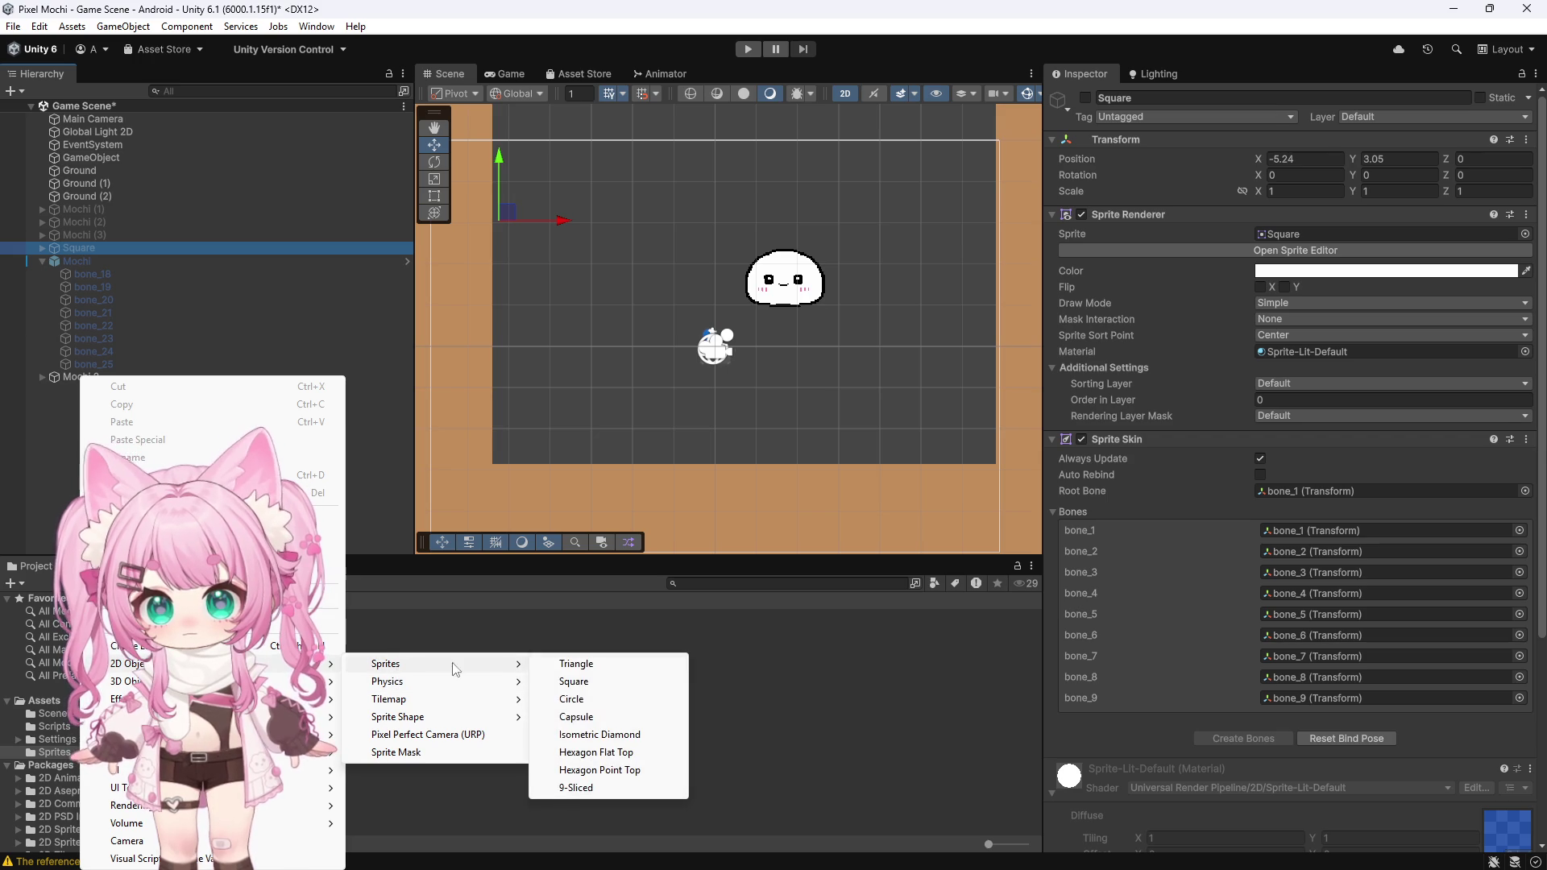
pyautogui.click(584, 682)
pyautogui.moveTo(784, 334); pyautogui.dragTo(687, 331)
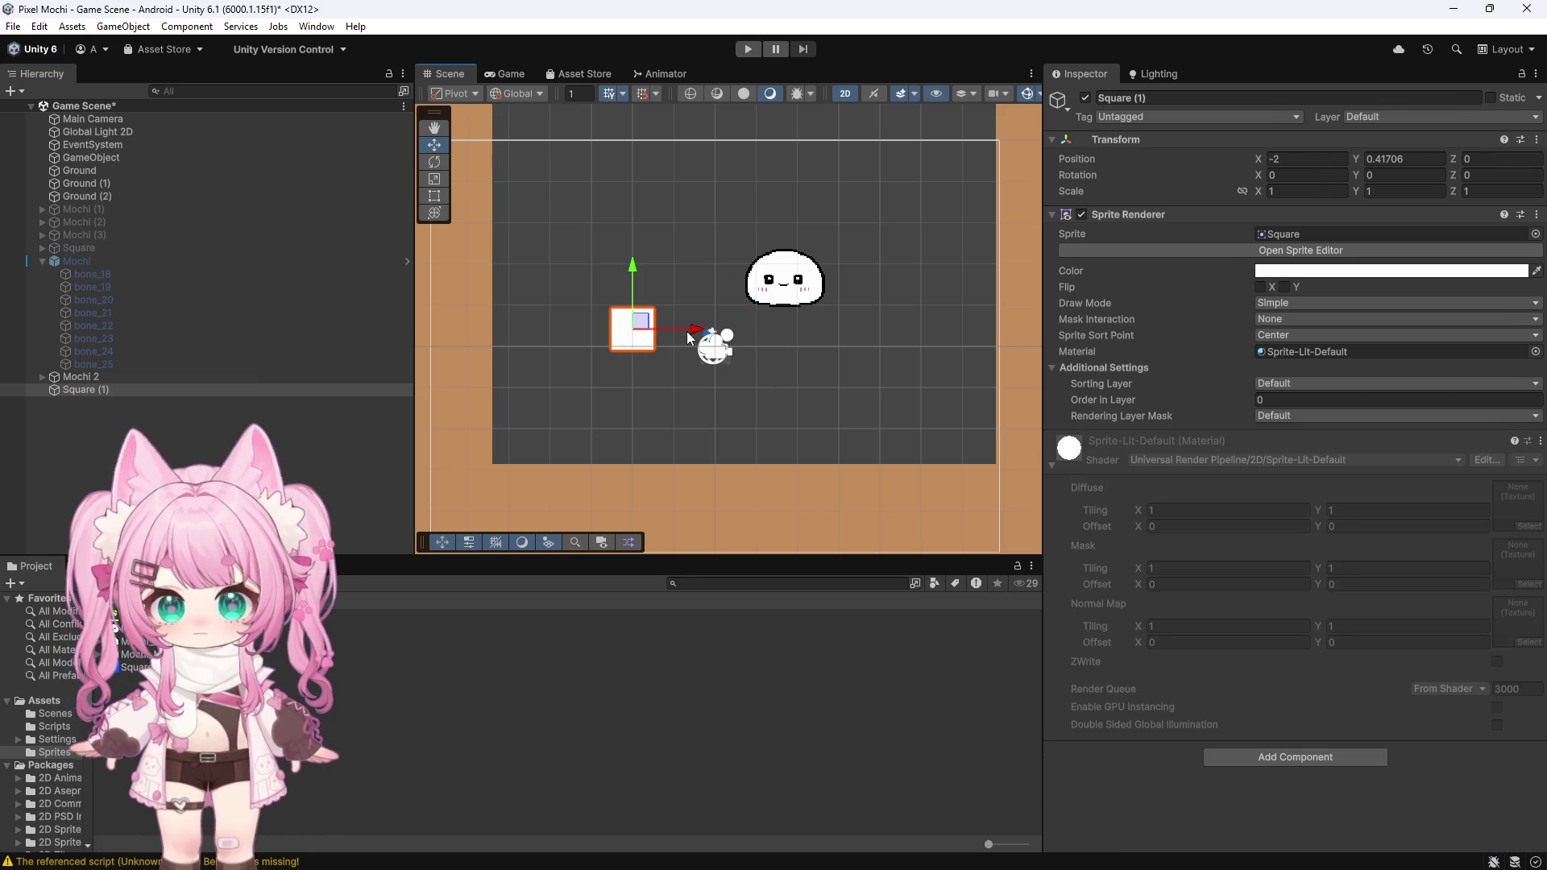
# Step: Attach the SimpleDrag2D script from the Scripts folder to Square (1) and enter Play mode
pyautogui.click(1231, 757)
pyautogui.write('ci')
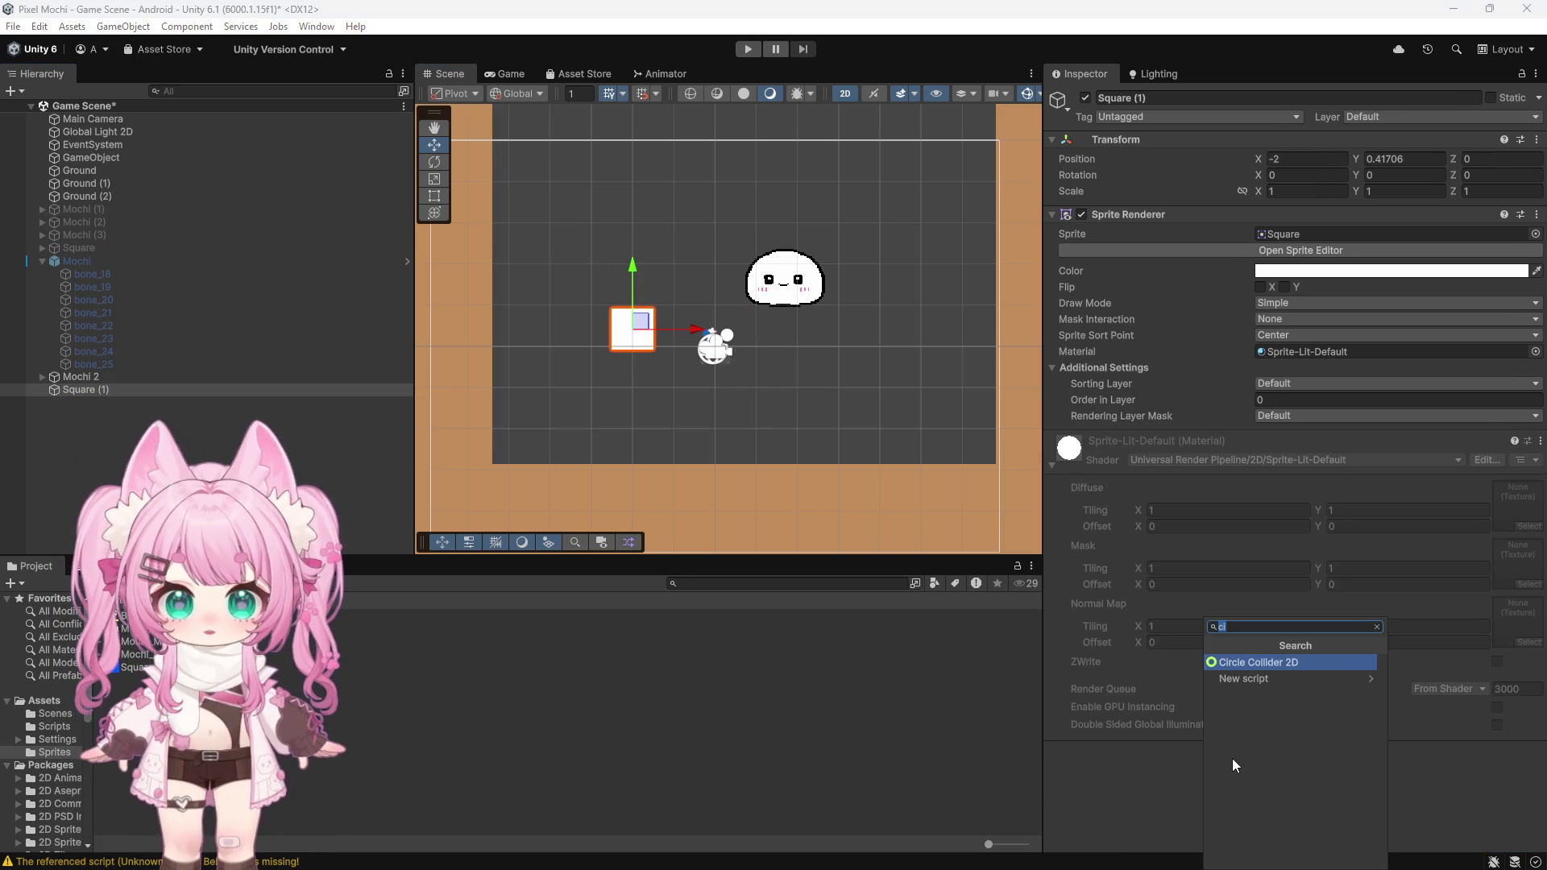
pyautogui.press('BackSpace')
pyautogui.press('BackSpace')
pyautogui.write('sli')
pyautogui.press('BackSpace')
pyautogui.press('BackSpace')
pyautogui.press('BackSpace')
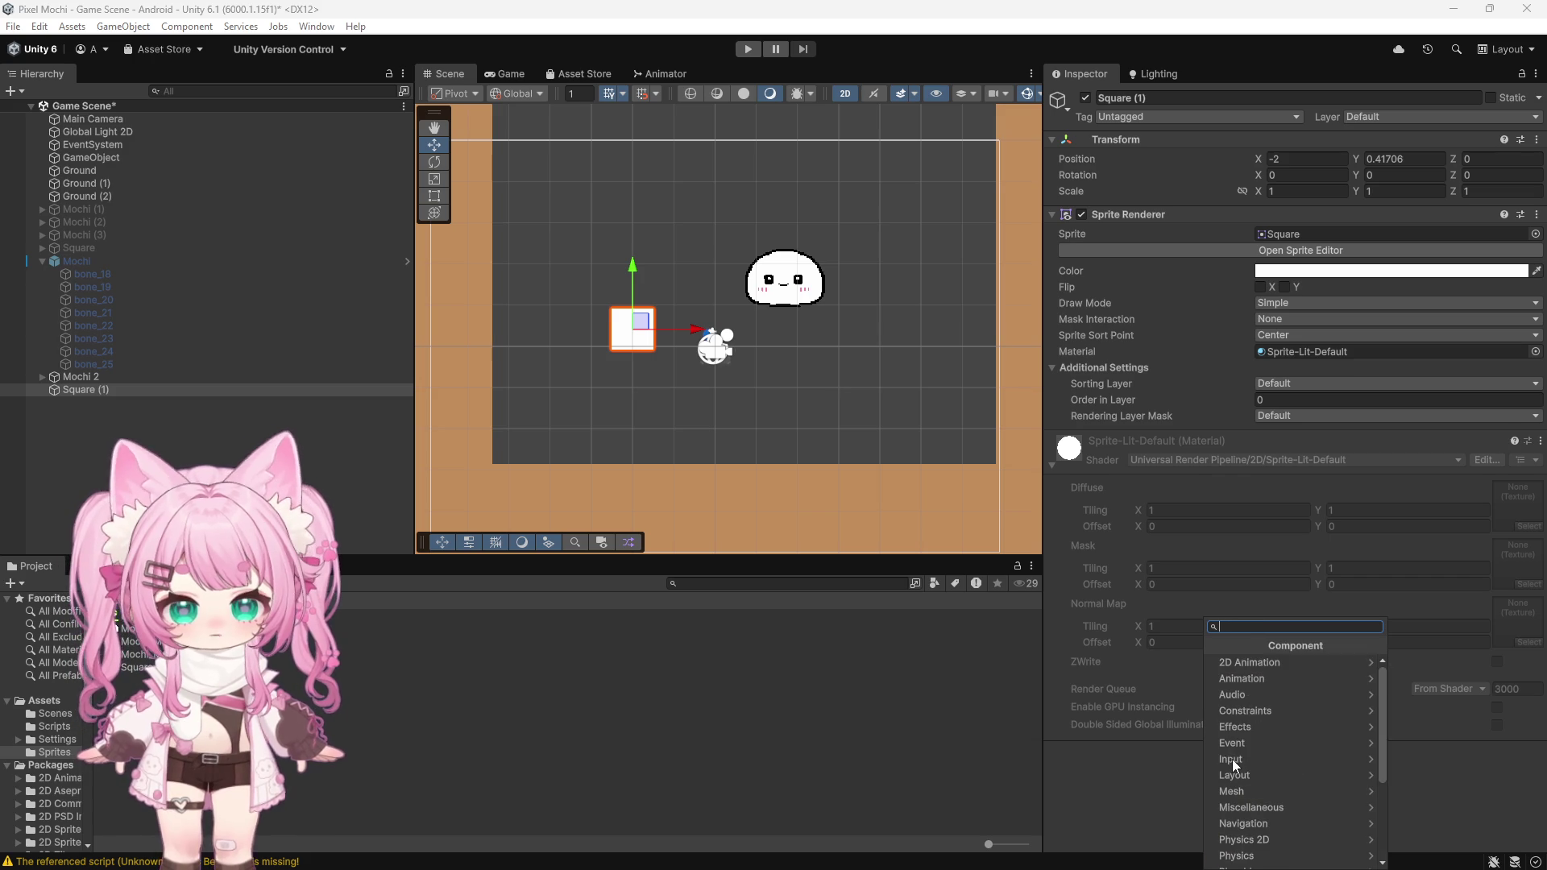
pyautogui.press('Escape')
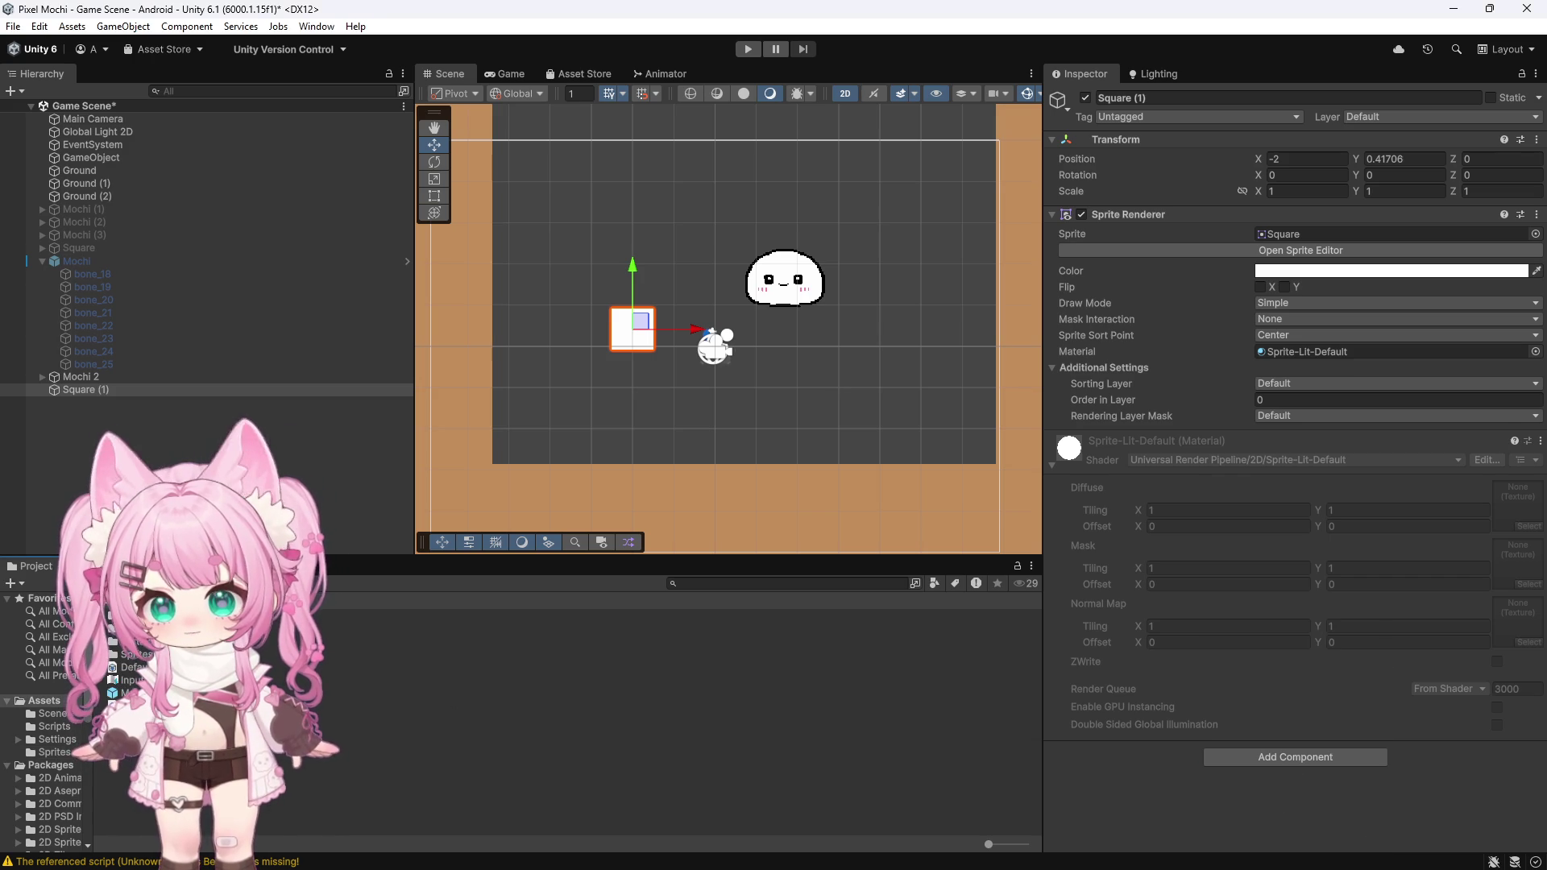
pyautogui.click(135, 642)
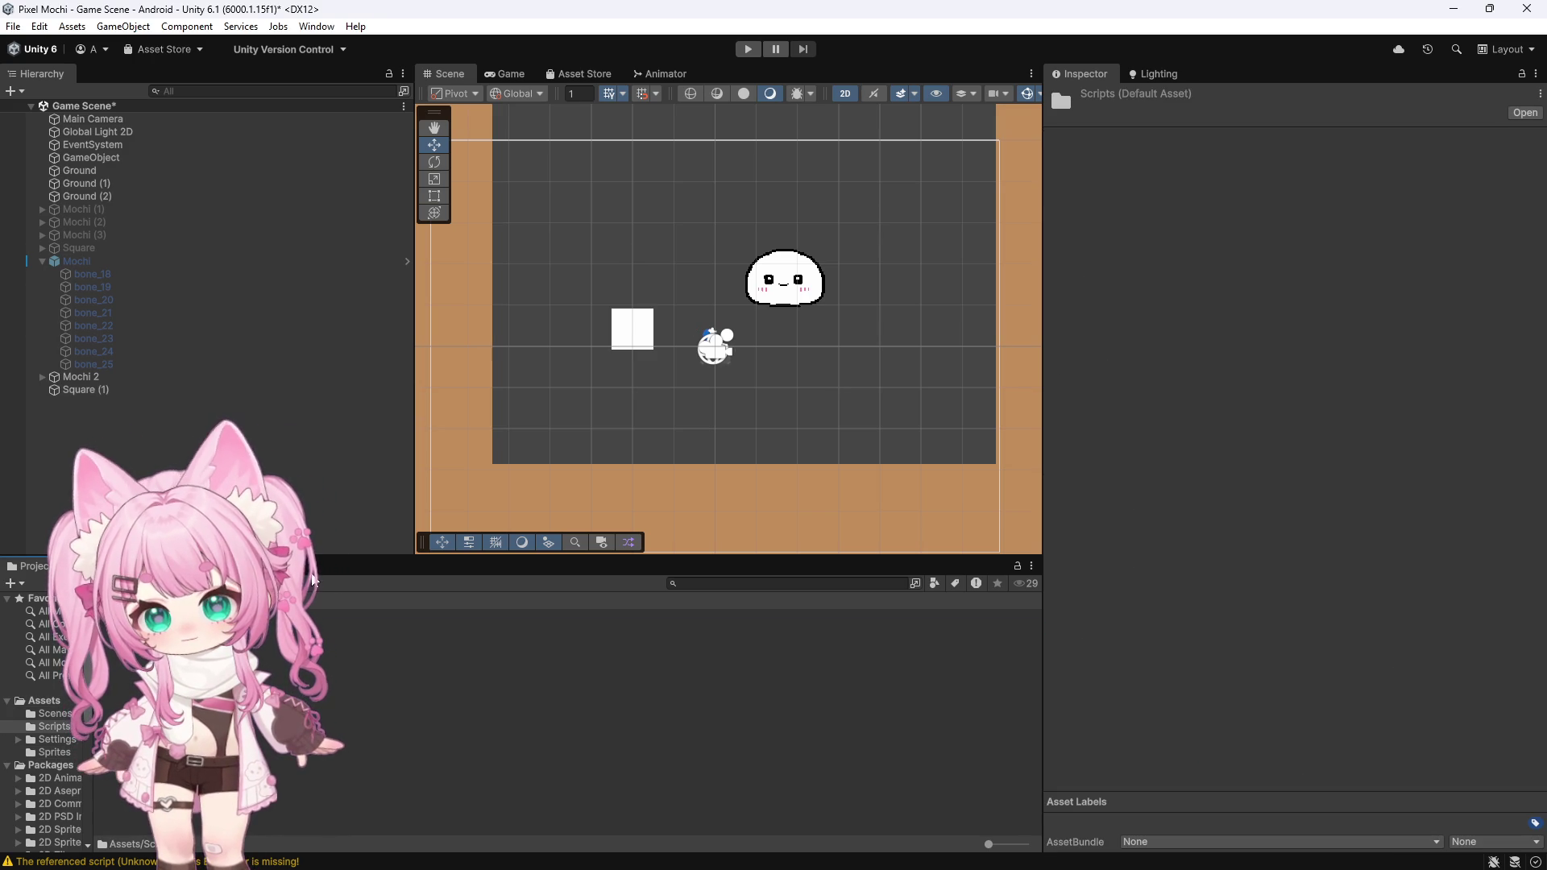
pyautogui.click(95, 391)
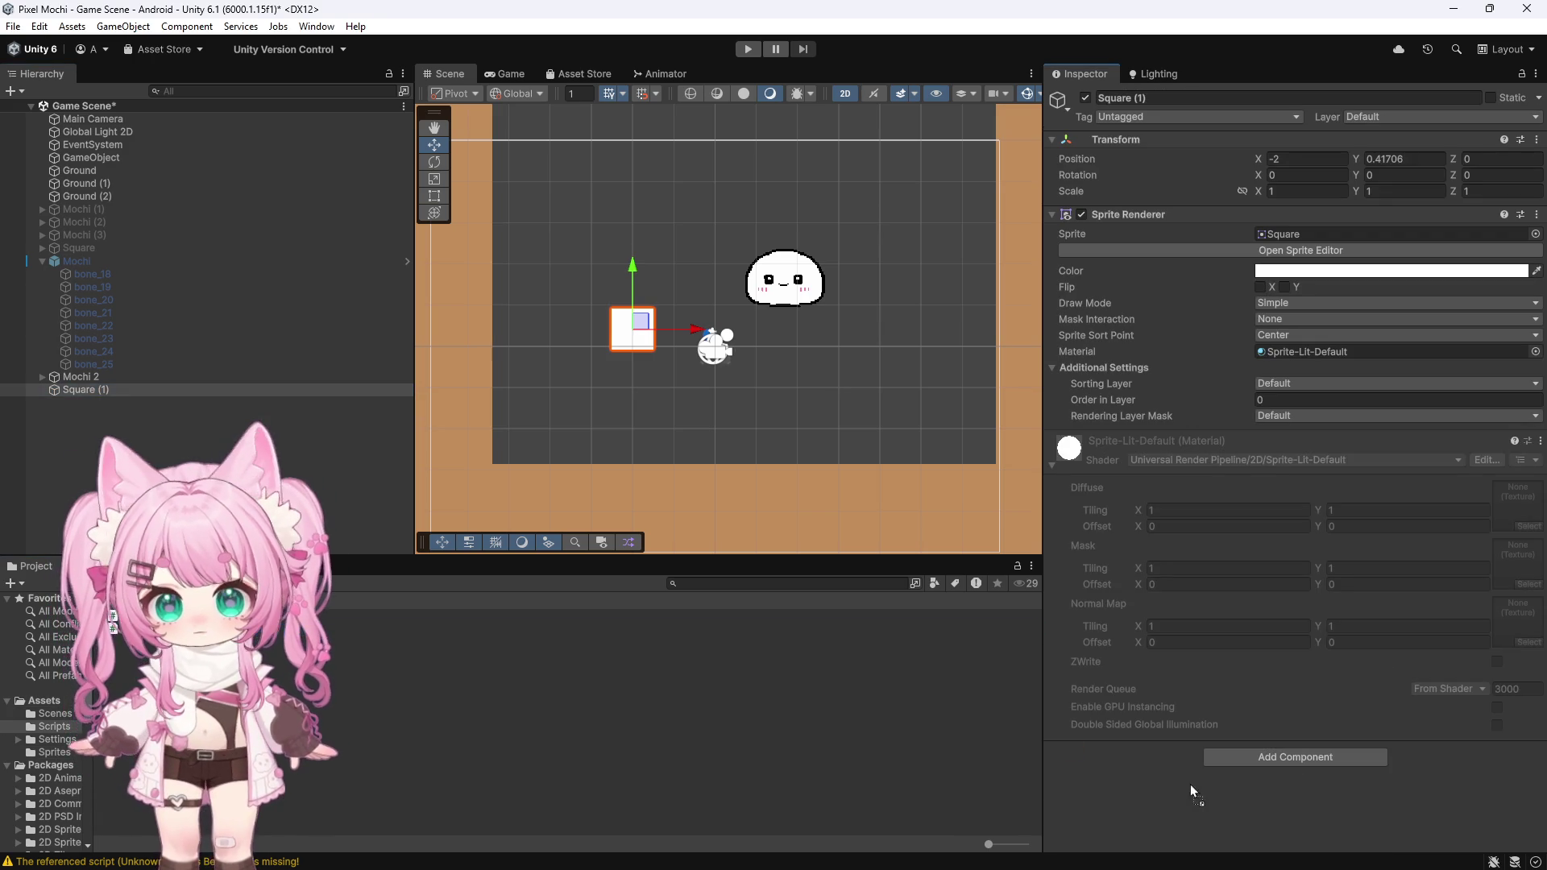
pyautogui.moveTo(1134, 801); pyautogui.dragTo(1134, 798)
pyautogui.click(747, 49)
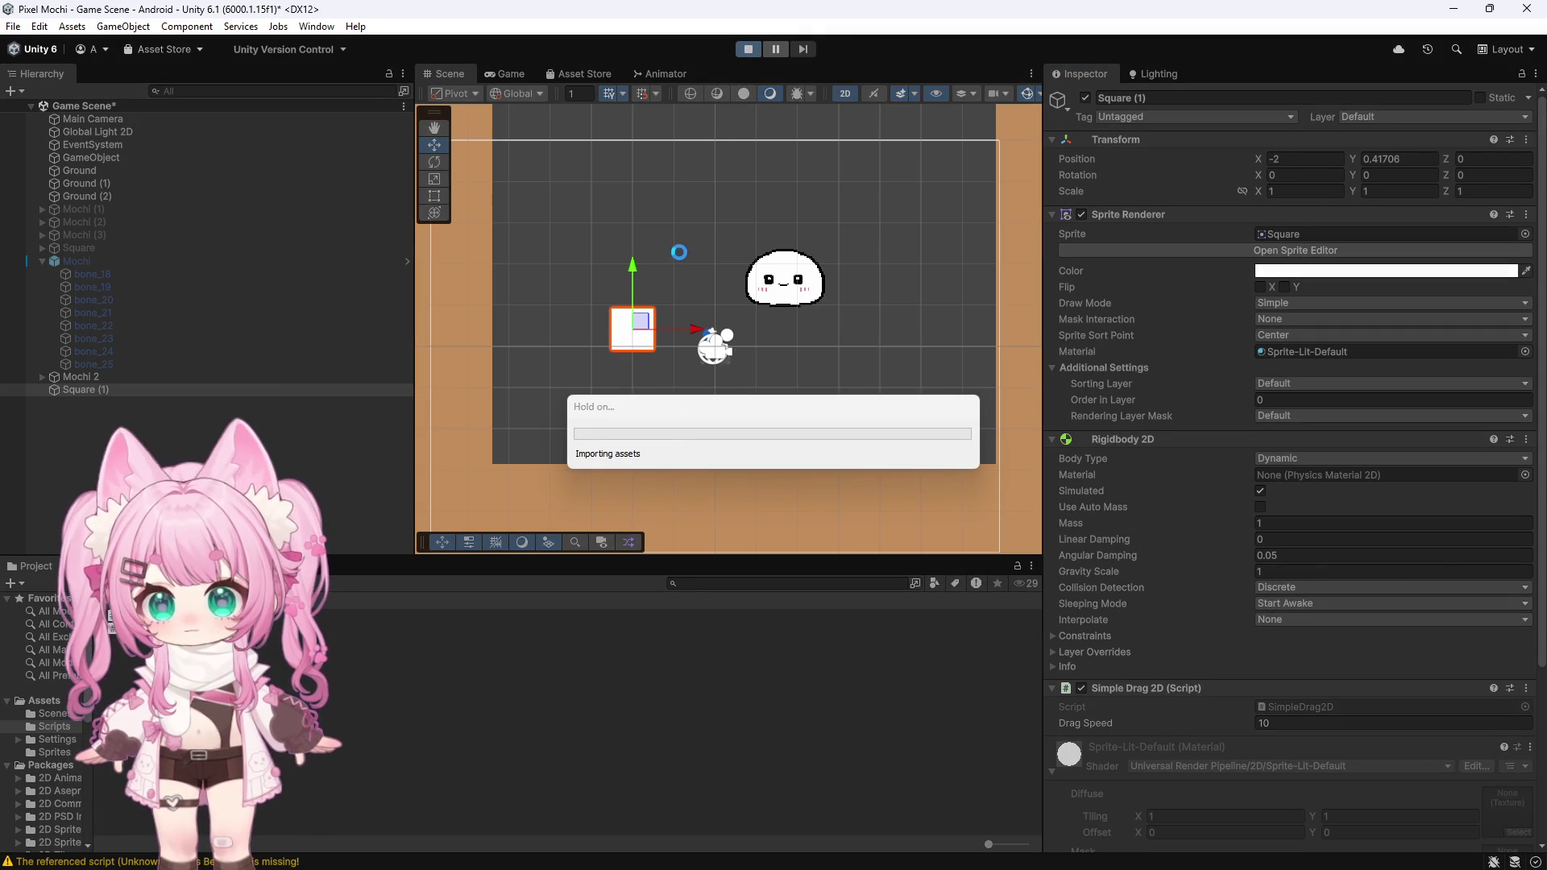
# Step: Stop the game, run it again to test Square (1), and stop it
pyautogui.click(747, 52)
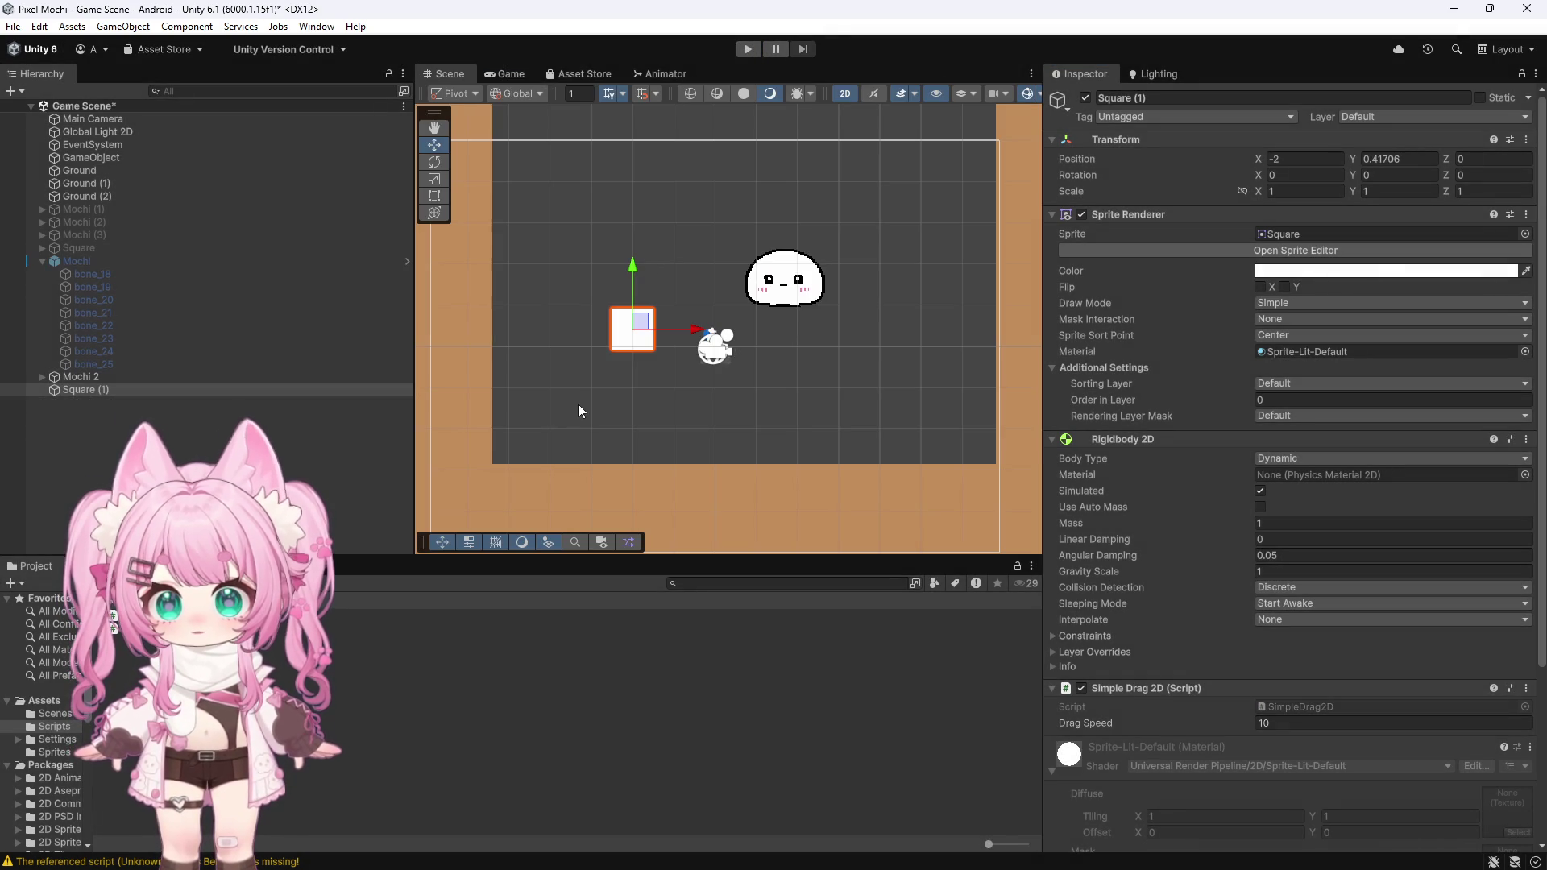
pyautogui.scroll(-5, 1104, 520)
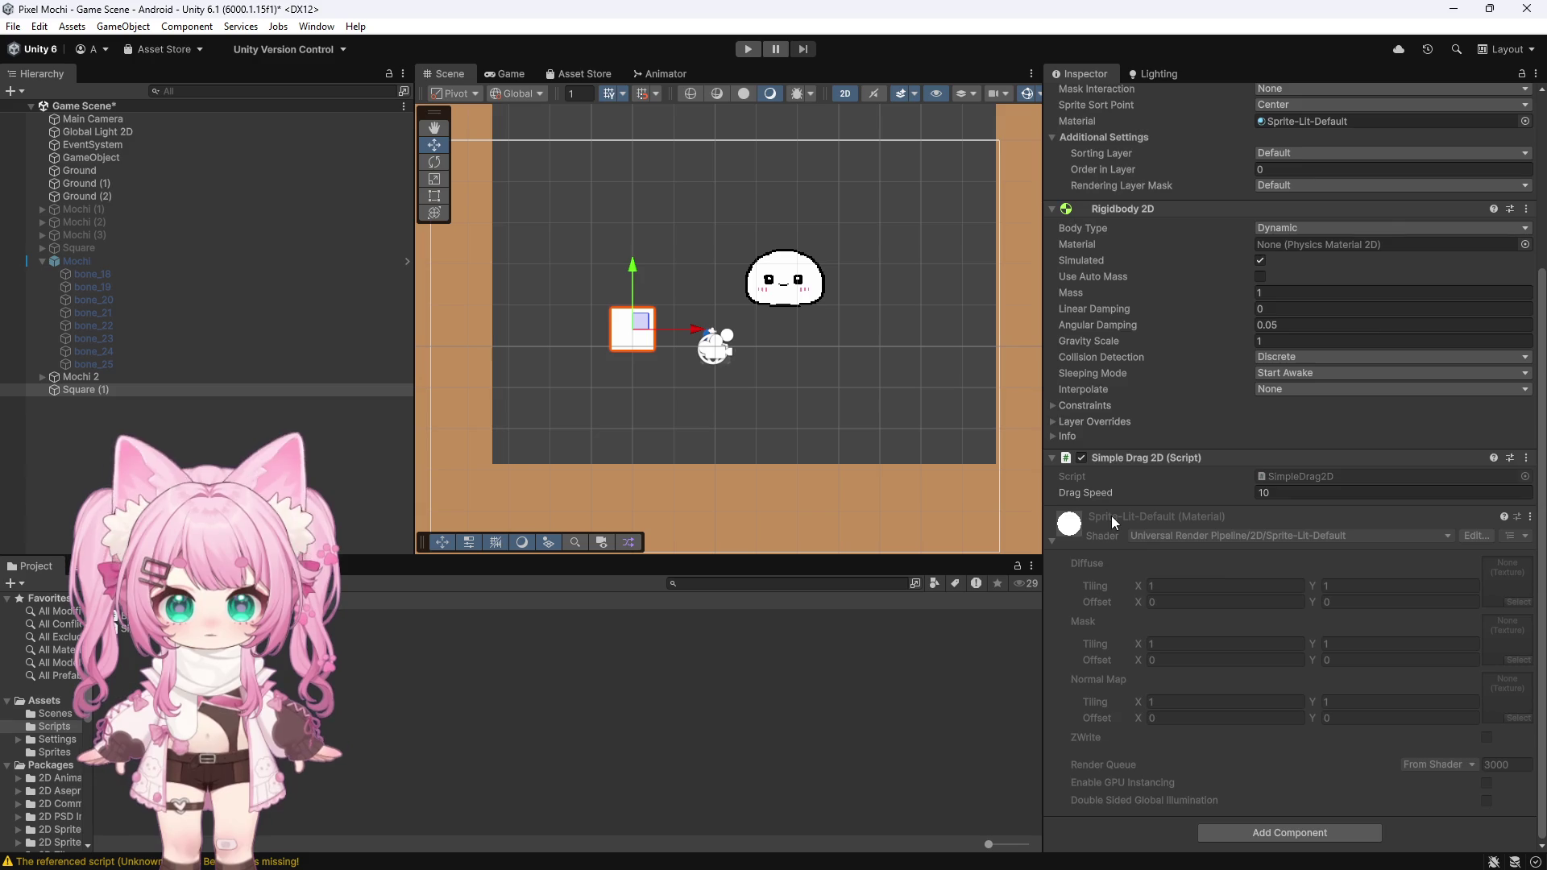
pyautogui.scroll(2, 1114, 522)
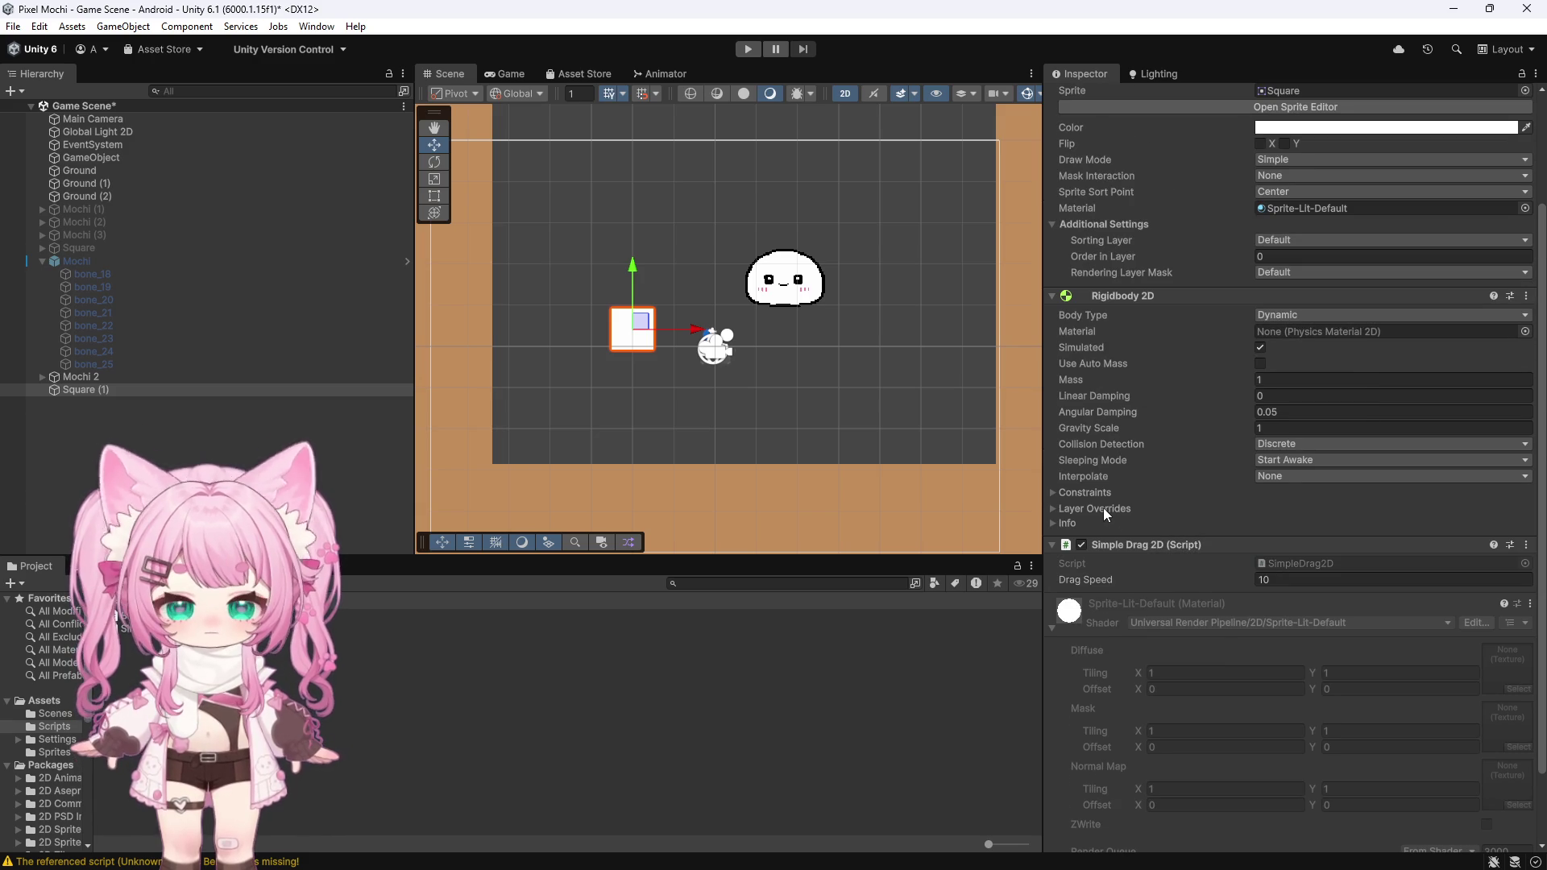
pyautogui.click(747, 49)
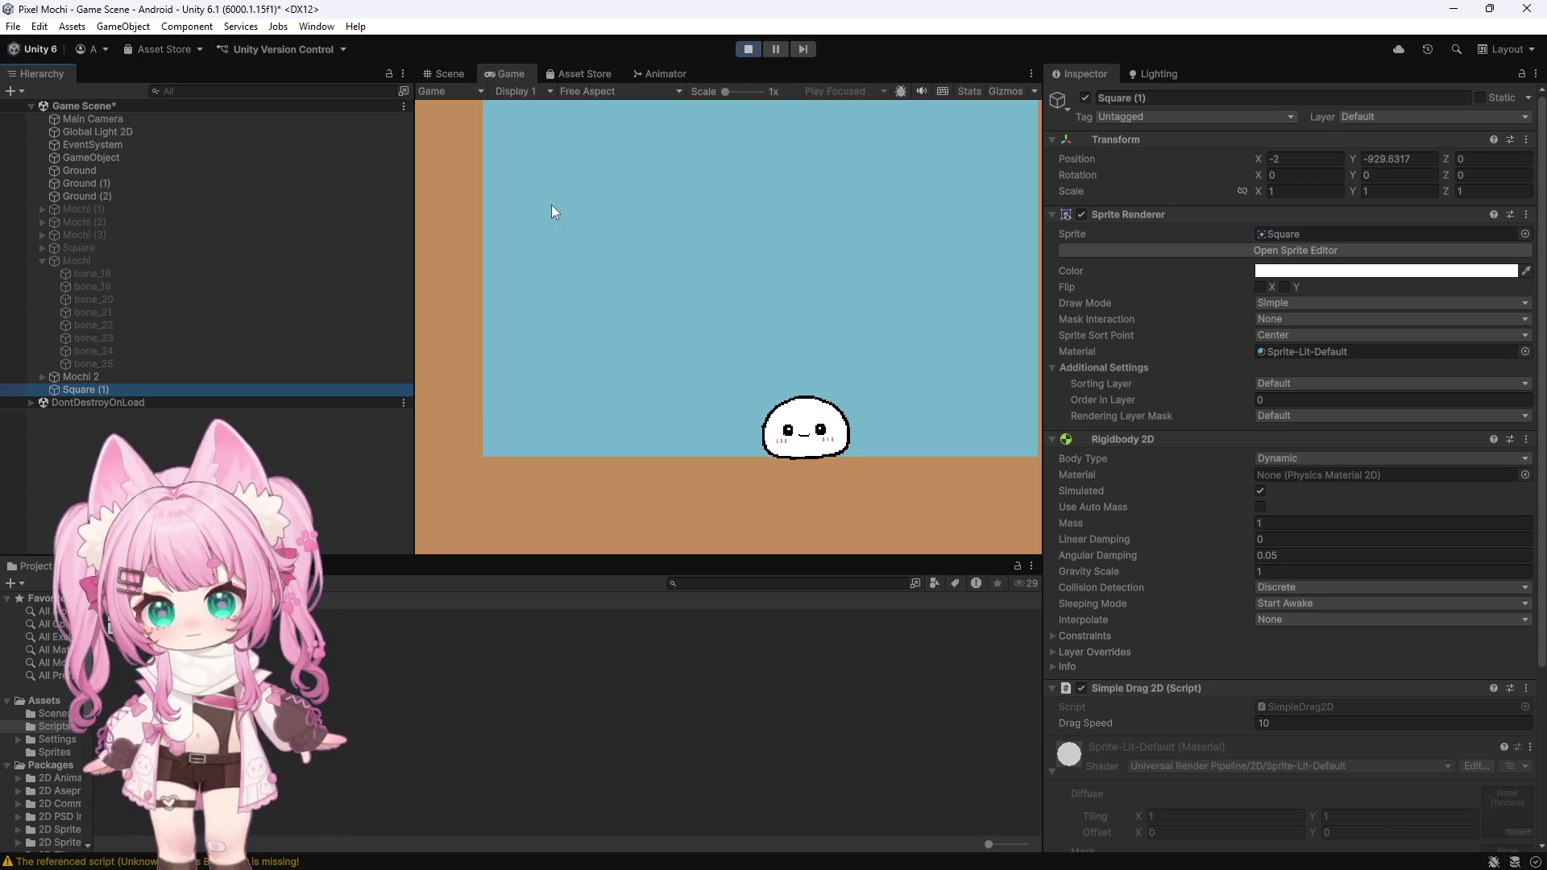
pyautogui.click(747, 49)
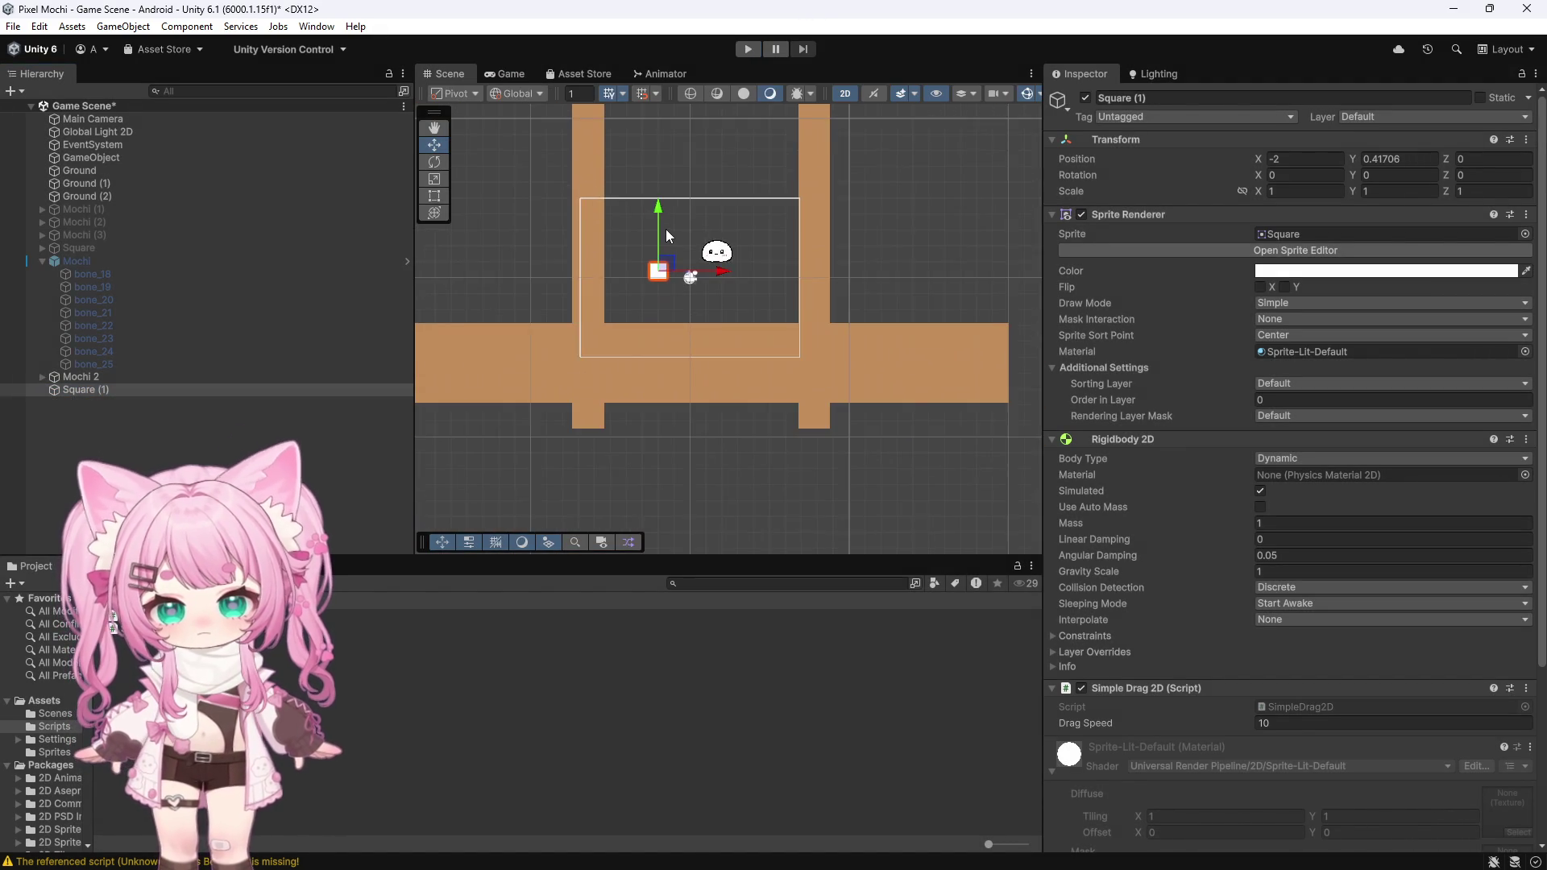
# Step: Add a Box Collider 2D to Square (1) and run the game again
pyautogui.scroll(3, 685, 292)
pyautogui.scroll(-5, 1192, 438)
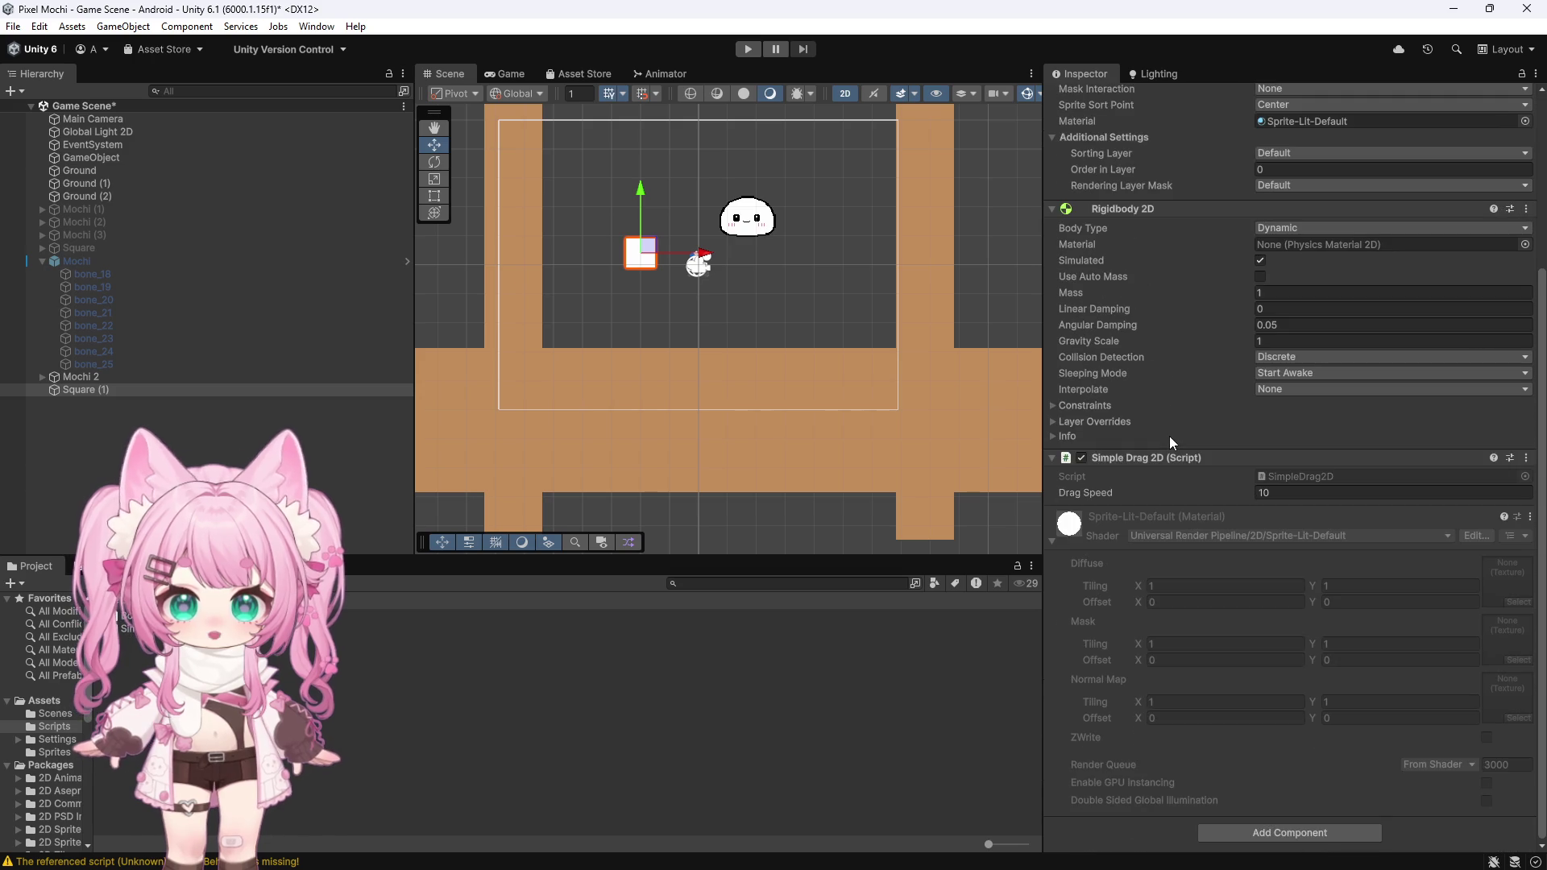
pyautogui.click(1223, 838)
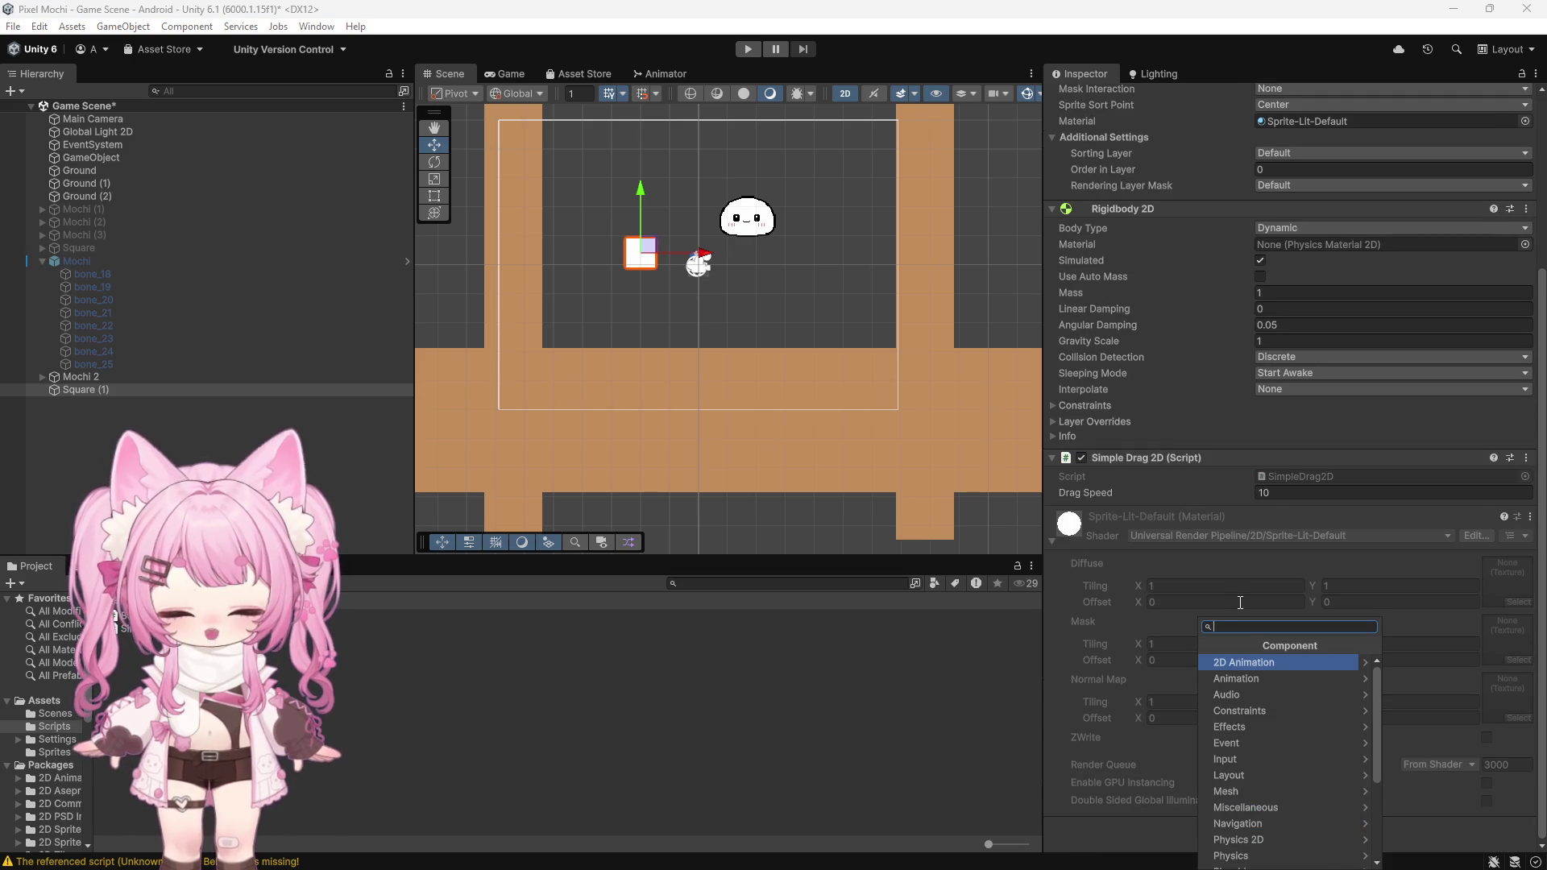
pyautogui.write('box')
pyautogui.click(1245, 680)
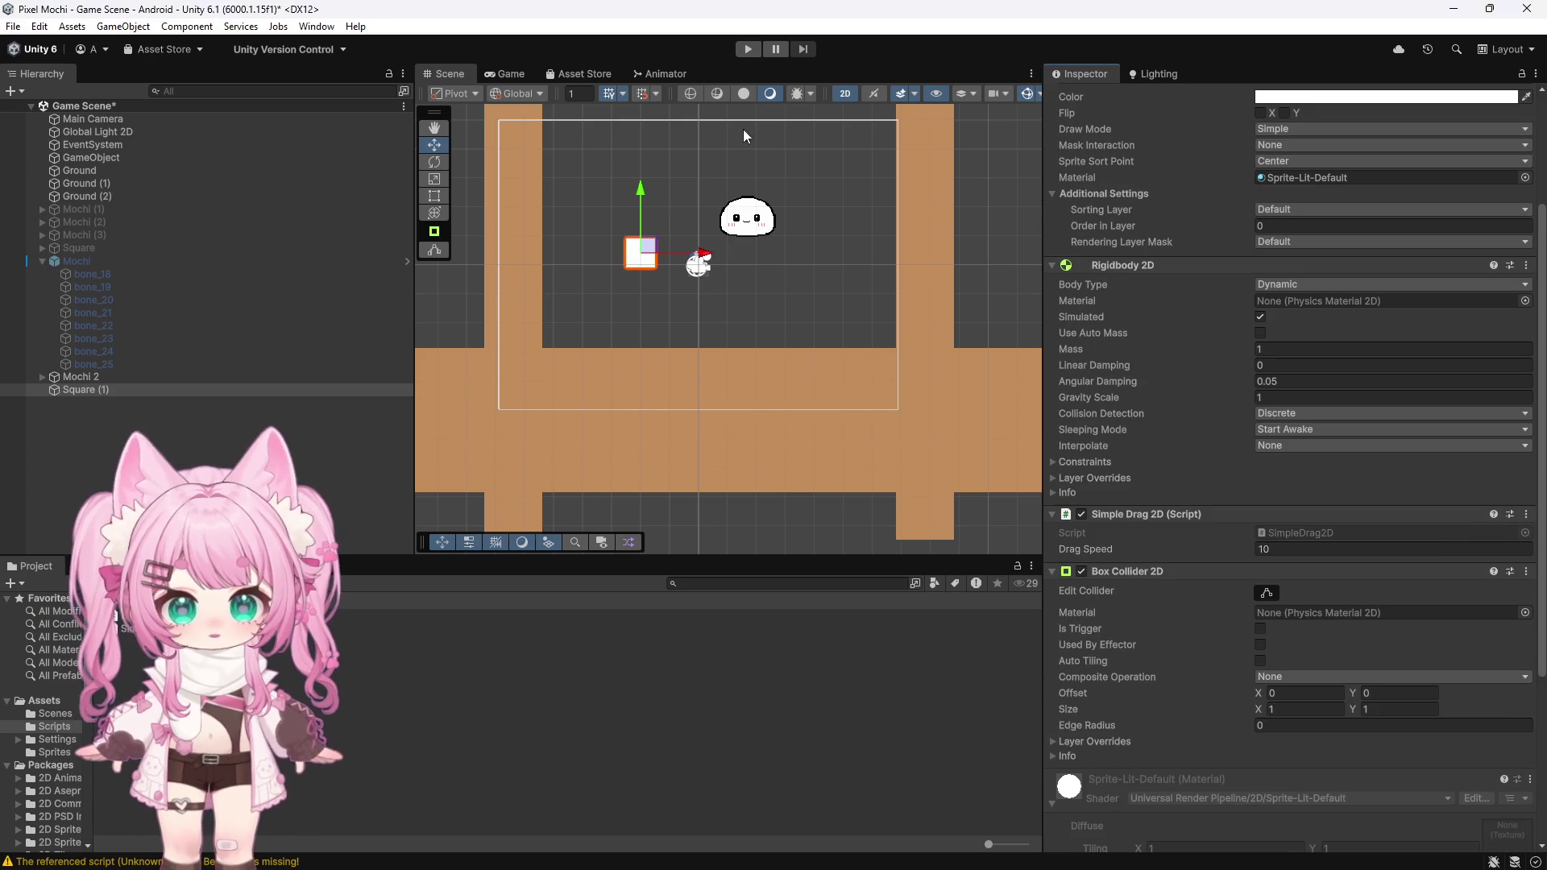
pyautogui.click(747, 52)
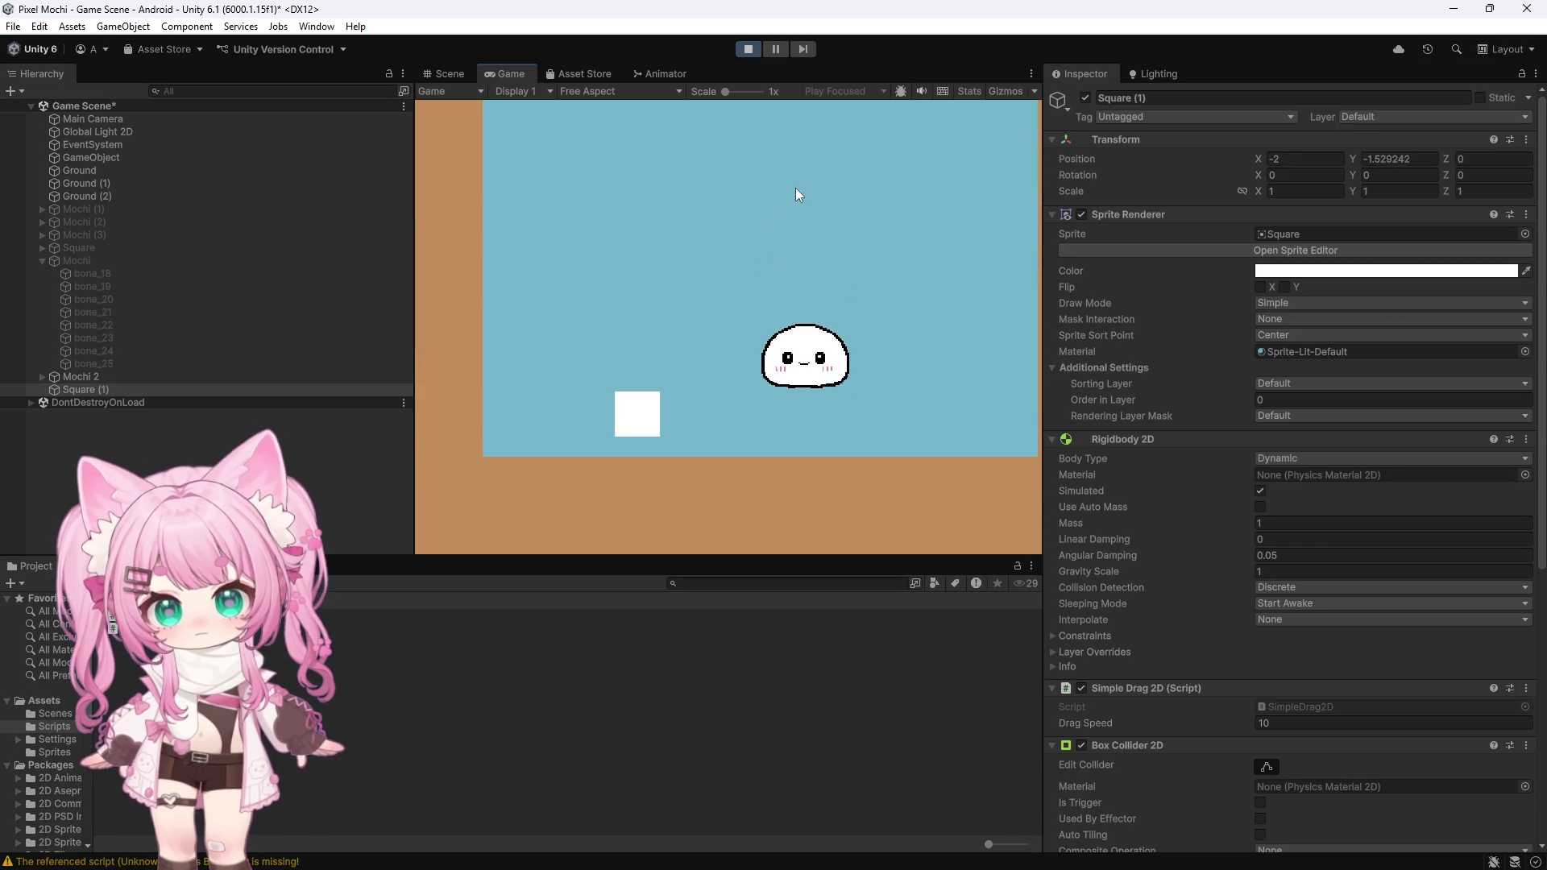
# Step: Drag the white square around the Game view to push, lift and bounce the mochi
pyautogui.moveTo(612, 442); pyautogui.dragTo(943, 442)
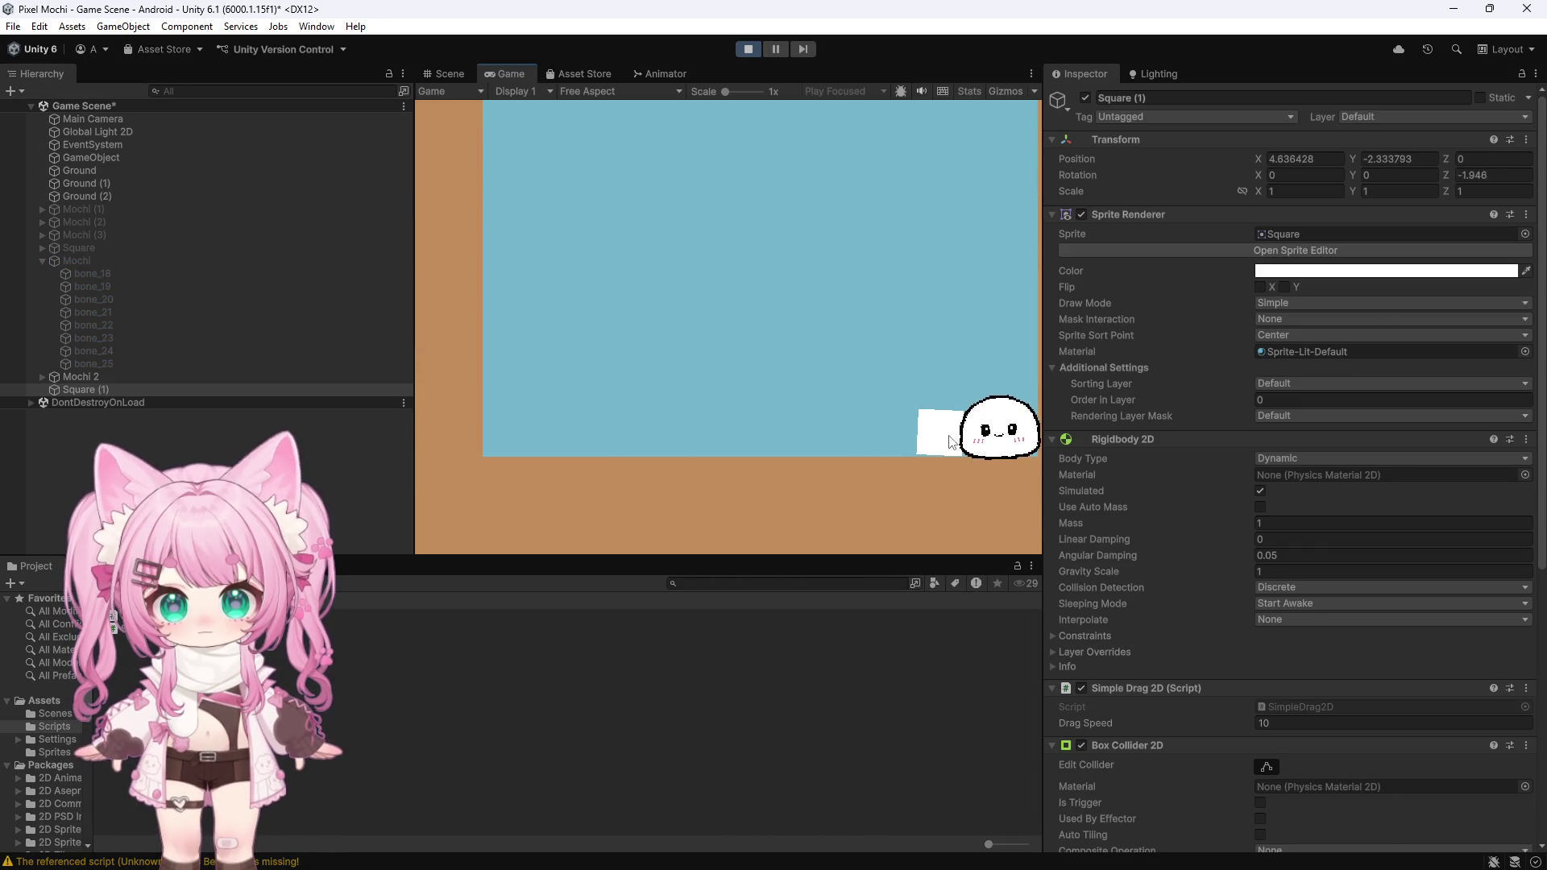
pyautogui.moveTo(953, 438)
pyautogui.mouseDown()
pyautogui.moveTo(942, 407)
pyautogui.moveTo(962, 378)
pyautogui.moveTo(938, 361)
pyautogui.moveTo(873, 386)
pyautogui.moveTo(725, 391)
pyautogui.moveTo(747, 401)
pyautogui.moveTo(699, 435)
pyautogui.moveTo(707, 448)
pyautogui.moveTo(579, 448)
pyautogui.moveTo(595, 415)
pyautogui.moveTo(583, 428)
pyautogui.moveTo(569, 412)
pyautogui.mouseUp()
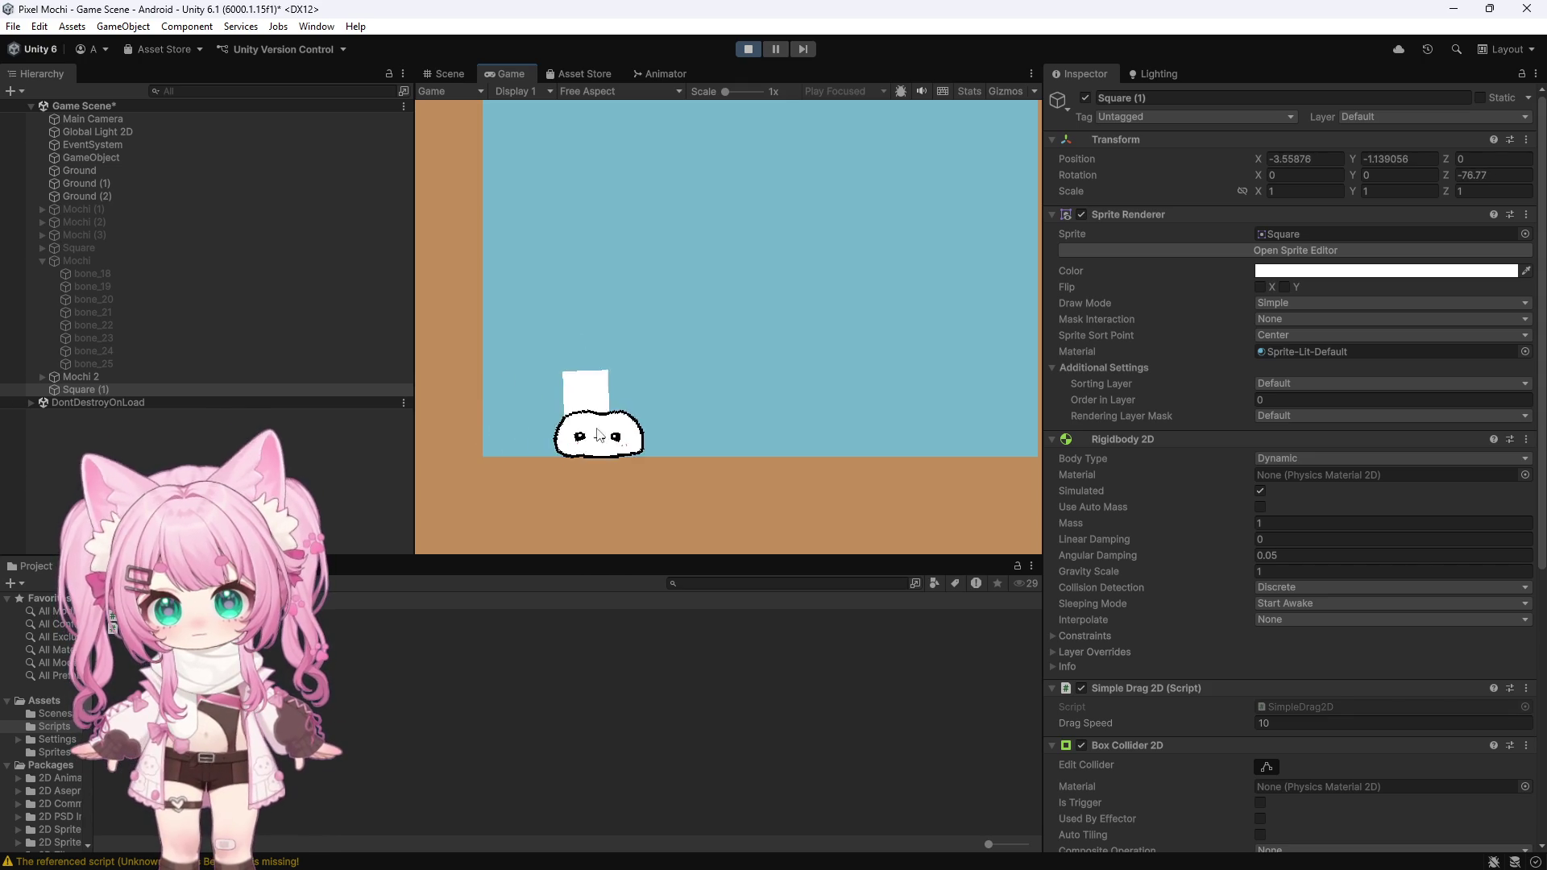
pyautogui.moveTo(680, 436)
pyautogui.mouseDown()
pyautogui.moveTo(991, 395)
pyautogui.moveTo(886, 383)
pyautogui.moveTo(1017, 425)
pyautogui.moveTo(856, 403)
pyautogui.moveTo(932, 412)
pyautogui.moveTo(934, 426)
pyautogui.moveTo(856, 418)
pyautogui.moveTo(914, 378)
pyautogui.moveTo(1009, 427)
pyautogui.moveTo(741, 433)
pyautogui.moveTo(556, 345)
pyautogui.moveTo(753, 389)
pyautogui.mouseUp()
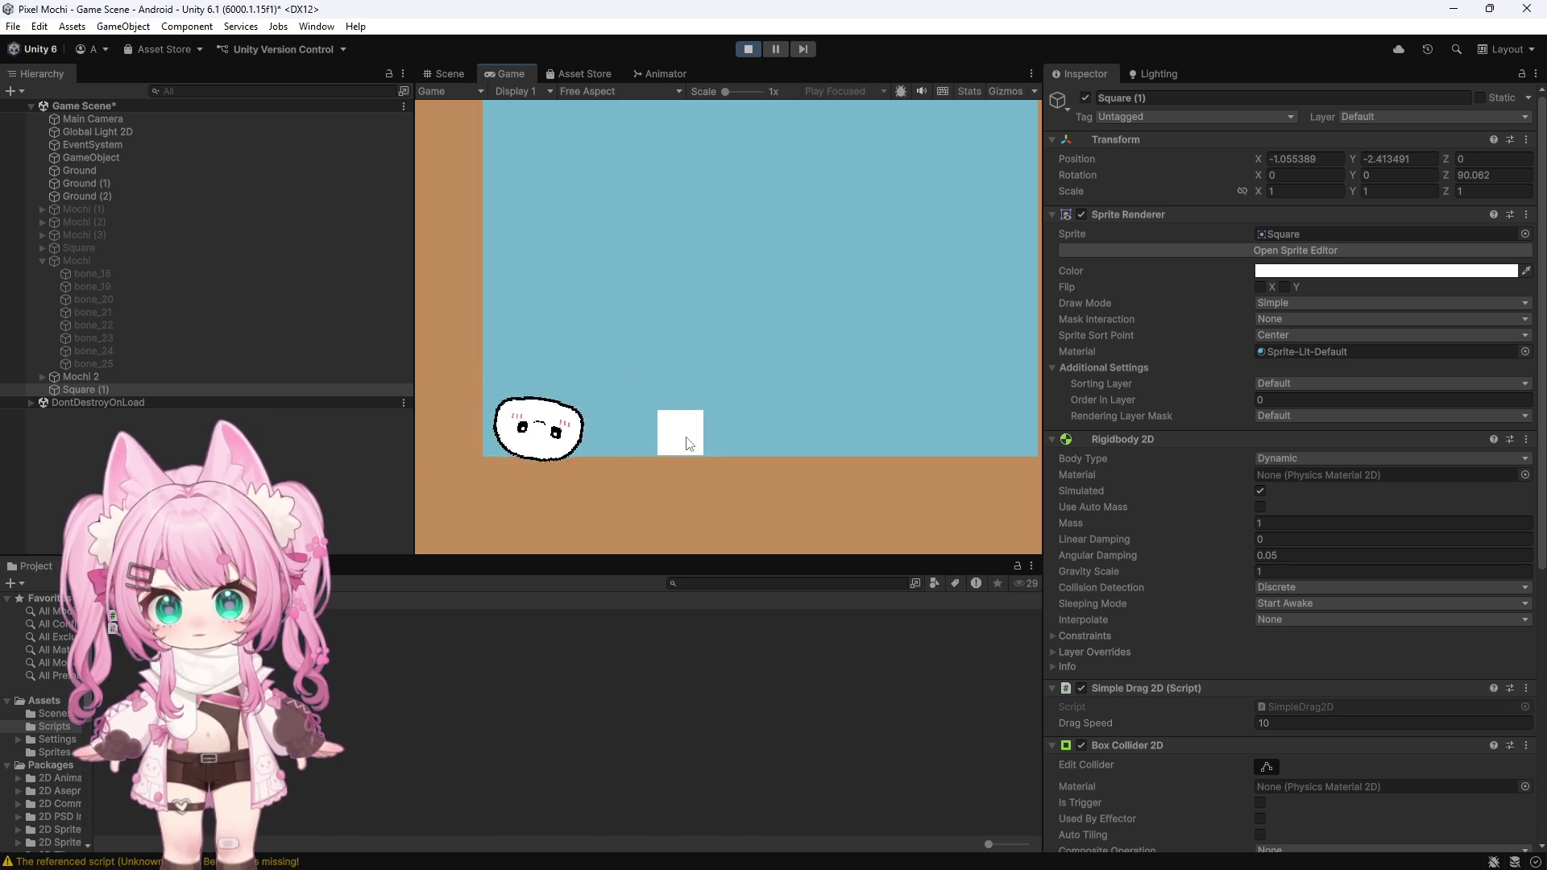
pyautogui.moveTo(695, 443)
pyautogui.mouseDown()
pyautogui.moveTo(925, 431)
pyautogui.moveTo(880, 332)
pyautogui.moveTo(851, 381)
pyautogui.moveTo(785, 423)
pyautogui.moveTo(834, 338)
pyautogui.moveTo(866, 330)
pyautogui.moveTo(894, 393)
pyautogui.mouseUp()
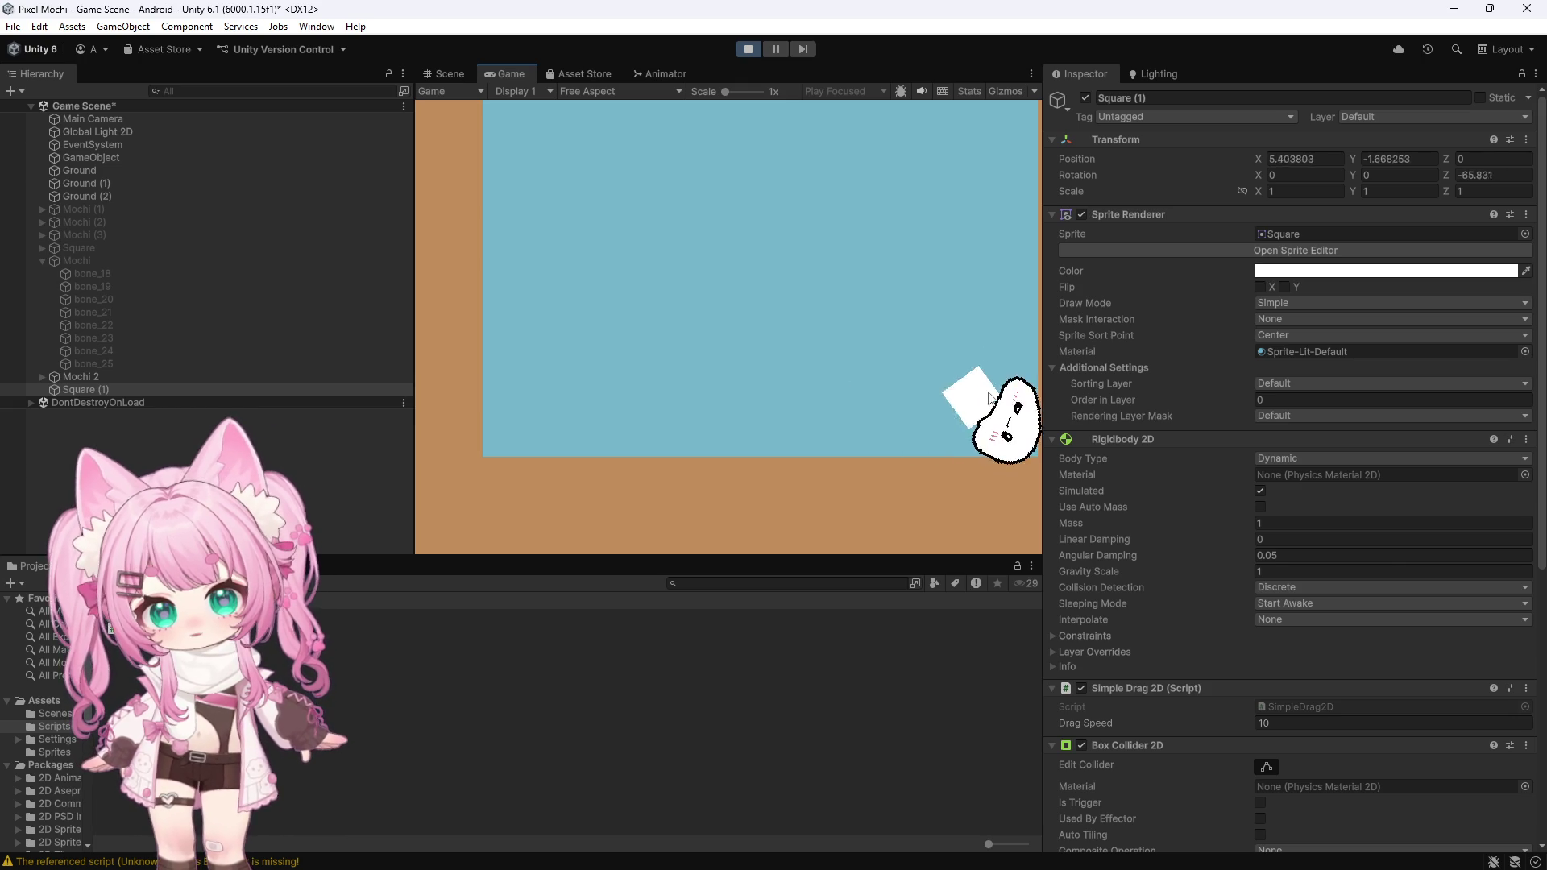
pyautogui.moveTo(972, 377)
pyautogui.mouseDown()
pyautogui.moveTo(777, 421)
pyautogui.moveTo(845, 449)
pyautogui.moveTo(636, 423)
pyautogui.moveTo(790, 418)
pyautogui.moveTo(552, 476)
pyautogui.moveTo(757, 427)
pyautogui.moveTo(749, 459)
pyautogui.moveTo(659, 475)
pyautogui.moveTo(670, 442)
pyautogui.moveTo(522, 435)
pyautogui.mouseUp()
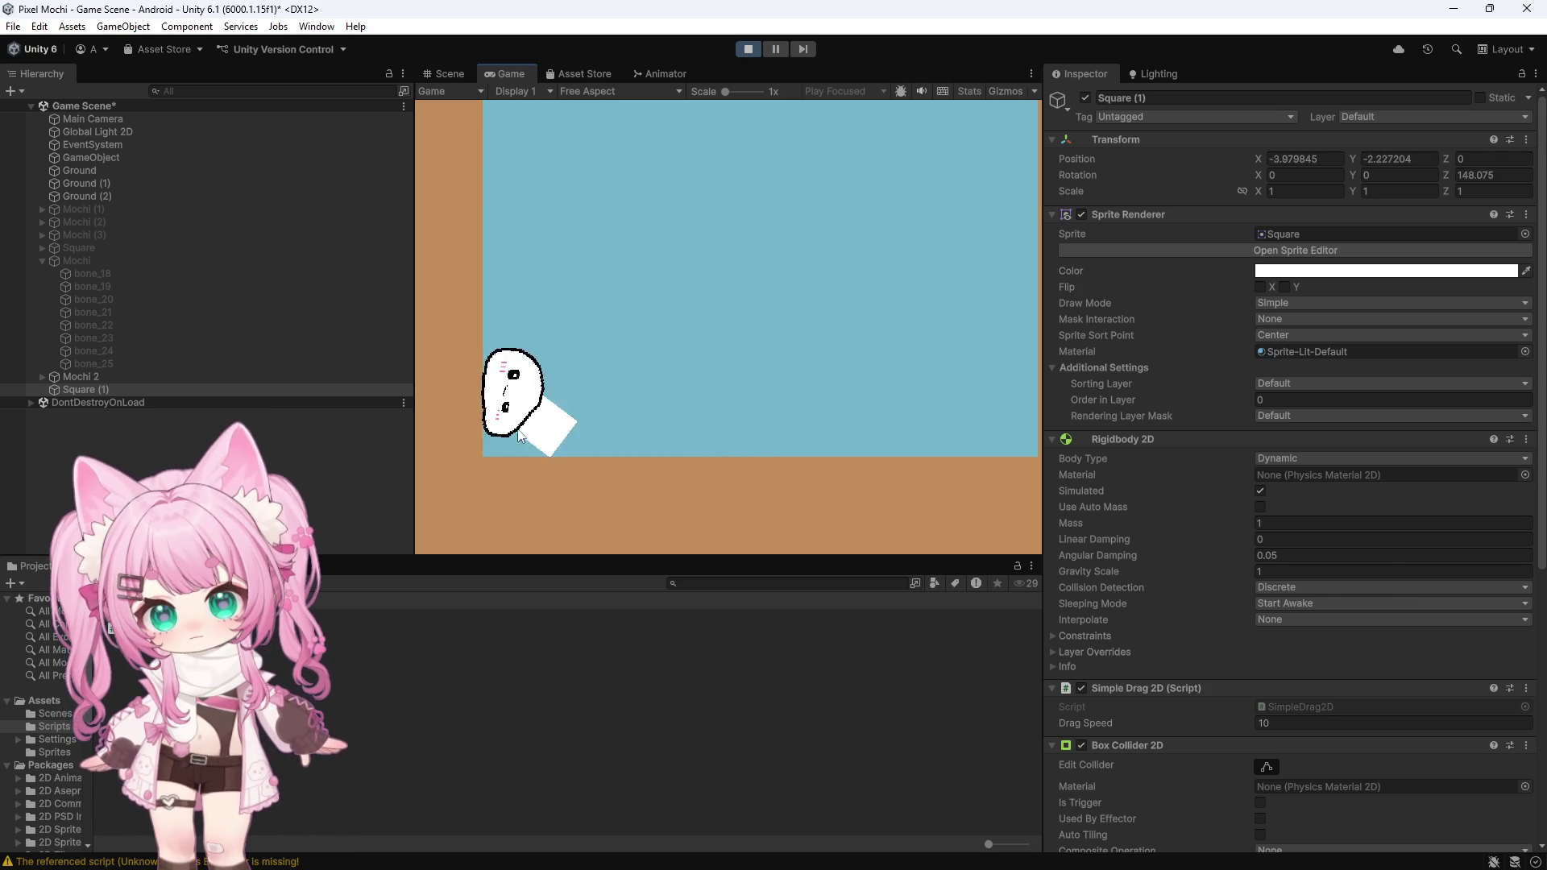
pyautogui.moveTo(522, 335)
pyautogui.mouseDown()
pyautogui.moveTo(542, 361)
pyautogui.moveTo(537, 427)
pyautogui.moveTo(564, 360)
pyautogui.moveTo(537, 447)
pyautogui.moveTo(577, 394)
pyautogui.moveTo(560, 436)
pyautogui.mouseUp()
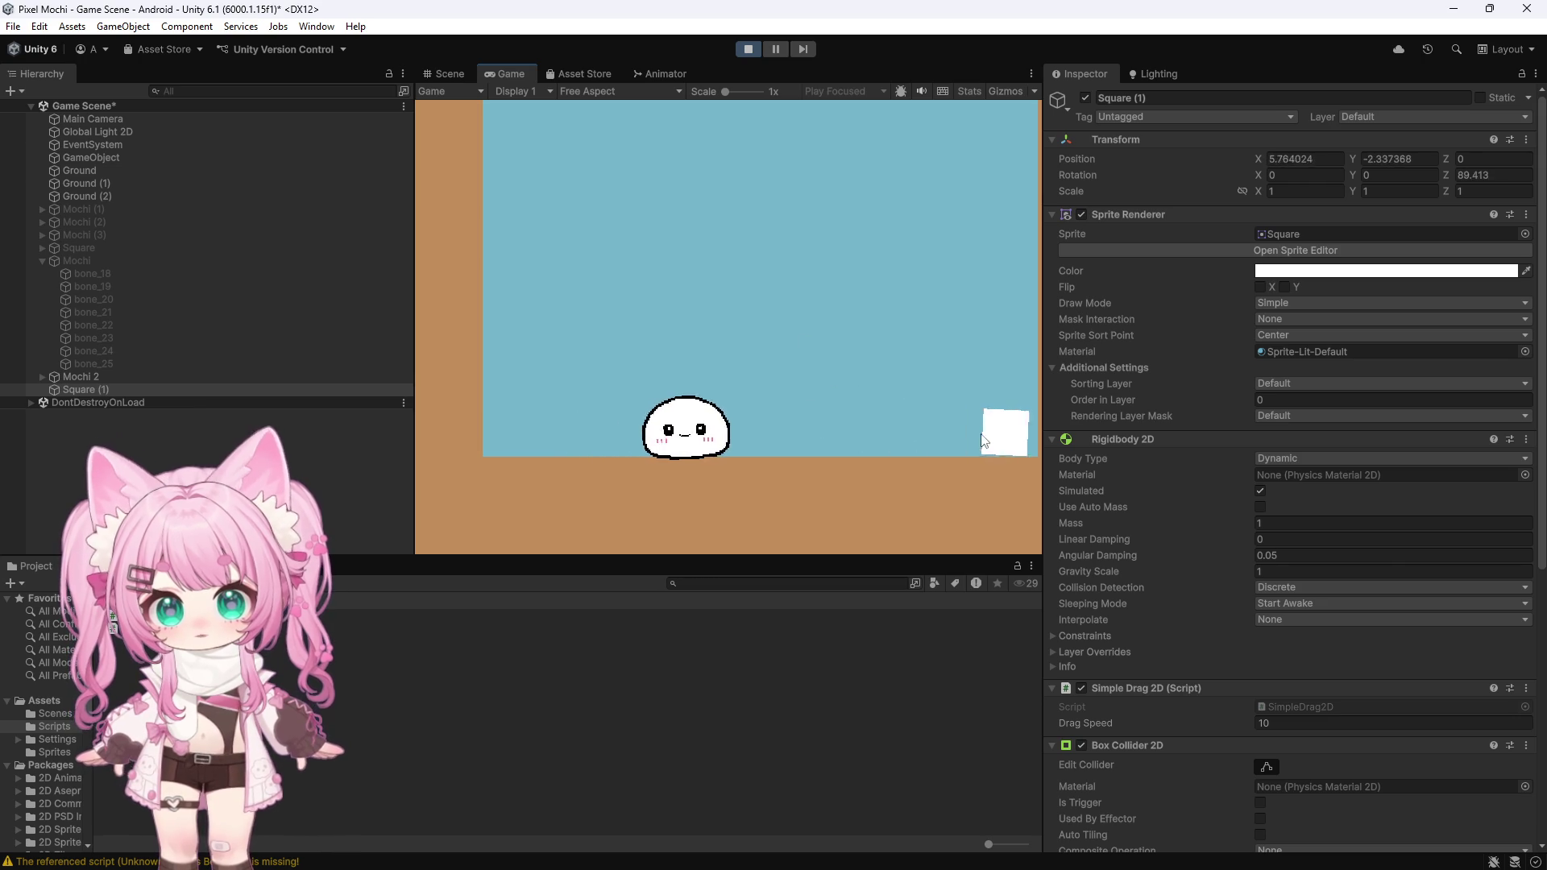
pyautogui.moveTo(943, 407); pyautogui.dragTo(742, 367)
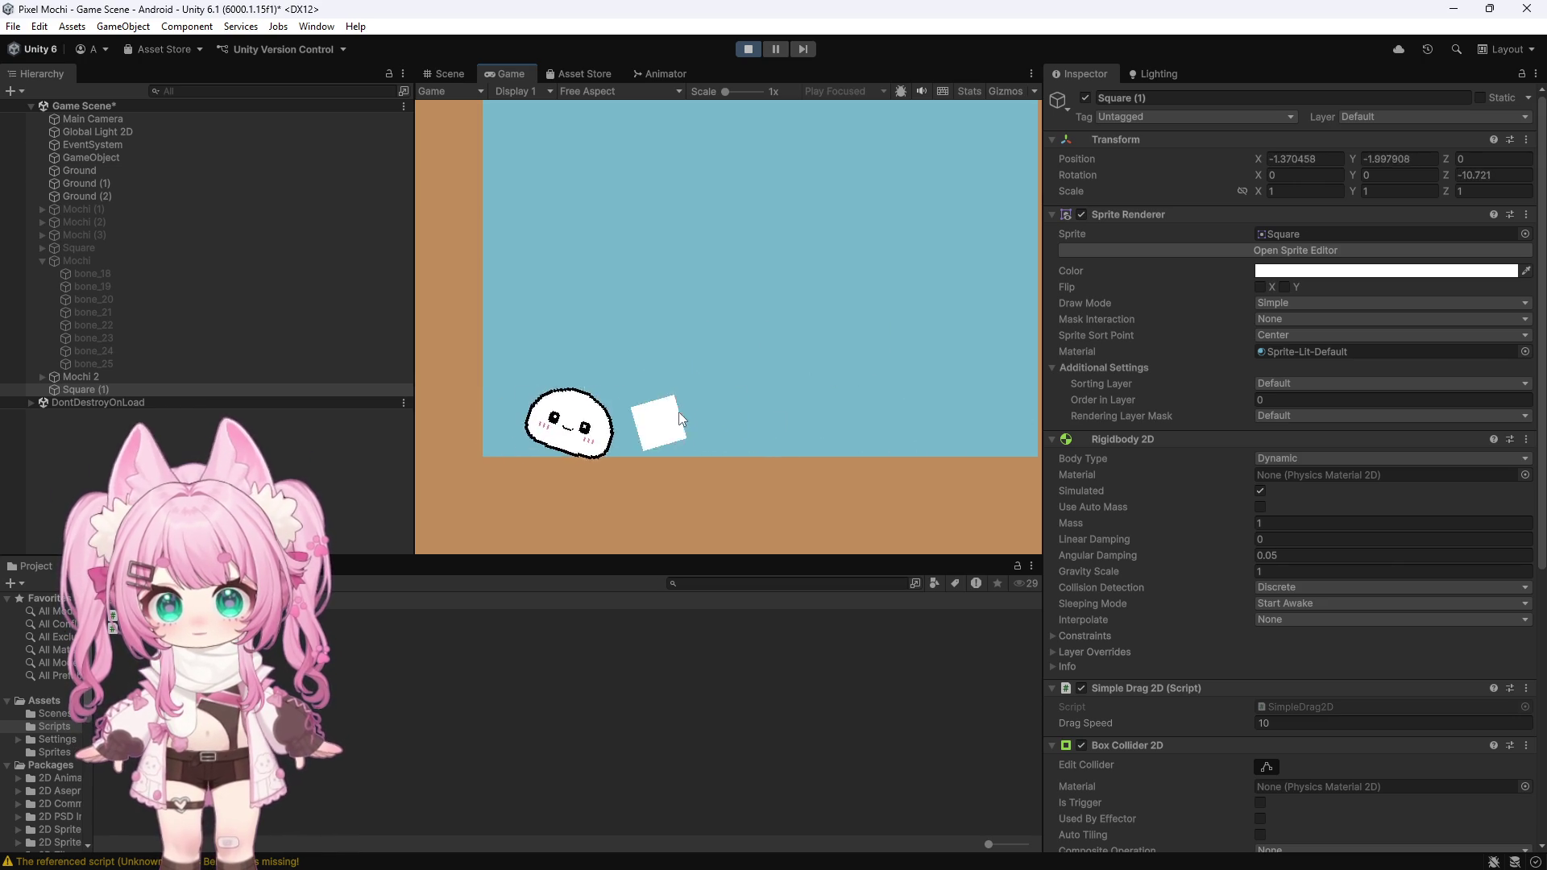
pyautogui.moveTo(679, 418)
pyautogui.mouseDown()
pyautogui.moveTo(598, 431)
pyautogui.moveTo(712, 448)
pyautogui.moveTo(590, 447)
pyautogui.moveTo(701, 449)
pyautogui.moveTo(626, 441)
pyautogui.moveTo(781, 425)
pyautogui.mouseUp()
# Step: Stop the game and review Mochi 2's bone list and bone_4's spring joints
pyautogui.click(748, 49)
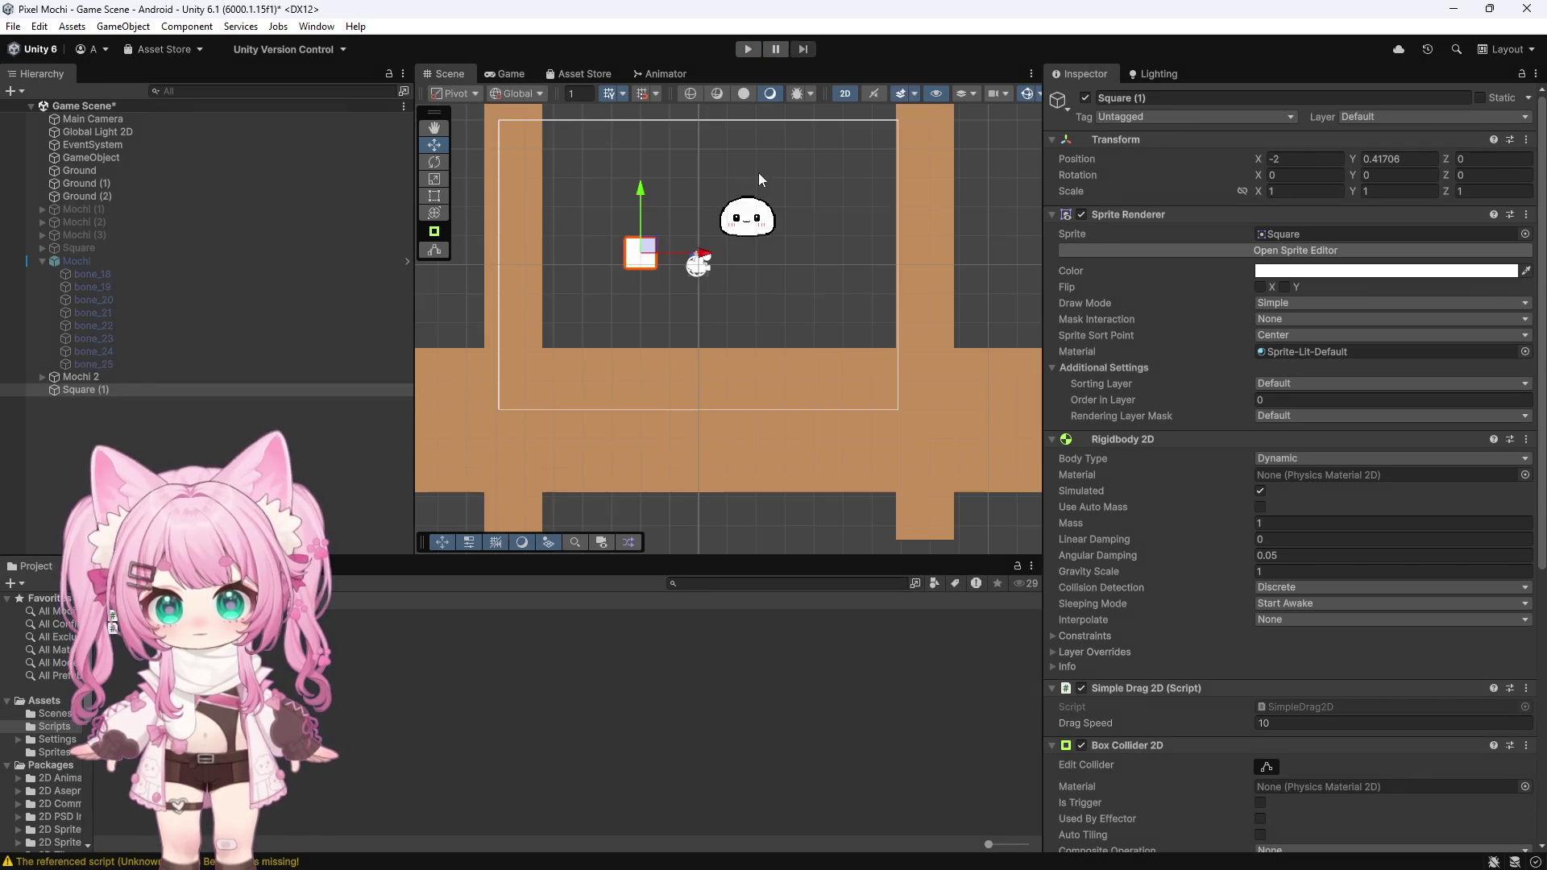
pyautogui.scroll(8, 765, 186)
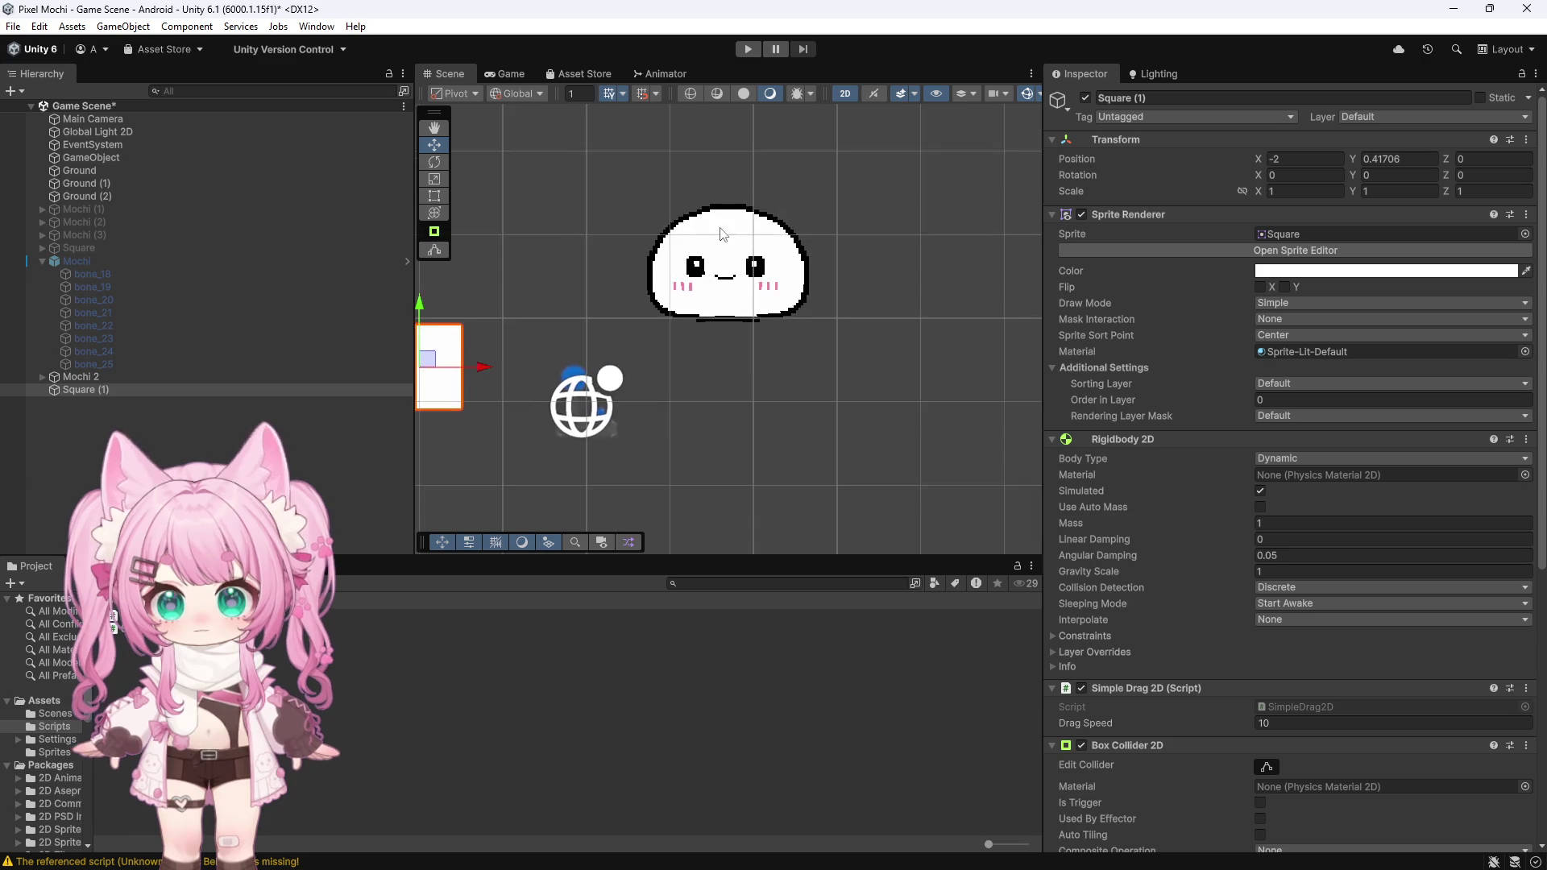
pyautogui.click(42, 376)
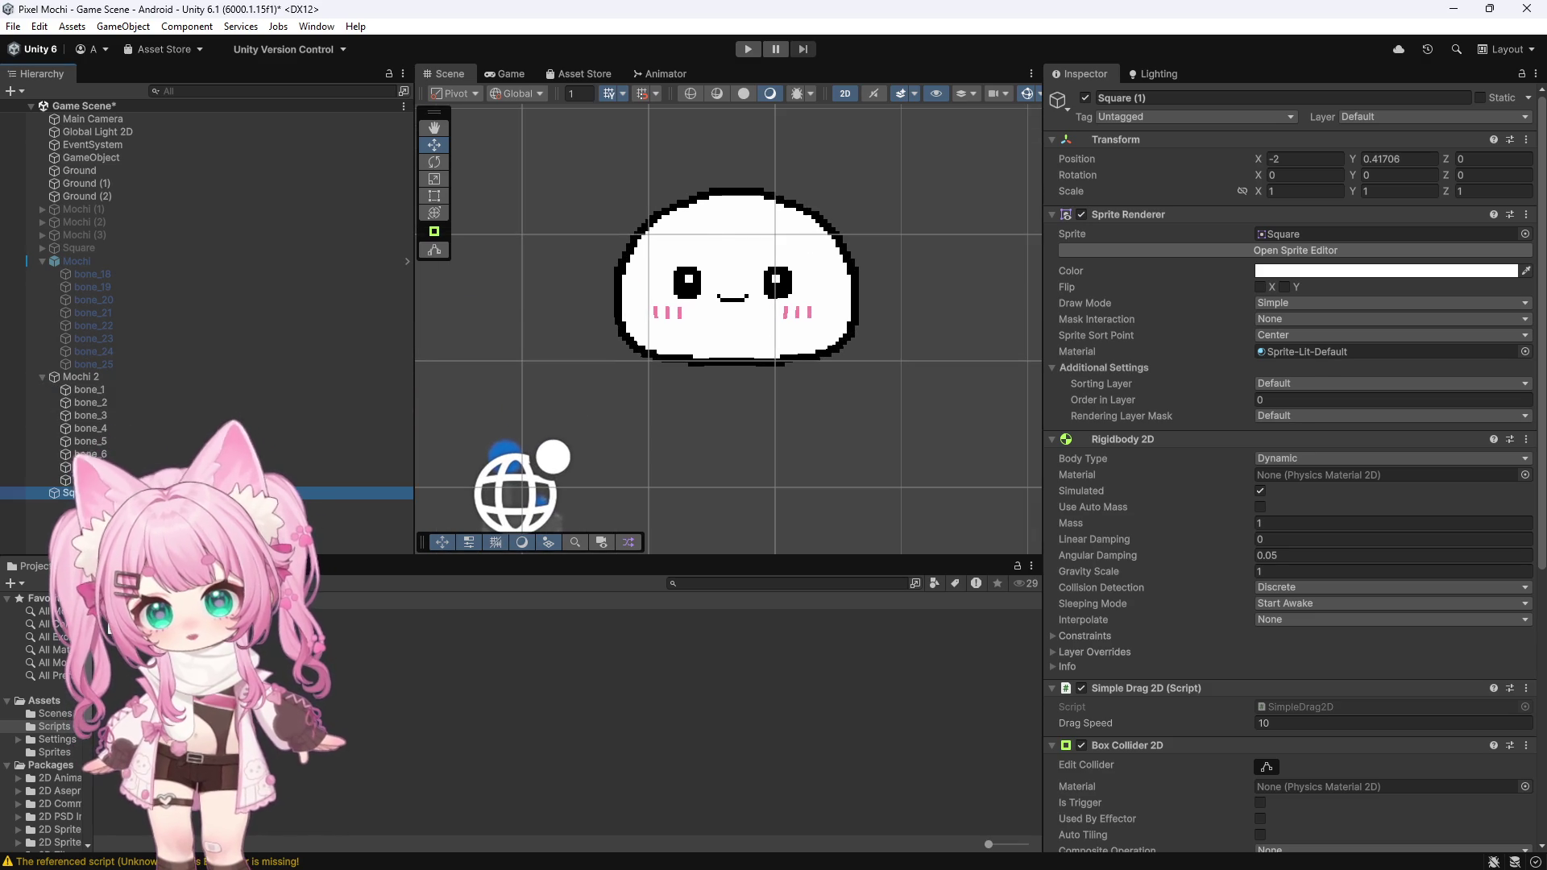
pyautogui.click(644, 628)
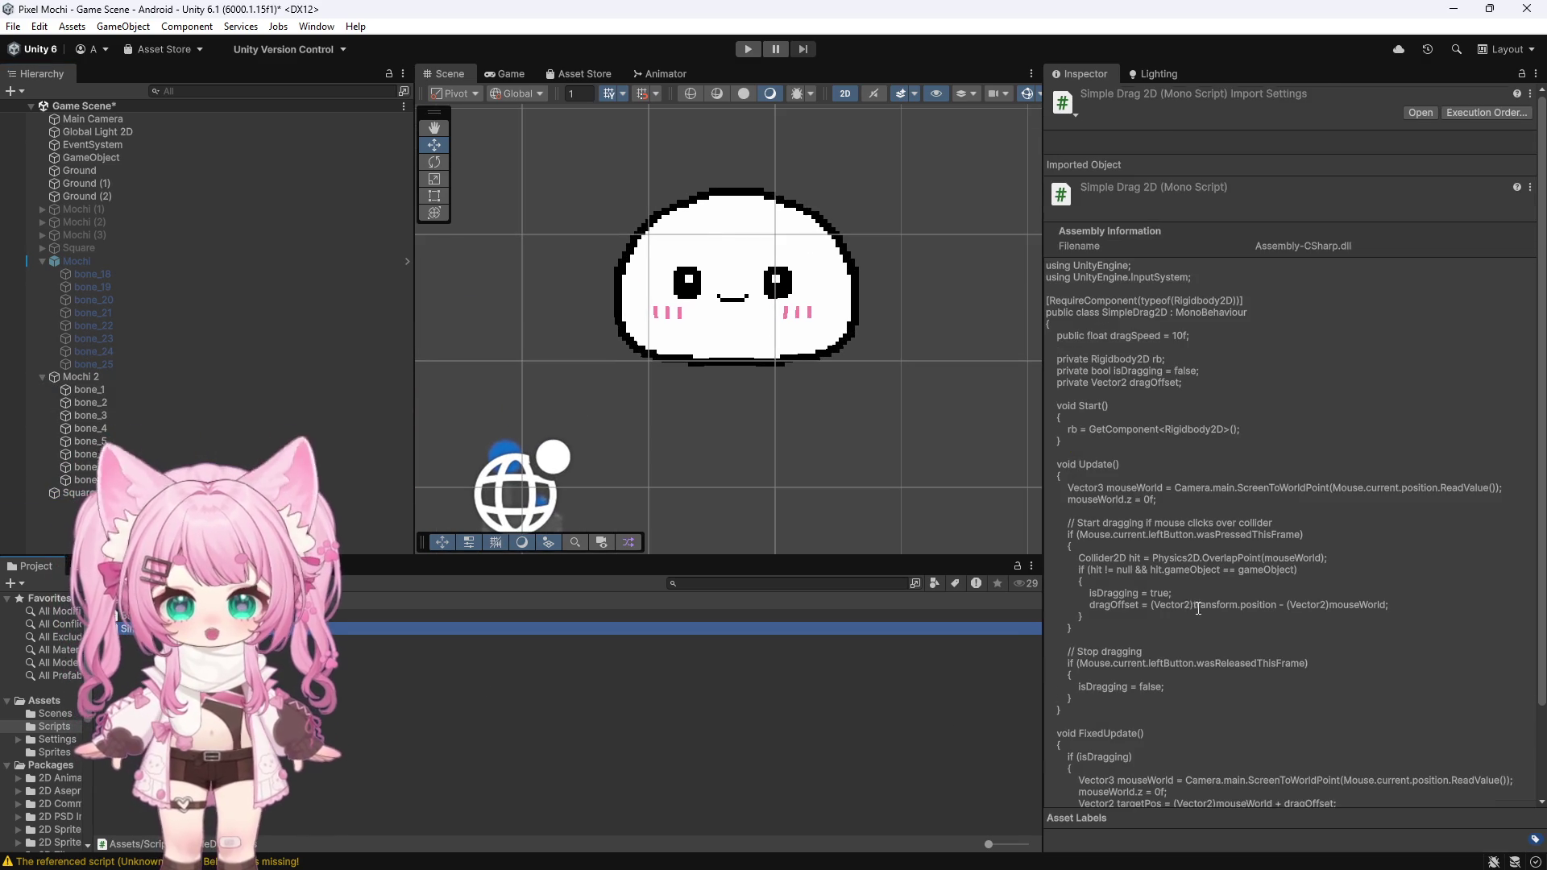
pyautogui.scroll(-1, 1165, 626)
pyautogui.click(80, 377)
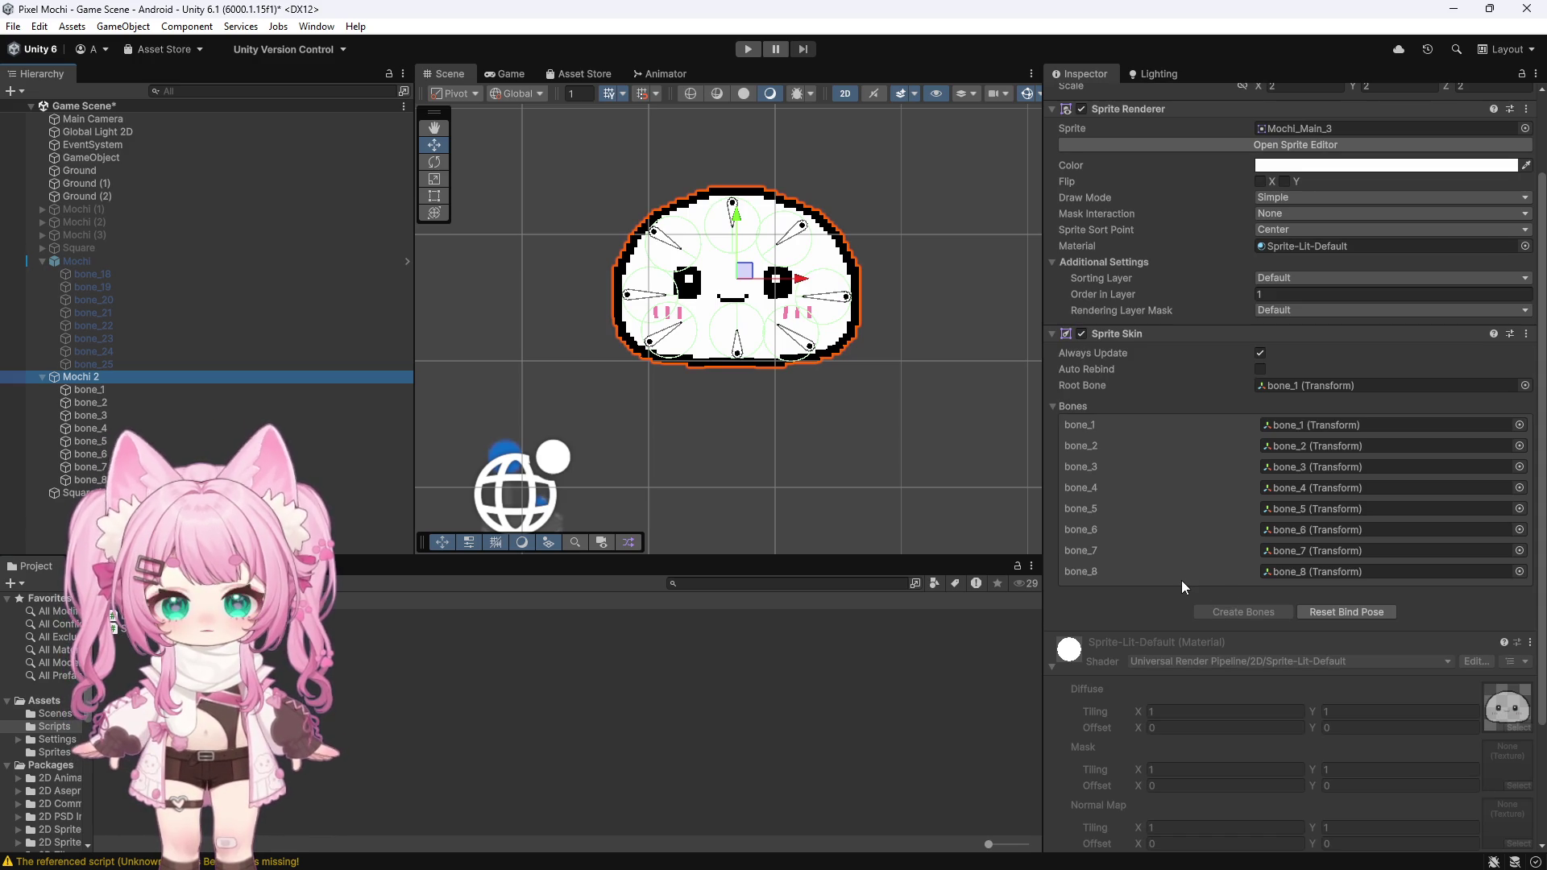
pyautogui.scroll(-3, 1181, 580)
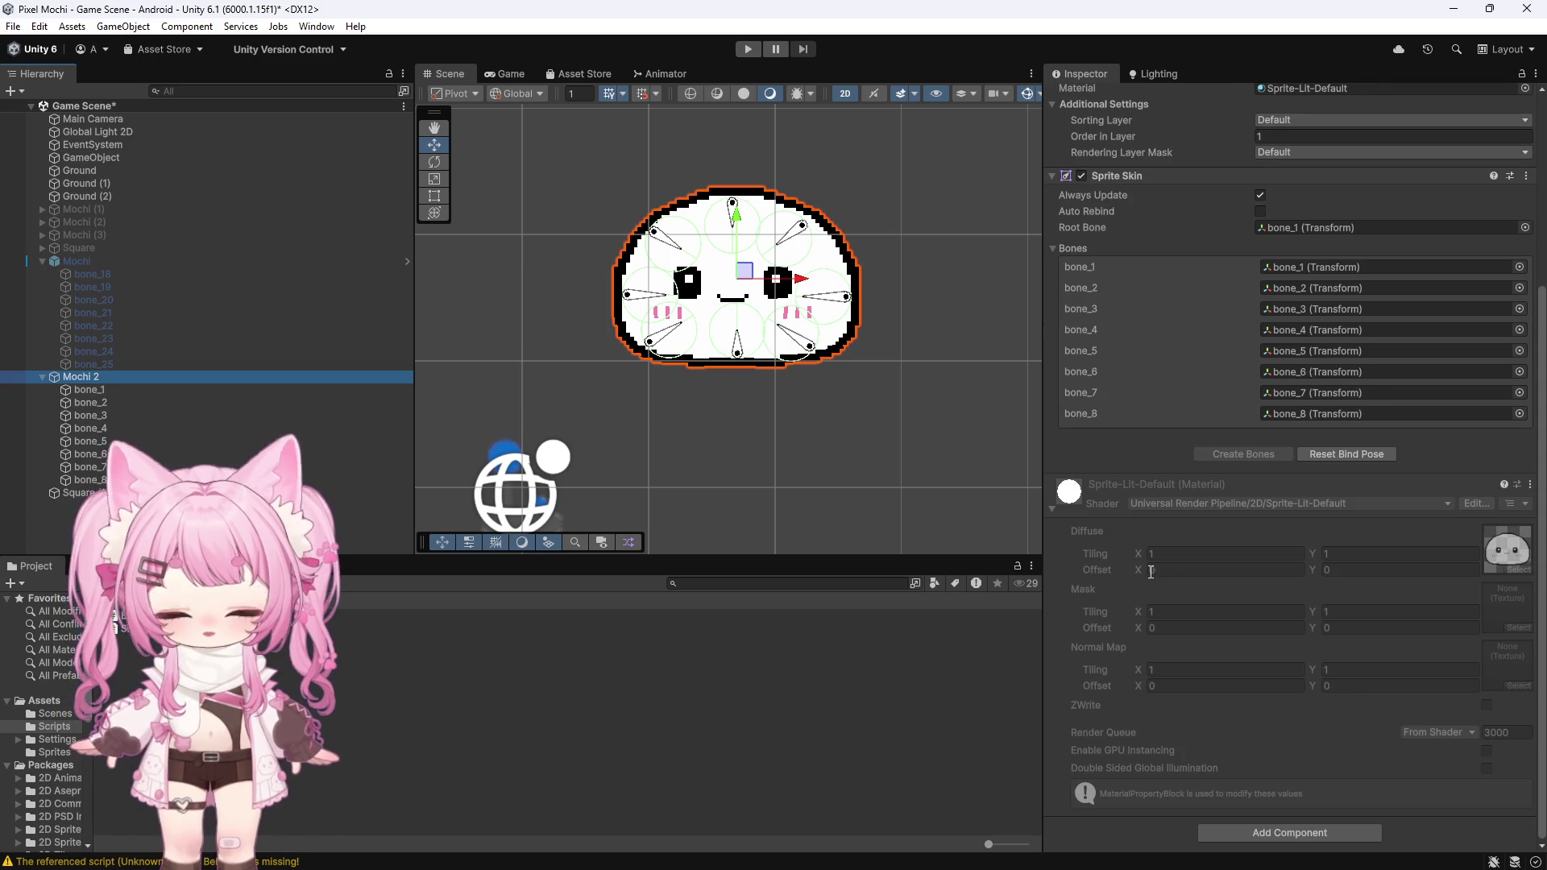
pyautogui.click(90, 428)
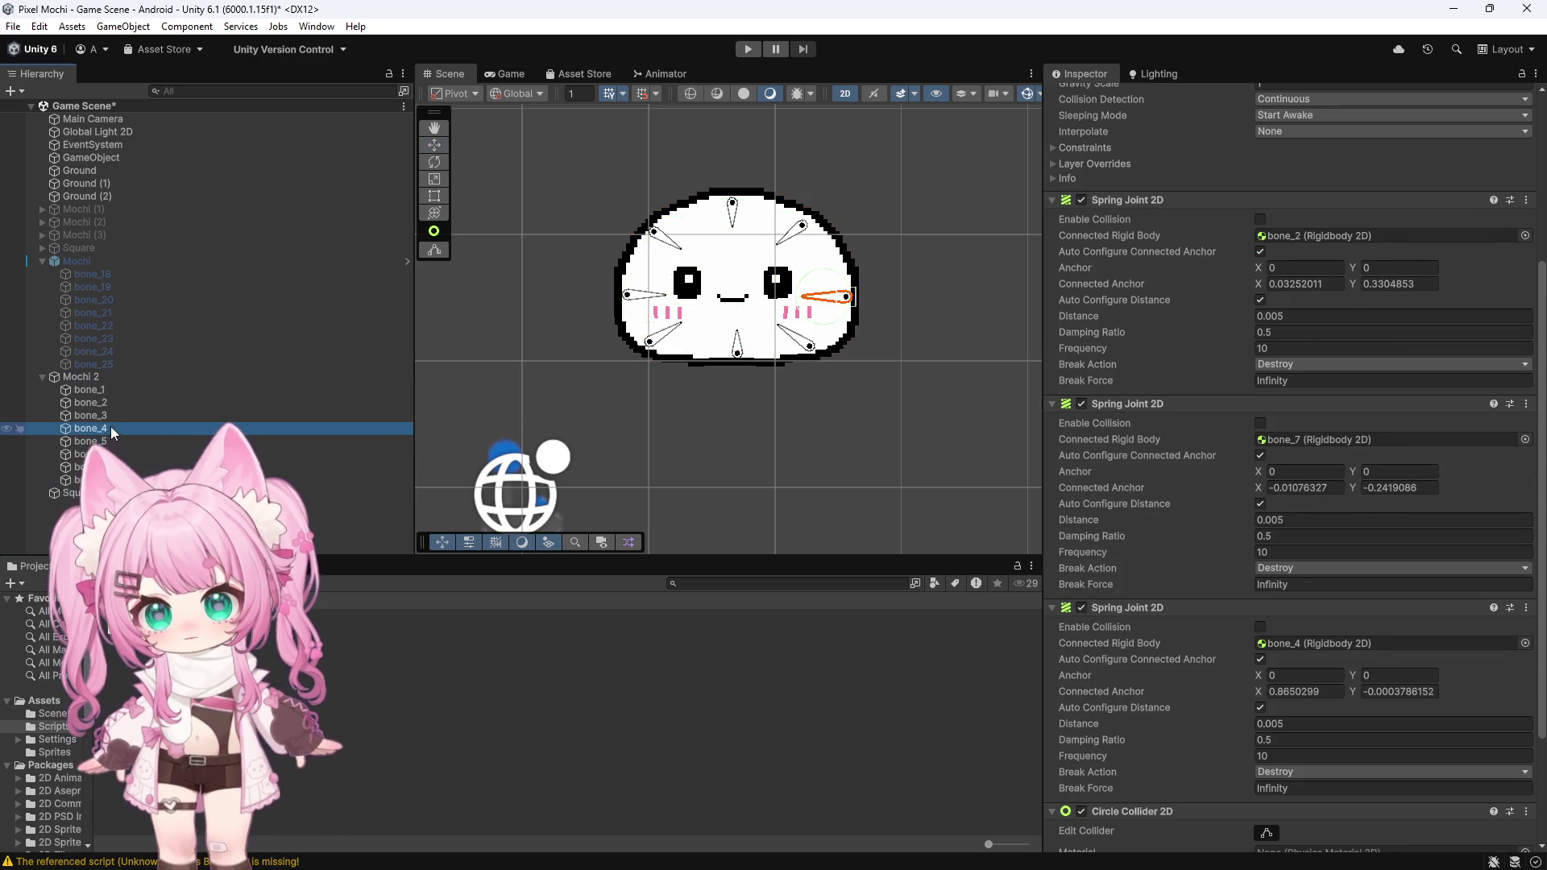
pyautogui.click(107, 391)
pyautogui.click(95, 375)
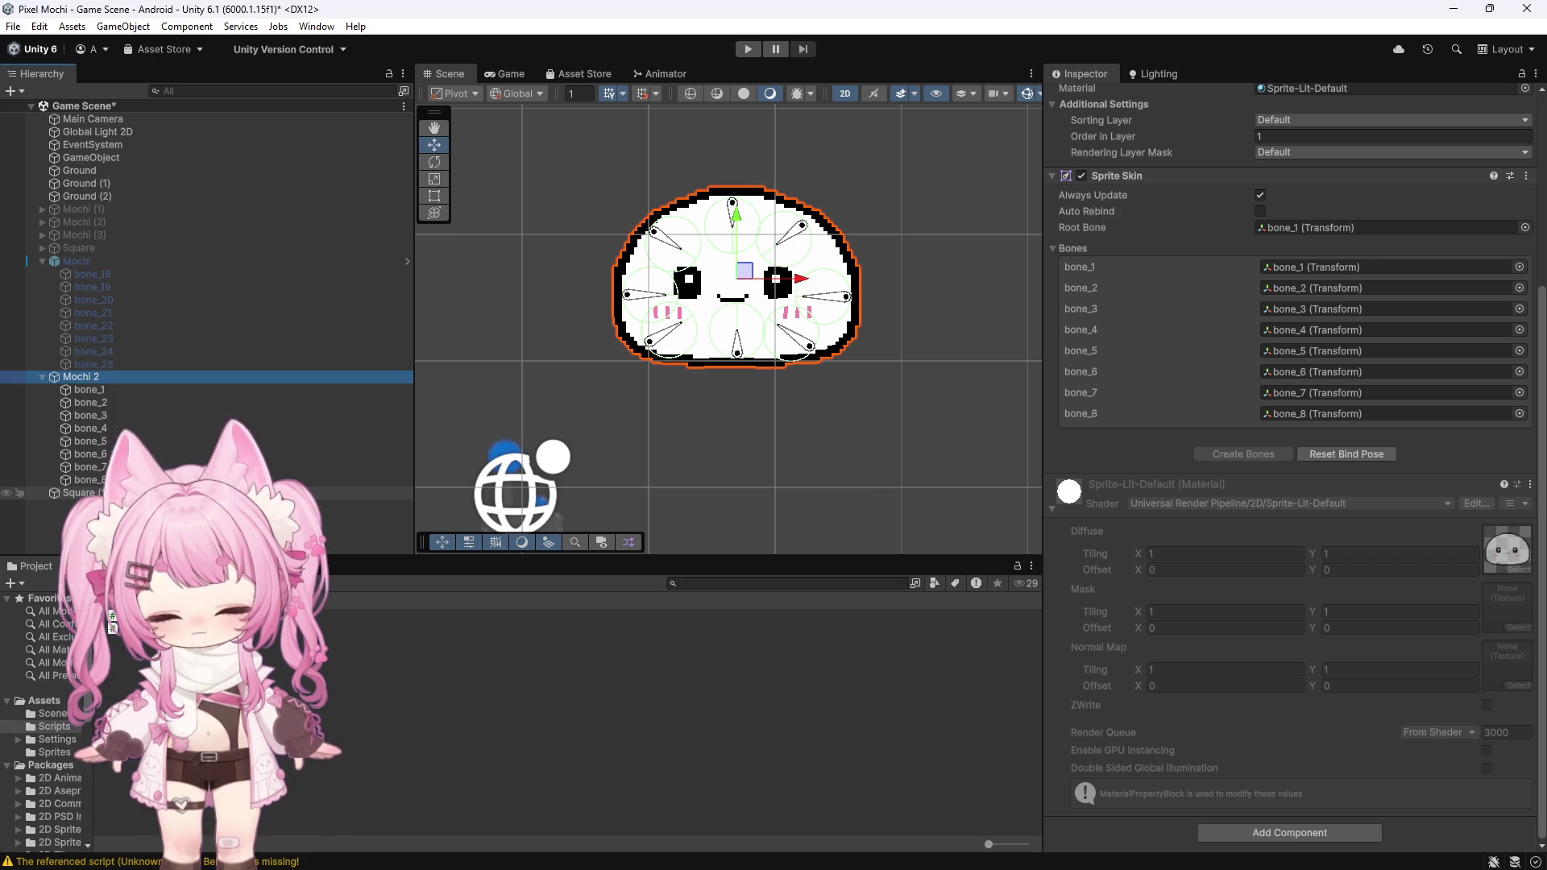
# Step: Open Square (1)'s Simple Drag 2D script in Visual Studio via Edit Script
pyautogui.click(79, 492)
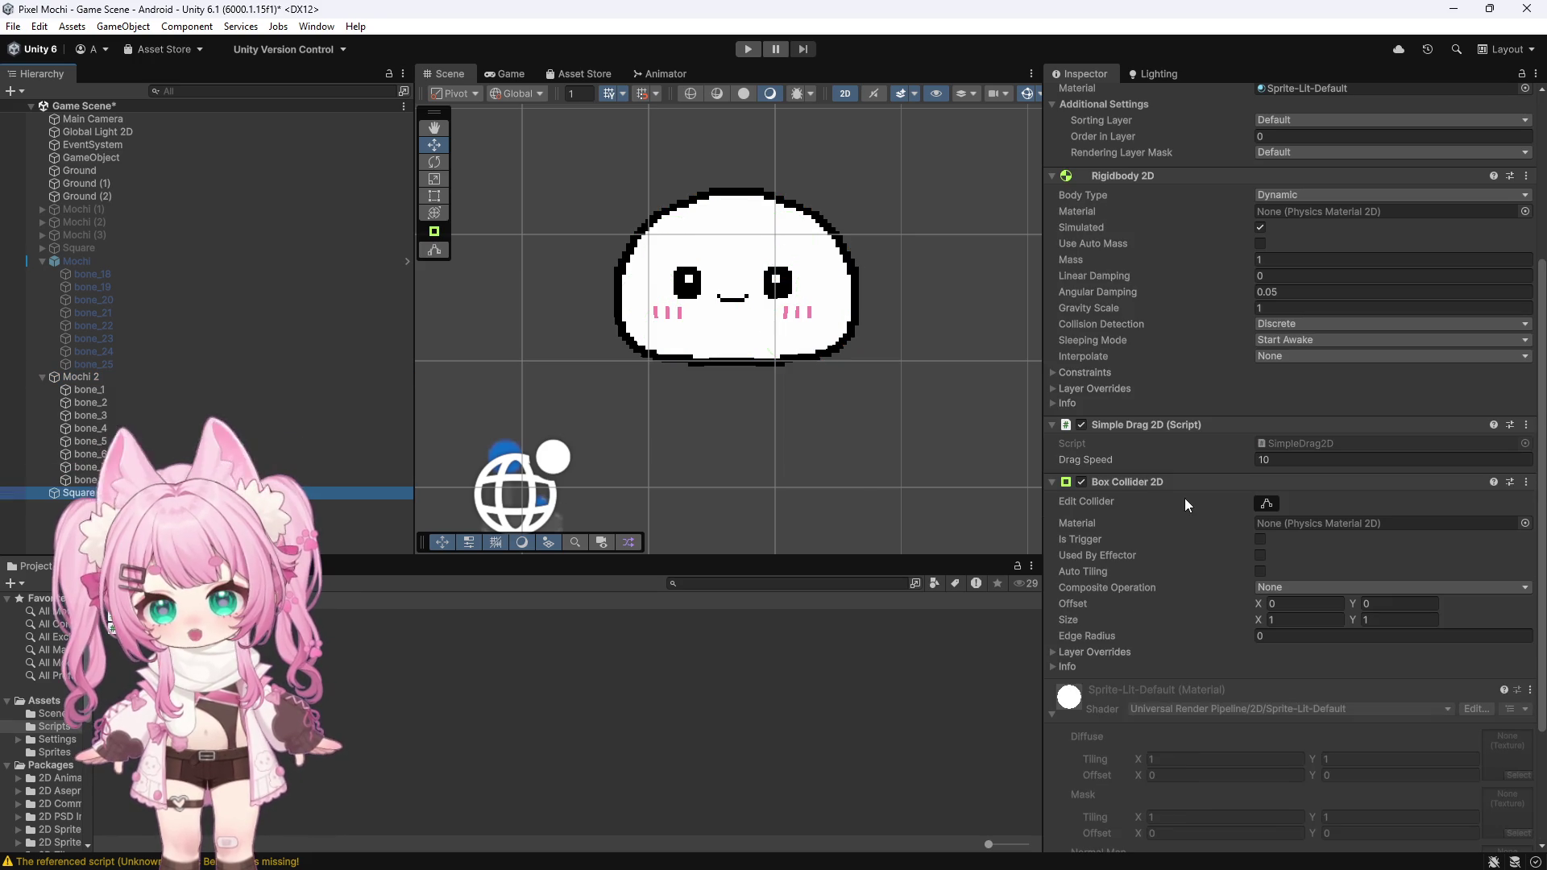
pyautogui.scroll(-2, 1184, 500)
pyautogui.rightClick(1499, 384)
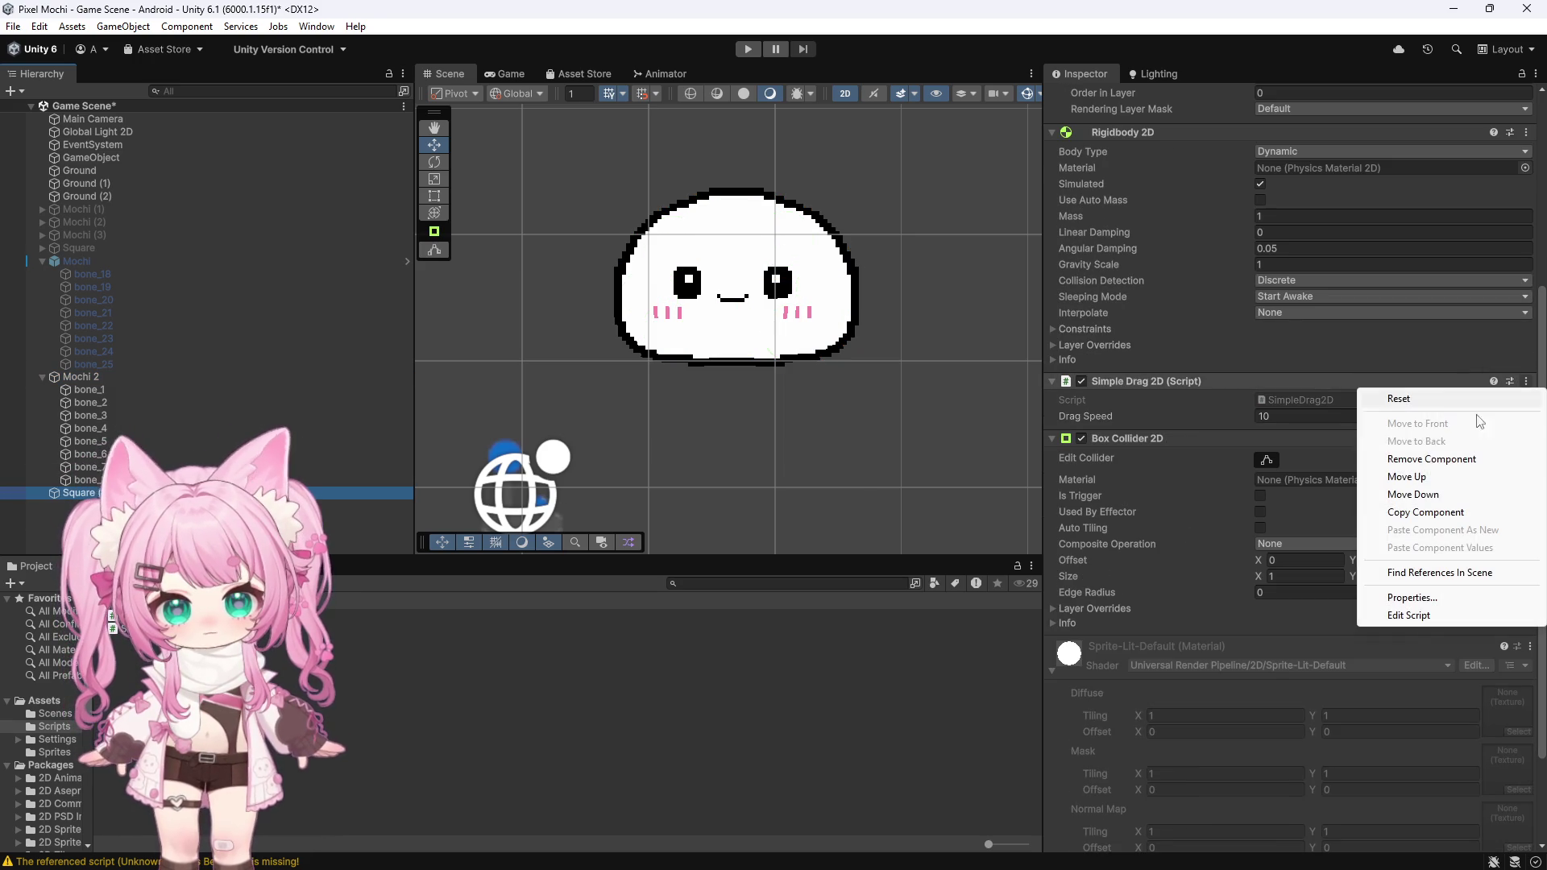
pyautogui.click(1409, 615)
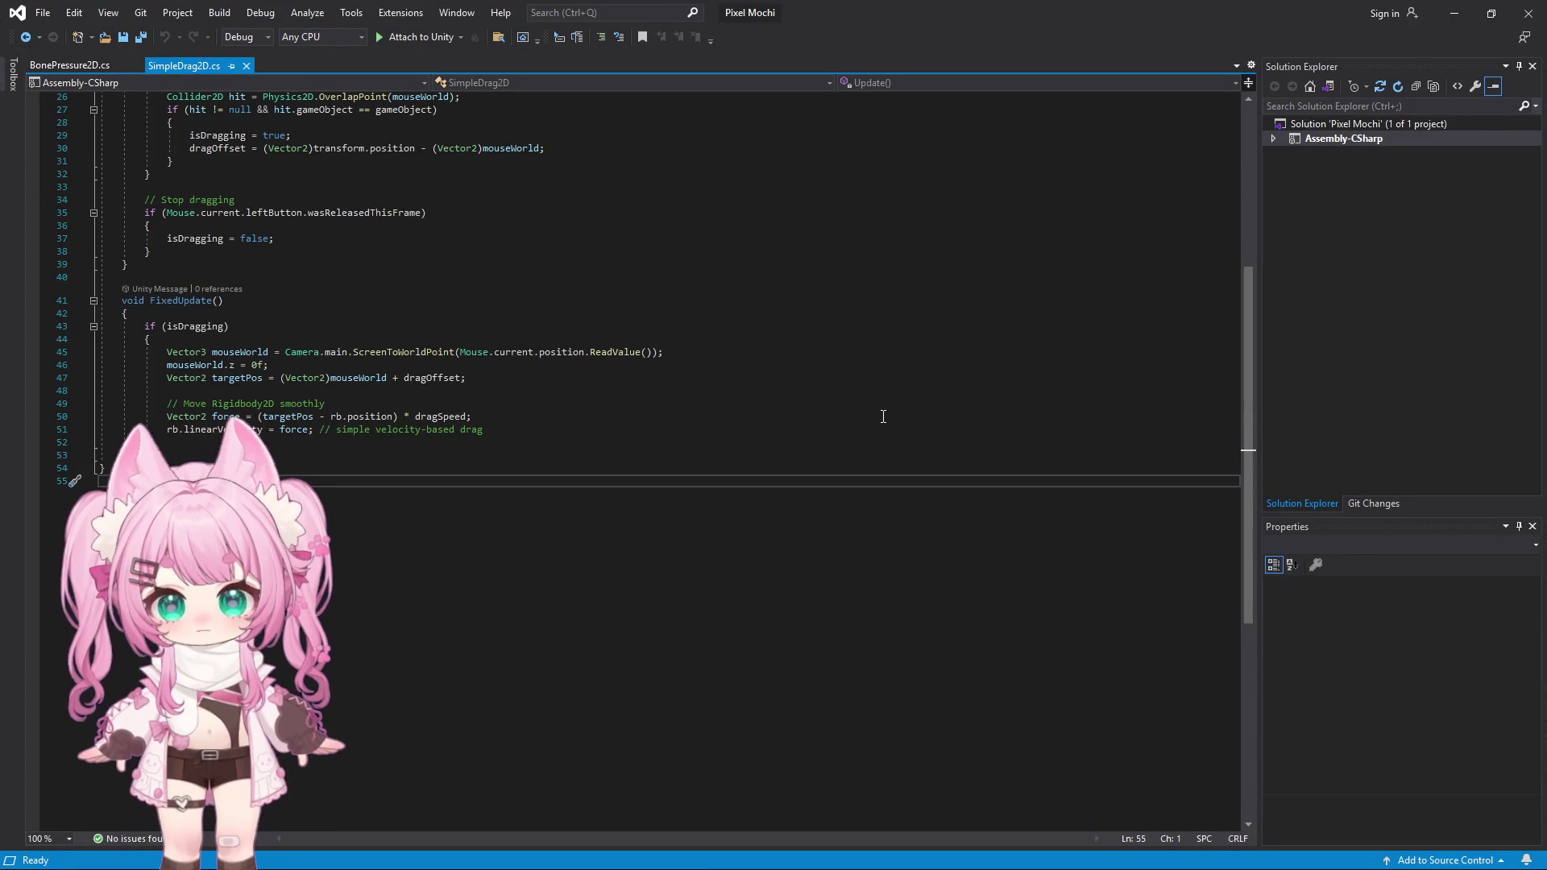
# Step: Scroll up to SimpleDrag2D.cs's Update method, then return to the Unity editor
pyautogui.scroll(4, 726, 415)
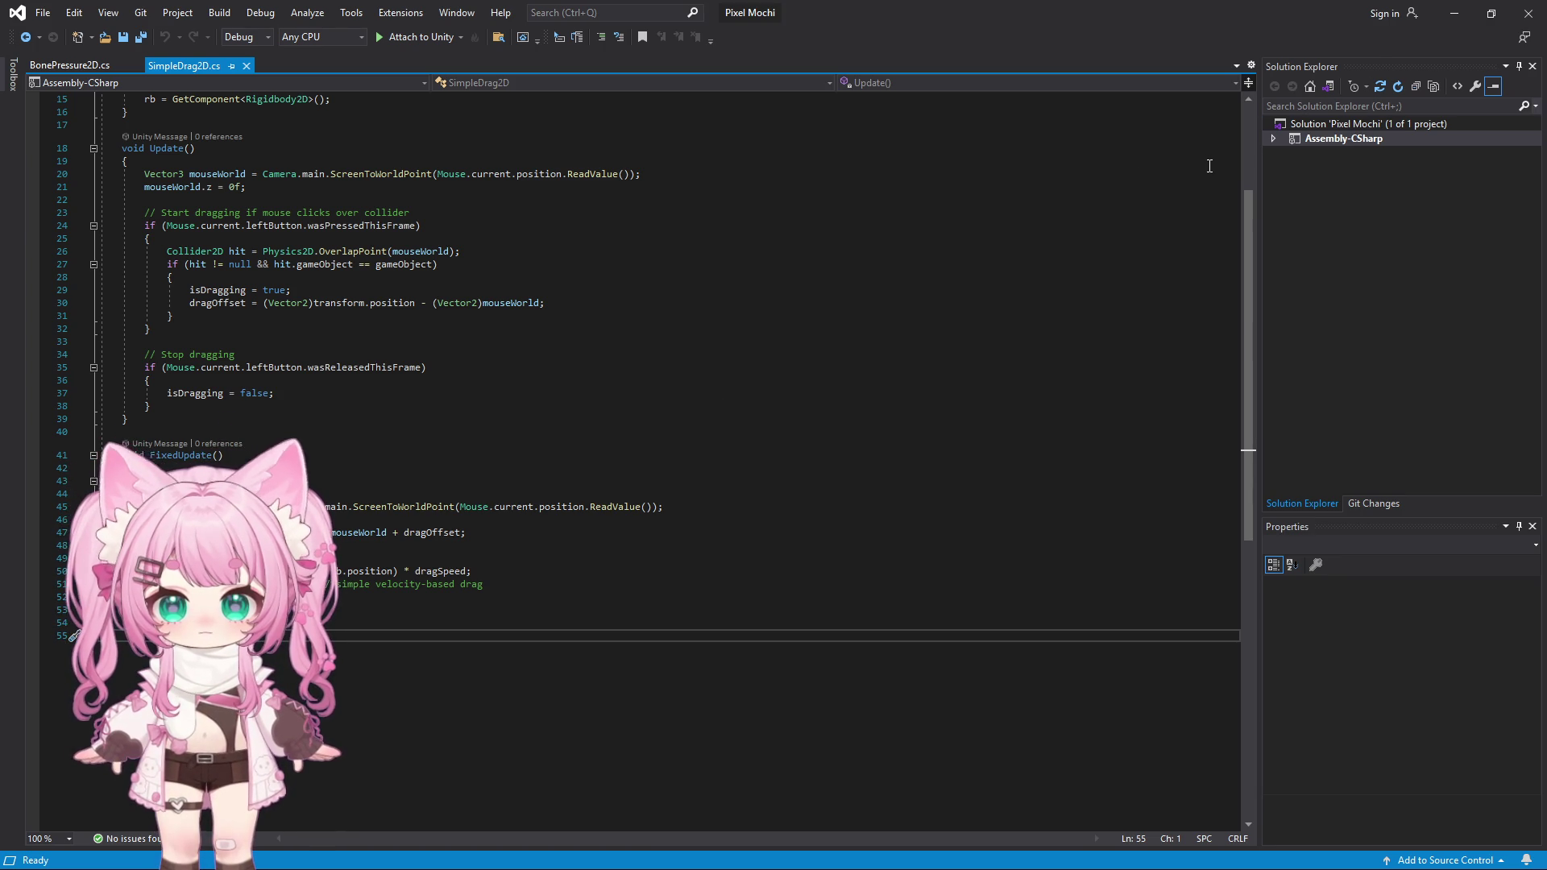
pyautogui.click(1455, 13)
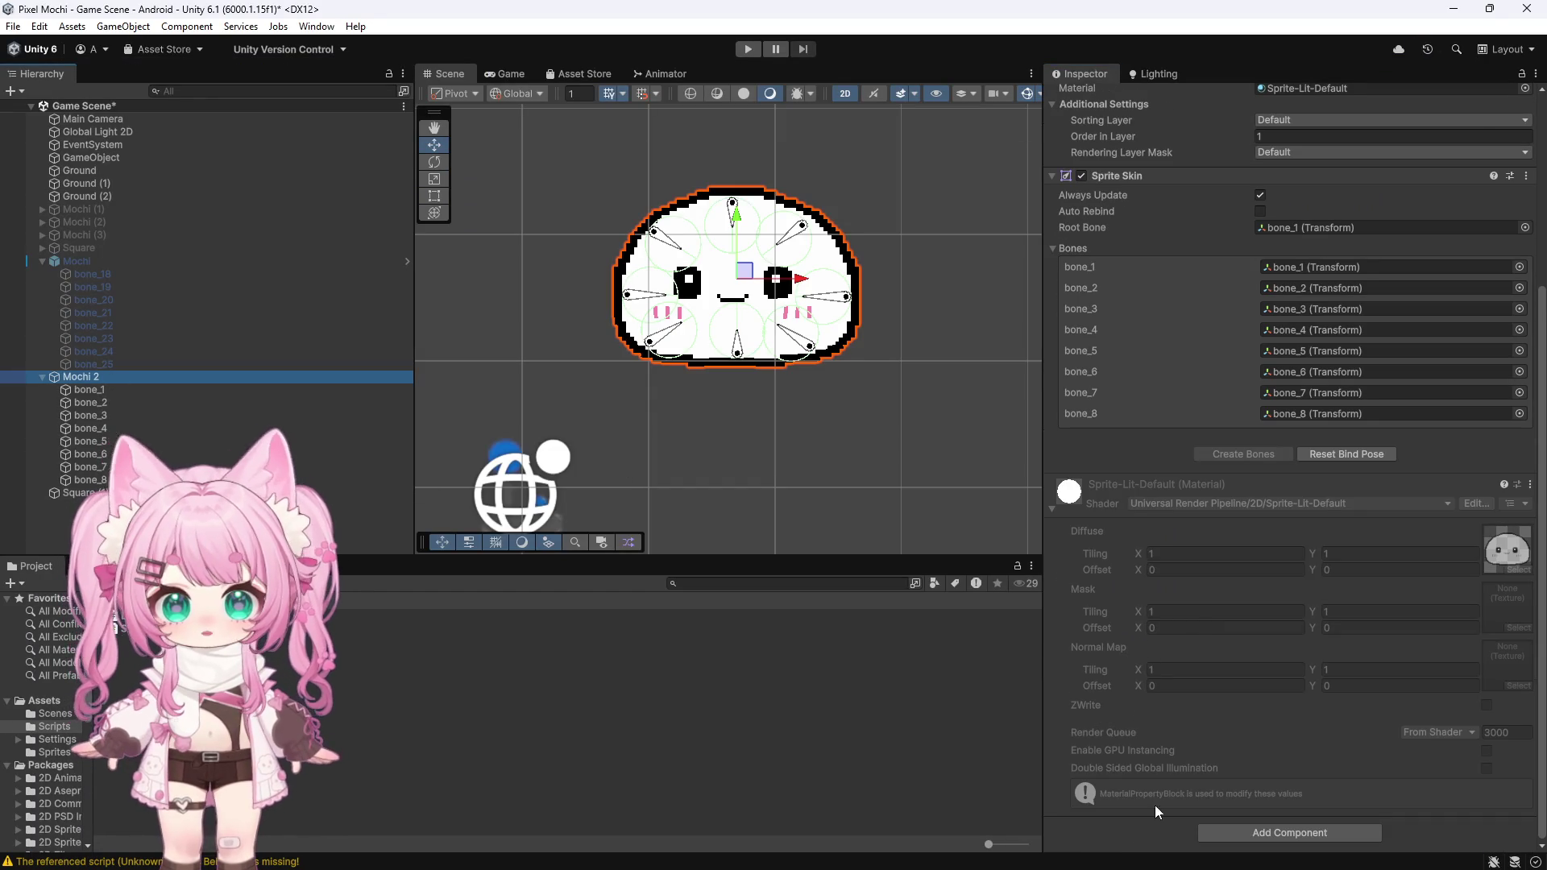
# Step: Add the Simple Drag 2D script to Mochi 2 via a 'simple' search and enter Play mode
pyautogui.click(1224, 830)
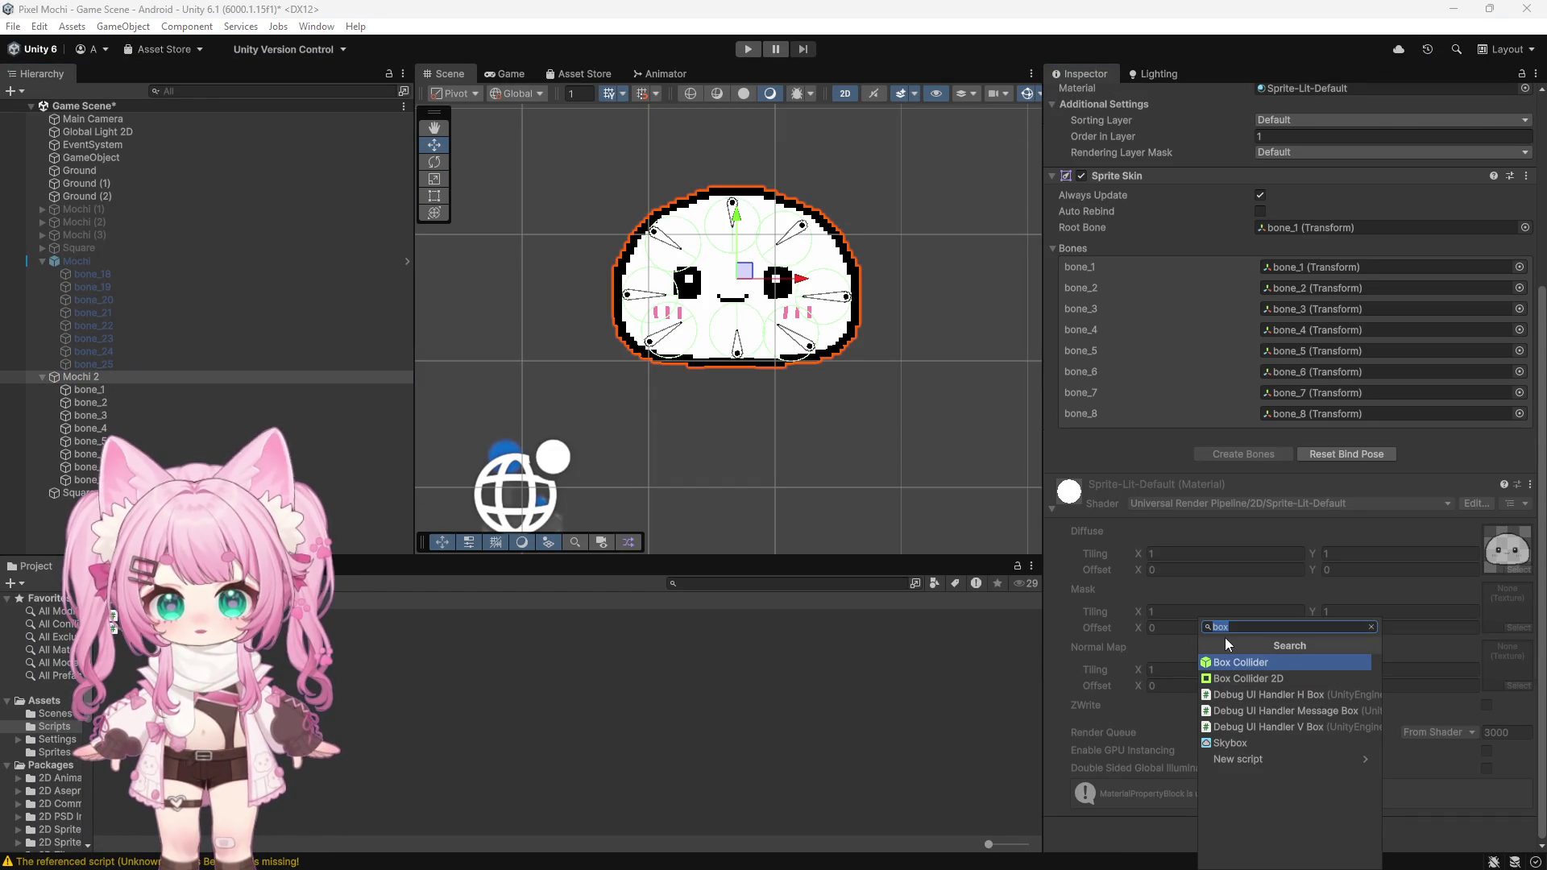
pyautogui.write('simple')
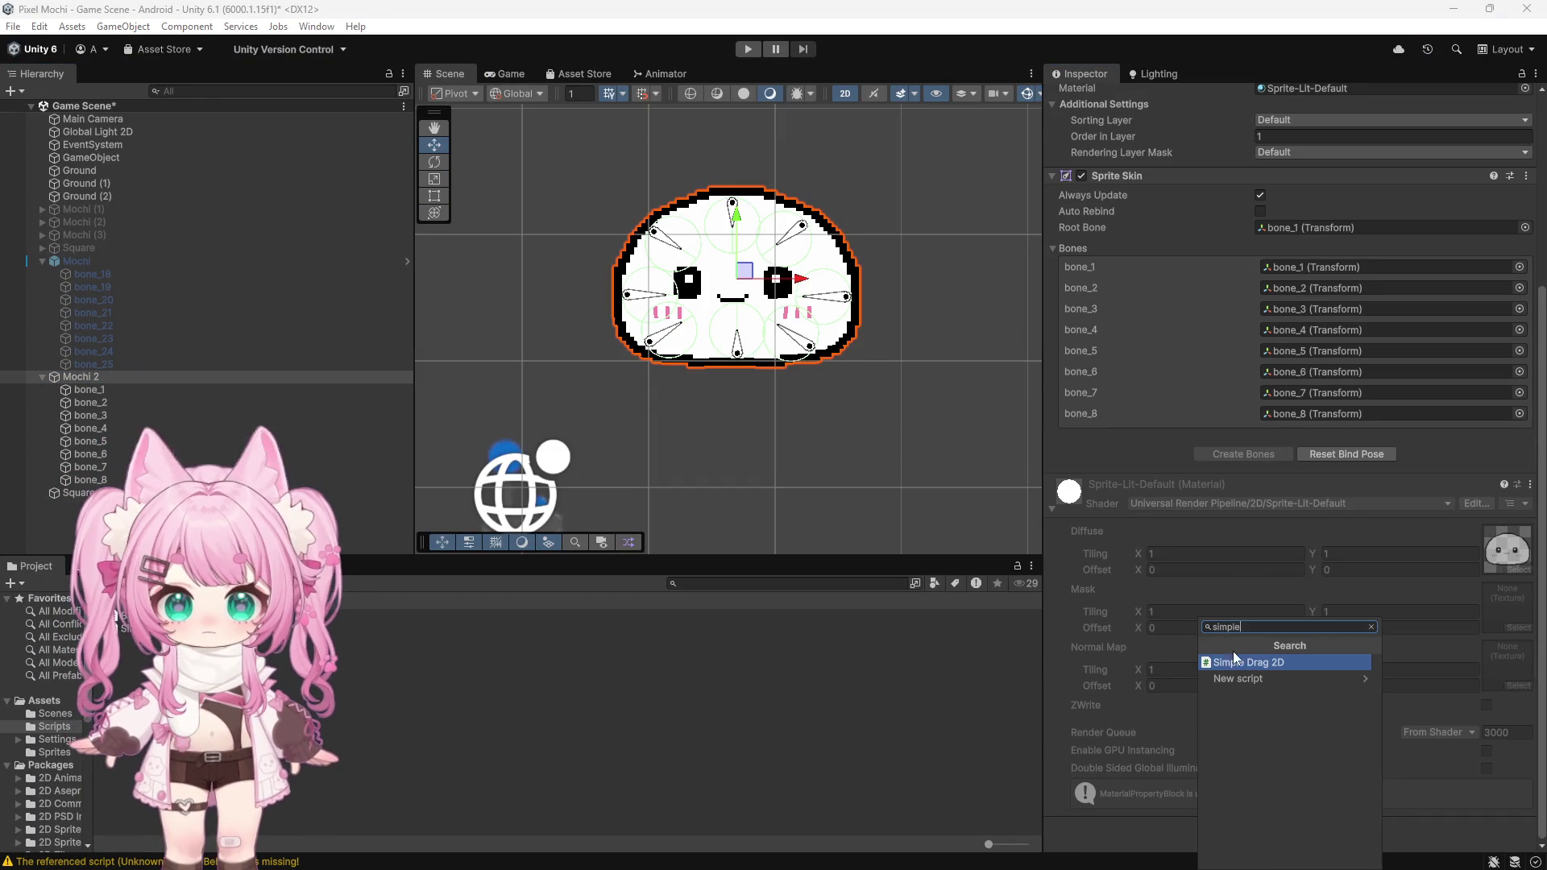
pyautogui.click(1237, 661)
pyautogui.scroll(-3, 1216, 625)
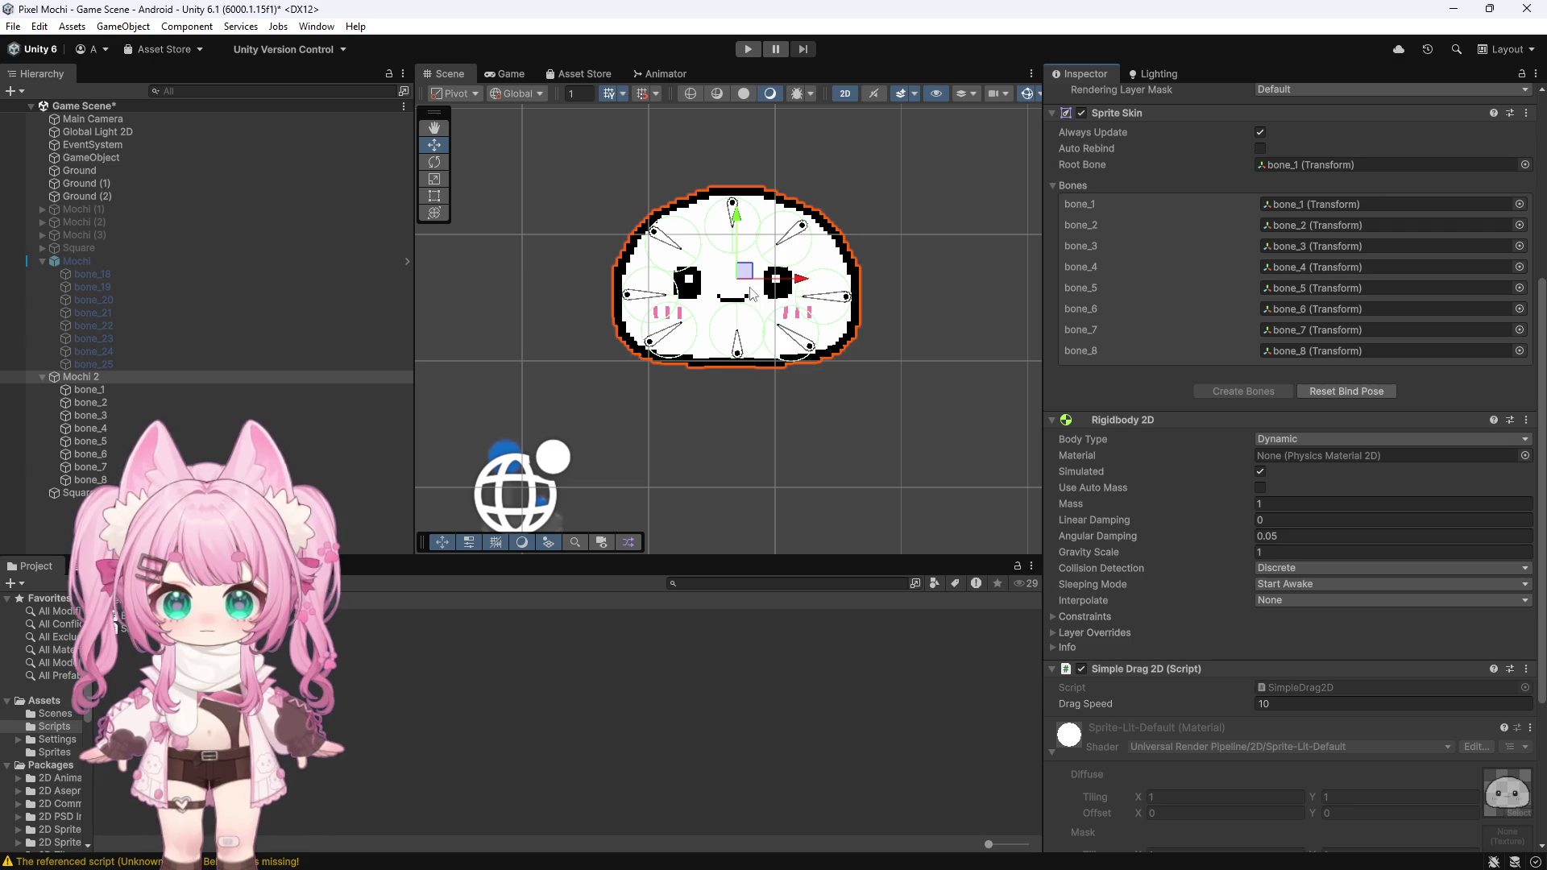
pyautogui.click(752, 53)
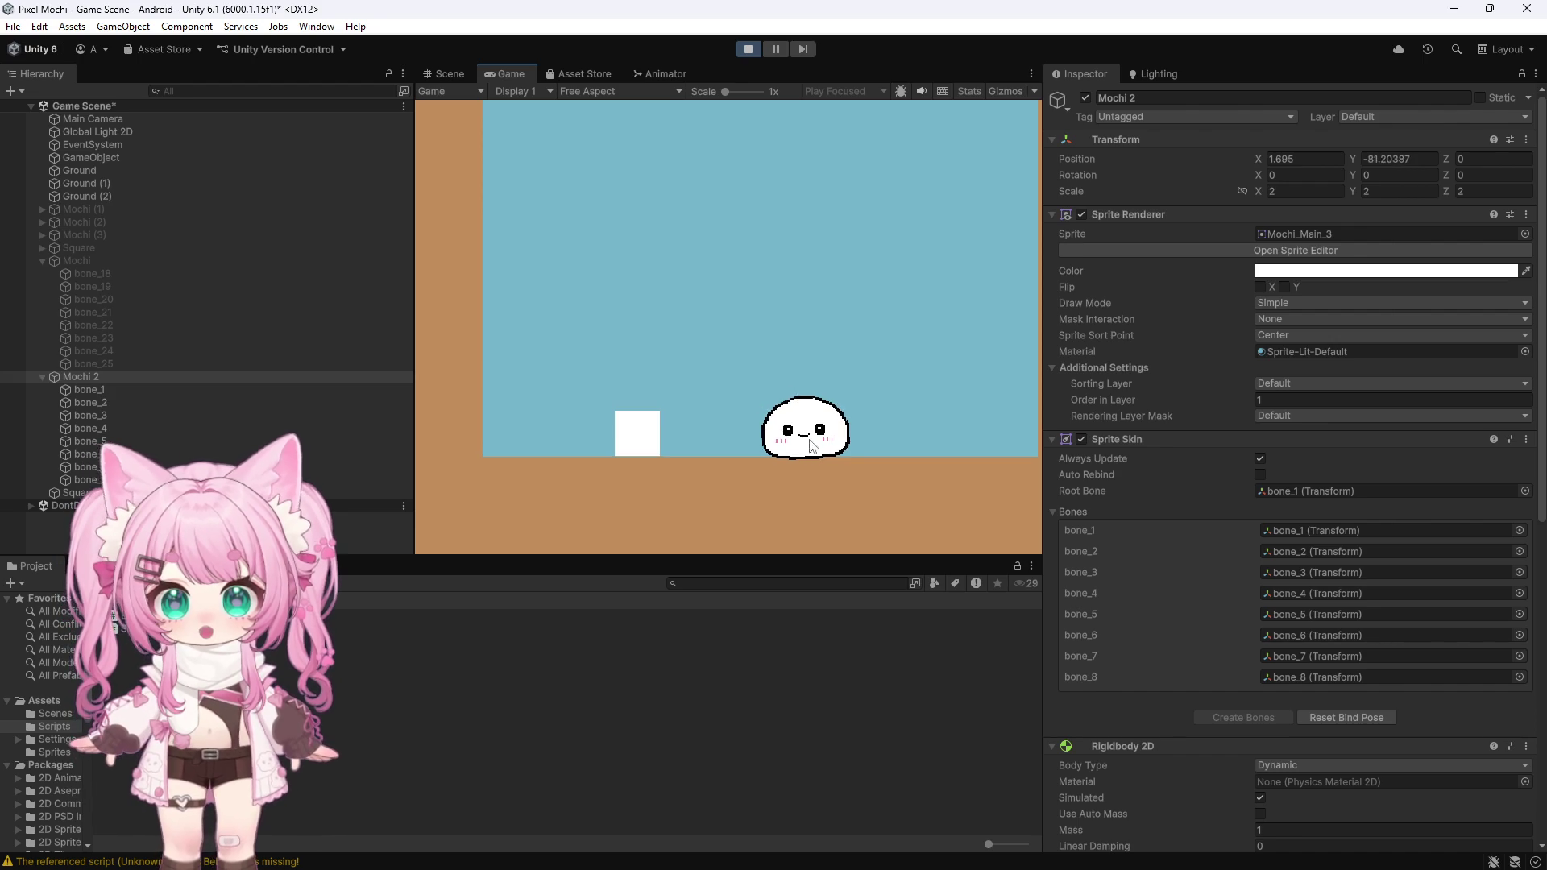
# Step: Knock the white square upward three times in the game, then stop play mode
pyautogui.click(657, 429)
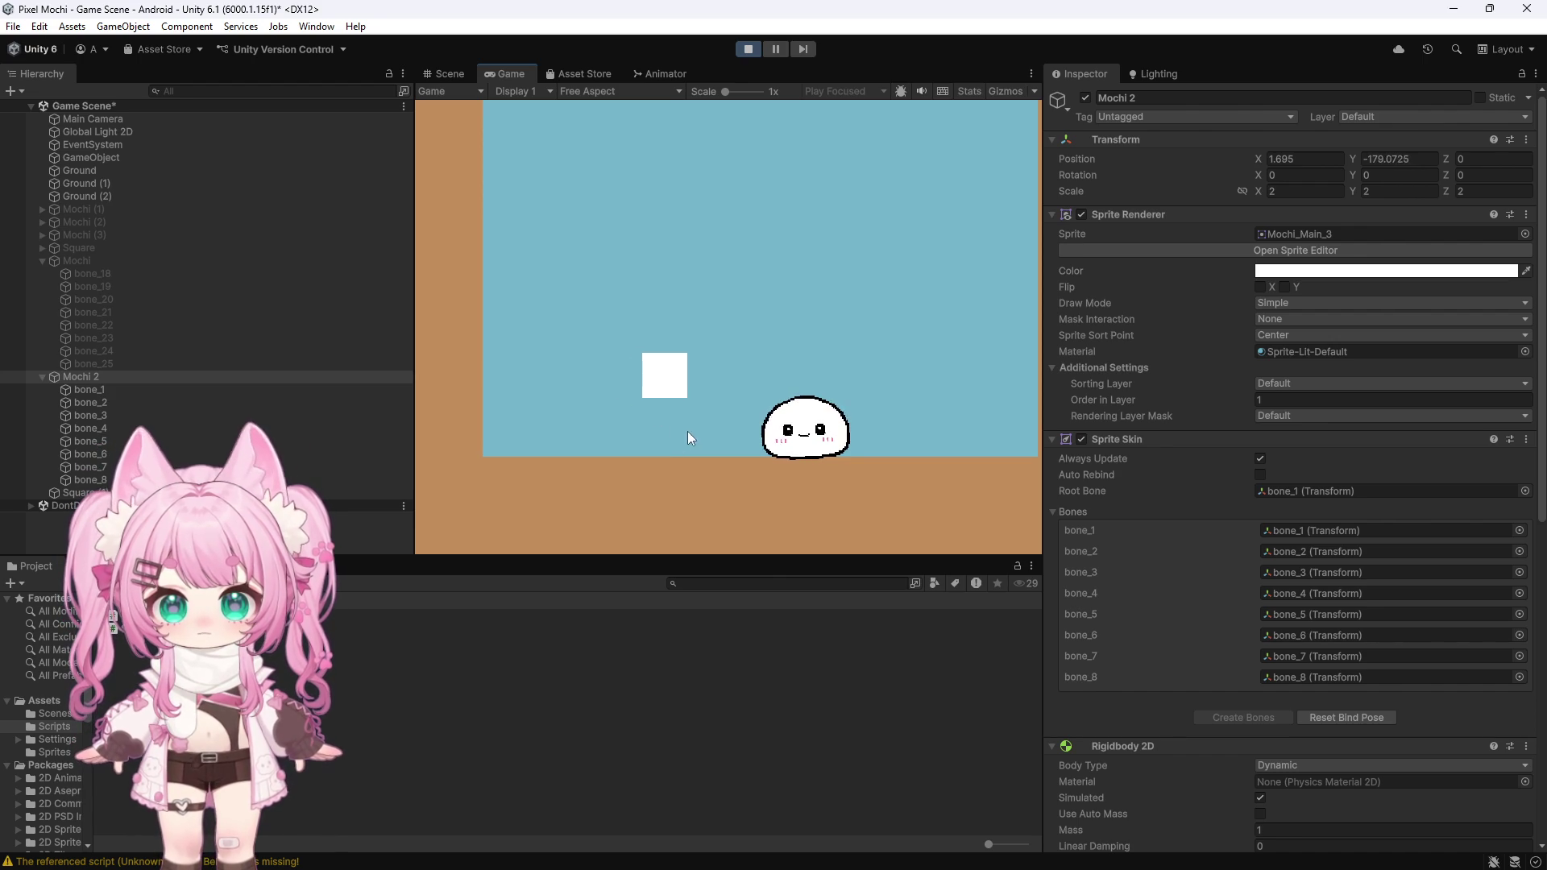
pyautogui.click(687, 426)
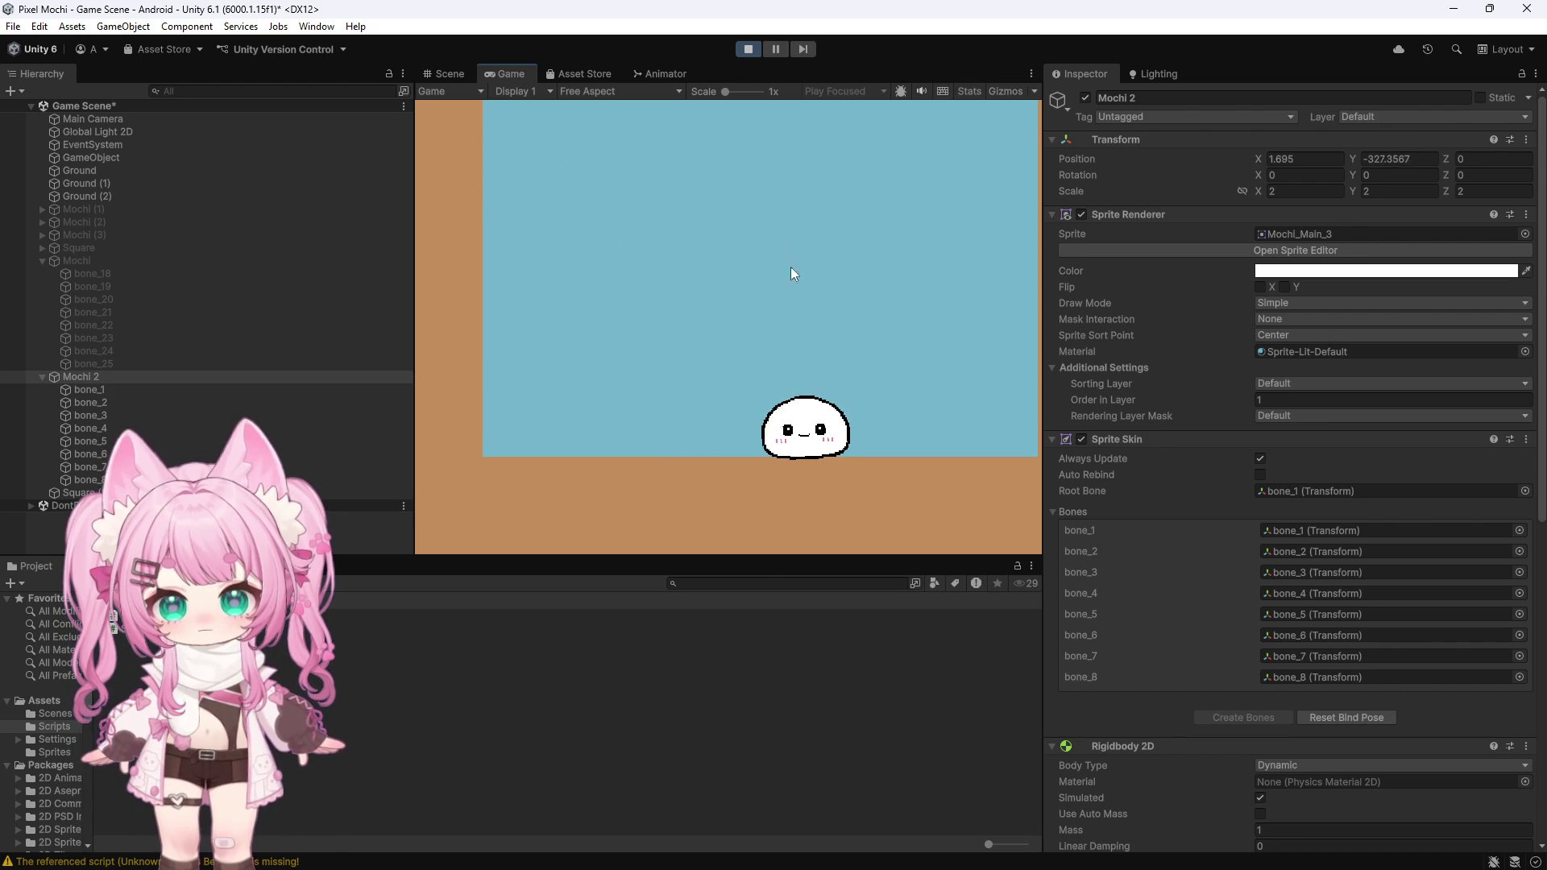
pyautogui.click(802, 443)
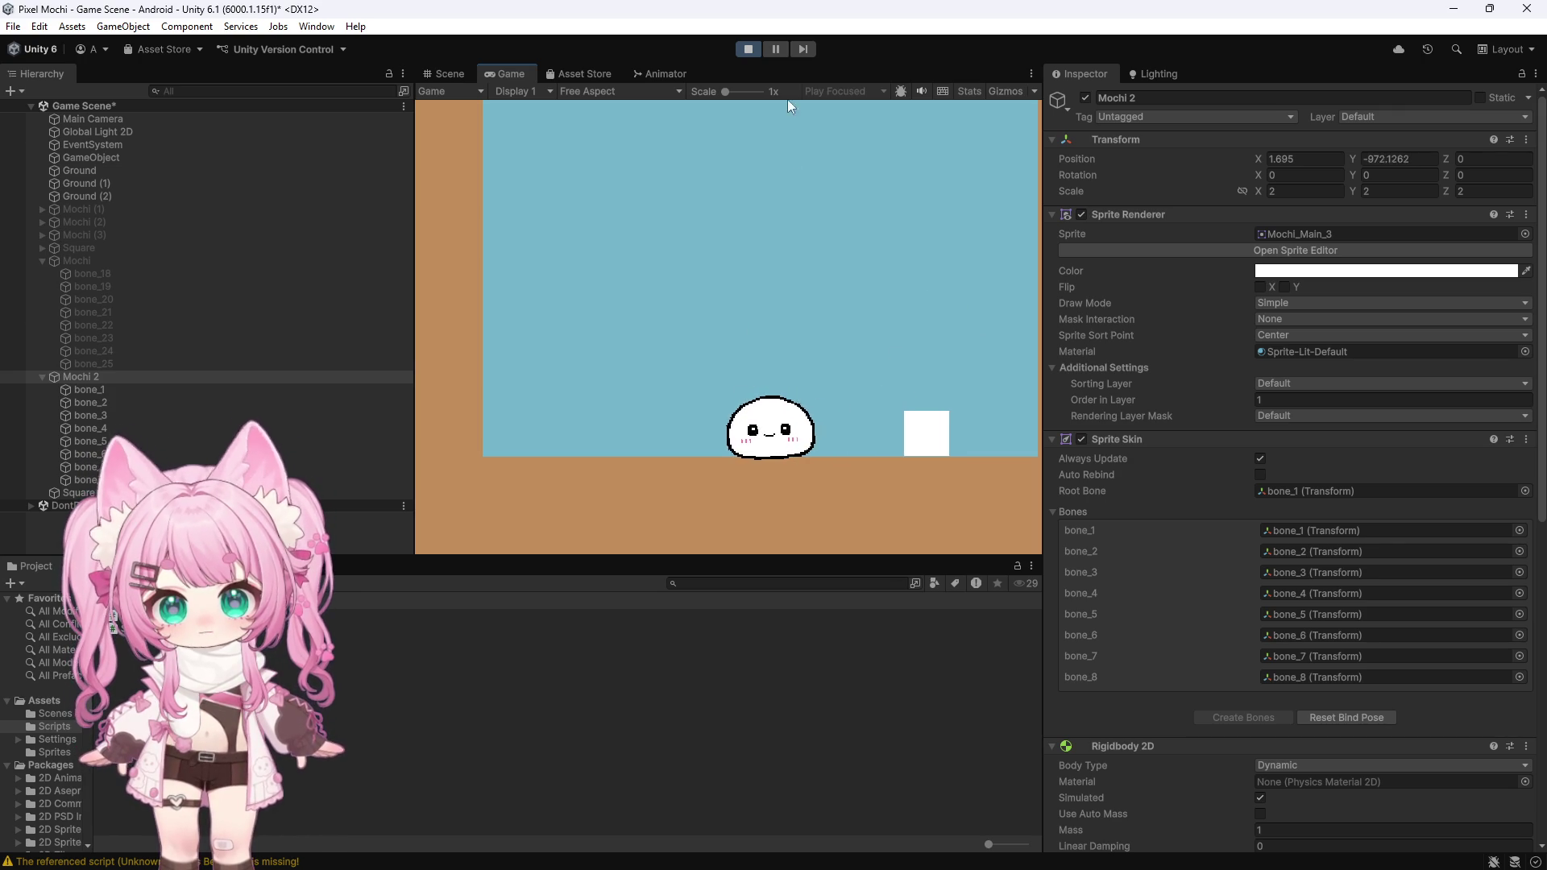
pyautogui.click(757, 55)
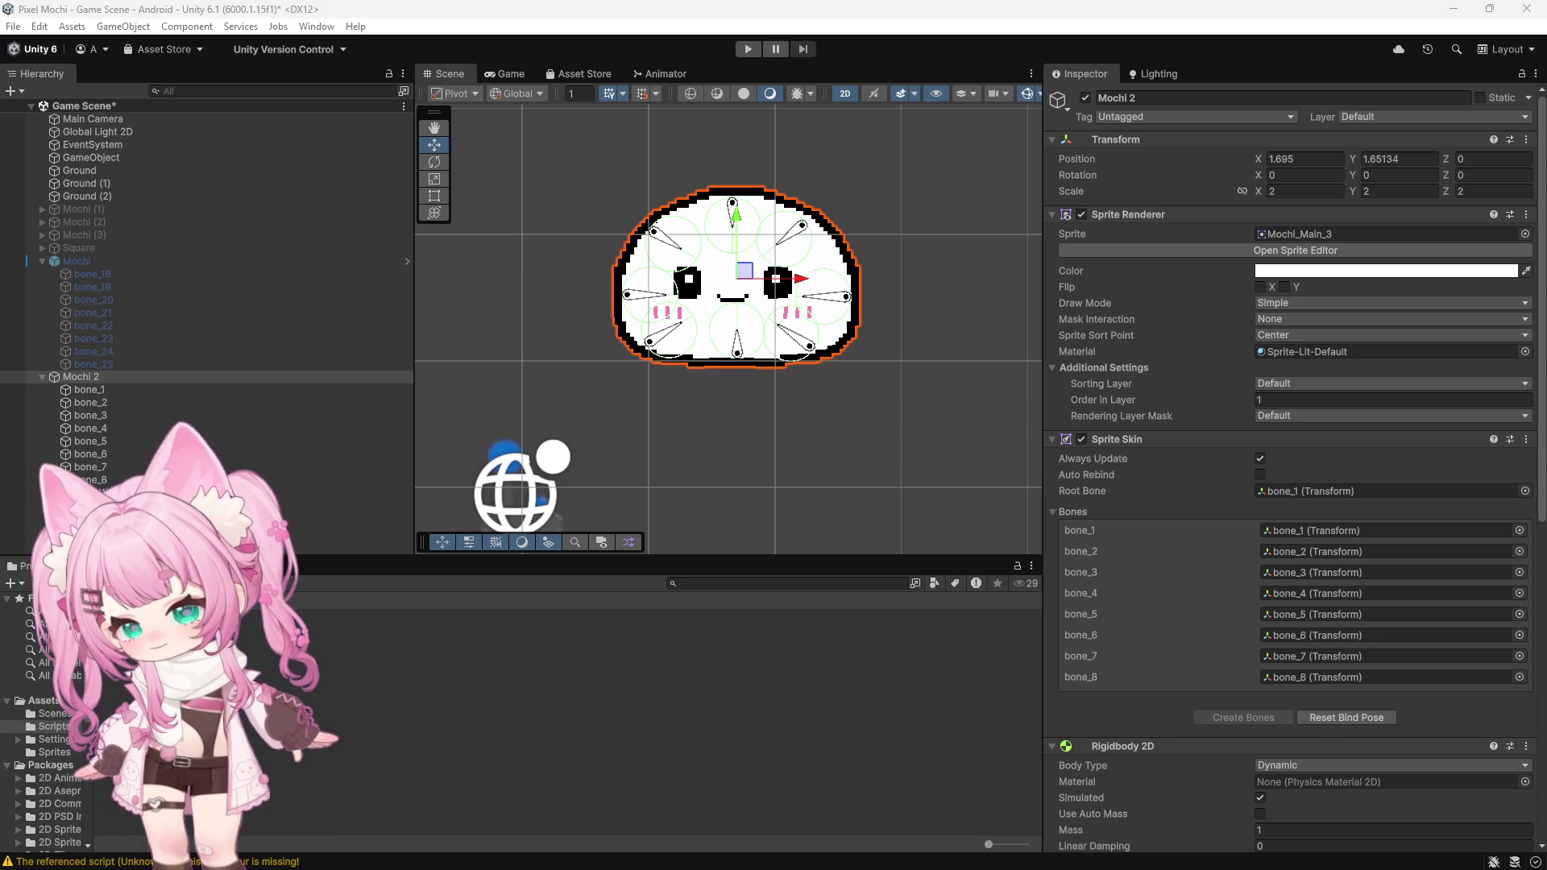
pyautogui.rightClick(208, 705)
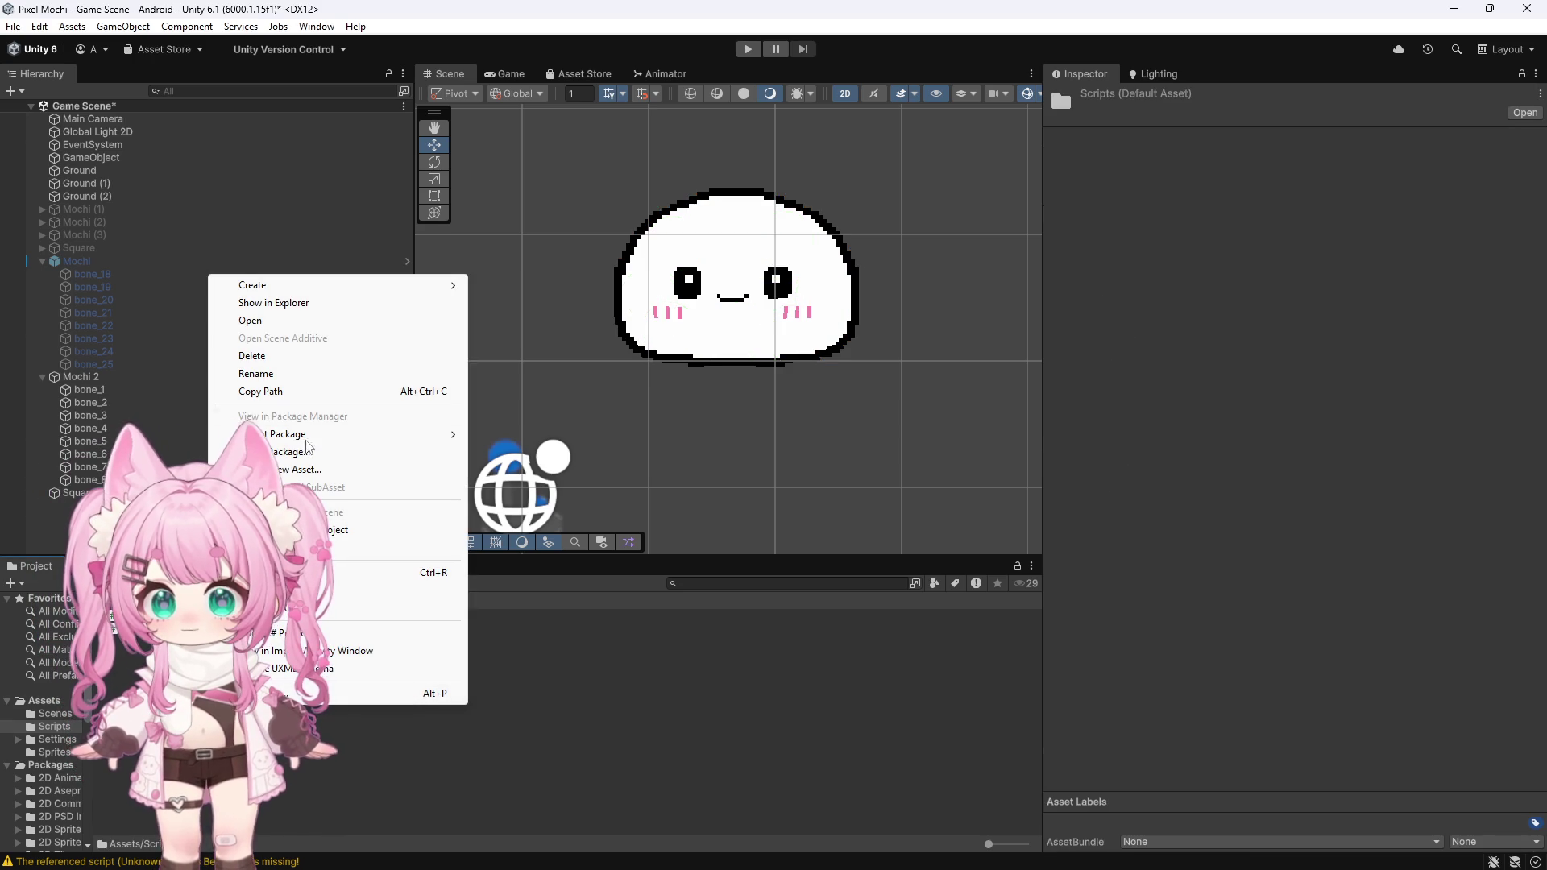
# Step: Delete BonePressure2D.cs from the Scripts folder and let Unity recompile the scripts
pyautogui.click(242, 614)
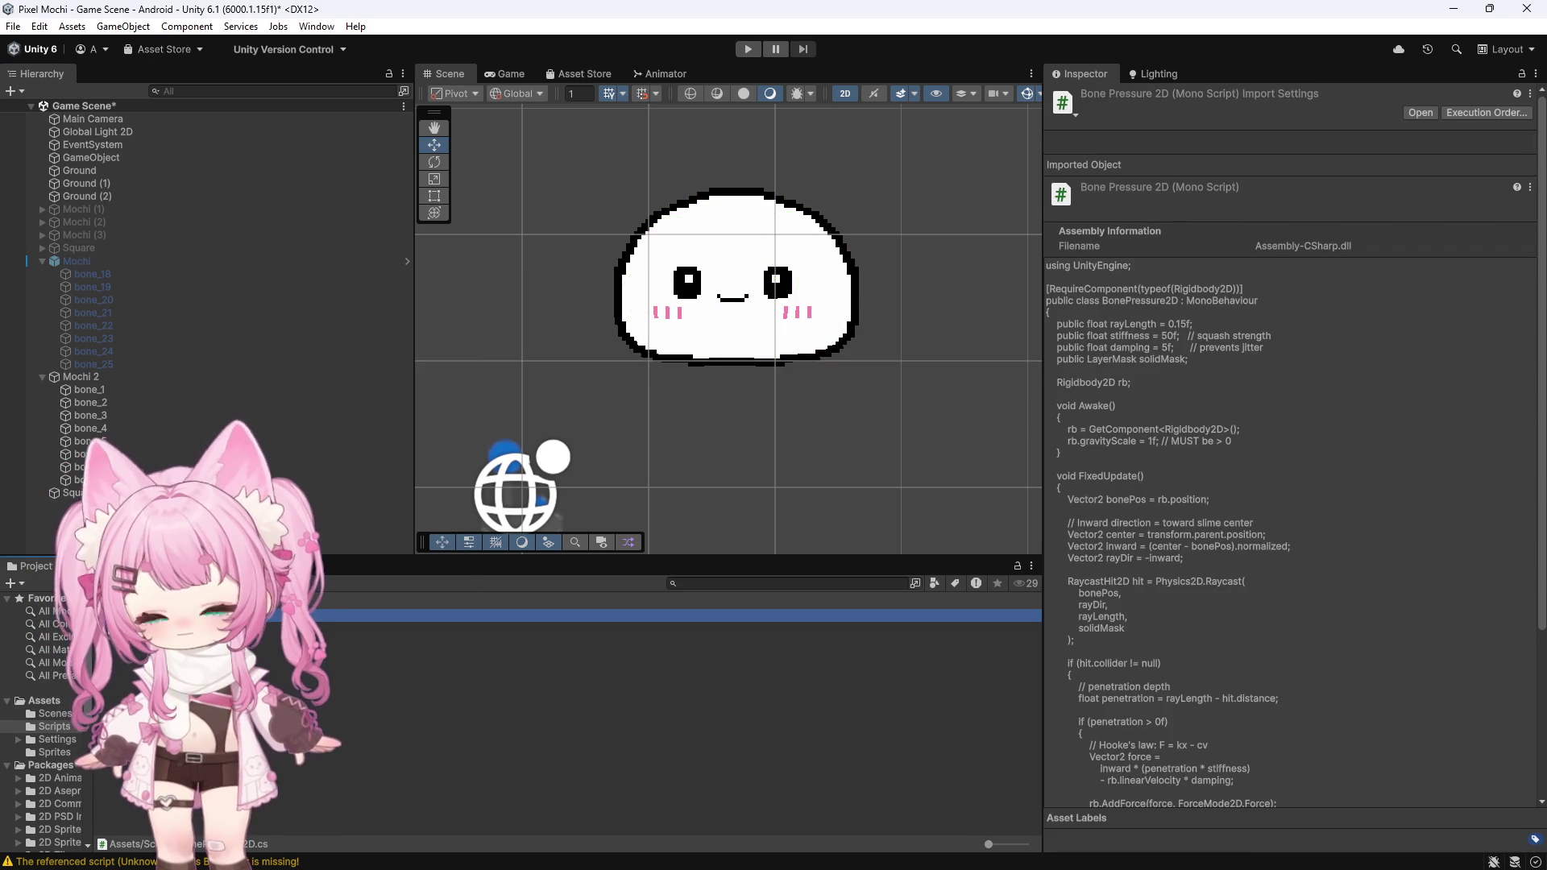
pyautogui.press('Delete')
pyautogui.click(797, 473)
pyautogui.hotkey('alt', 'Tab')
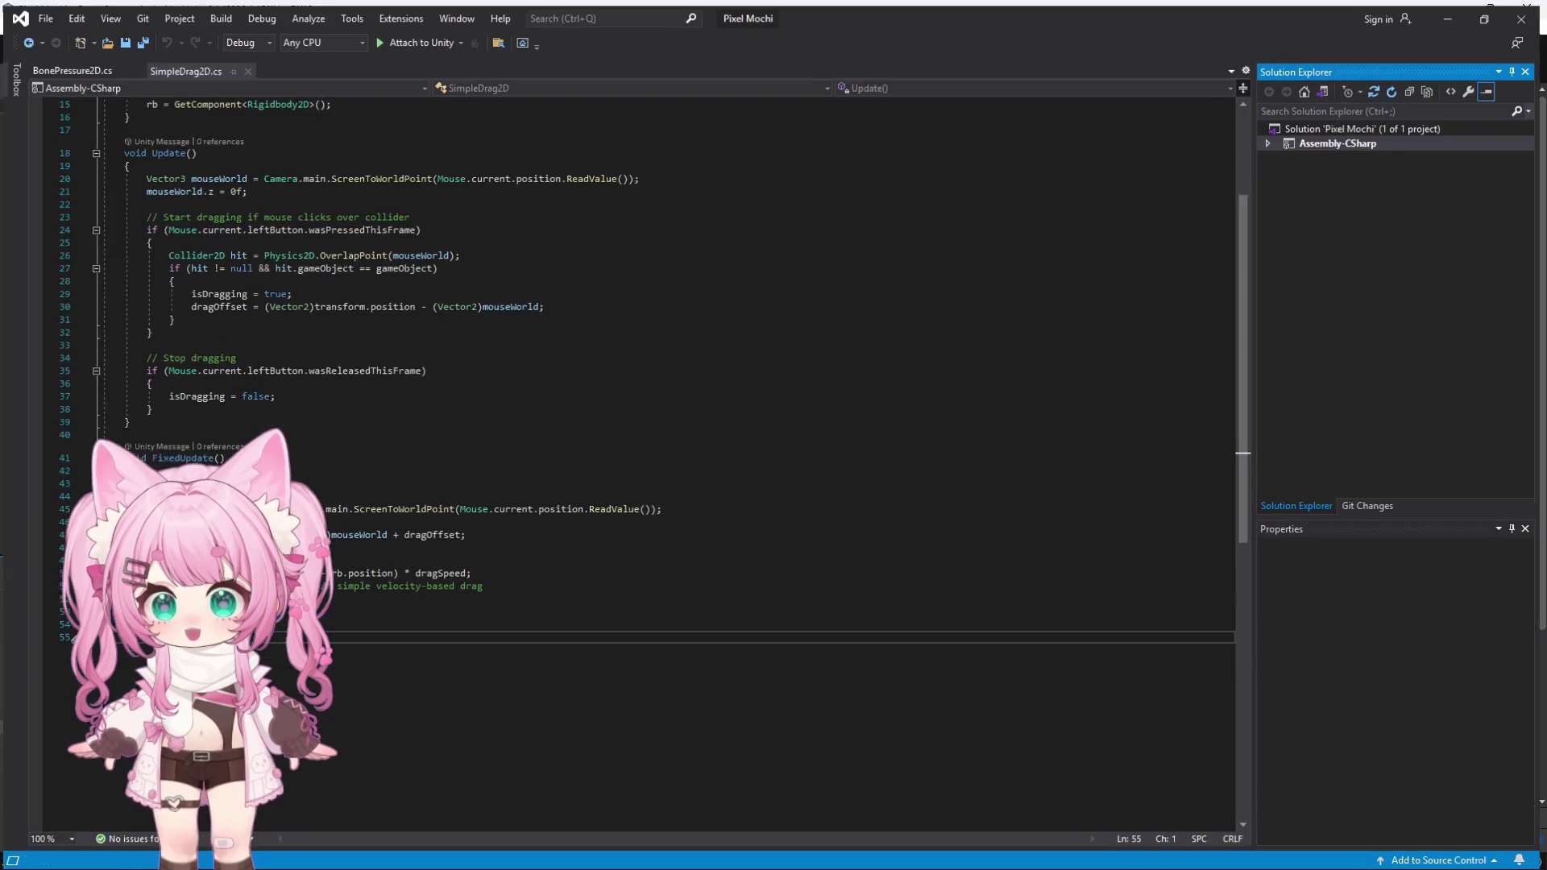
pyautogui.click(1454, 12)
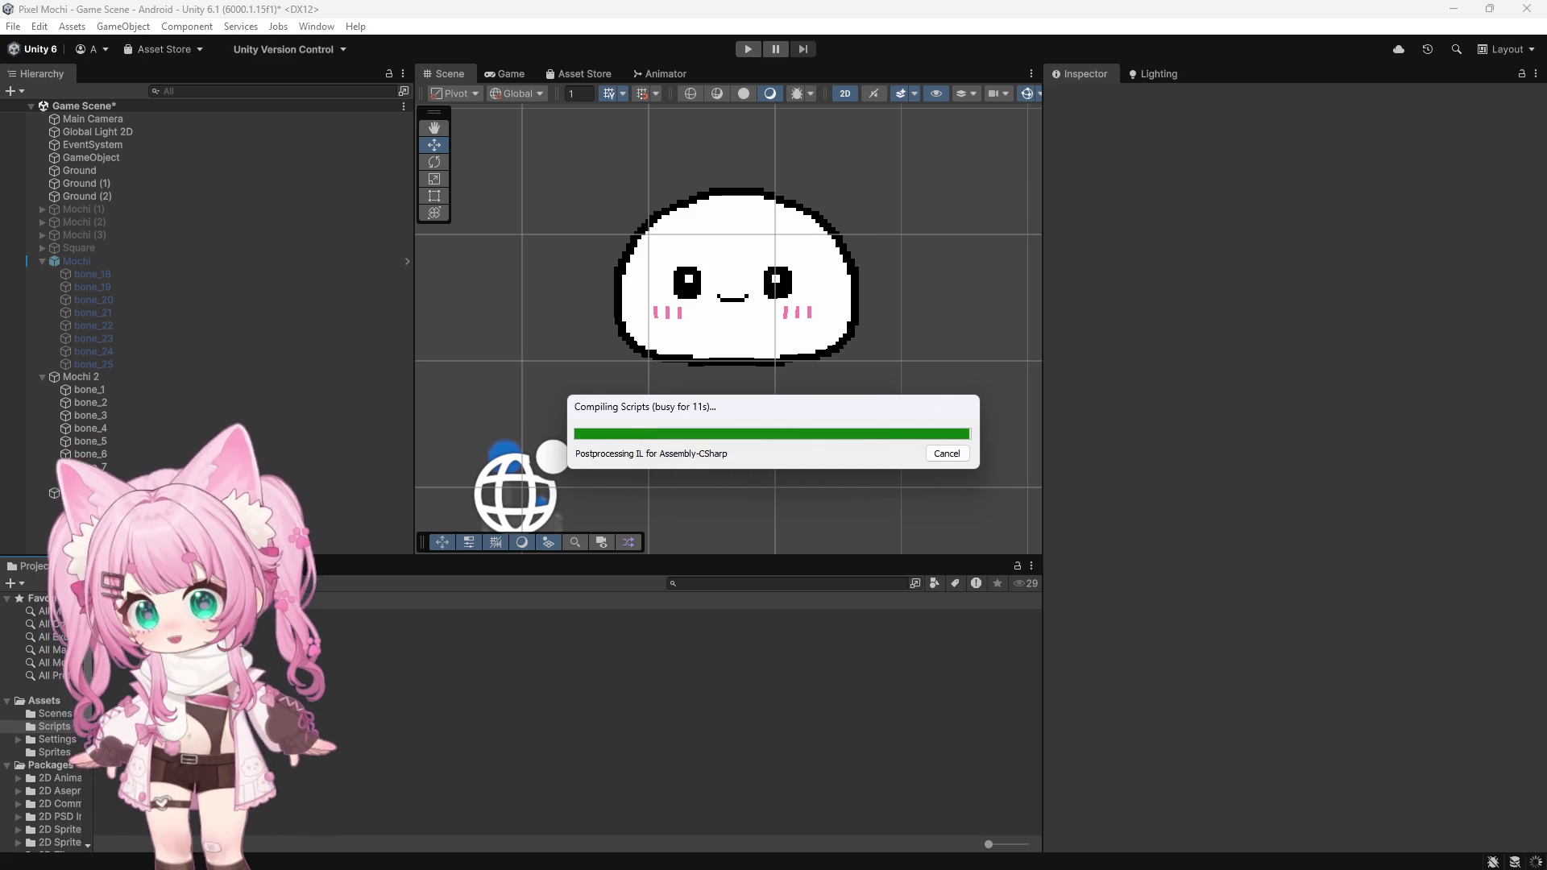
pyautogui.rightClick(184, 686)
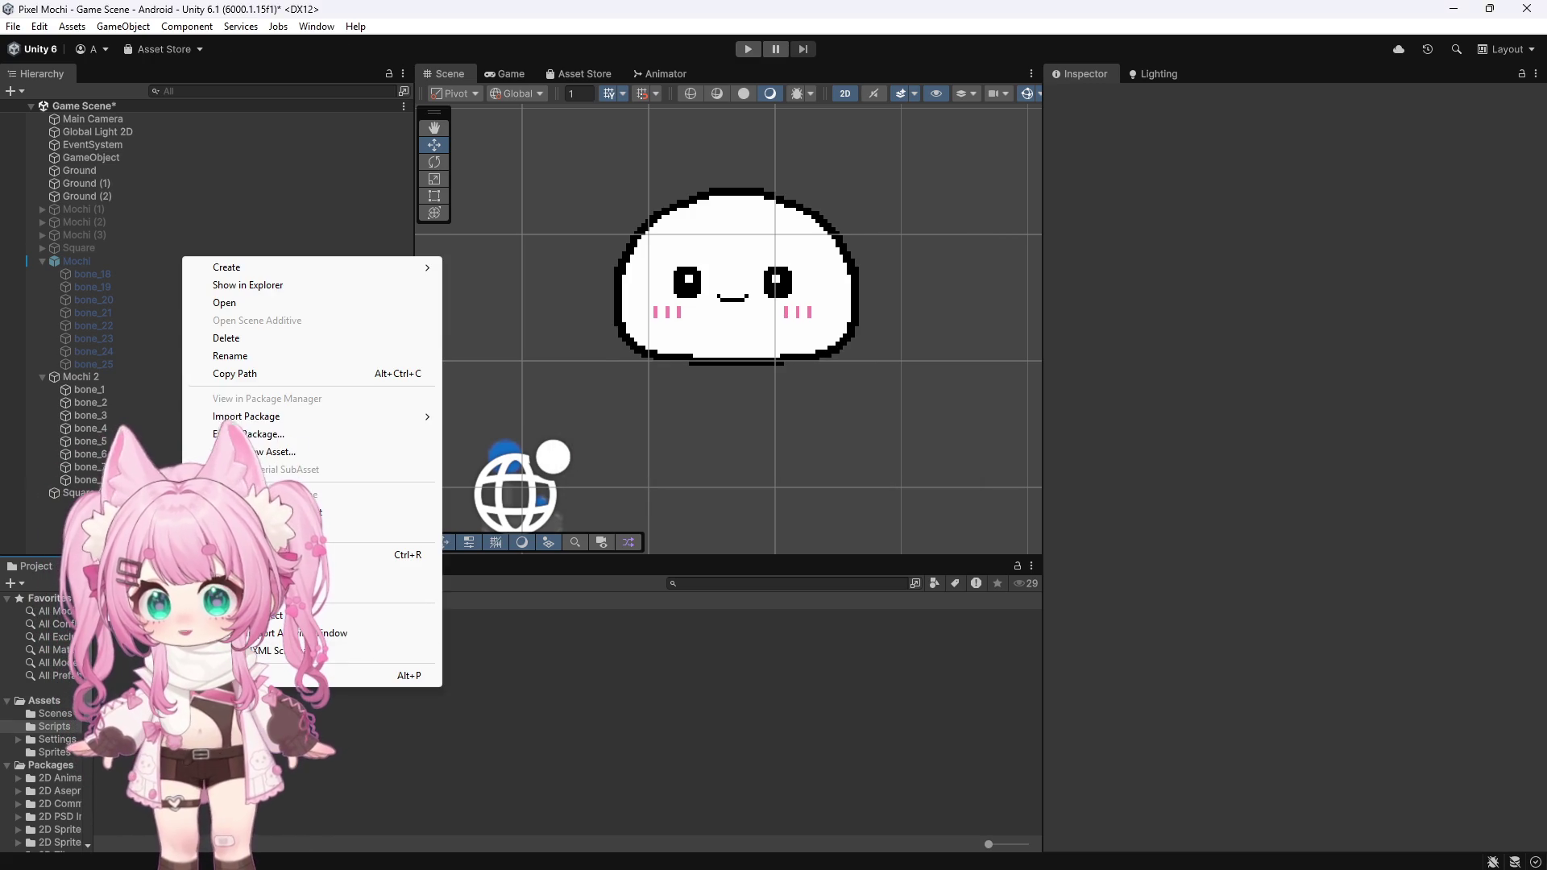
# Step: Create a MonoBehaviour script named SlimeDragController2D in Scripts and let it compile
pyautogui.click(495, 303)
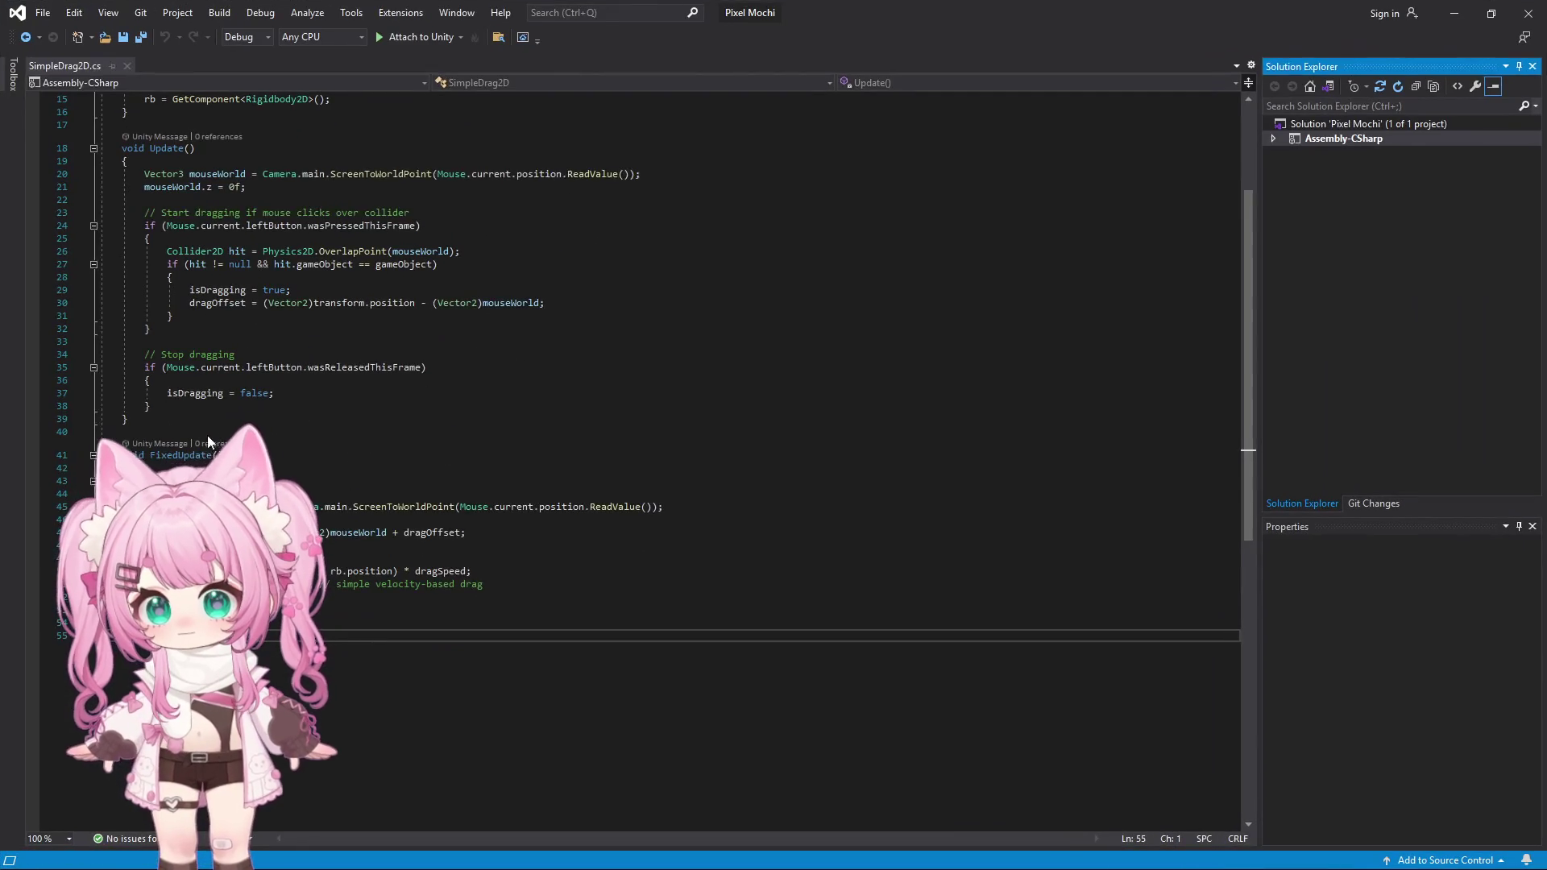
pyautogui.click(1454, 13)
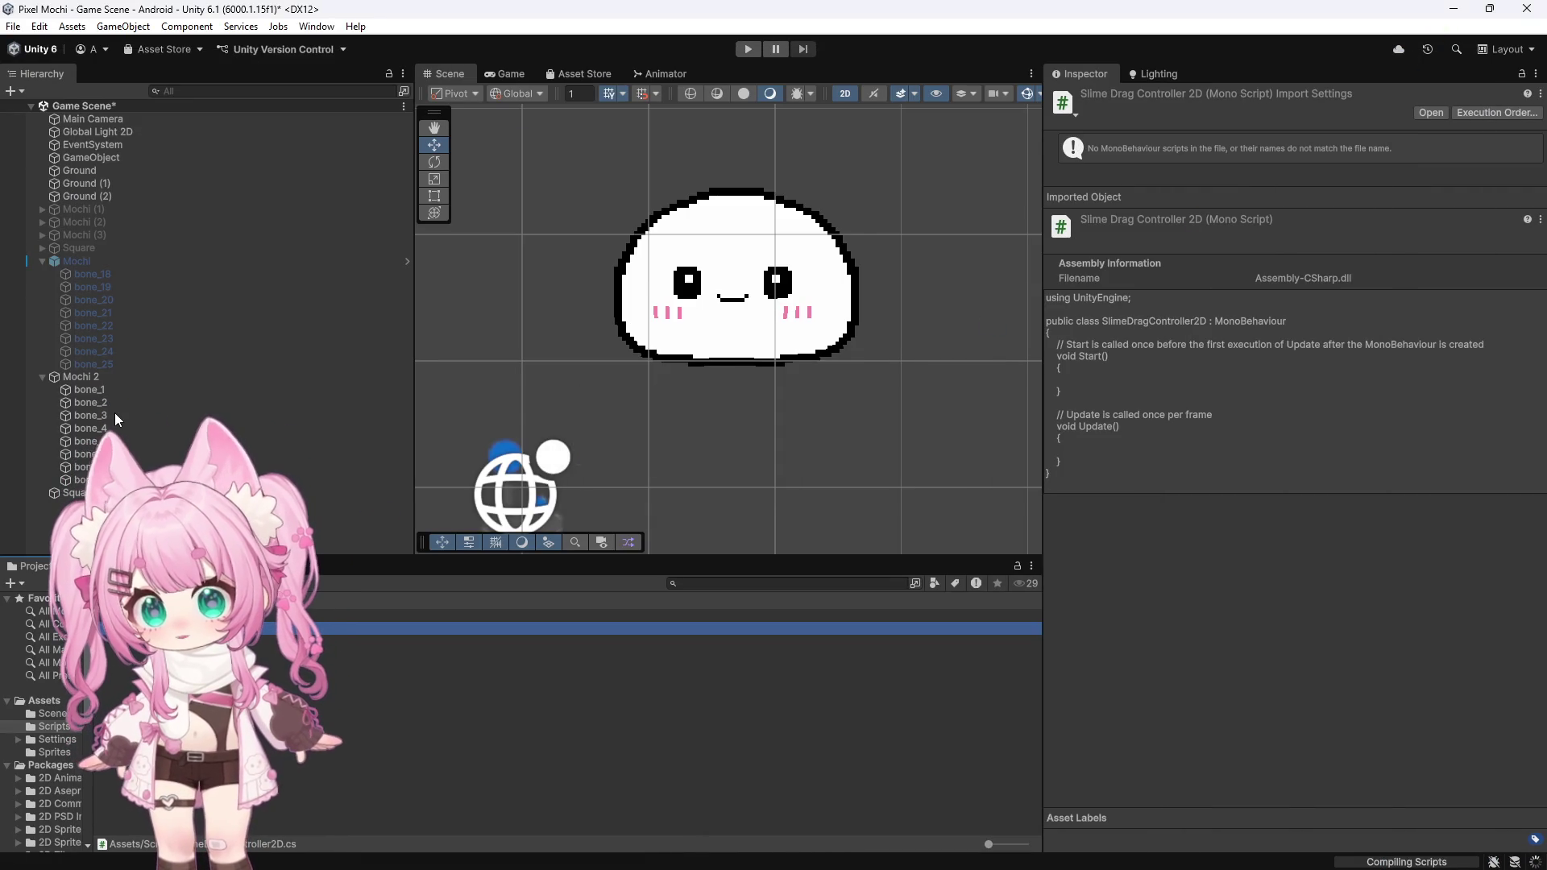
# Step: Add an empty object at the origin named 'Slime Controller' with the SlimeDragController2D script
pyautogui.rightClick(42, 523)
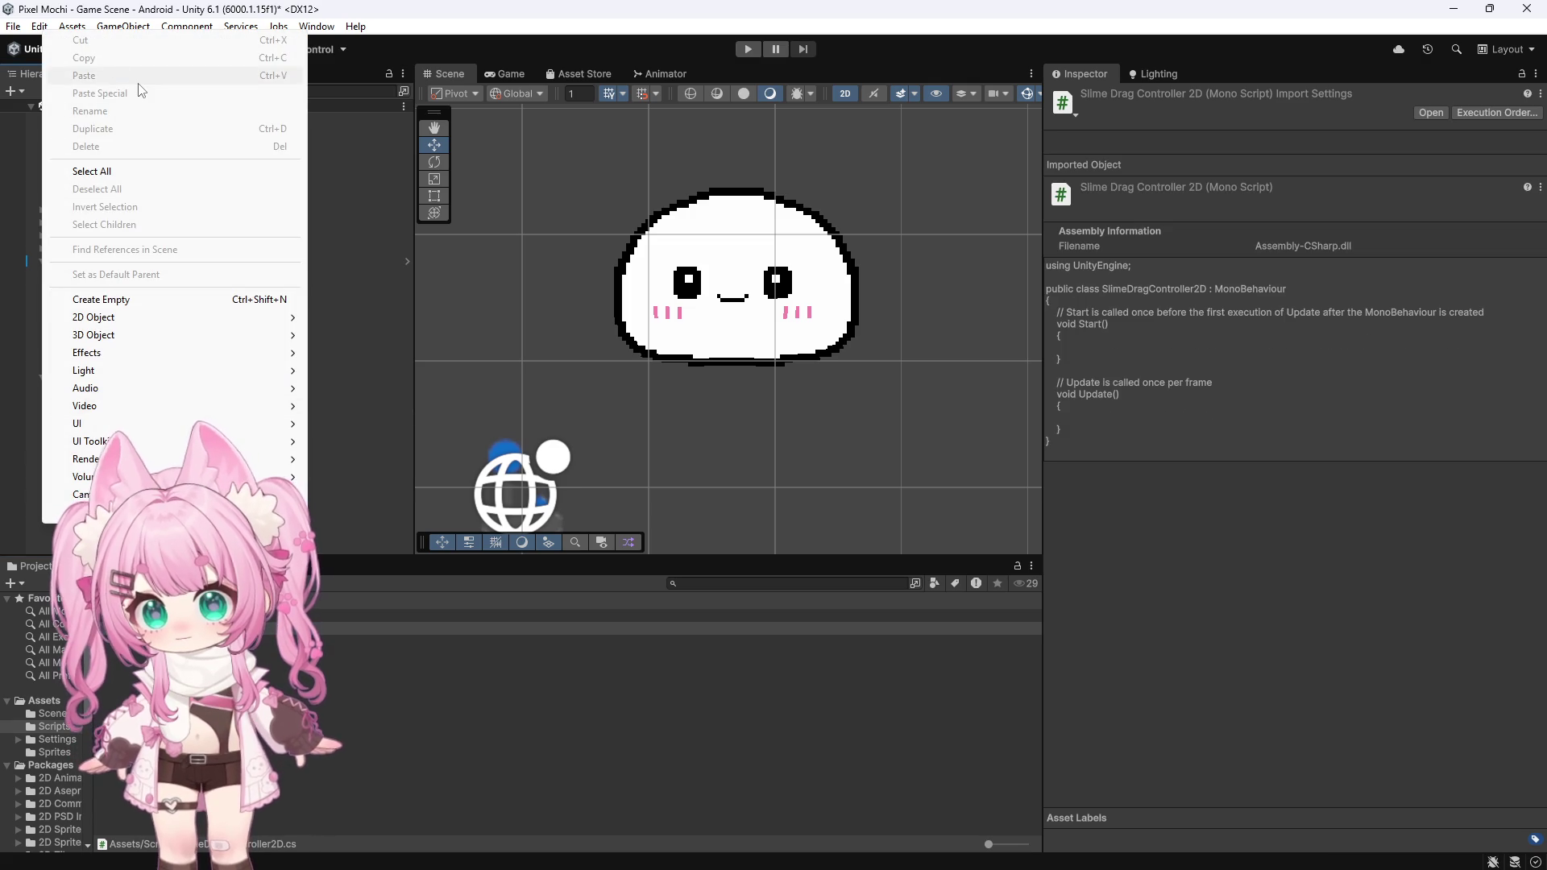
pyautogui.click(101, 299)
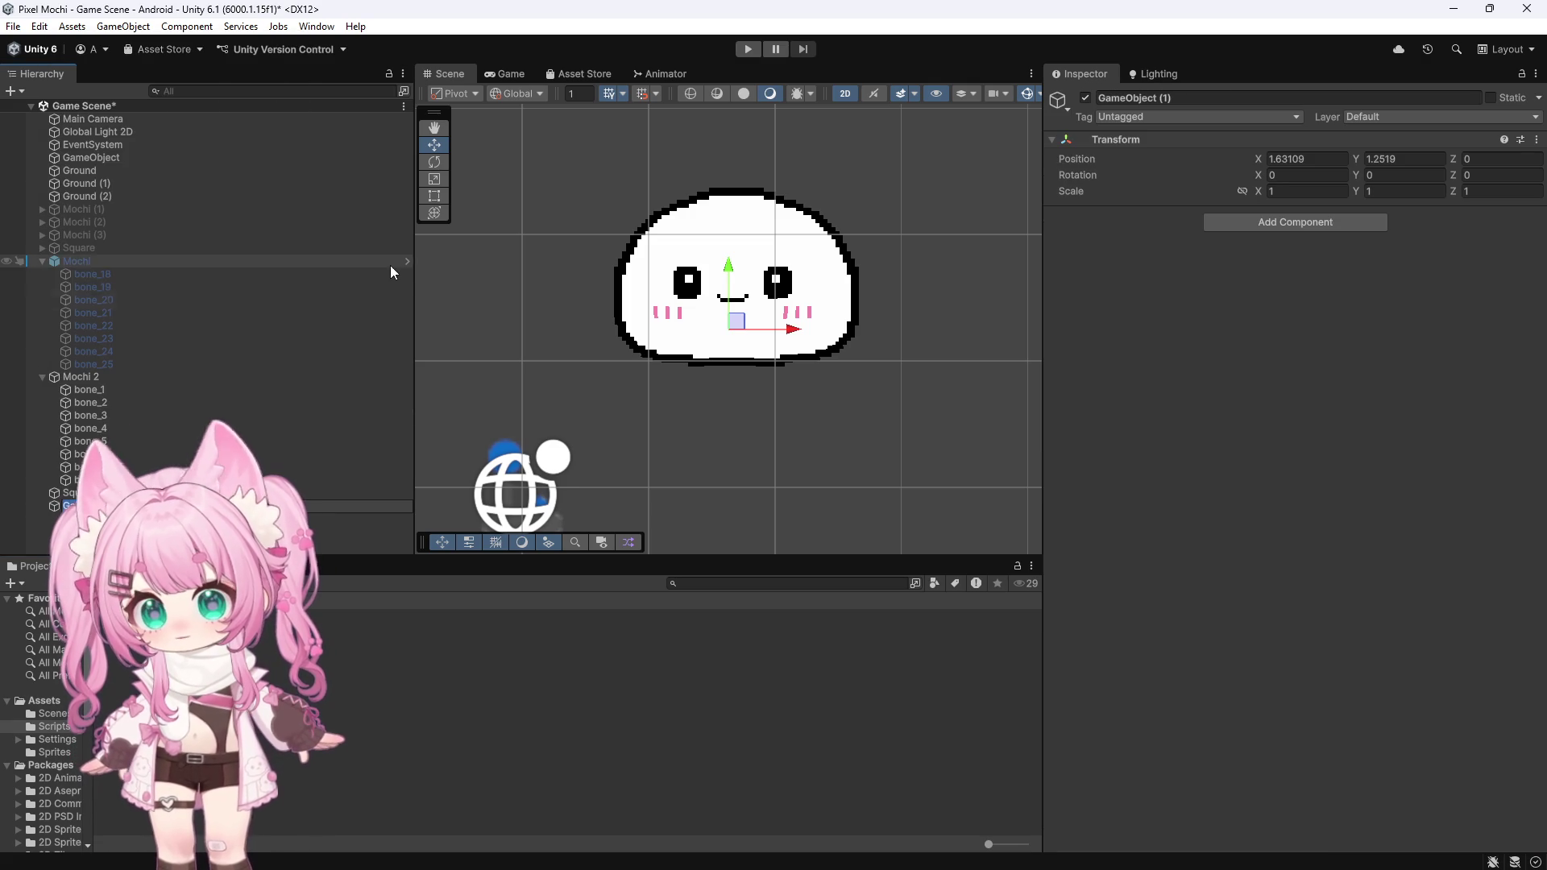
pyautogui.click(1536, 141)
pyautogui.click(1405, 157)
pyautogui.click(1225, 94)
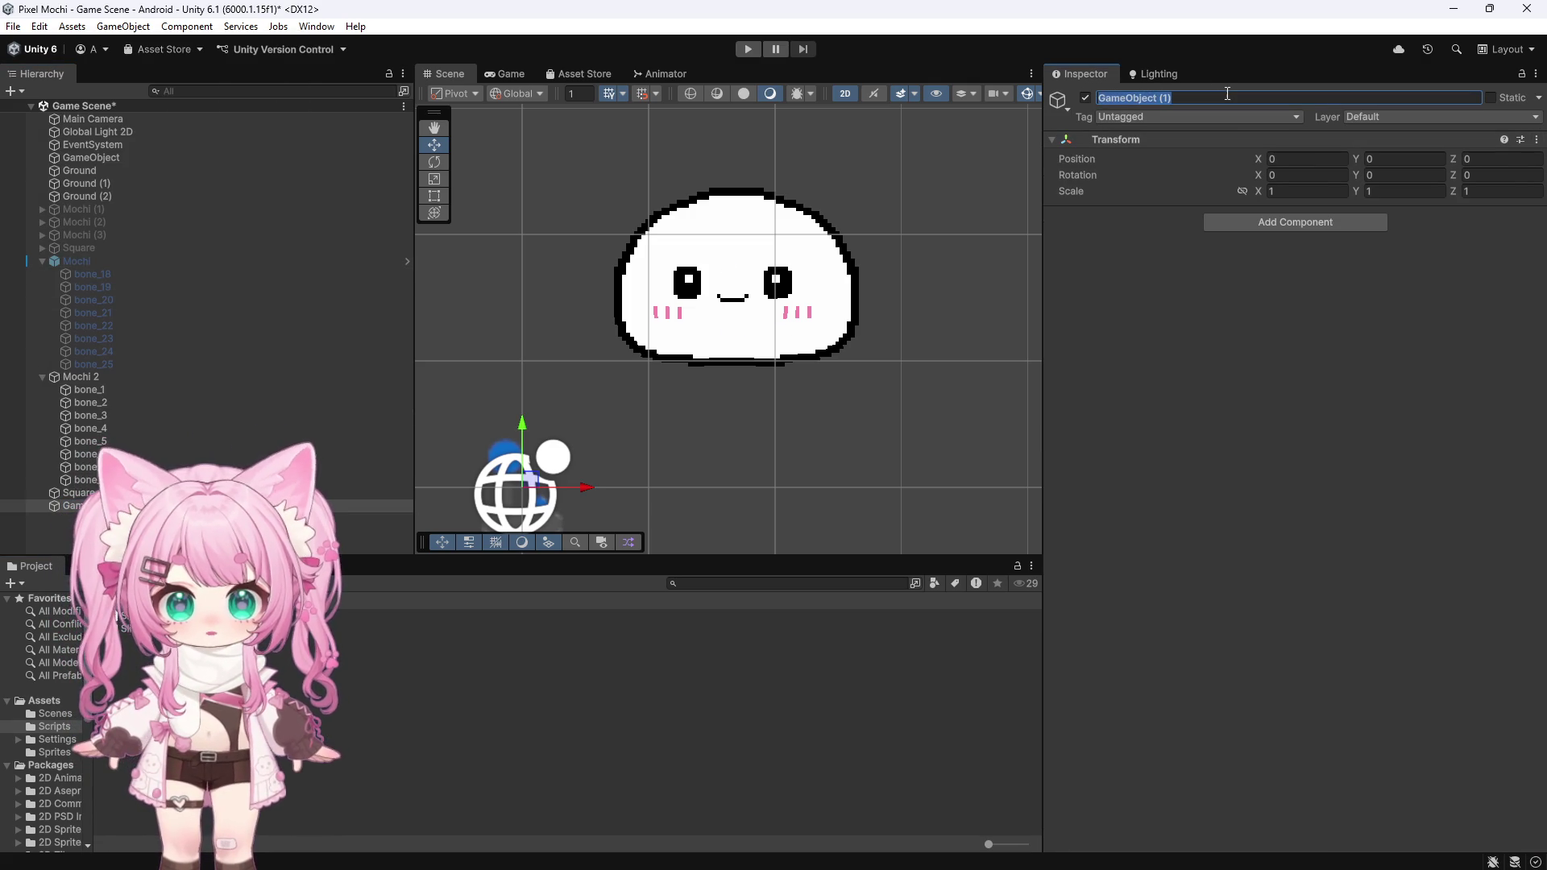
pyautogui.write('Slime Con')
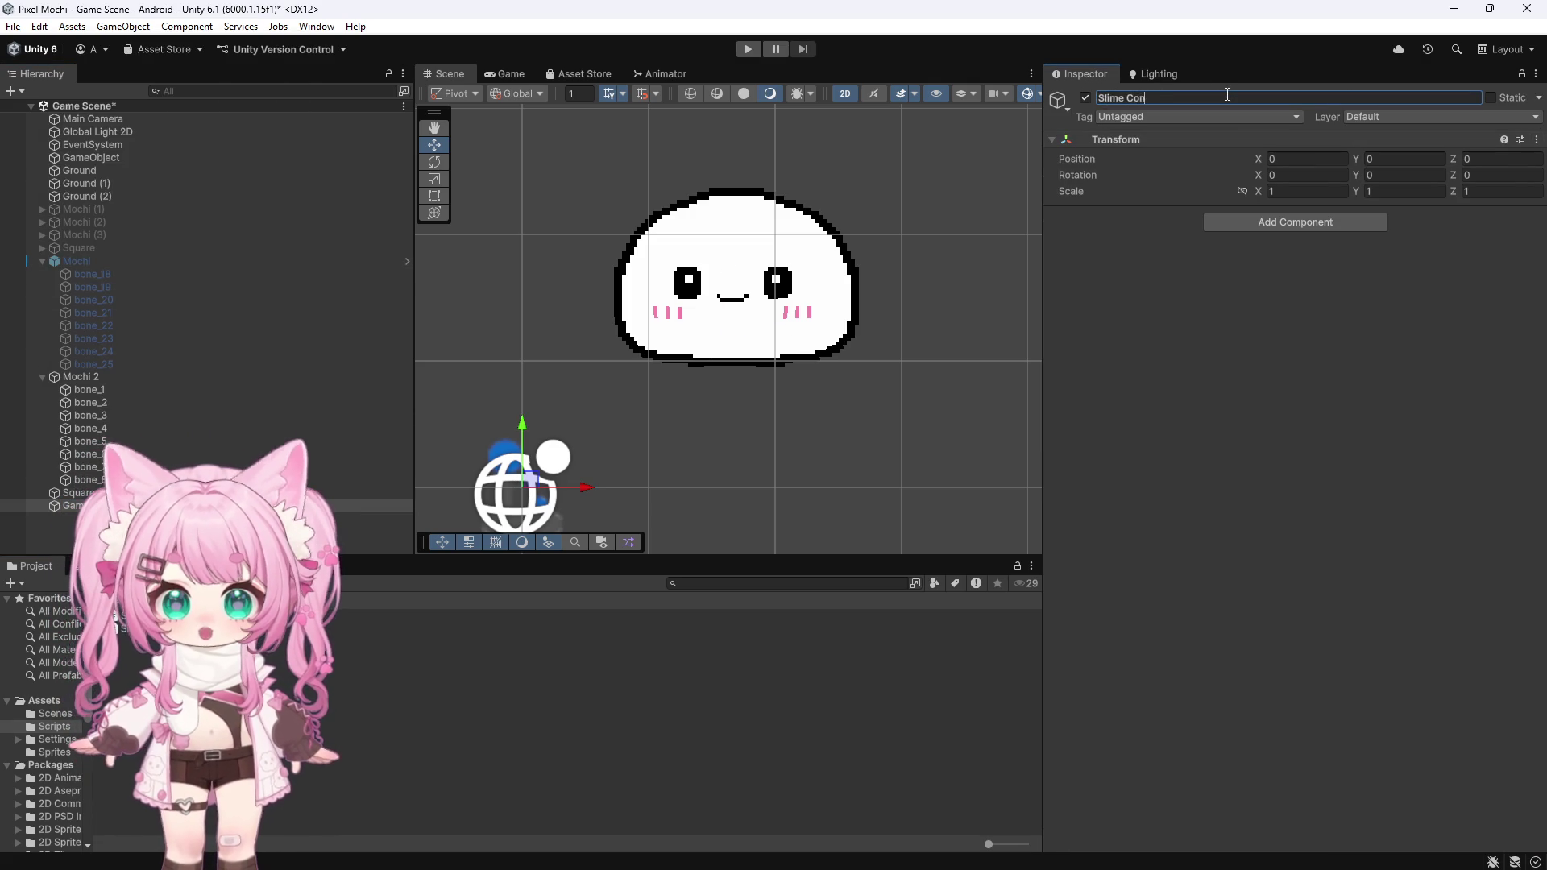
pyautogui.write('troller')
pyautogui.press('Return')
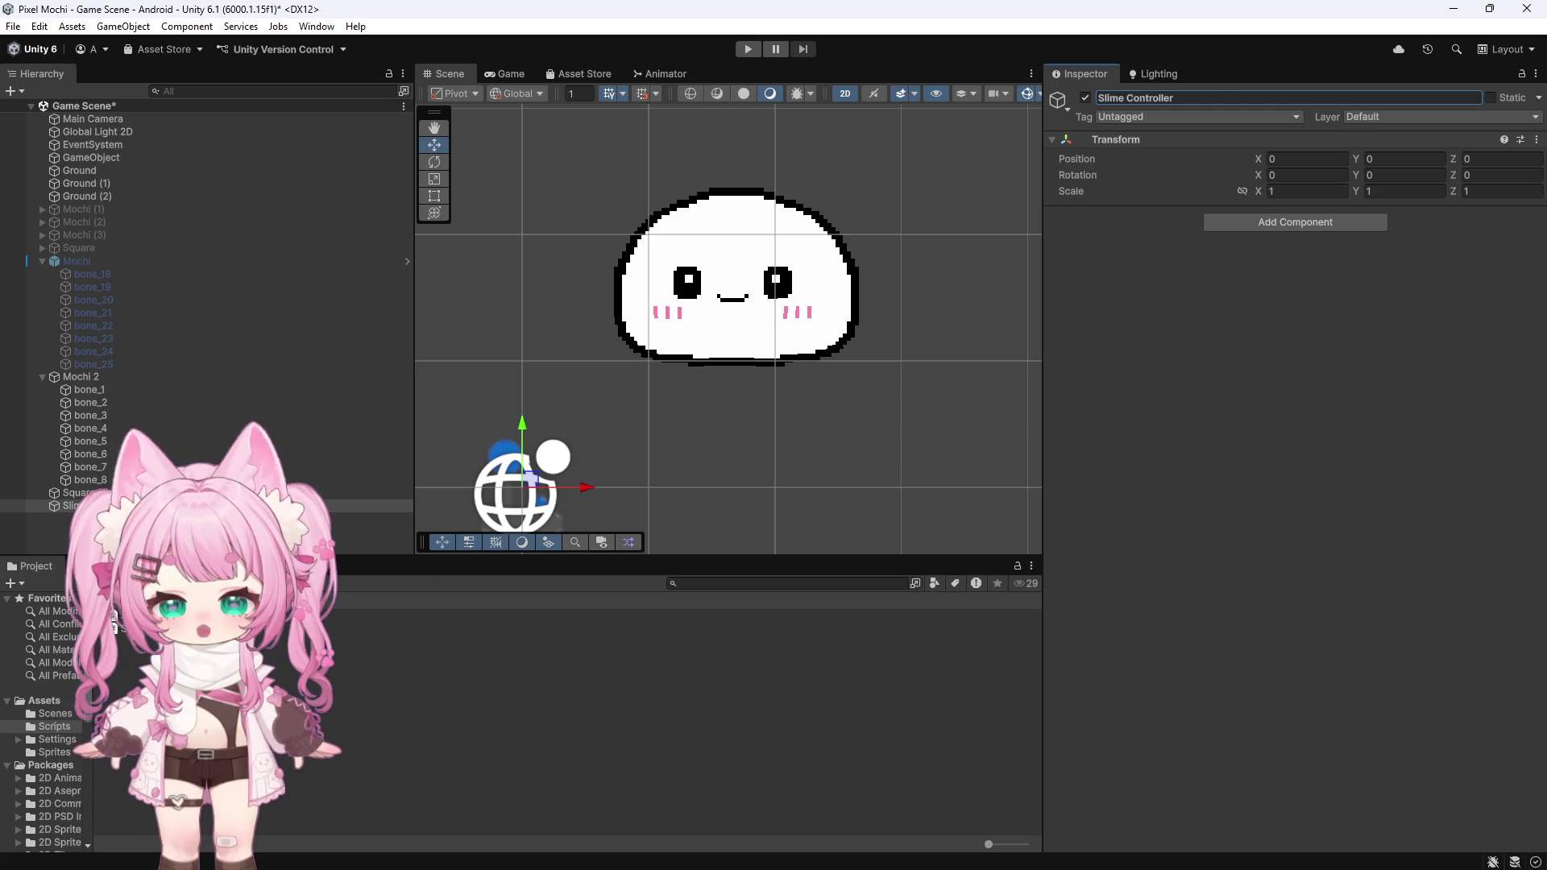
pyautogui.moveTo(564, 644)
pyautogui.mouseDown()
pyautogui.moveTo(1210, 409)
pyautogui.moveTo(1168, 475)
pyautogui.mouseUp()
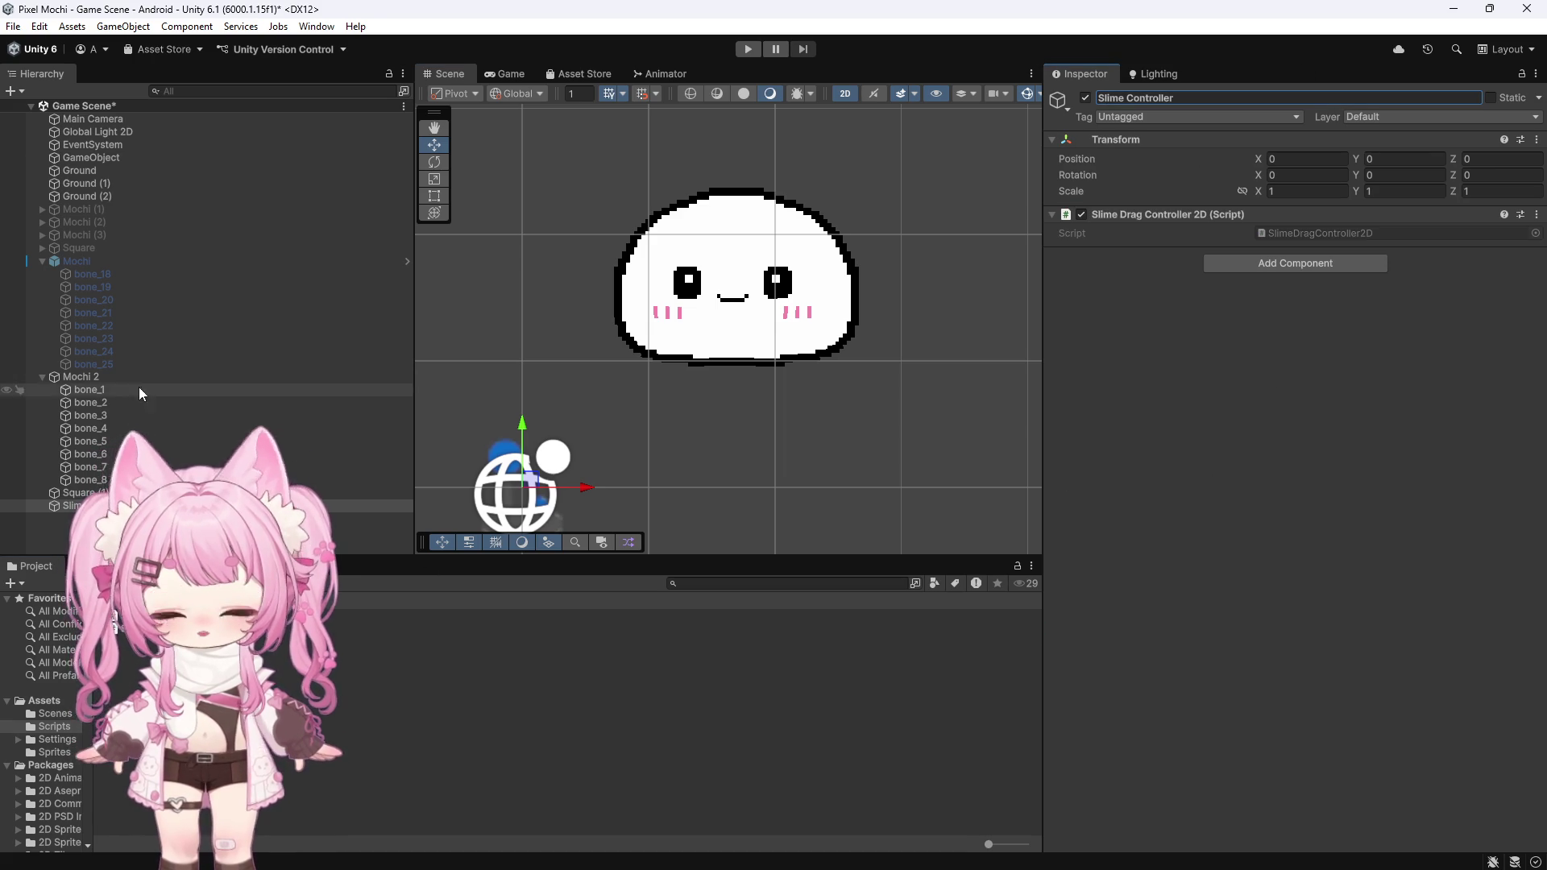
# Step: Define a new Mochi layer in User Layer 7 and put Mochi 2 and its child bones on it
pyautogui.click(366, 377)
pyautogui.click(1492, 114)
pyautogui.click(1369, 249)
pyautogui.click(1219, 312)
pyautogui.write('Slime')
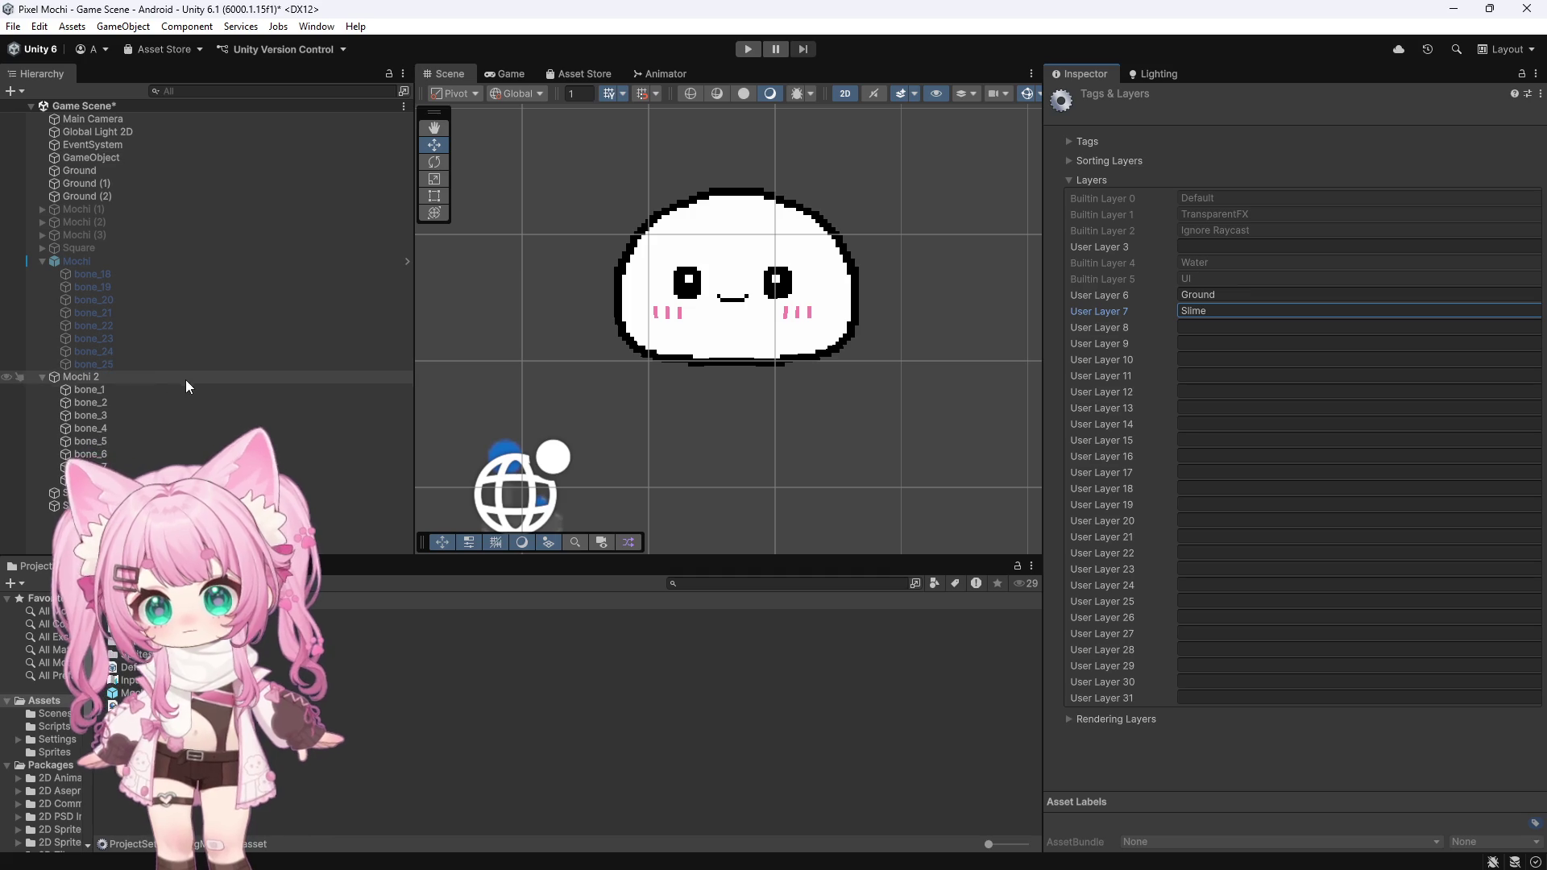
pyautogui.doubleClick(1247, 313)
pyautogui.write('Mochi')
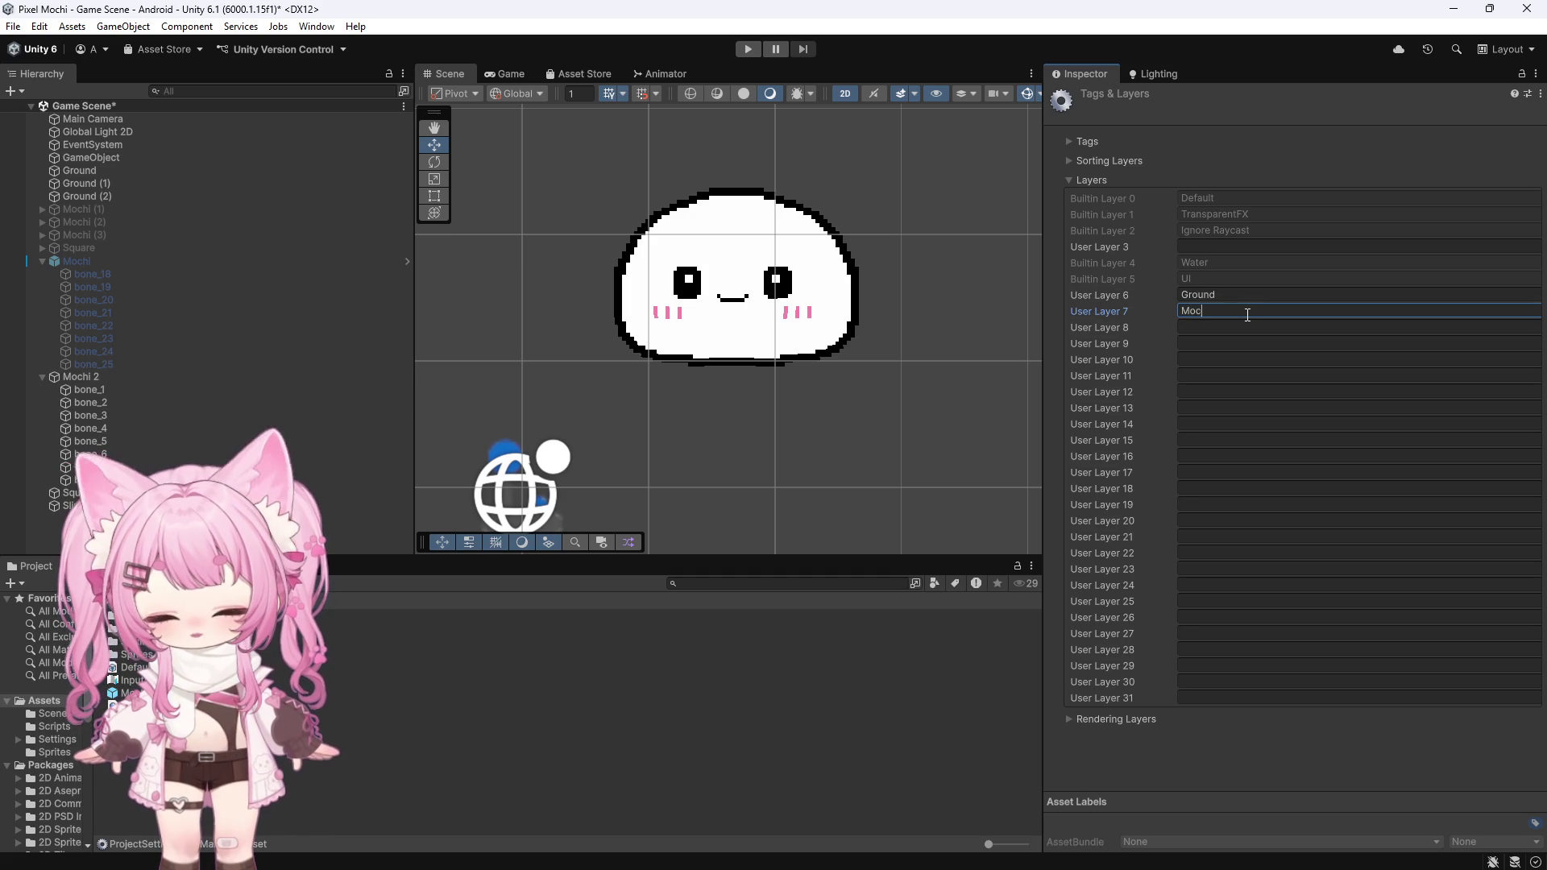
pyautogui.click(89, 376)
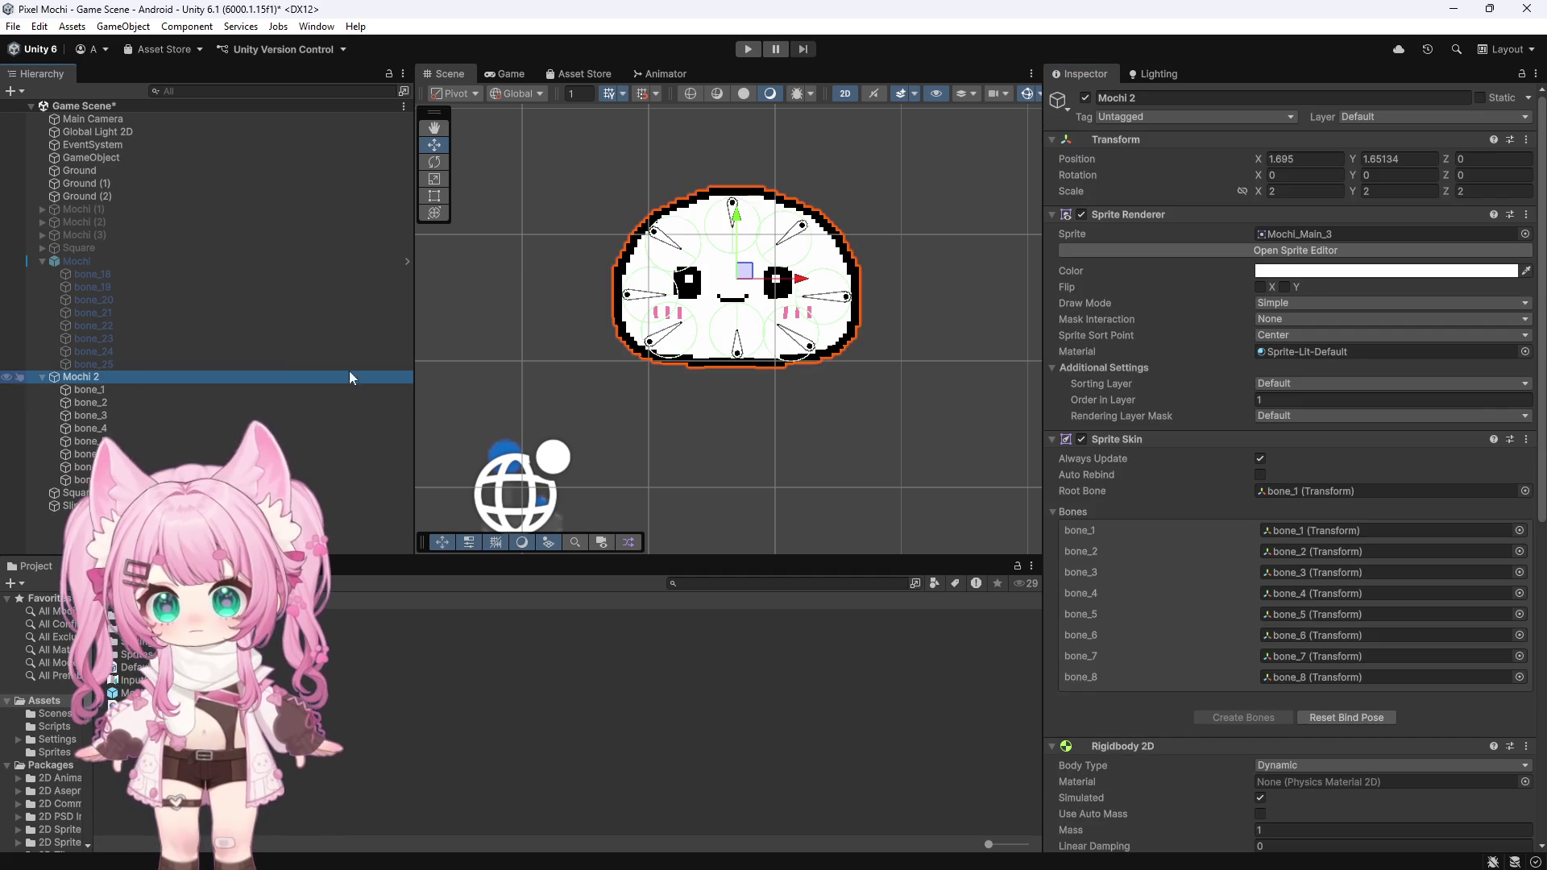
pyautogui.click(1454, 116)
pyautogui.click(1369, 242)
pyautogui.click(712, 473)
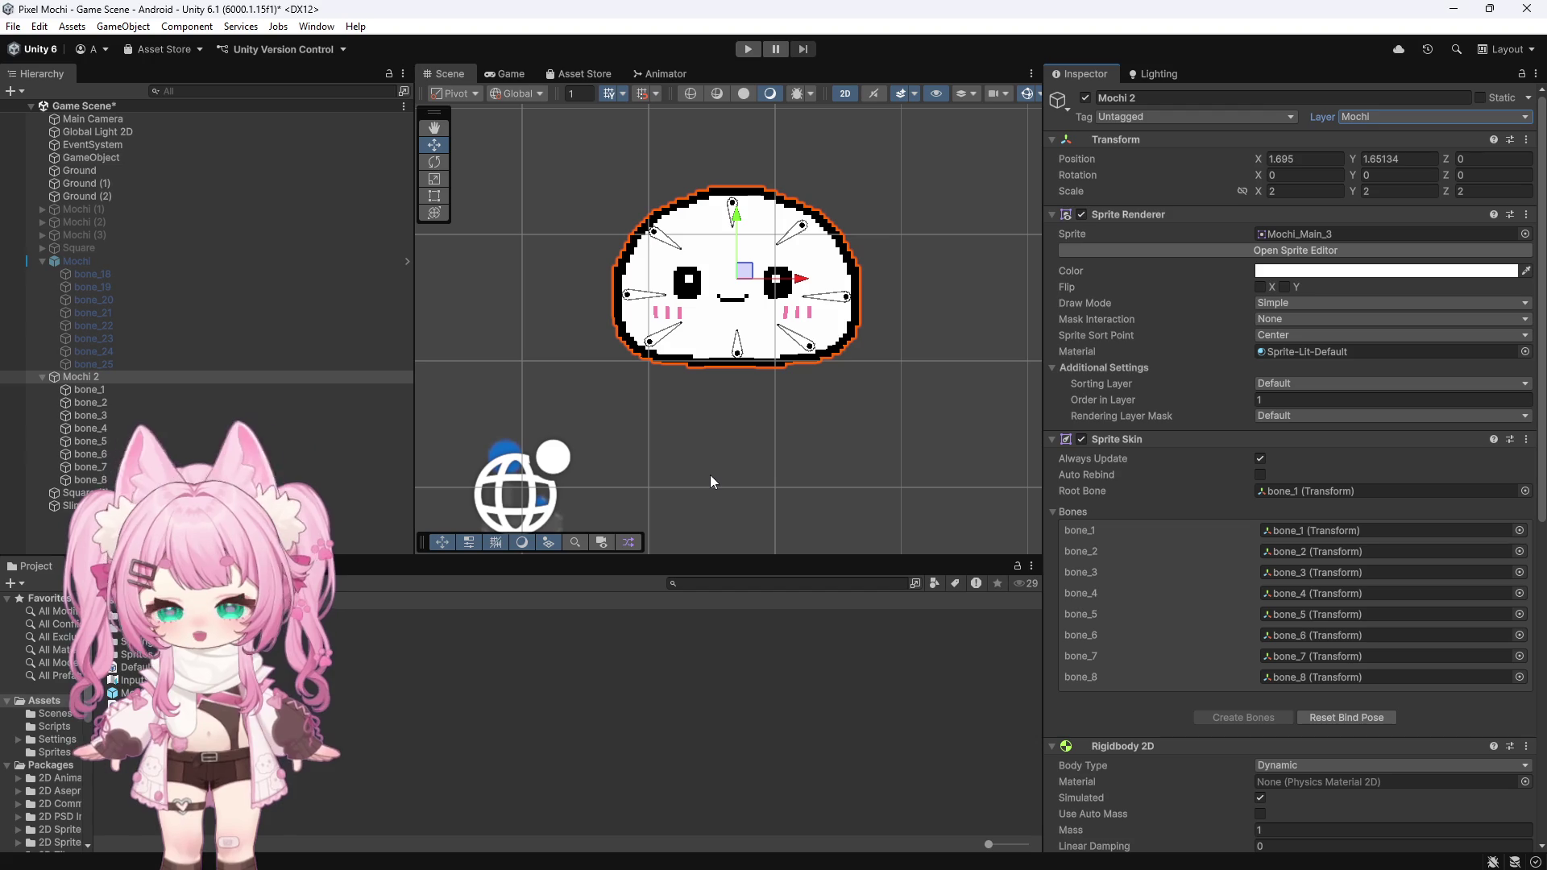
# Step: Set the Slime Controller's Bone Mask to the Mochi layer
pyautogui.click(387, 505)
pyautogui.click(1370, 265)
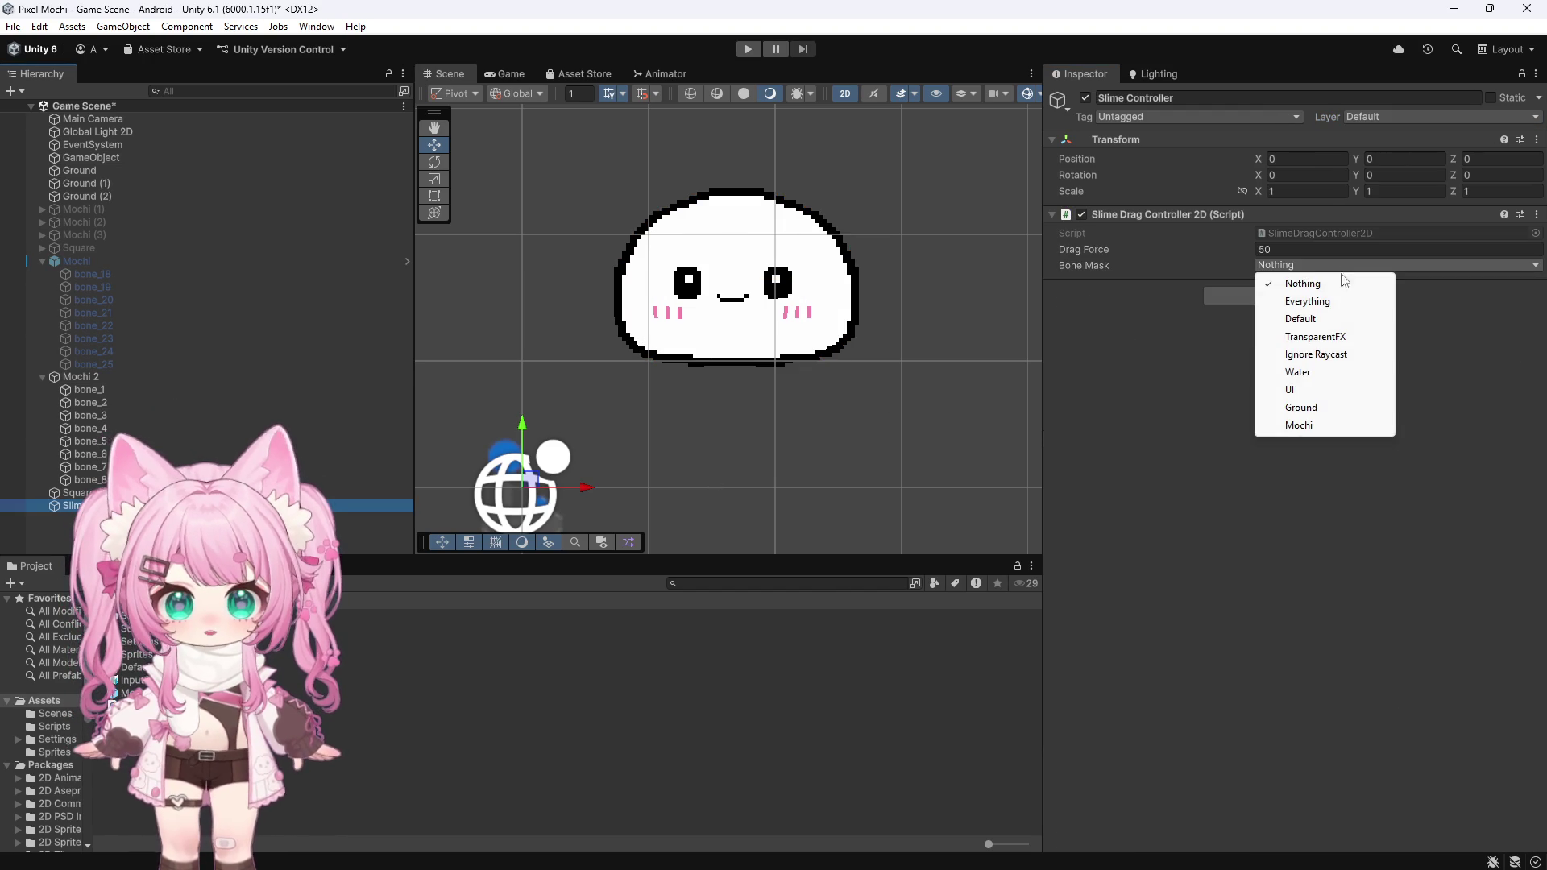
pyautogui.click(1299, 425)
pyautogui.click(887, 423)
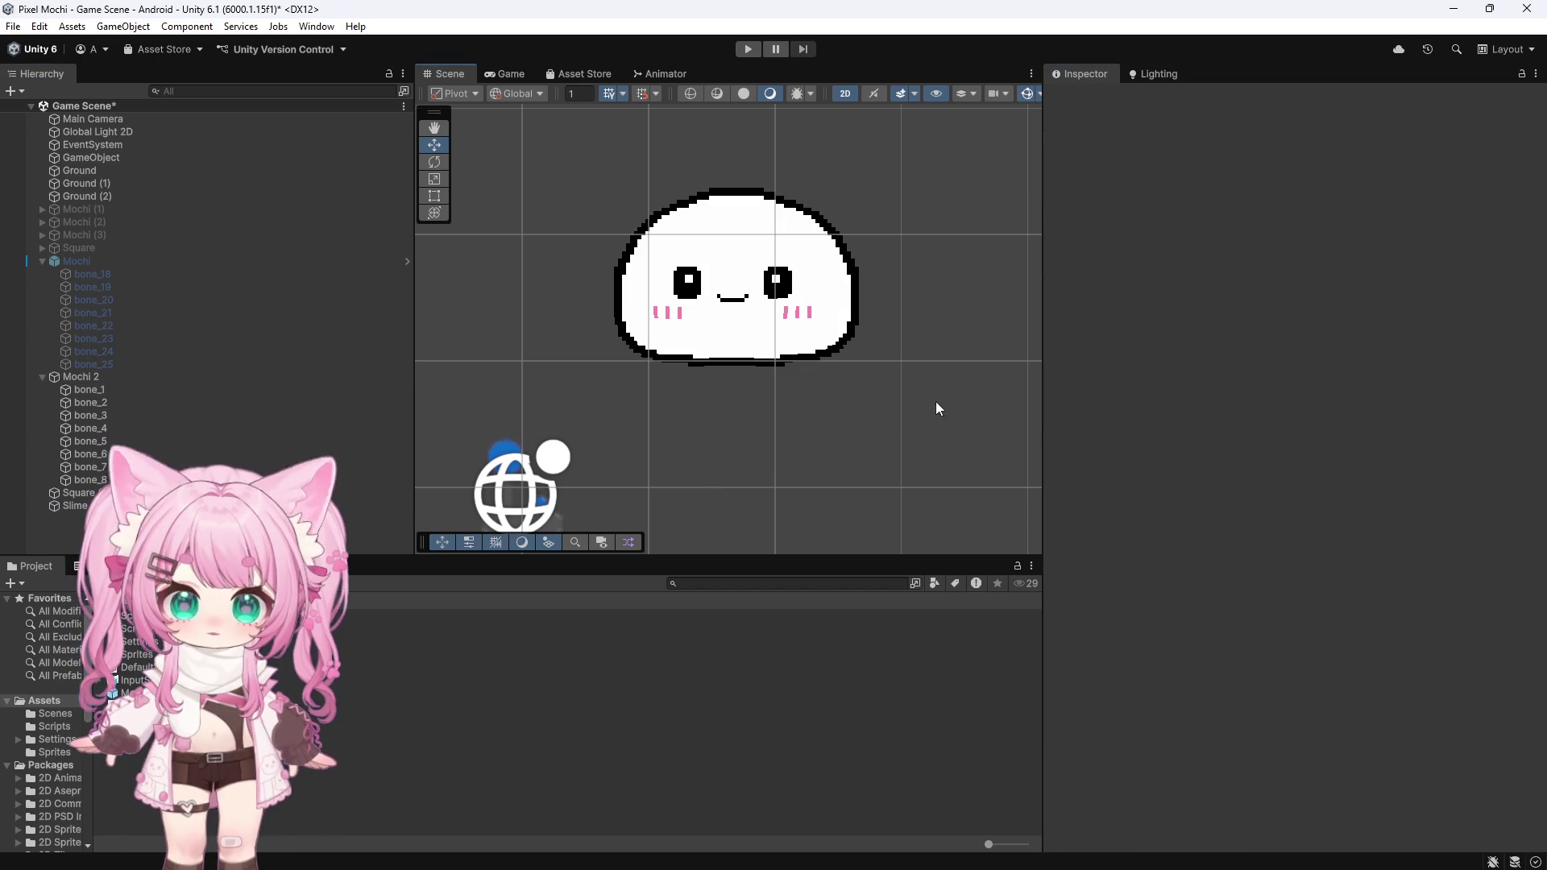
pyautogui.click(380, 505)
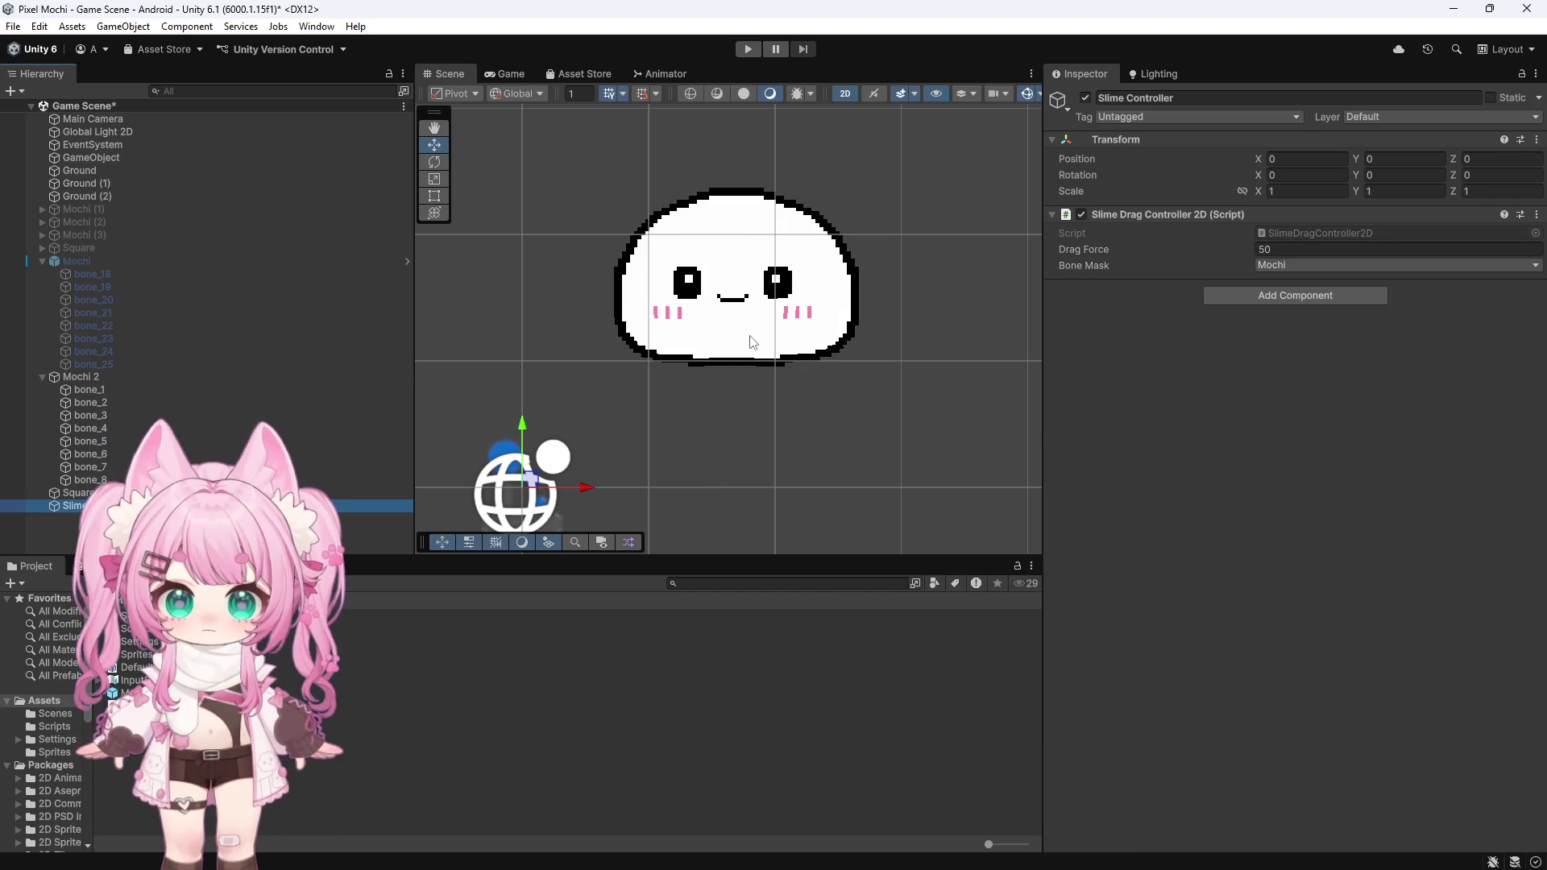
# Step: Play the scene and read the InvalidOperationException about the legacy Input class in the Console
pyautogui.scroll(-5, 765, 278)
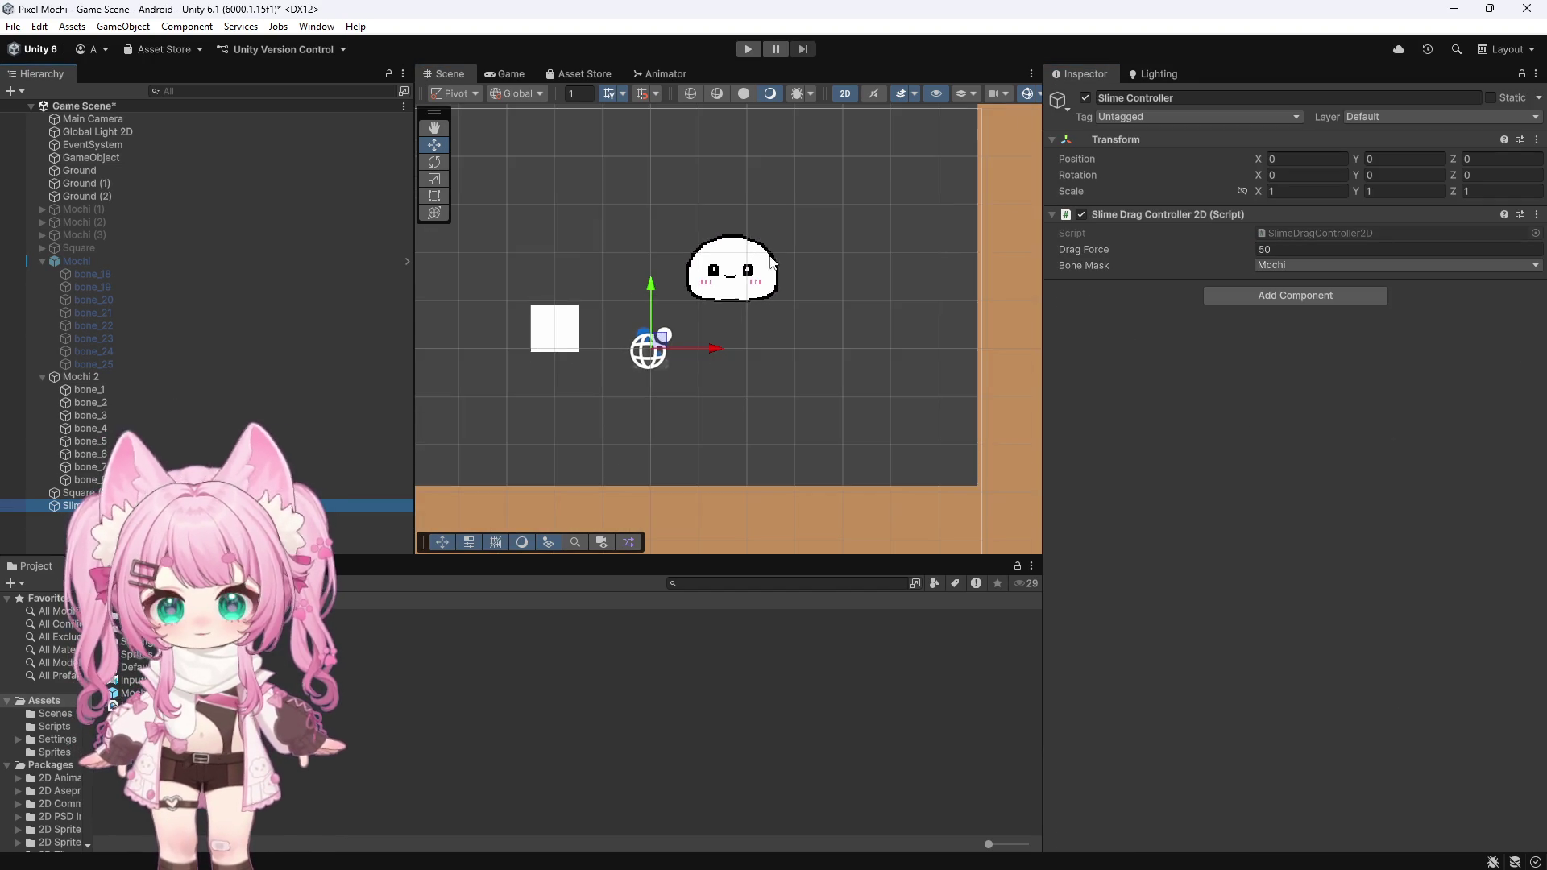
pyautogui.scroll(-2, 770, 280)
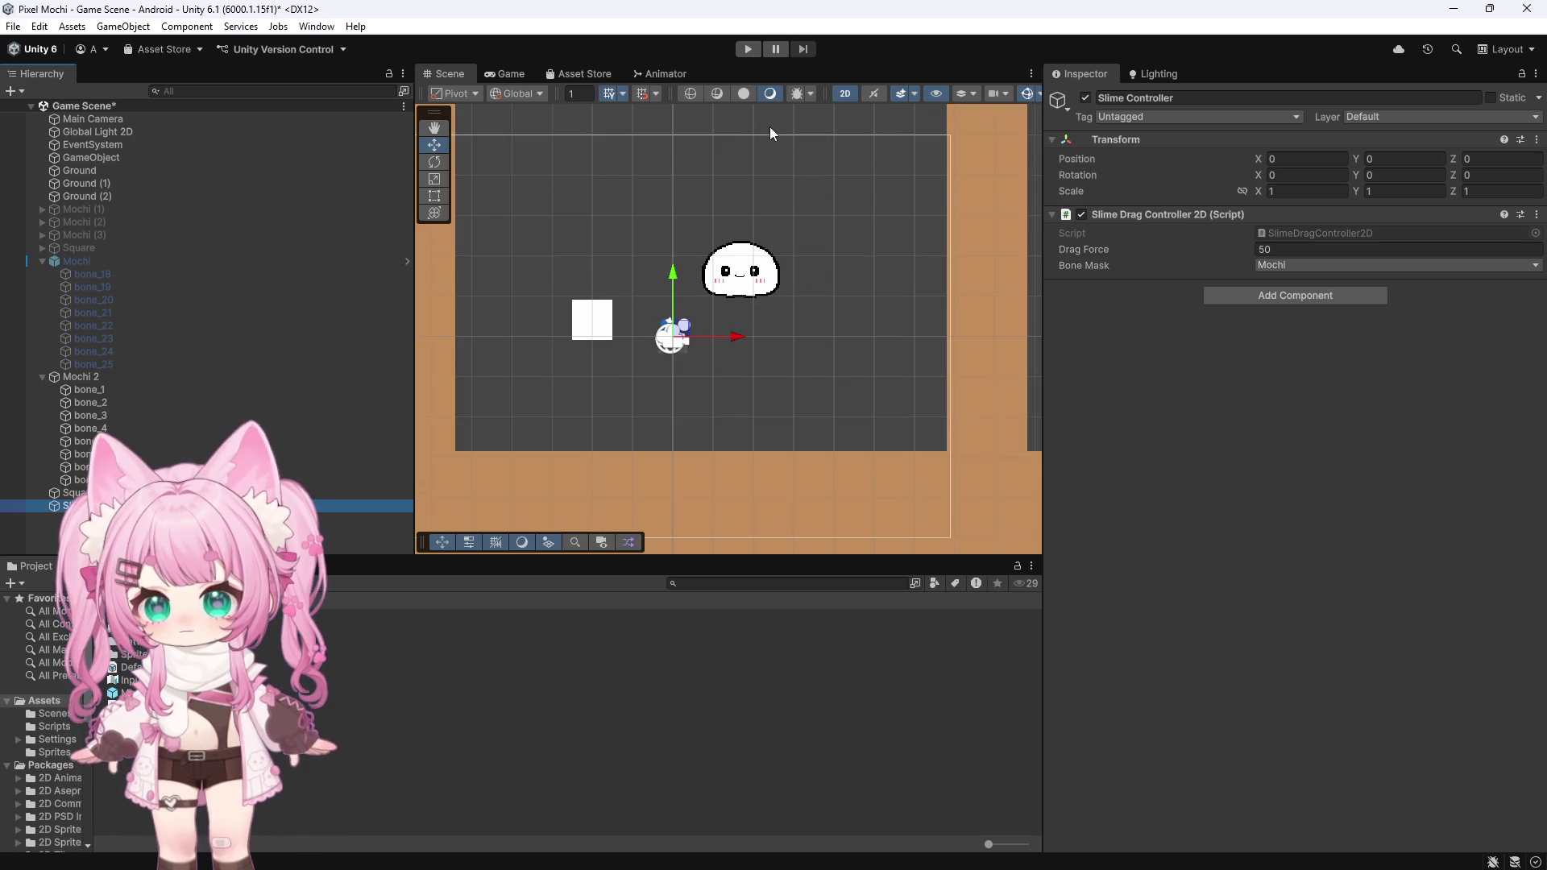
pyautogui.click(748, 49)
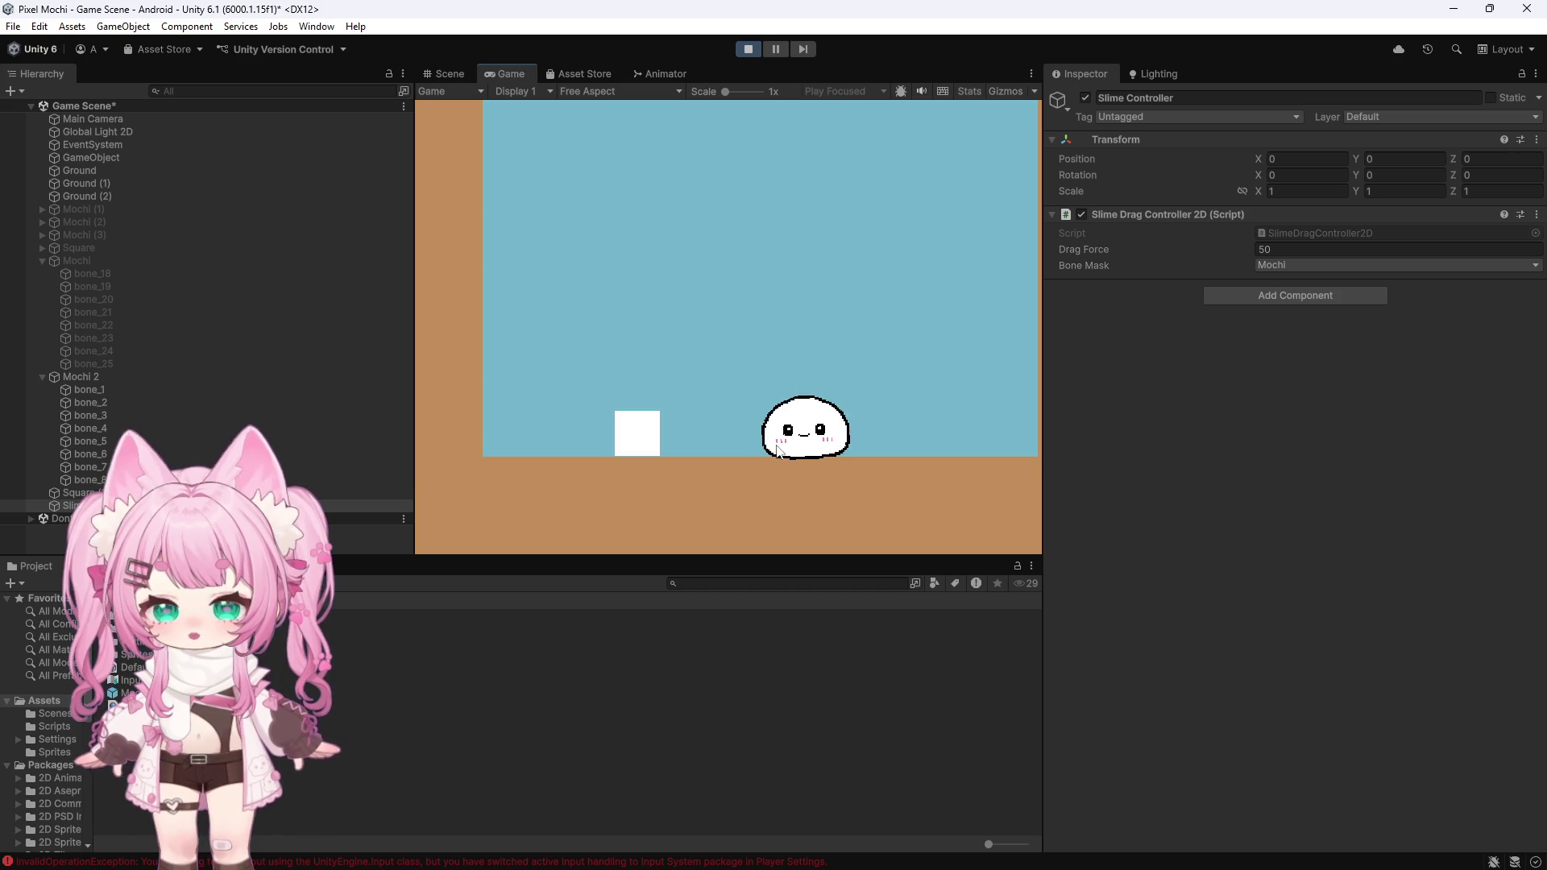
pyautogui.click(89, 565)
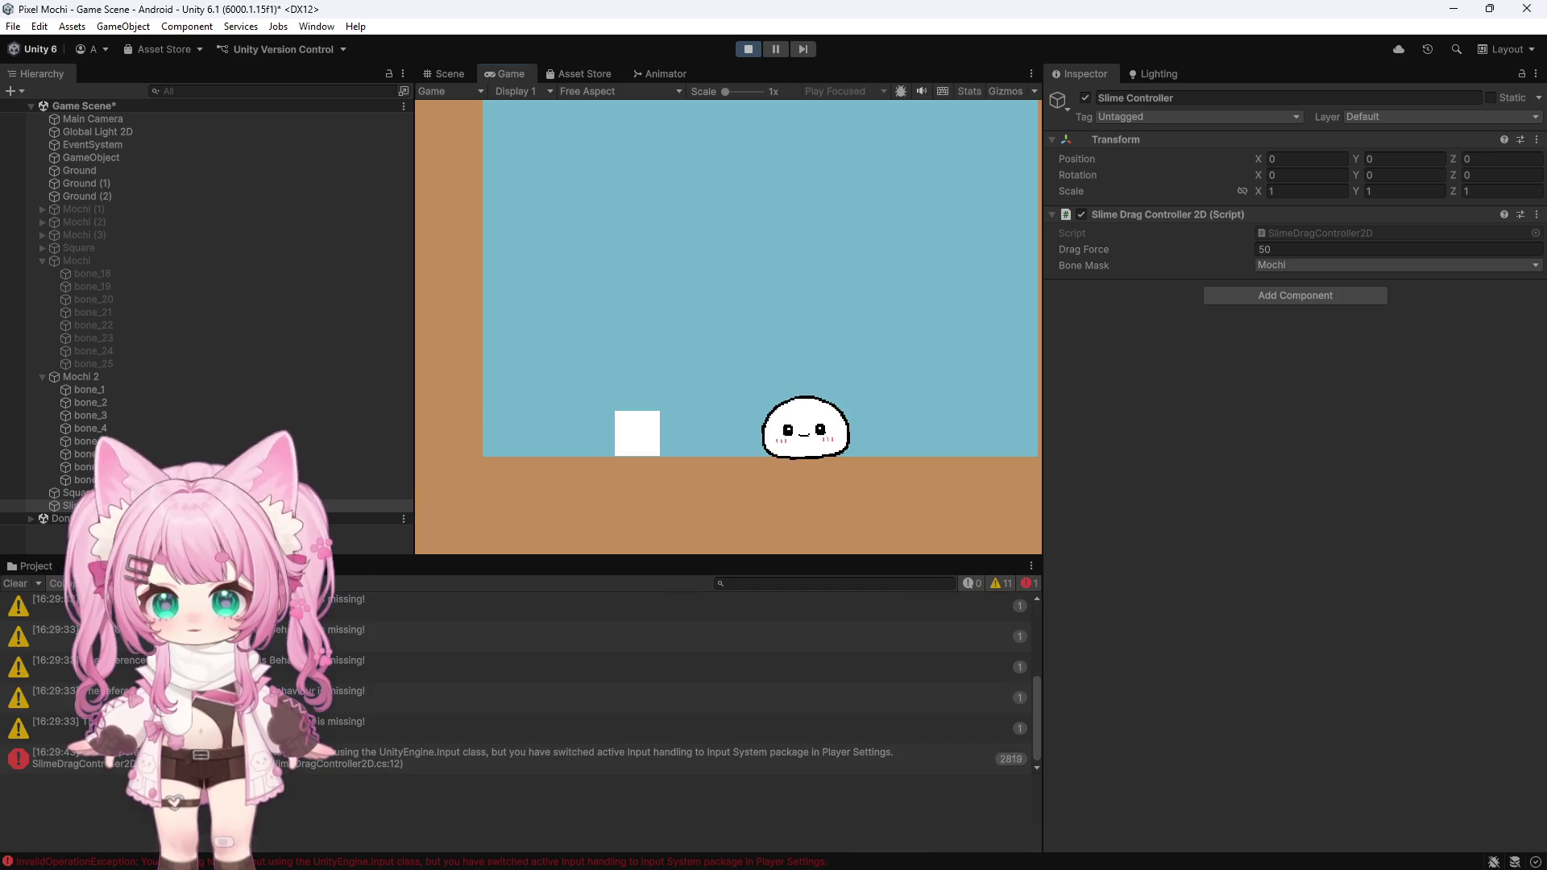
pyautogui.click(564, 757)
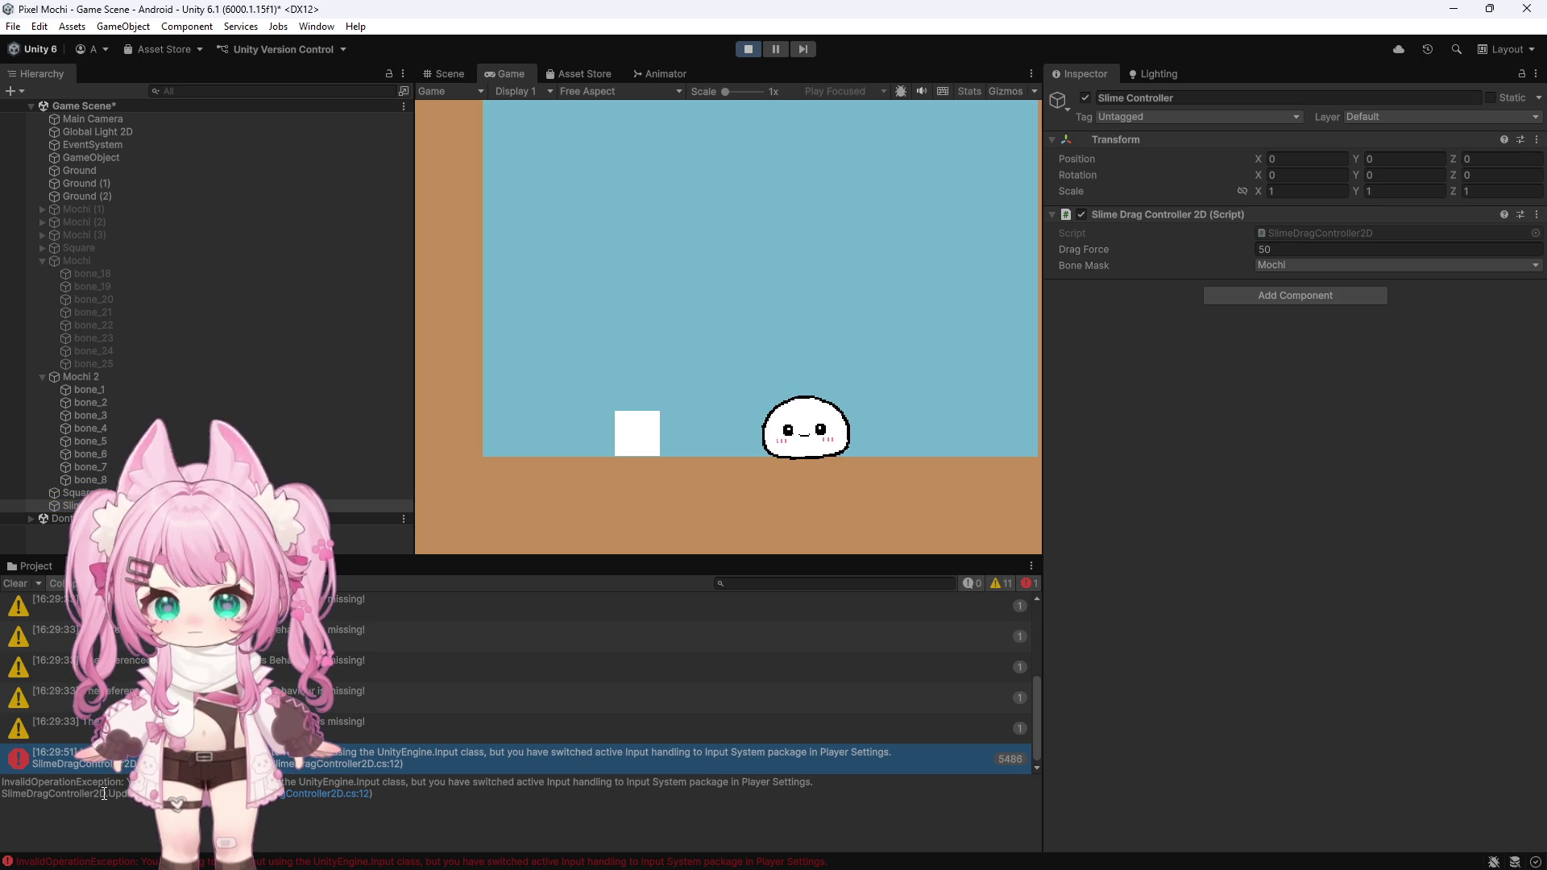
pyautogui.click(80, 798)
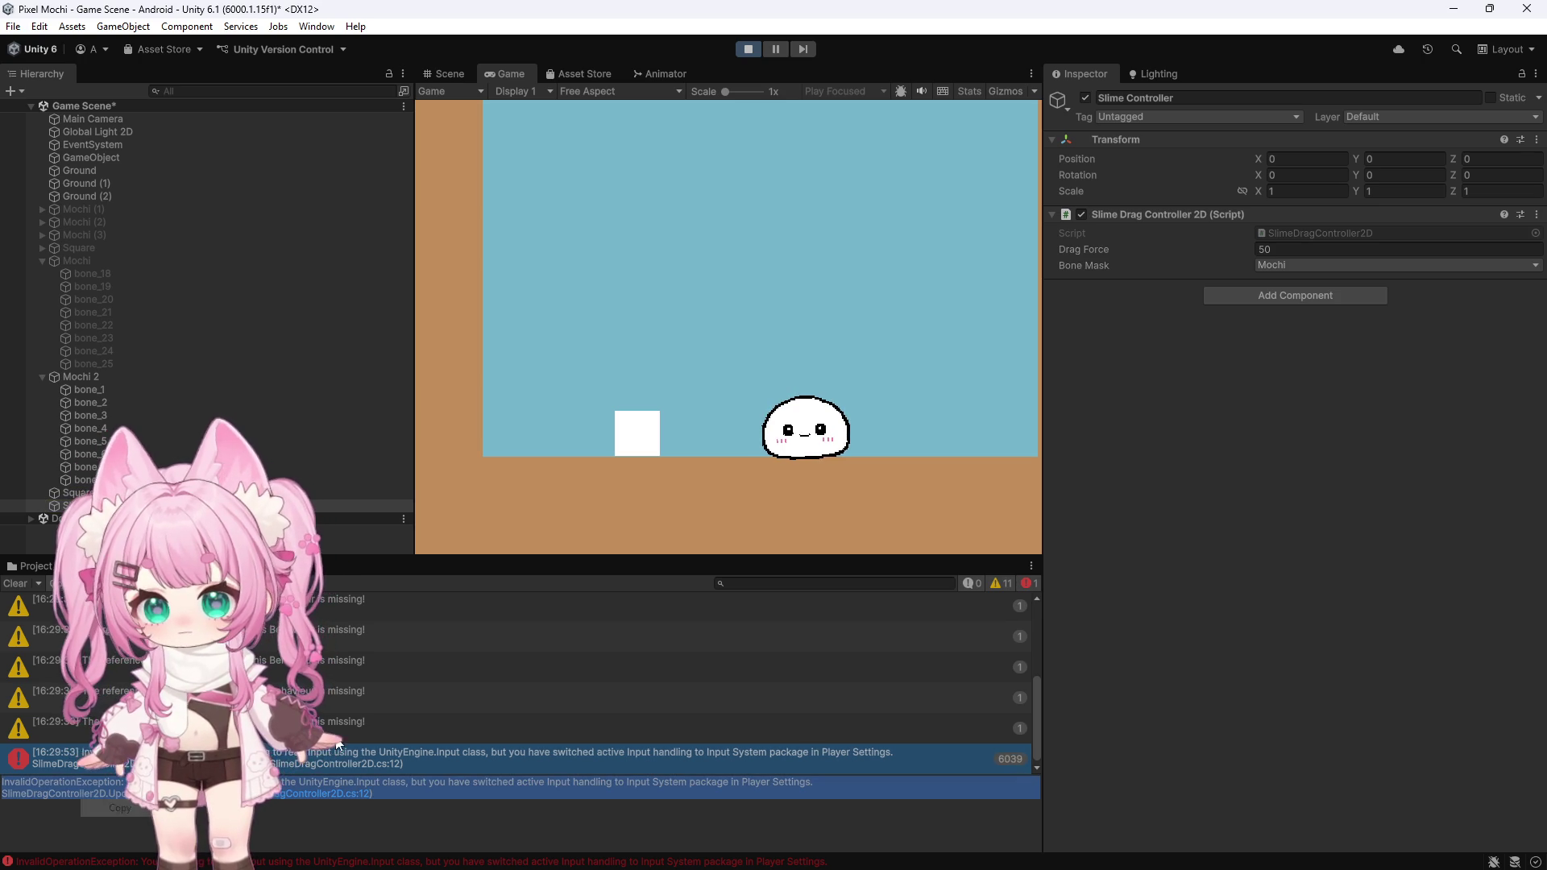
# Step: Stop the test run, clear the Console, and go back to the Project files
pyautogui.click(748, 48)
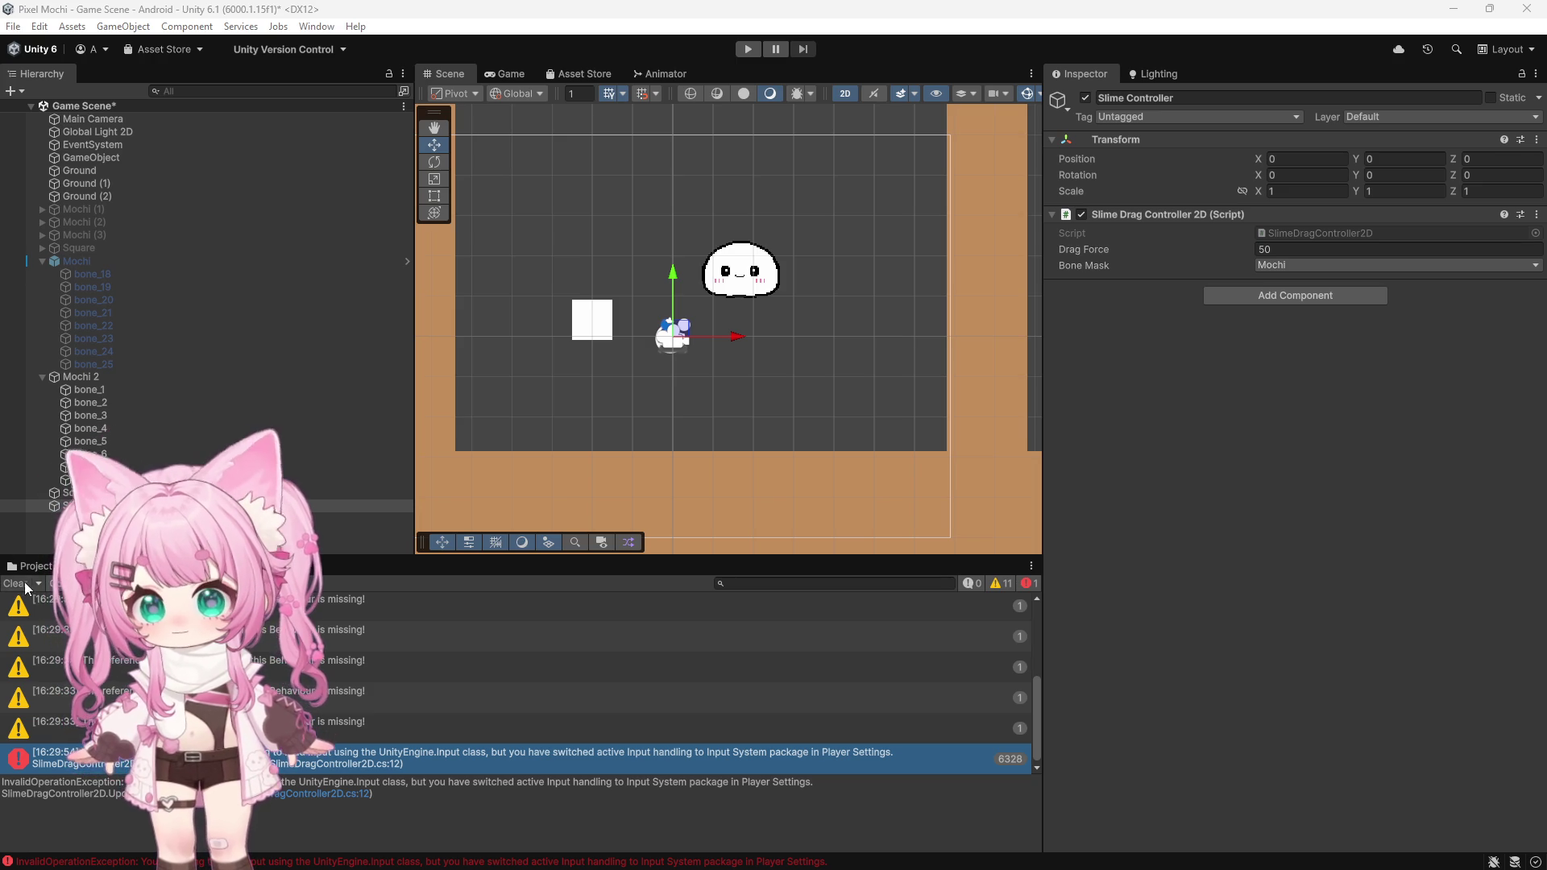
pyautogui.click(18, 581)
pyautogui.click(33, 566)
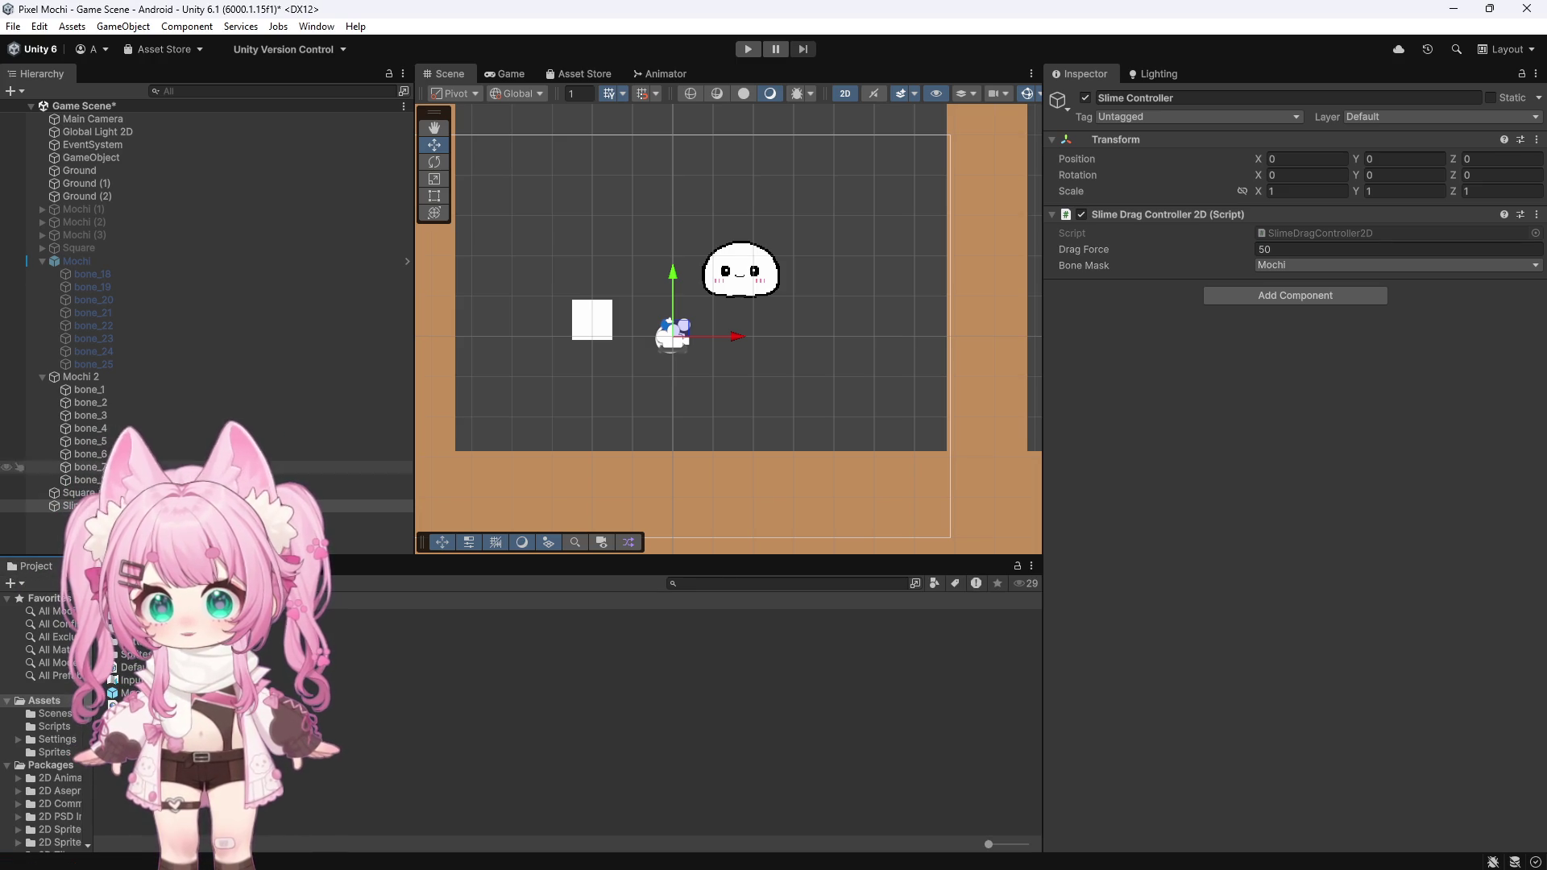
pyautogui.click(1536, 214)
# Step: Replace SlimeDragController2D's code with the Mouse.current Input System version, save all, and return to Unity
pyautogui.click(1430, 449)
pyautogui.click(714, 375)
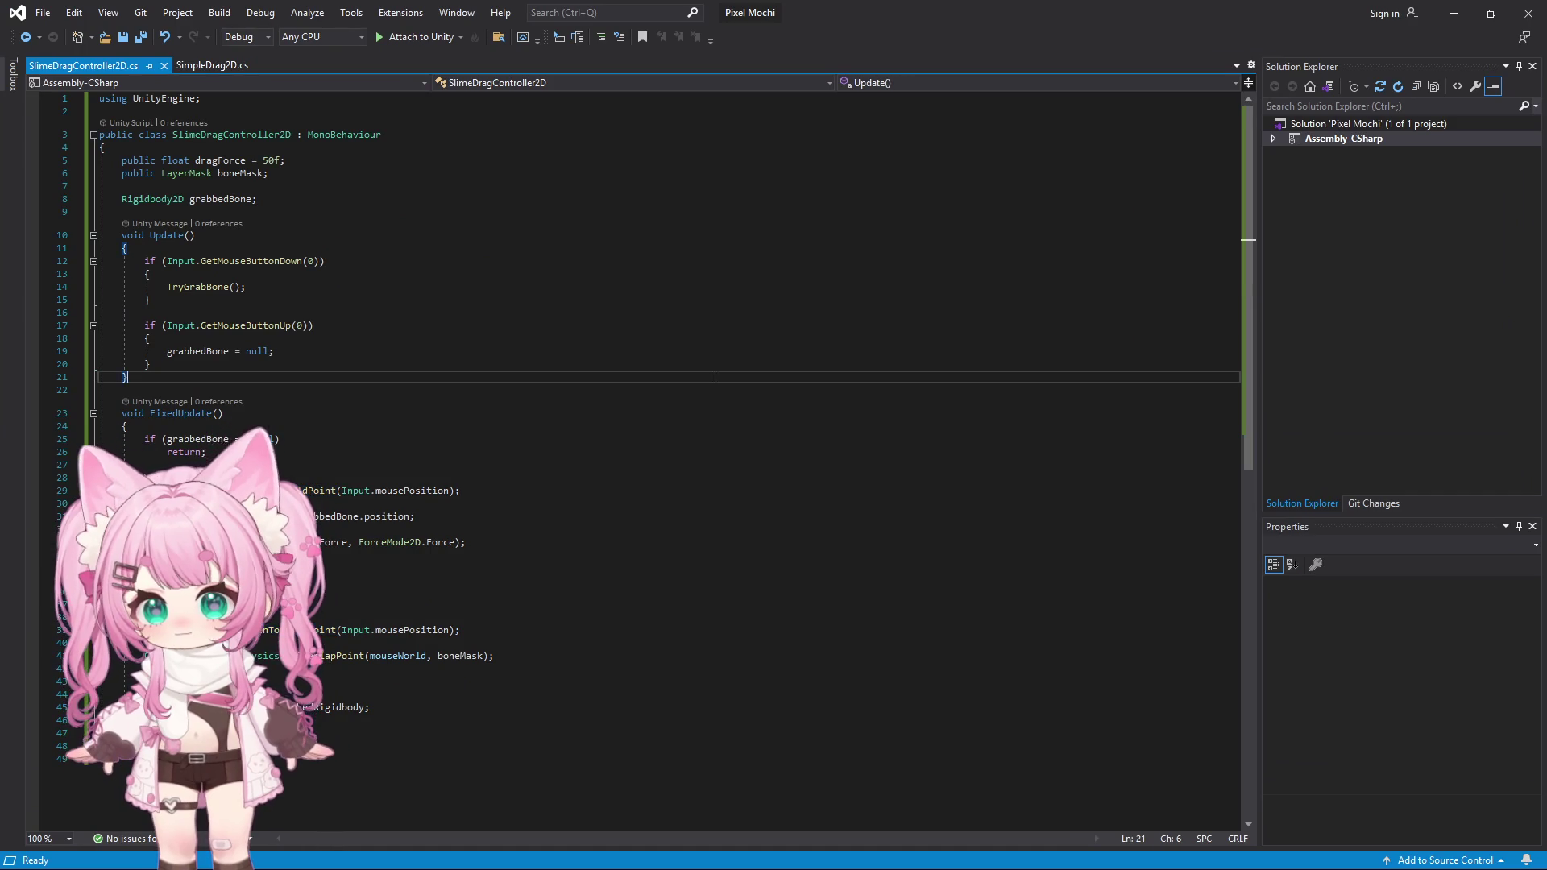
pyautogui.hotkey('ctrl', 'a')
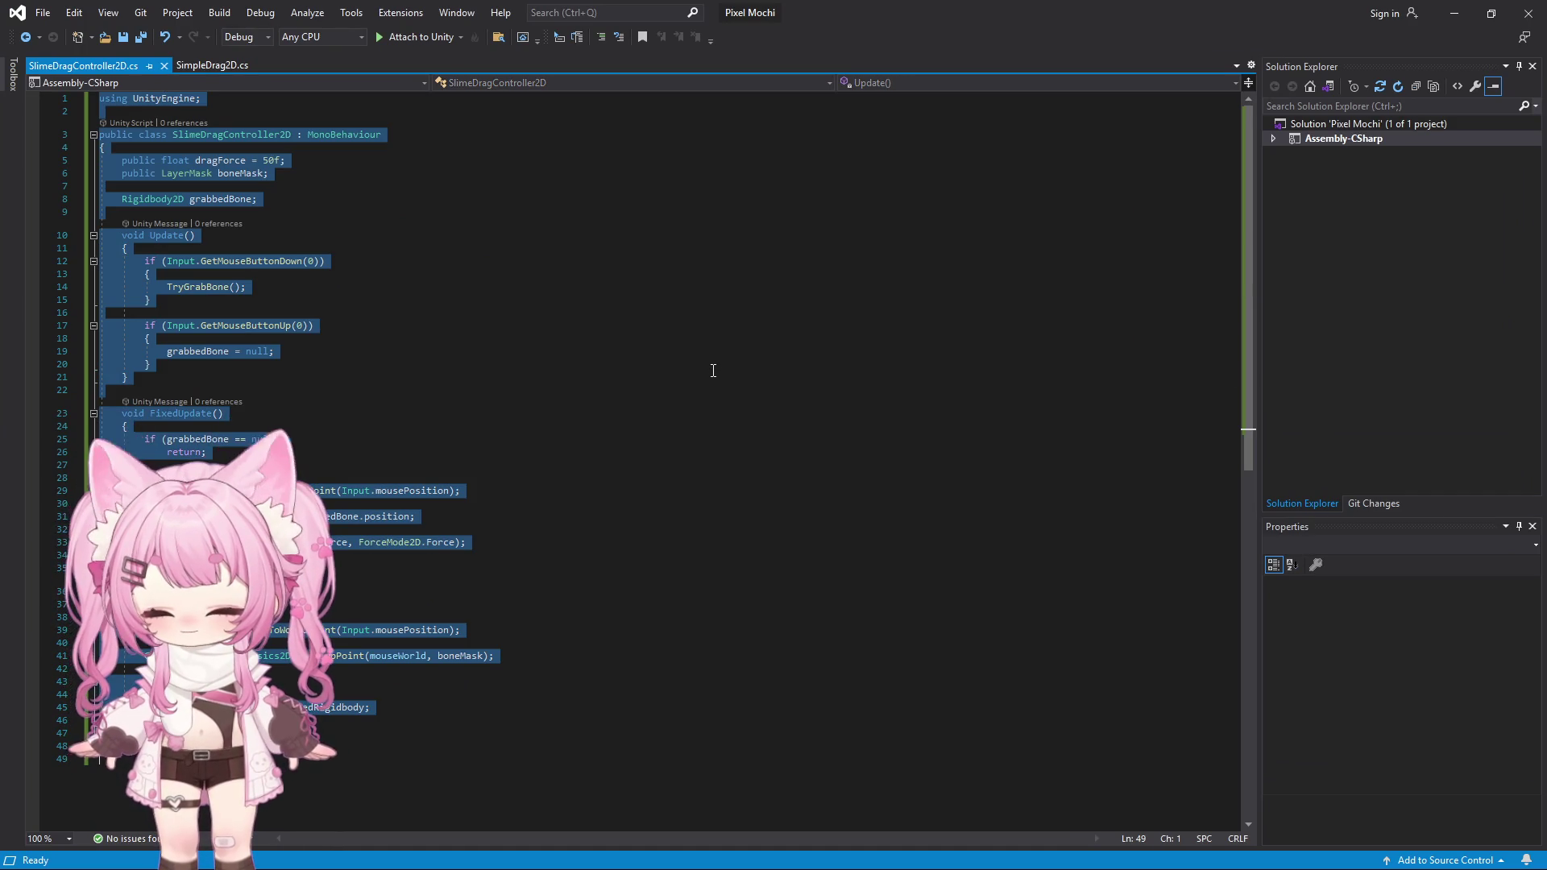
pyautogui.write('using UnityEngine; using UnityEngine.InputSystem;  public class SlimeDragController2D : MonoBehaviour {     public float dragForce = 50f;     public LayerMask boneMask;      Rigidbody2D grabbedBone;      void Update()     {         if (Mouse.current == null)             return;          if (Mouse.current.leftButton.wasPressedThisFrame)         {             TryGrabBone();         }          if (Mouse.current.leftButton.wasReleasedThisFrame)         {             grabbedBone = null;         }     }      void FixedUpdate()     {         if (grabbedBone == null || Mouse.current == null)             return;          Vector2 mouseWorld =             Camera.main.ScreenToWorldPoint(Mouse.current.position.ReadValue());          Vector2 dir = mouseWorld - grabbedBone.position;          grabbedBone.AddForce(dir * dragForce, ForceMode2D.Force);     }      void TryGrabBone()     {         Vector2 mouseWorld =             Camera.main.ScreenToWorldPoint(Mouse.current.position.ReadValue());          Collider2D hit = Physics2D.OverlapPoint(mouseWorld, boneMask);          if (hit != null)         {             grabbedBone = hit.attachedRigidbody;         }     } }')
pyautogui.scroll(-7, 717, 484)
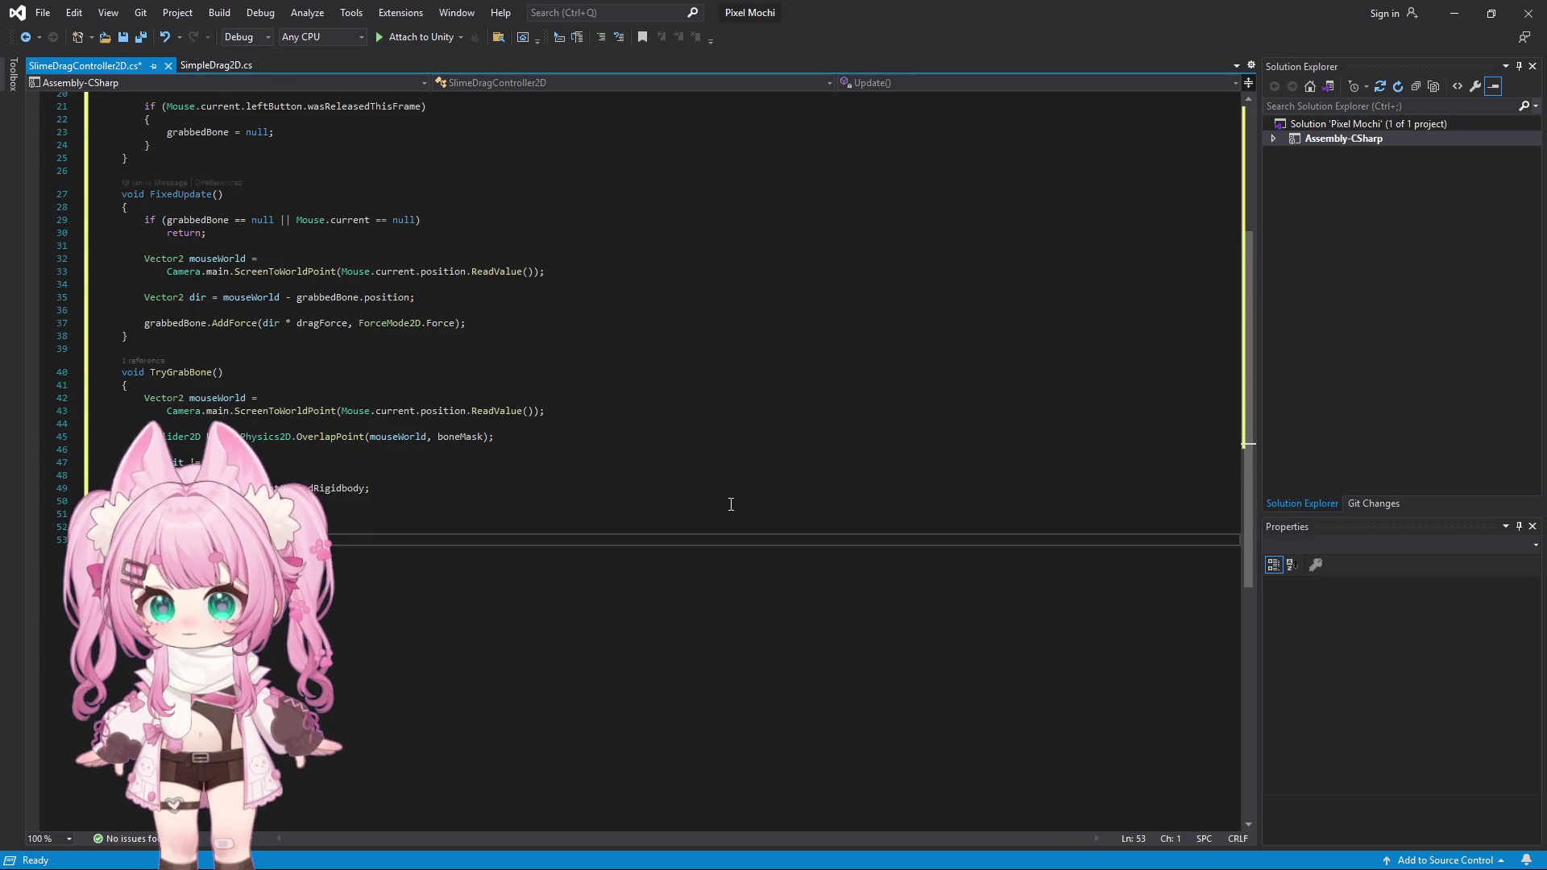
pyautogui.scroll(7, 736, 508)
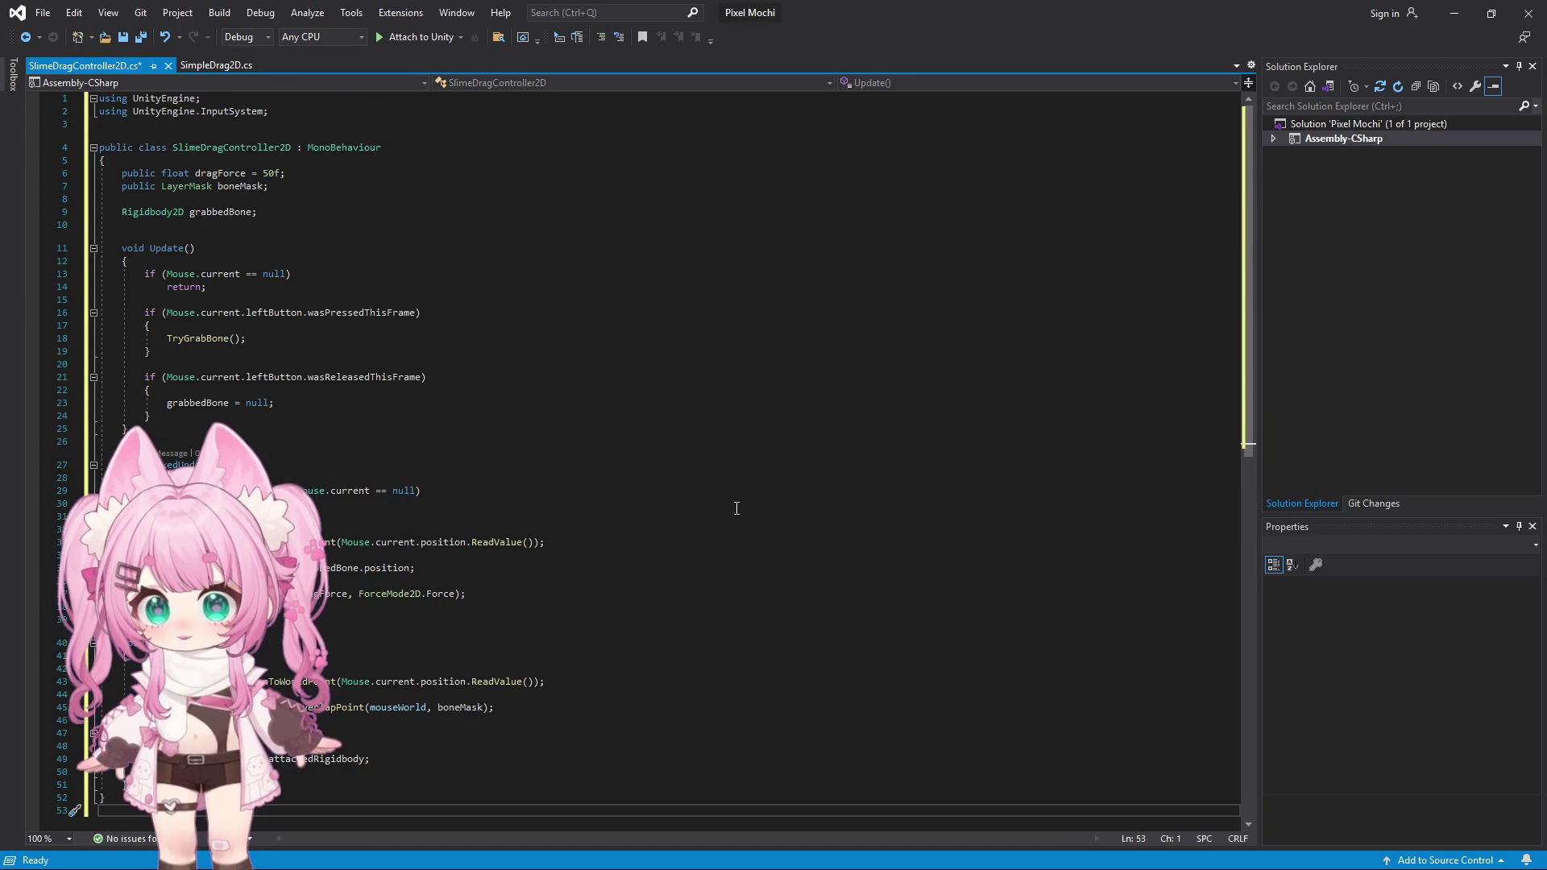
pyautogui.click(41, 12)
pyautogui.click(65, 201)
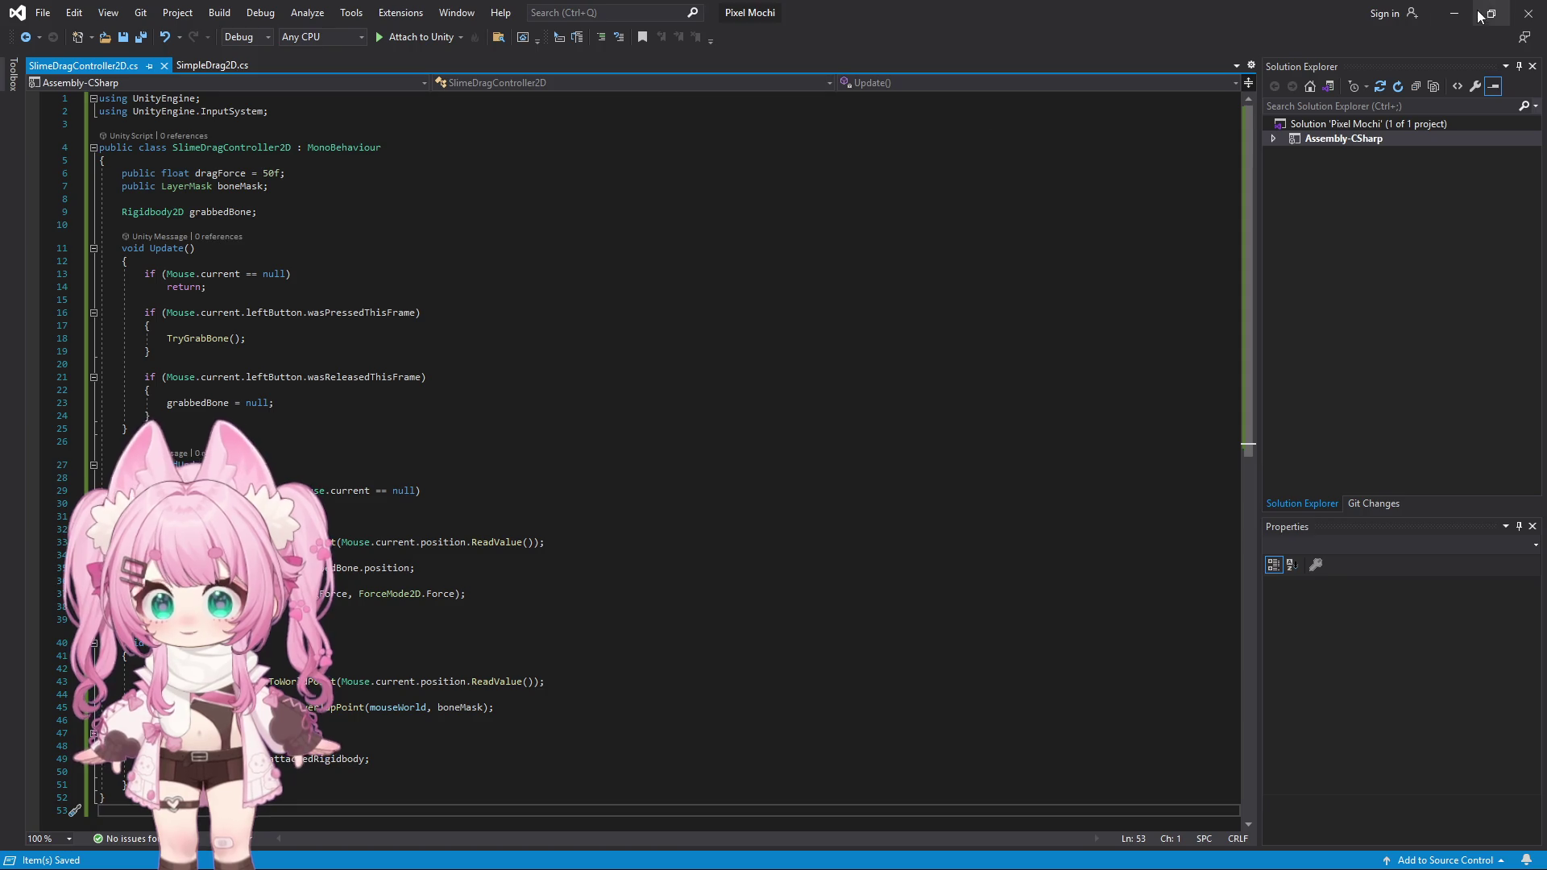
pyautogui.click(1491, 13)
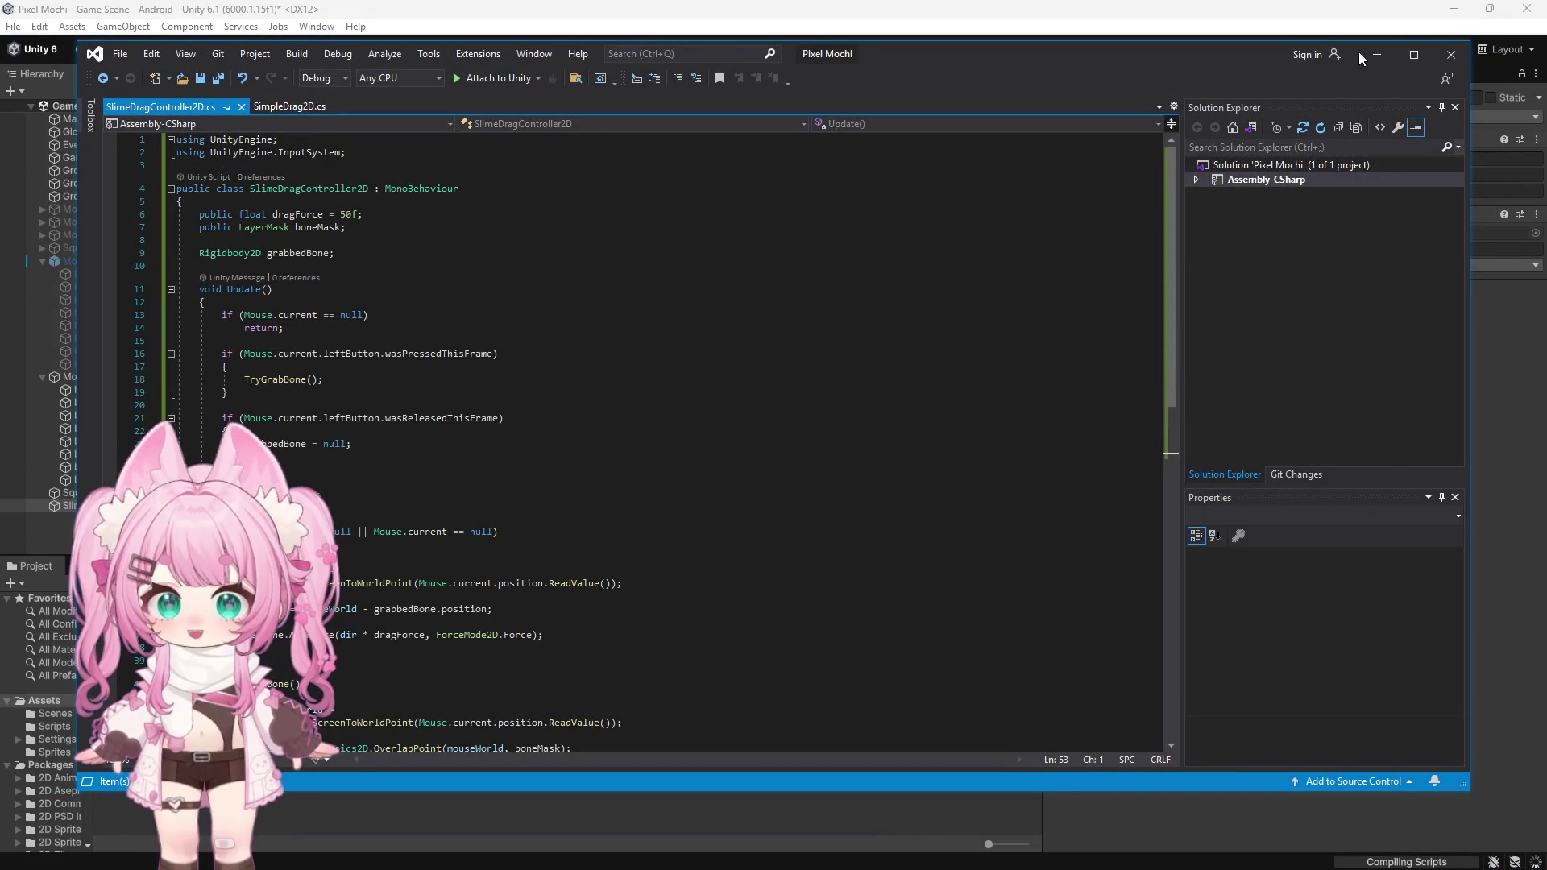
pyautogui.moveTo(1357, 51); pyautogui.dragTo(1215, 199)
pyautogui.click(1216, 199)
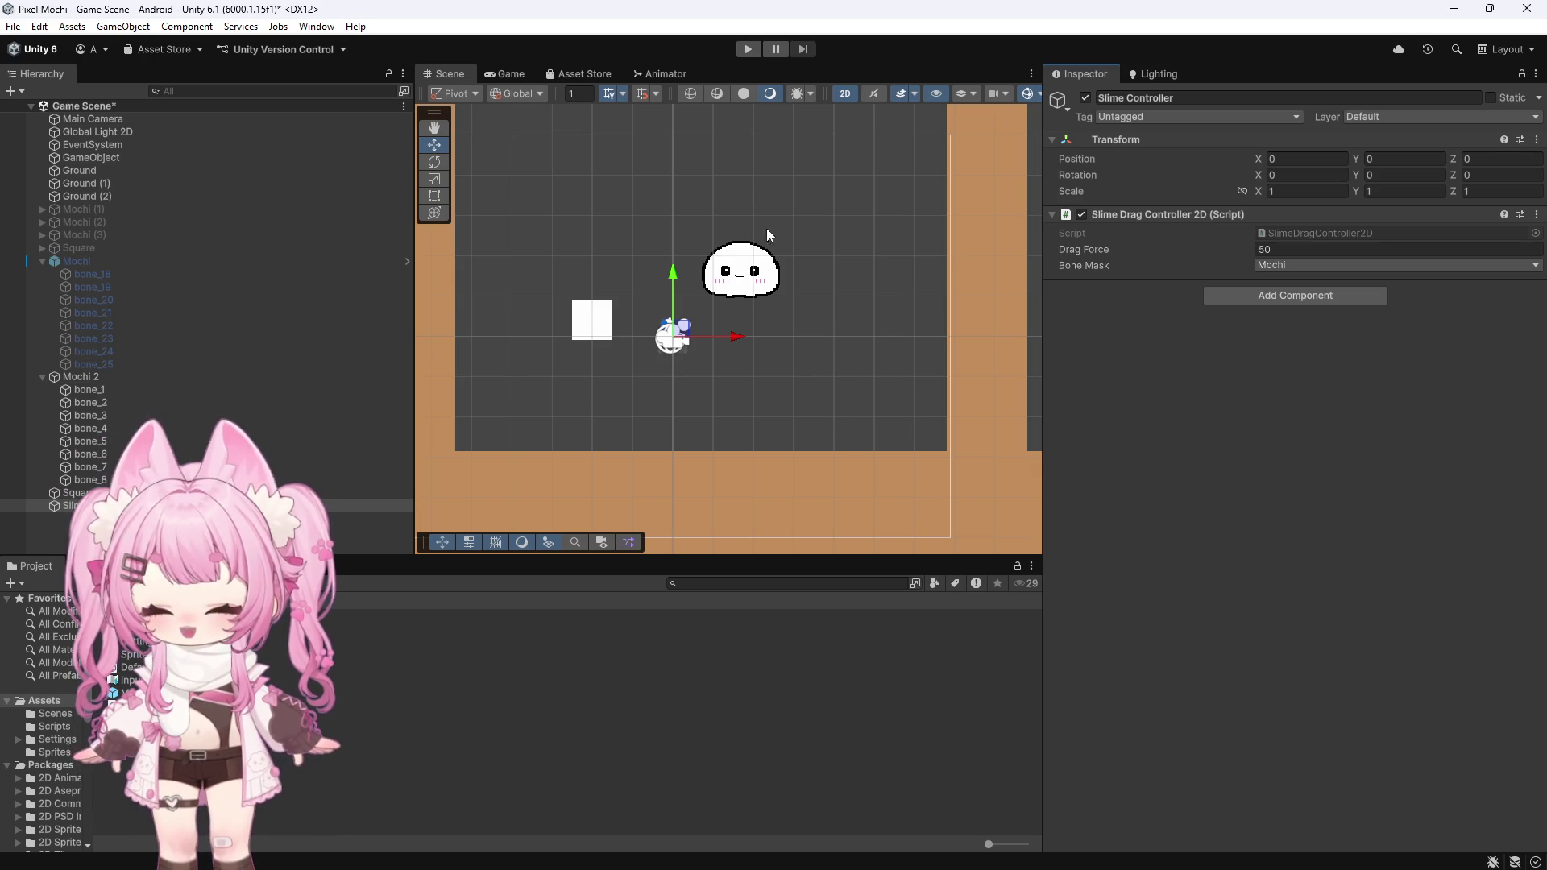
# Step: Play-test dragging the mochi into the white square, then stop the run
pyautogui.click(748, 49)
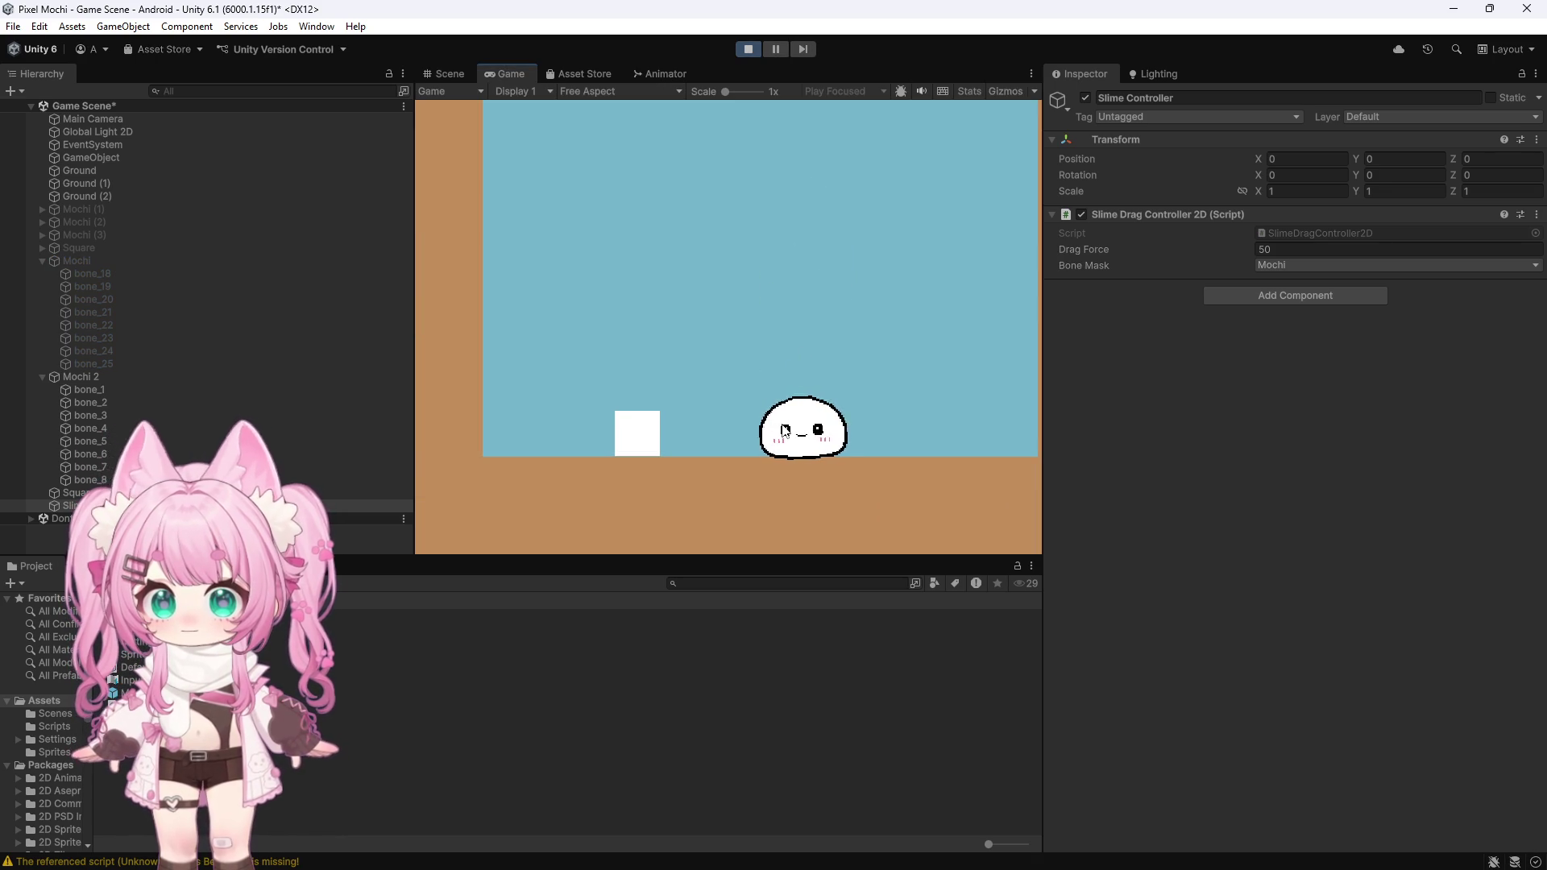
pyautogui.moveTo(722, 442)
pyautogui.mouseDown()
pyautogui.moveTo(667, 436)
pyautogui.moveTo(738, 418)
pyautogui.moveTo(832, 448)
pyautogui.moveTo(793, 422)
pyautogui.mouseUp()
pyautogui.click(748, 49)
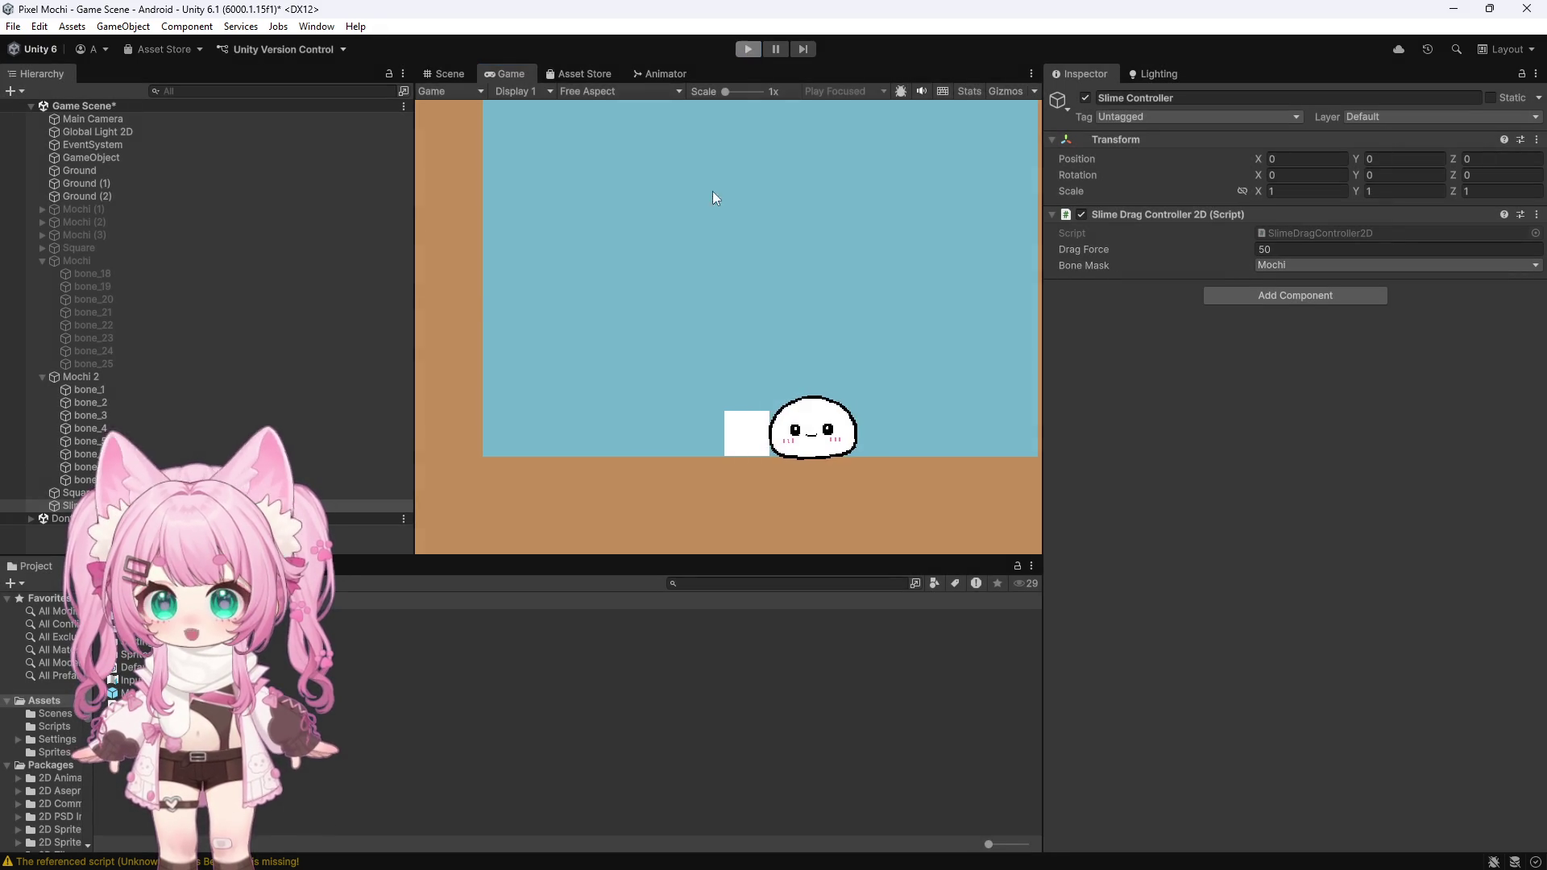
pyautogui.click(80, 492)
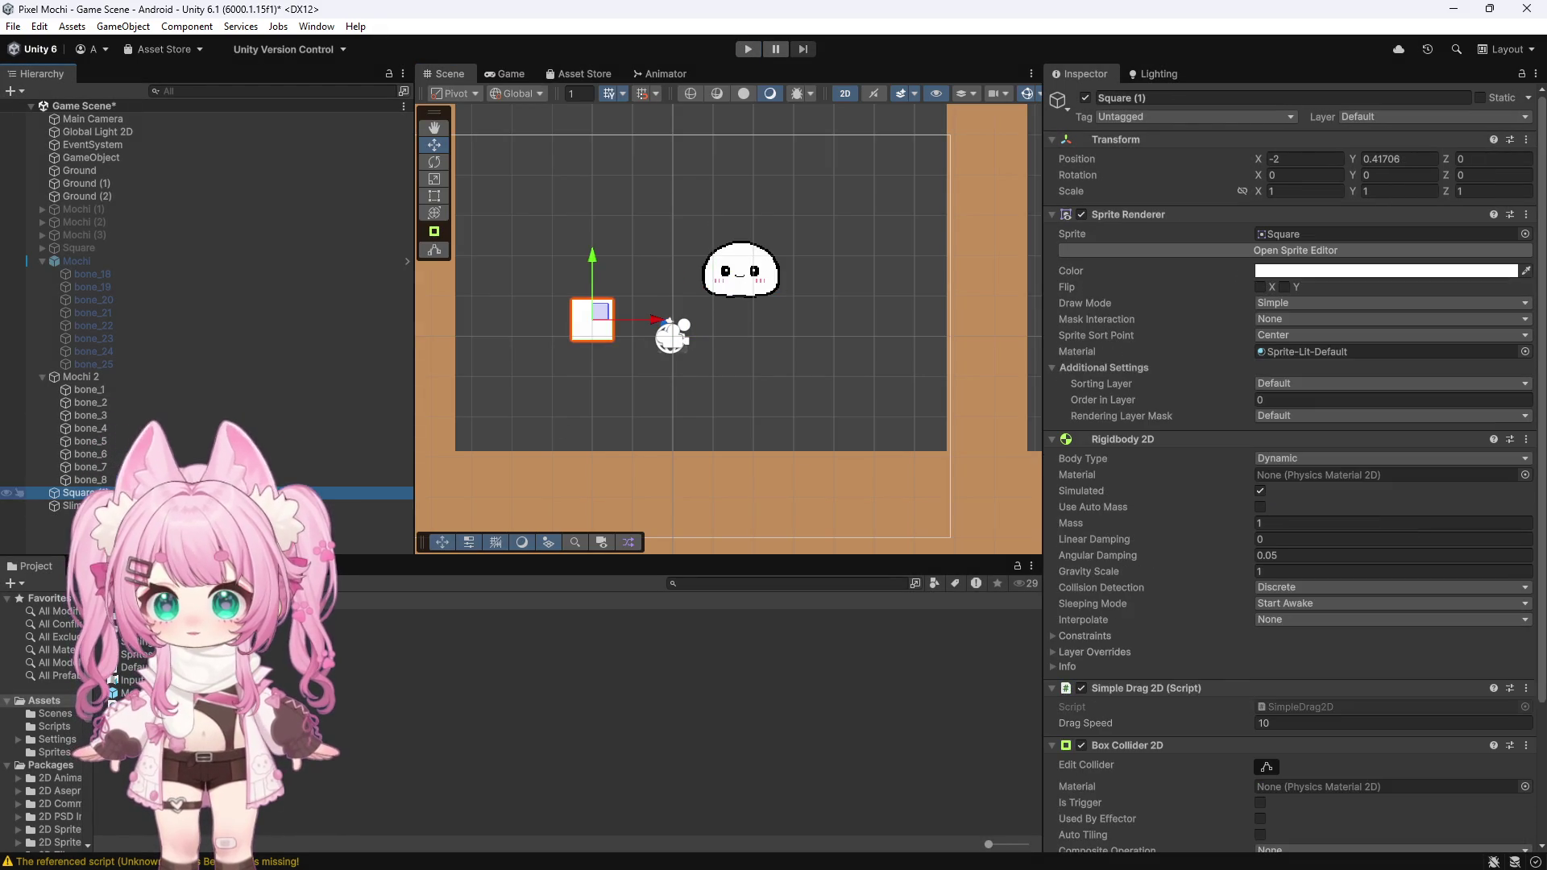
# Step: Deactivate Square (1), play the scene, and pull the mochi left along the ground
pyautogui.click(1081, 97)
pyautogui.click(751, 48)
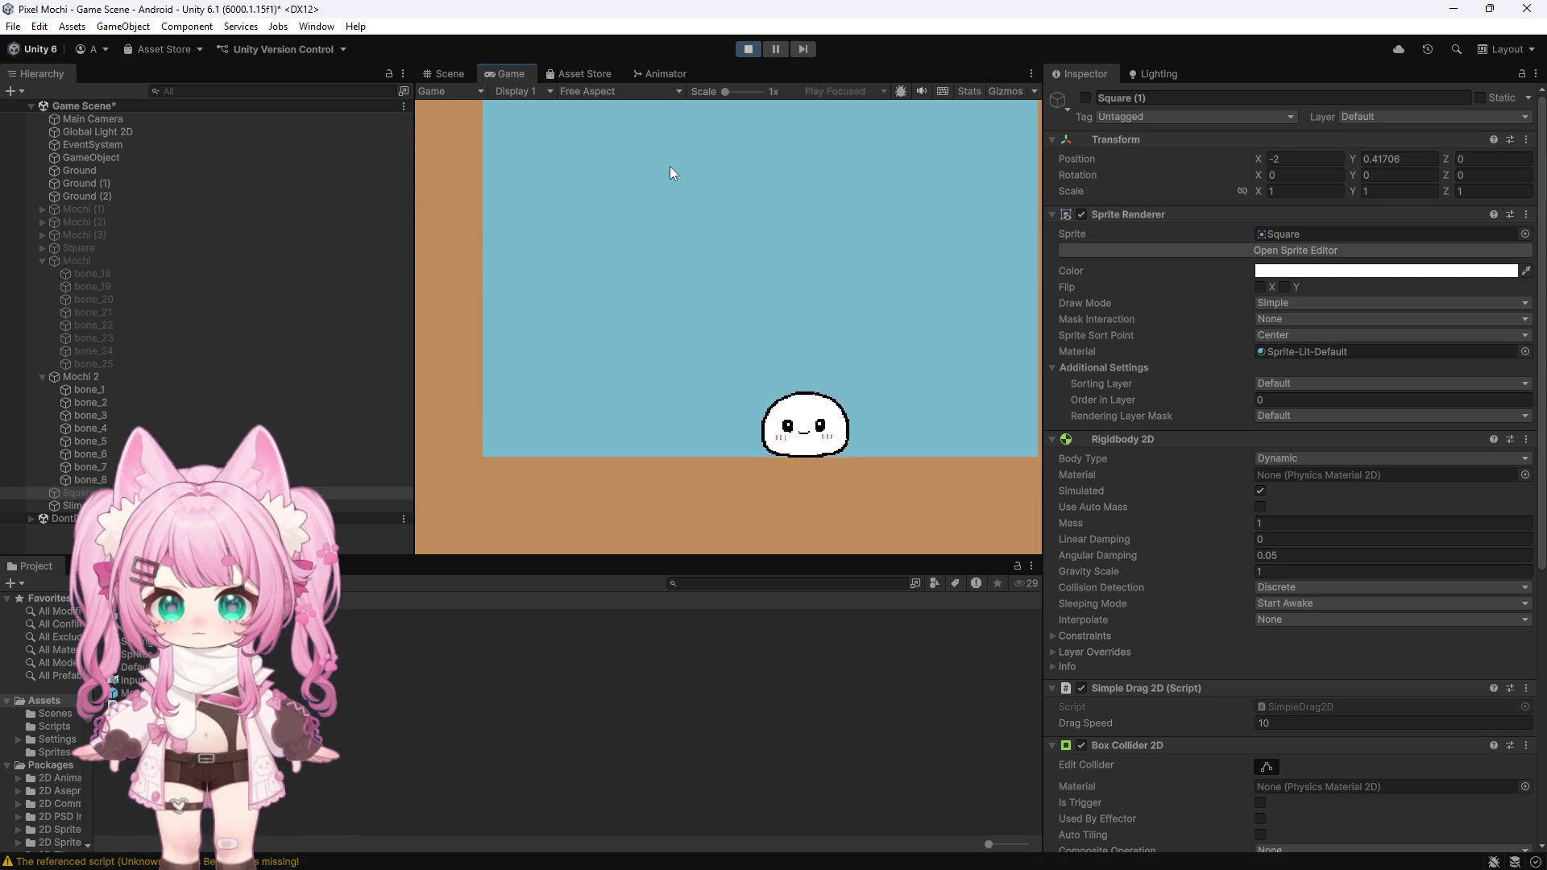
pyautogui.moveTo(765, 451)
pyautogui.mouseDown()
pyautogui.moveTo(438, 395)
pyautogui.moveTo(546, 406)
pyautogui.moveTo(429, 439)
pyautogui.moveTo(369, 433)
pyautogui.moveTo(371, 361)
pyautogui.moveTo(487, 312)
pyautogui.moveTo(514, 253)
pyautogui.moveTo(617, 398)
pyautogui.mouseUp()
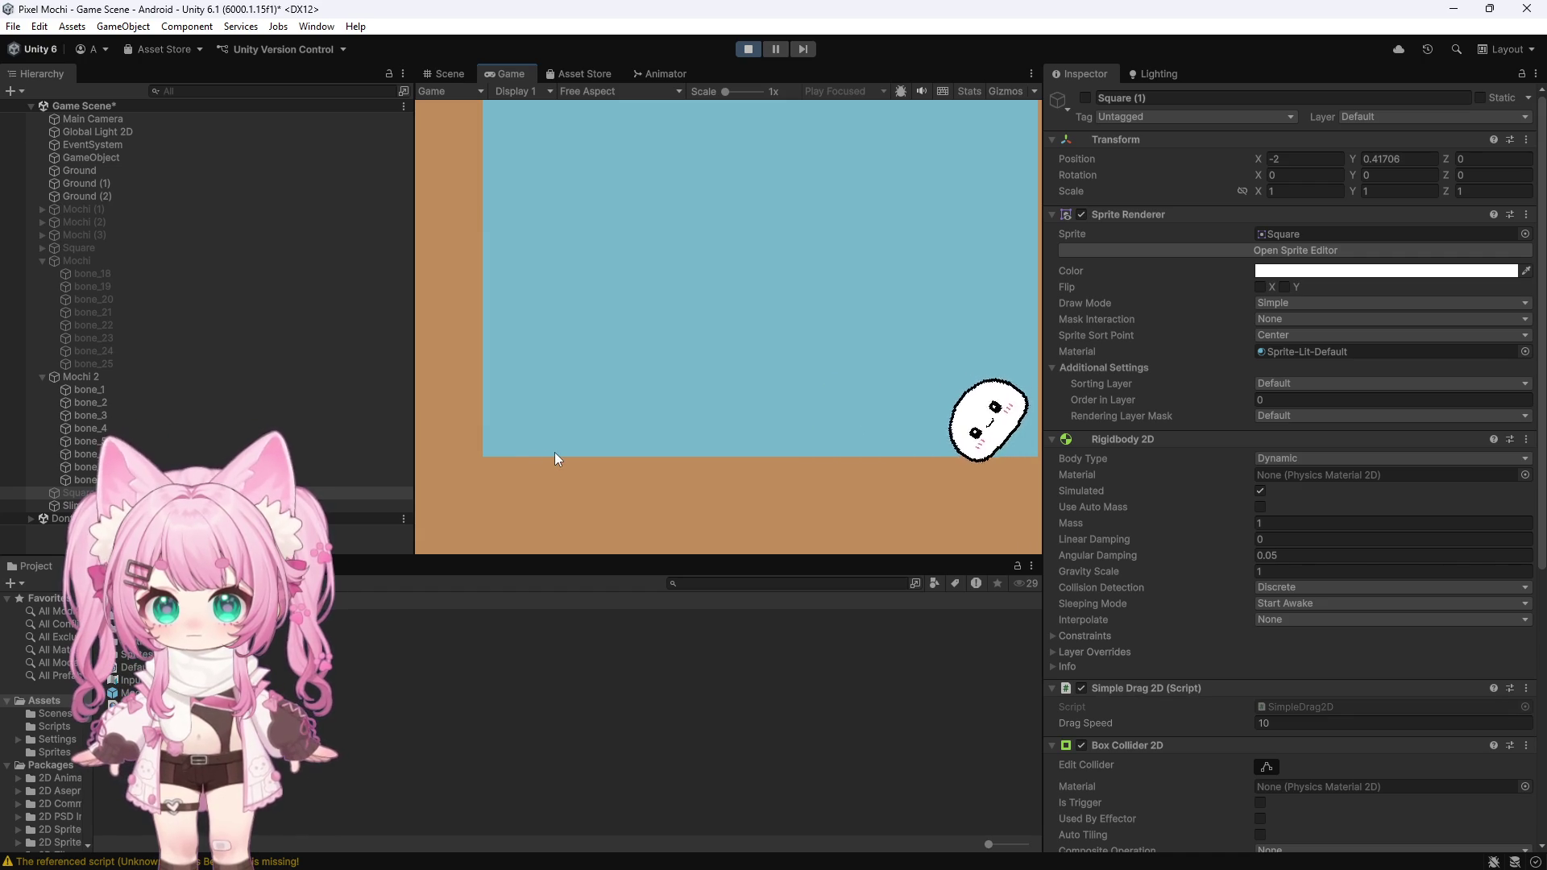
pyautogui.moveTo(934, 459)
pyautogui.mouseDown()
pyautogui.moveTo(857, 459)
pyautogui.moveTo(780, 400)
pyautogui.moveTo(840, 435)
pyautogui.moveTo(718, 414)
pyautogui.moveTo(642, 422)
pyautogui.moveTo(583, 456)
pyautogui.moveTo(511, 414)
pyautogui.mouseUp()
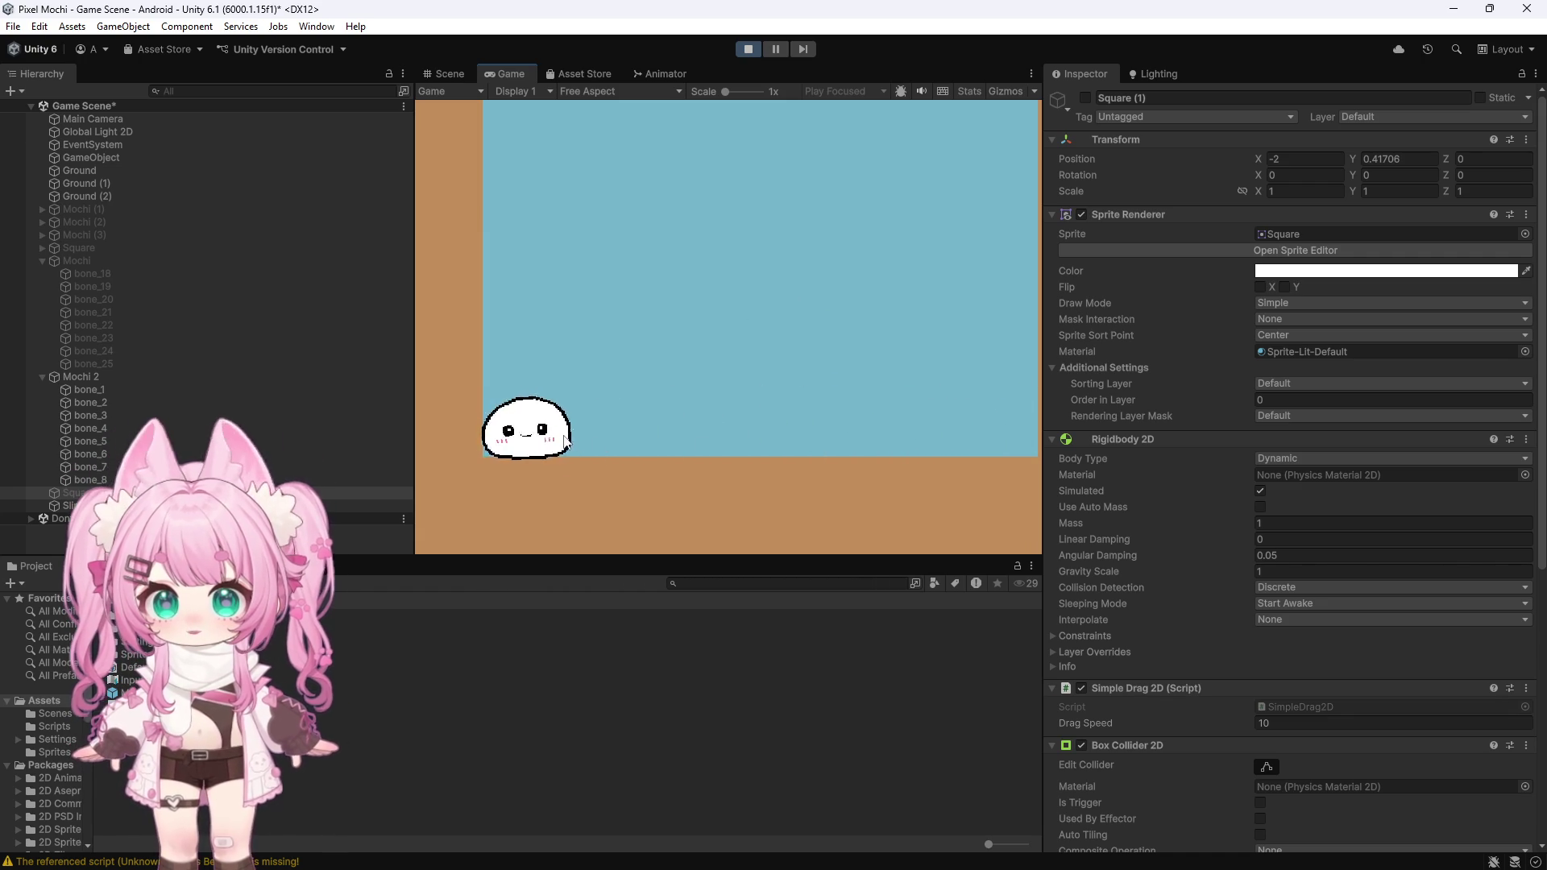
# Step: Drag the mochi right, fling it up-left, swing it around, and toss it toward the left wall
pyautogui.moveTo(620, 407)
pyautogui.mouseDown()
pyautogui.moveTo(695, 321)
pyautogui.moveTo(834, 419)
pyautogui.moveTo(909, 424)
pyautogui.moveTo(975, 403)
pyautogui.mouseUp()
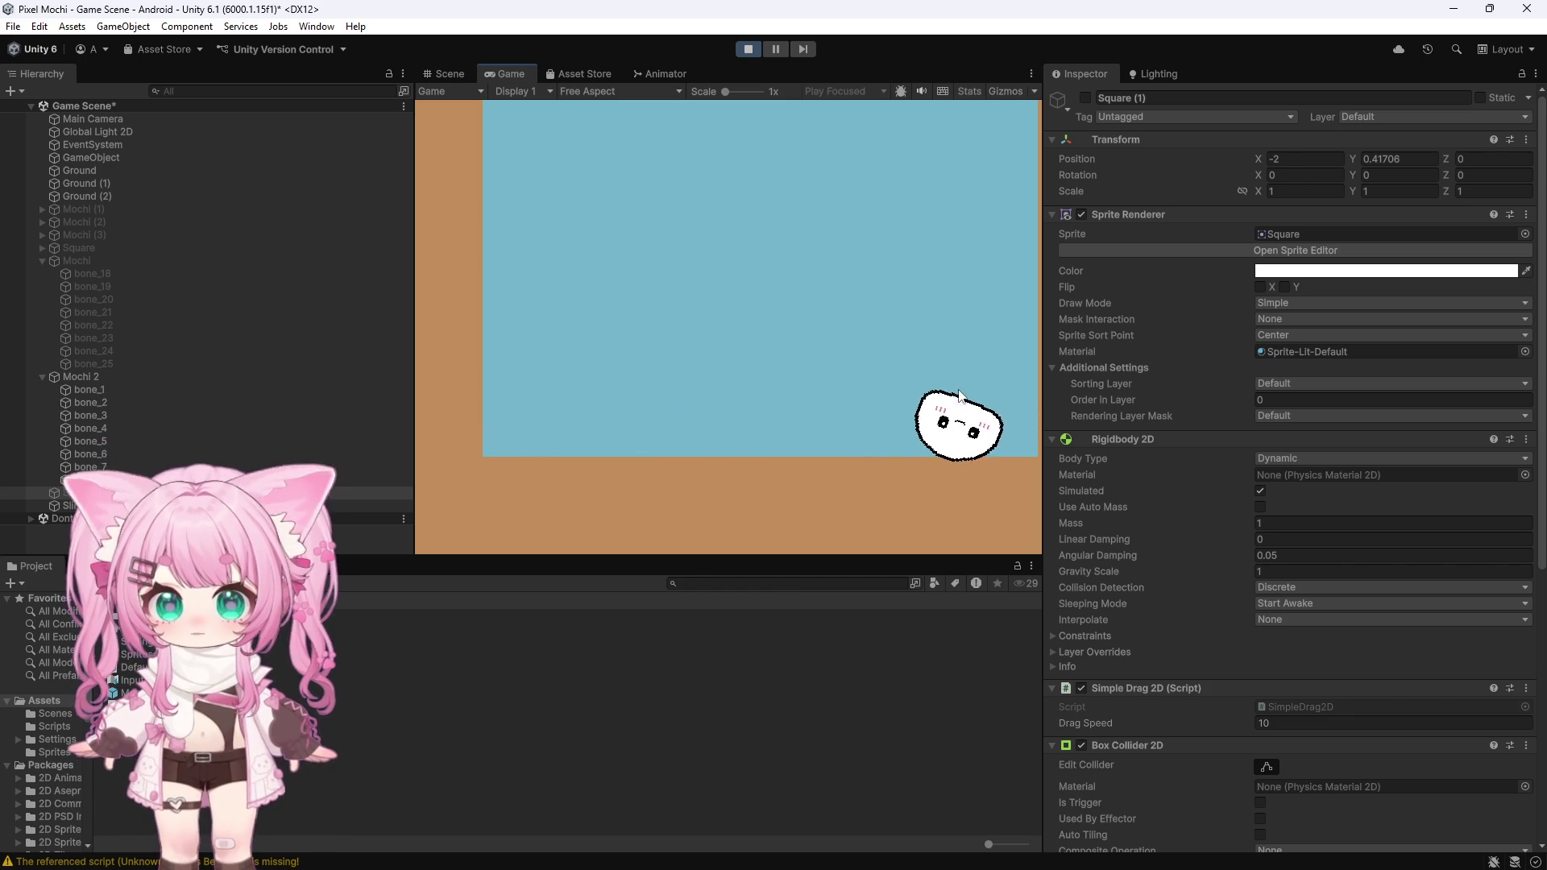
pyautogui.moveTo(960, 361)
pyautogui.mouseDown()
pyautogui.moveTo(977, 255)
pyautogui.moveTo(880, 193)
pyautogui.moveTo(673, 196)
pyautogui.mouseUp()
pyautogui.moveTo(788, 332)
pyautogui.mouseDown()
pyautogui.moveTo(684, 189)
pyautogui.moveTo(527, 244)
pyautogui.moveTo(709, 404)
pyautogui.moveTo(675, 179)
pyautogui.moveTo(369, 232)
pyautogui.moveTo(639, 179)
pyautogui.moveTo(866, 297)
pyautogui.moveTo(463, 290)
pyautogui.moveTo(964, 142)
pyautogui.moveTo(1031, 193)
pyautogui.moveTo(493, 266)
pyautogui.moveTo(1036, 303)
pyautogui.moveTo(970, 317)
pyautogui.mouseUp()
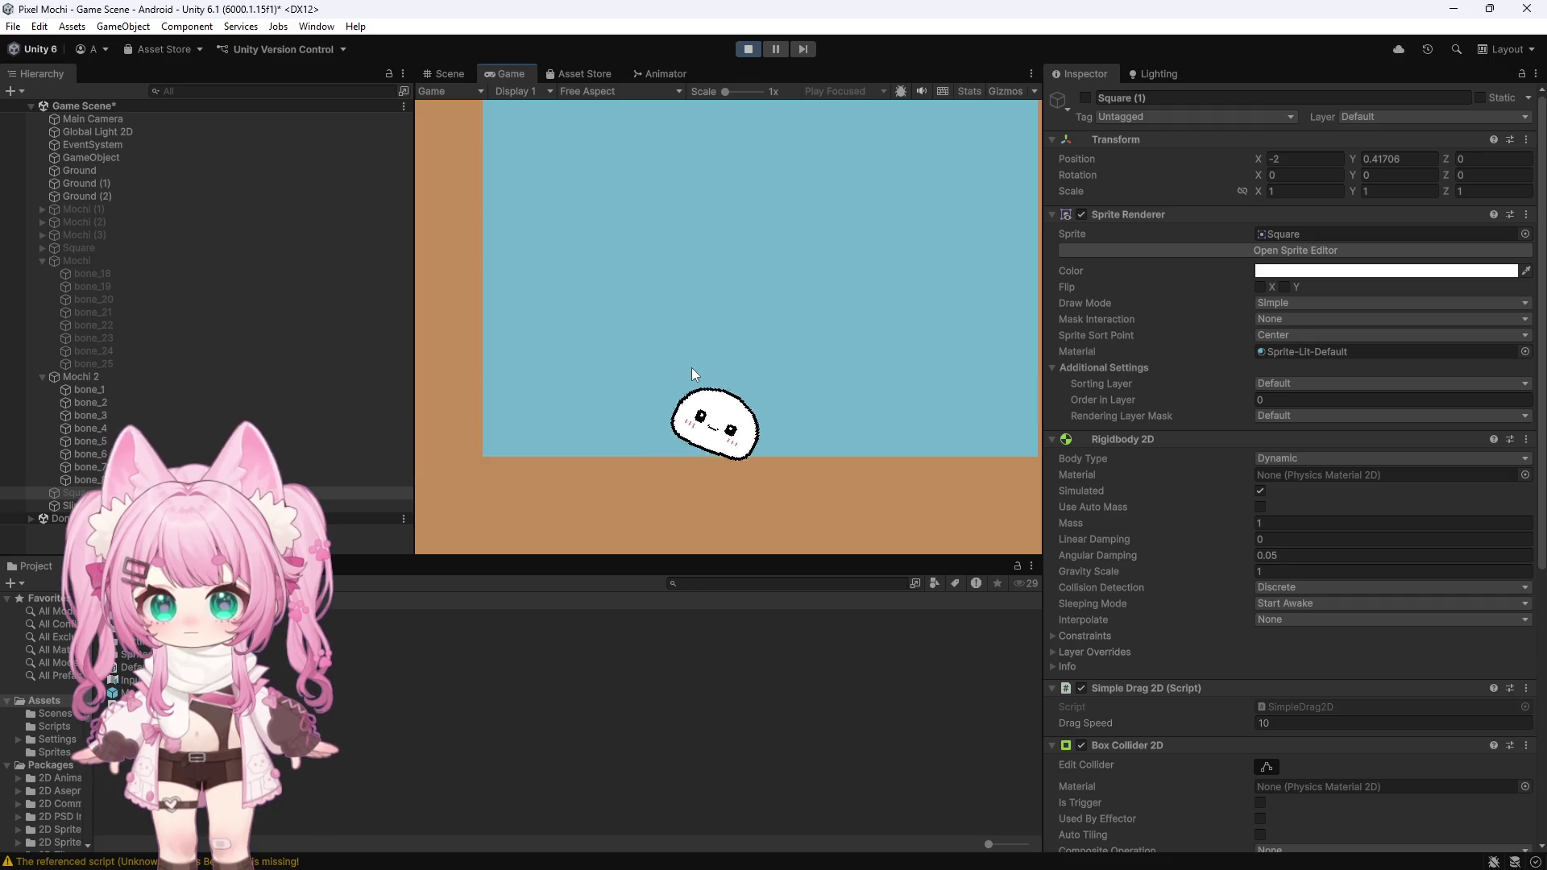
pyautogui.moveTo(788, 435)
pyautogui.mouseDown()
pyautogui.moveTo(687, 287)
pyautogui.moveTo(735, 325)
pyautogui.mouseUp()
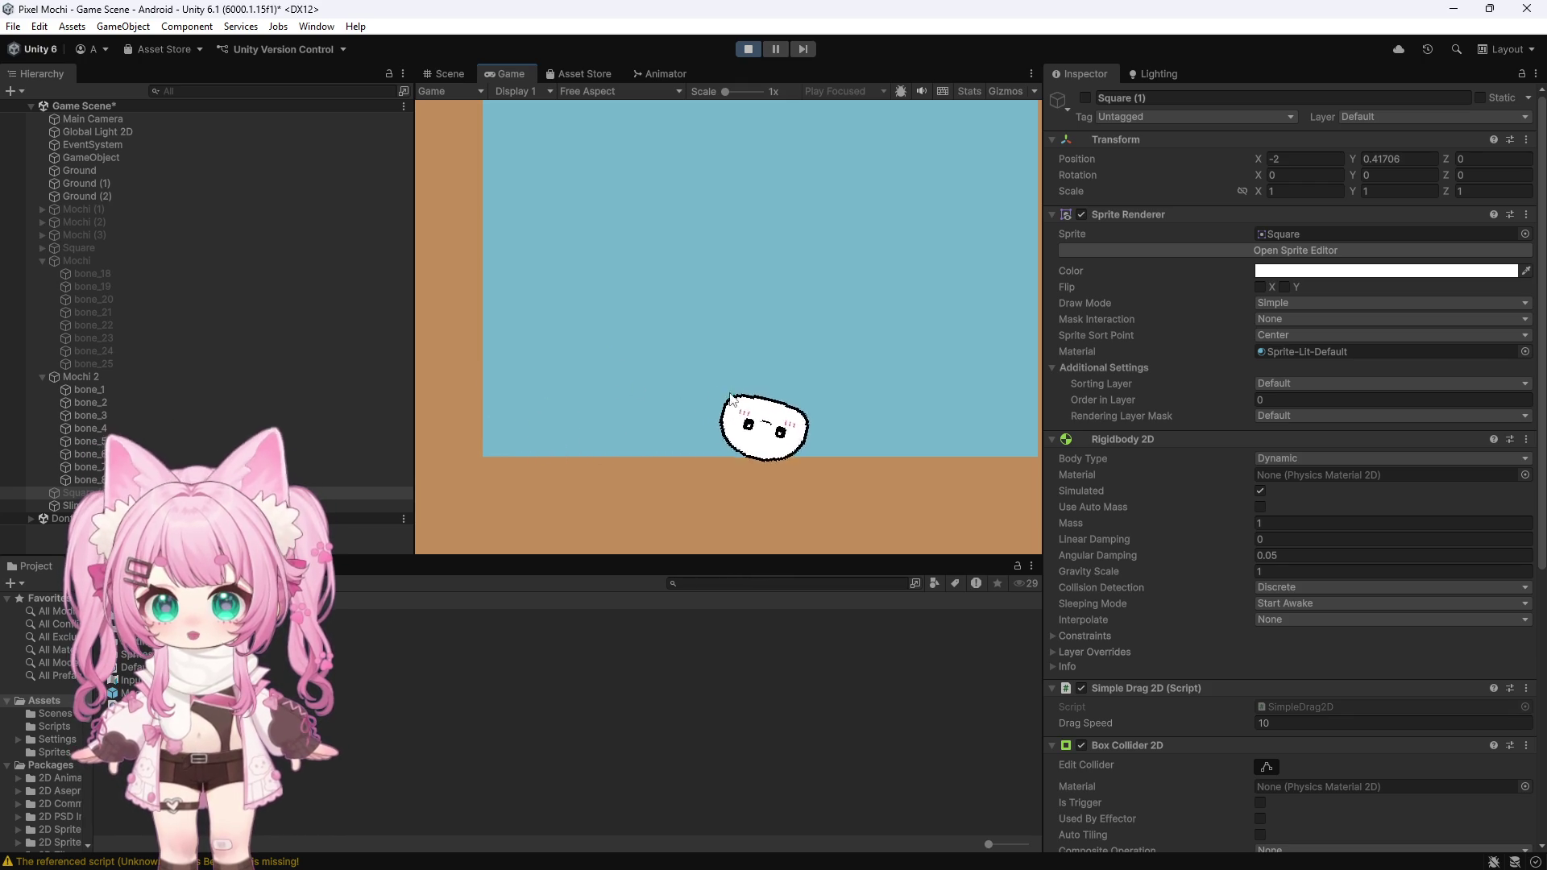
pyautogui.moveTo(824, 443)
pyautogui.mouseDown()
pyautogui.moveTo(801, 328)
pyautogui.moveTo(739, 269)
pyautogui.mouseUp()
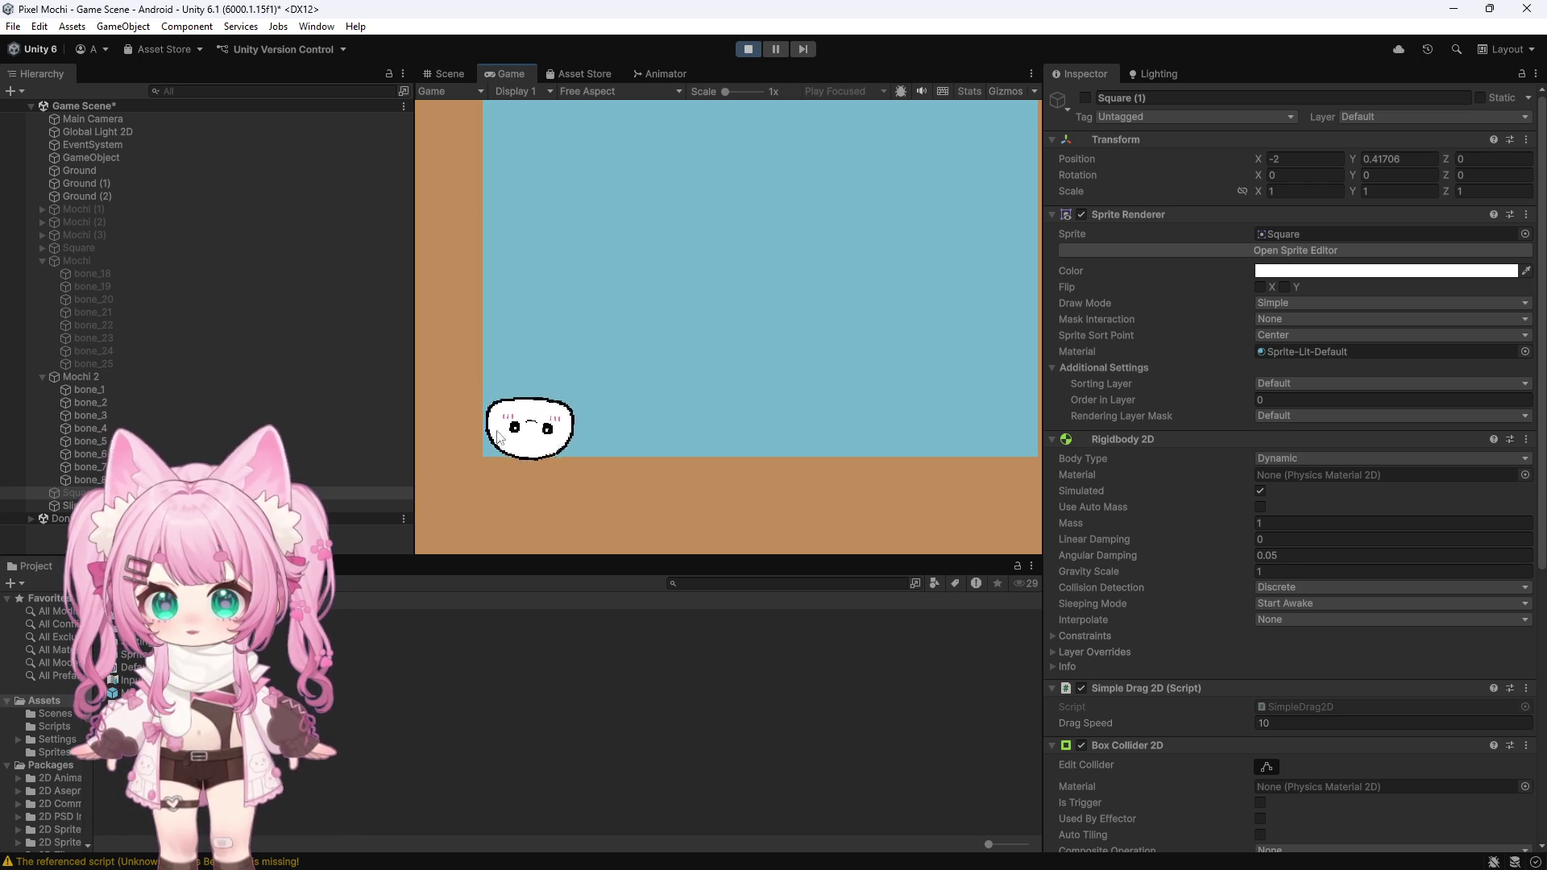
# Step: Stop play and walk down Mochi 2's bones to bone_8, checking its spring joints to bone_4 and bone_6
pyautogui.click(748, 49)
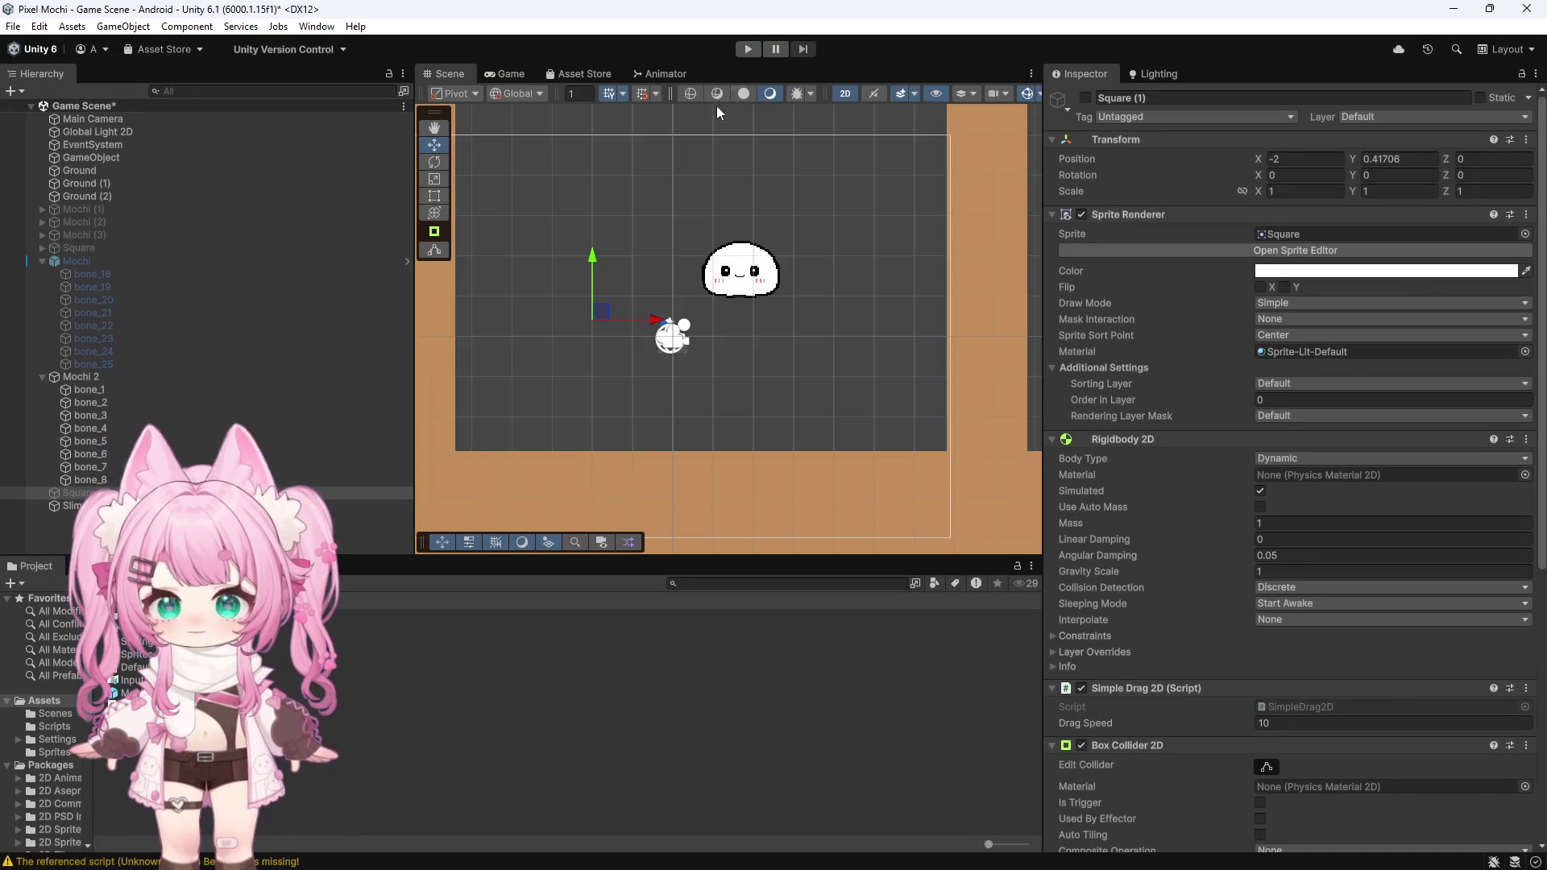
pyautogui.scroll(3, 777, 250)
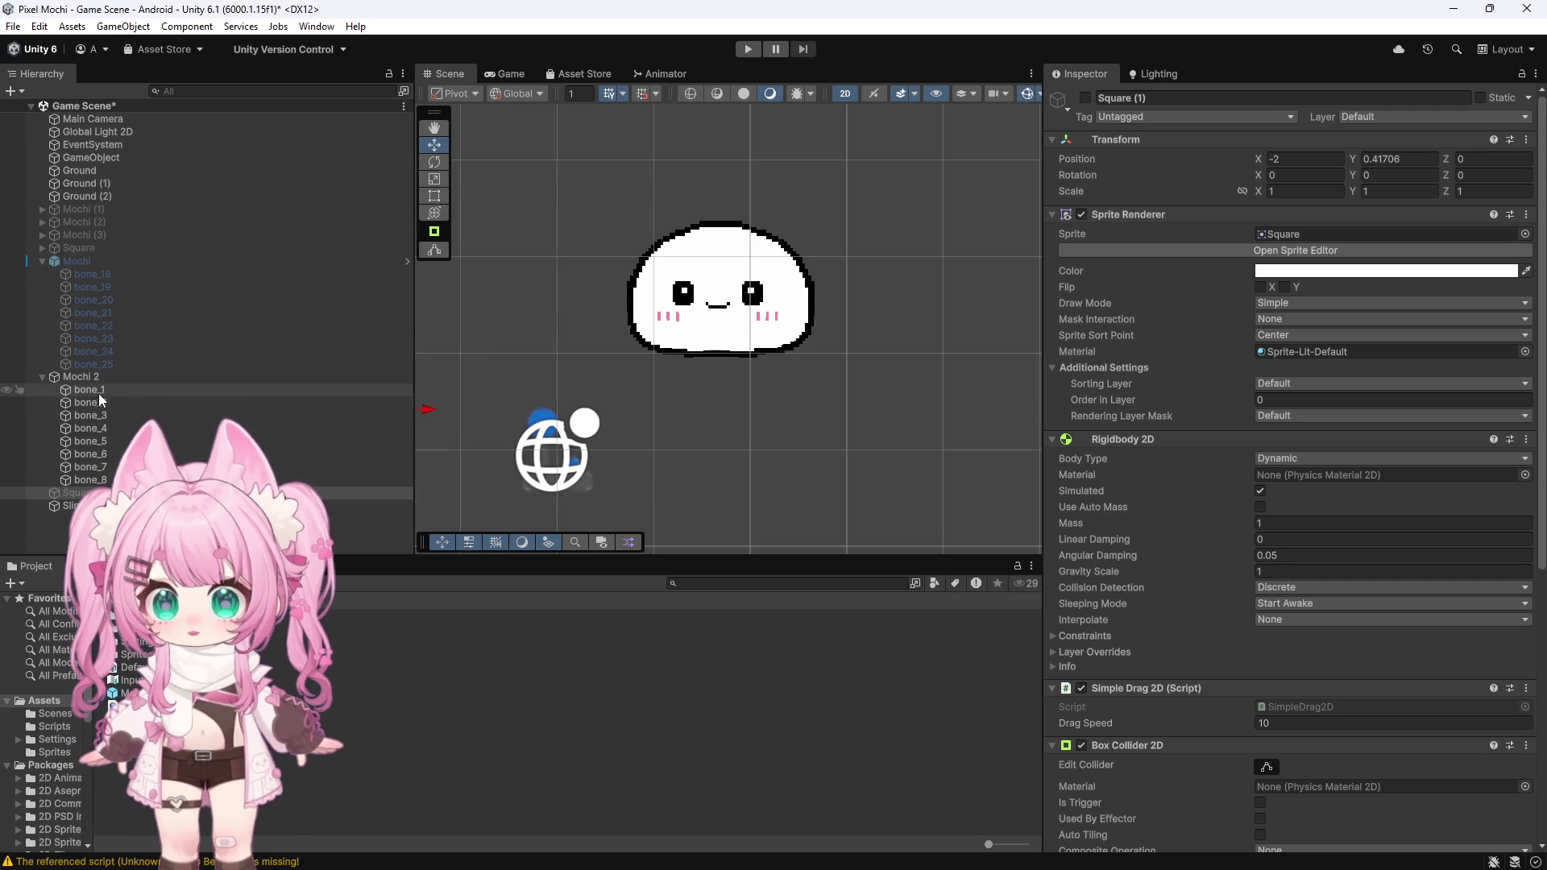
pyautogui.click(98, 380)
pyautogui.click(97, 389)
pyautogui.click(100, 402)
pyautogui.click(103, 415)
pyautogui.click(107, 443)
pyautogui.click(103, 455)
pyautogui.click(100, 468)
pyautogui.click(96, 481)
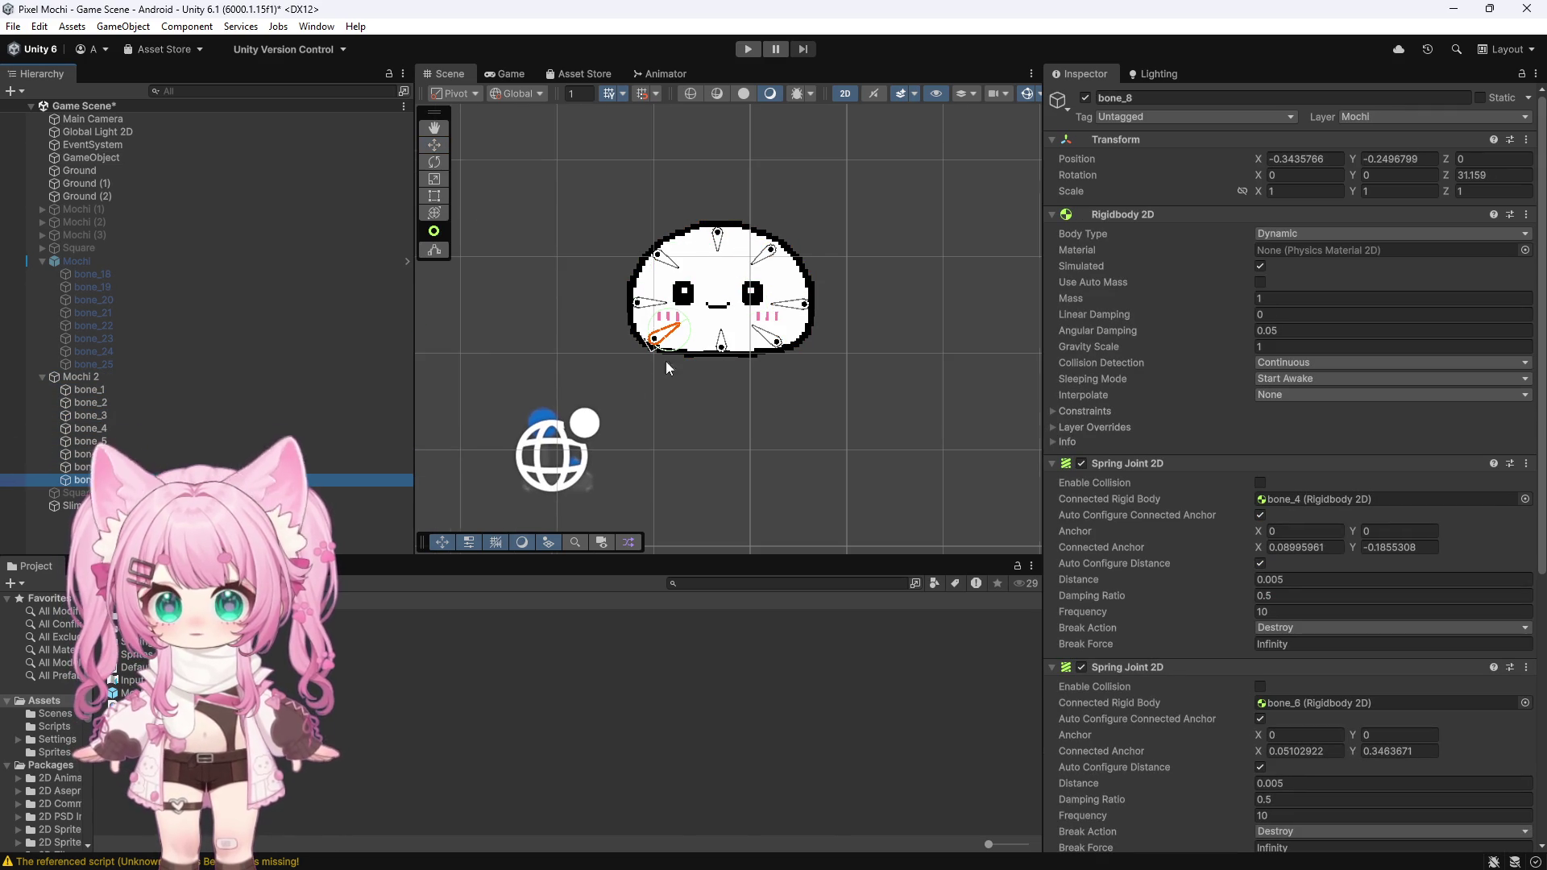
pyautogui.scroll(5, 757, 310)
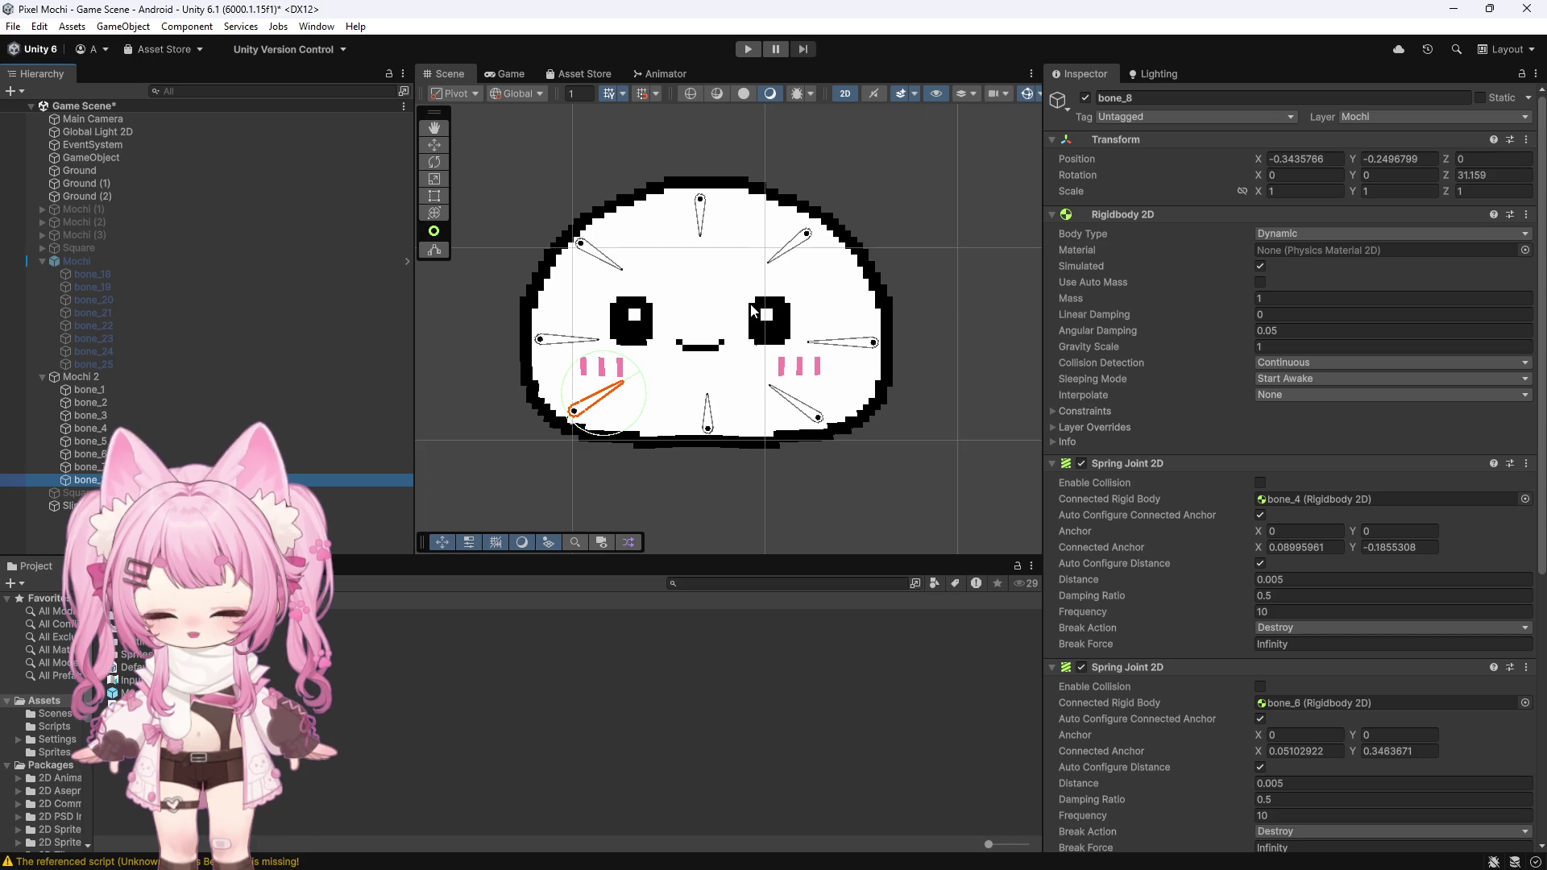
pyautogui.scroll(-1, 725, 316)
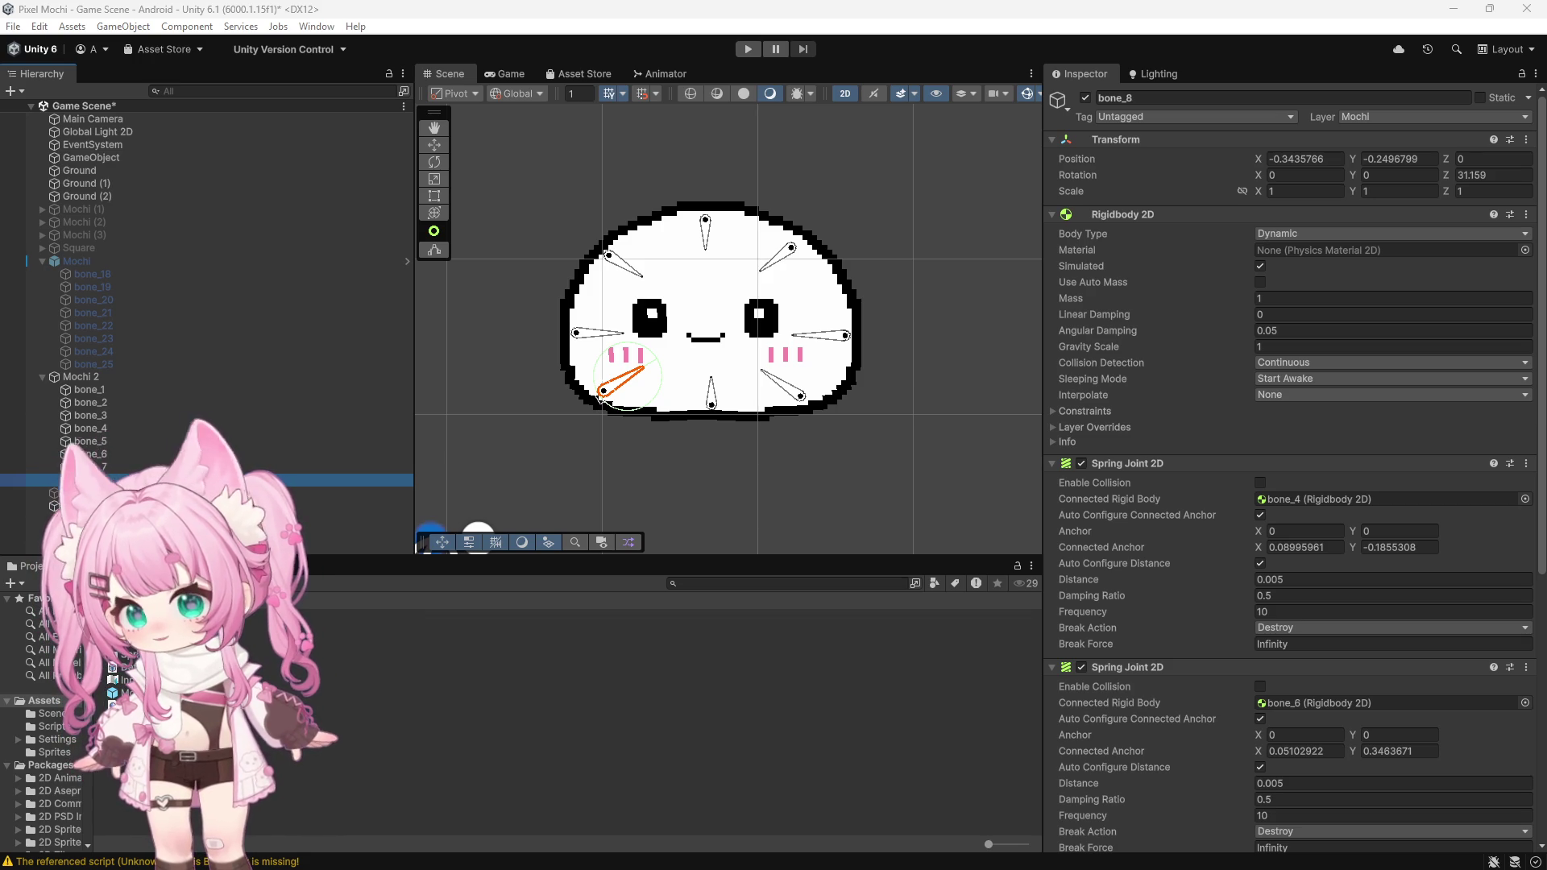
# Step: Open SlimeDragController2D from the Scripts folder in Visual Studio
pyautogui.click(330, 629)
pyautogui.doubleClick(339, 655)
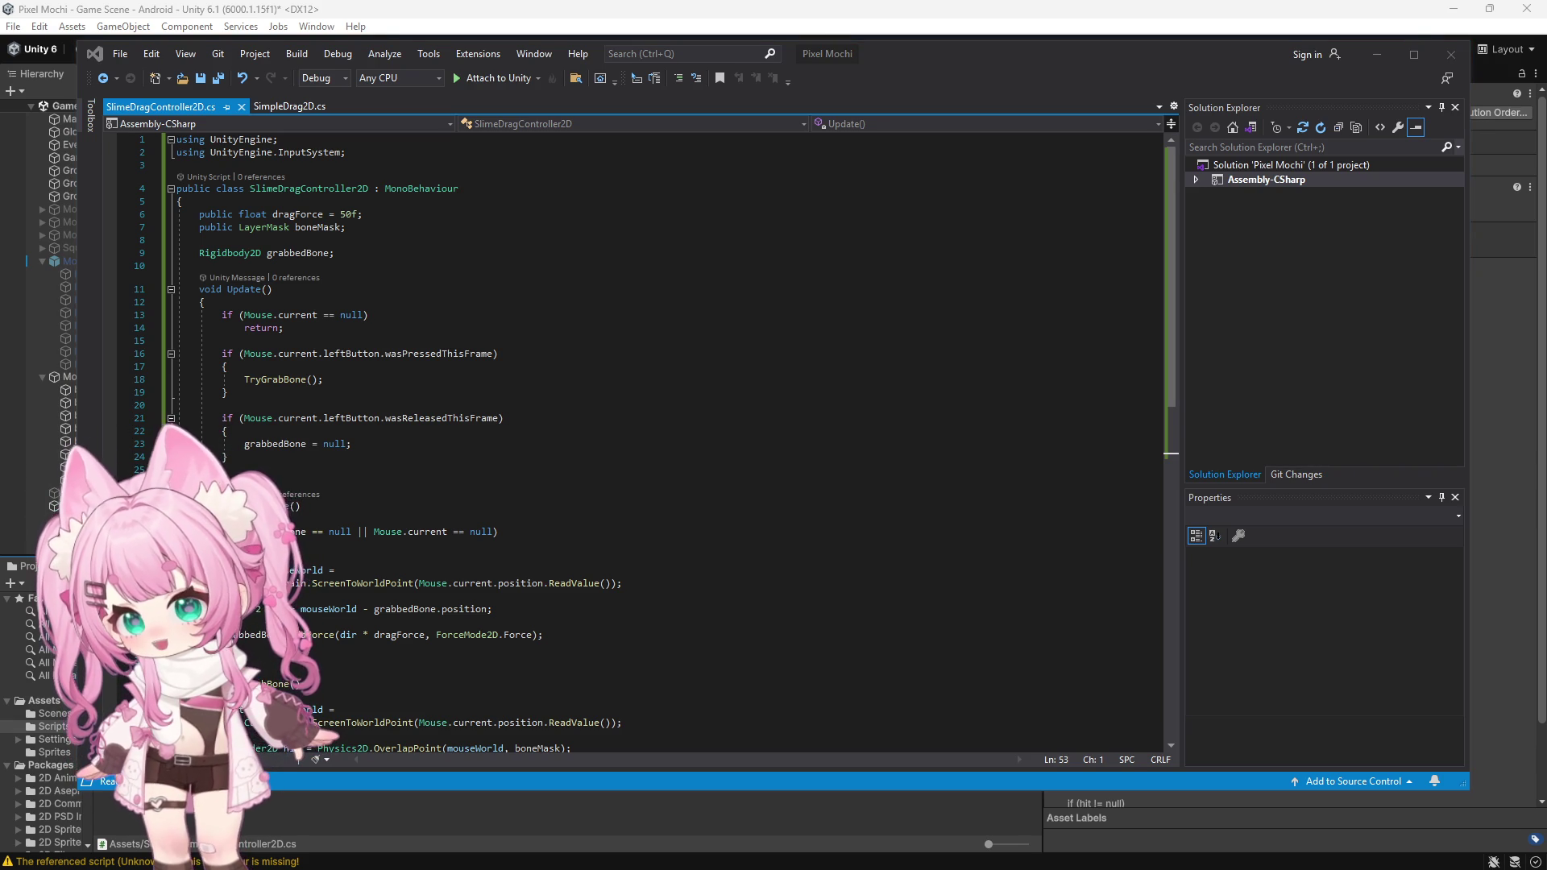
# Step: Paste the nearest-bone grabbing code into SlimeDragController2D, save it as Unicode, and return to Unity
pyautogui.click(581, 465)
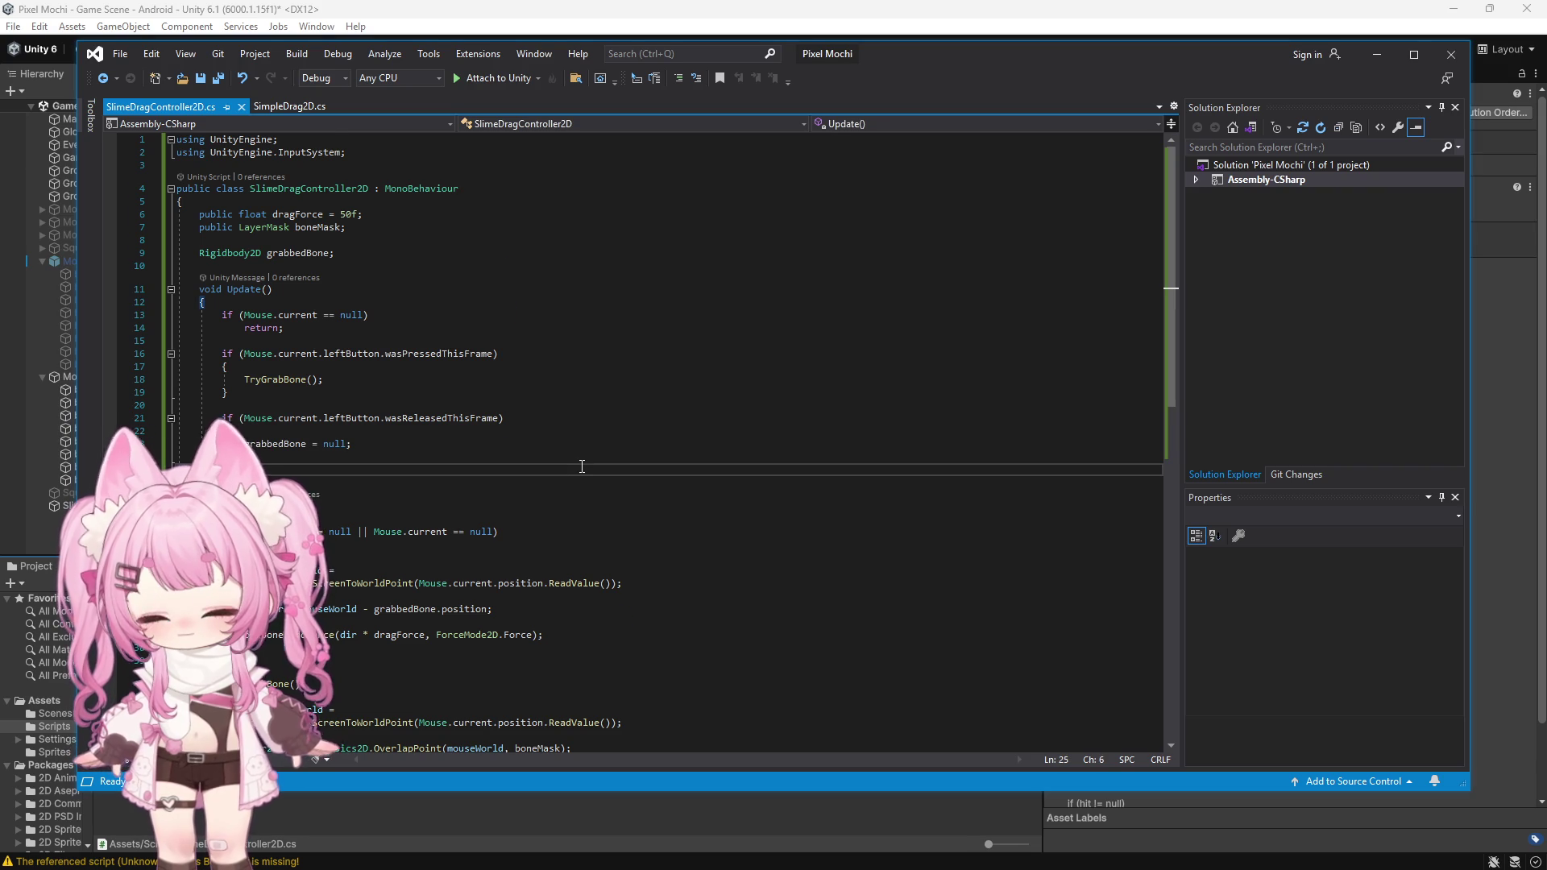
pyautogui.hotkey('ctrl', 'a')
pyautogui.hotkey('ctrl', 'v')
pyautogui.click(119, 53)
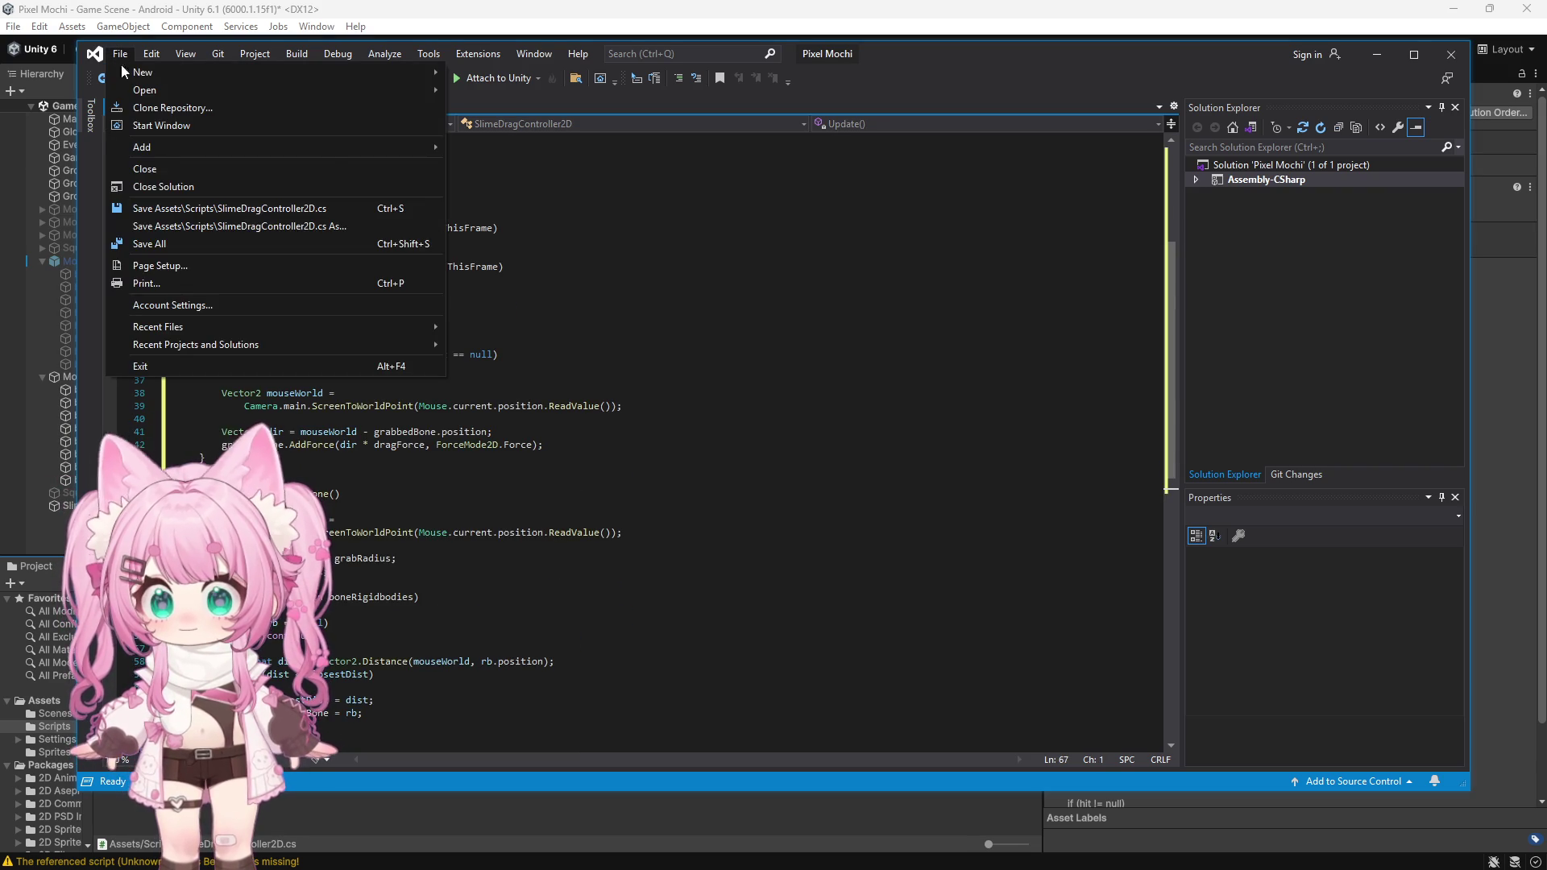
pyautogui.click(174, 244)
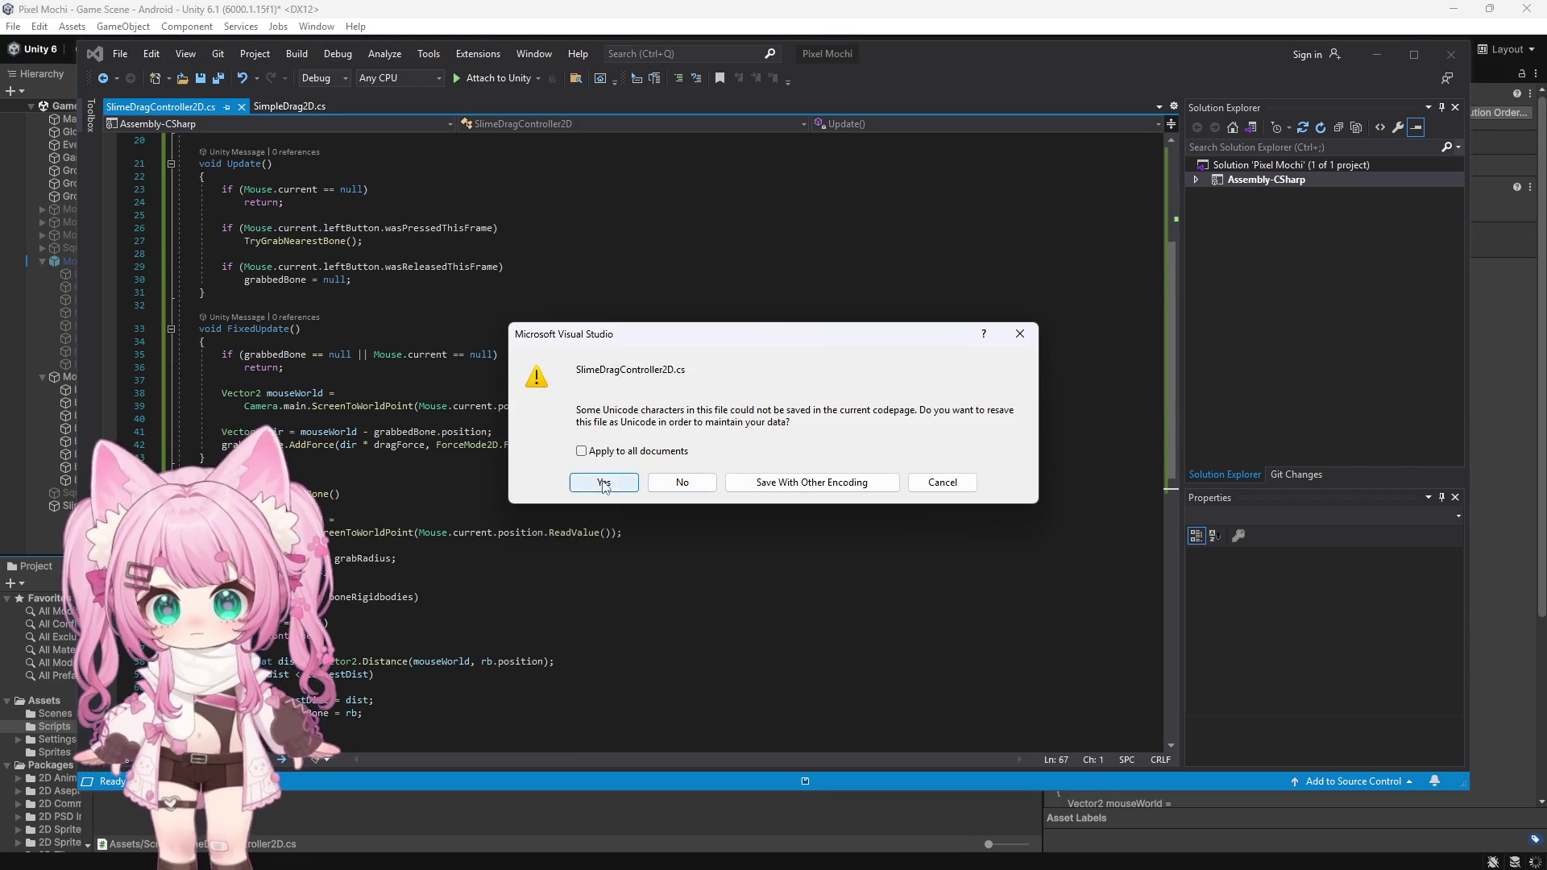
pyautogui.click(605, 484)
pyautogui.click(1377, 54)
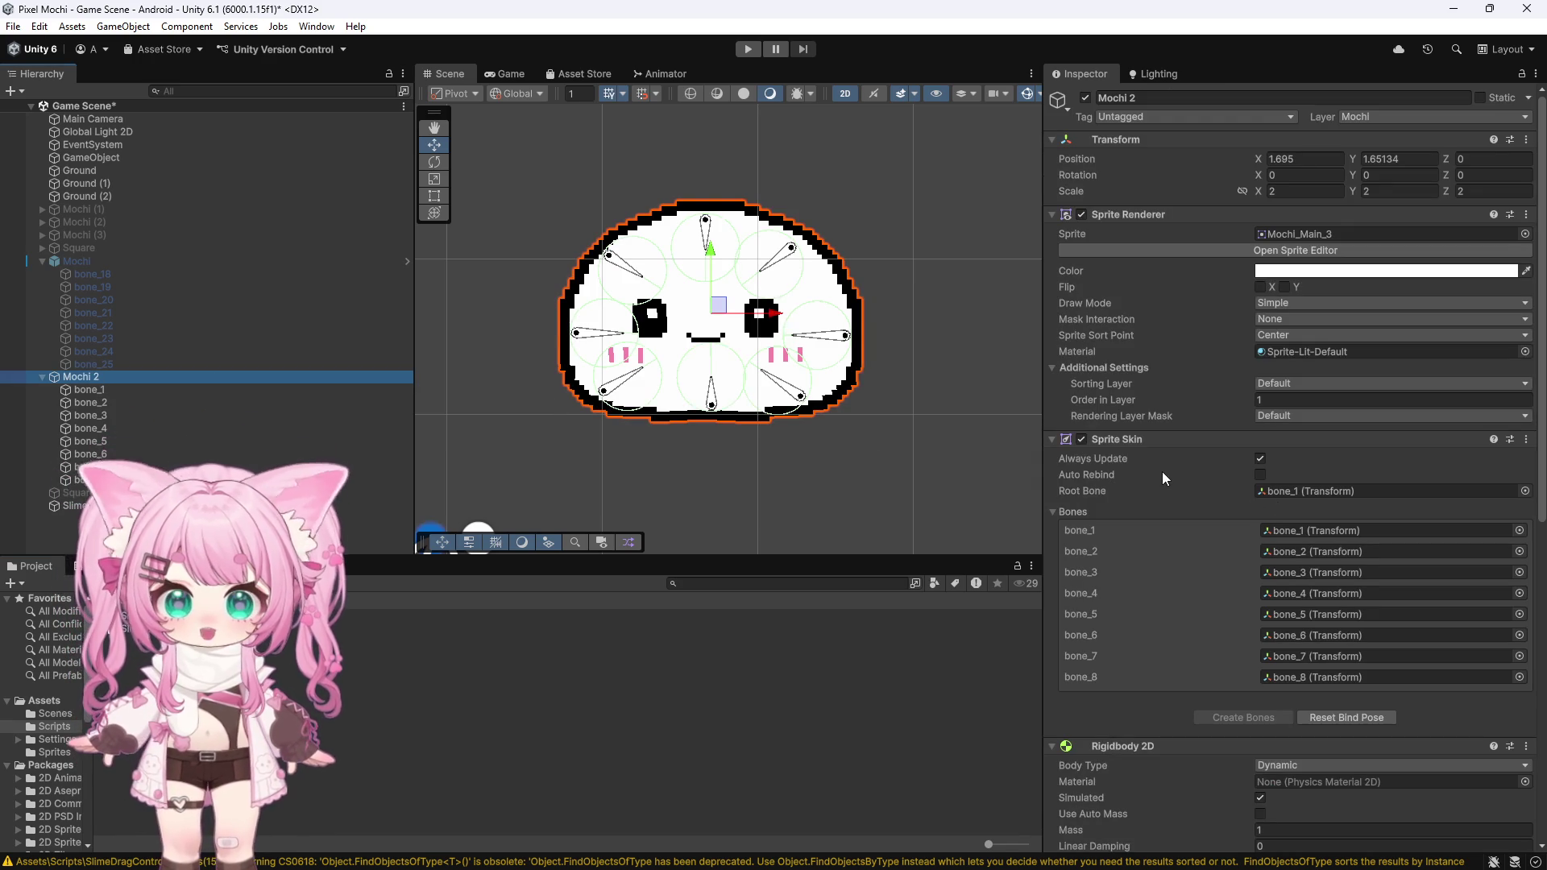
# Step: Open SlimeDragController2D.cs from Slime Controller in Visual Studio with Edit Script
pyautogui.scroll(-10, 1158, 472)
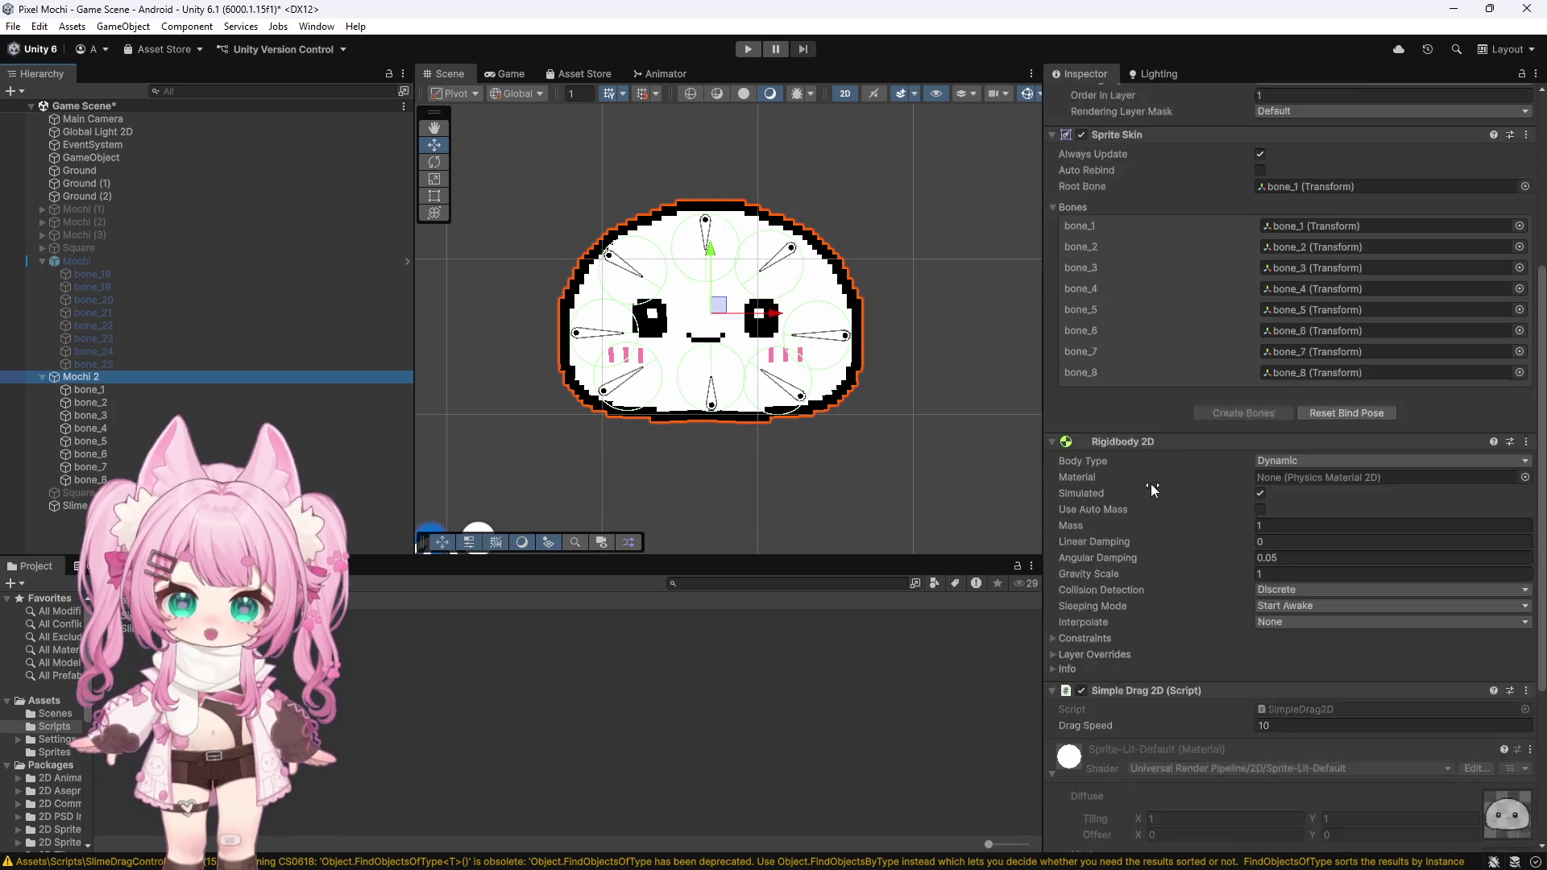
pyautogui.scroll(-1, 1148, 485)
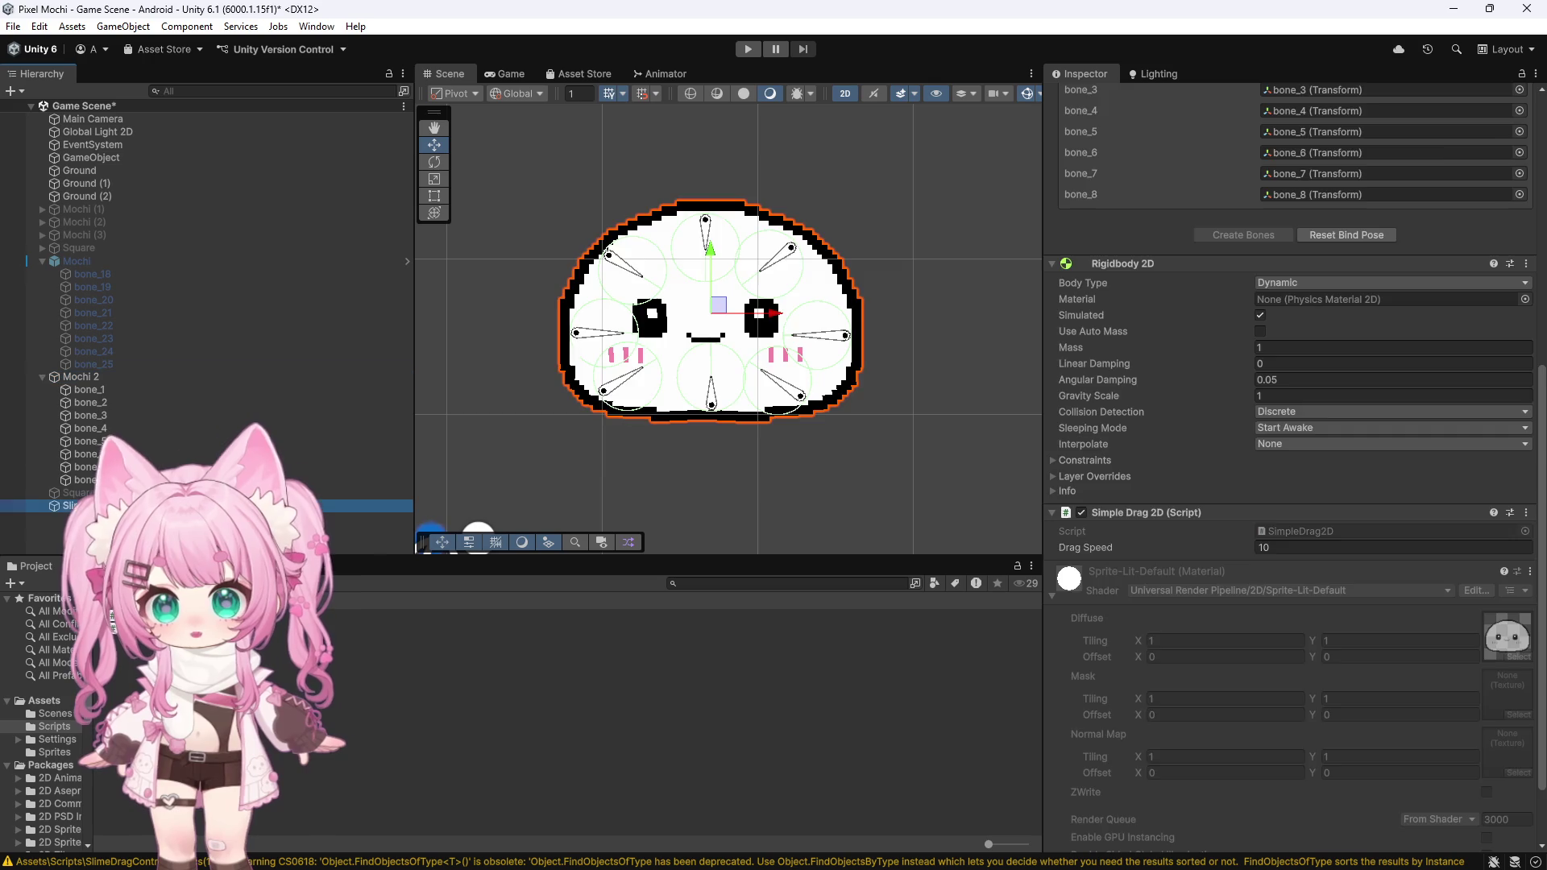
pyautogui.click(334, 503)
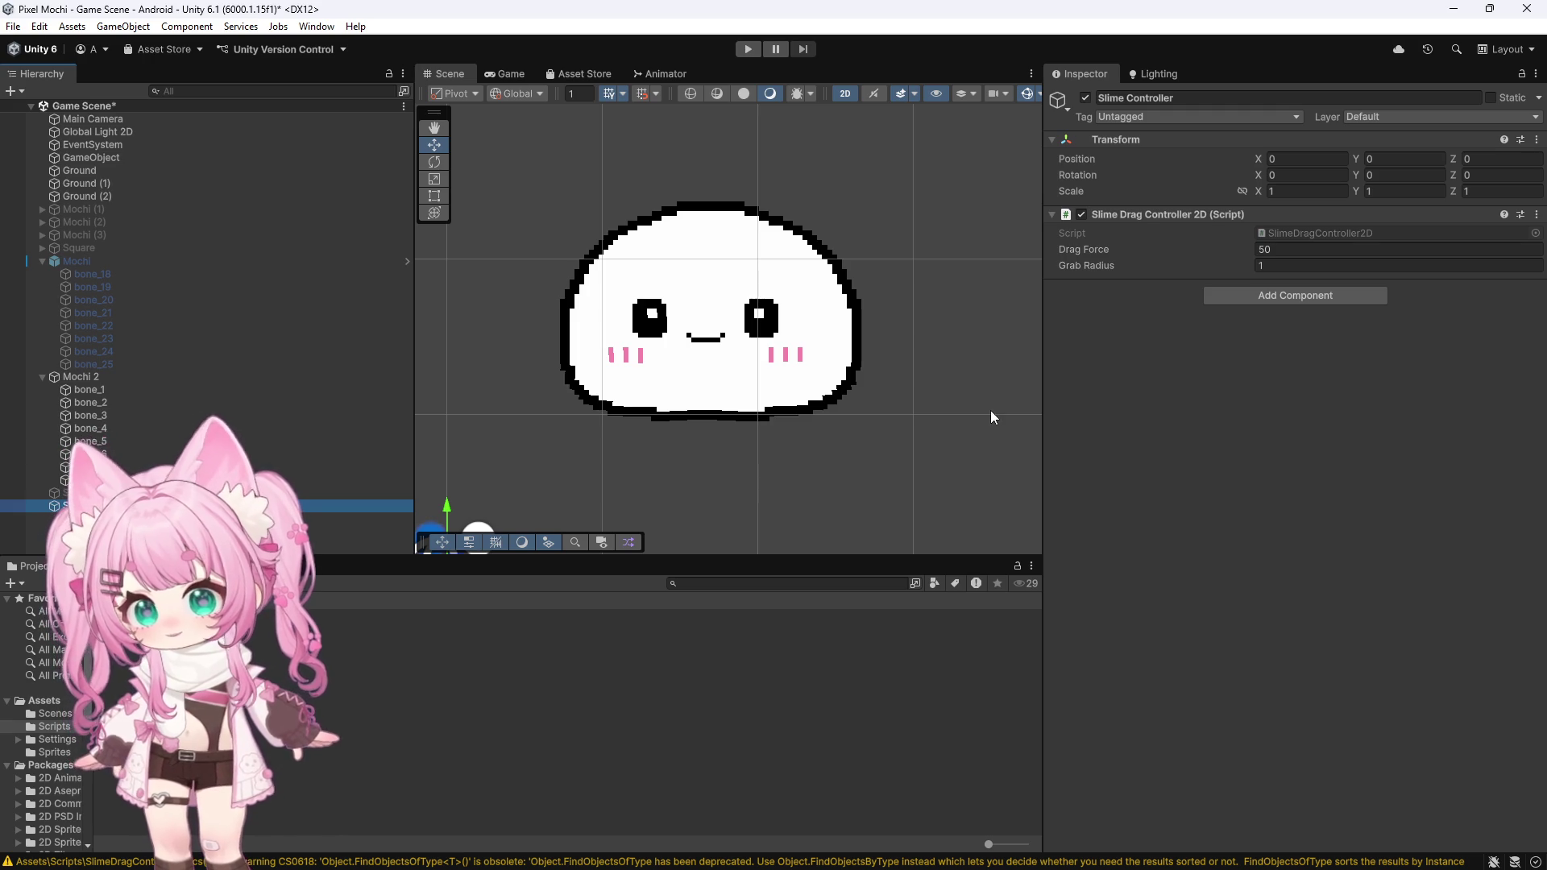
pyautogui.click(1536, 214)
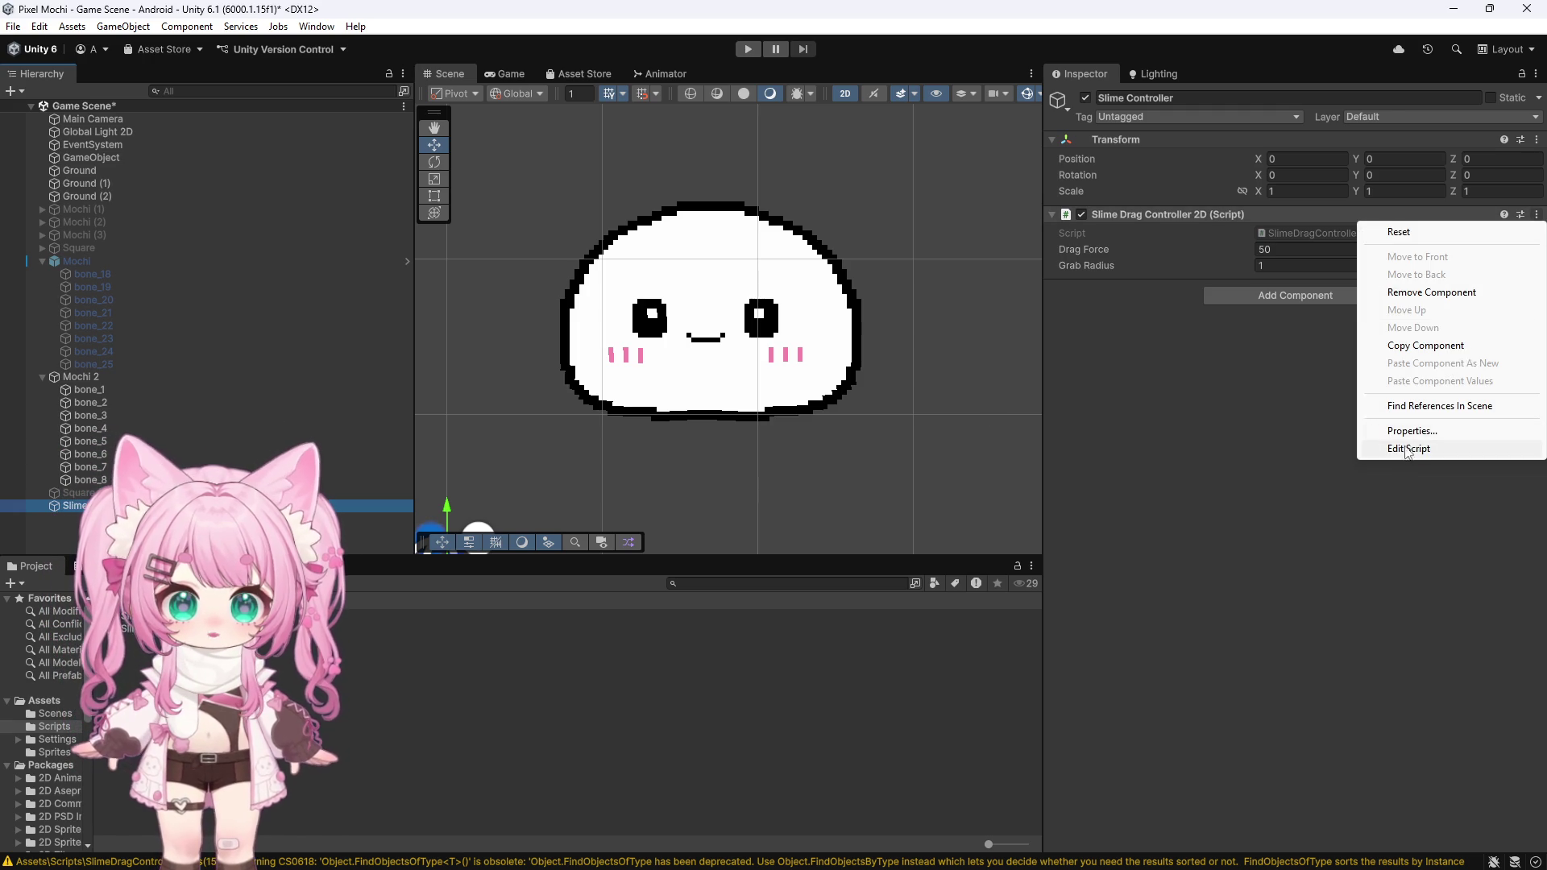
pyautogui.click(1410, 449)
pyautogui.scroll(5, 283, 362)
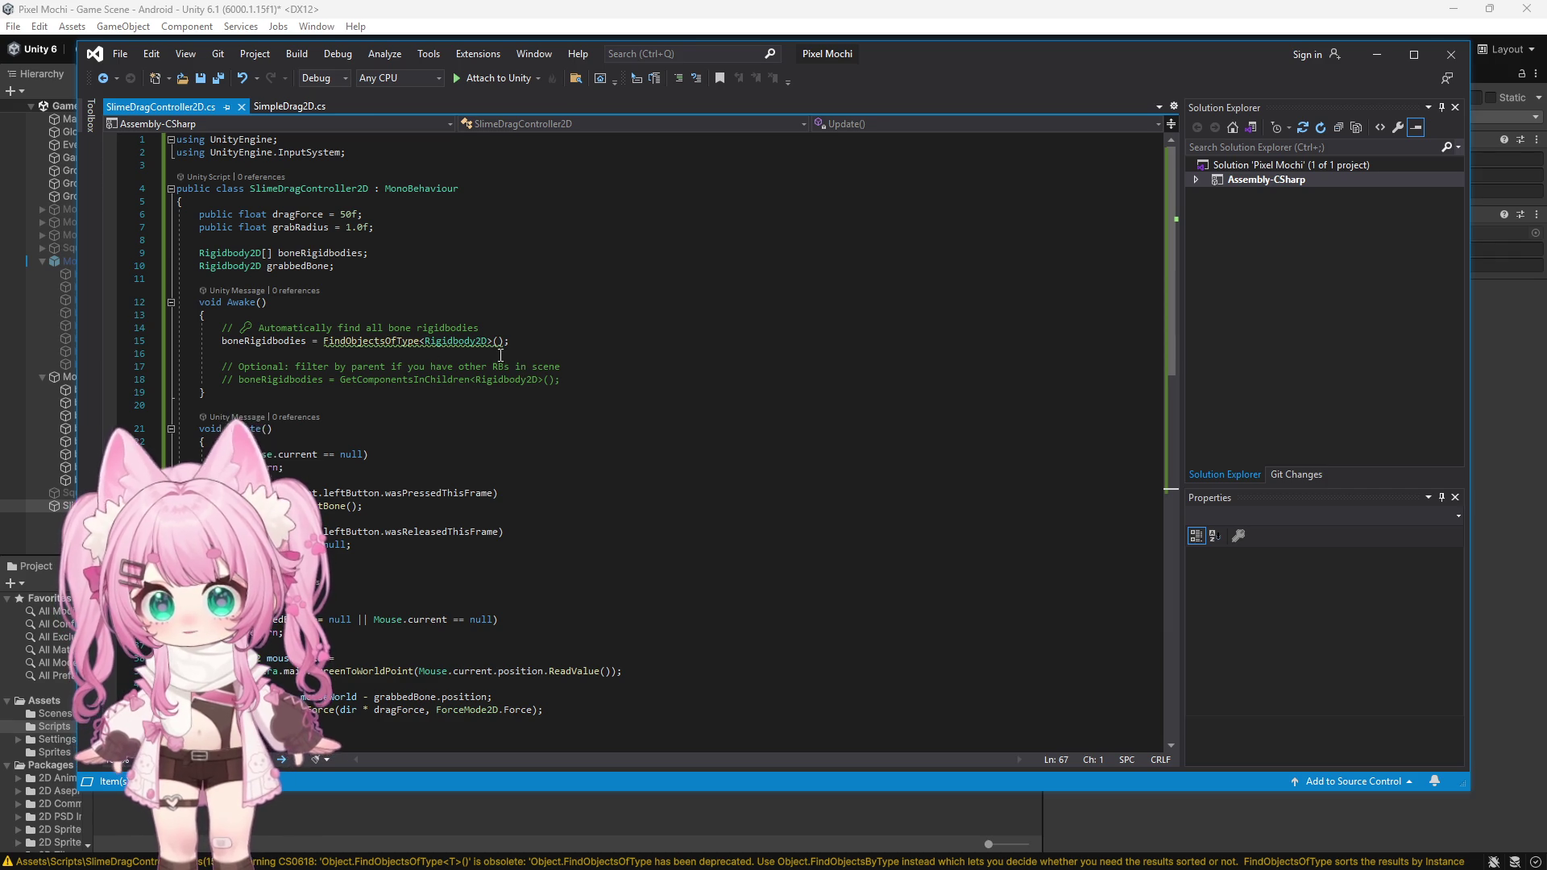
# Step: Rename the deprecated FindObjectsOfType call on line 15 to FindObjectsByType
pyautogui.moveTo(369, 338)
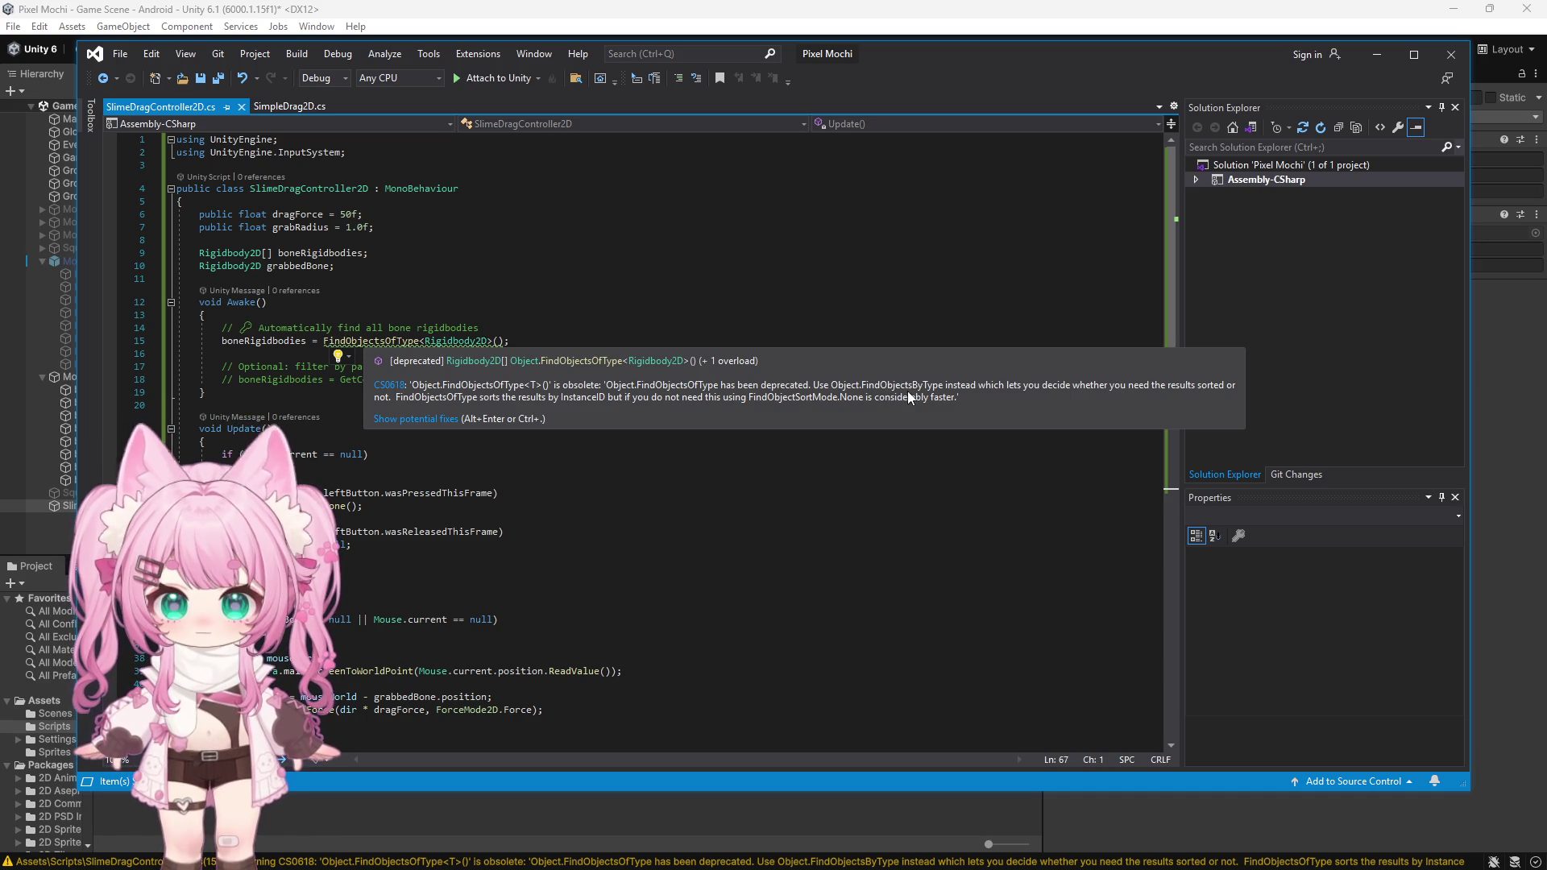
pyautogui.click(386, 341)
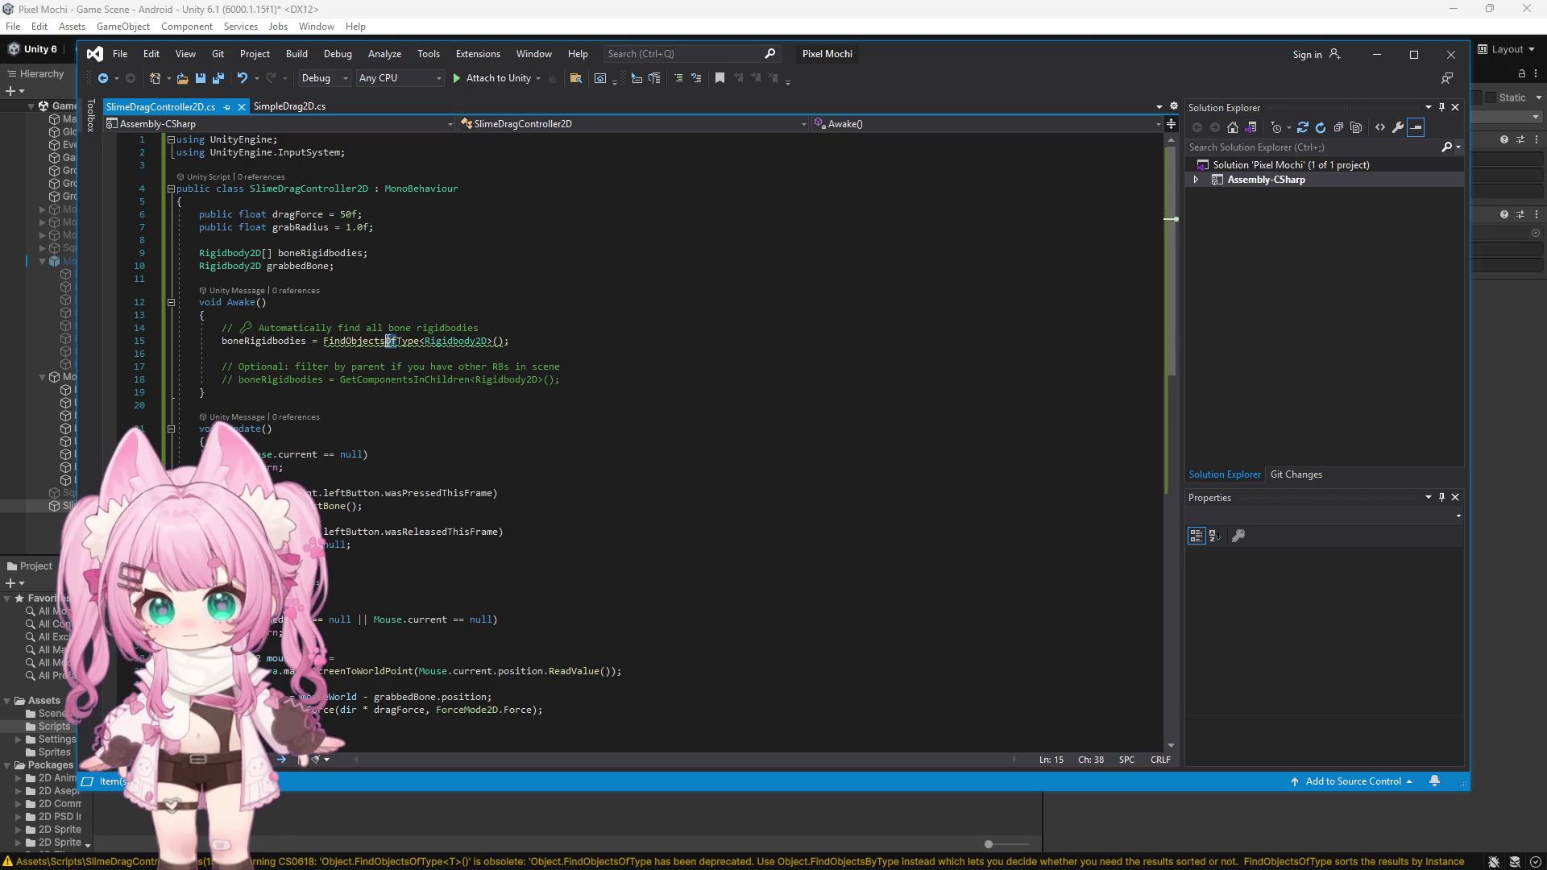
pyautogui.press('Delete')
pyautogui.press('Delete')
pyautogui.write('By')
pyautogui.click(605, 377)
# Step: Paste the FindObjectsSortMode.None version over line 15, then delete that line entirely
pyautogui.moveTo(411, 344)
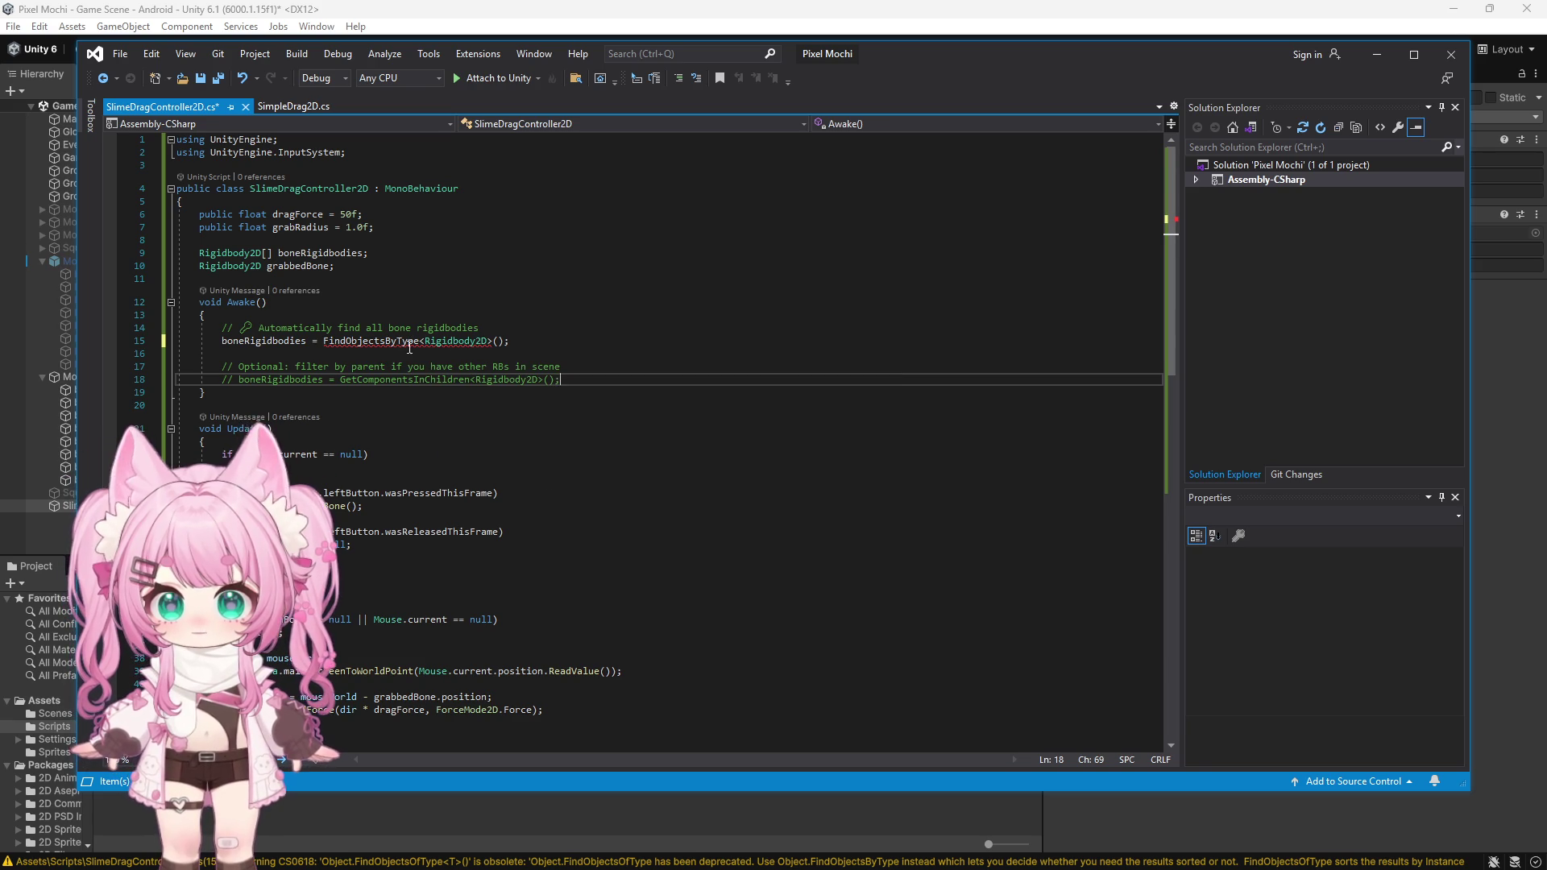
pyautogui.moveTo(211, 341); pyautogui.dragTo(555, 347)
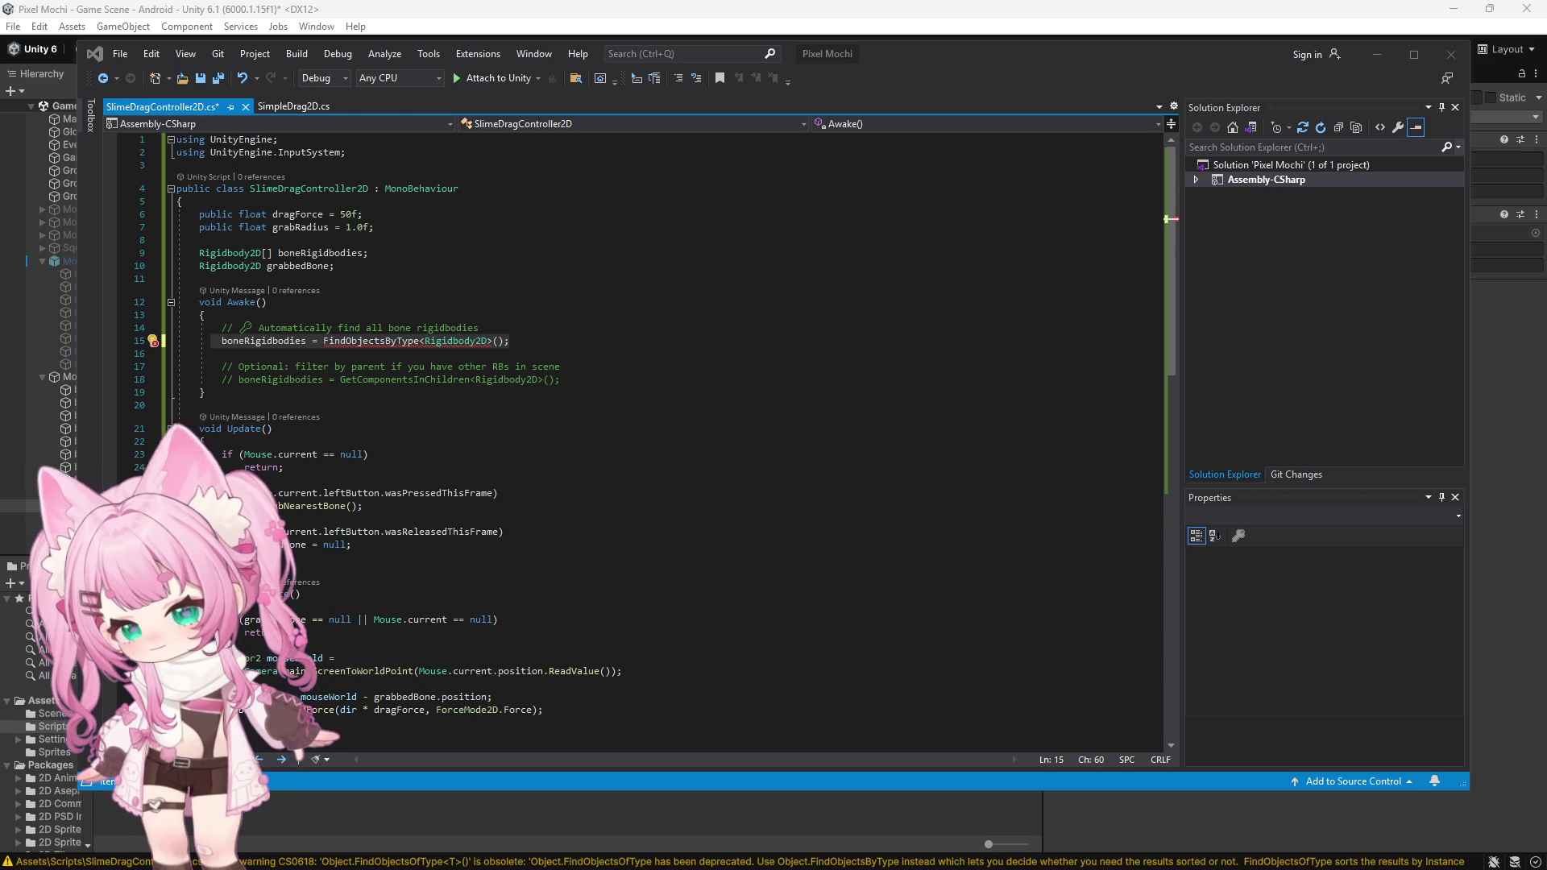
pyautogui.moveTo(511, 340); pyautogui.dragTo(207, 340)
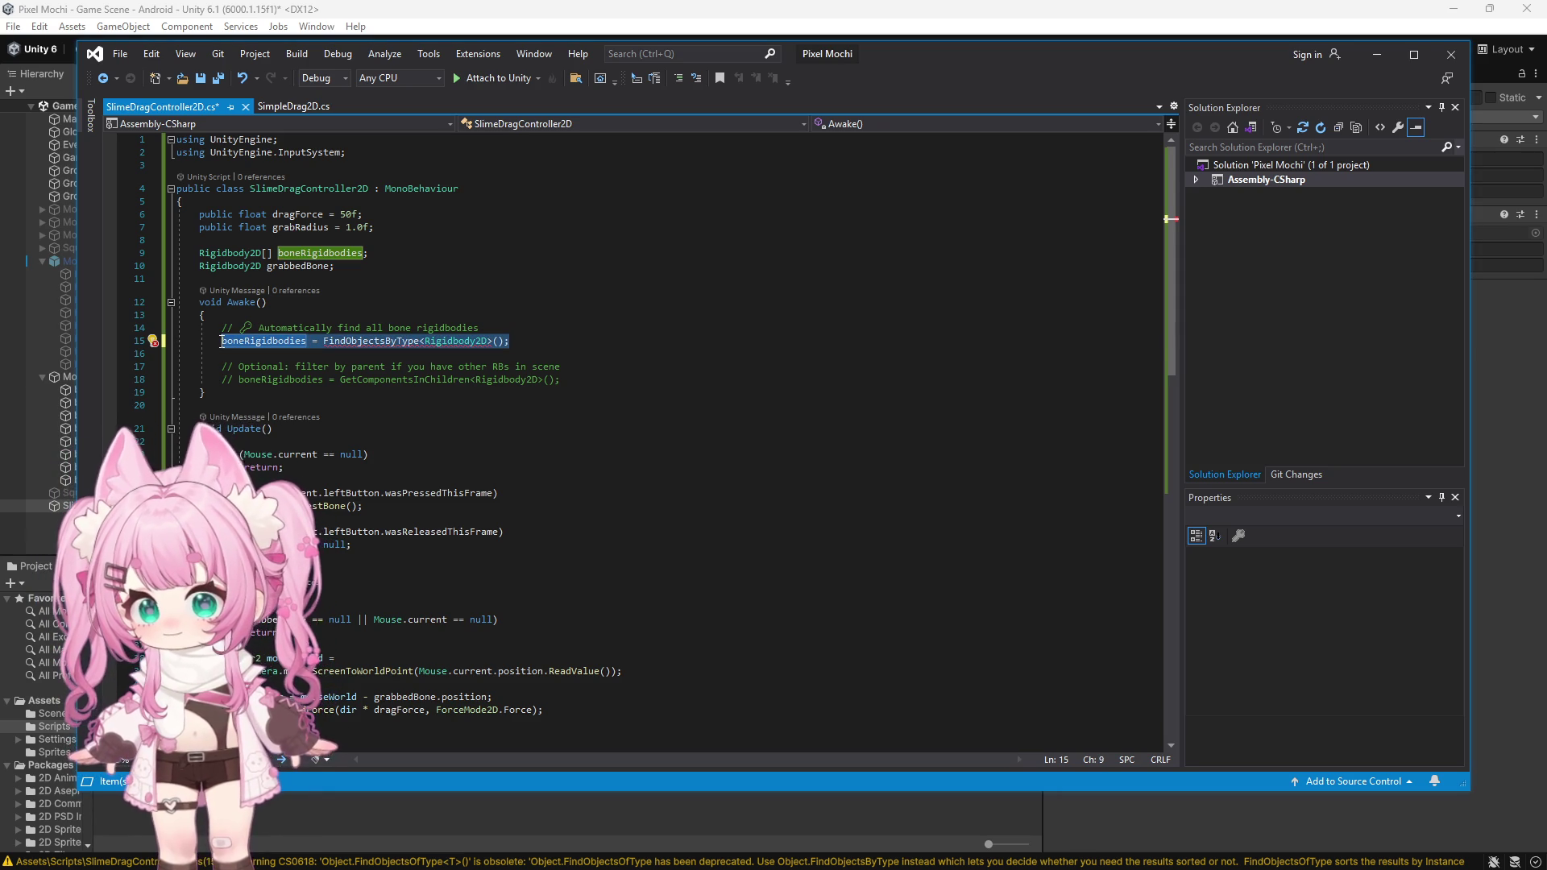
pyautogui.write('boneRigidbodies = FindObjectsByType<Rigidbody2D>(FindObjectsSortMode.None);')
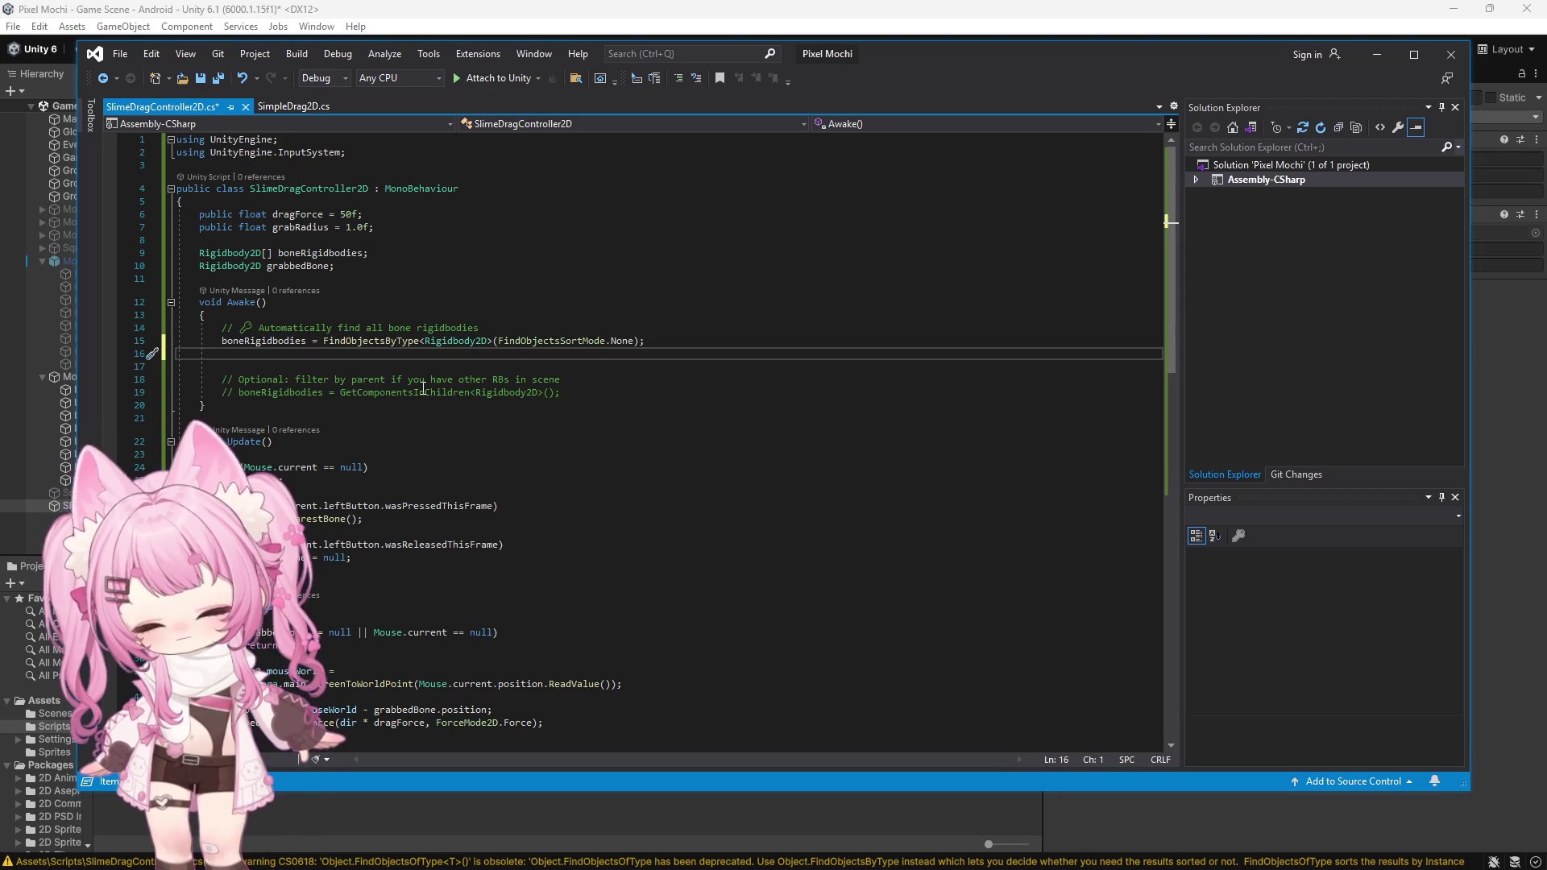
pyautogui.press('BackSpace')
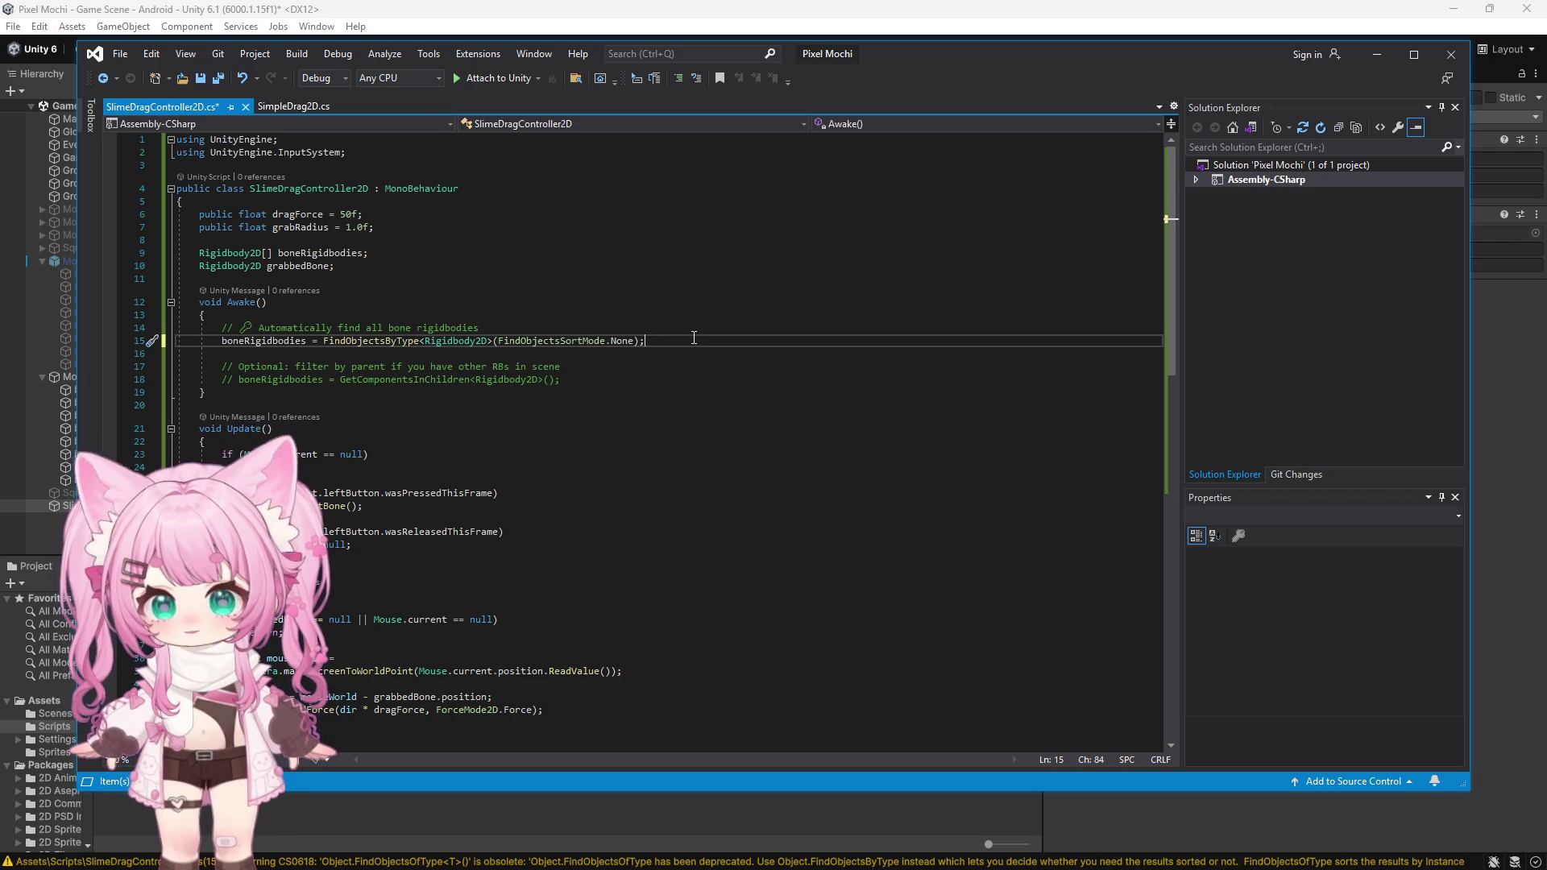
pyautogui.hotkey('shift', 'Home')
pyautogui.hotkey('shift', 'Home')
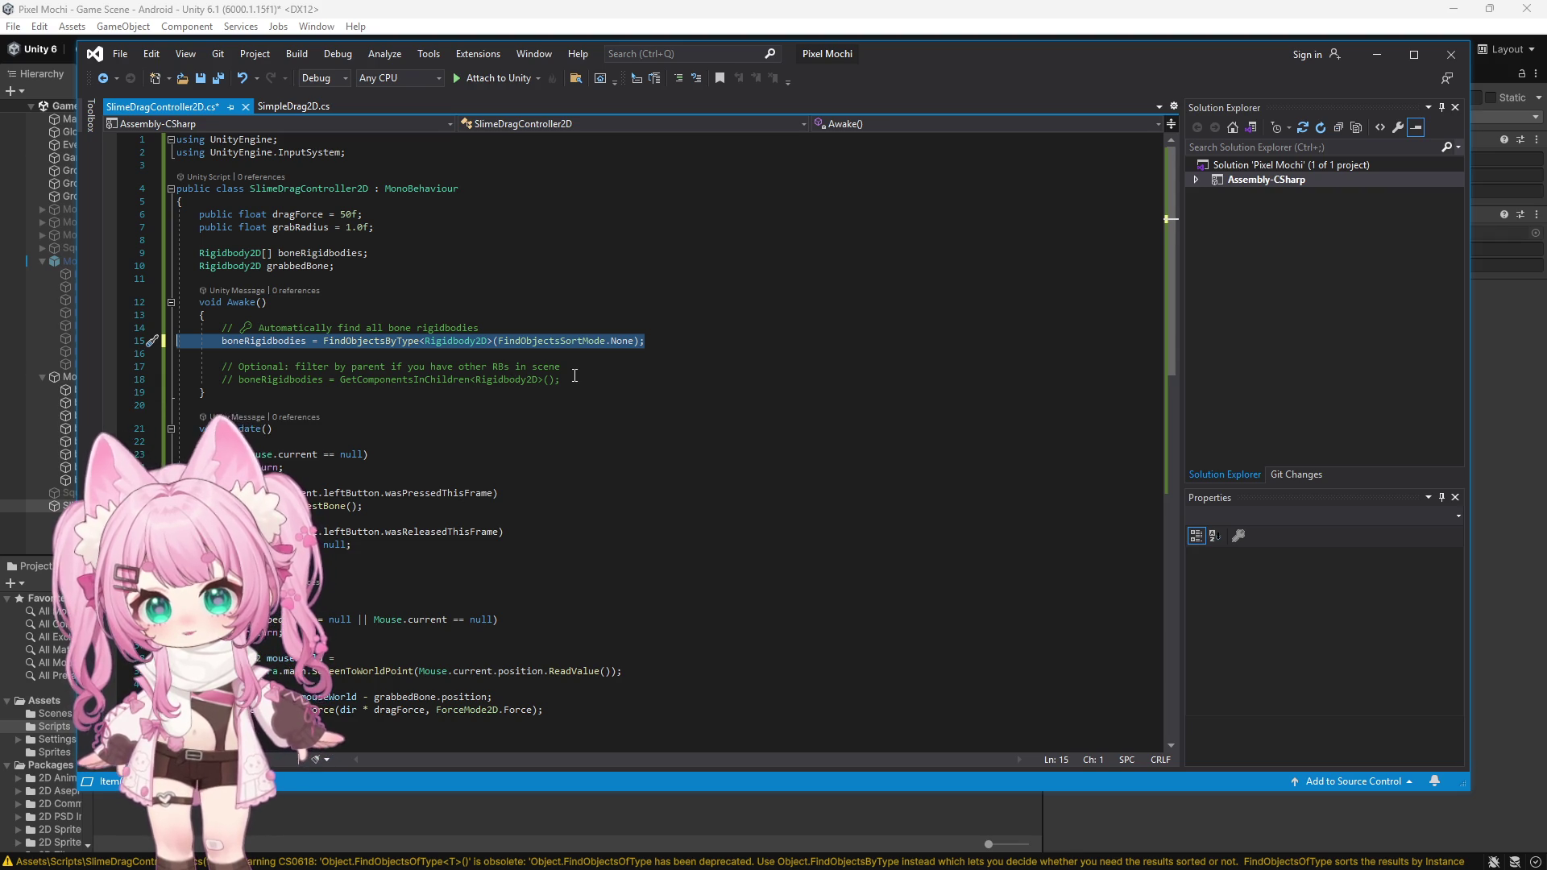
pyautogui.press('BackSpace')
pyautogui.press('BackSpace')
# Step: Delete the optional filter comment and uncomment the GetComponentsInChildren line in Awake
pyautogui.click(217, 352)
pyautogui.hotkey('shift', 'End')
pyautogui.press('BackSpace')
pyautogui.moveTo(238, 365); pyautogui.dragTo(152, 365)
pyautogui.press('BackSpace')
pyautogui.press('BackSpace')
pyautogui.press('BackSpace')
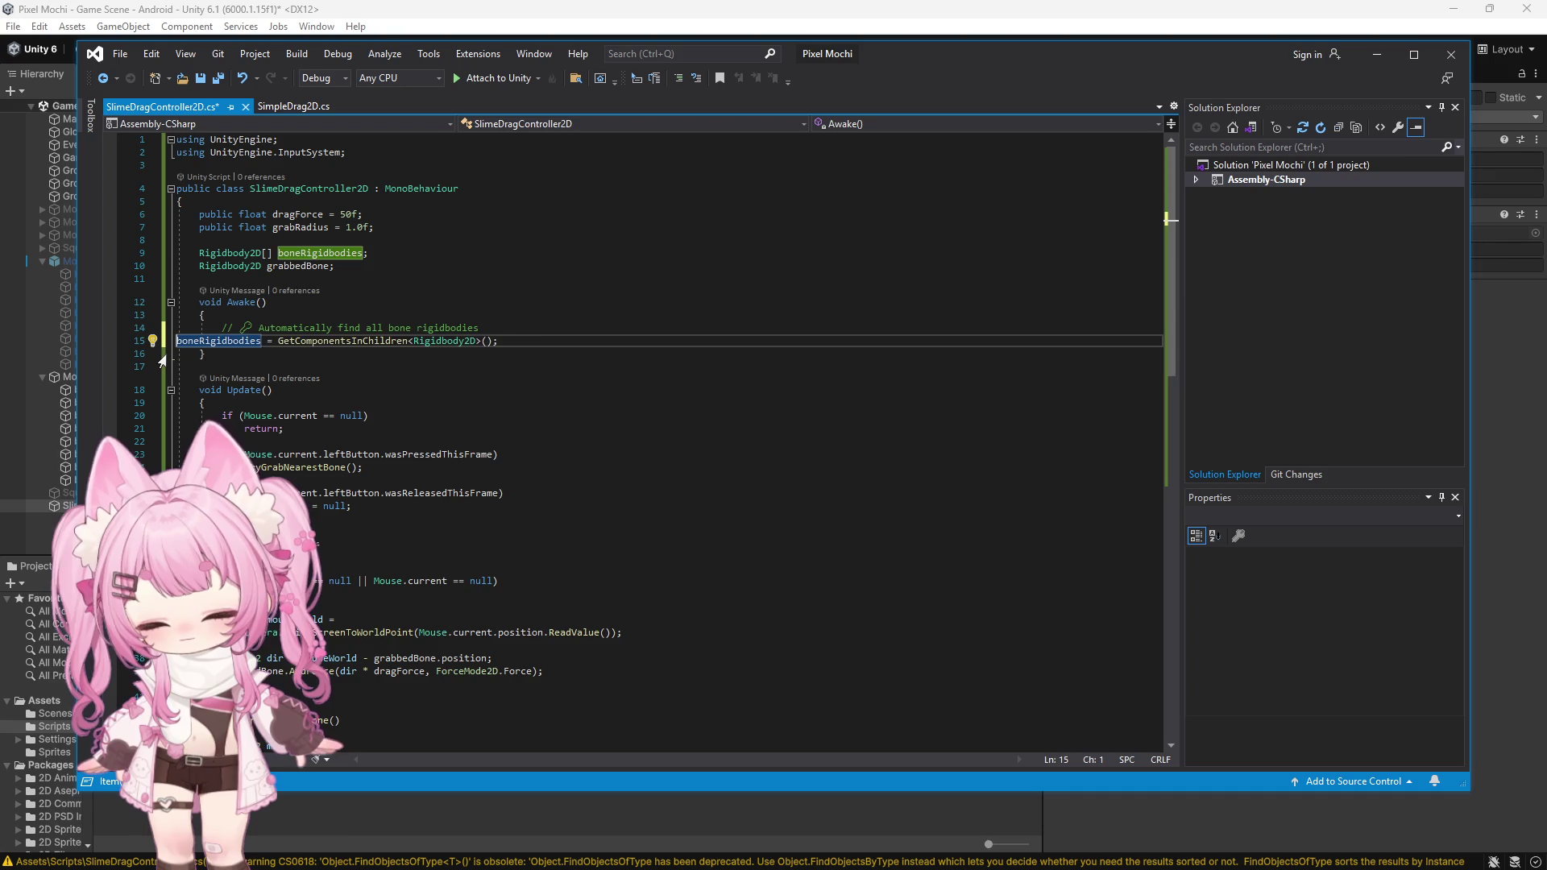
pyautogui.press('Tab')
pyautogui.press('Tab')
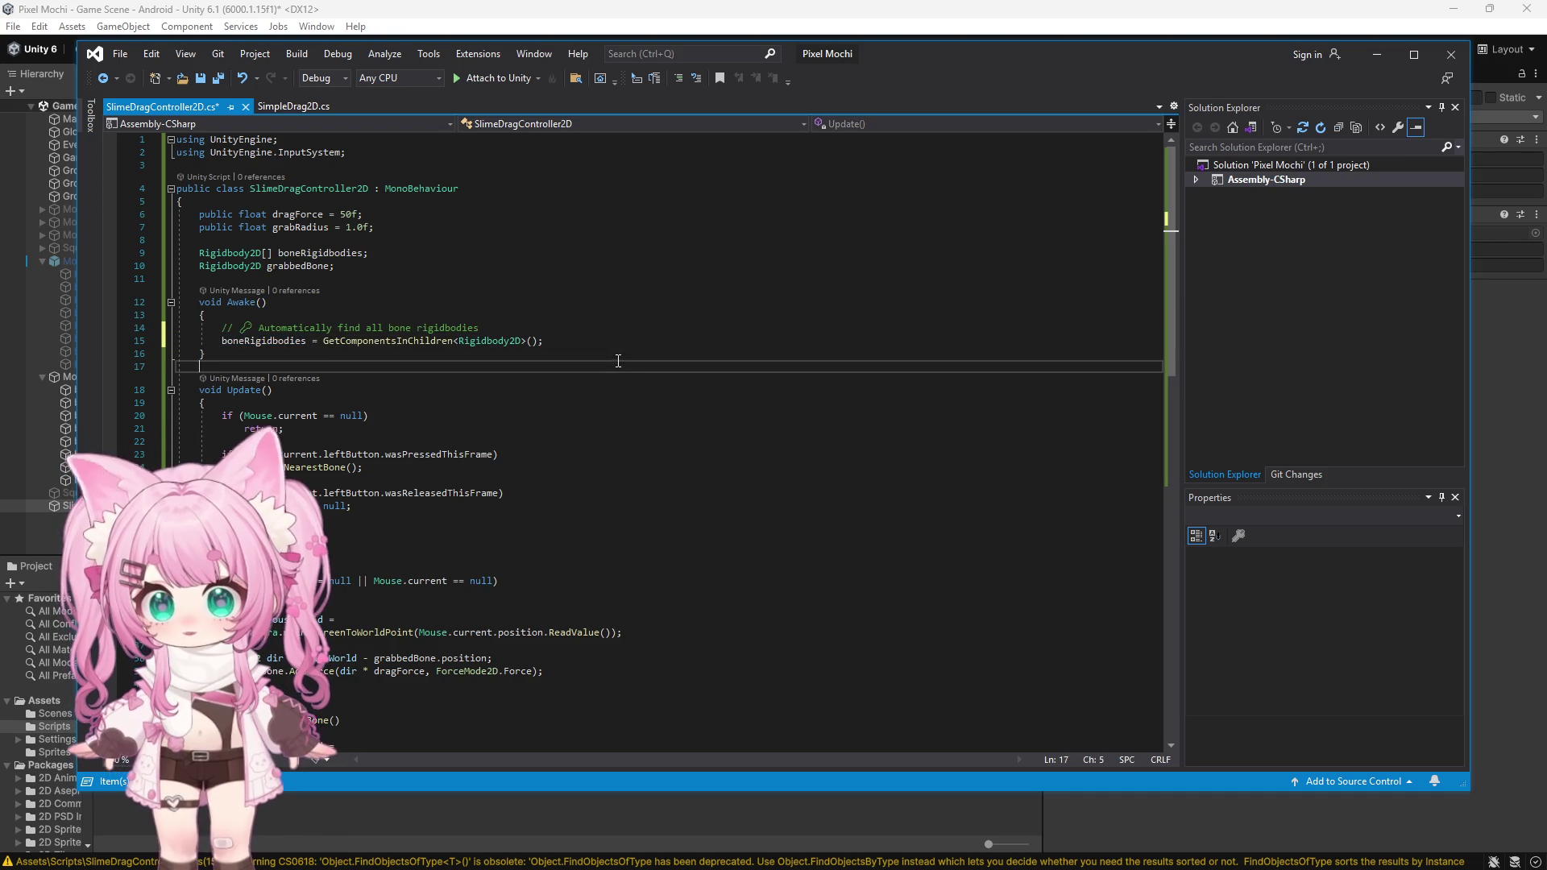
# Step: Make the boneRigidbodies and grabbedBone fields public and save the script
pyautogui.click(201, 253)
pyautogui.write('public')
pyautogui.press('Down')
pyautogui.press('Home')
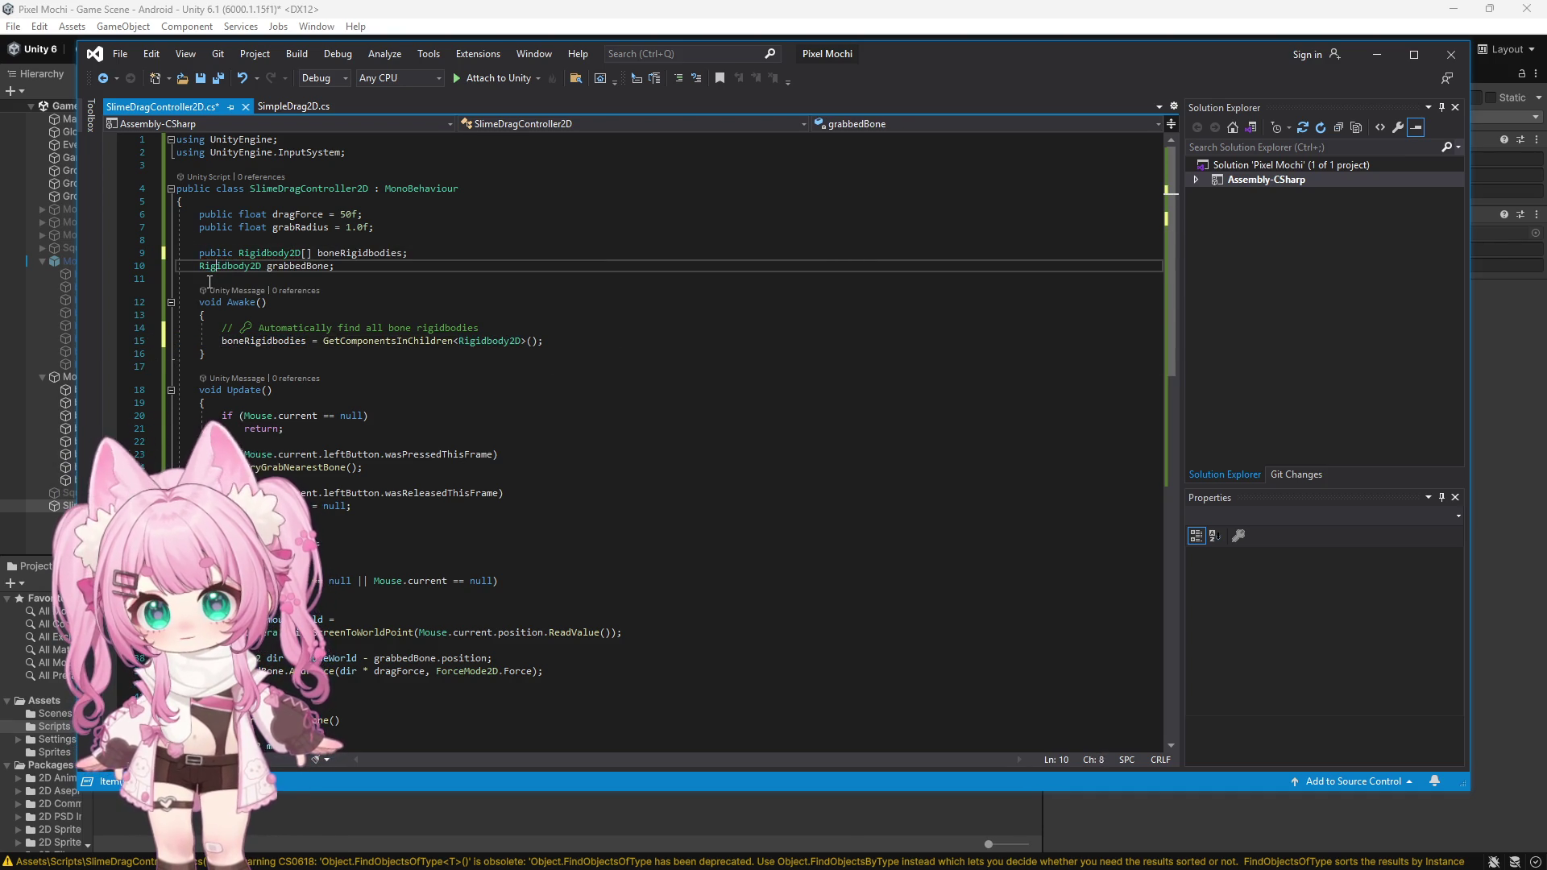
pyautogui.write('public')
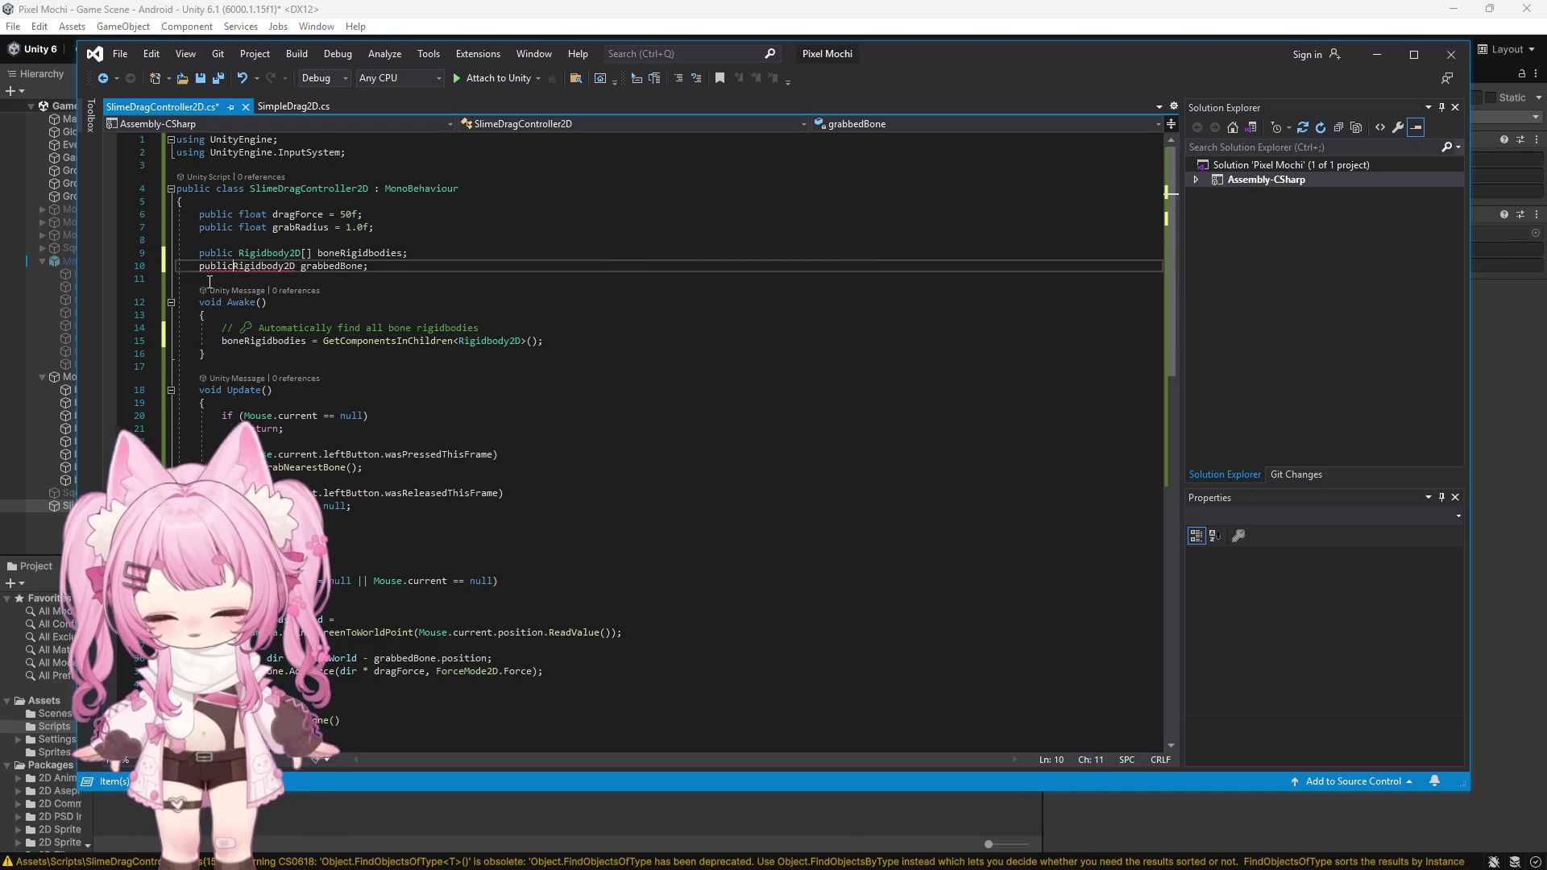
pyautogui.click(119, 54)
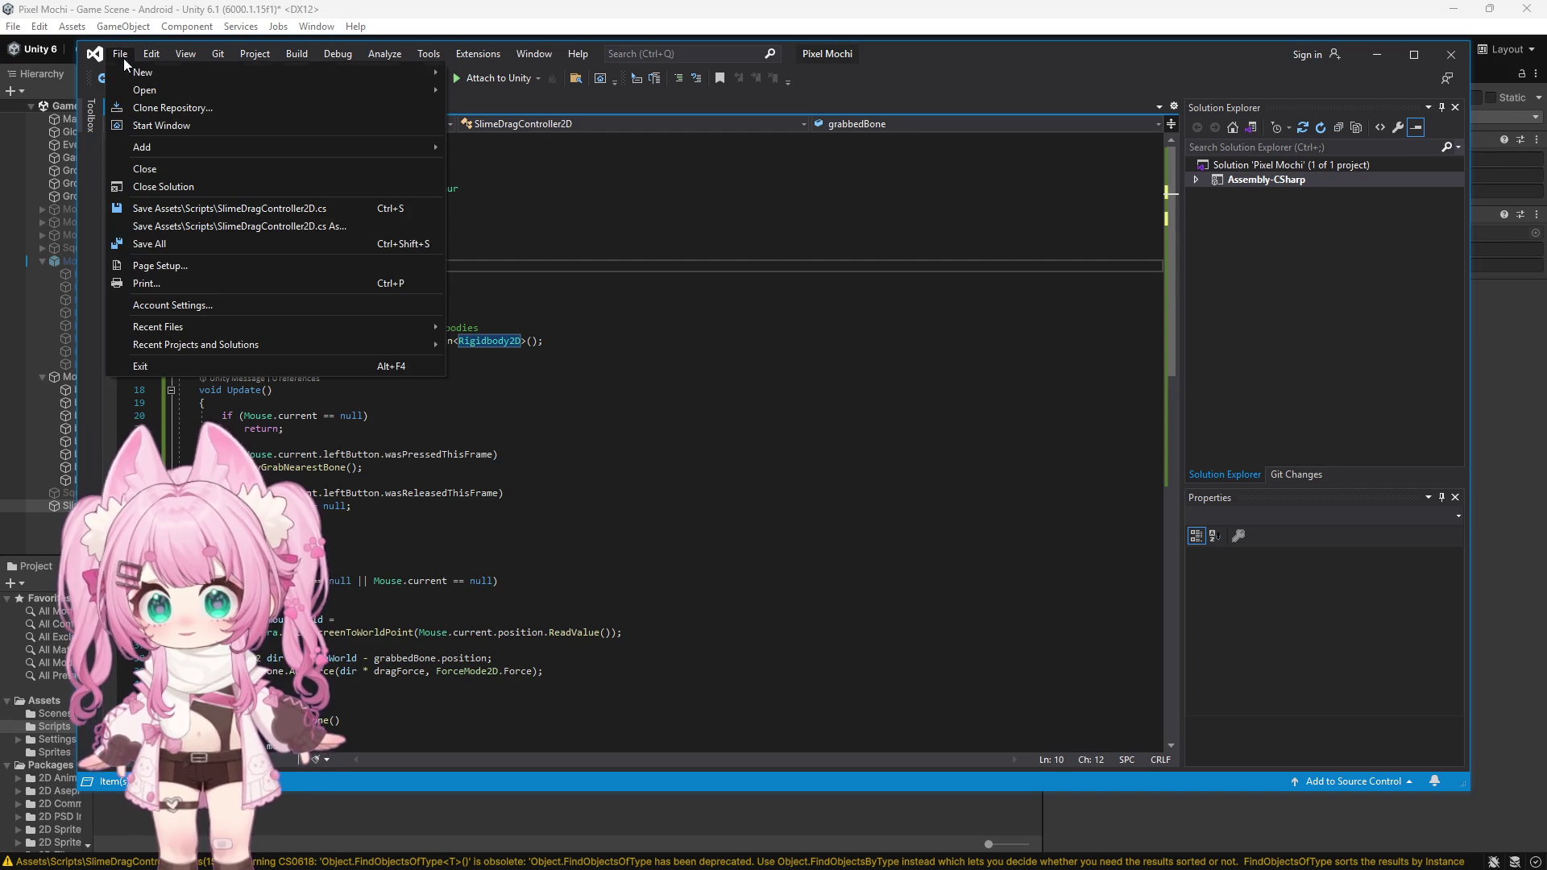
pyautogui.click(177, 211)
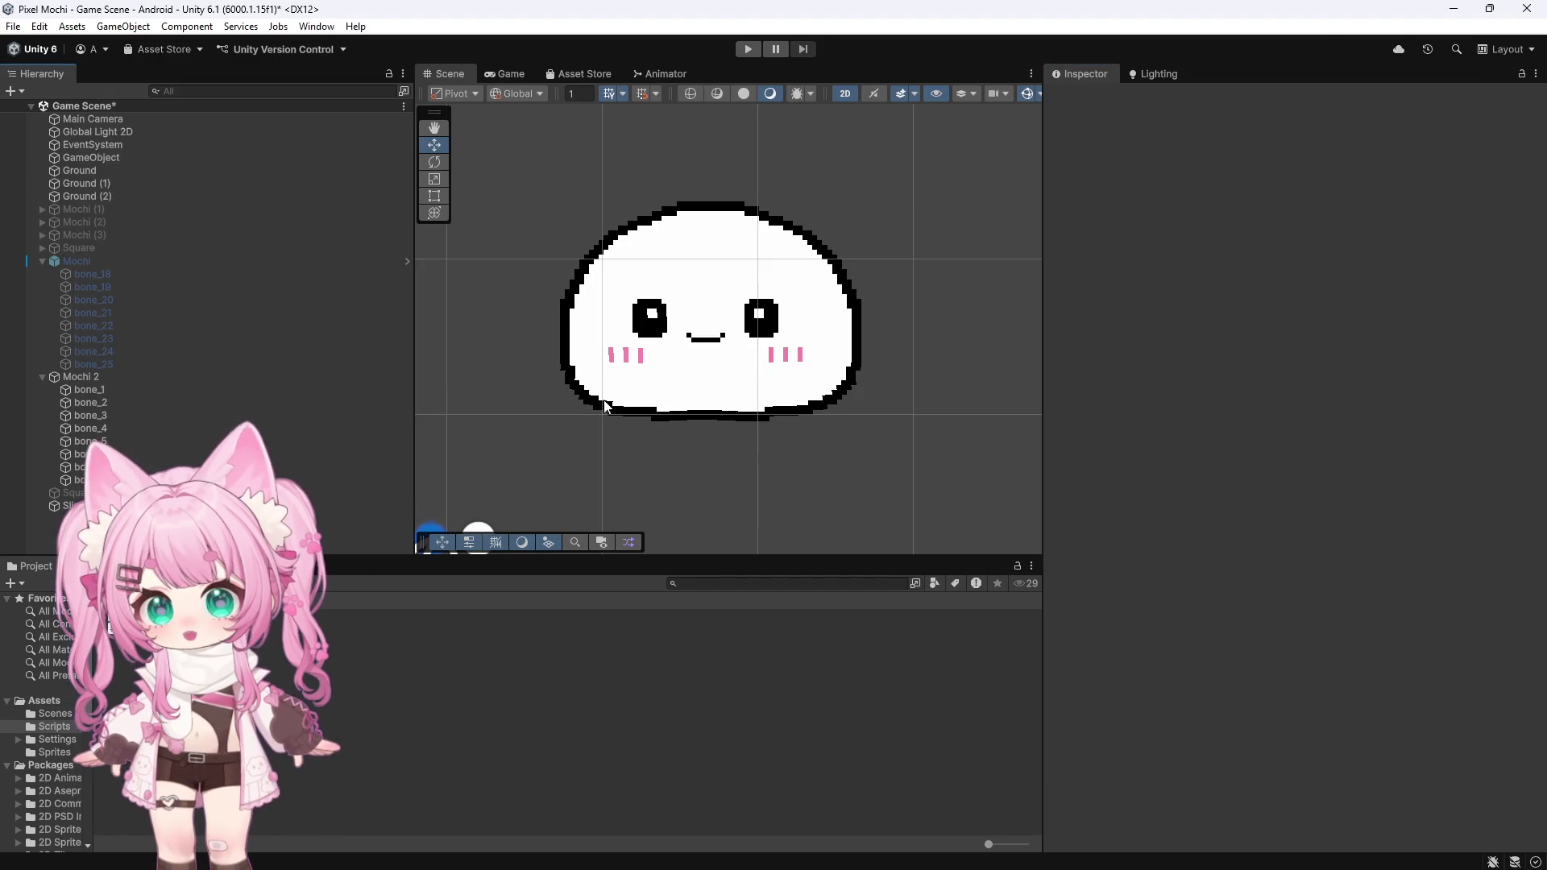
# Step: Select bone_6 at the mochi's bottom centre, reverting accidental rotation and position edits
pyautogui.scroll(2, 765, 409)
pyautogui.scroll(3, 714, 435)
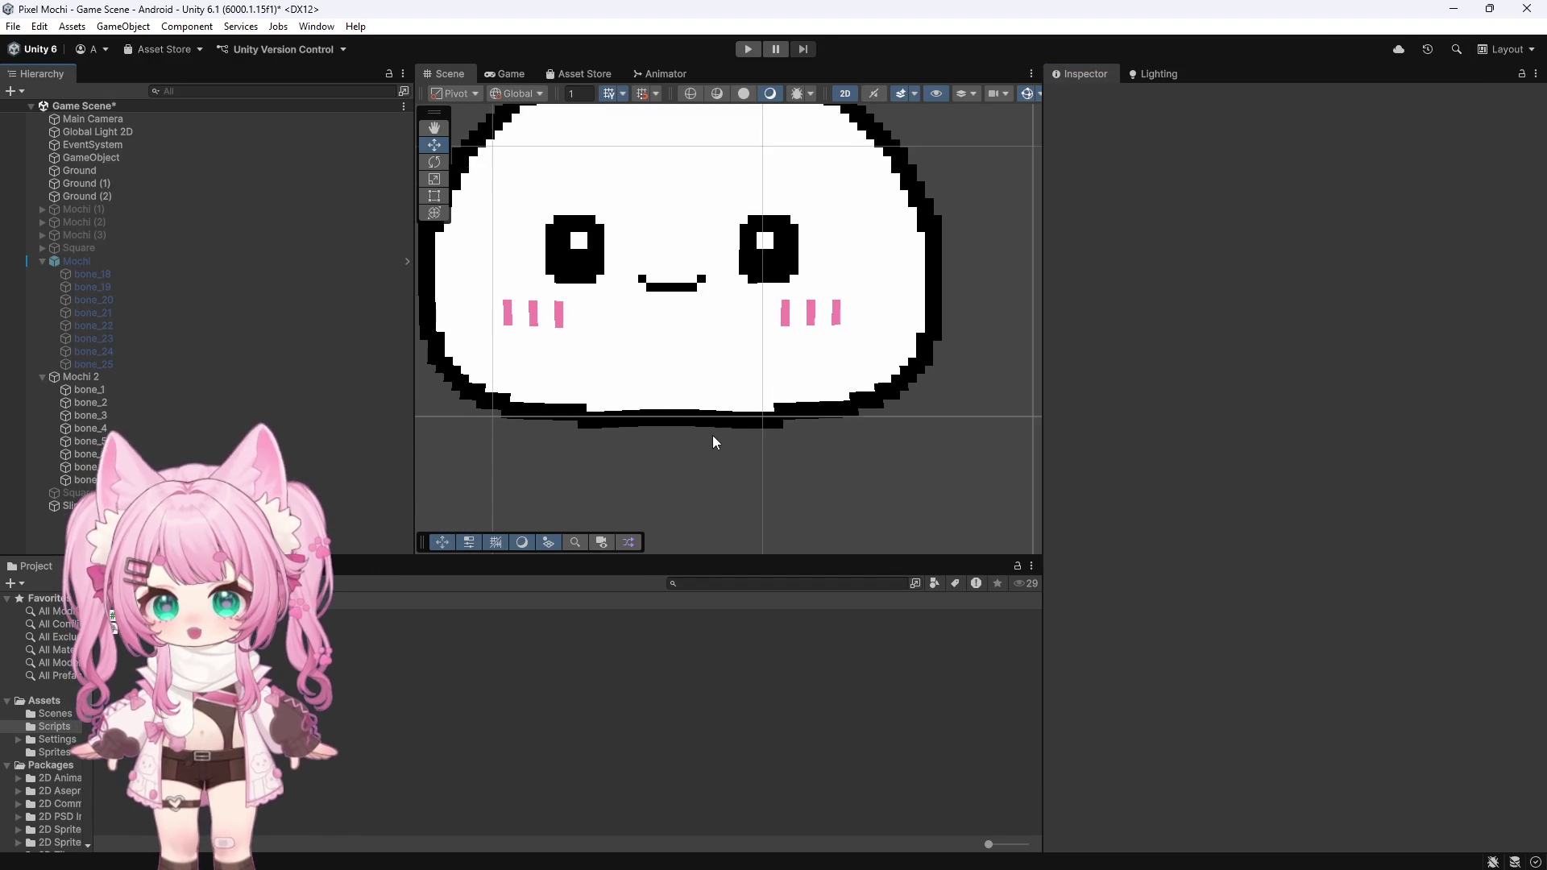
pyautogui.scroll(-1, 710, 435)
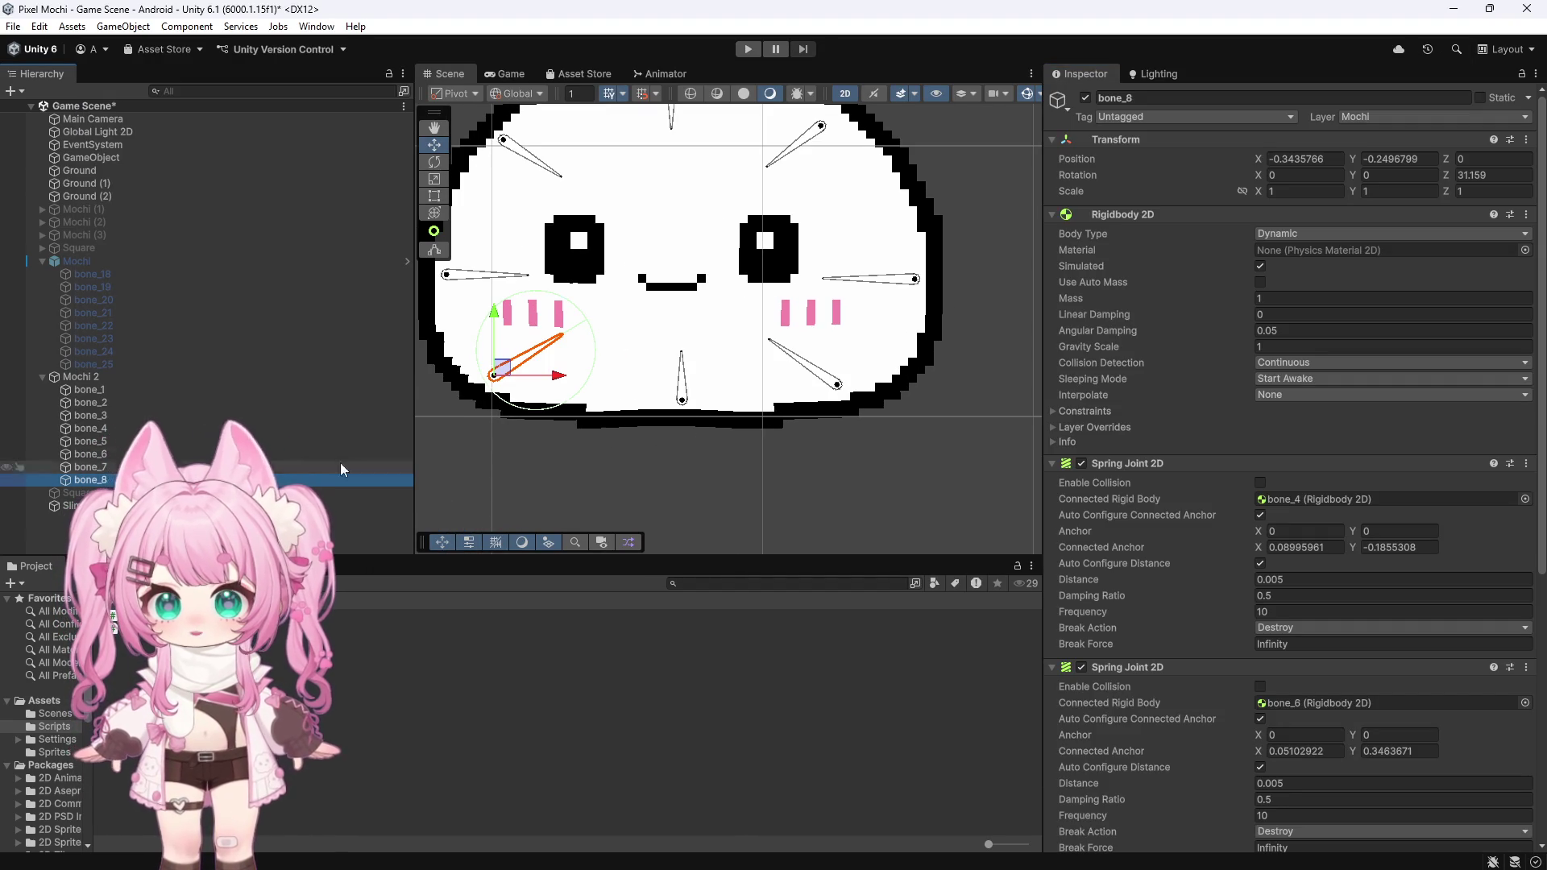
pyautogui.click(680, 401)
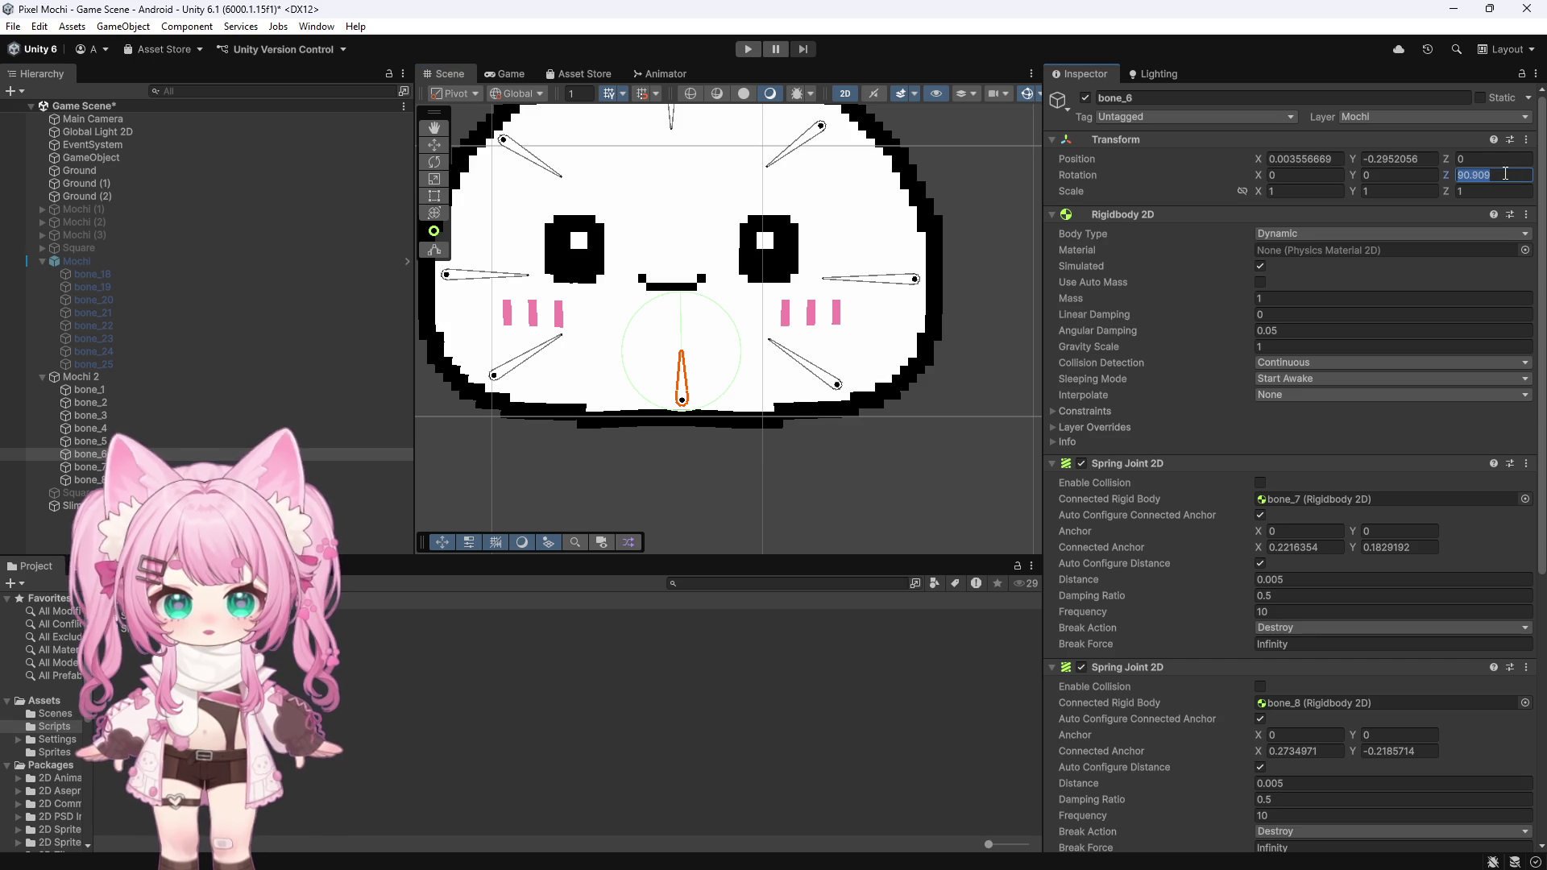
pyautogui.write('0')
pyautogui.press('Return')
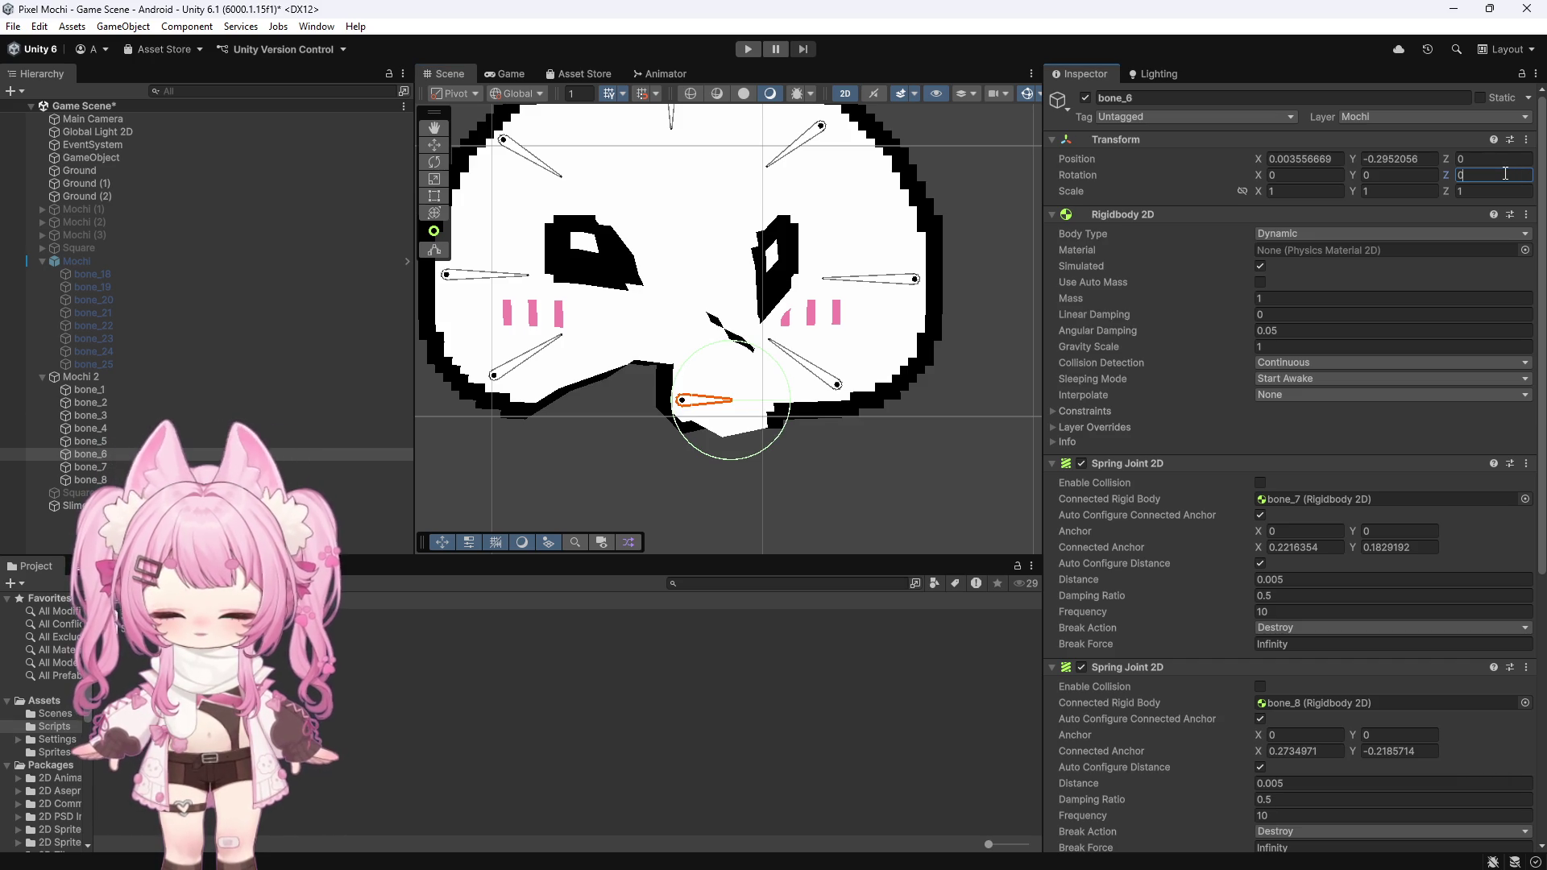
pyautogui.press('Escape')
pyautogui.write('0')
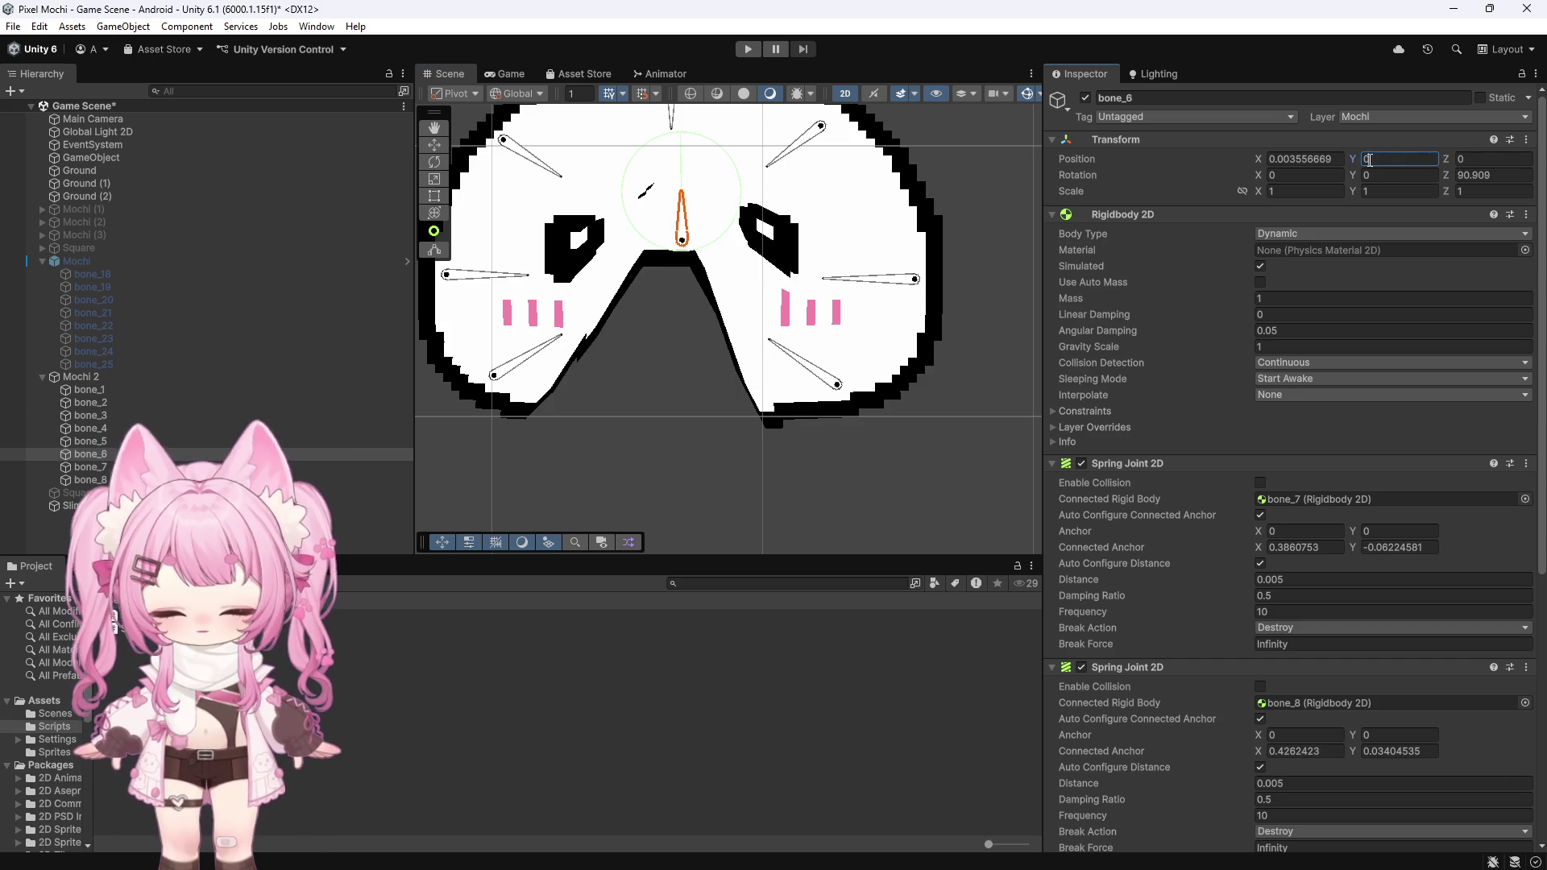
pyautogui.write('0')
pyautogui.press('Escape')
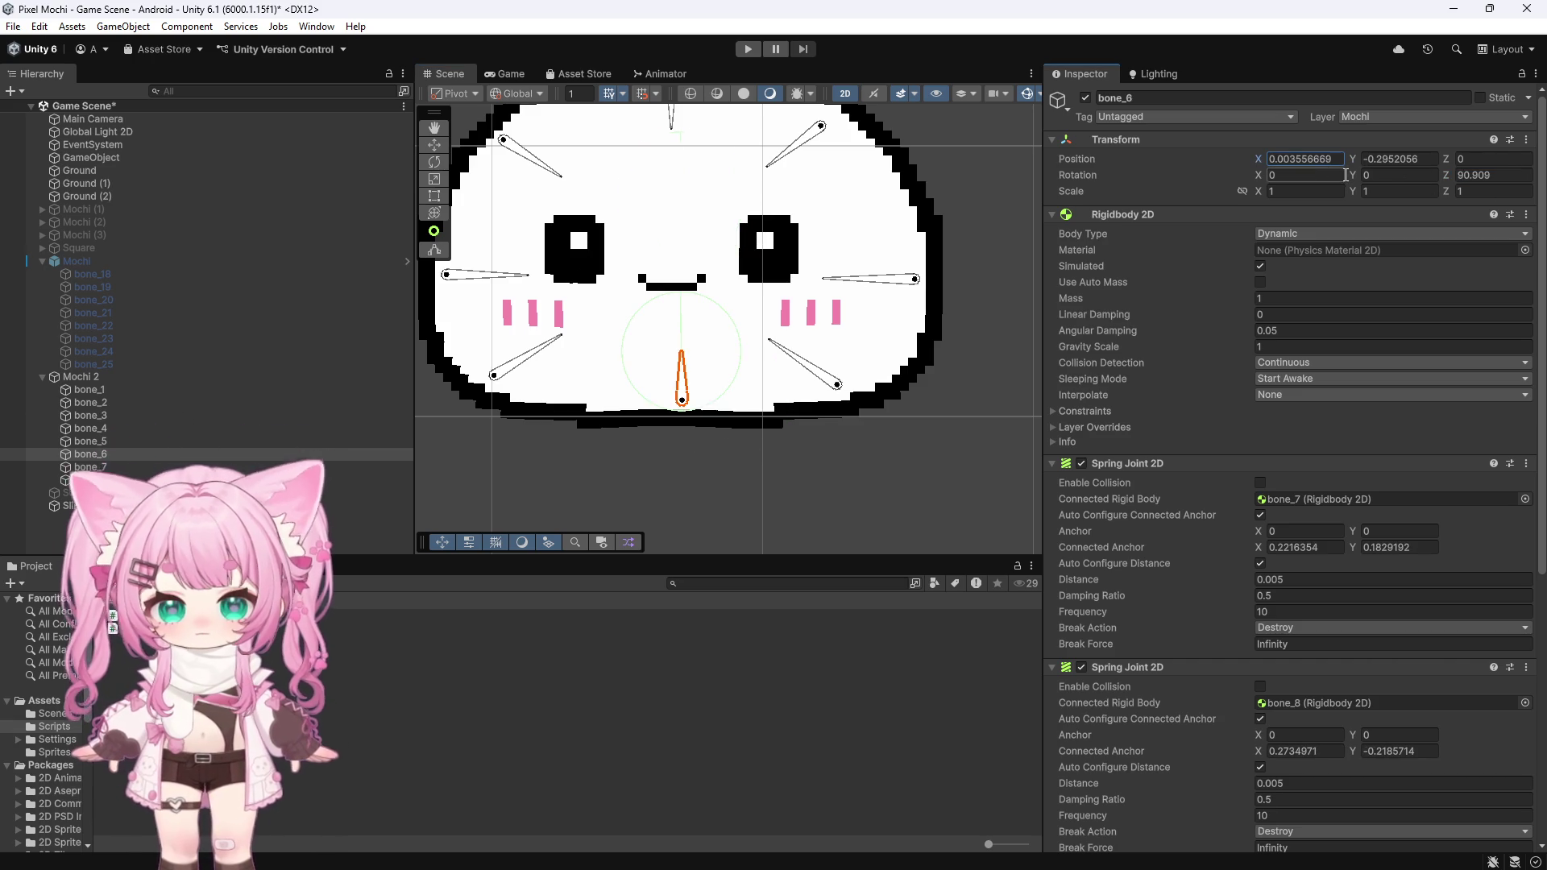
# Step: Inspect the Spring Joint 2D settings of bone_8, bone_4, bone_6 and bone_1
pyautogui.click(492, 380)
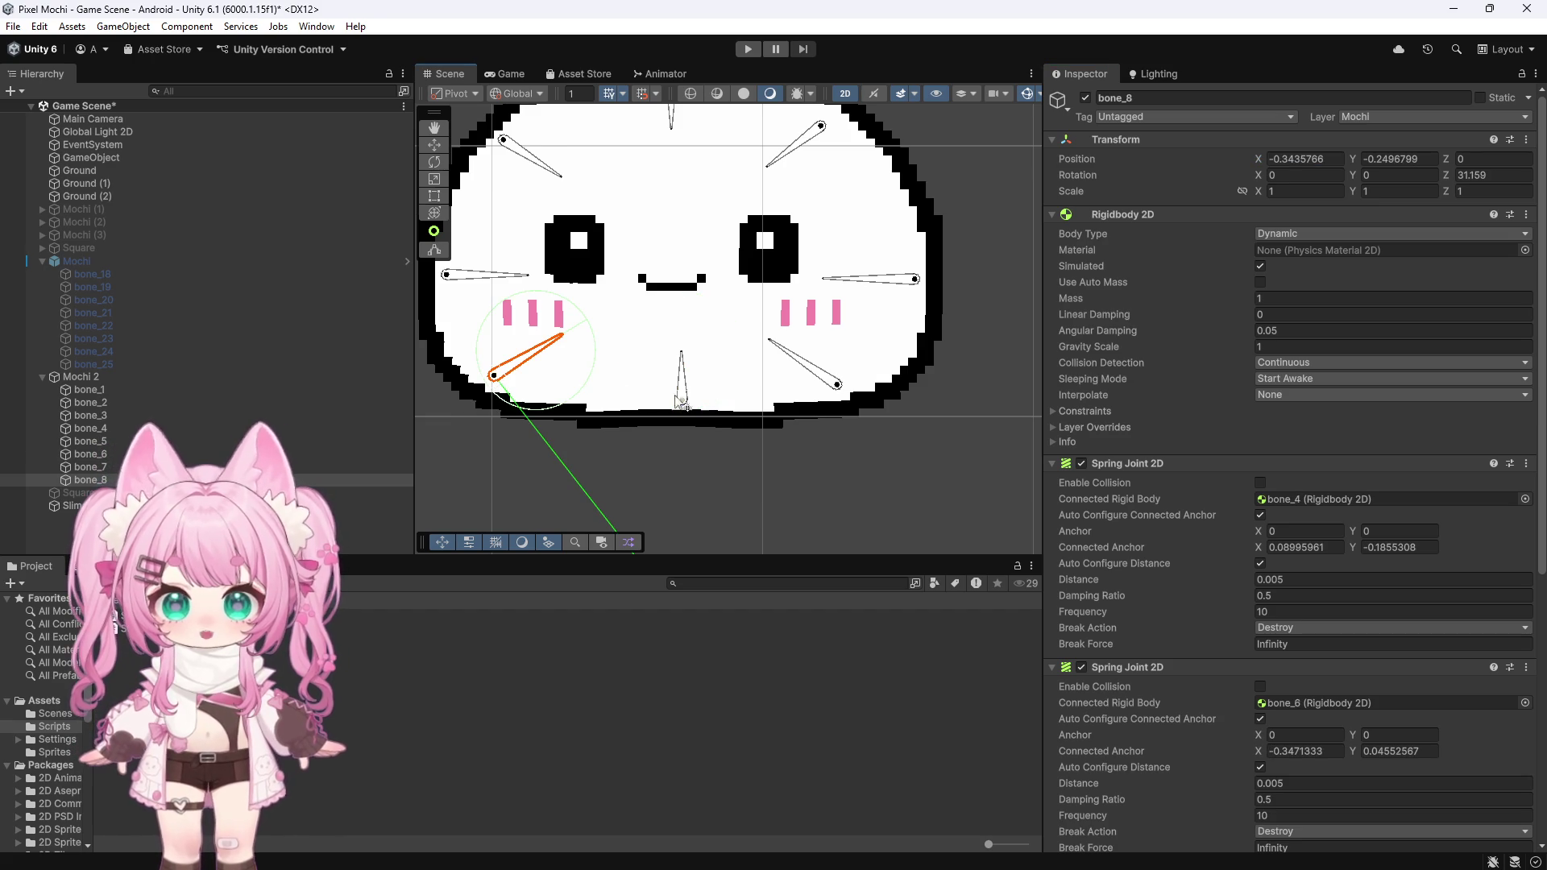
pyautogui.scroll(-5, 636, 315)
pyautogui.scroll(3, 637, 313)
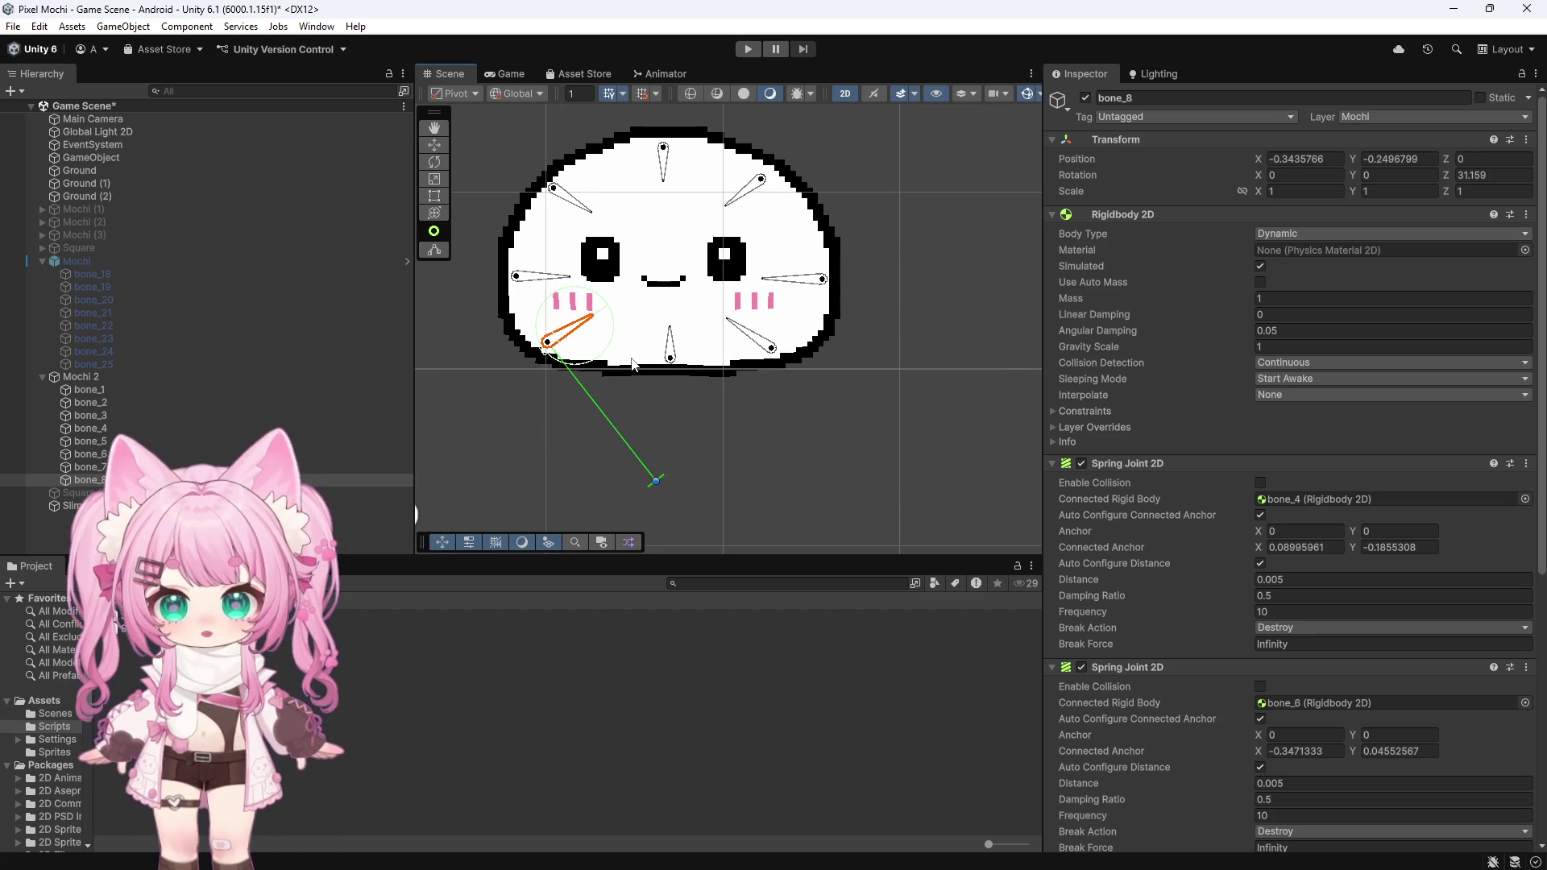
pyautogui.scroll(-10, 1181, 458)
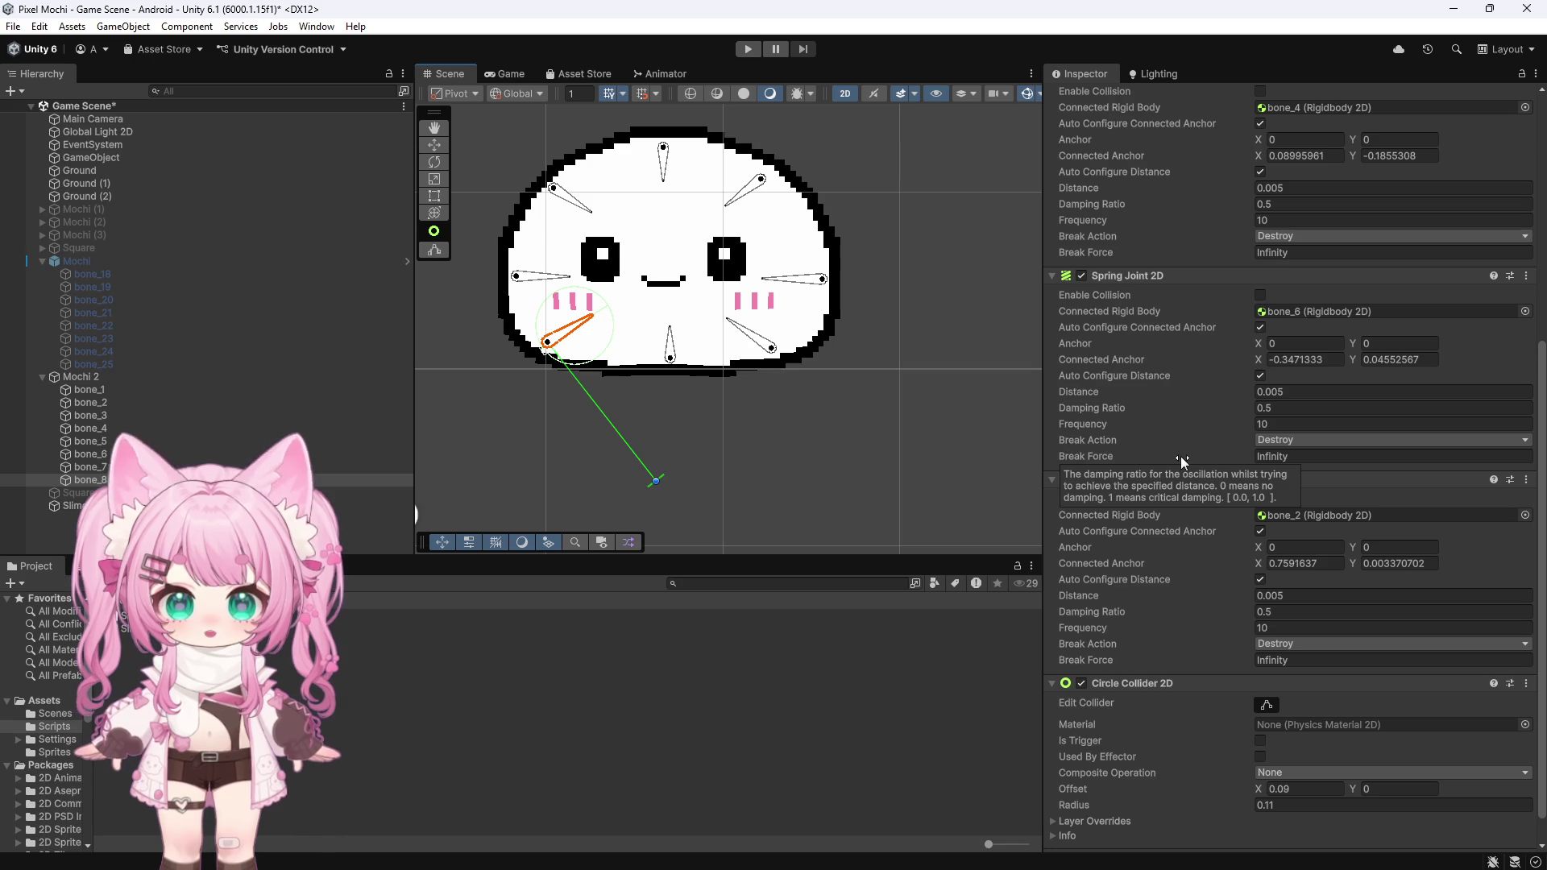
pyautogui.click(518, 278)
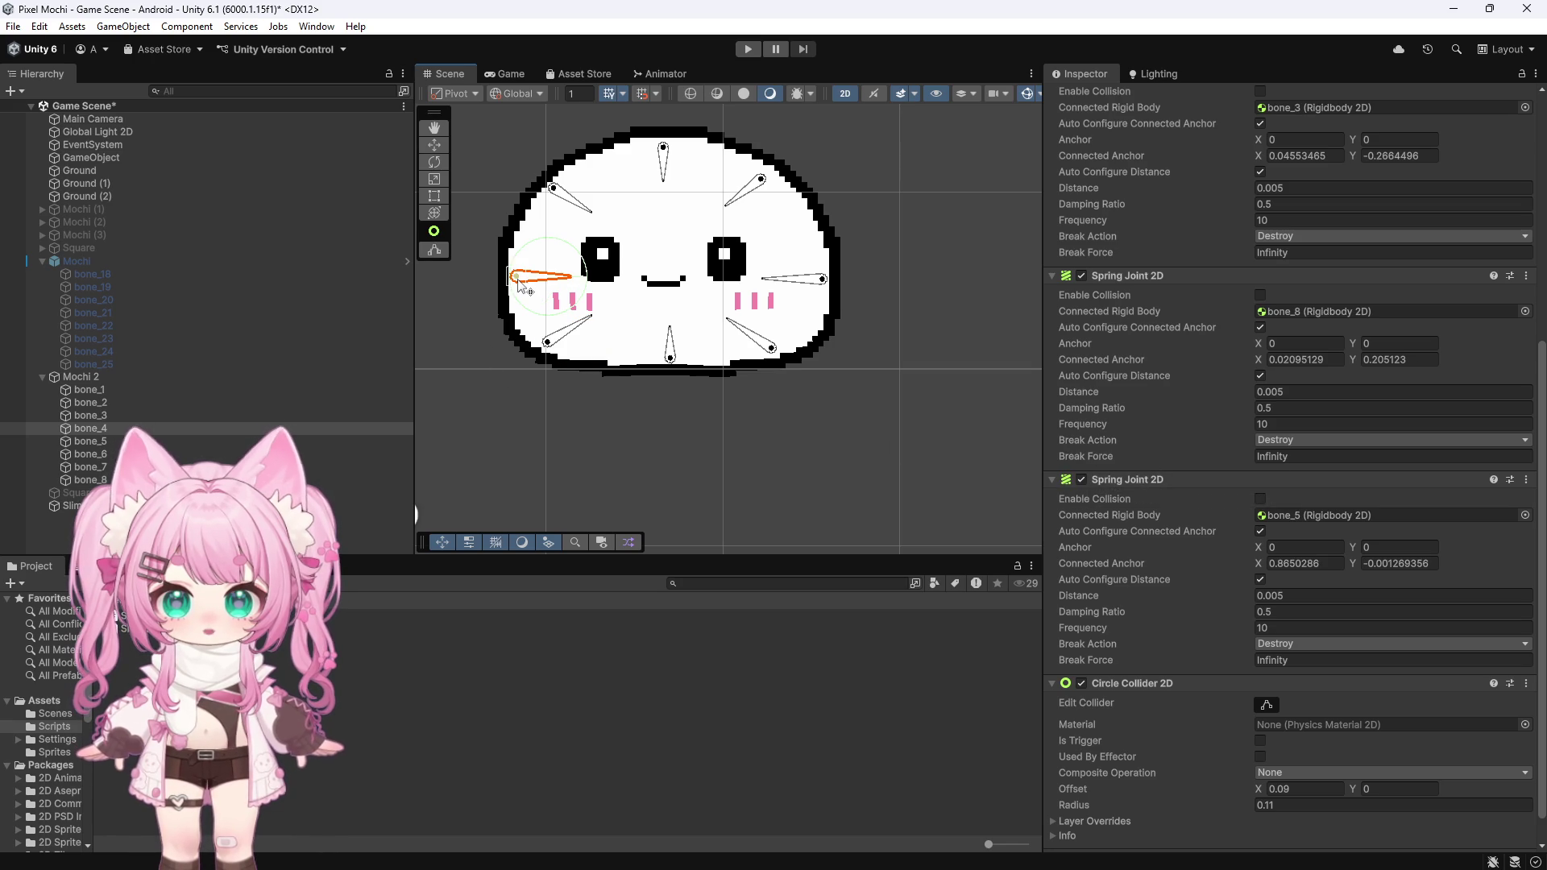
pyautogui.click(551, 346)
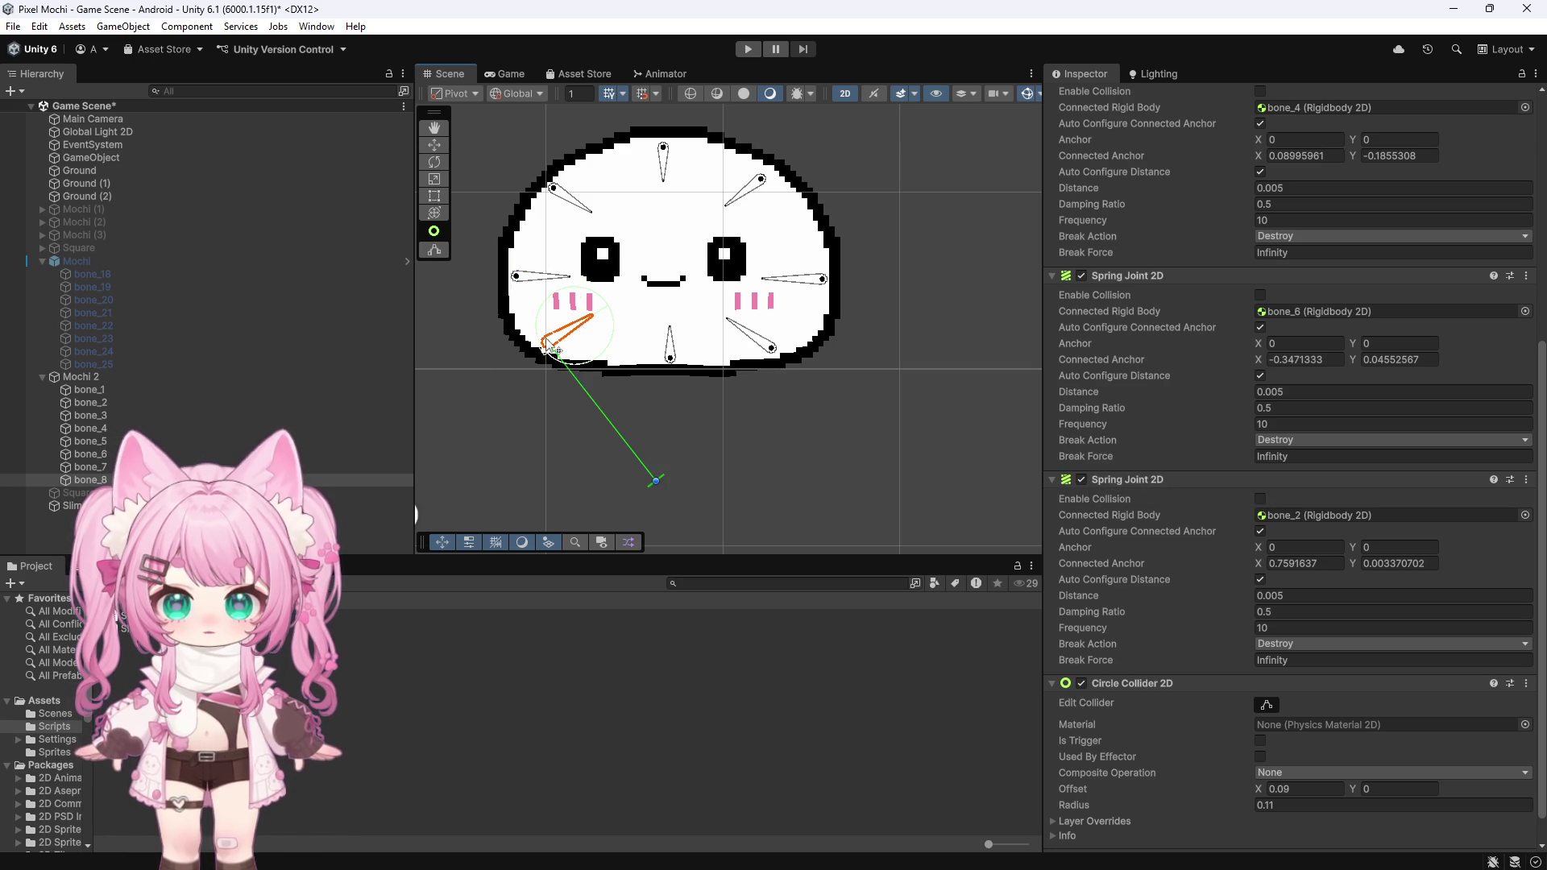
pyautogui.click(671, 364)
pyautogui.click(121, 393)
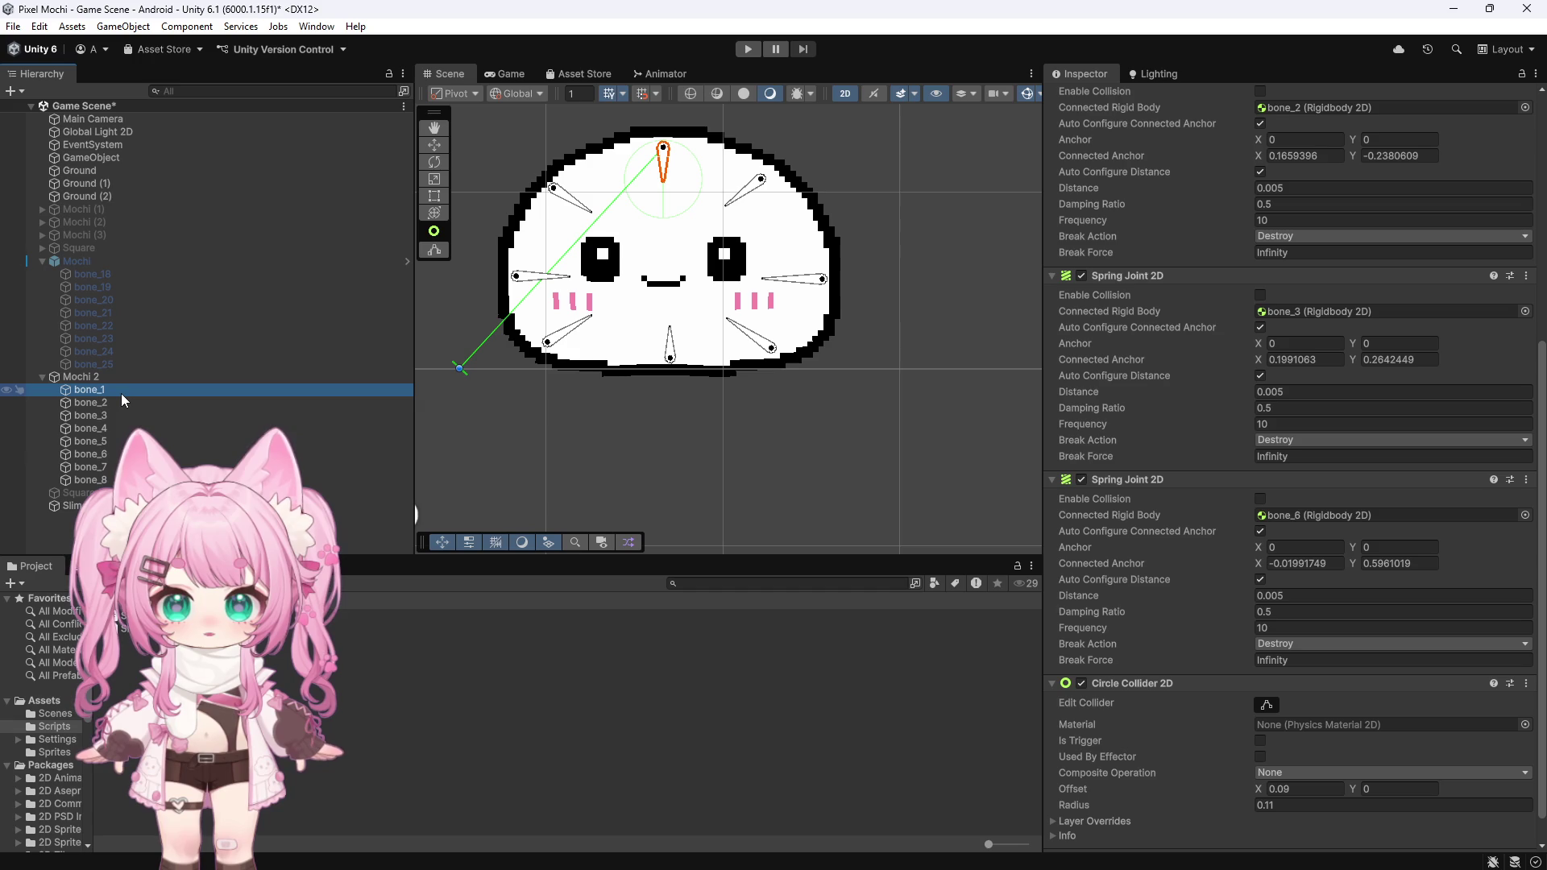
pyautogui.press('Down')
pyautogui.press('Down')
pyautogui.press('Down')
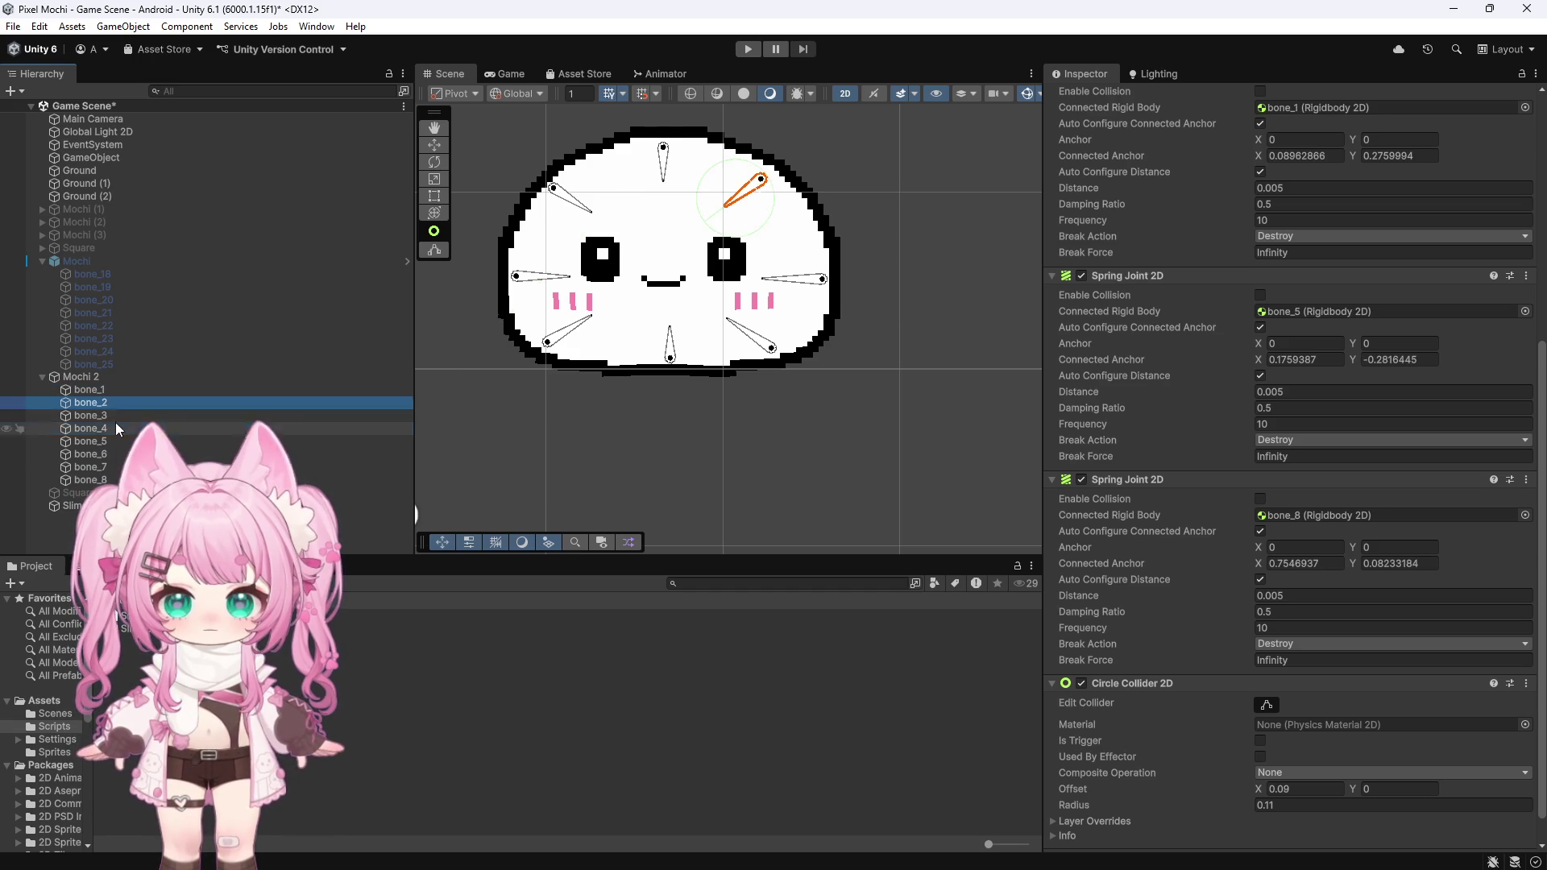
pyautogui.press('Down')
pyautogui.press('Down')
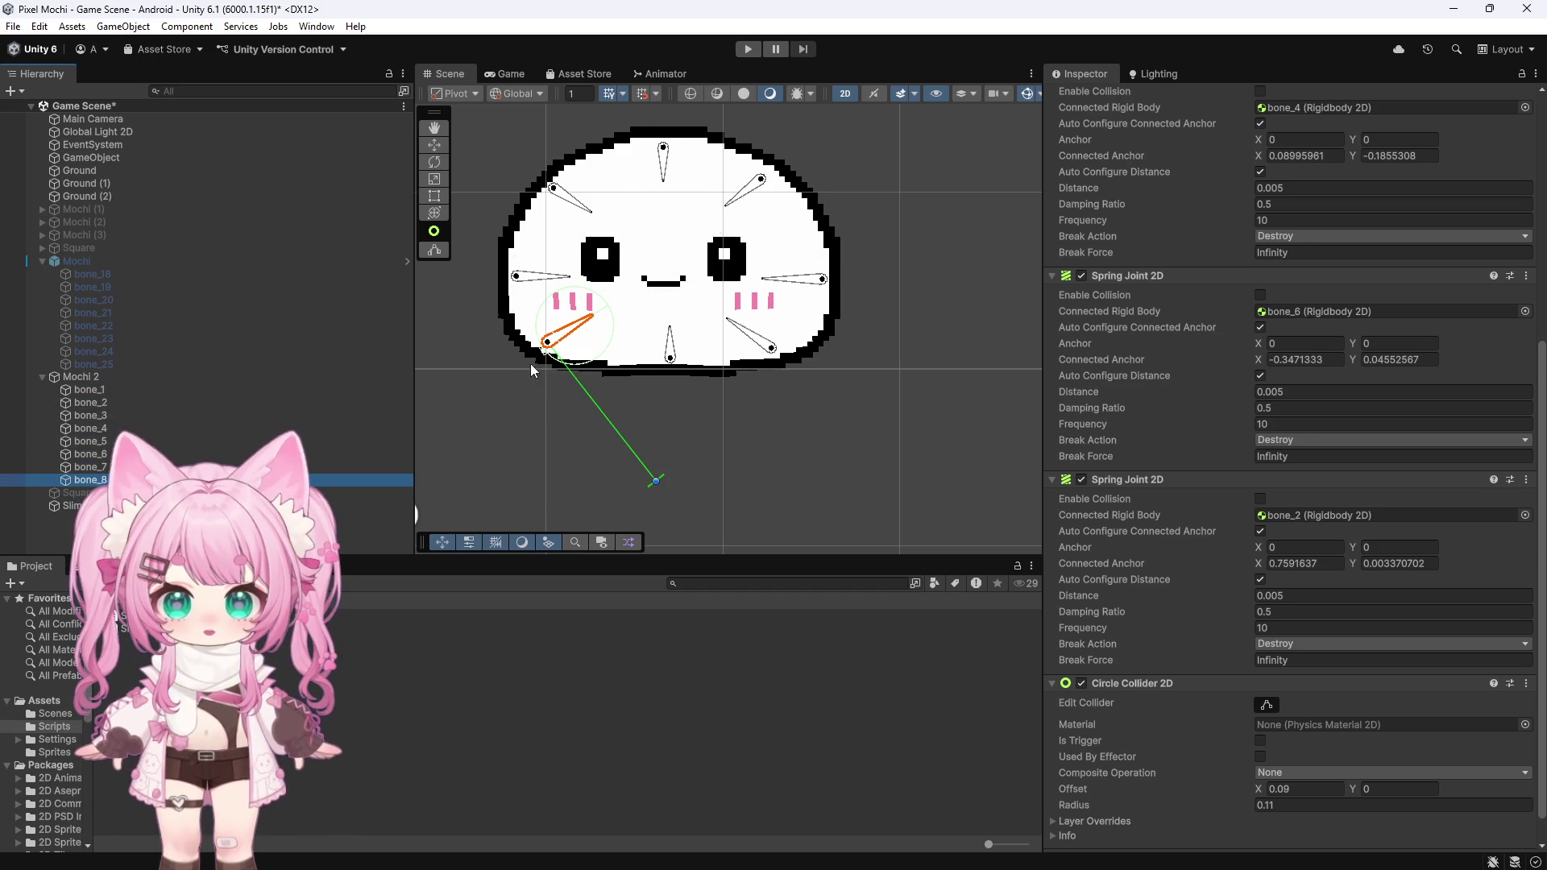
# Step: Check bone_7's joints and nudge bone_6 slightly lower in the blob
pyautogui.click(669, 343)
pyautogui.scroll(2, 691, 324)
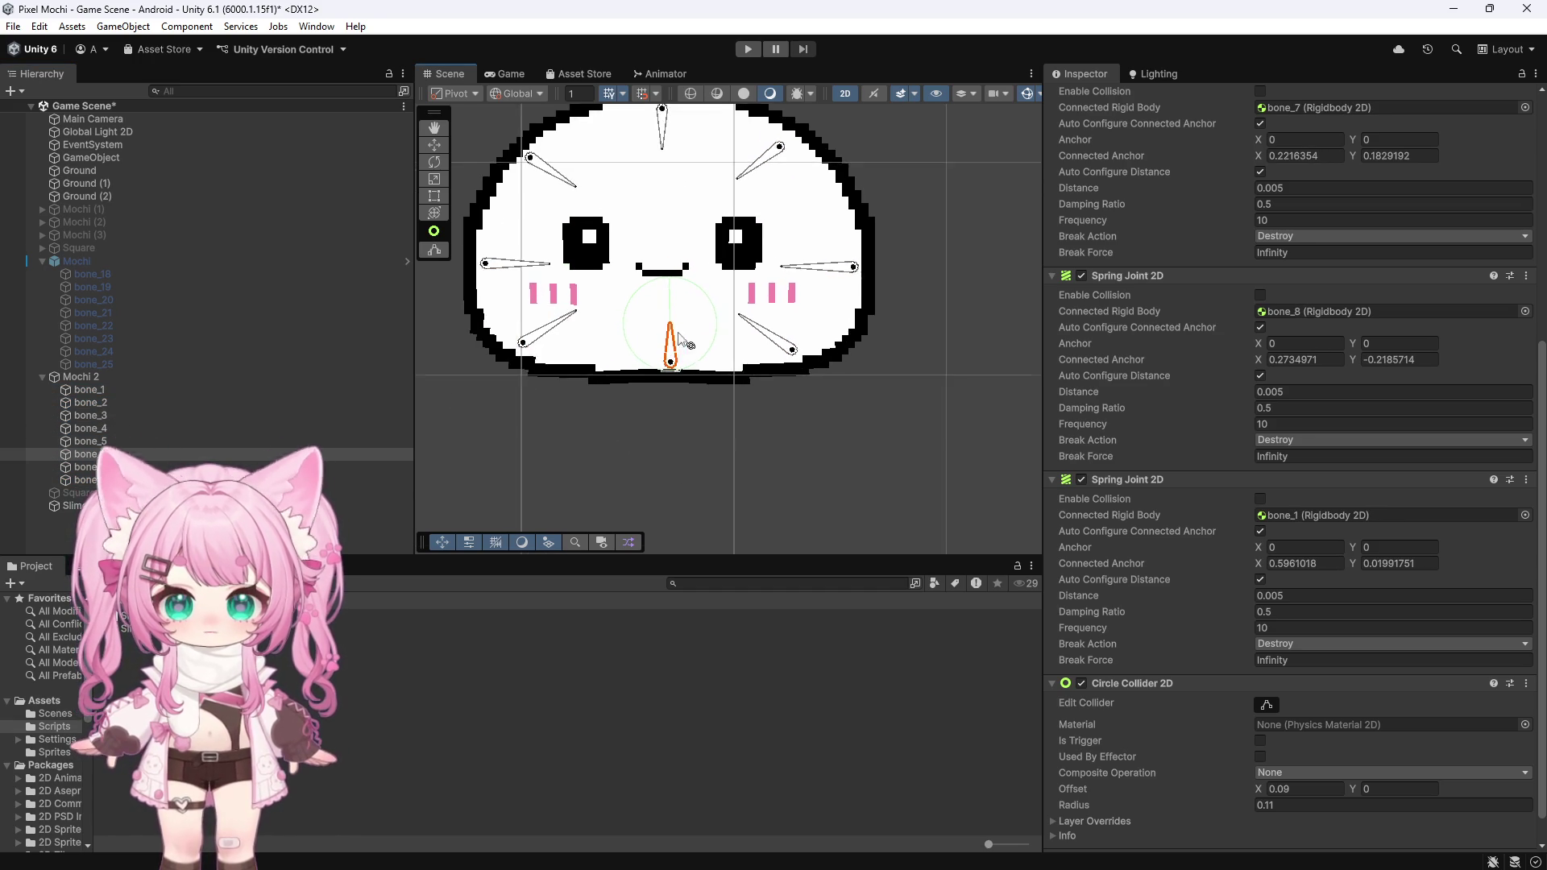
pyautogui.moveTo(679, 378); pyautogui.dragTo(671, 374)
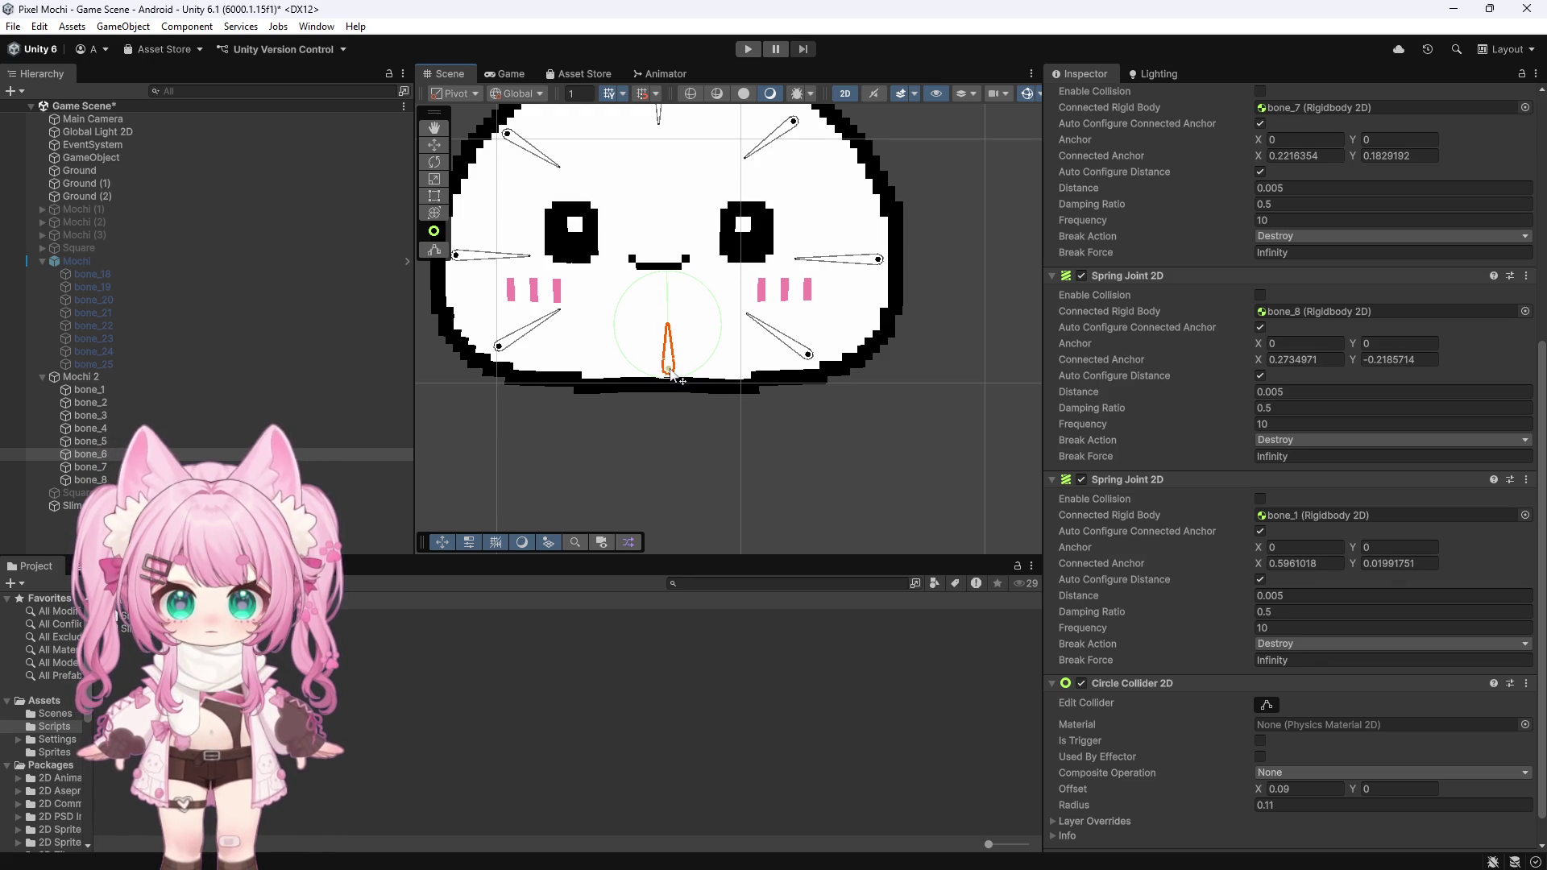
pyautogui.scroll(8, 1196, 394)
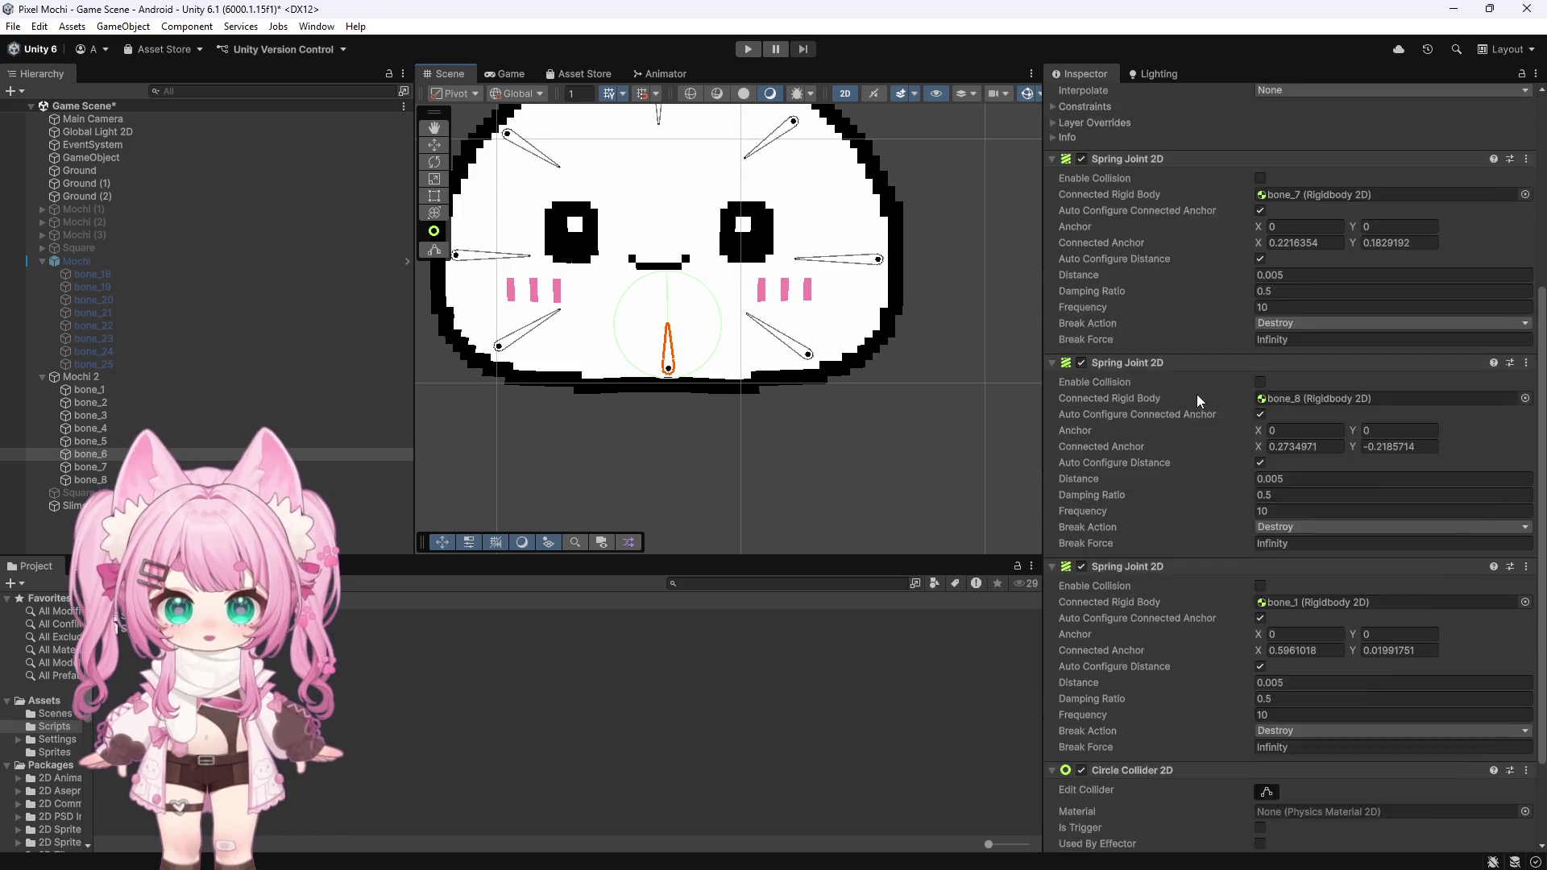
pyautogui.click(810, 357)
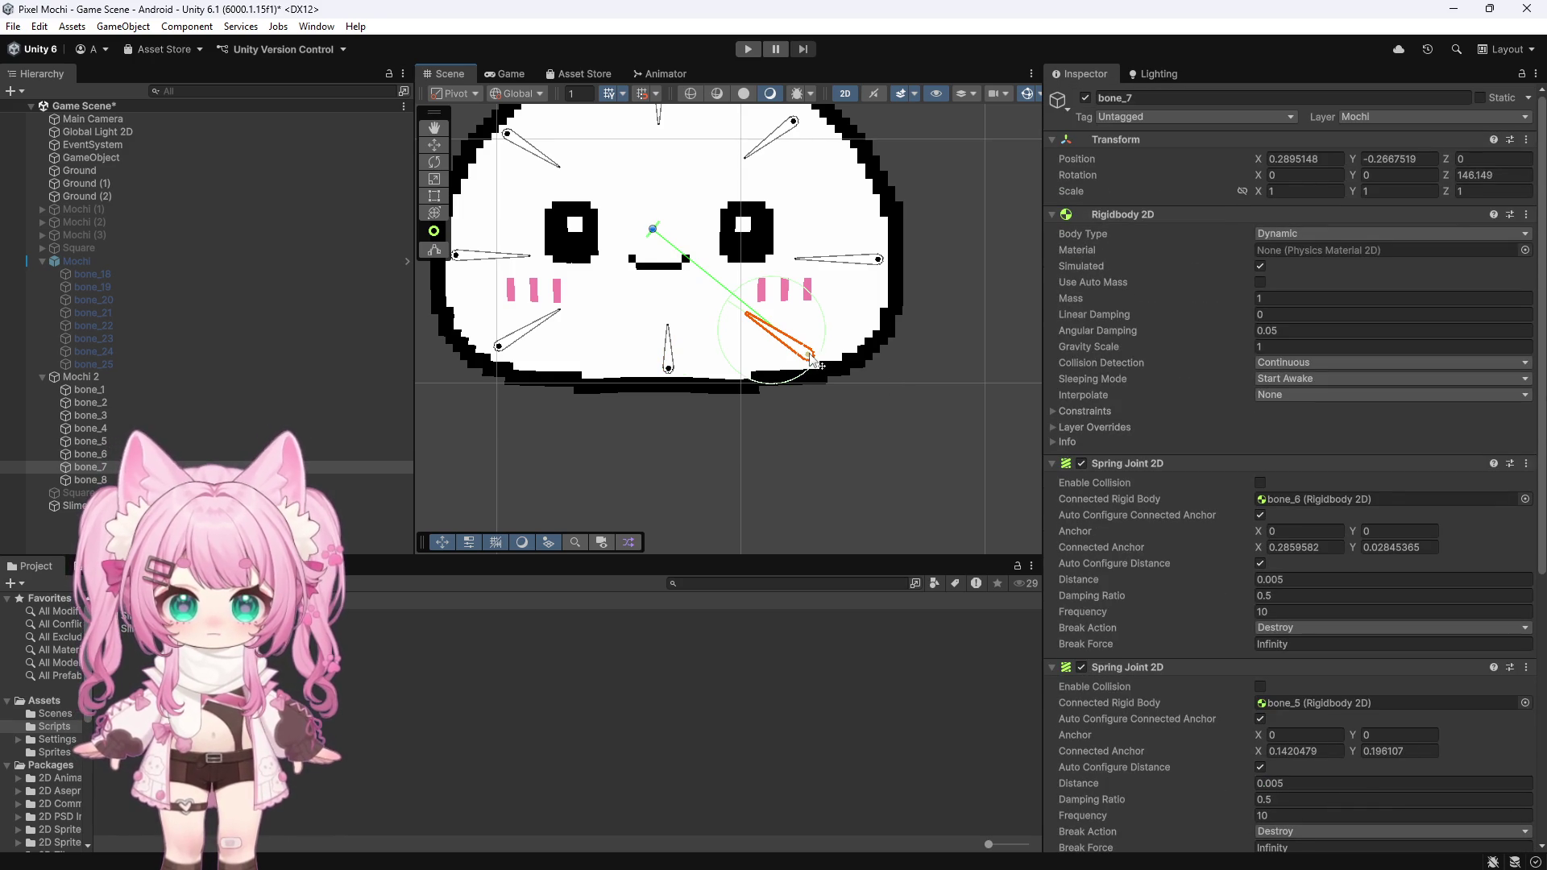
pyautogui.click(670, 377)
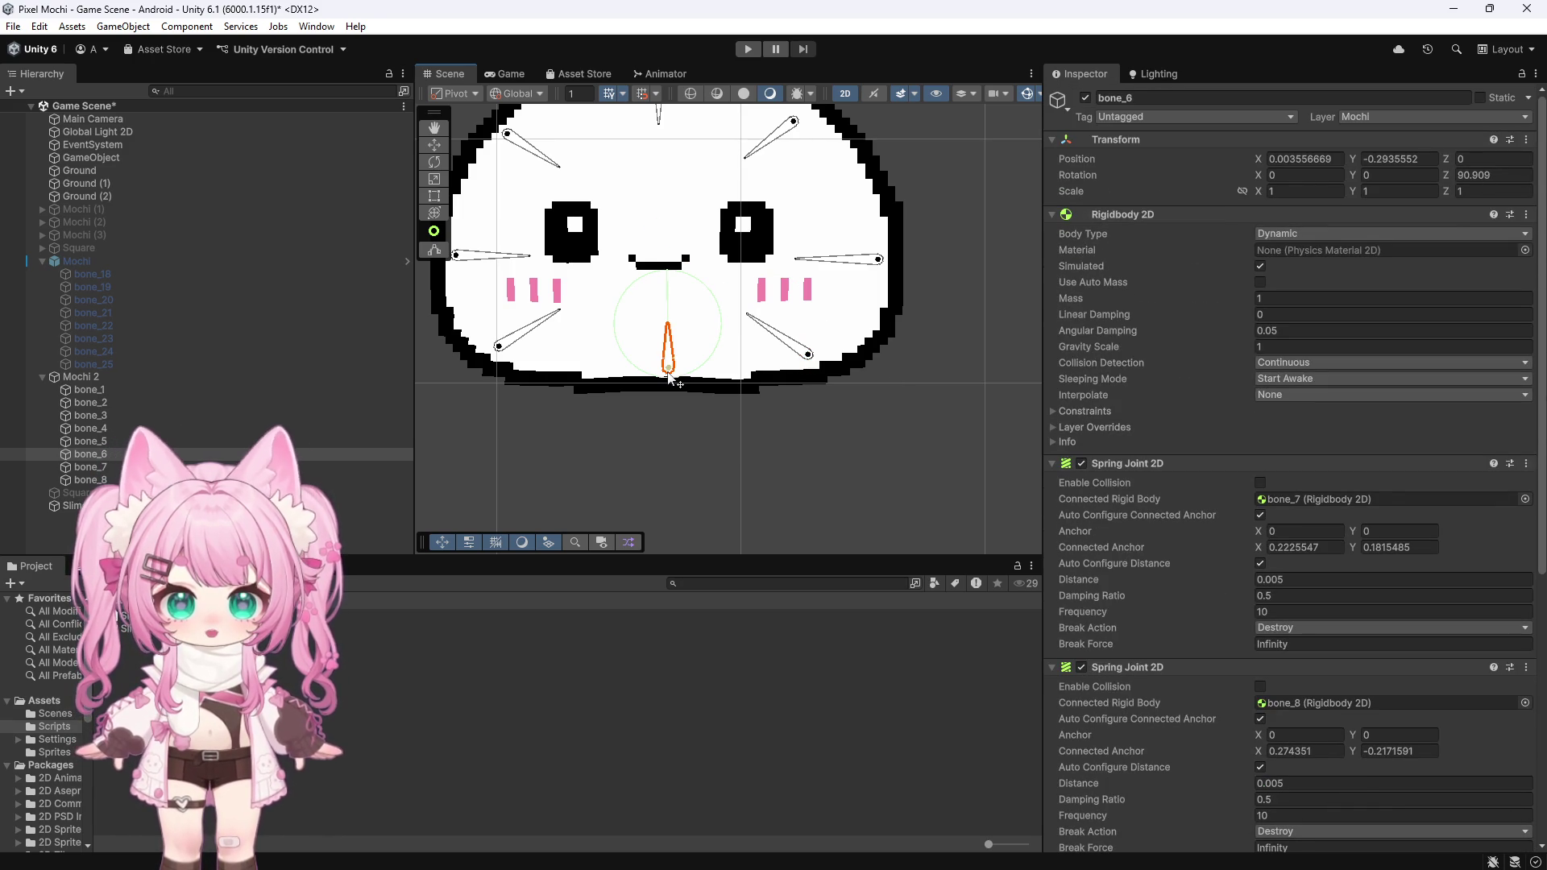
pyautogui.moveTo(668, 372); pyautogui.dragTo(670, 375)
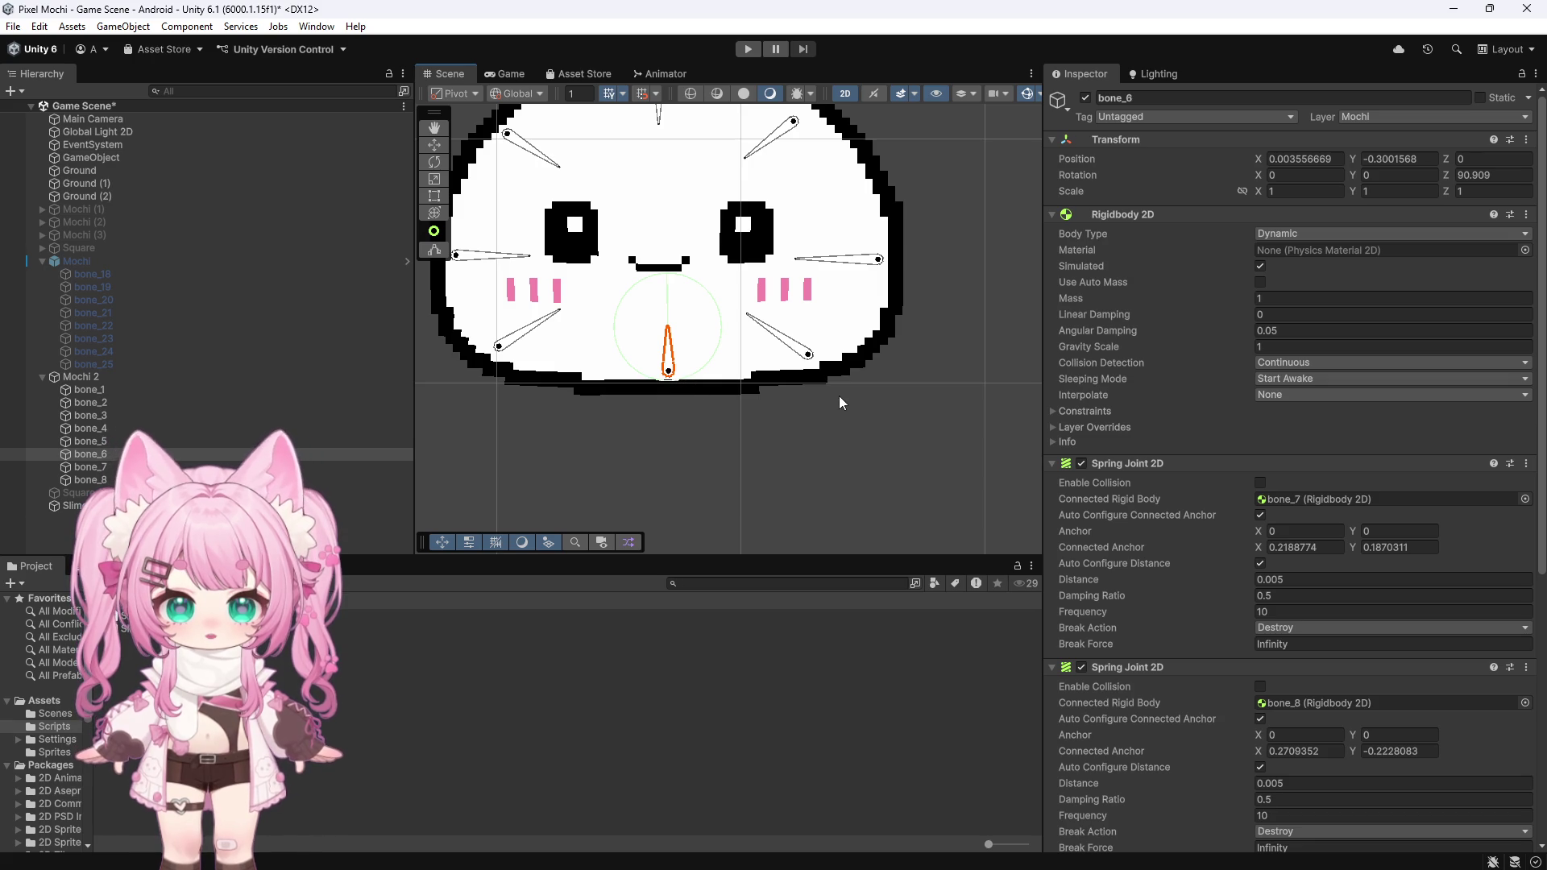
pyautogui.rightClick(1082, 751)
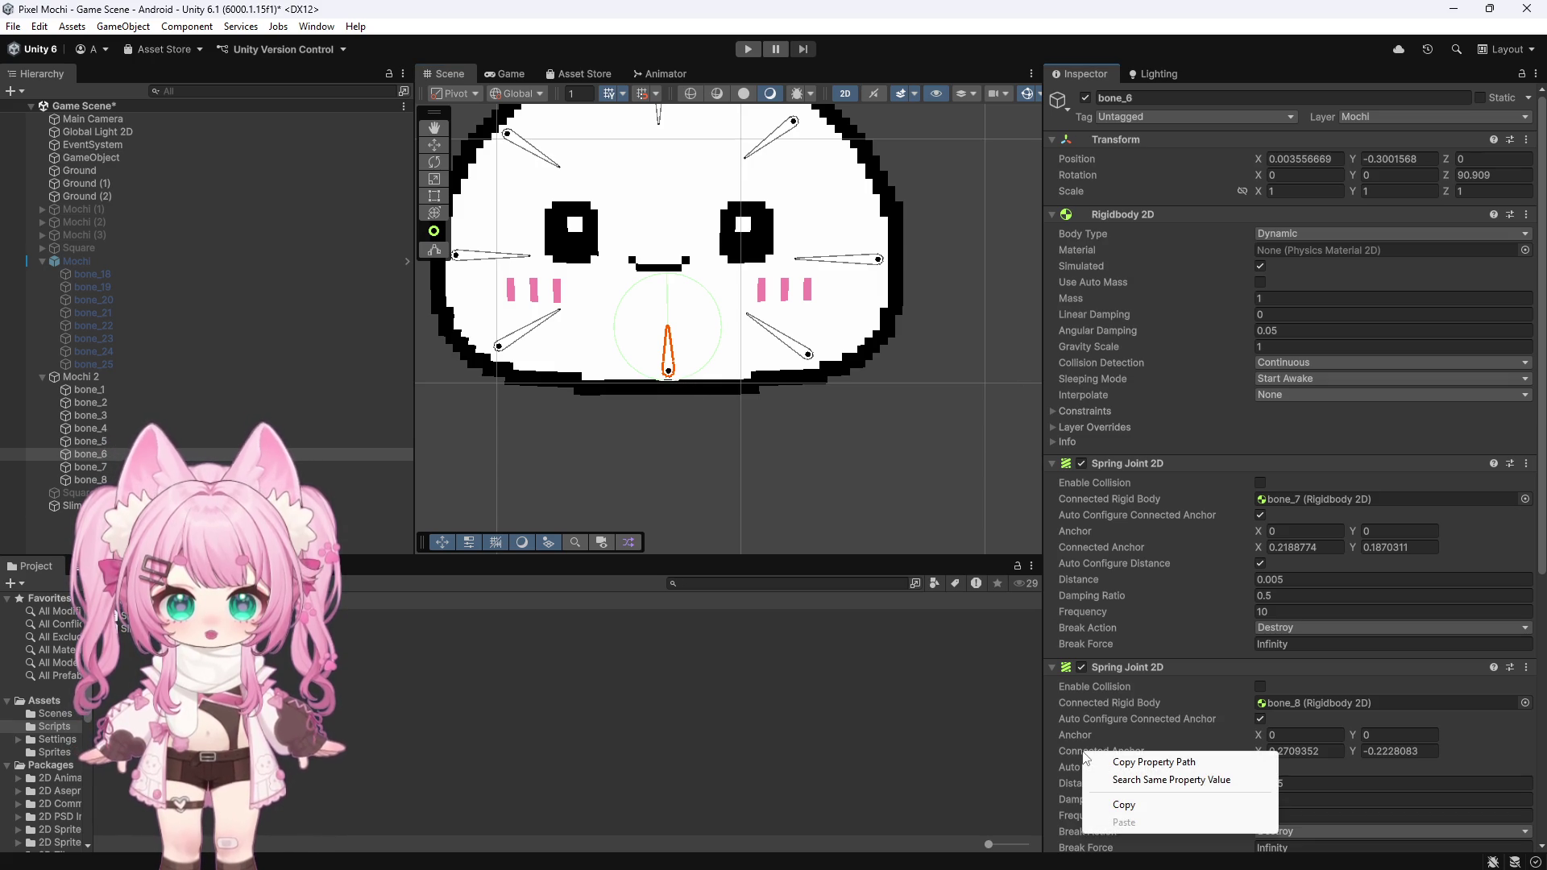
pyautogui.click(757, 440)
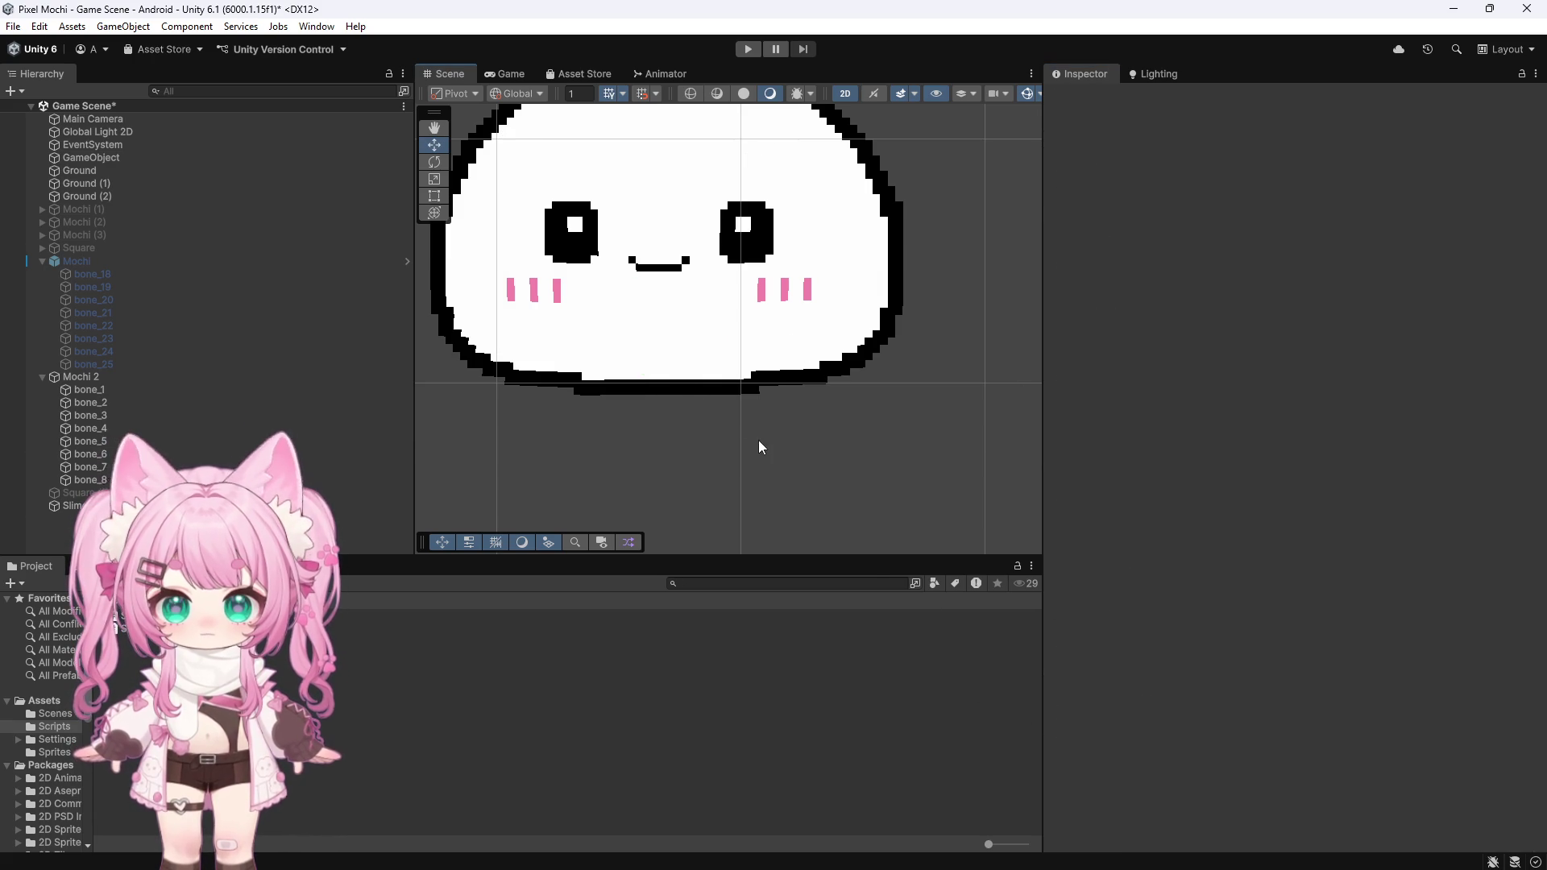
# Step: Expand Slime Controller's empty Bone Rigidbodies list and briefly run and stop the game
pyautogui.click(688, 394)
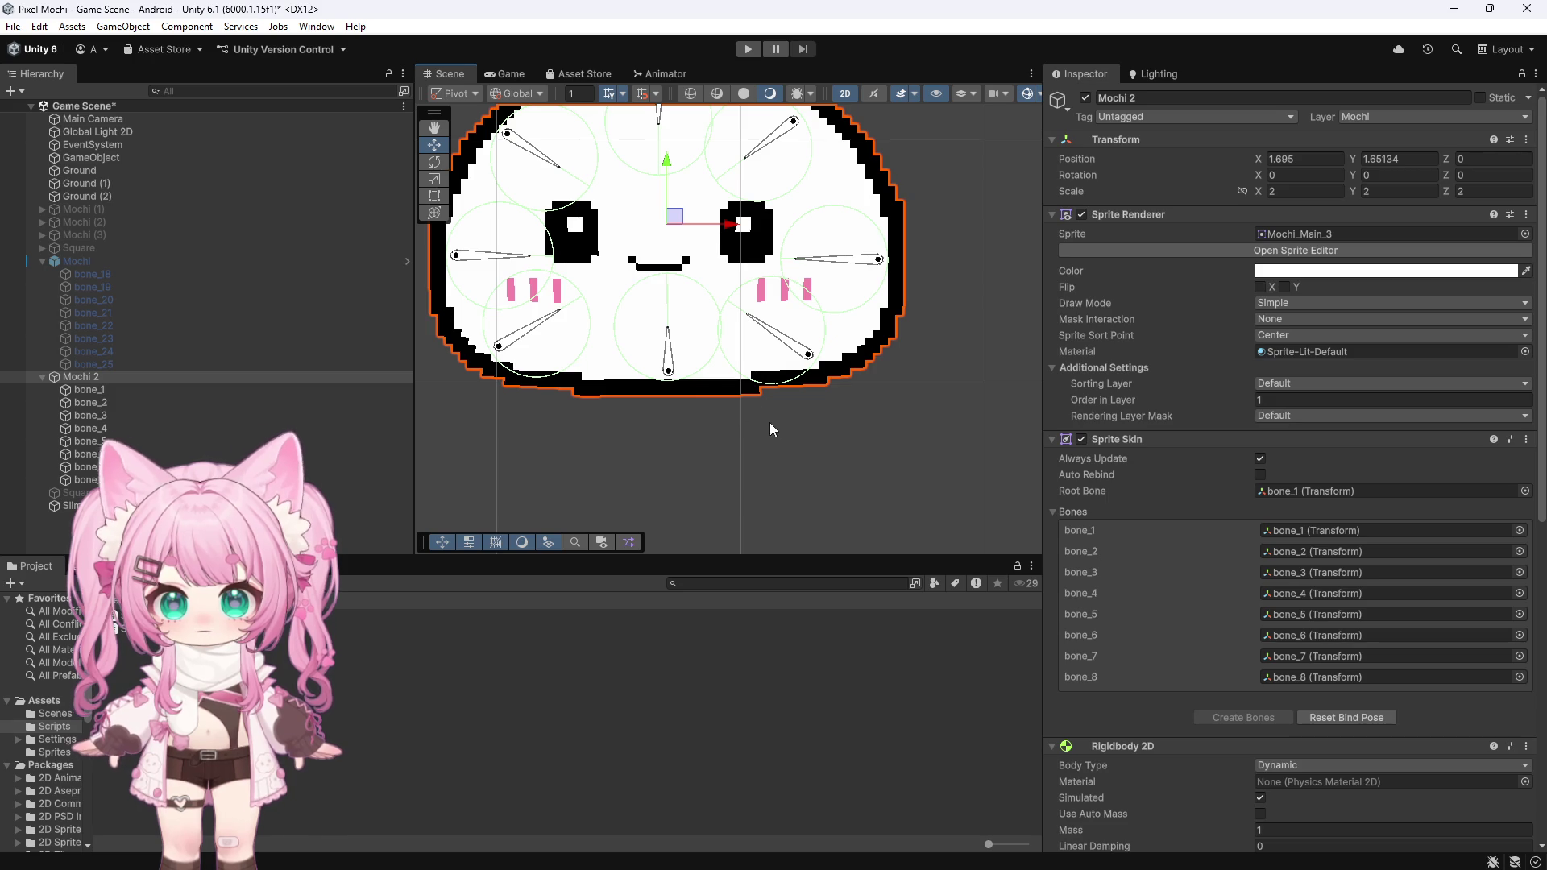
pyautogui.scroll(-6, 780, 430)
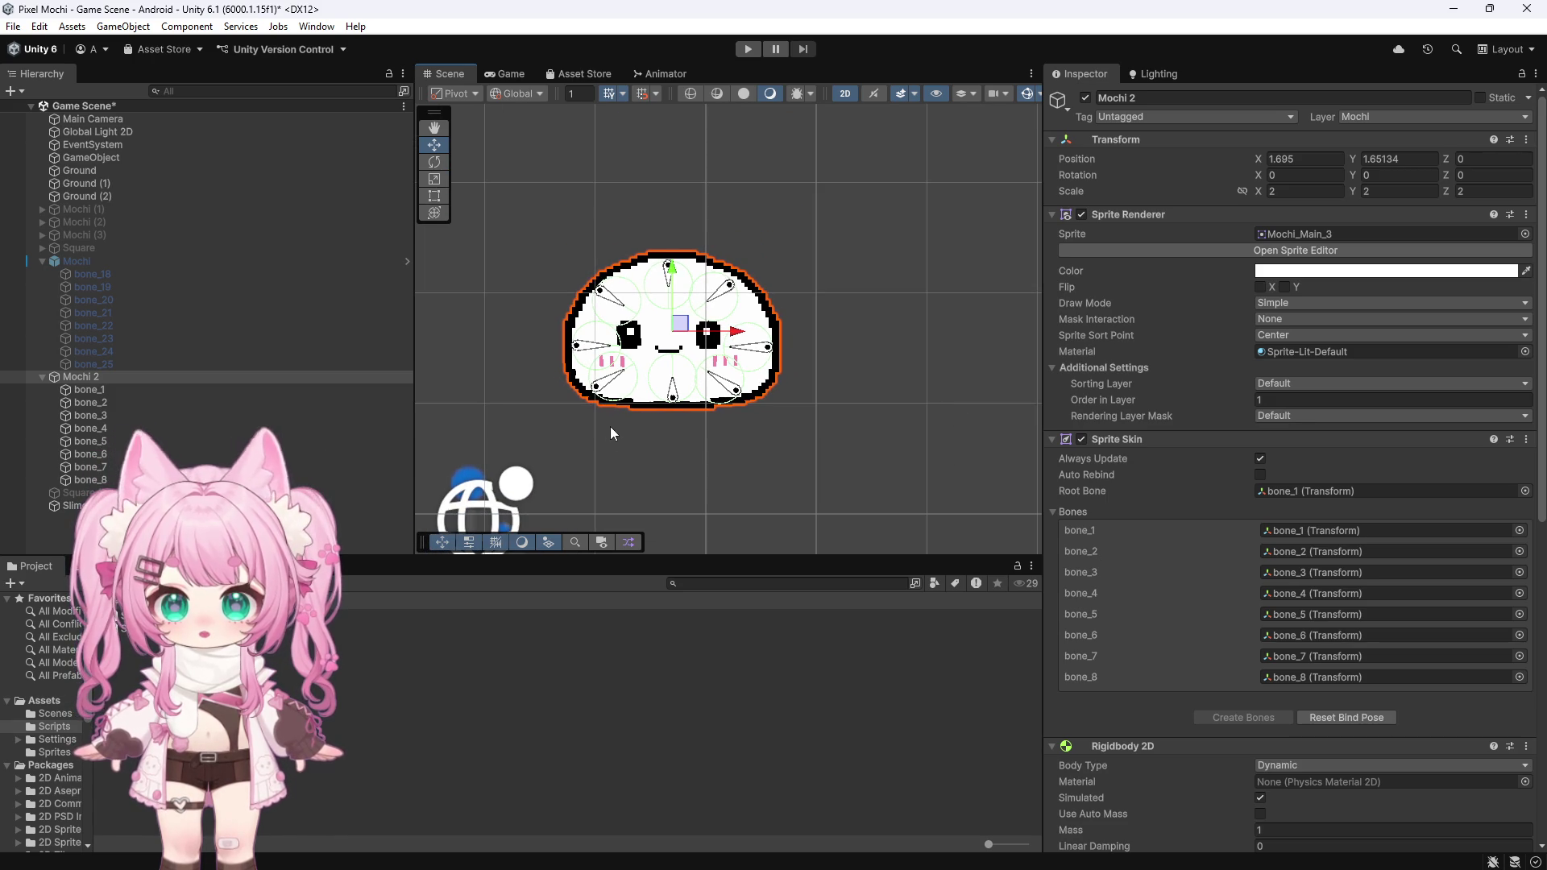
pyautogui.scroll(3, 504, 250)
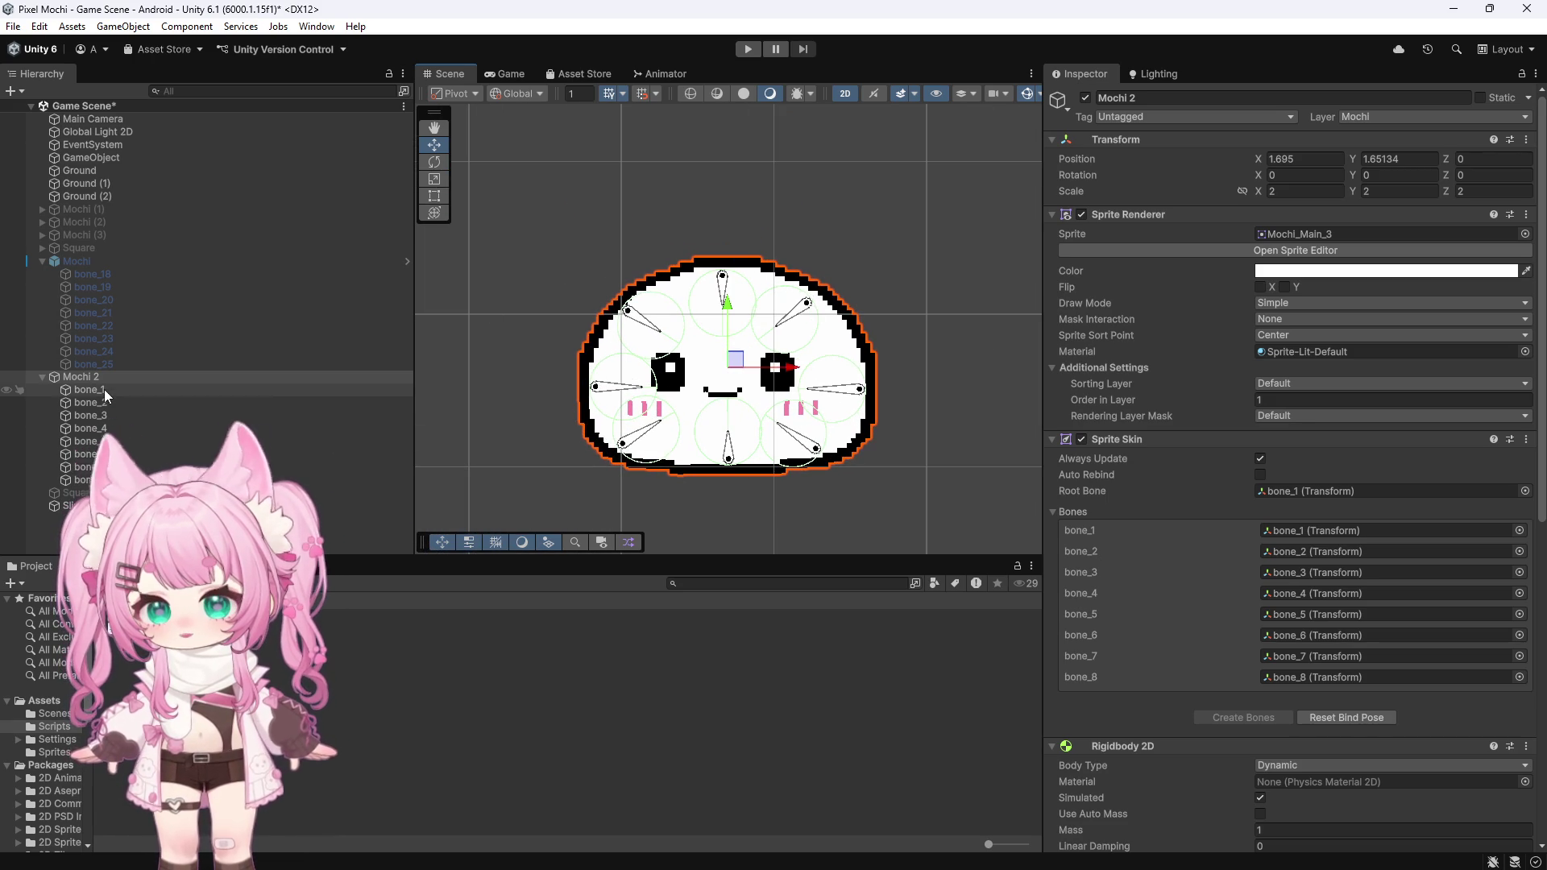
pyautogui.click(76, 505)
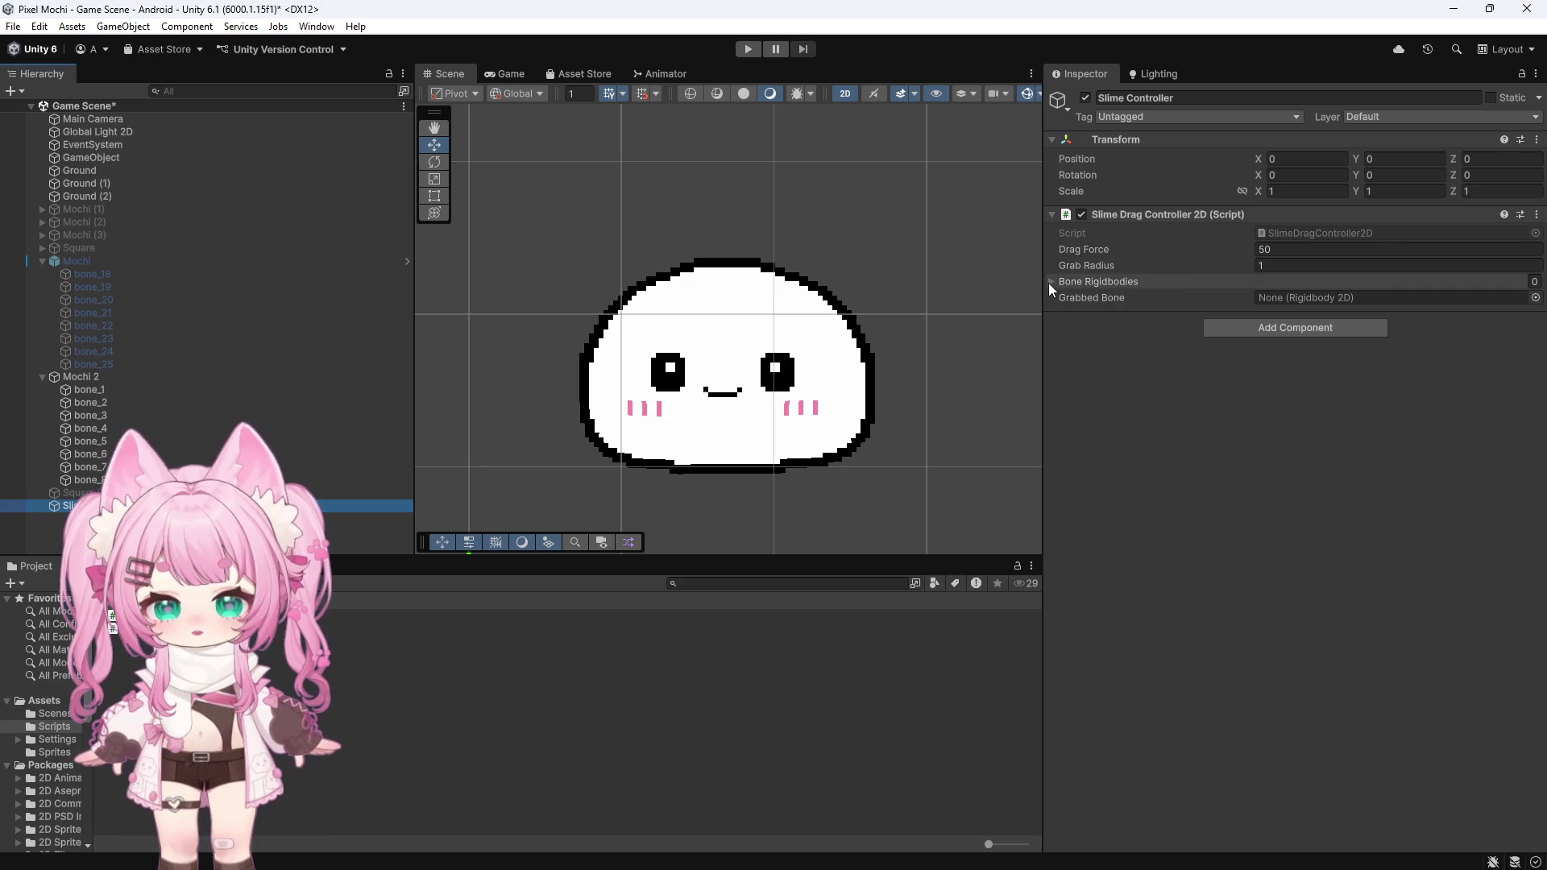
pyautogui.click(1052, 281)
pyautogui.click(748, 49)
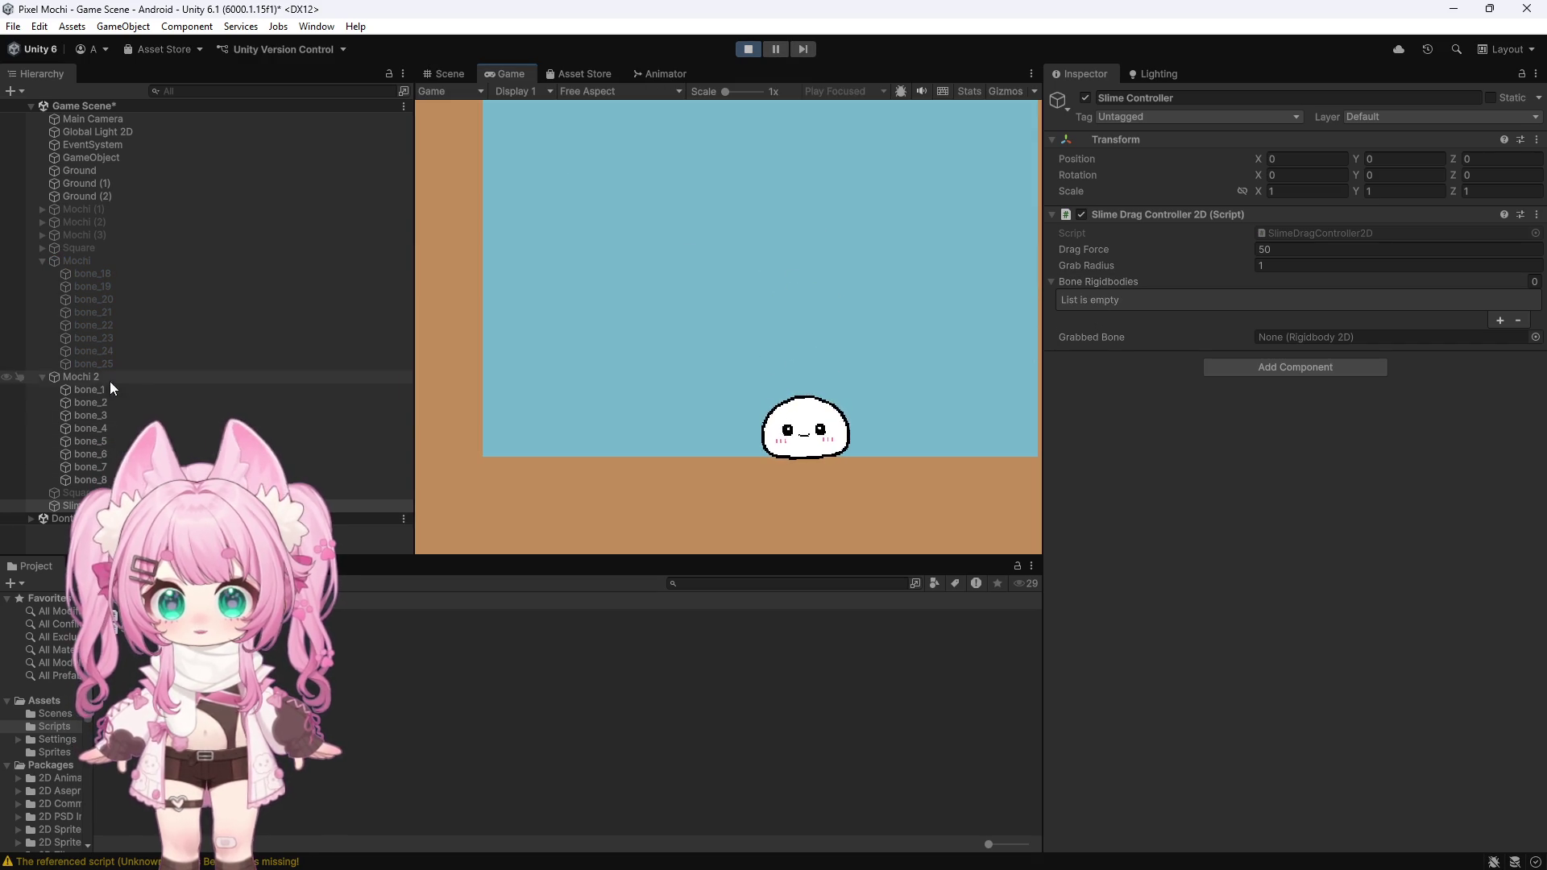
pyautogui.click(80, 377)
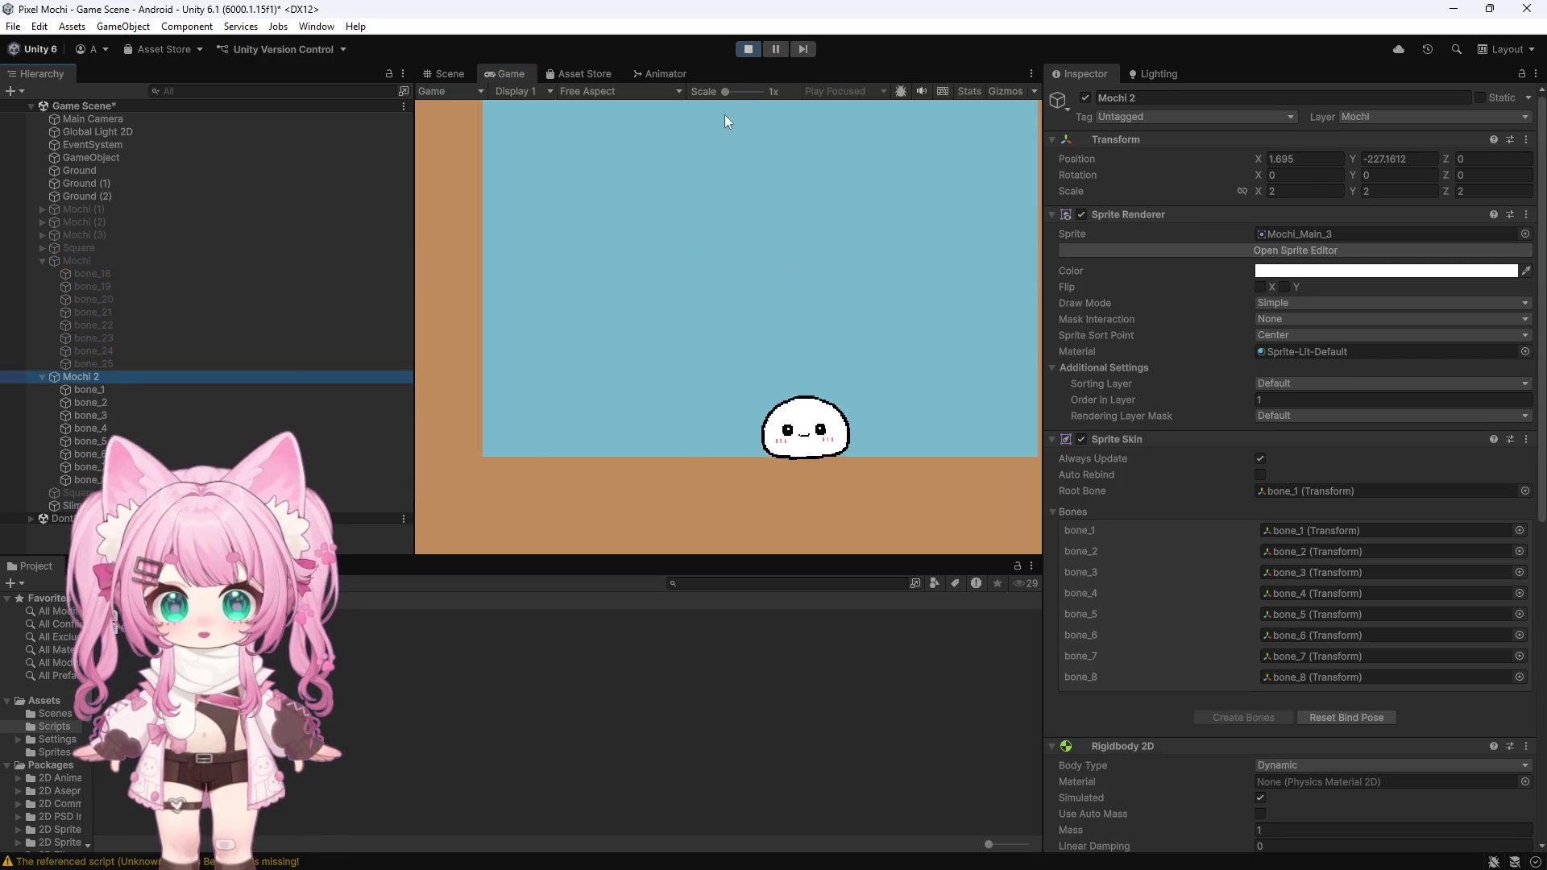
pyautogui.click(749, 50)
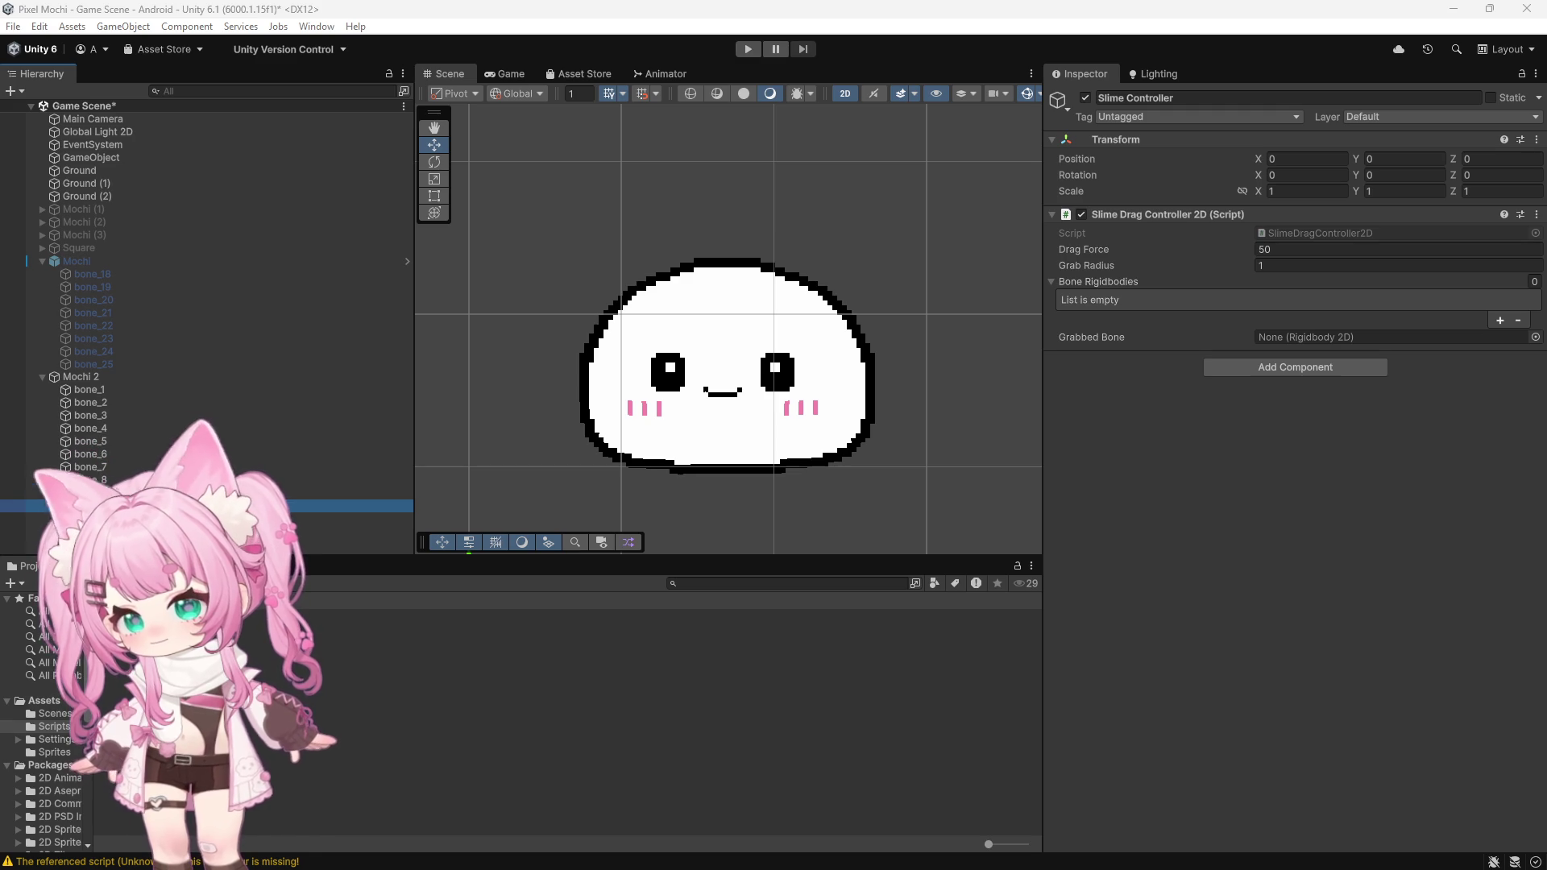
# Step: Remove Slime Drag Controller 2D from Slime Controller and select Mochi 2
pyautogui.click(1536, 214)
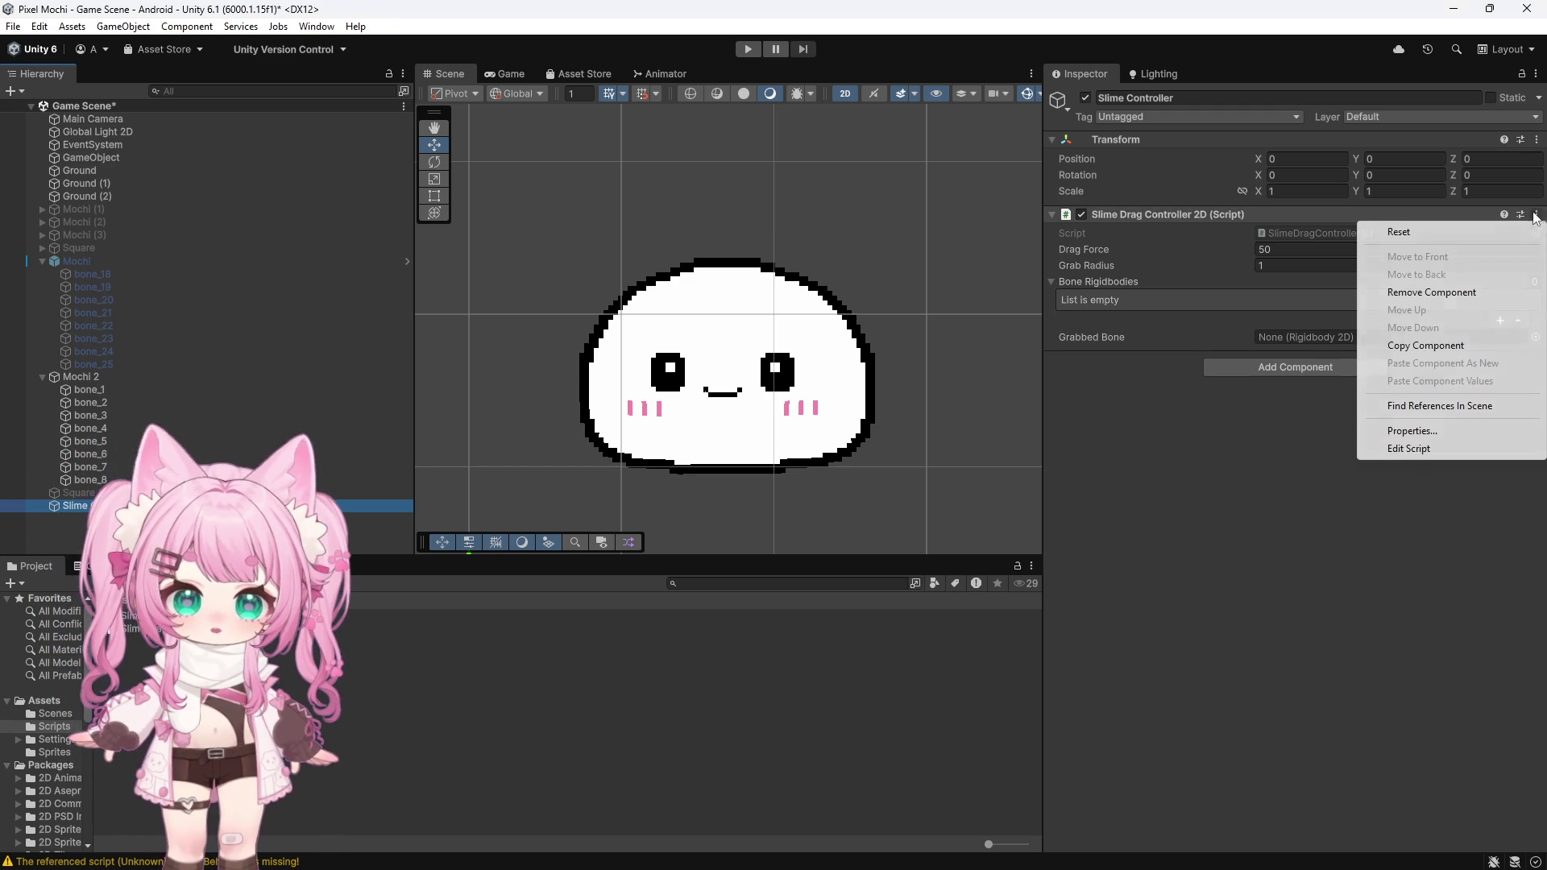
pyautogui.click(1417, 329)
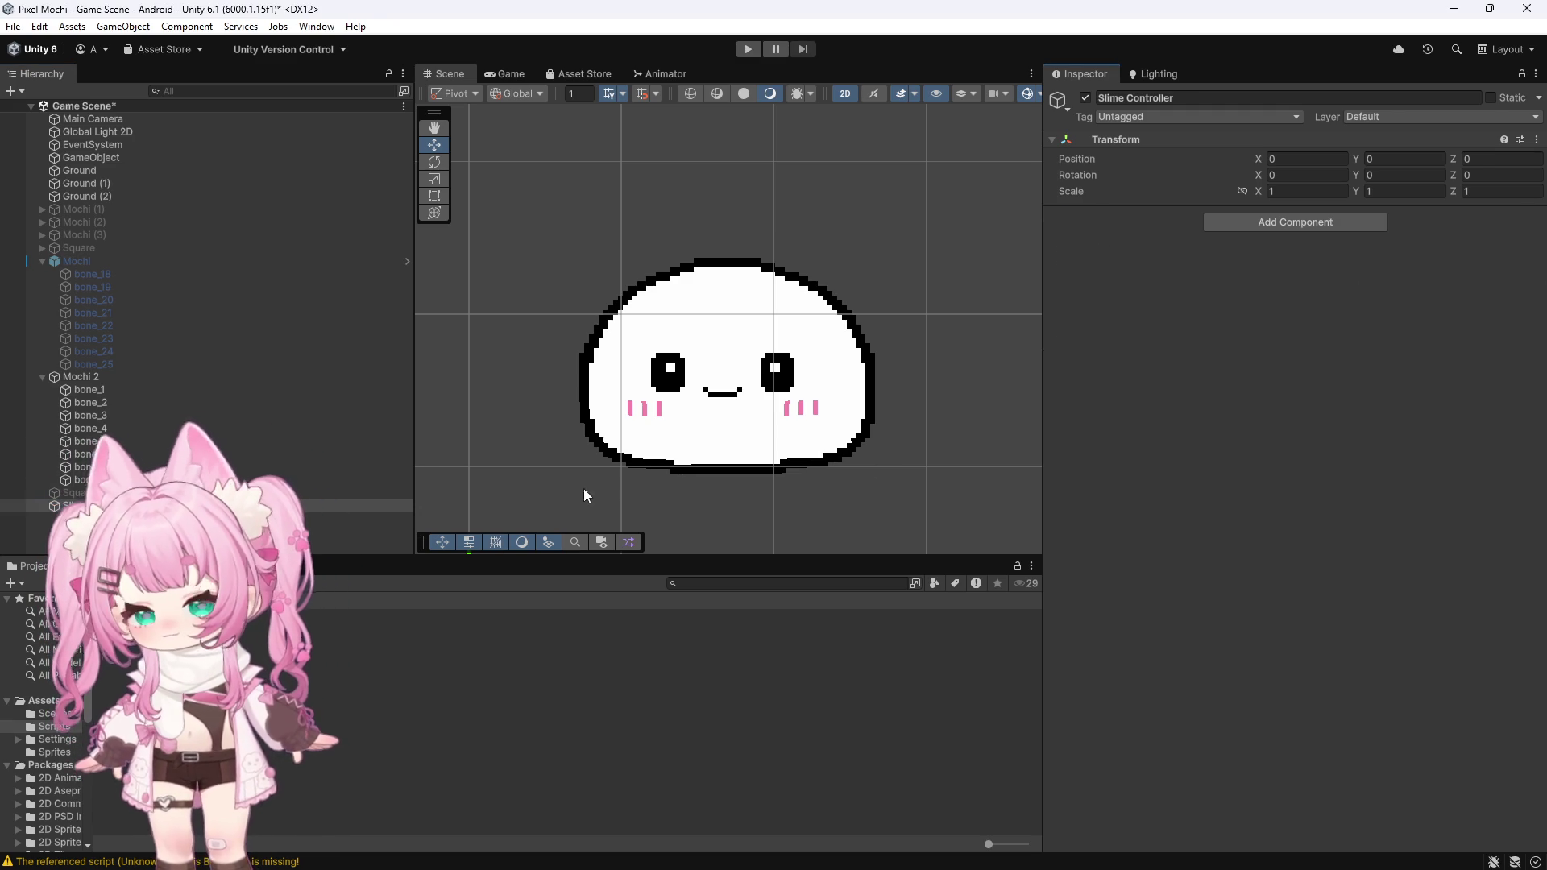
pyautogui.click(241, 376)
pyautogui.scroll(-10, 1245, 535)
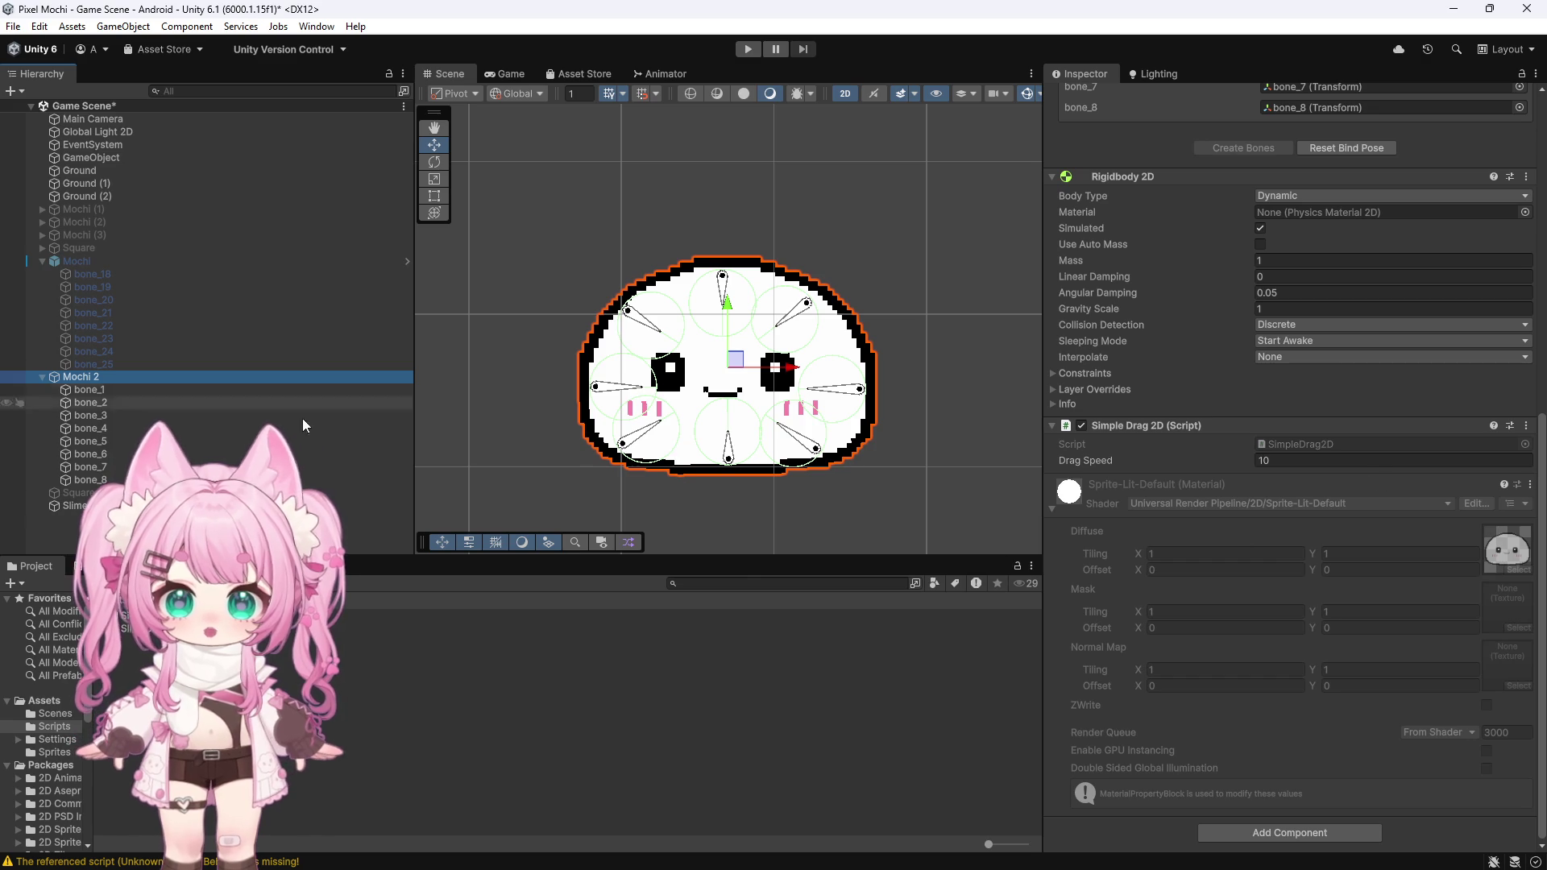
# Step: Replace Mochi 2's Simple Drag 2D with the SlimeDragController2D script and start play mode
pyautogui.click(1526, 425)
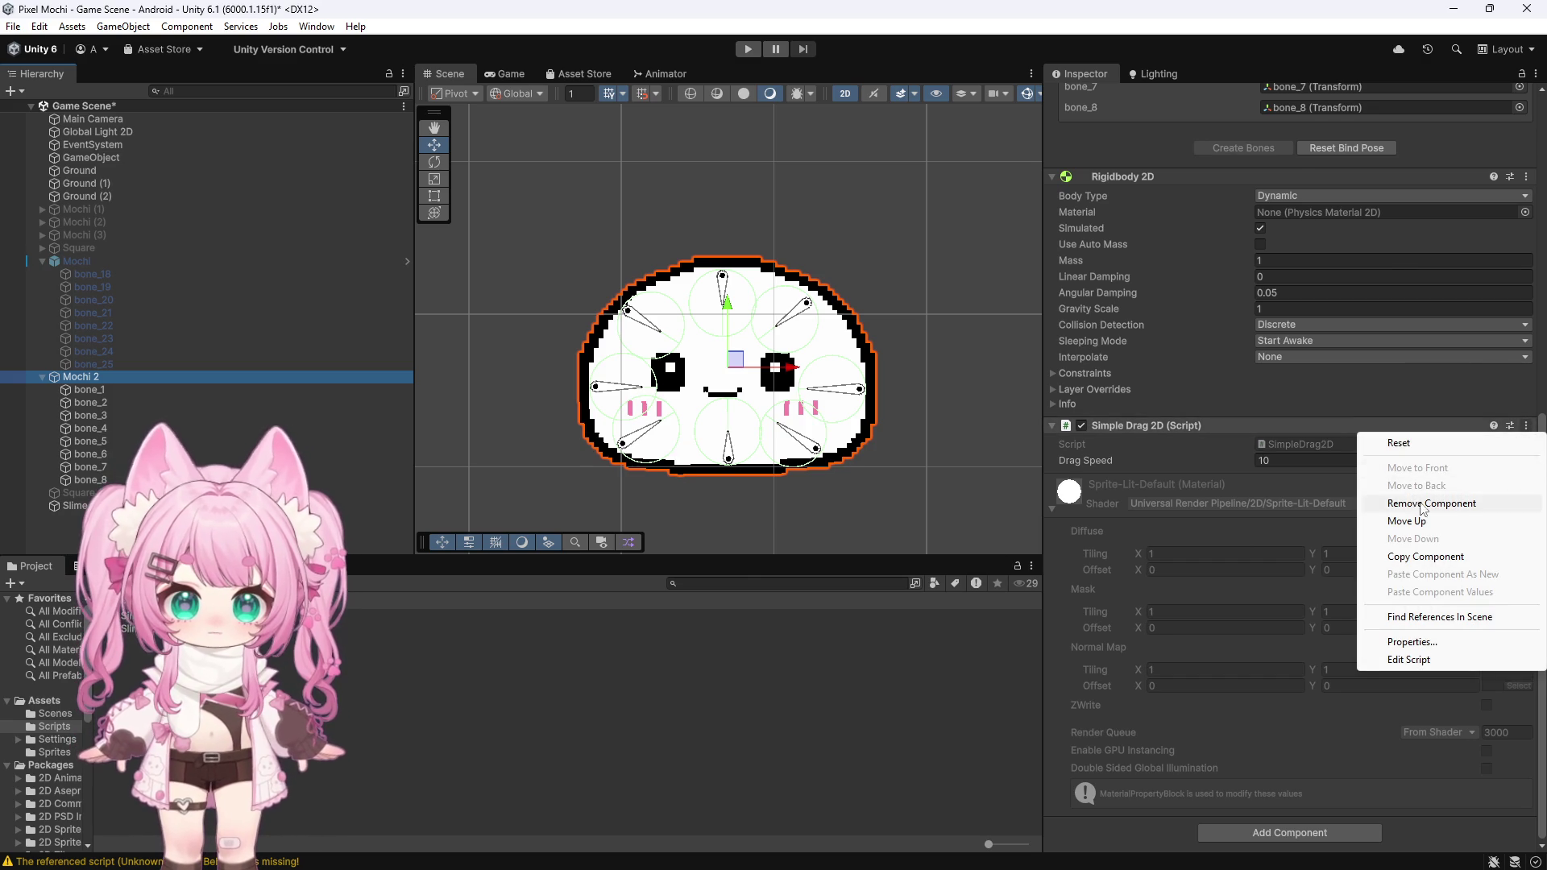
pyautogui.click(1406, 488)
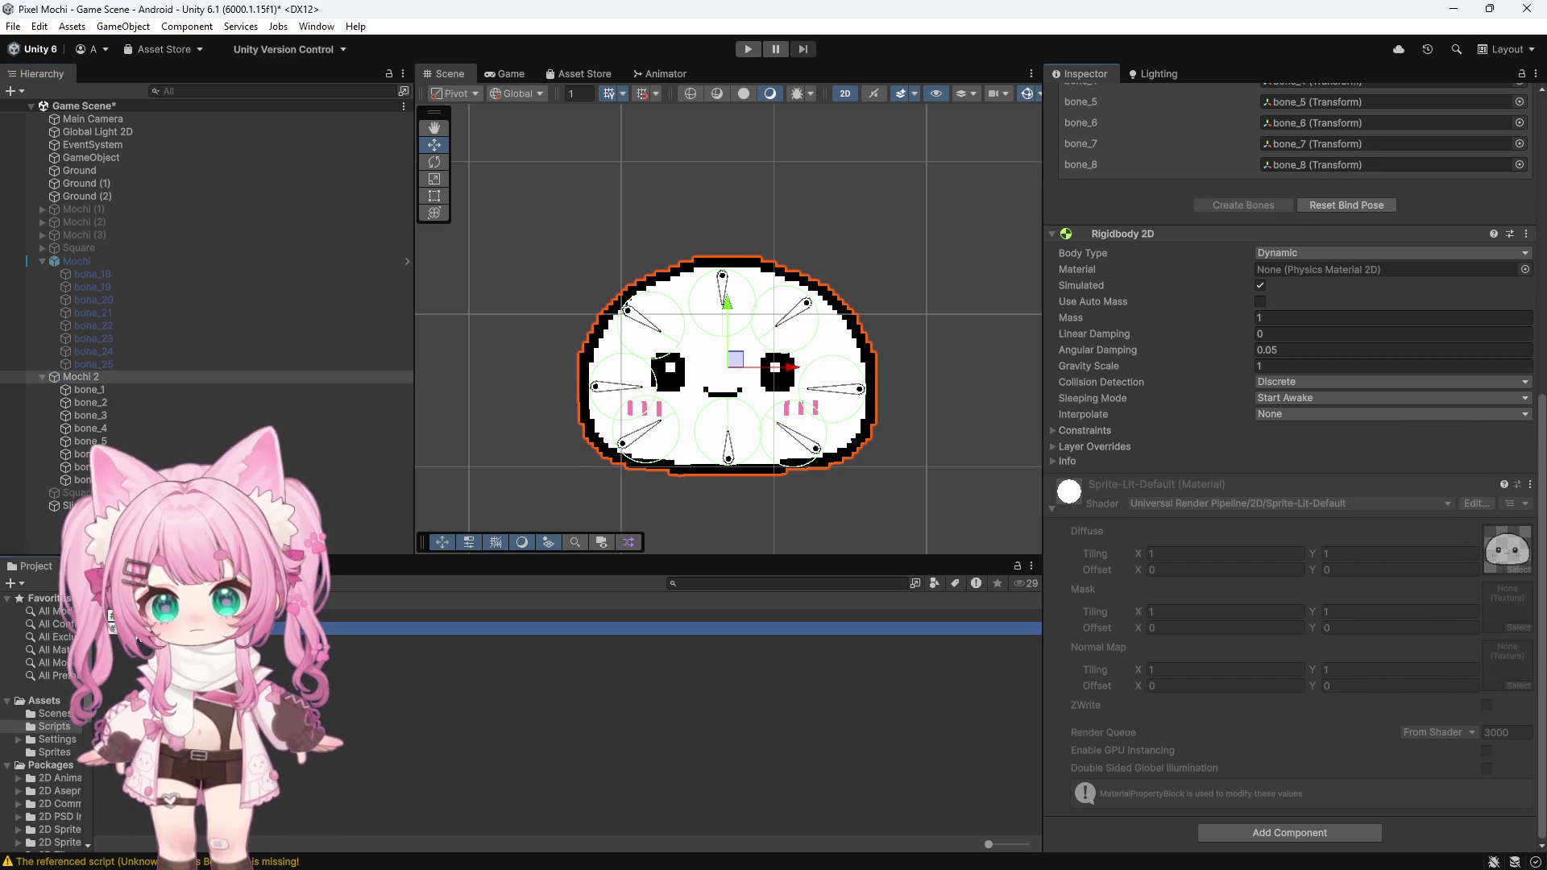
pyautogui.moveTo(120, 624); pyautogui.dragTo(1110, 833)
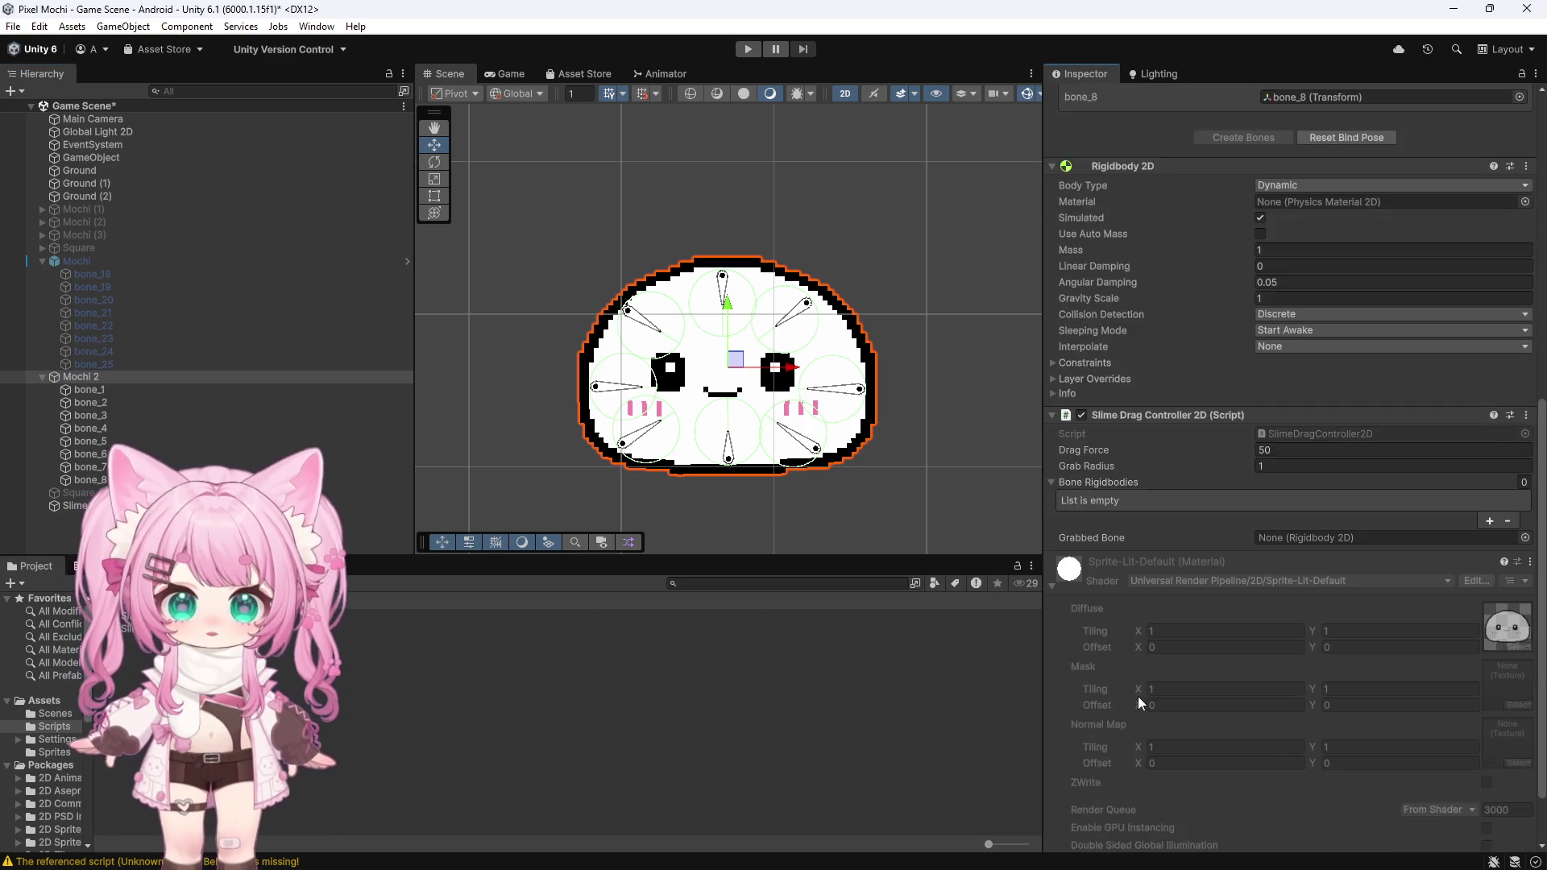
pyautogui.scroll(-2, 1138, 696)
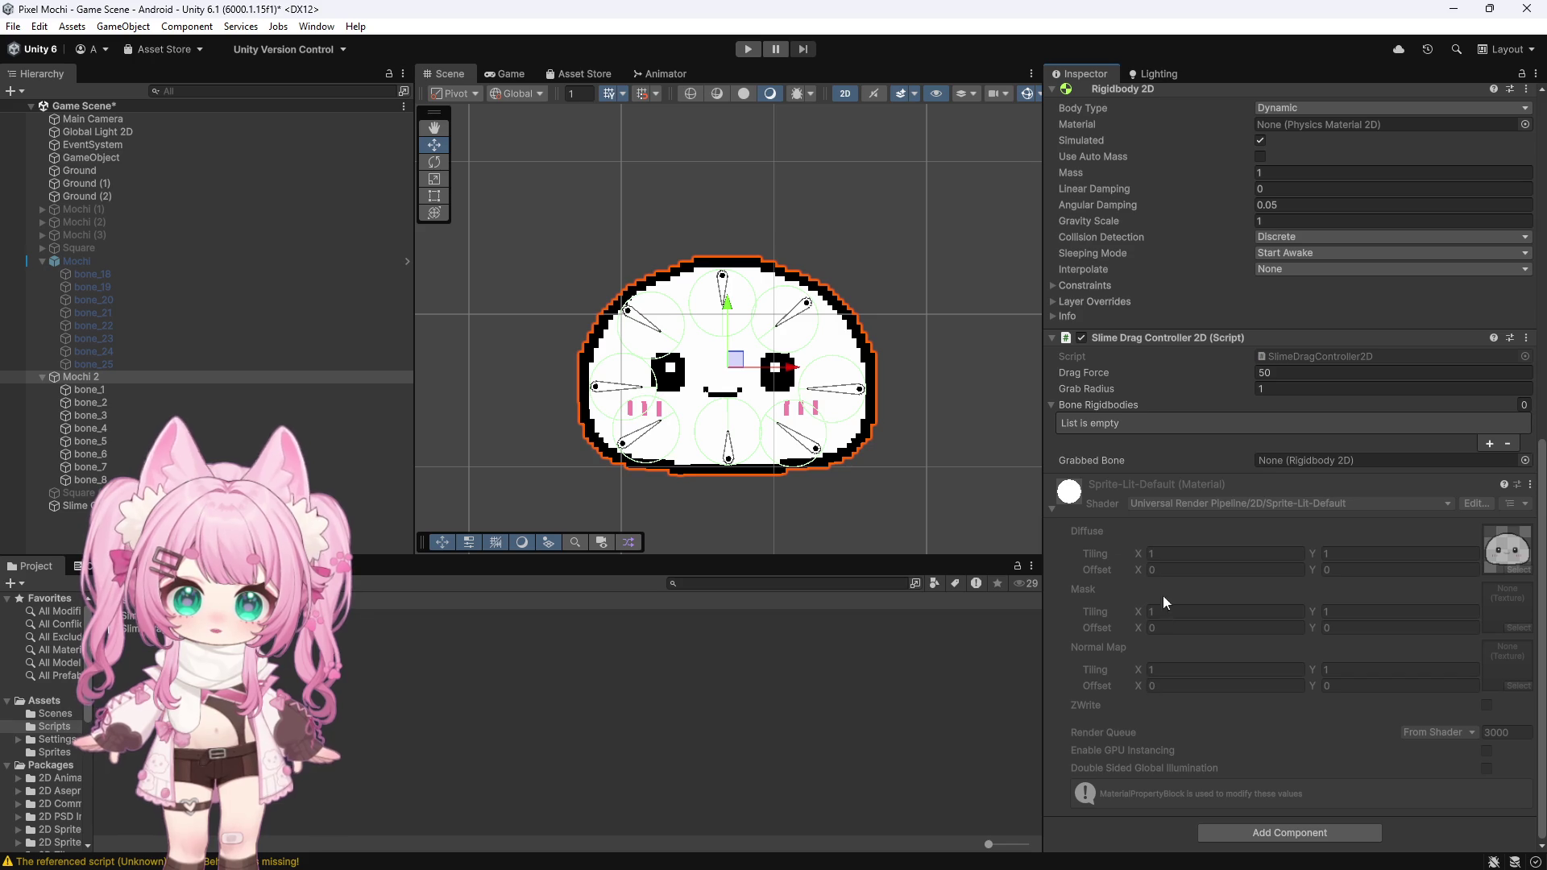
pyautogui.click(746, 50)
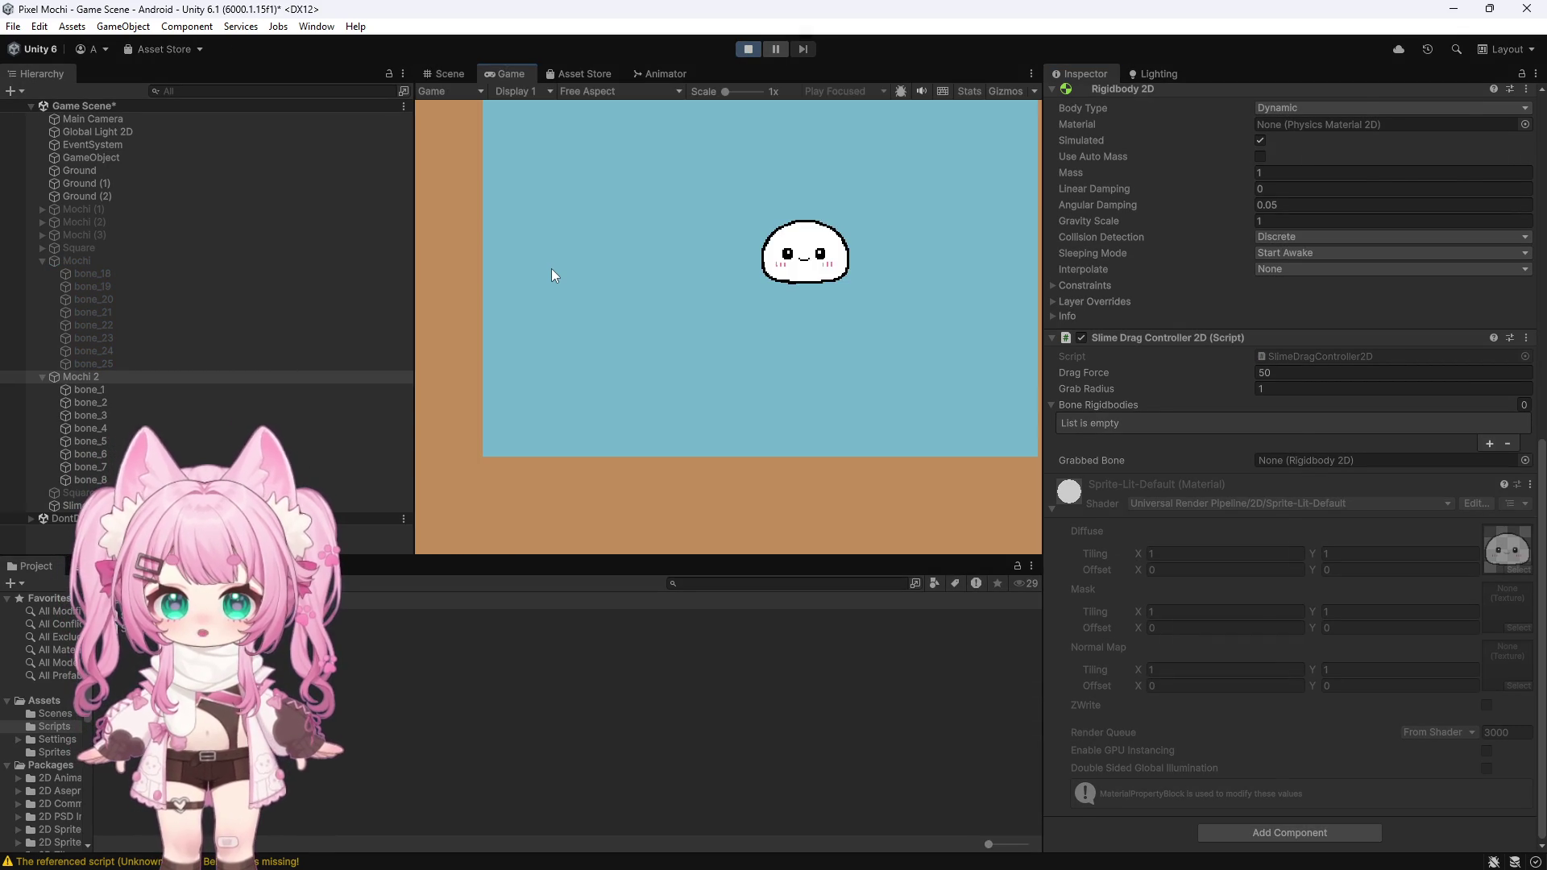
# Step: Grab, swing and fling the mochi around the level several times, then stop the game
pyautogui.scroll(-15, 1085, 411)
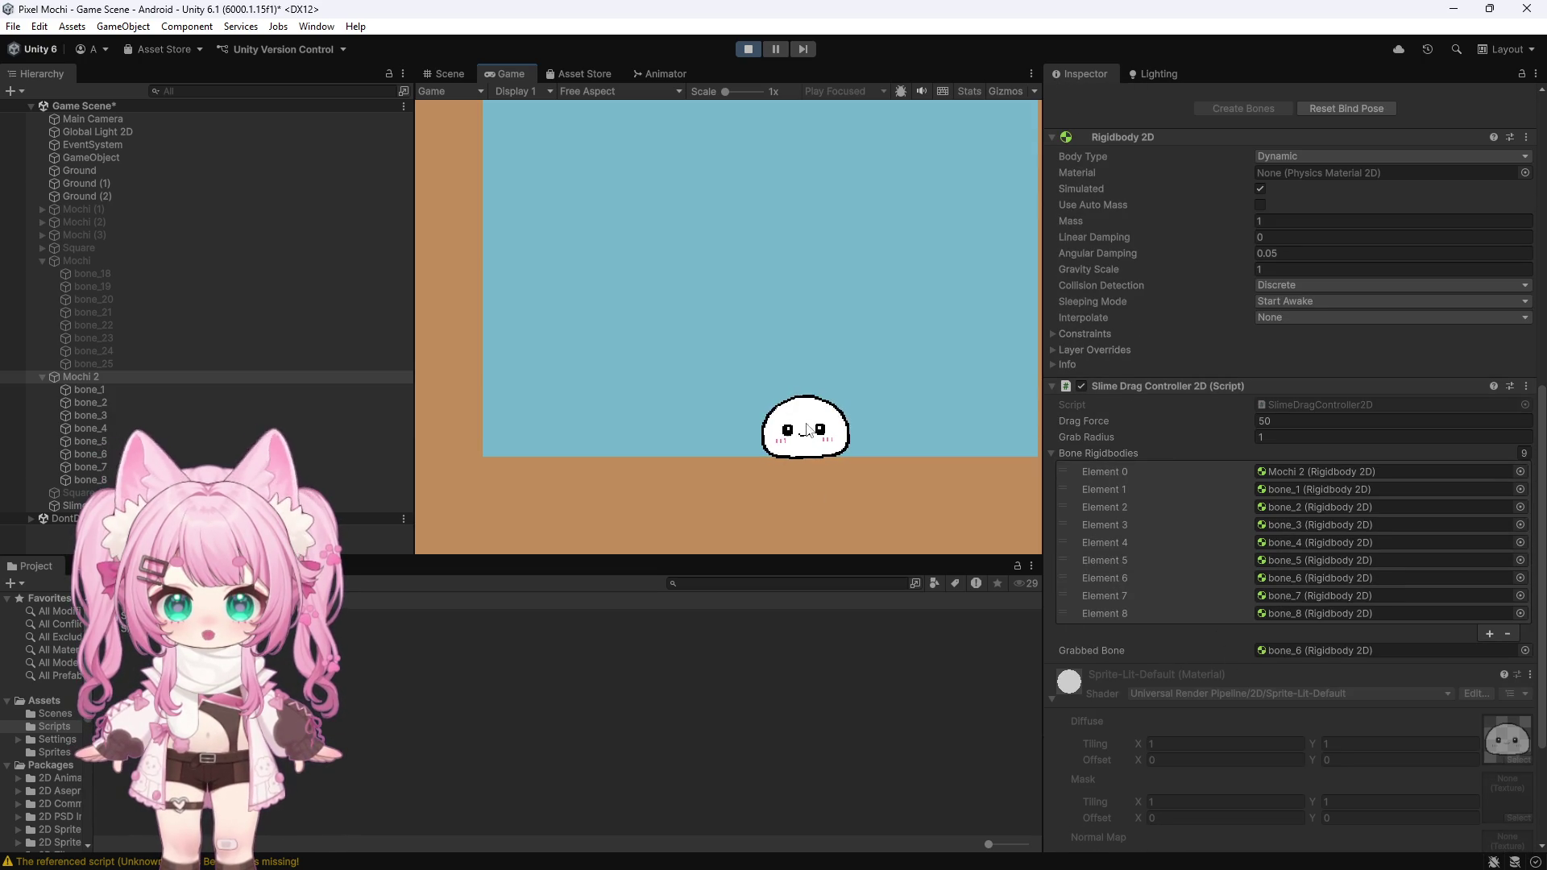
pyautogui.moveTo(808, 334)
pyautogui.mouseDown()
pyautogui.moveTo(812, 232)
pyautogui.moveTo(846, 237)
pyautogui.mouseUp()
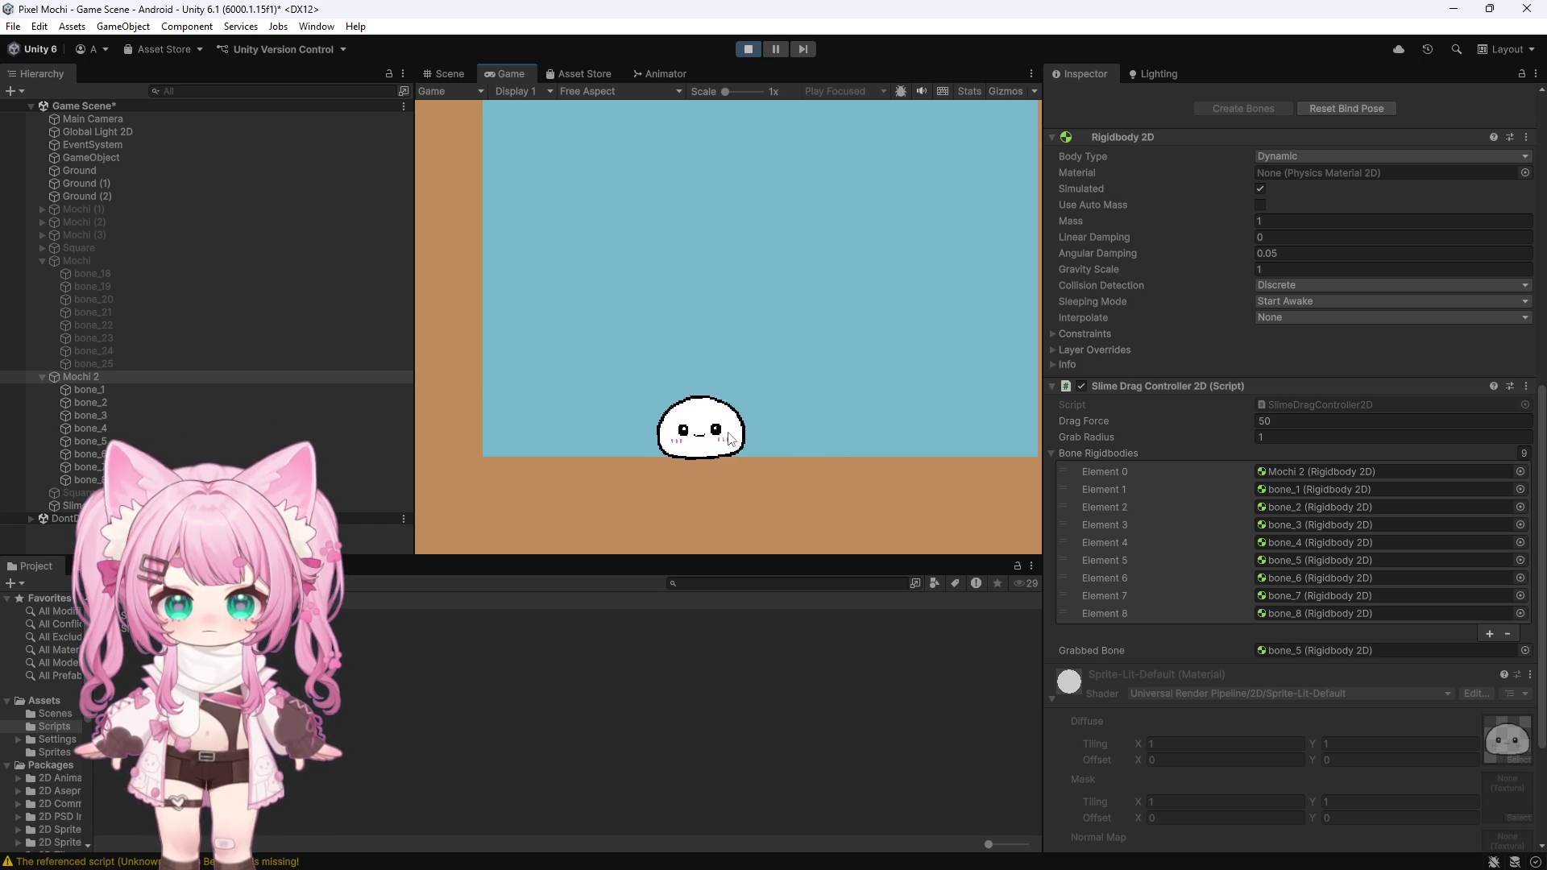
pyautogui.moveTo(765, 322)
pyautogui.mouseDown()
pyautogui.moveTo(816, 281)
pyautogui.moveTo(846, 290)
pyautogui.moveTo(733, 257)
pyautogui.moveTo(856, 341)
pyautogui.mouseUp()
pyautogui.moveTo(605, 273)
pyautogui.mouseDown()
pyautogui.moveTo(818, 365)
pyautogui.moveTo(698, 262)
pyautogui.moveTo(684, 335)
pyautogui.moveTo(725, 355)
pyautogui.mouseUp()
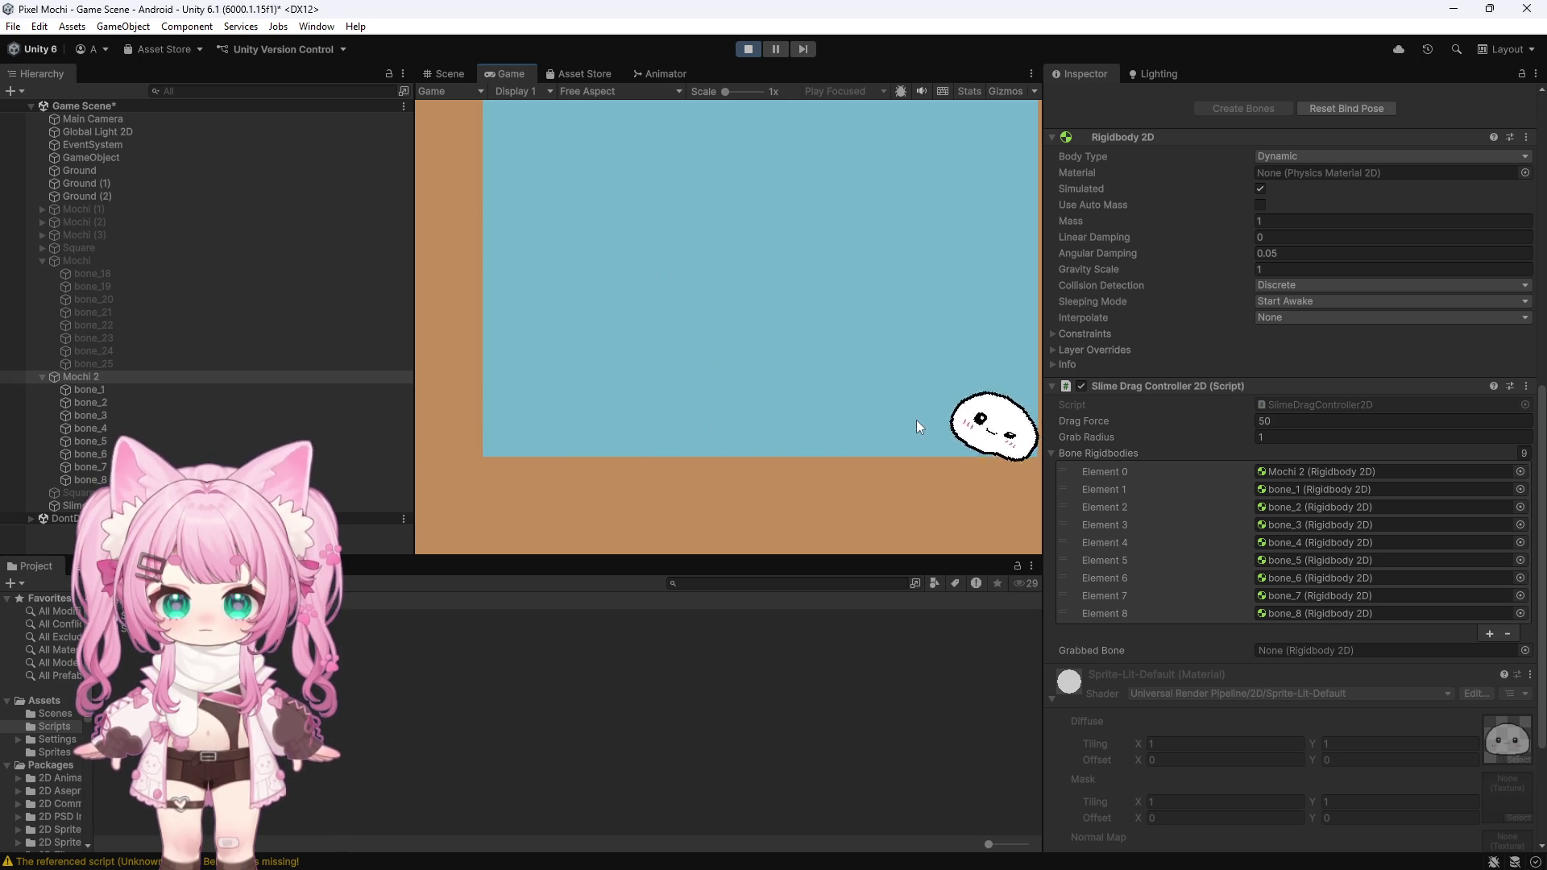
pyautogui.moveTo(959, 399)
pyautogui.mouseDown()
pyautogui.moveTo(928, 203)
pyautogui.moveTo(929, 241)
pyautogui.mouseUp()
pyautogui.moveTo(862, 405)
pyautogui.mouseDown()
pyautogui.moveTo(756, 287)
pyautogui.moveTo(777, 246)
pyautogui.mouseUp()
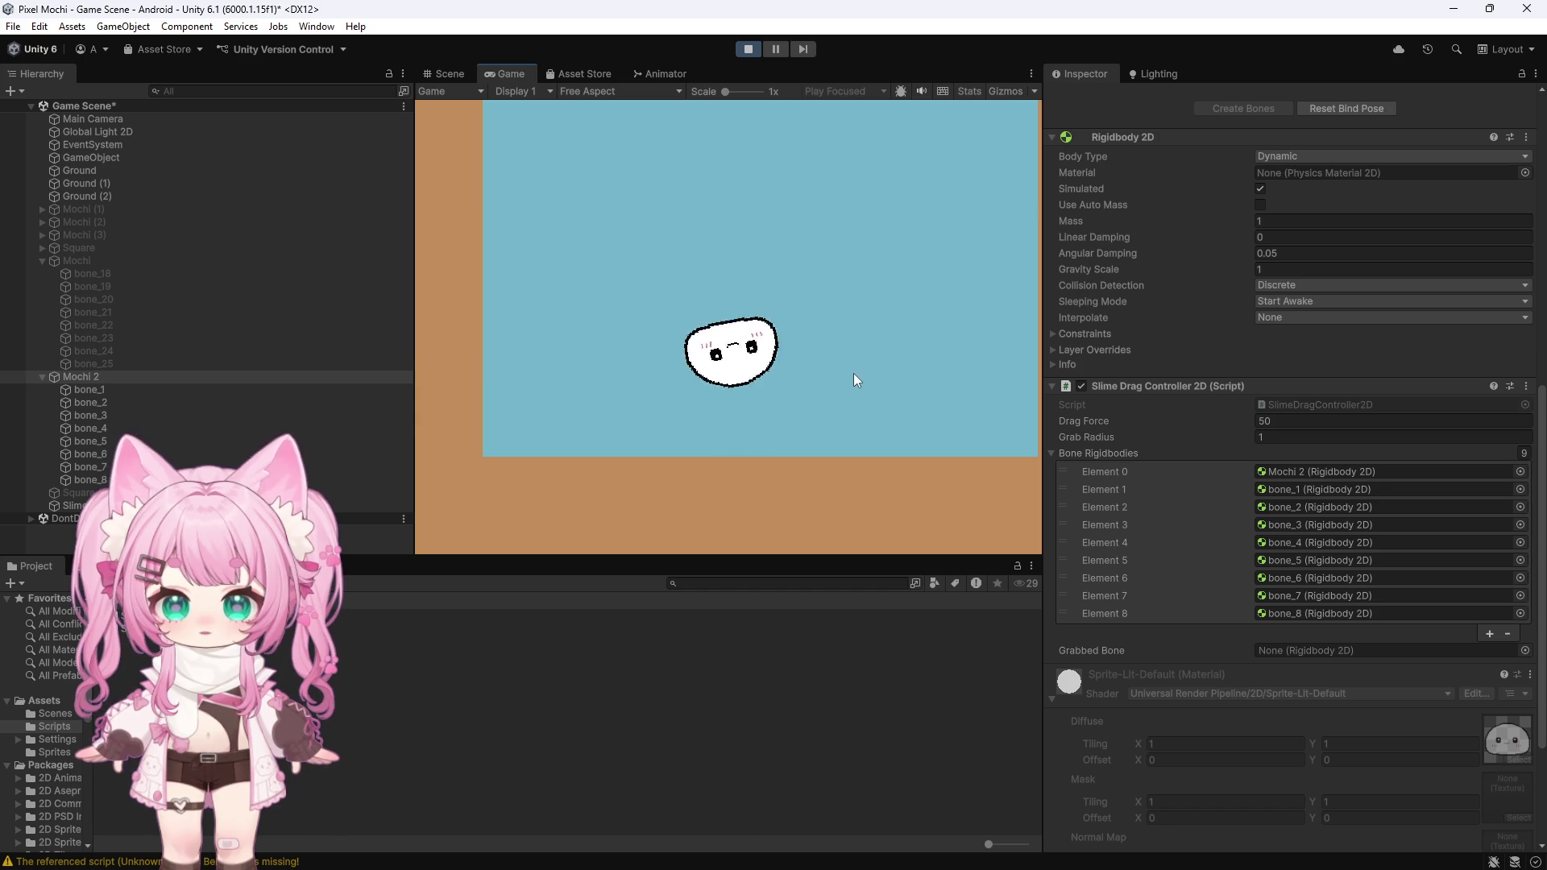
pyautogui.moveTo(806, 394)
pyautogui.mouseDown()
pyautogui.moveTo(608, 393)
pyautogui.moveTo(620, 395)
pyautogui.mouseUp()
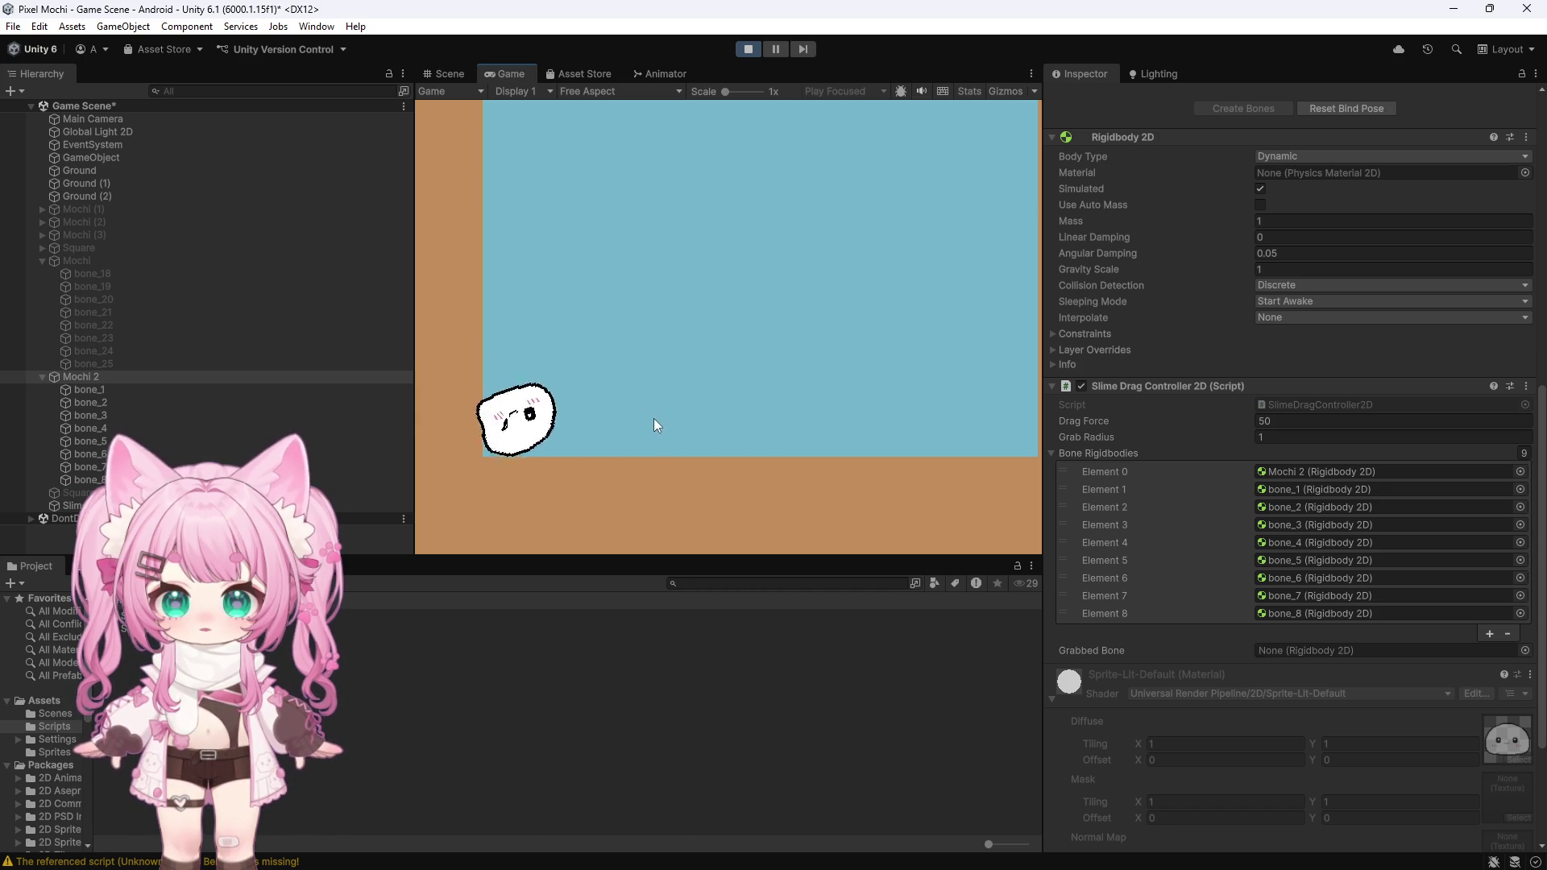
pyautogui.moveTo(555, 439)
pyautogui.mouseDown()
pyautogui.moveTo(679, 250)
pyautogui.moveTo(701, 274)
pyautogui.mouseUp()
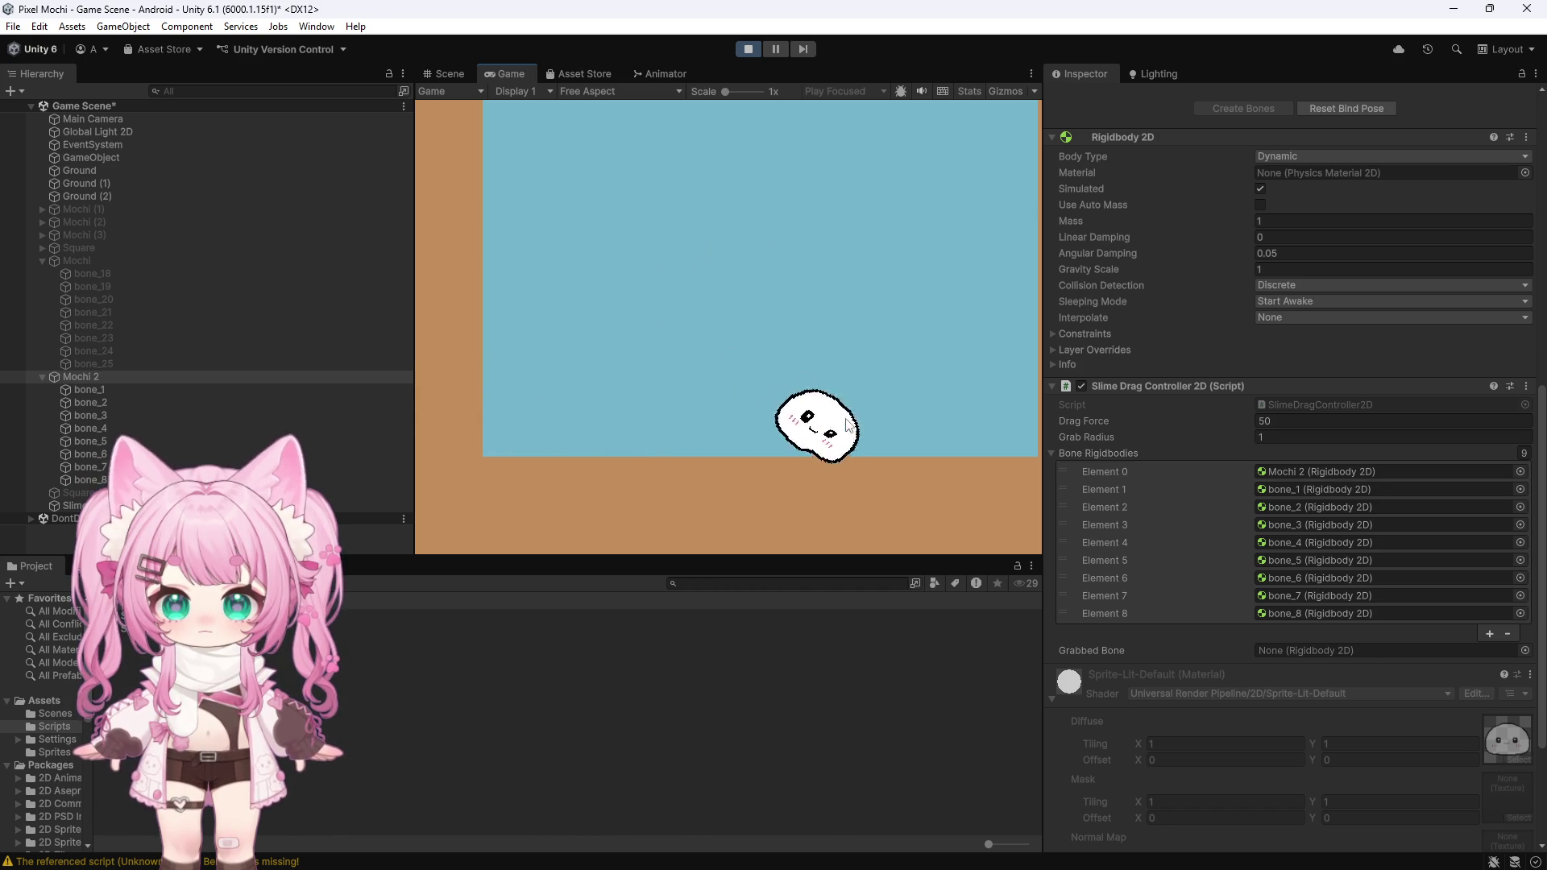
pyautogui.moveTo(892, 439)
pyautogui.mouseDown()
pyautogui.moveTo(873, 262)
pyautogui.moveTo(895, 294)
pyautogui.mouseUp()
pyautogui.moveTo(950, 407)
pyautogui.mouseDown()
pyautogui.moveTo(914, 260)
pyautogui.moveTo(915, 170)
pyautogui.mouseUp()
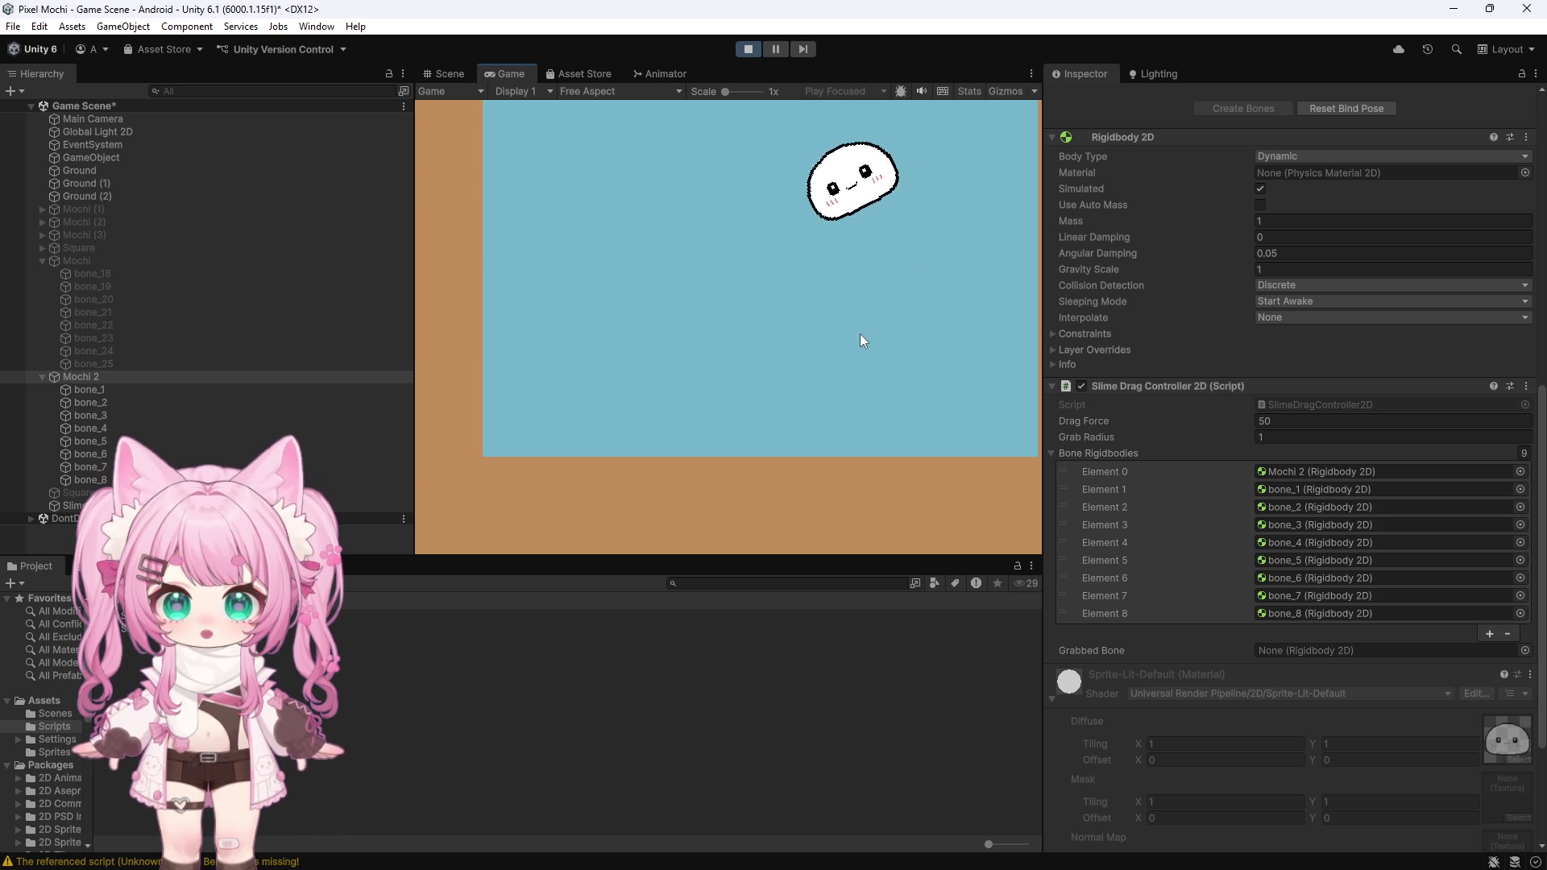
pyautogui.moveTo(786, 403); pyautogui.dragTo(765, 256)
pyautogui.click(747, 49)
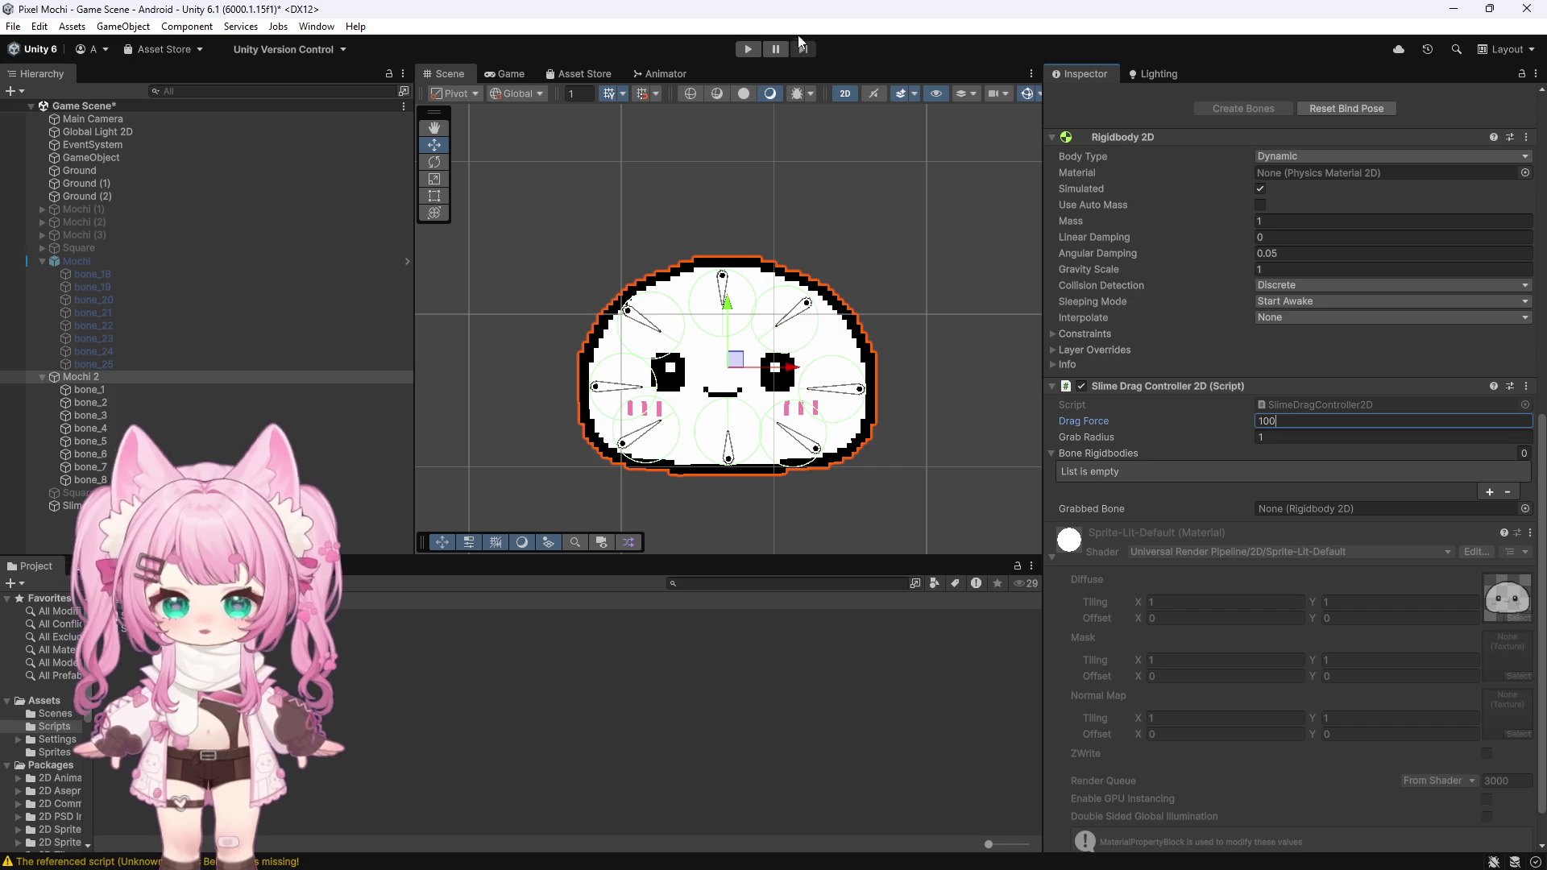
# Step: Run the game again with the mochi's Drag Force at 100
pyautogui.click(748, 48)
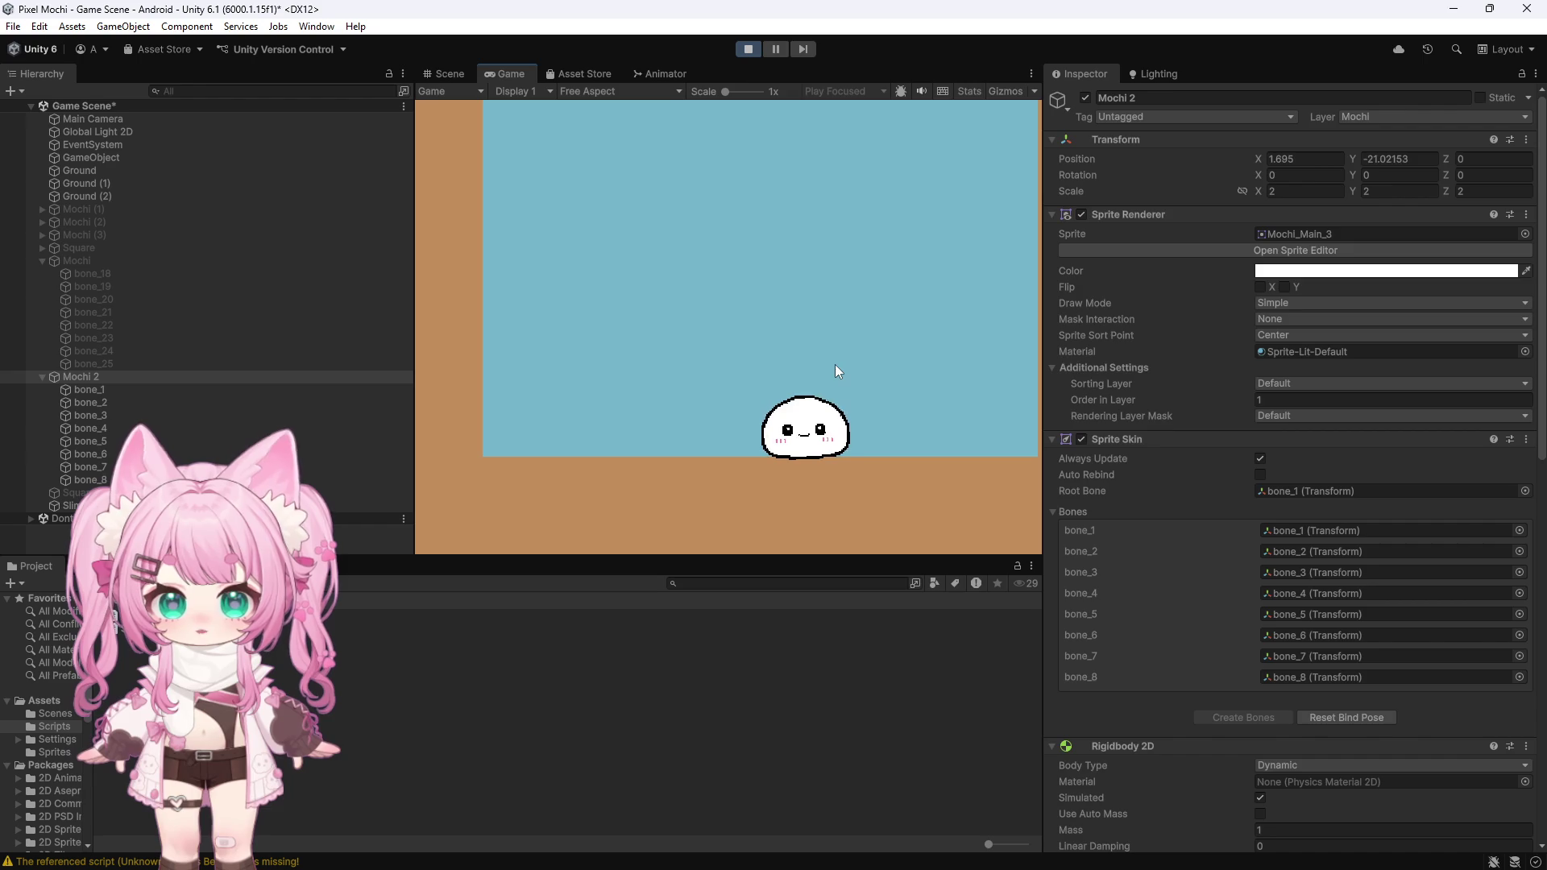
pyautogui.scroll(-10, 1231, 510)
# Step: Fling, pull and bounce the mochi with the stronger Drag Force of 100
pyautogui.moveTo(803, 439)
pyautogui.mouseDown()
pyautogui.moveTo(801, 303)
pyautogui.moveTo(830, 330)
pyautogui.mouseUp()
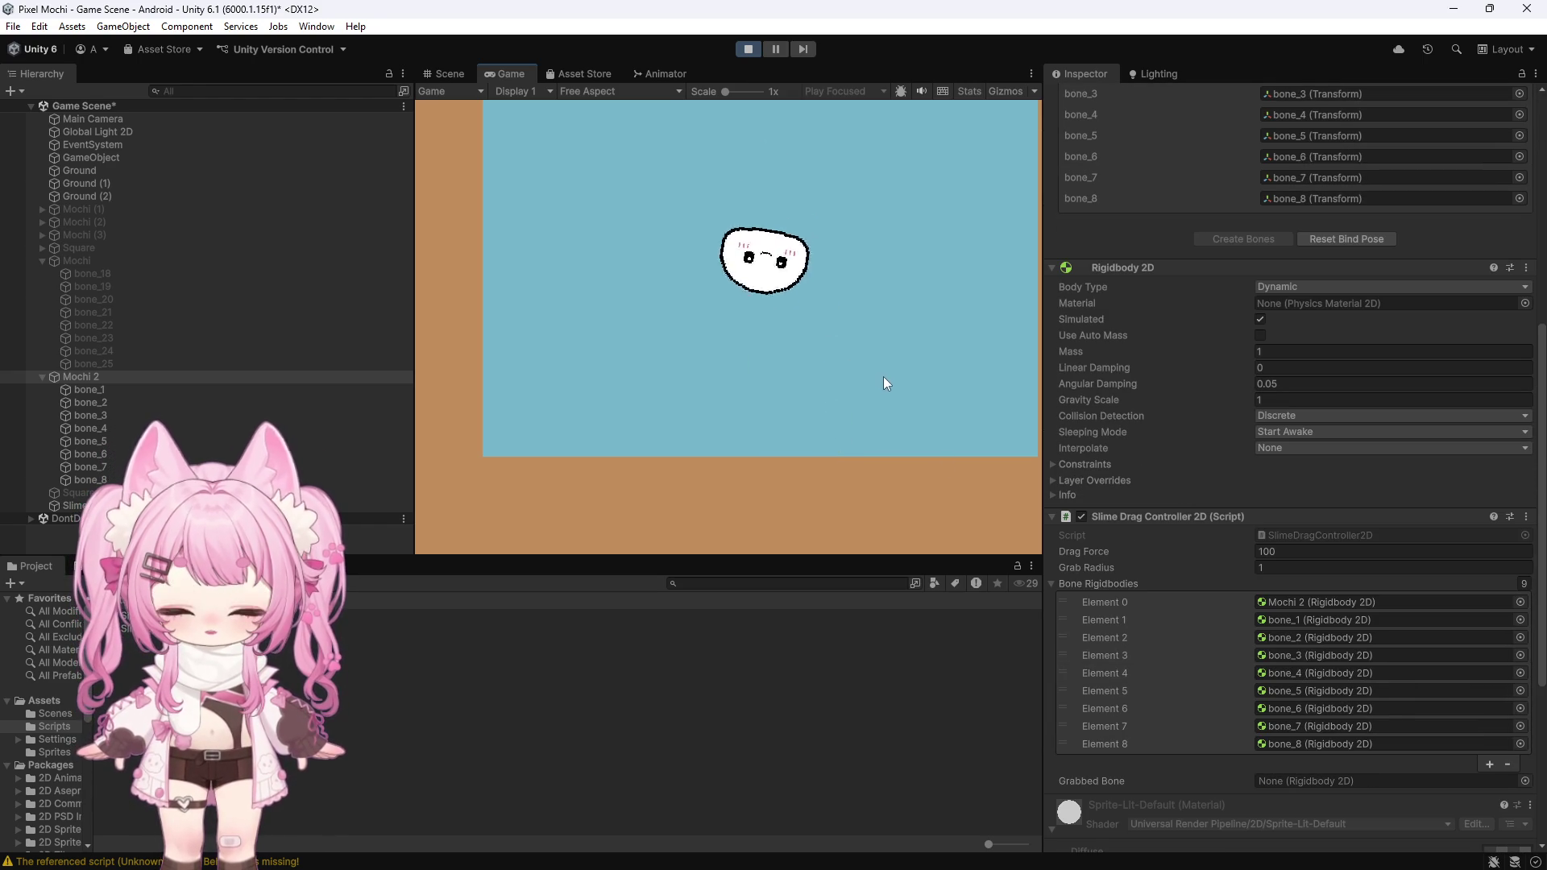
pyautogui.moveTo(737, 407)
pyautogui.mouseDown()
pyautogui.moveTo(689, 329)
pyautogui.moveTo(701, 350)
pyautogui.mouseUp()
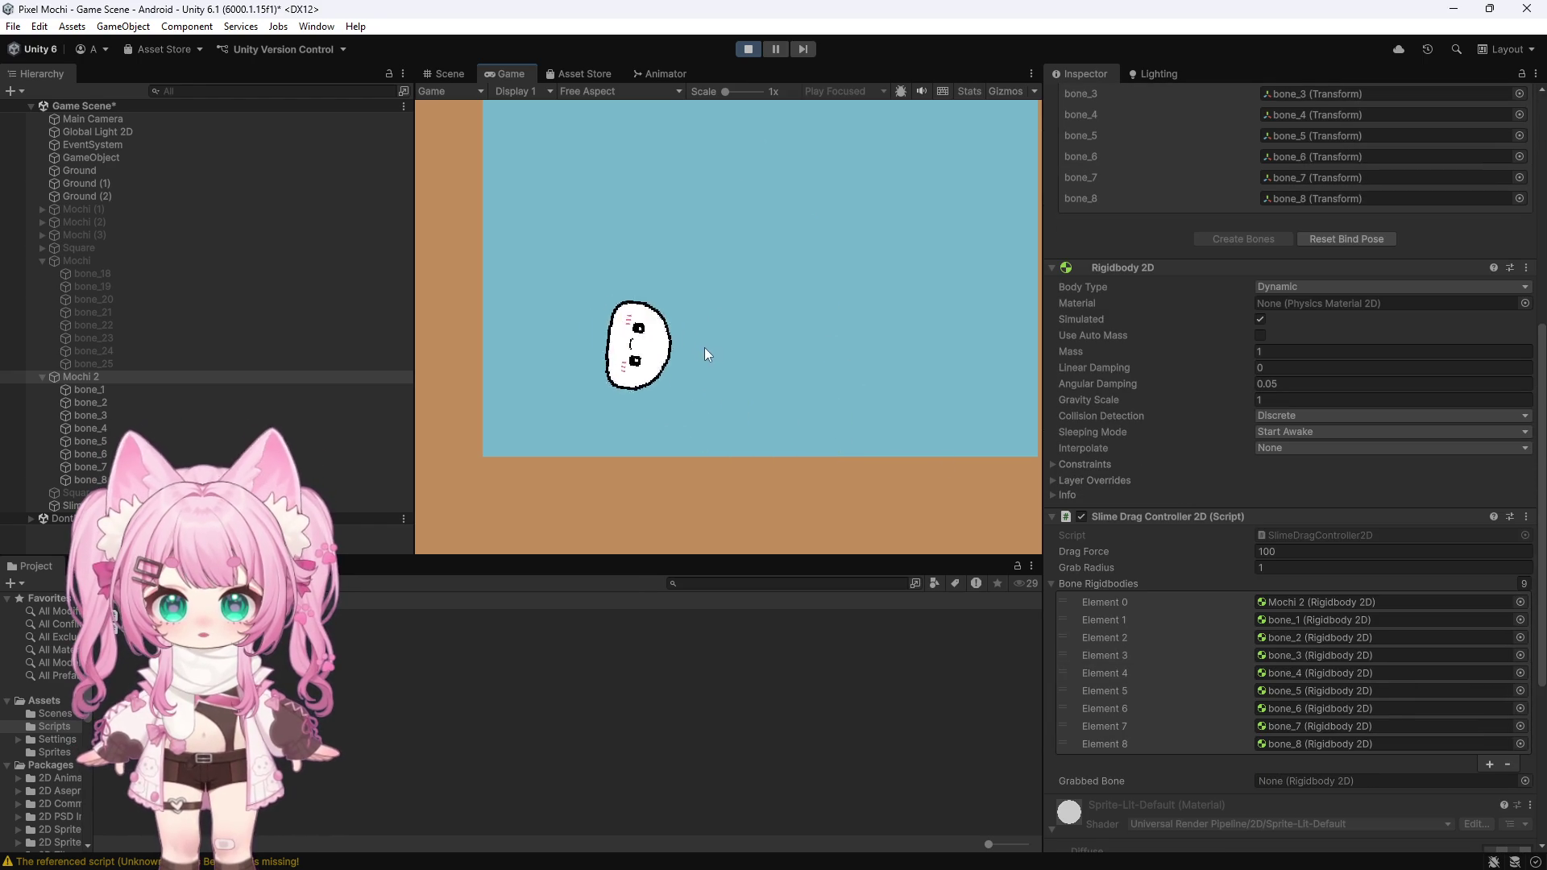
pyautogui.moveTo(532, 427)
pyautogui.mouseDown()
pyautogui.moveTo(453, 442)
pyautogui.moveTo(445, 467)
pyautogui.moveTo(628, 390)
pyautogui.moveTo(528, 411)
pyautogui.moveTo(614, 355)
pyautogui.mouseUp()
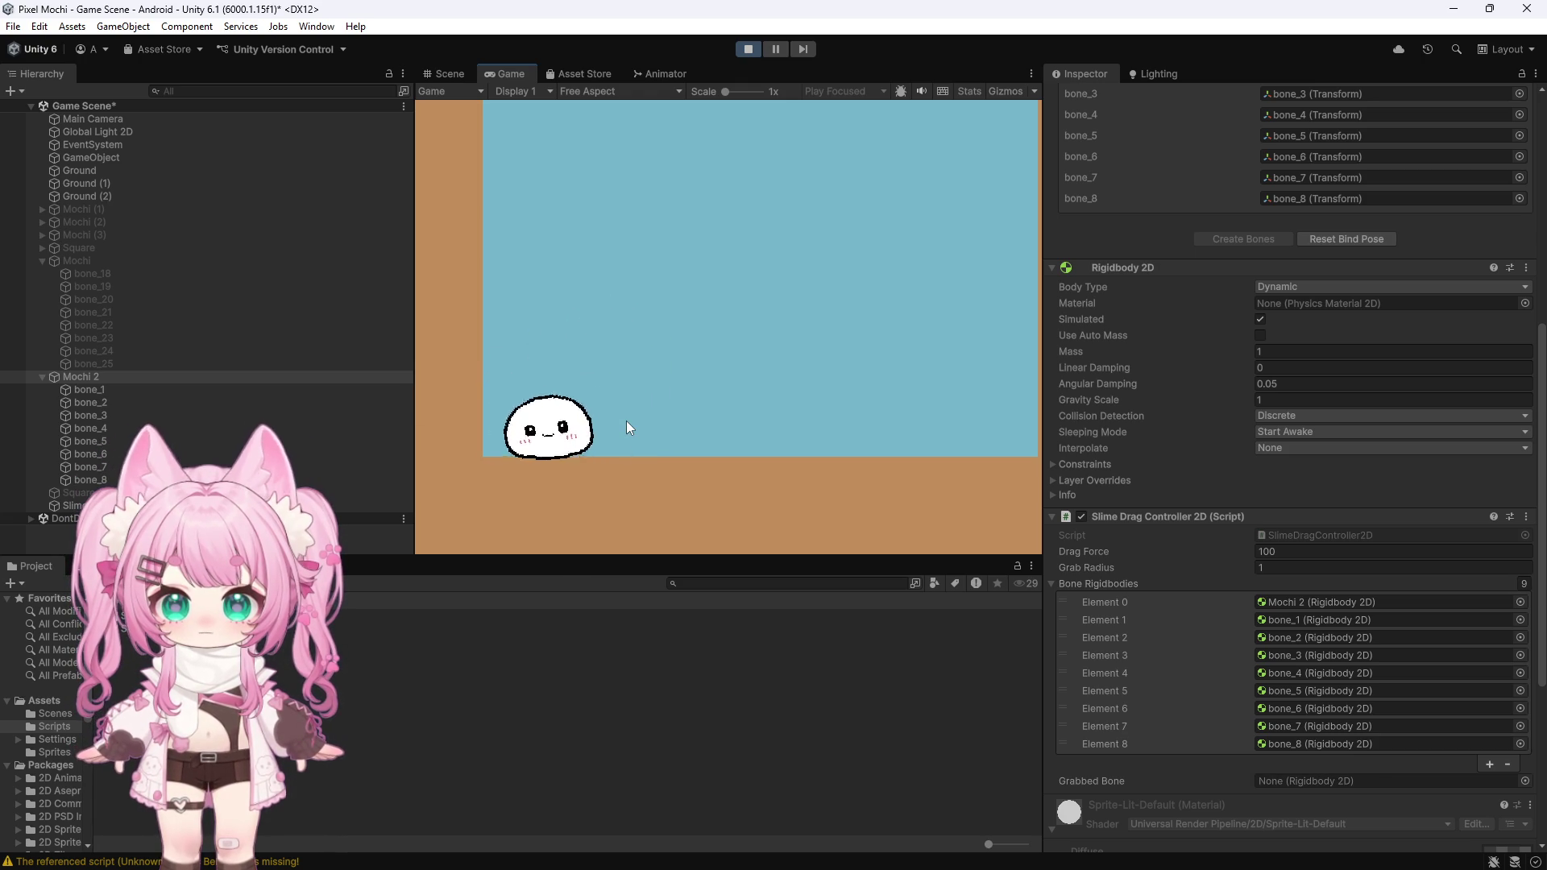
pyautogui.moveTo(532, 419)
pyautogui.mouseDown()
pyautogui.moveTo(553, 353)
pyautogui.moveTo(612, 379)
pyautogui.mouseUp()
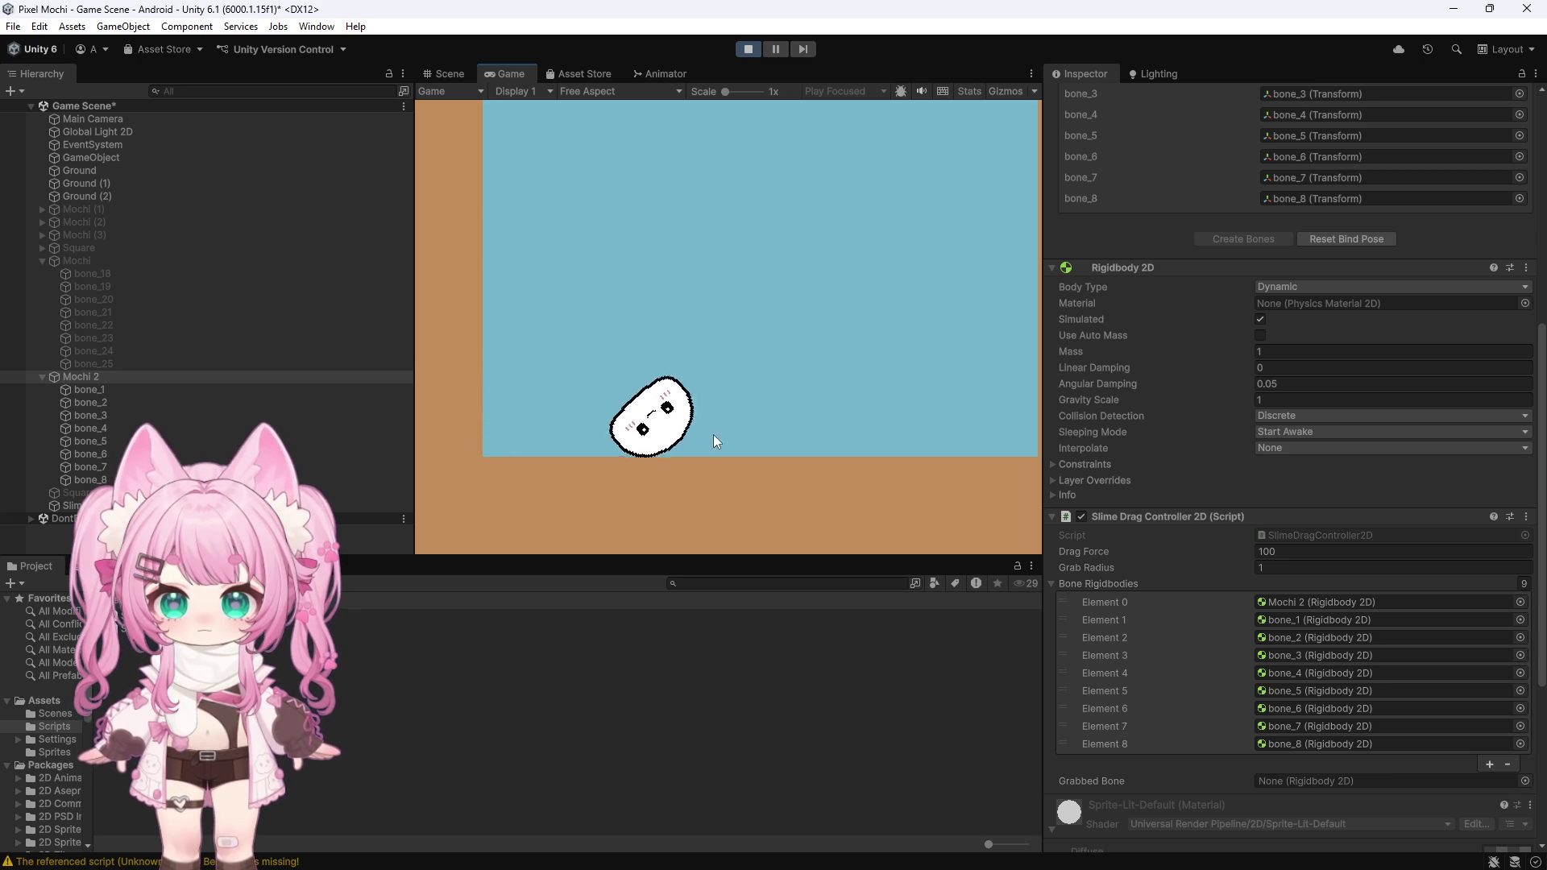
pyautogui.moveTo(823, 453)
pyautogui.mouseDown()
pyautogui.moveTo(786, 286)
pyautogui.moveTo(797, 330)
pyautogui.mouseUp()
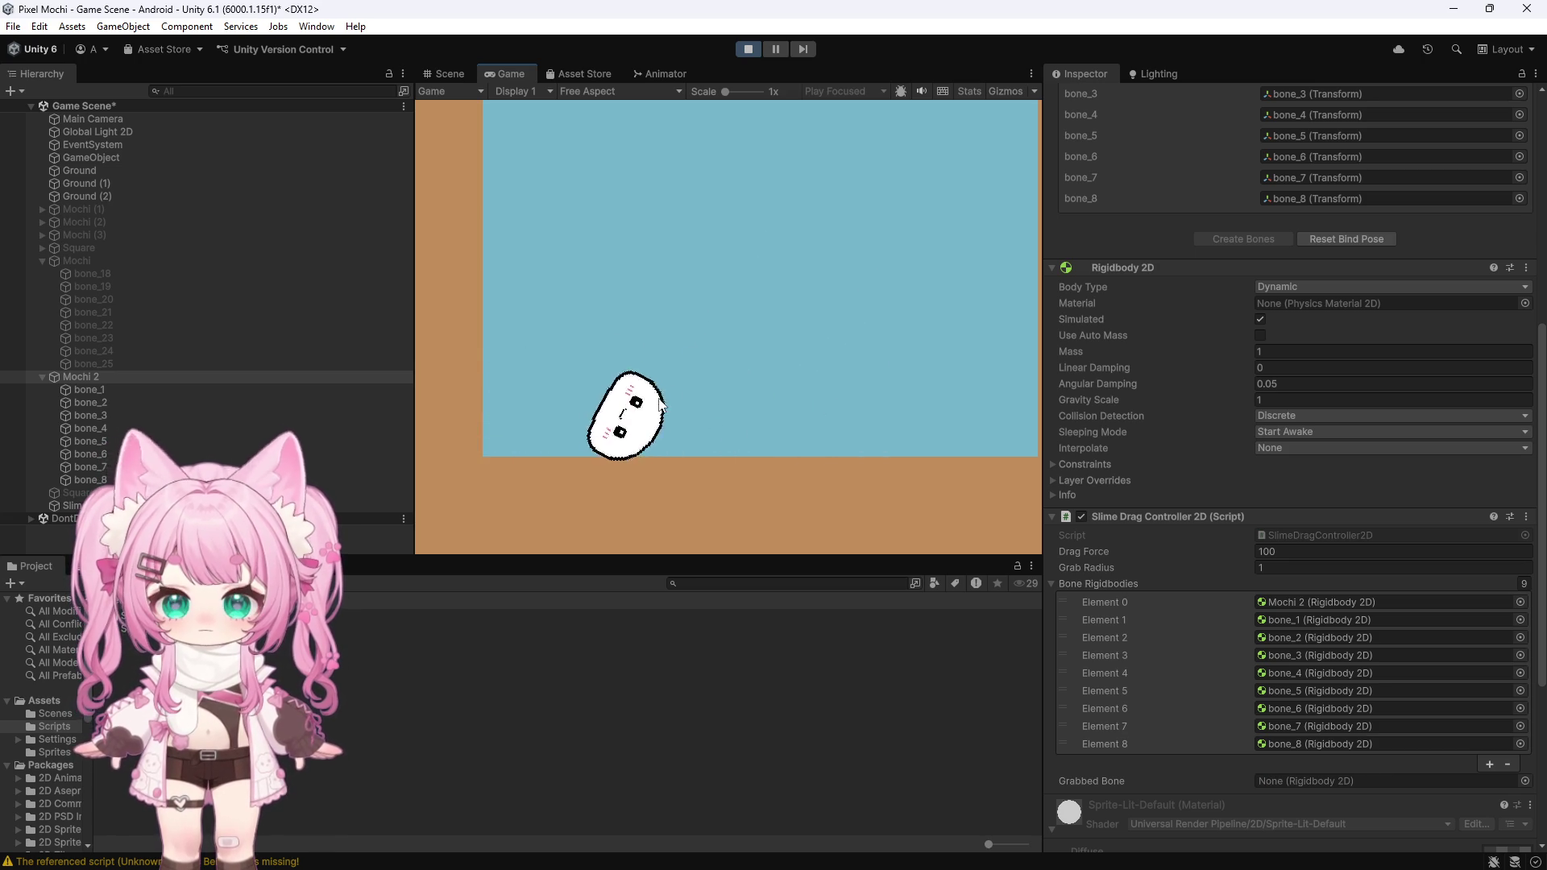
pyautogui.moveTo(595, 415)
pyautogui.mouseDown()
pyautogui.moveTo(561, 346)
pyautogui.moveTo(591, 331)
pyautogui.moveTo(564, 335)
pyautogui.moveTo(556, 358)
pyautogui.mouseUp()
pyautogui.moveTo(531, 357); pyautogui.dragTo(539, 423)
# Step: Lift the mochi, hang it by one bone, and drag it along the ground
pyautogui.moveTo(551, 345); pyautogui.dragTo(559, 245)
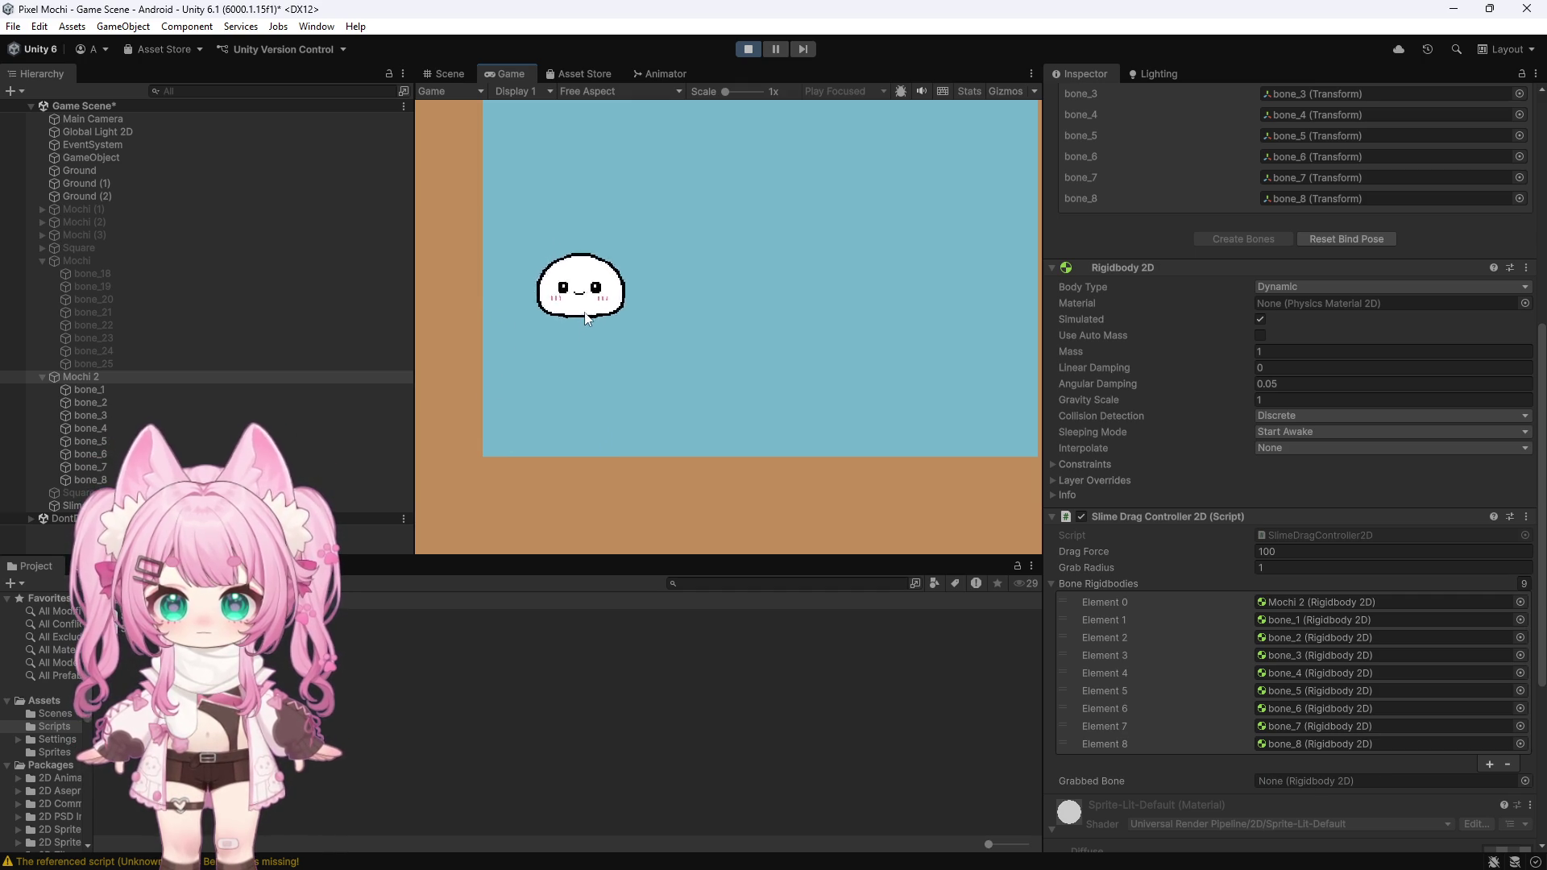
pyautogui.moveTo(620, 338)
pyautogui.mouseDown()
pyautogui.moveTo(618, 292)
pyautogui.moveTo(628, 335)
pyautogui.mouseUp()
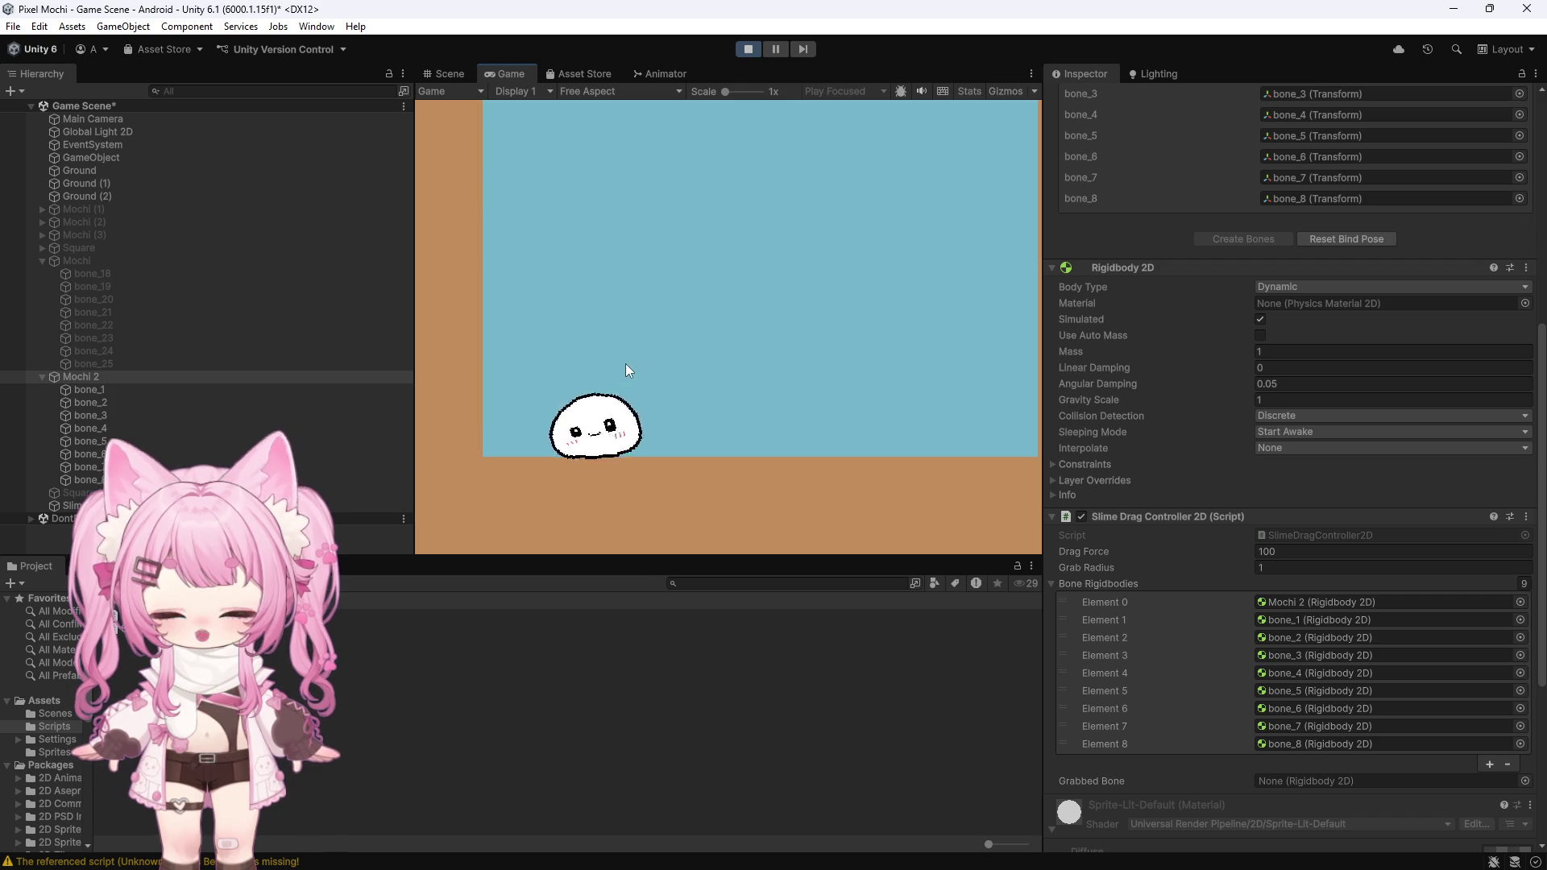
pyautogui.moveTo(632, 427); pyautogui.dragTo(631, 455)
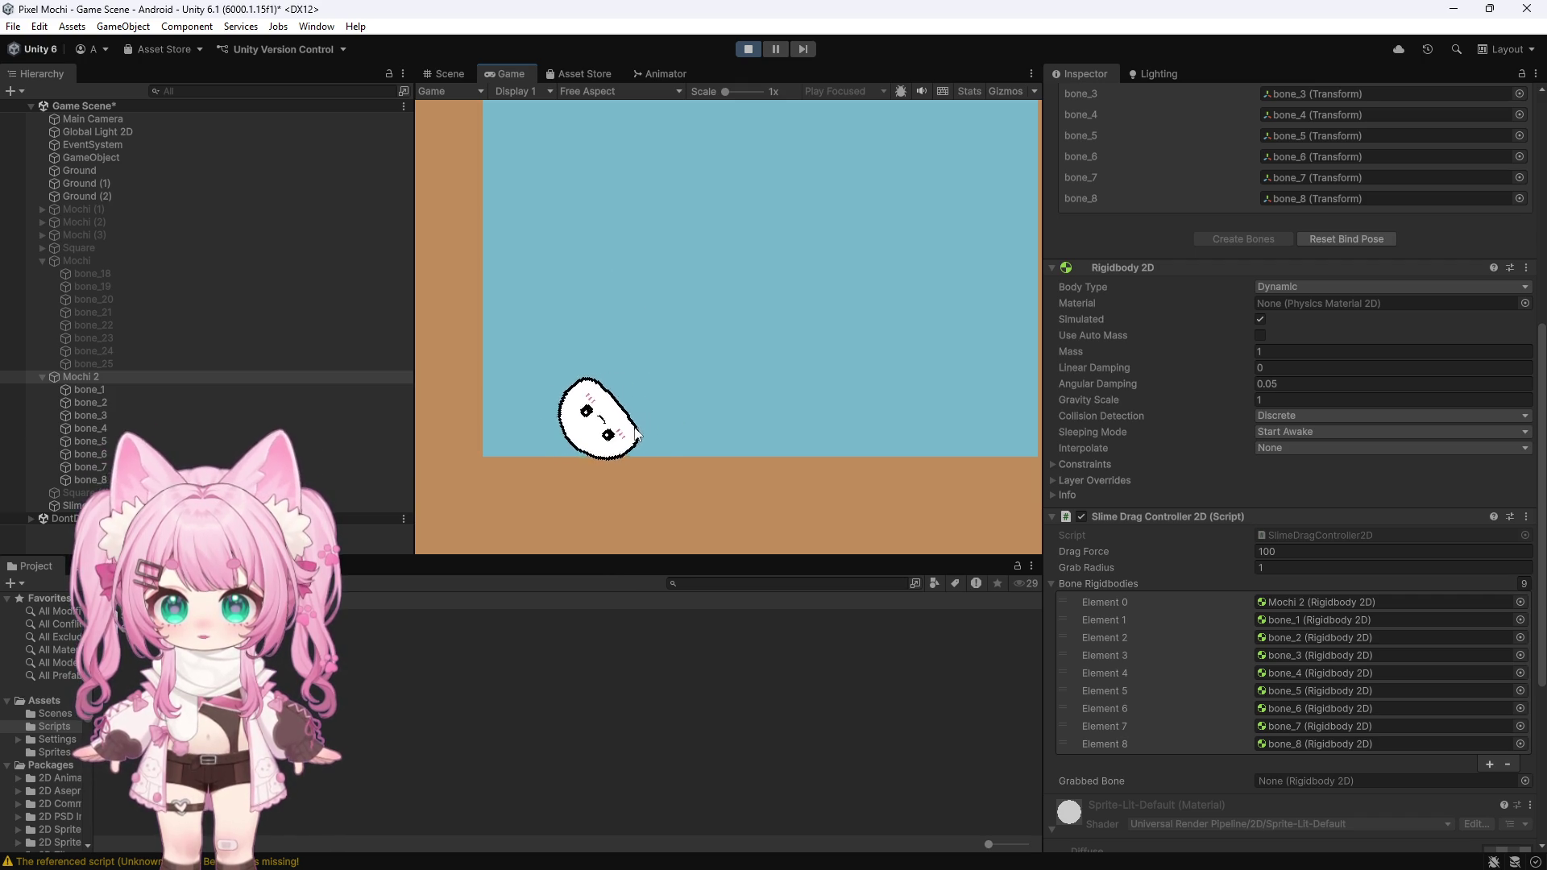
pyautogui.moveTo(596, 427)
pyautogui.mouseDown()
pyautogui.moveTo(635, 355)
pyautogui.moveTo(622, 302)
pyautogui.moveTo(624, 321)
pyautogui.mouseUp()
pyautogui.moveTo(585, 418); pyautogui.dragTo(697, 420)
pyautogui.moveTo(709, 337)
pyautogui.mouseDown()
pyautogui.moveTo(716, 271)
pyautogui.moveTo(723, 286)
pyautogui.mouseUp()
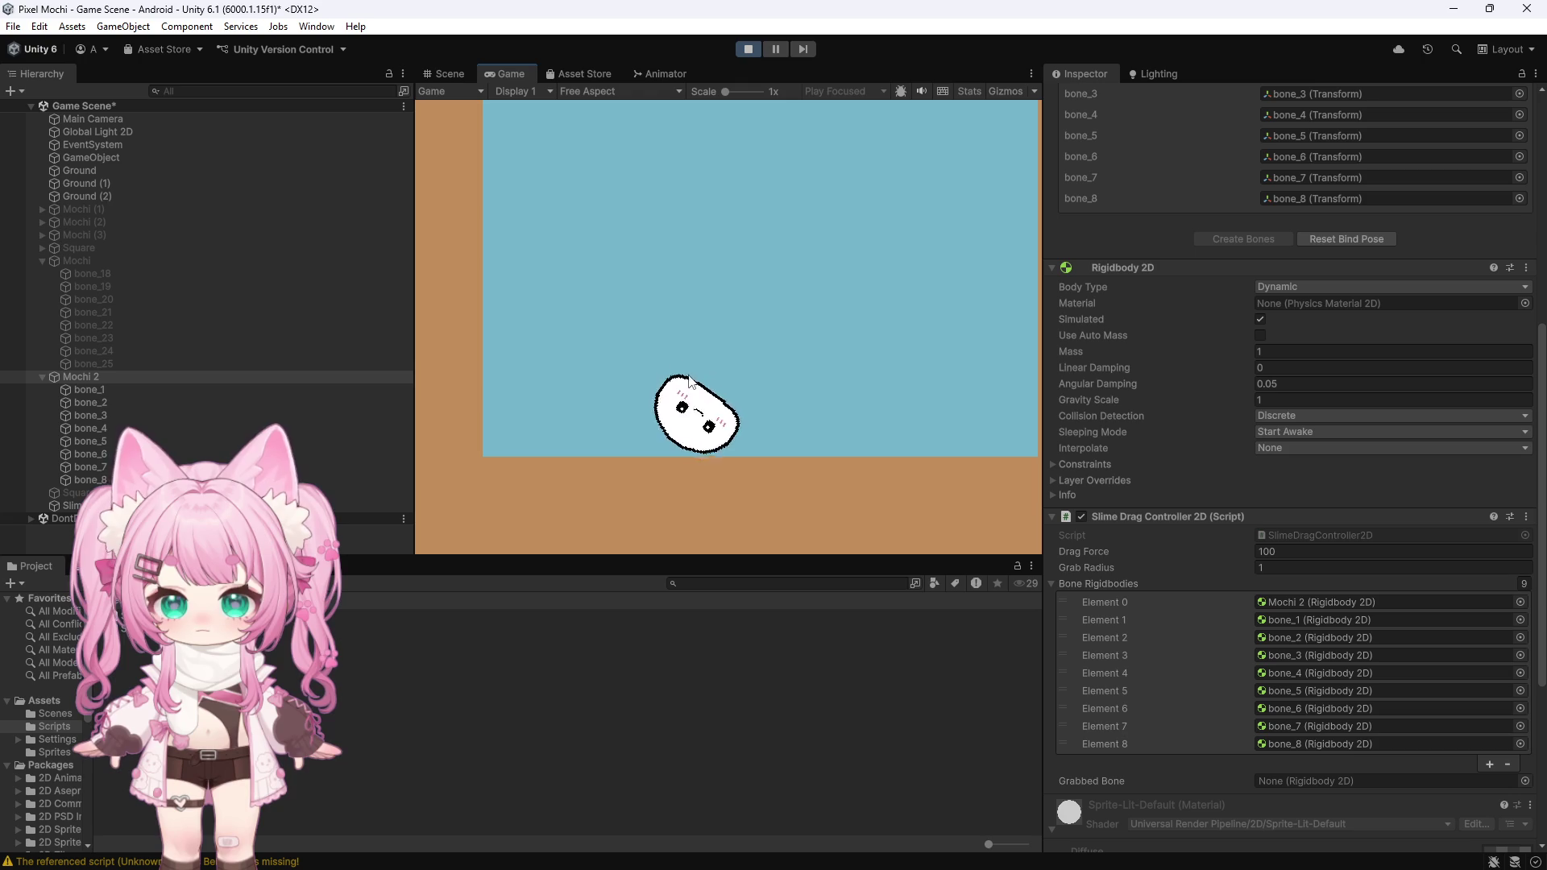
pyautogui.moveTo(630, 354)
pyautogui.mouseDown()
pyautogui.moveTo(628, 303)
pyautogui.moveTo(708, 352)
pyautogui.moveTo(713, 379)
pyautogui.moveTo(835, 433)
pyautogui.mouseUp()
pyautogui.moveTo(675, 440)
pyautogui.mouseDown()
pyautogui.moveTo(470, 391)
pyautogui.moveTo(558, 368)
pyautogui.moveTo(548, 281)
pyautogui.moveTo(564, 306)
pyautogui.moveTo(709, 314)
pyautogui.mouseUp()
# Step: Grab the mochi by individual bones and swing and fling it leftward across the level
pyautogui.click(632, 278)
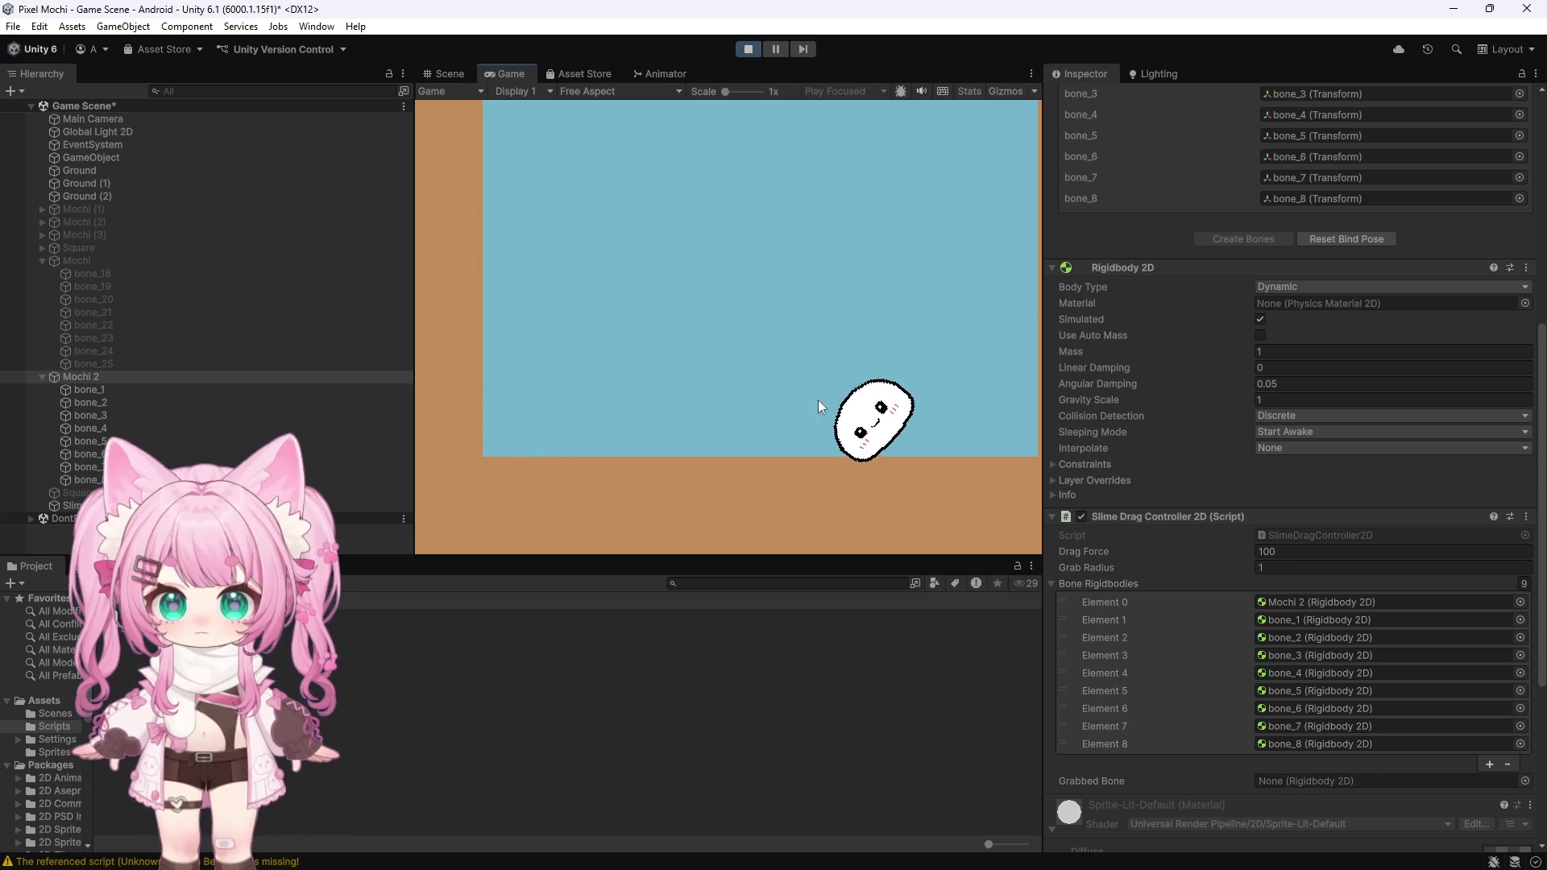
pyautogui.click(685, 433)
pyautogui.moveTo(685, 433)
pyautogui.mouseDown()
pyautogui.moveTo(628, 257)
pyautogui.moveTo(726, 316)
pyautogui.moveTo(632, 313)
pyautogui.moveTo(617, 290)
pyautogui.moveTo(756, 349)
pyautogui.moveTo(607, 280)
pyautogui.moveTo(607, 373)
pyautogui.moveTo(650, 393)
pyautogui.moveTo(635, 376)
pyautogui.moveTo(736, 359)
pyautogui.moveTo(790, 328)
pyautogui.moveTo(959, 394)
pyautogui.moveTo(1008, 443)
pyautogui.moveTo(304, 318)
pyautogui.moveTo(716, 259)
pyautogui.moveTo(699, 152)
pyautogui.moveTo(691, 268)
pyautogui.moveTo(556, 390)
pyautogui.moveTo(869, 261)
pyautogui.moveTo(418, 303)
pyautogui.moveTo(451, 307)
pyautogui.mouseUp()
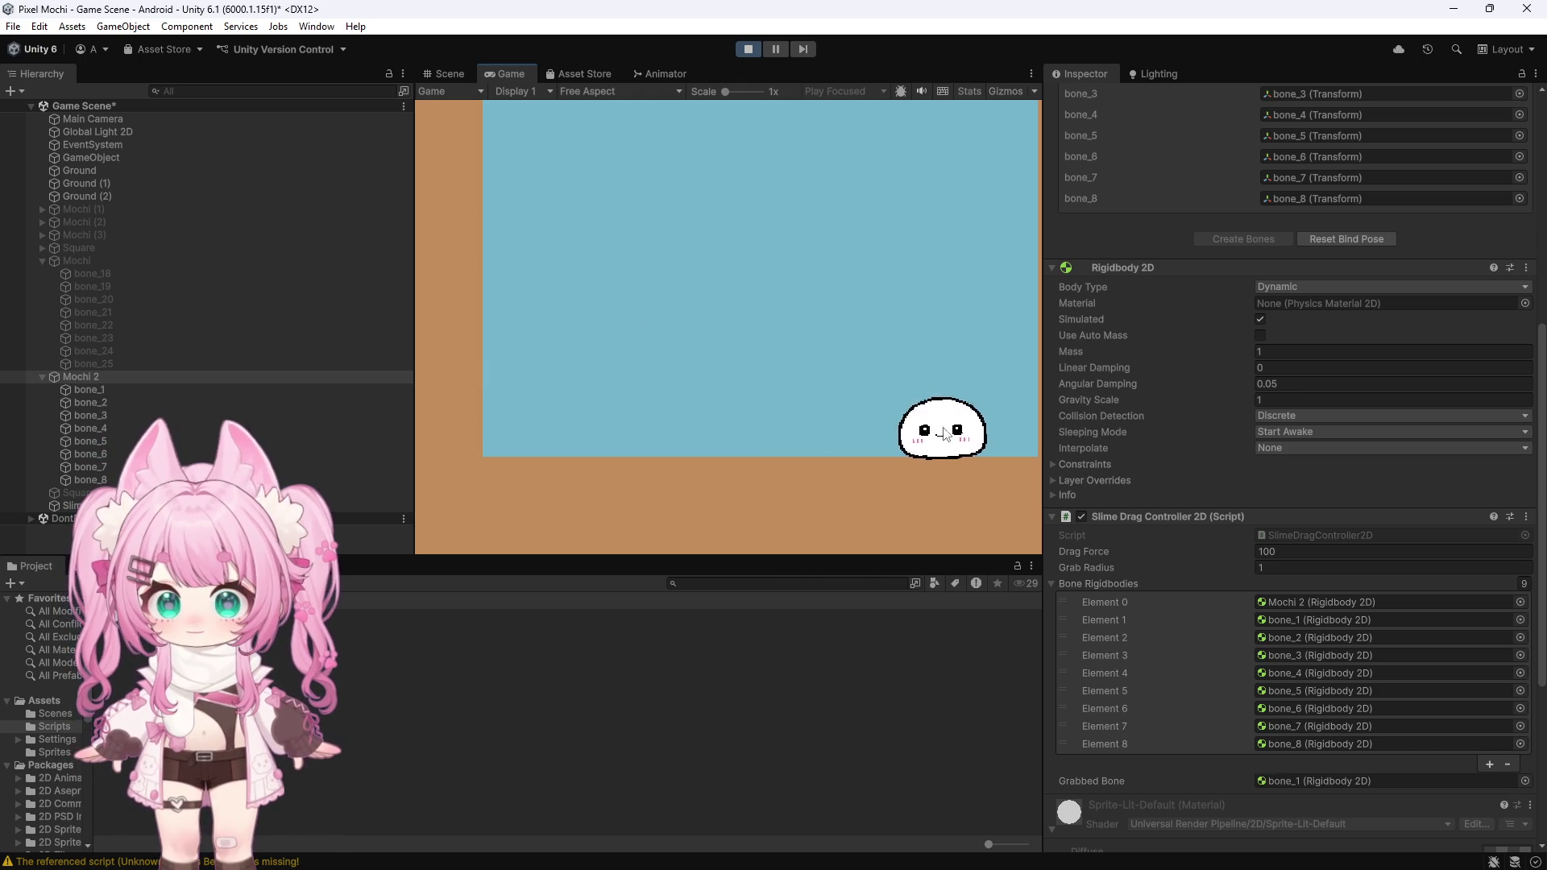
pyautogui.moveTo(934, 427); pyautogui.dragTo(883, 263)
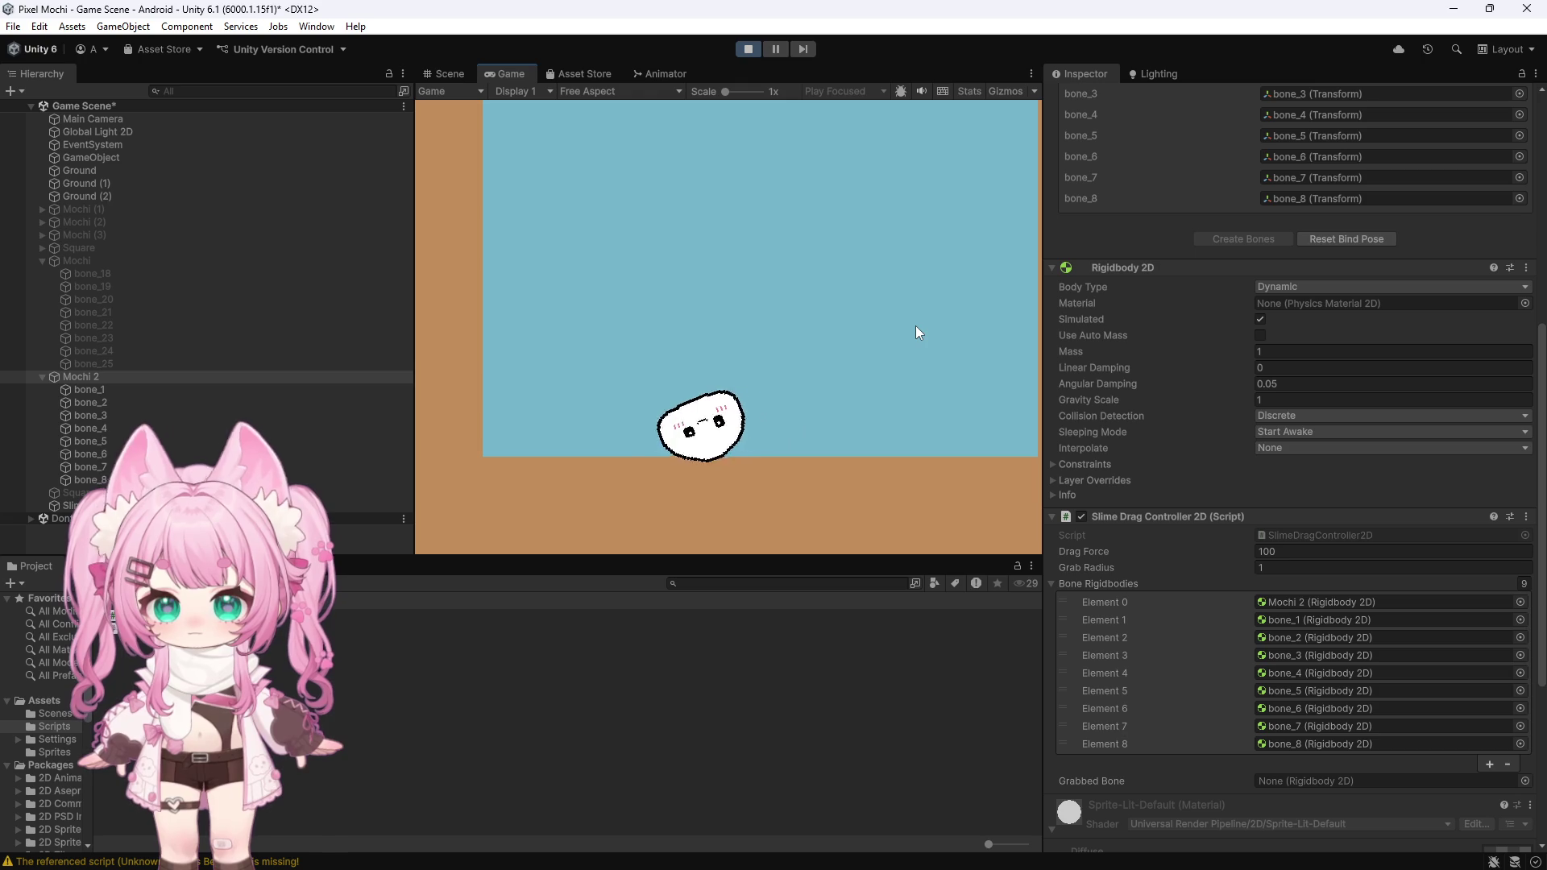
pyautogui.moveTo(516, 423)
pyautogui.mouseDown()
pyautogui.moveTo(582, 331)
pyautogui.moveTo(570, 407)
pyautogui.mouseUp()
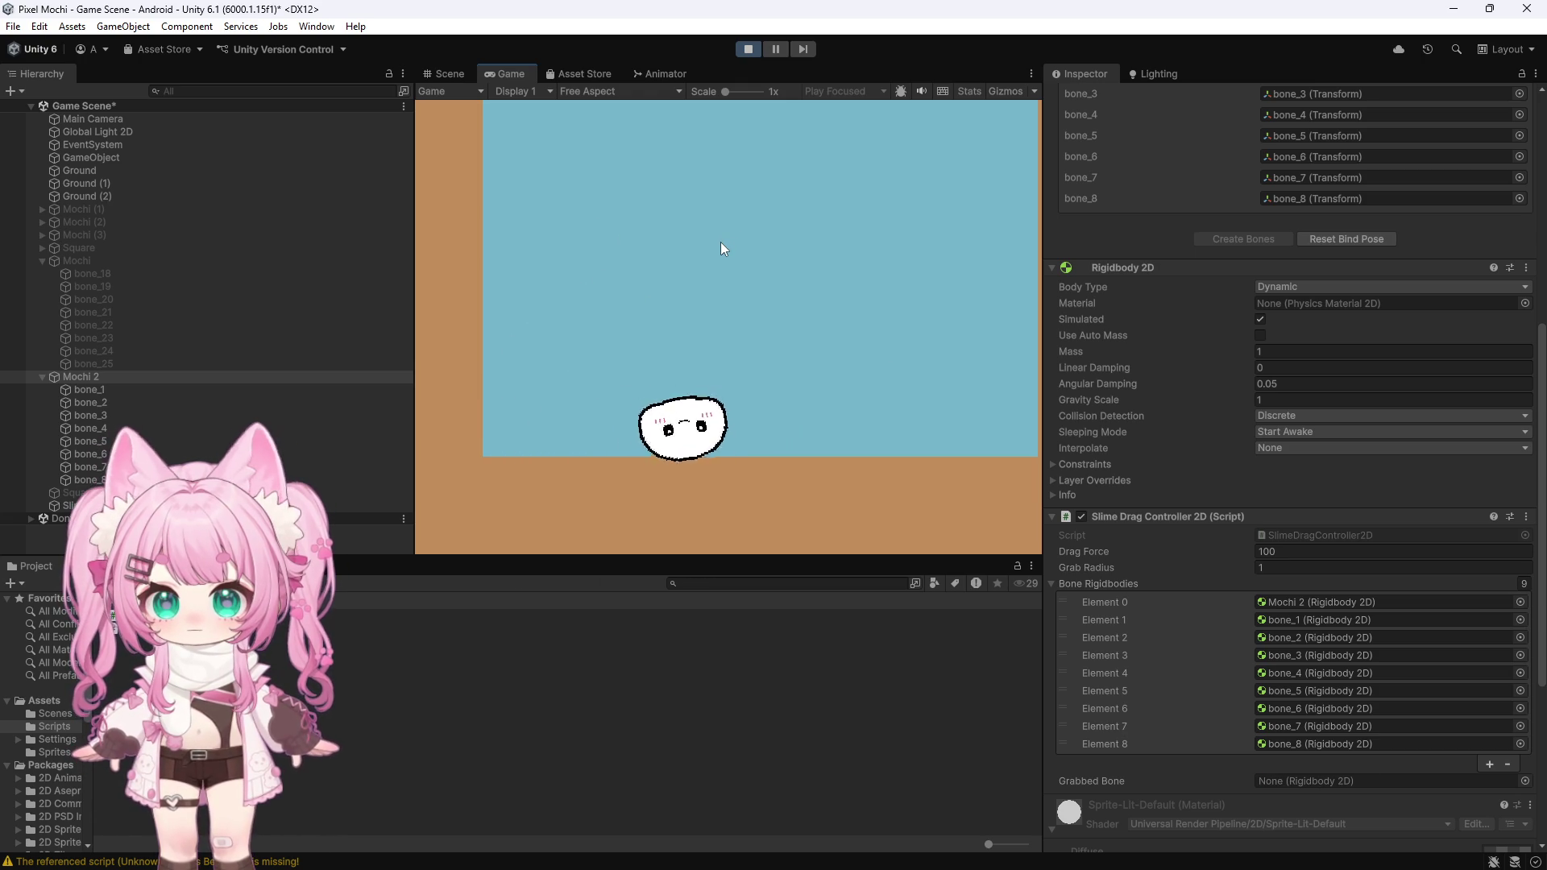
# Step: Stop the test run and zoom the Scene view in on Mochi 2
pyautogui.click(748, 48)
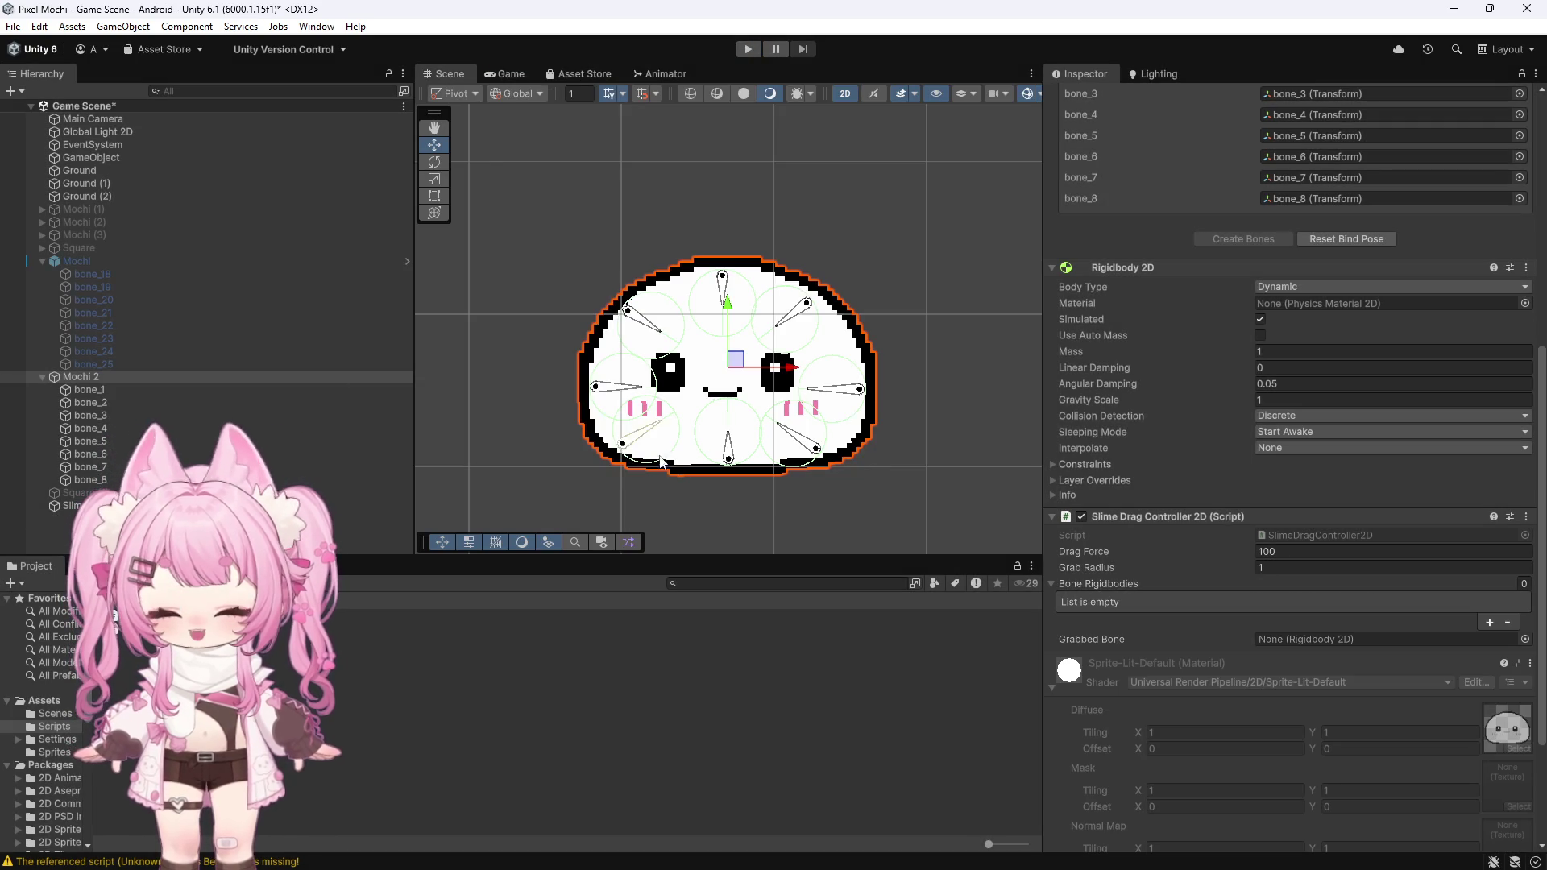
pyautogui.scroll(3, 699, 471)
pyautogui.scroll(2, 700, 472)
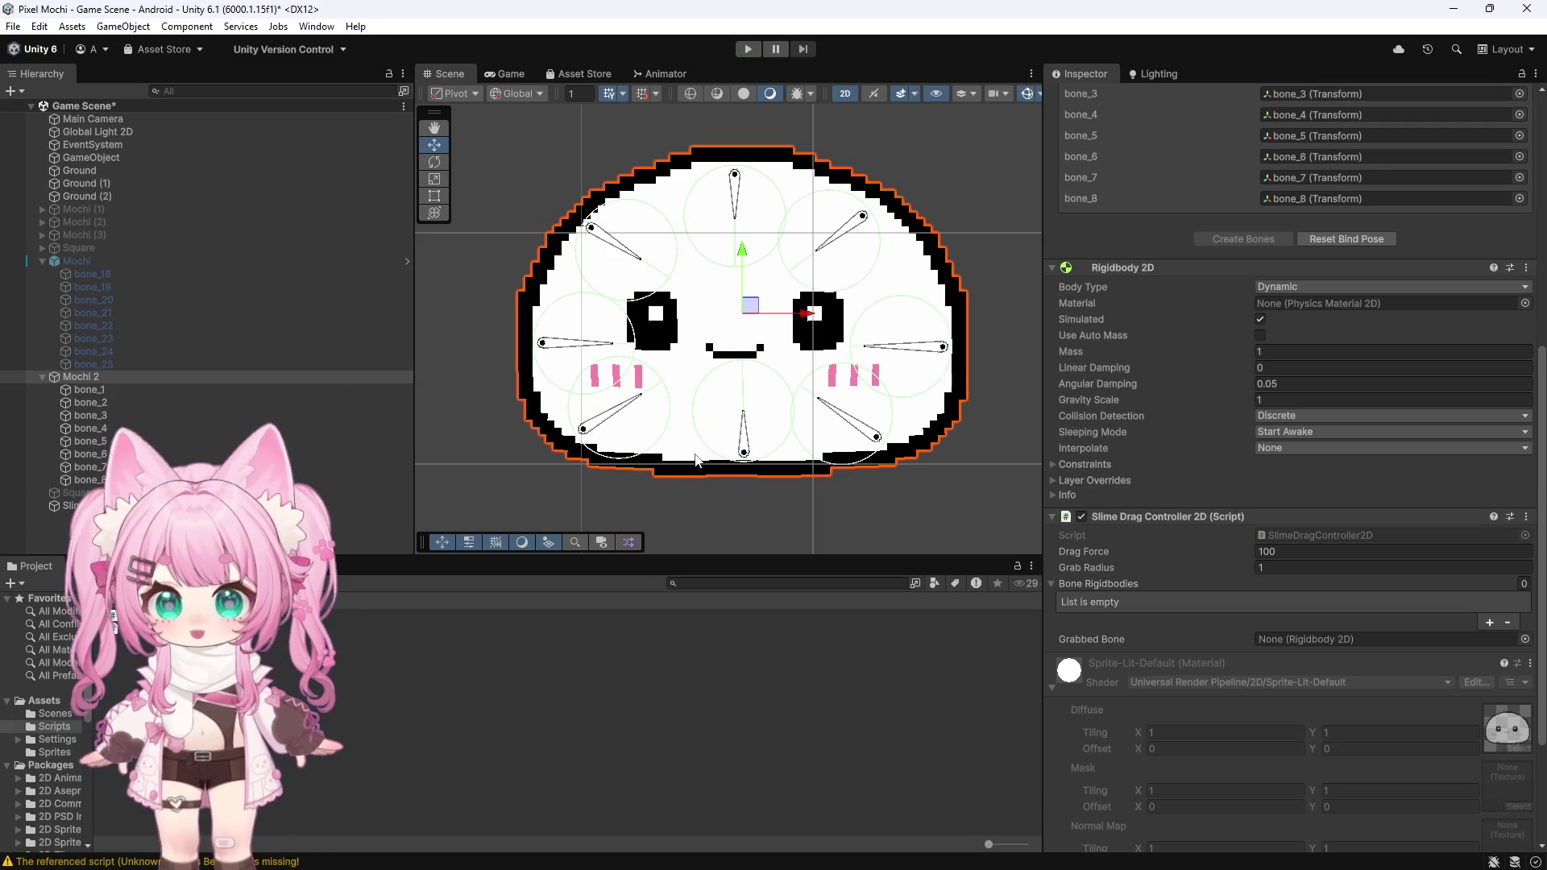
pyautogui.scroll(2, 683, 441)
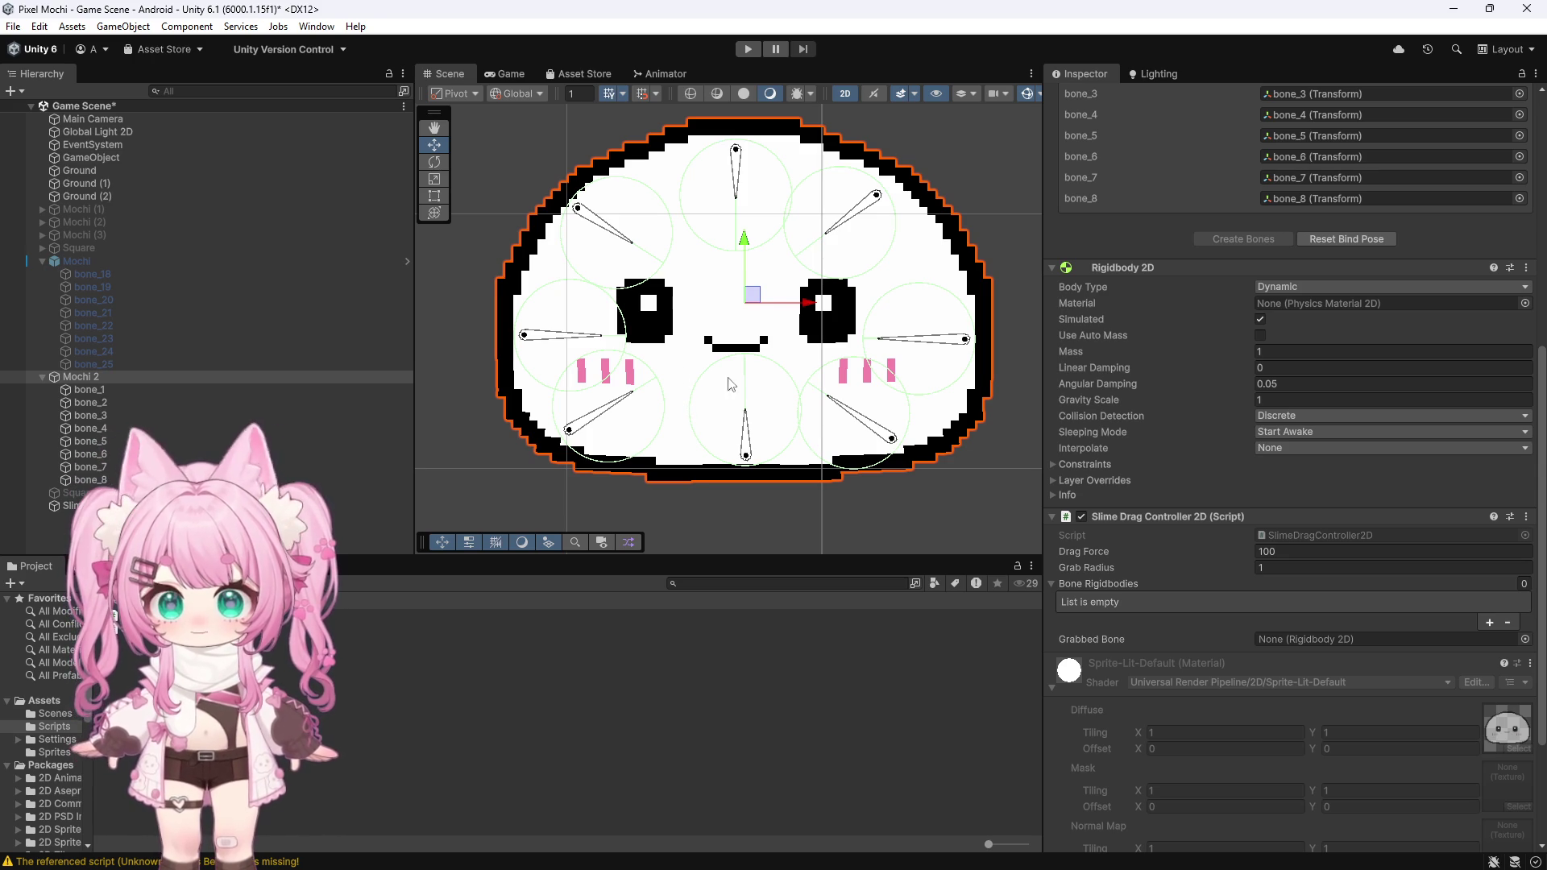
pyautogui.scroll(2, 528, 375)
pyautogui.scroll(2, 532, 372)
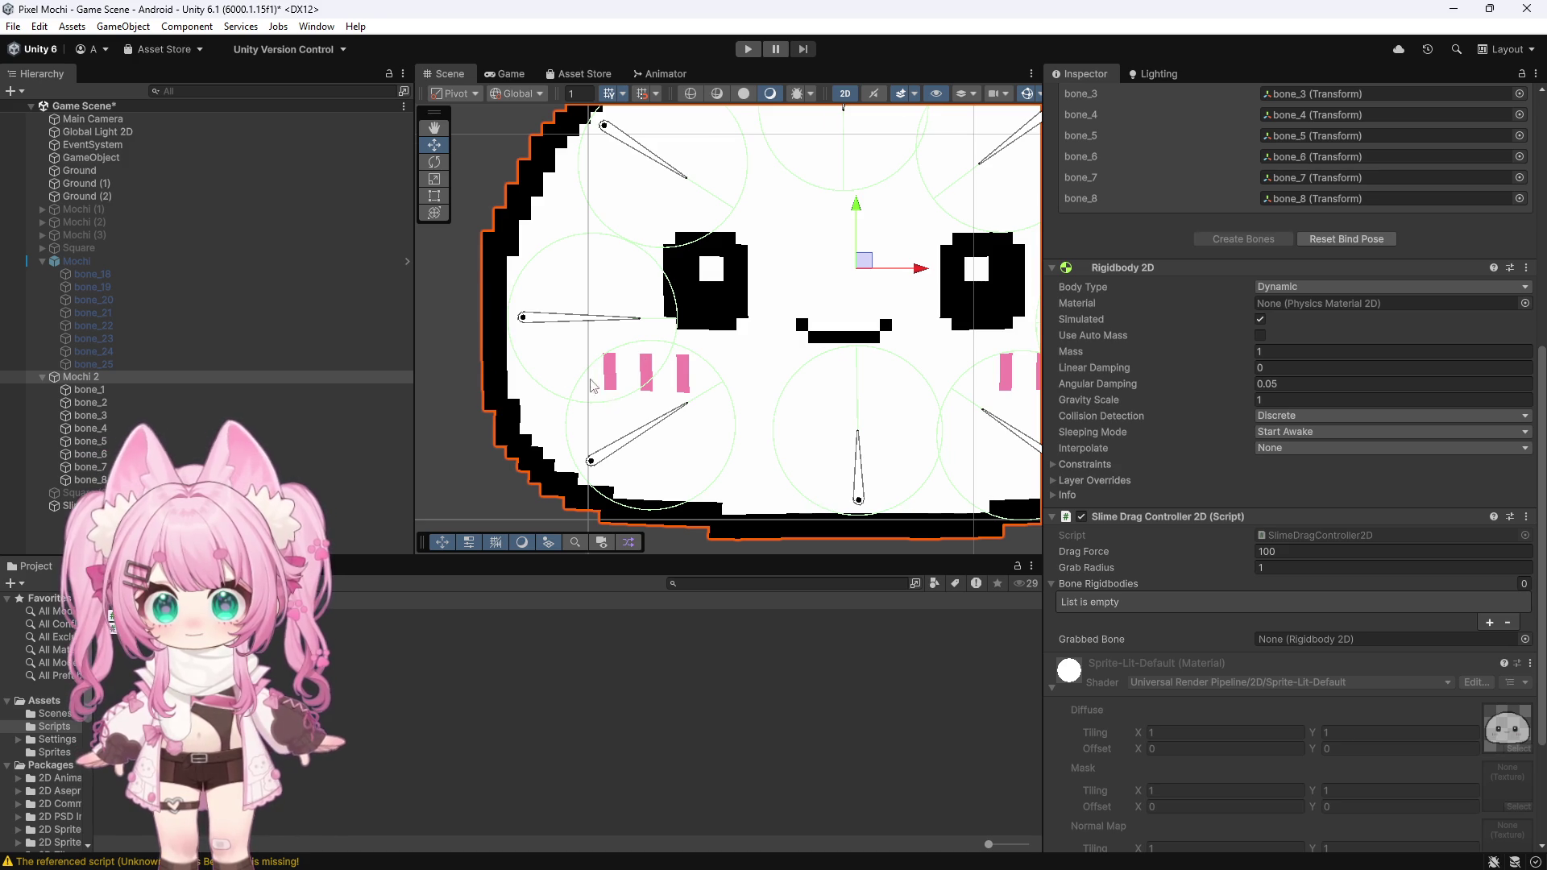
pyautogui.scroll(-4, 479, 353)
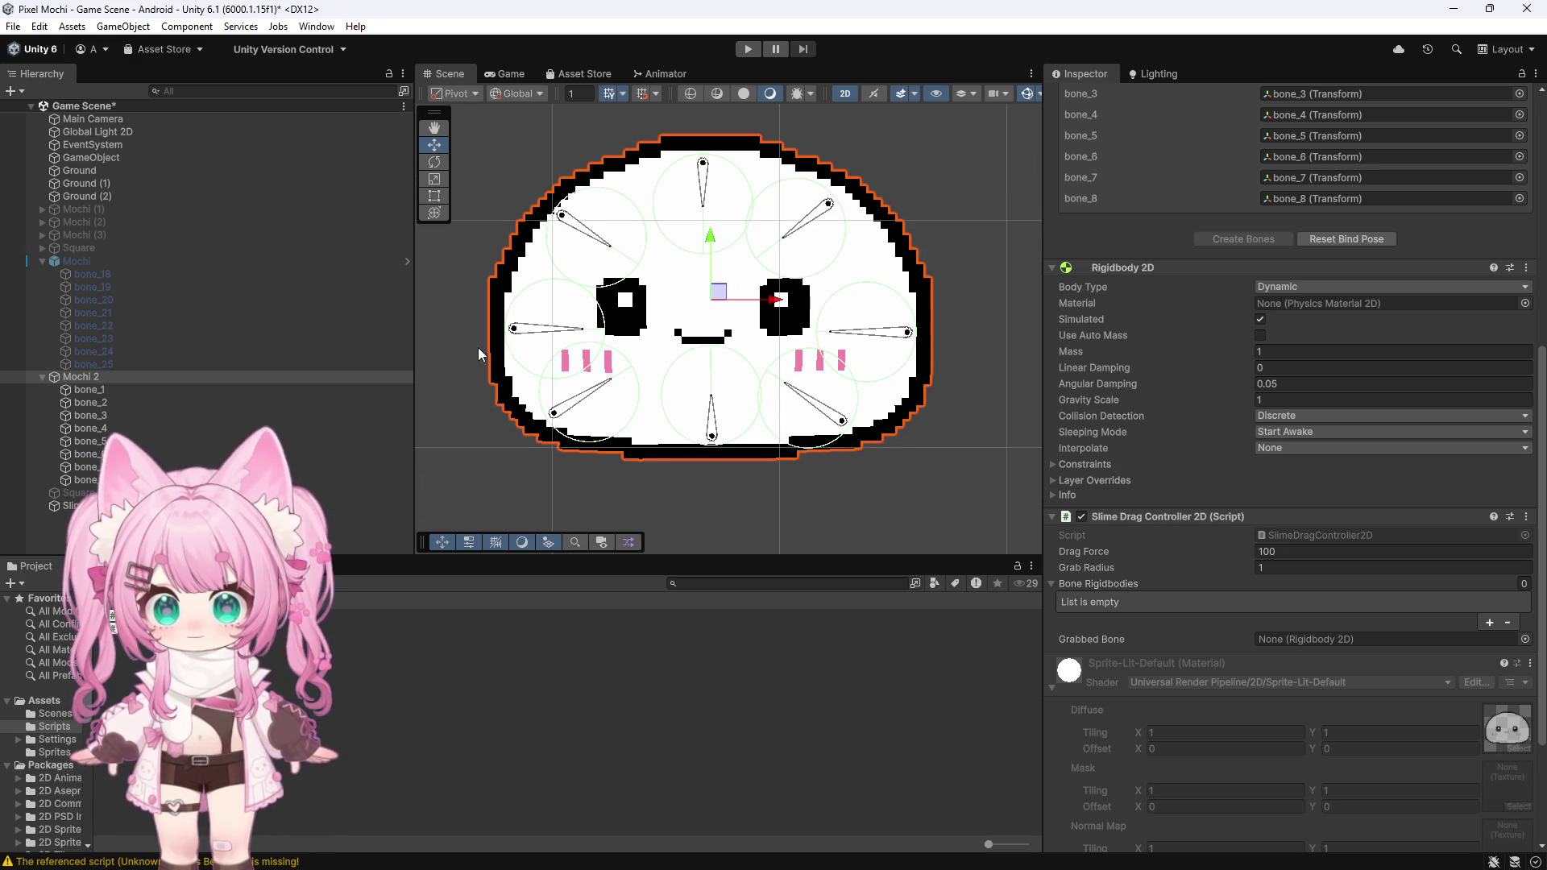
# Step: Edit the body's mass value and select all eight of Mochi 2's bones
pyautogui.click(1261, 352)
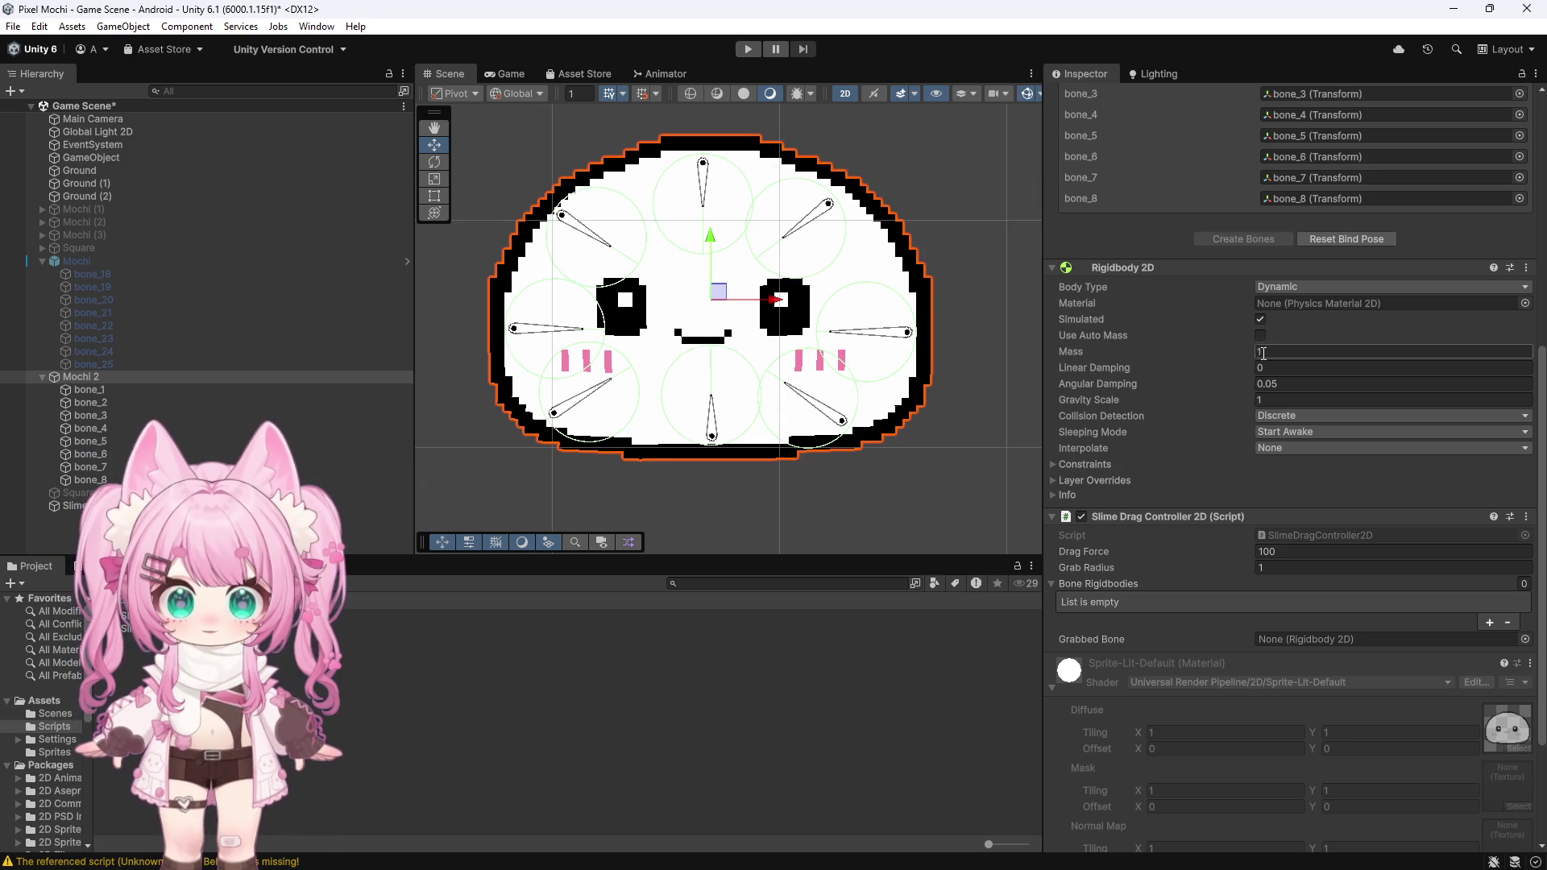
pyautogui.scroll(-3, 1163, 380)
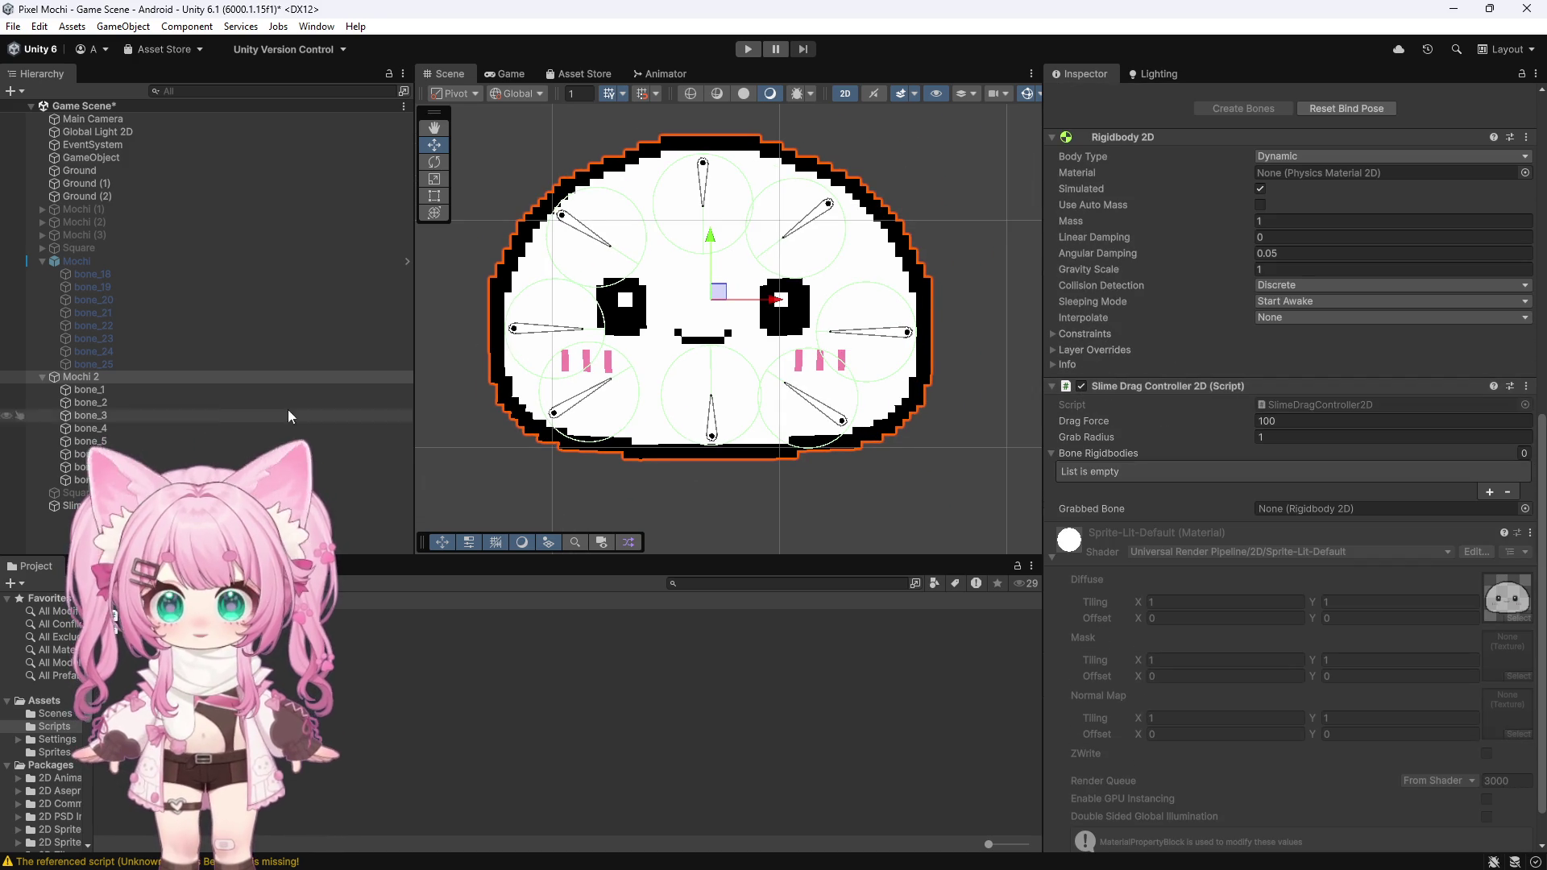
pyautogui.click(121, 390)
# Step: Set bone_1–bone_8 circle collider radius to 0.08, then open Sprites and select Mochi_Main_3
pyautogui.keyDown('shift'); pyautogui.click(90, 479); pyautogui.keyUp('shift')
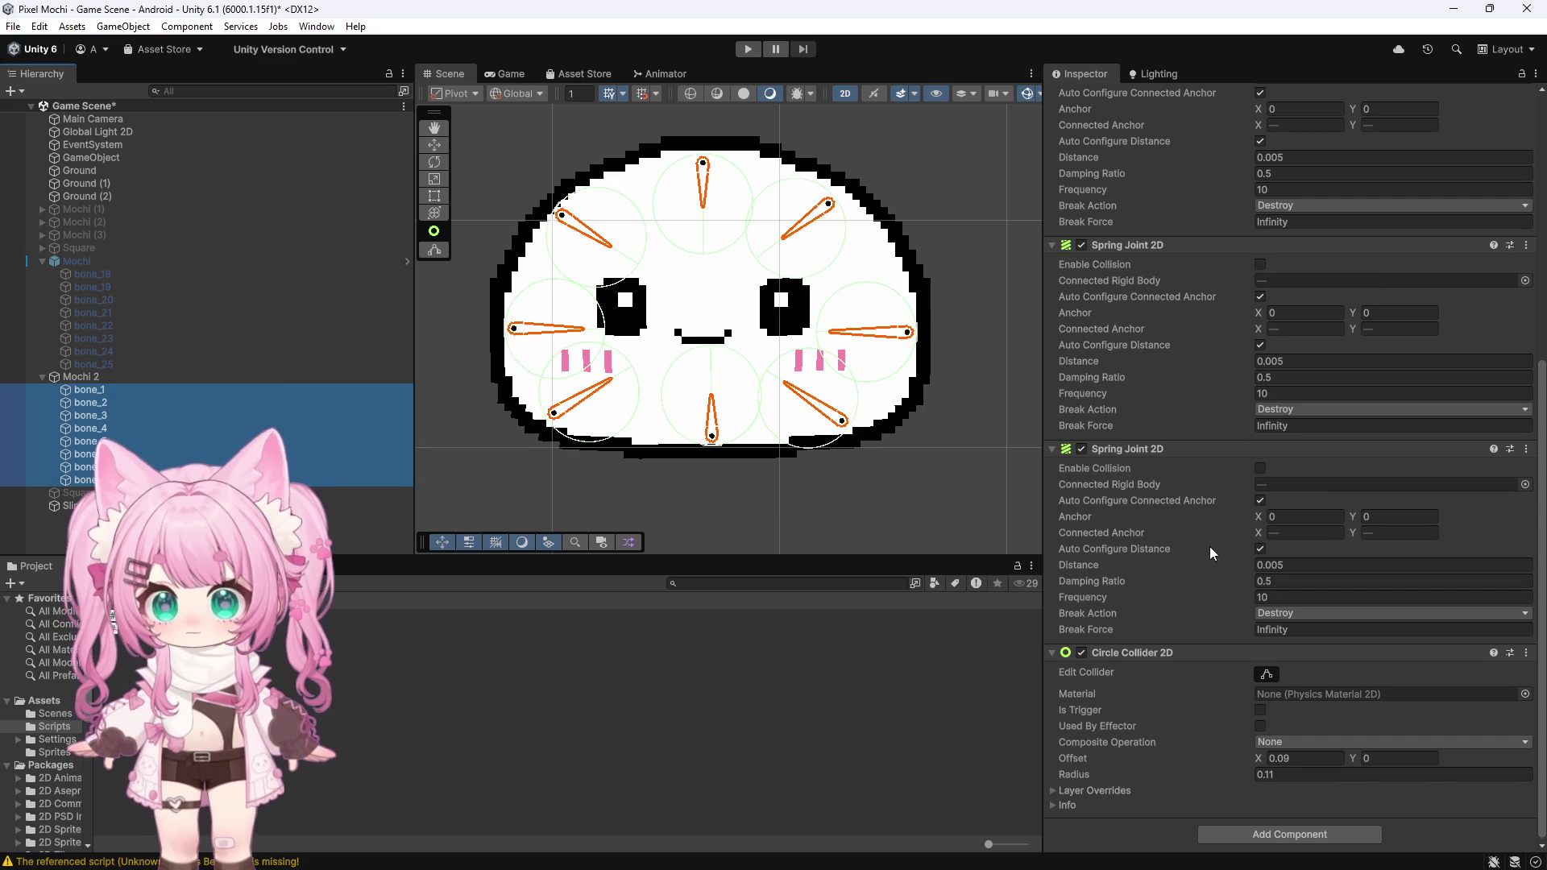
pyautogui.click(1250, 771)
pyautogui.write('0.08')
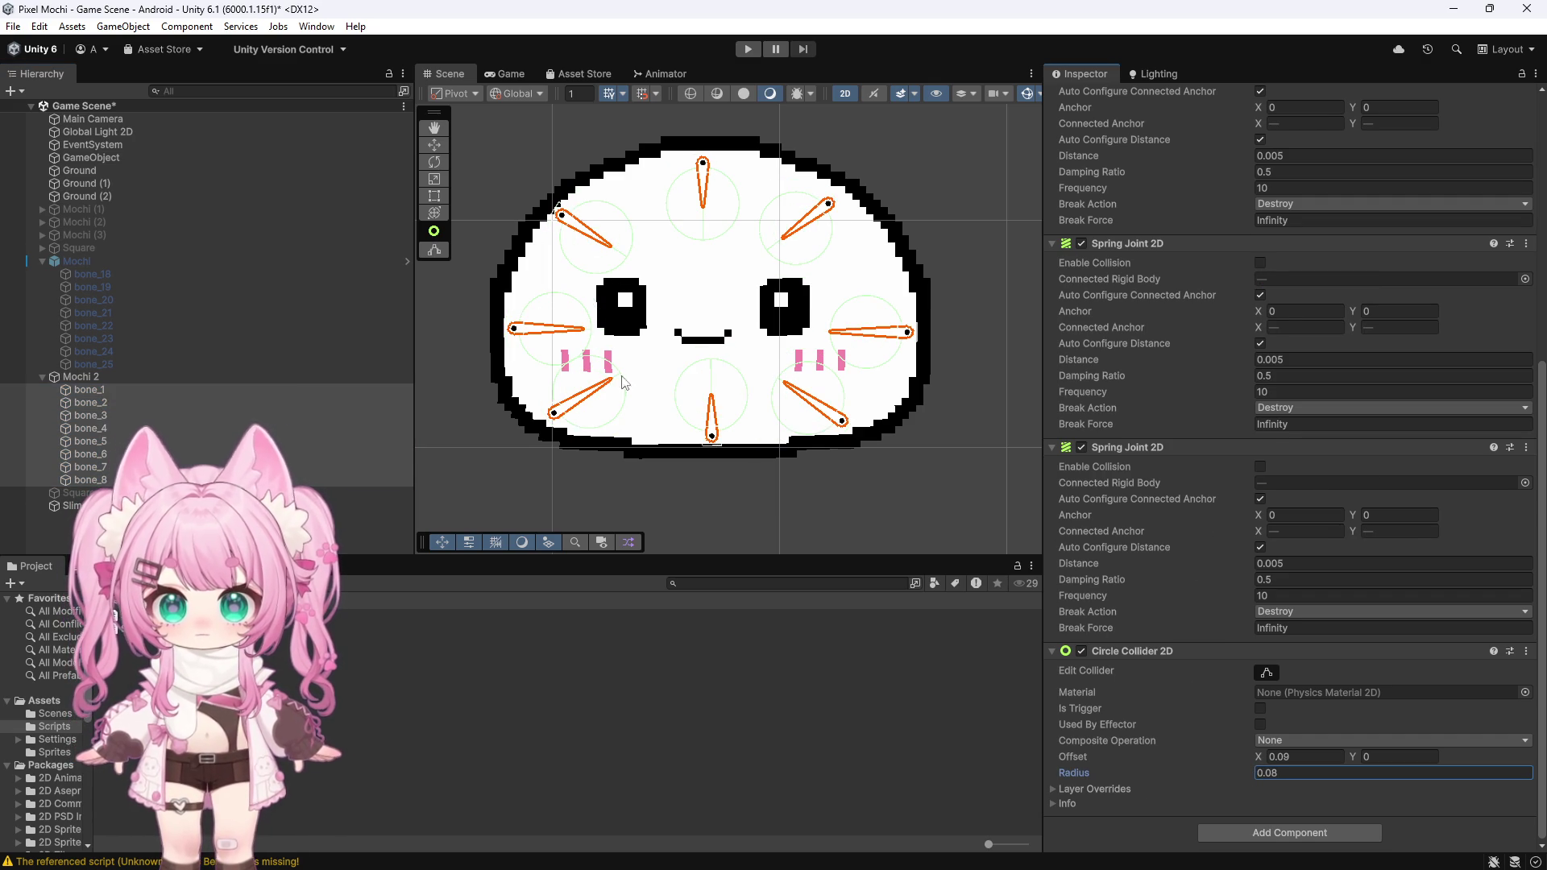
pyautogui.scroll(3, 558, 356)
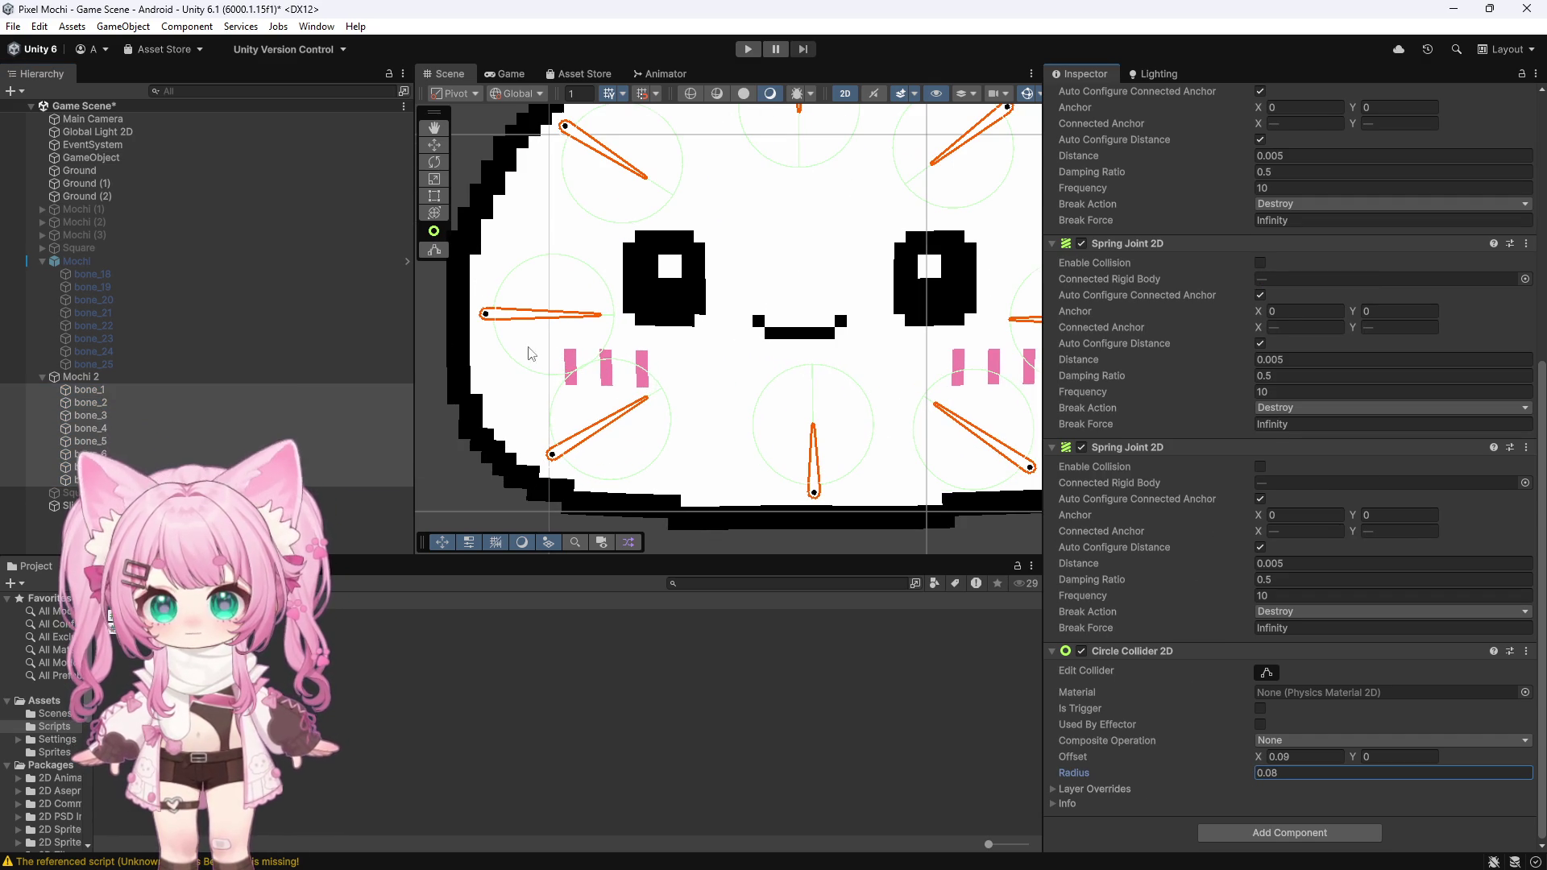
pyautogui.scroll(-2, 535, 347)
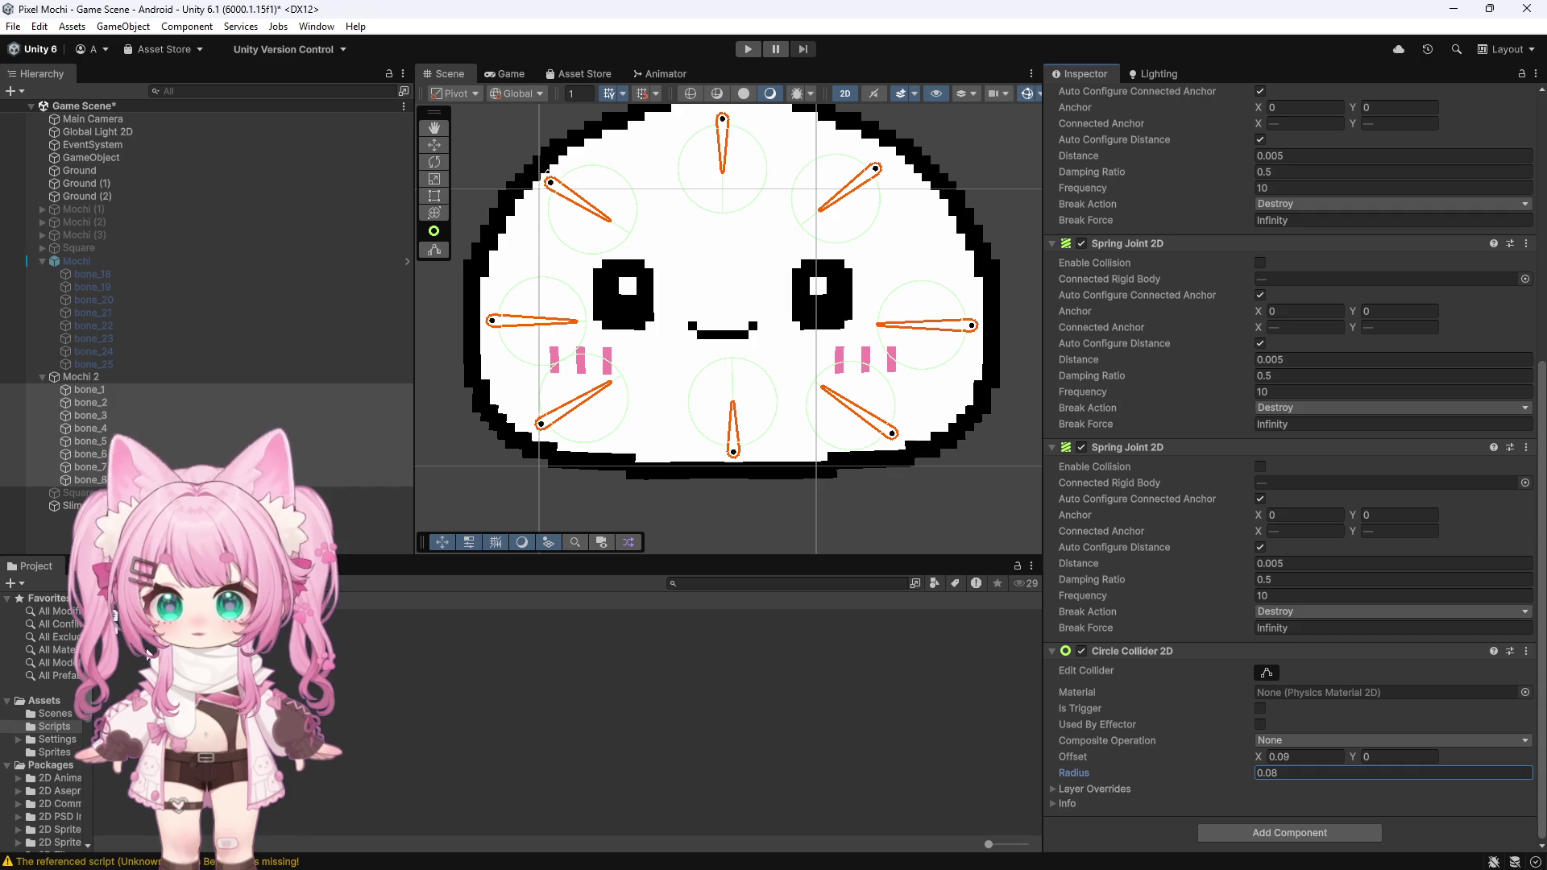
pyautogui.click(45, 700)
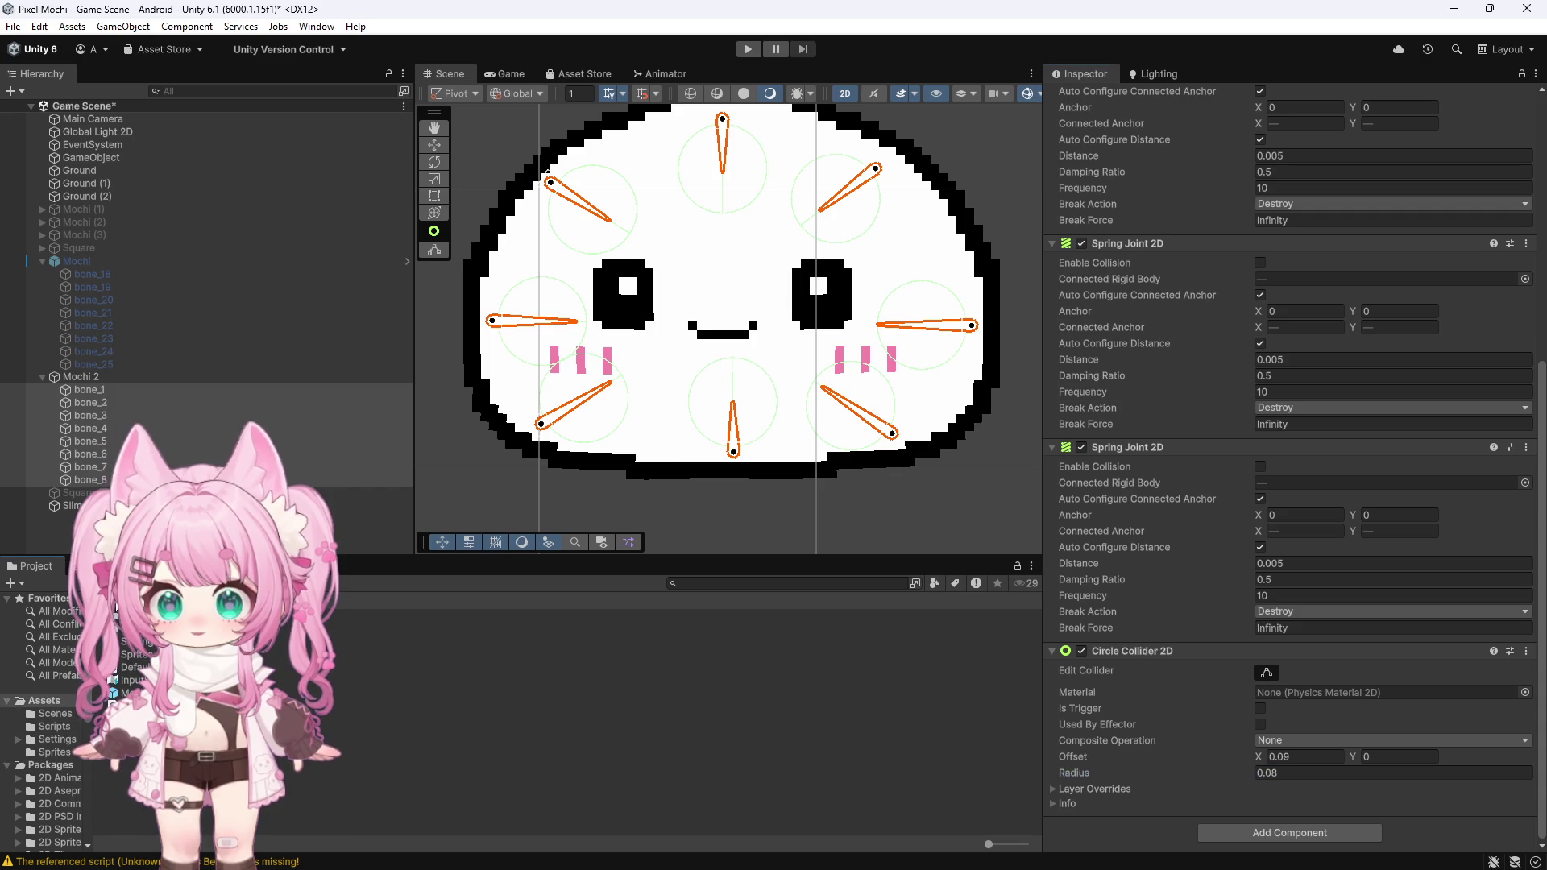
pyautogui.doubleClick(125, 656)
pyautogui.click(129, 654)
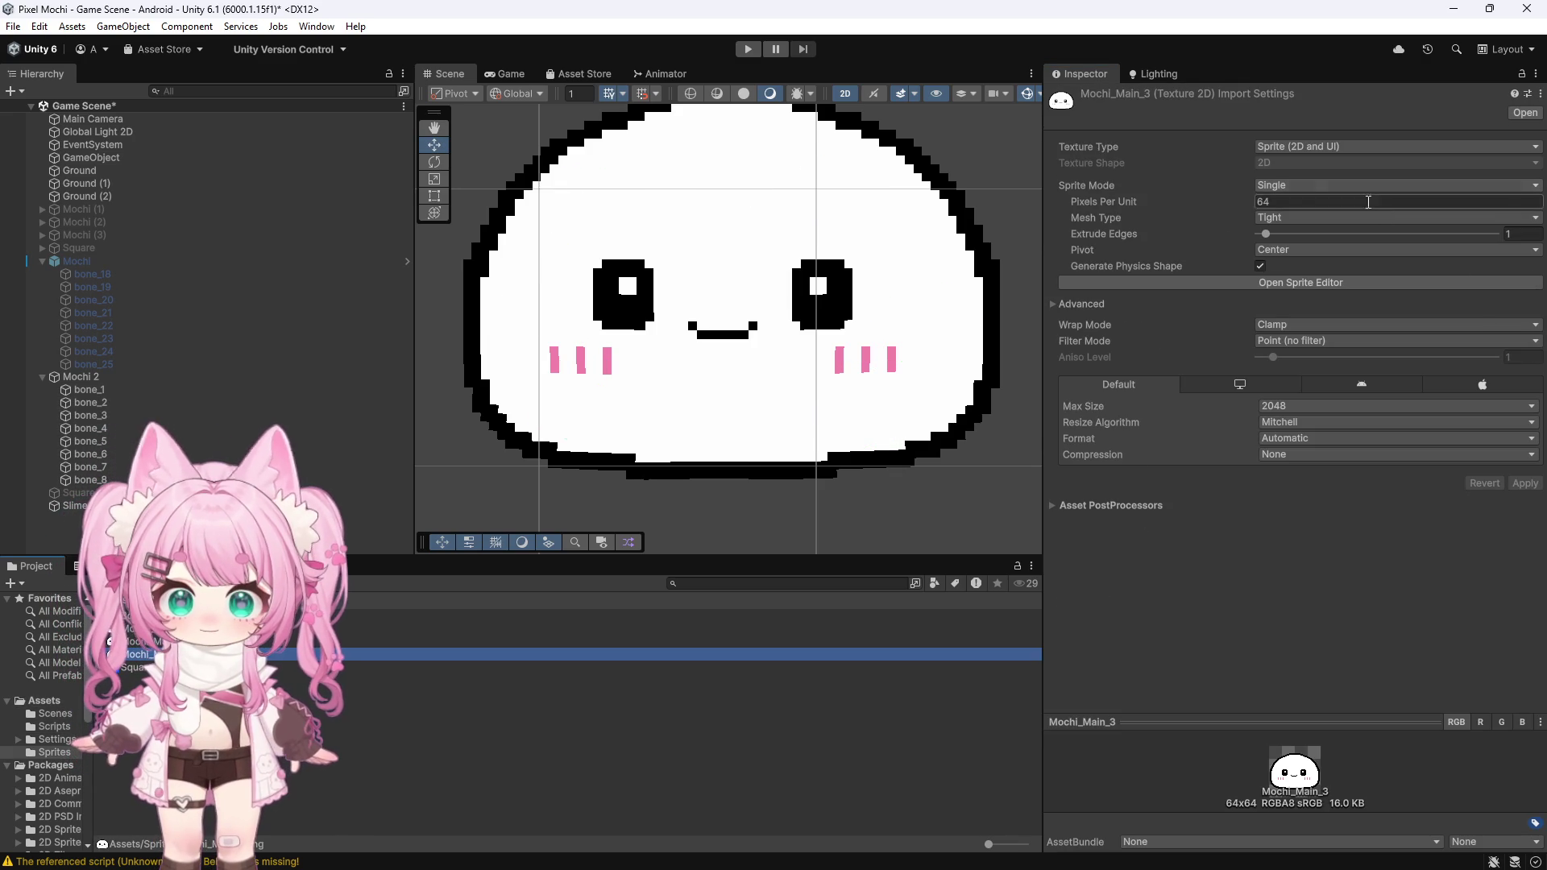
# Step: Open Mochi_Main_3 in the Sprite Editor's Skinning Editor with Edit Bone active
pyautogui.click(1314, 282)
pyautogui.click(355, 181)
pyautogui.click(346, 262)
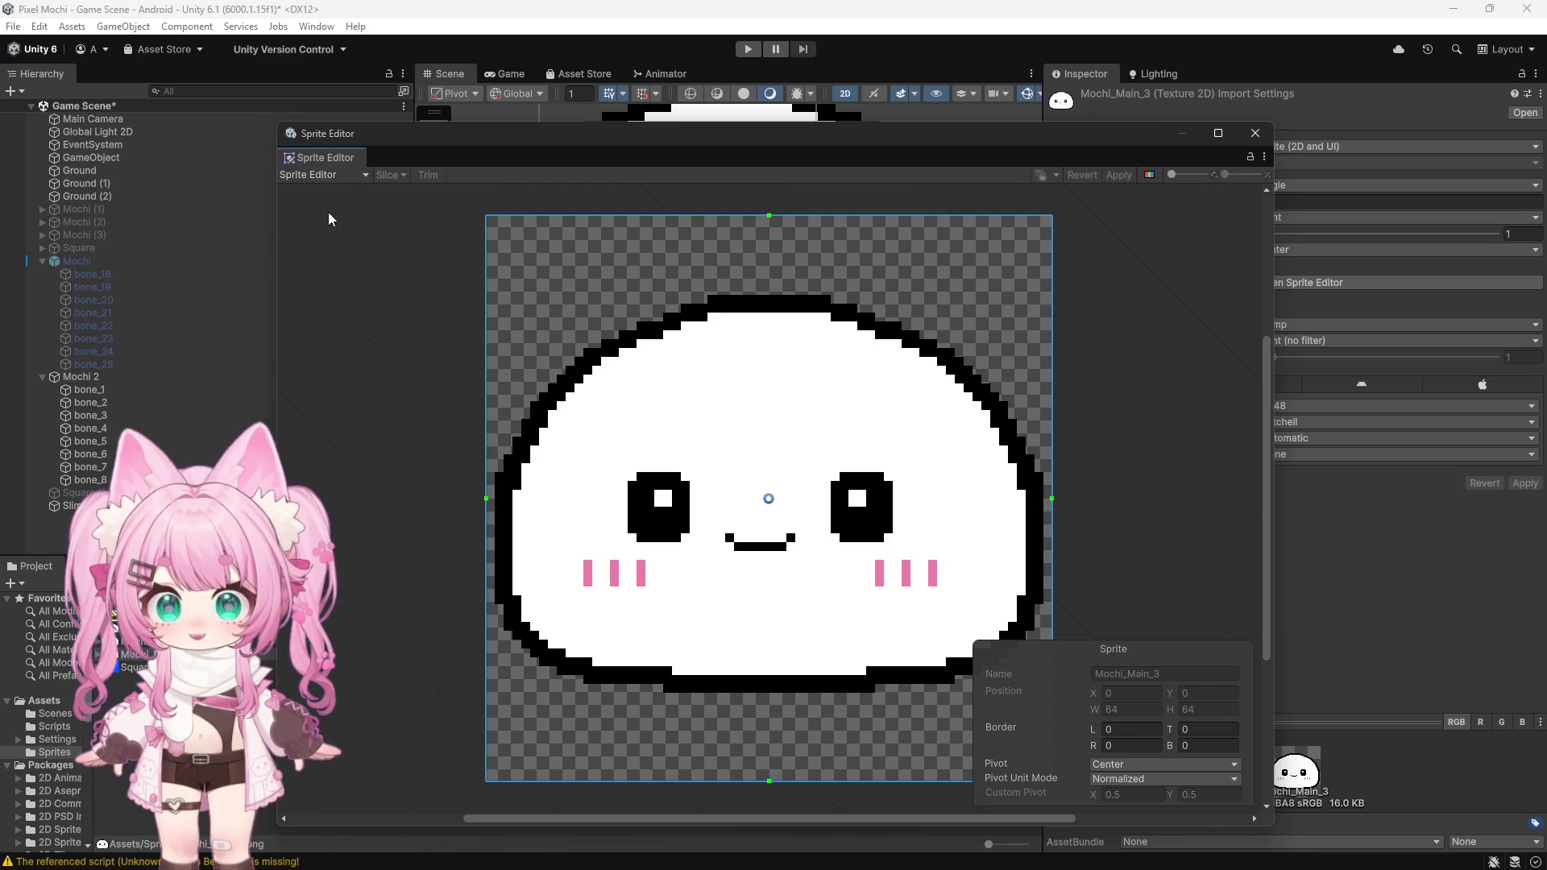
pyautogui.click(341, 299)
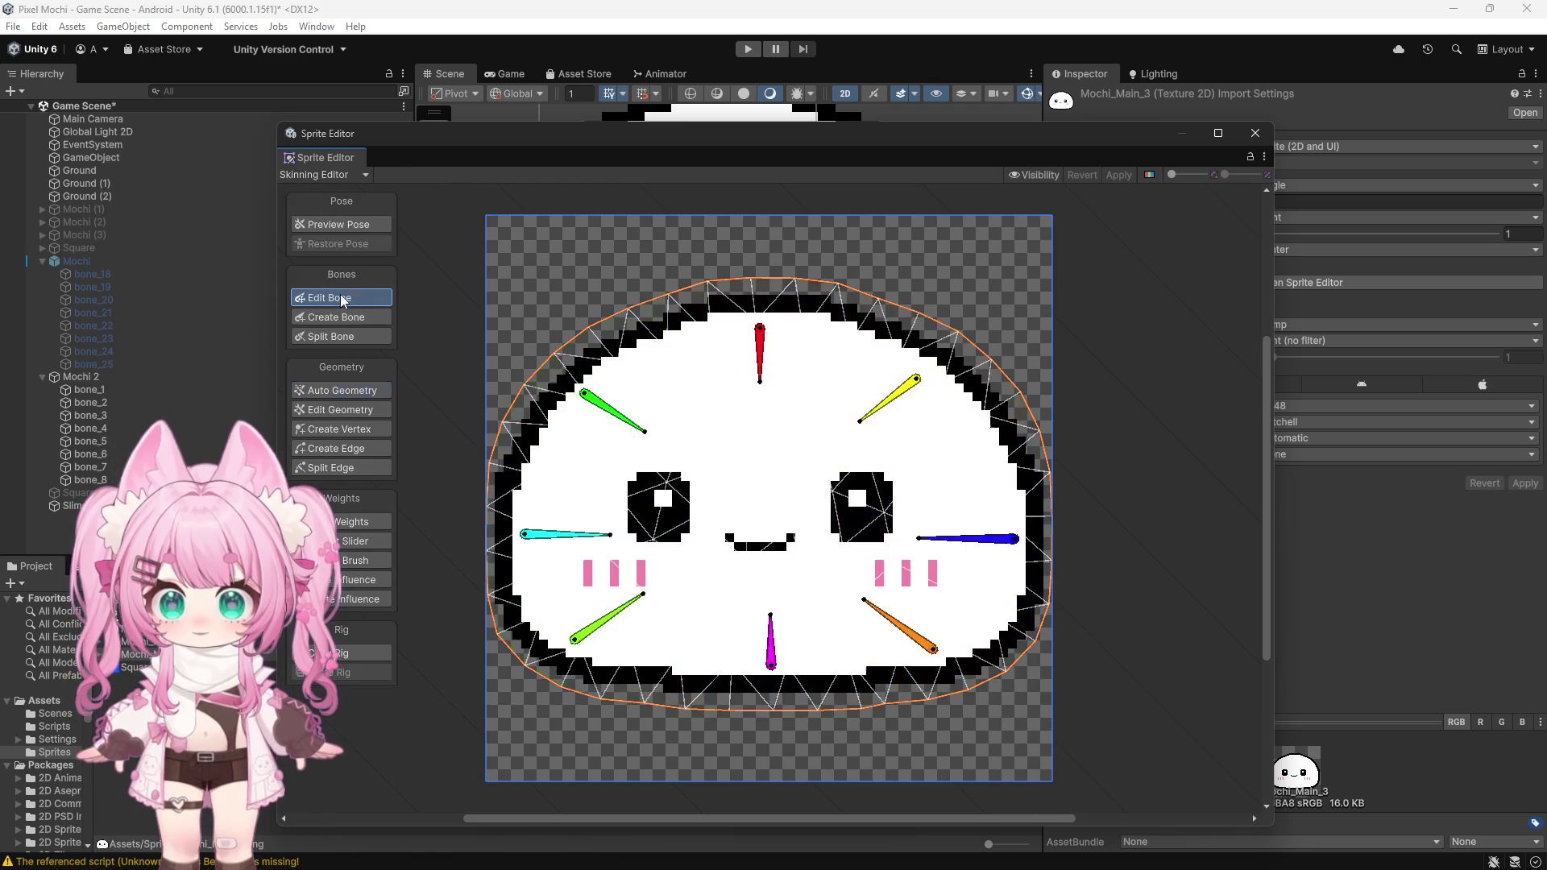
# Step: Re-angle bone_8, bone_4, bone_5 and bone_7 to fit the mochi shape
pyautogui.moveTo(596, 632); pyautogui.dragTo(606, 654)
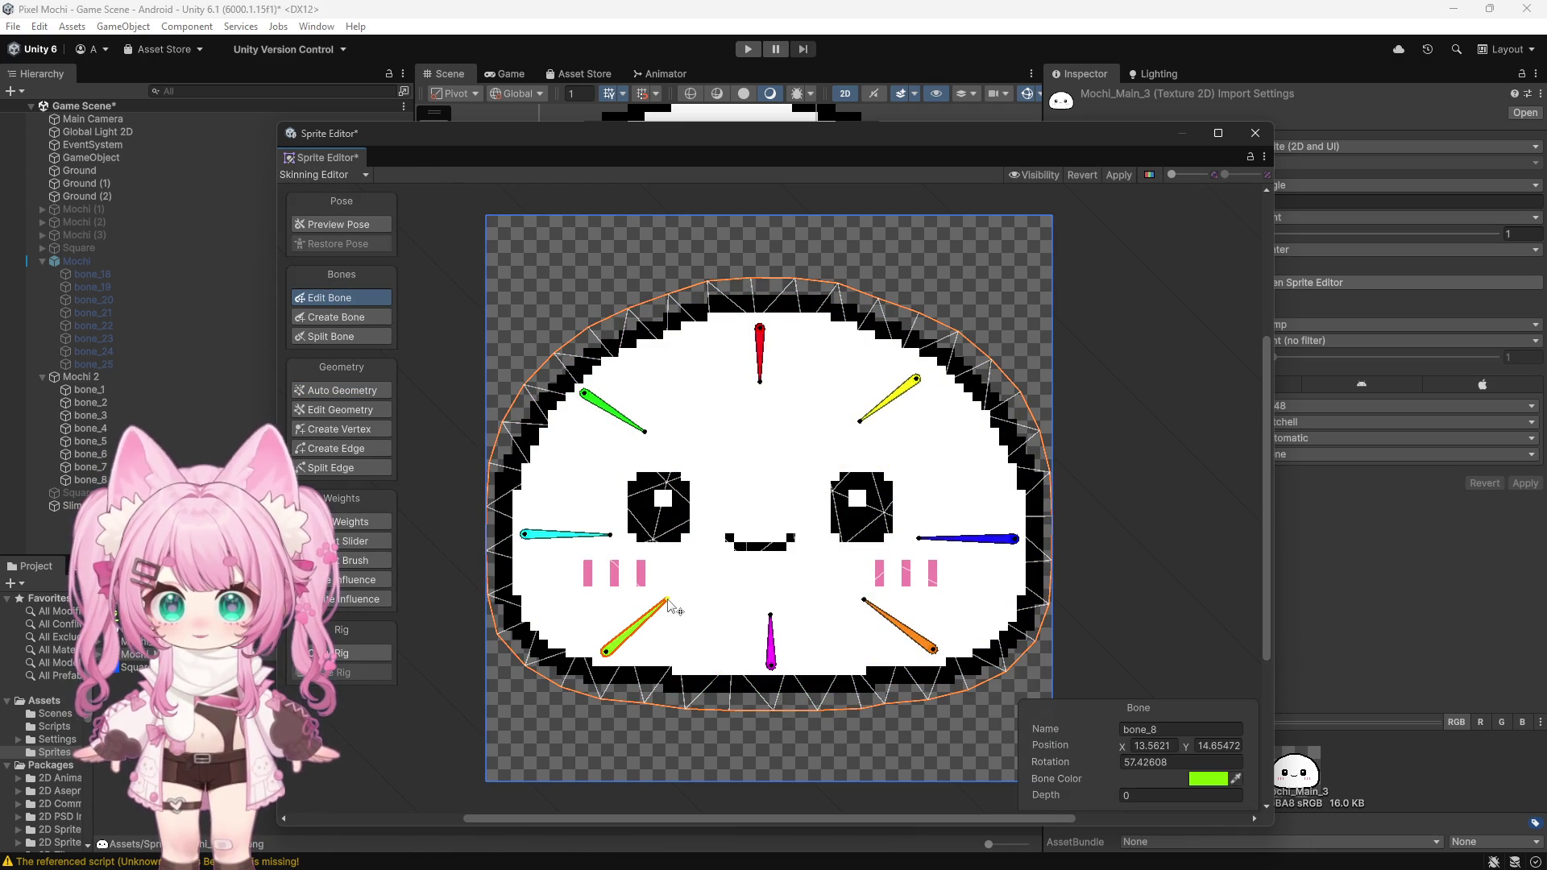
pyautogui.click(523, 530)
pyautogui.moveTo(613, 543); pyautogui.dragTo(616, 535)
pyautogui.moveTo(919, 539); pyautogui.dragTo(913, 529)
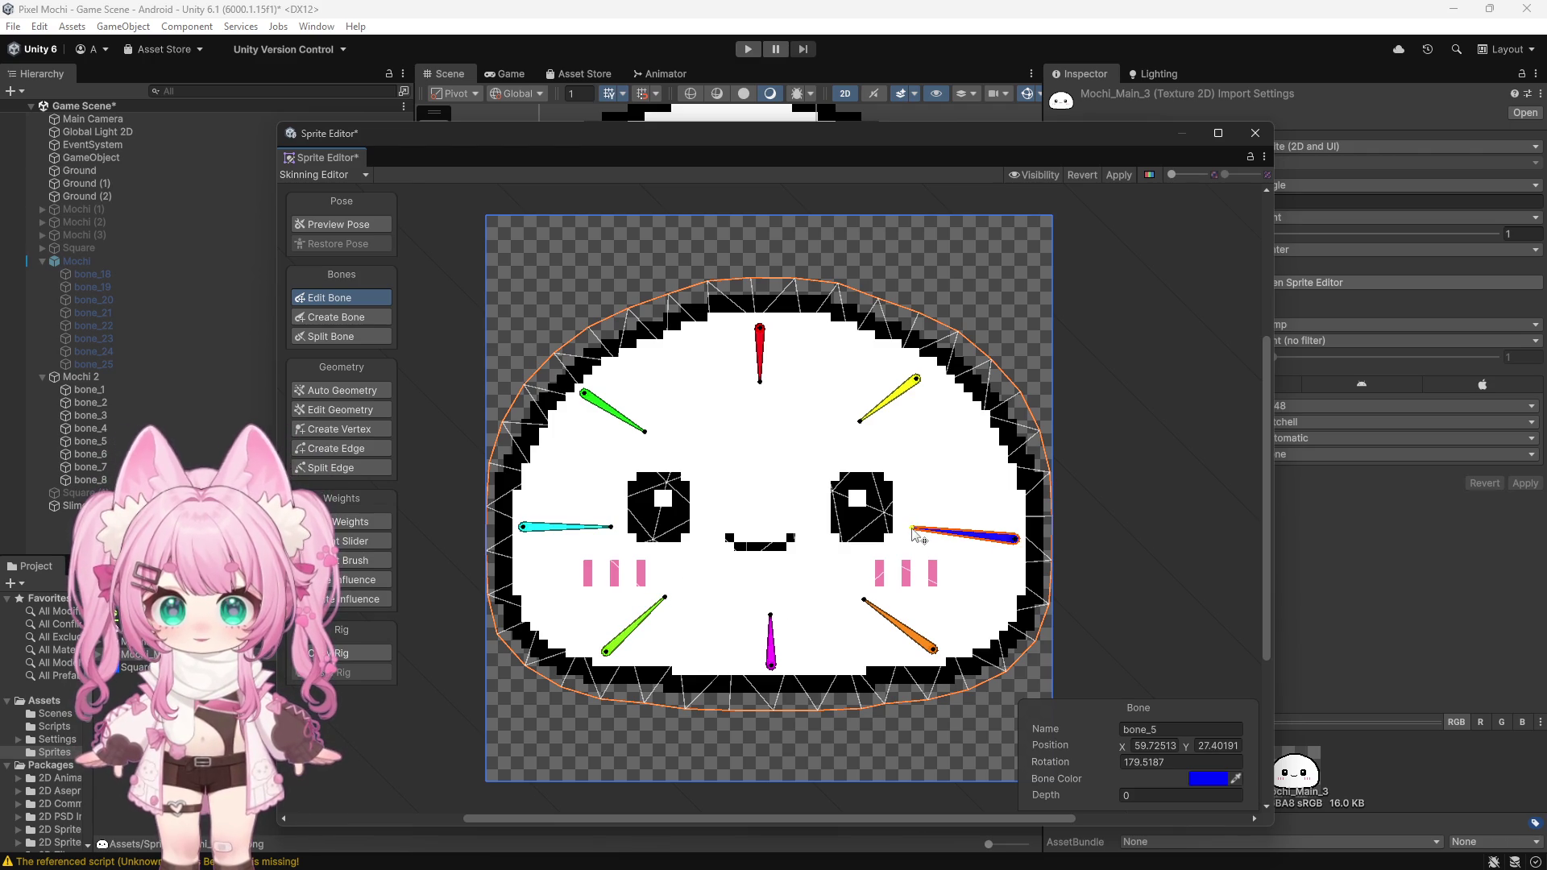
pyautogui.moveTo(1019, 545); pyautogui.dragTo(1018, 535)
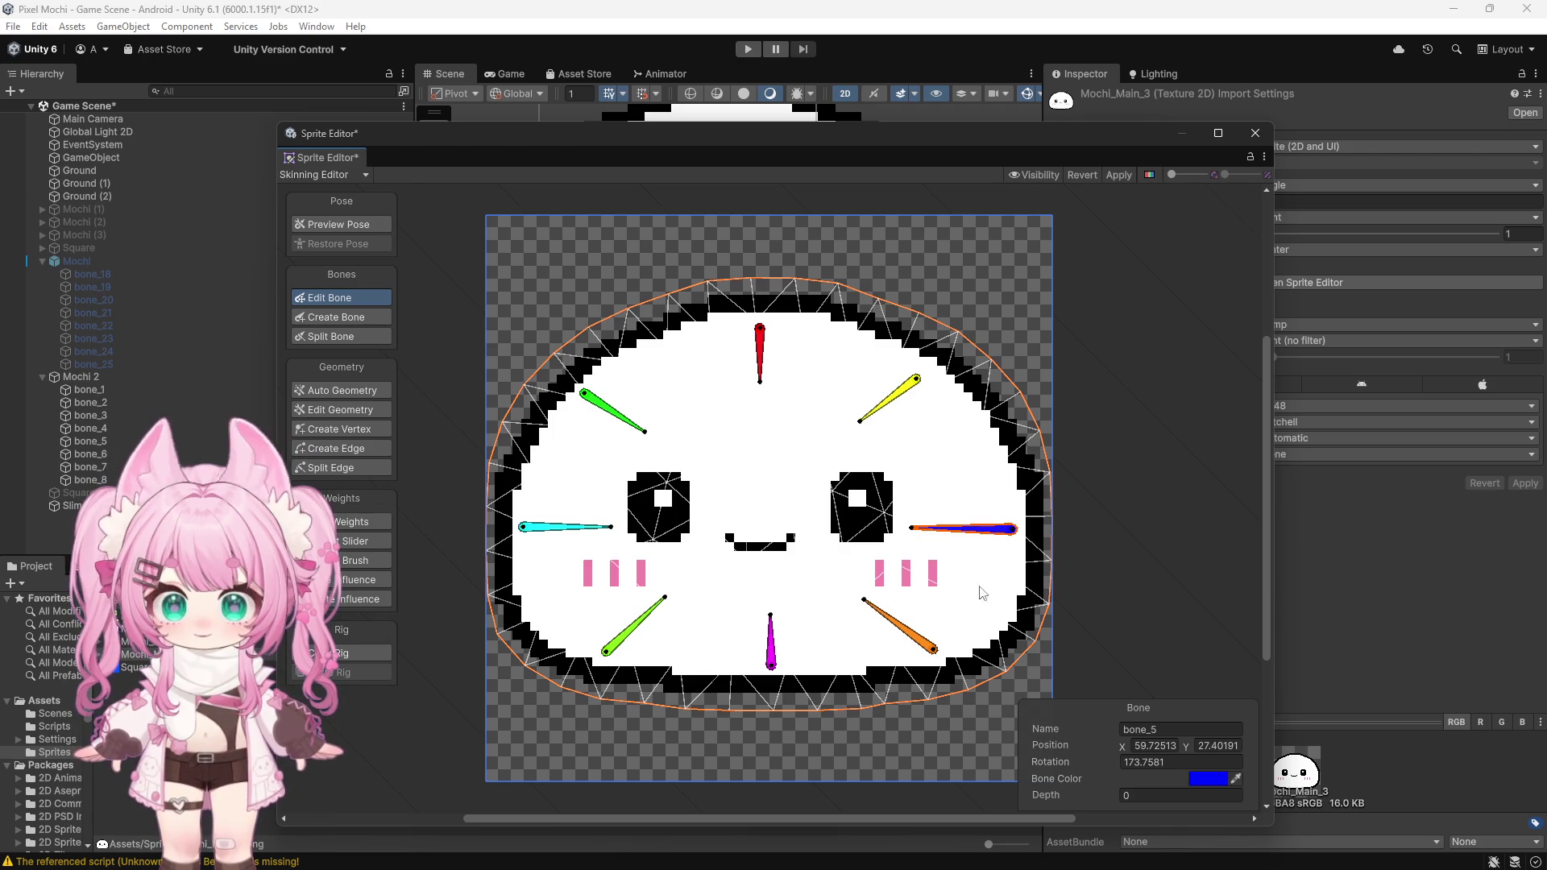
pyautogui.moveTo(934, 649); pyautogui.dragTo(948, 653)
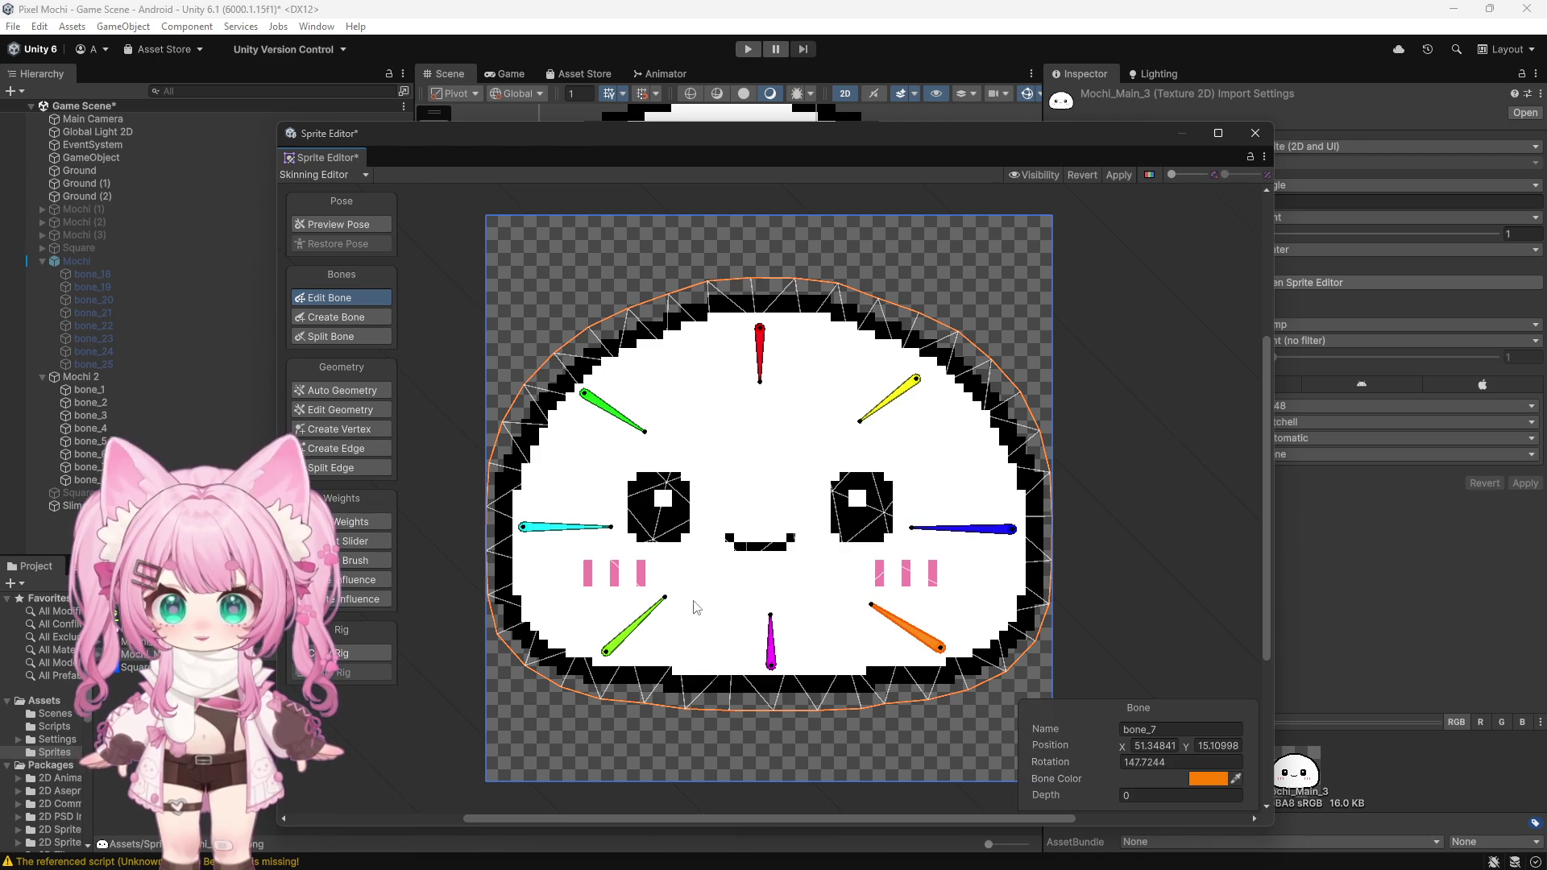
pyautogui.click(607, 652)
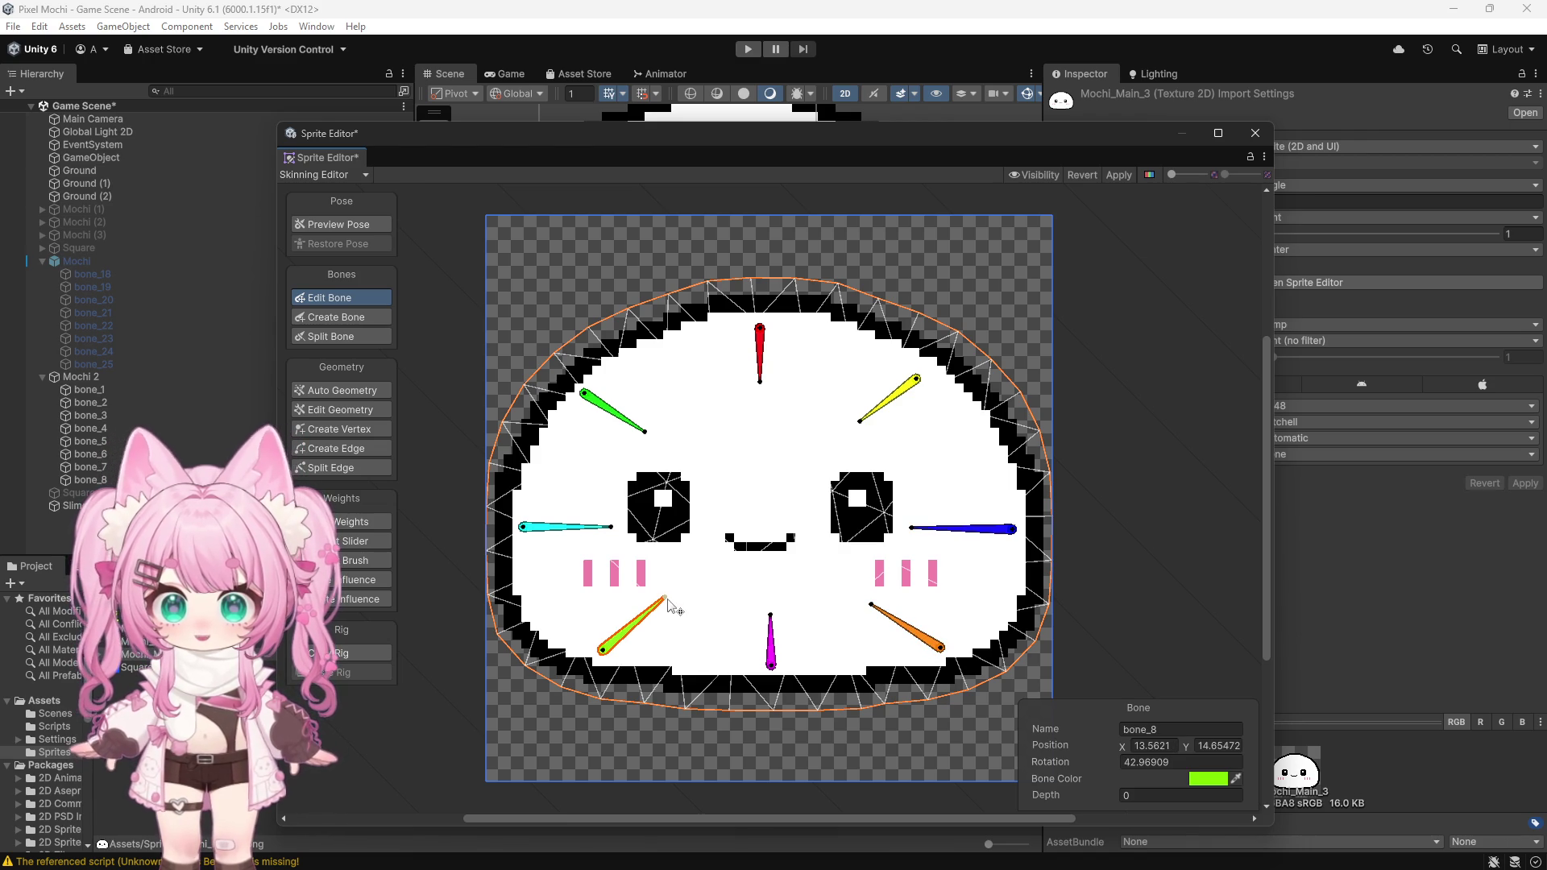
# Step: Regenerate the sprite mesh with Auto Geometry and skin weights with Auto Weights, then close
pyautogui.click(331, 389)
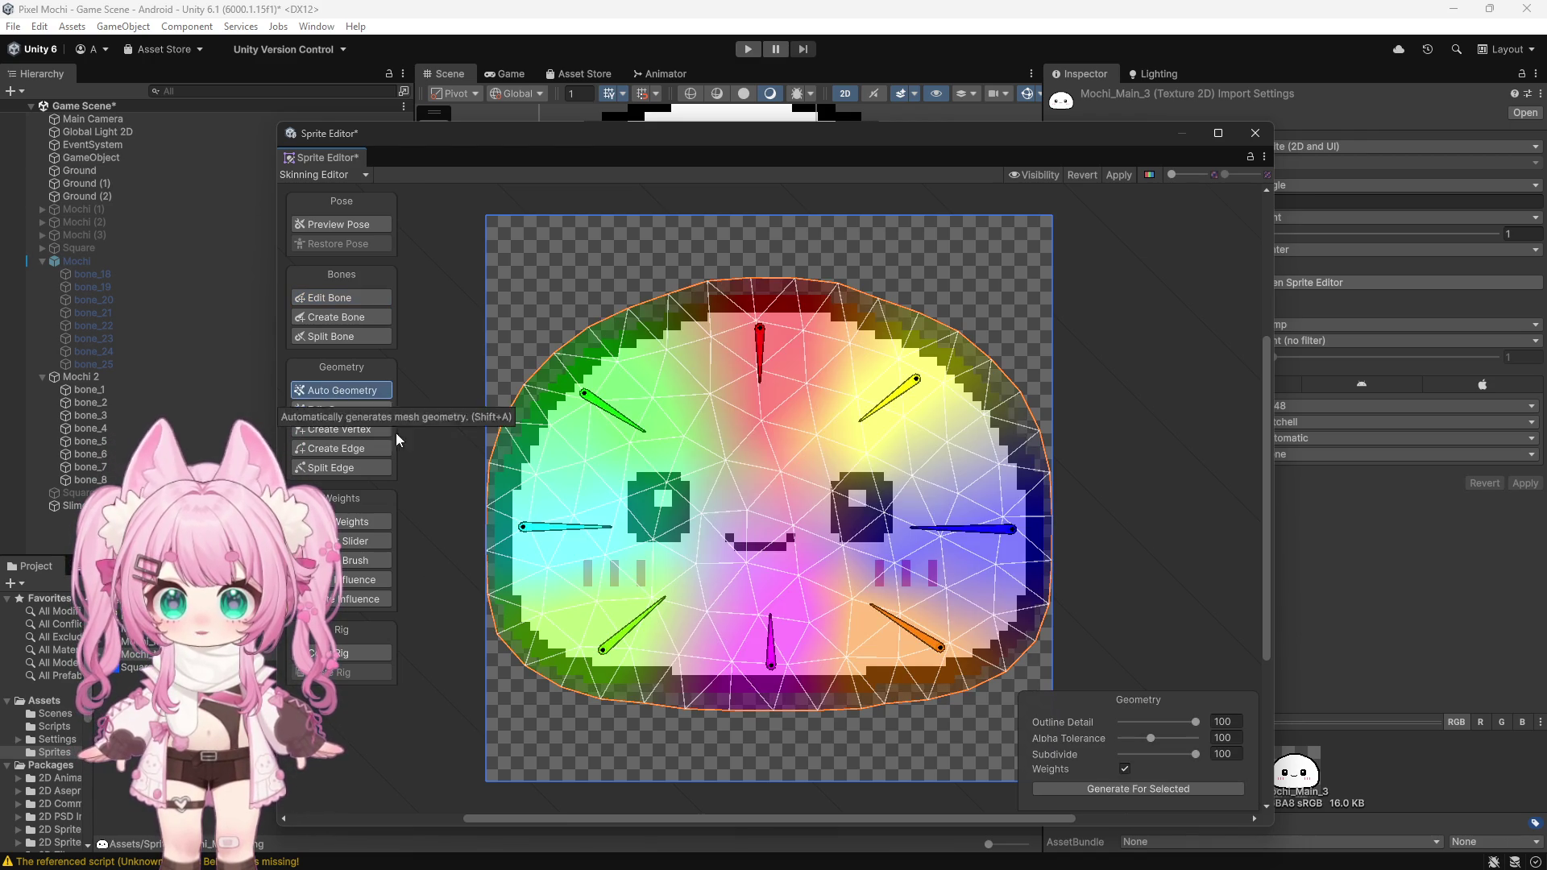
pyautogui.click(1122, 791)
pyautogui.click(338, 522)
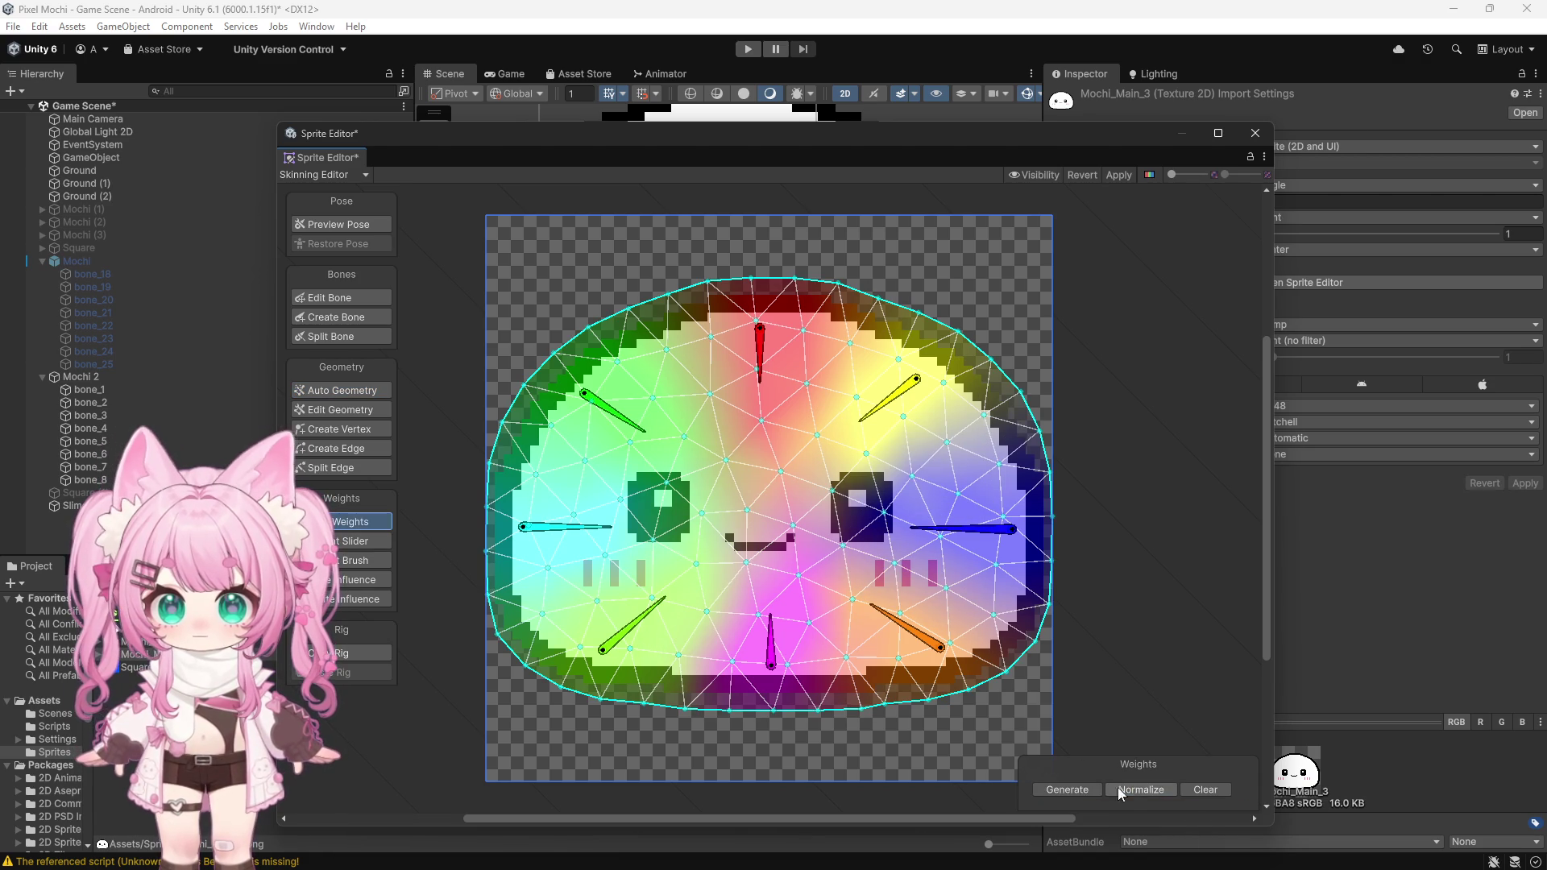
pyautogui.click(1071, 786)
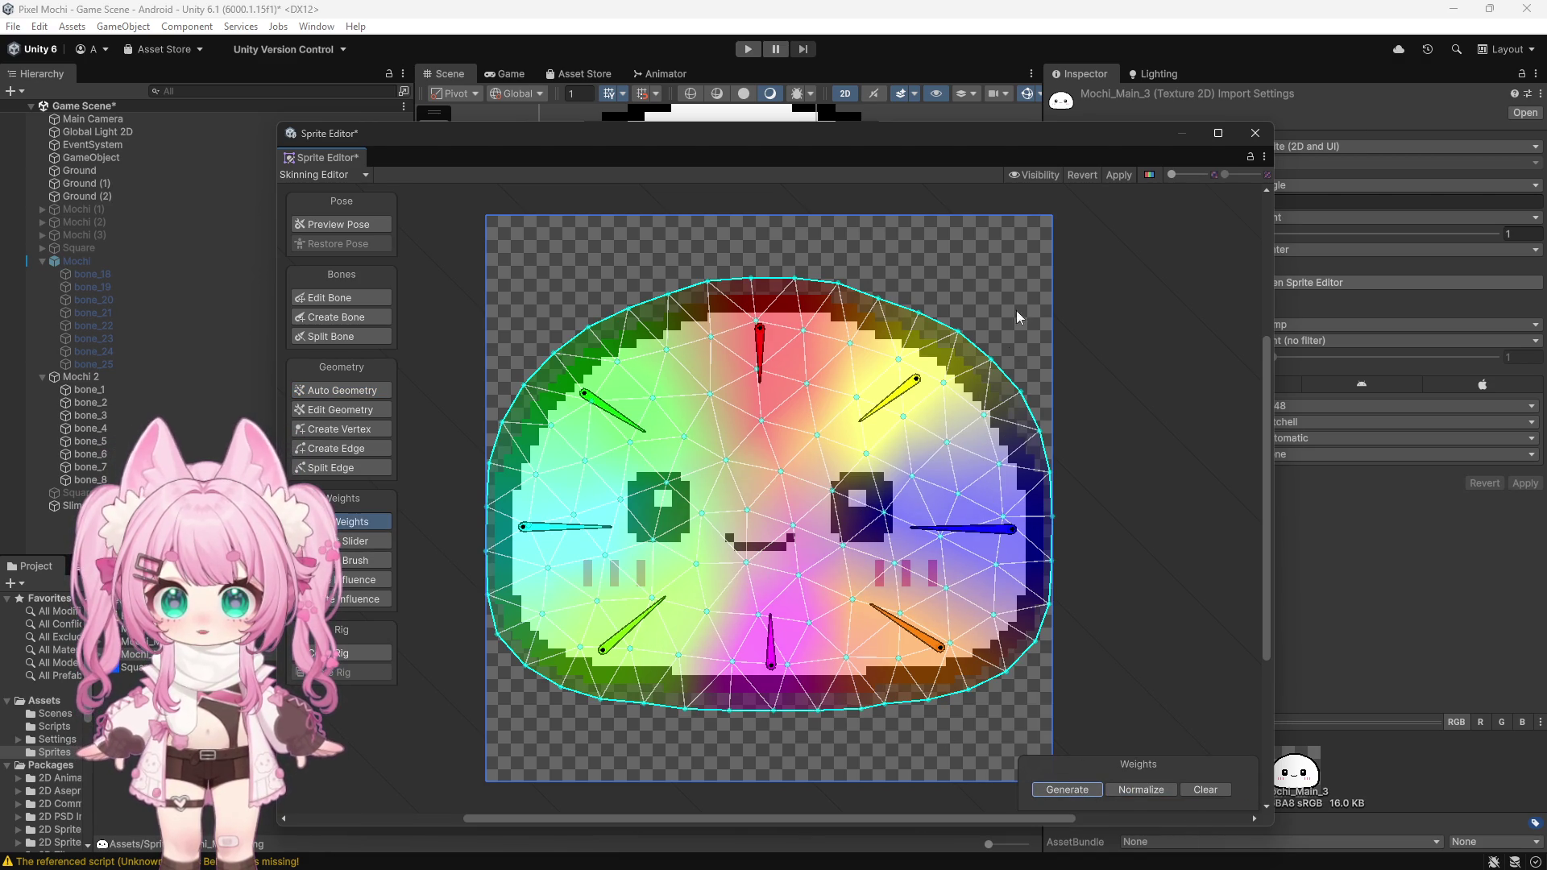
pyautogui.click(1255, 133)
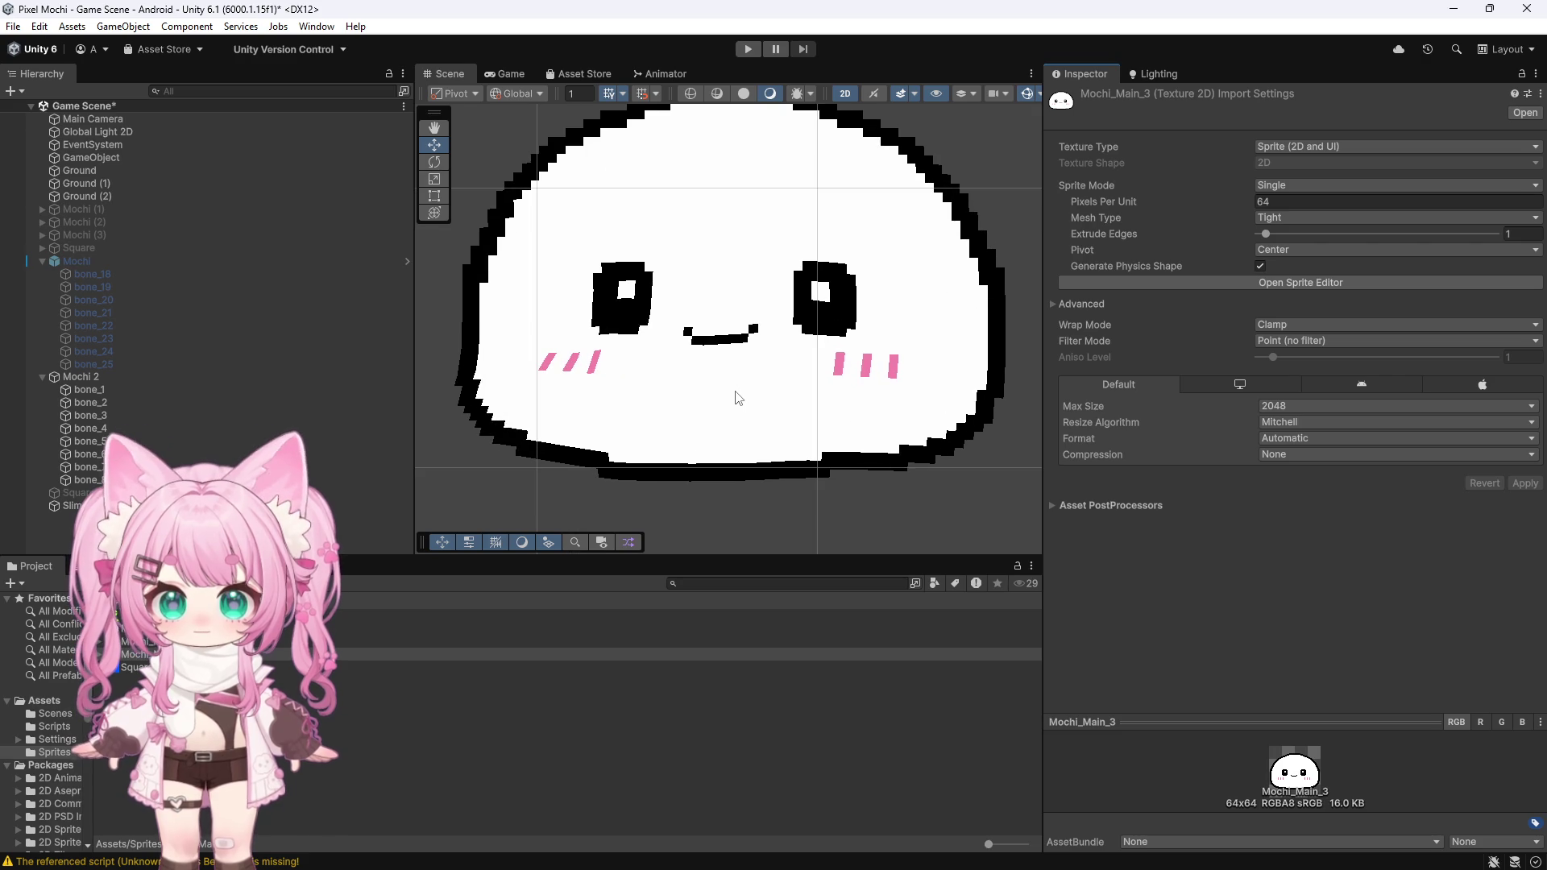
pyautogui.scroll(-5, 626, 403)
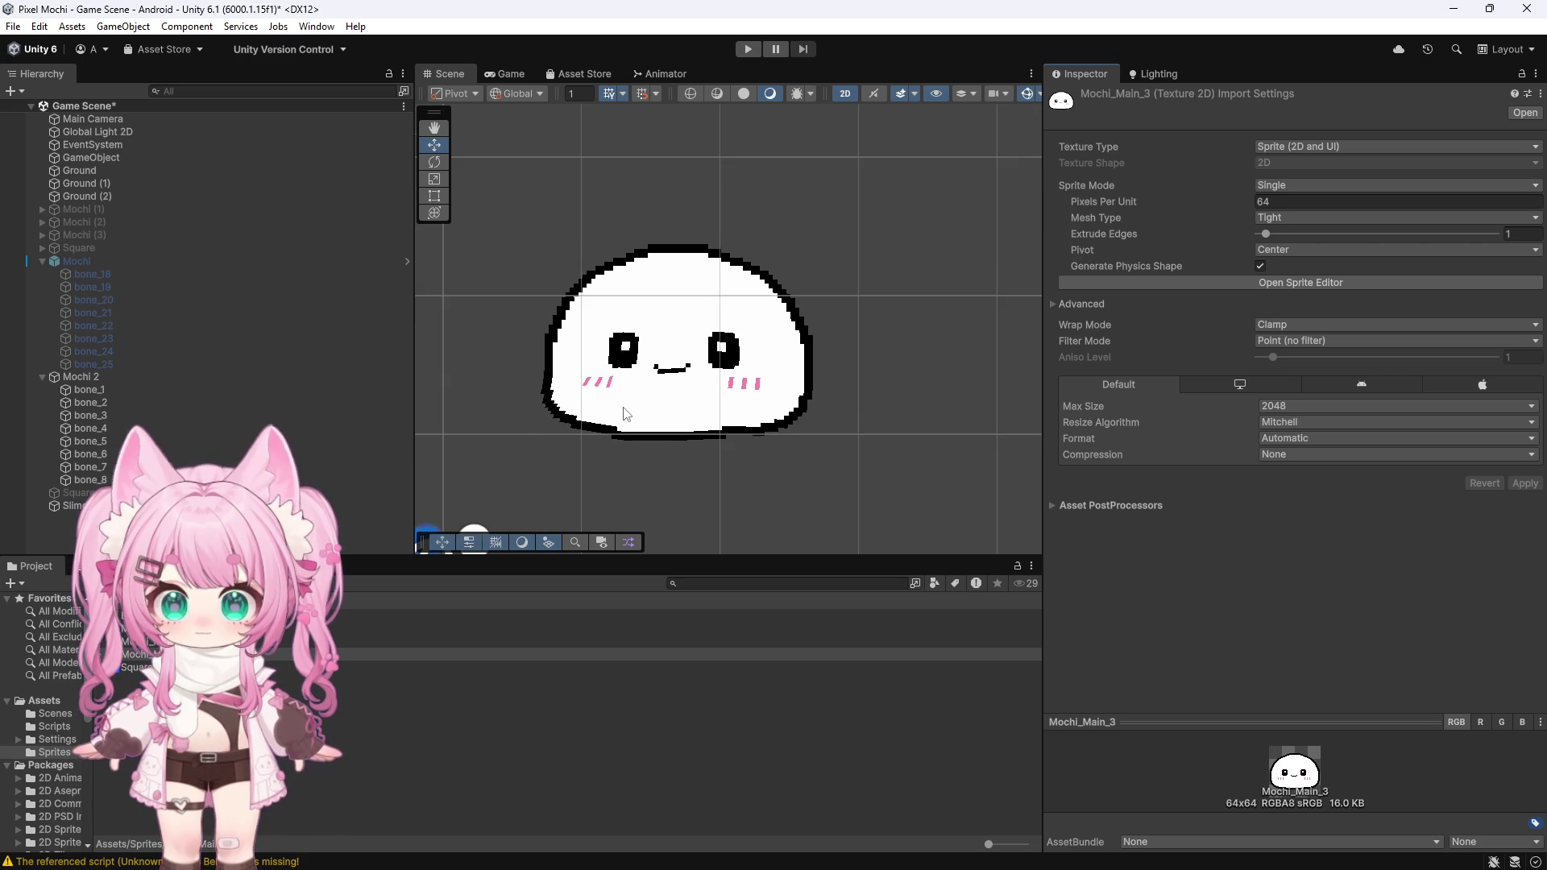
pyautogui.scroll(4, 626, 412)
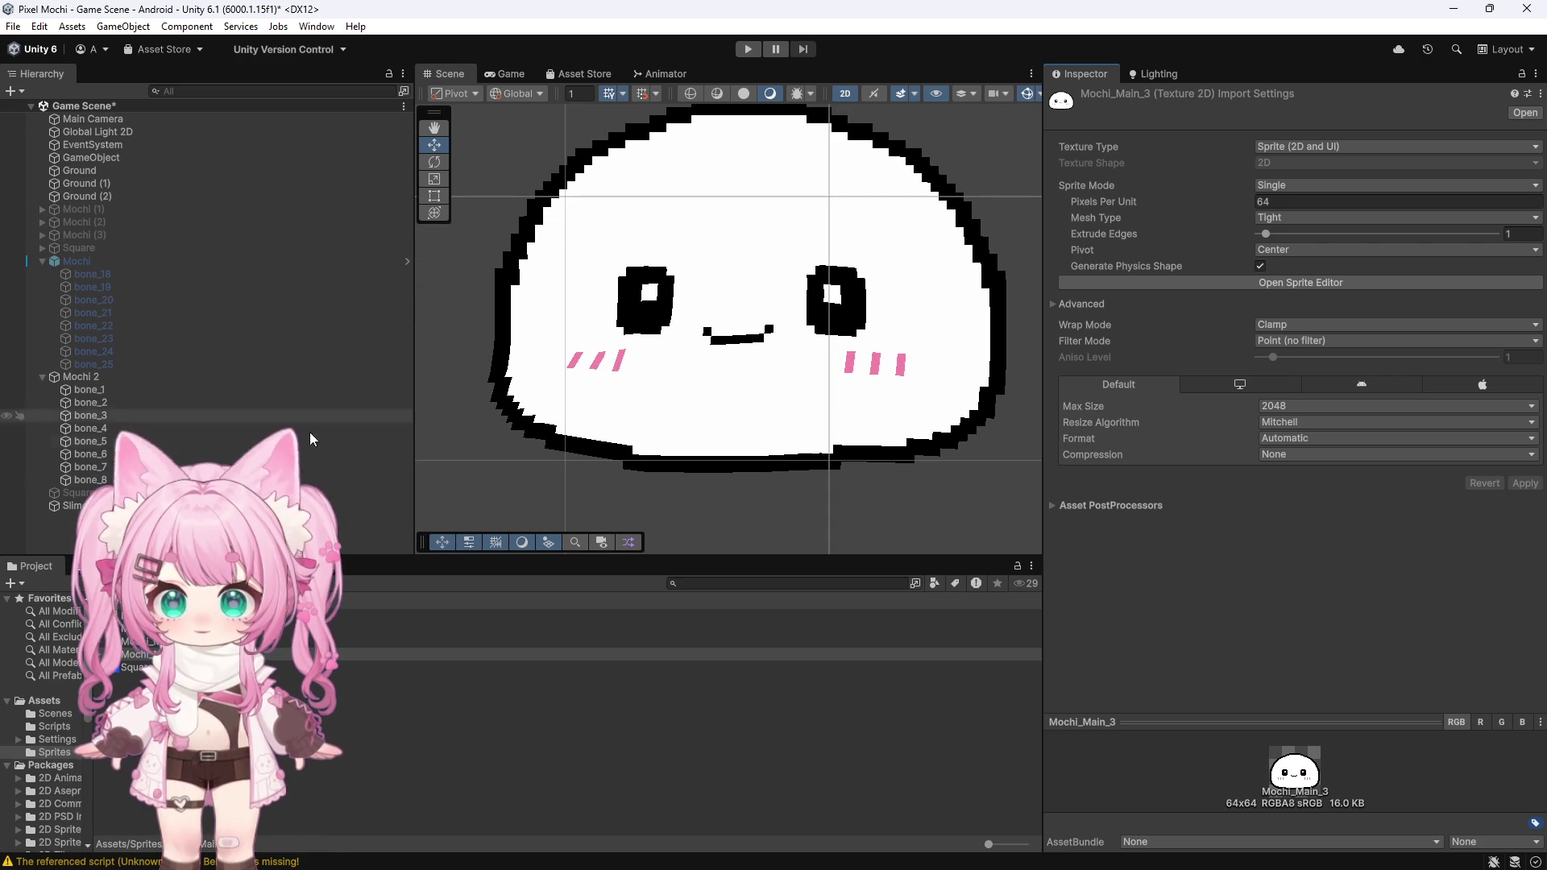
pyautogui.click(85, 481)
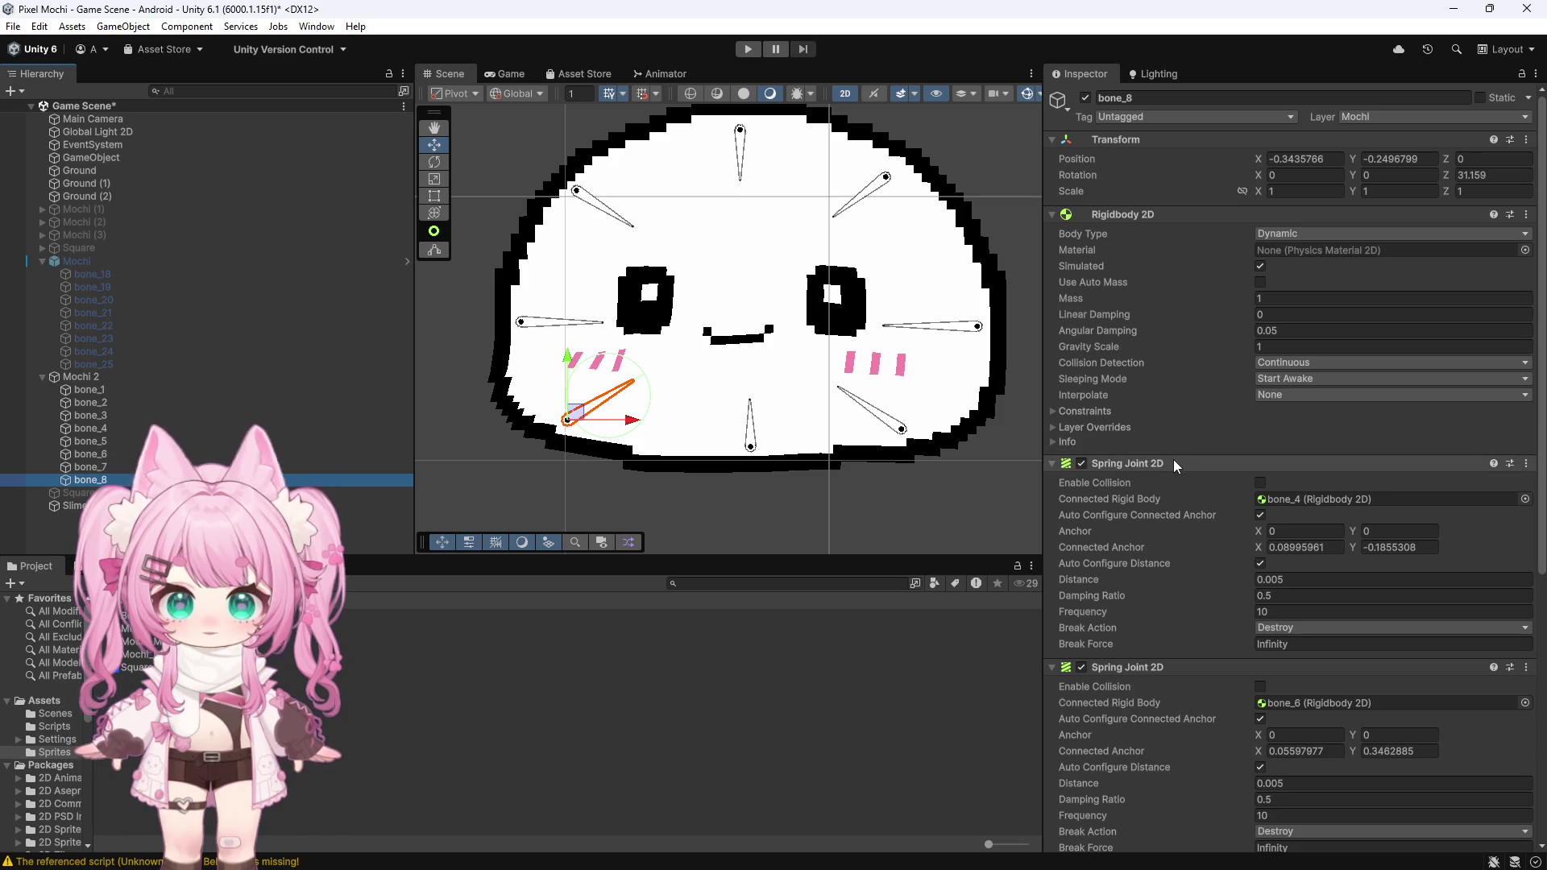
pyautogui.scroll(-5, 1171, 459)
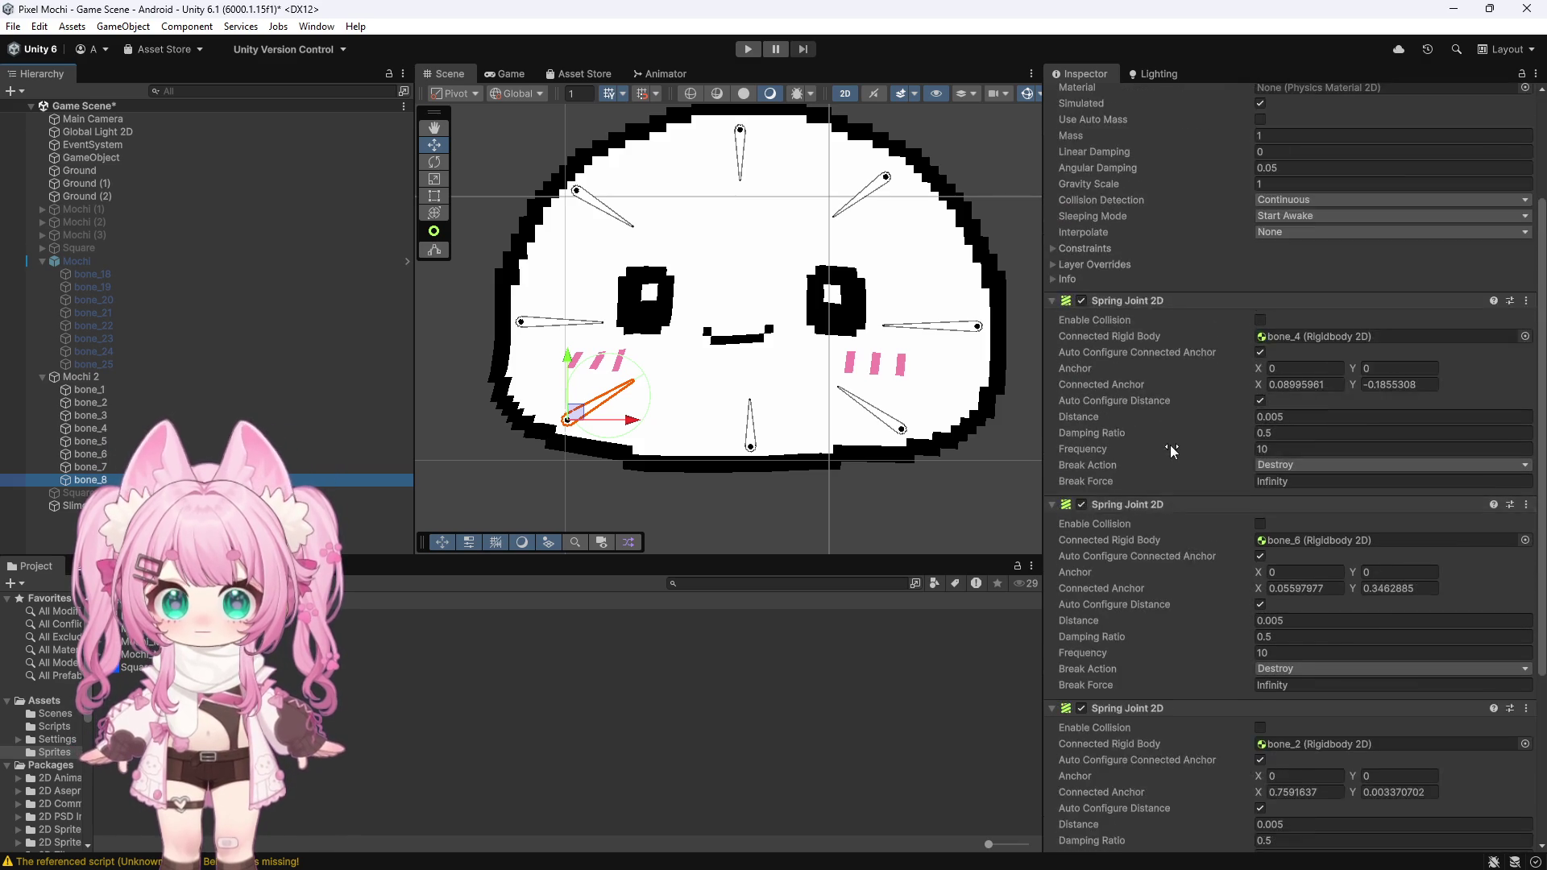
pyautogui.scroll(5, 1171, 450)
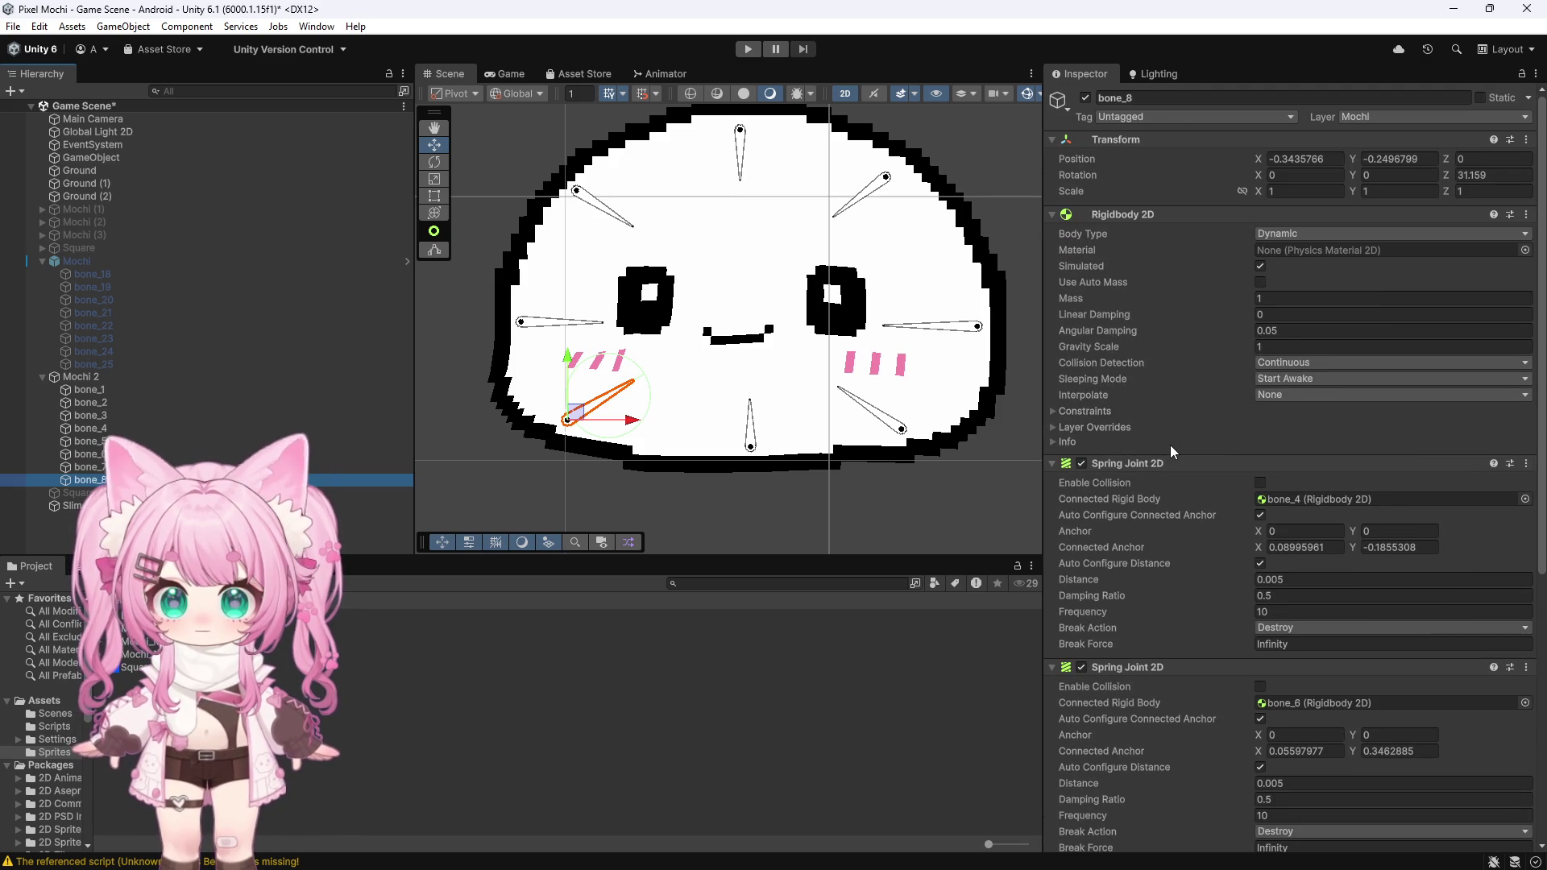
pyautogui.moveTo(524, 328); pyautogui.dragTo(516, 308)
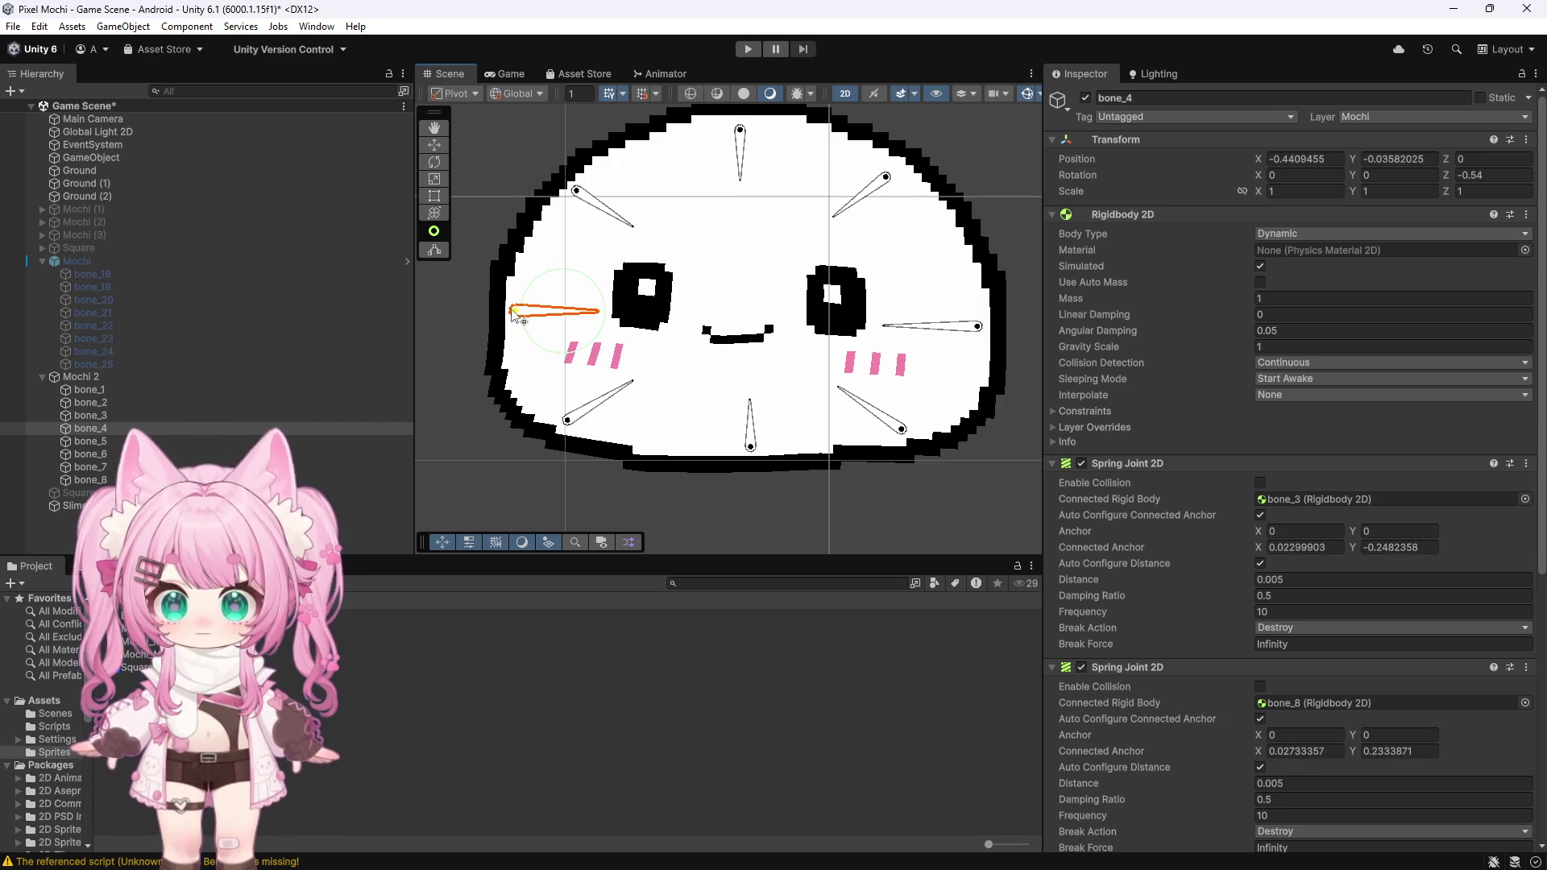
pyautogui.hotkey('ctrl', 'z')
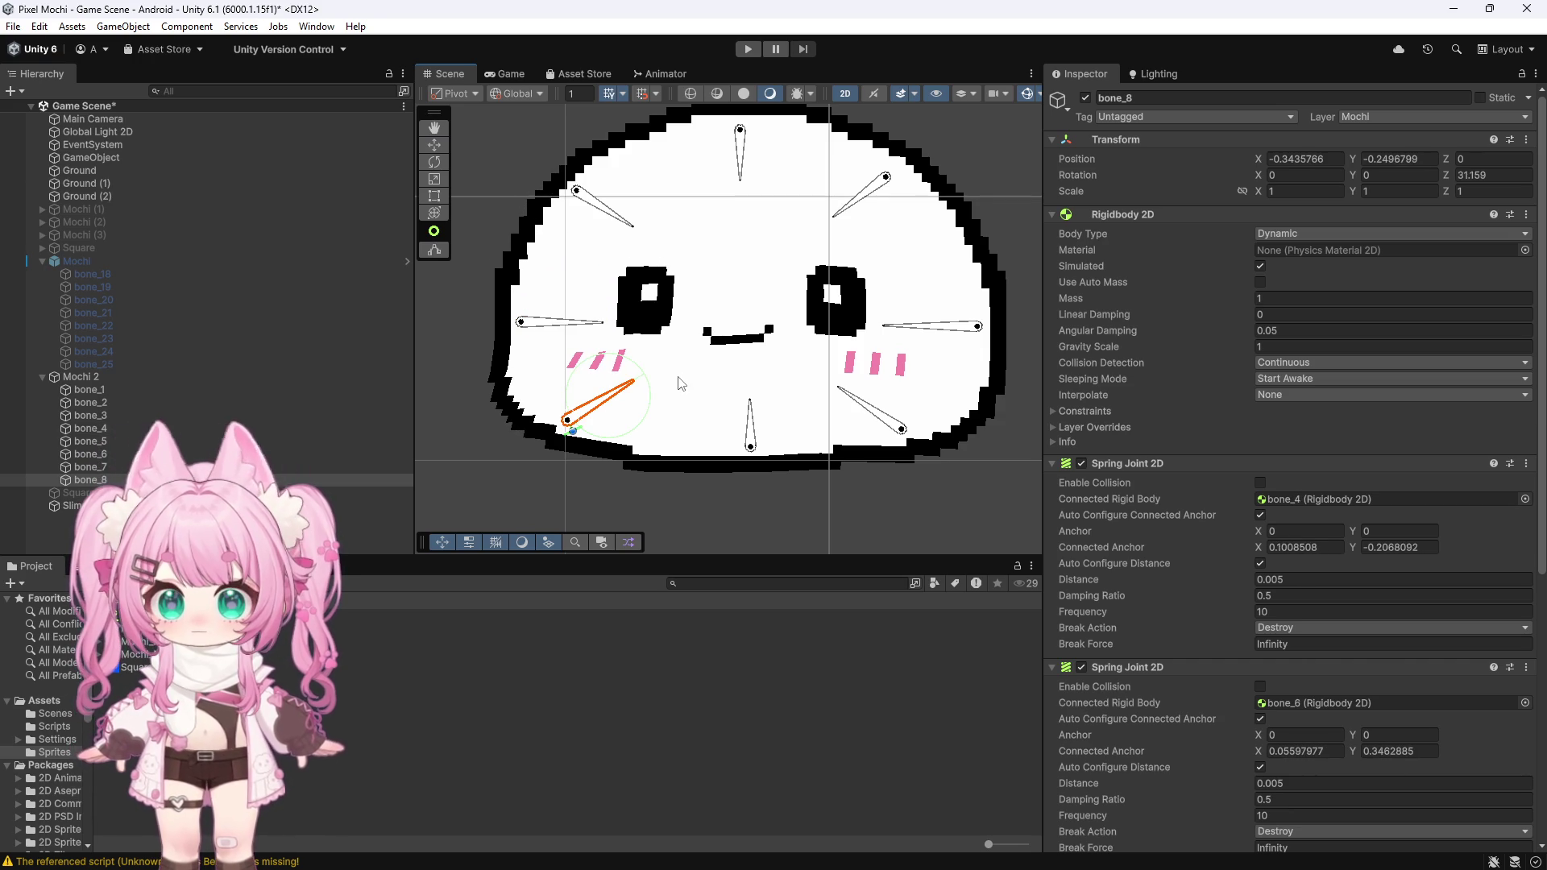
pyautogui.click(126, 394)
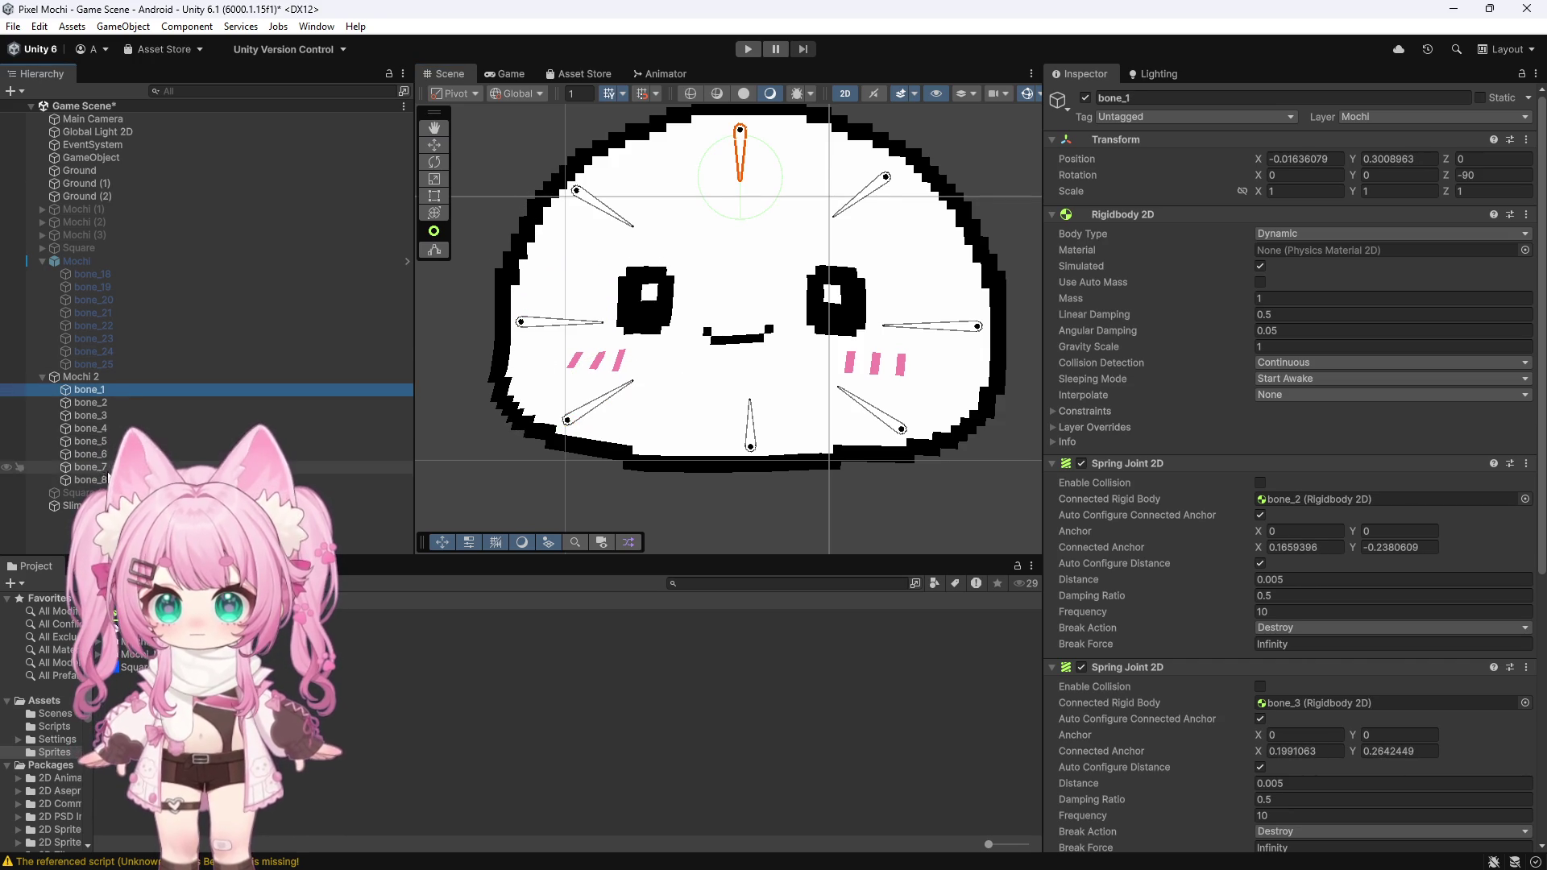
pyautogui.keyDown('shift'); pyautogui.click(90, 479); pyautogui.keyUp('shift')
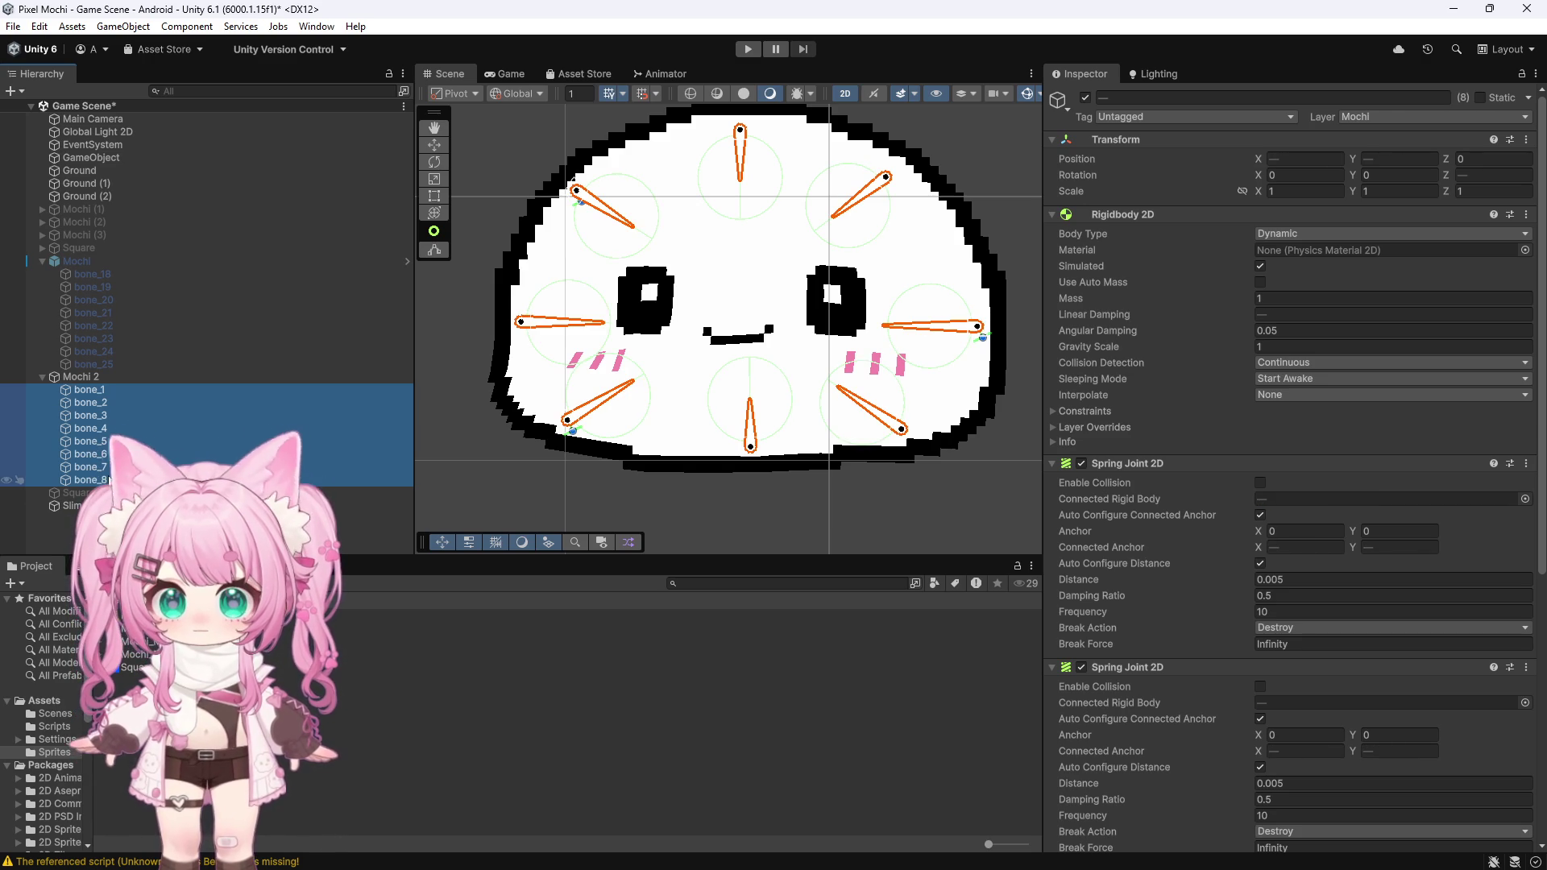
pyautogui.press('Delete')
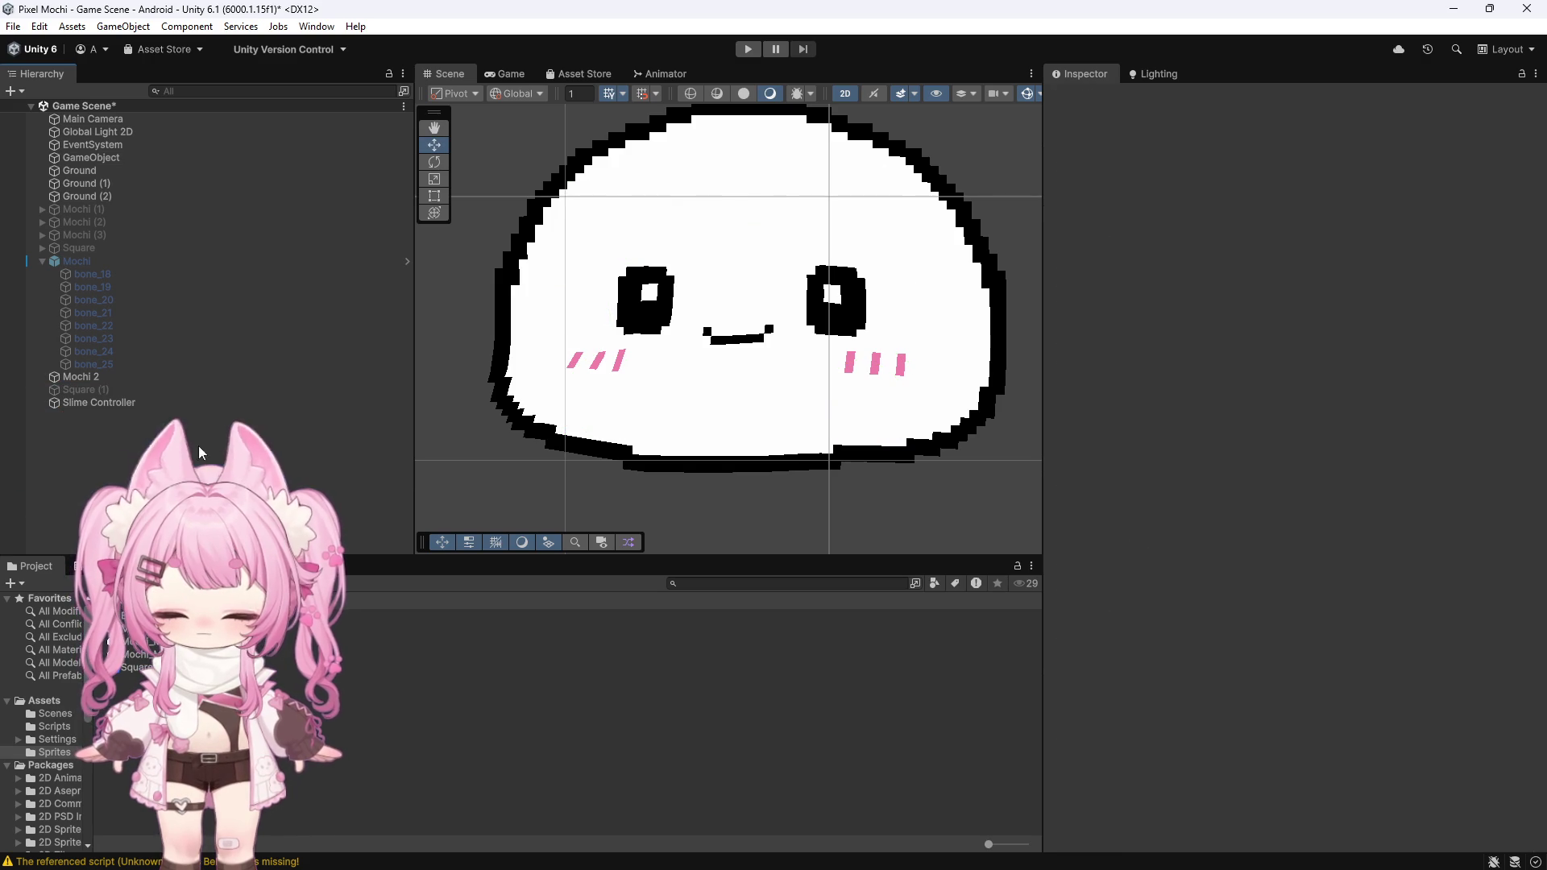
pyautogui.click(107, 403)
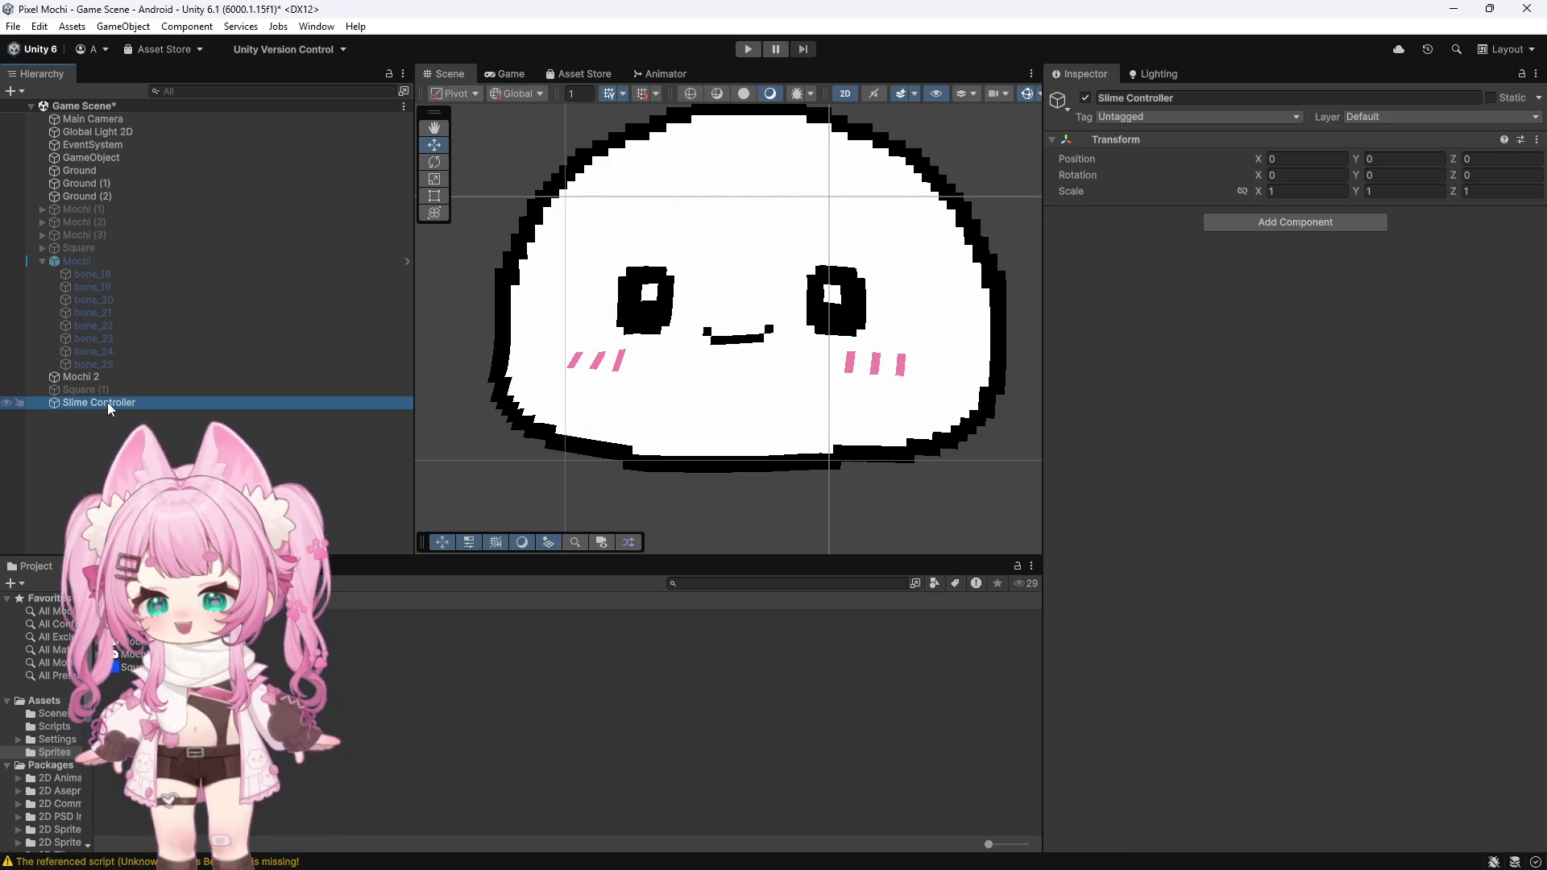
pyautogui.scroll(-5, 475, 356)
pyautogui.scroll(5, 555, 371)
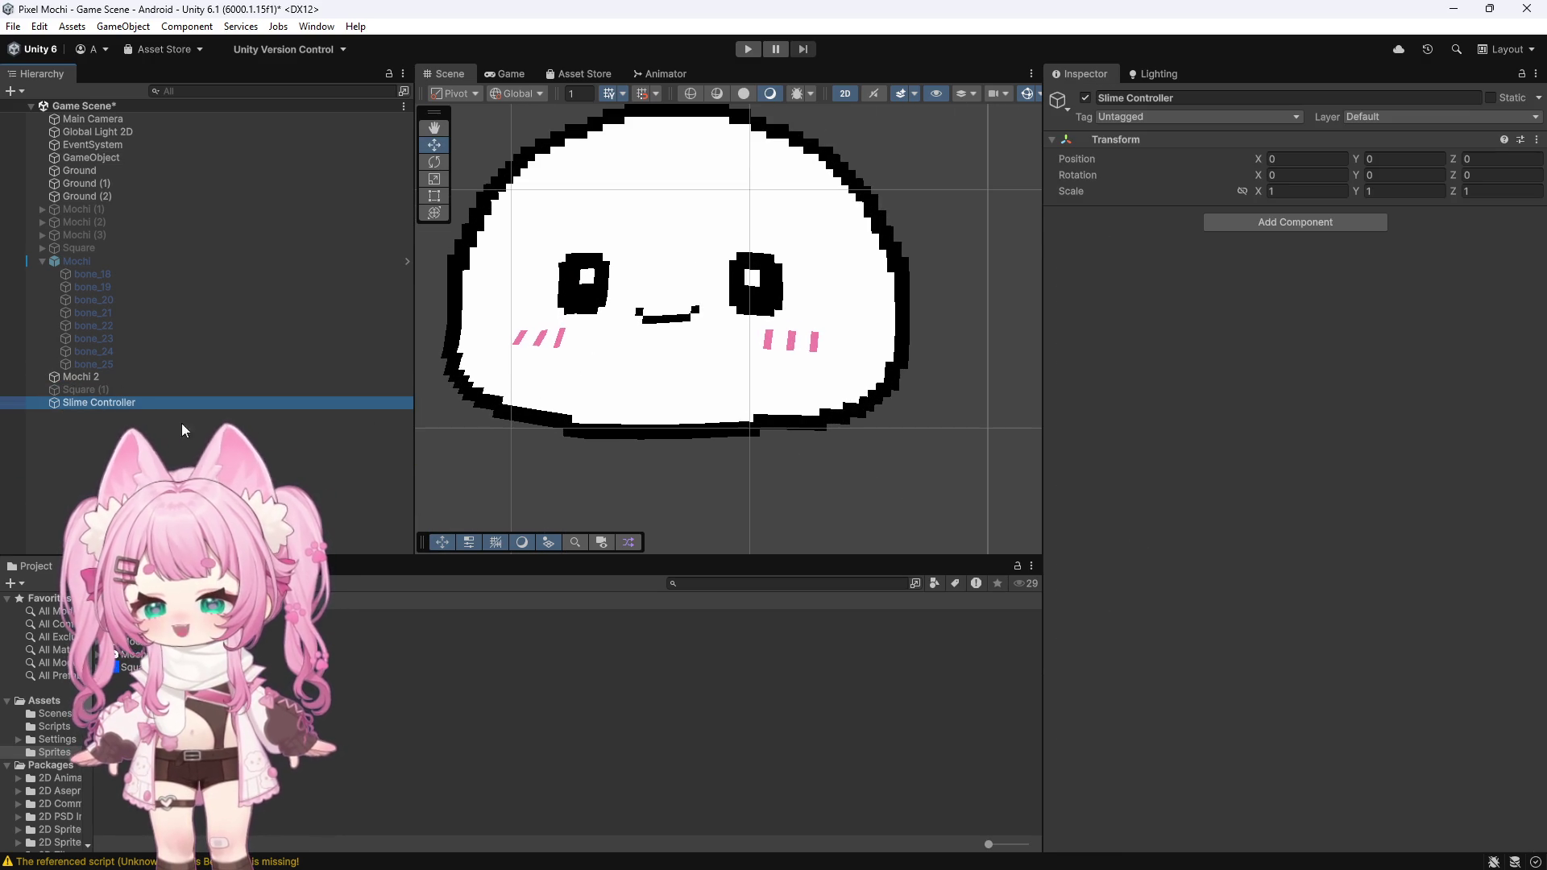
pyautogui.hotkey('ctrl', 'z')
pyautogui.hotkey('ctrl', 'z')
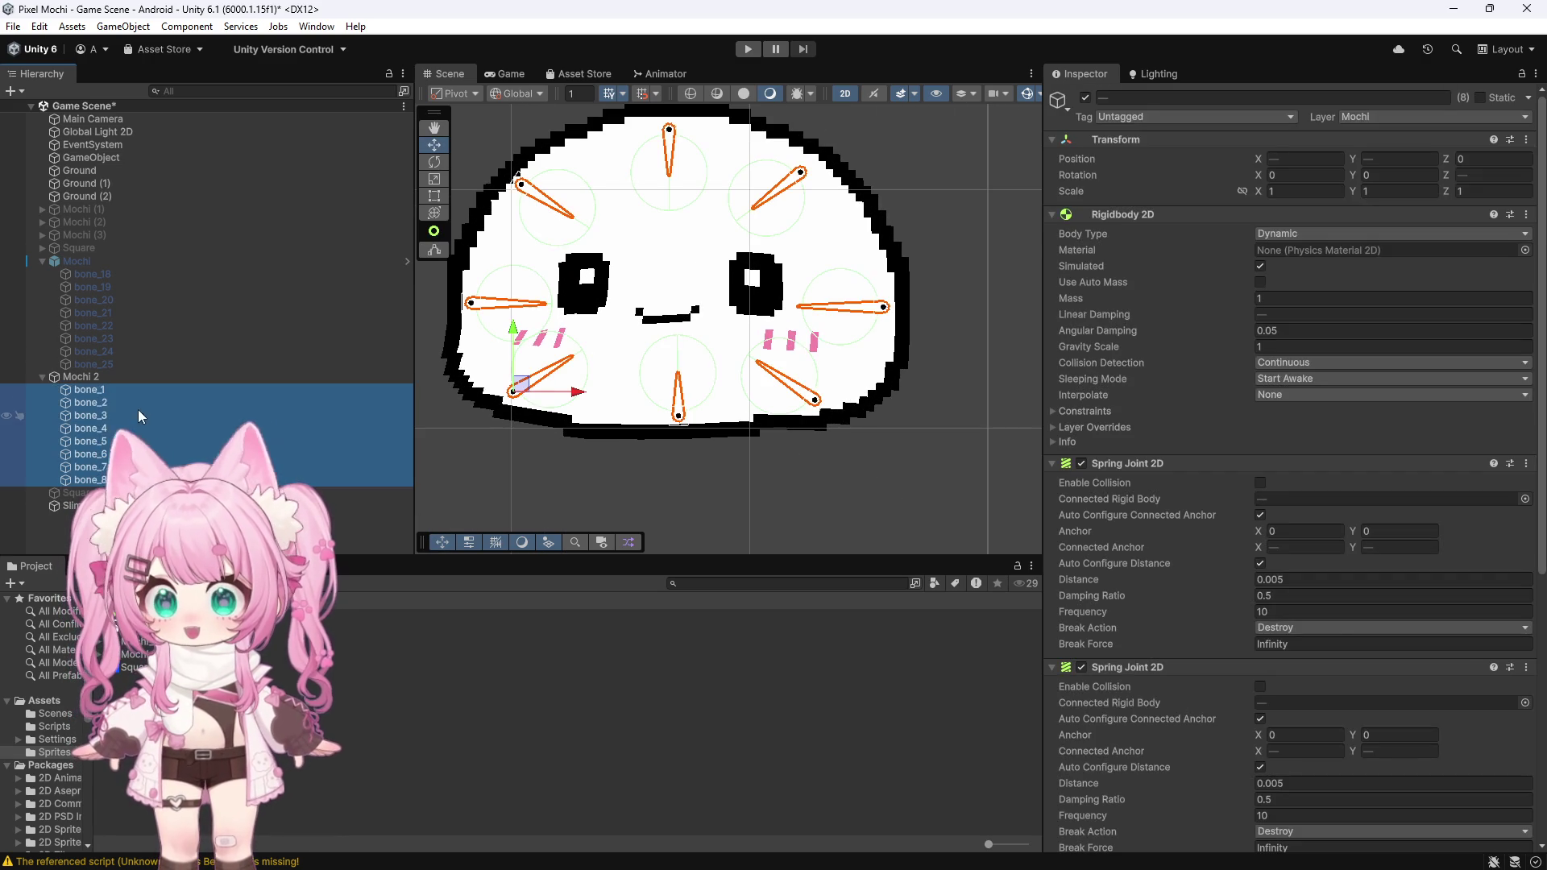
pyautogui.click(87, 379)
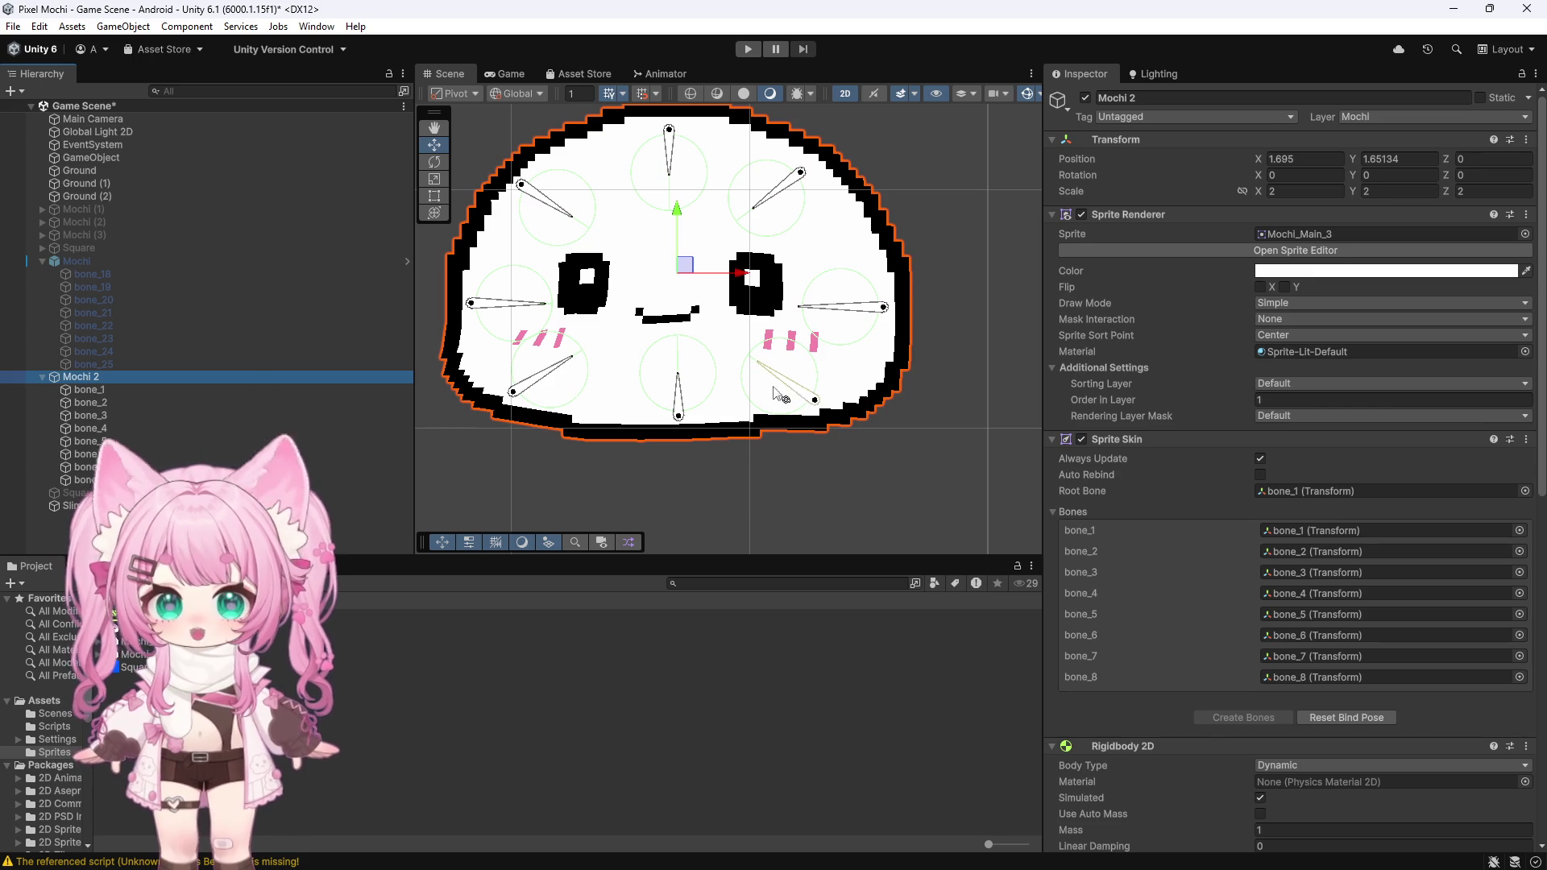
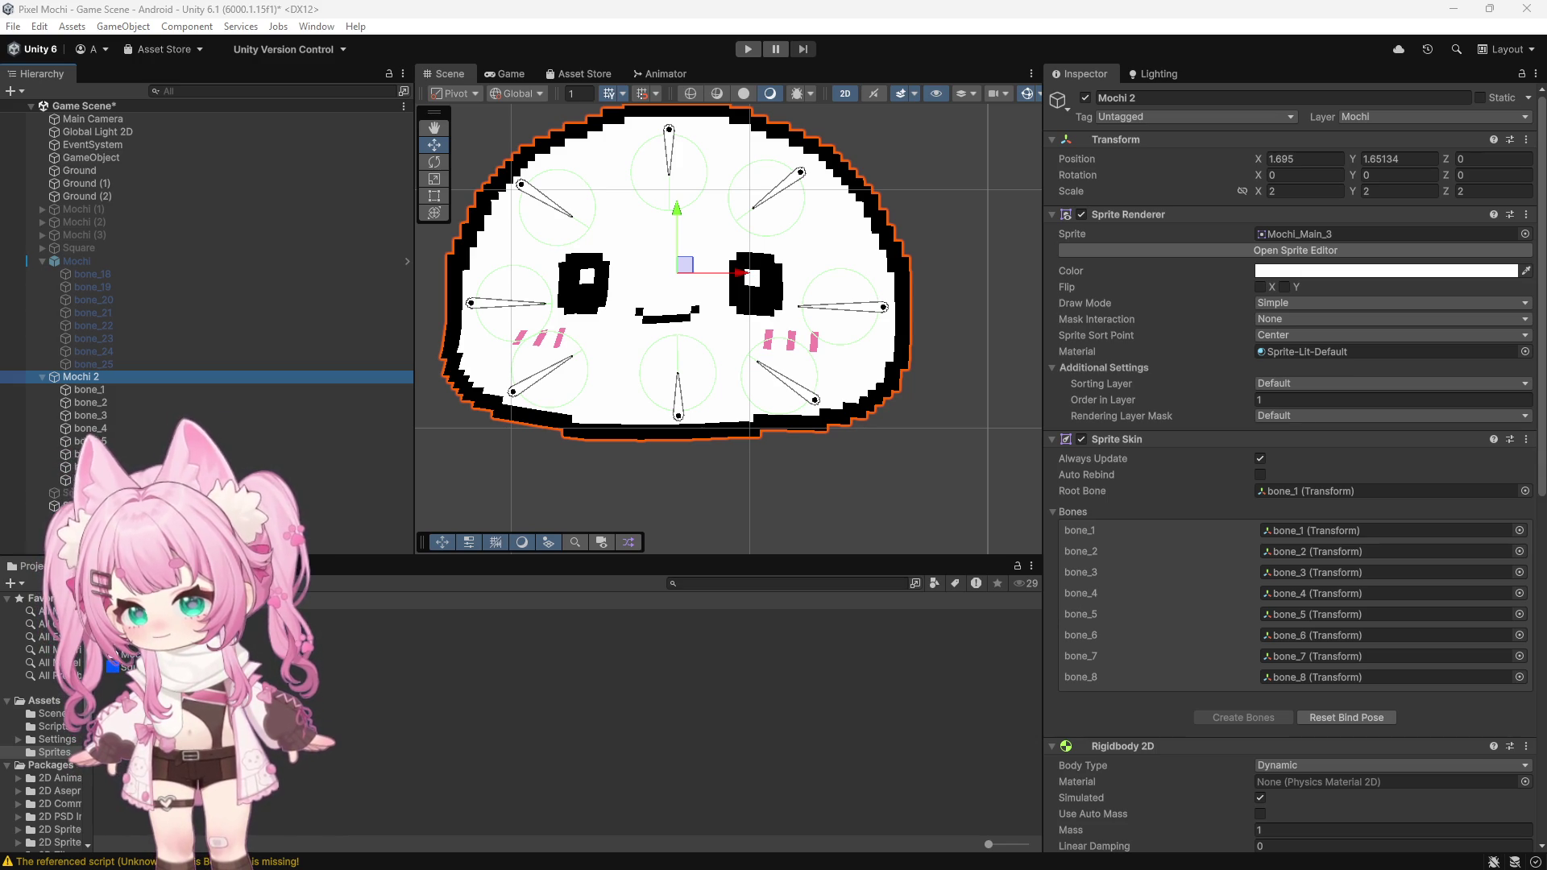
# Step: Select bone_1 through bone_8, zero their rotation, then undo the bone changes
pyautogui.click(88, 390)
pyautogui.keyDown('shift'); pyautogui.click(83, 480); pyautogui.keyUp('shift')
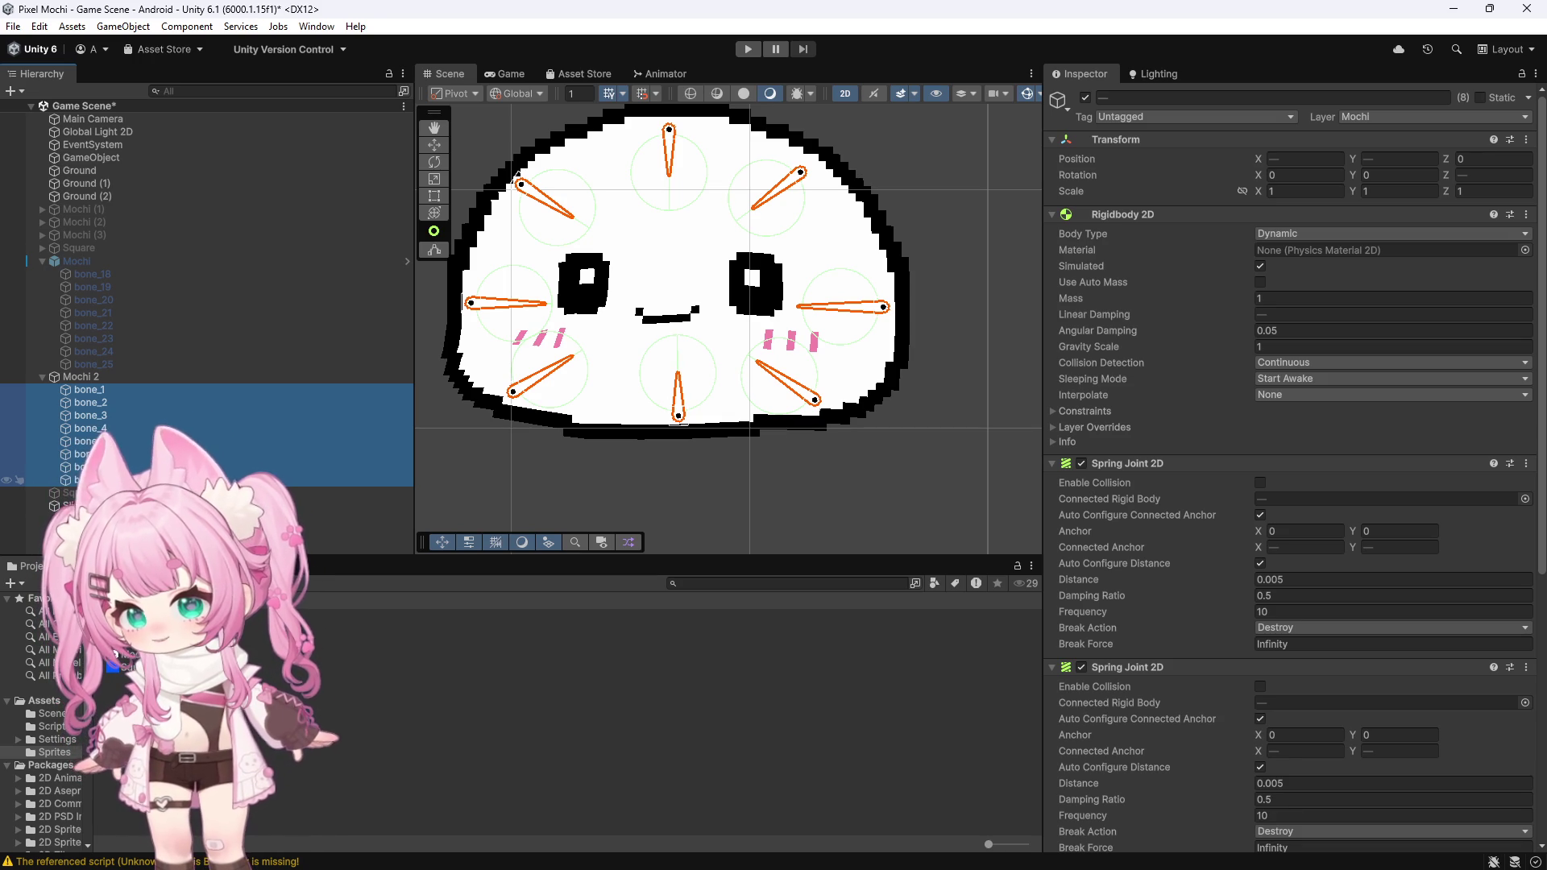
pyautogui.rightClick(1081, 176)
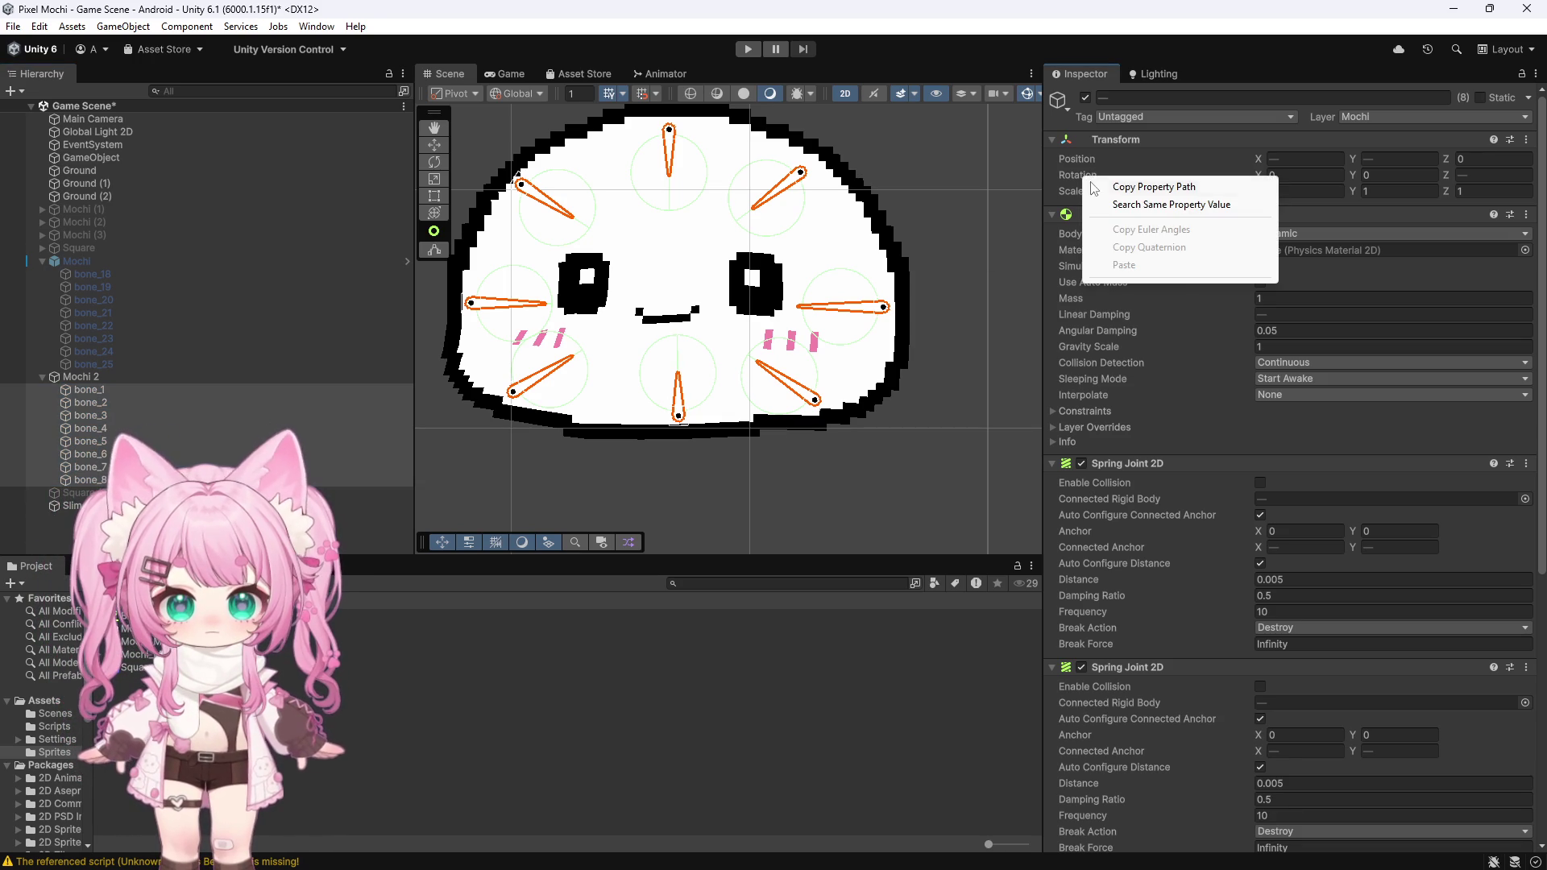
pyautogui.click(1173, 165)
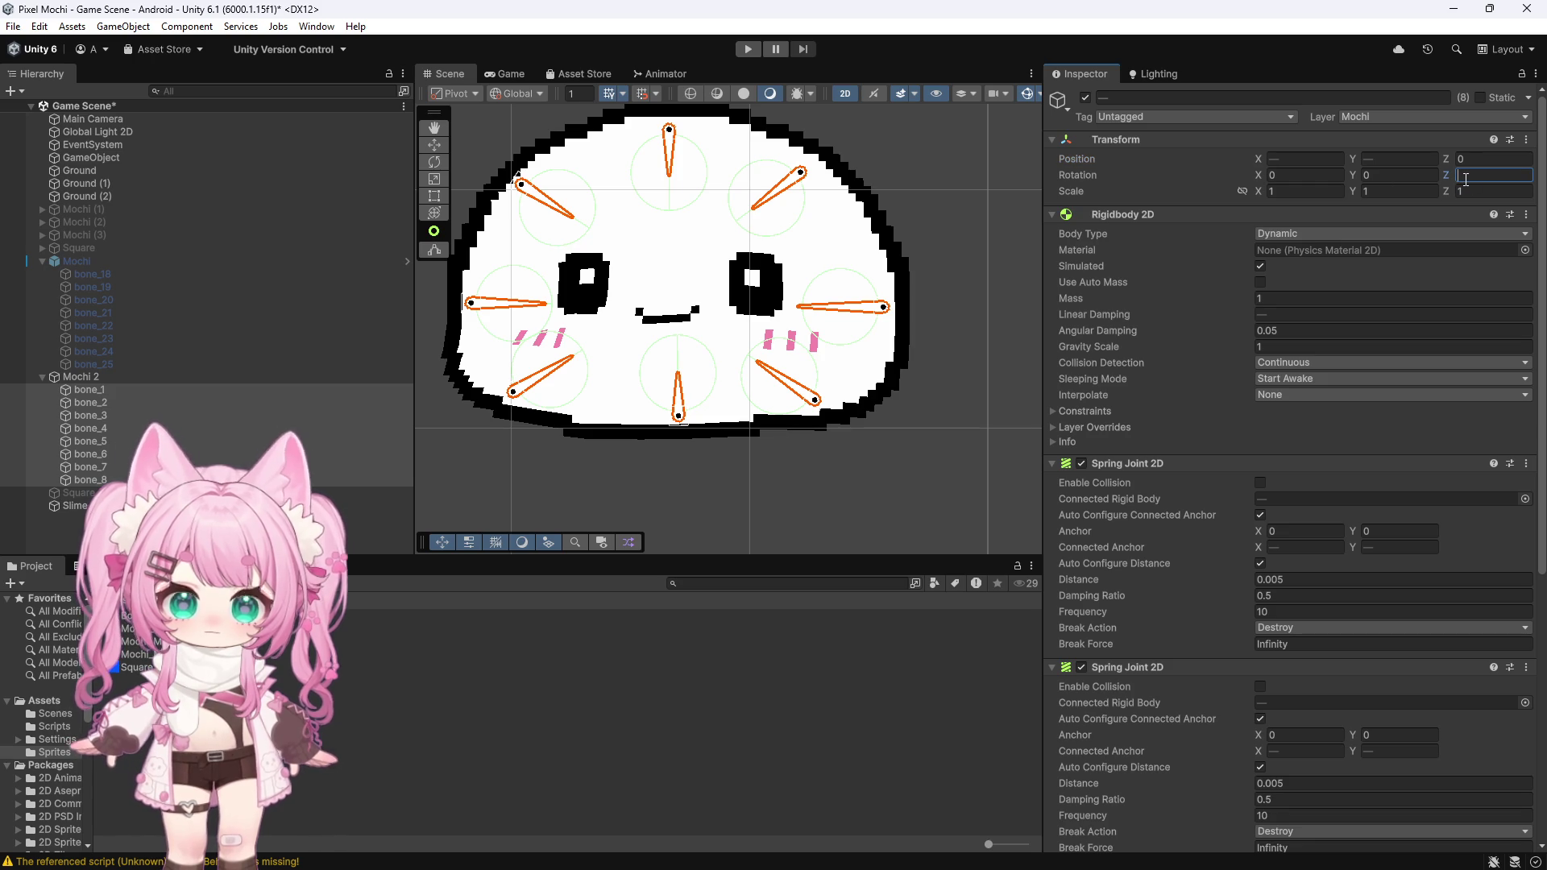
pyautogui.write('0')
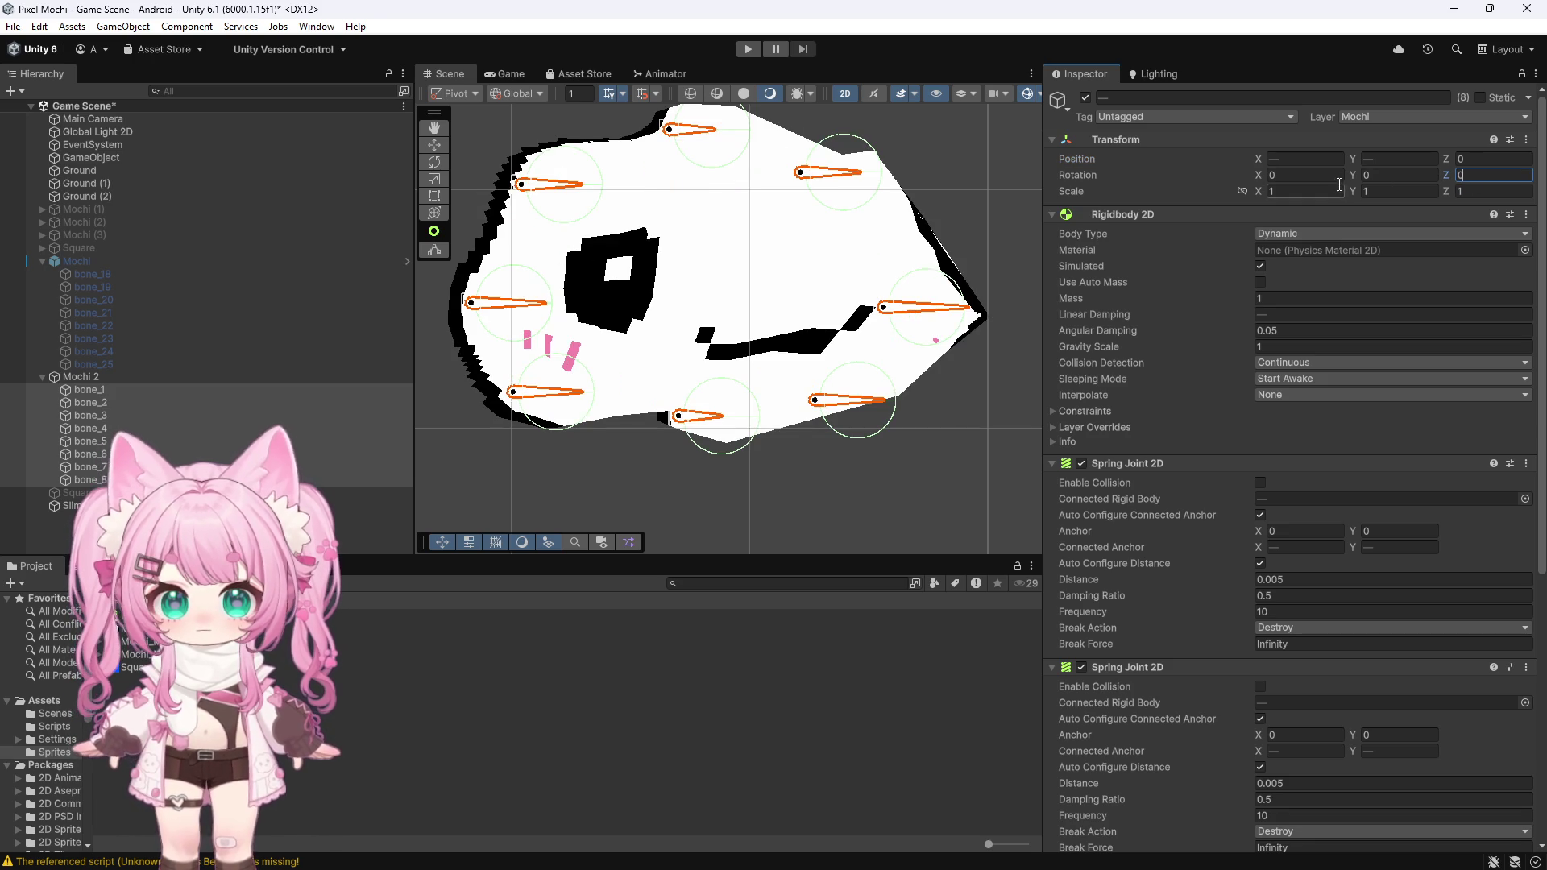
pyautogui.write('0')
pyautogui.press('Tab')
pyautogui.write('0')
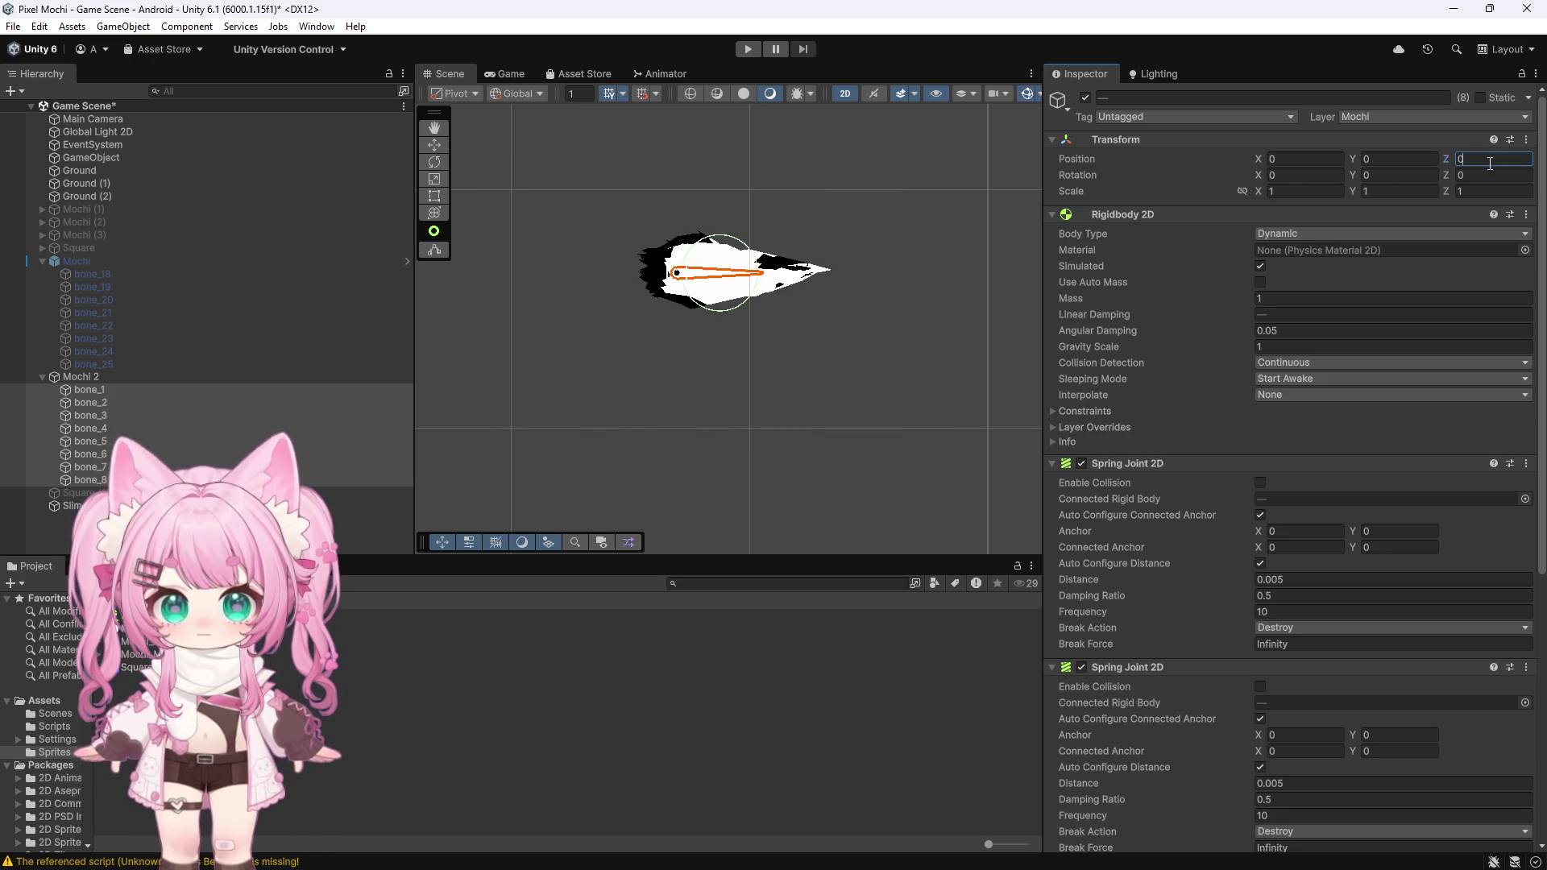
pyautogui.click(612, 405)
pyautogui.hotkey('ctrl', 'z')
pyautogui.hotkey('ctrl', 'z')
pyautogui.hotkey('ctrl', 'z')
pyautogui.hotkey('ctrl', 'z')
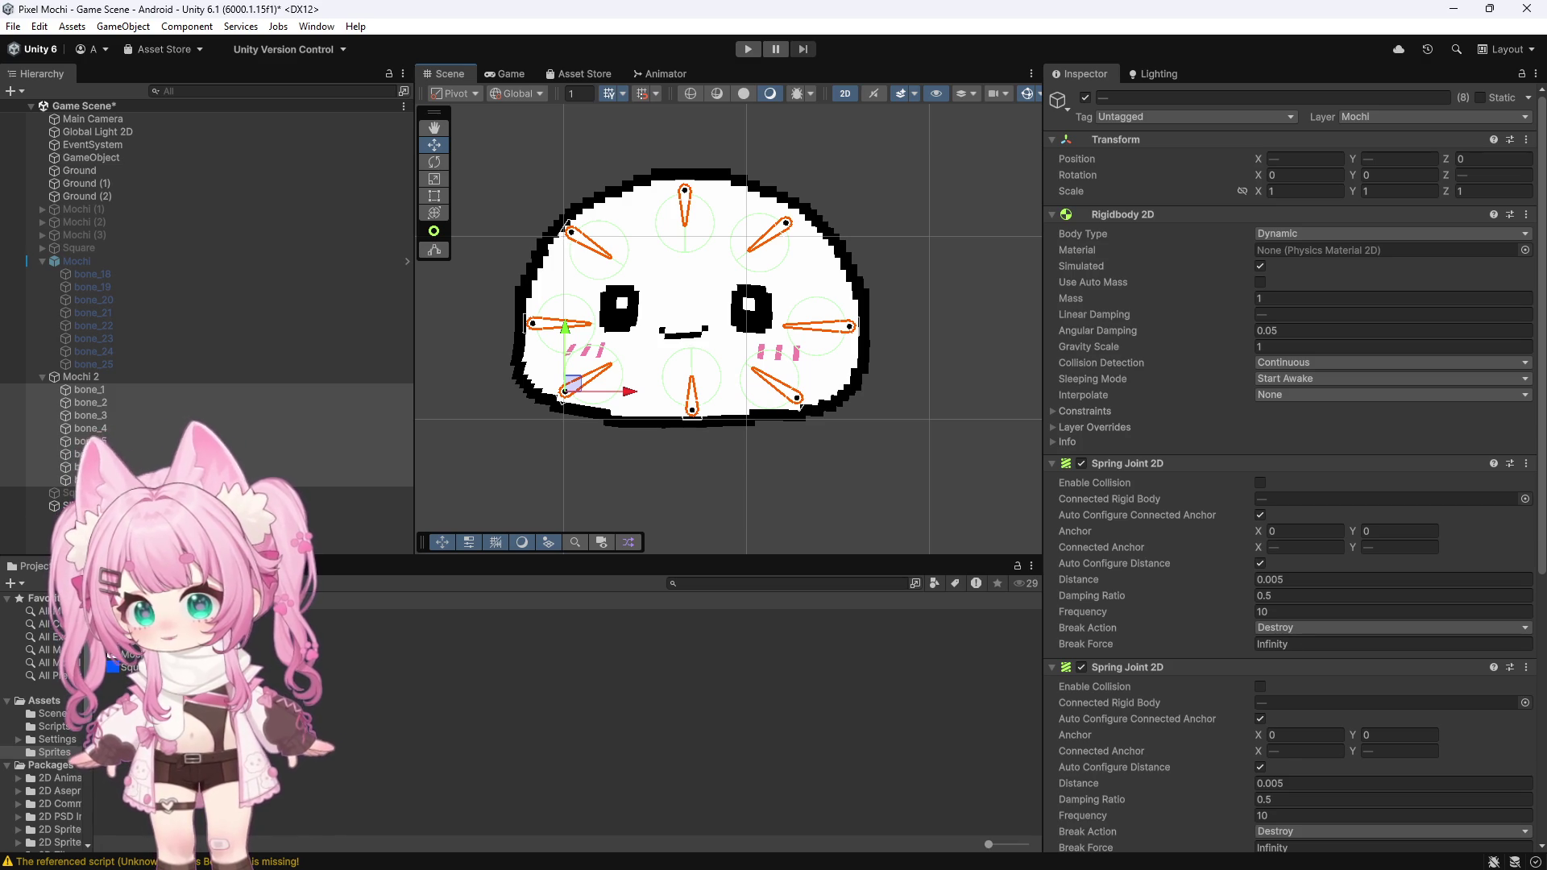
# Step: Reset the bind pose in Mochi 2's Sprite Skin component
pyautogui.click(103, 375)
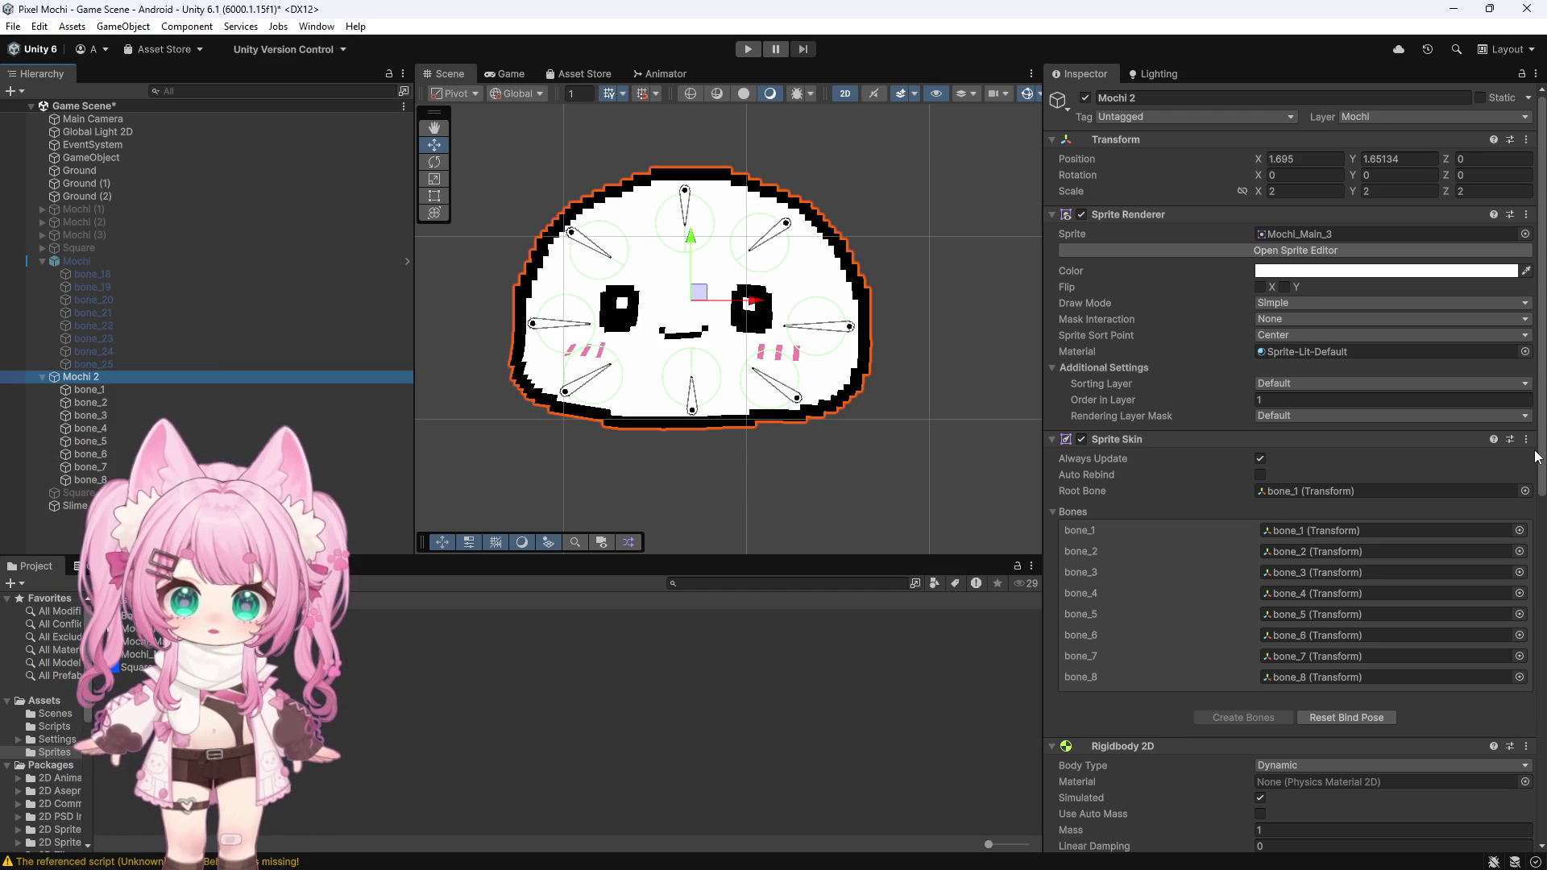
pyautogui.click(1526, 440)
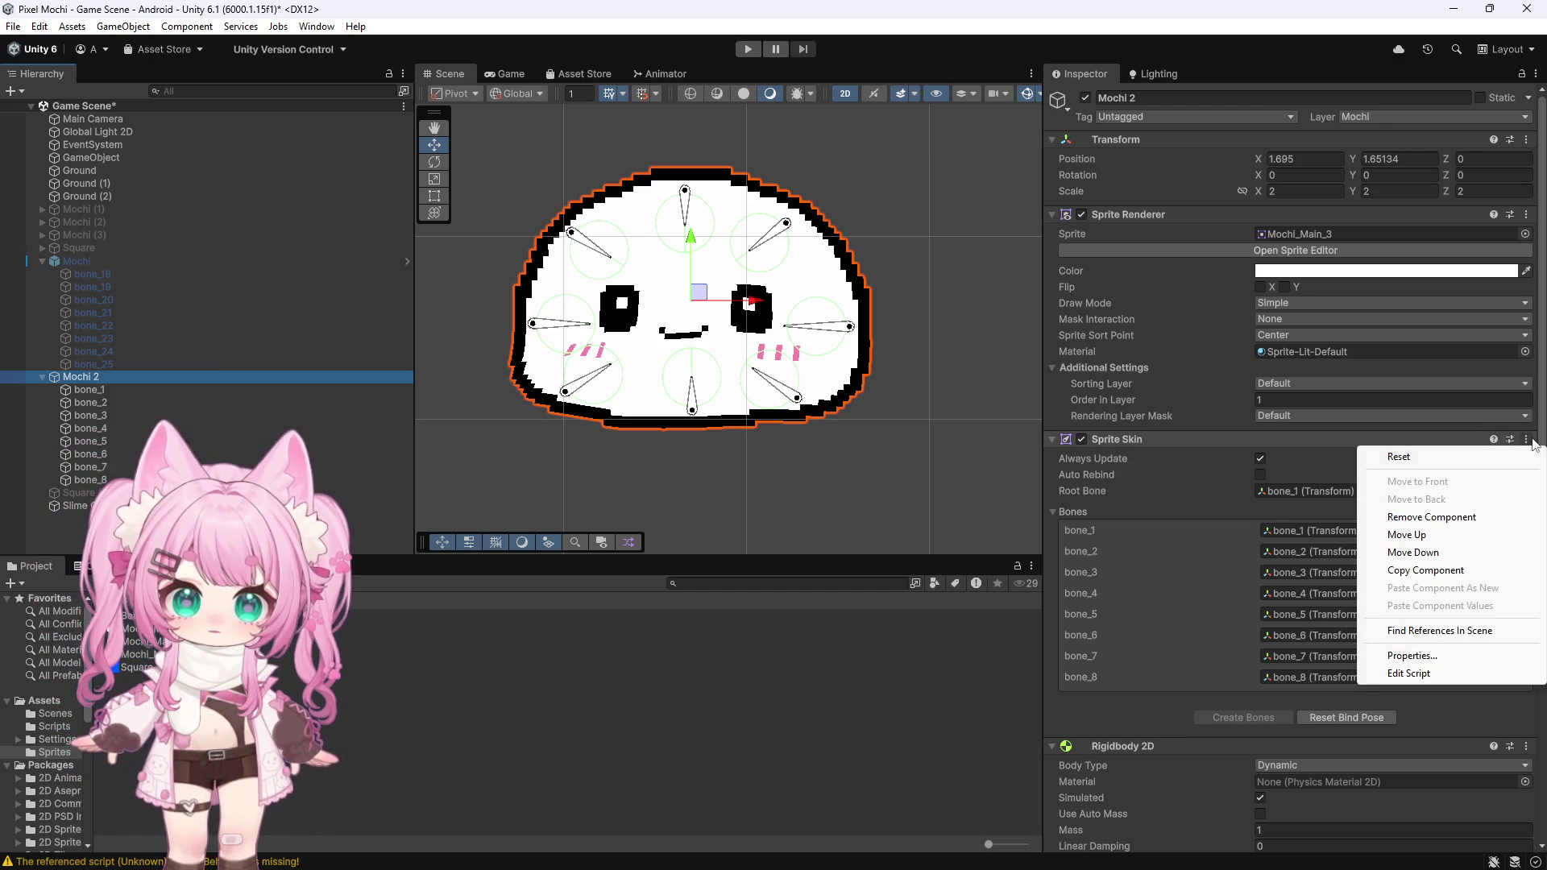
pyautogui.click(1224, 484)
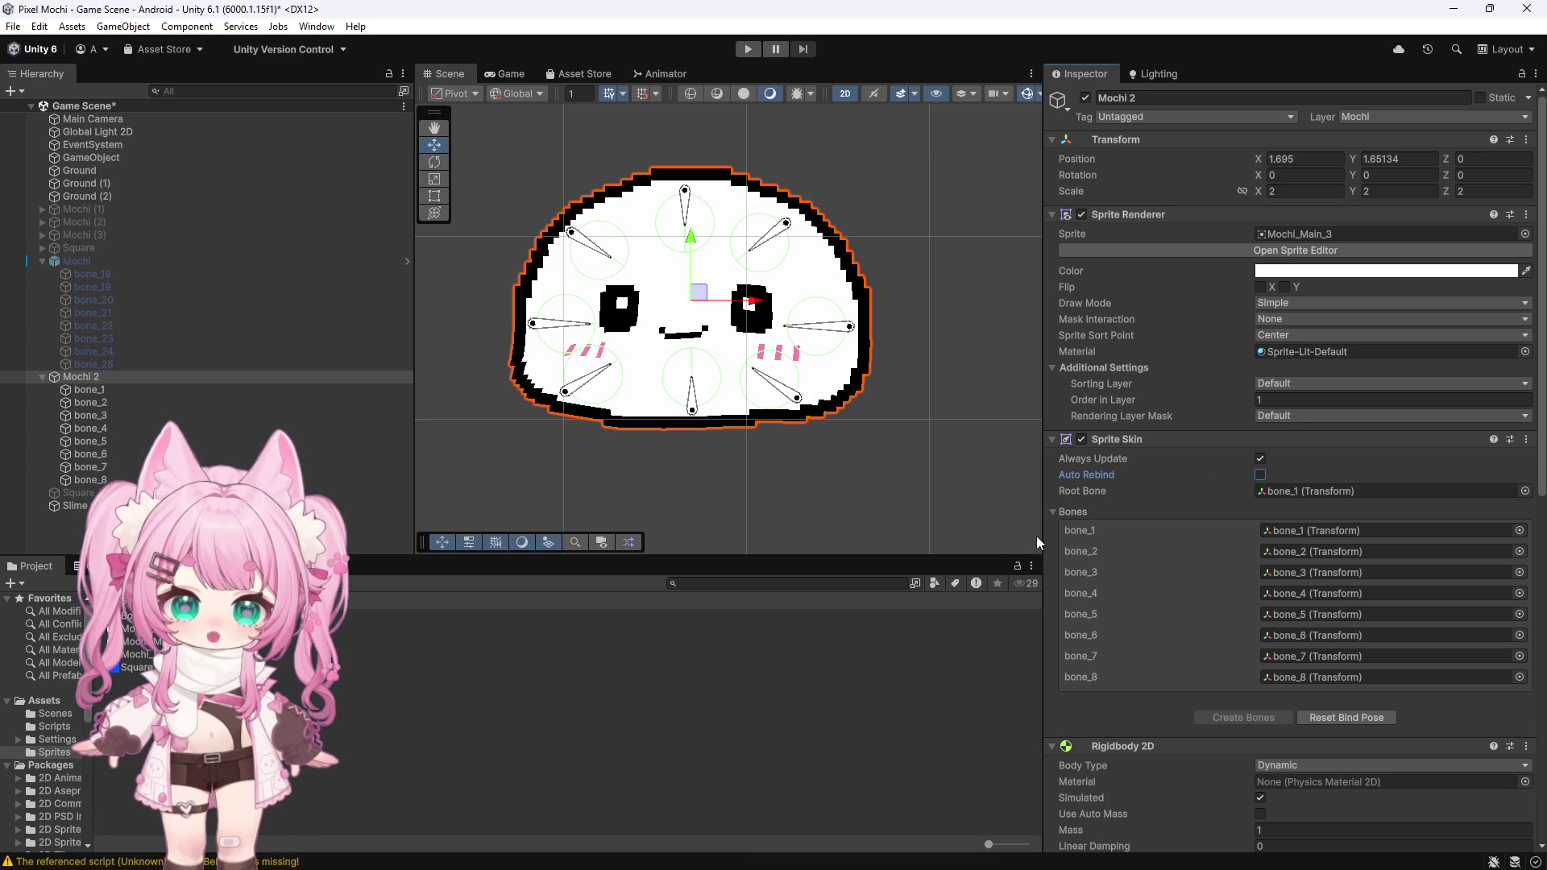
pyautogui.click(1321, 719)
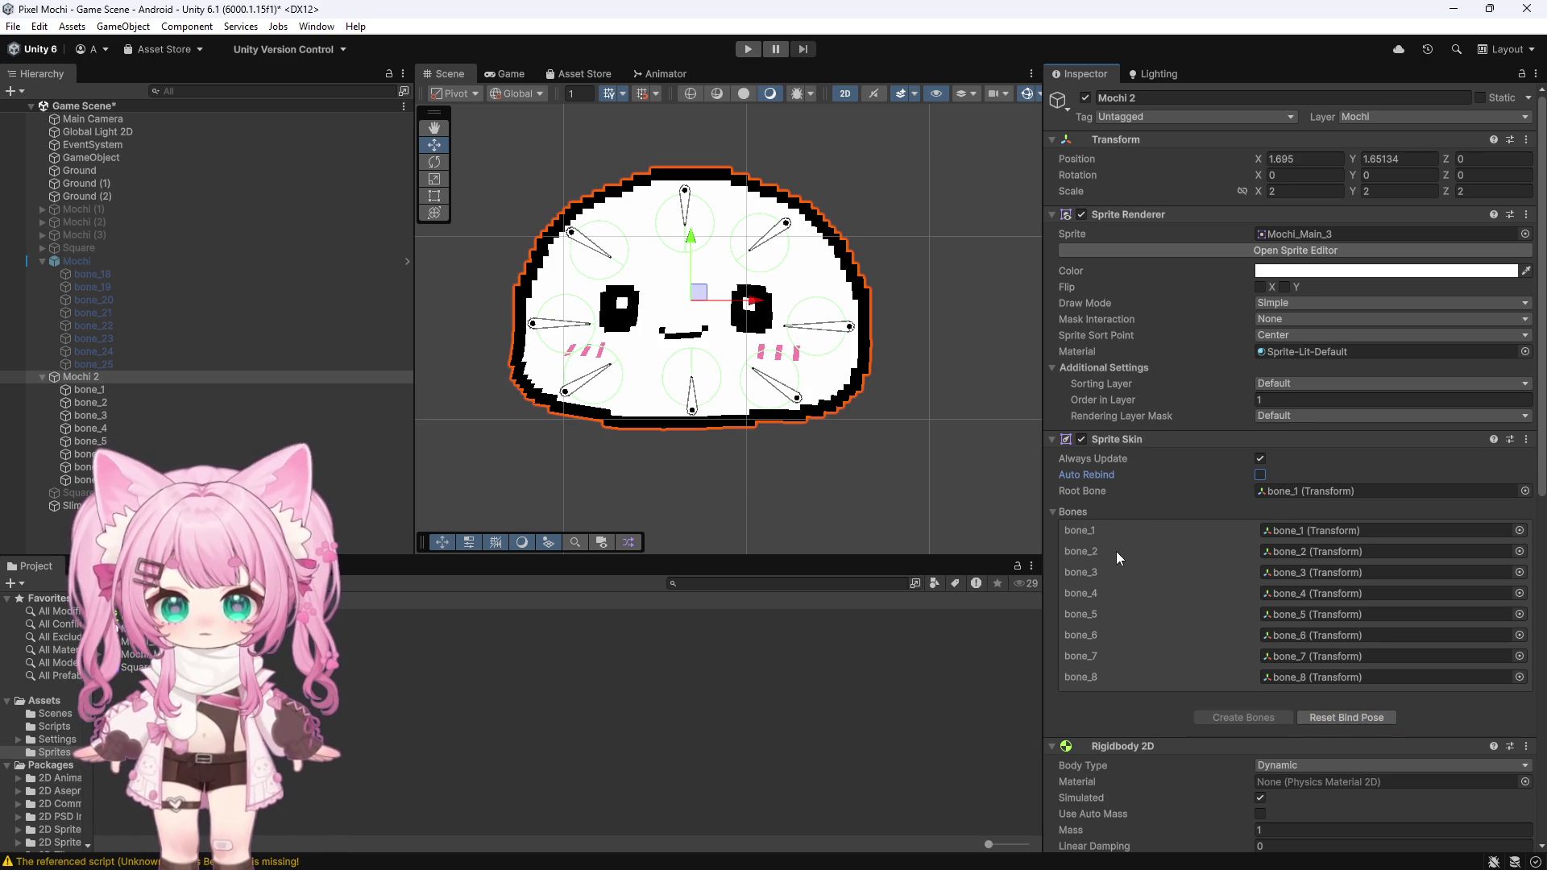
# Step: Test-run the scene with Play and Stop, then select the Mochi_Main_3 texture
pyautogui.scroll(-5, 1115, 551)
pyautogui.scroll(-3, 1146, 543)
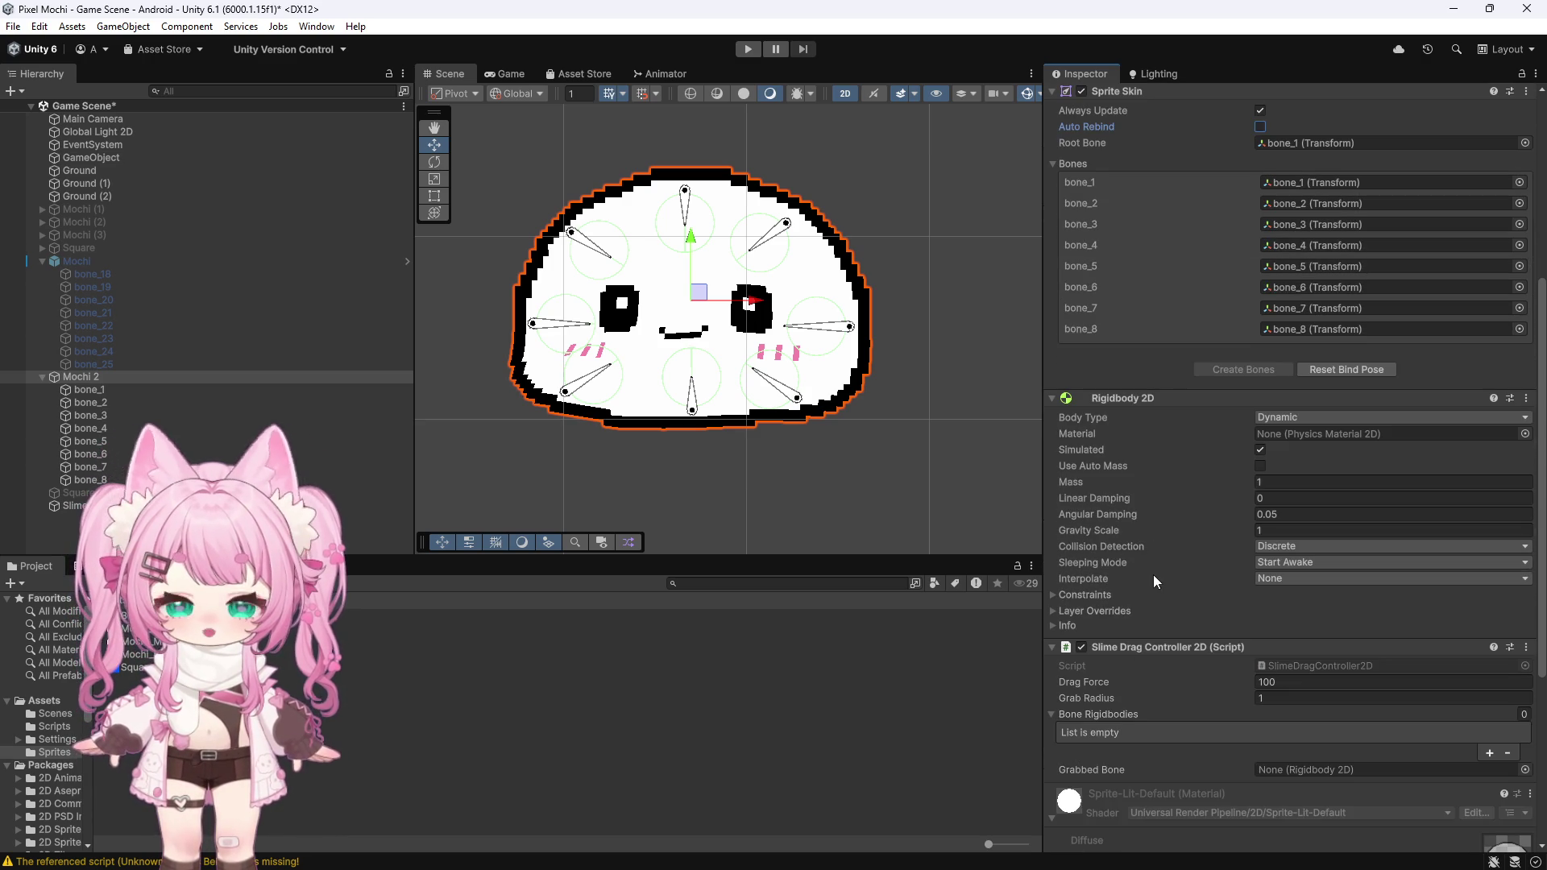
pyautogui.scroll(8, 1148, 575)
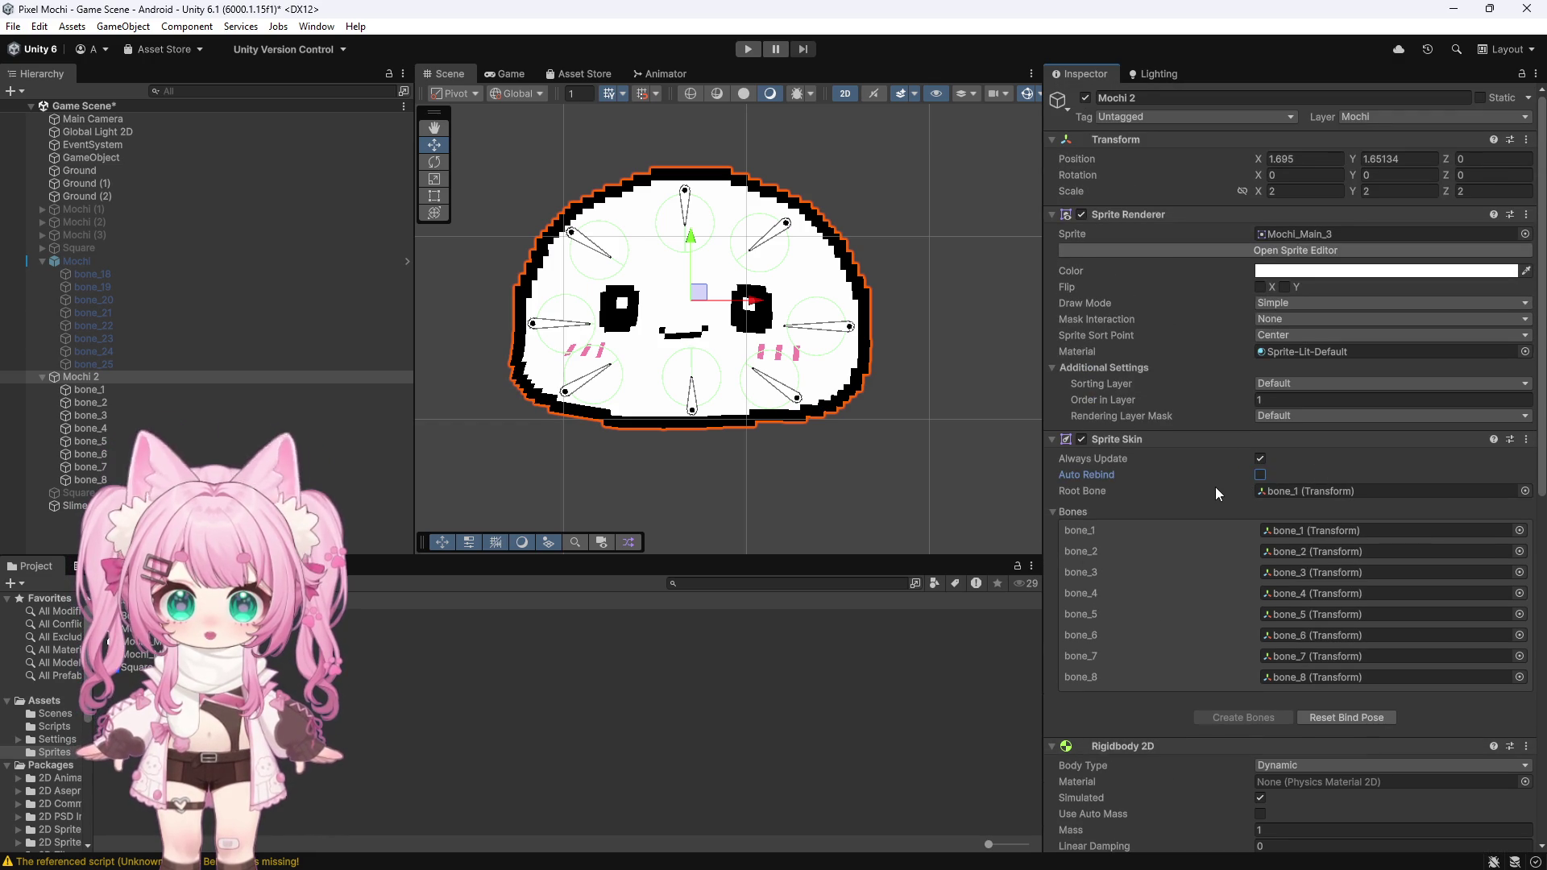
pyautogui.doubleClick(1262, 459)
pyautogui.click(747, 49)
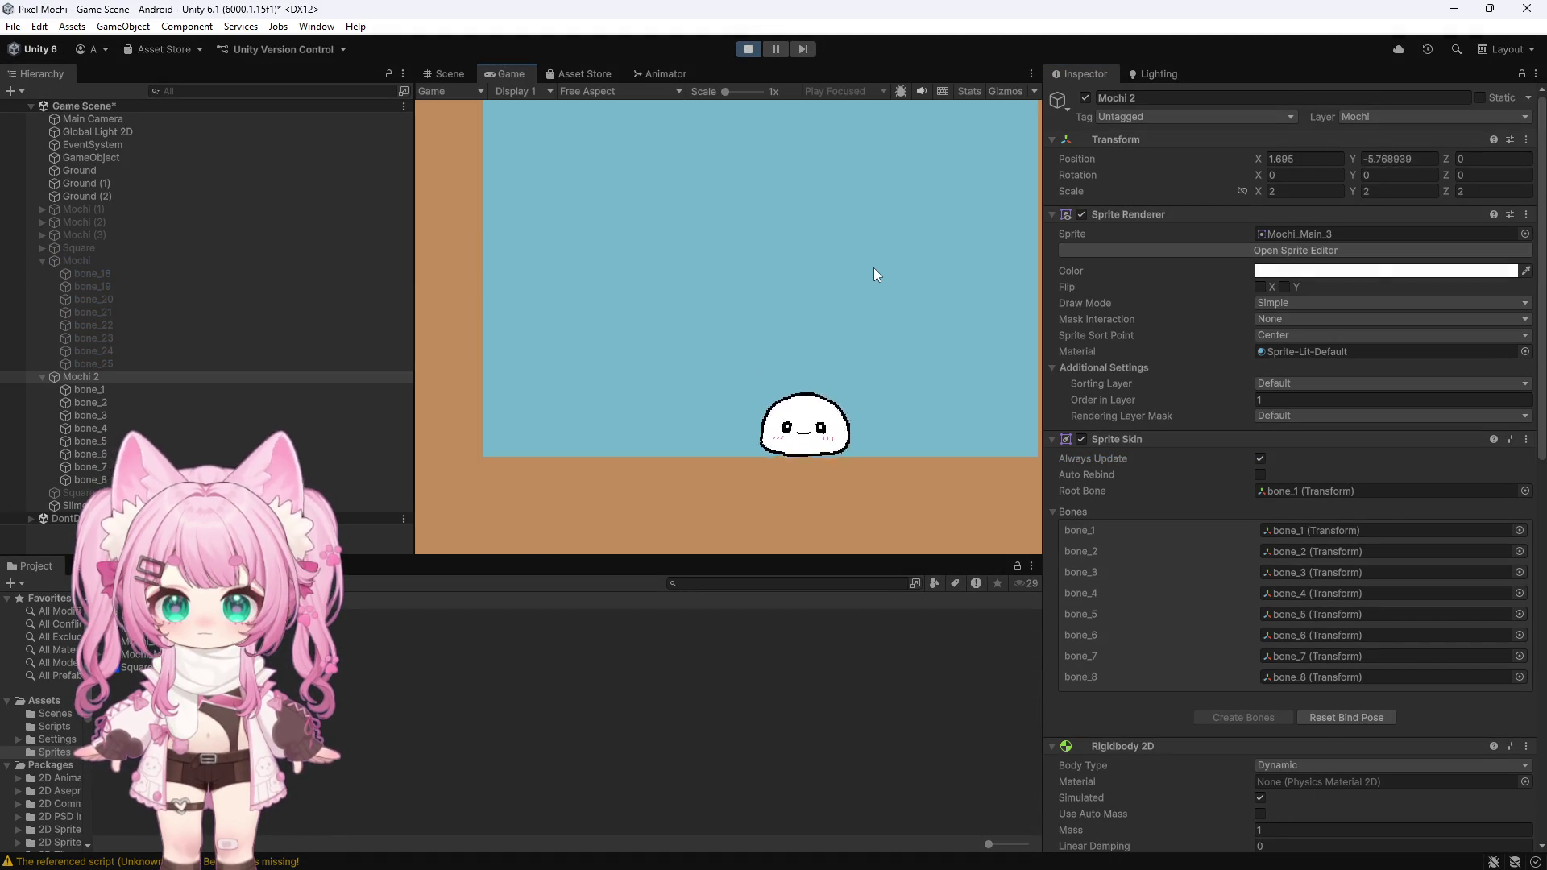
pyautogui.click(748, 50)
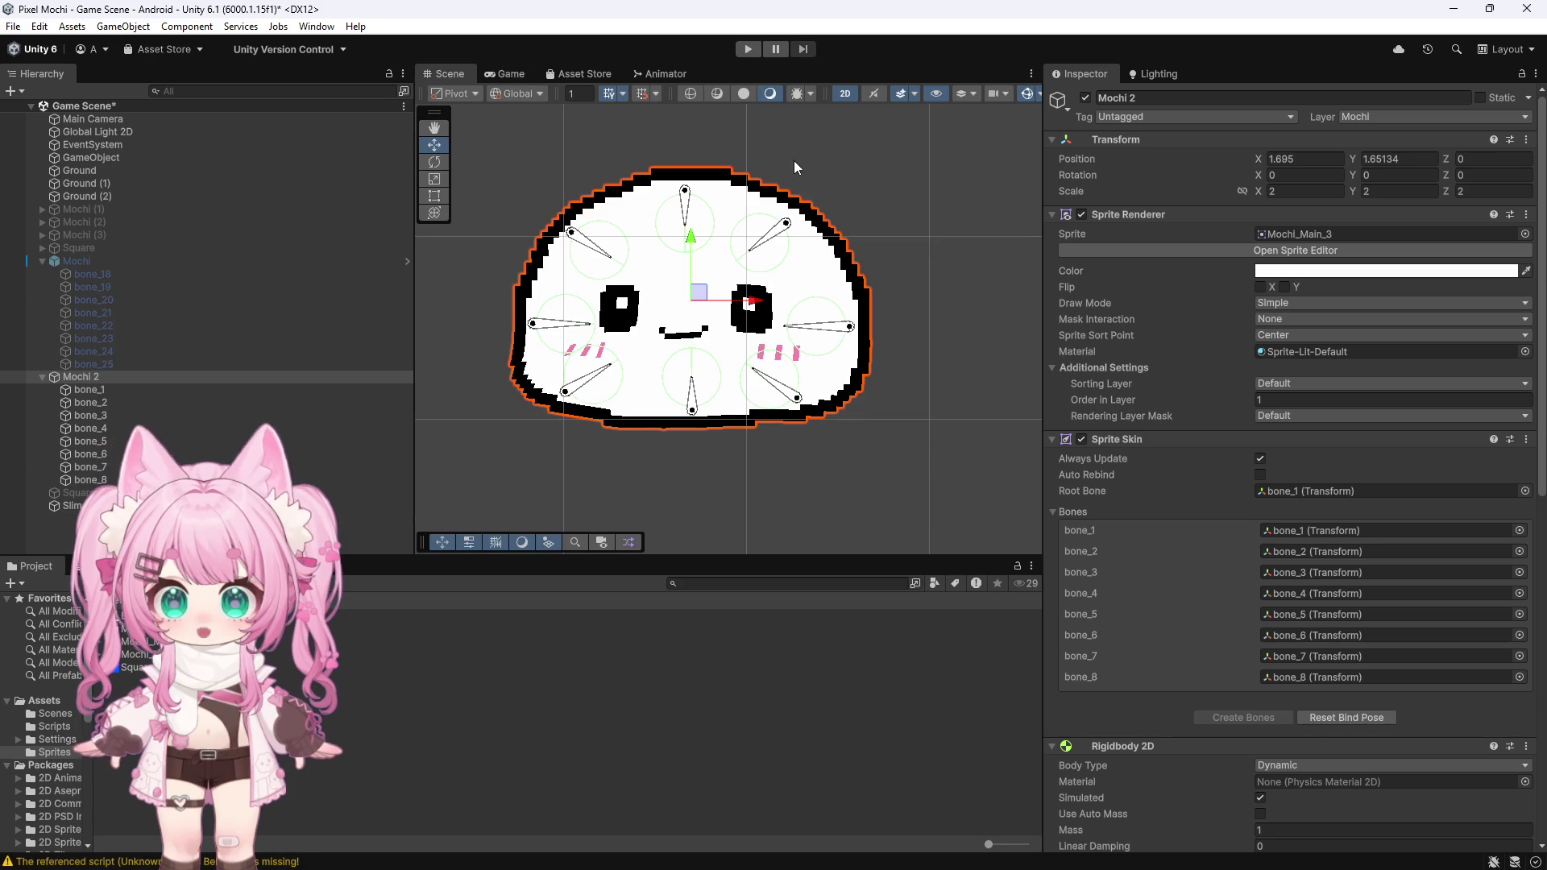
pyautogui.click(374, 654)
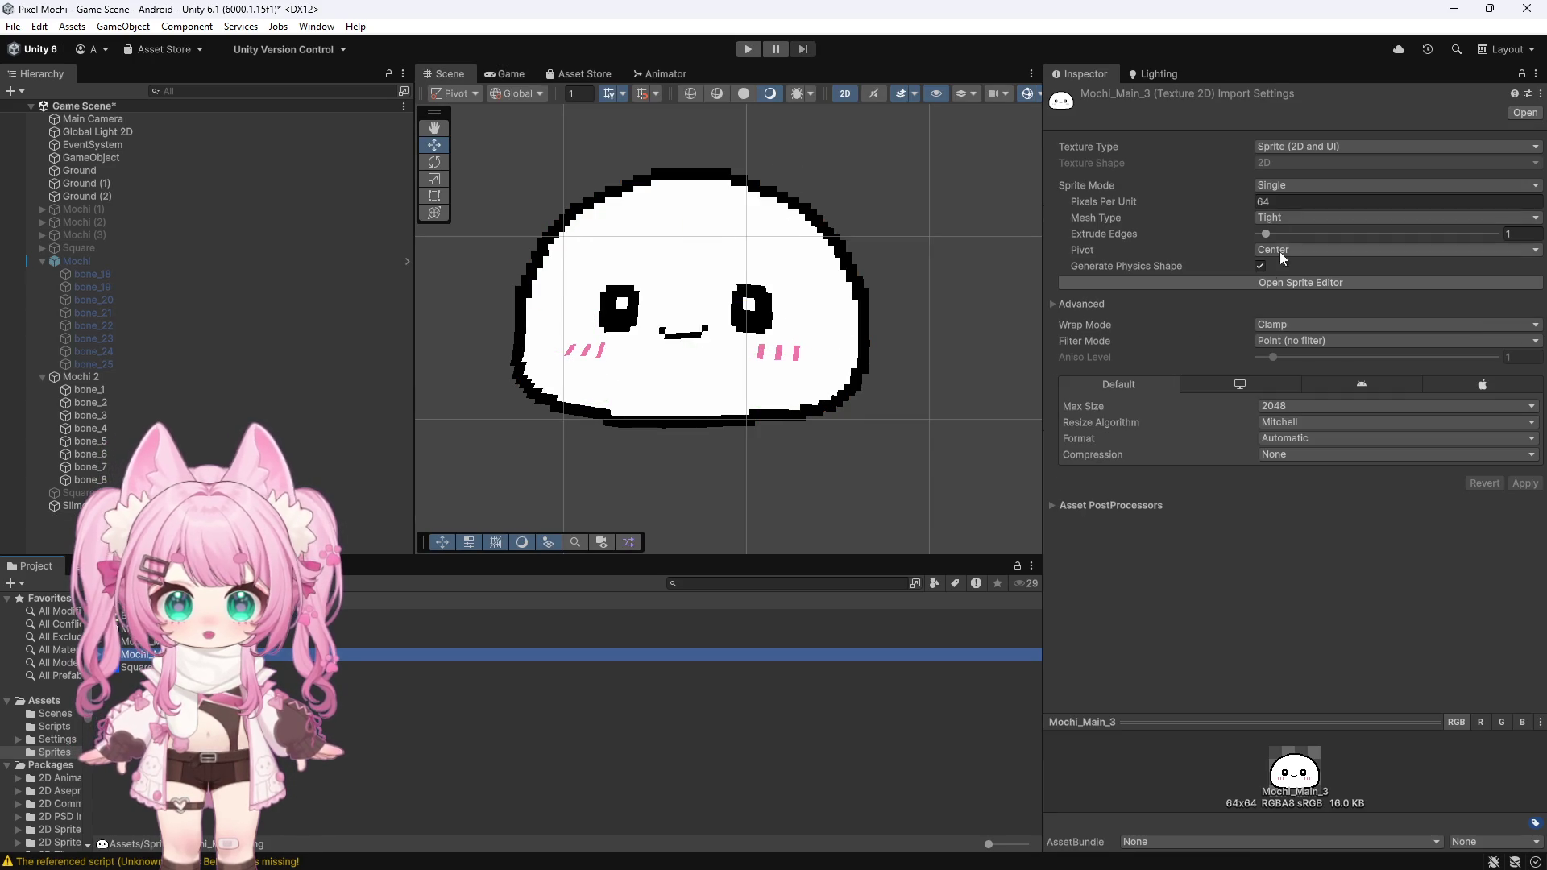
# Step: Open Mochi_Main_3 in the Skinning Editor of the Sprite Editor in Edit Bone mode
pyautogui.click(1287, 290)
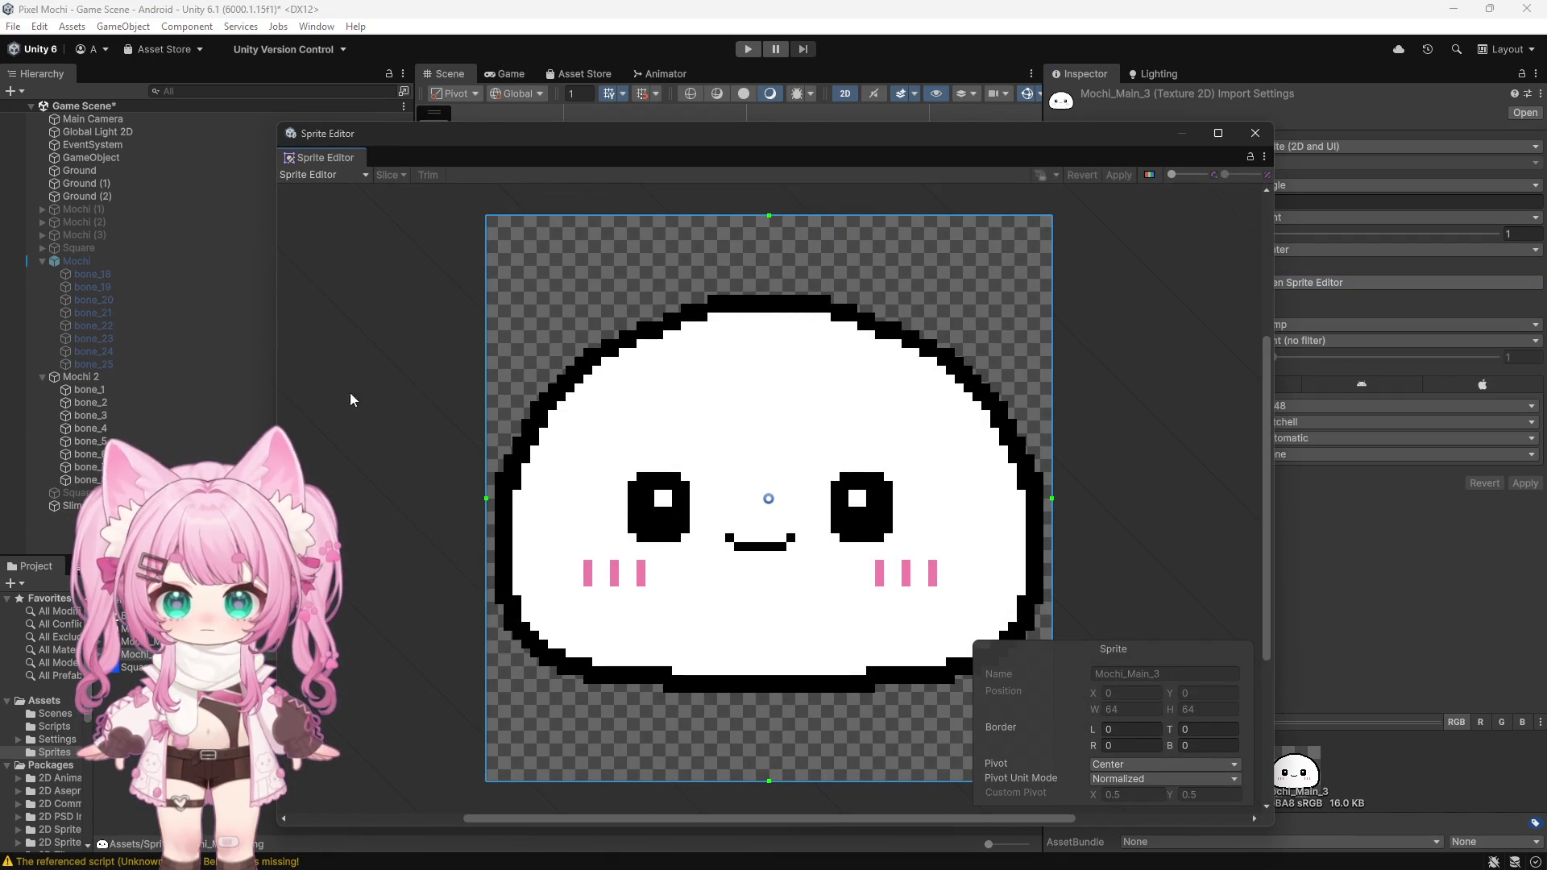
pyautogui.click(333, 176)
pyautogui.click(340, 265)
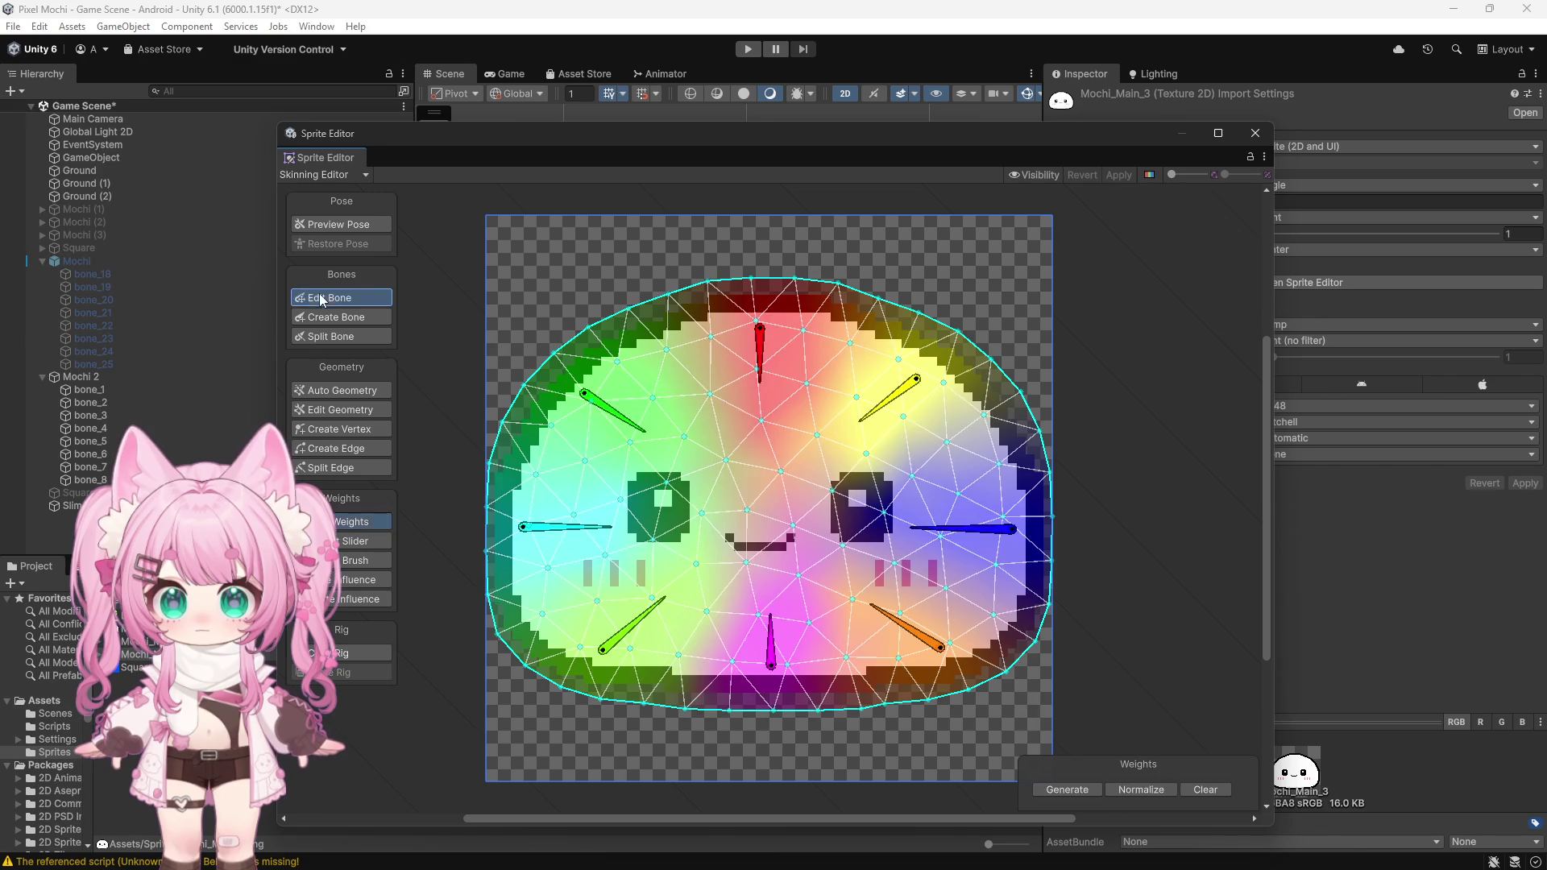
pyautogui.click(338, 298)
# Step: Tilt bone_4, bone_5 and bone_8 slightly to re-angle them
pyautogui.moveTo(523, 527); pyautogui.dragTo(519, 513)
pyautogui.moveTo(611, 527); pyautogui.dragTo(618, 517)
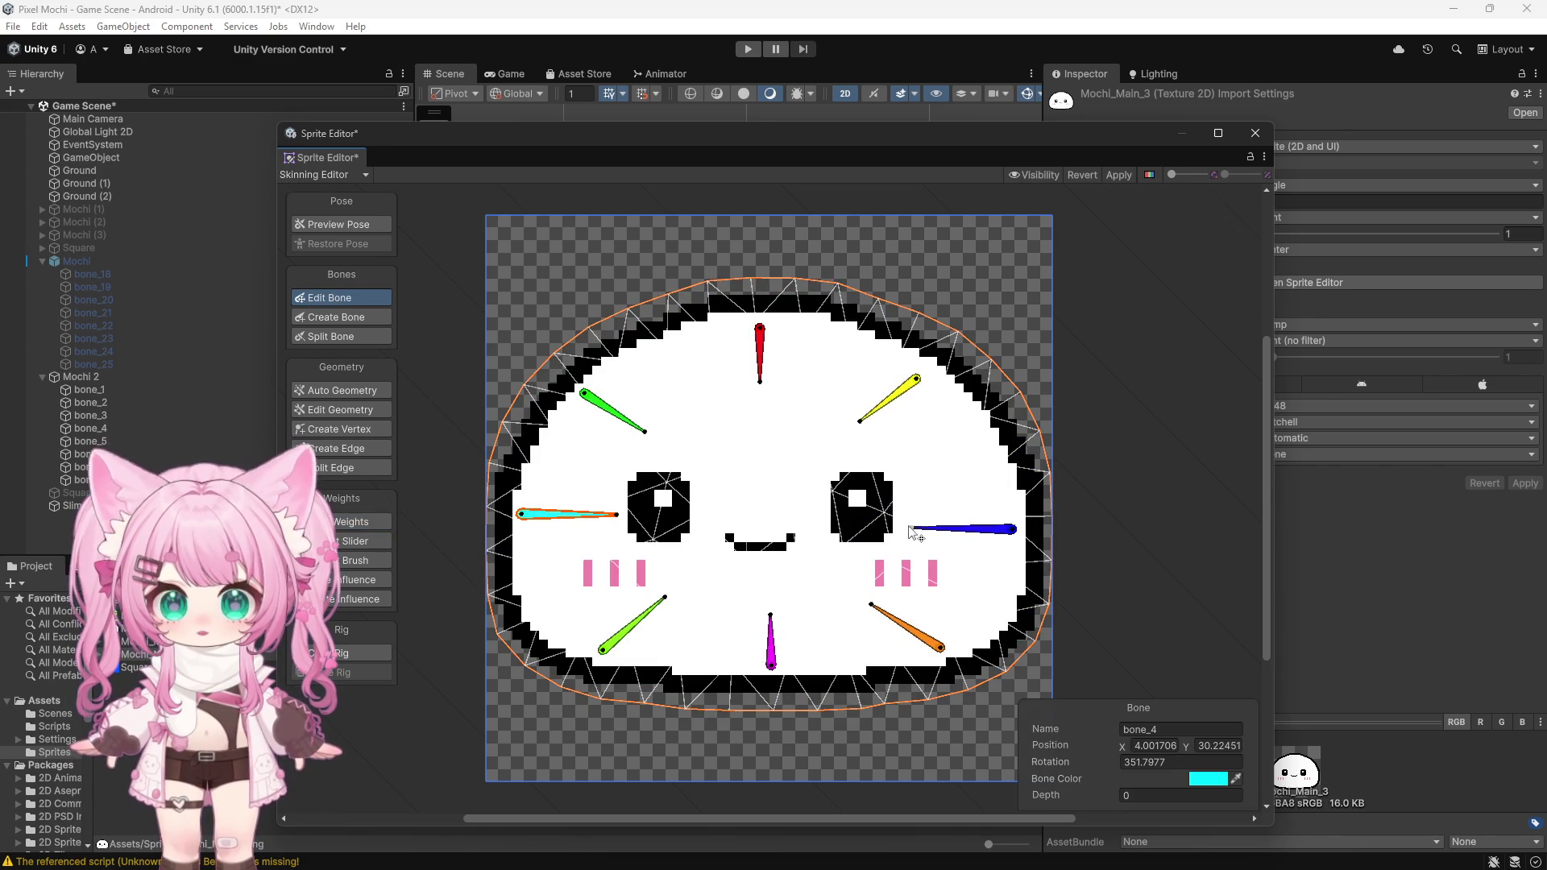
pyautogui.click(979, 529)
pyautogui.moveTo(1014, 530); pyautogui.dragTo(1016, 524)
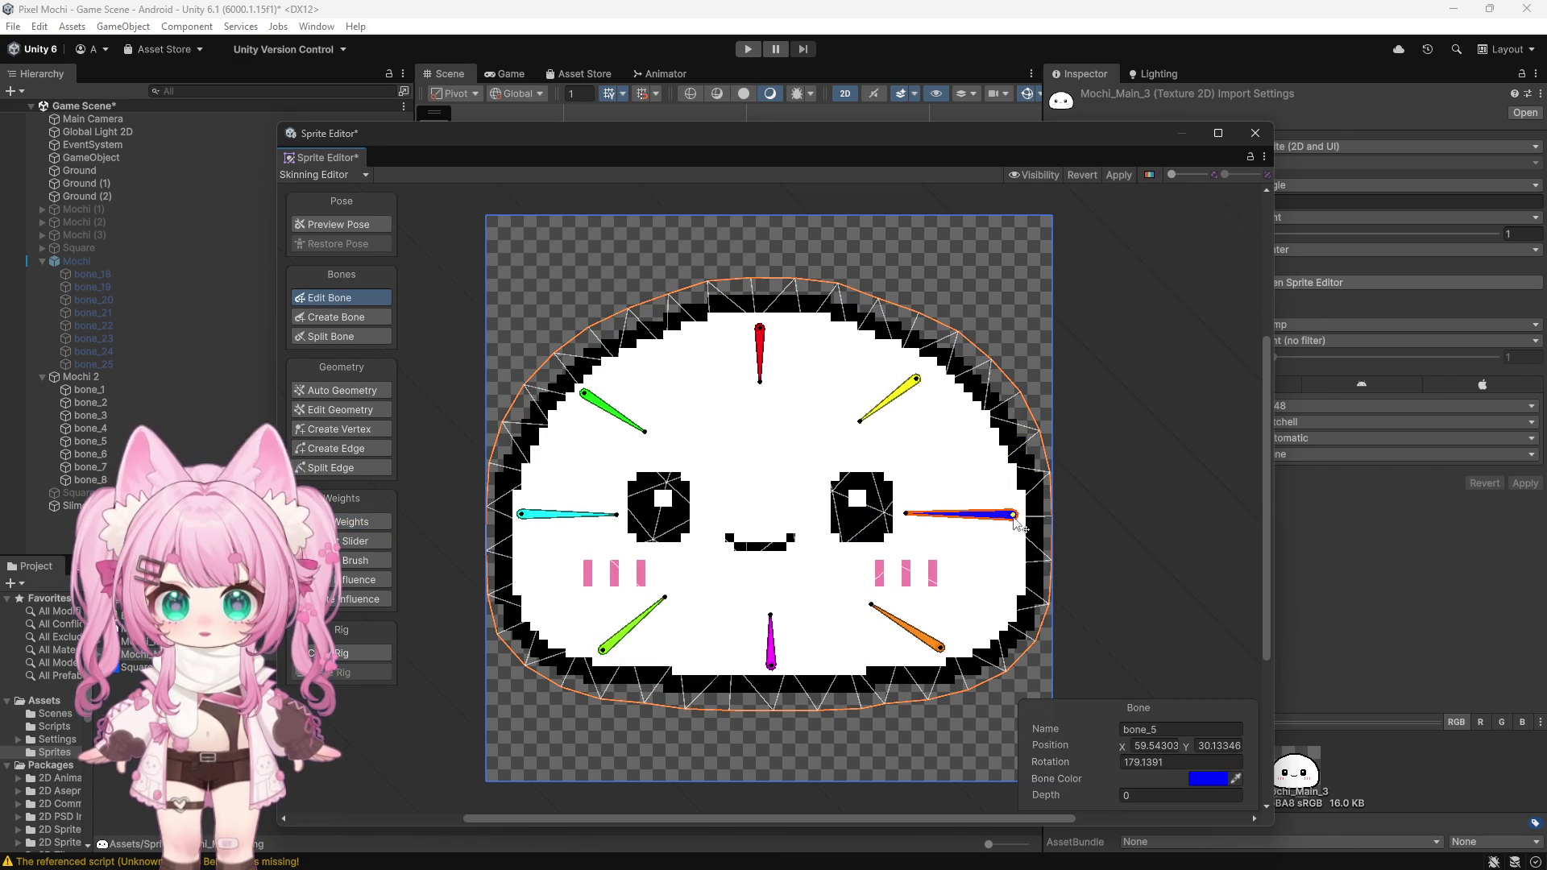
pyautogui.click(524, 517)
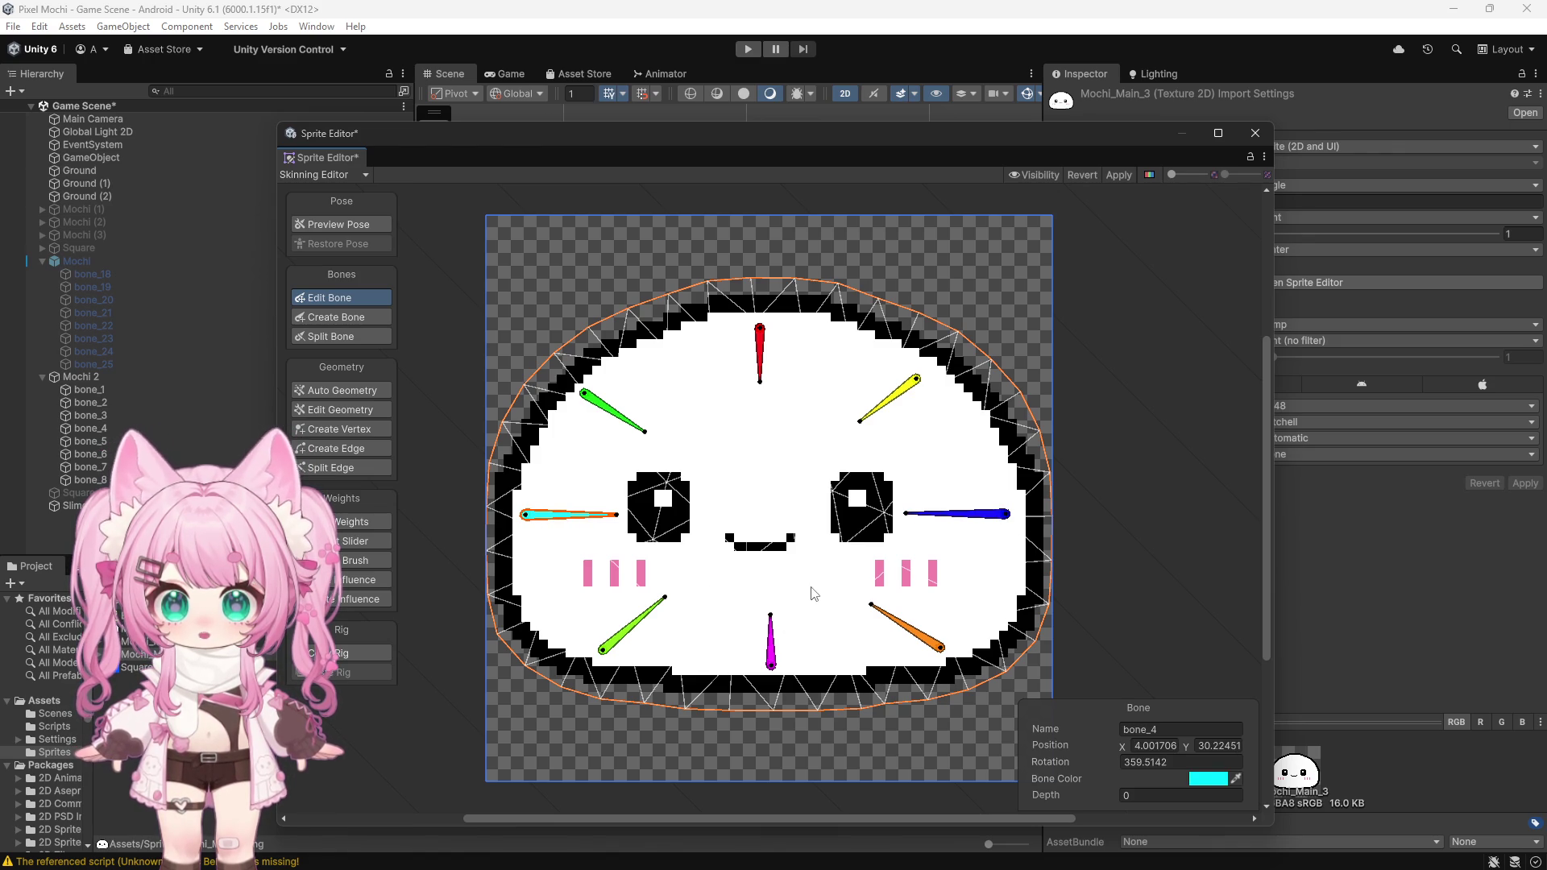
pyautogui.moveTo(603, 649); pyautogui.dragTo(596, 651)
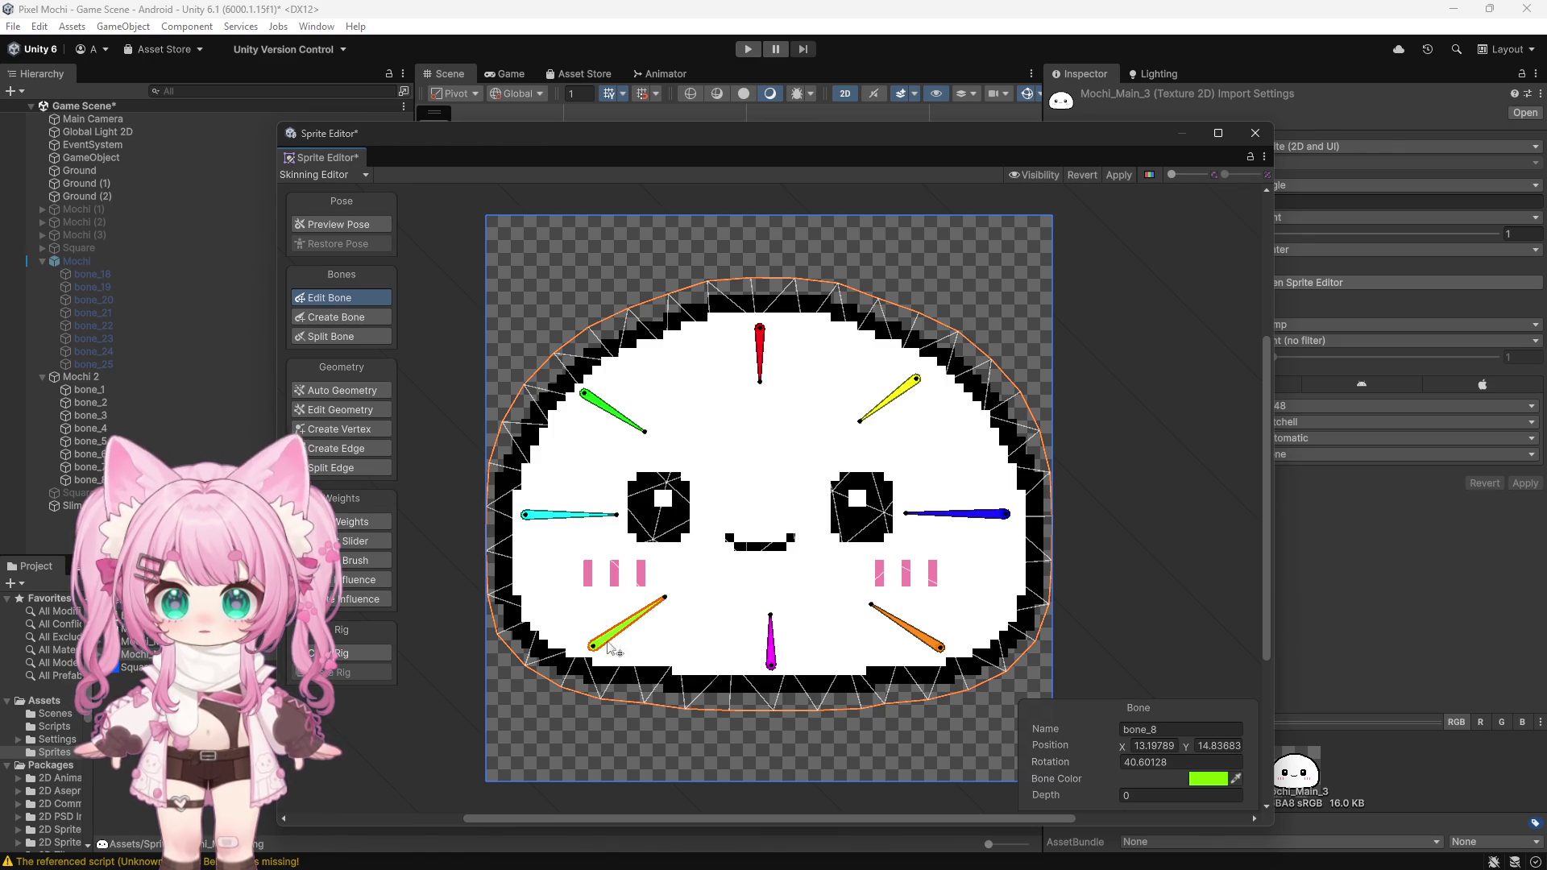
pyautogui.moveTo(665, 600); pyautogui.dragTo(662, 598)
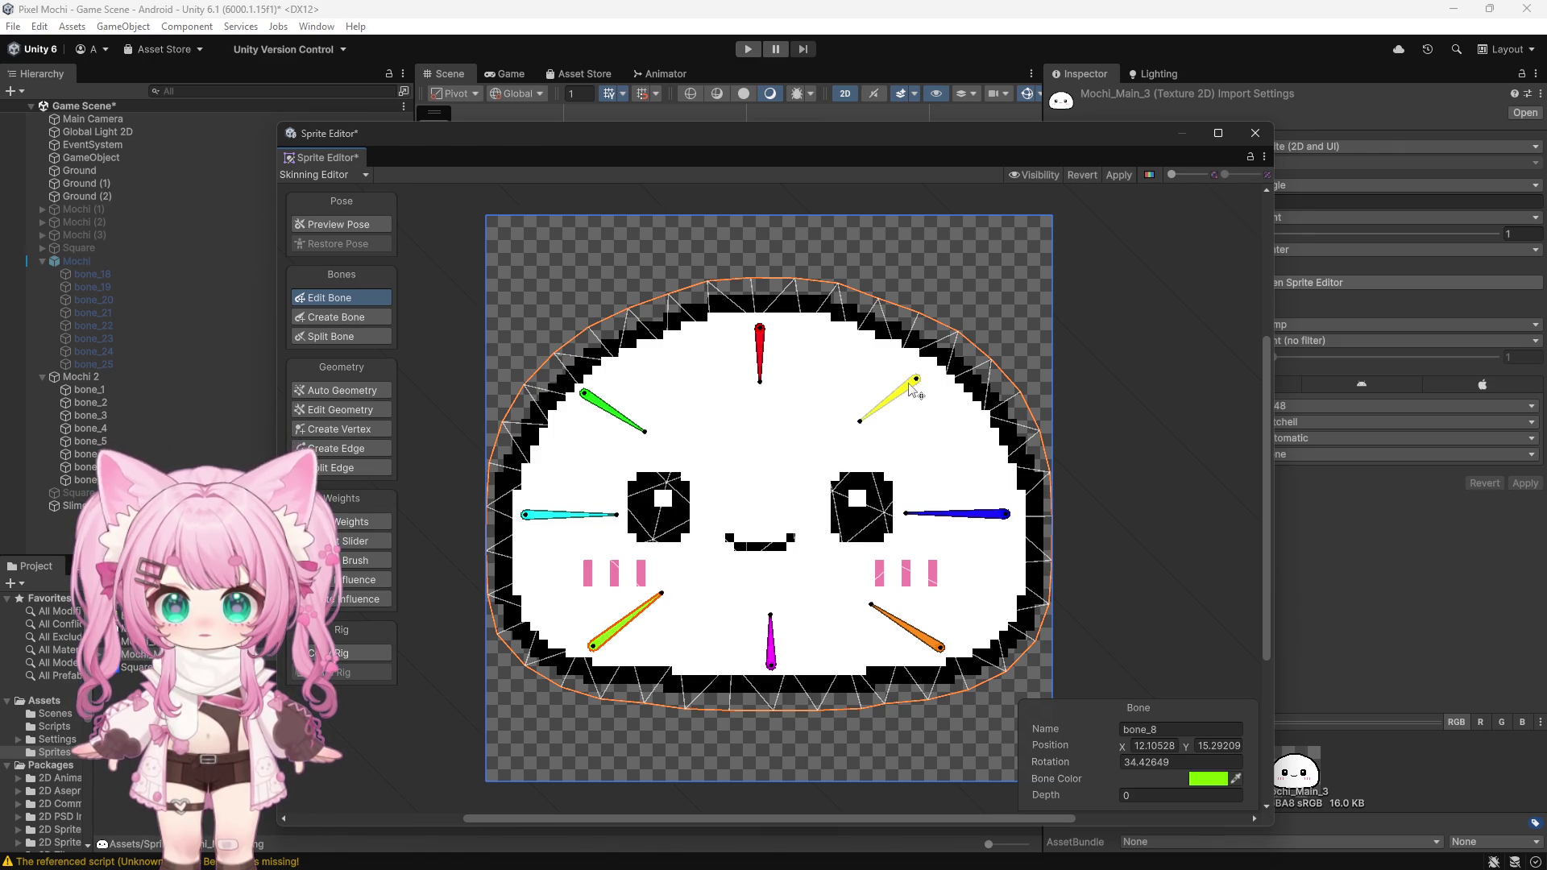
pyautogui.click(886, 402)
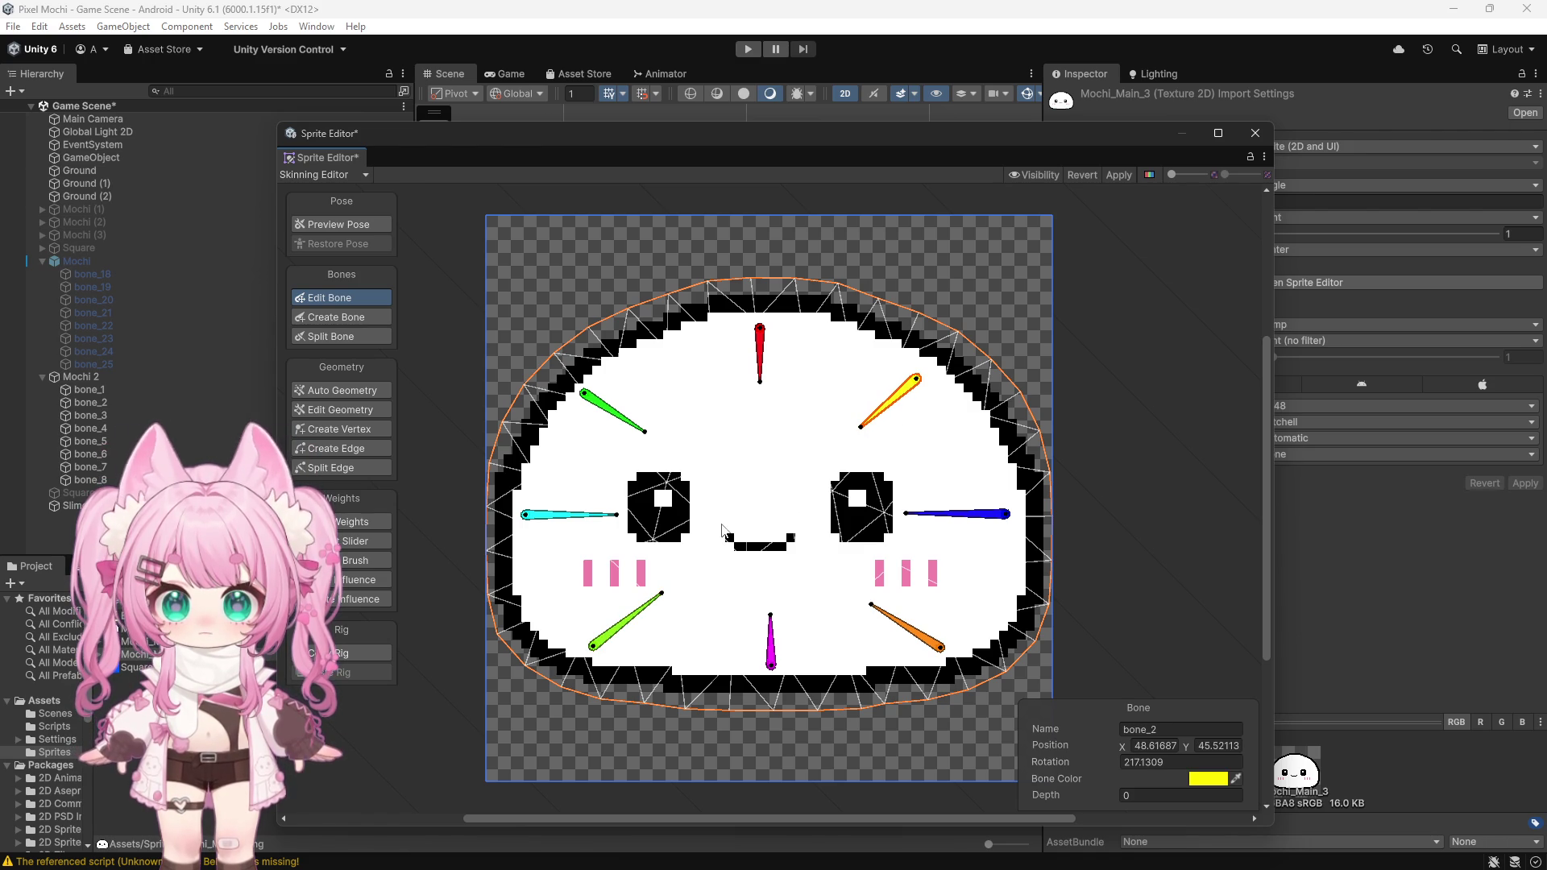
# Step: Run Auto Geometry and Auto Weights, apply the changes, and close the Sprite Editor
pyautogui.click(335, 390)
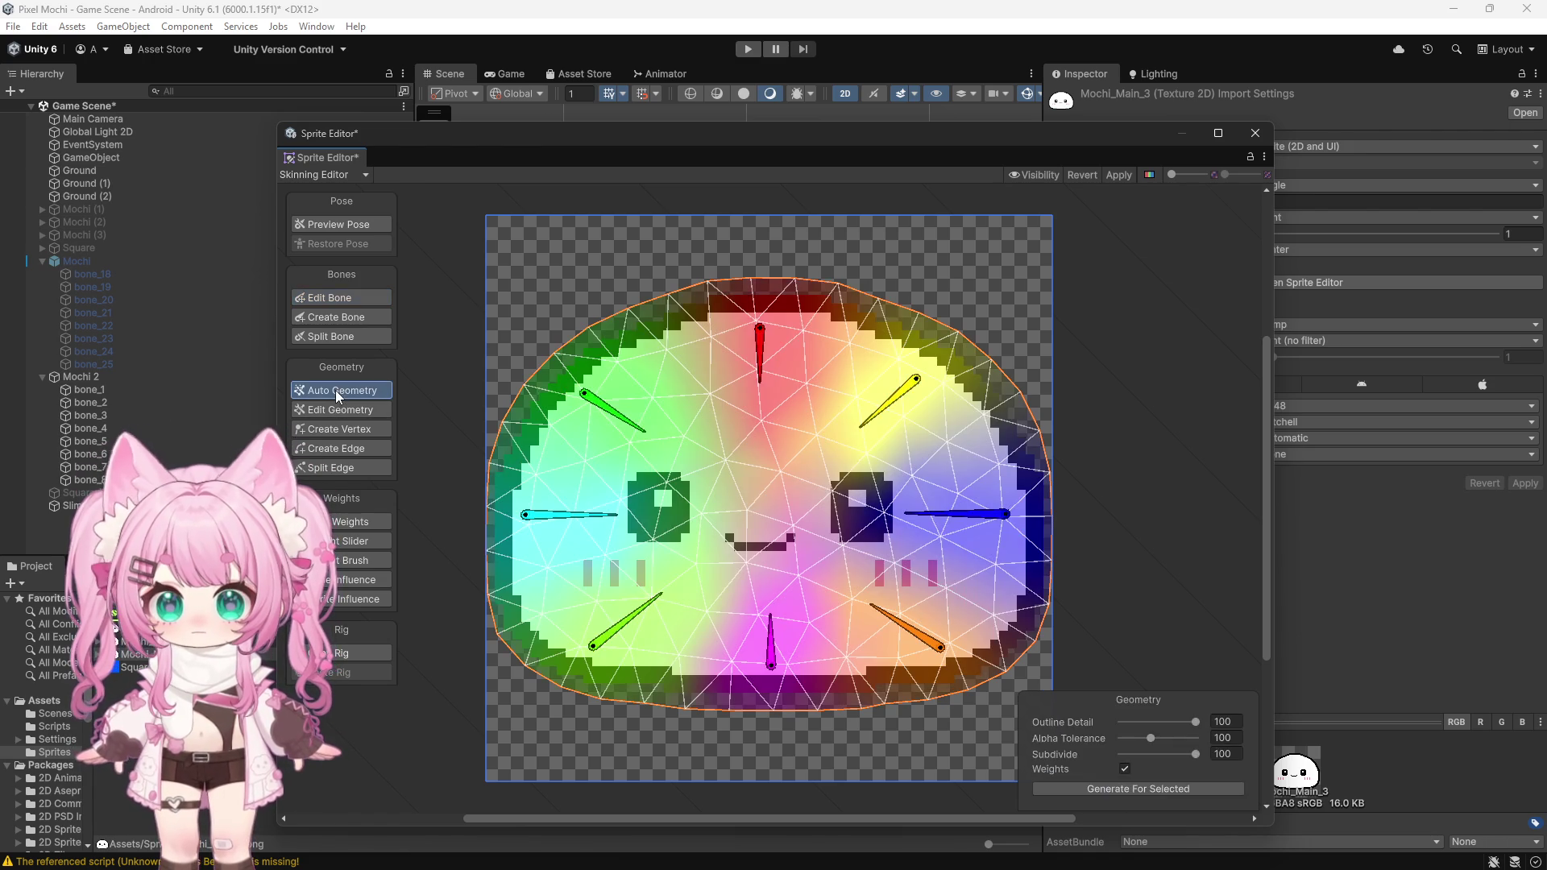
pyautogui.click(1134, 790)
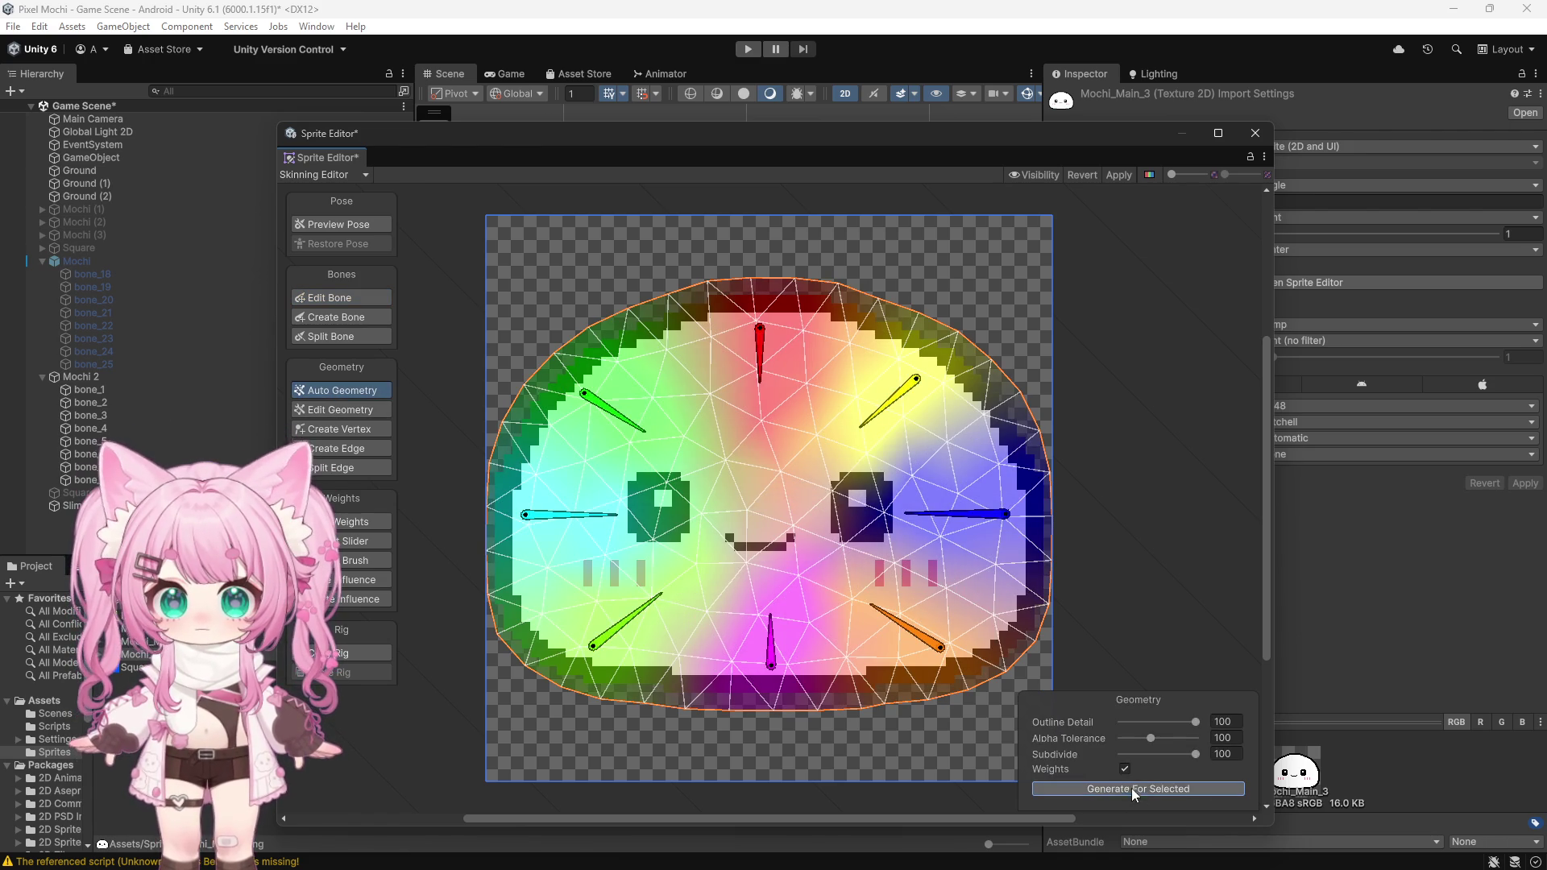
pyautogui.click(355, 521)
pyautogui.click(1117, 176)
pyautogui.click(1256, 133)
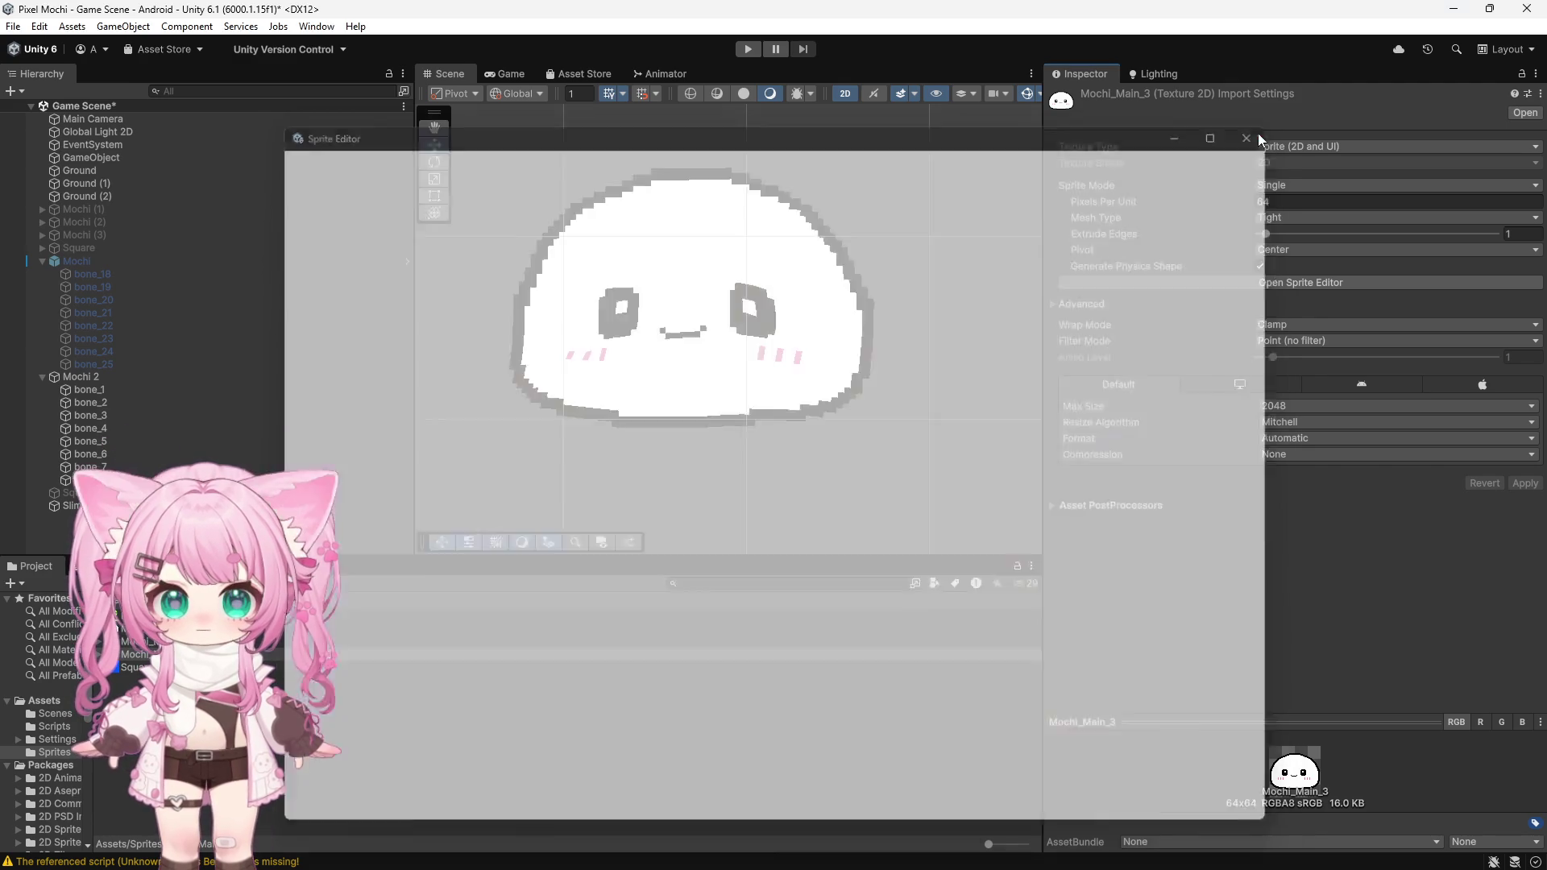
pyautogui.scroll(3, 624, 282)
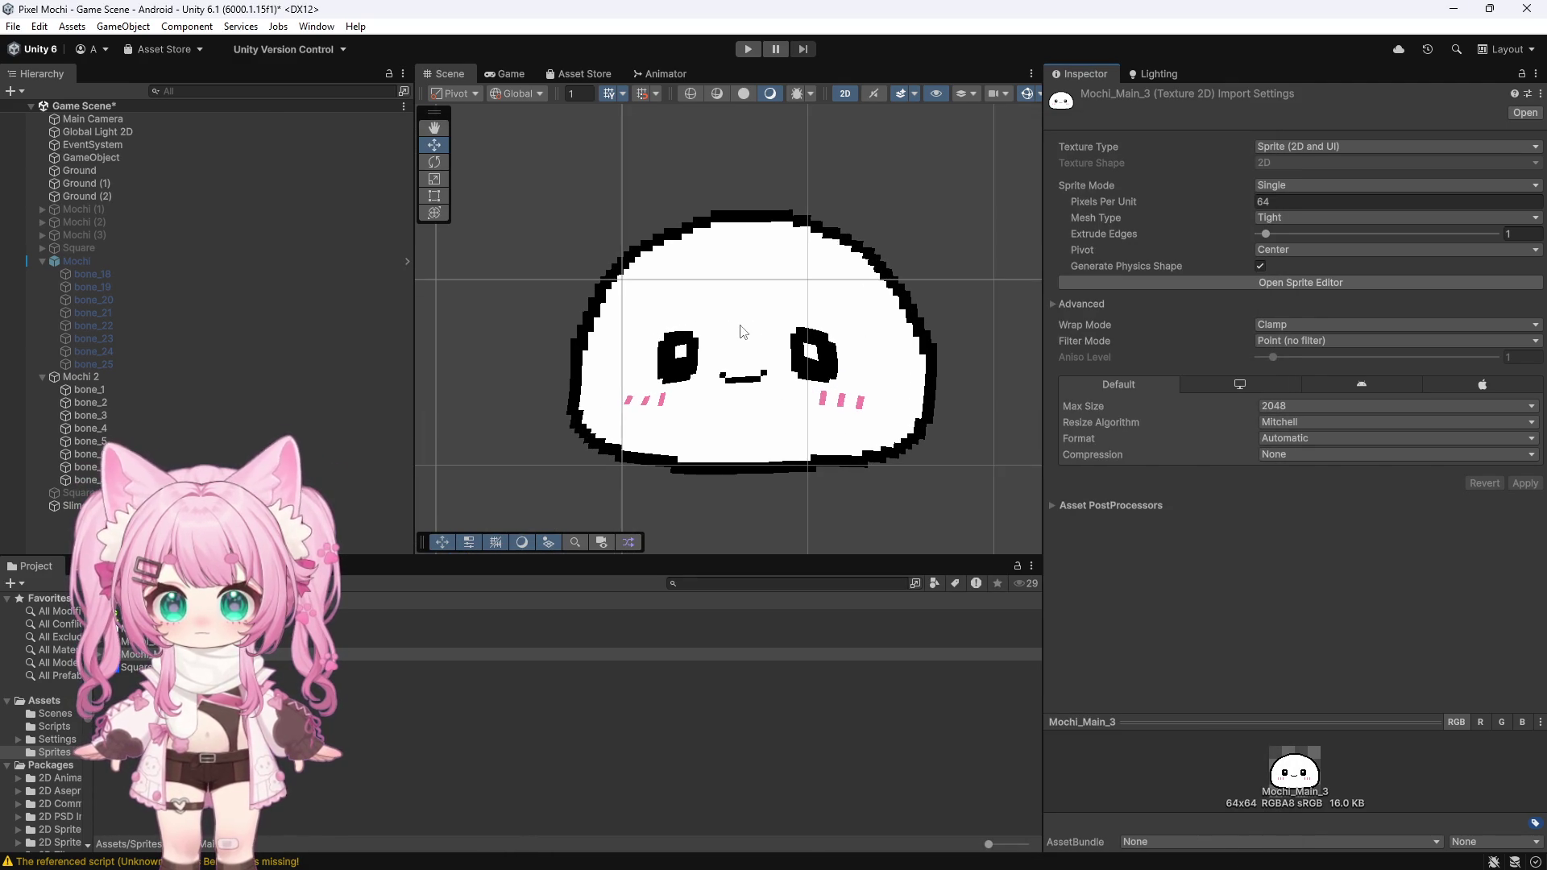
# Step: Delete the old bone_1 through bone_8 under Mochi 2
pyautogui.click(89, 391)
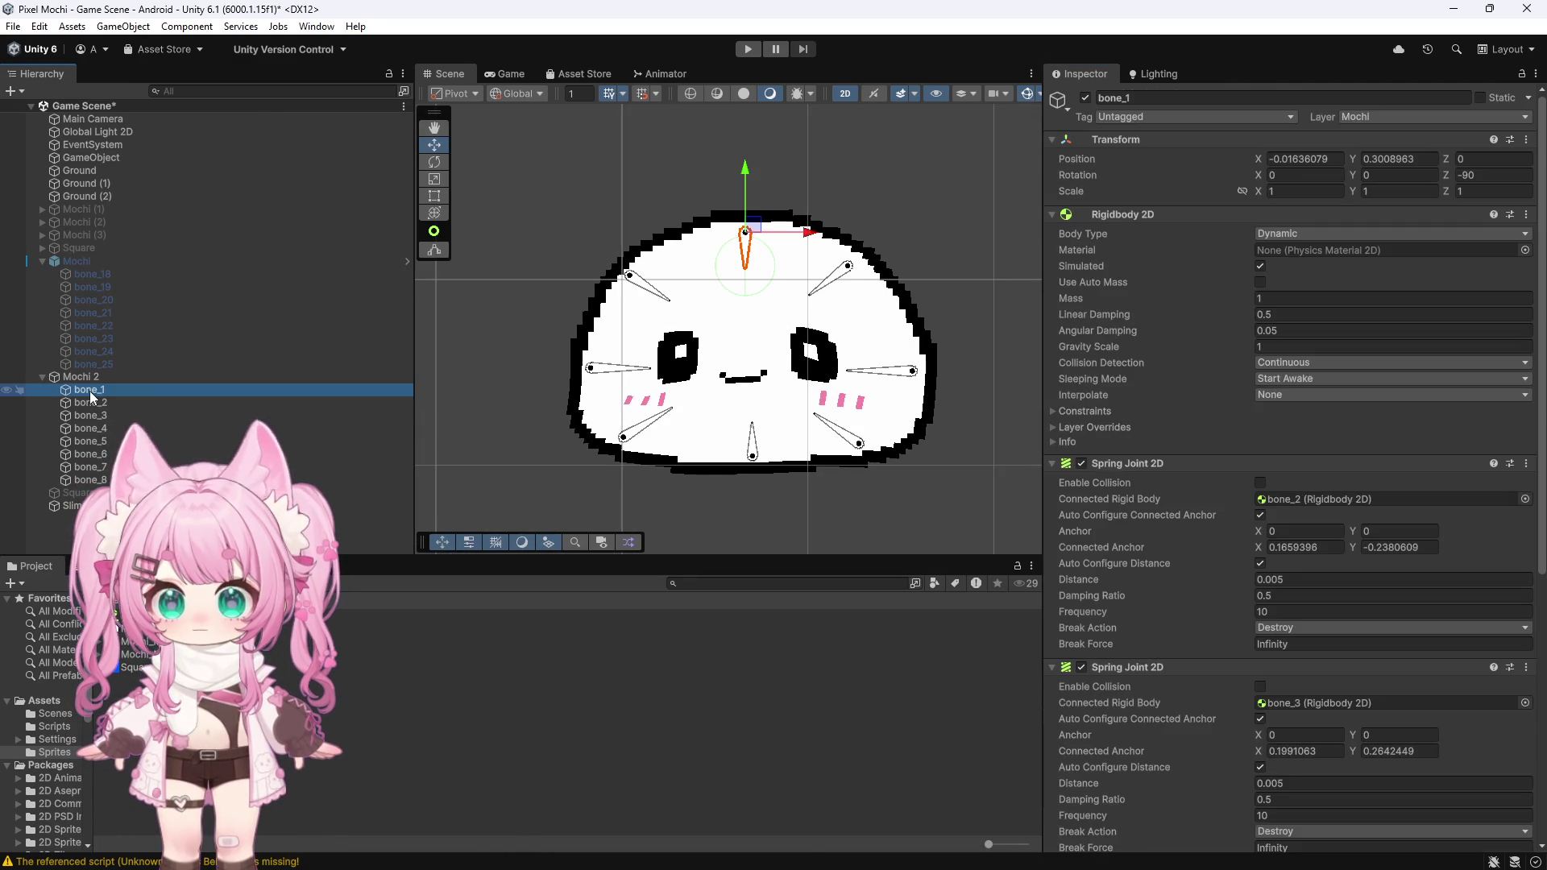
pyautogui.keyDown('shift'); pyautogui.click(102, 481); pyautogui.keyUp('shift')
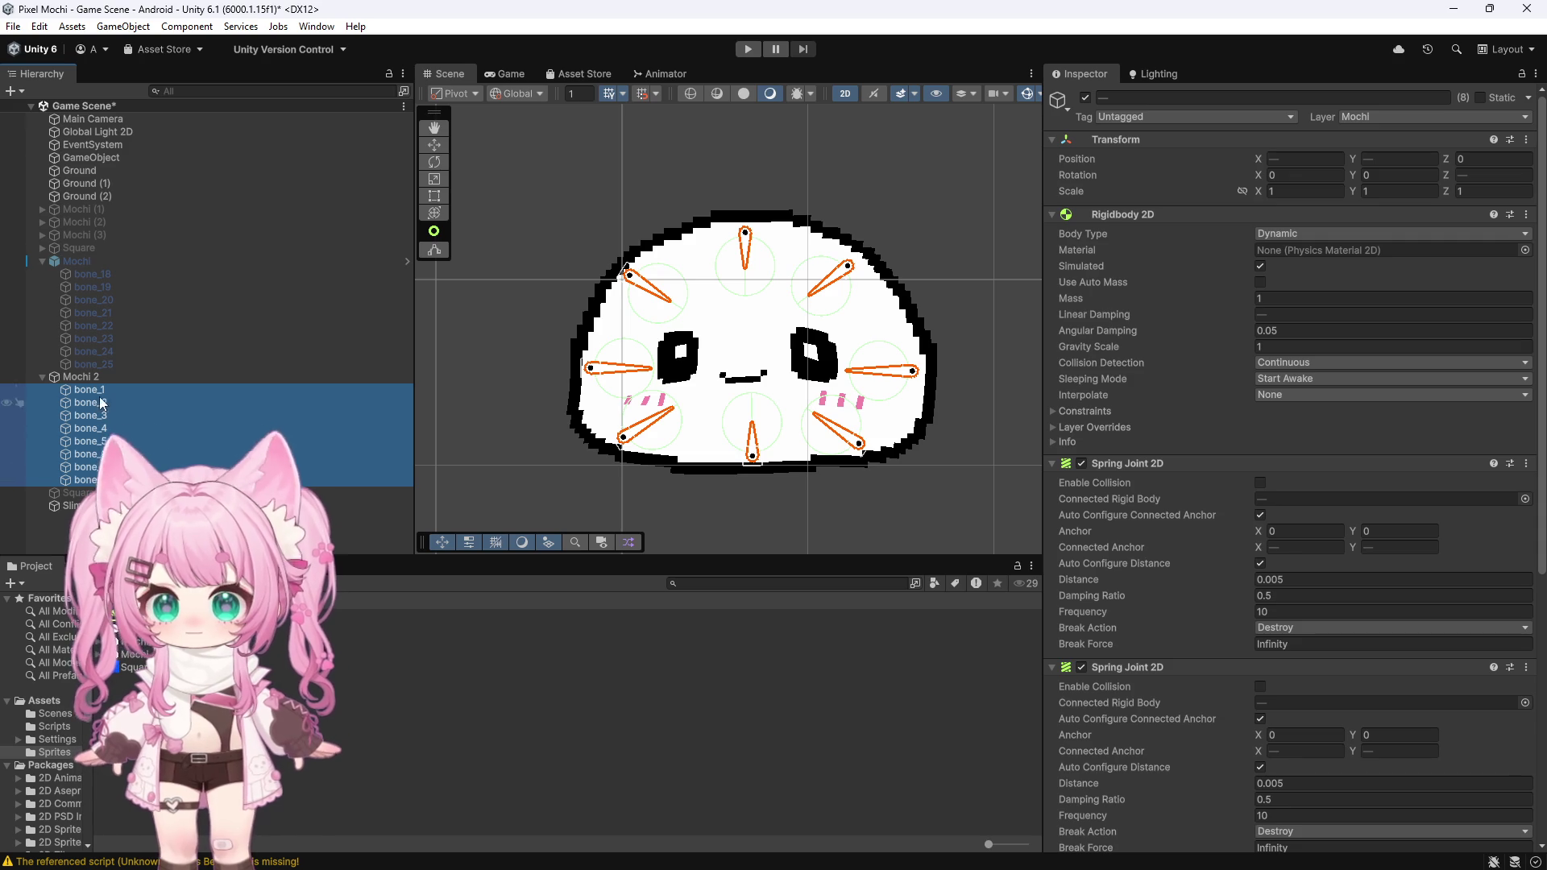
pyautogui.press('Delete')
pyautogui.click(89, 375)
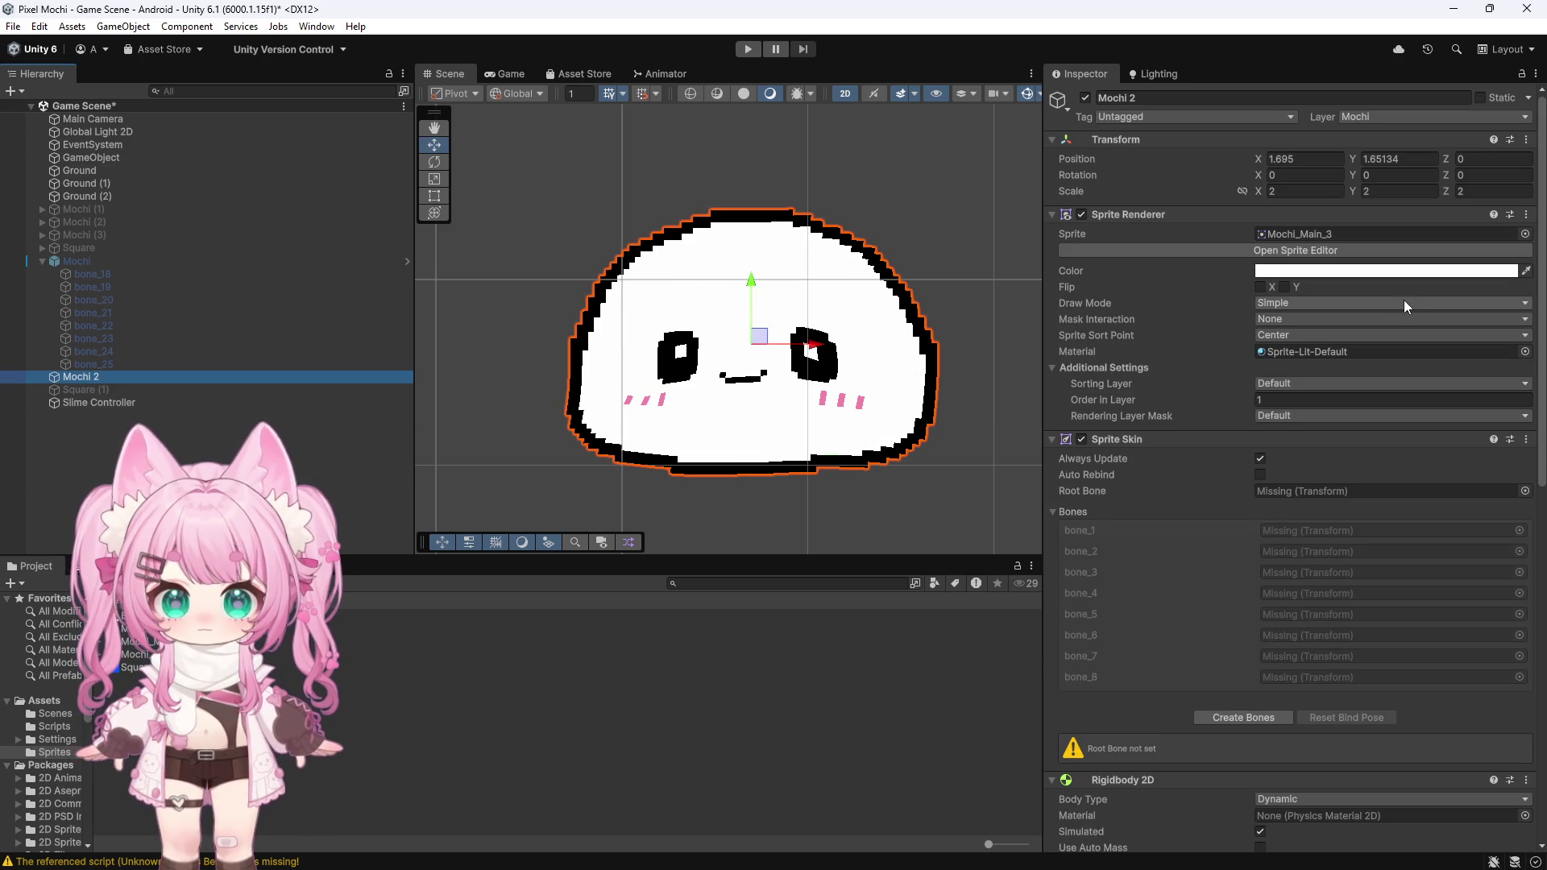
pyautogui.scroll(-4, 1322, 474)
pyautogui.scroll(2, 1490, 403)
# Step: Remove the broken Sprite Skin component from Mochi 2
pyautogui.click(1526, 266)
pyautogui.click(1422, 343)
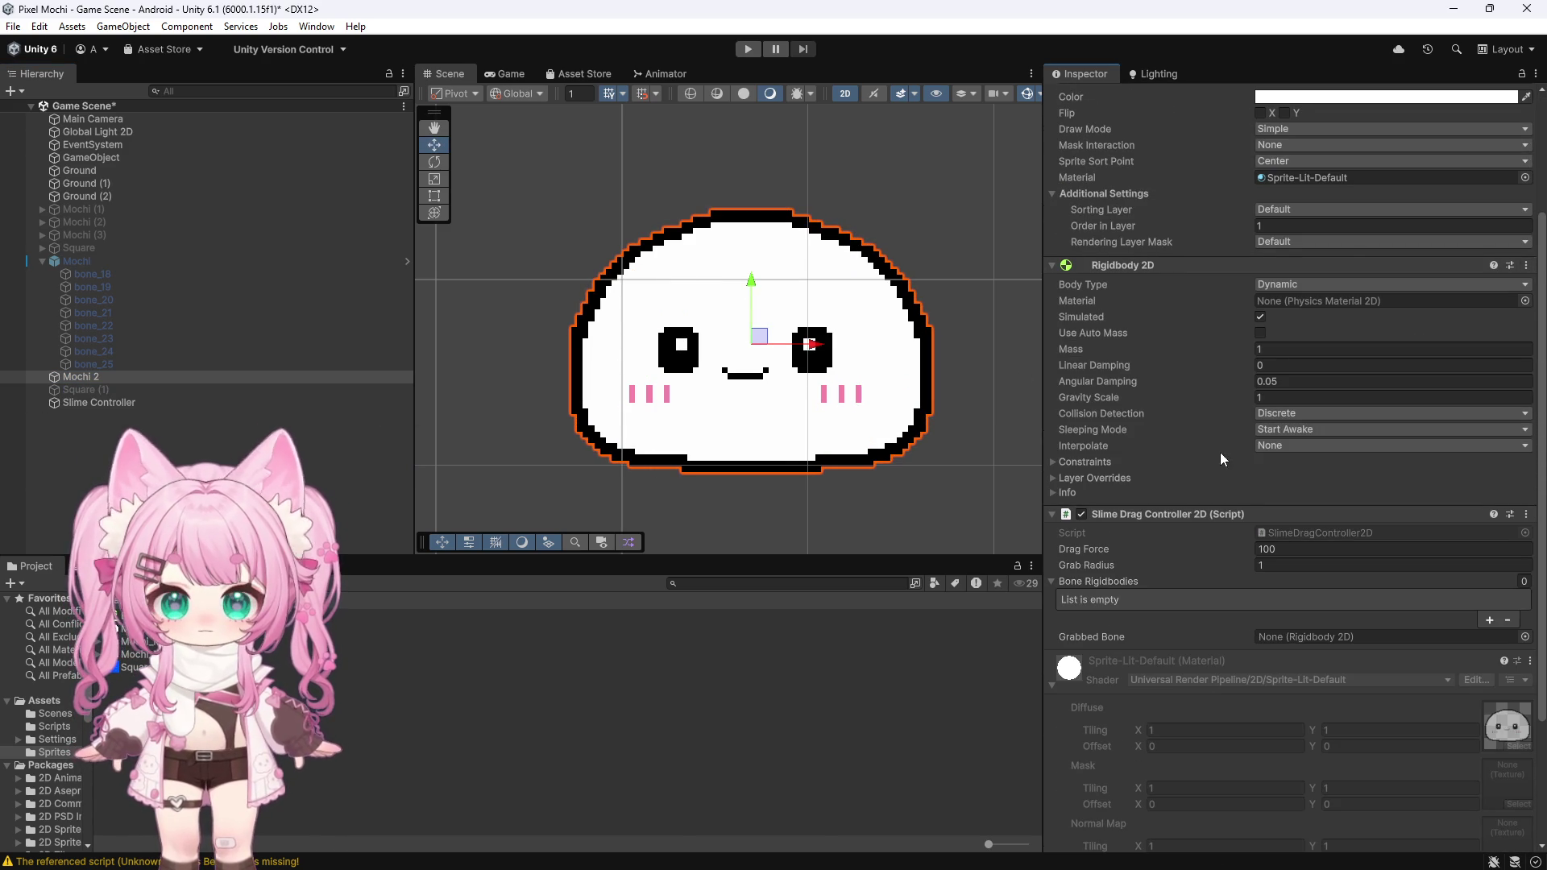
pyautogui.scroll(-5, 1183, 422)
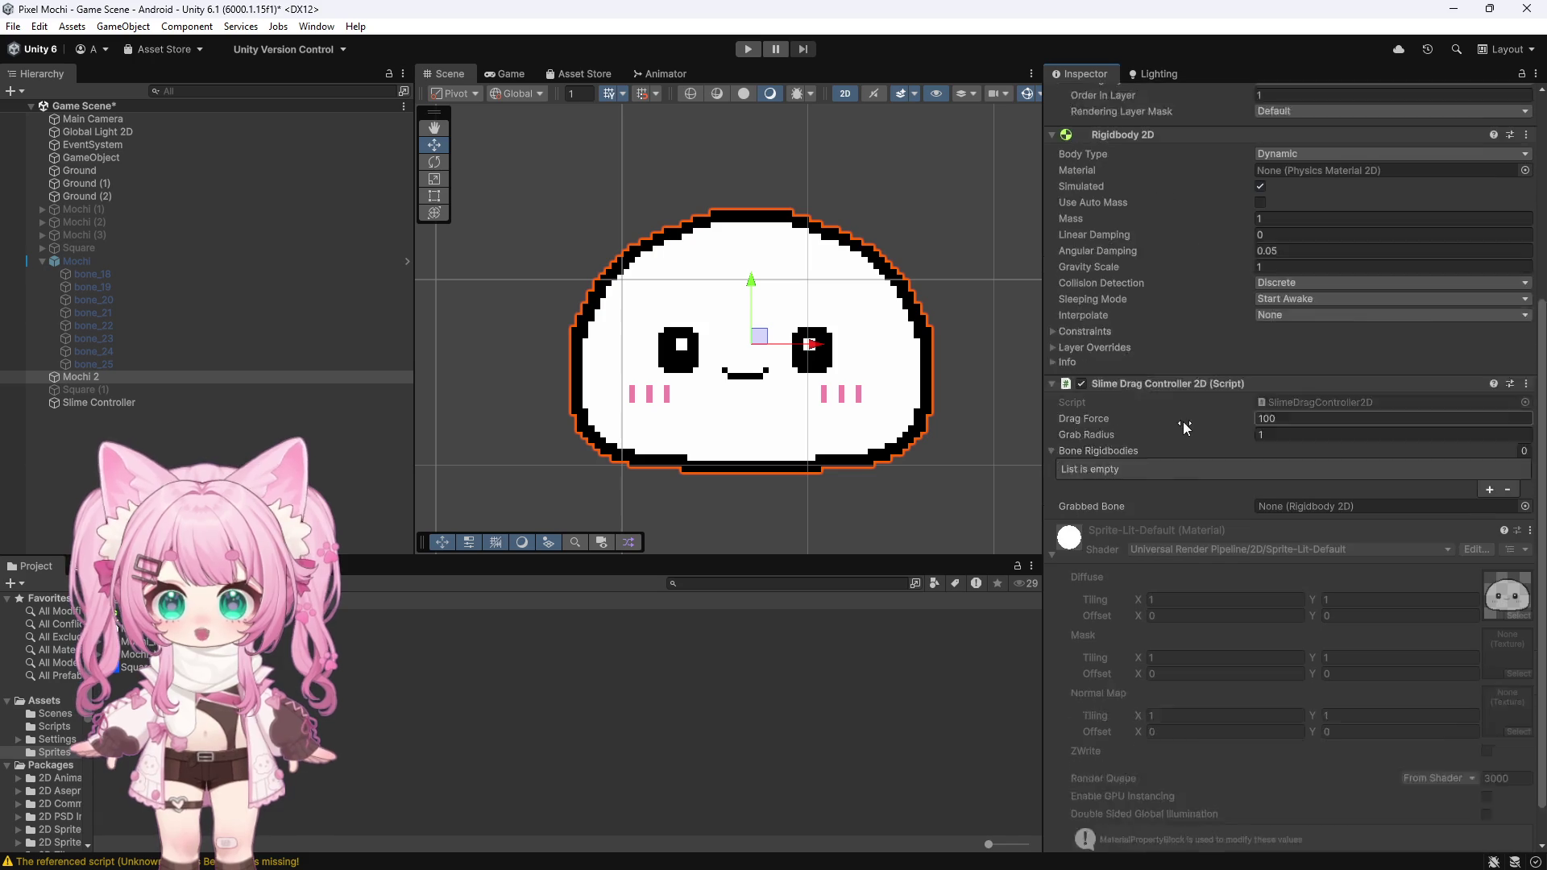
pyautogui.scroll(6, 1192, 456)
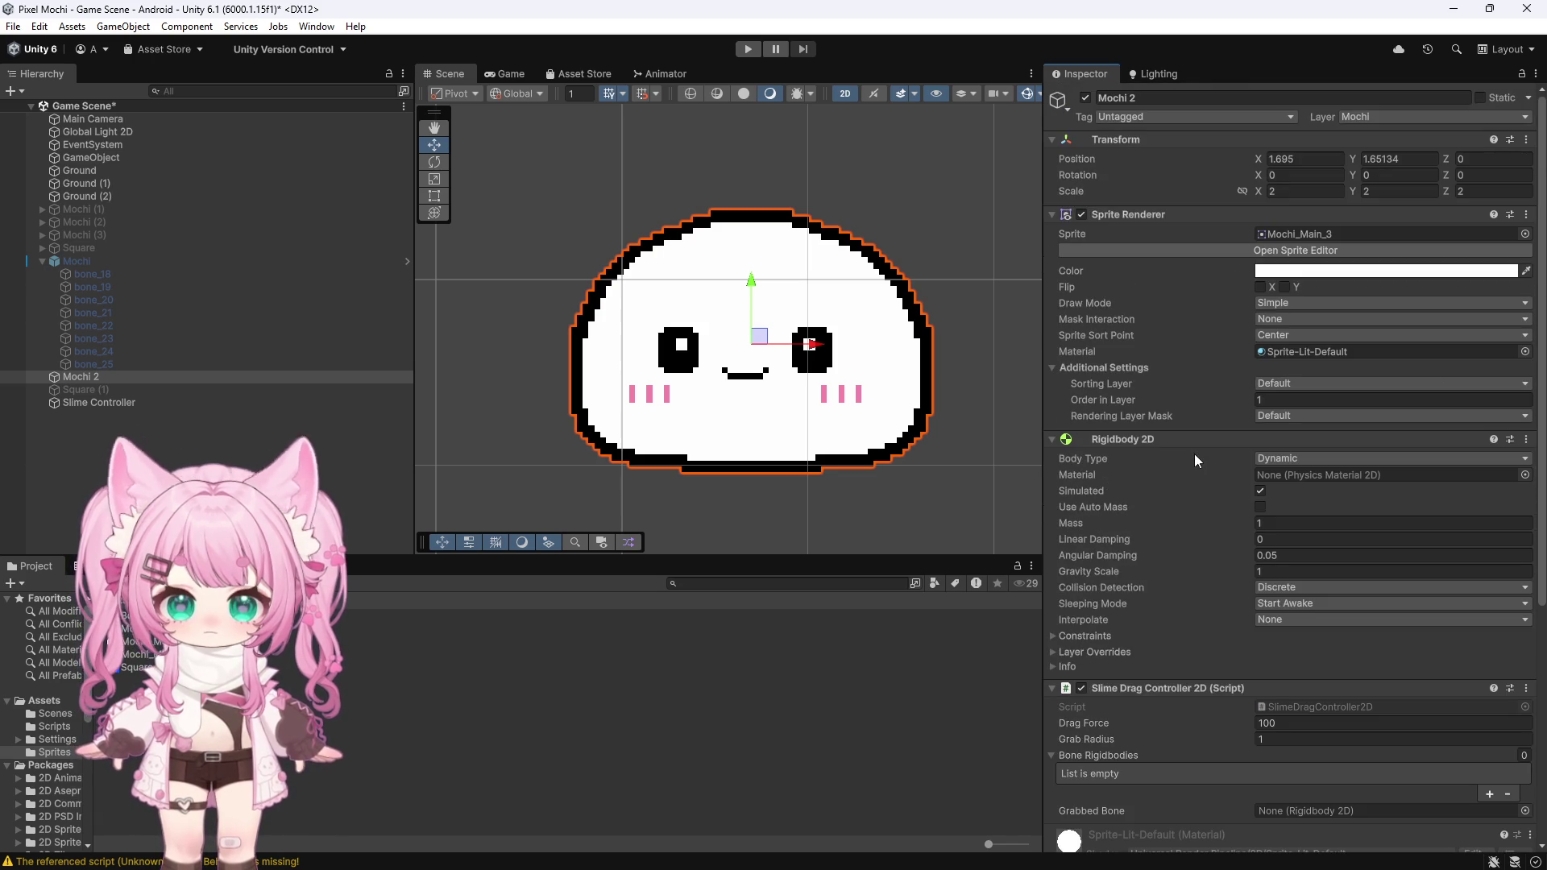
pyautogui.scroll(-6, 1194, 453)
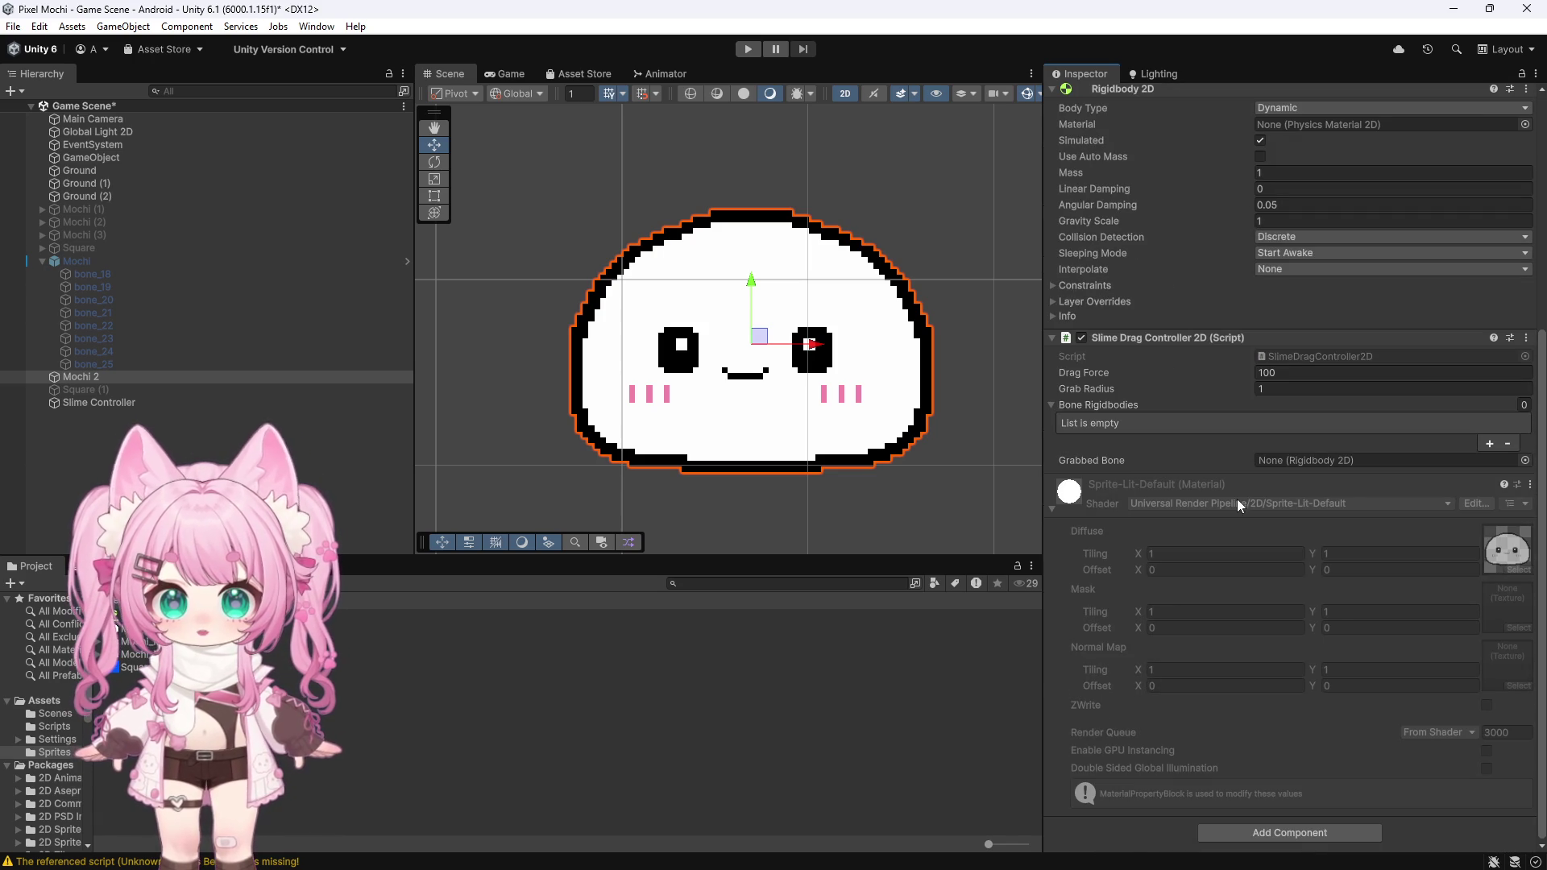
# Step: Add a new Sprite Skin component and create its bones
pyautogui.click(1229, 829)
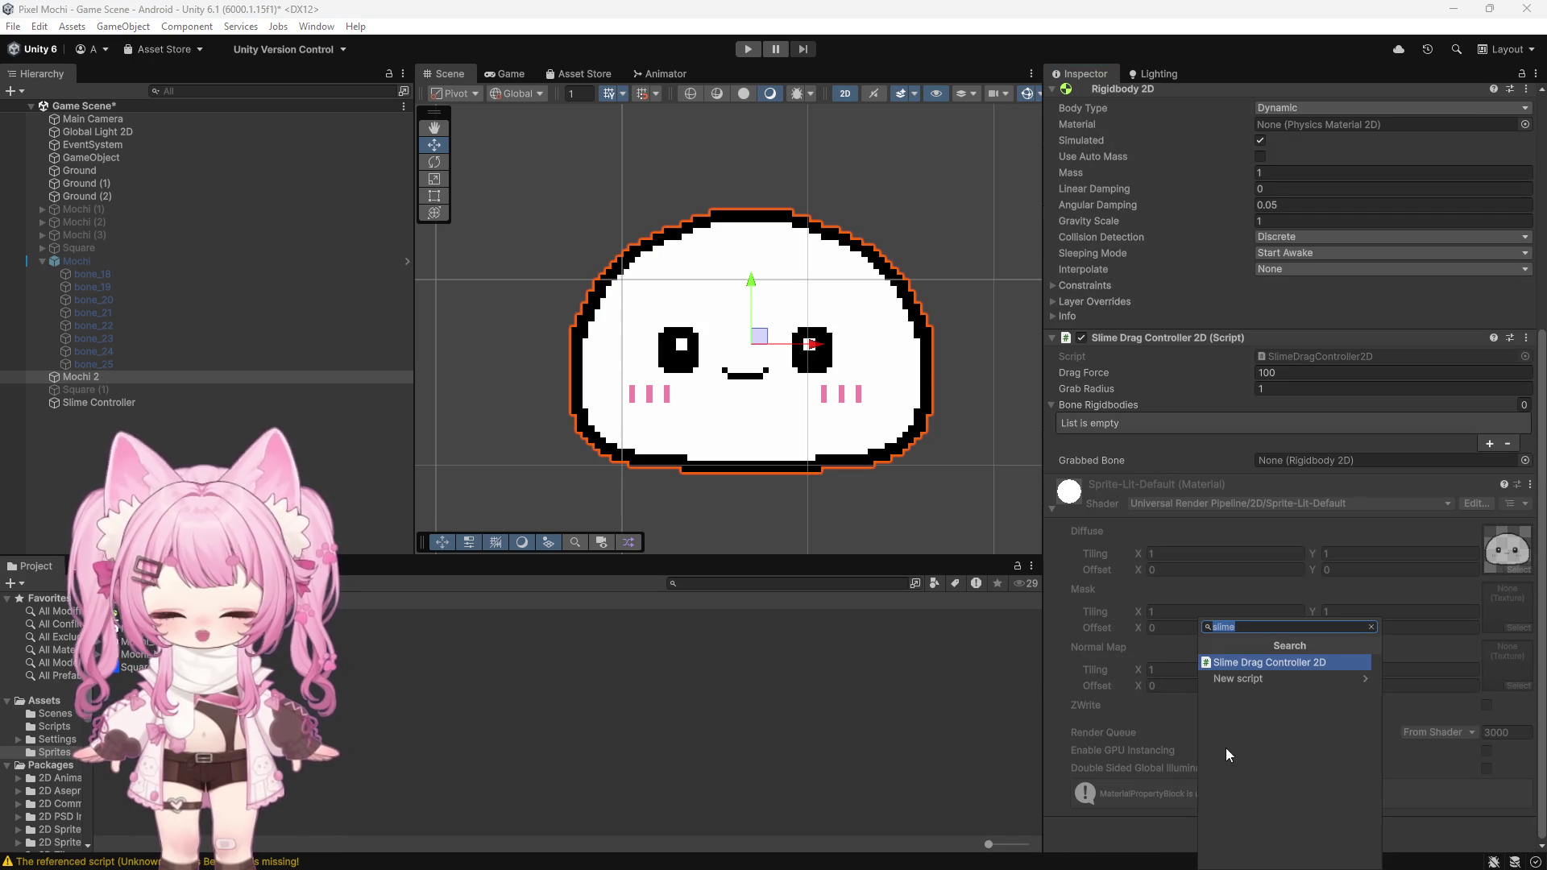
pyautogui.write('skin')
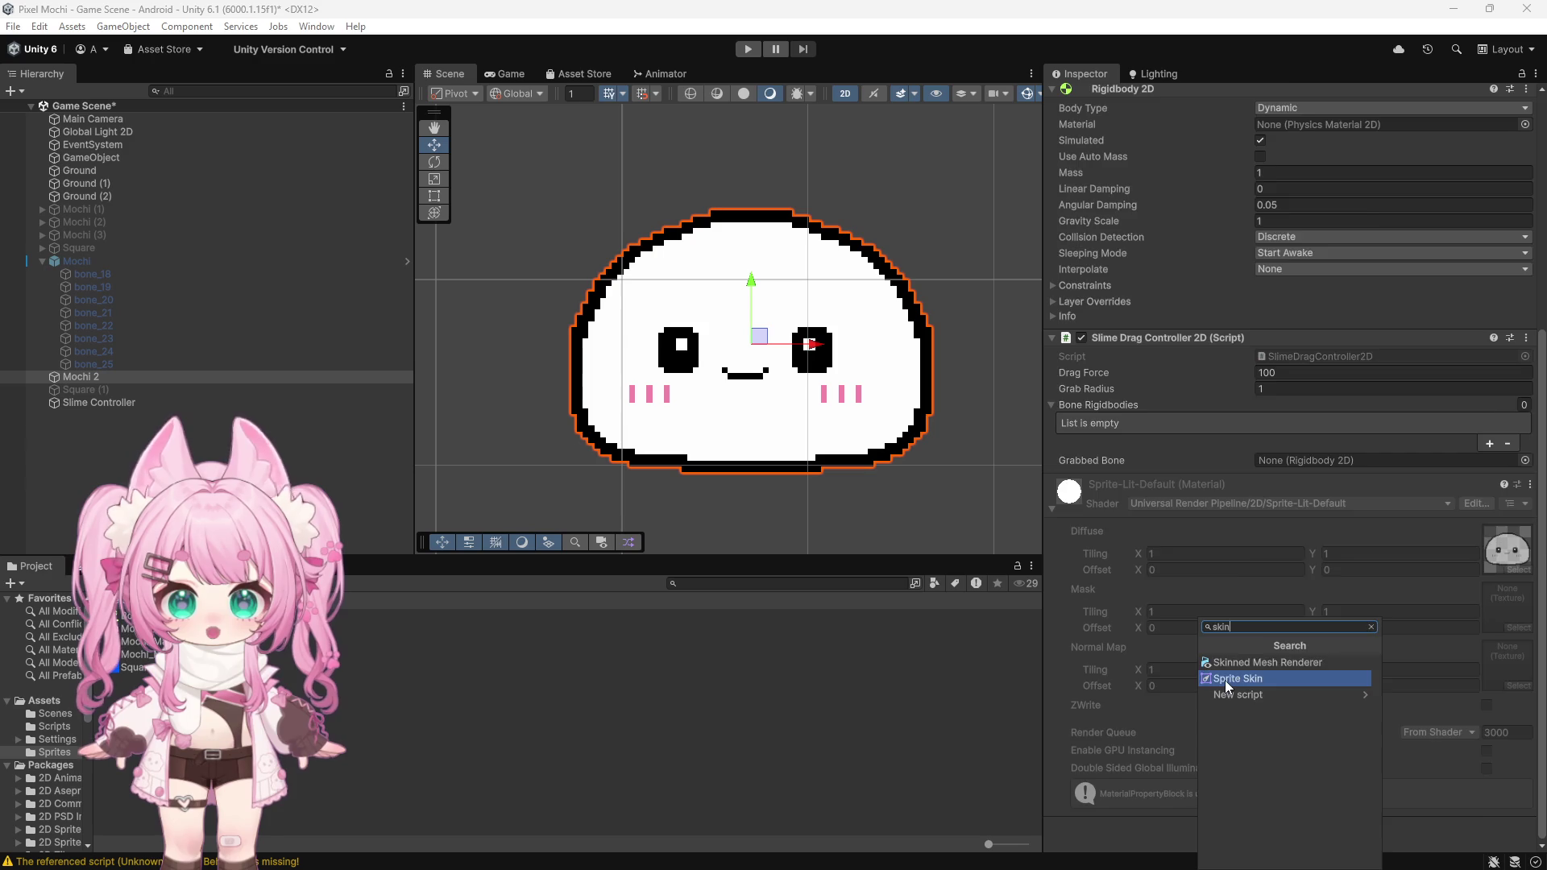
pyautogui.click(1225, 679)
pyautogui.scroll(2, 1302, 630)
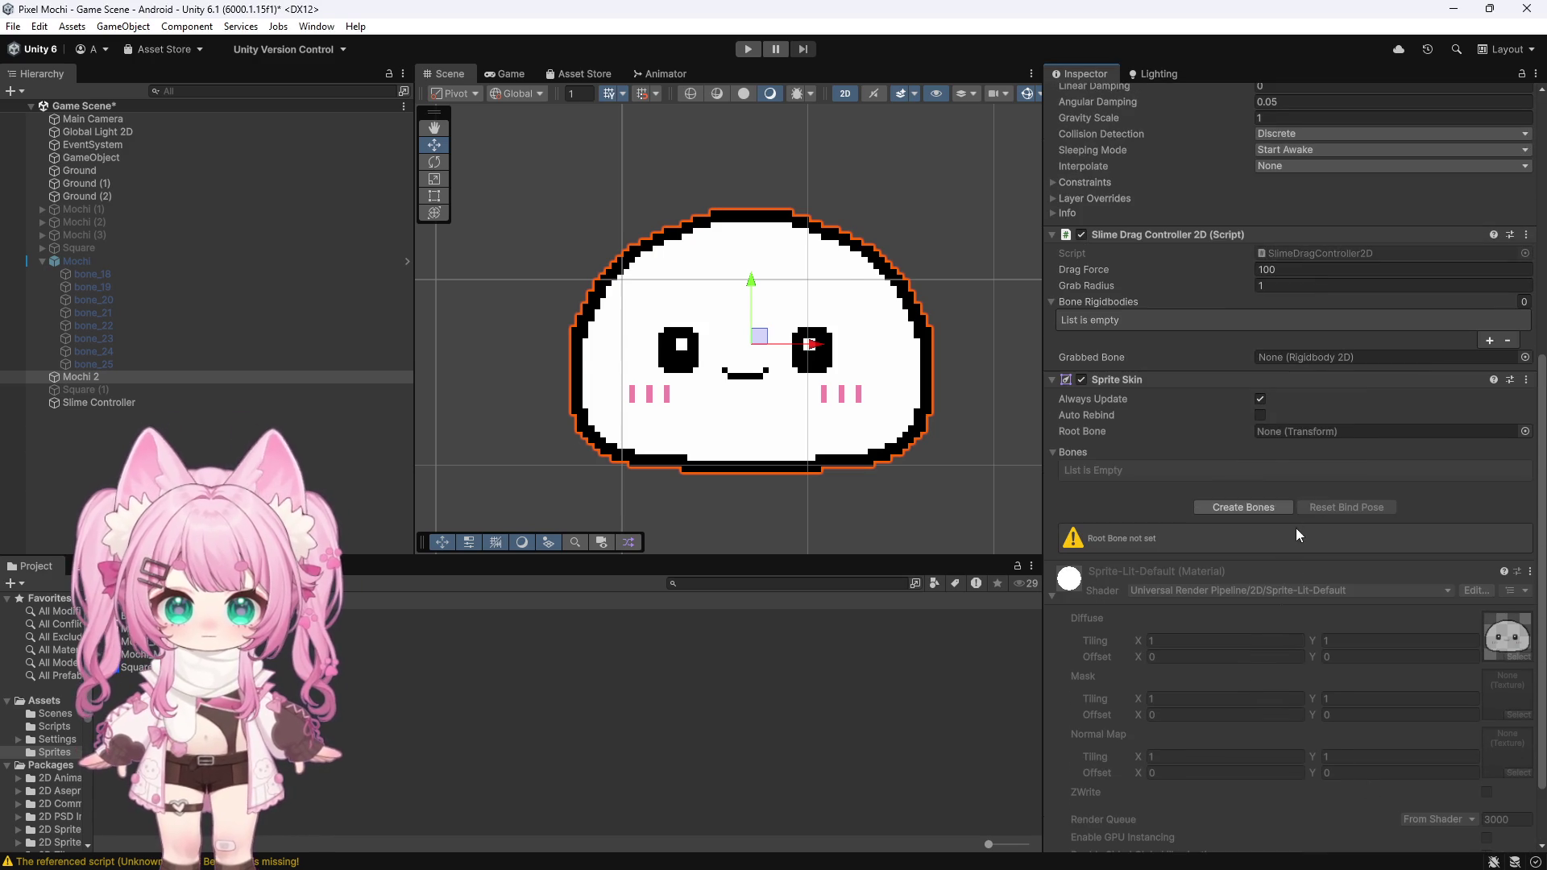
pyautogui.click(1255, 504)
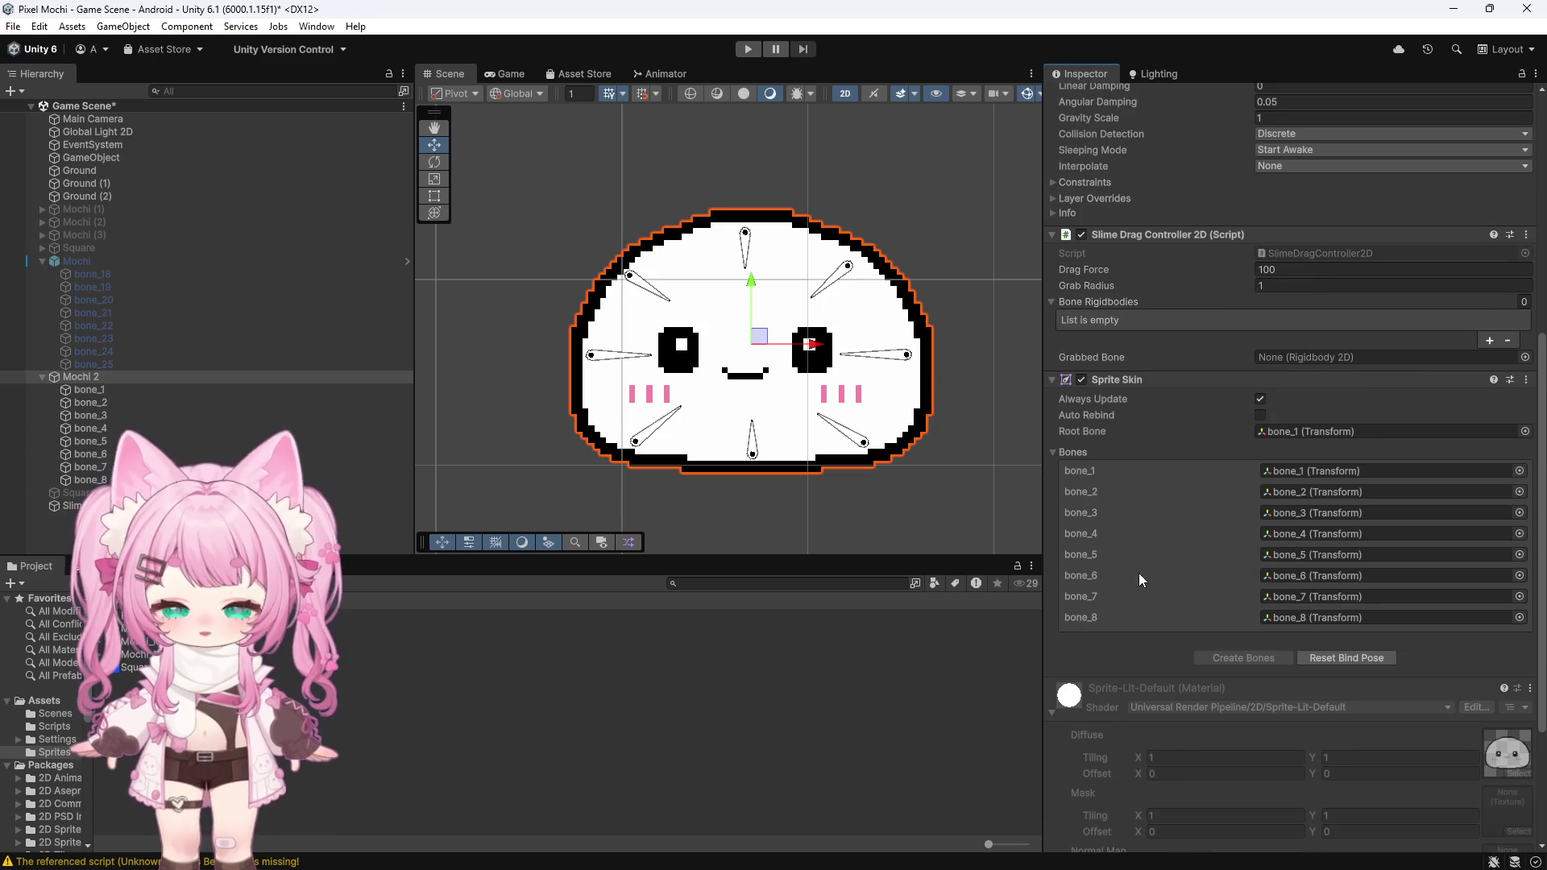
pyautogui.click(80, 389)
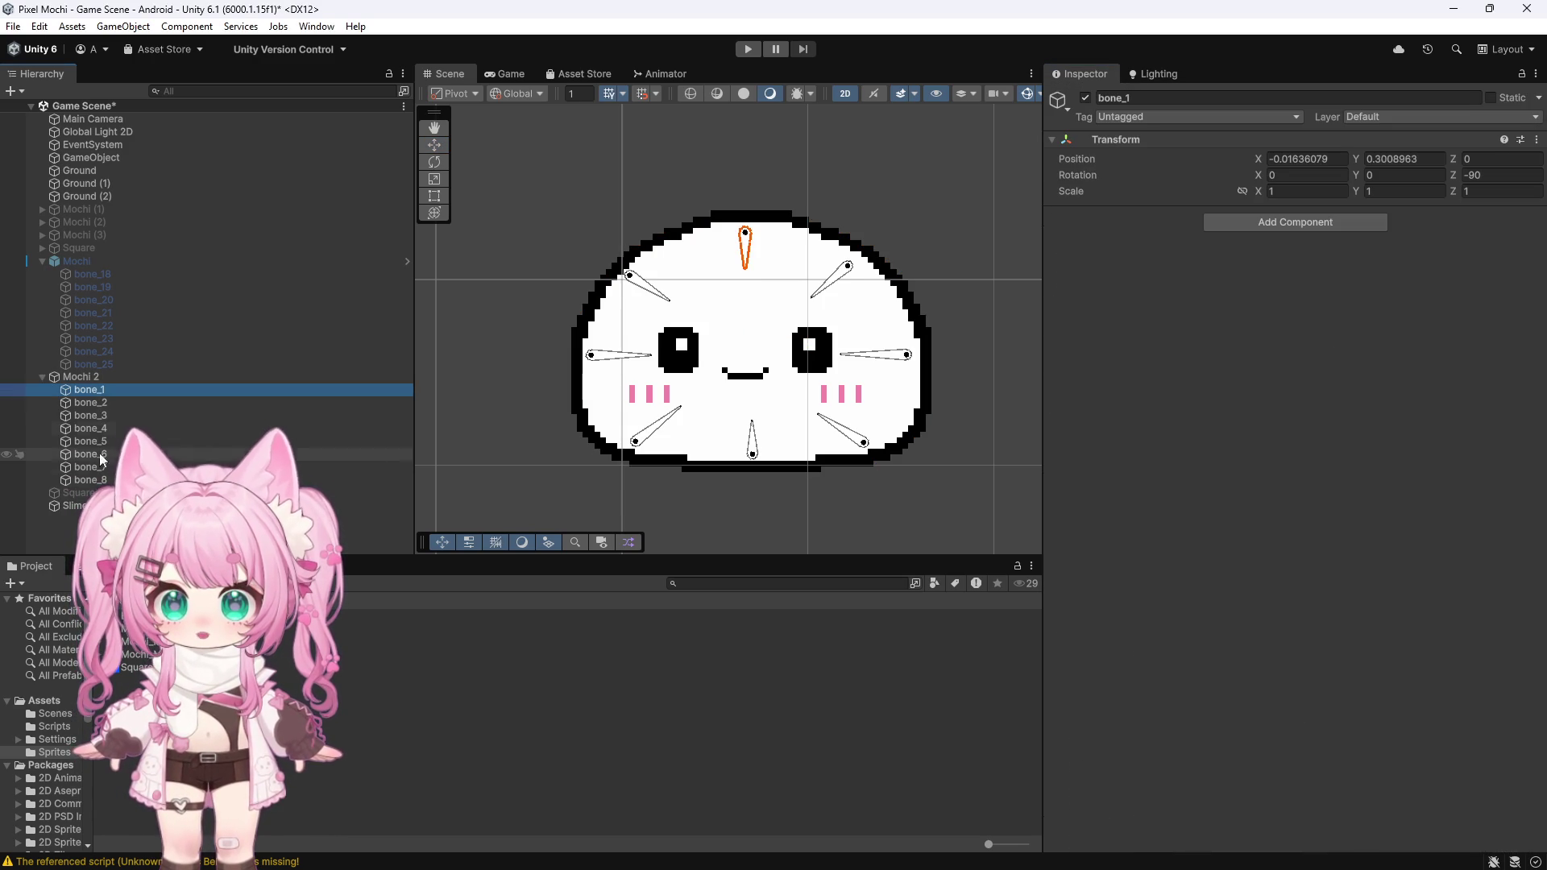
# Step: Add a Rigidbody 2D to bone_1–bone_8 with Linear Damping 0.5 and Continuous collision detection
pyautogui.keyDown('shift'); pyautogui.click(101, 480); pyautogui.keyUp('shift')
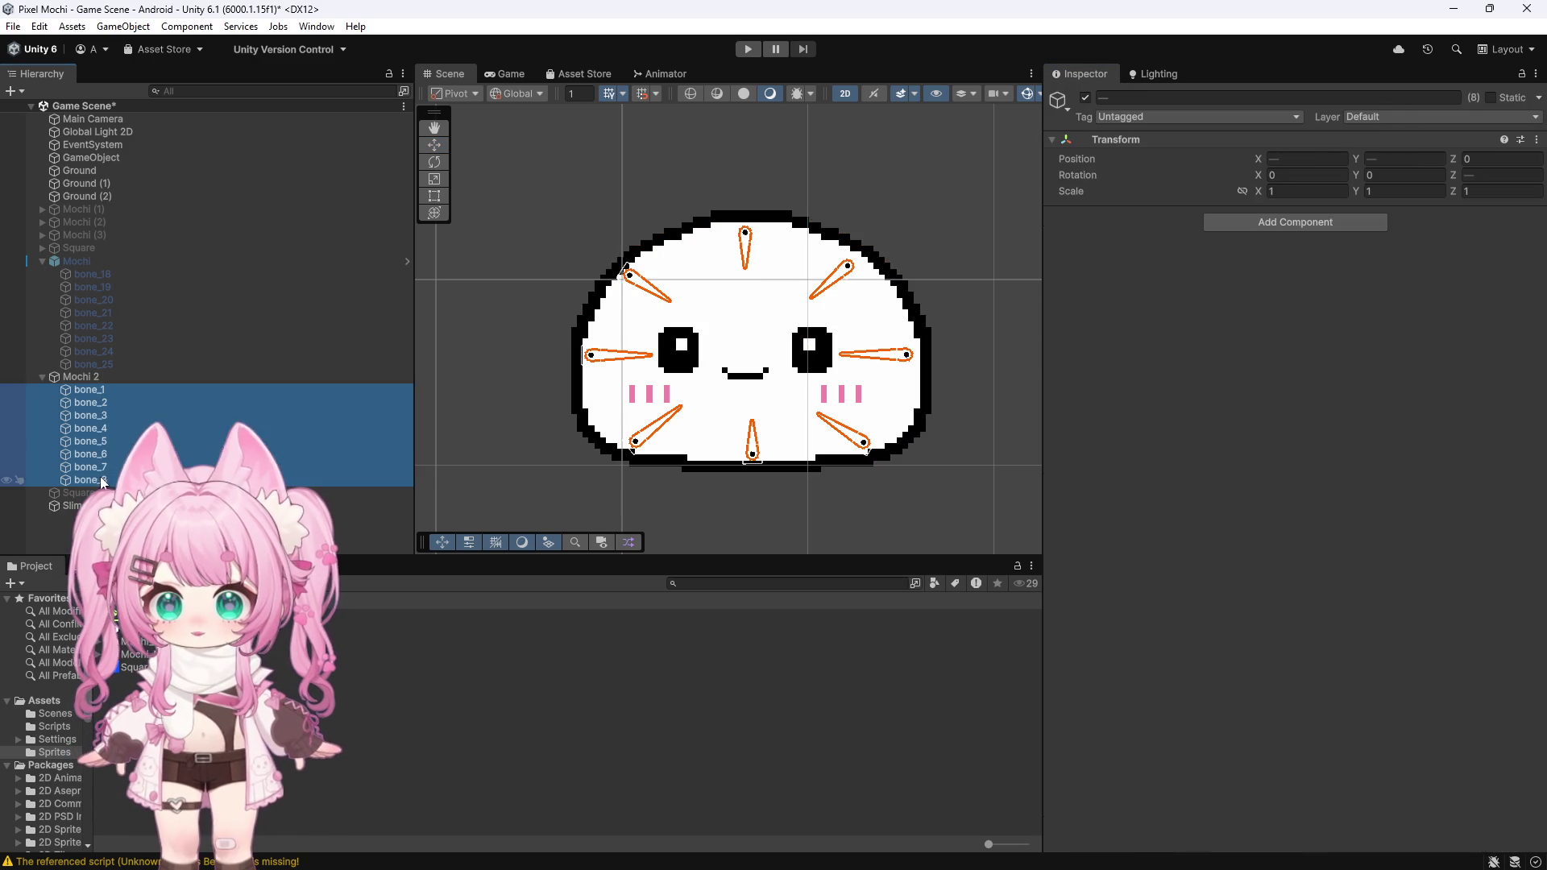
pyautogui.click(1239, 221)
pyautogui.write('ri')
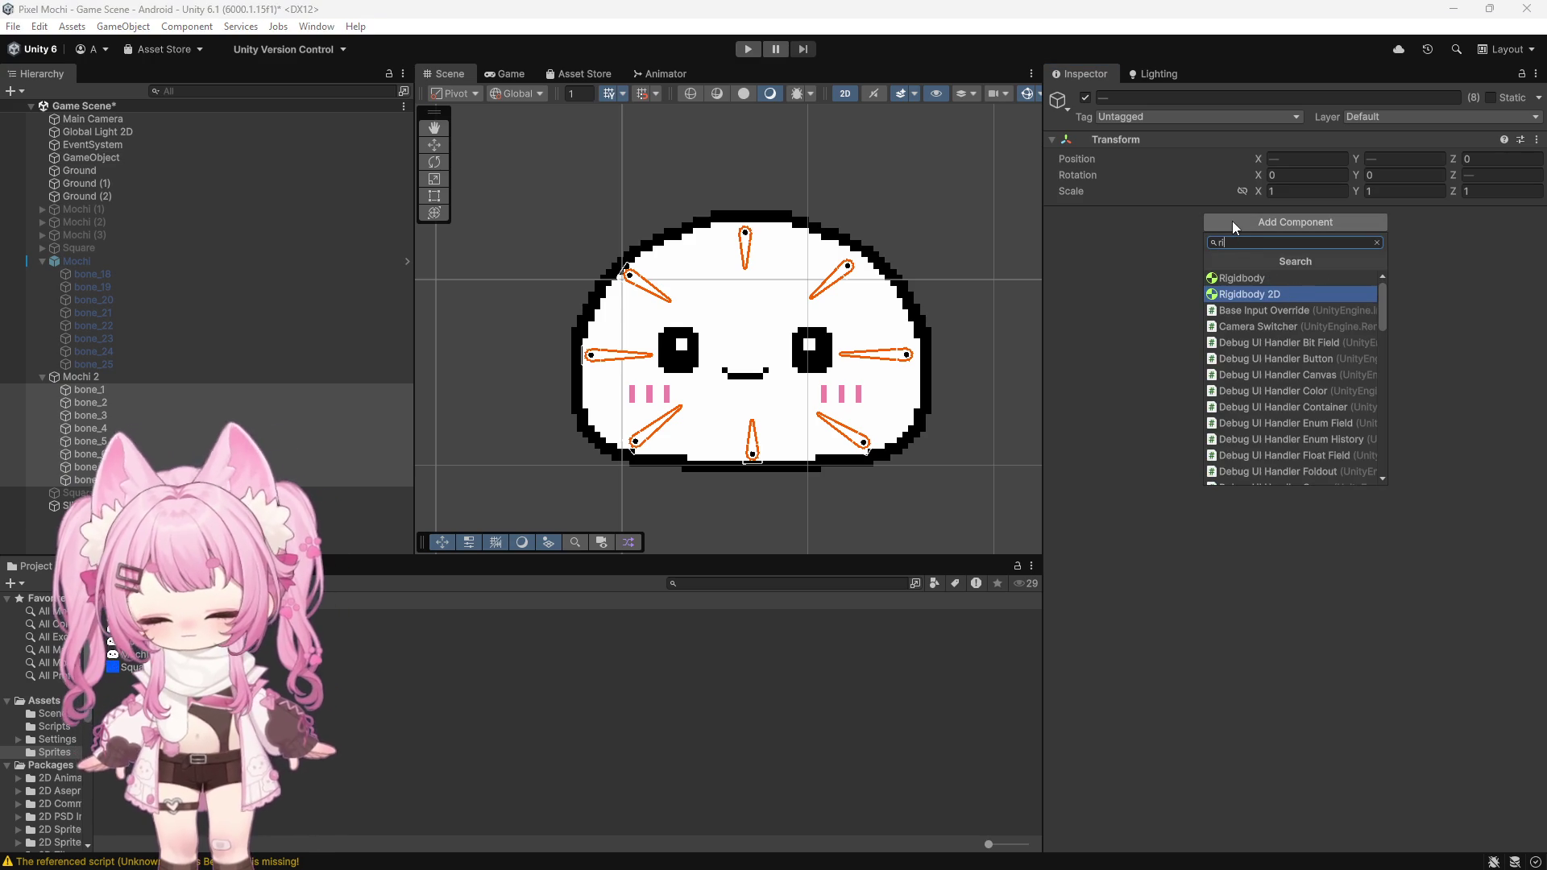
pyautogui.click(1249, 292)
pyautogui.click(1286, 316)
pyautogui.write('.5')
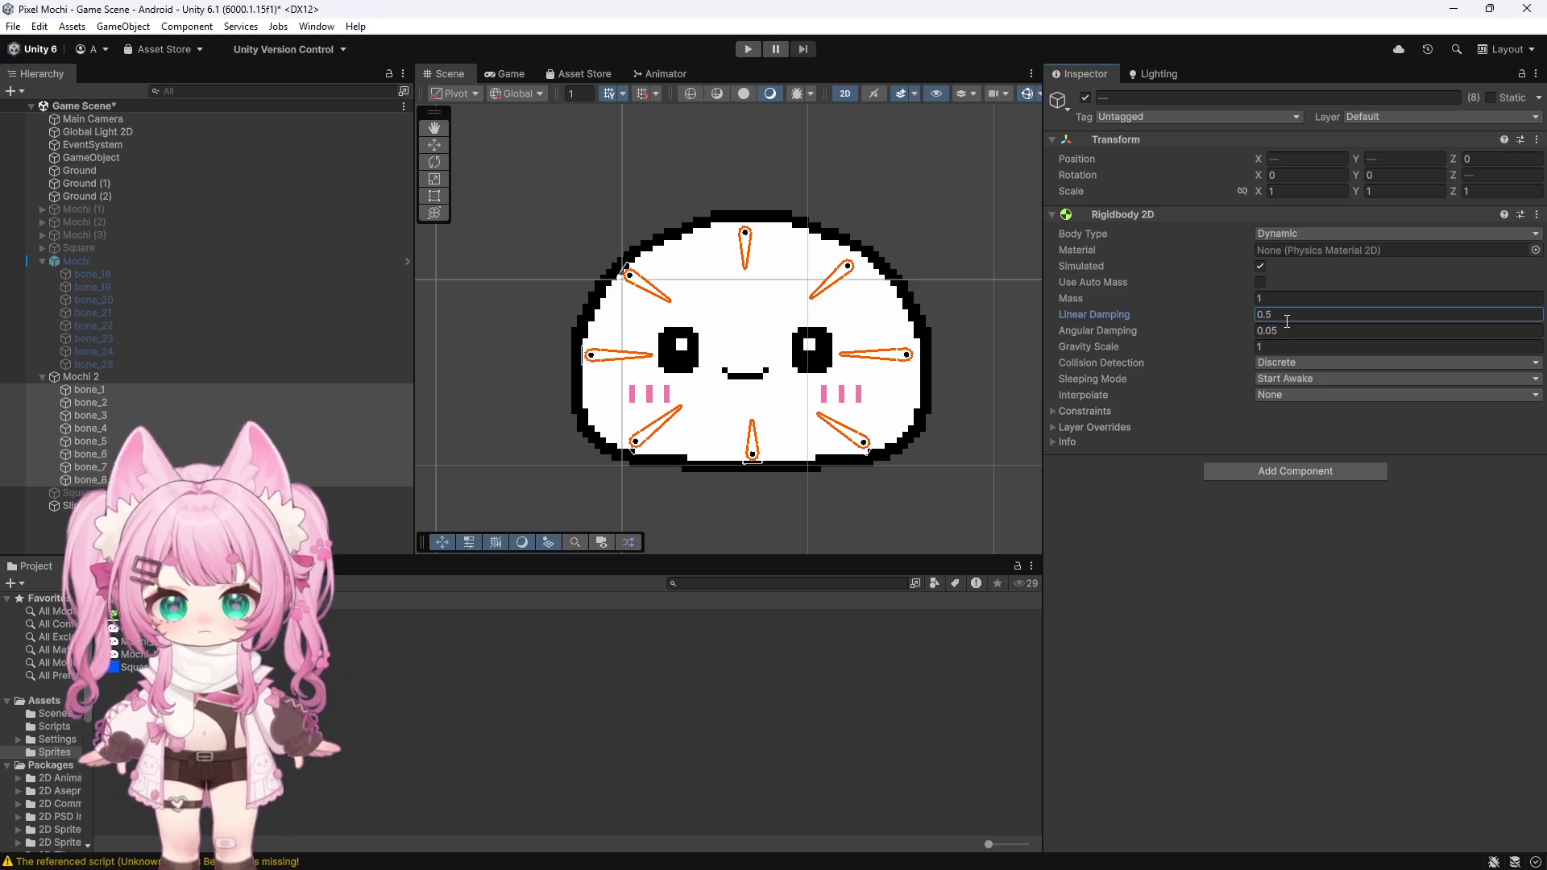
pyautogui.click(1286, 361)
pyautogui.click(1305, 398)
pyautogui.click(1254, 471)
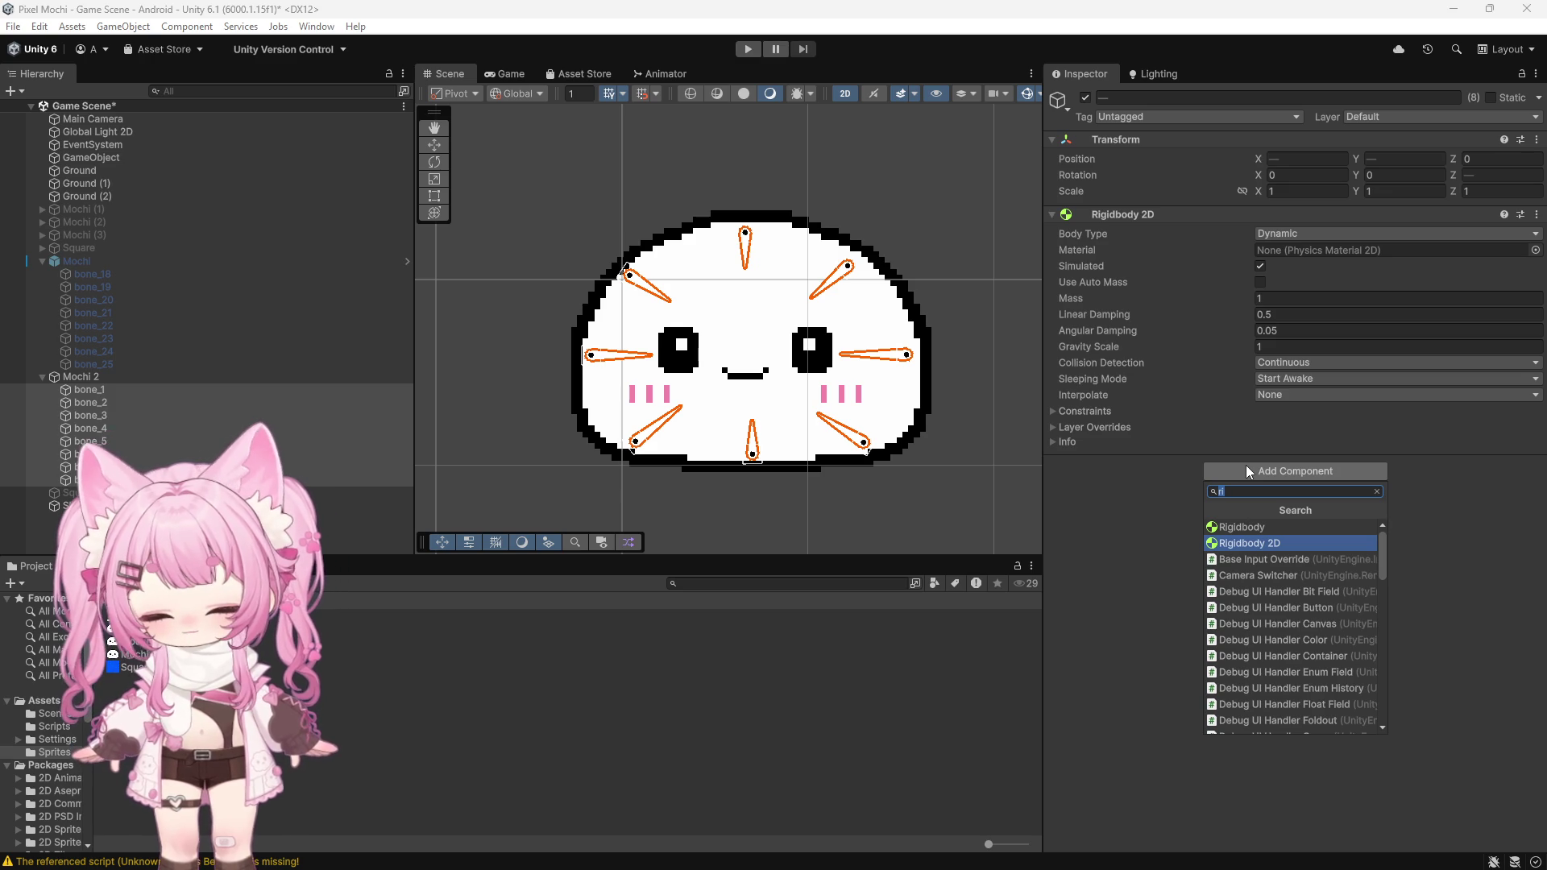
# Step: Add three Spring Joint 2D components to each of the eight selected bones
pyautogui.write('joint')
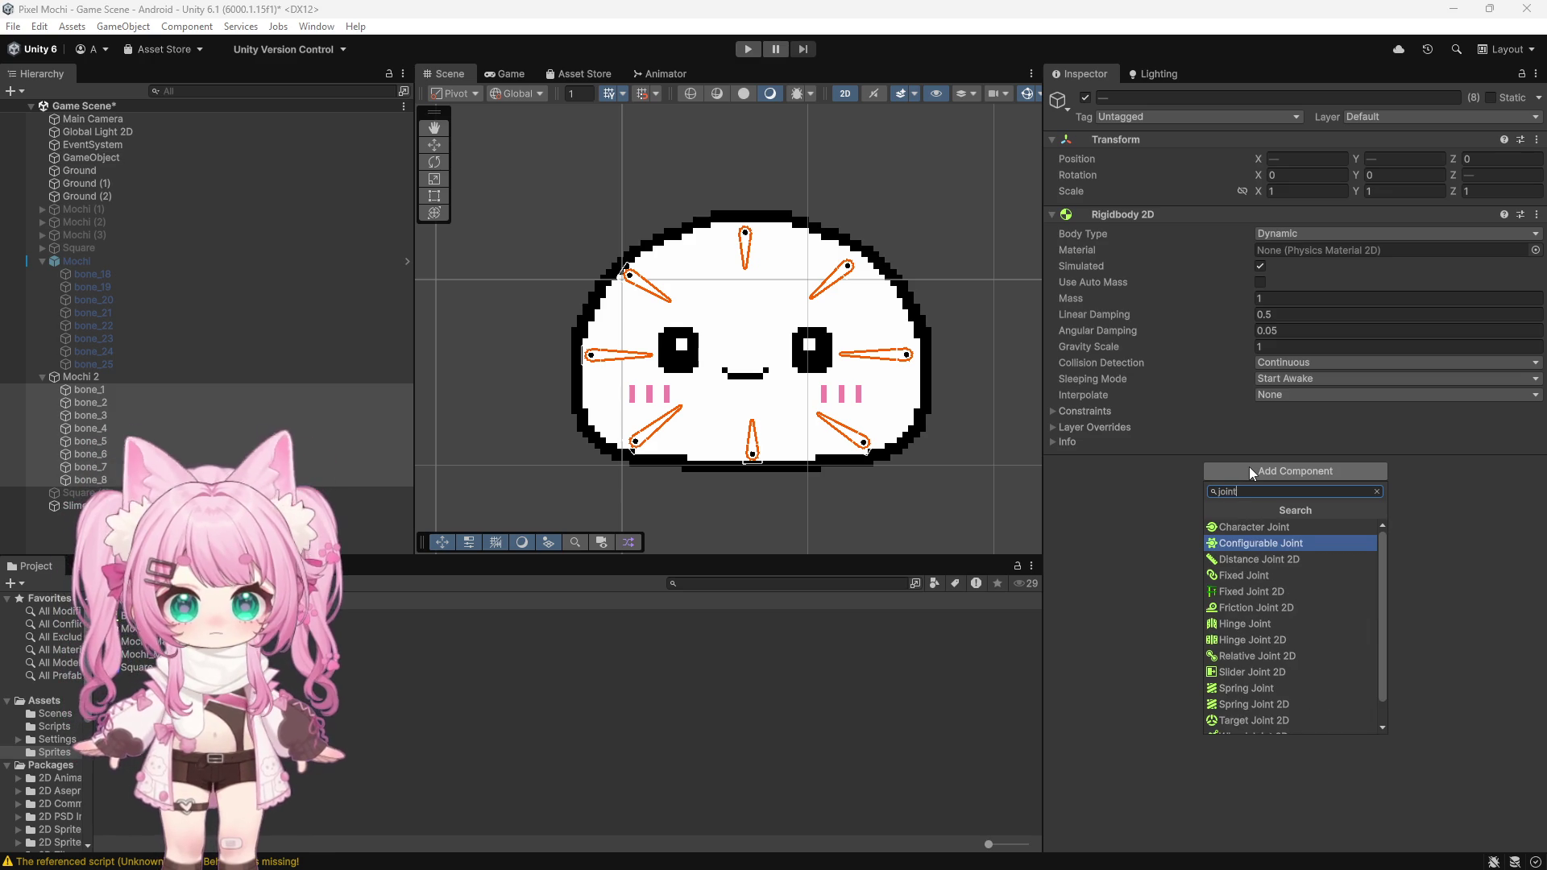
pyautogui.press('BackSpace')
pyautogui.press('BackSpace')
pyautogui.press('BackSpace')
pyautogui.write('spring')
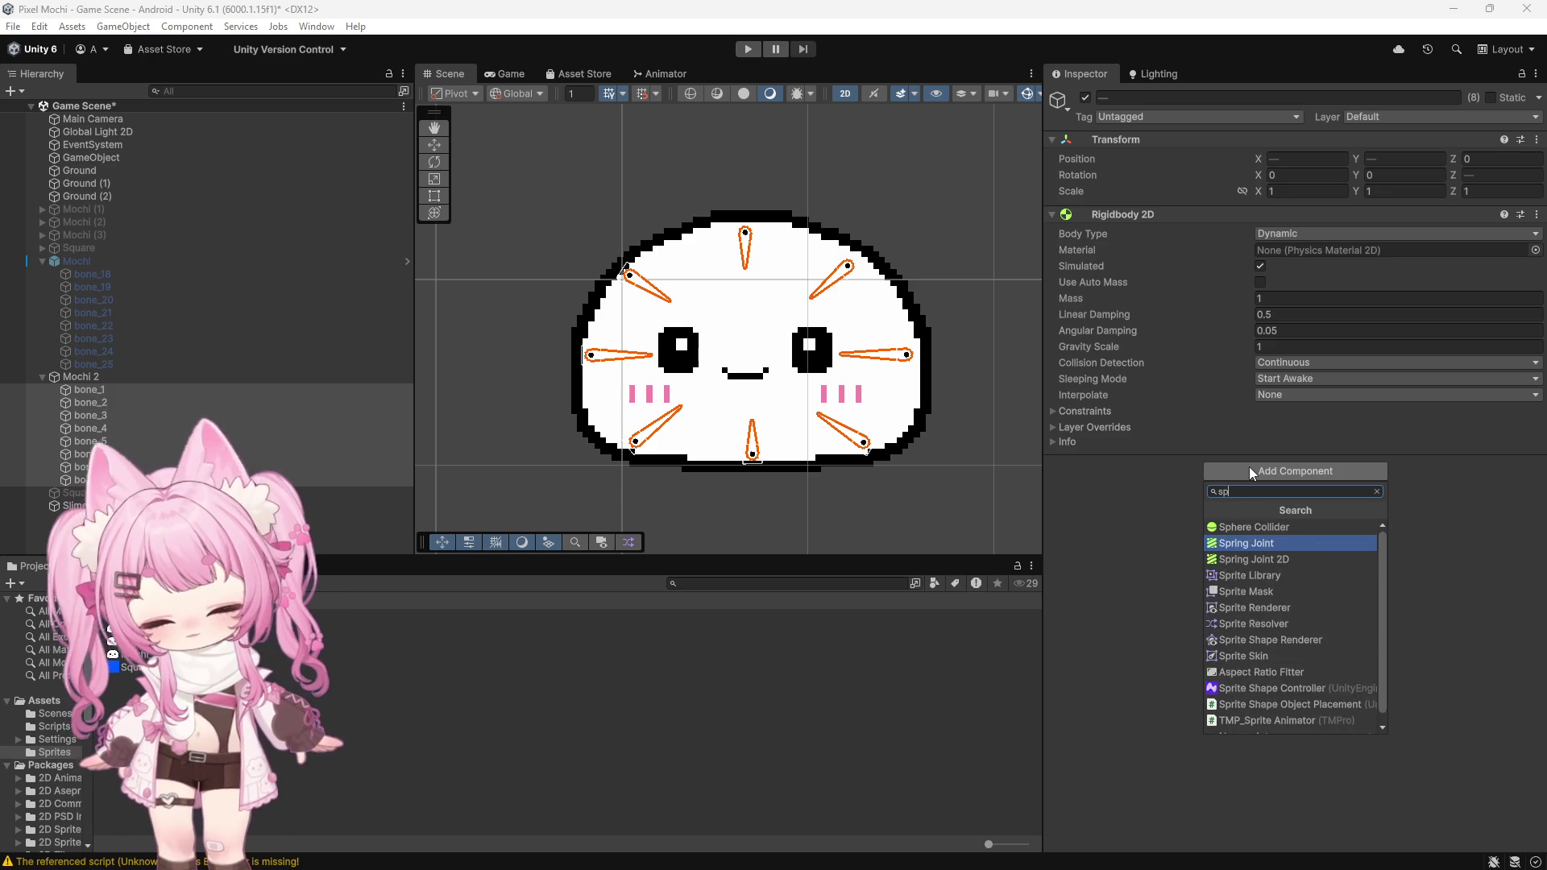
pyautogui.click(1251, 543)
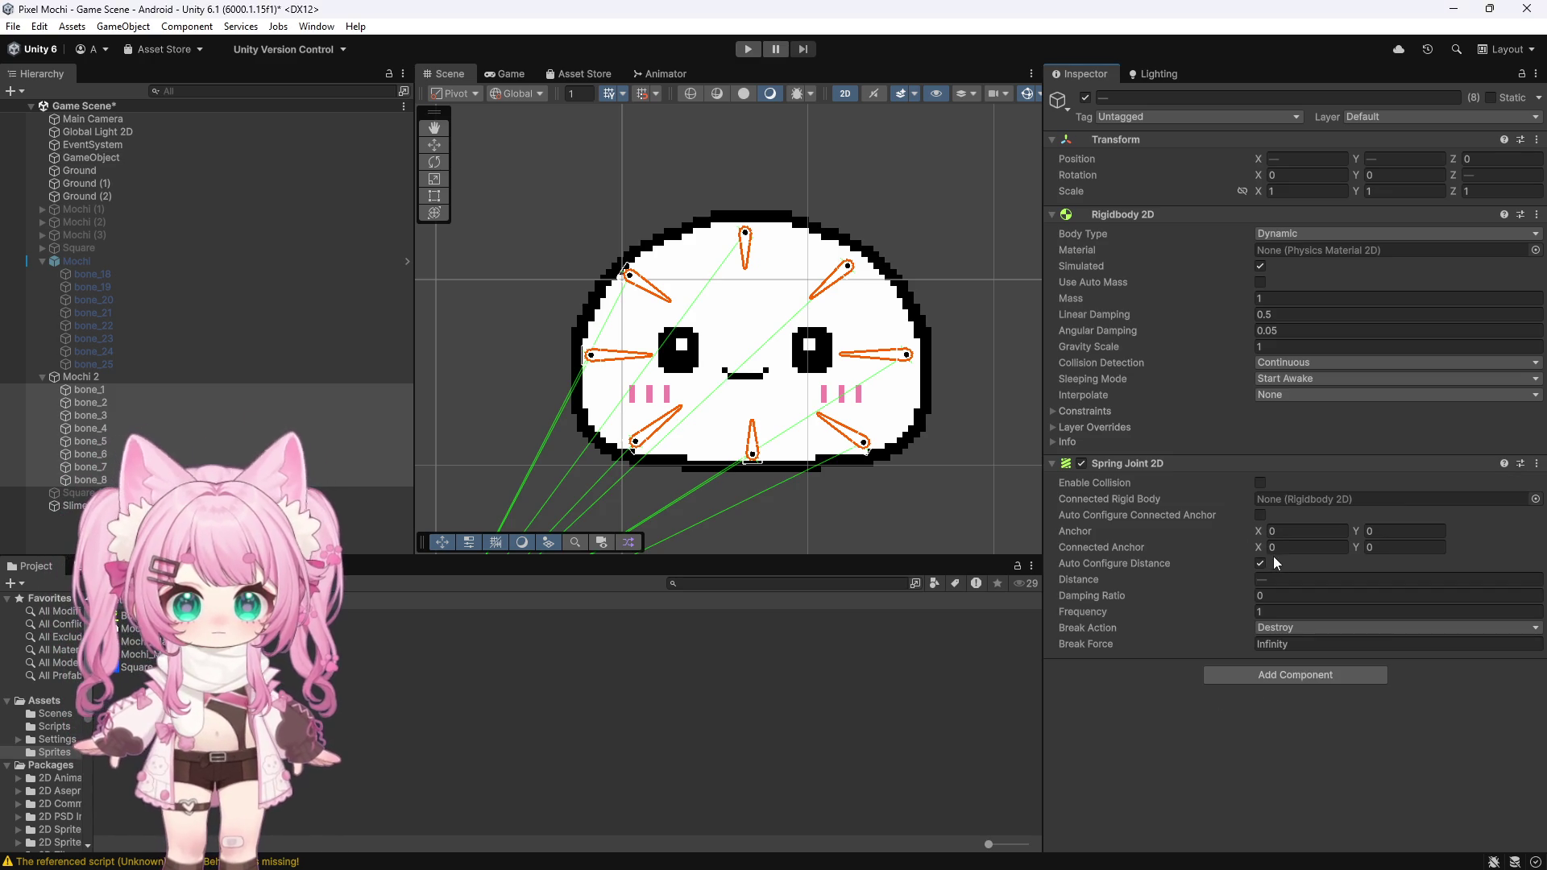
pyautogui.click(1252, 671)
pyautogui.scroll(-1, 1259, 754)
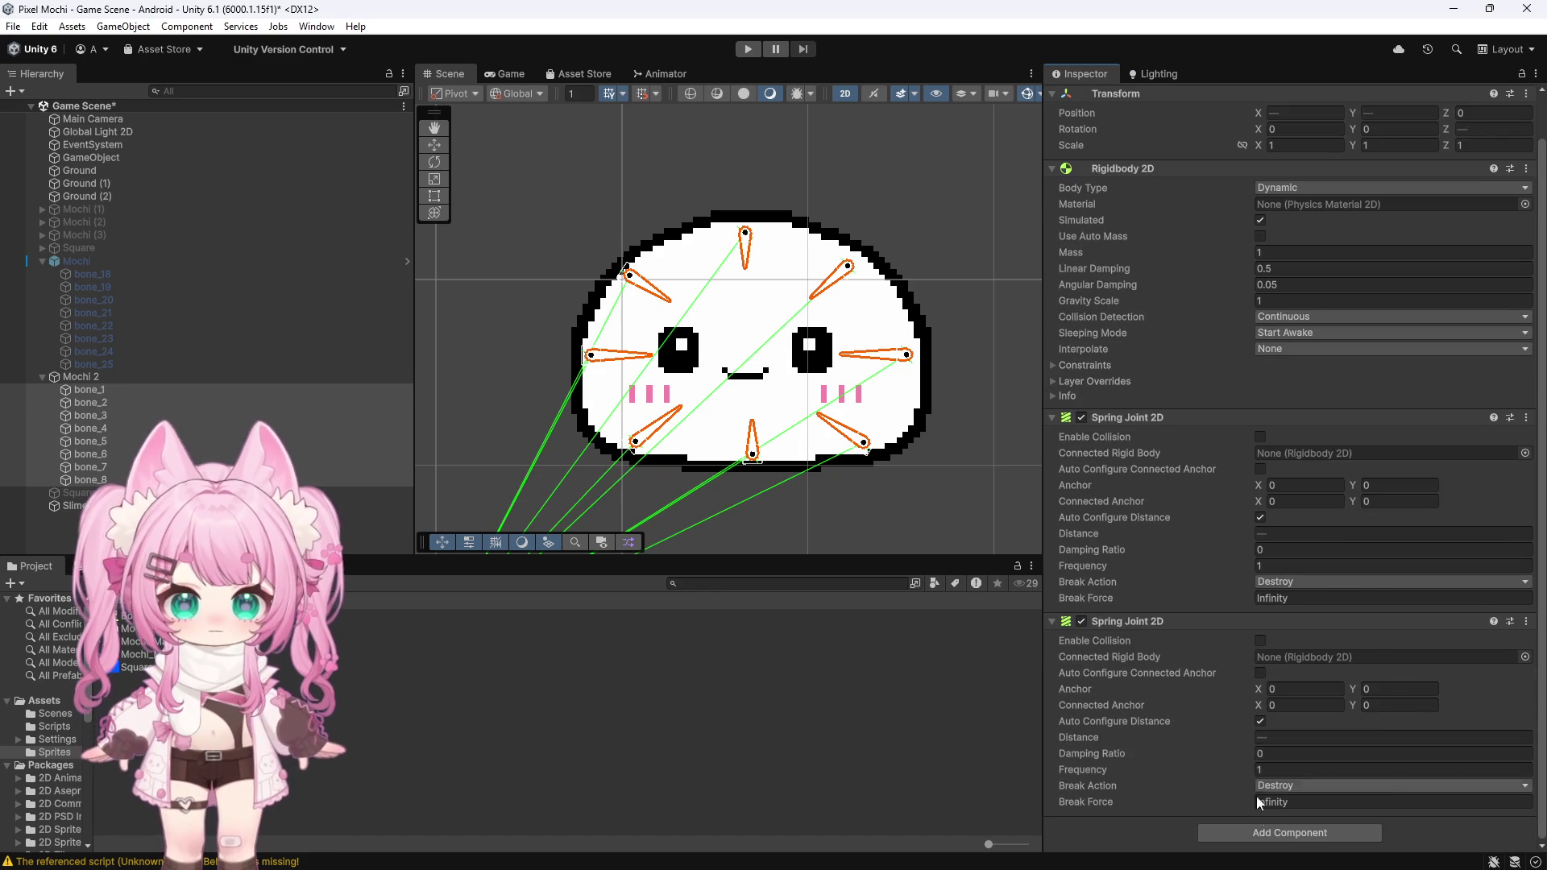
pyautogui.click(1261, 832)
pyautogui.click(1248, 678)
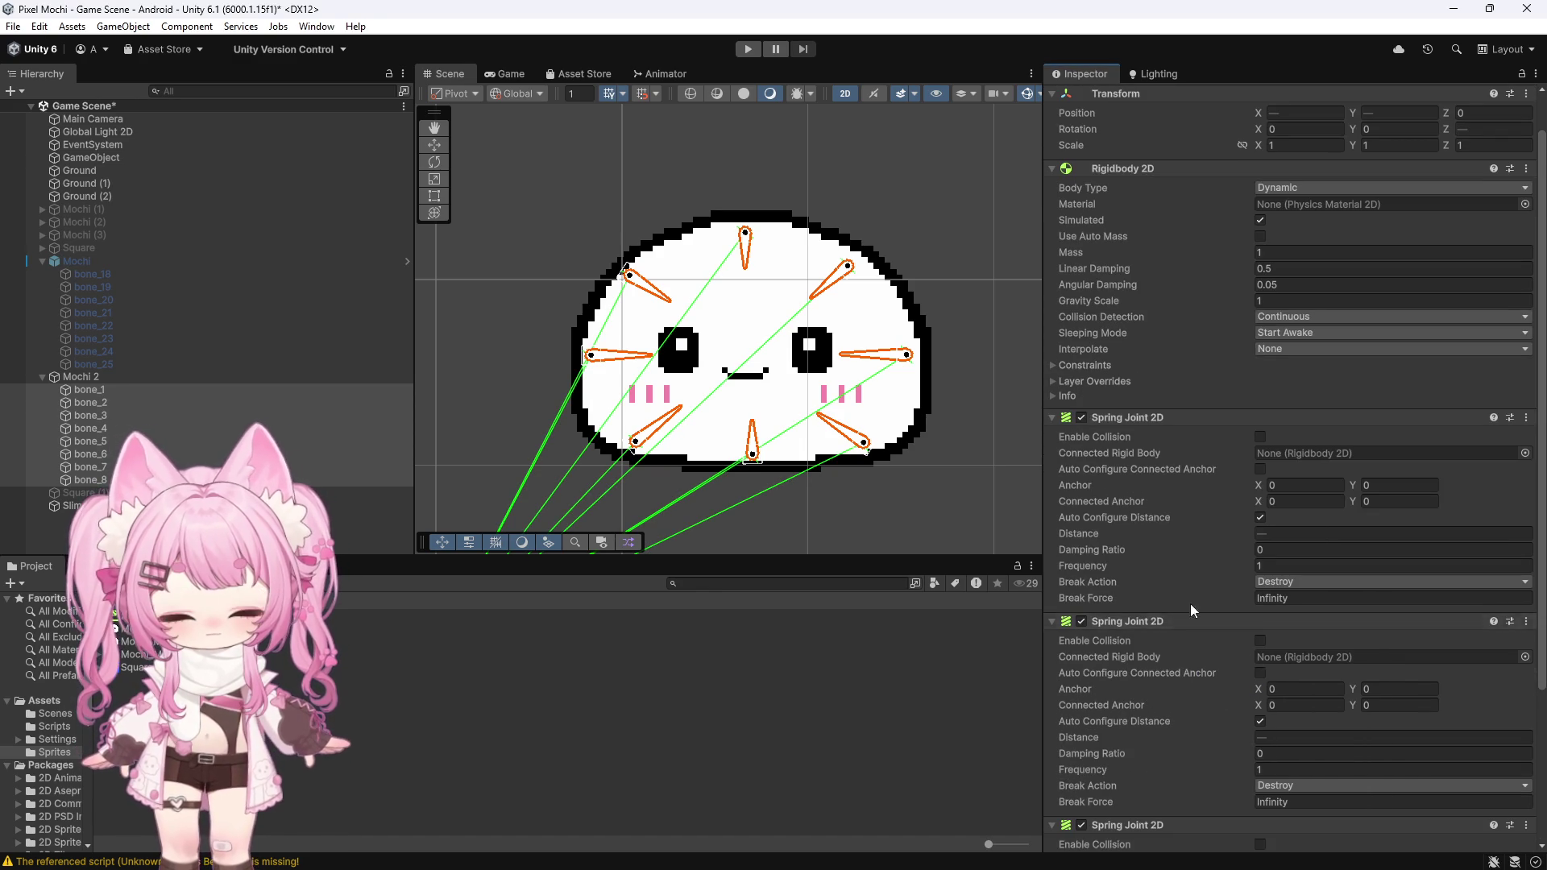
pyautogui.scroll(-5, 1186, 564)
# Step: Add a Circle Collider 2D to the bones, shifting offset X by 0.06 with radius 0.095
pyautogui.click(1211, 828)
pyautogui.press('BackSpace')
pyautogui.press('BackSpace')
pyautogui.press('BackSpace')
pyautogui.write('circ')
pyautogui.click(1258, 662)
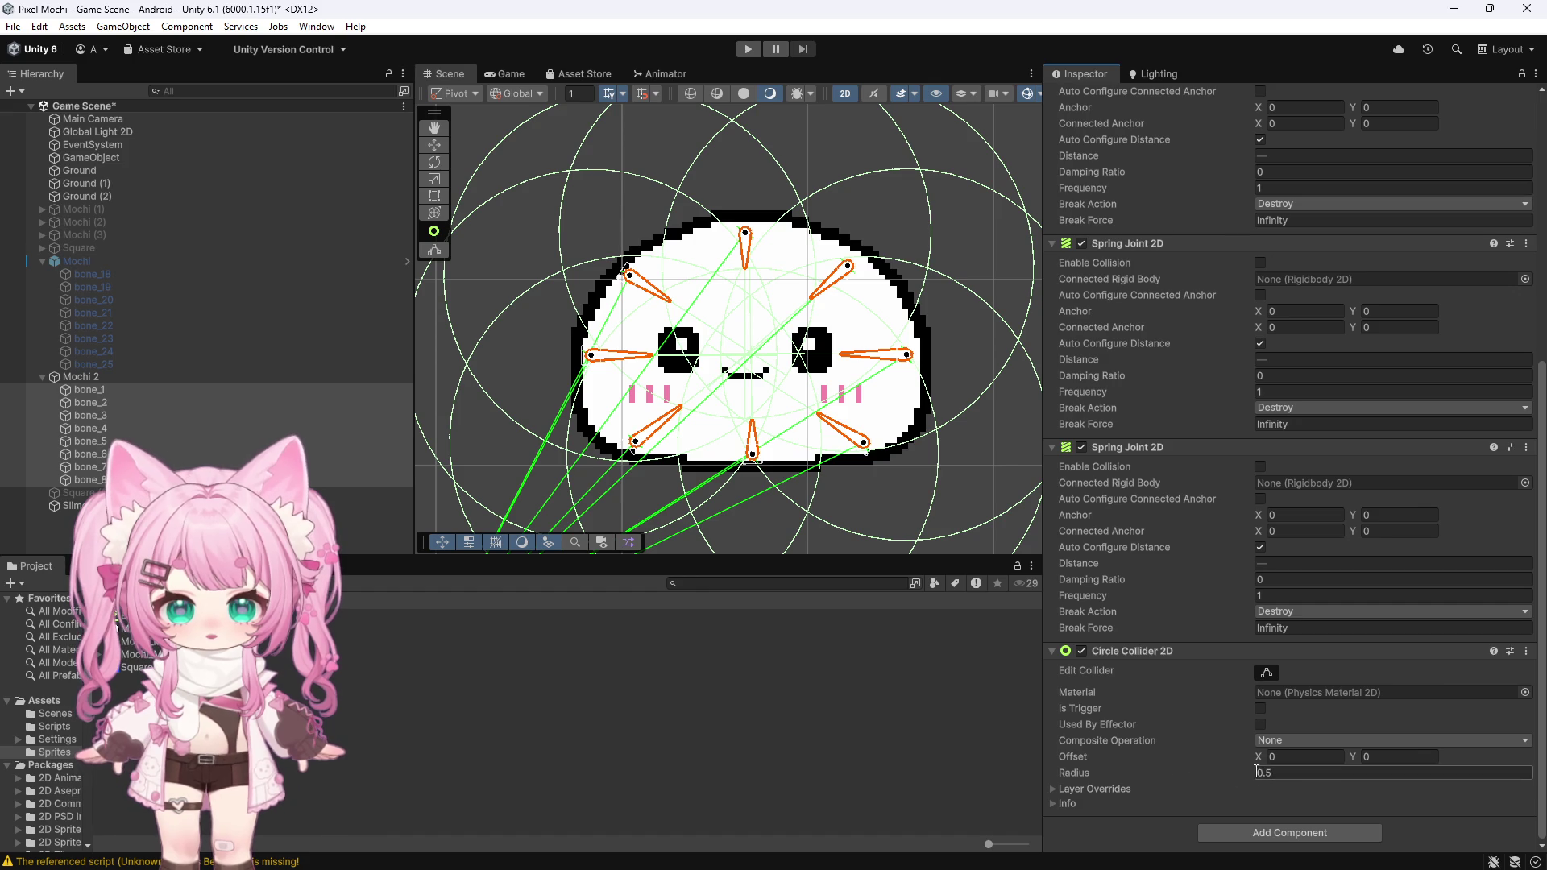
pyautogui.moveTo(1253, 770); pyautogui.dragTo(1237, 769)
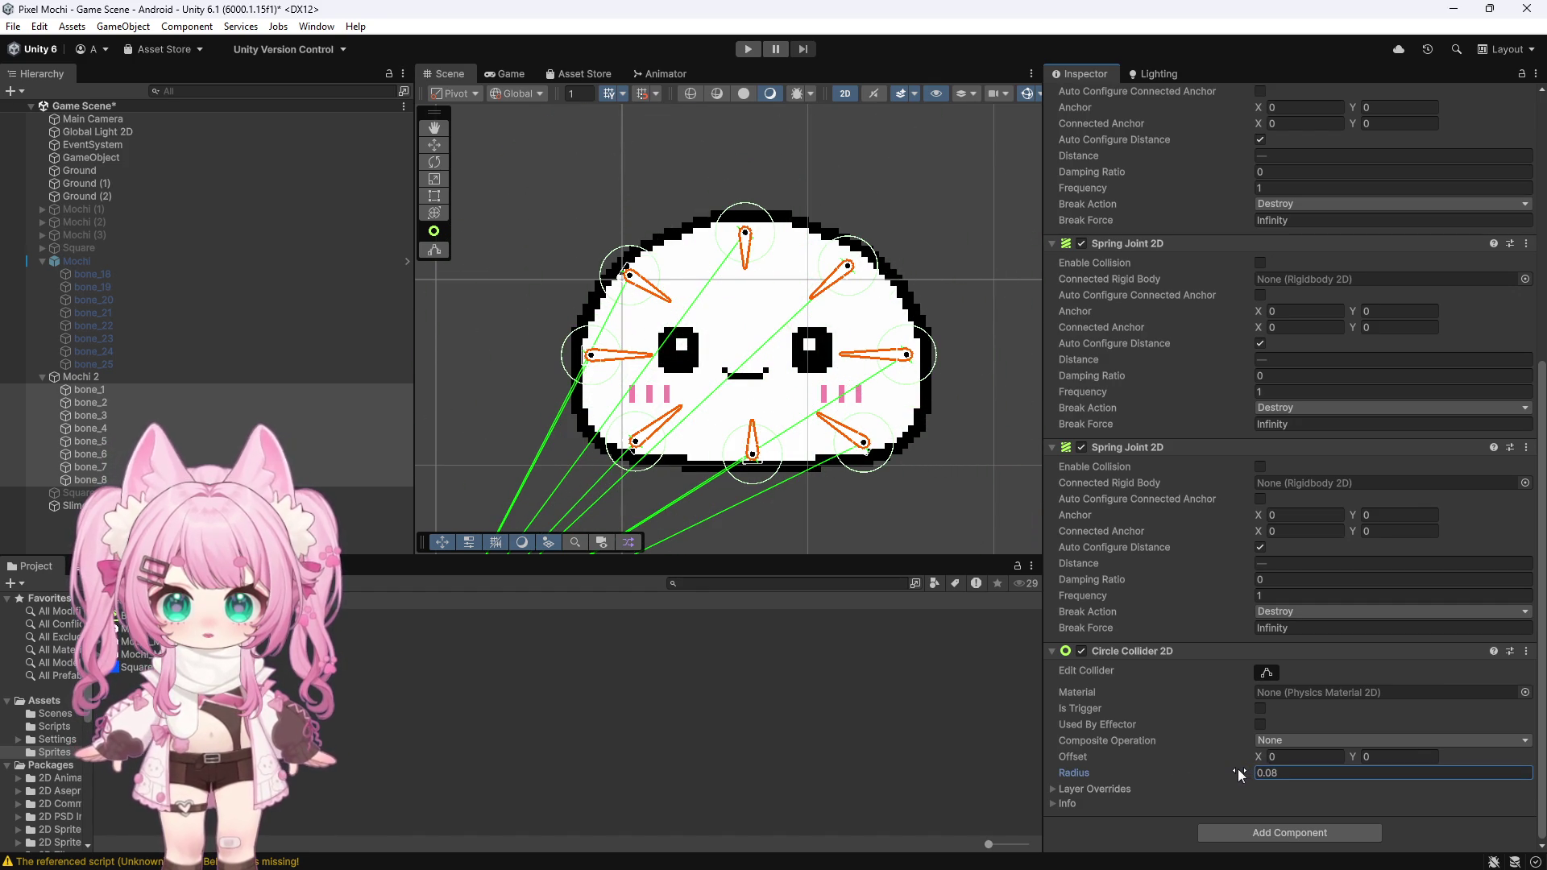
pyautogui.scroll(2, 542, 387)
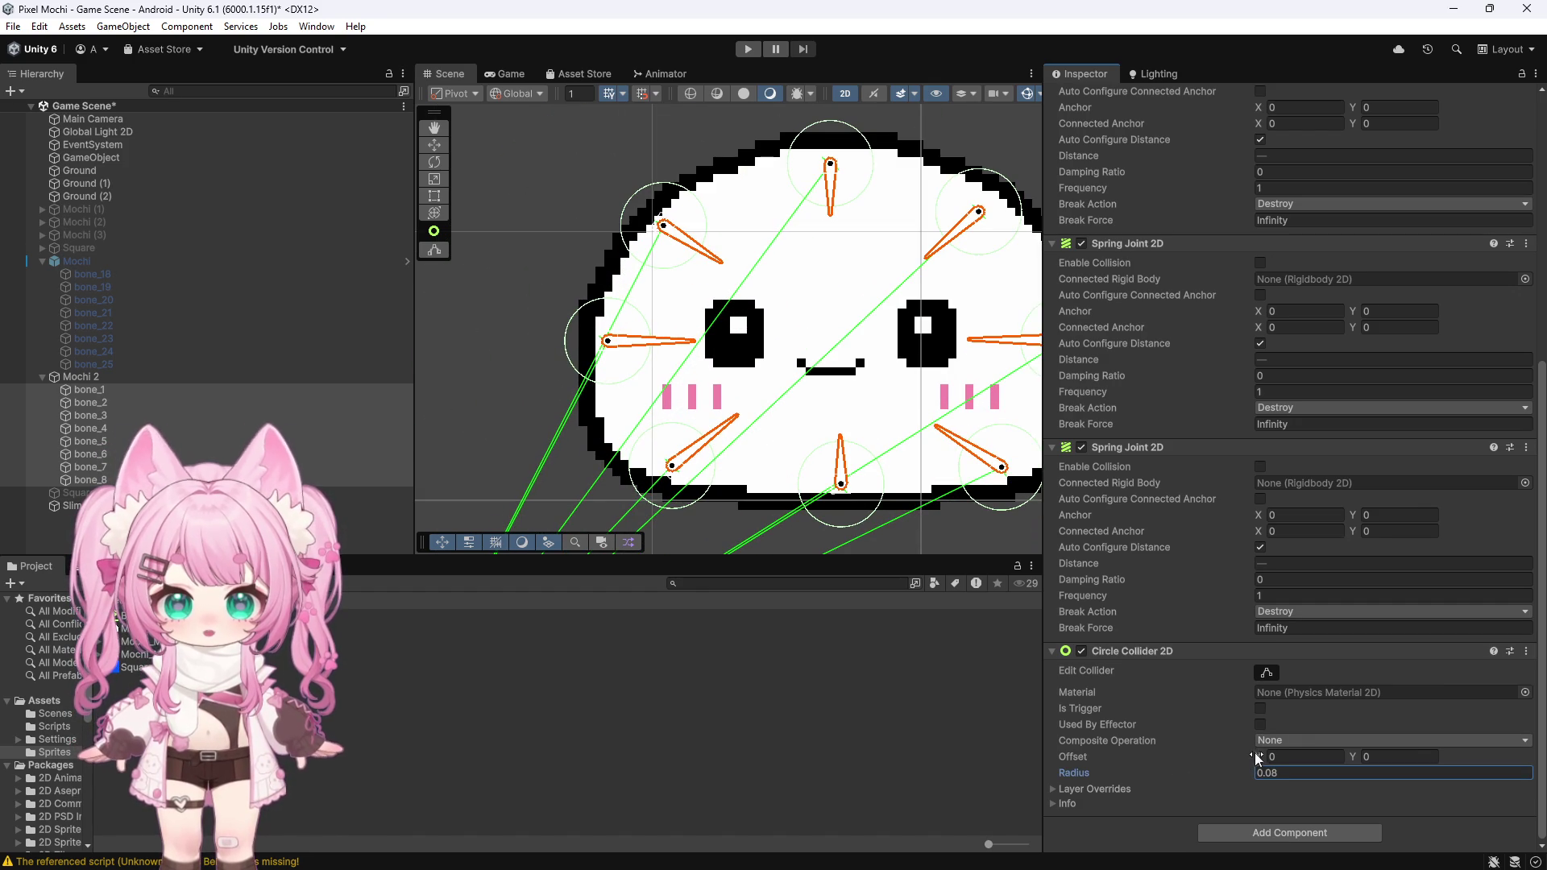
pyautogui.moveTo(1264, 759); pyautogui.dragTo(1263, 760)
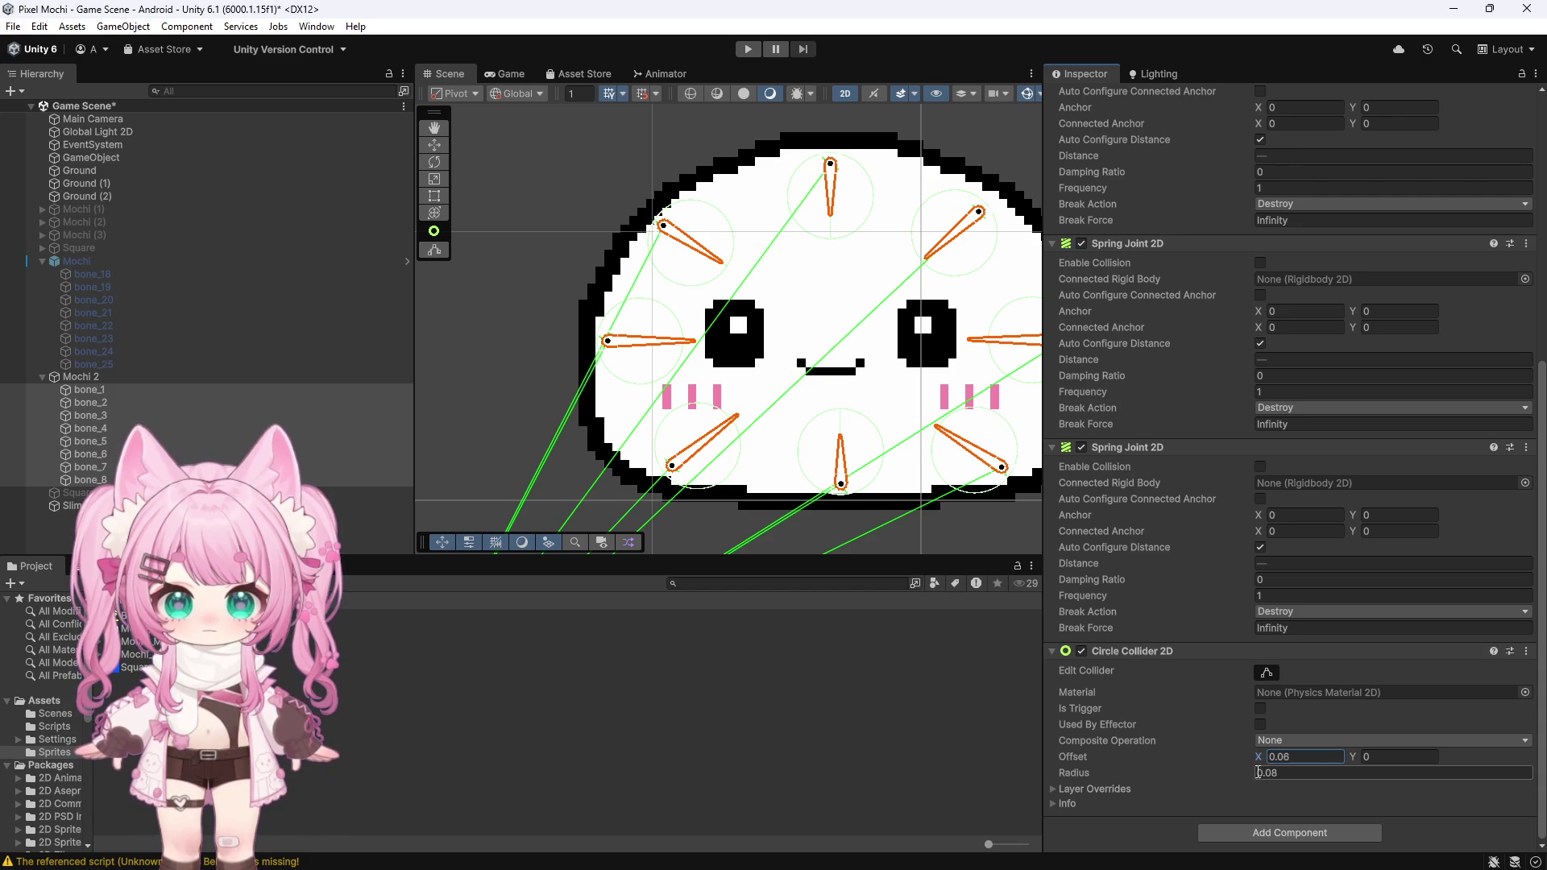
pyautogui.moveTo(1254, 777); pyautogui.dragTo(1260, 778)
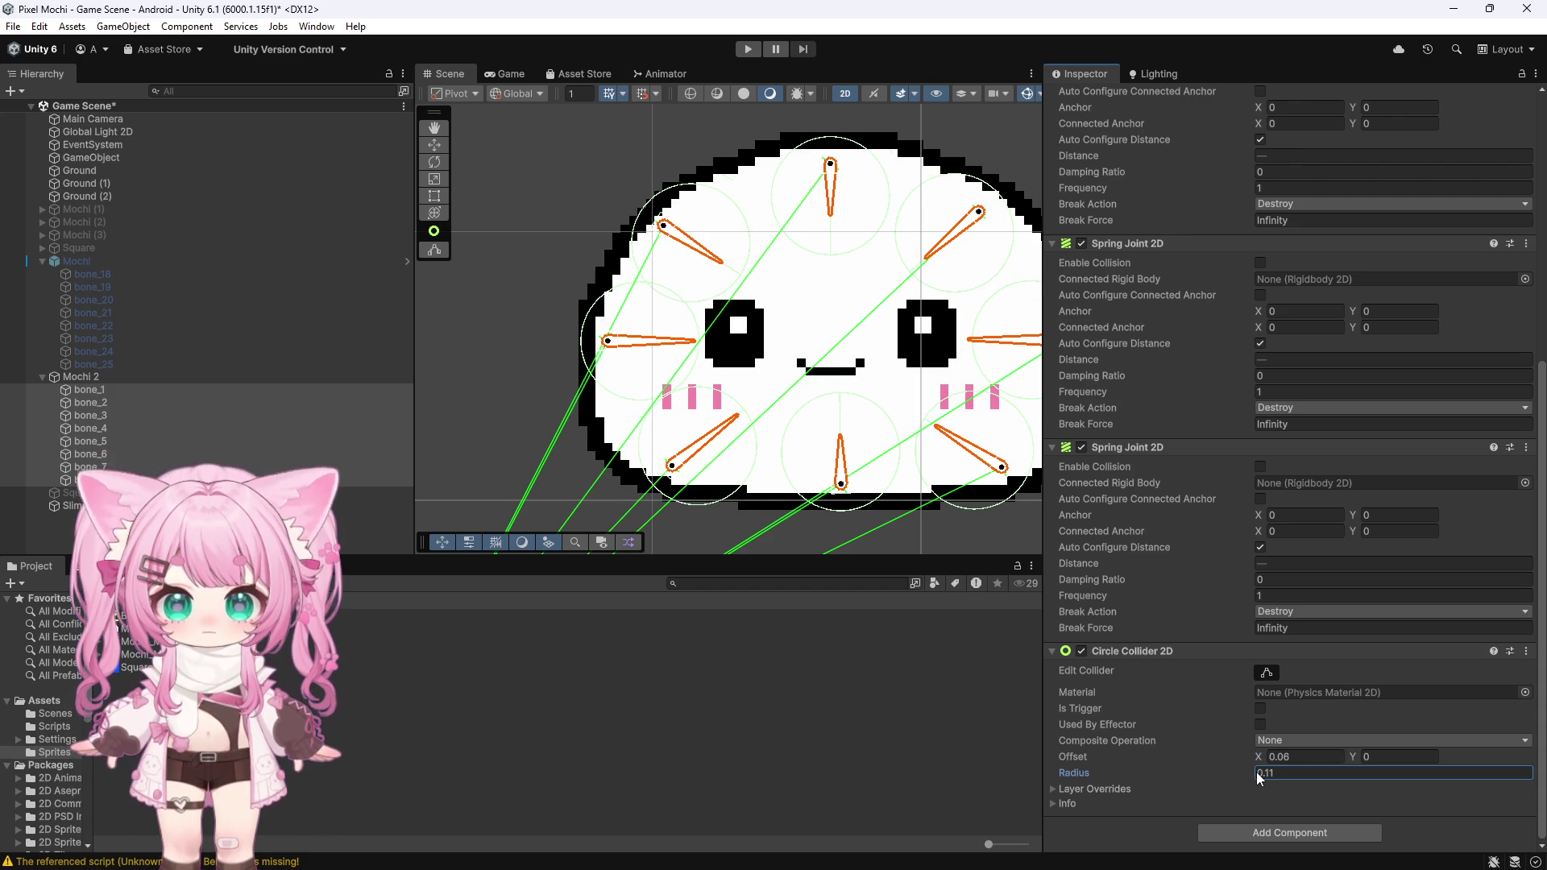
pyautogui.click(1274, 775)
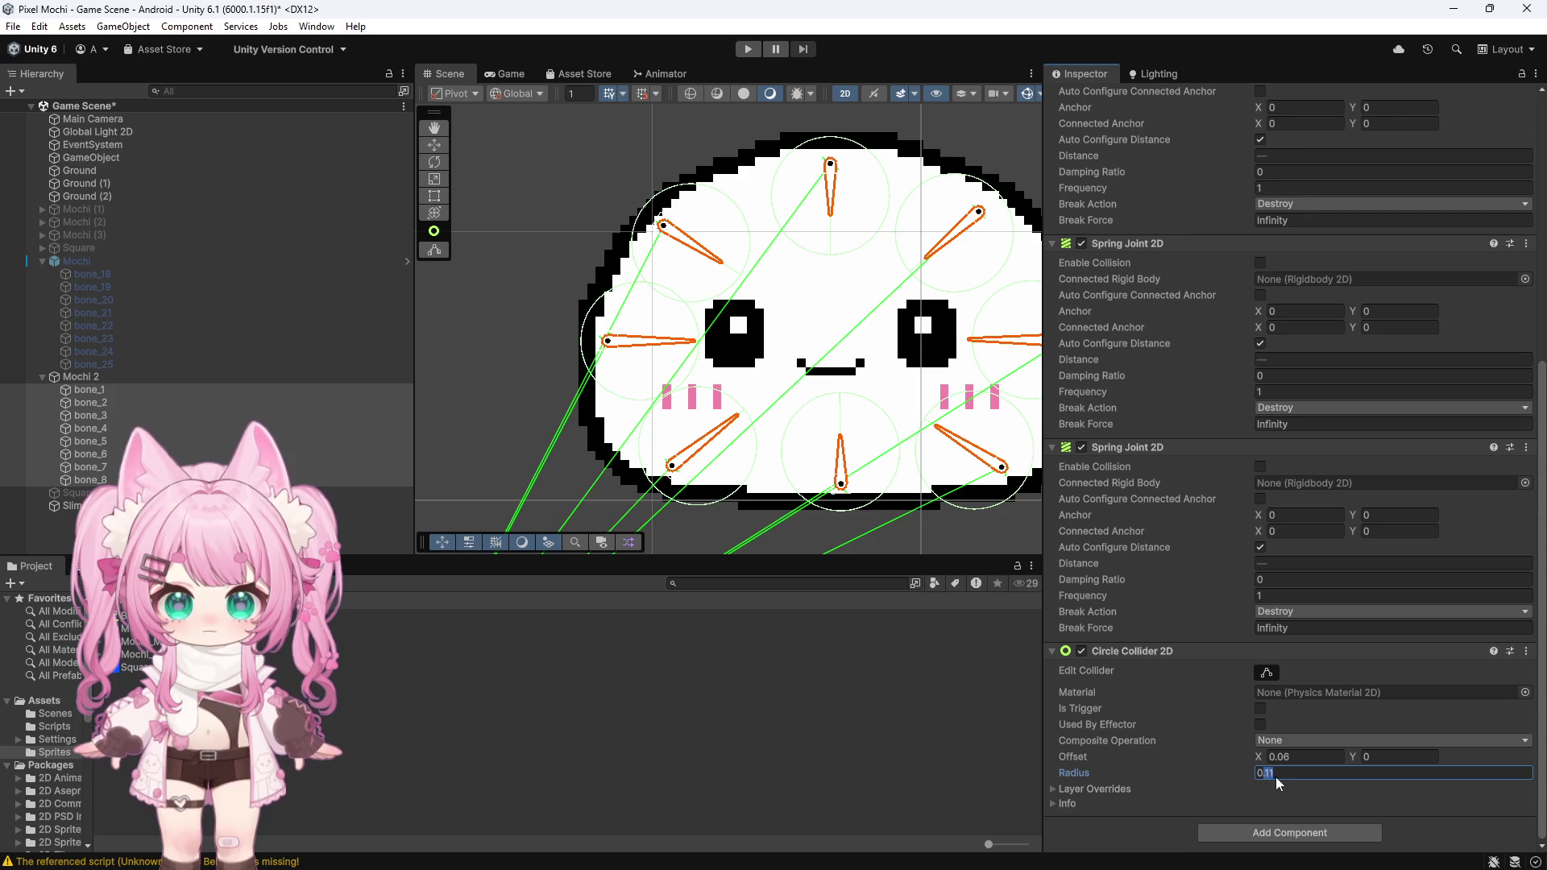
pyautogui.write('0.0')
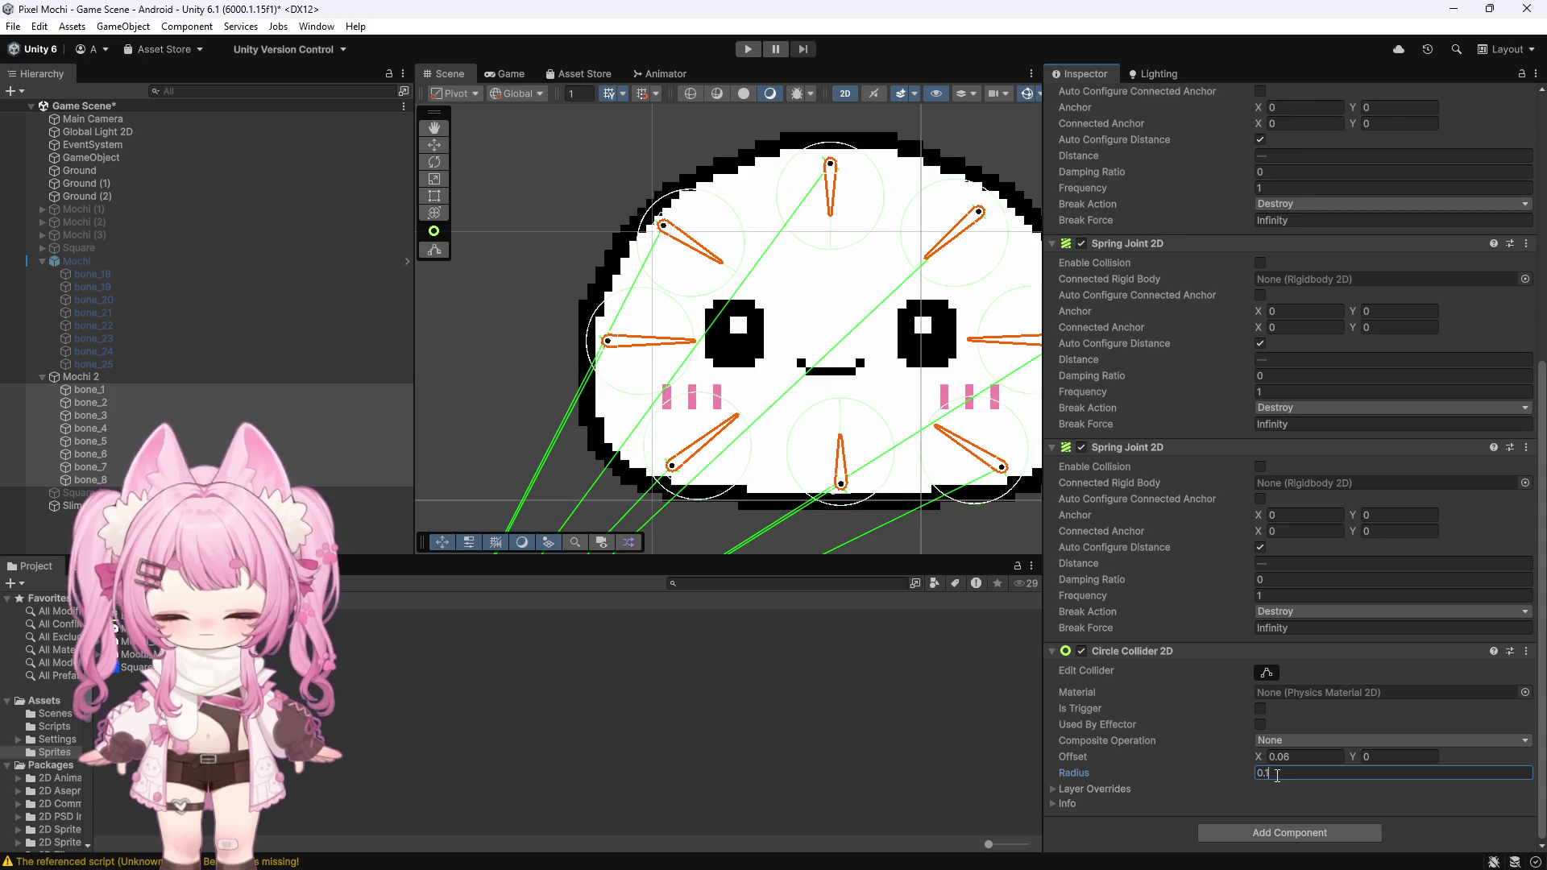
pyautogui.write('9')
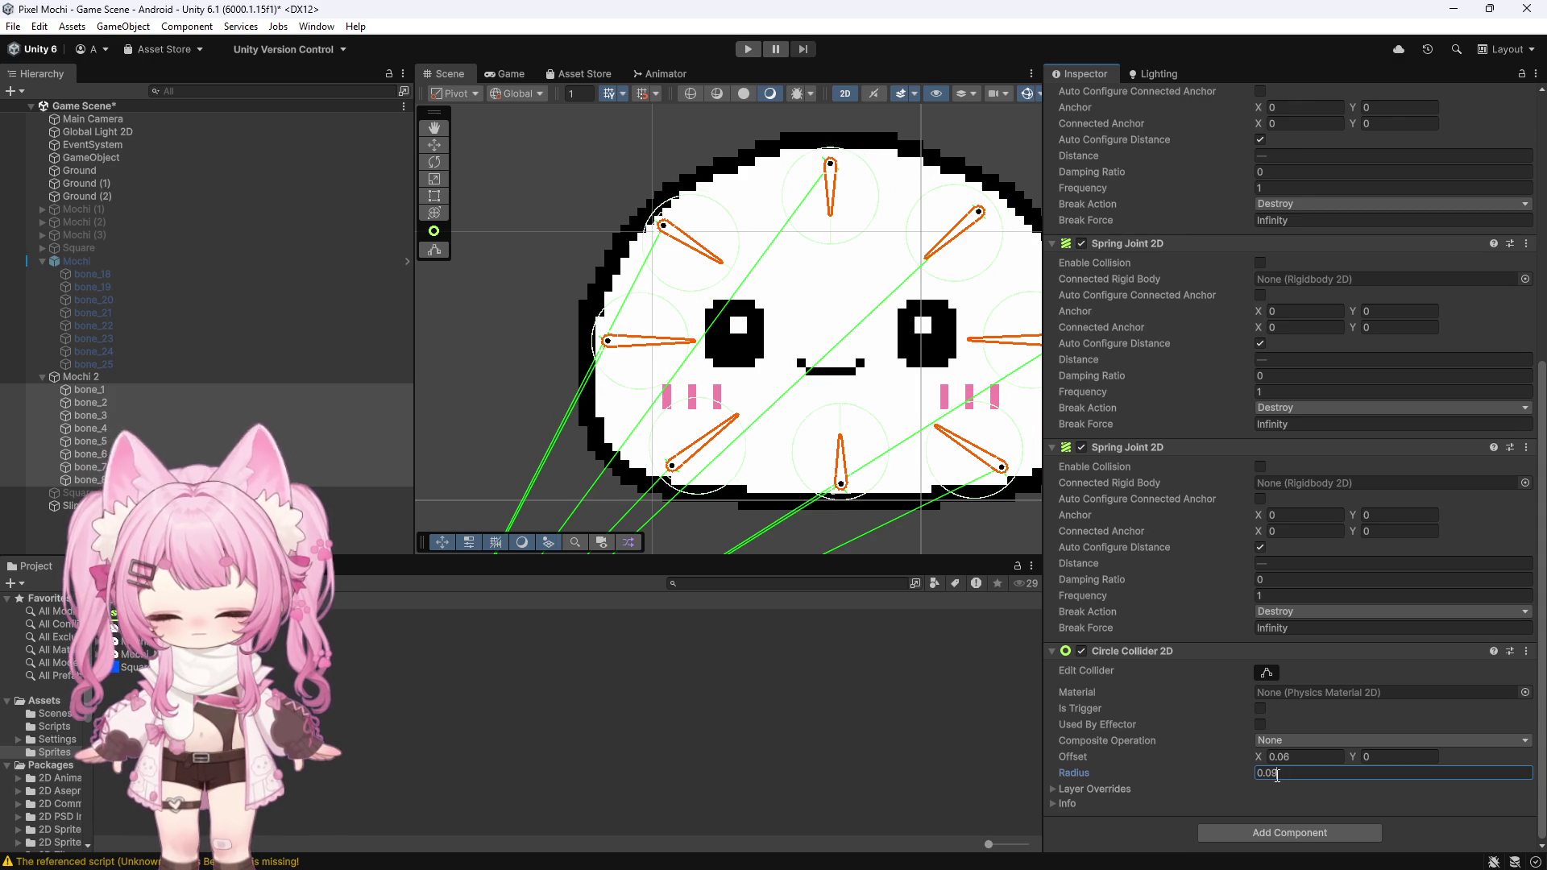
pyautogui.write('5')
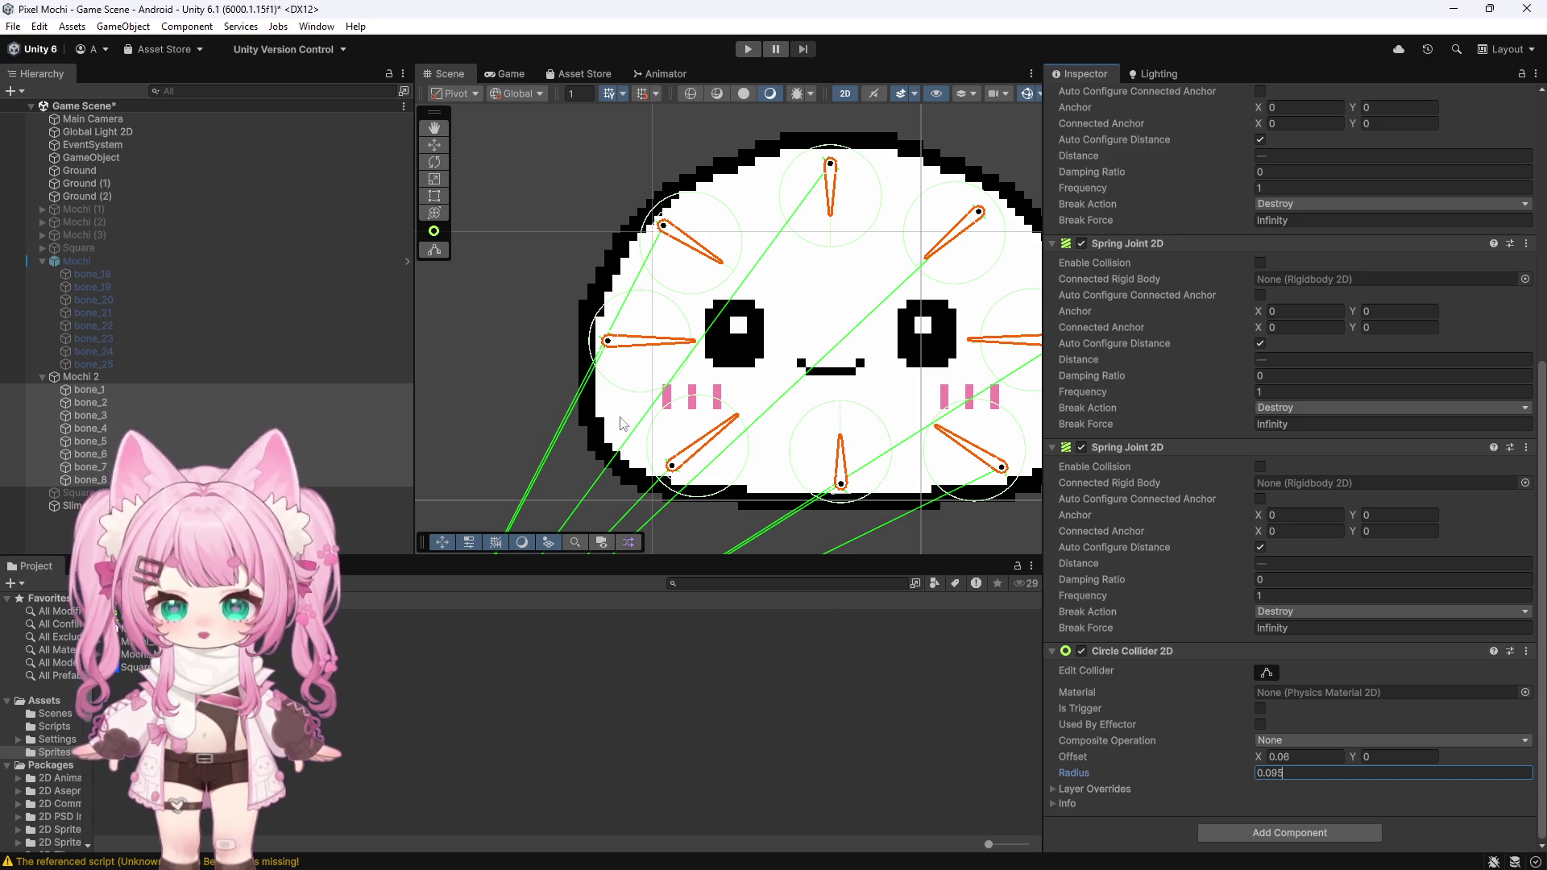
pyautogui.scroll(-5, 617, 446)
pyautogui.click(93, 389)
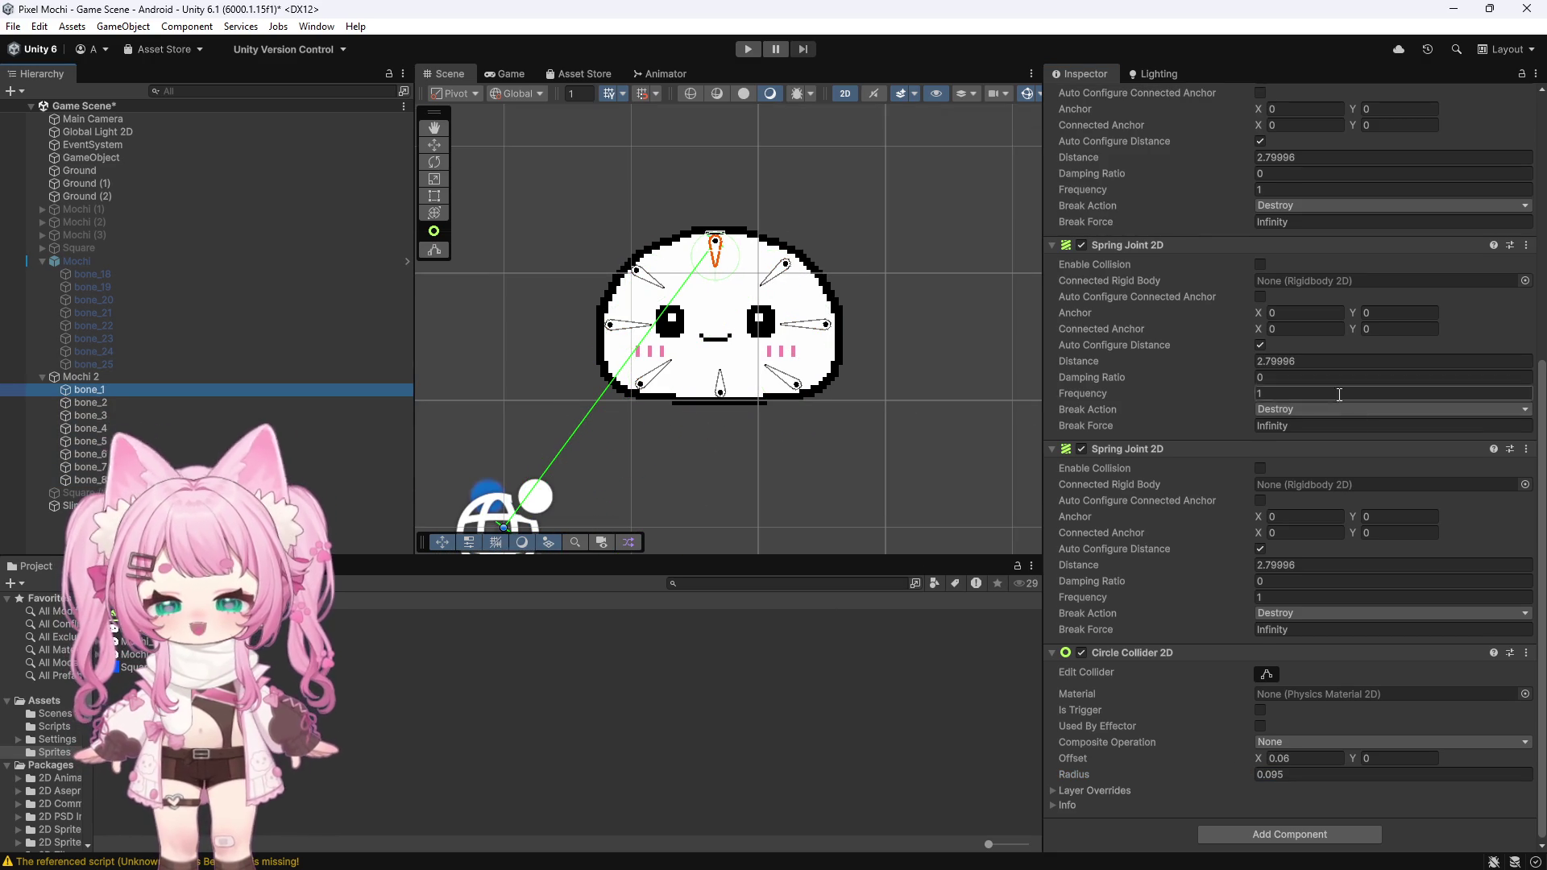
# Step: Connect bone_1's third spring joint to bone_6 and bone_2's to bone_8
pyautogui.scroll(4, 674, 249)
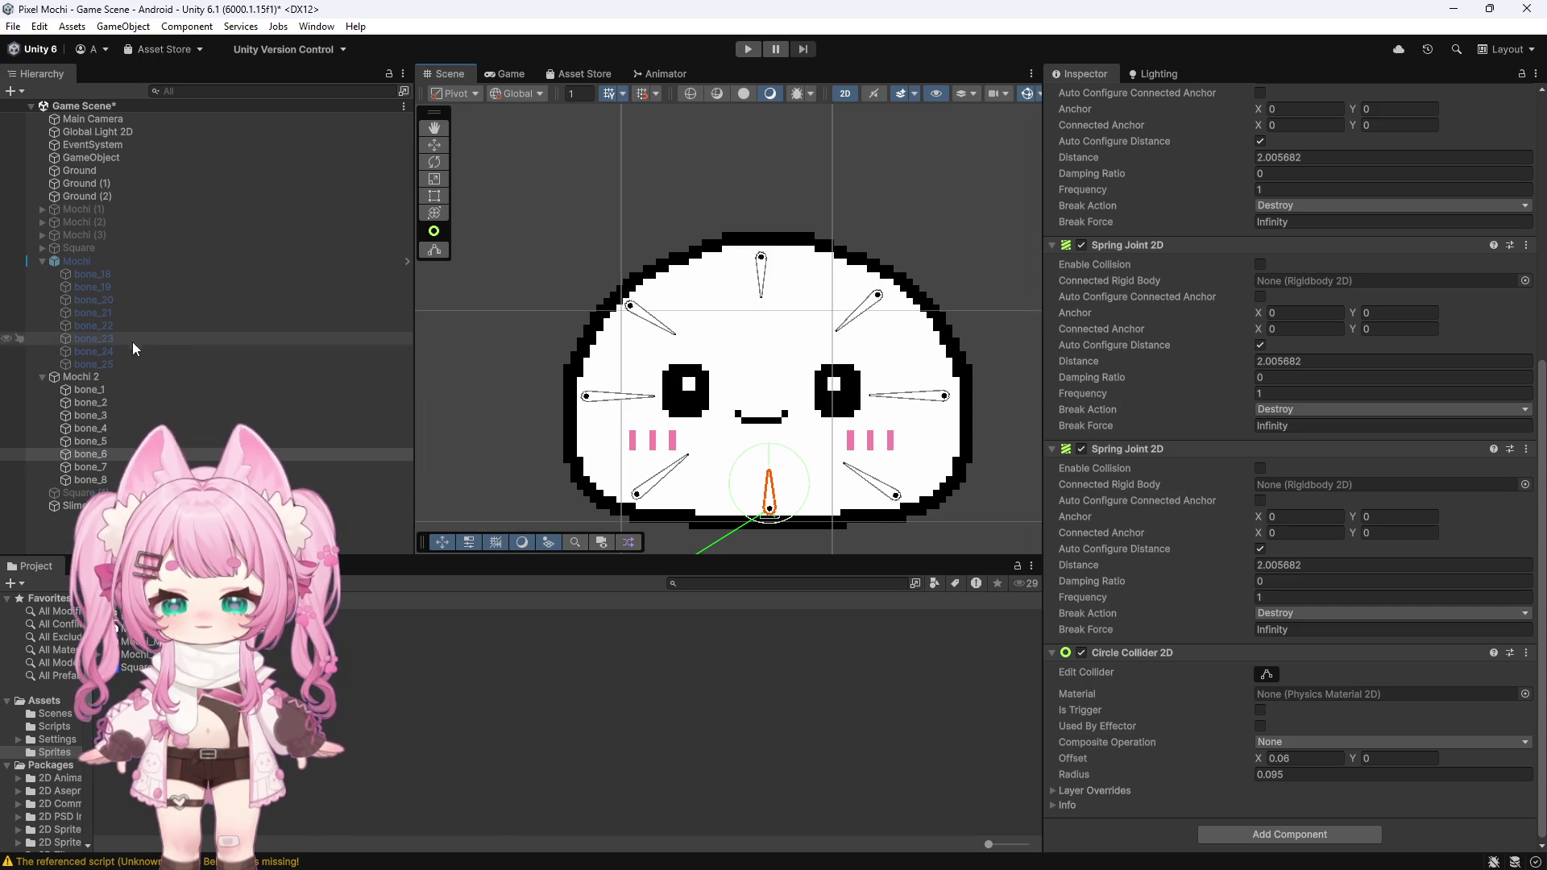
pyautogui.scroll(-1, 1181, 497)
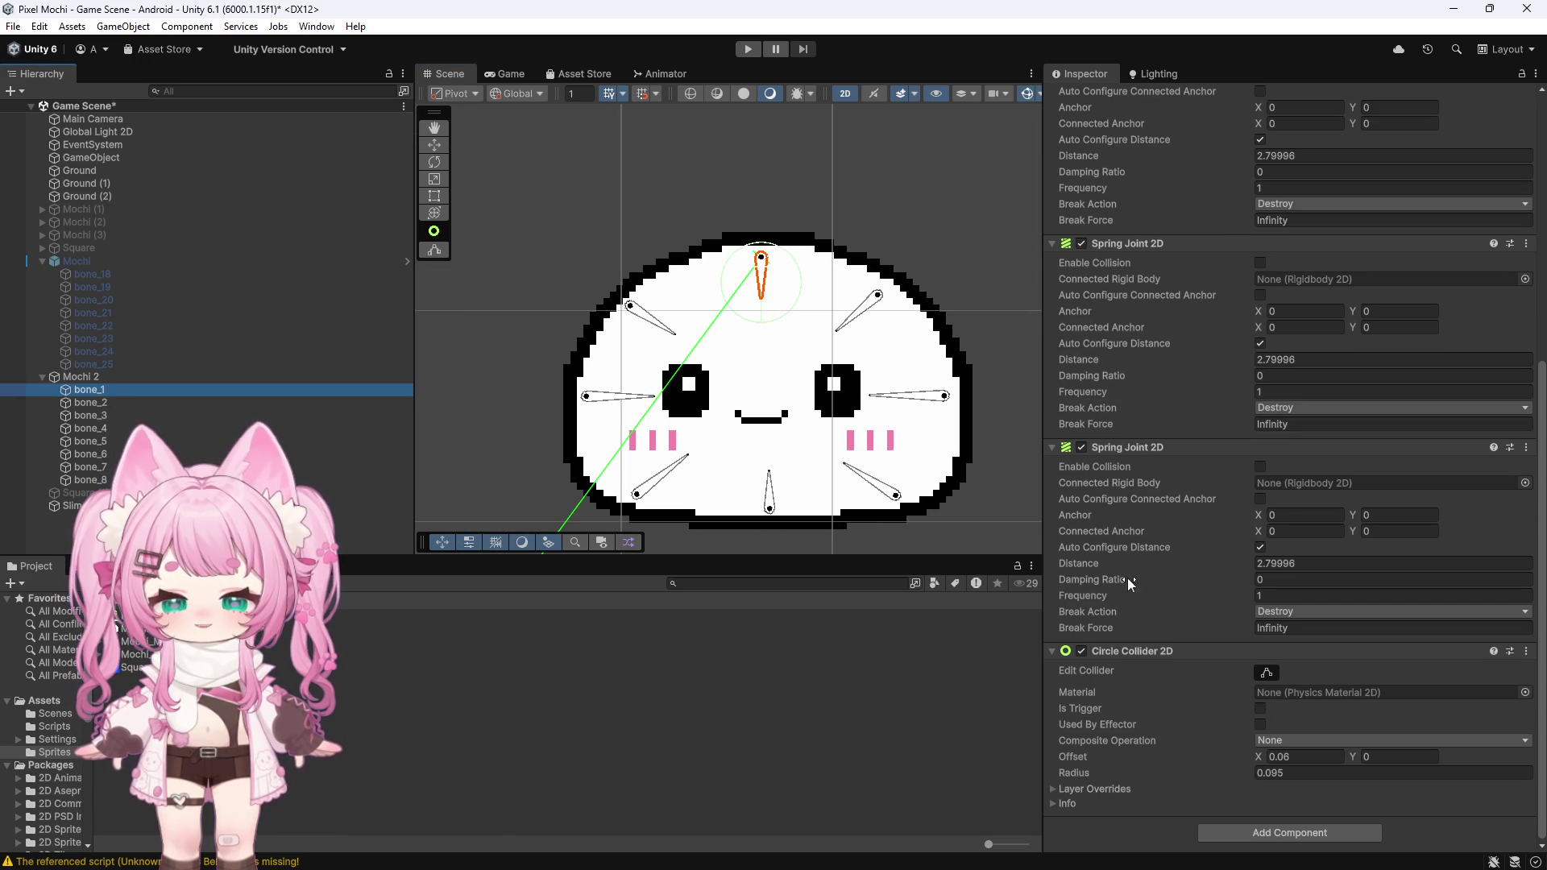
pyautogui.moveTo(90, 454); pyautogui.dragTo(1289, 482)
pyautogui.click(30, 403)
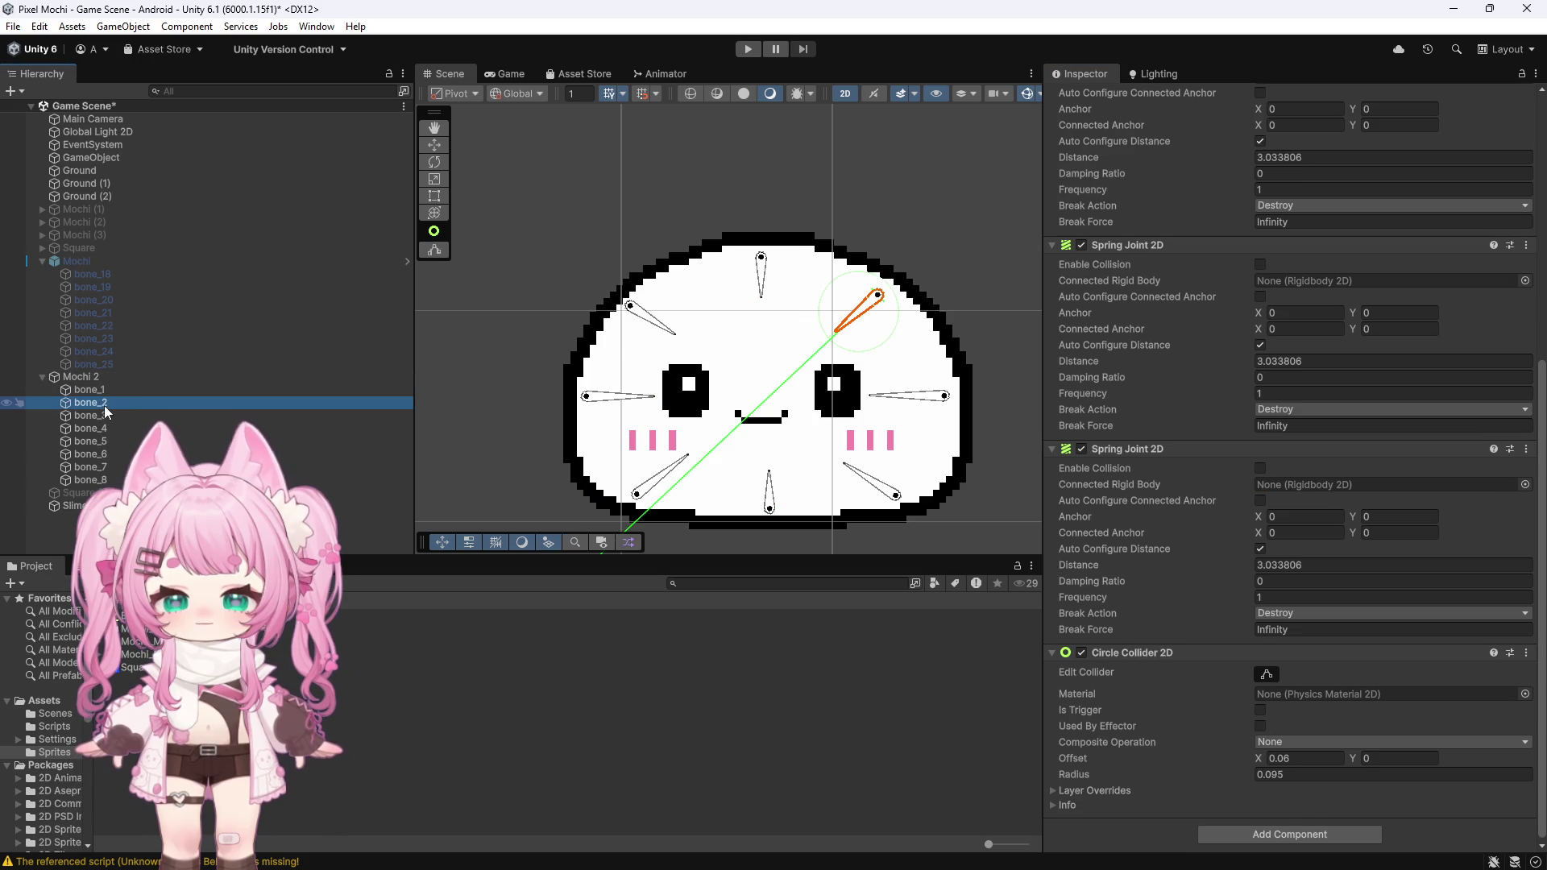
pyautogui.click(662, 475)
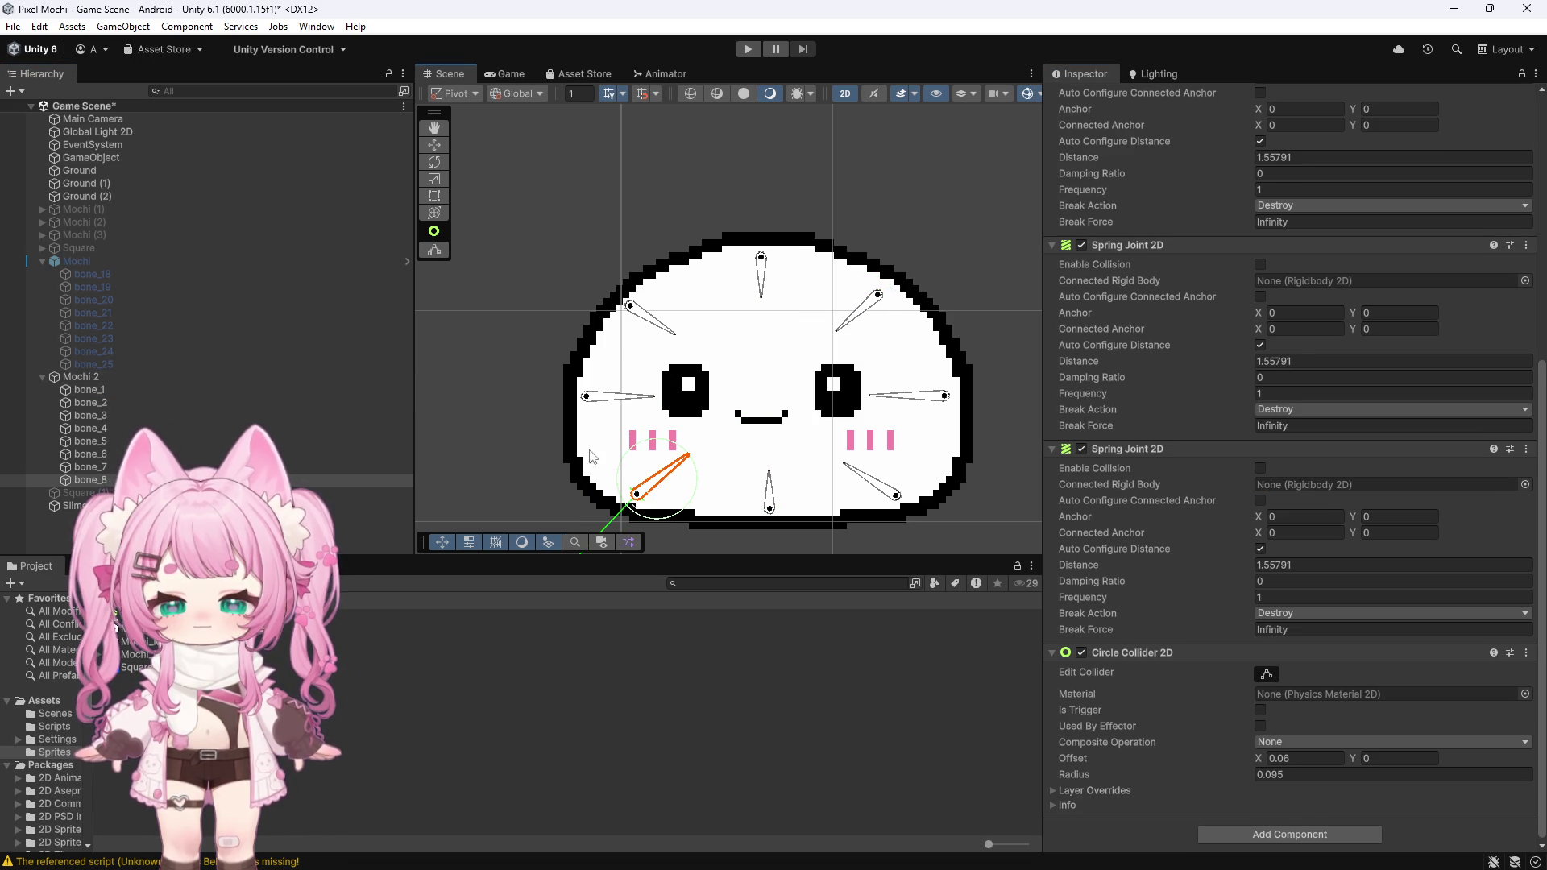
pyautogui.click(873, 310)
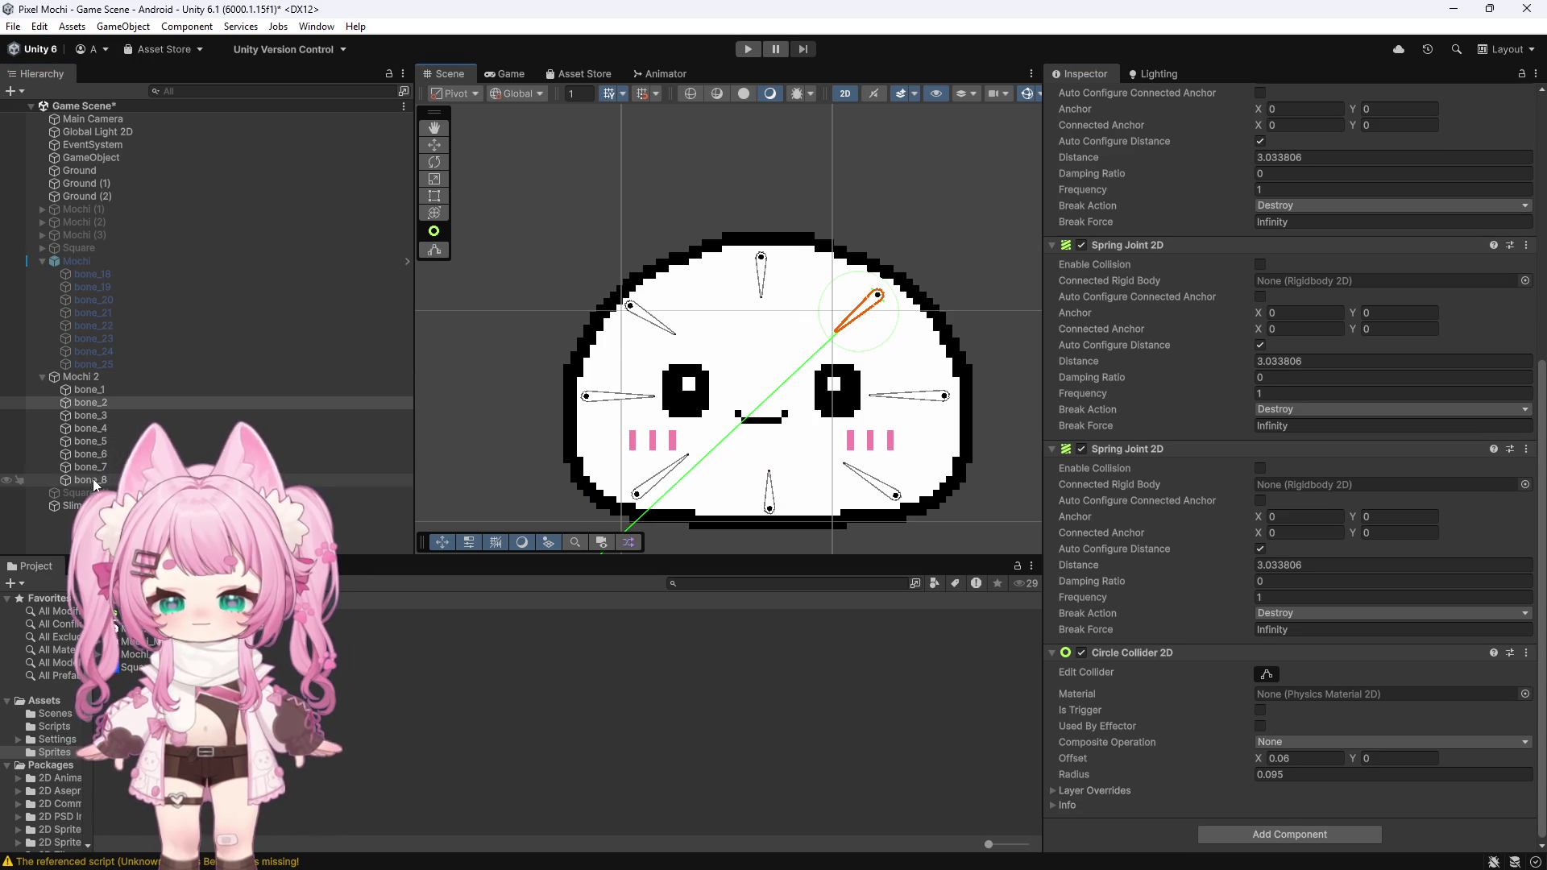
pyautogui.moveTo(1007, 506); pyautogui.dragTo(1325, 495)
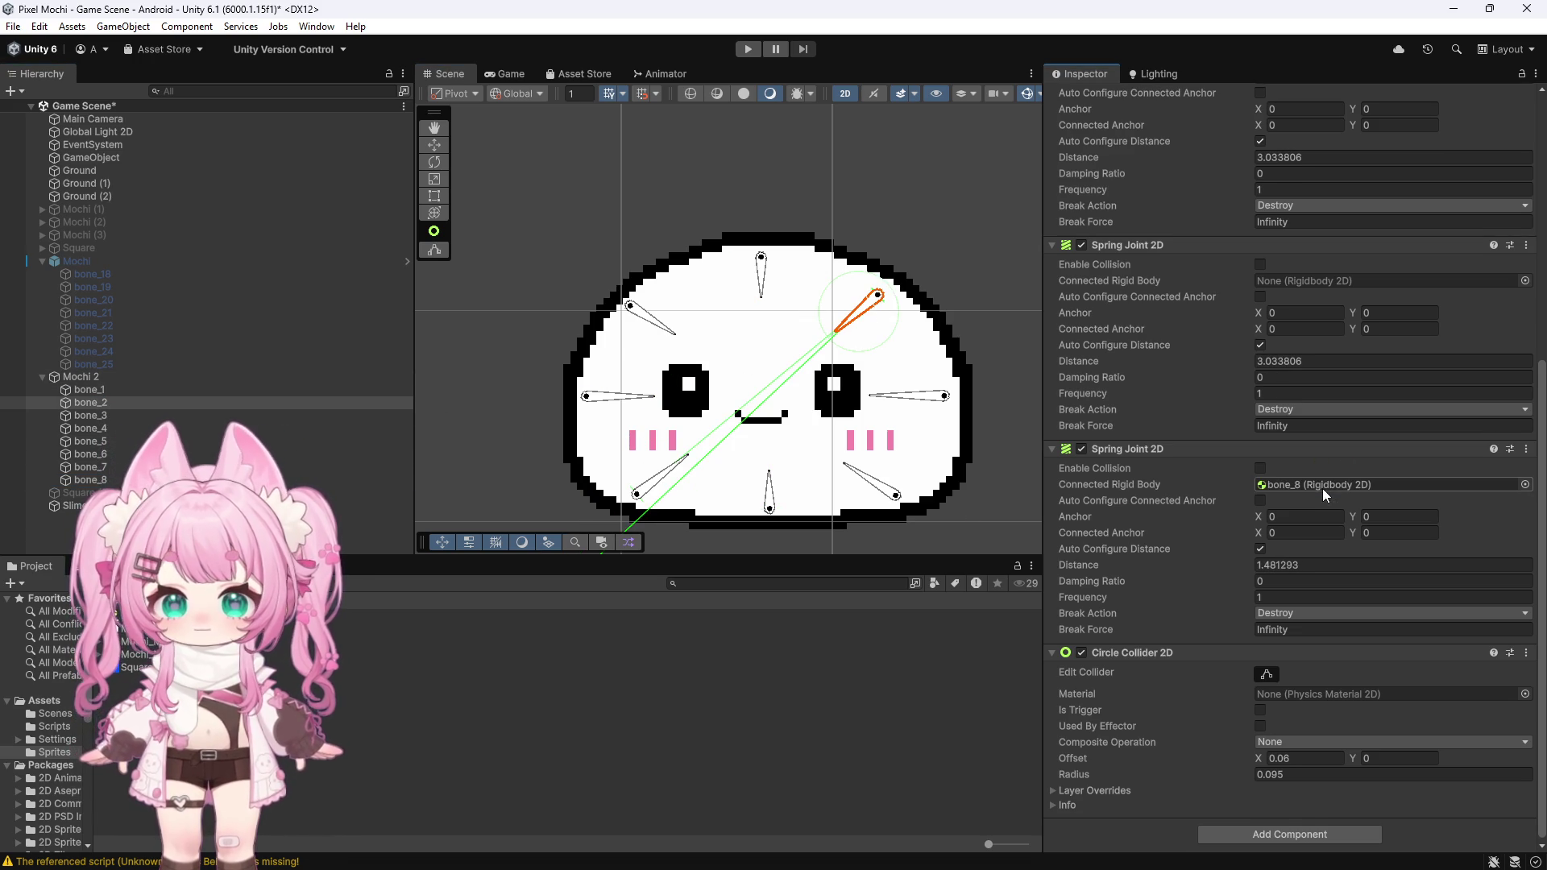
# Step: Connect bone_5's third spring joint to bone_4 and bone_7's to bone_3
pyautogui.scroll(-2, 523, 350)
pyautogui.click(859, 376)
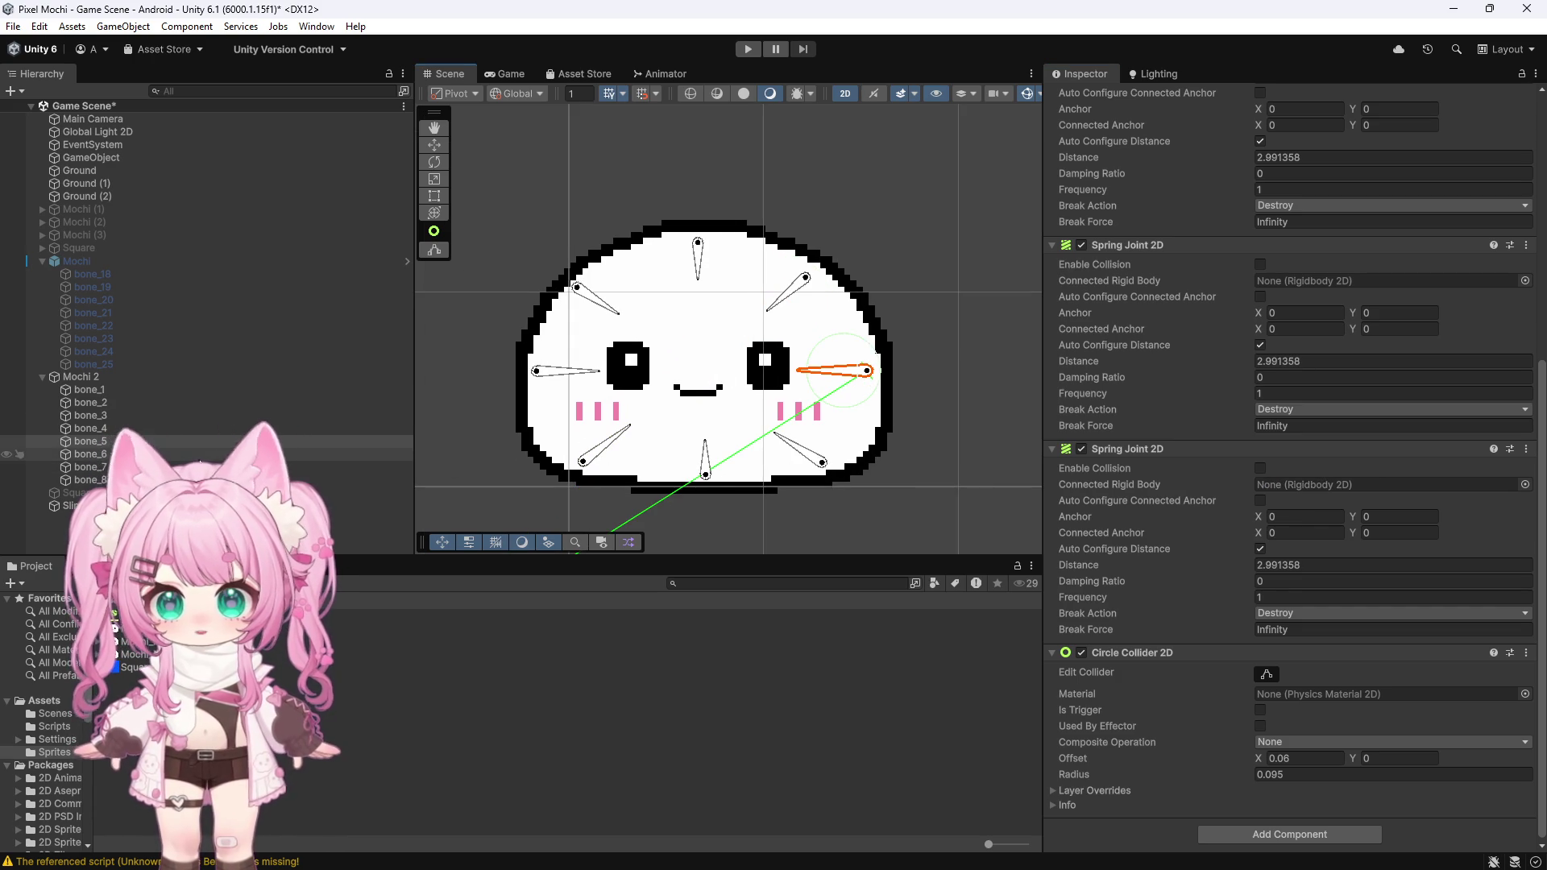
pyautogui.click(548, 374)
pyautogui.click(862, 377)
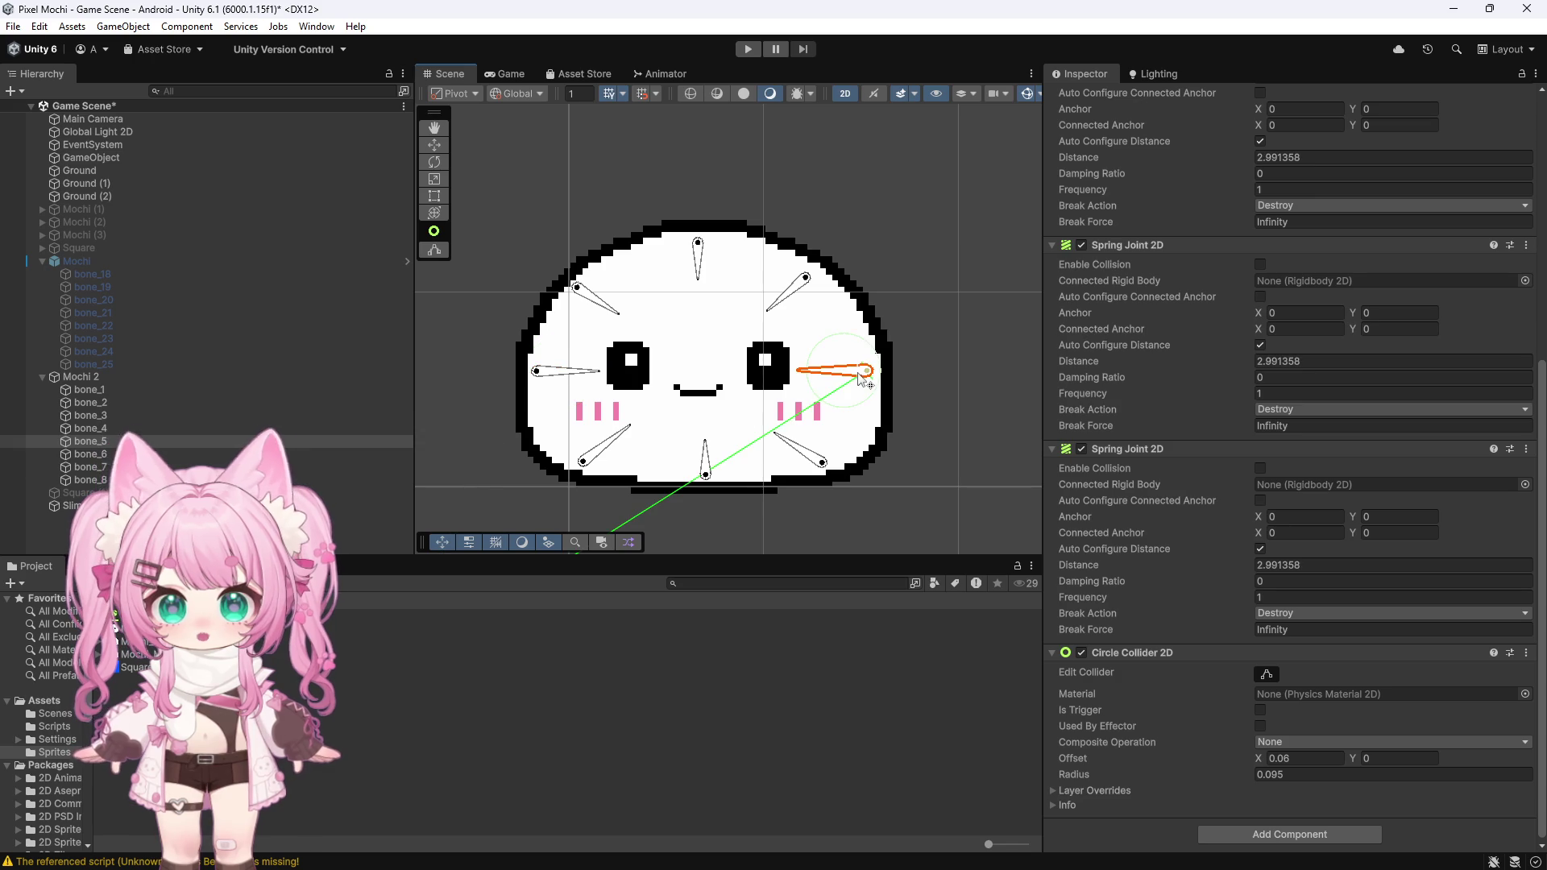
pyautogui.moveTo(1410, 490); pyautogui.dragTo(1357, 493)
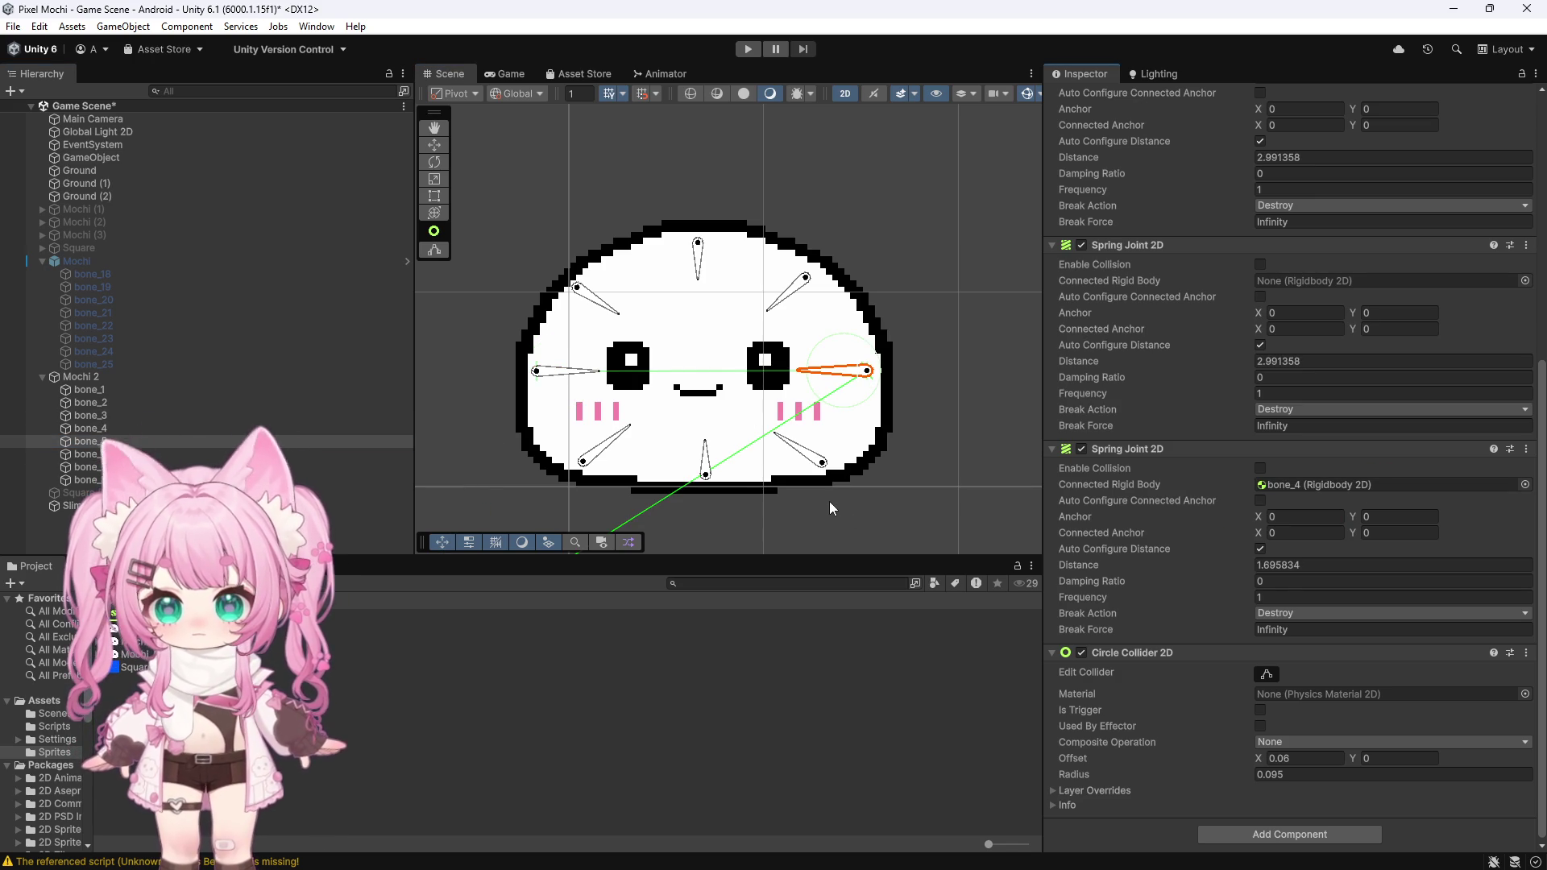
pyautogui.click(821, 468)
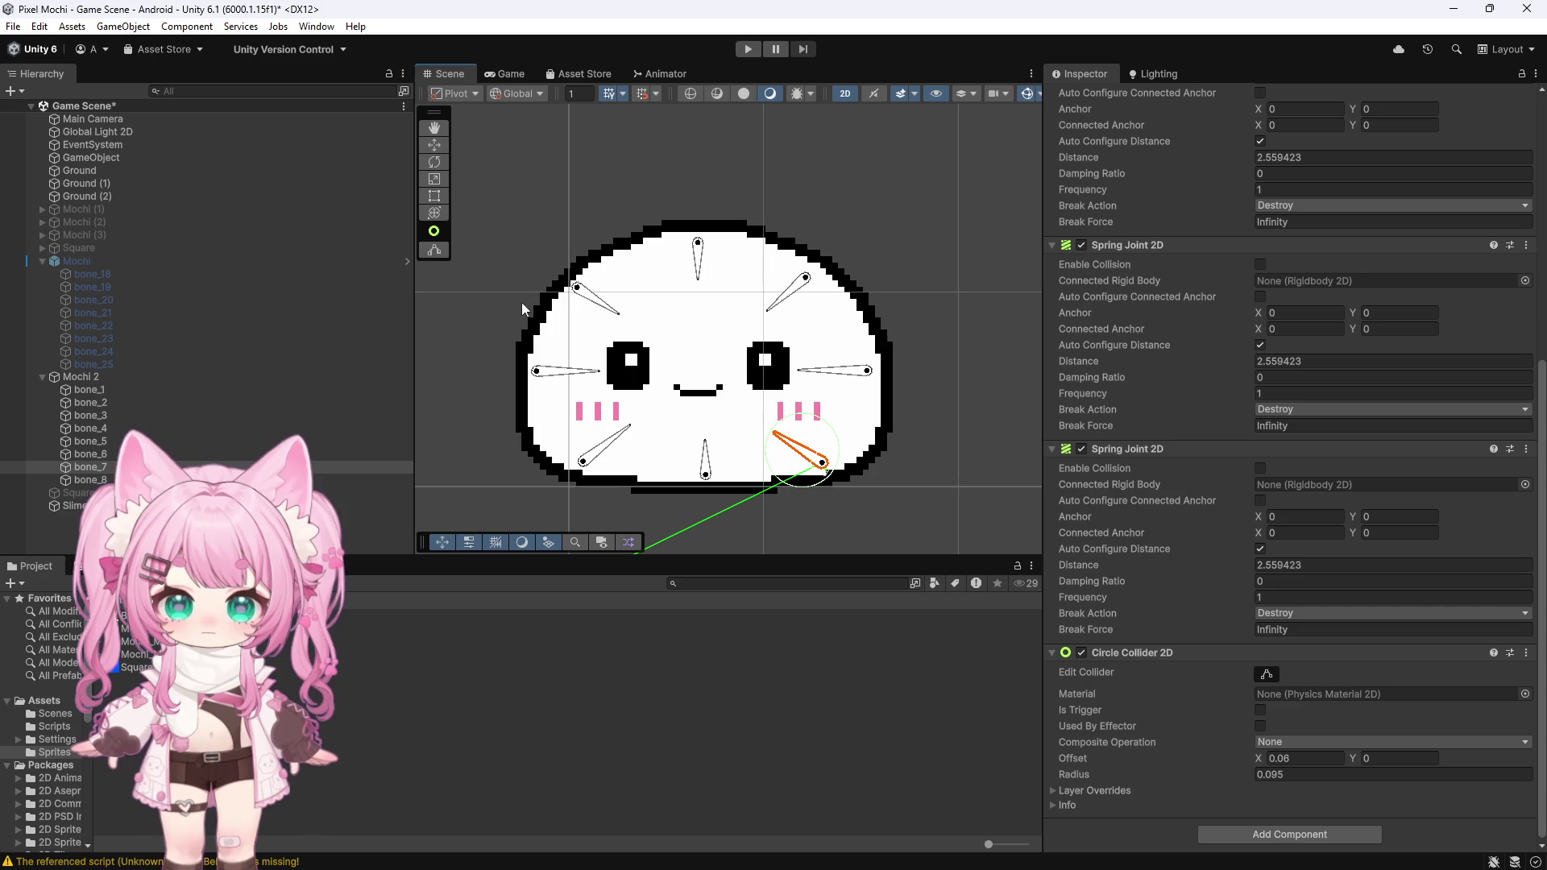
pyautogui.click(600, 302)
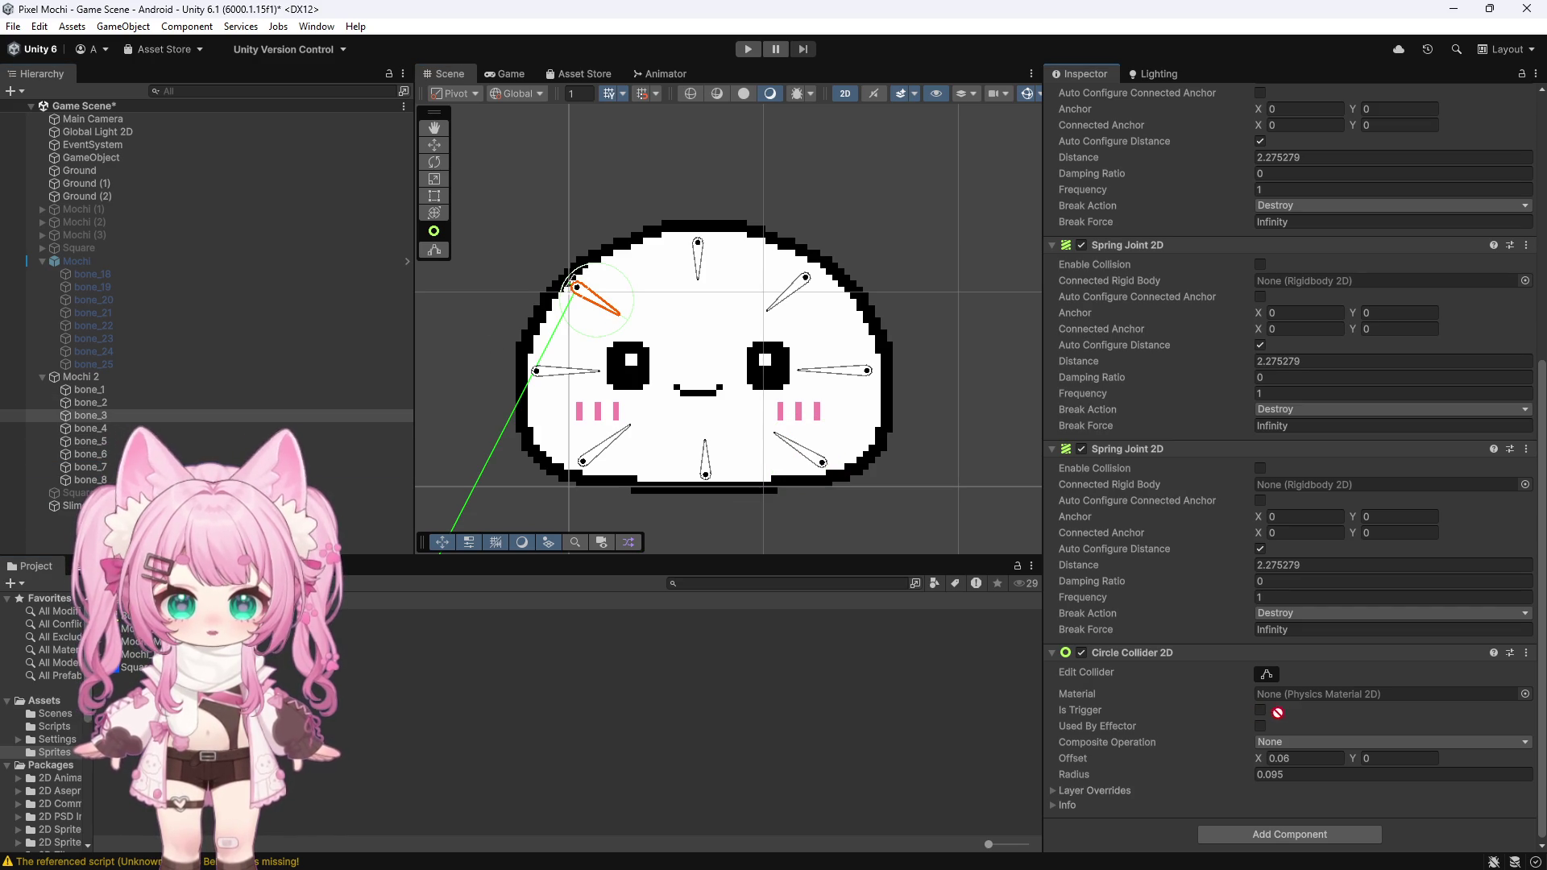
pyautogui.moveTo(1267, 712); pyautogui.dragTo(1293, 491)
# Step: Link bone_7's third spring joint to bone_3 and bone_4's third spring joint to bone_5
pyautogui.click(90, 466)
pyautogui.moveTo(98, 414)
pyautogui.mouseDown()
pyautogui.moveTo(1208, 669)
pyautogui.moveTo(1273, 644)
pyautogui.moveTo(1298, 491)
pyautogui.mouseUp()
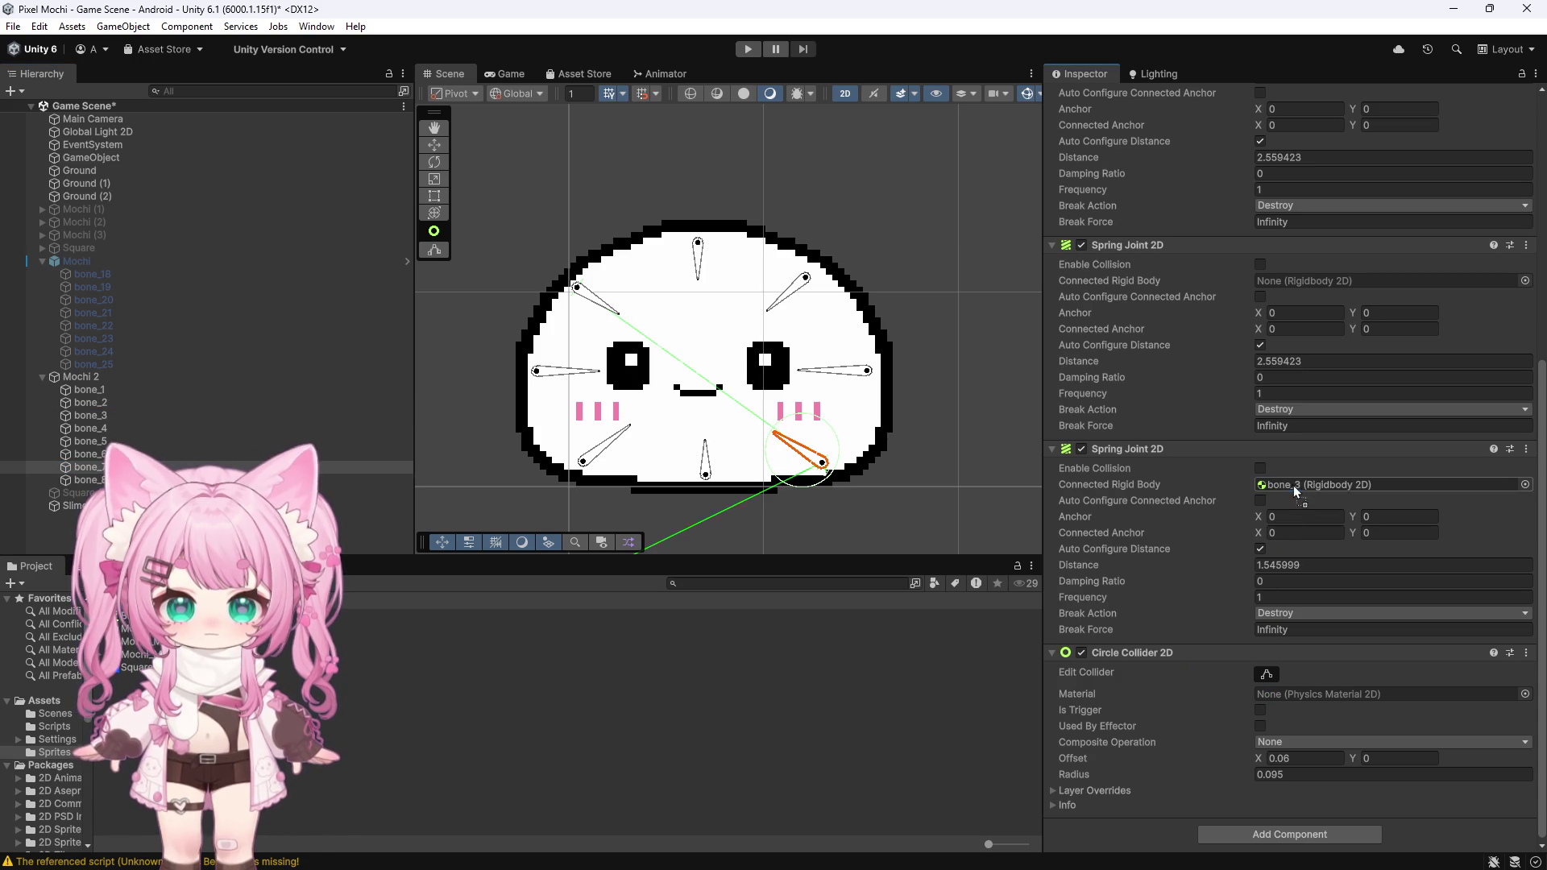
pyautogui.click(95, 428)
pyautogui.click(861, 382)
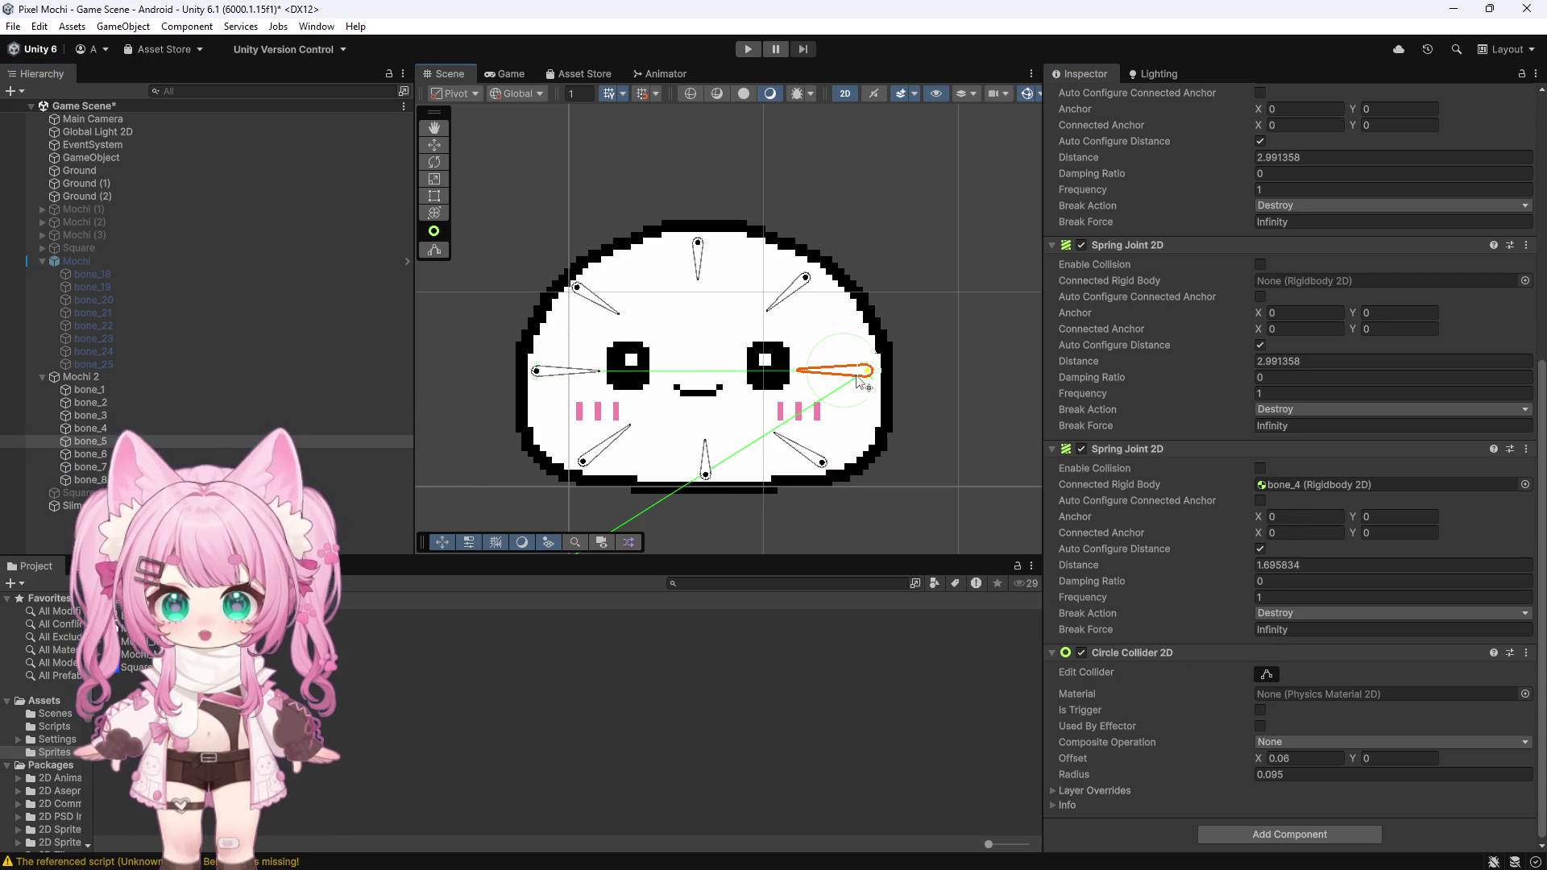
pyautogui.click(538, 372)
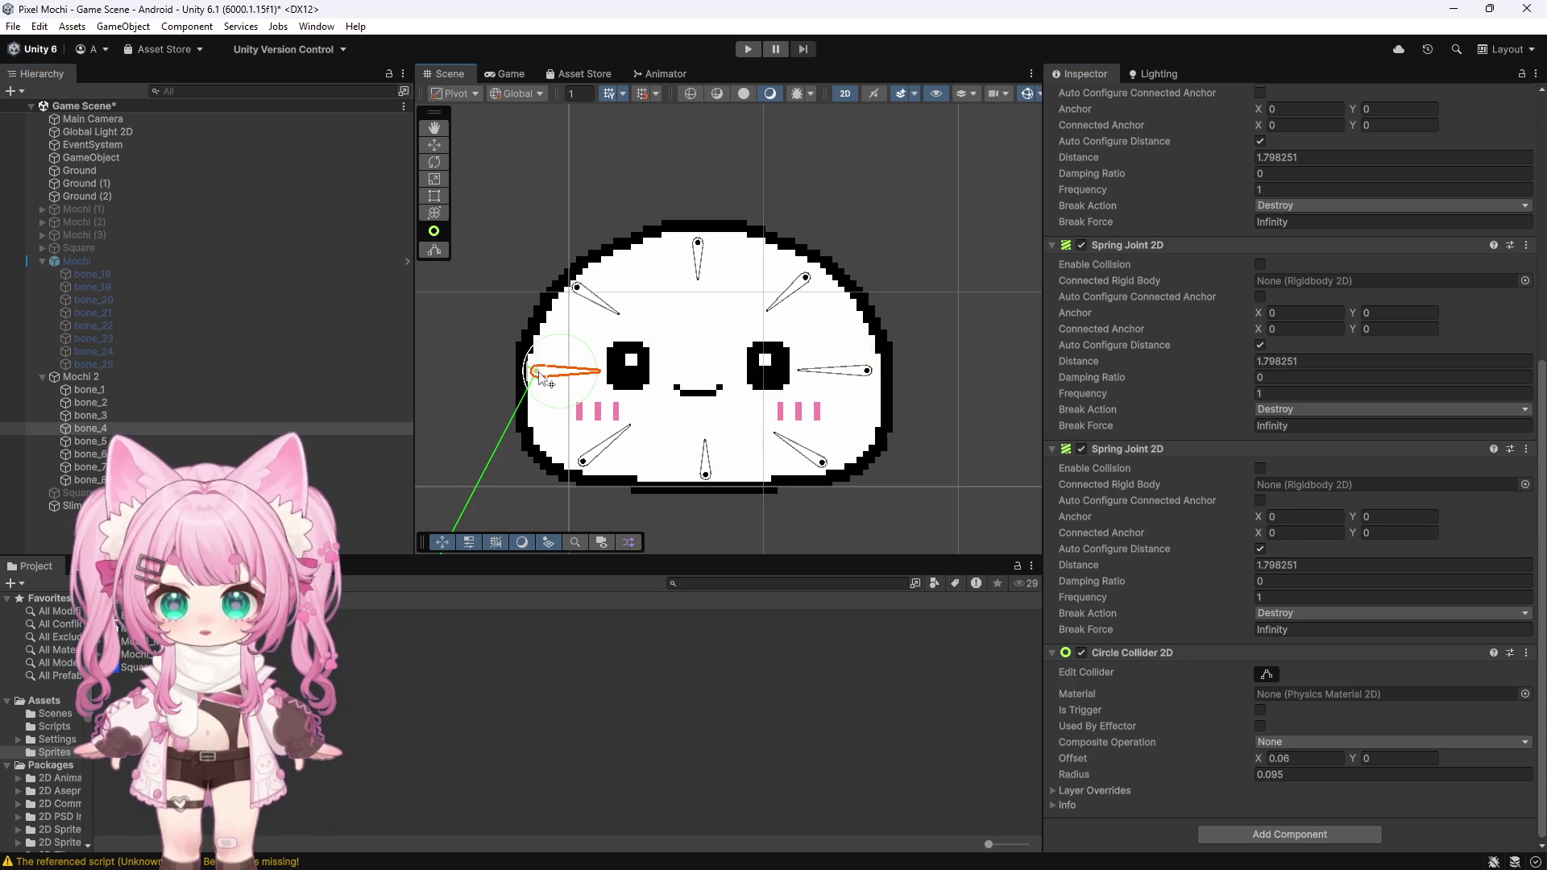
pyautogui.click(84, 444)
pyautogui.moveTo(82, 443); pyautogui.dragTo(1329, 484)
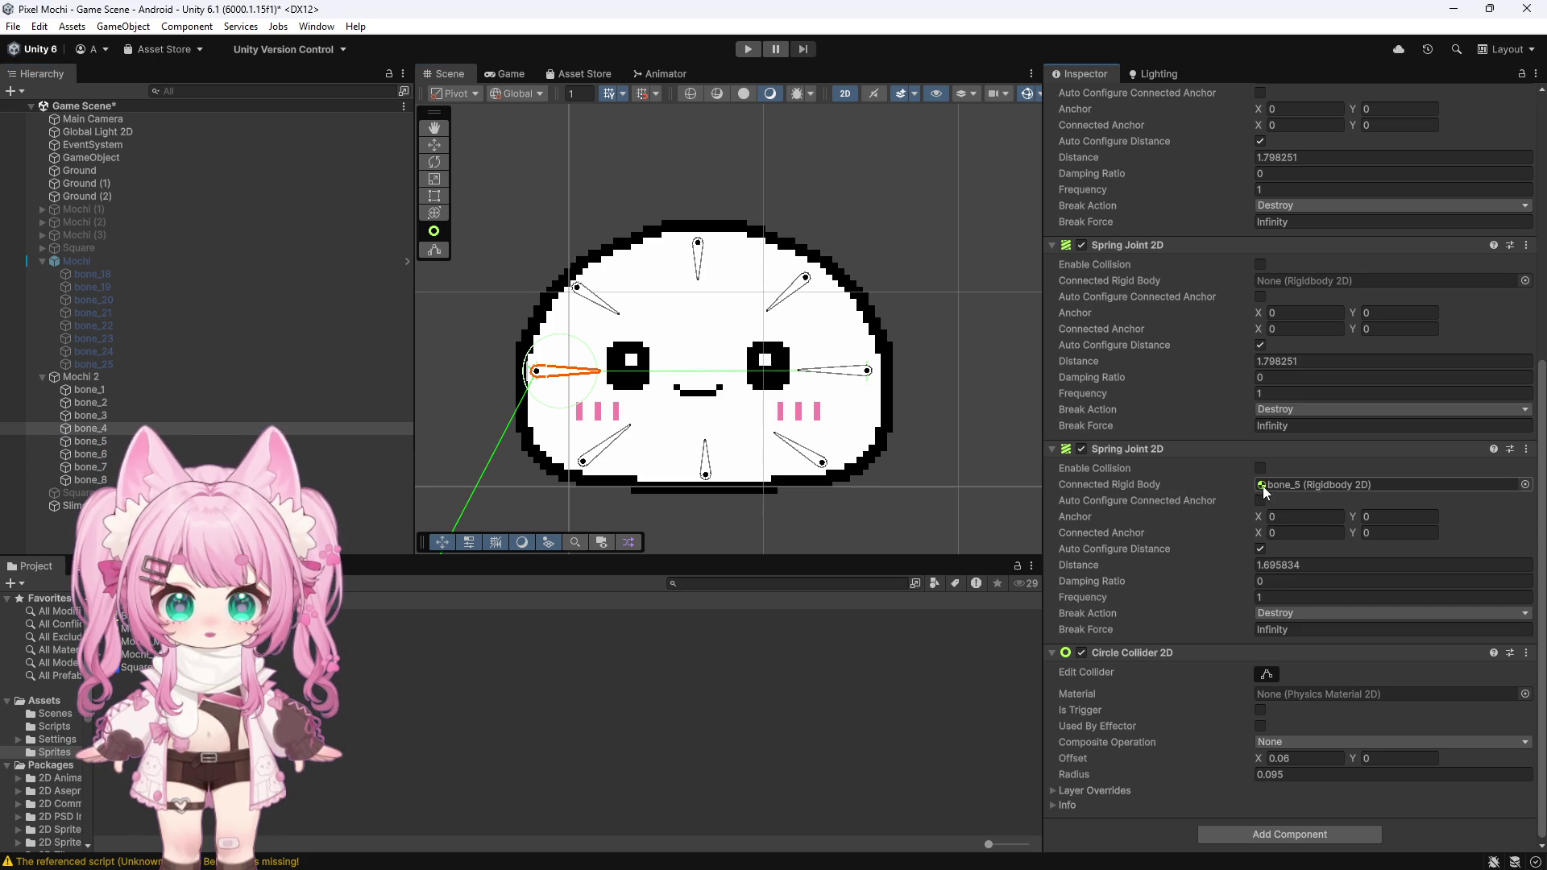
# Step: Review the spring links of bone_1 through bone_5, then connect bone_6's third spring to bone_1
pyautogui.click(113, 390)
pyautogui.click(109, 403)
pyautogui.click(103, 416)
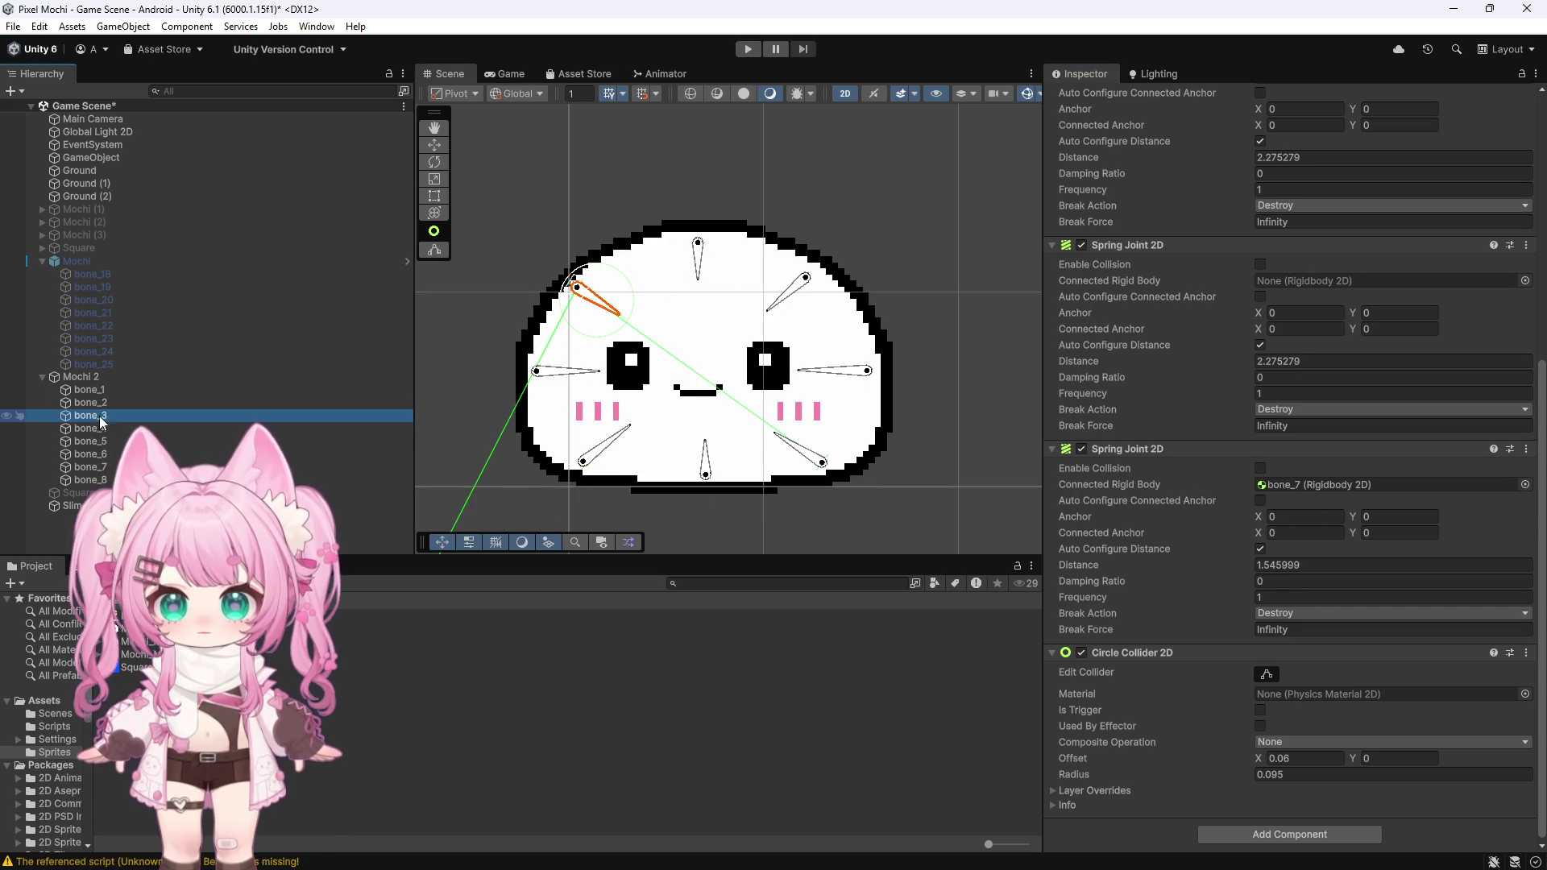
pyautogui.click(102, 428)
pyautogui.click(100, 442)
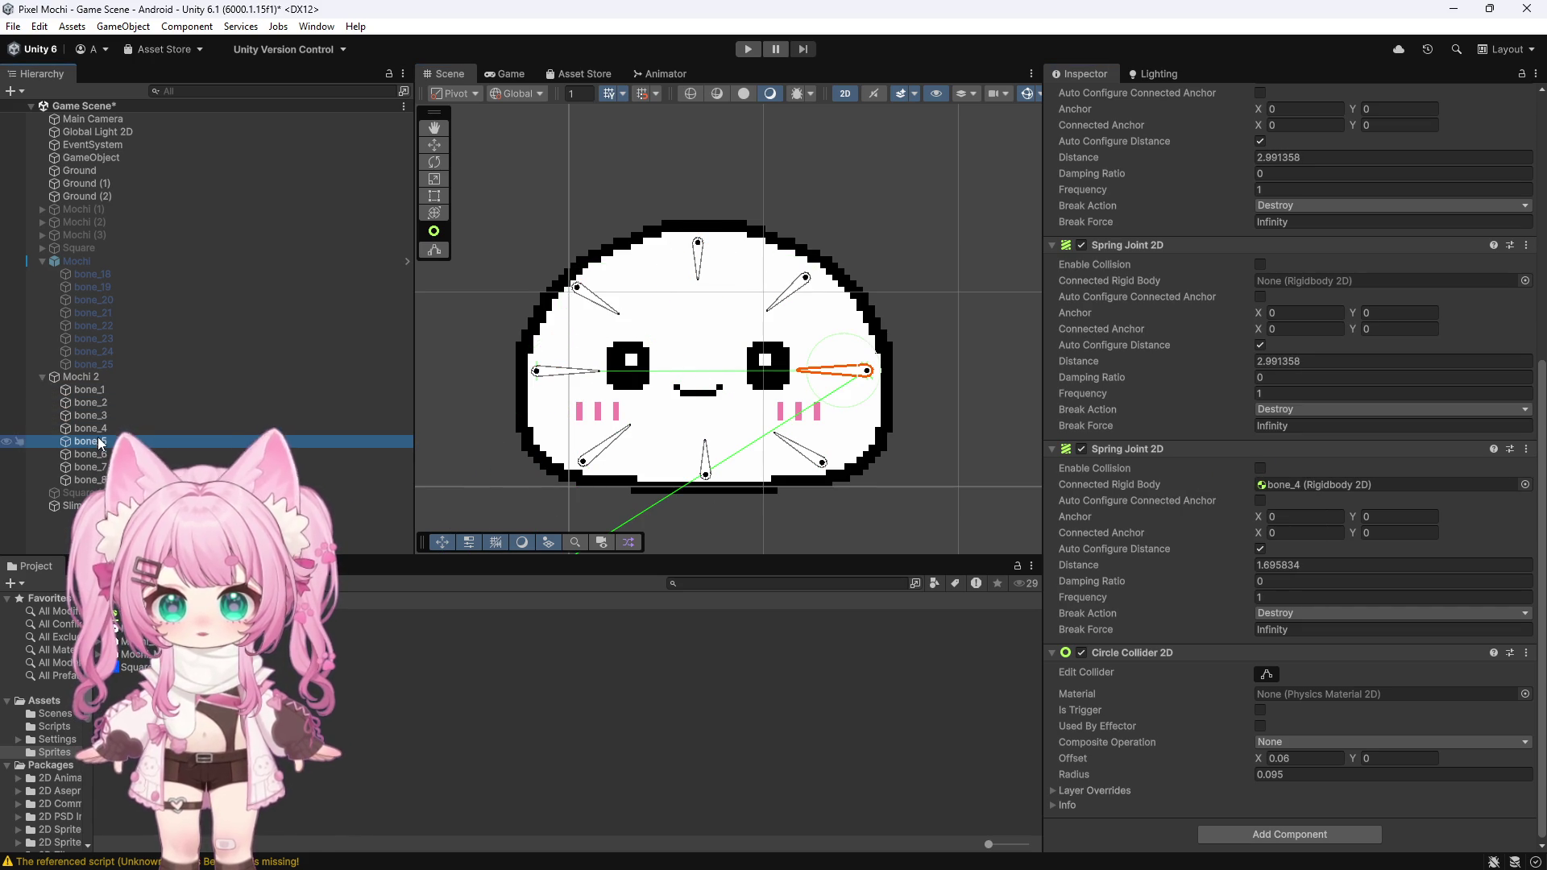
pyautogui.click(95, 455)
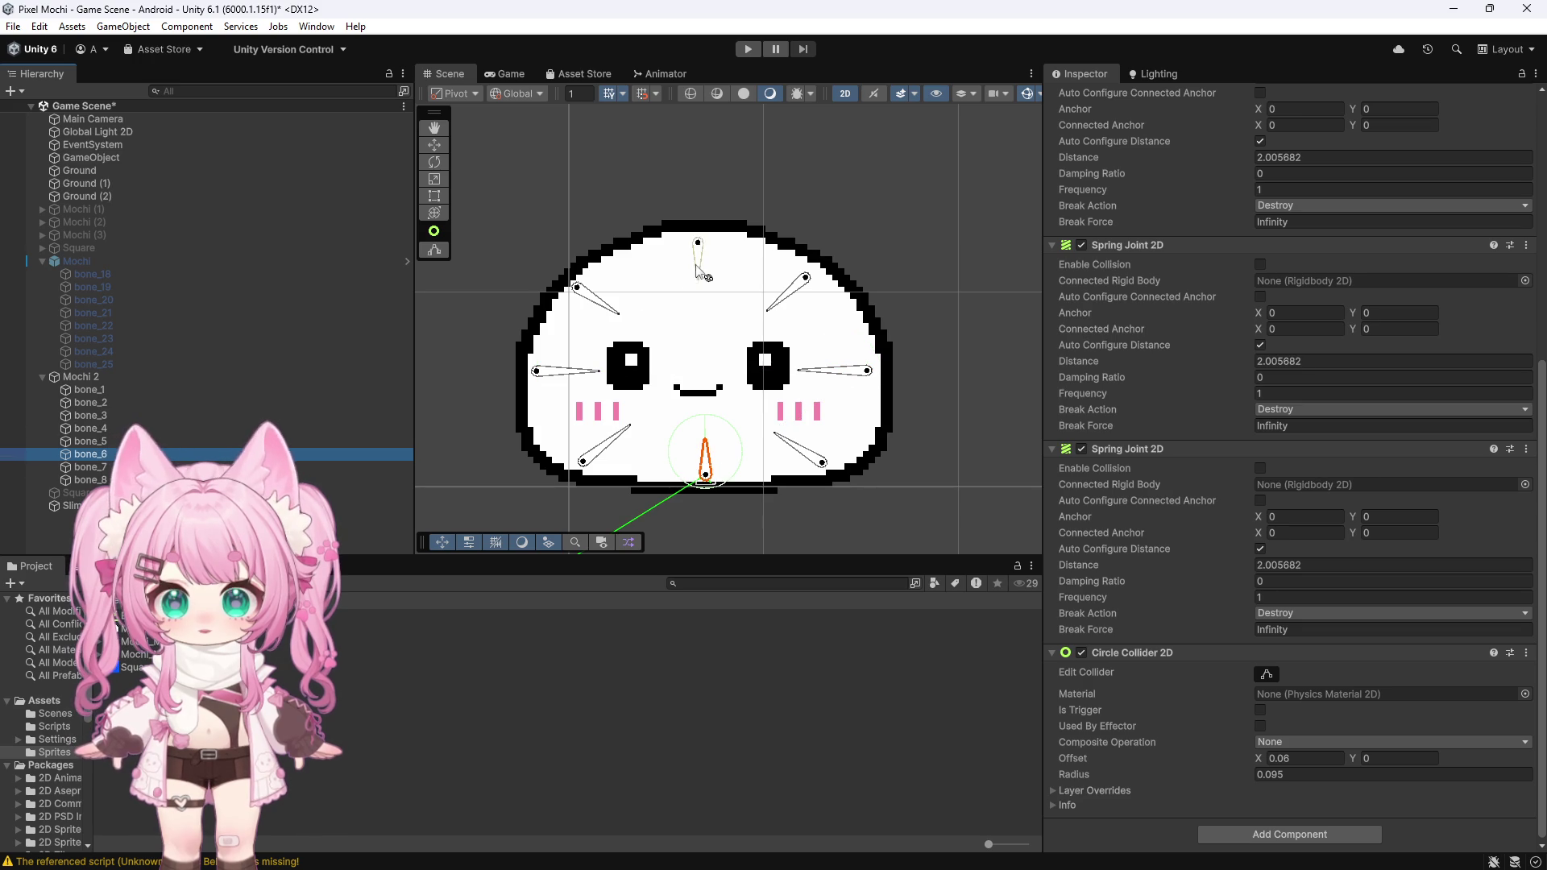
pyautogui.click(107, 391)
pyautogui.moveTo(107, 391)
pyautogui.mouseDown()
pyautogui.moveTo(1266, 506)
pyautogui.moveTo(1297, 486)
pyautogui.mouseUp()
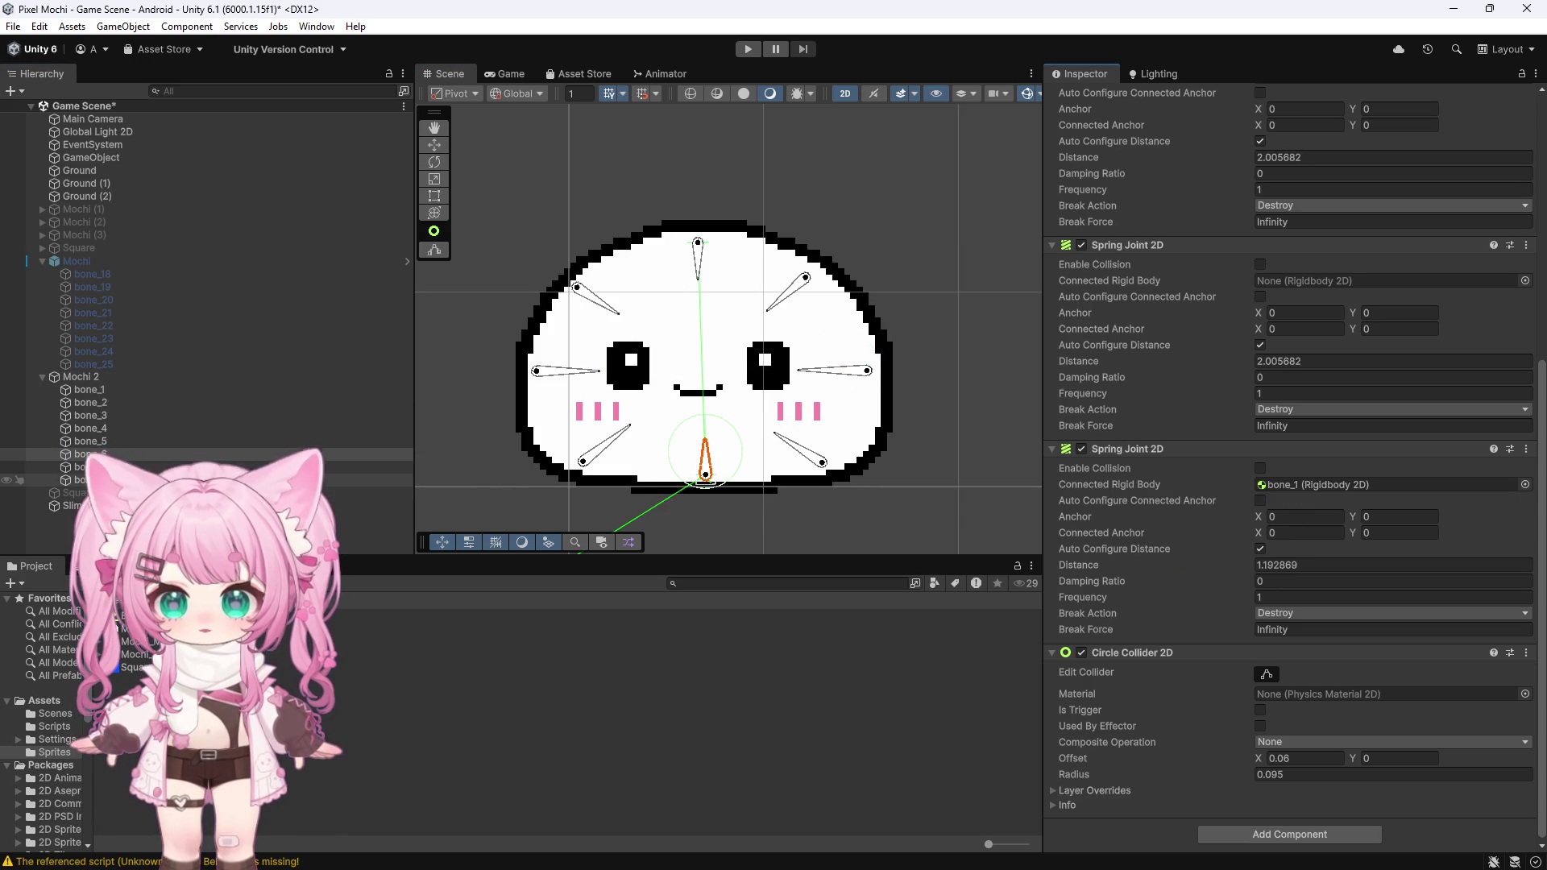
# Step: Connect bone_8's third spring joint to bone_2
pyautogui.click(82, 466)
pyautogui.click(82, 480)
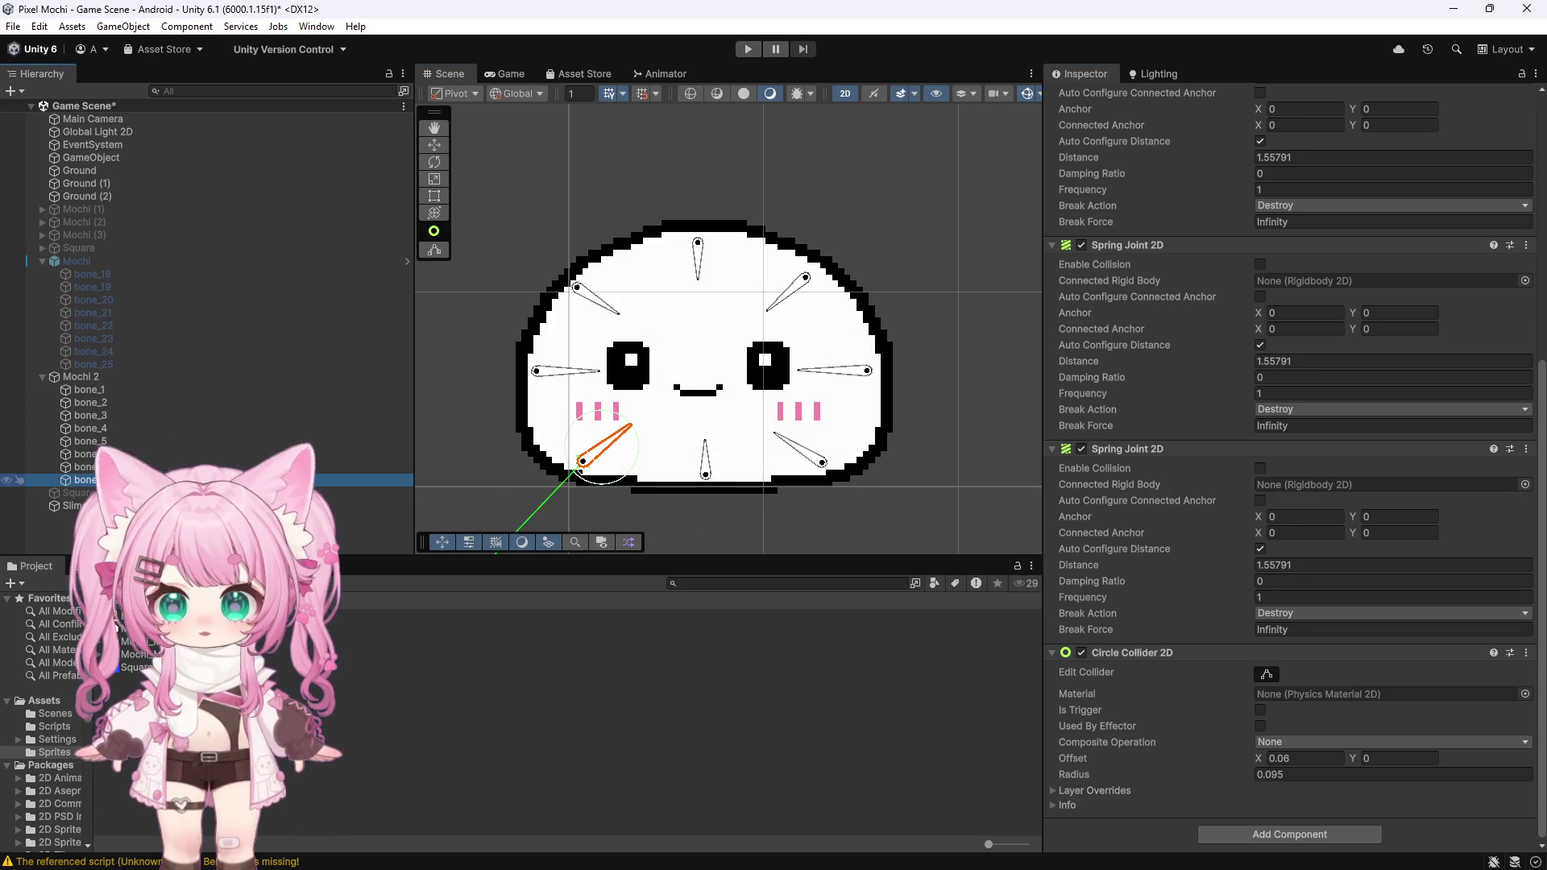
pyautogui.click(799, 282)
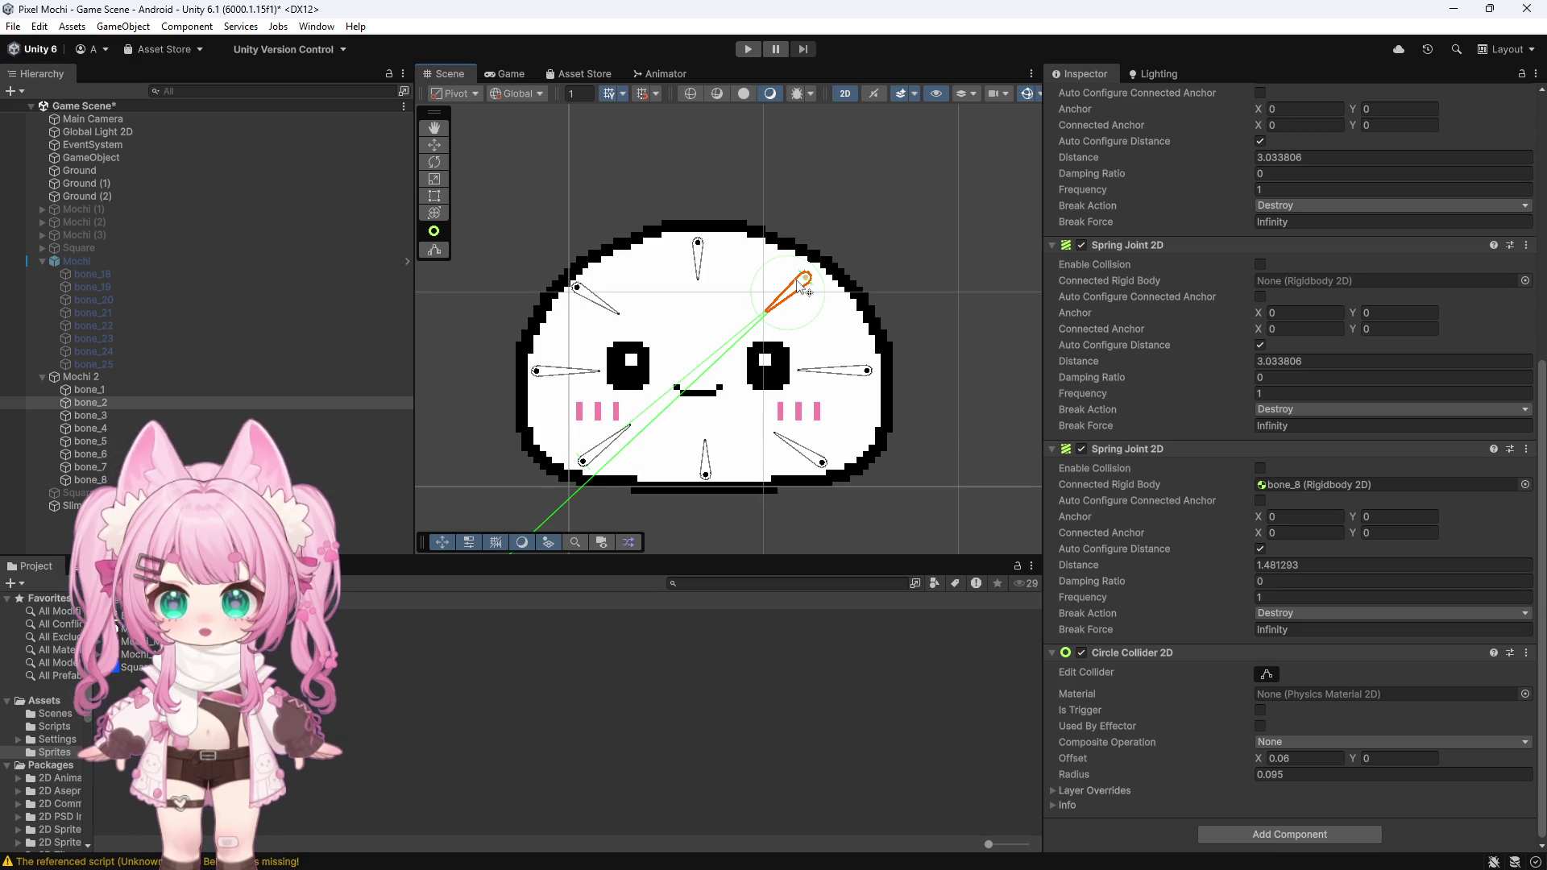
pyautogui.moveTo(109, 482)
pyautogui.mouseDown()
pyautogui.moveTo(109, 391)
pyautogui.moveTo(113, 415)
pyautogui.moveTo(1258, 690)
pyautogui.mouseUp()
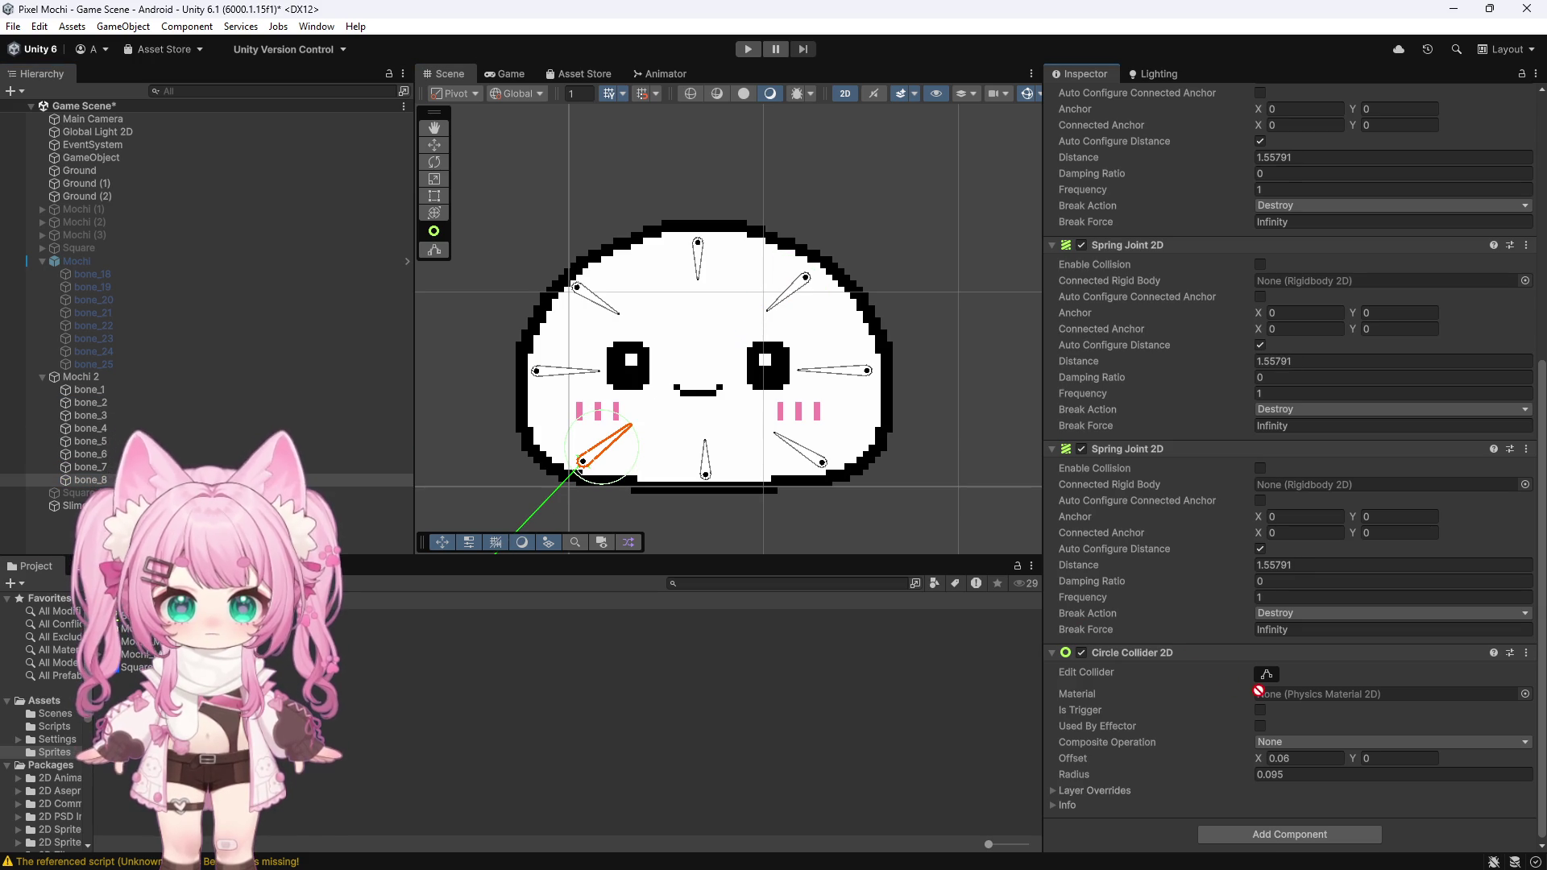
pyautogui.moveTo(1270, 523); pyautogui.dragTo(1276, 486)
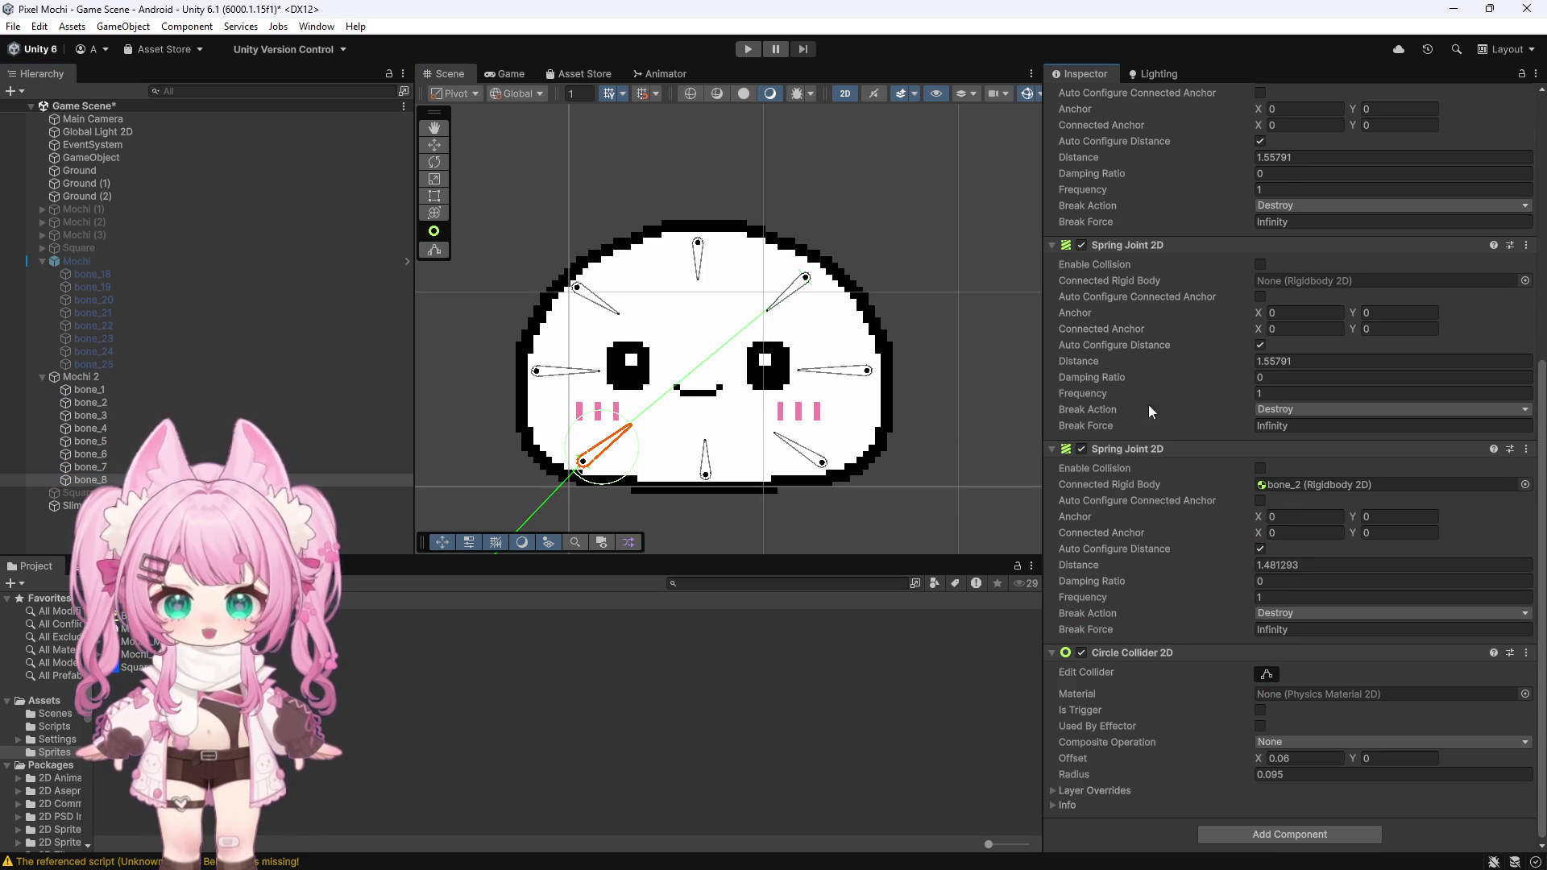
pyautogui.scroll(3, 1202, 418)
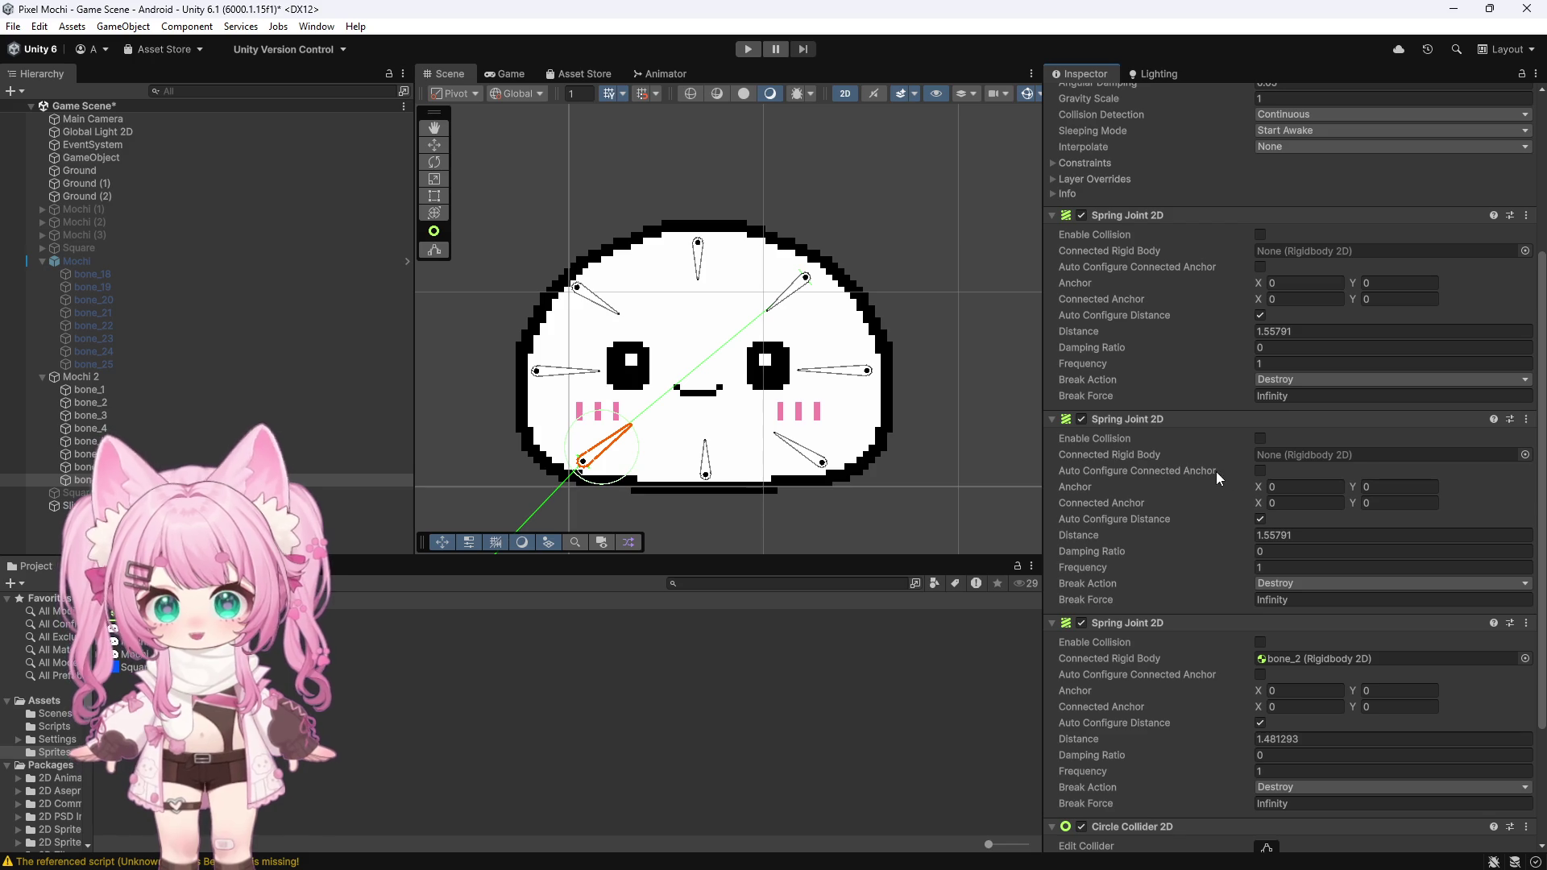
pyautogui.scroll(-2, 1170, 552)
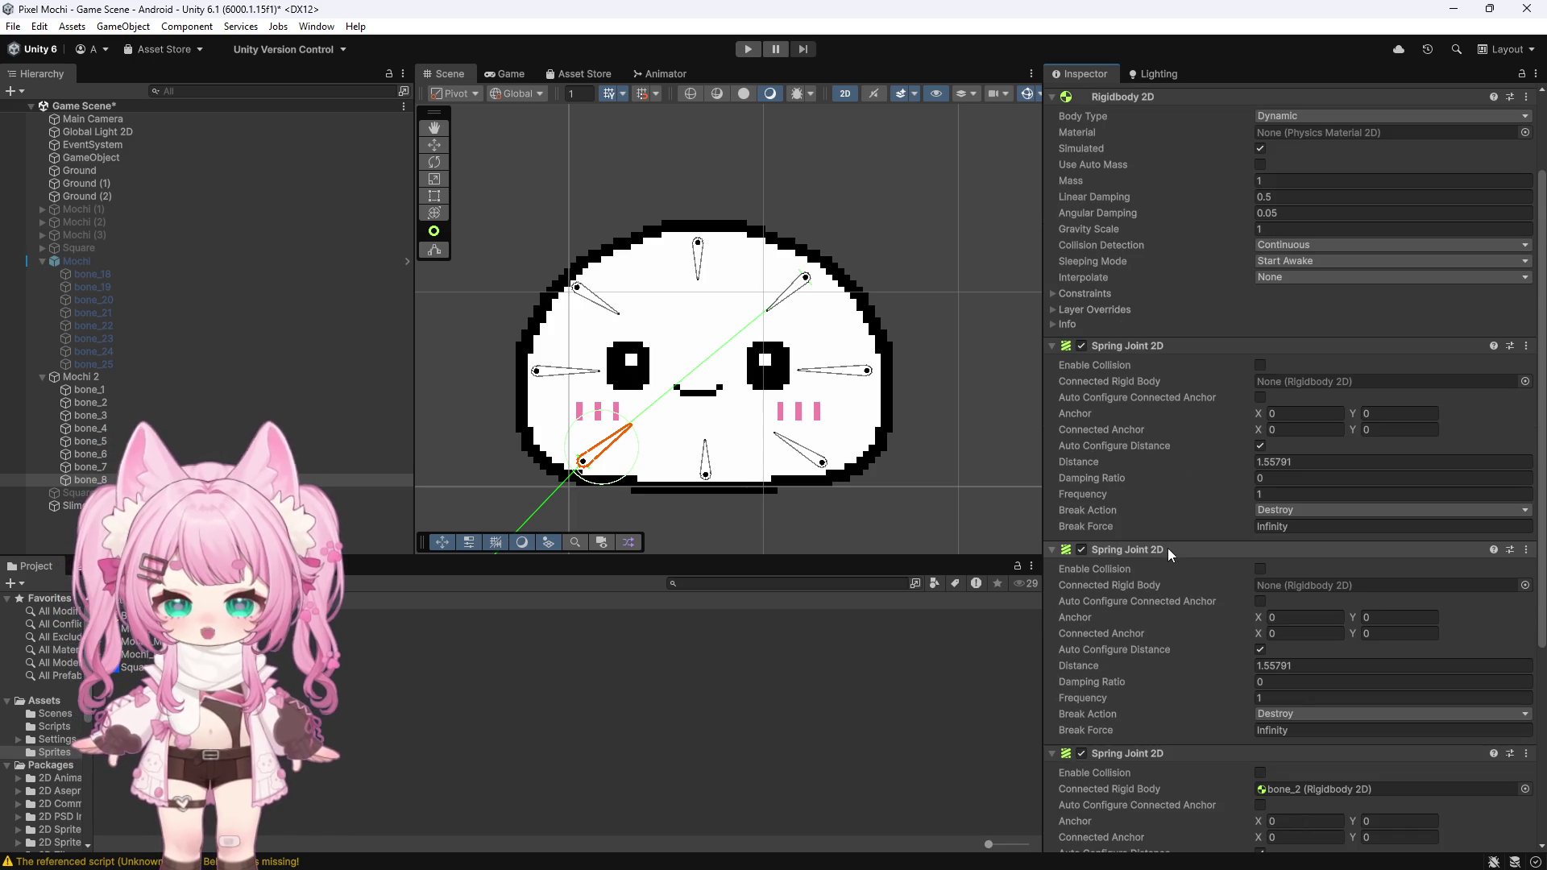
pyautogui.scroll(-3, 1172, 482)
pyautogui.scroll(3, 1176, 481)
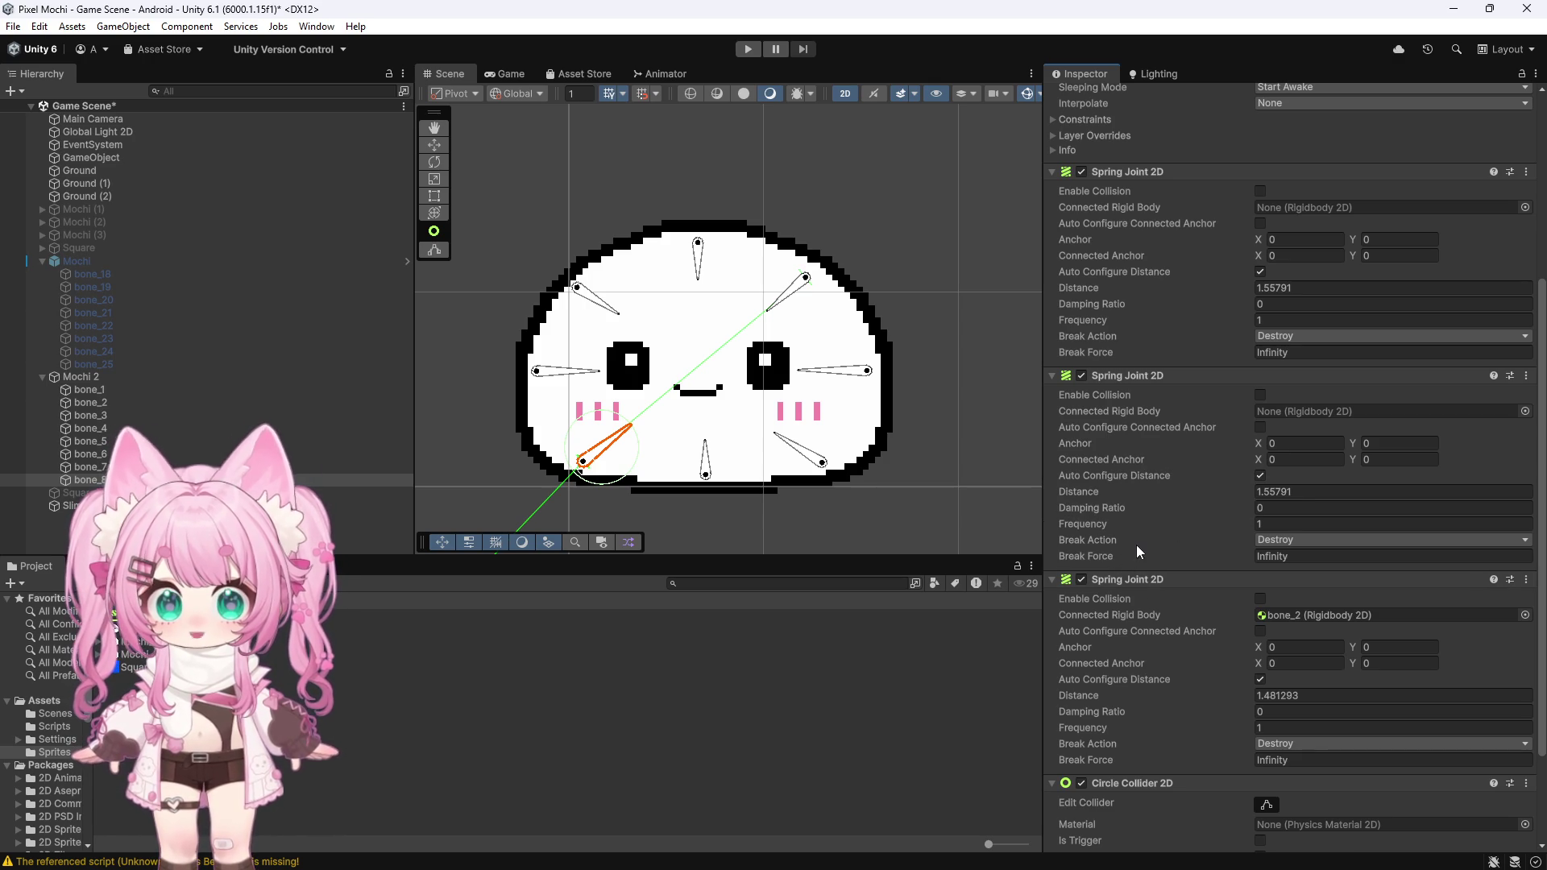
pyautogui.scroll(3, 1136, 546)
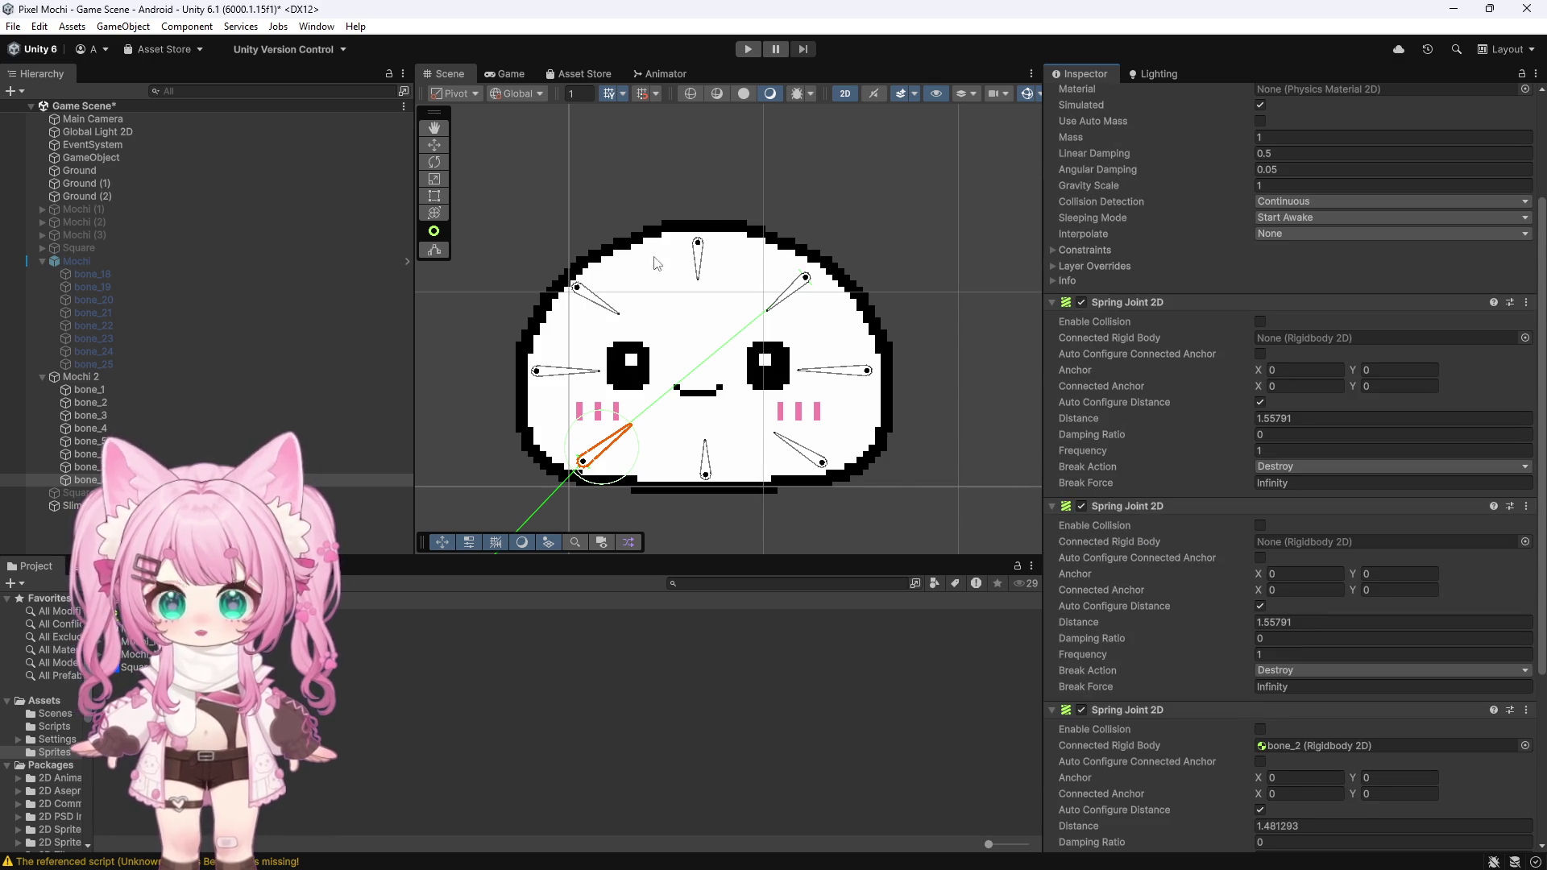
# Step: Link bone_1's first two springs to bone_2 and bone_3, undoing an accidental nudge of the bone
pyautogui.click(614, 302)
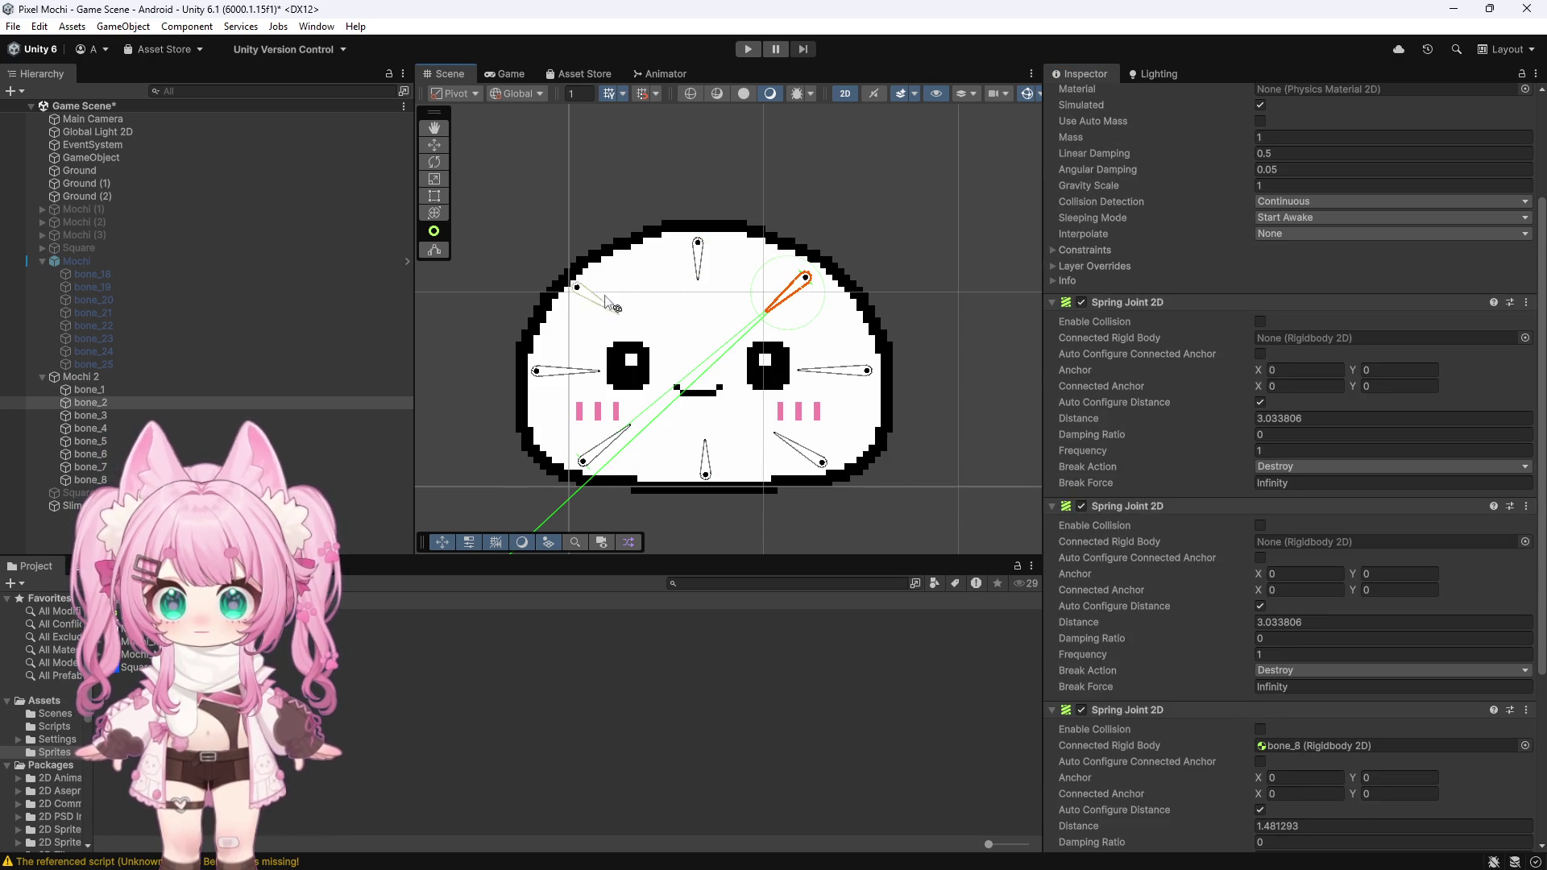
pyautogui.click(42, 390)
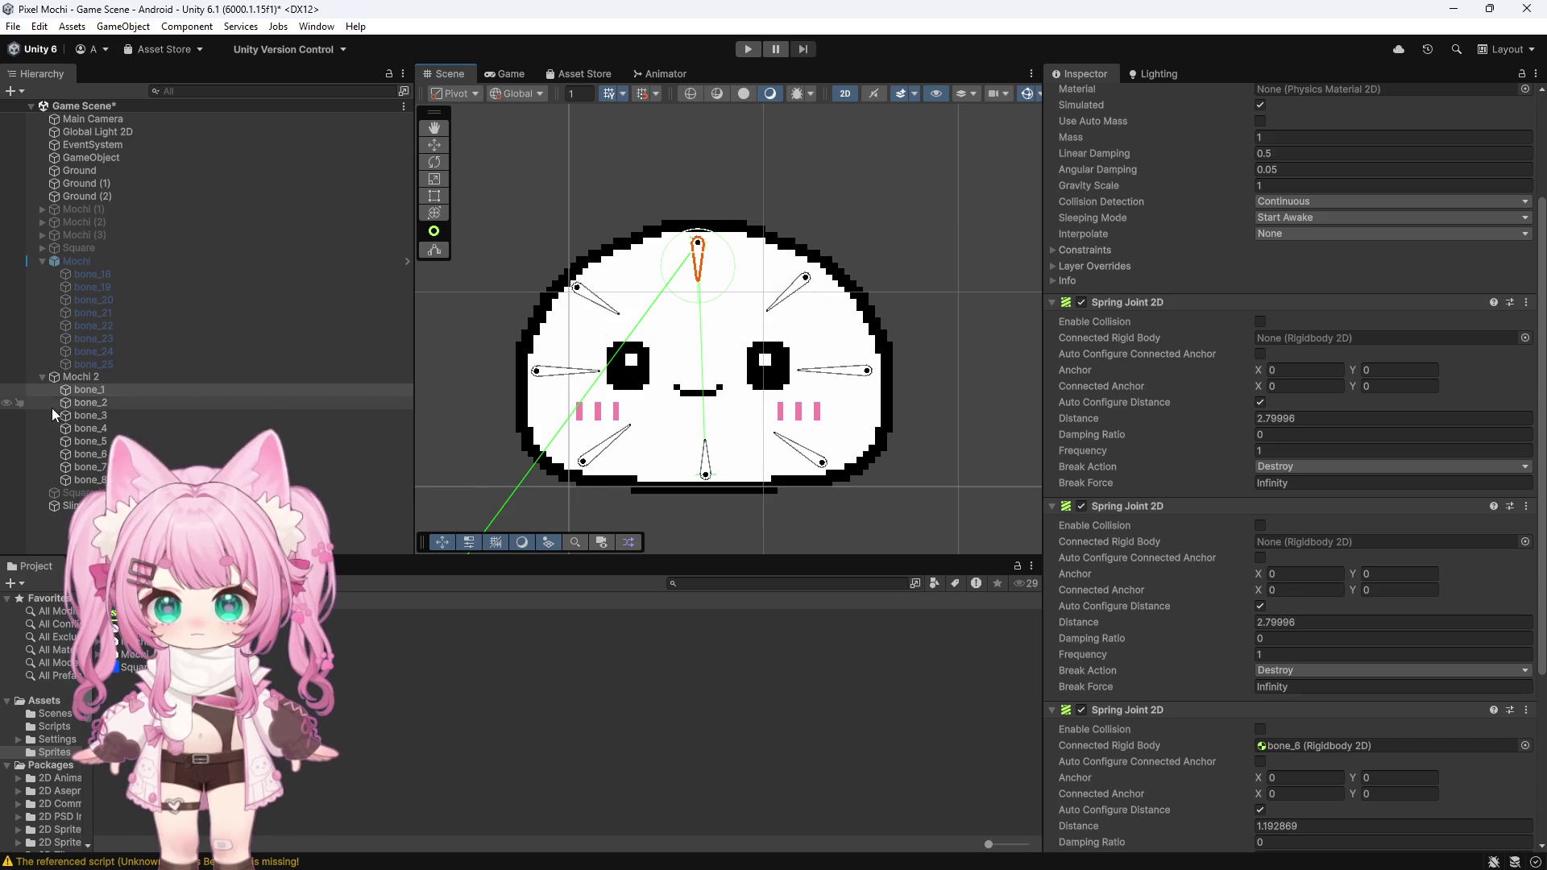
pyautogui.moveTo(91, 402); pyautogui.dragTo(1305, 338)
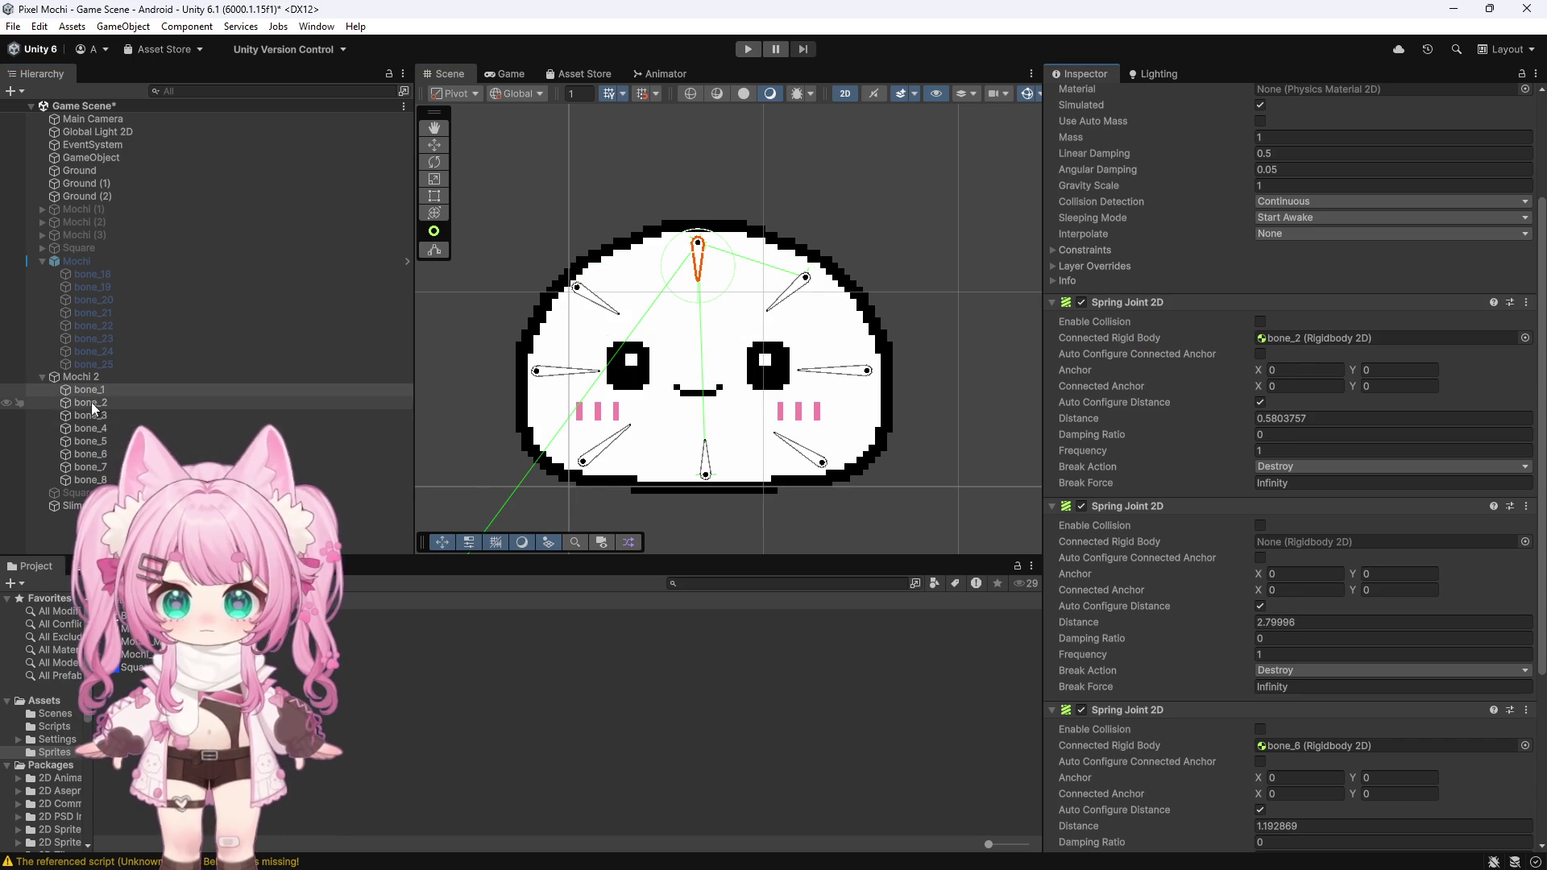
pyautogui.moveTo(89, 414); pyautogui.dragTo(1305, 541)
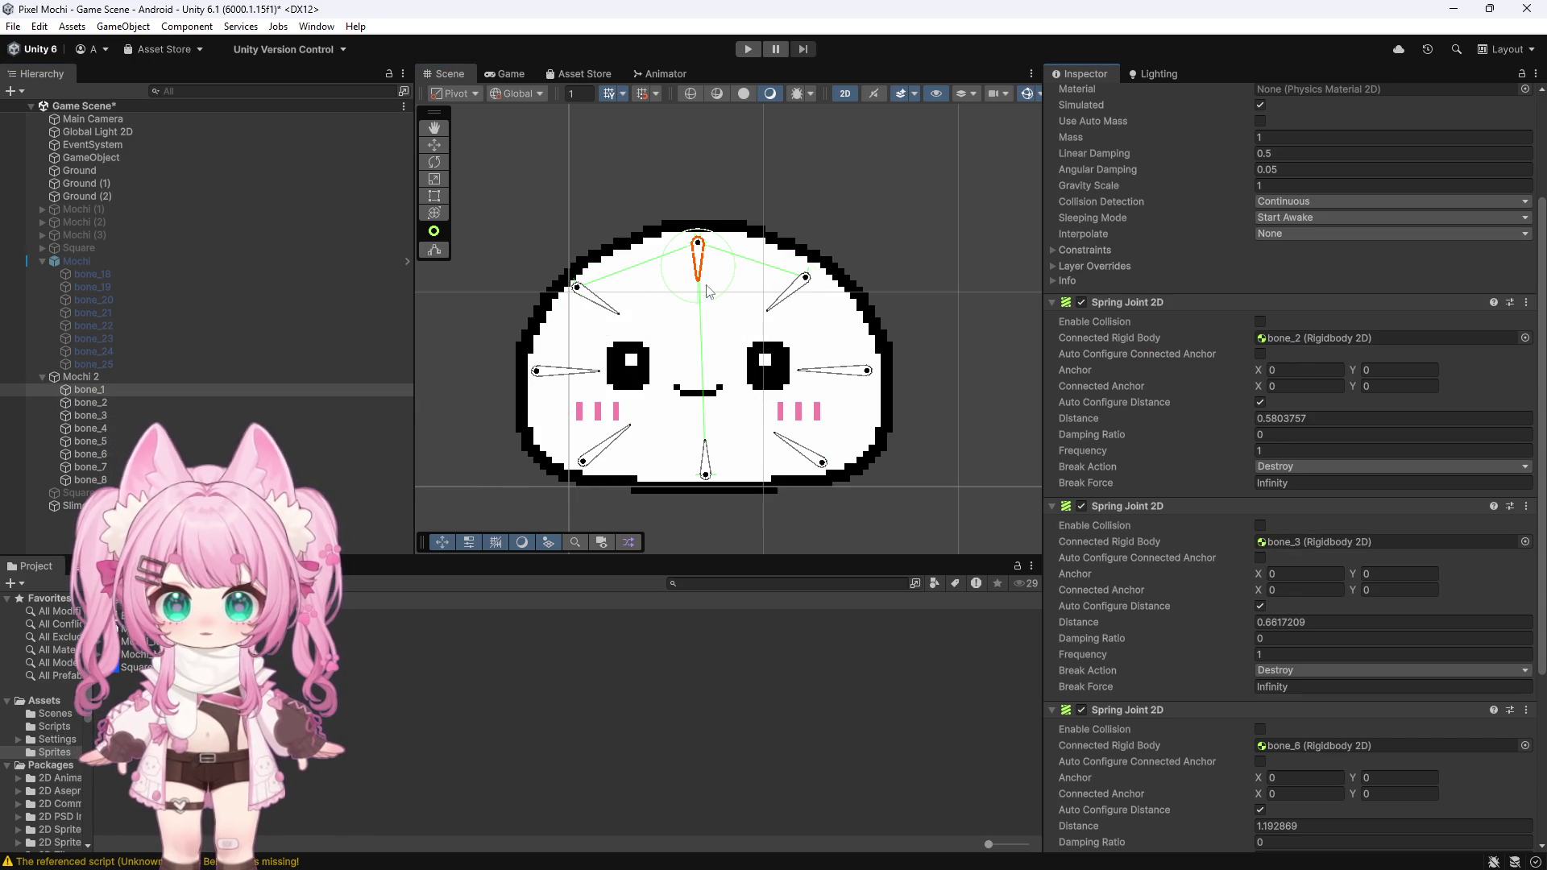
pyautogui.moveTo(699, 258); pyautogui.dragTo(794, 276)
pyautogui.hotkey('ctrl', 'z')
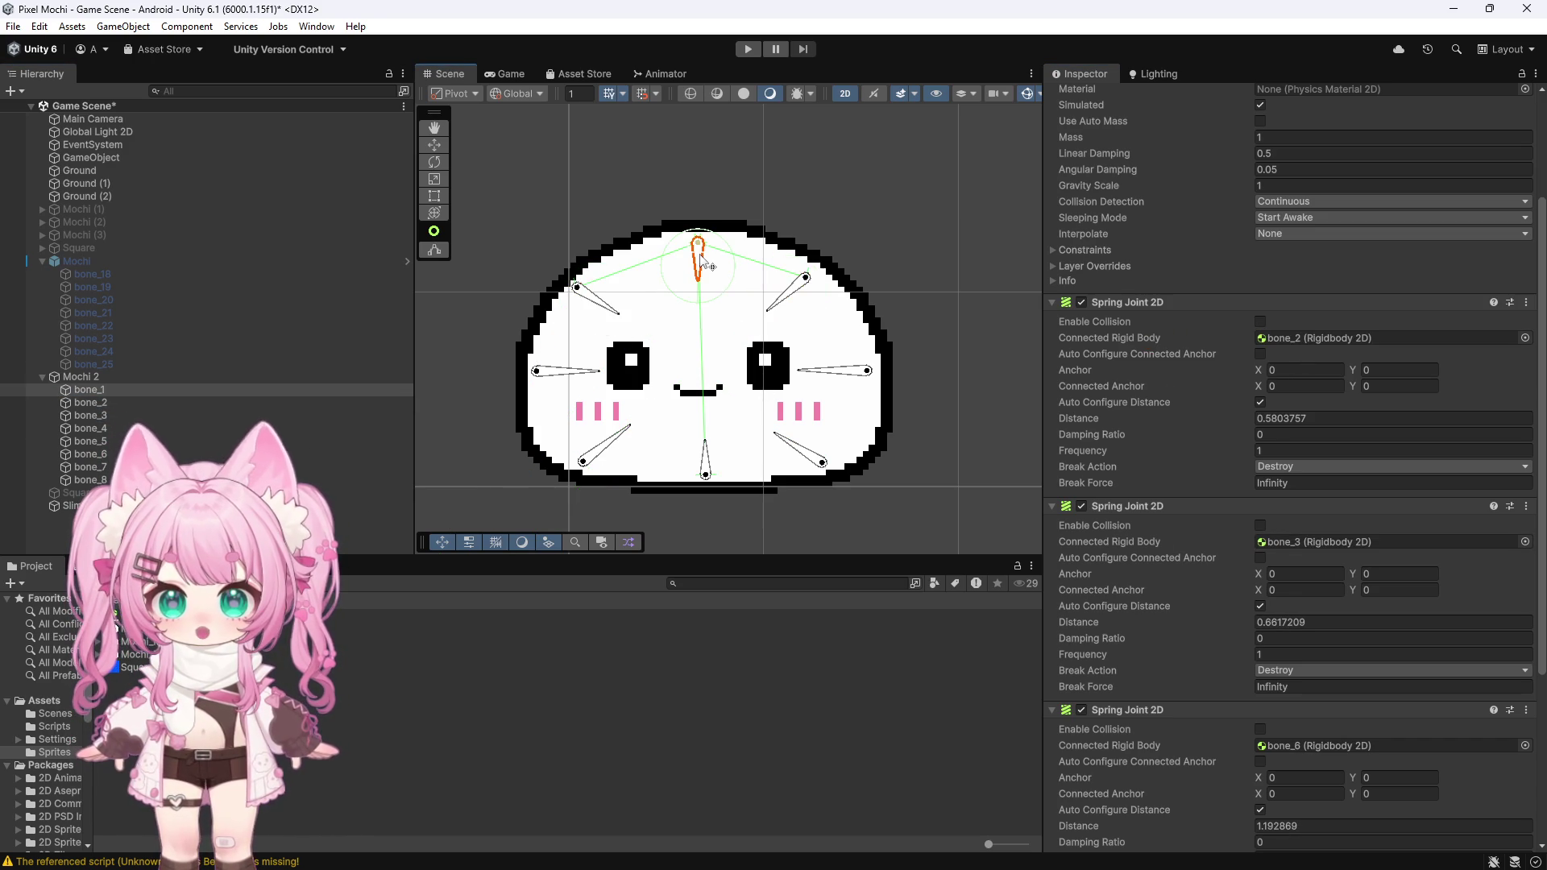
# Step: Link bone_2's first spring joint to bone_1 and its second to bone_5
pyautogui.click(833, 370)
pyautogui.click(802, 290)
pyautogui.moveTo(117, 440)
pyautogui.mouseDown()
pyautogui.moveTo(351, 478)
pyautogui.moveTo(1328, 546)
pyautogui.mouseUp()
pyautogui.moveTo(1165, 304); pyautogui.dragTo(1289, 339)
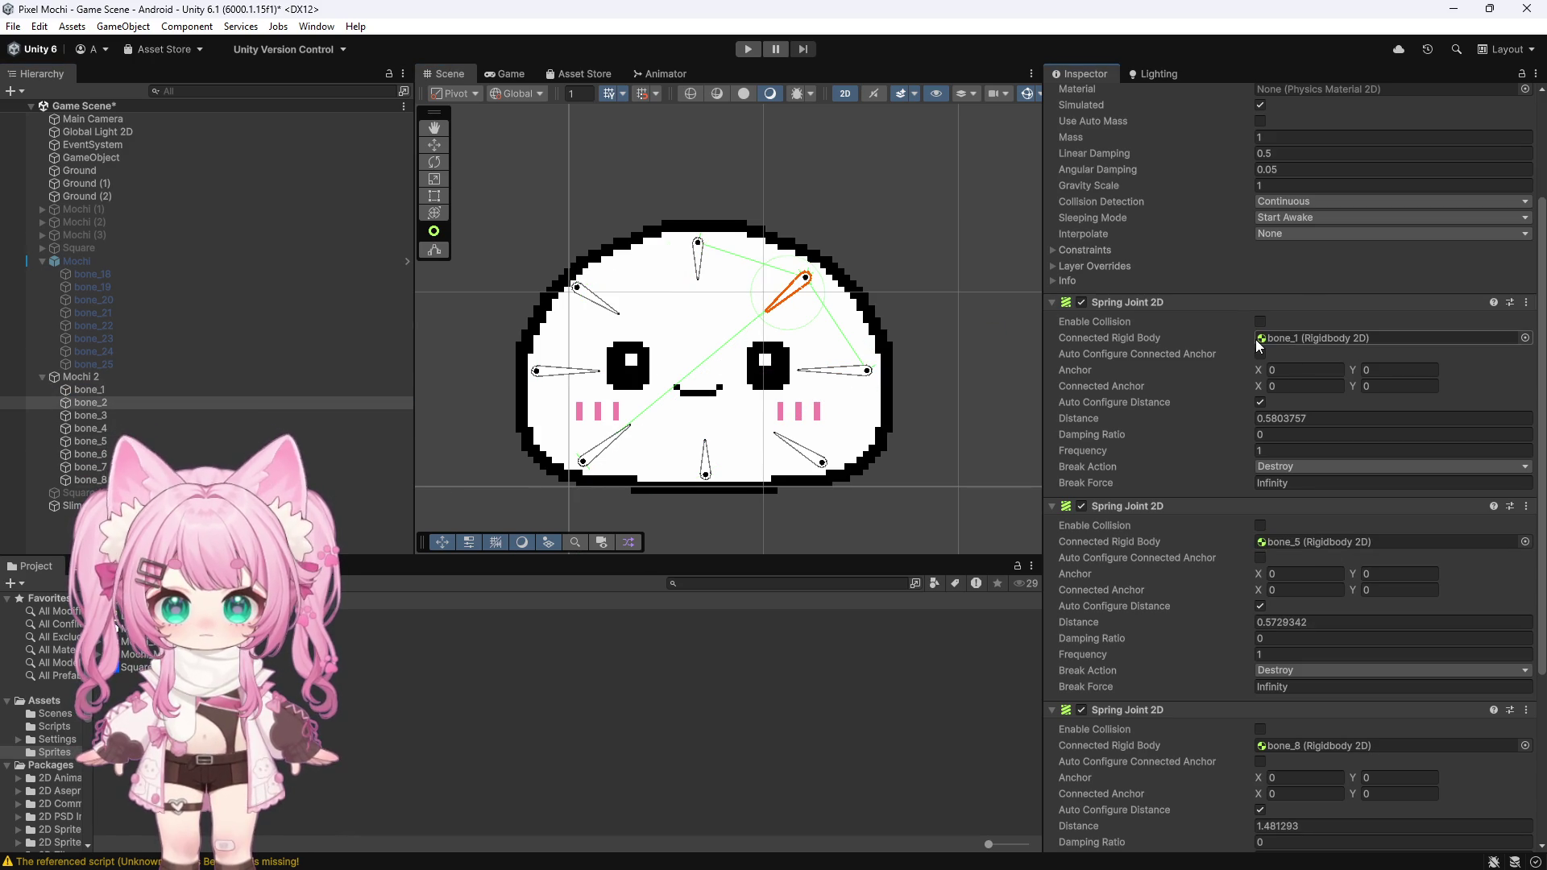
# Step: Link bone_5's first spring joint to bone_2 and its second to bone_7
pyautogui.click(810, 459)
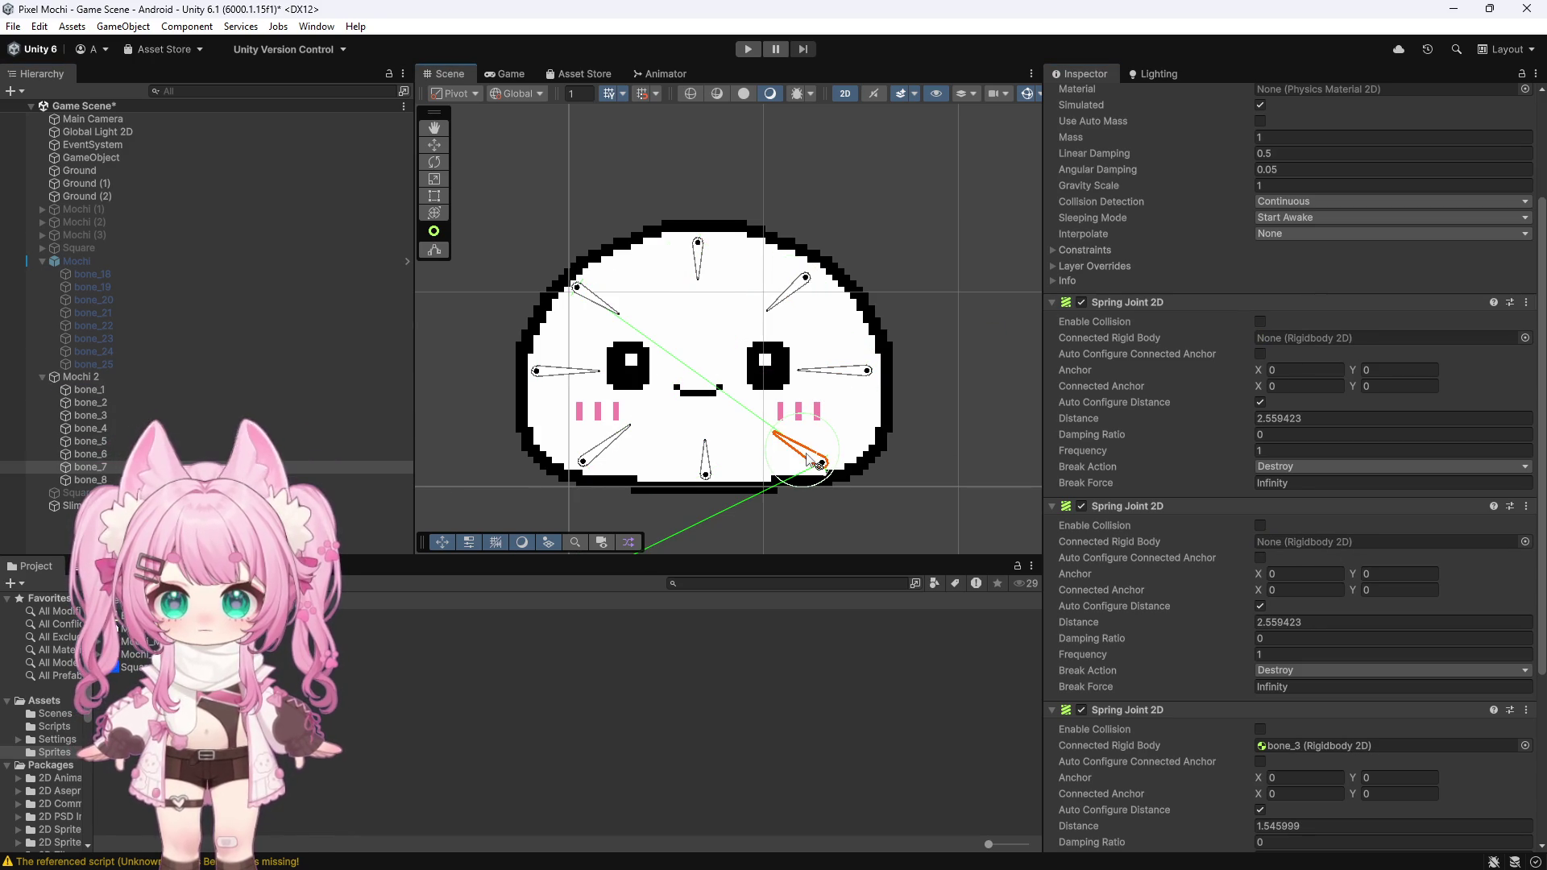
pyautogui.click(788, 302)
pyautogui.click(864, 376)
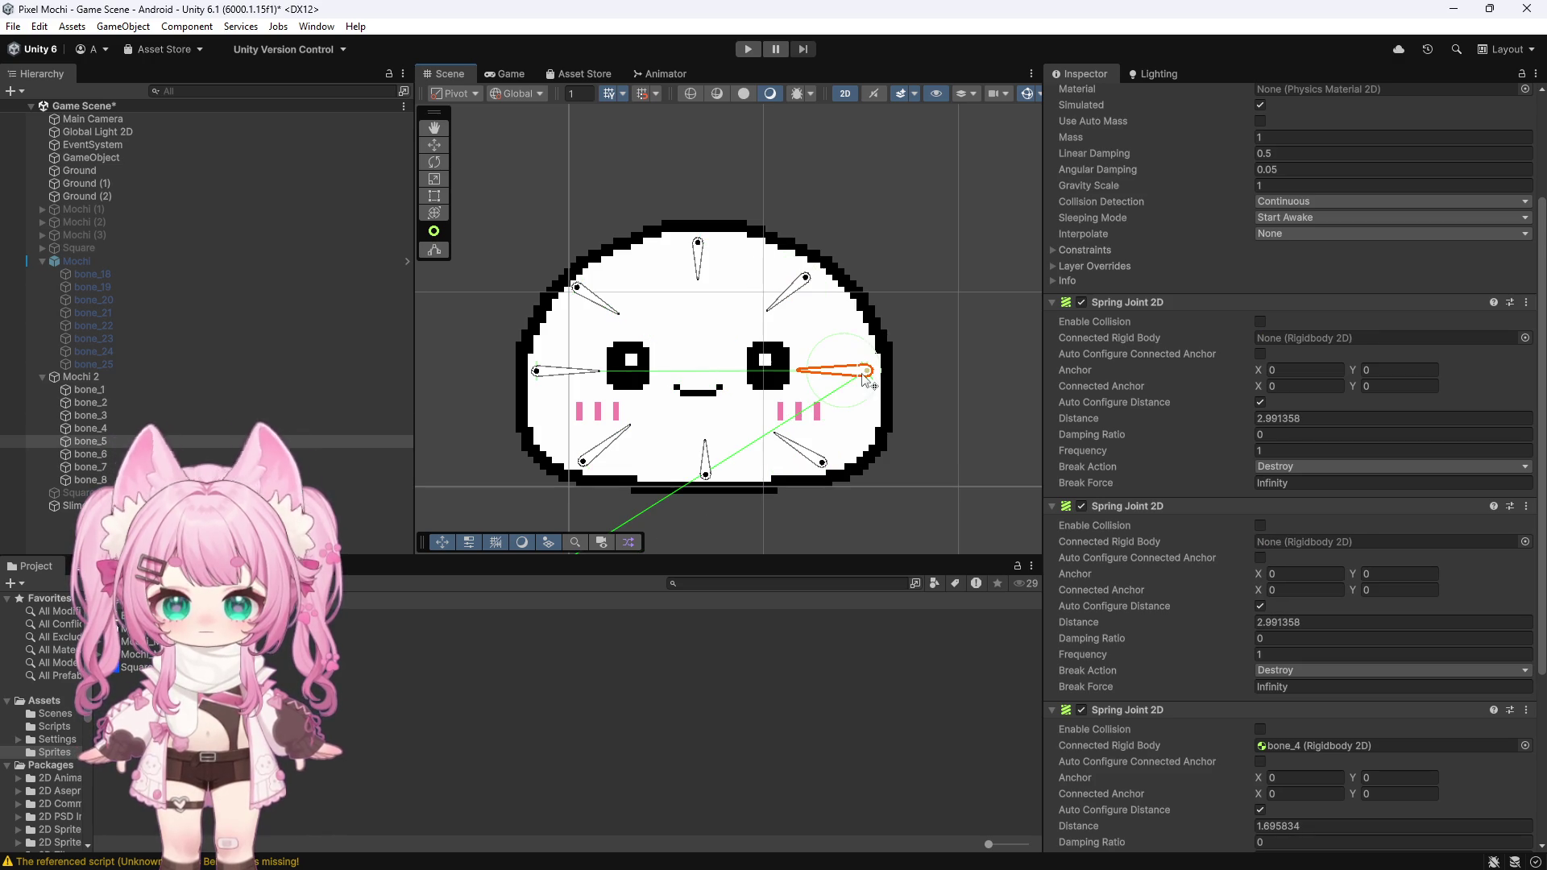
pyautogui.moveTo(1274, 536); pyautogui.dragTo(1278, 542)
pyautogui.moveTo(97, 408)
pyautogui.mouseDown()
pyautogui.moveTo(805, 346)
pyautogui.moveTo(1369, 337)
pyautogui.mouseUp()
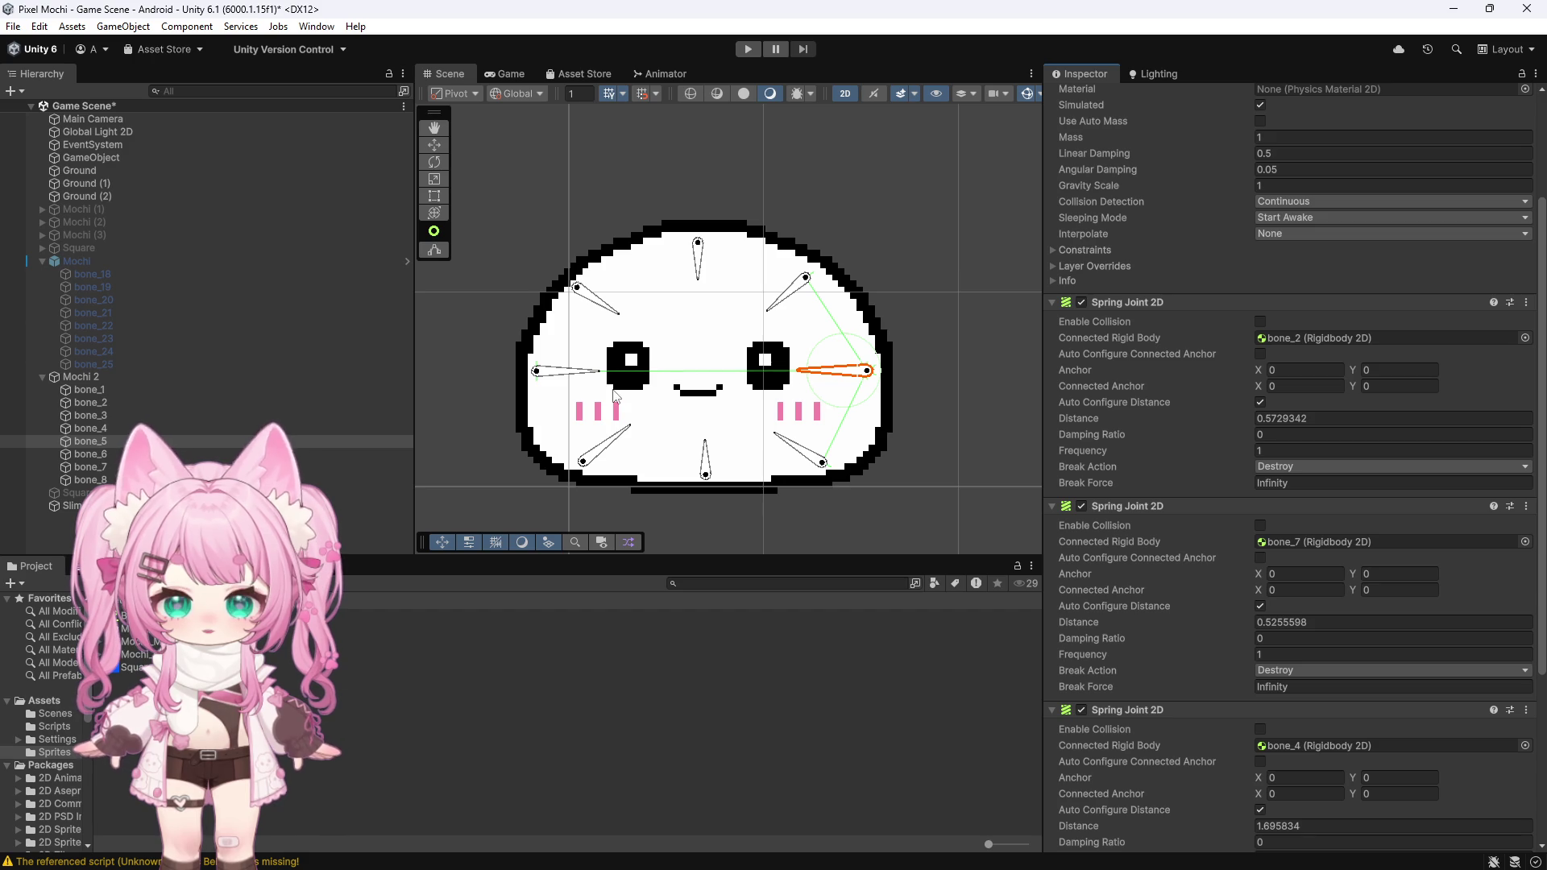
# Step: Link bone_7's first spring joint to bone_5 and its second to bone_6
pyautogui.click(707, 459)
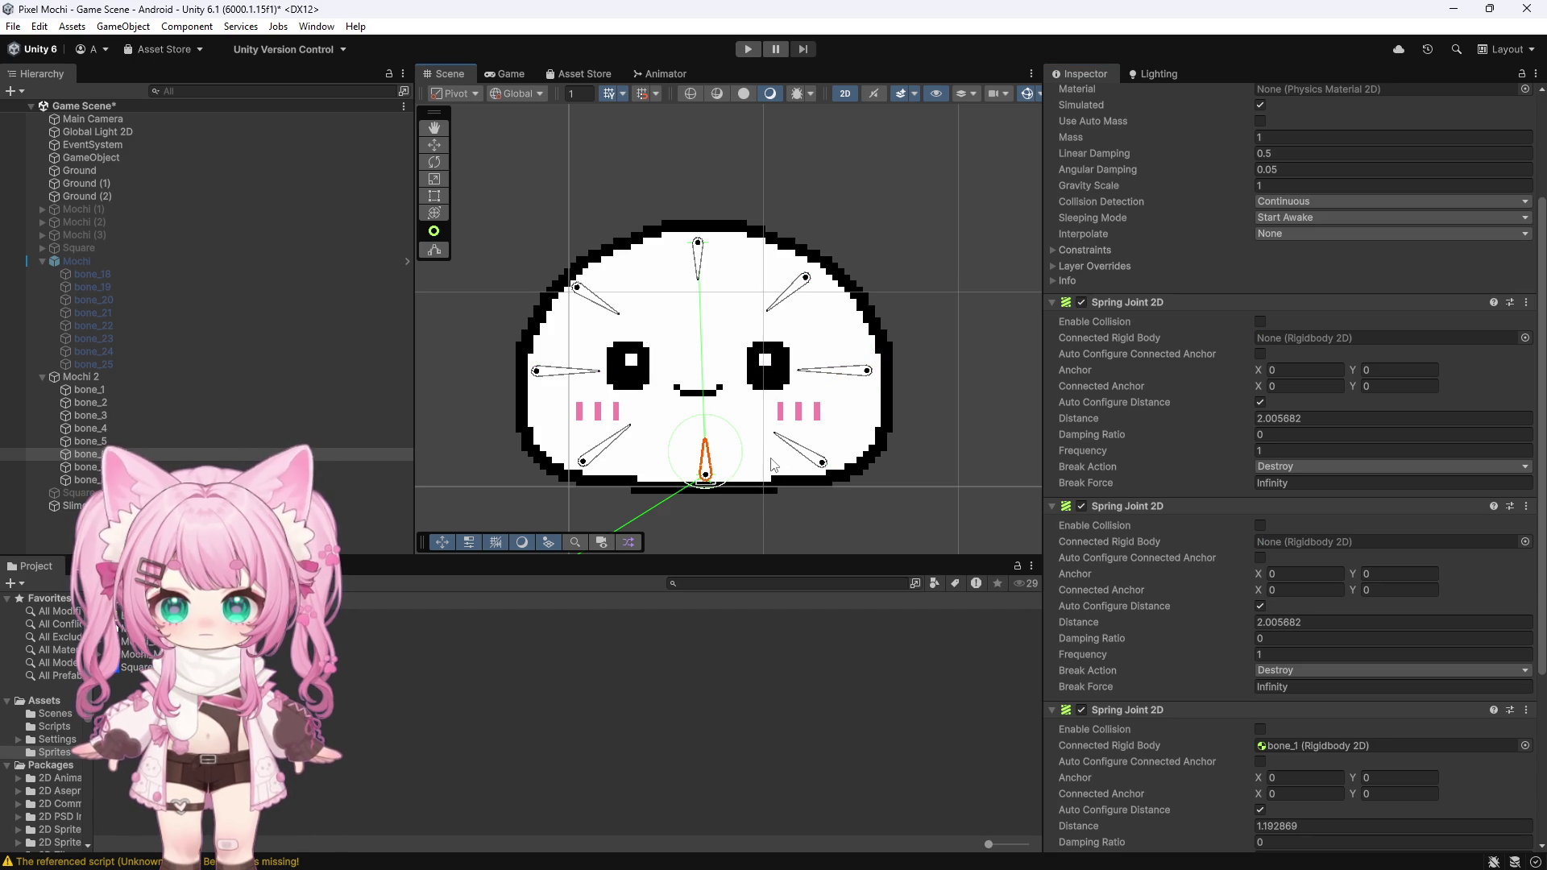
pyautogui.click(811, 459)
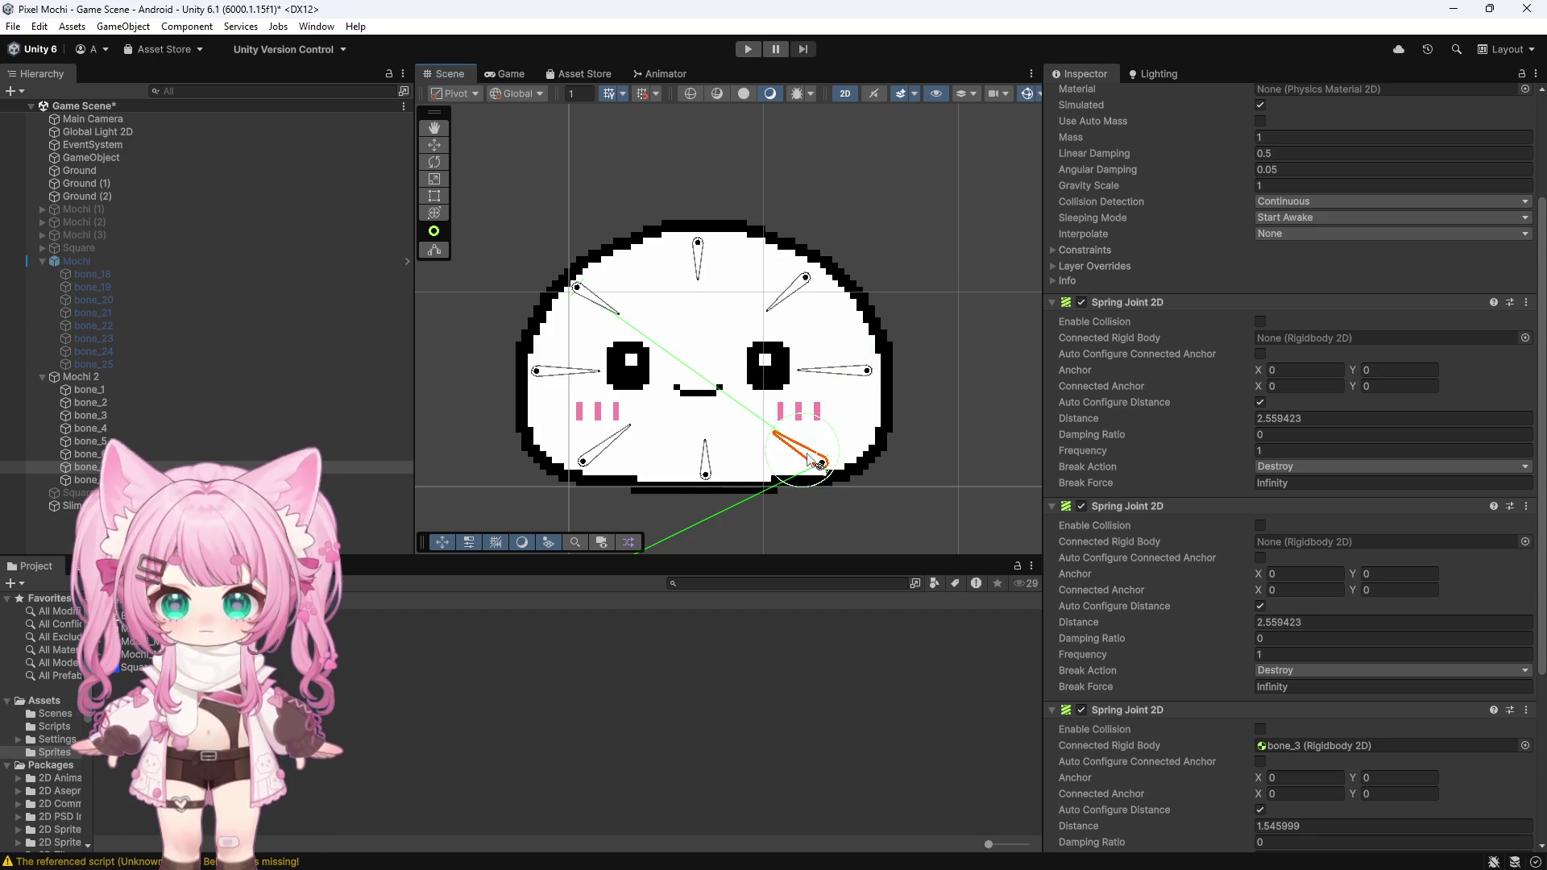
pyautogui.click(838, 377)
pyautogui.click(713, 471)
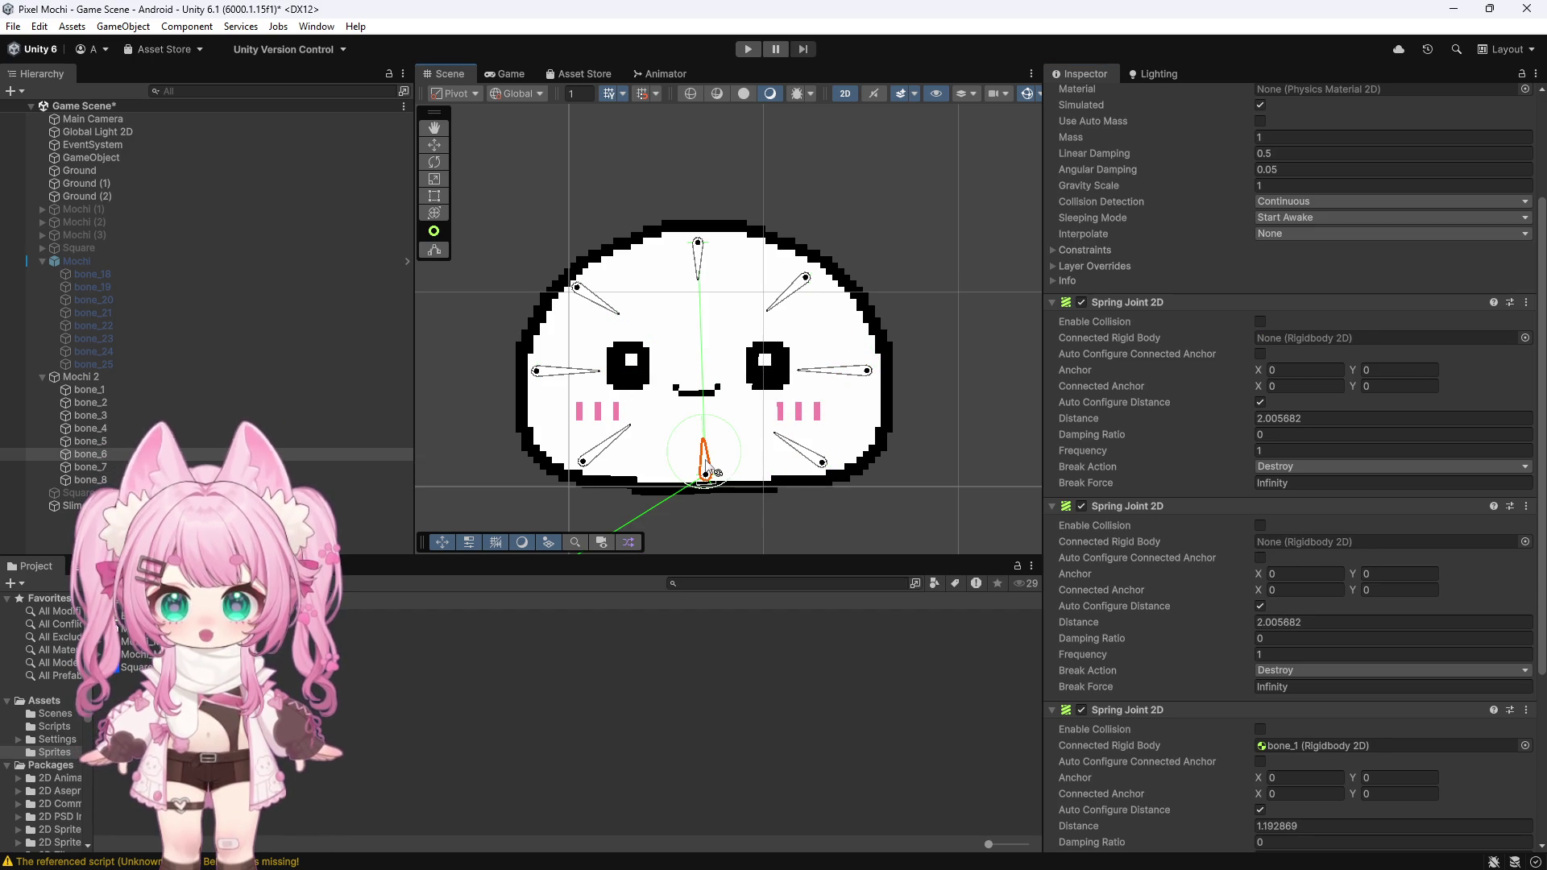
pyautogui.click(820, 459)
pyautogui.moveTo(734, 463); pyautogui.dragTo(1288, 341)
pyautogui.moveTo(105, 457); pyautogui.dragTo(1288, 541)
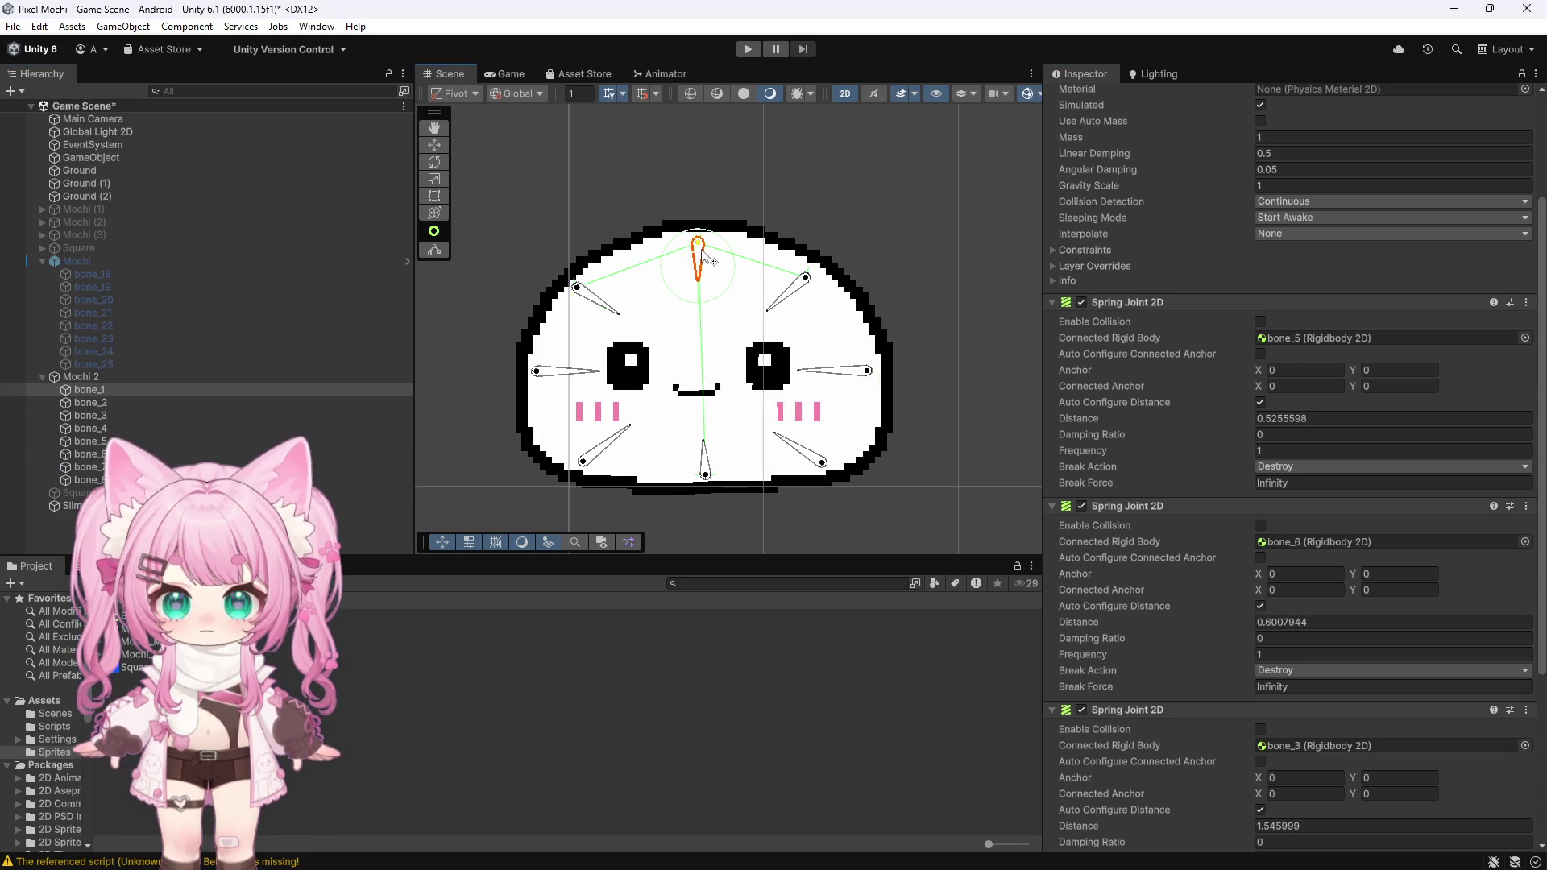
# Step: Link bone_3's first spring joint to bone_1 and its second to bone_4
pyautogui.click(608, 309)
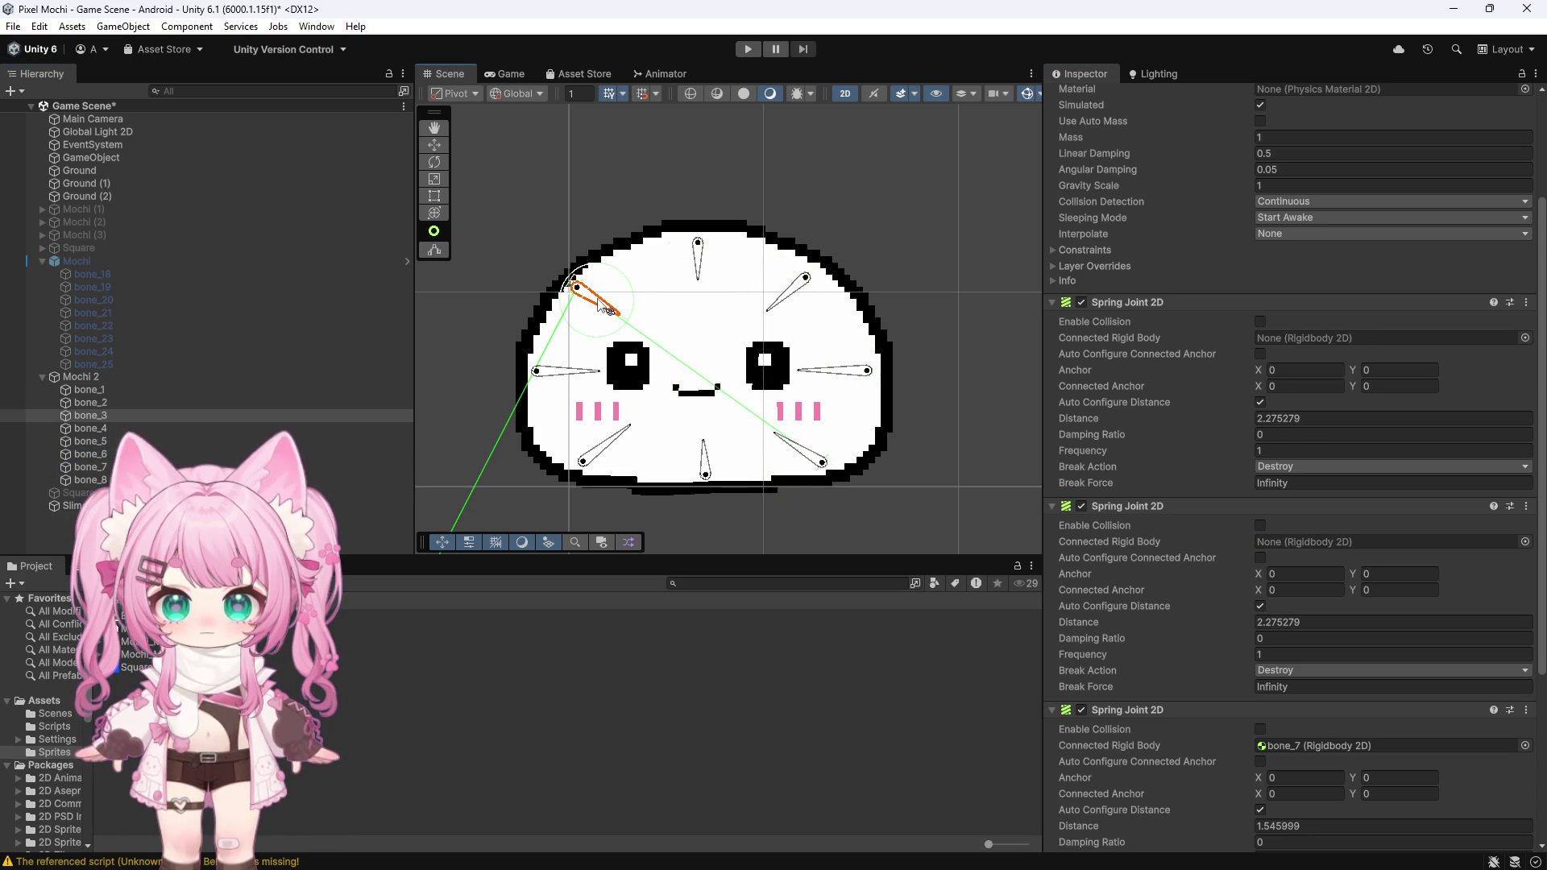
pyautogui.click(702, 274)
pyautogui.click(558, 373)
pyautogui.click(90, 415)
pyautogui.moveTo(101, 388)
pyautogui.mouseDown()
pyautogui.moveTo(354, 407)
pyautogui.moveTo(1362, 338)
pyautogui.mouseUp()
pyautogui.moveTo(521, 473); pyautogui.dragTo(1321, 541)
# Step: Link bone_4's first spring joint to bone_3 and its second to bone_8
pyautogui.click(546, 376)
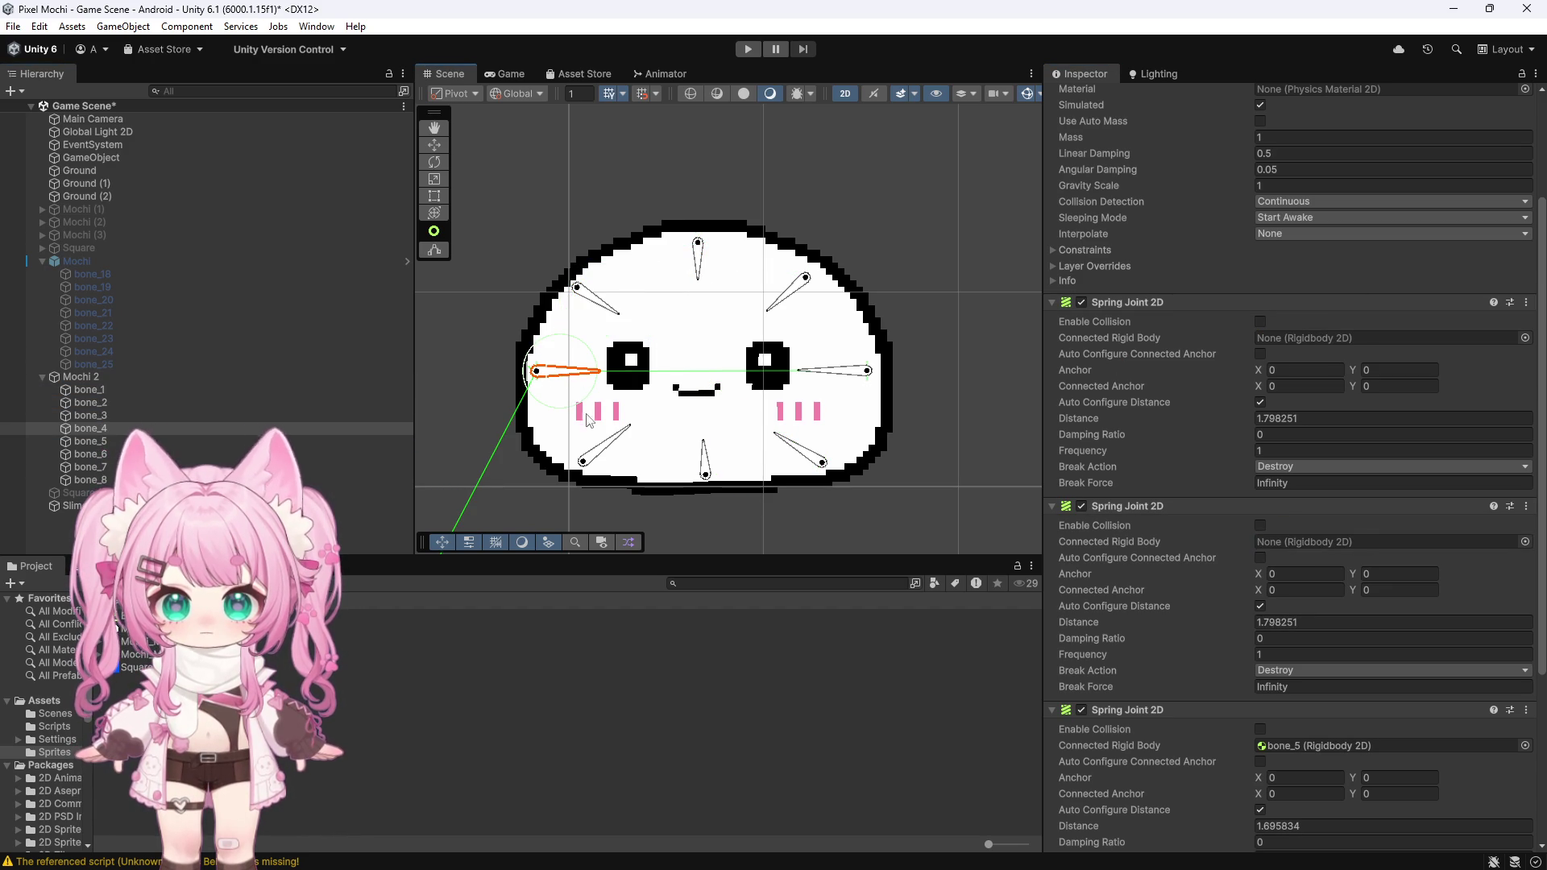
pyautogui.click(615, 447)
pyautogui.click(592, 308)
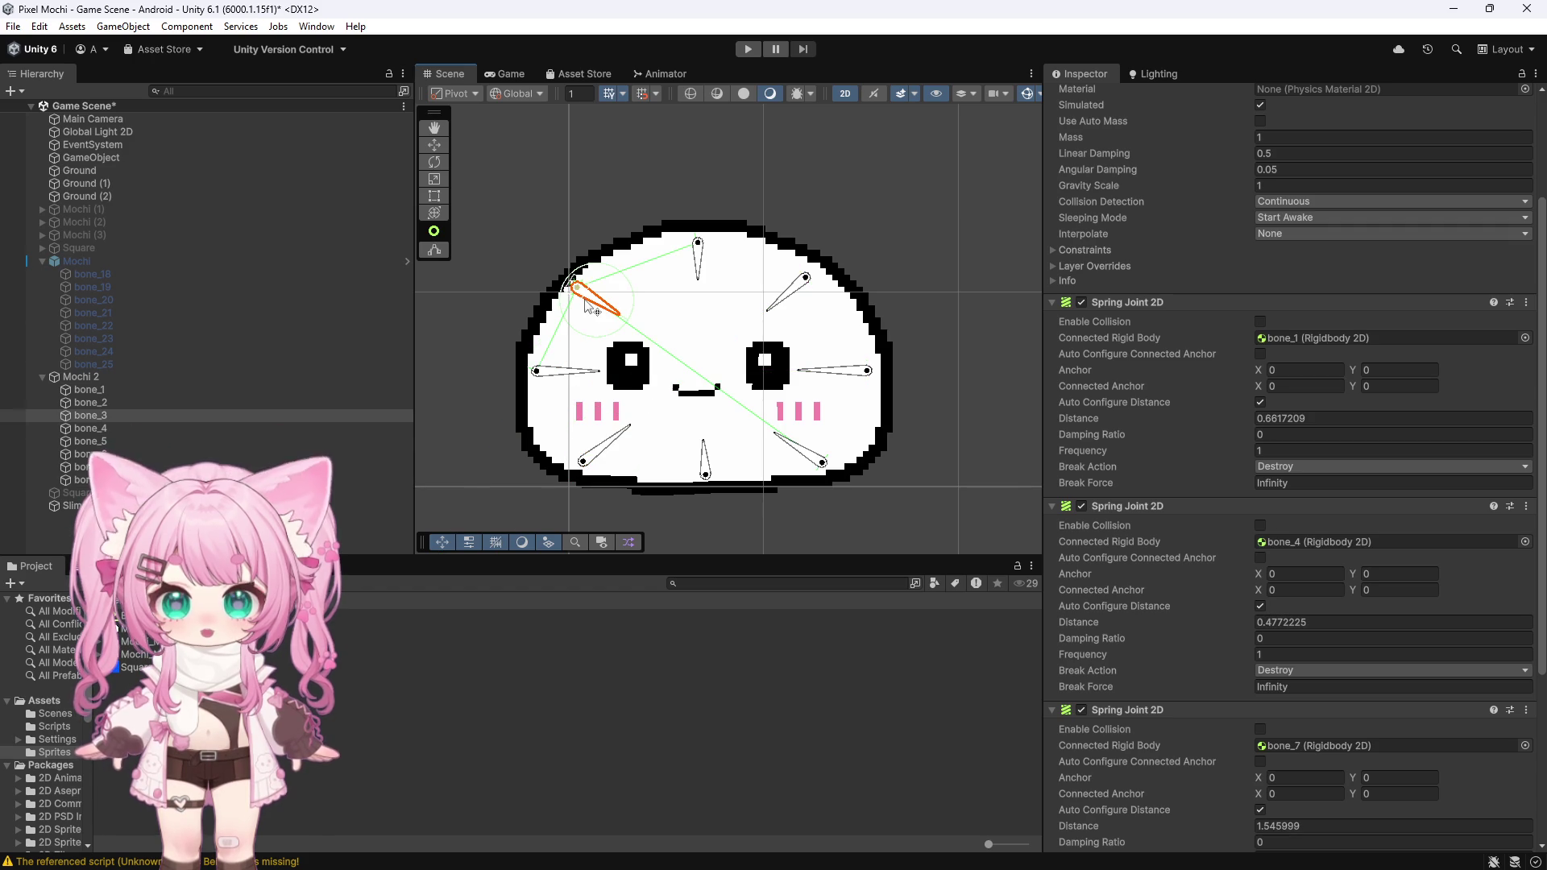
pyautogui.click(108, 428)
pyautogui.moveTo(1284, 362); pyautogui.dragTo(1289, 338)
pyautogui.moveTo(1084, 528); pyautogui.dragTo(1297, 545)
# Step: Link bone_8's first spring joint to bone_4 and its second to bone_6
pyautogui.click(604, 444)
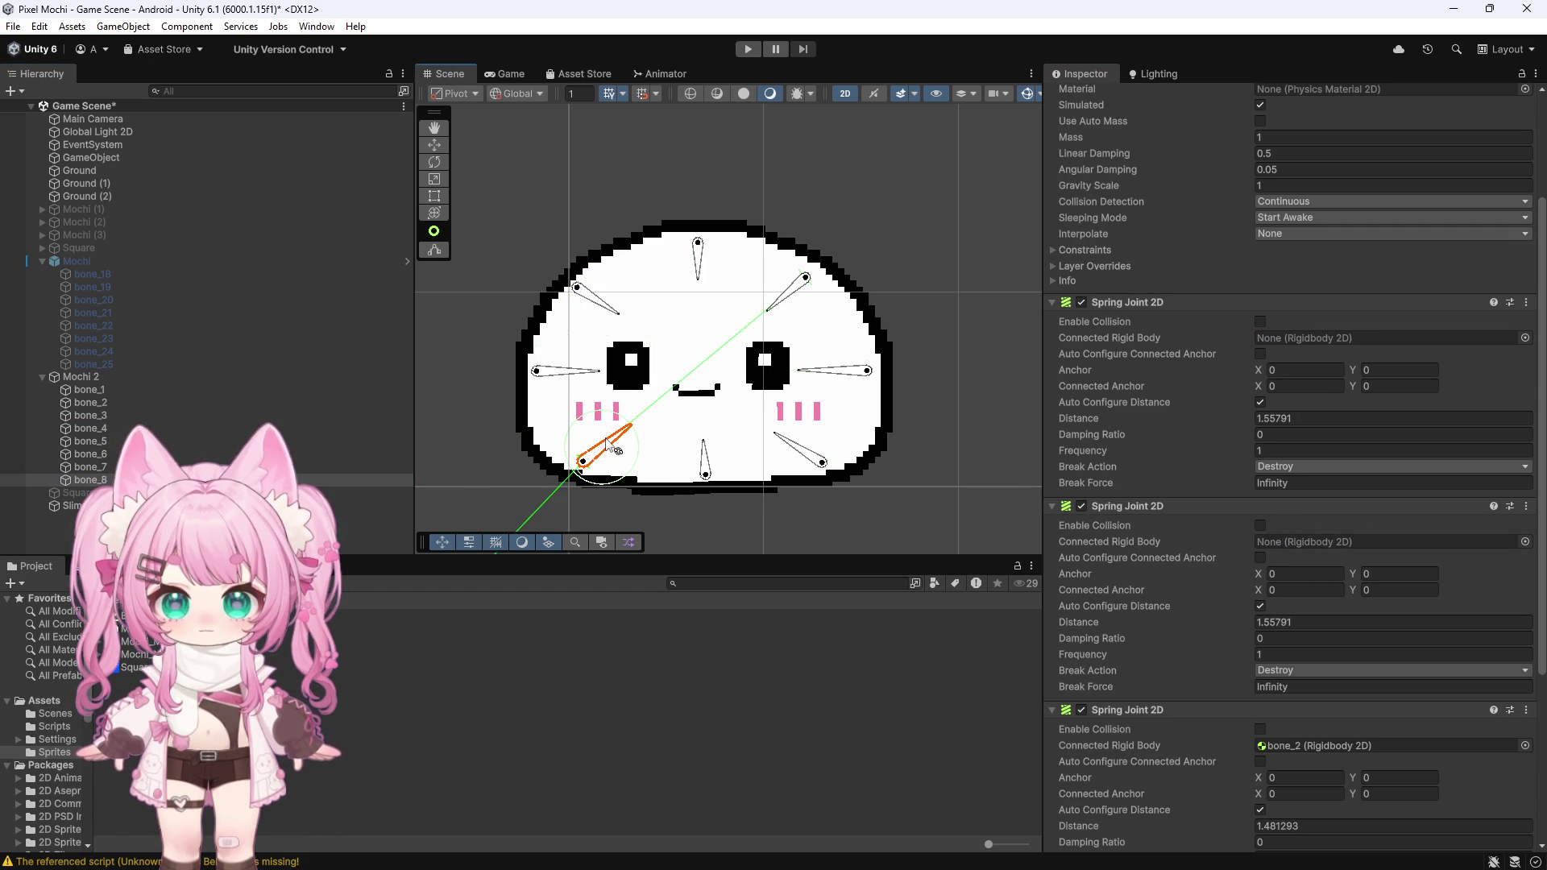
pyautogui.click(560, 374)
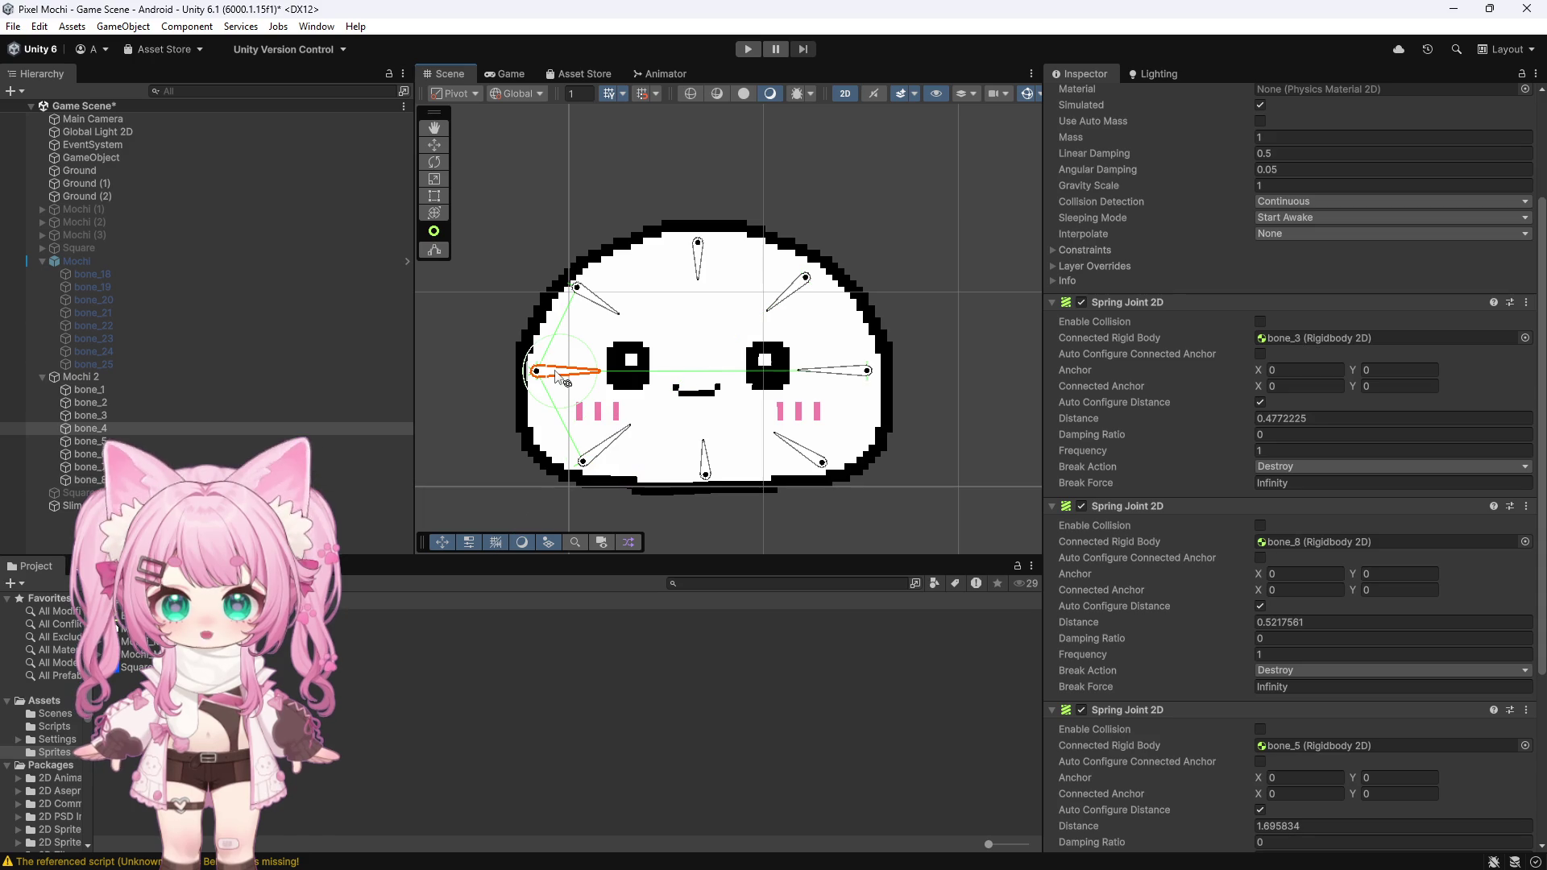
pyautogui.click(701, 463)
pyautogui.click(618, 446)
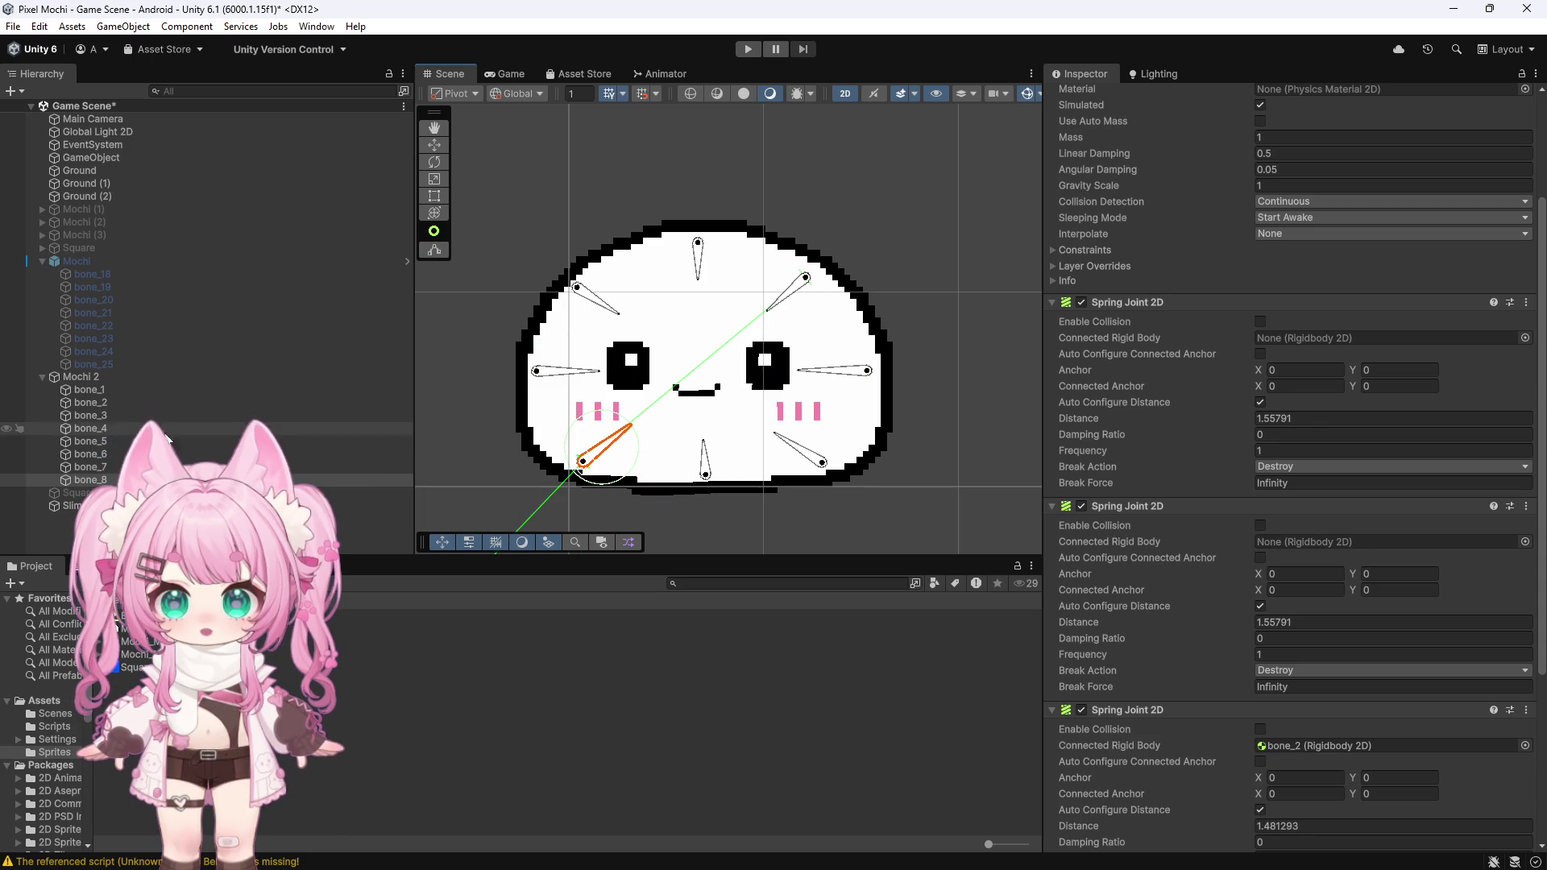
pyautogui.moveTo(1336, 356); pyautogui.dragTo(1277, 339)
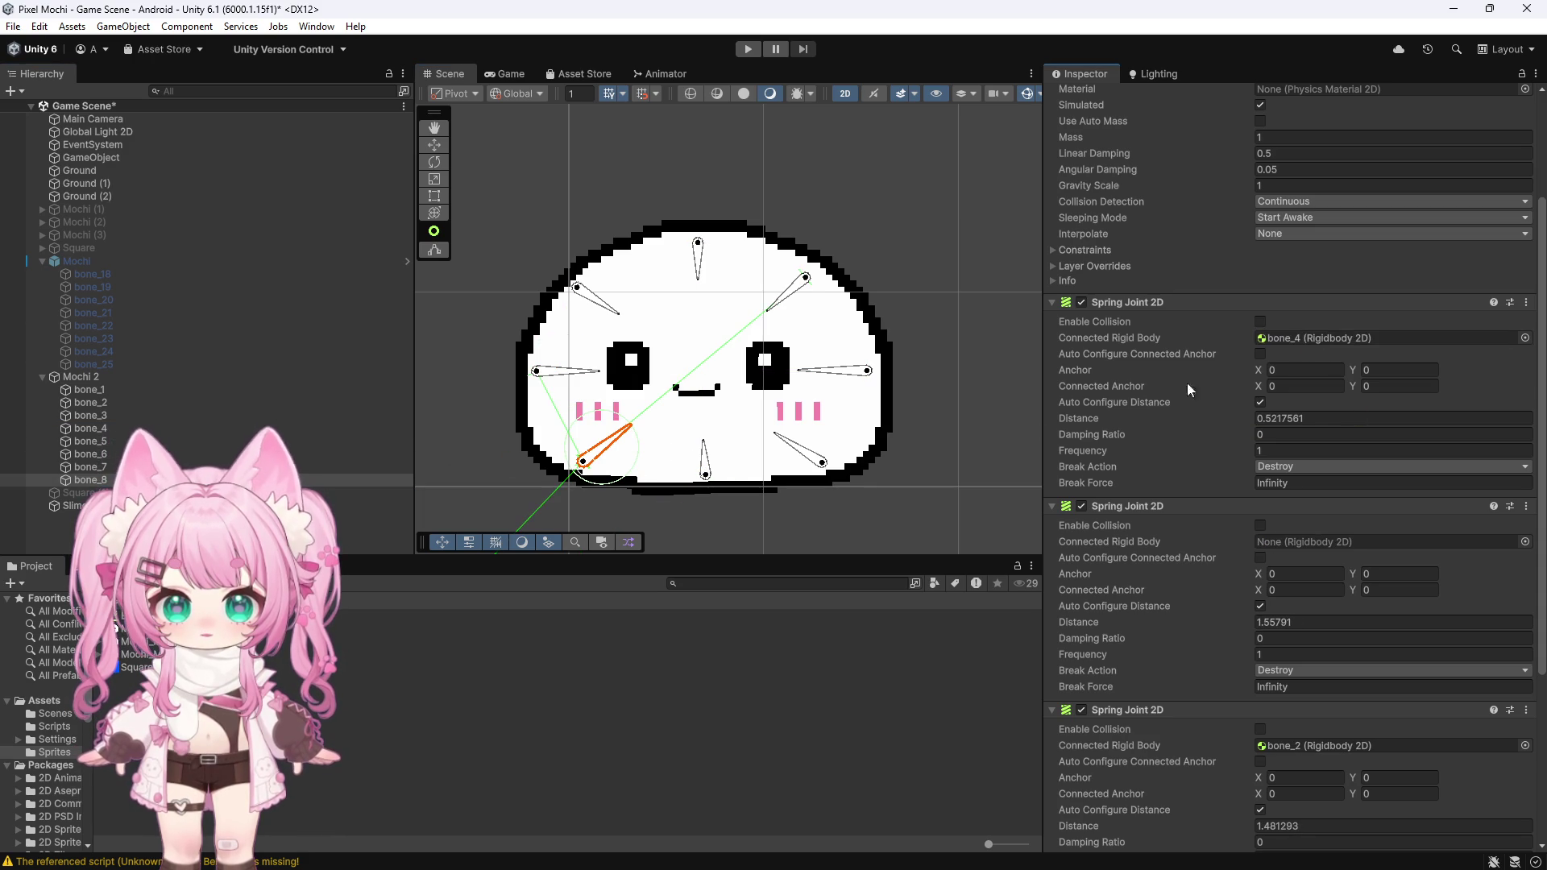
pyautogui.moveTo(1210, 527); pyautogui.dragTo(1273, 549)
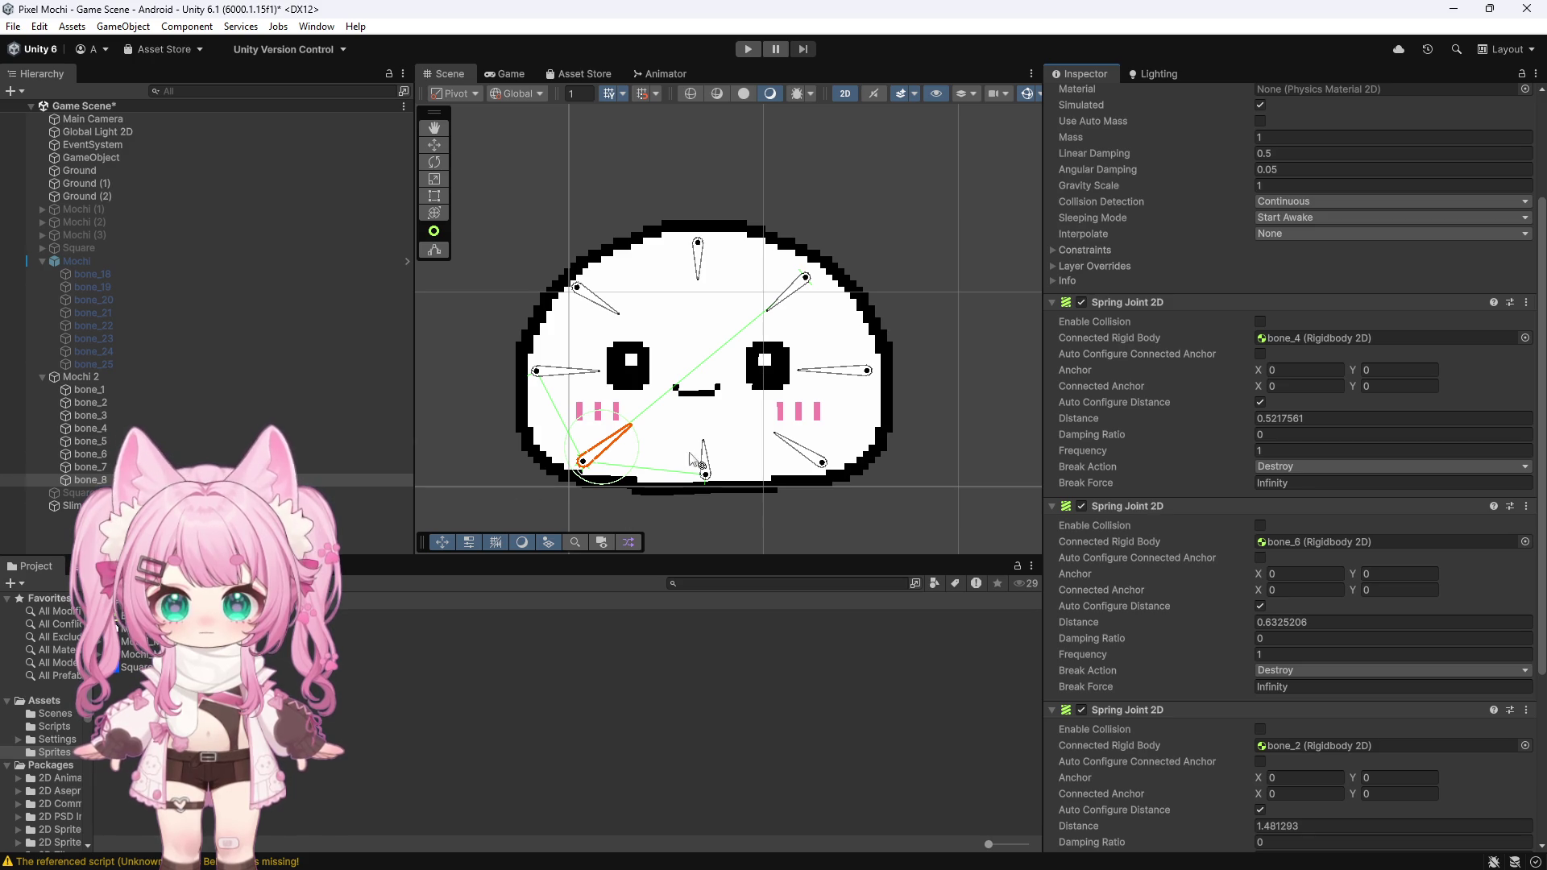
# Step: Link bone_6's first spring joint to bone_8 and its second to bone_7
pyautogui.click(703, 460)
pyautogui.click(797, 449)
pyautogui.click(601, 458)
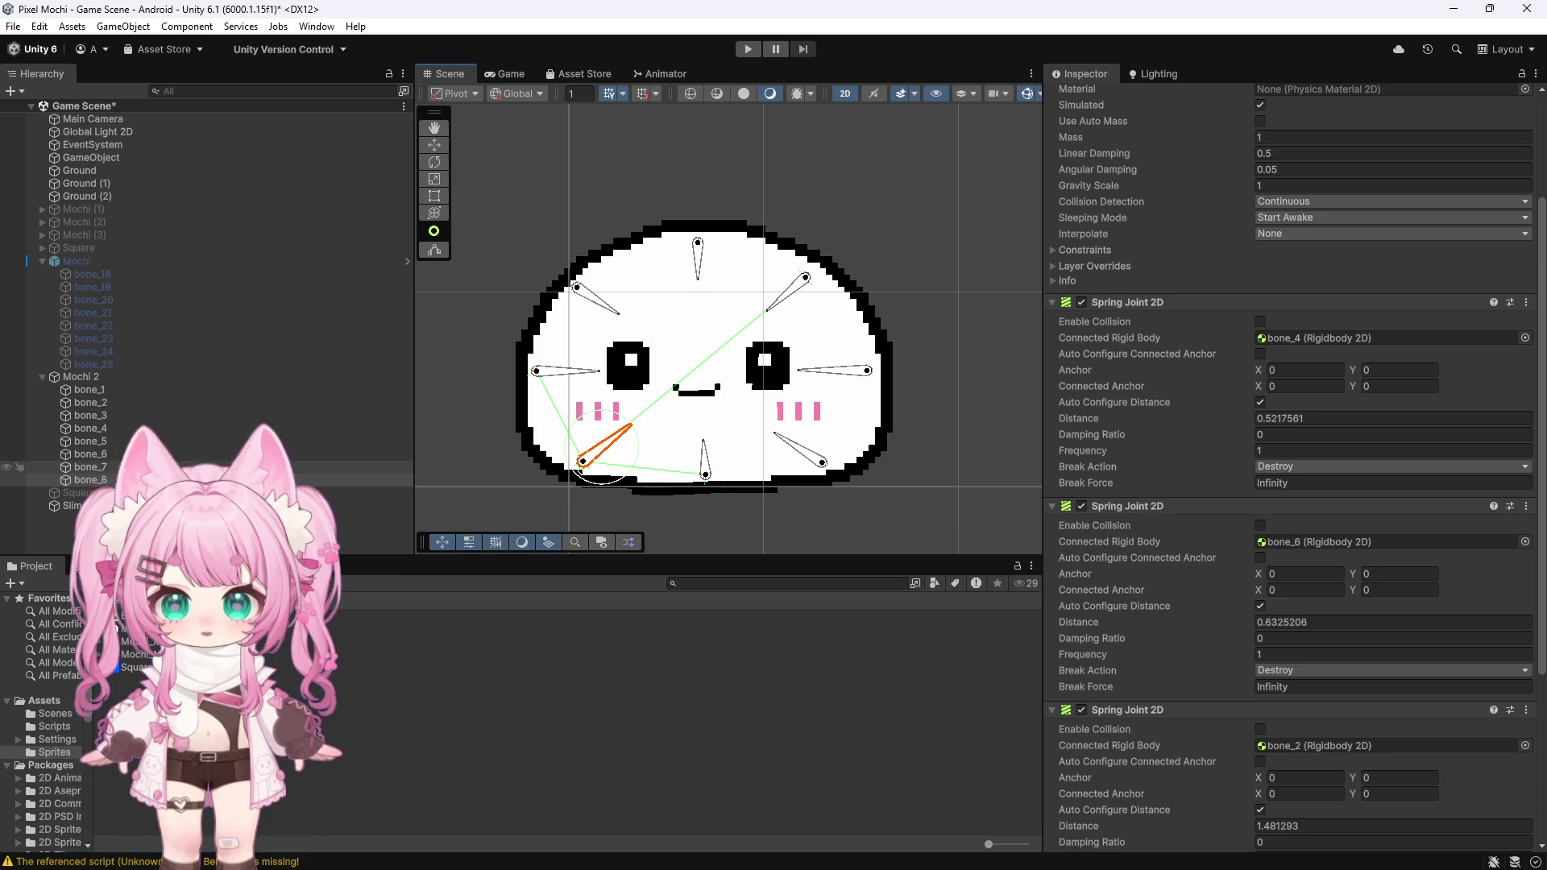
pyautogui.click(704, 459)
pyautogui.click(1286, 544)
pyautogui.moveTo(1286, 552); pyautogui.dragTo(1286, 552)
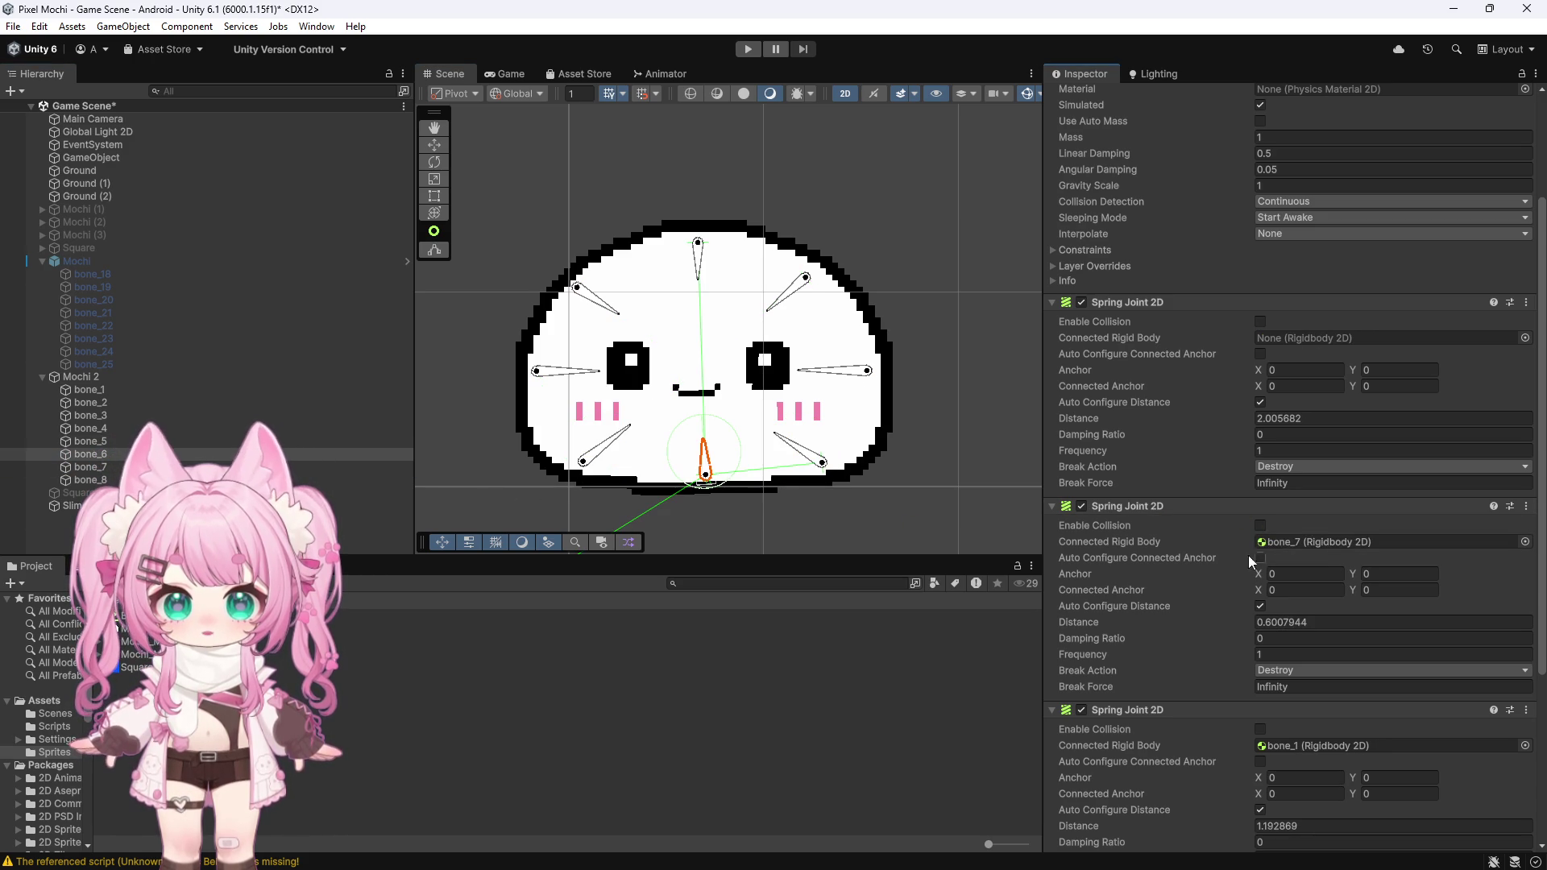
pyautogui.moveTo(1261, 366); pyautogui.dragTo(1297, 337)
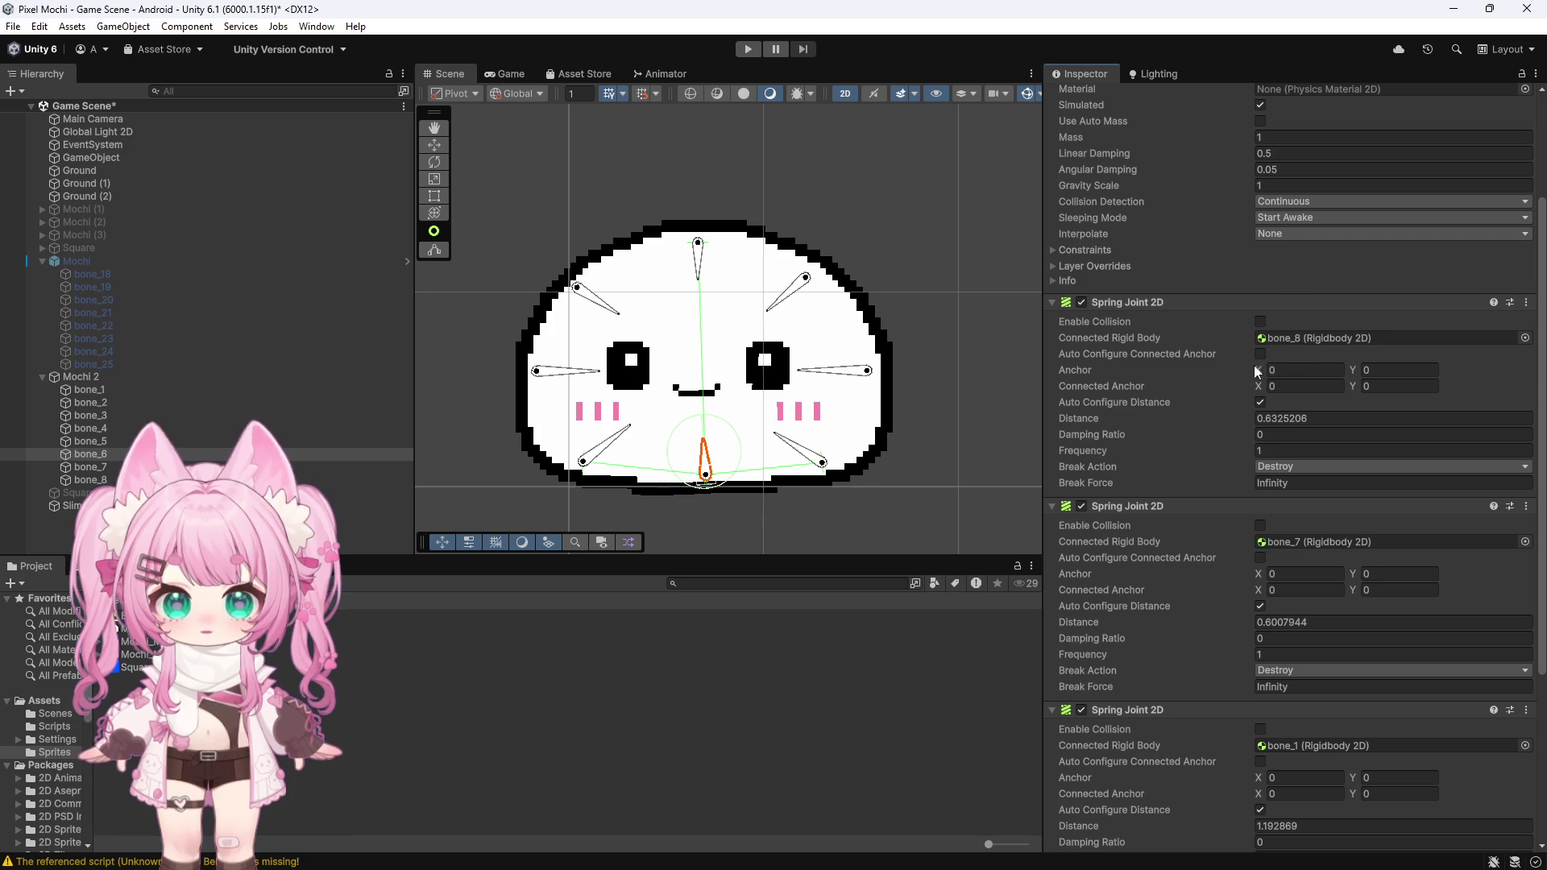
# Step: Select all eight bones, bone_1 through bone_8, together
pyautogui.click(846, 372)
pyautogui.click(813, 460)
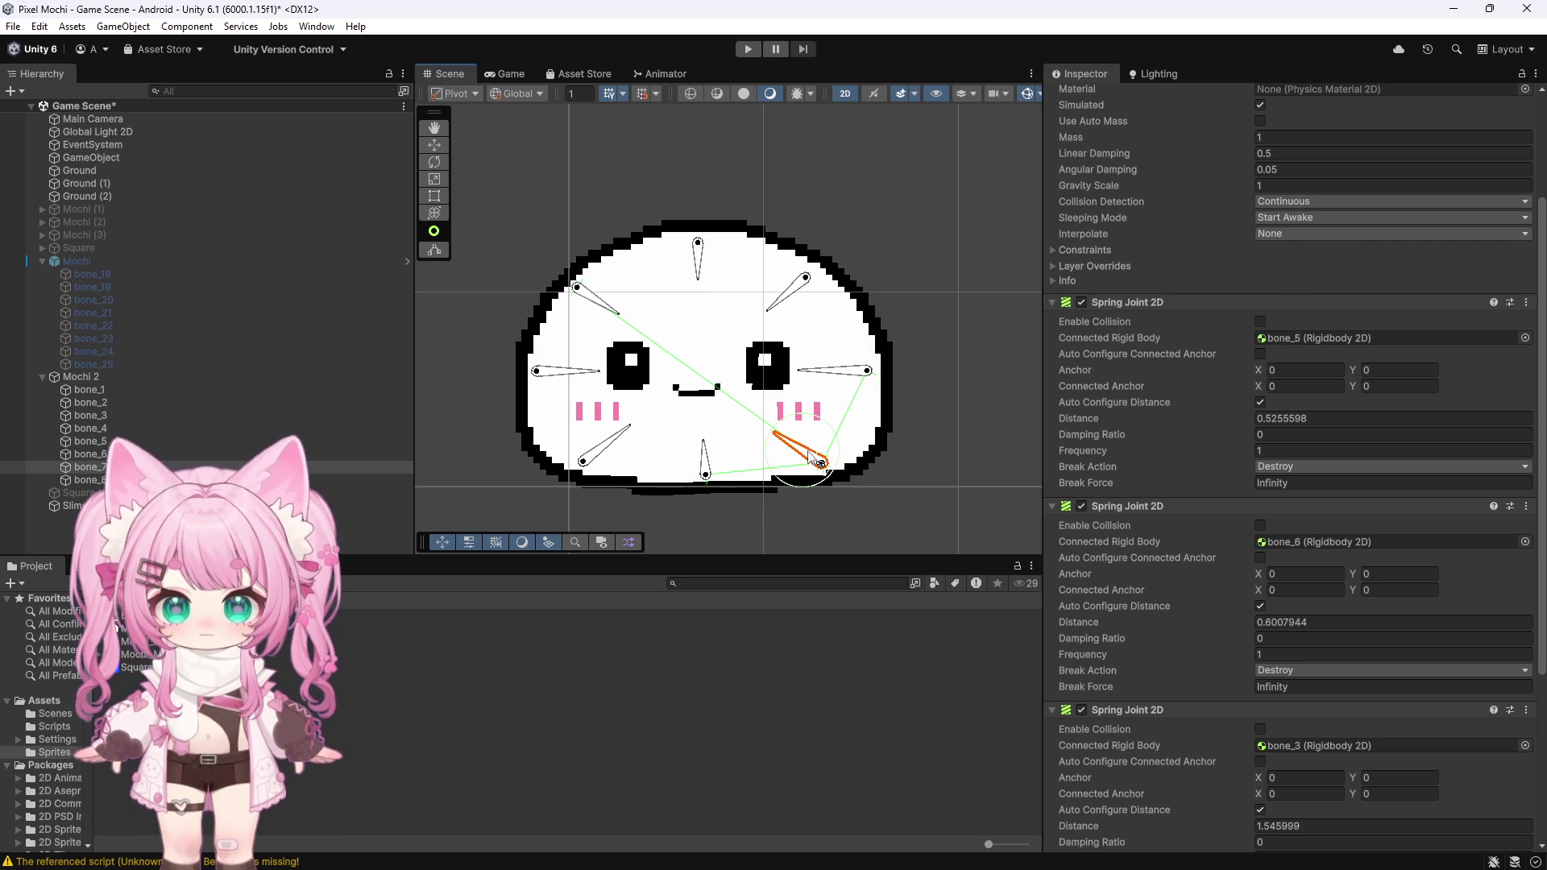
pyautogui.click(704, 459)
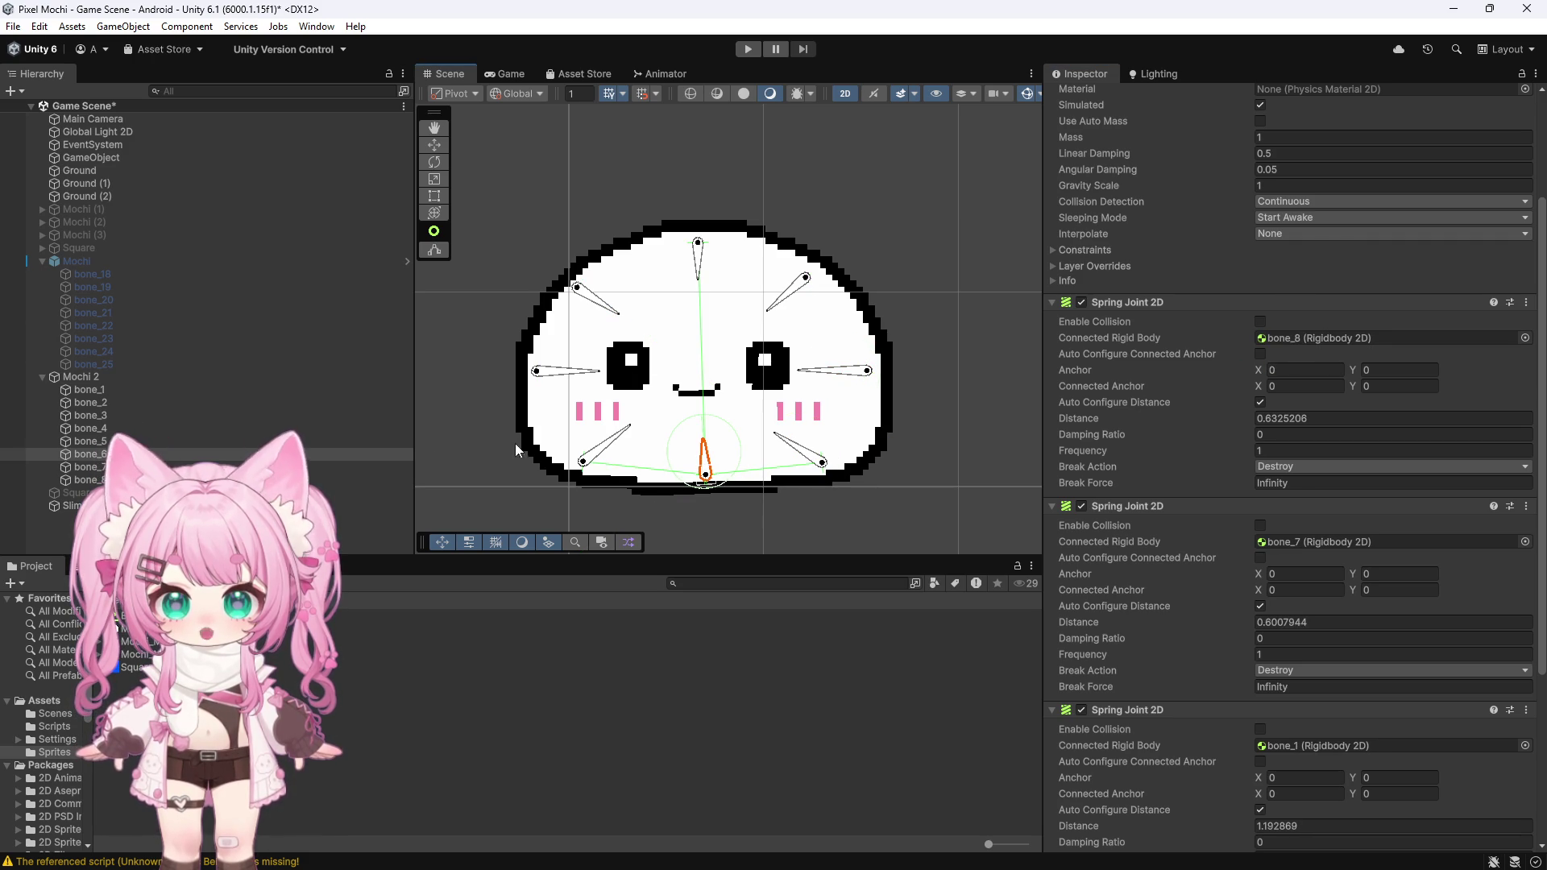
pyautogui.click(153, 390)
pyautogui.keyDown('shift'); pyautogui.click(106, 480); pyautogui.keyUp('shift')
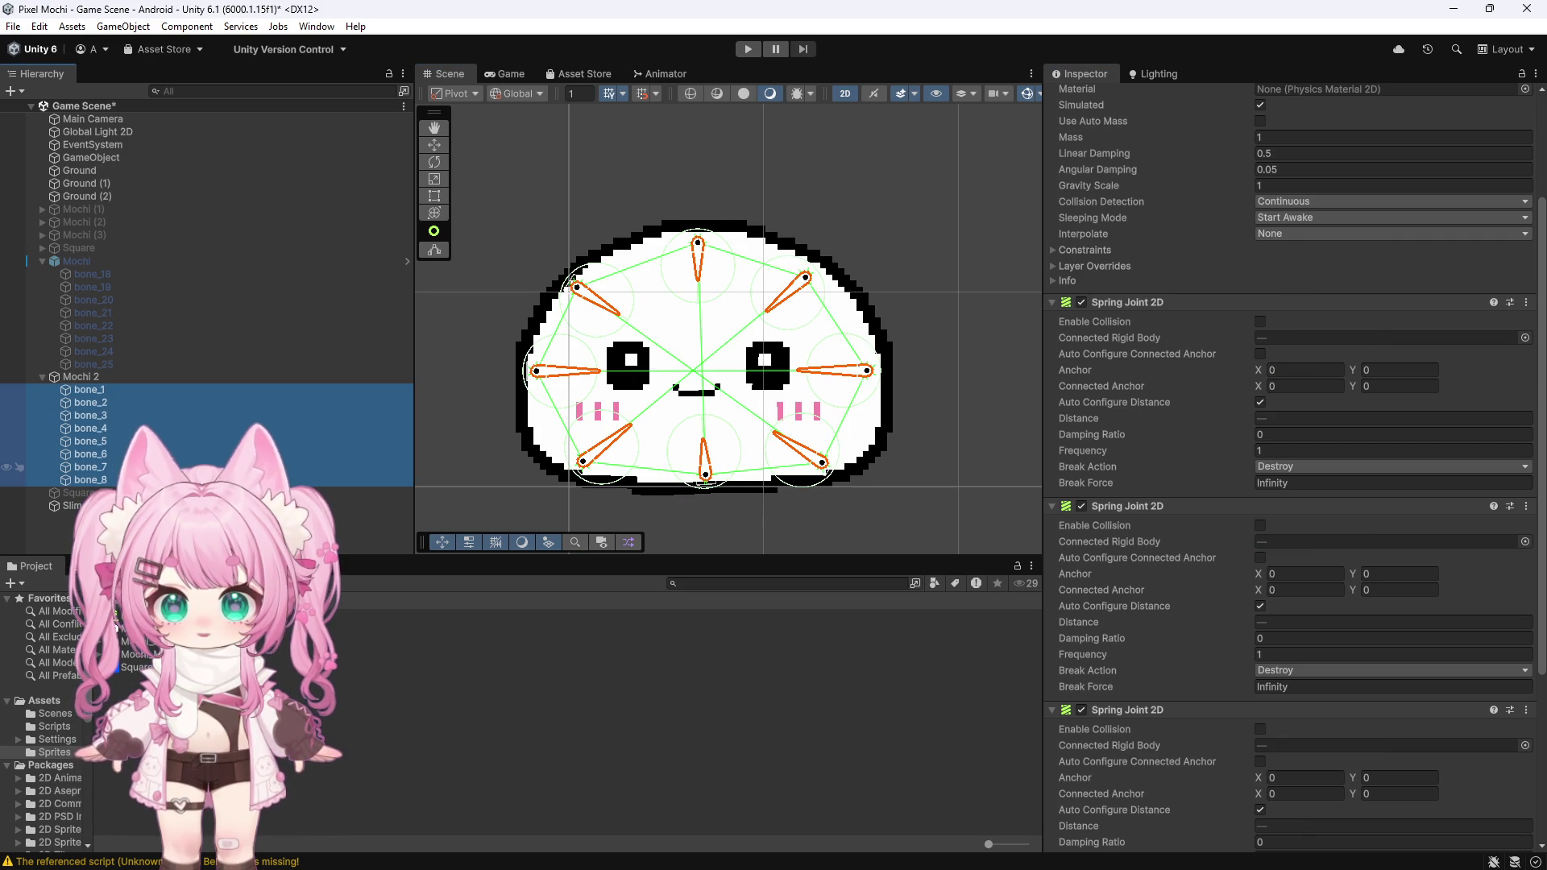
pyautogui.scroll(-1, 967, 483)
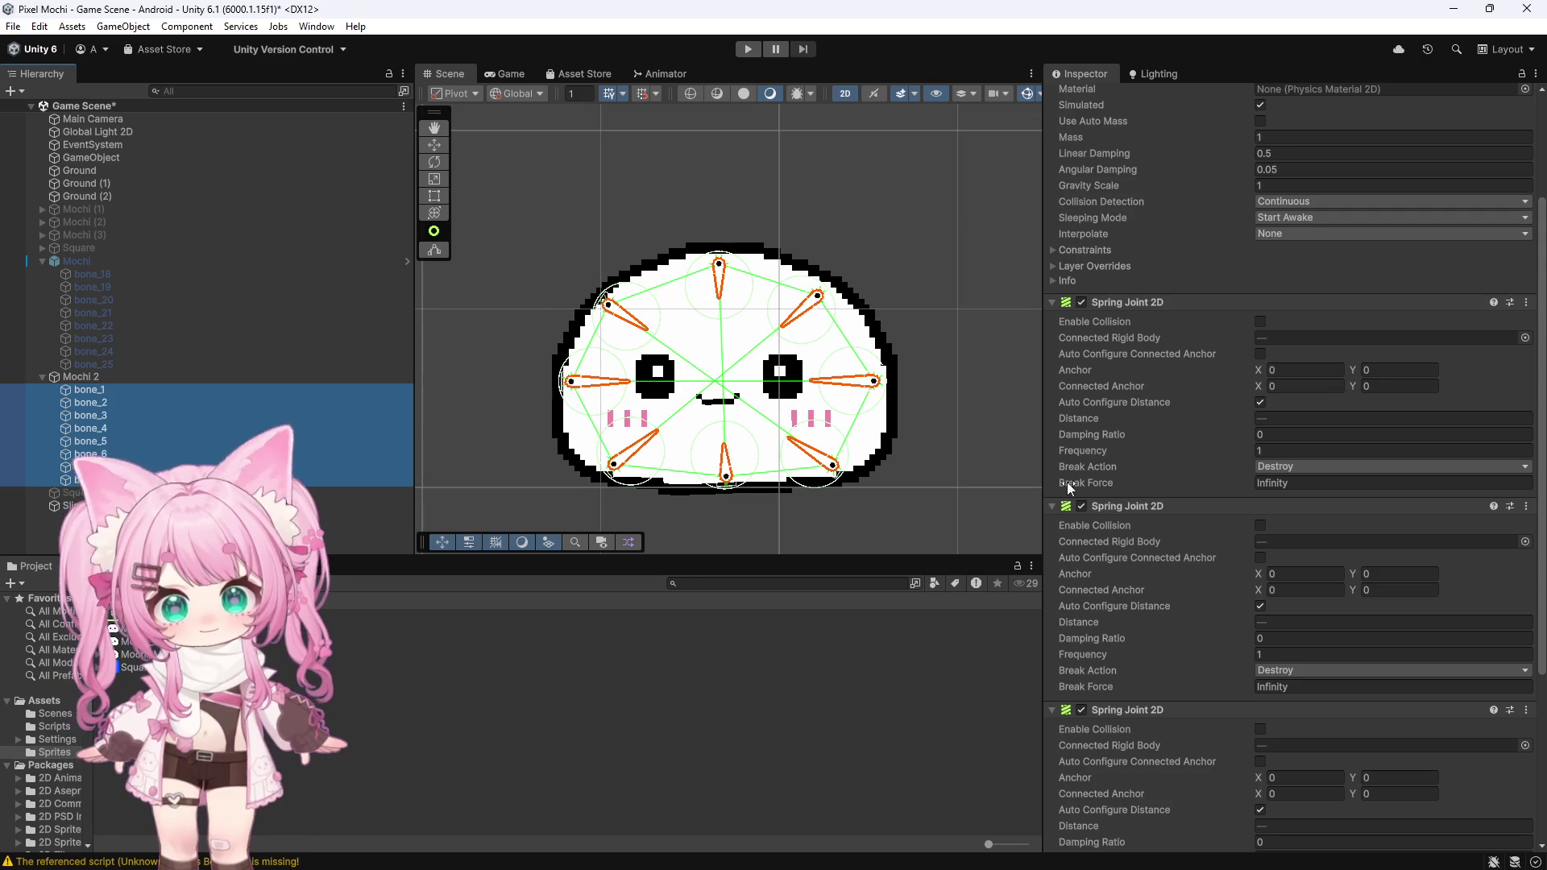
pyautogui.scroll(-10, 1144, 495)
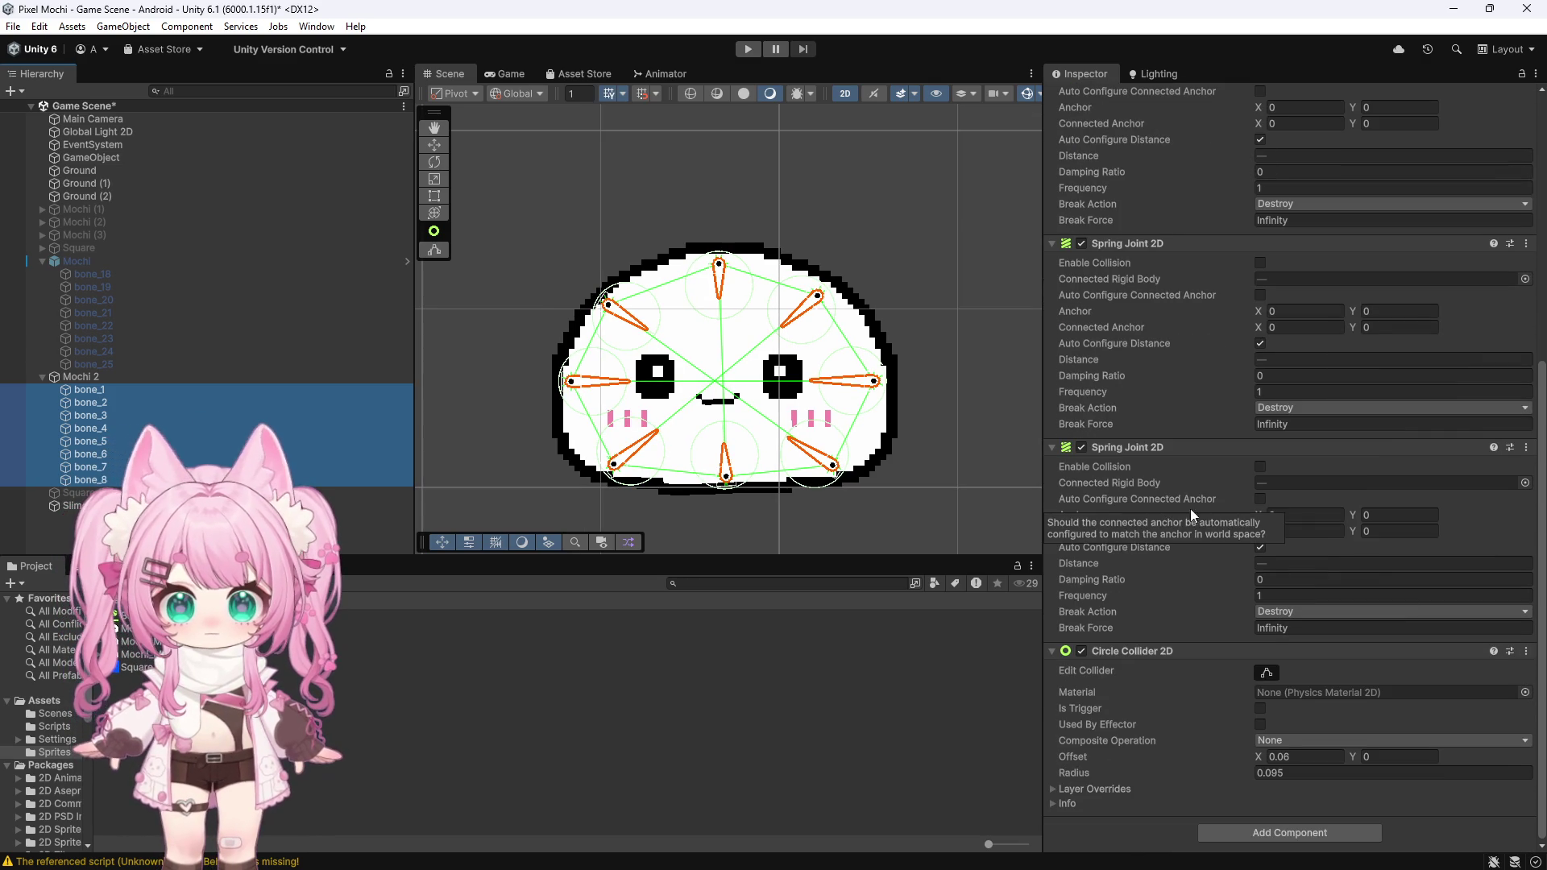
pyautogui.click(1299, 580)
pyautogui.write('0')
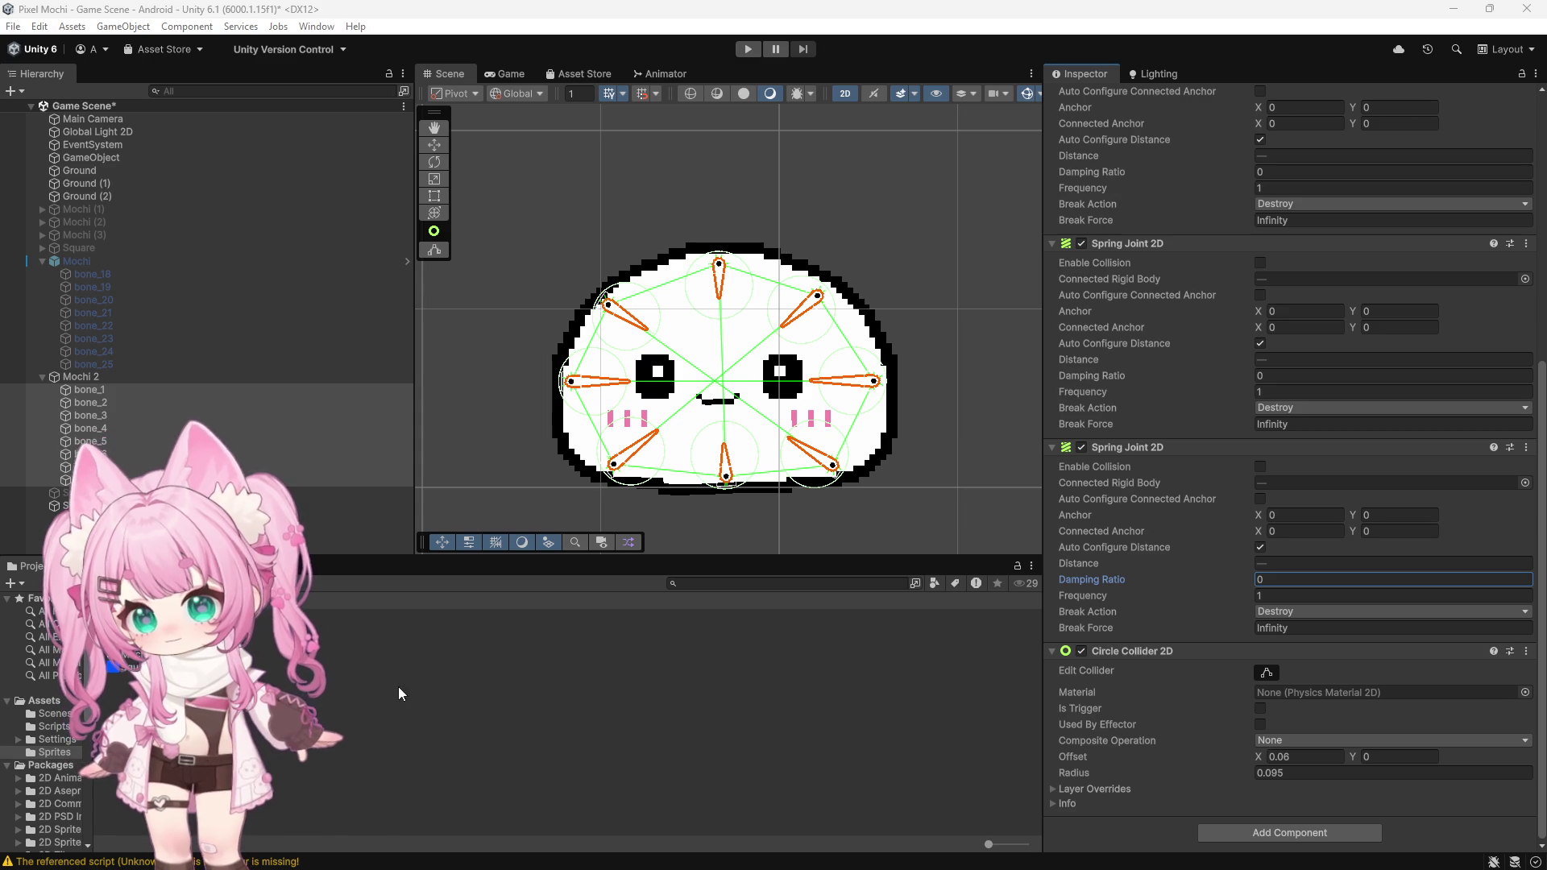
# Step: Set the three spring joints' damping ratios to 0.7, with 0.4 on the third
pyautogui.doubleClick(1276, 577)
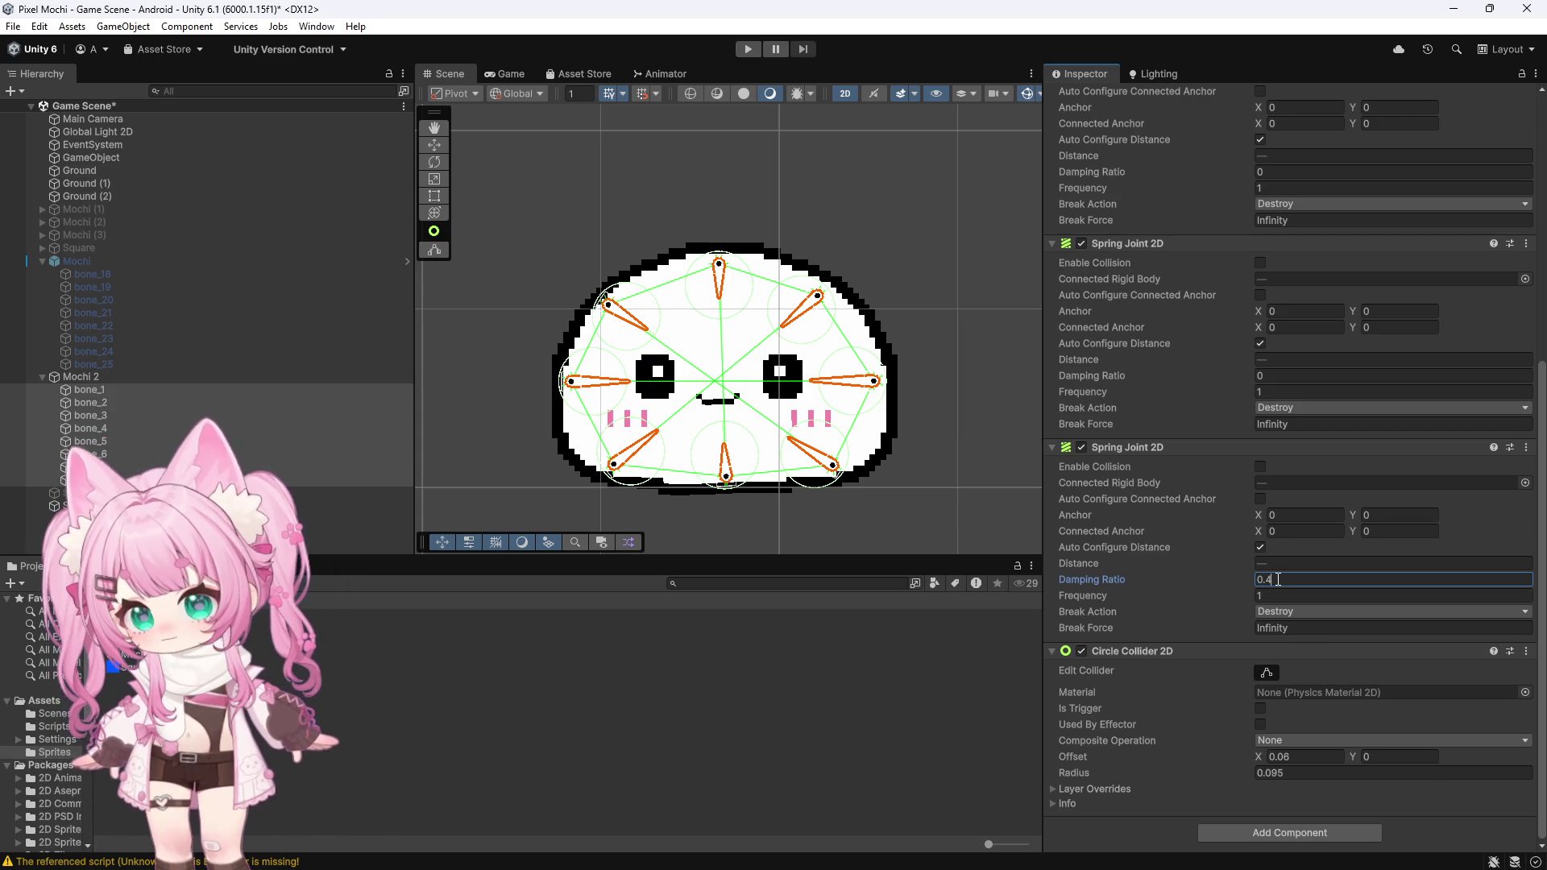
pyautogui.scroll(1, 1307, 459)
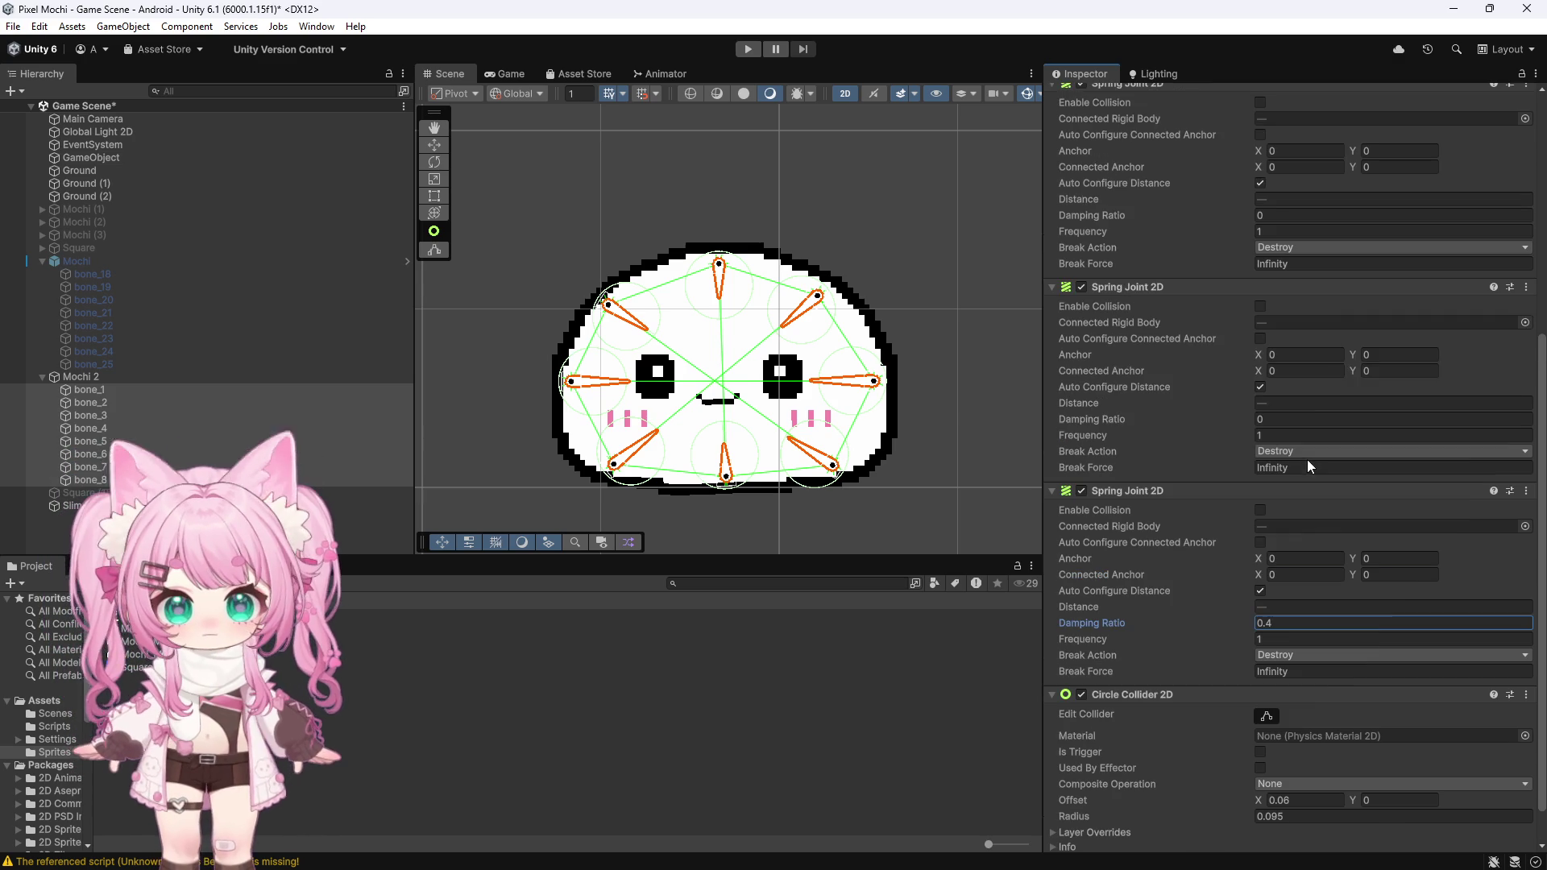
pyautogui.click(1283, 421)
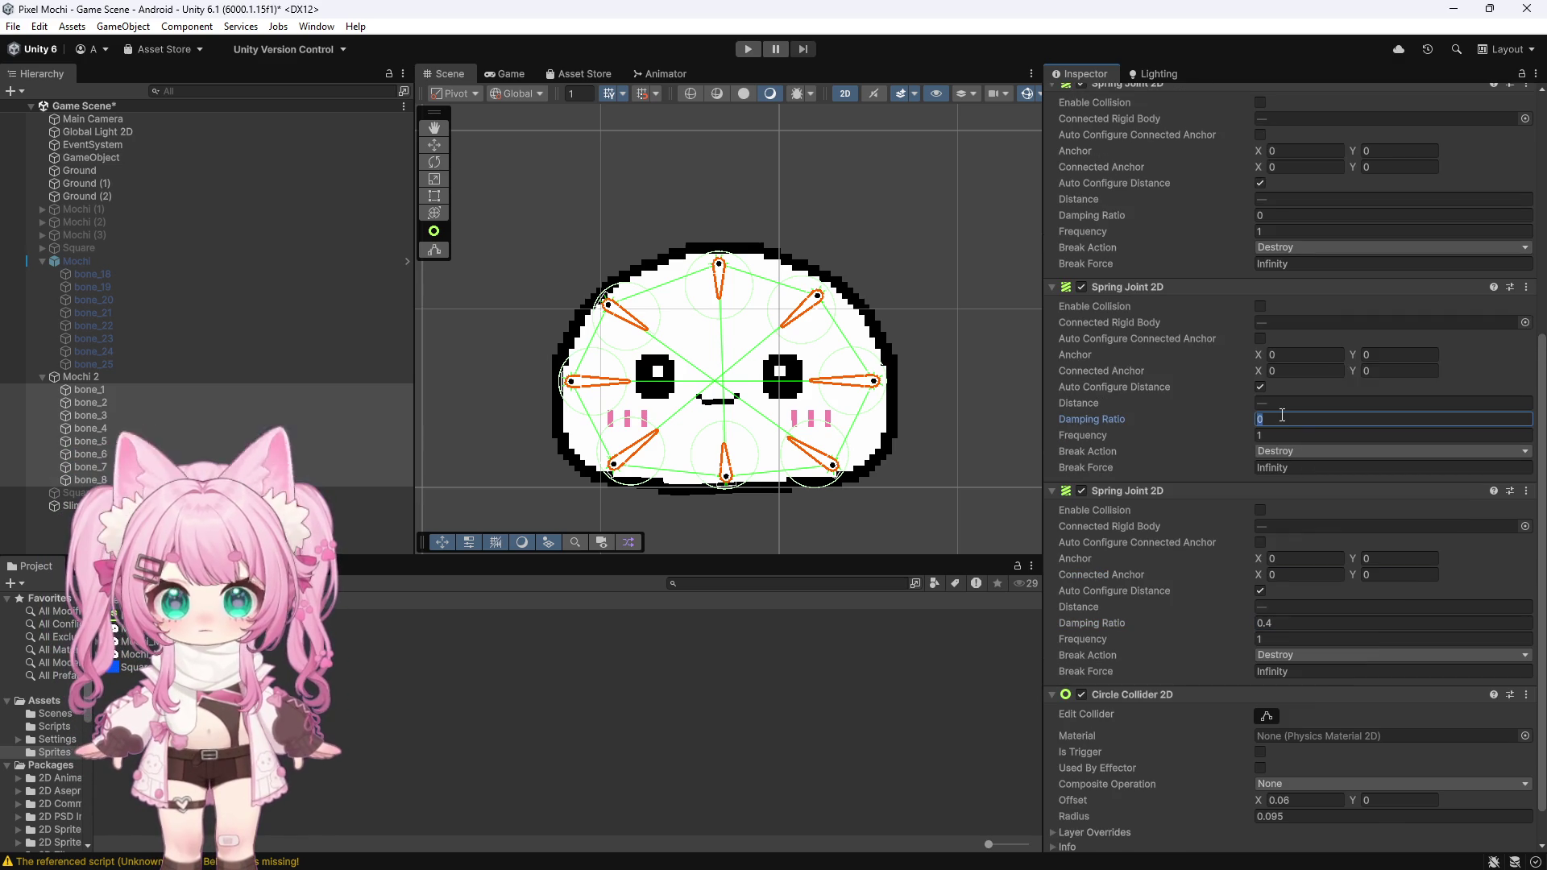
pyautogui.write('.7')
pyautogui.click(1277, 215)
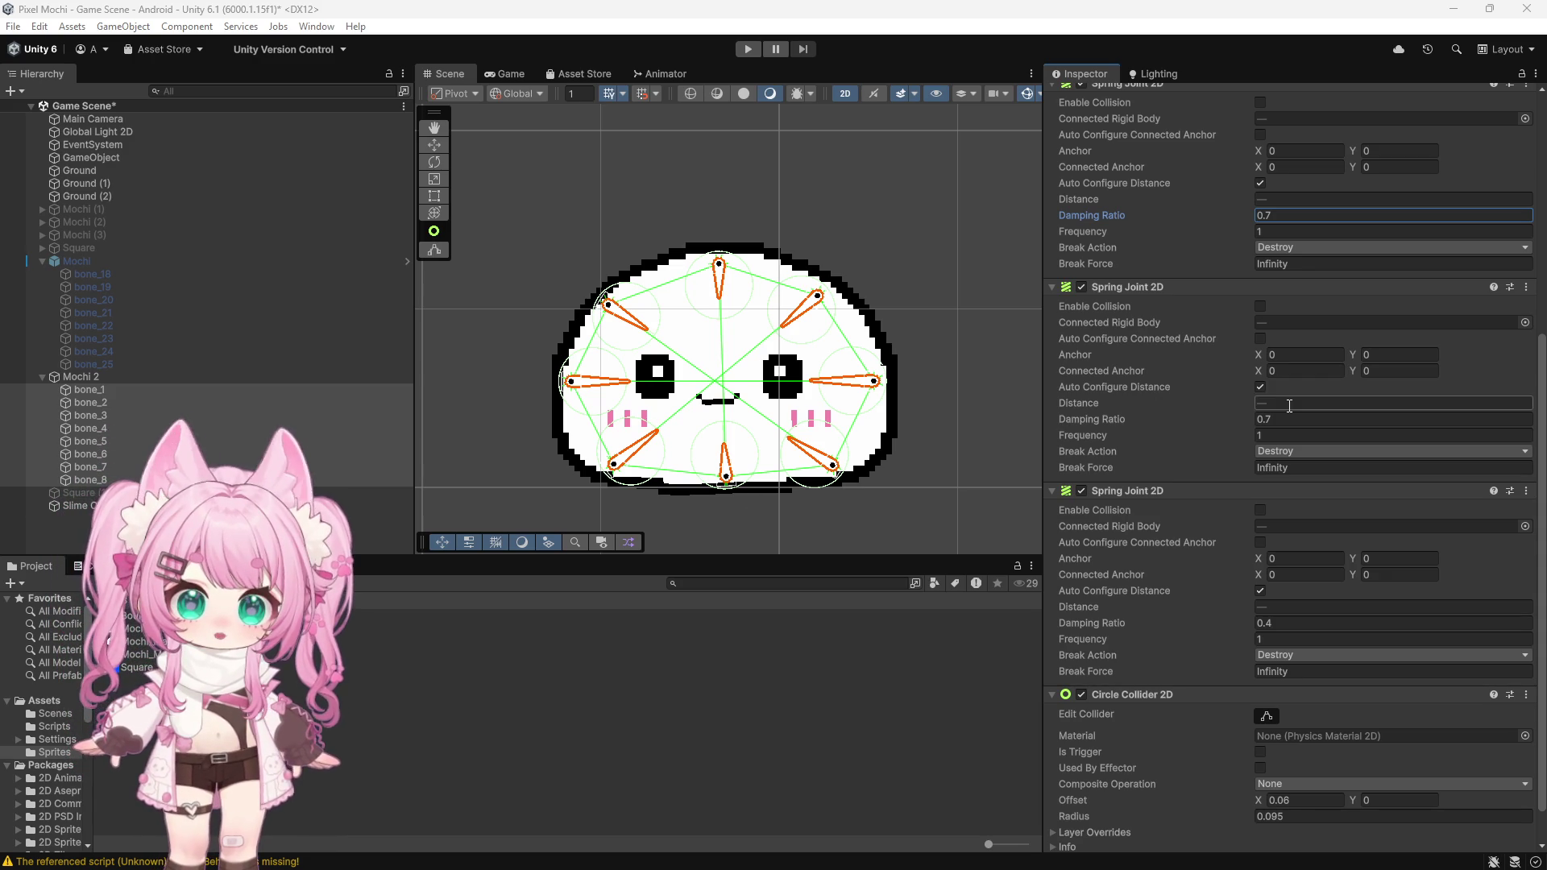
# Step: Set the spring joint frequencies to 10, 10 and 3
pyautogui.click(1298, 435)
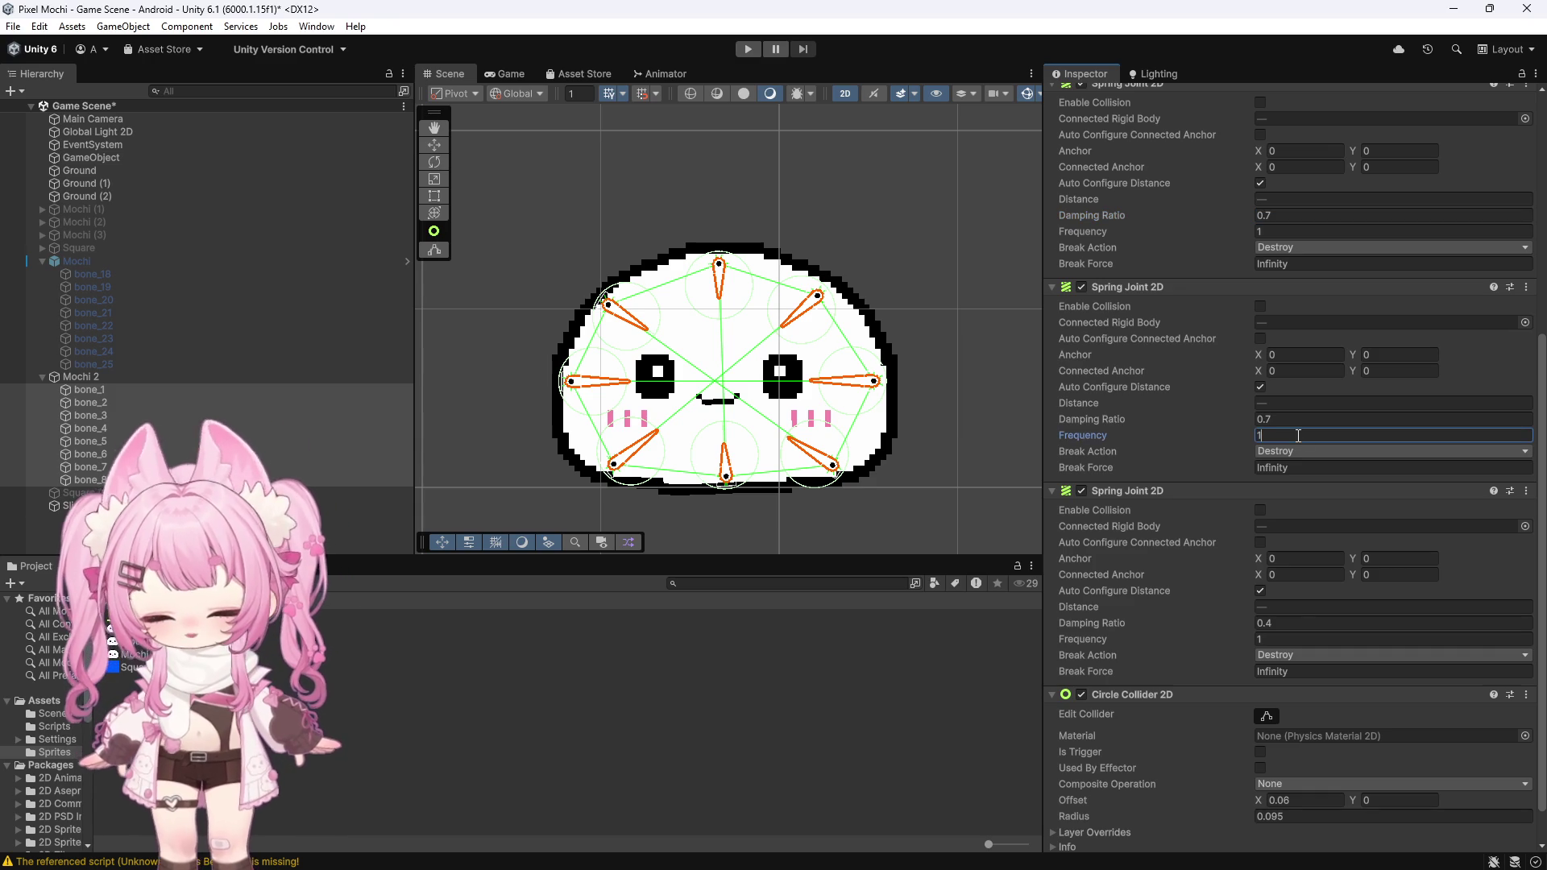
pyautogui.write('0')
pyautogui.click(1307, 640)
pyautogui.write('0')
pyautogui.press('Return')
pyautogui.write('3')
pyautogui.click(1292, 230)
pyautogui.write('0')
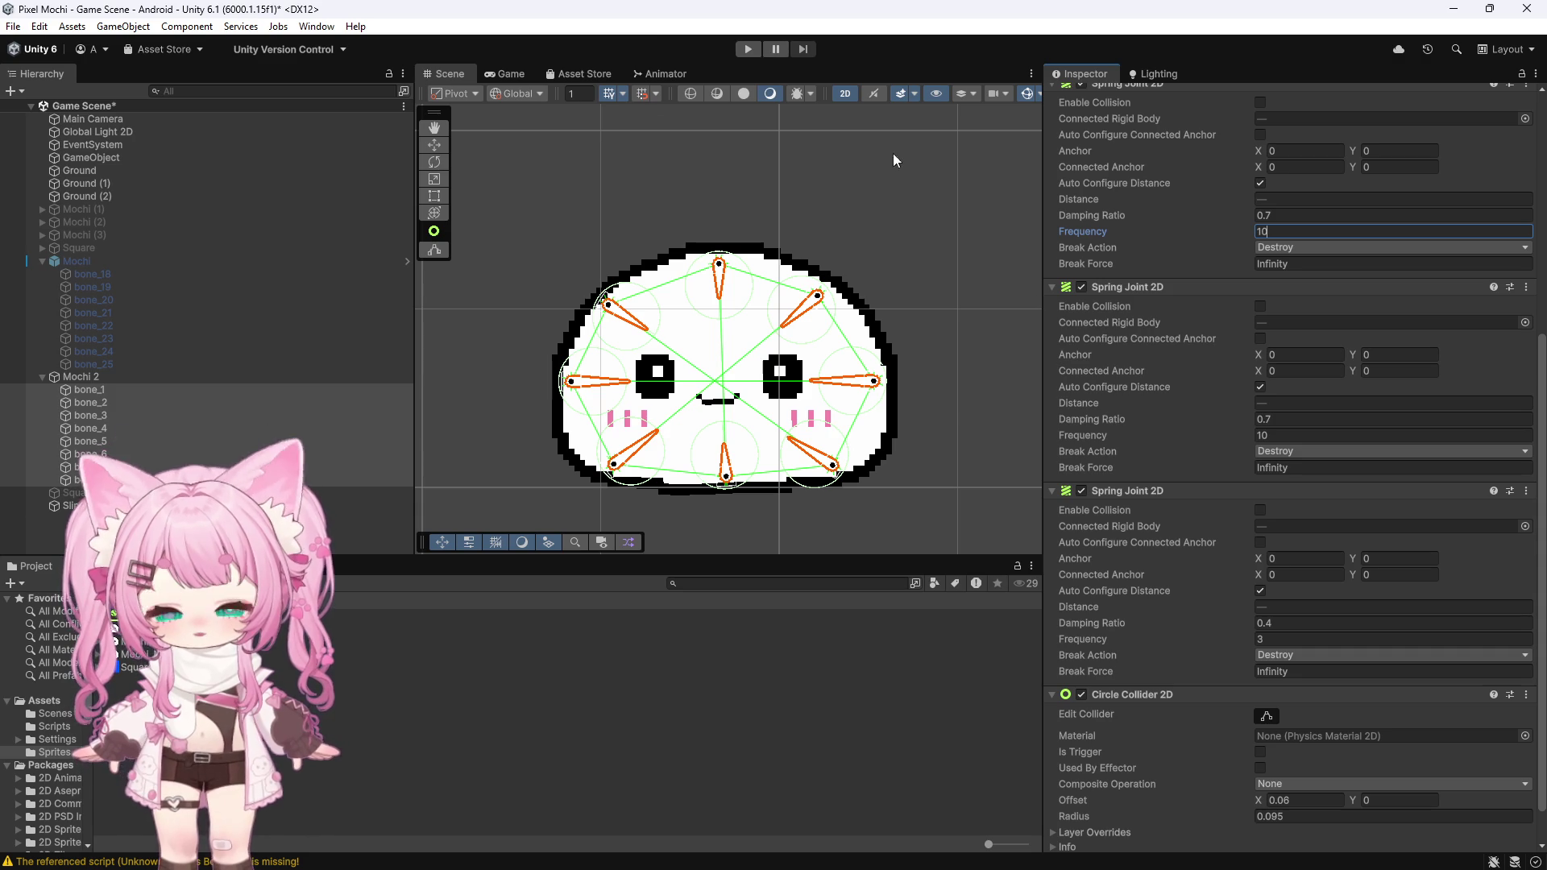
# Step: Enable Auto Configure Connected Anchor on all three joints and run the scene
pyautogui.click(1260, 337)
pyautogui.click(1260, 542)
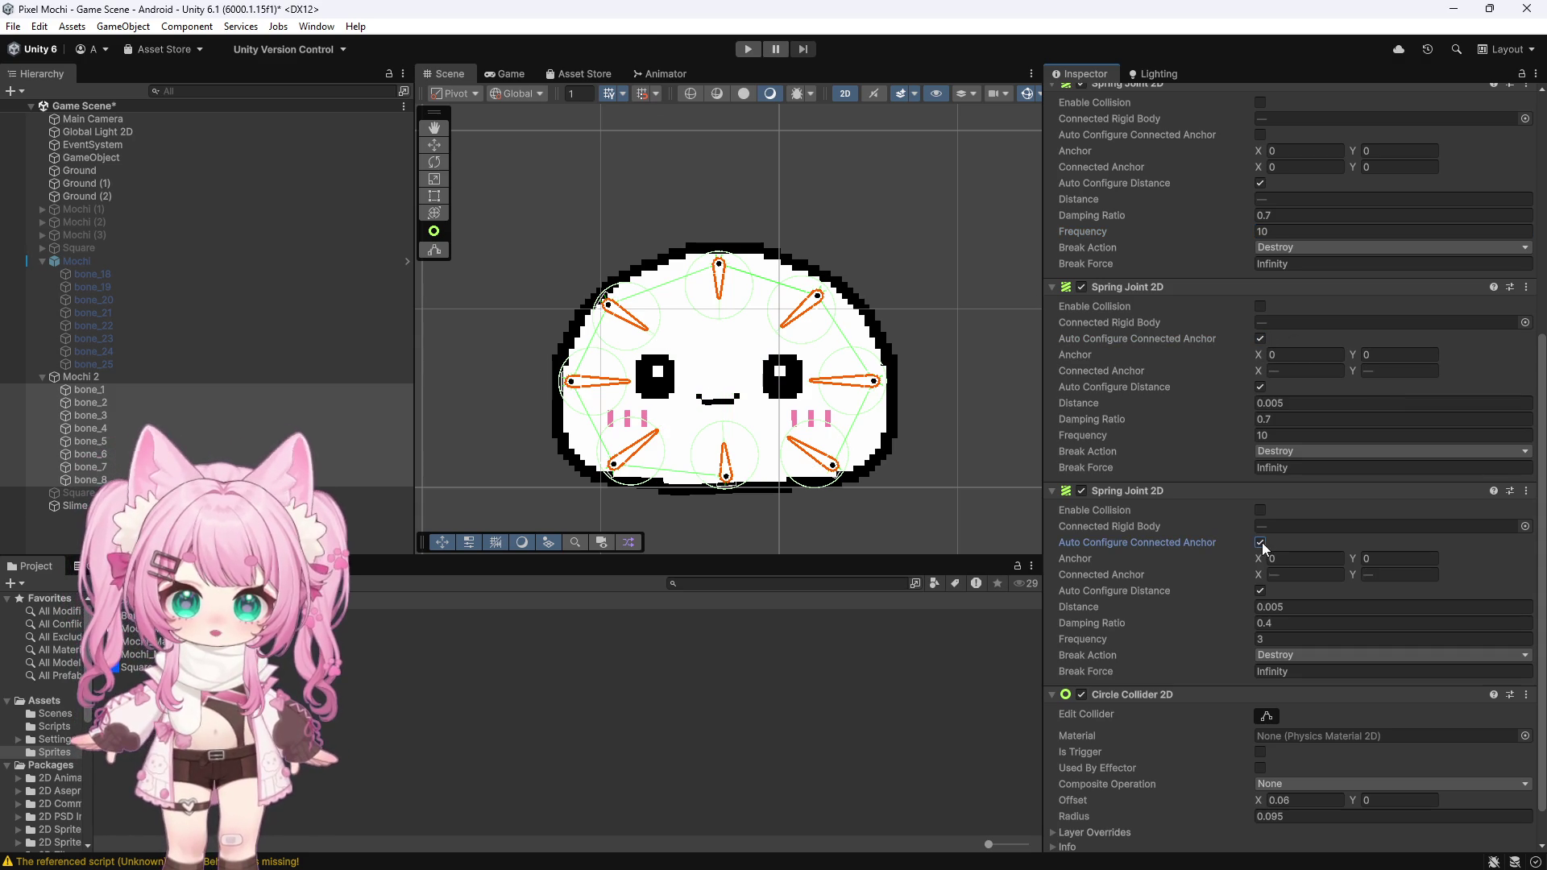
pyautogui.scroll(1, 1273, 241)
pyautogui.click(1260, 178)
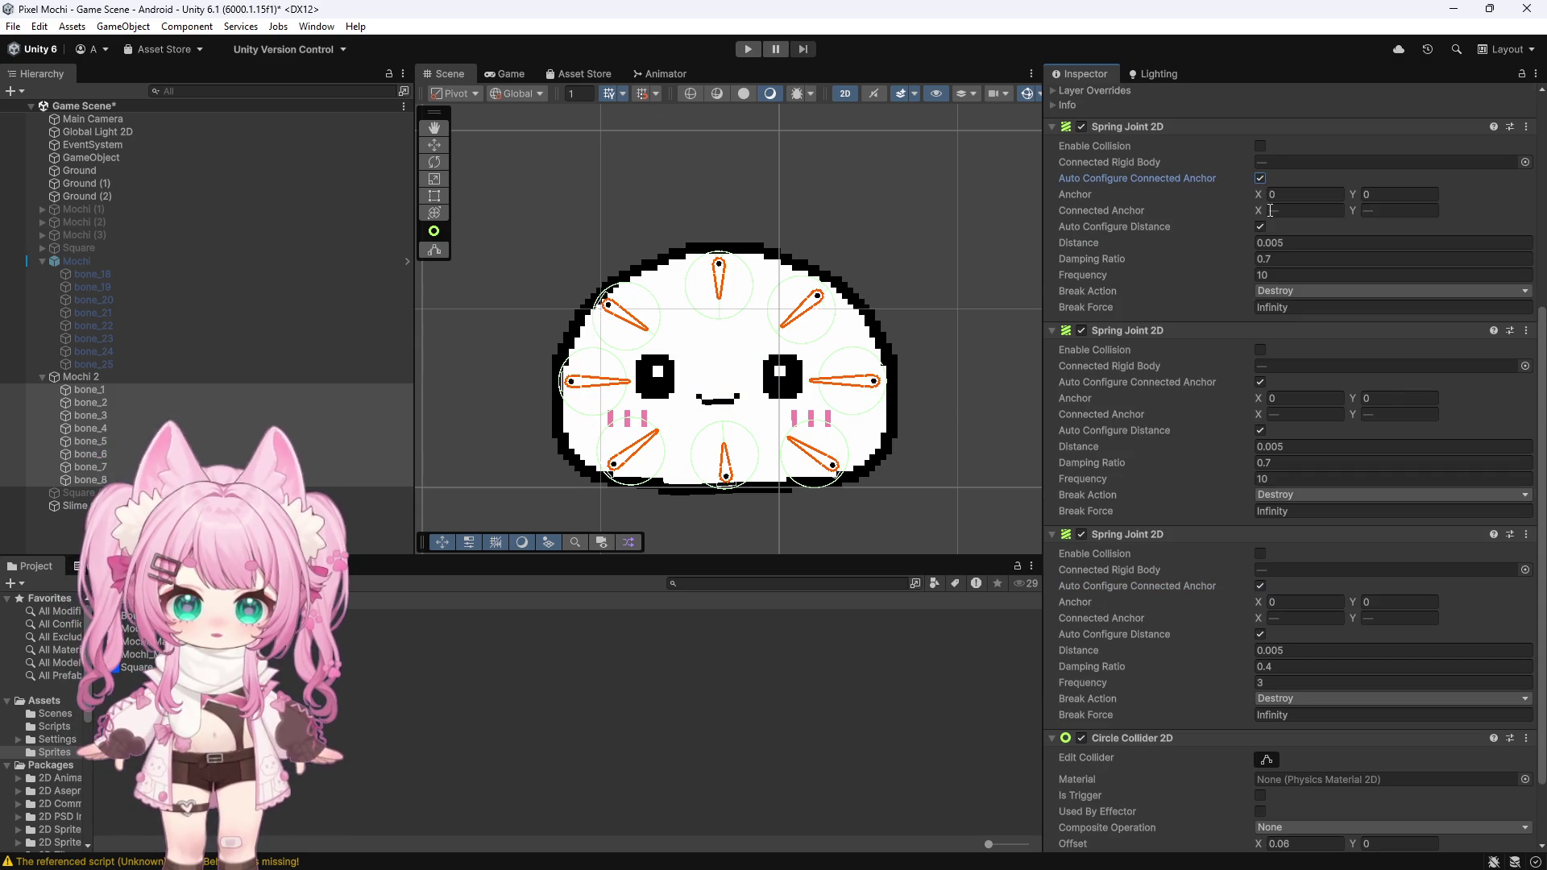
pyautogui.click(749, 49)
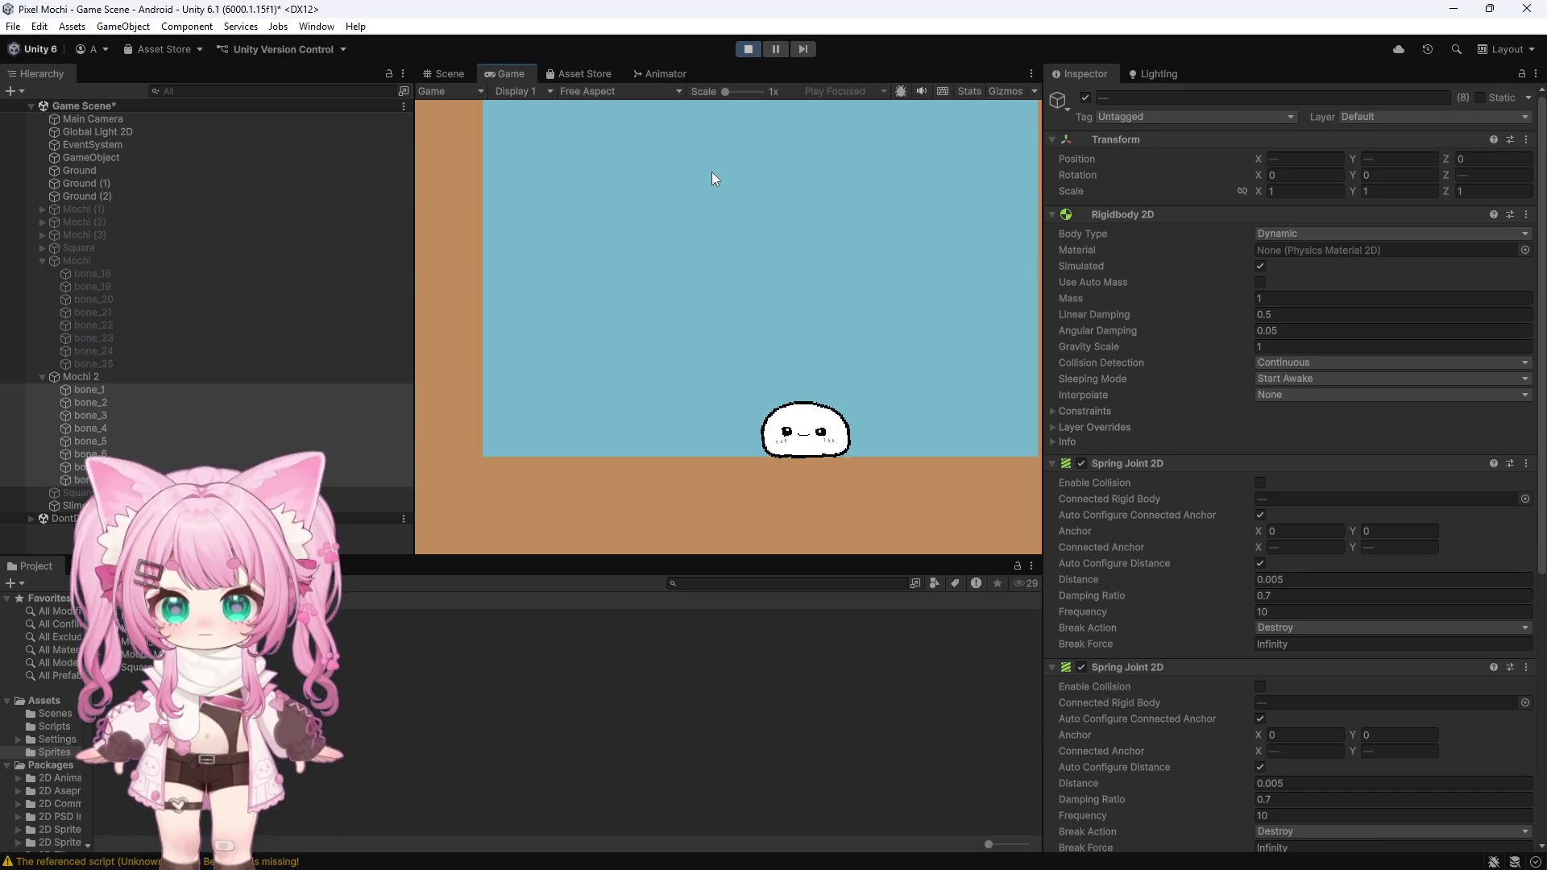
pyautogui.moveTo(806, 423)
pyautogui.mouseDown()
pyautogui.moveTo(818, 339)
pyautogui.moveTo(793, 347)
pyautogui.moveTo(770, 320)
pyautogui.mouseUp()
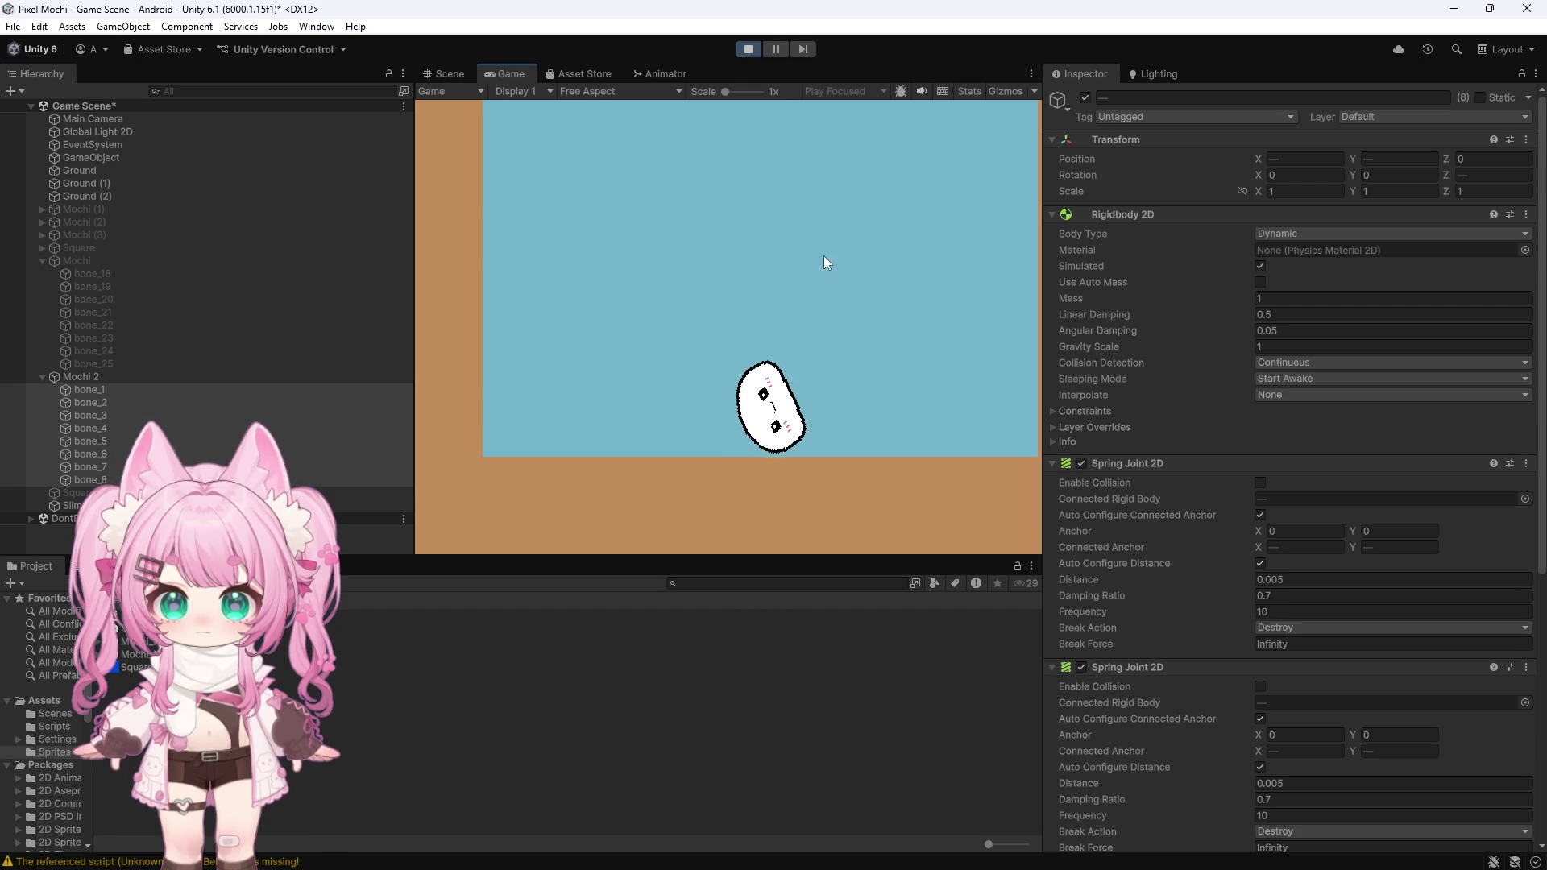
pyautogui.moveTo(789, 435); pyautogui.dragTo(814, 295)
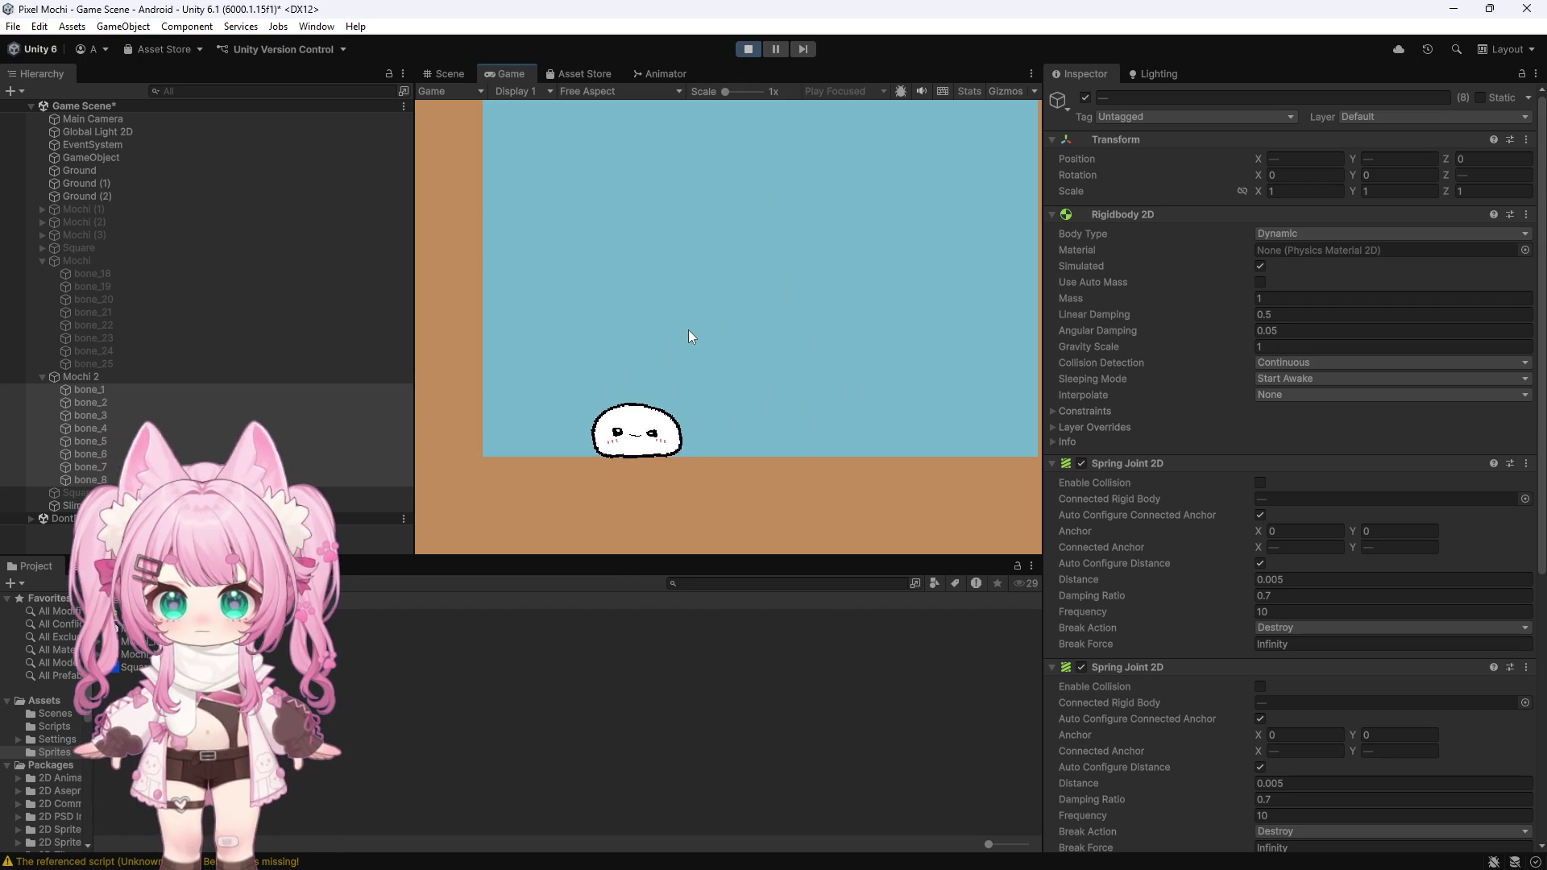
pyautogui.moveTo(638, 314); pyautogui.dragTo(634, 387)
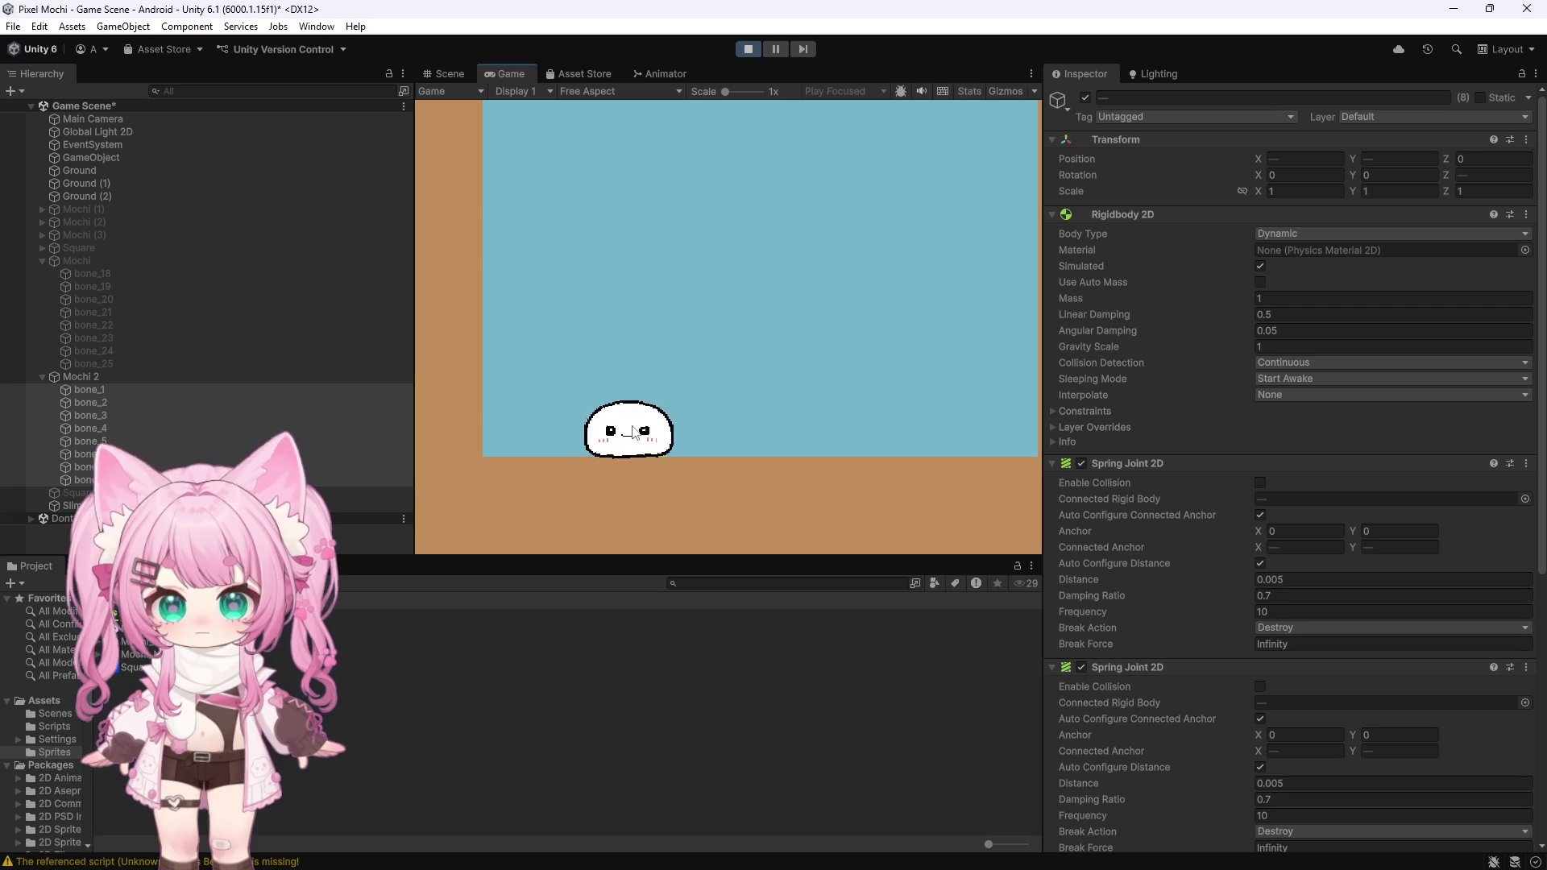
pyautogui.moveTo(684, 367)
pyautogui.mouseDown()
pyautogui.moveTo(675, 419)
pyautogui.moveTo(684, 386)
pyautogui.mouseUp()
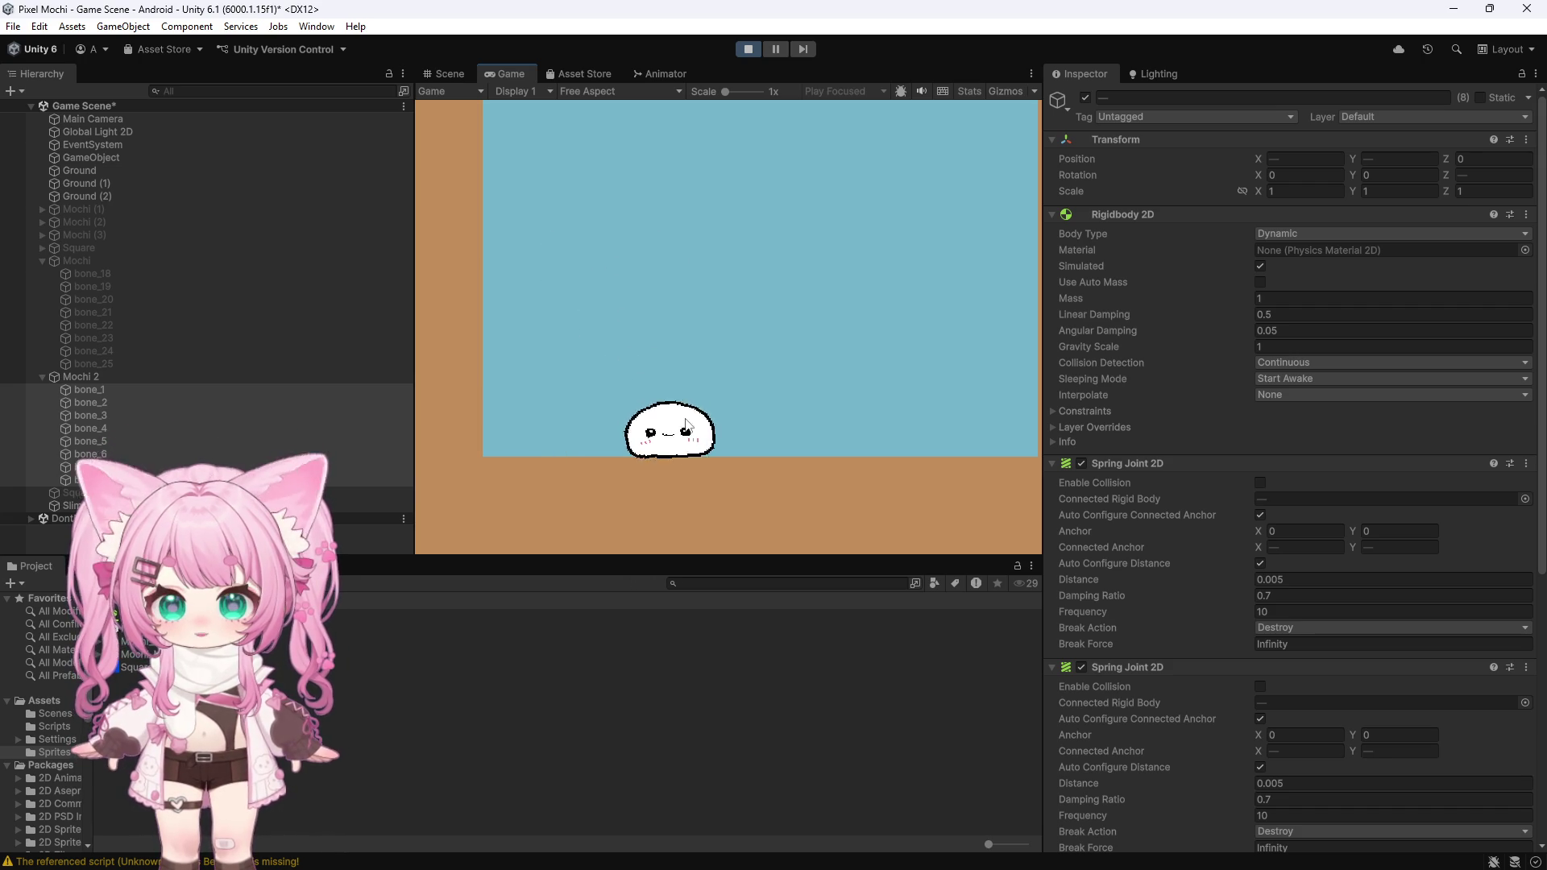
pyautogui.moveTo(693, 415)
pyautogui.mouseDown()
pyautogui.moveTo(687, 312)
pyautogui.moveTo(667, 424)
pyautogui.moveTo(669, 274)
pyautogui.moveTo(704, 247)
pyautogui.moveTo(746, 378)
pyautogui.moveTo(891, 232)
pyautogui.moveTo(685, 293)
pyautogui.moveTo(753, 345)
pyautogui.moveTo(697, 425)
pyautogui.moveTo(668, 348)
pyautogui.moveTo(677, 282)
pyautogui.moveTo(632, 314)
pyautogui.moveTo(867, 390)
pyautogui.moveTo(859, 486)
pyautogui.moveTo(915, 472)
pyautogui.mouseUp()
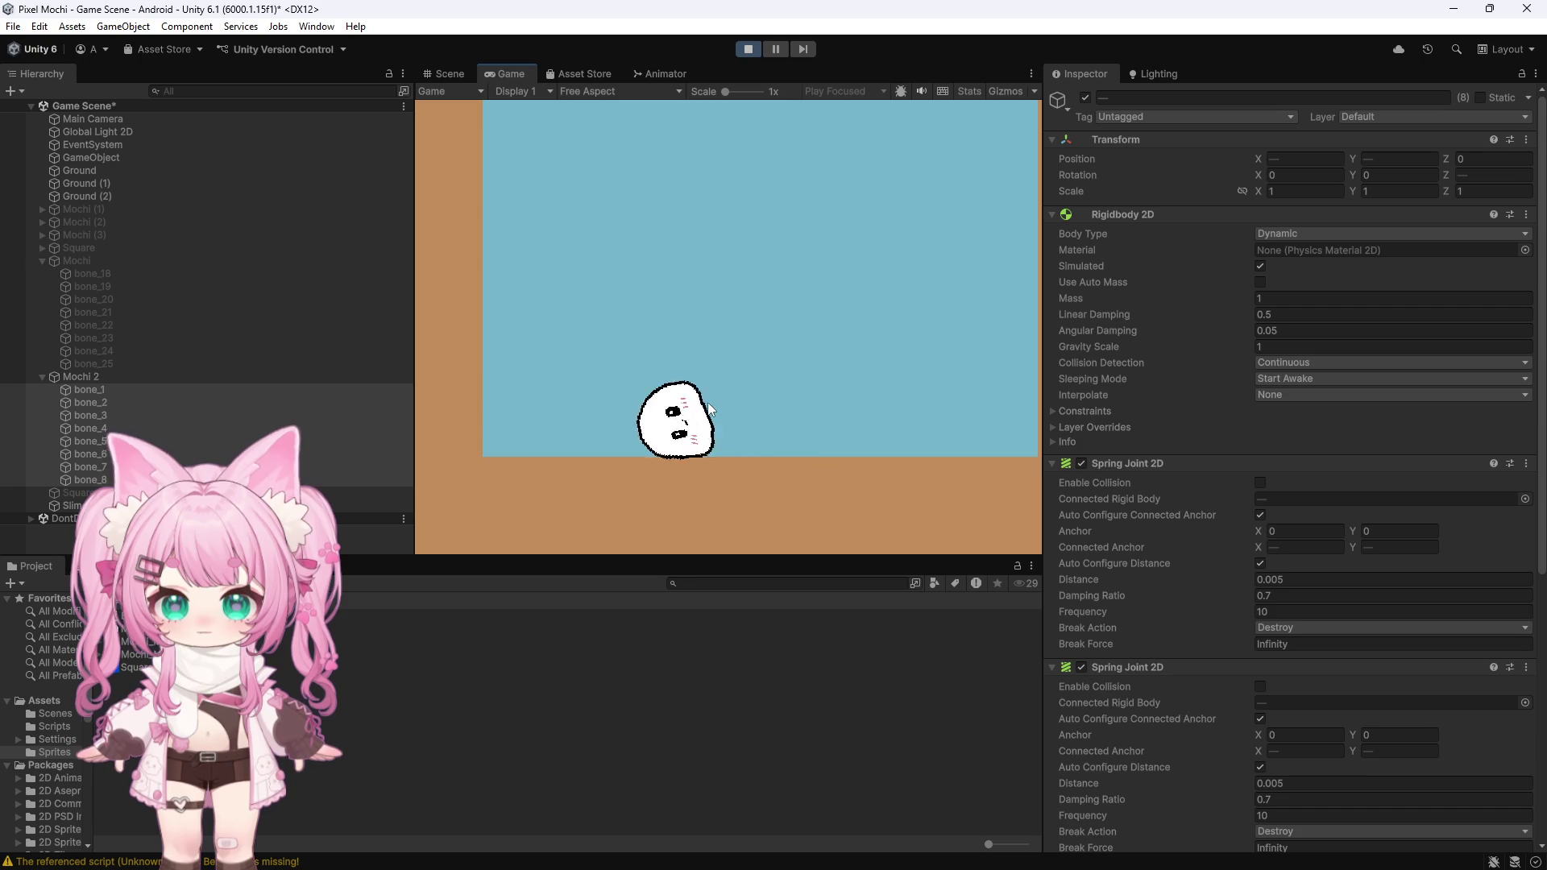
pyautogui.moveTo(567, 335)
pyautogui.mouseDown()
pyautogui.moveTo(699, 399)
pyautogui.moveTo(790, 279)
pyautogui.moveTo(650, 278)
pyautogui.mouseUp()
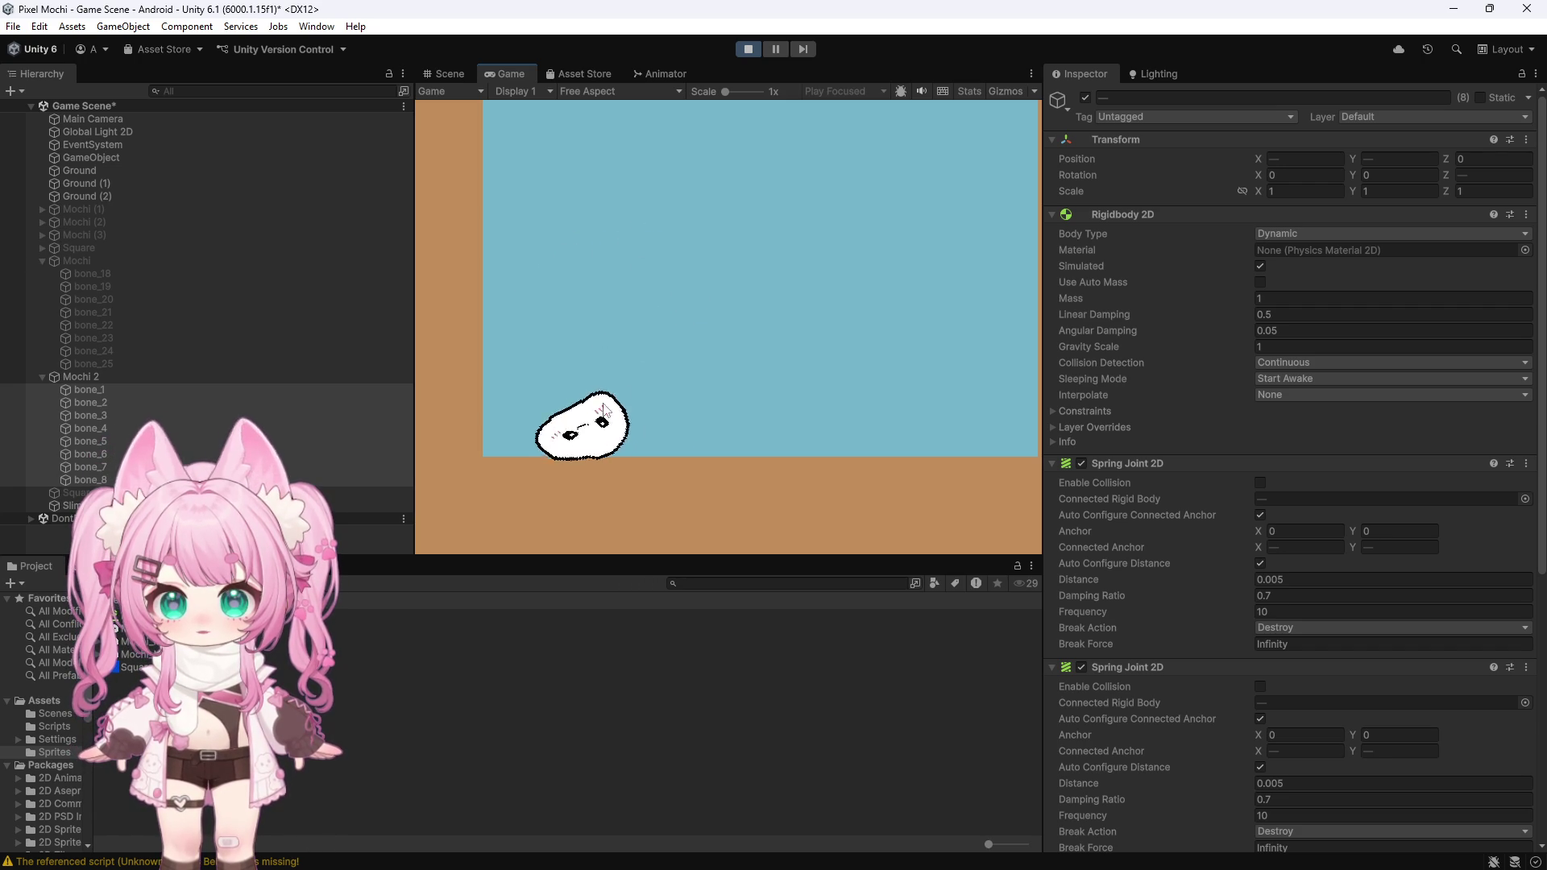
pyautogui.moveTo(572, 448)
pyautogui.mouseDown()
pyautogui.moveTo(701, 355)
pyautogui.moveTo(734, 392)
pyautogui.mouseUp()
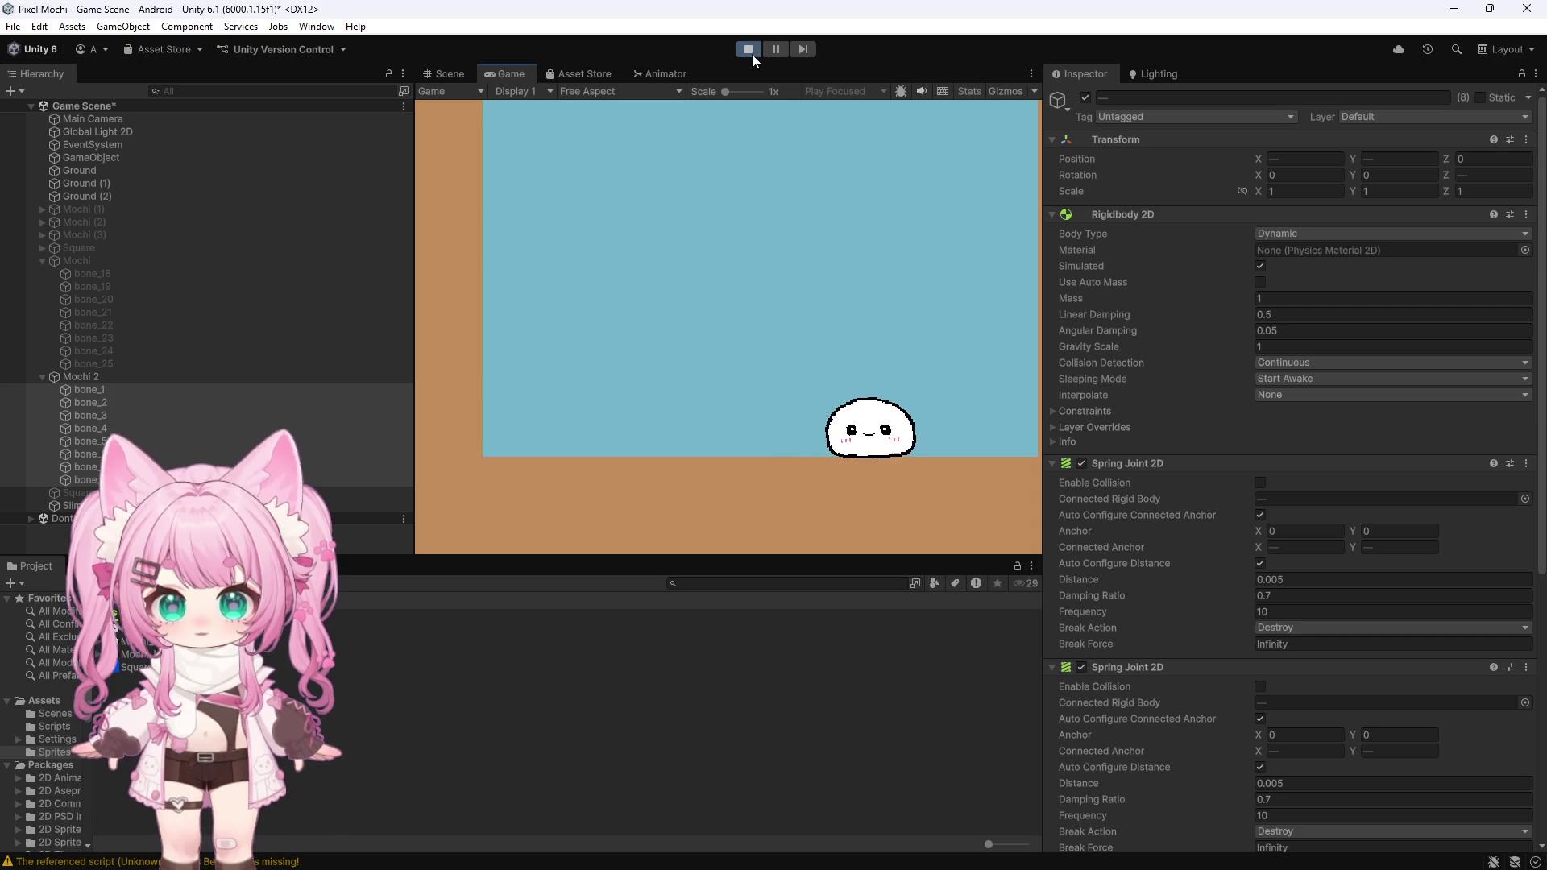
pyautogui.click(748, 49)
pyautogui.moveTo(673, 862)
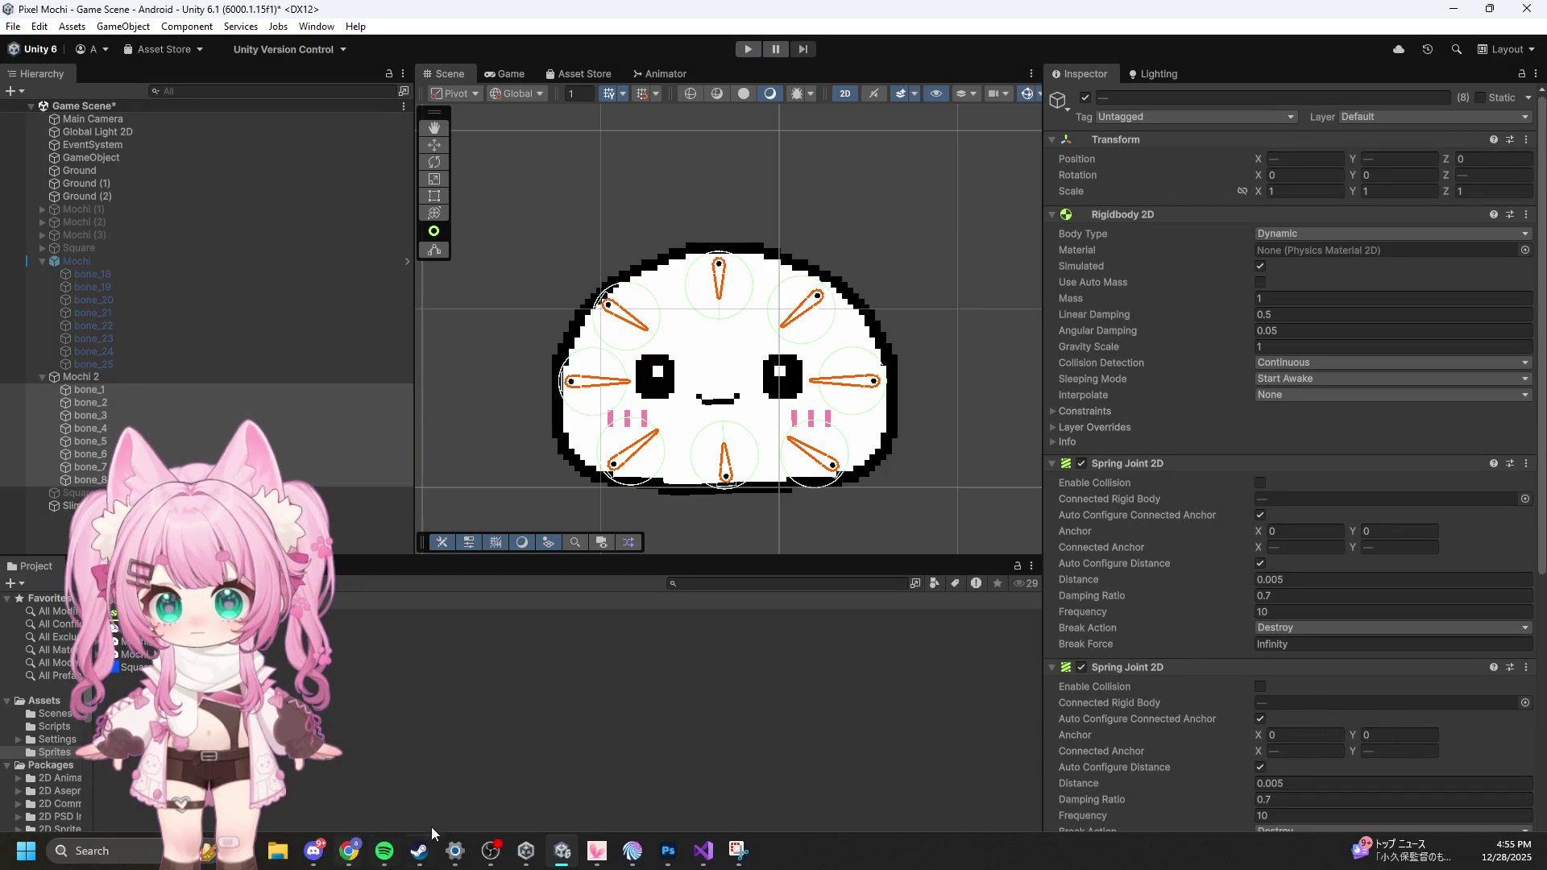
pyautogui.click(673, 856)
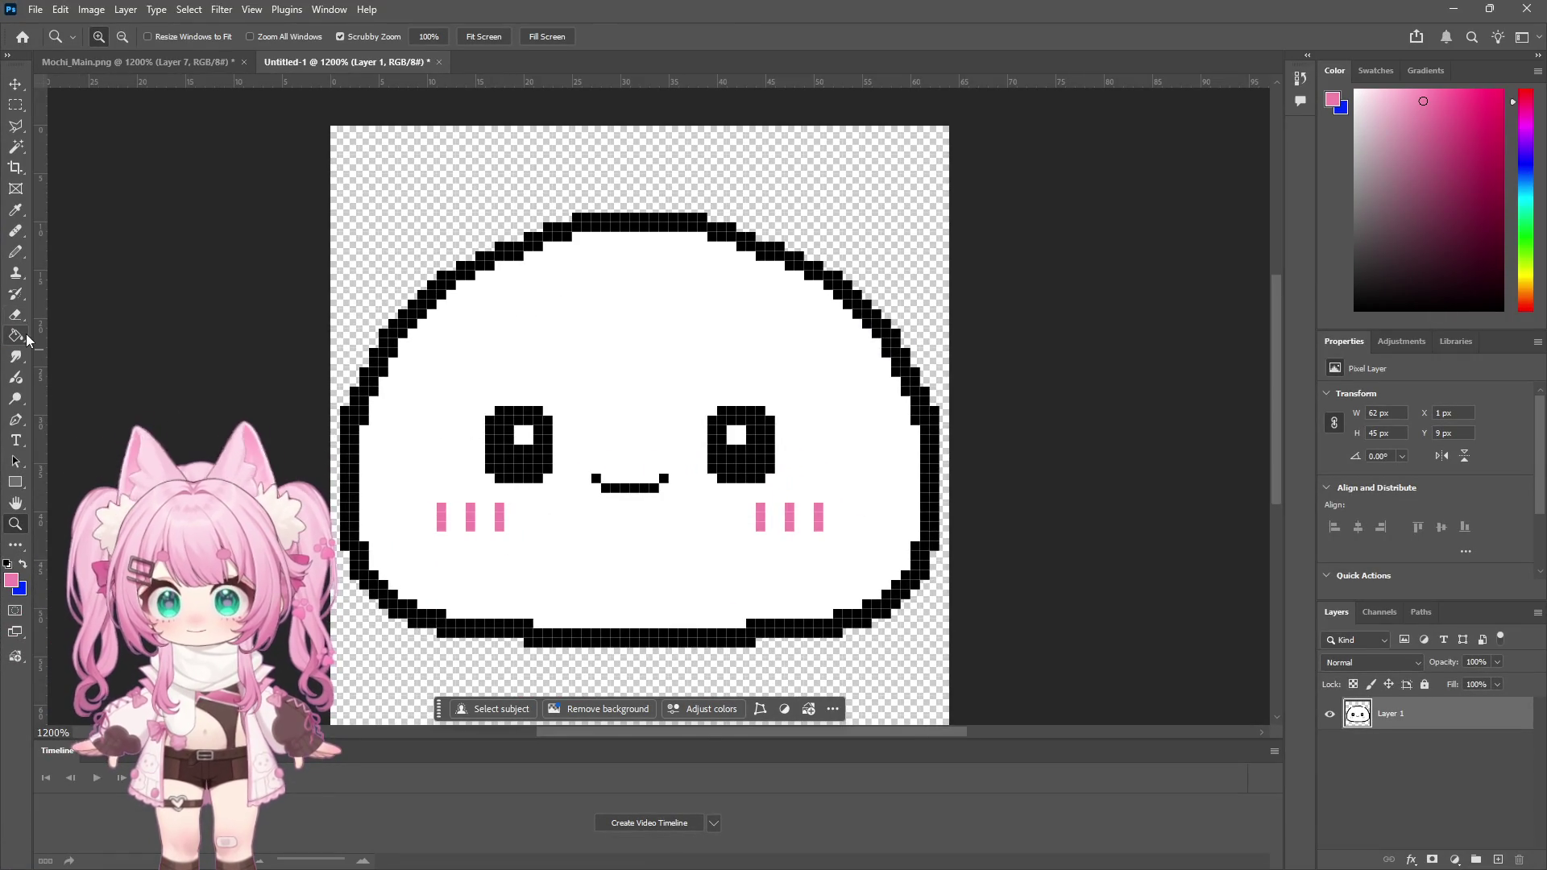
# Step: Place a vertical guide at the centre of the mochi face
pyautogui.click(17, 211)
pyautogui.moveTo(40, 327)
pyautogui.mouseDown()
pyautogui.moveTo(709, 324)
pyautogui.moveTo(640, 326)
pyautogui.mouseUp()
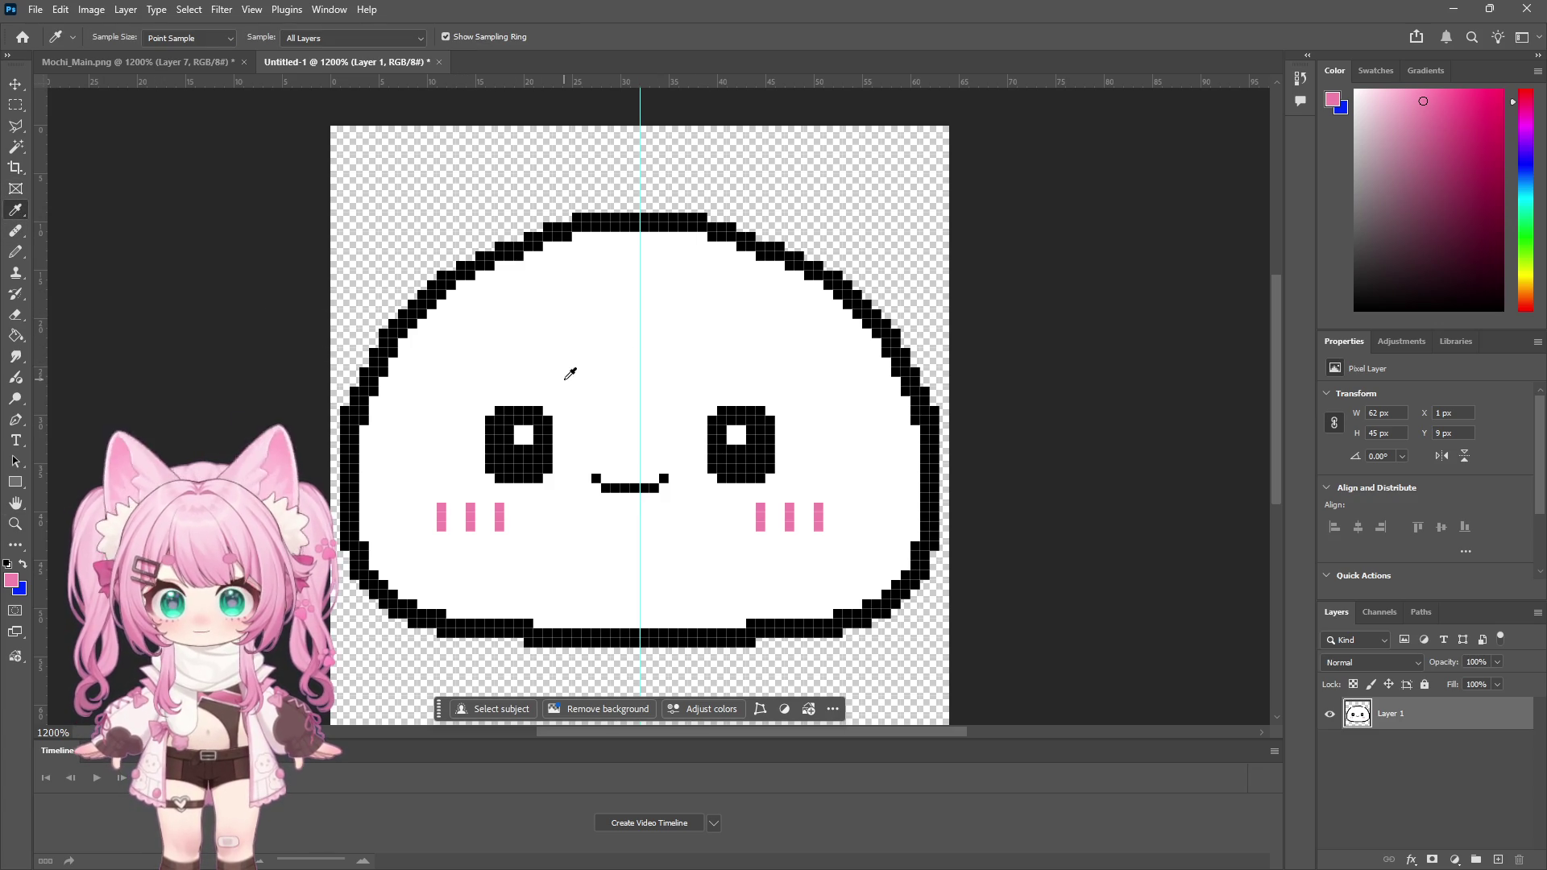
pyautogui.click(15, 84)
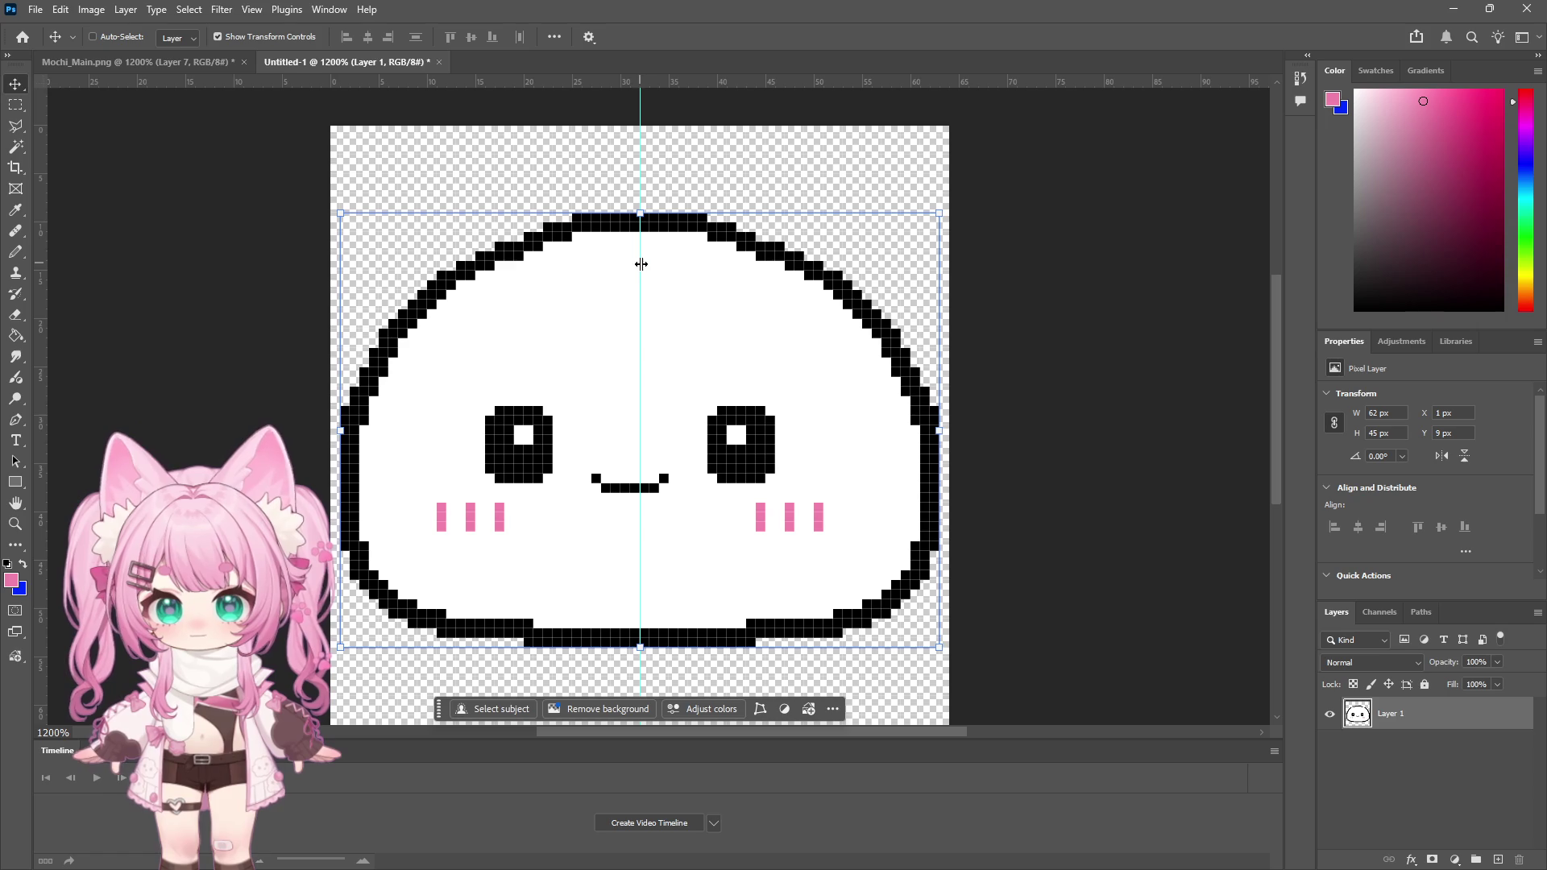
pyautogui.moveTo(639, 265)
pyautogui.mouseDown()
pyautogui.moveTo(28, 299)
pyautogui.moveTo(638, 312)
pyautogui.mouseUp()
# Step: Add guides on the mochi's left, right, top and bottom edges (bottom at Y 54 px) and pick red
pyautogui.moveTo(40, 352)
pyautogui.mouseDown()
pyautogui.moveTo(104, 322)
pyautogui.moveTo(348, 331)
pyautogui.moveTo(342, 357)
pyautogui.mouseUp()
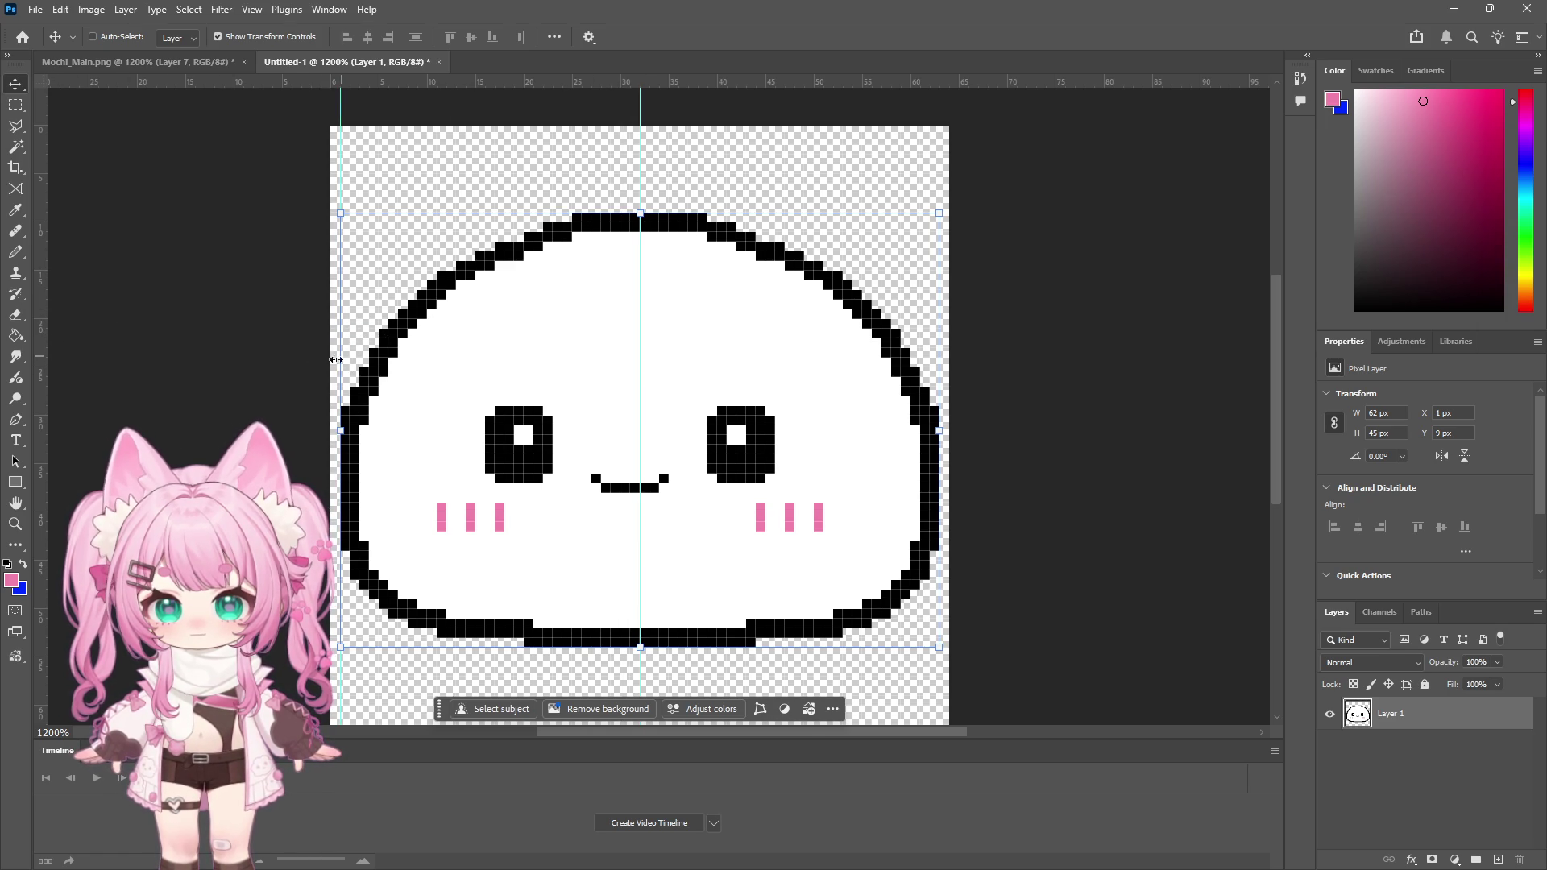
pyautogui.moveTo(44, 320)
pyautogui.mouseDown()
pyautogui.moveTo(542, 364)
pyautogui.moveTo(908, 355)
pyautogui.moveTo(931, 387)
pyautogui.mouseUp()
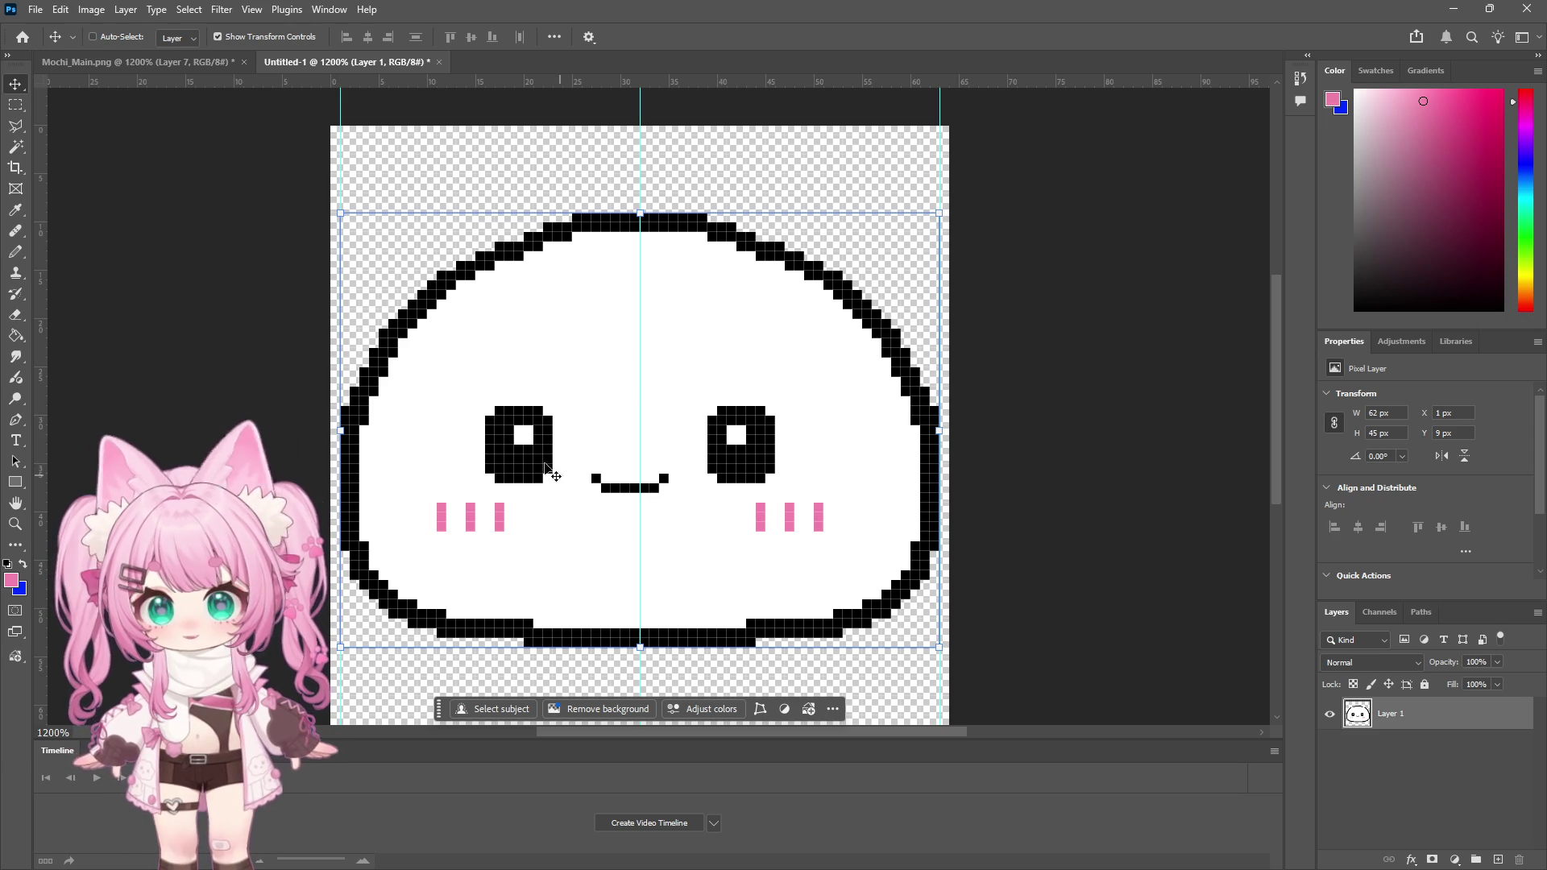
pyautogui.moveTo(405, 80); pyautogui.dragTo(574, 213)
pyautogui.moveTo(550, 82); pyautogui.dragTo(552, 643)
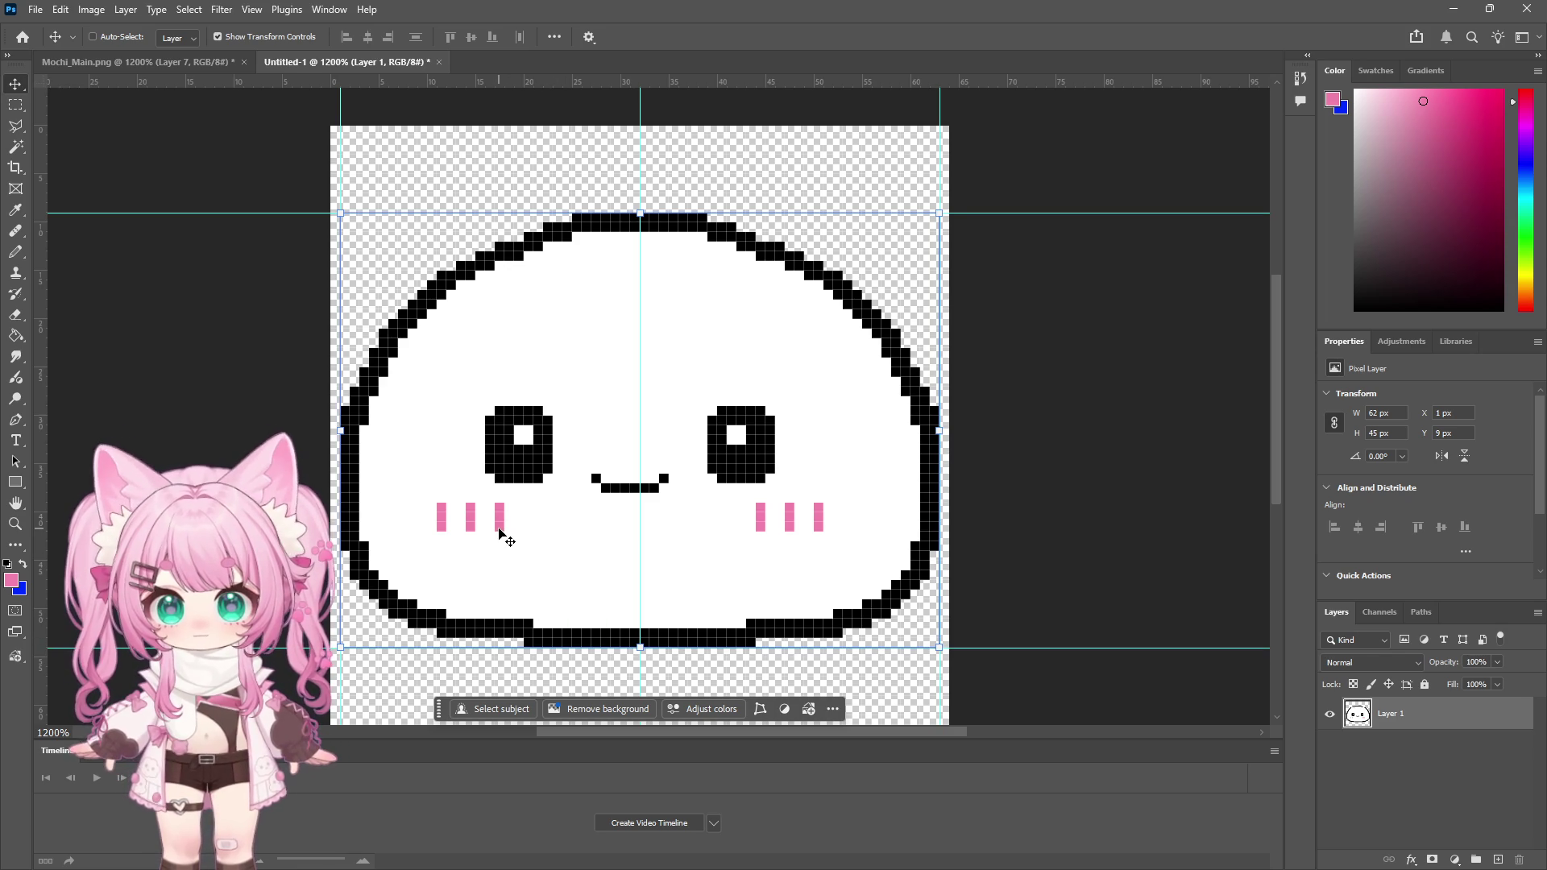
pyautogui.click(1501, 92)
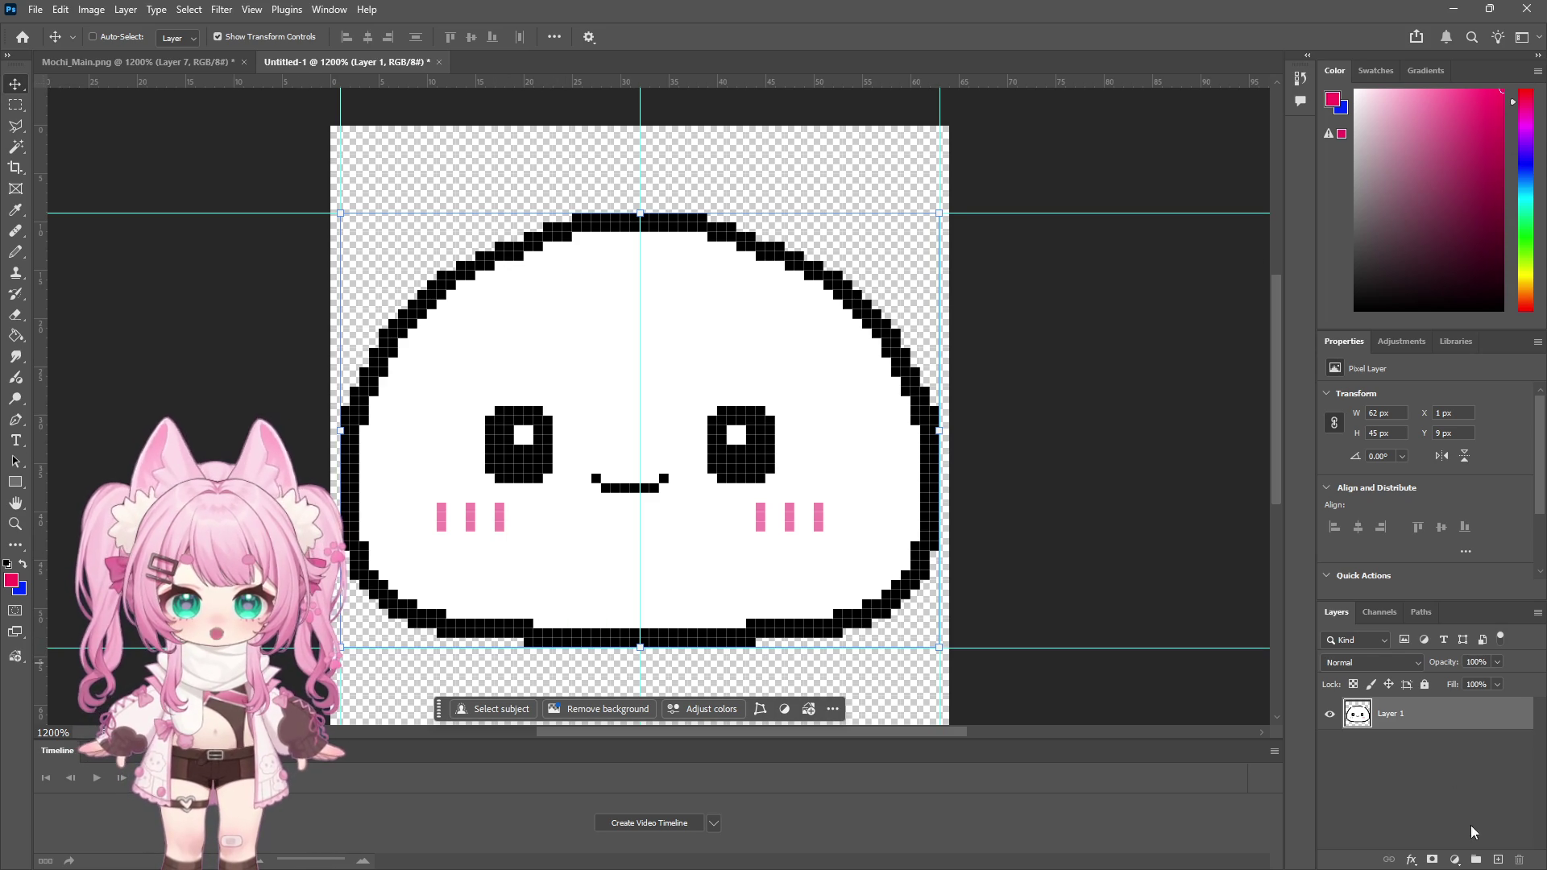
# Step: On a new layer, draw a red measuring line beside the right eye and move it to the left eye
pyautogui.click(1498, 860)
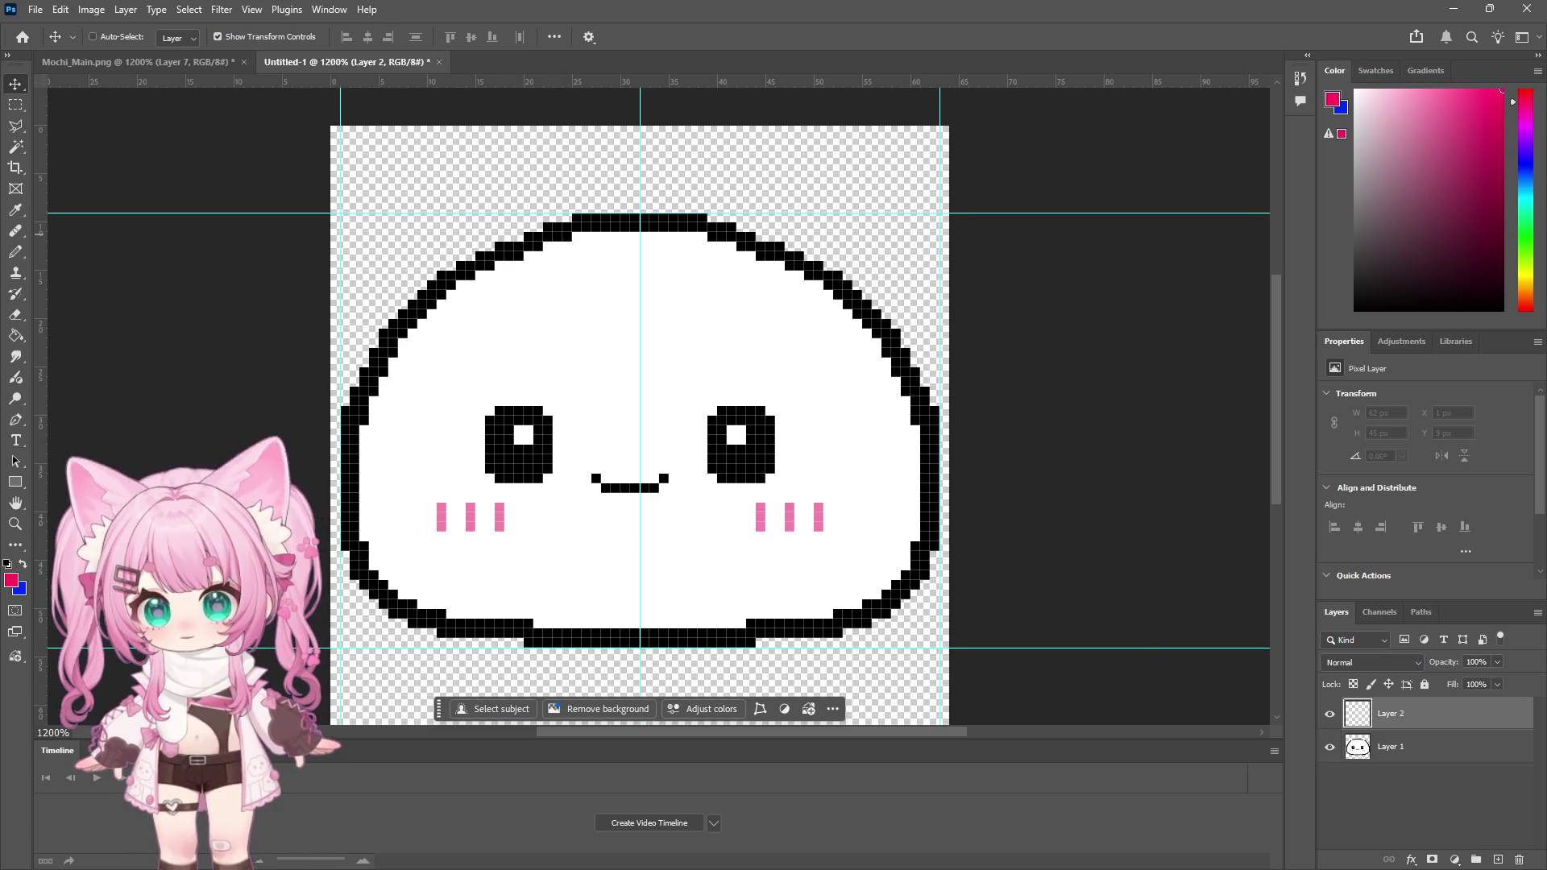
pyautogui.click(20, 255)
pyautogui.moveTo(778, 435); pyautogui.dragTo(918, 433)
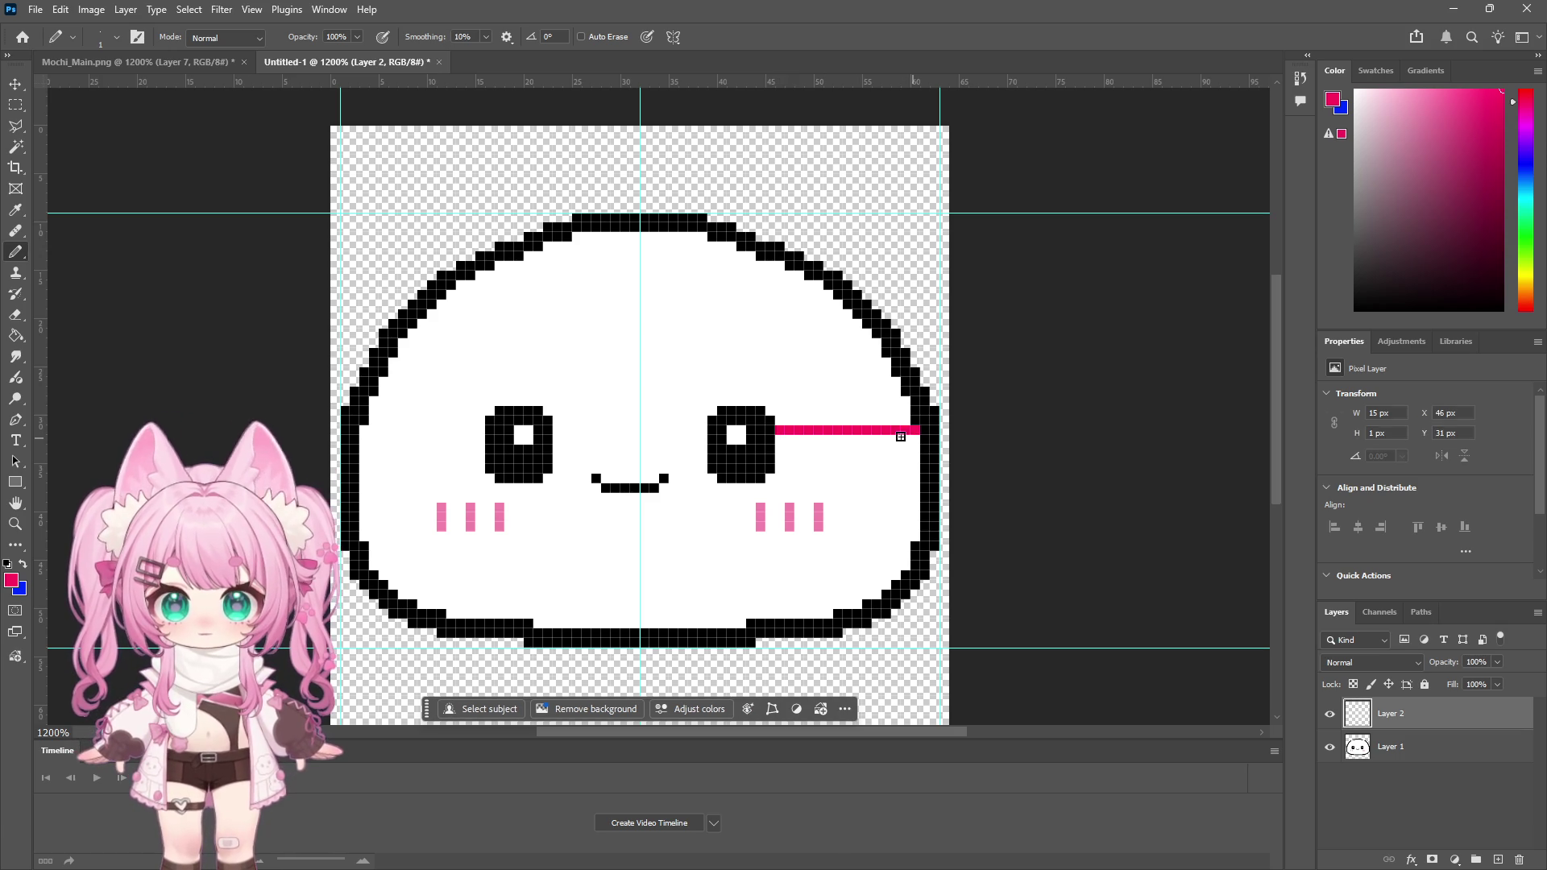
pyautogui.click(16, 85)
pyautogui.moveTo(790, 436); pyautogui.dragTo(380, 446)
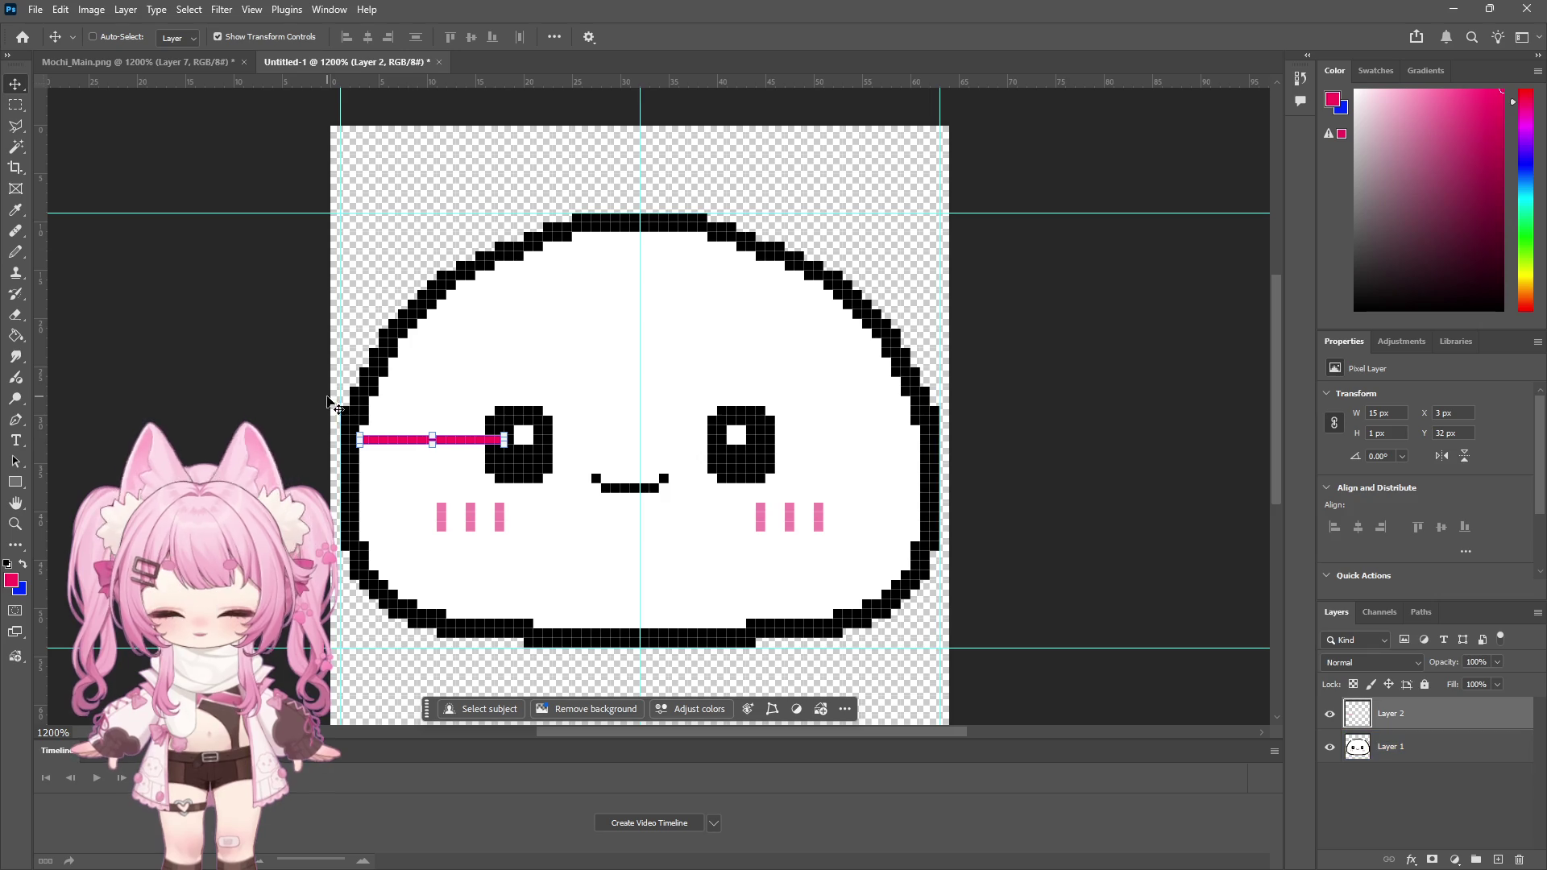
# Step: On Layer 1, shift the eyes, mouth and blush one pixel right, then deselect
pyautogui.click(1390, 746)
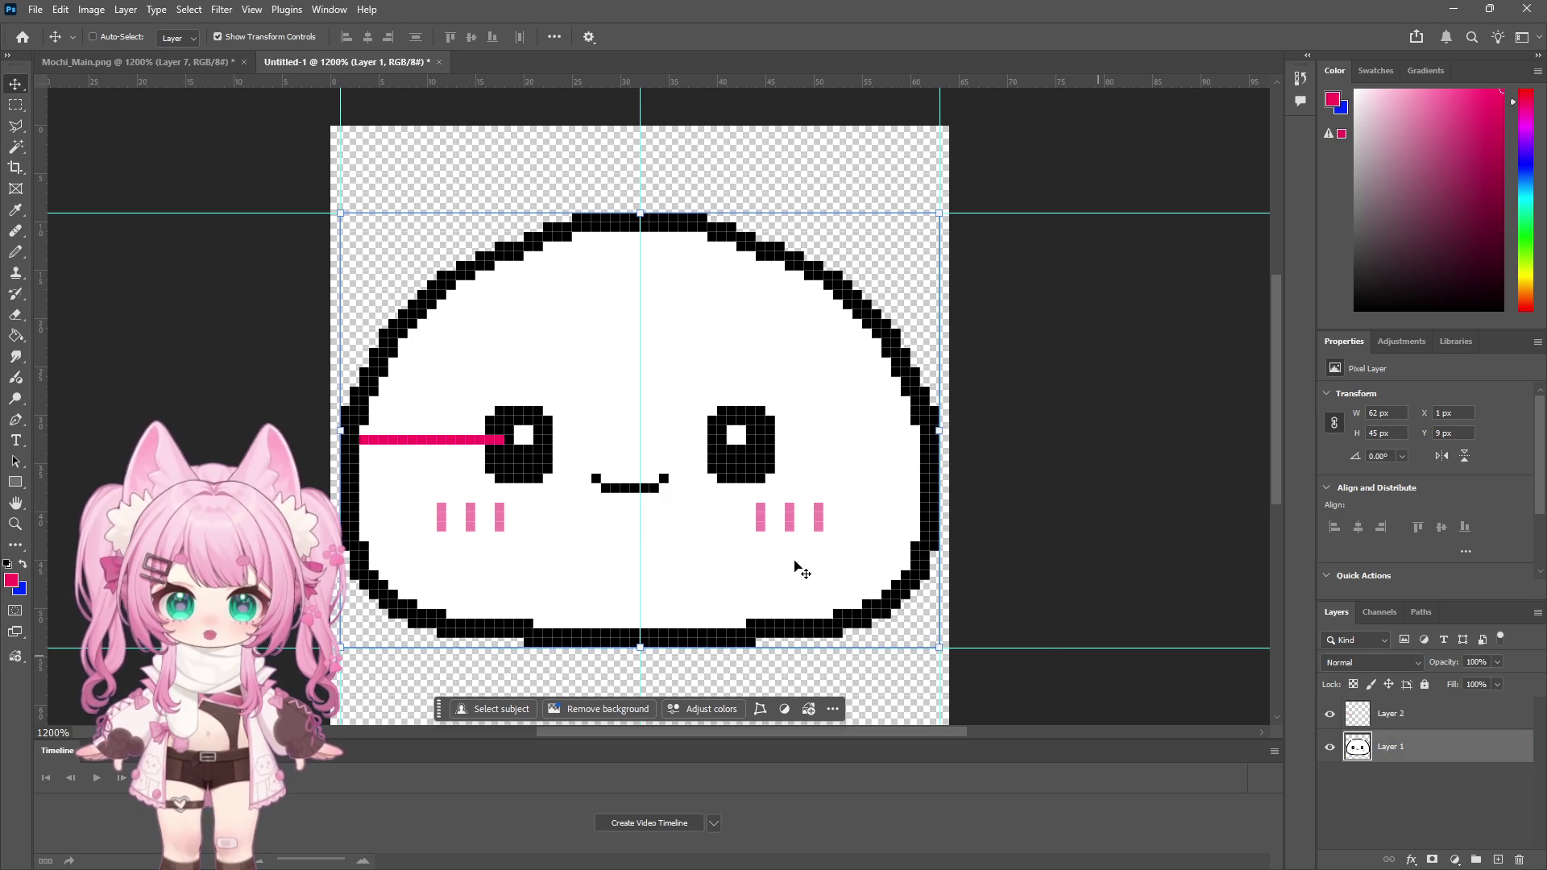
pyautogui.click(17, 105)
pyautogui.moveTo(408, 368)
pyautogui.mouseDown()
pyautogui.moveTo(632, 451)
pyautogui.moveTo(842, 559)
pyautogui.mouseUp()
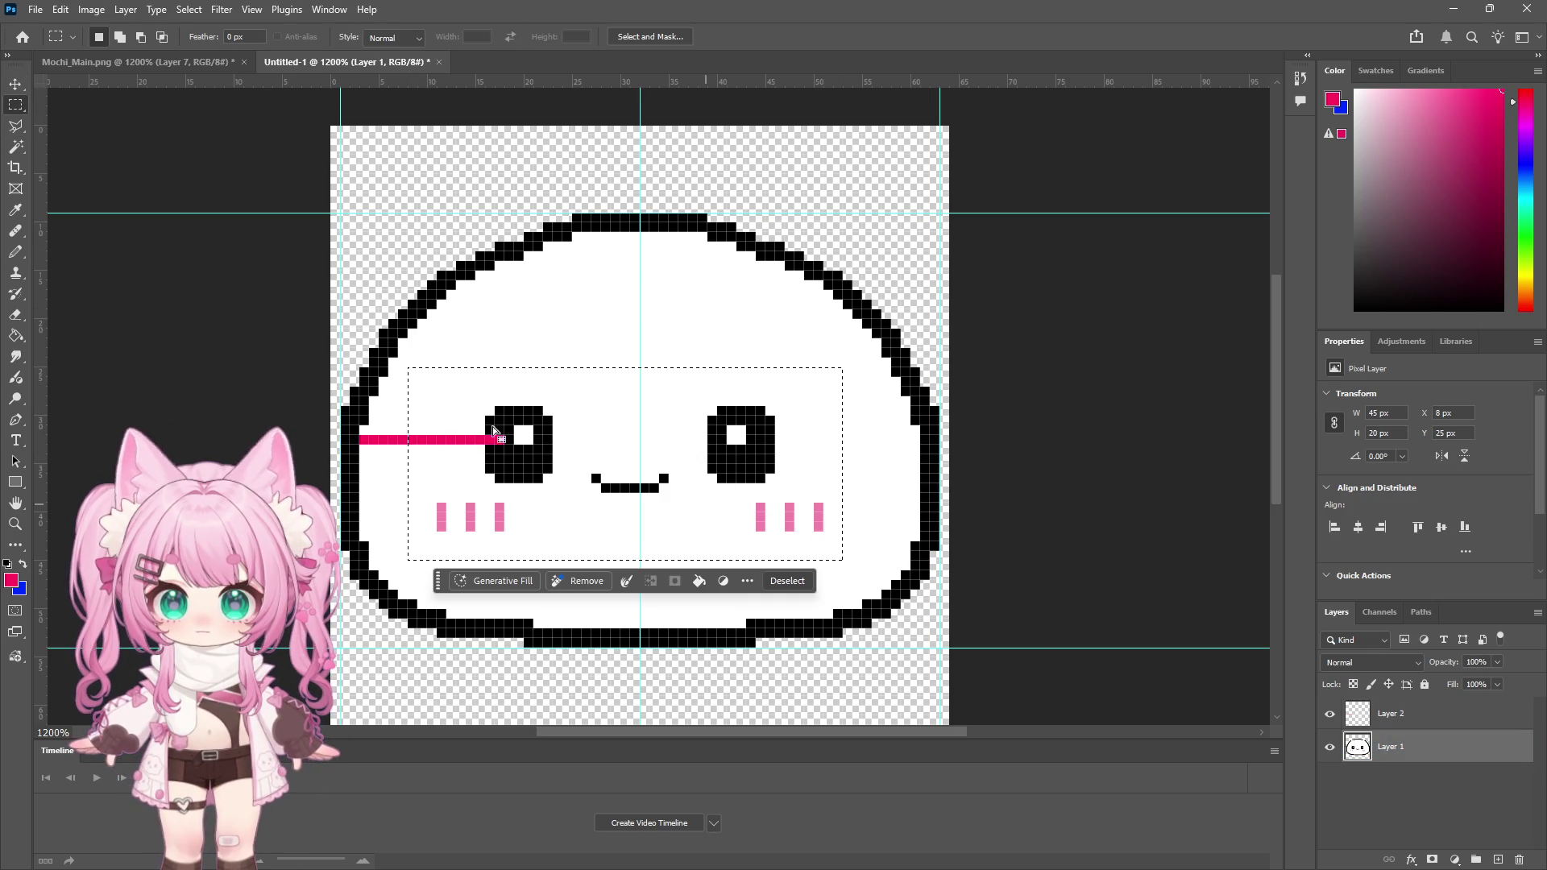
pyautogui.click(16, 84)
pyautogui.press('Right')
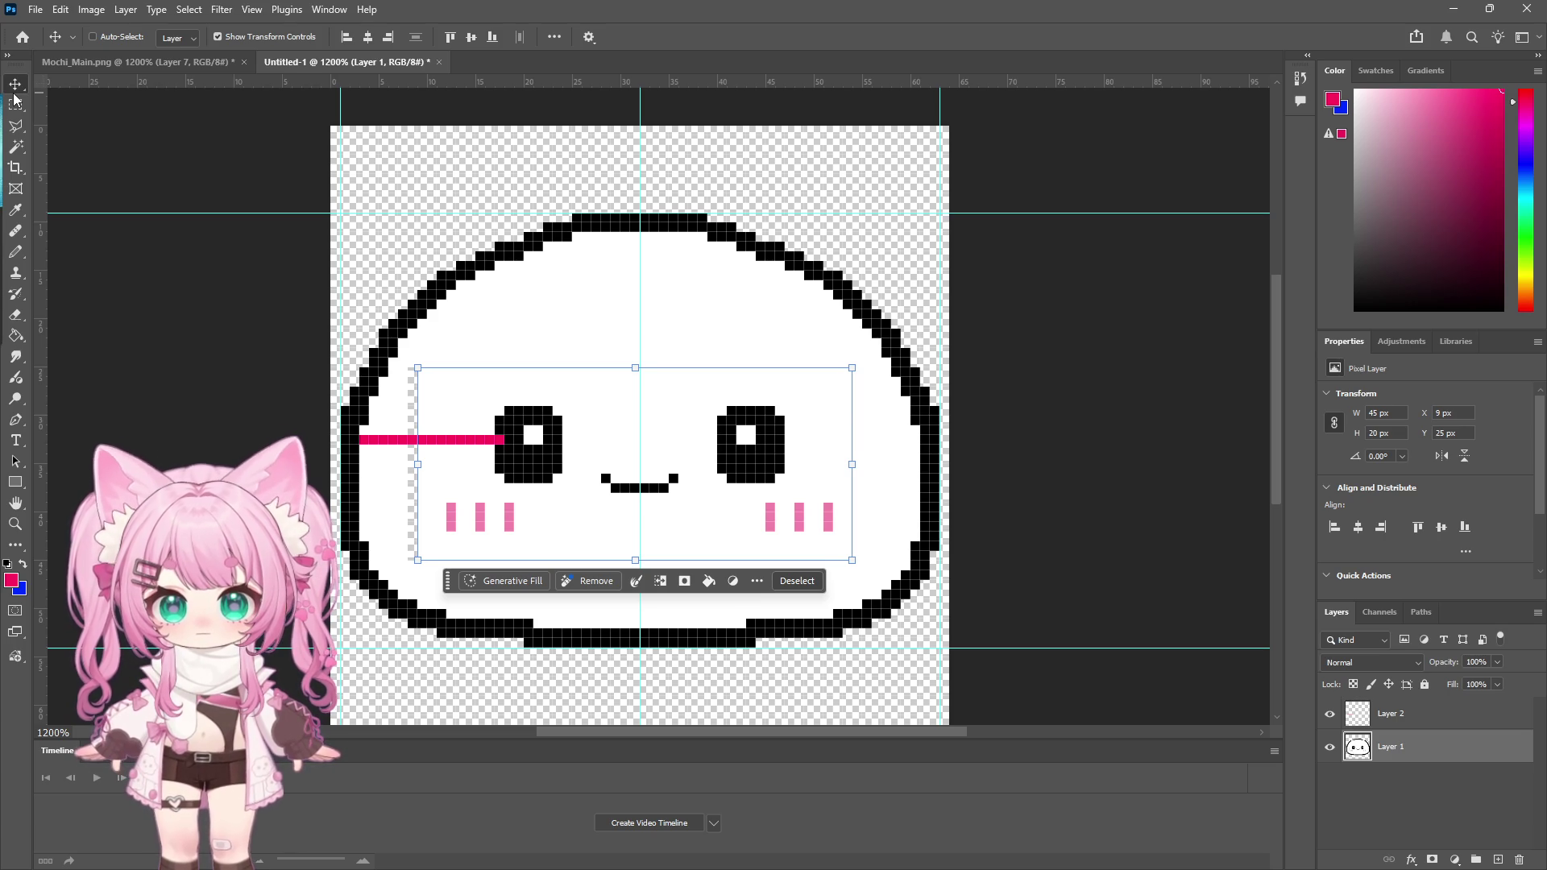
pyautogui.click(18, 105)
pyautogui.click(27, 108)
pyautogui.click(365, 246)
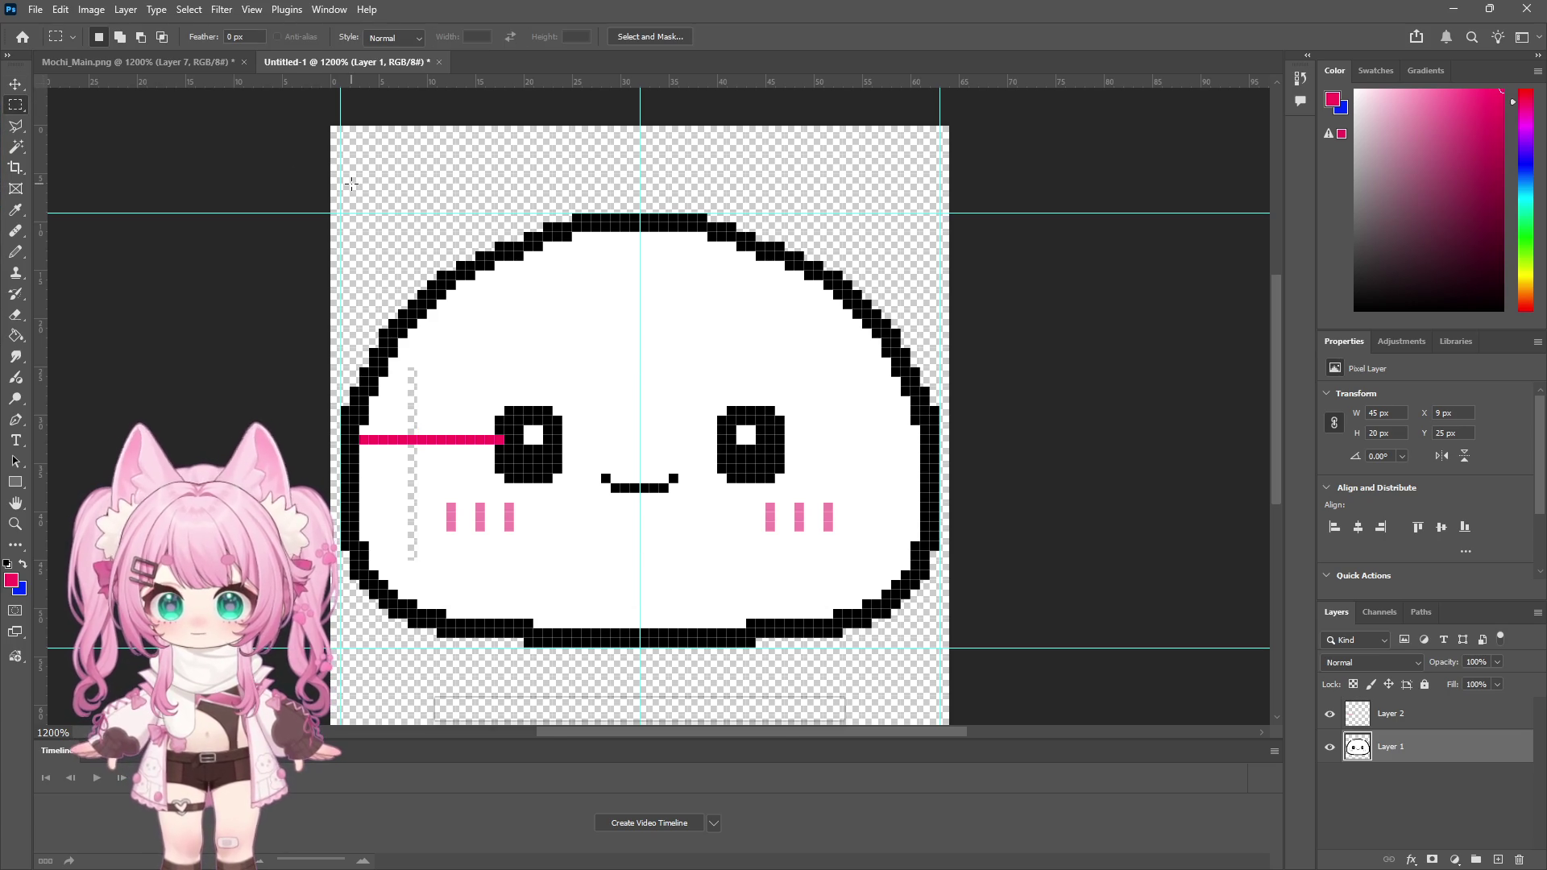
# Step: Select a narrow column left of the left eye, check the pencil size, then clear the selection
pyautogui.moveTo(399, 359)
pyautogui.mouseDown()
pyautogui.moveTo(417, 367)
pyautogui.moveTo(427, 578)
pyautogui.mouseUp()
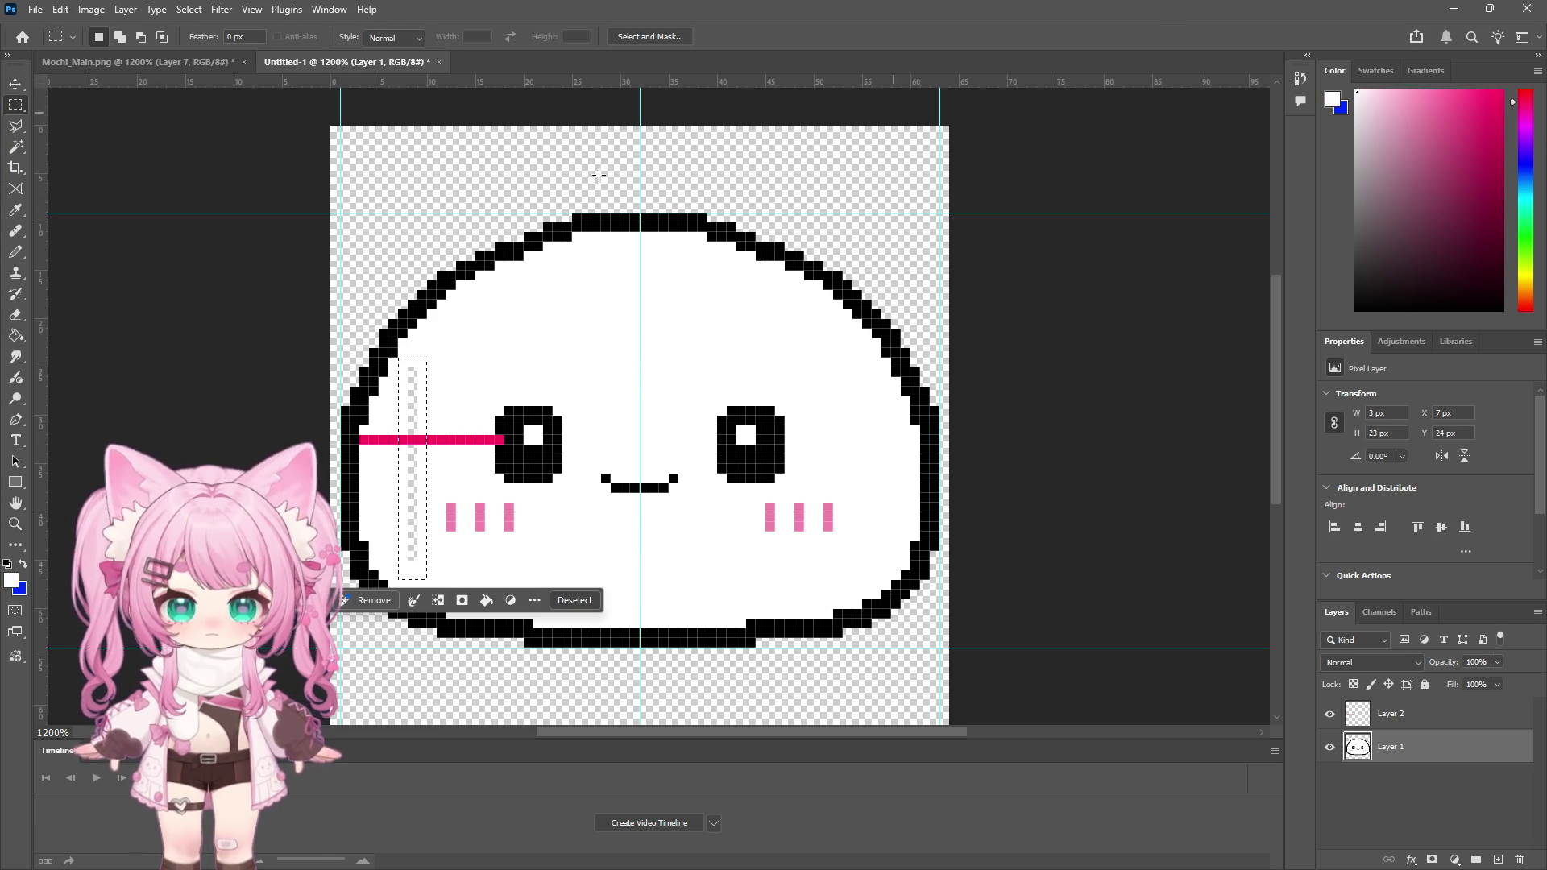
pyautogui.click(15, 251)
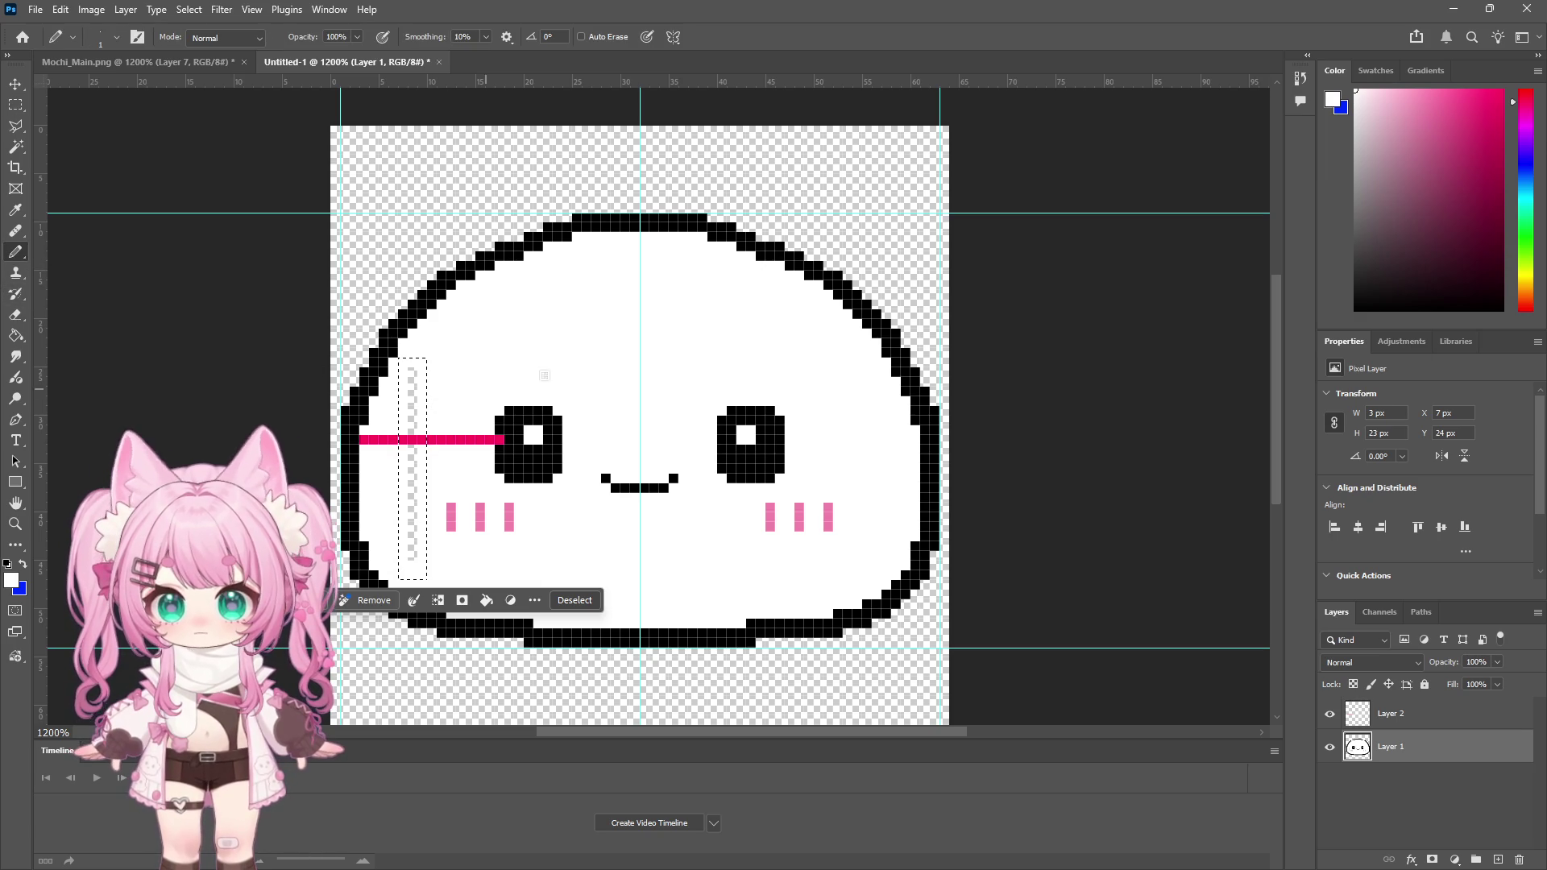
pyautogui.rightClick(571, 369)
pyautogui.press('Return')
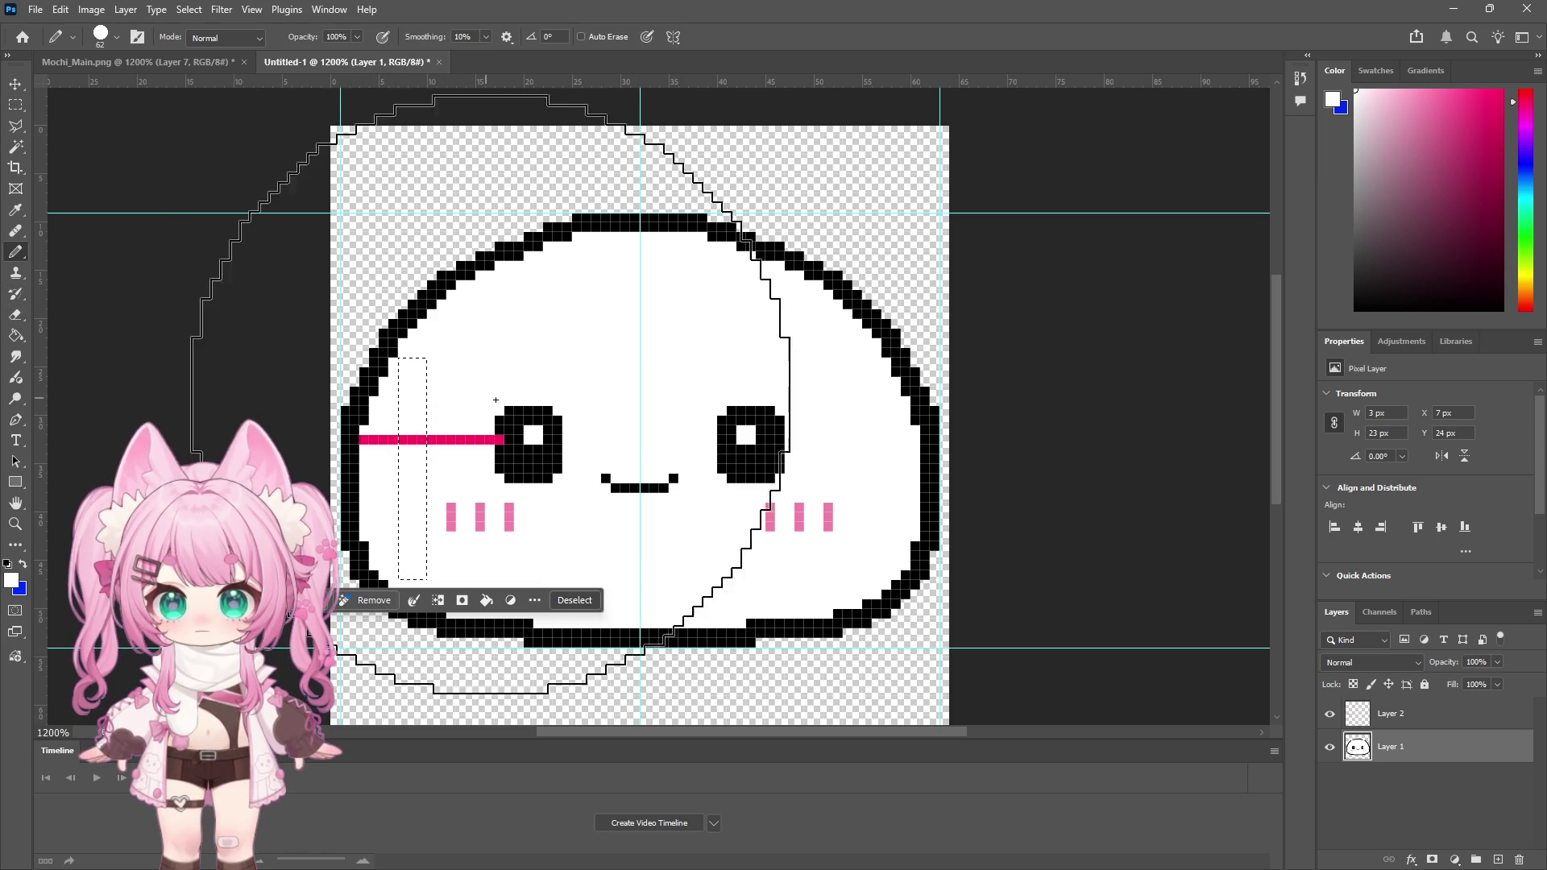
pyautogui.press('m')
pyautogui.hotkey('ctrl', 'd')
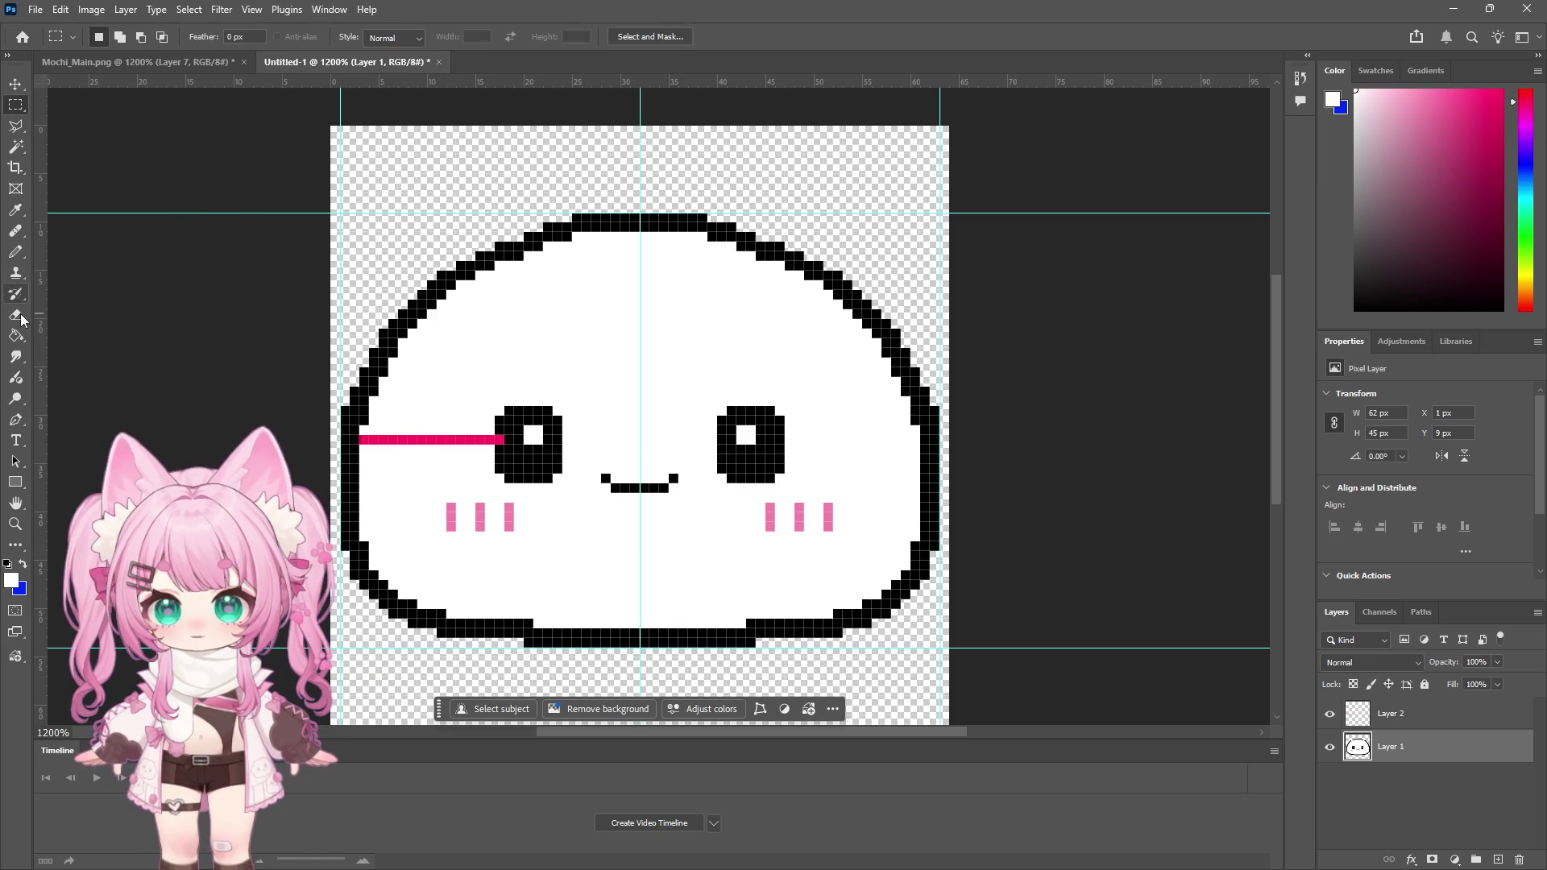
pyautogui.click(16, 314)
# Step: Move the pink line between the right eye and right edge, then delete its layer
pyautogui.click(1339, 714)
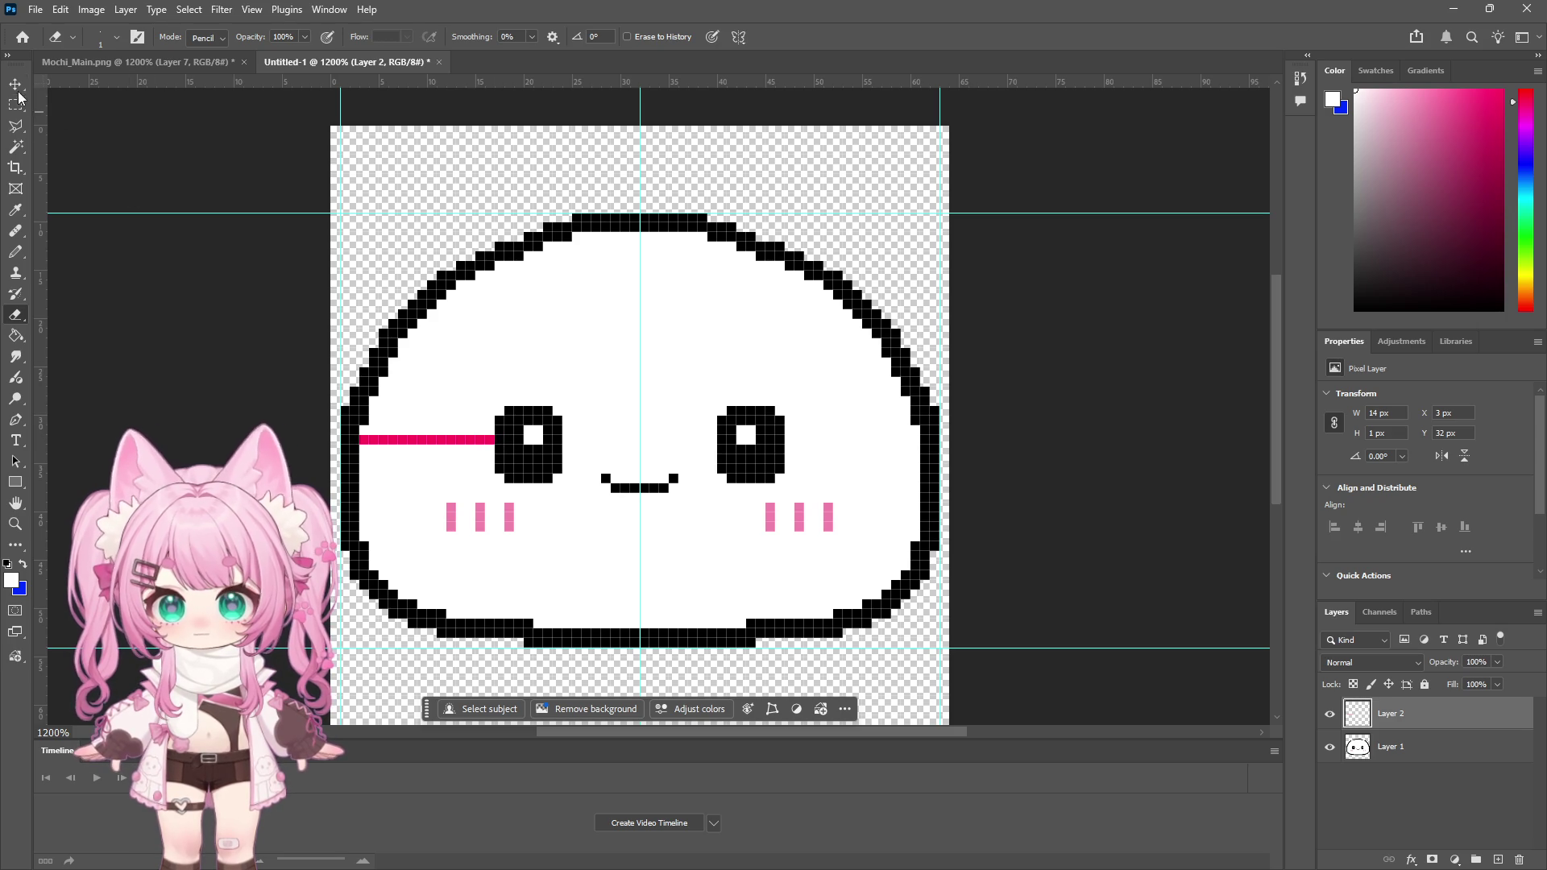
pyautogui.press('v')
pyautogui.moveTo(383, 443)
pyautogui.mouseDown()
pyautogui.moveTo(840, 442)
pyautogui.moveTo(807, 447)
pyautogui.mouseUp()
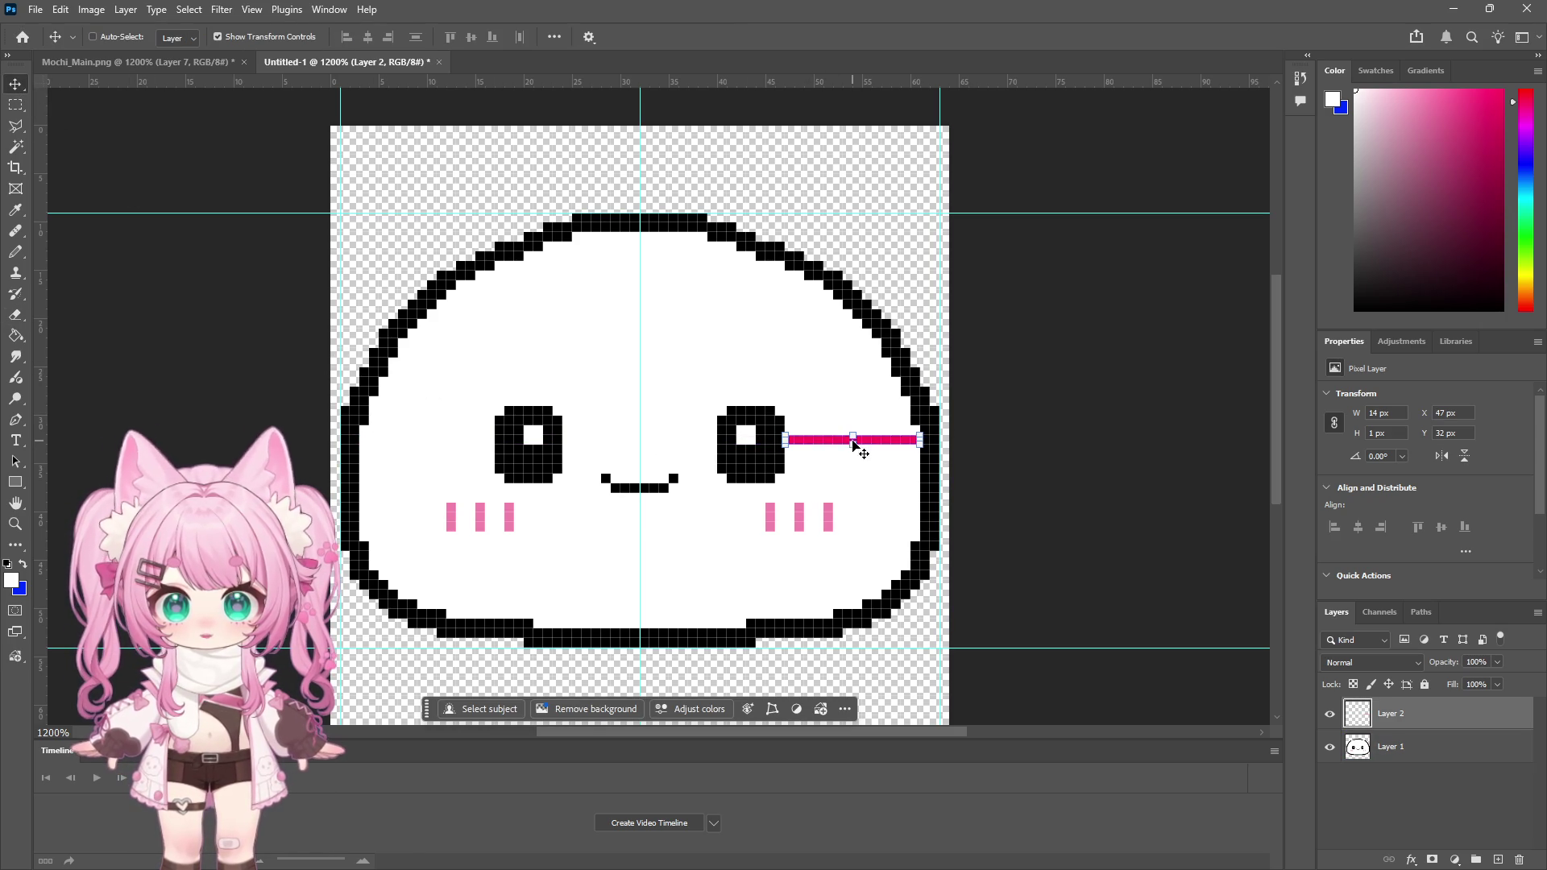
pyautogui.press('Delete')
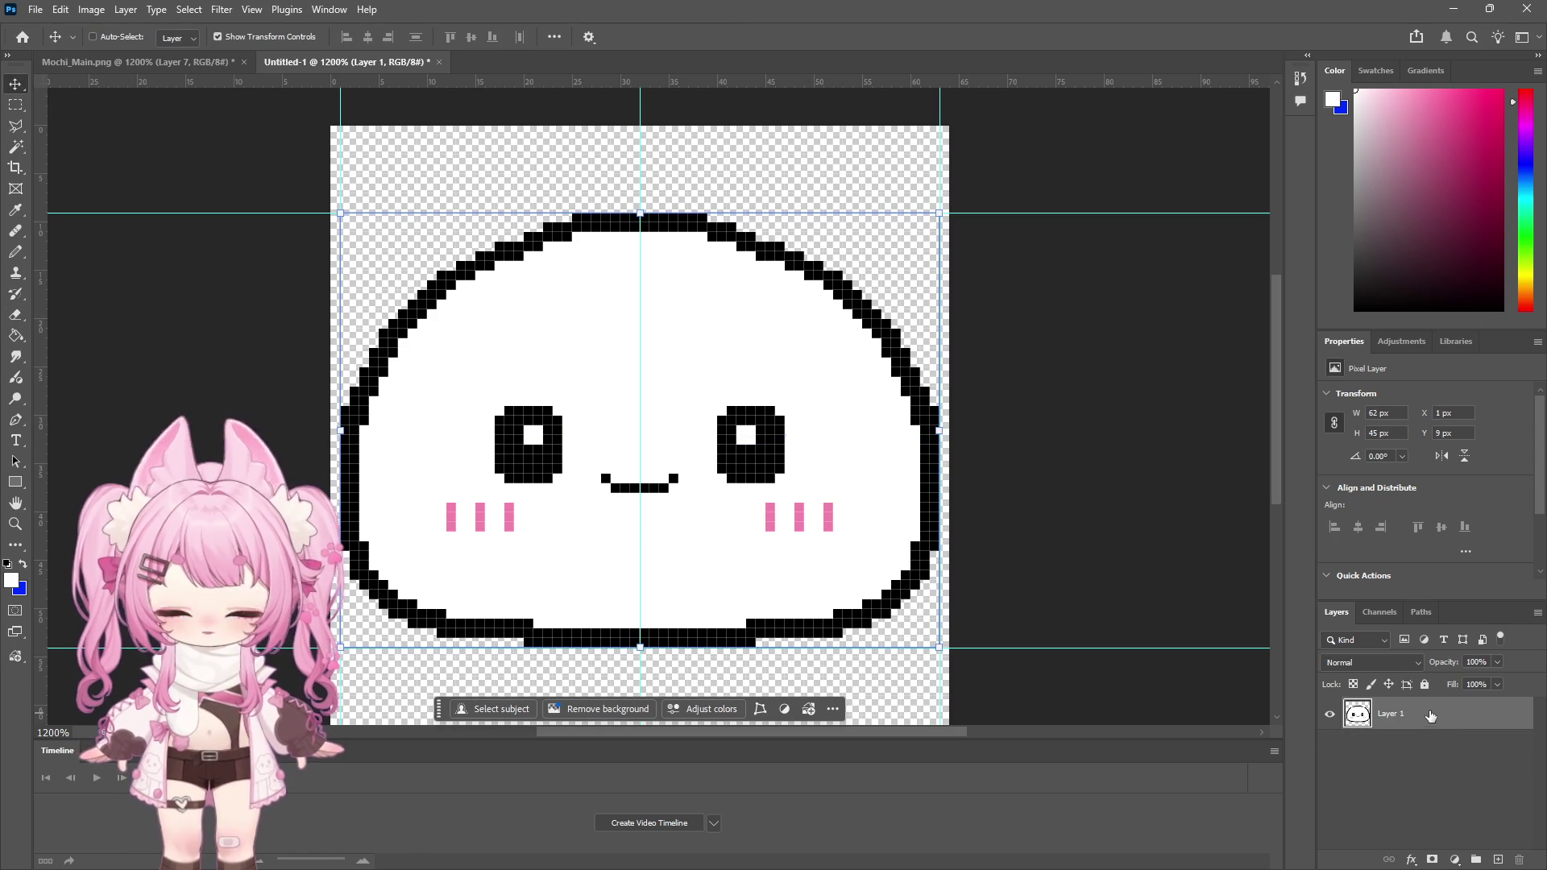
# Step: Save a PNG copy of Untitled-1 with the Large file size option
pyautogui.click(36, 9)
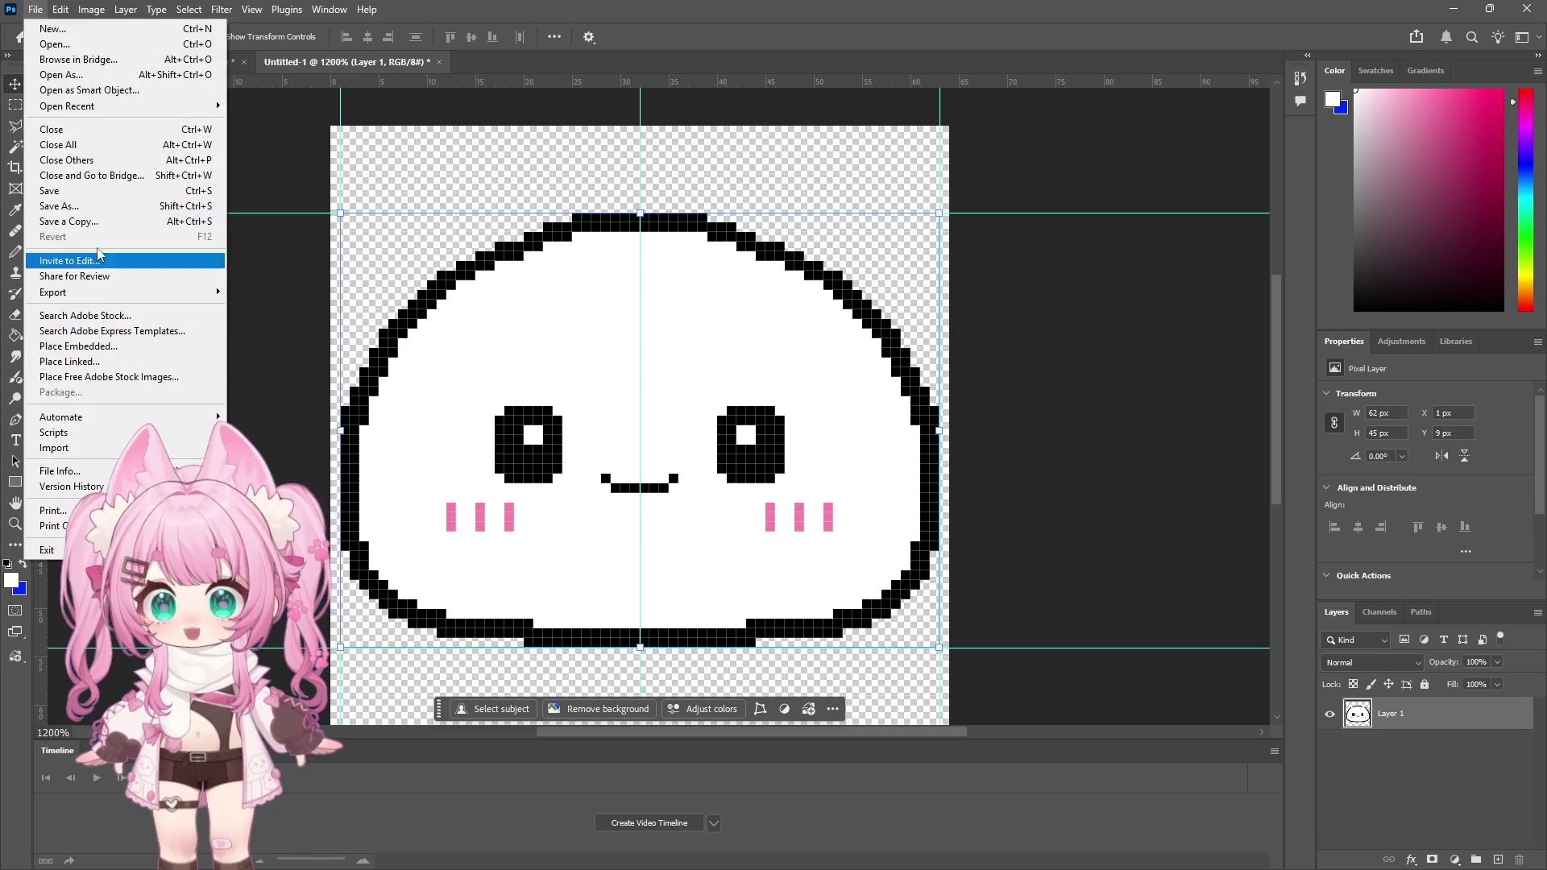
pyautogui.click(141, 219)
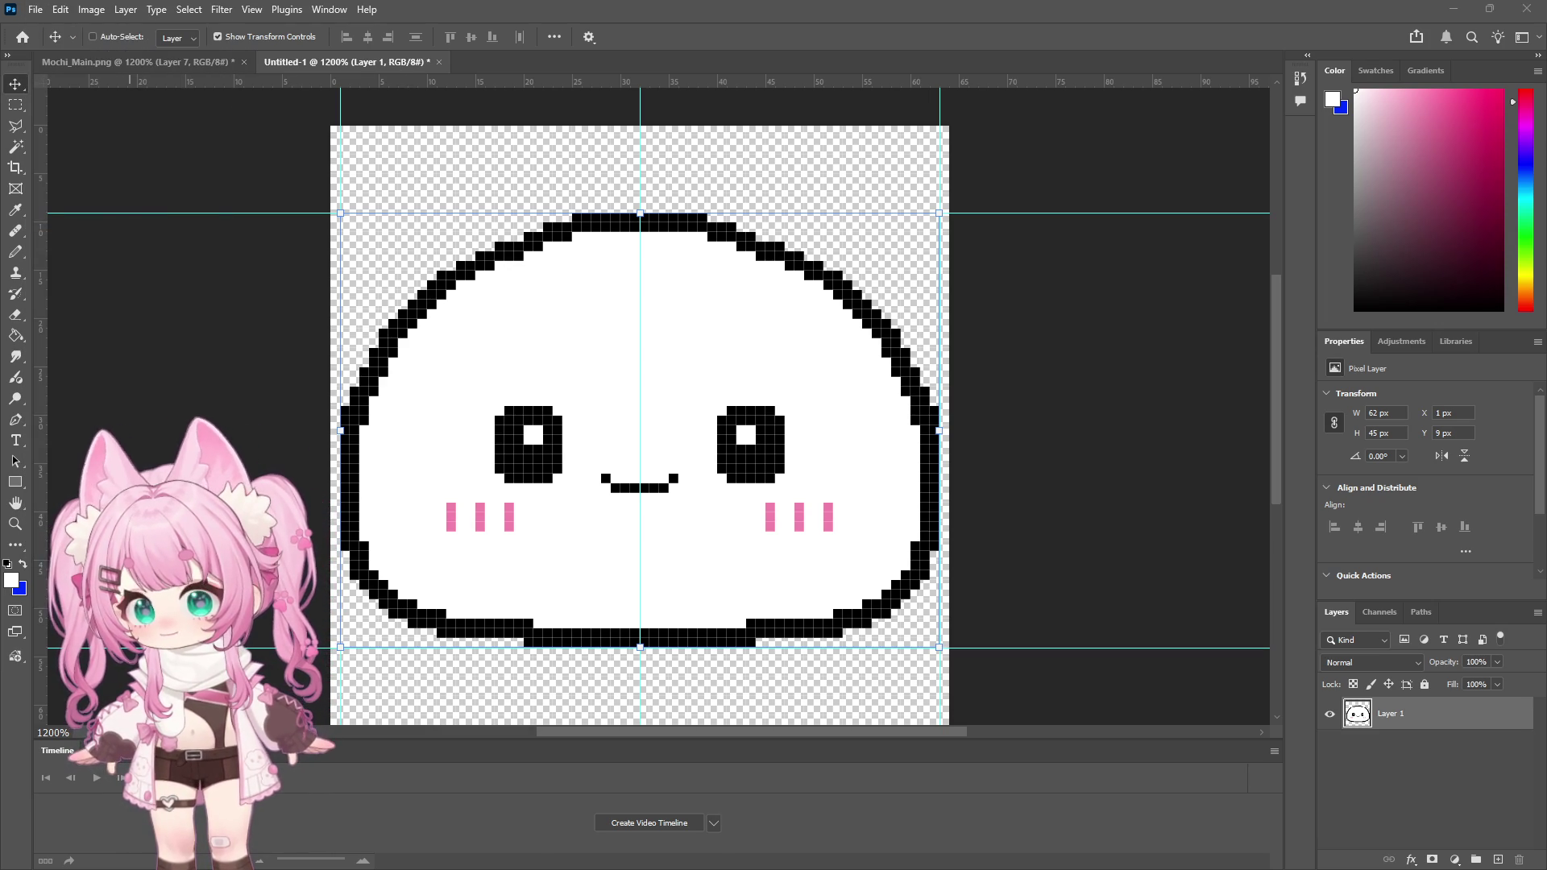
pyautogui.press('Return')
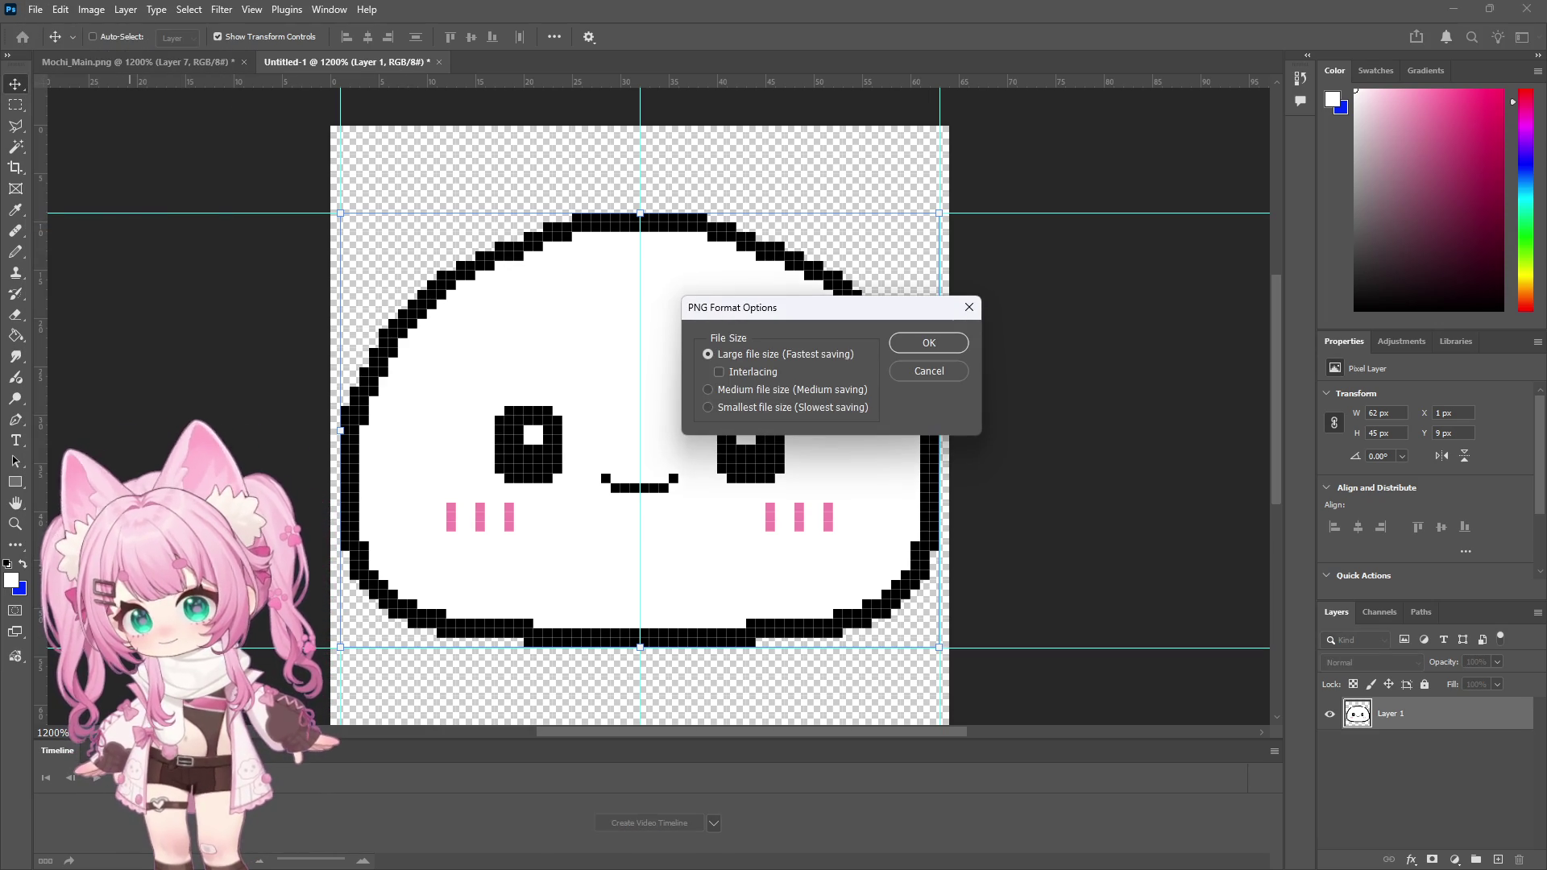
pyautogui.click(953, 345)
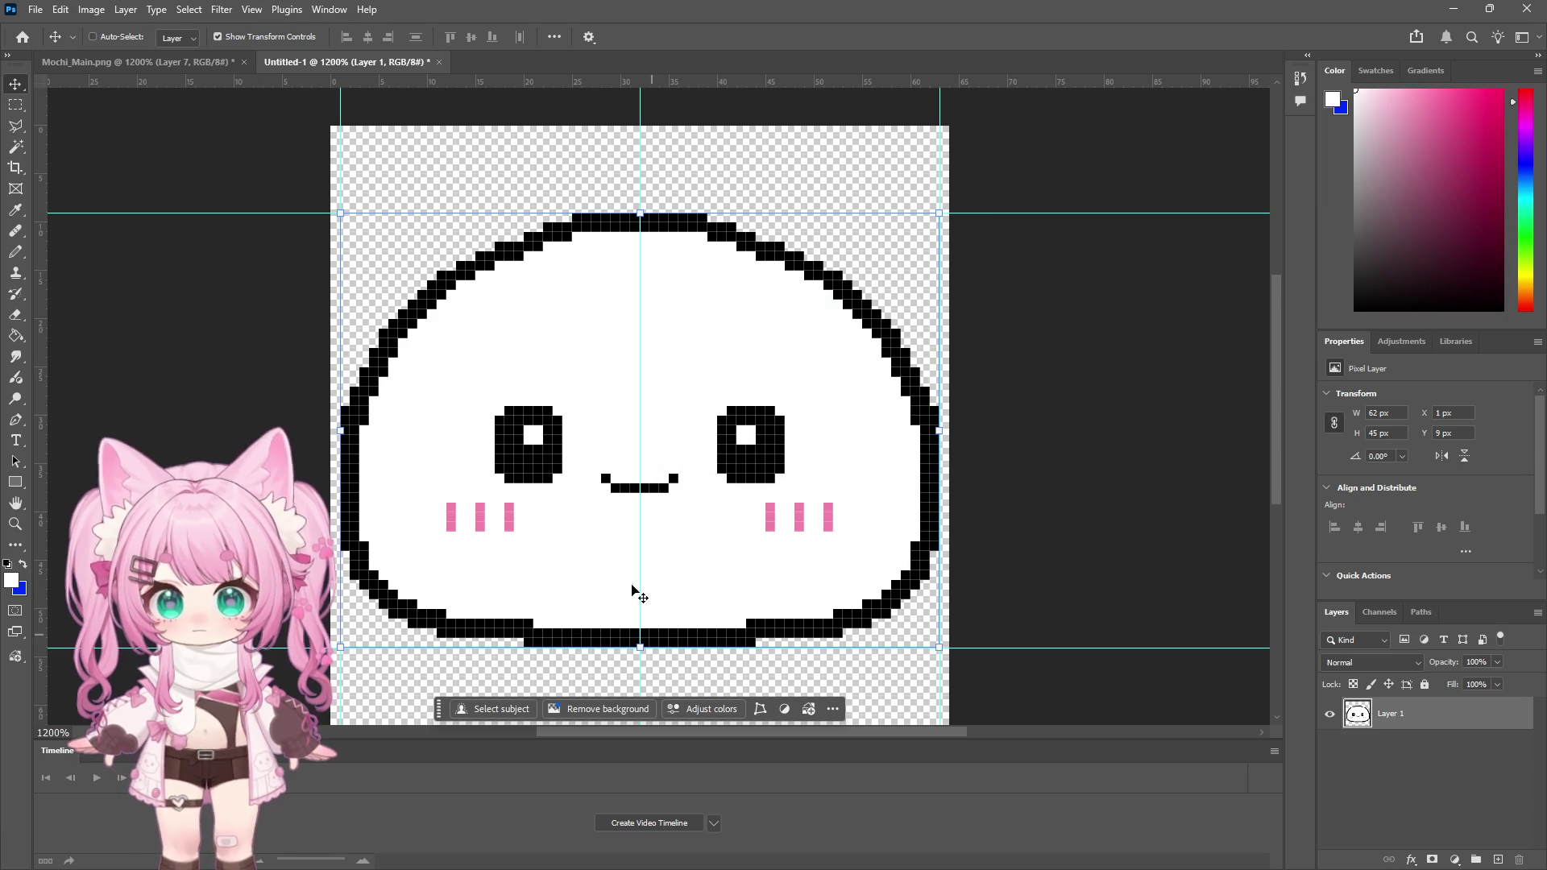
# Step: Zoom in on the mochi face and set the Pencil to a 9 px brush
pyautogui.press('z')
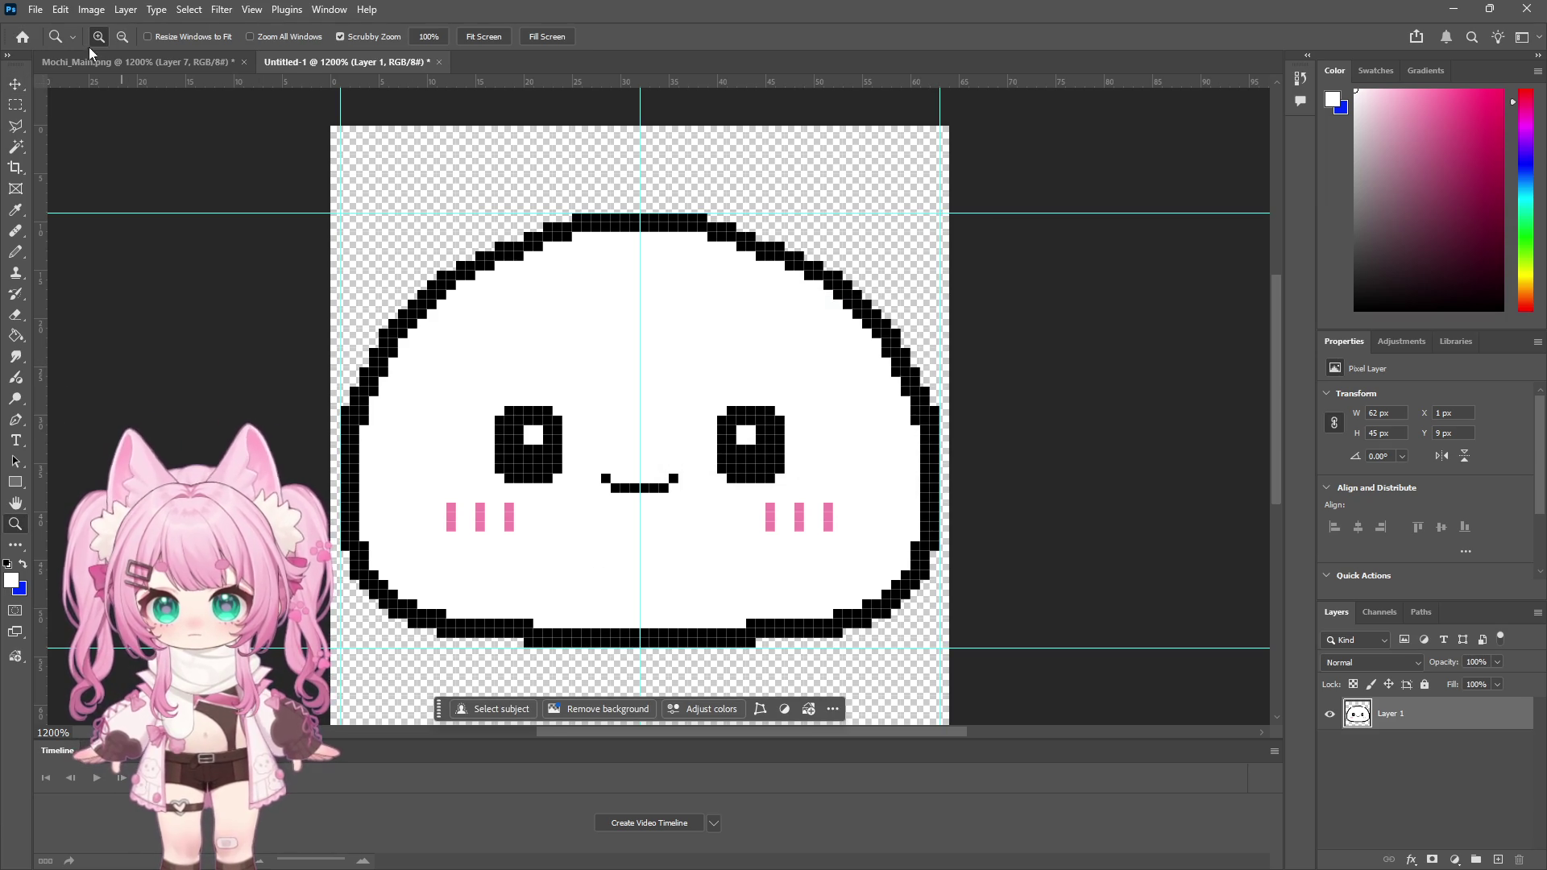
pyautogui.click(700, 488)
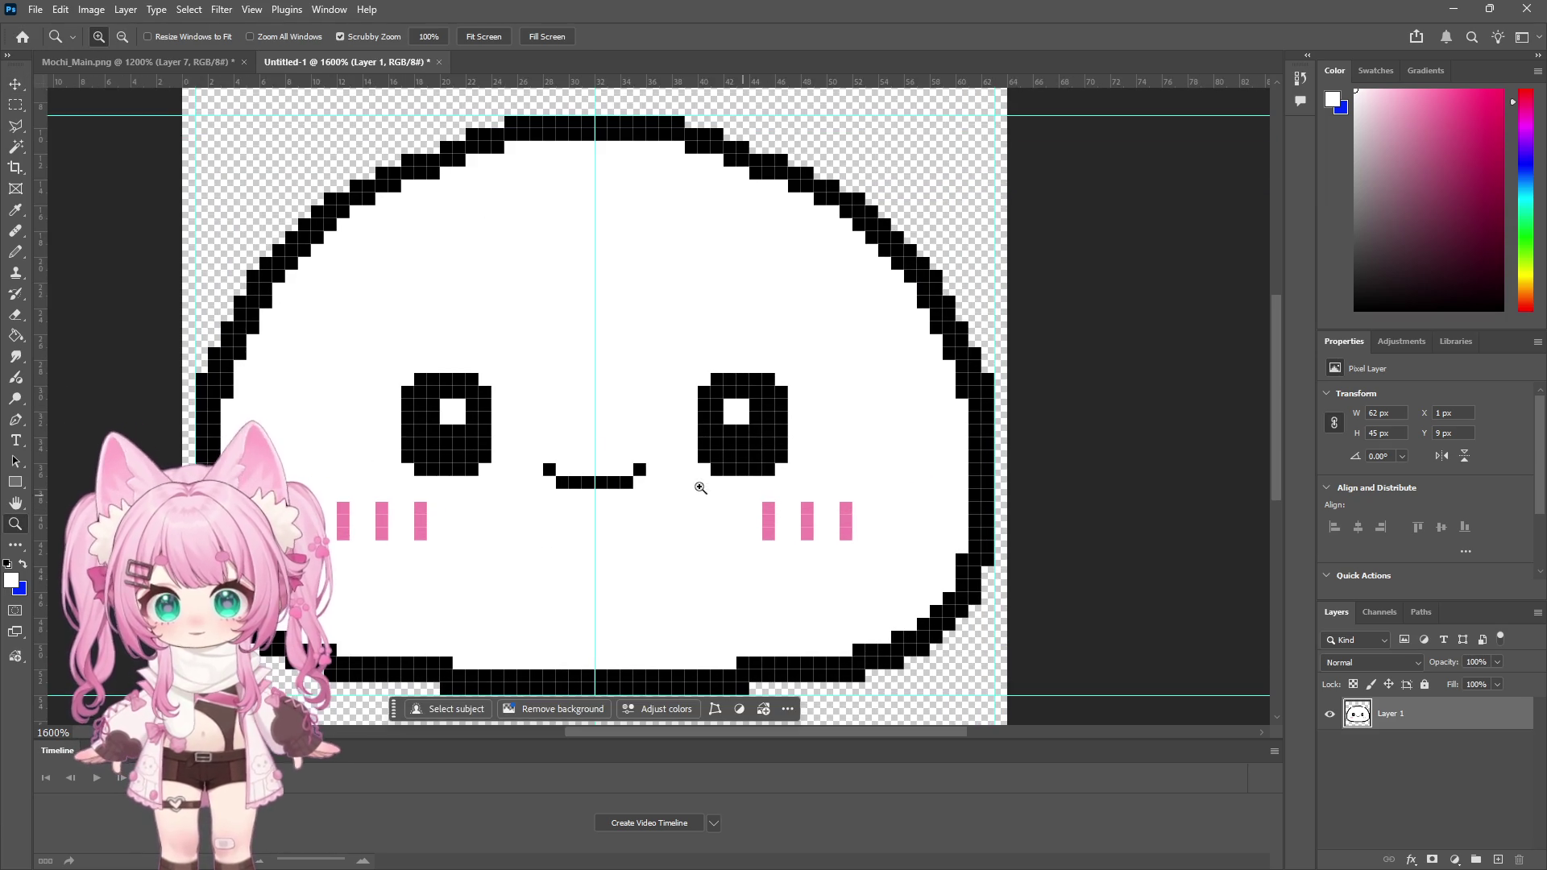
pyautogui.click(16, 251)
pyautogui.rightClick(912, 393)
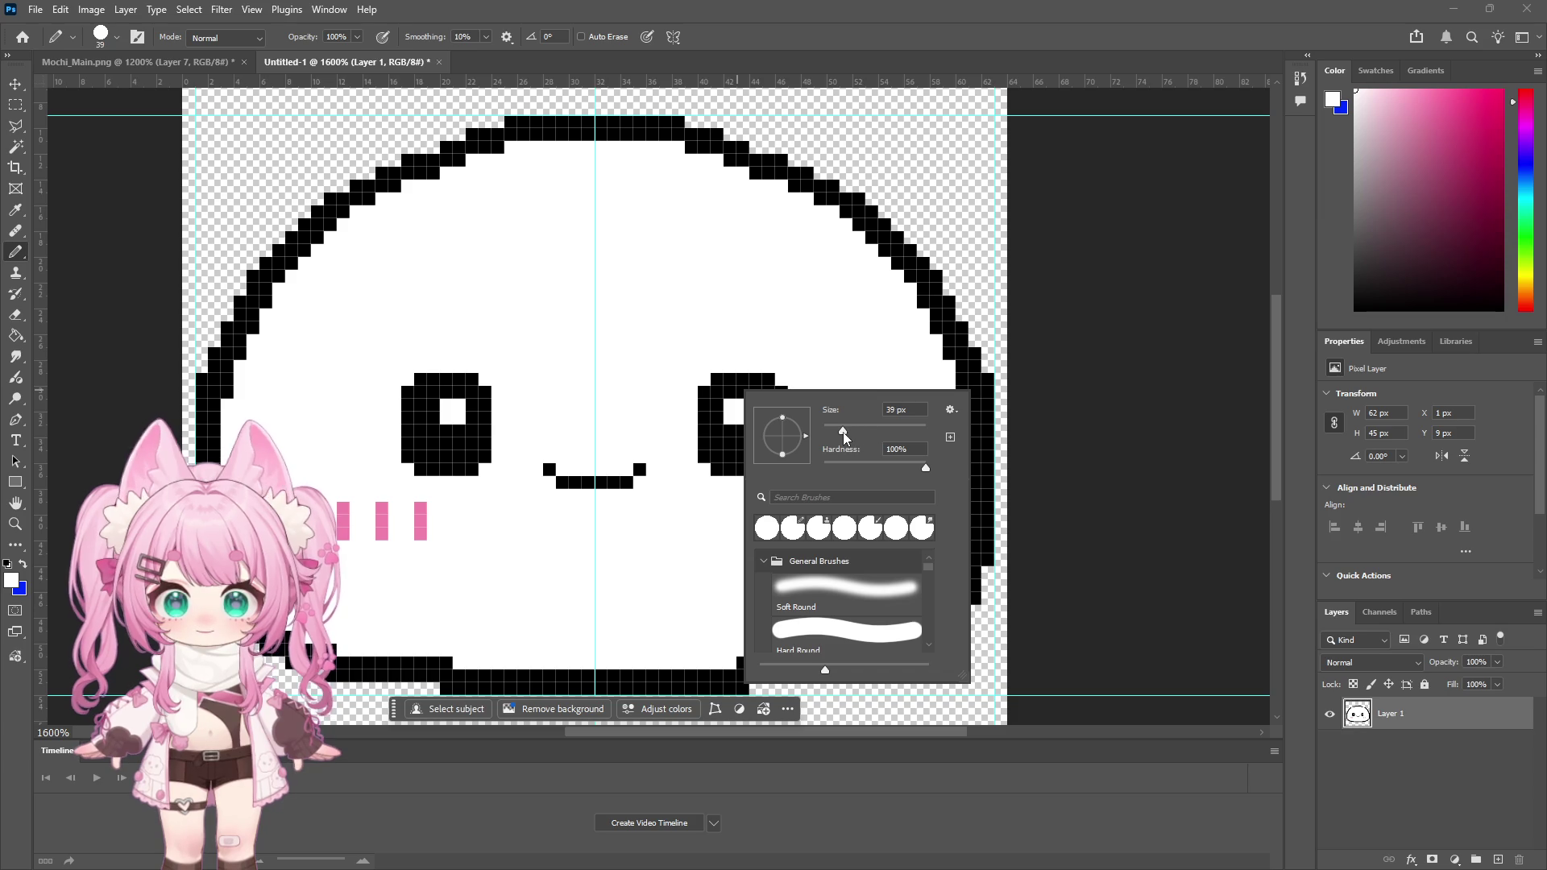
pyautogui.moveTo(843, 432); pyautogui.dragTo(830, 433)
pyautogui.write('9')
pyautogui.press('Return')
# Step: Paint white over the right eye and the mouth, then shrink the Pencil to 1 px
pyautogui.click(763, 400)
pyautogui.click(739, 430)
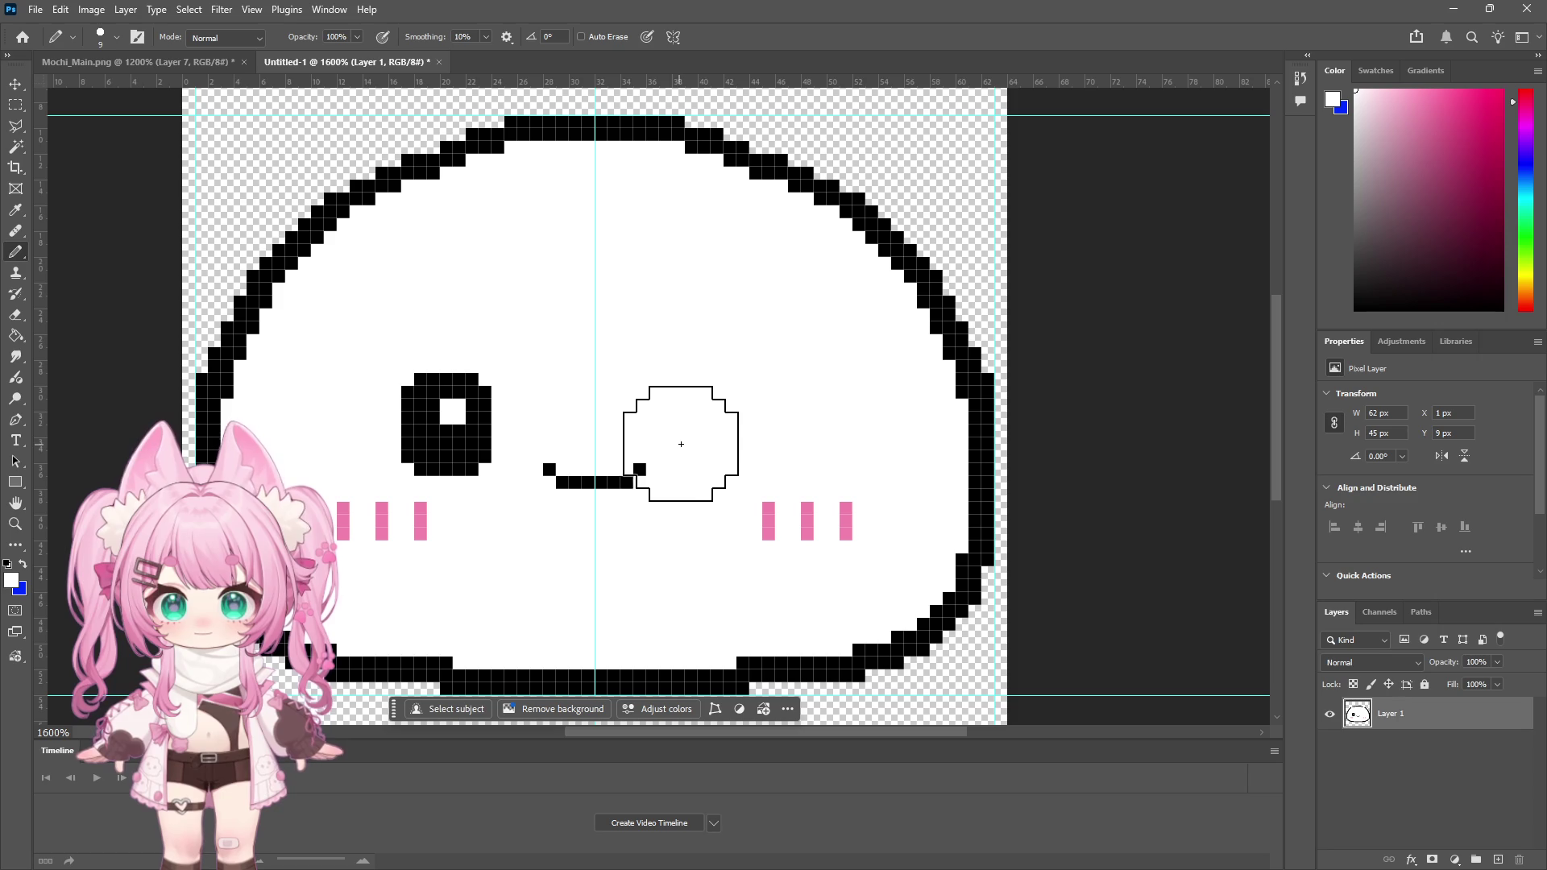
pyautogui.click(663, 483)
pyautogui.click(652, 483)
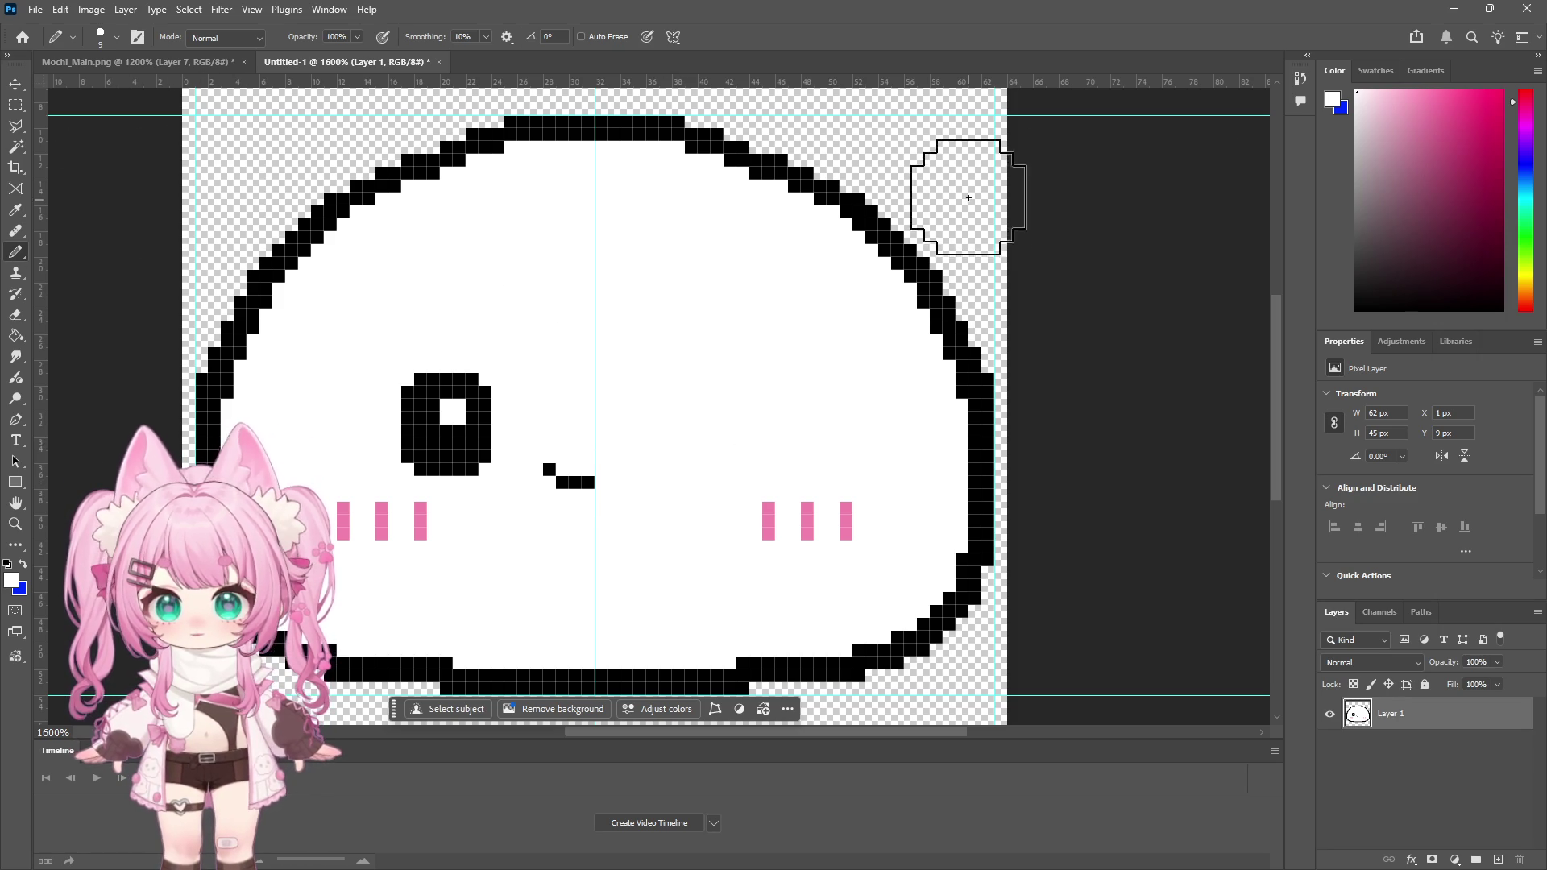
pyautogui.rightClick(612, 282)
pyautogui.moveTo(747, 314); pyautogui.dragTo(717, 311)
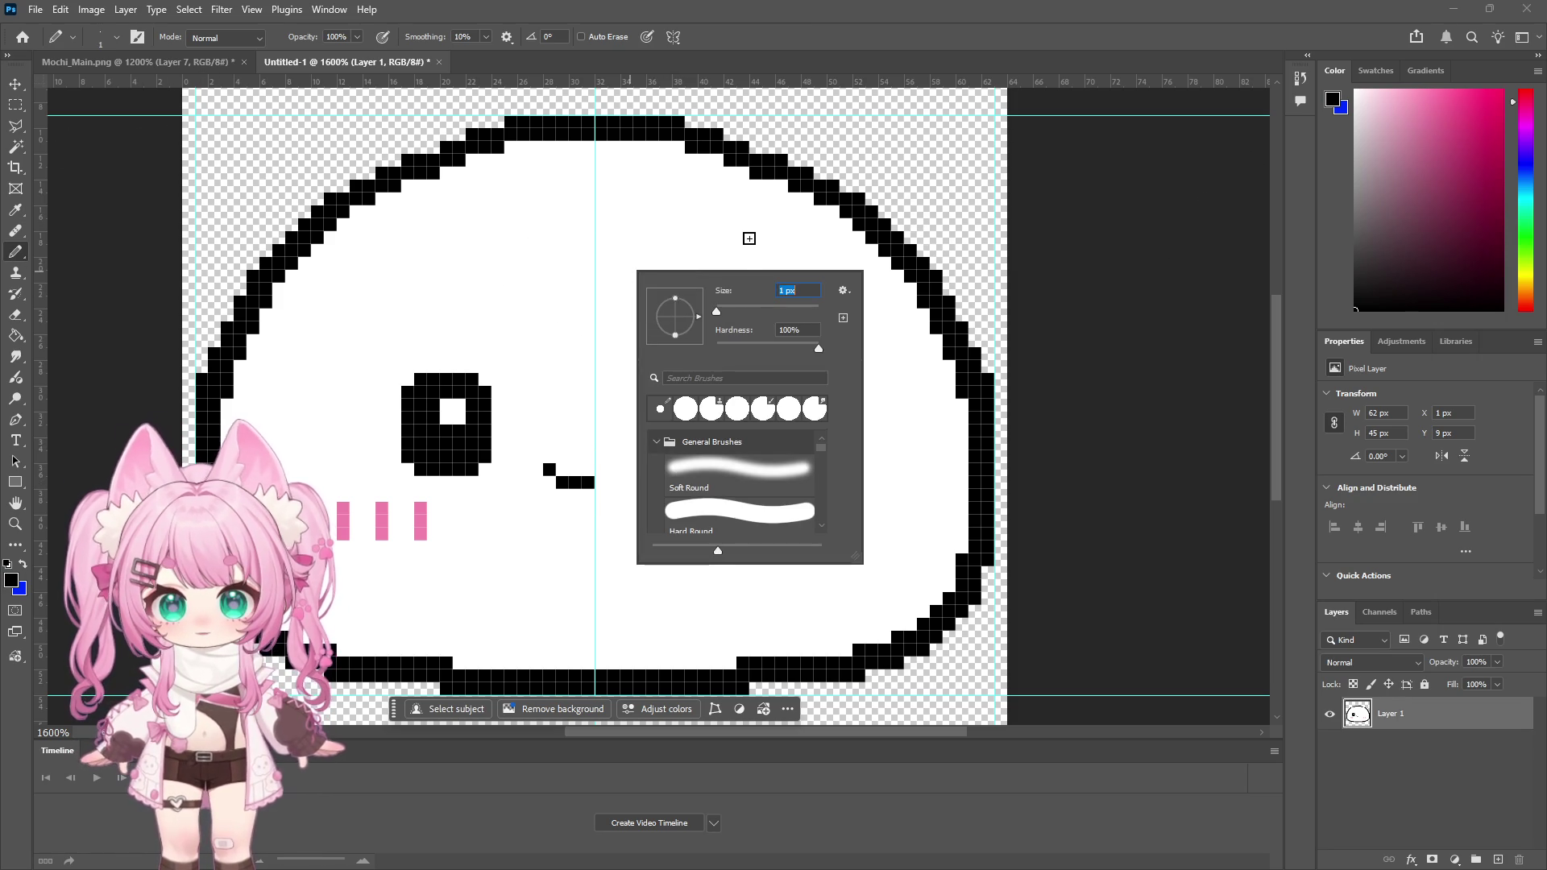
pyautogui.press('Return')
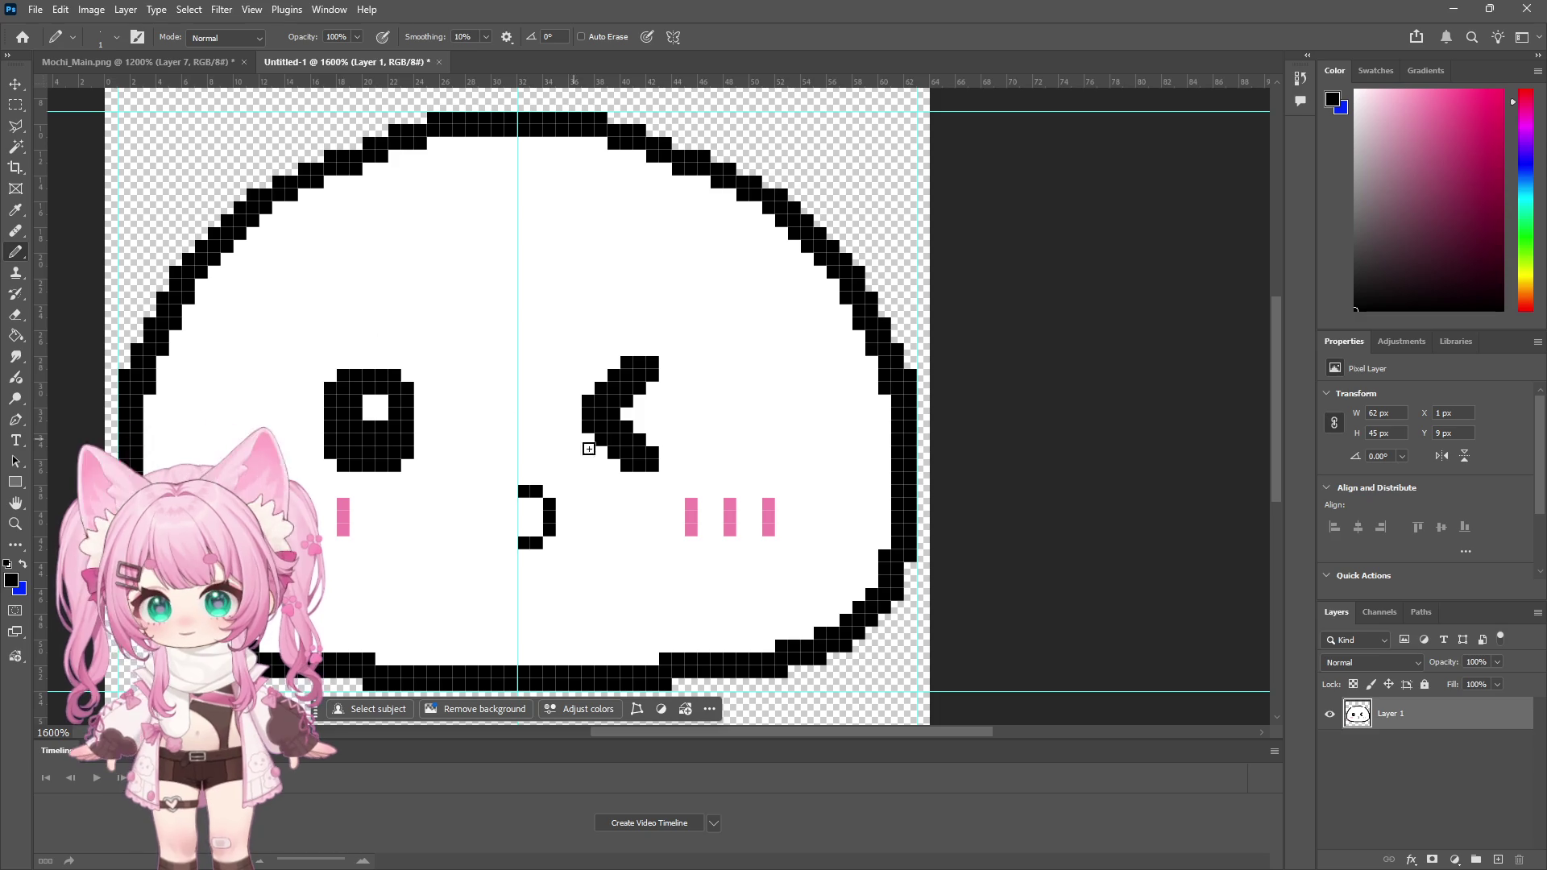
# Step: Zoom out to check the sprite, zoom back in, and marquee-select the curved mouth
pyautogui.click(17, 519)
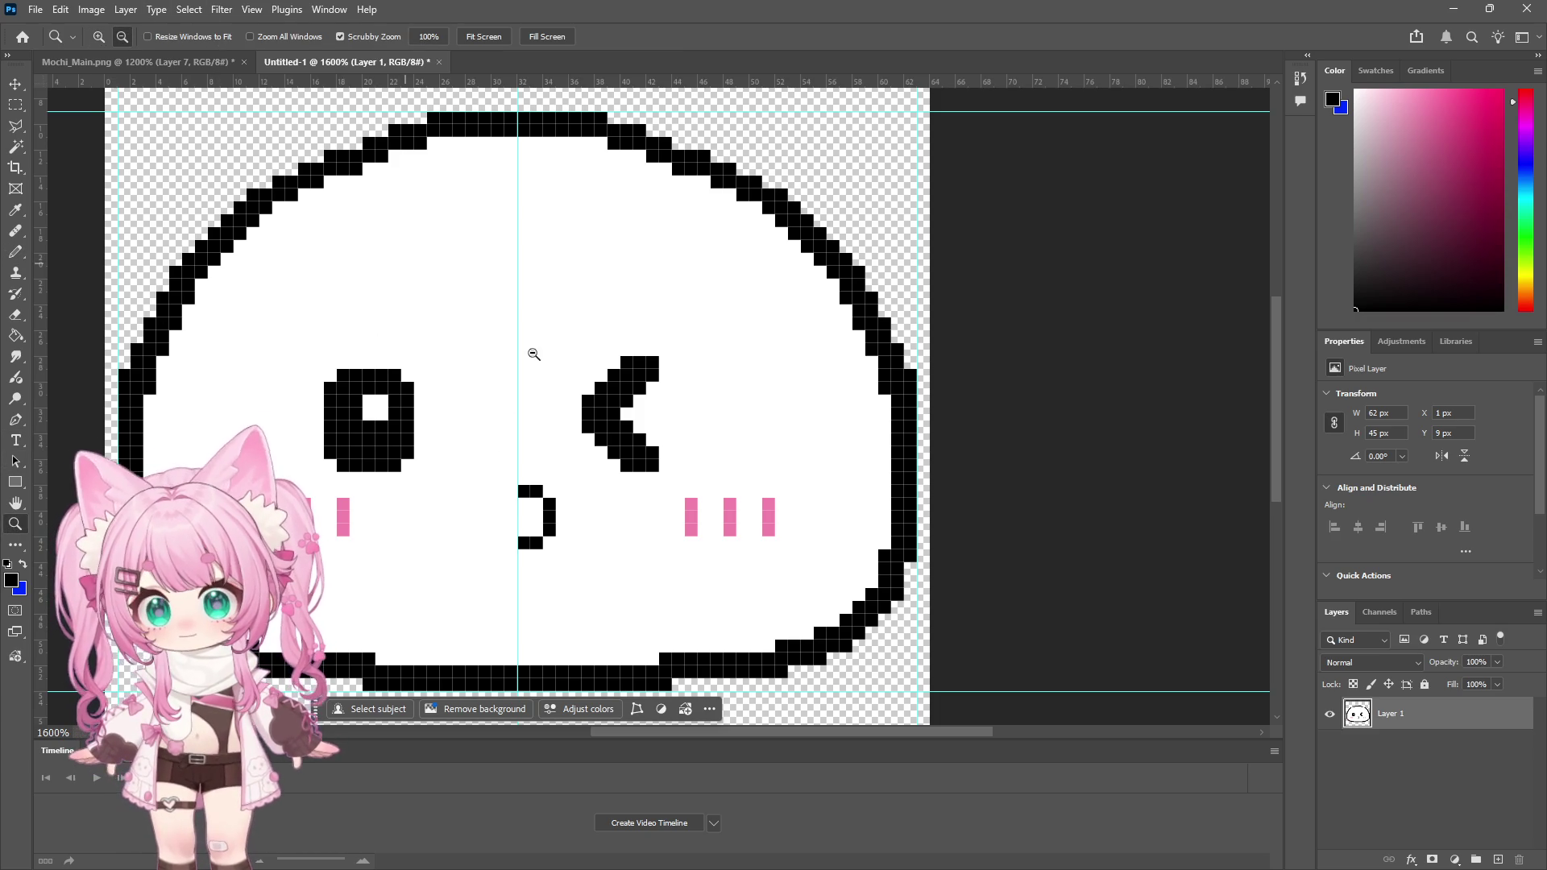
pyautogui.keyDown('alt'); pyautogui.click(546, 357); pyautogui.keyUp('alt')
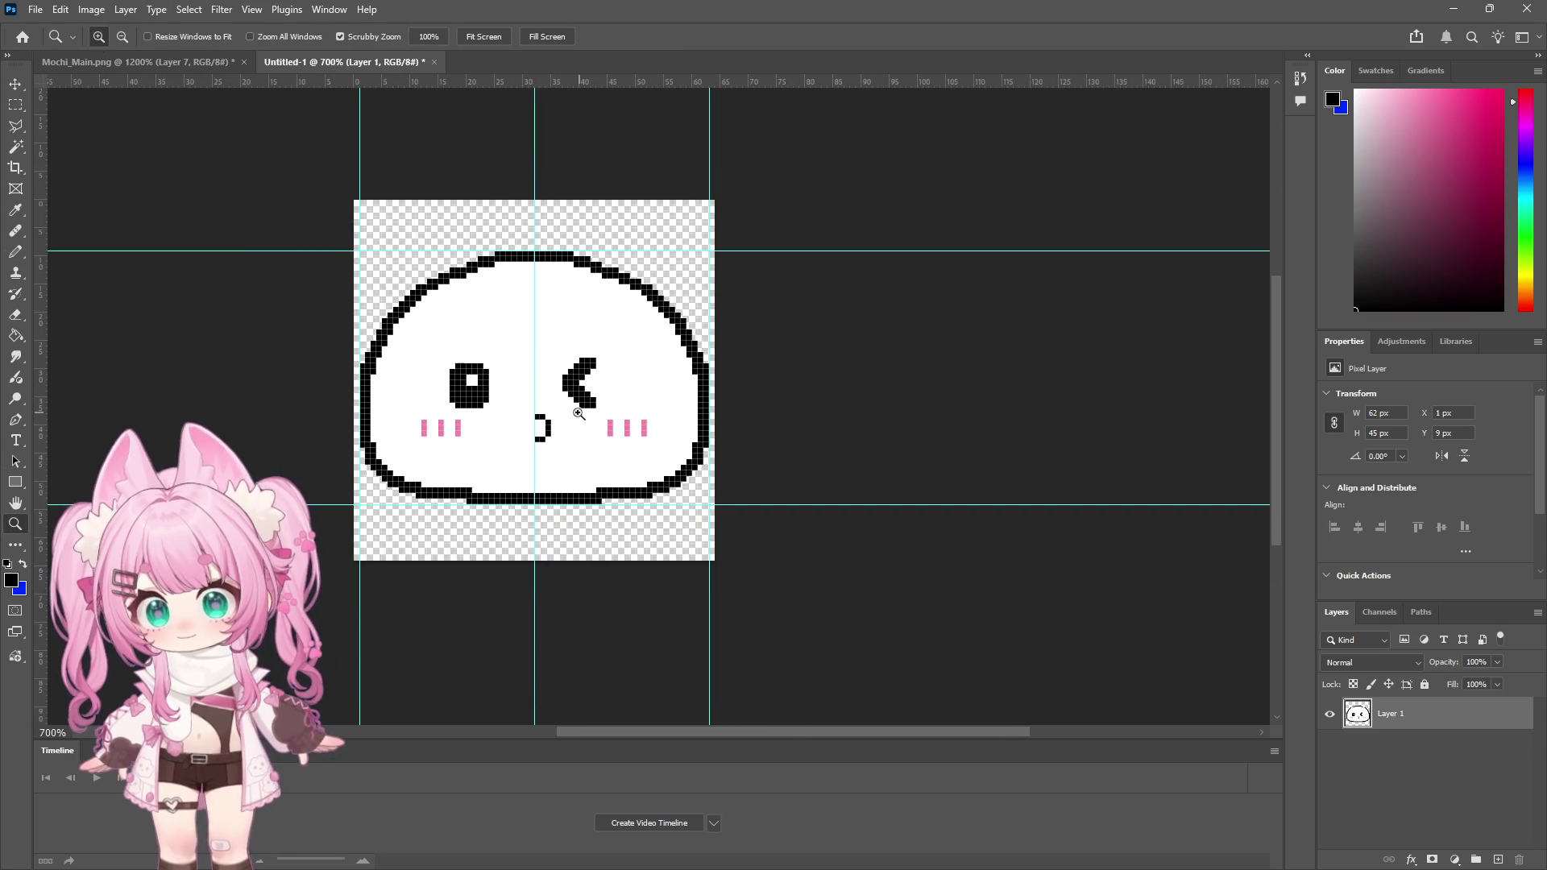
pyautogui.click(523, 391)
pyautogui.click(17, 104)
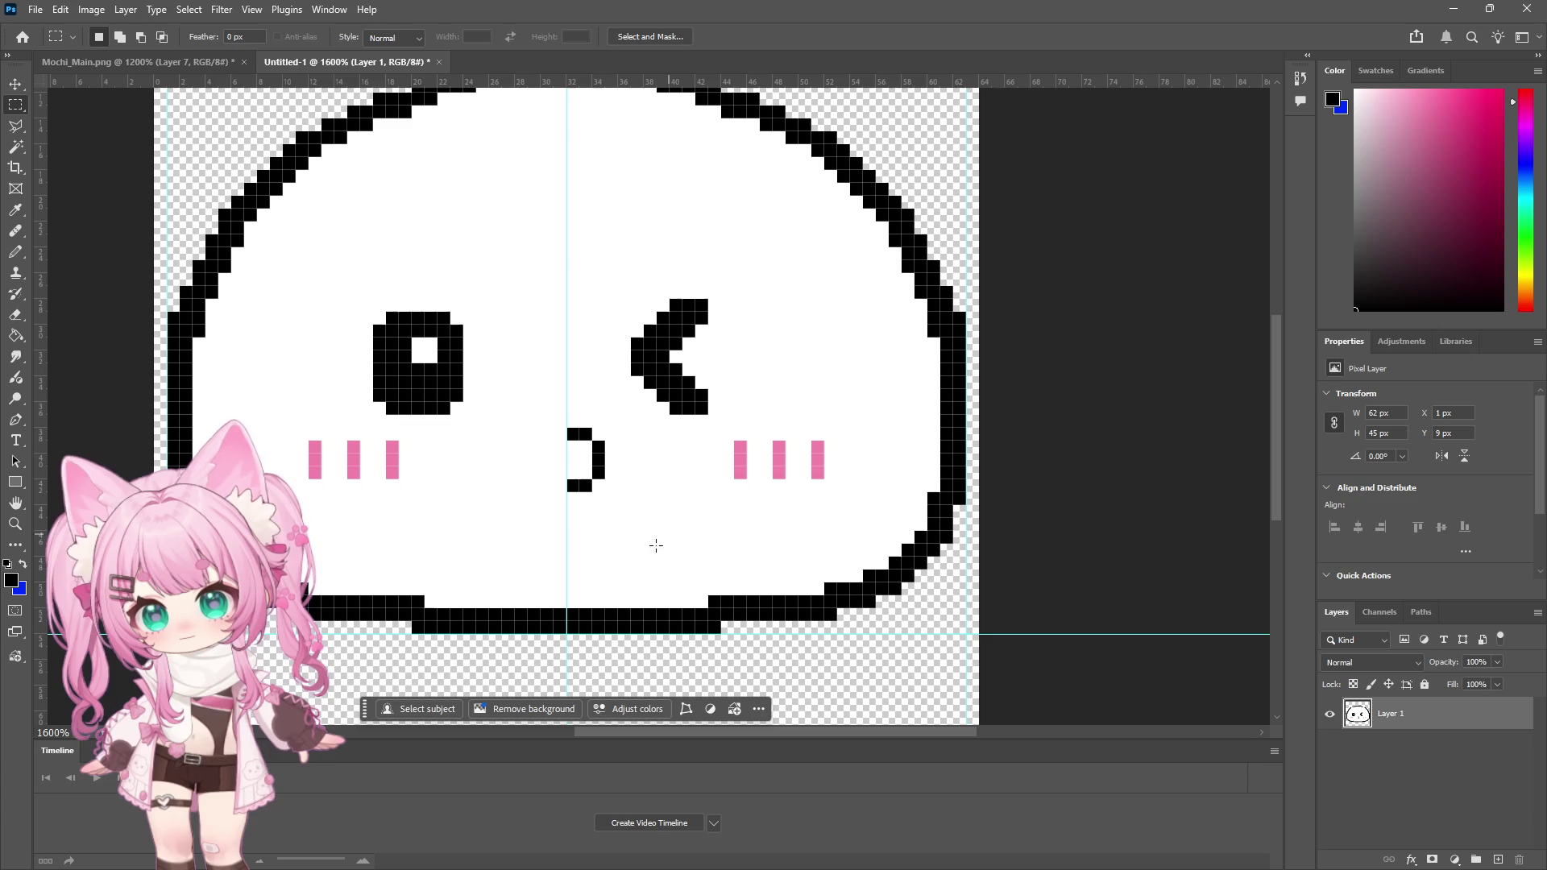
pyautogui.moveTo(643, 556); pyautogui.dragTo(566, 416)
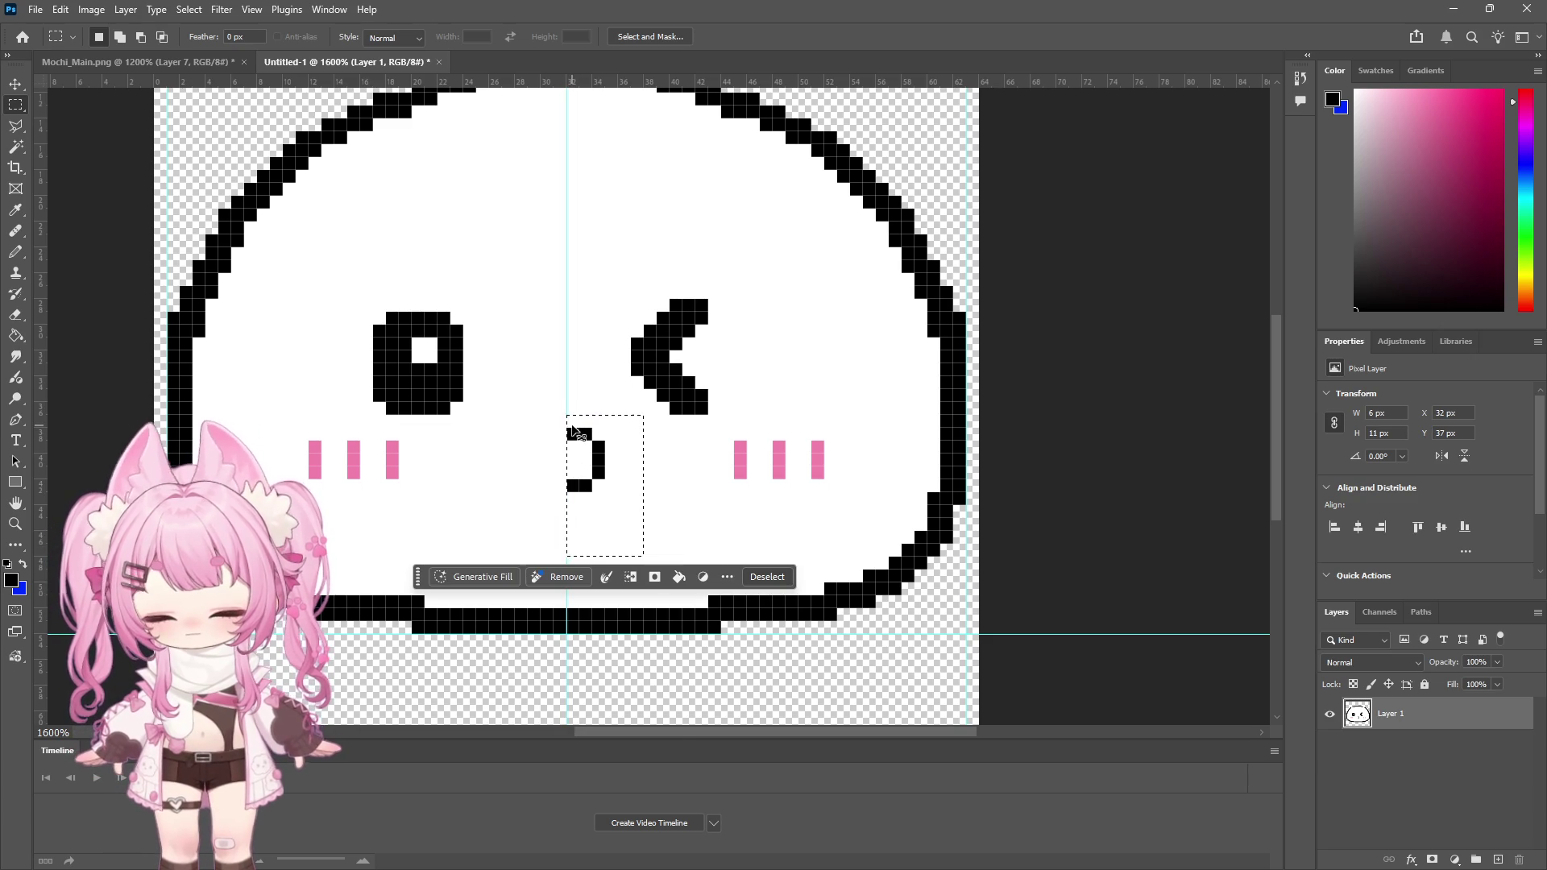
# Step: Duplicate the mouth curve to a new layer, flip it horizontally, and nudge it beside the original to close the 'o'
pyautogui.hotkey('ctrl', 'j')
pyautogui.press('v')
pyautogui.moveTo(597, 463); pyautogui.dragTo(506, 463)
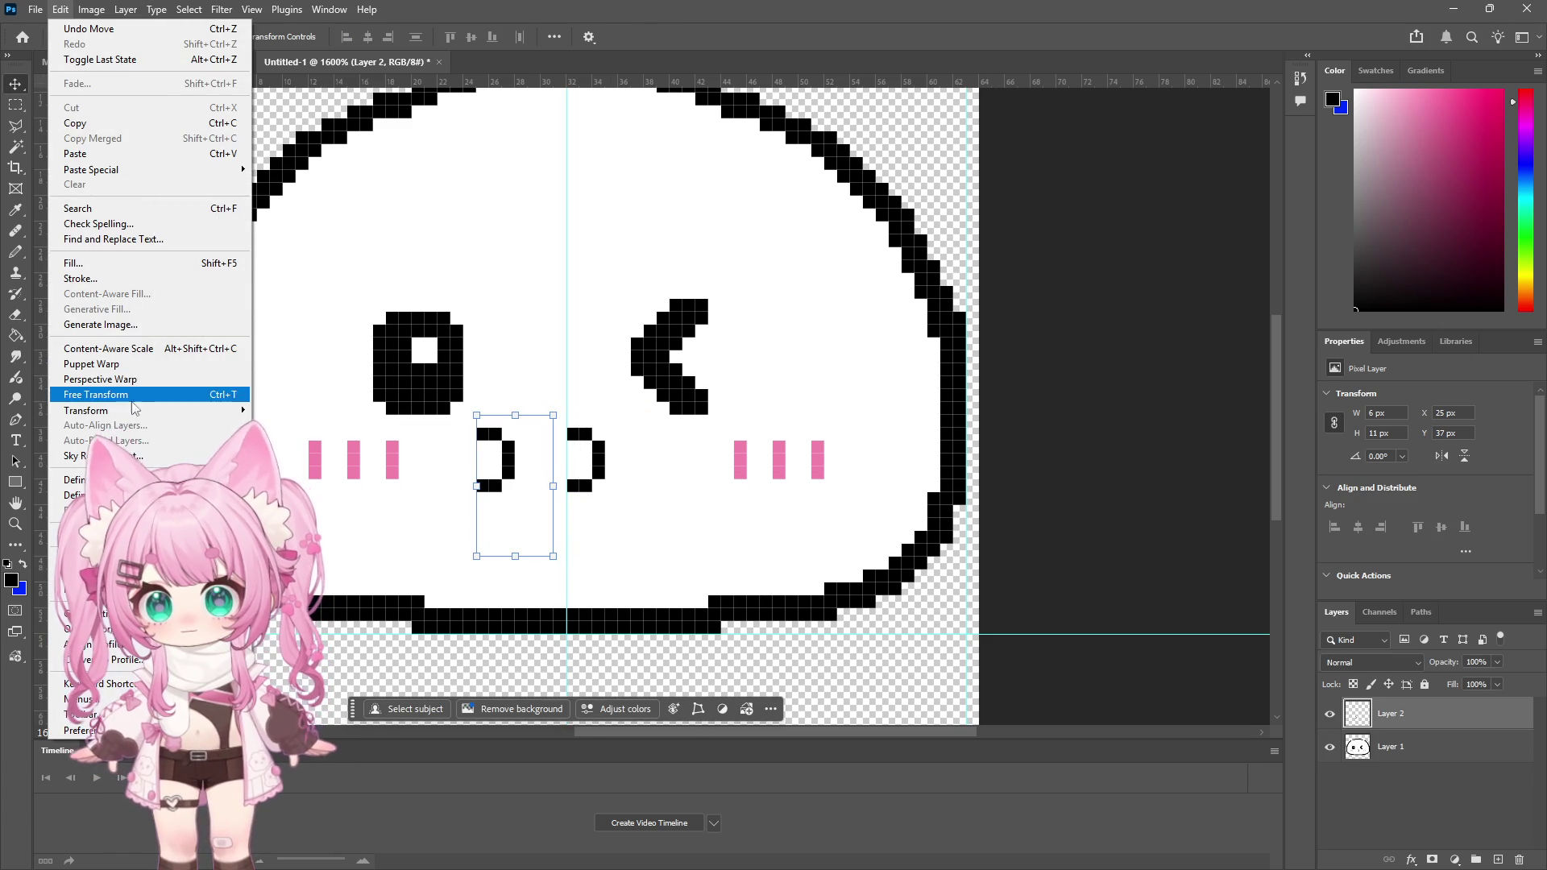
pyautogui.moveTo(242, 411)
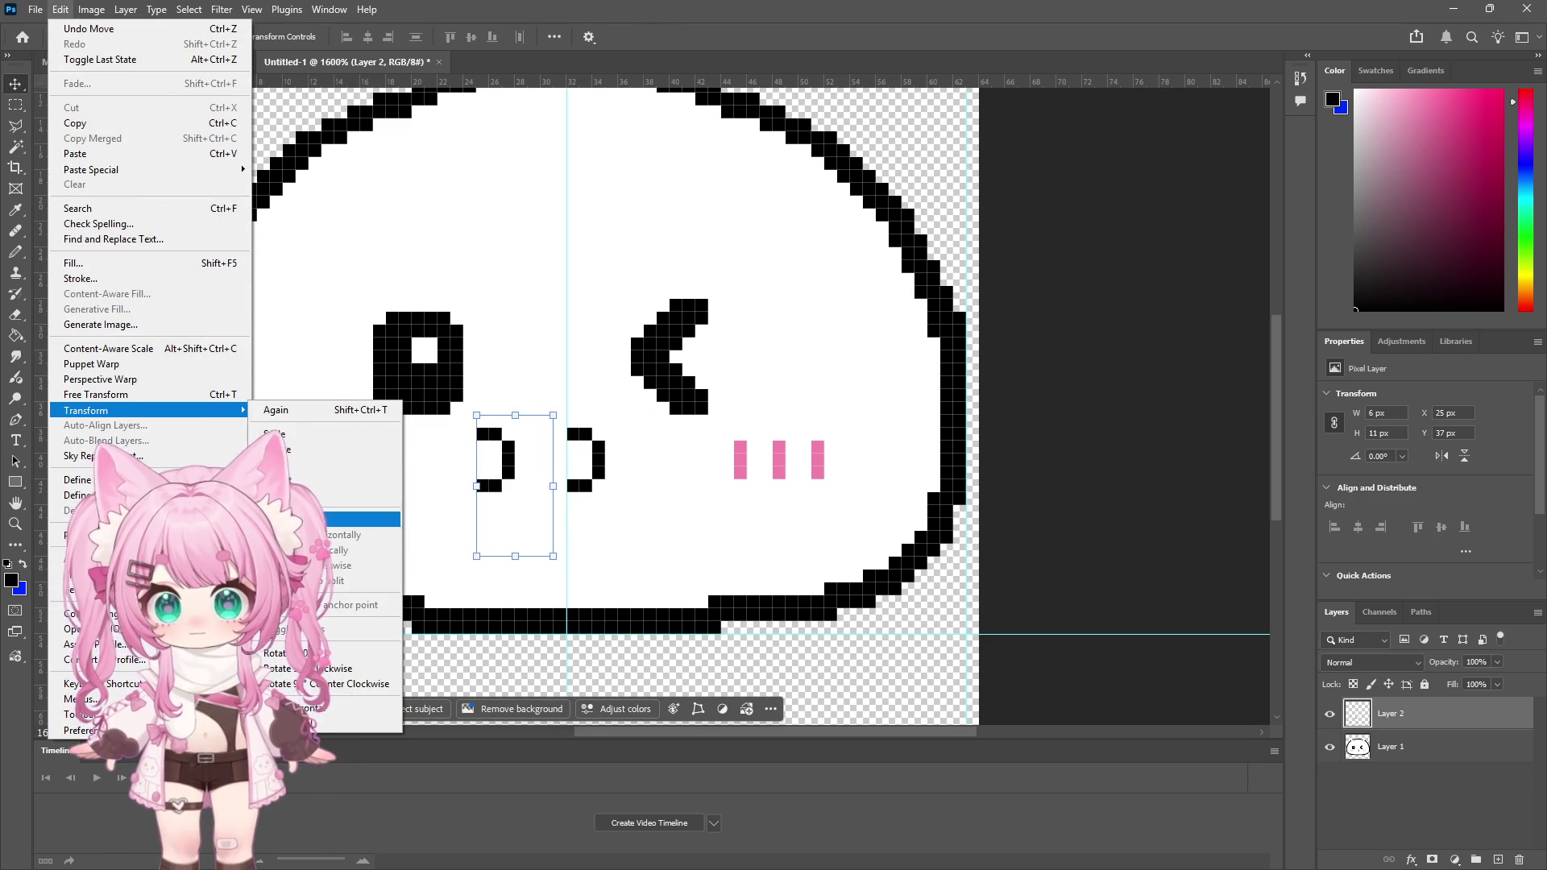
pyautogui.click(339, 535)
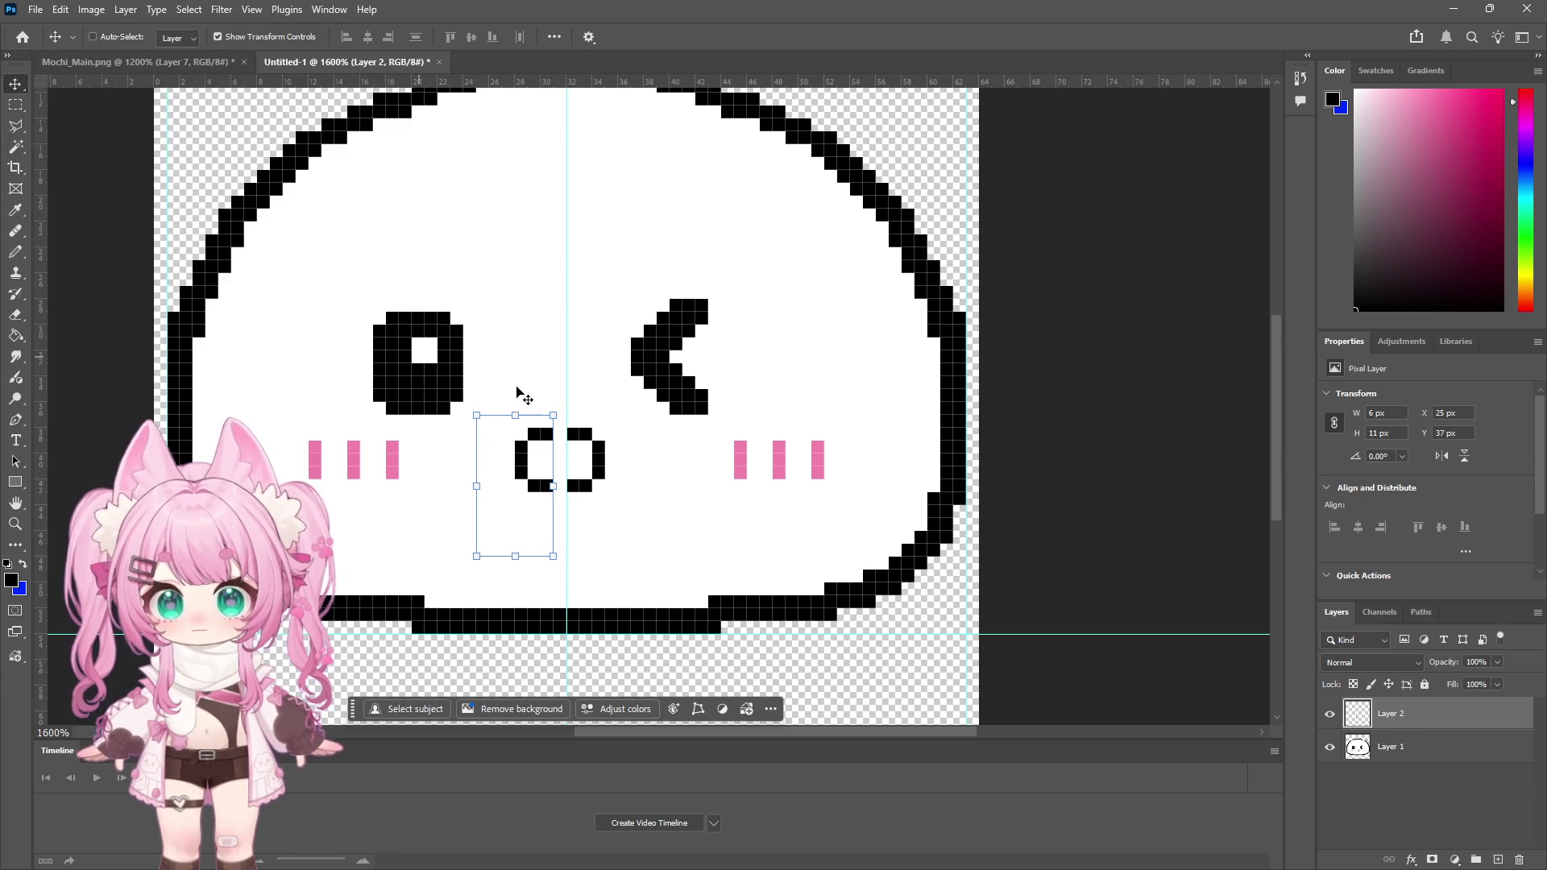
pyautogui.moveTo(535, 461); pyautogui.dragTo(548, 461)
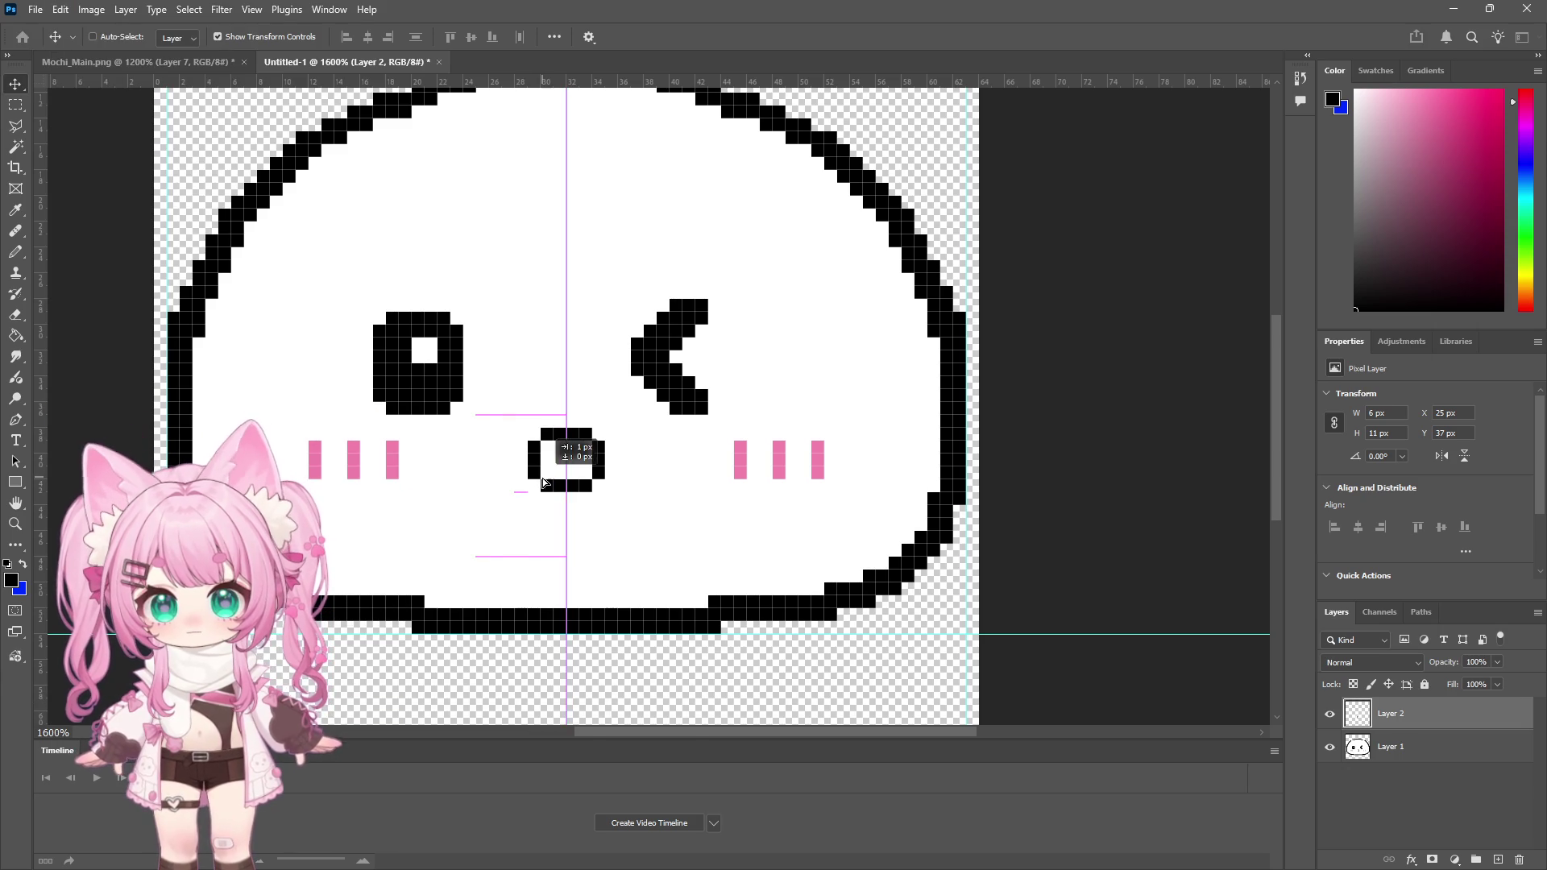
pyautogui.click(24, 105)
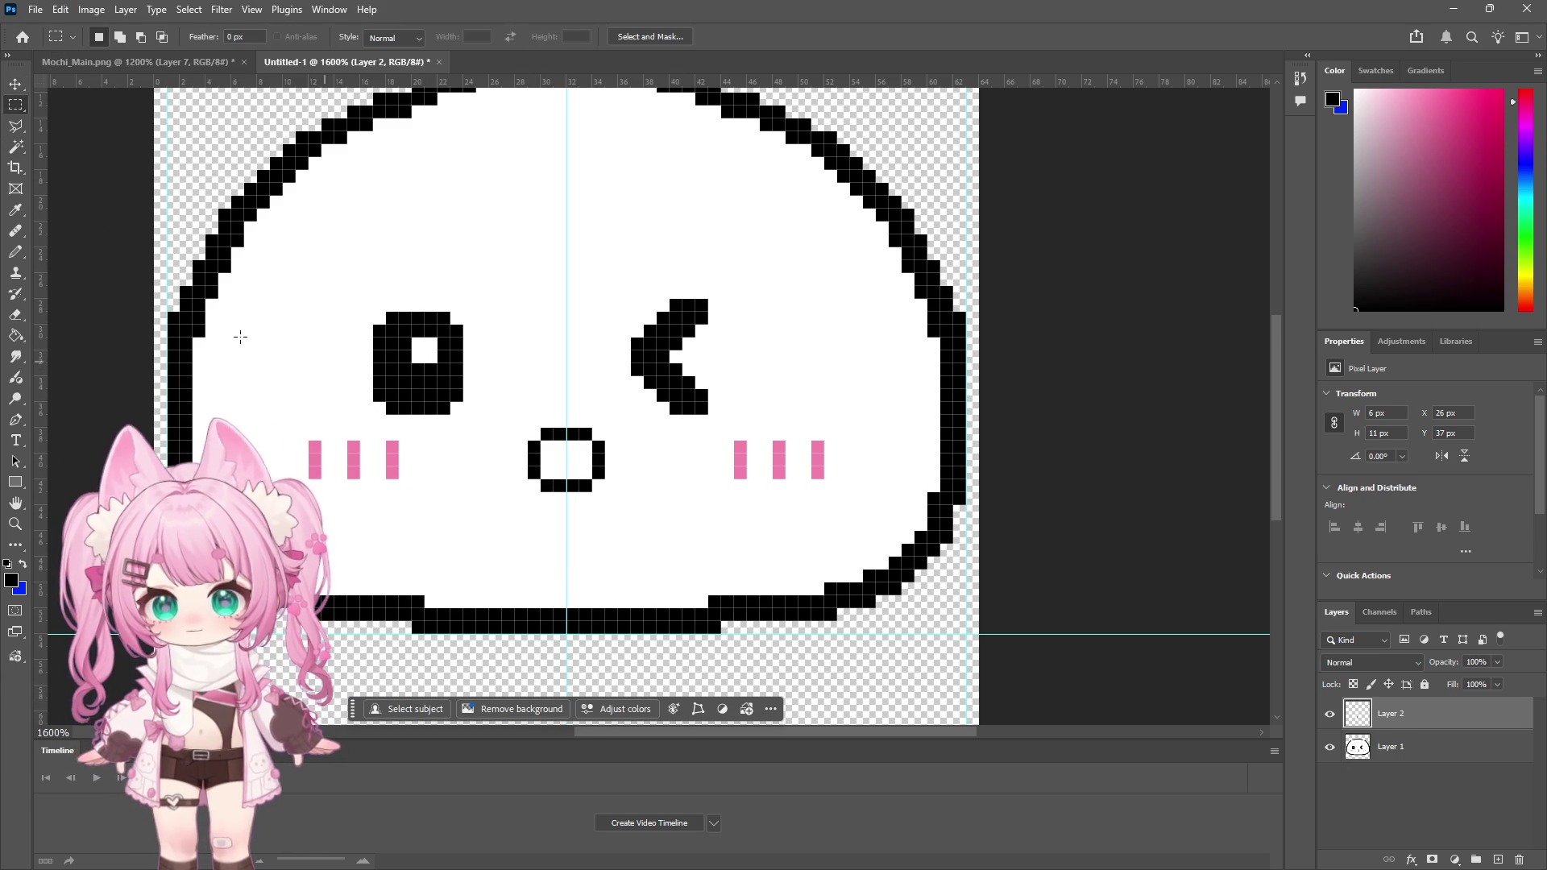
pyautogui.click(15, 213)
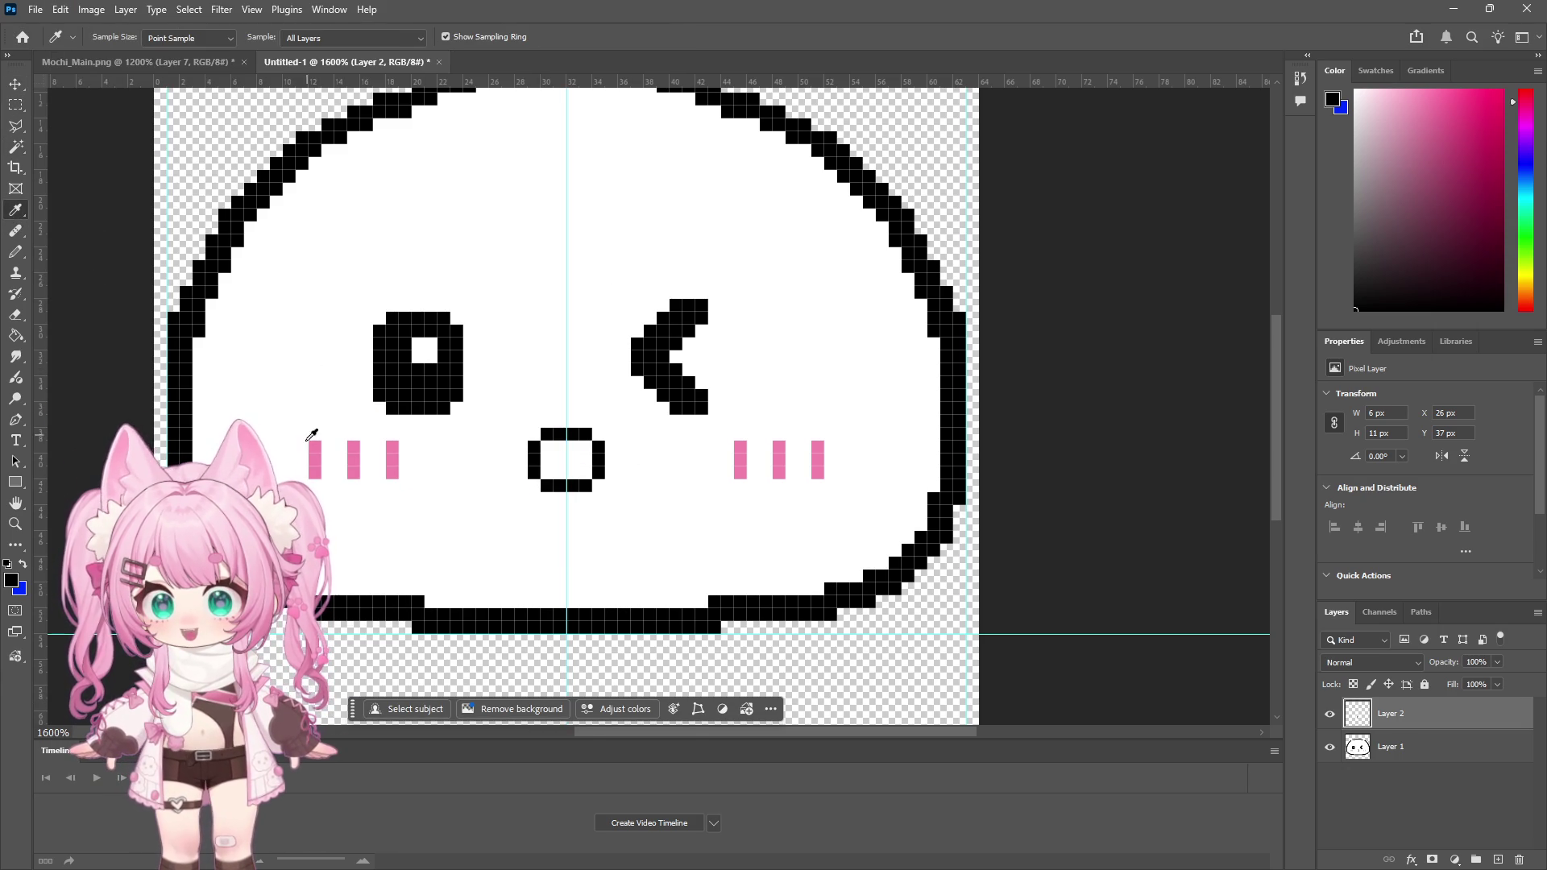
# Step: Fill the round mouth with pink using the Pencil, undoing a stray dab
pyautogui.click(16, 251)
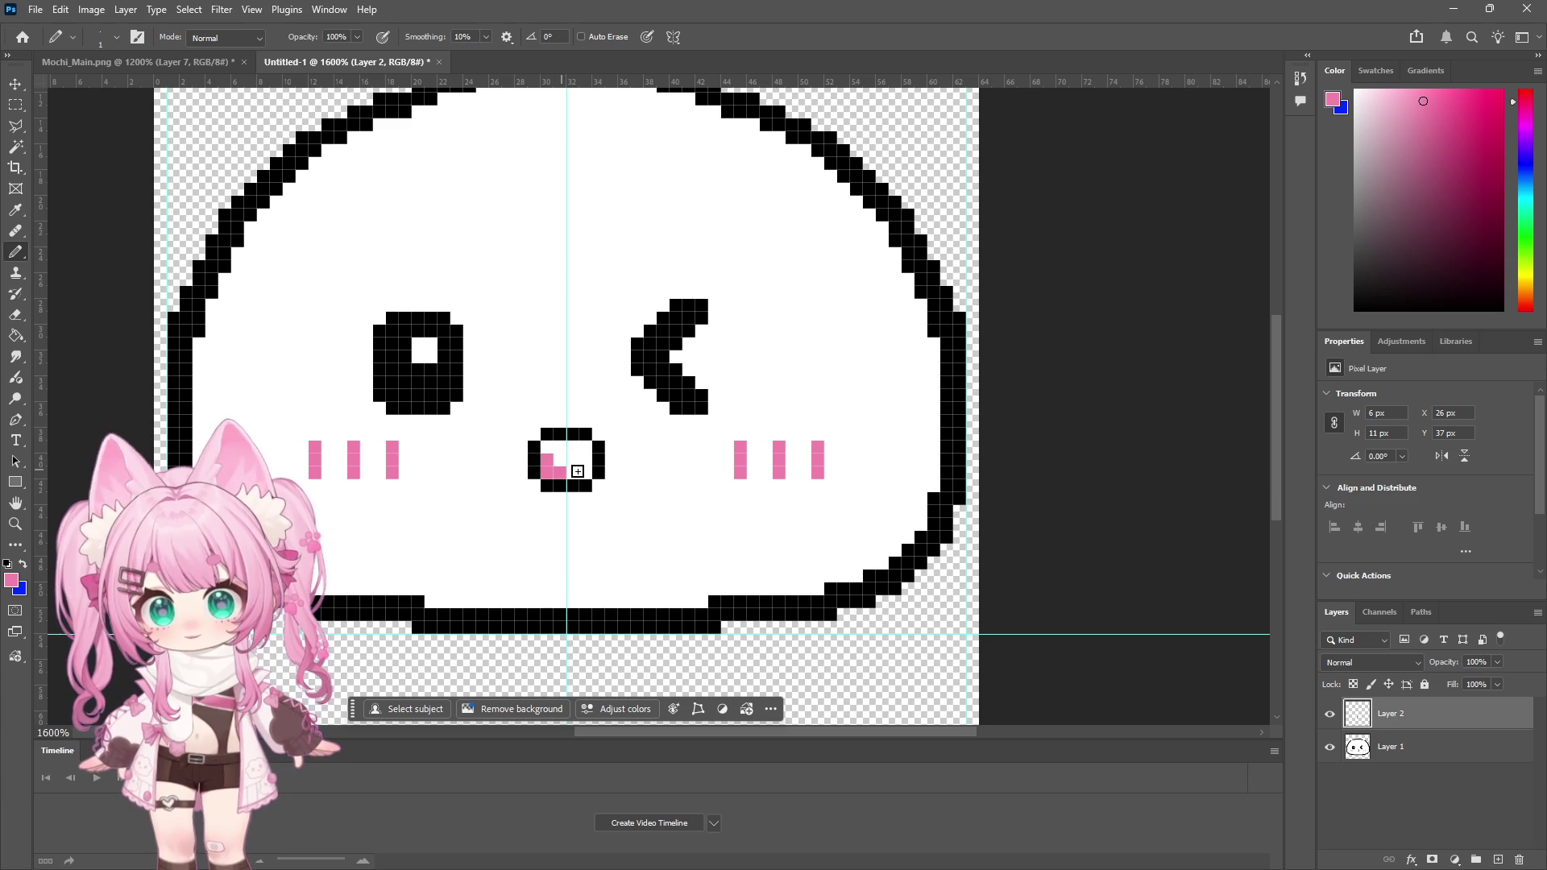
pyautogui.moveTo(574, 449)
pyautogui.mouseDown()
pyautogui.moveTo(552, 461)
pyautogui.moveTo(580, 457)
pyautogui.mouseUp()
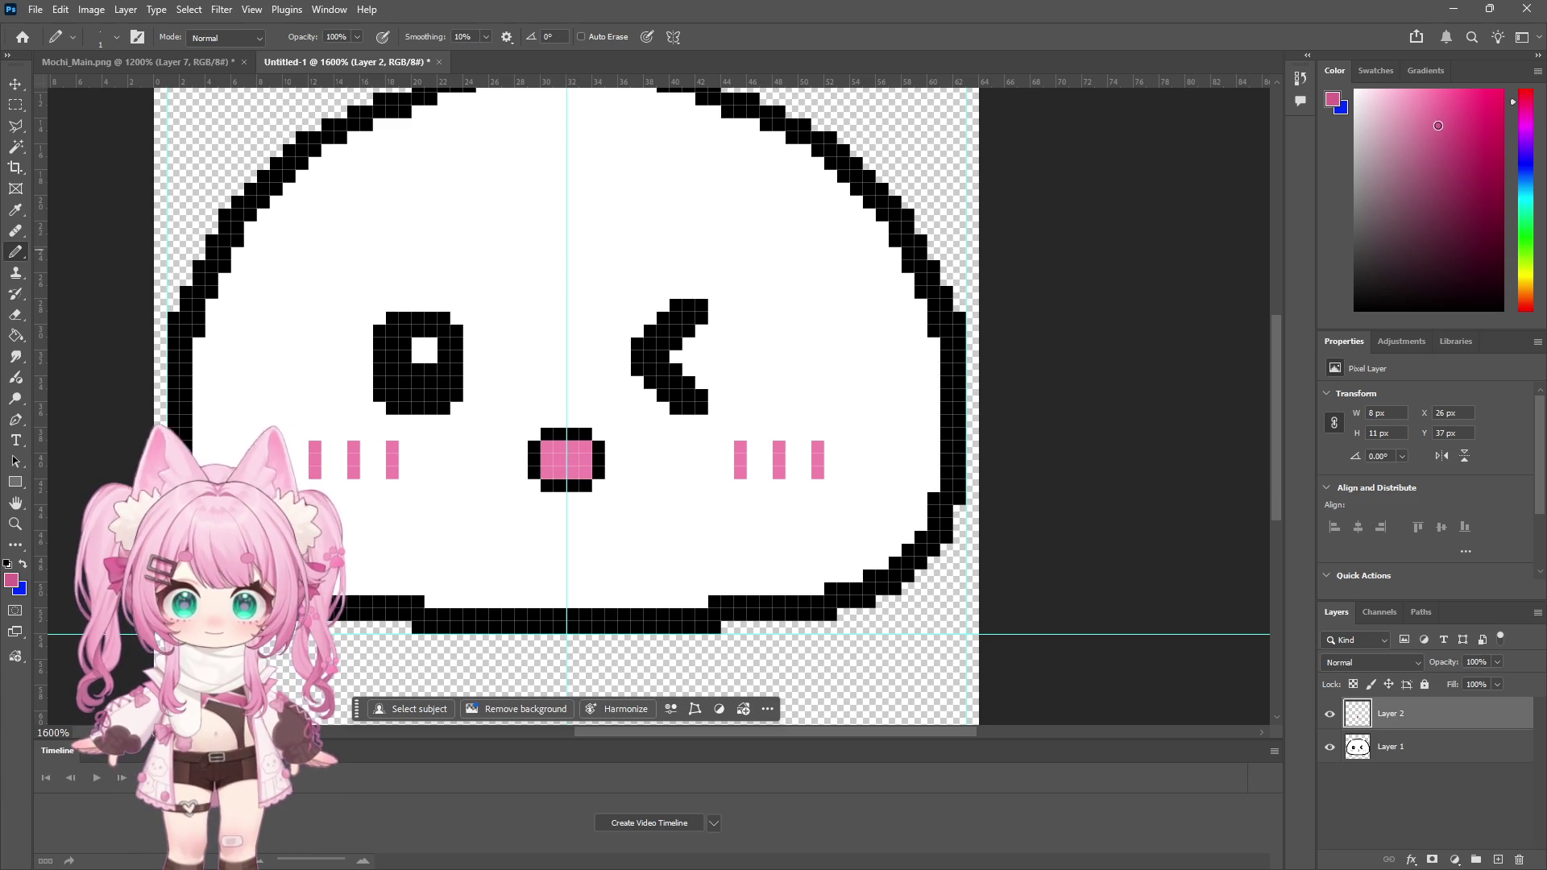
pyautogui.hotkey('ctrl', 'z')
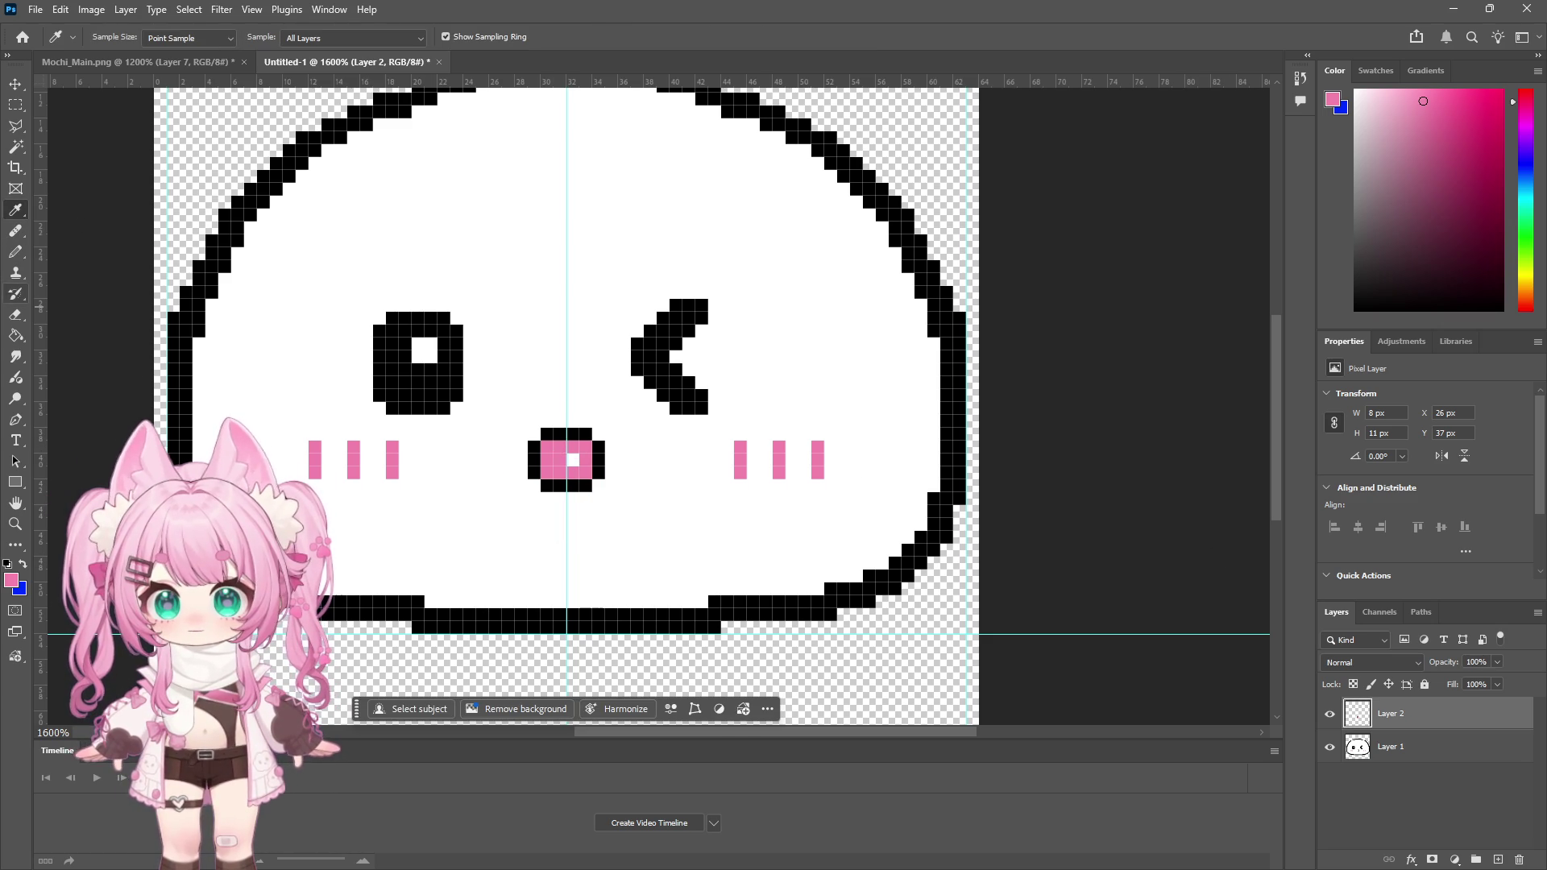
pyautogui.click(16, 253)
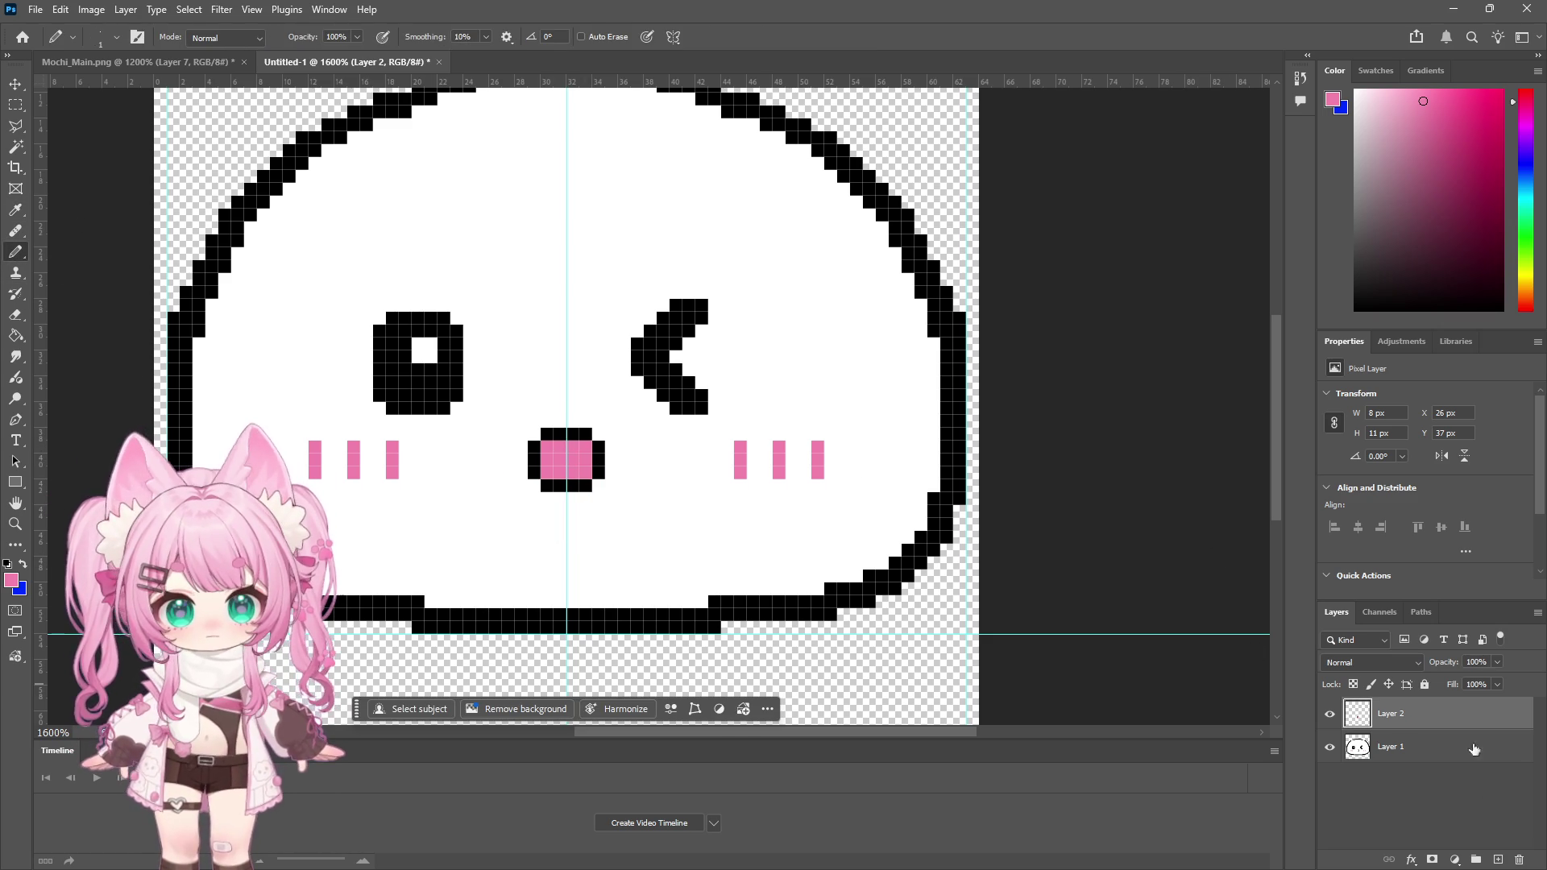
# Step: Add a Multiply-mode Layer 3 and darken the mouth's top row with pink
pyautogui.click(1496, 858)
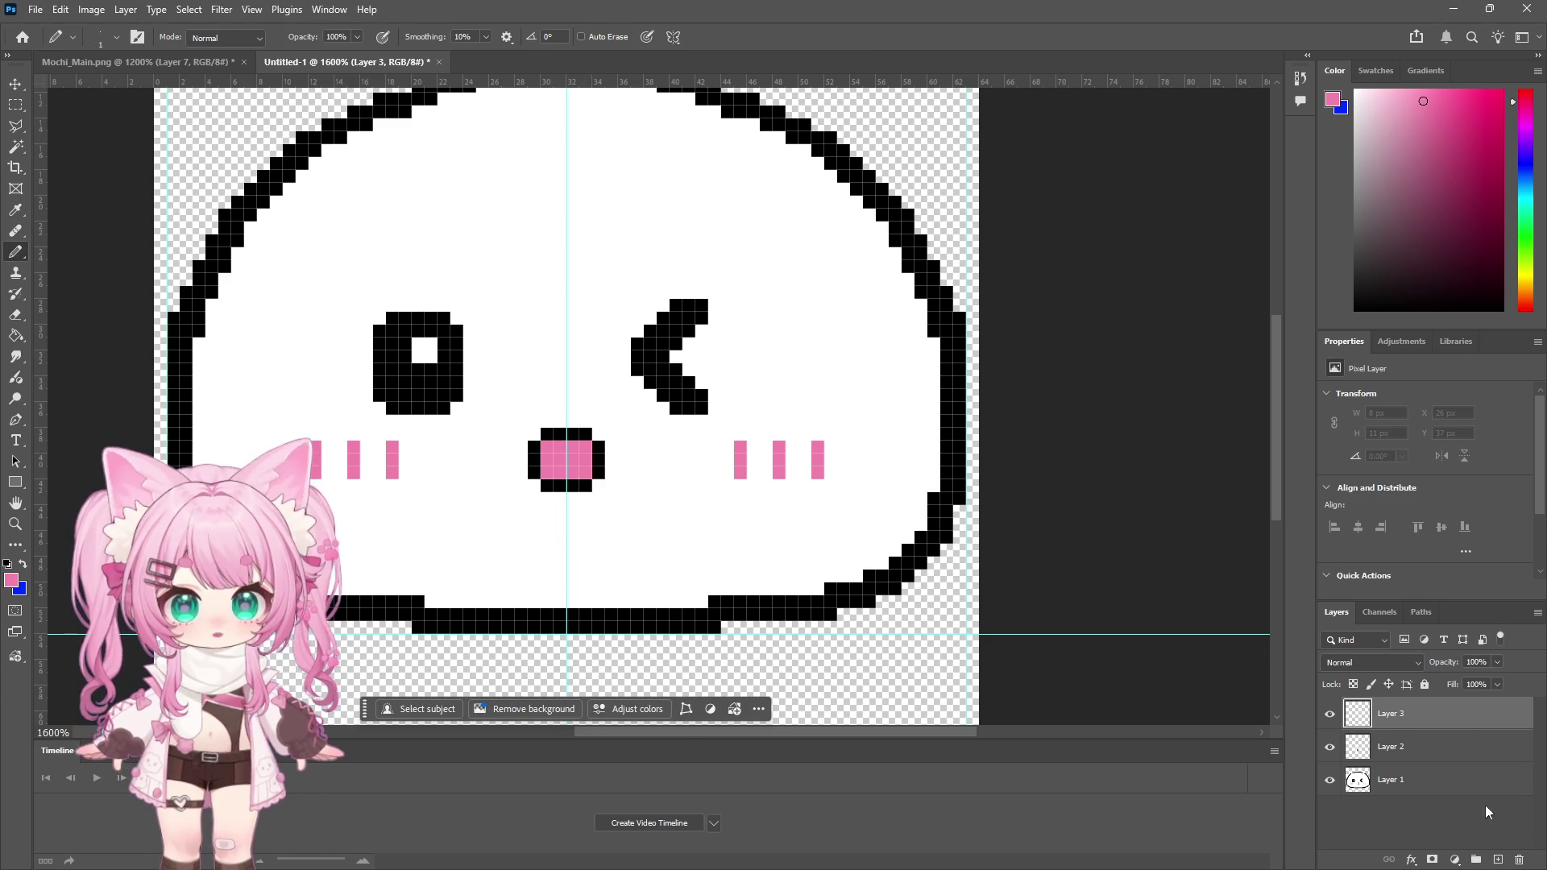
pyautogui.click(1402, 660)
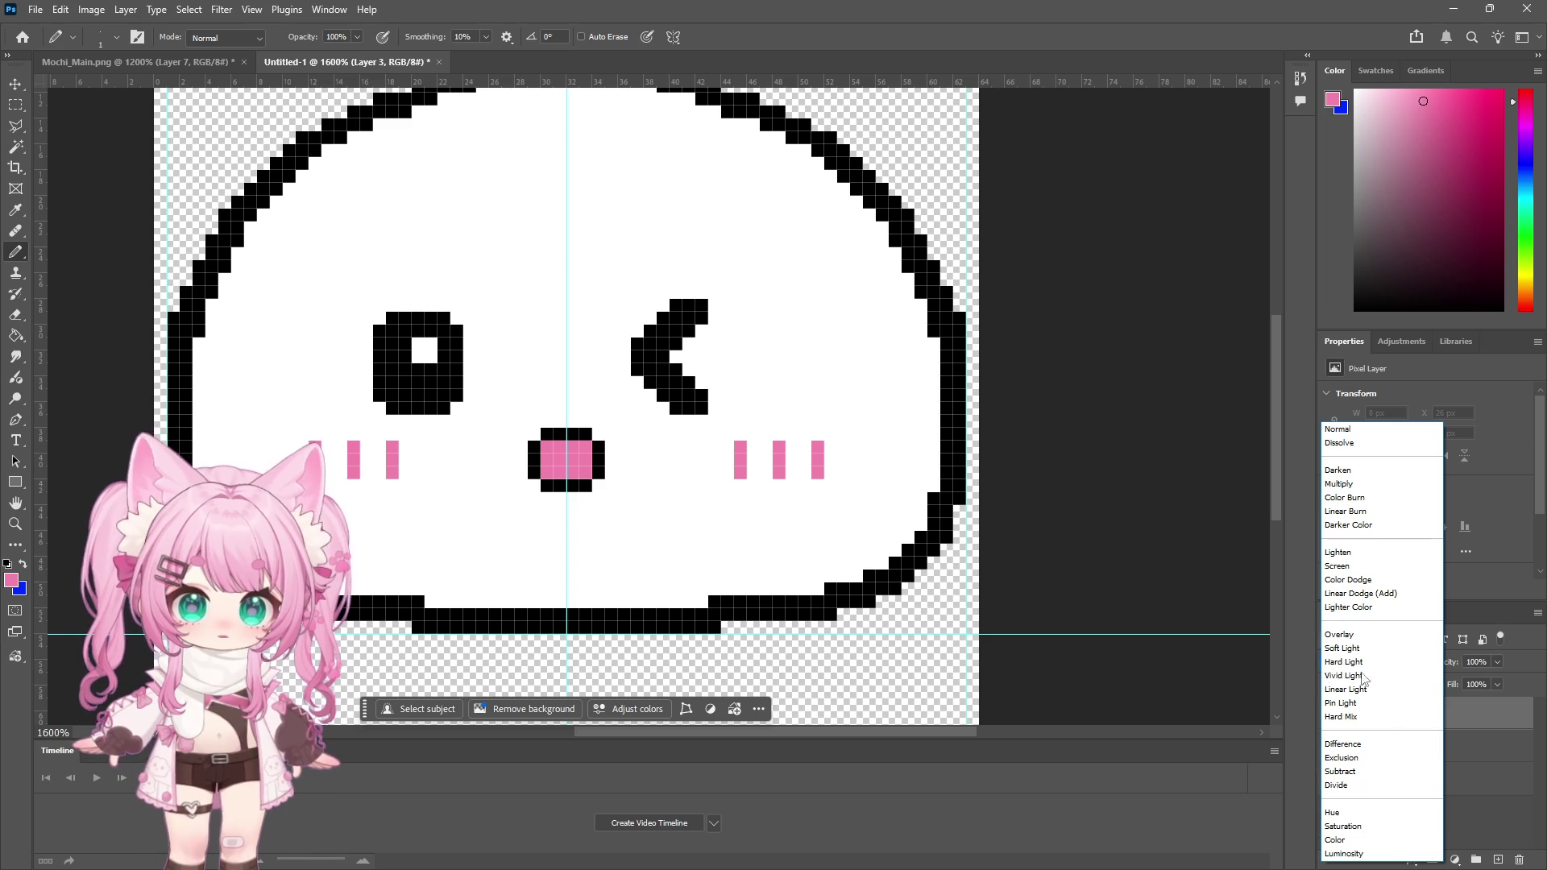
pyautogui.click(1339, 483)
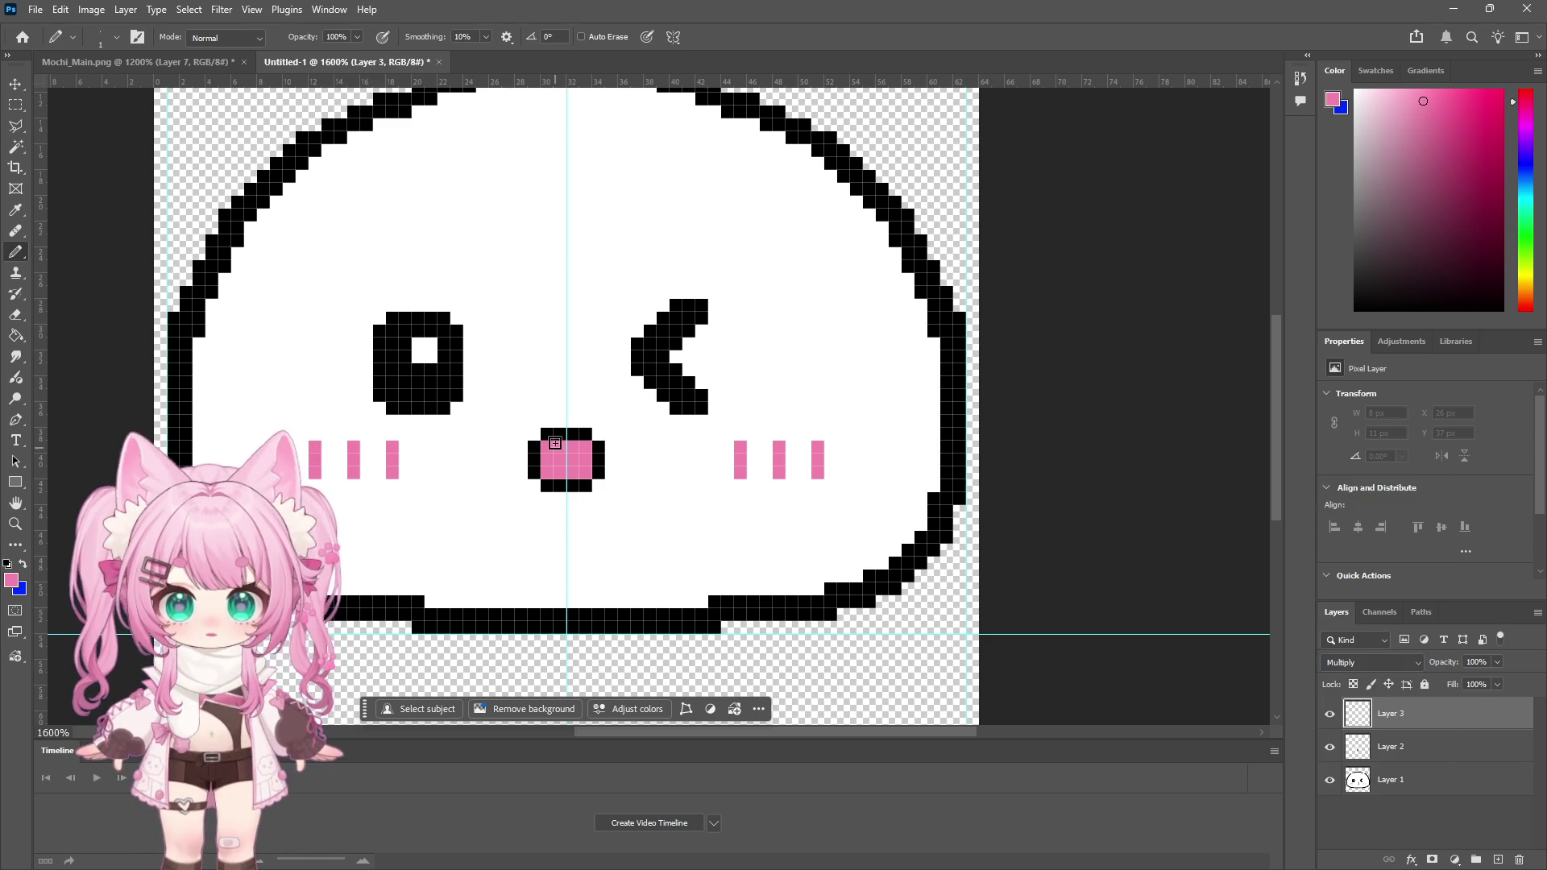
pyautogui.moveTo(582, 448); pyautogui.dragTo(585, 449)
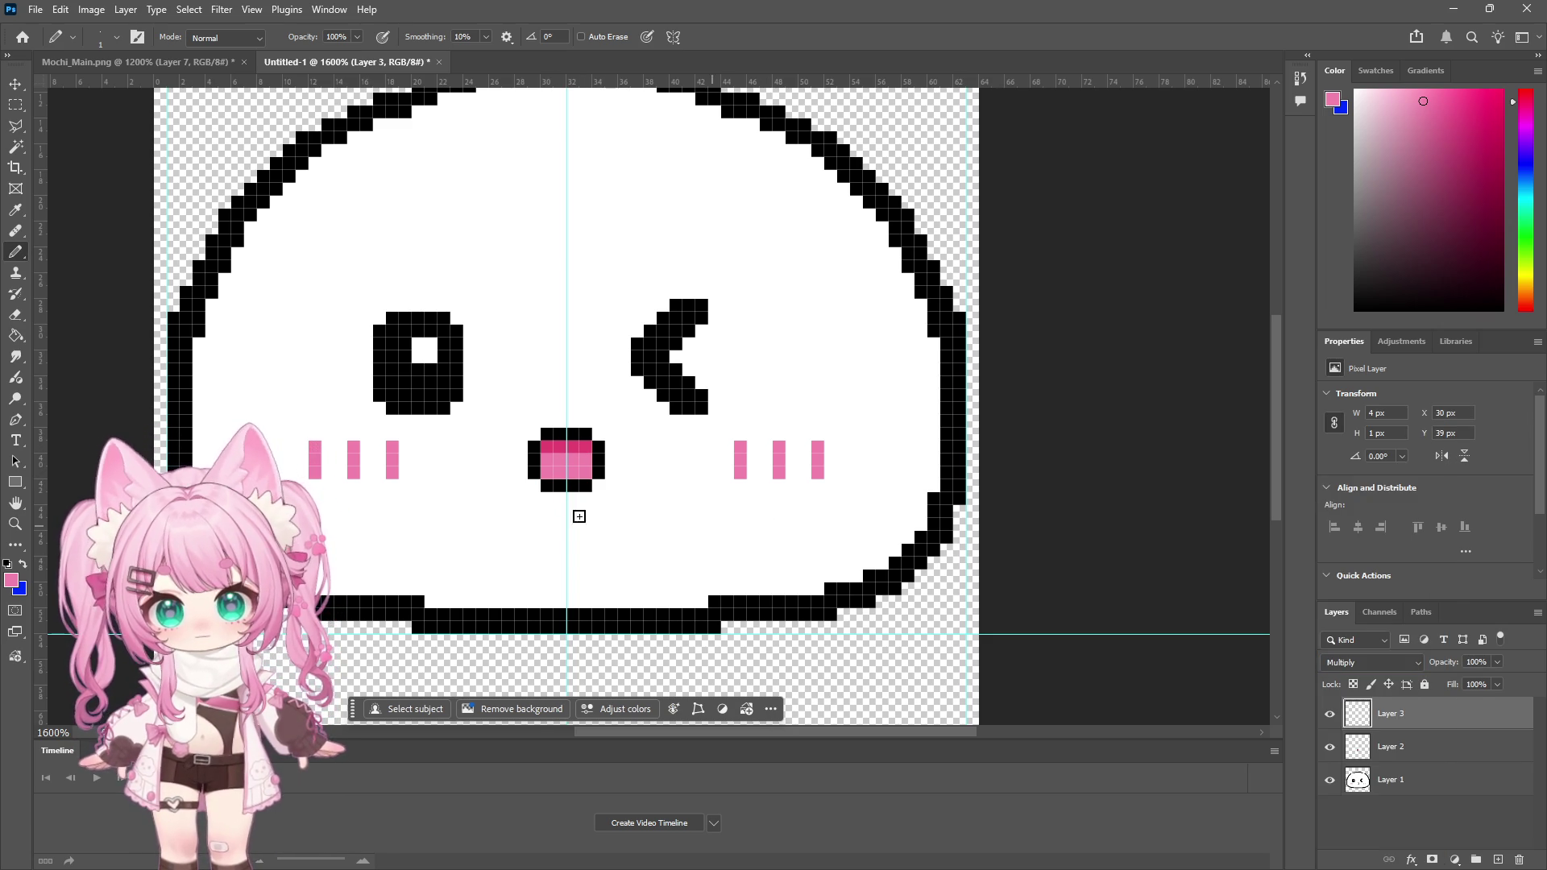
pyautogui.click(16, 525)
pyautogui.click(619, 525)
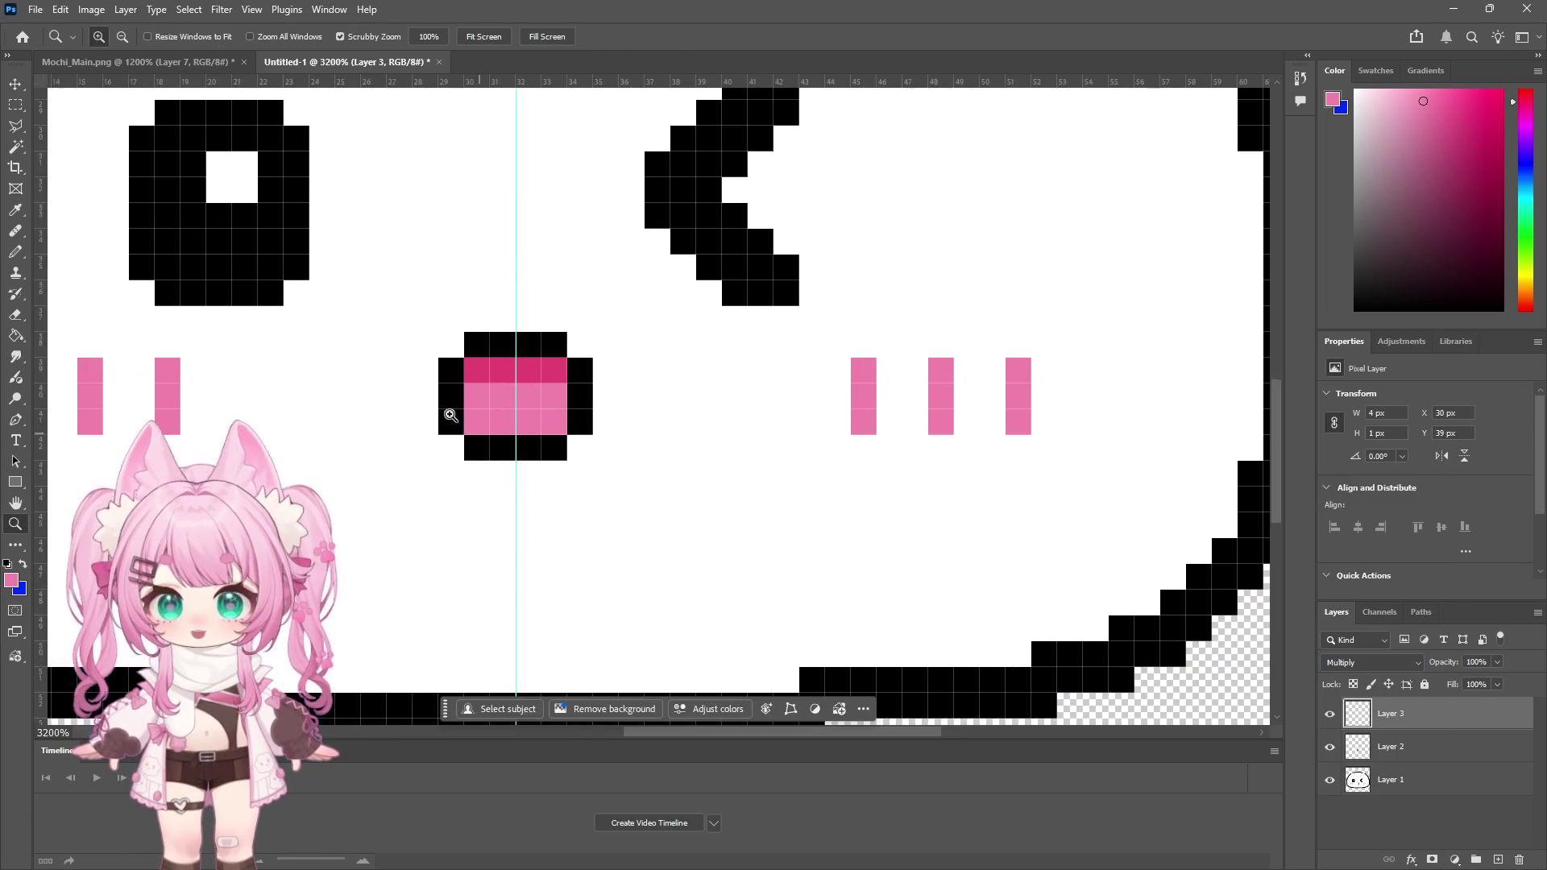
# Step: Inspect the mouth at several zooms, toggle Layer 2's visibility, then Merge Visible into Layer 3
pyautogui.click(492, 436)
pyautogui.scroll(1, 962, 560)
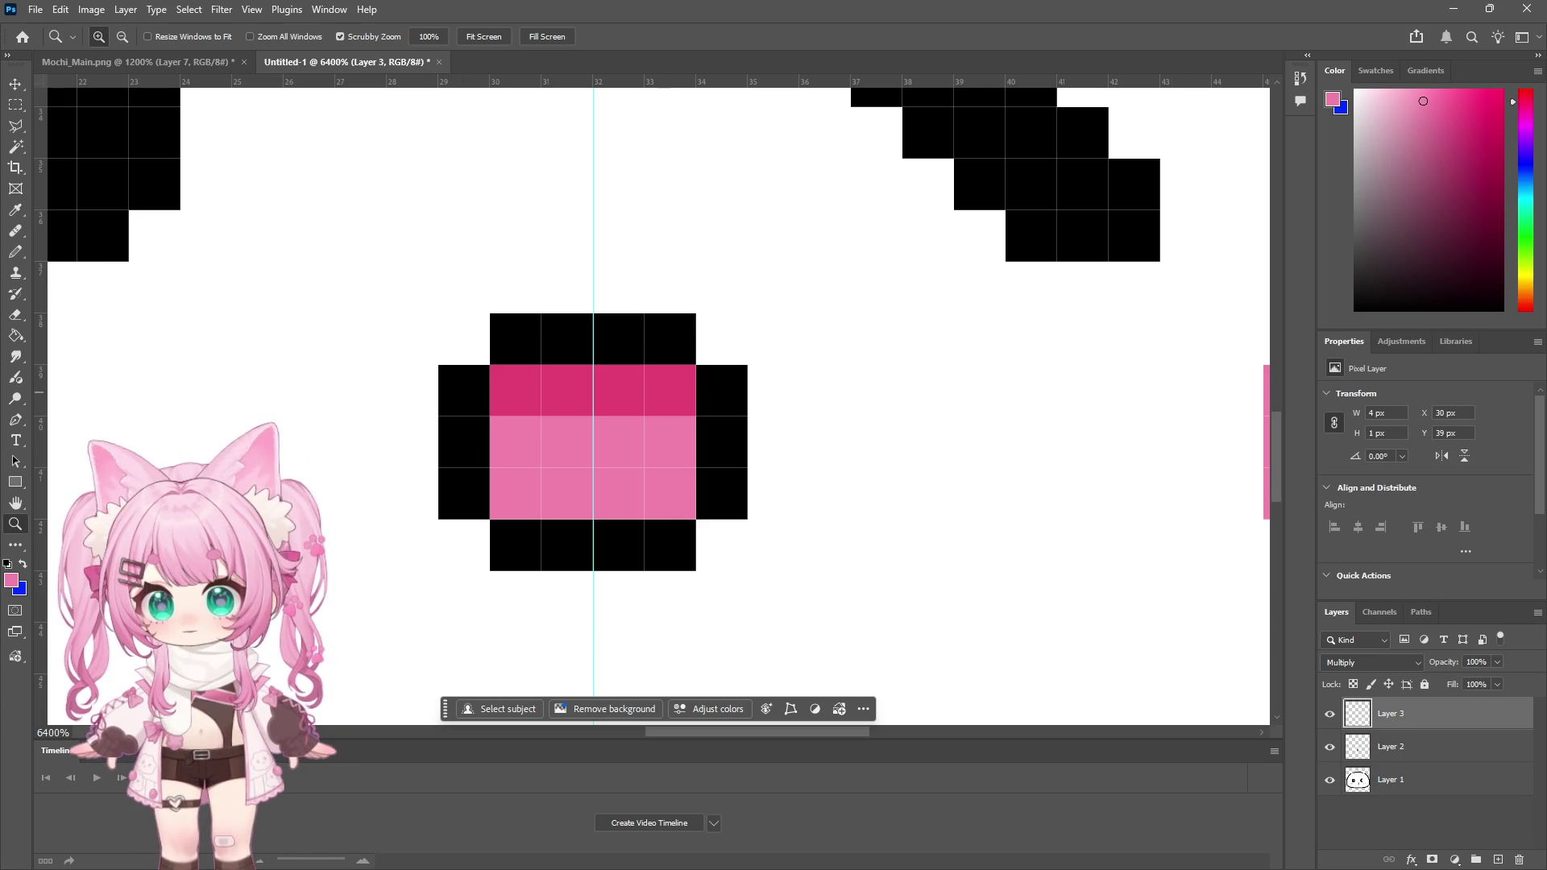
pyautogui.click(122, 36)
pyautogui.click(630, 465)
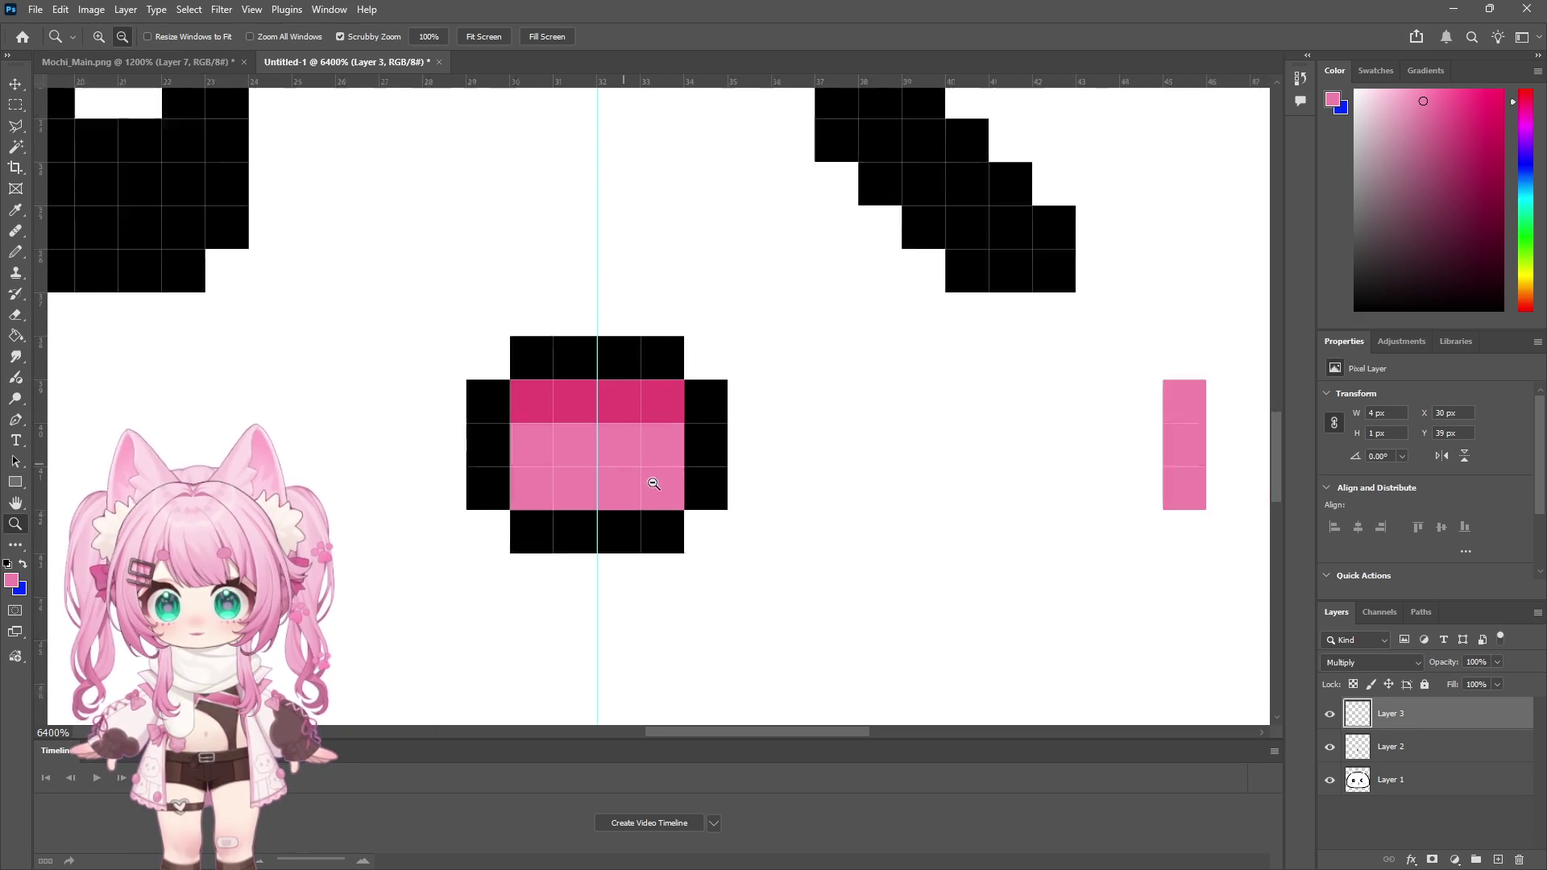
pyautogui.scroll(1, 701, 505)
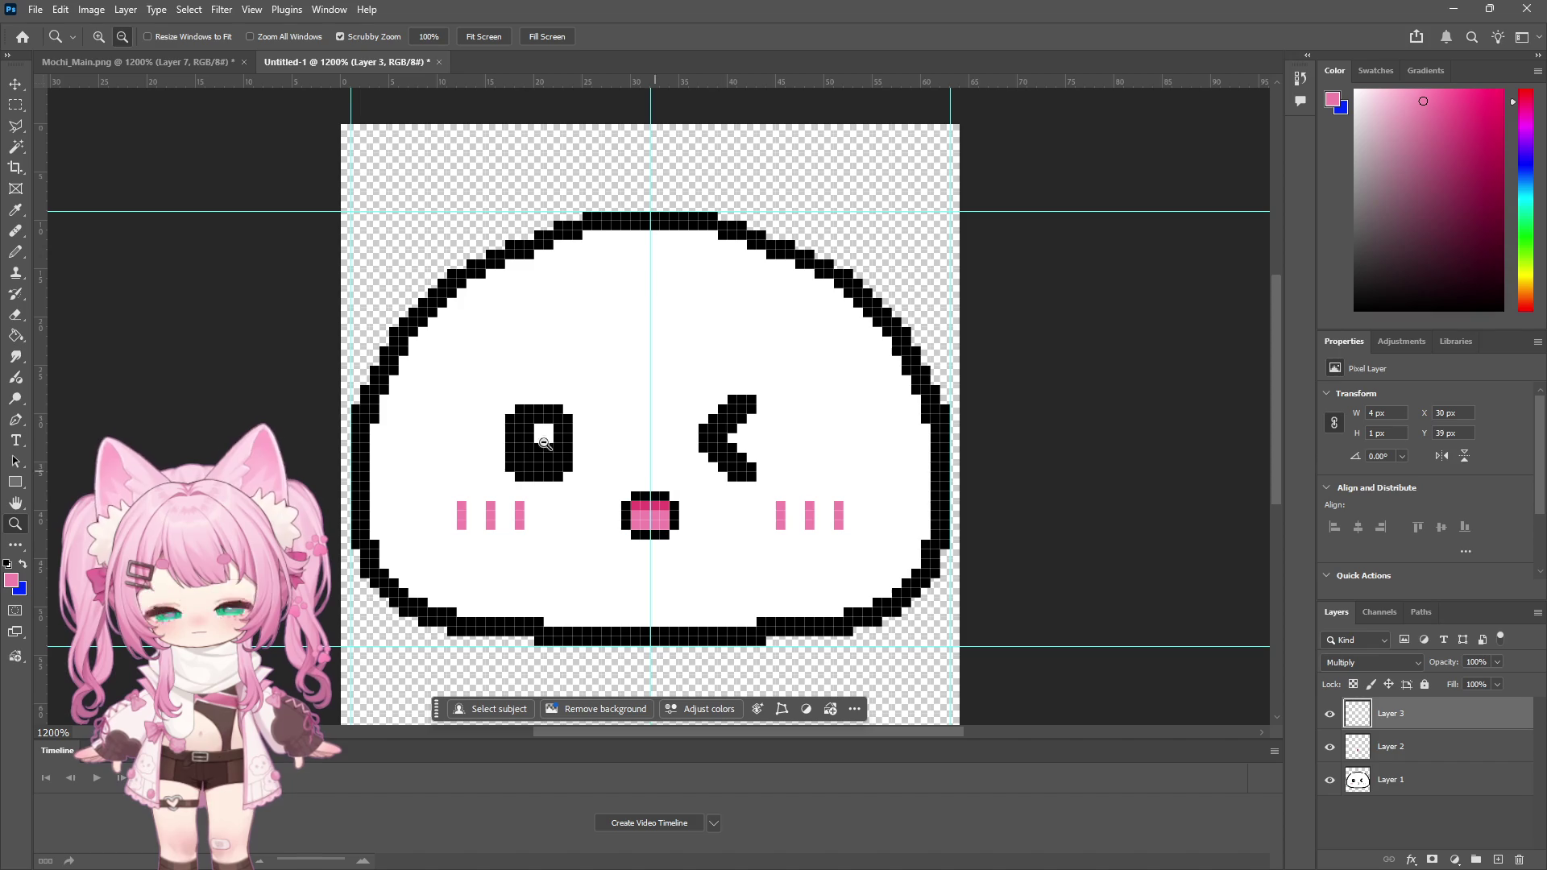
pyautogui.click(1329, 746)
pyautogui.click(1329, 746)
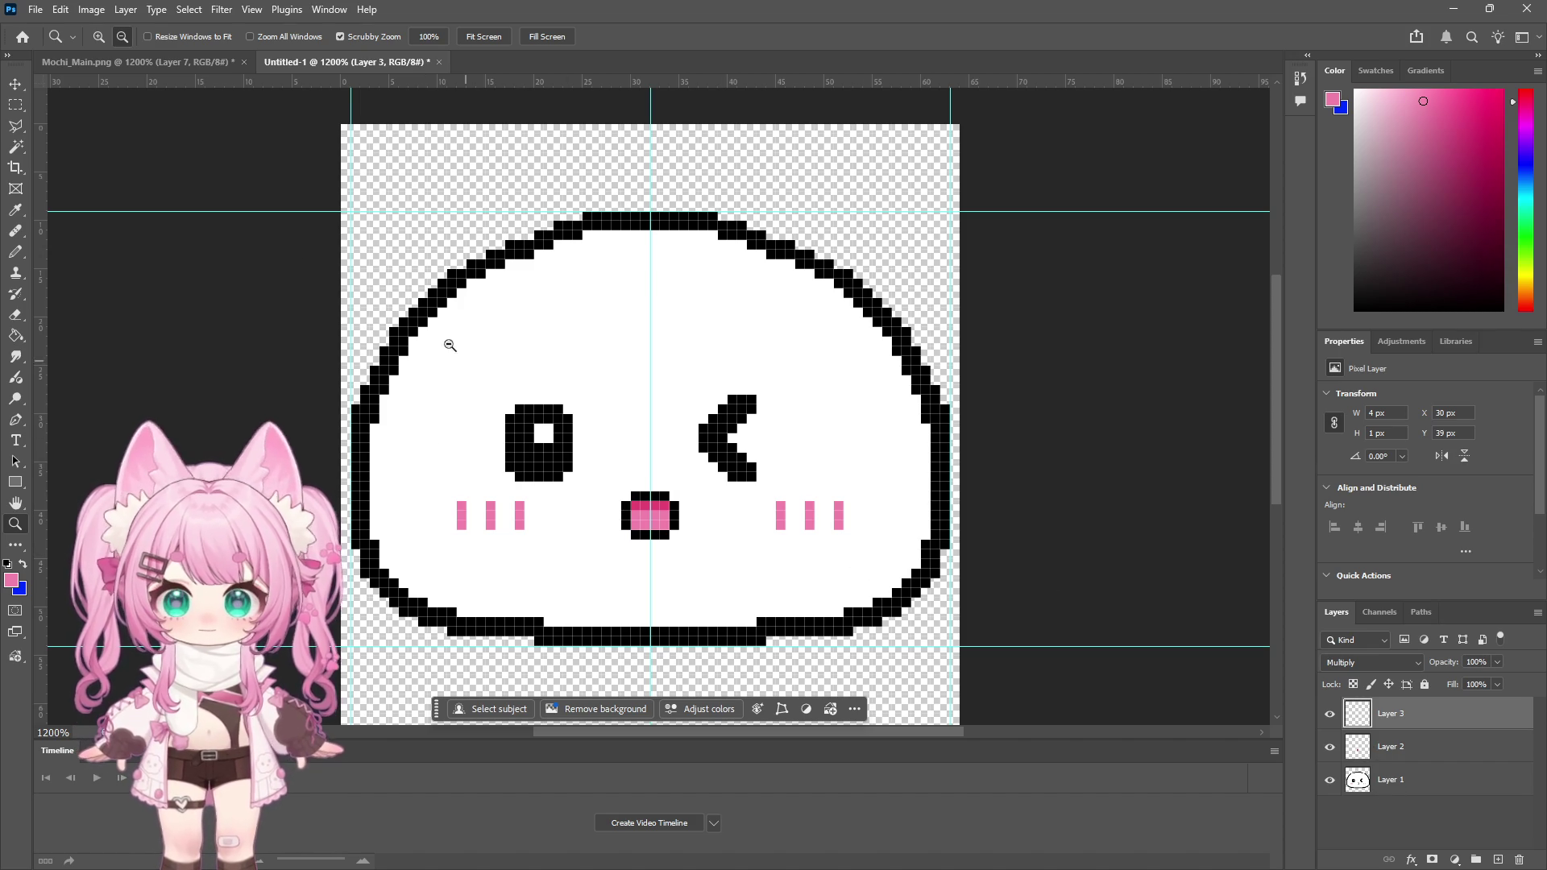
pyautogui.click(126, 11)
pyautogui.click(153, 640)
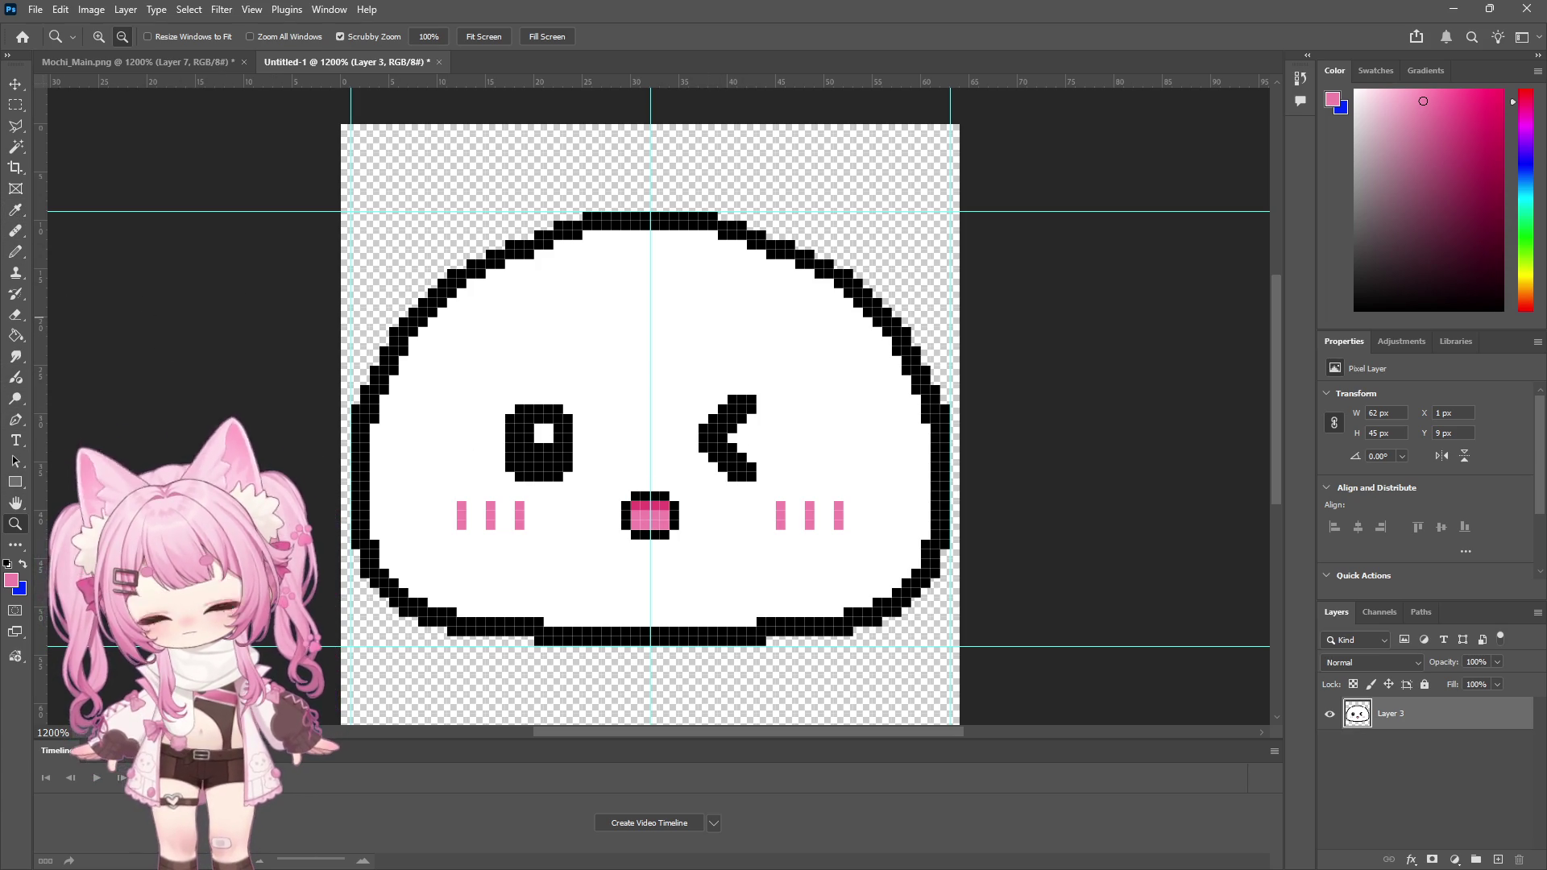
# Step: Sample the face white, paint over the old right eye, and try '<' wink strokes, undoing unwanted ones
pyautogui.click(14, 211)
pyautogui.click(685, 382)
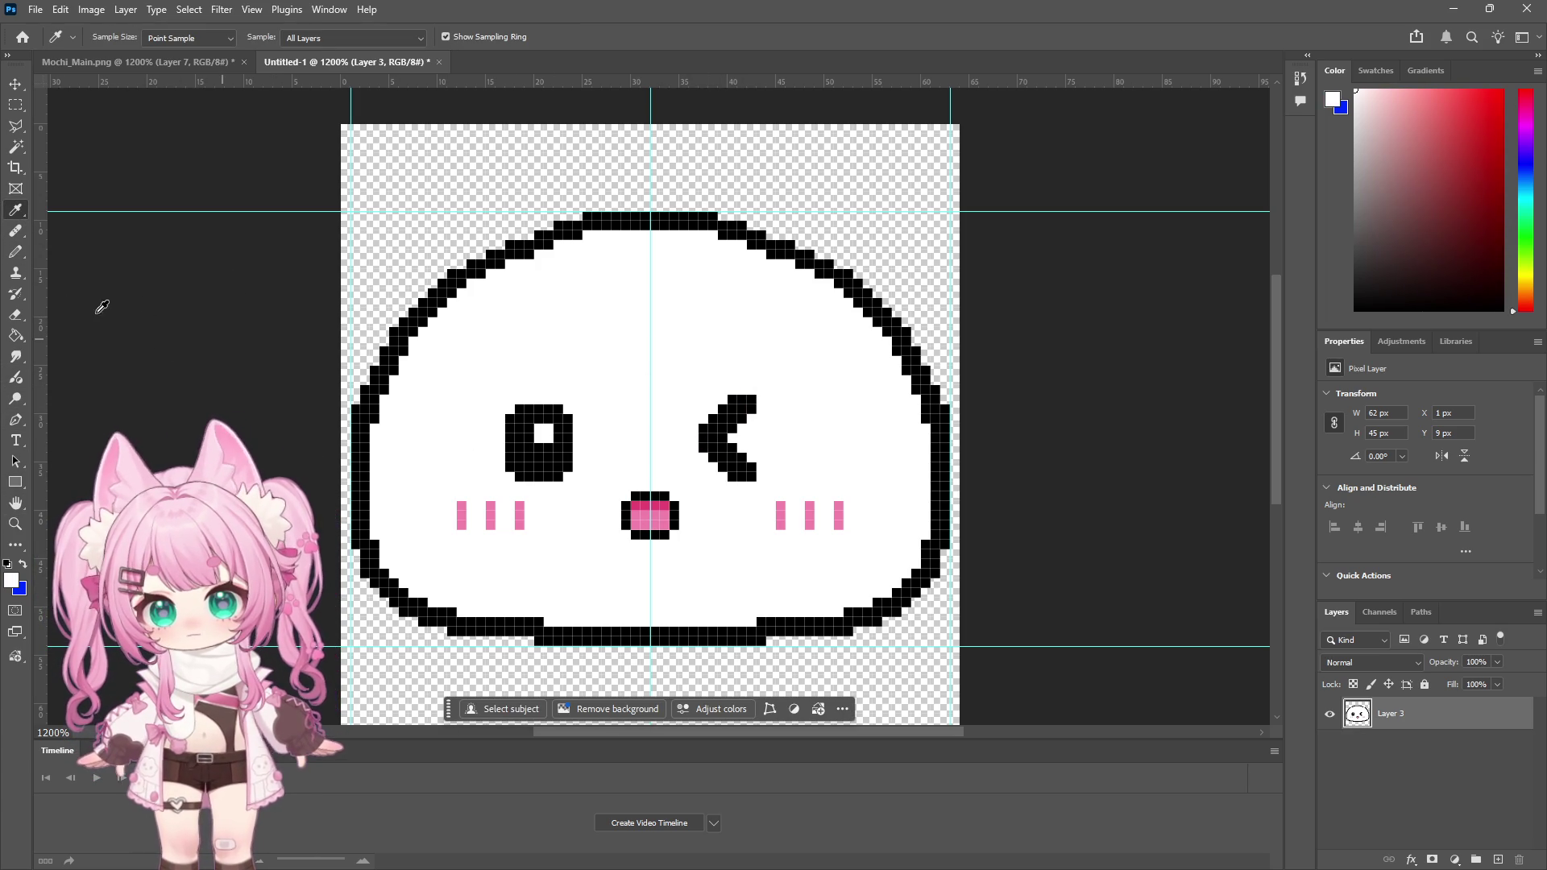
pyautogui.click(15, 252)
pyautogui.moveTo(762, 390)
pyautogui.mouseDown()
pyautogui.moveTo(732, 398)
pyautogui.moveTo(721, 459)
pyautogui.moveTo(750, 469)
pyautogui.mouseUp()
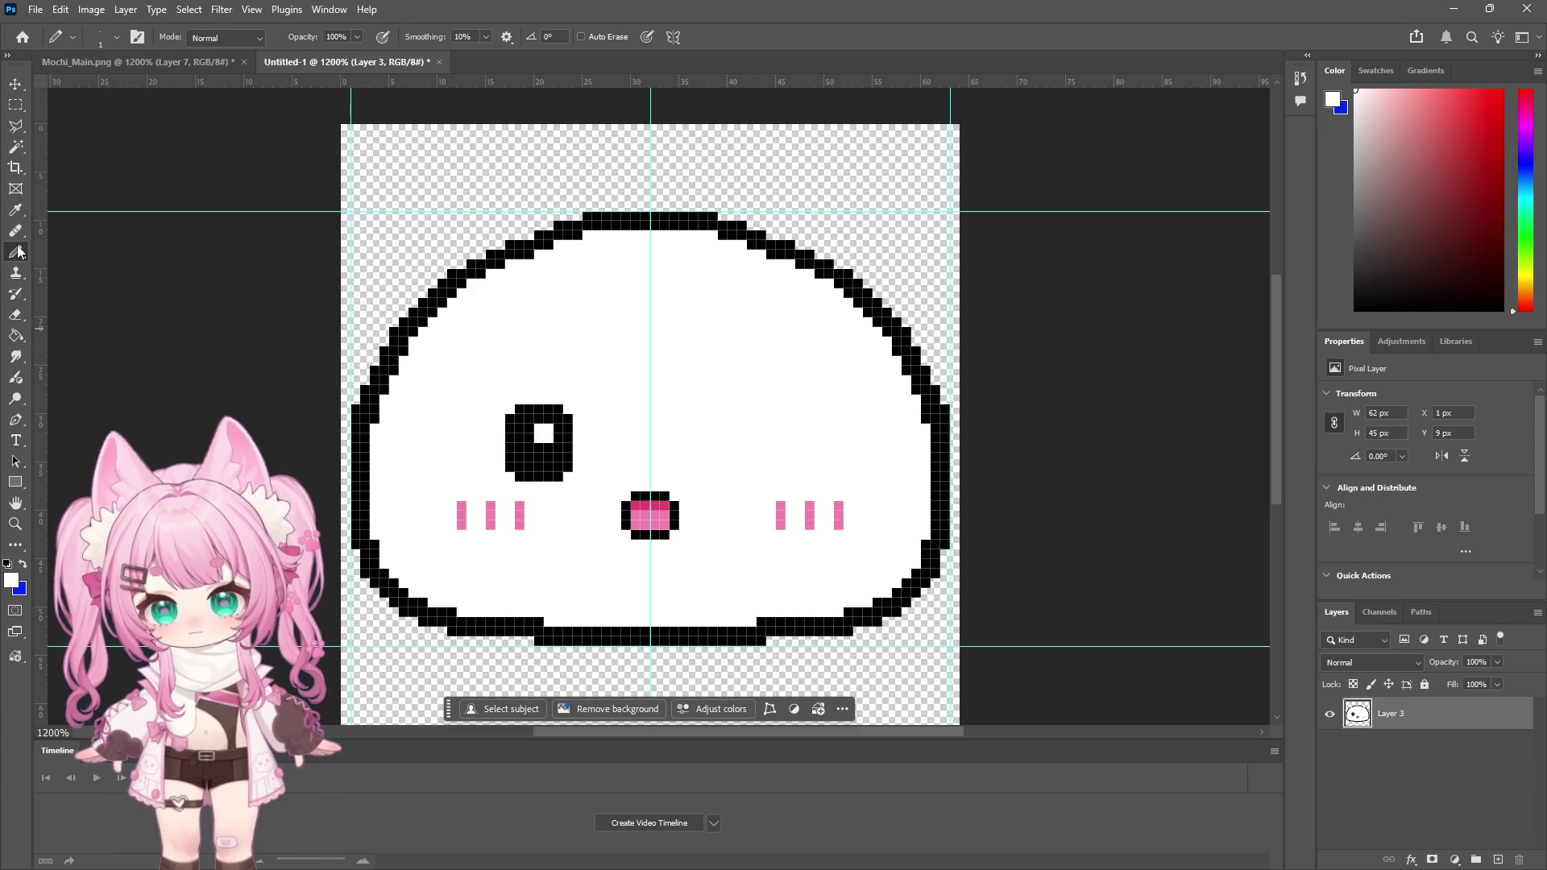
pyautogui.moveTo(742, 418)
pyautogui.mouseDown()
pyautogui.moveTo(770, 444)
pyautogui.moveTo(745, 438)
pyautogui.moveTo(785, 438)
pyautogui.moveTo(759, 437)
pyautogui.mouseUp()
pyautogui.hotkey('ctrl', 'z')
pyautogui.hotkey('ctrl', 'z')
pyautogui.hotkey('ctrl', 'z')
pyautogui.hotkey('ctrl', 'z')
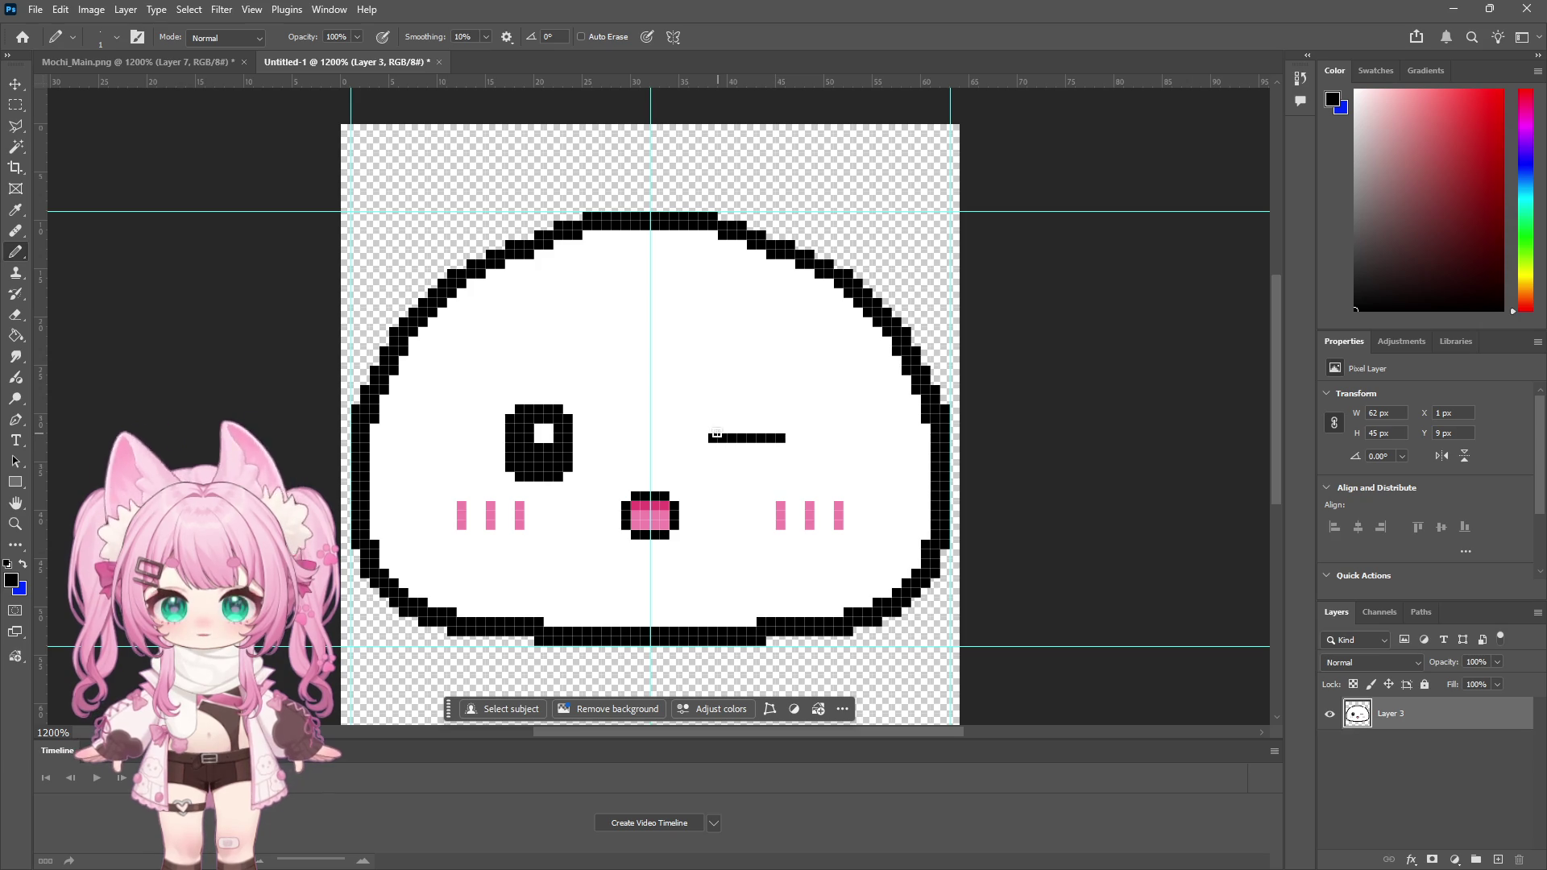
pyautogui.moveTo(733, 432); pyautogui.dragTo(775, 433)
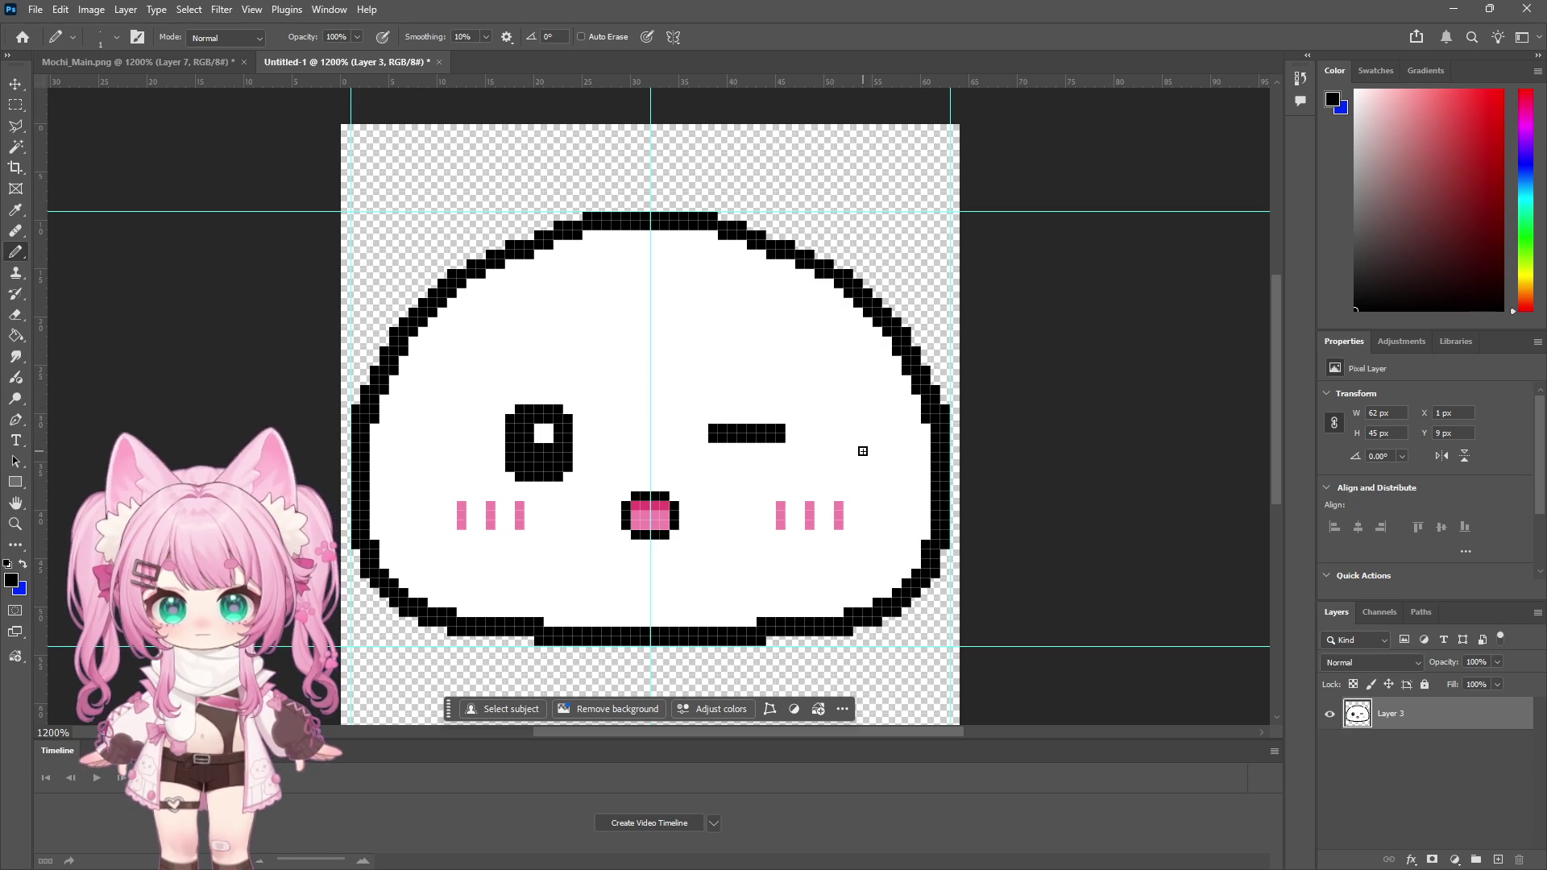
pyautogui.hotkey('ctrl', 'z')
pyautogui.hotkey('ctrl', 'z')
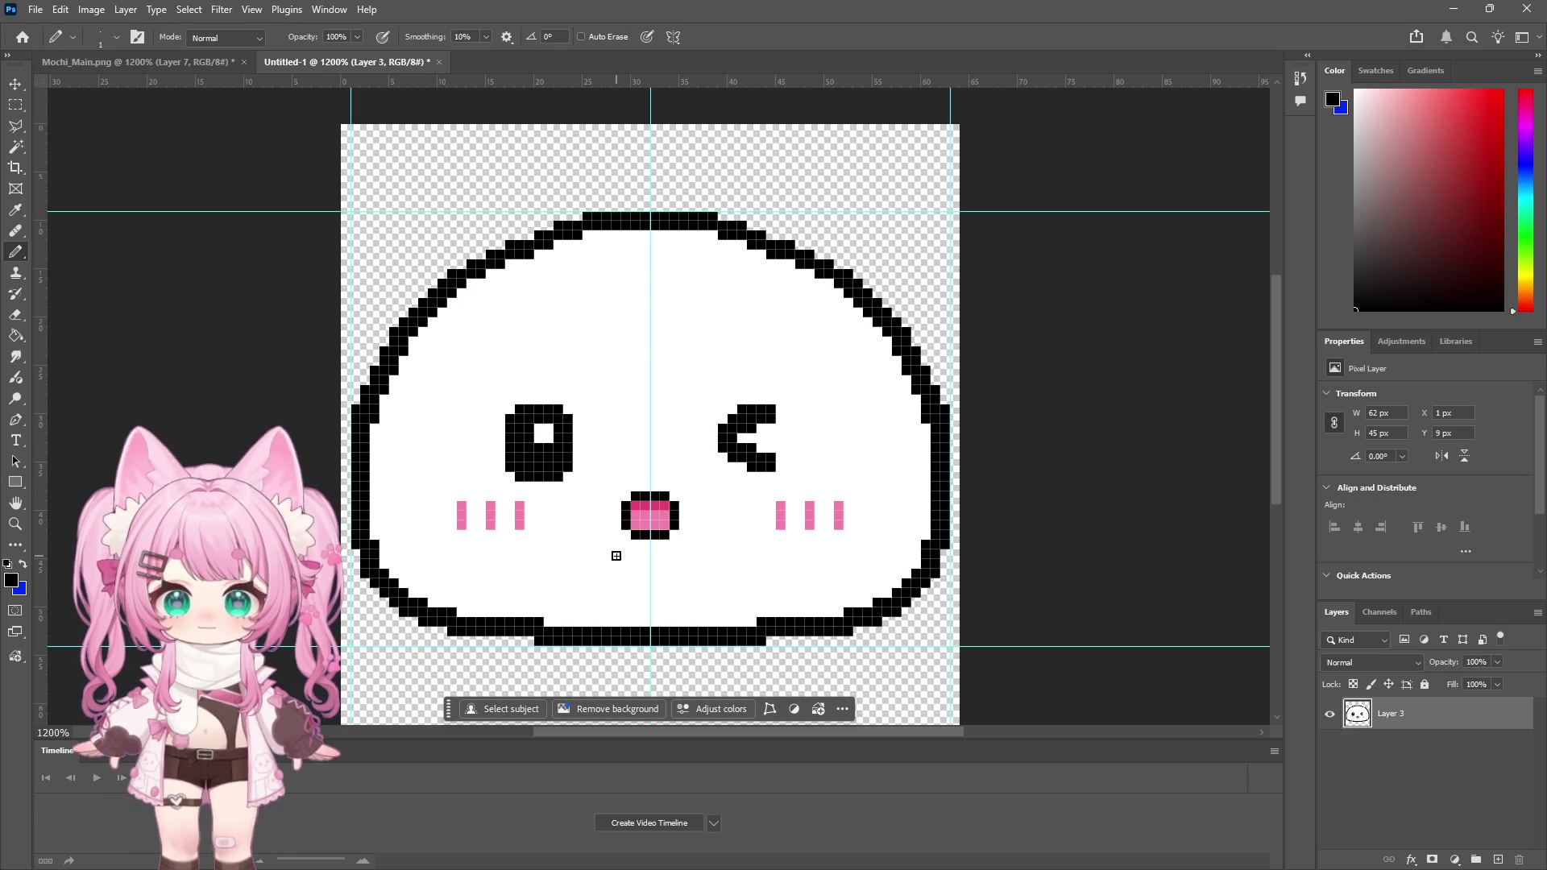
pyautogui.click(18, 522)
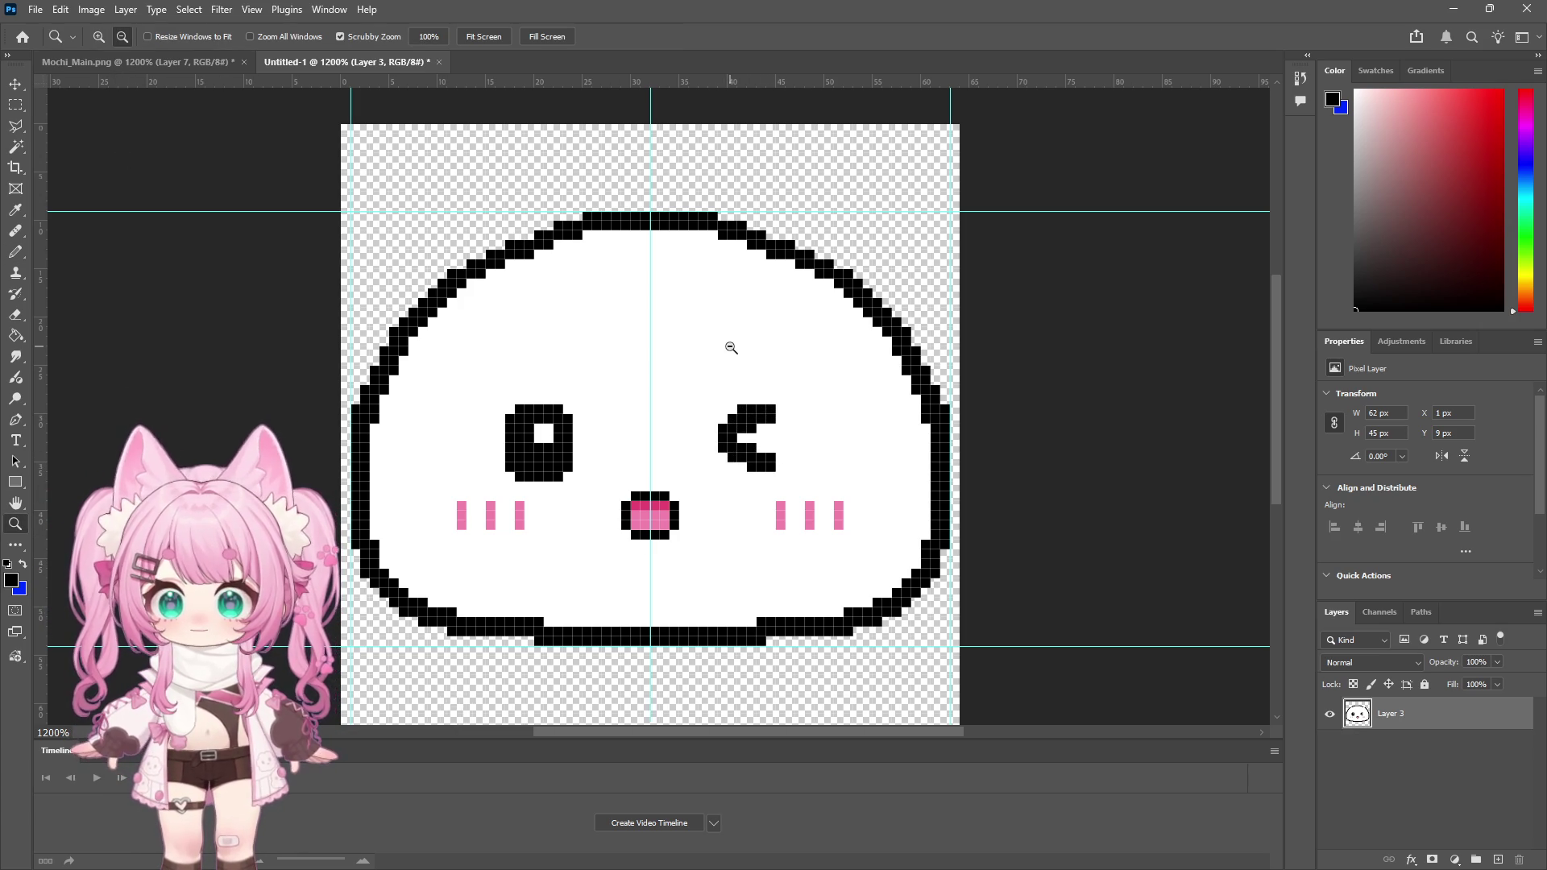
# Step: Zoom out to judge the sprite, zoom back to 1200%, and nudge the winking eye one pixel left
pyautogui.keyDown('alt'); pyautogui.click(728, 346); pyautogui.keyUp('alt')
pyautogui.keyDown('alt'); pyautogui.click(811, 455); pyautogui.keyUp('alt')
pyautogui.keyDown('alt'); pyautogui.click(793, 447); pyautogui.keyUp('alt')
pyautogui.keyDown('alt'); pyautogui.click(797, 440); pyautogui.keyUp('alt')
pyautogui.keyDown('alt'); pyautogui.click(797, 433); pyautogui.keyUp('alt')
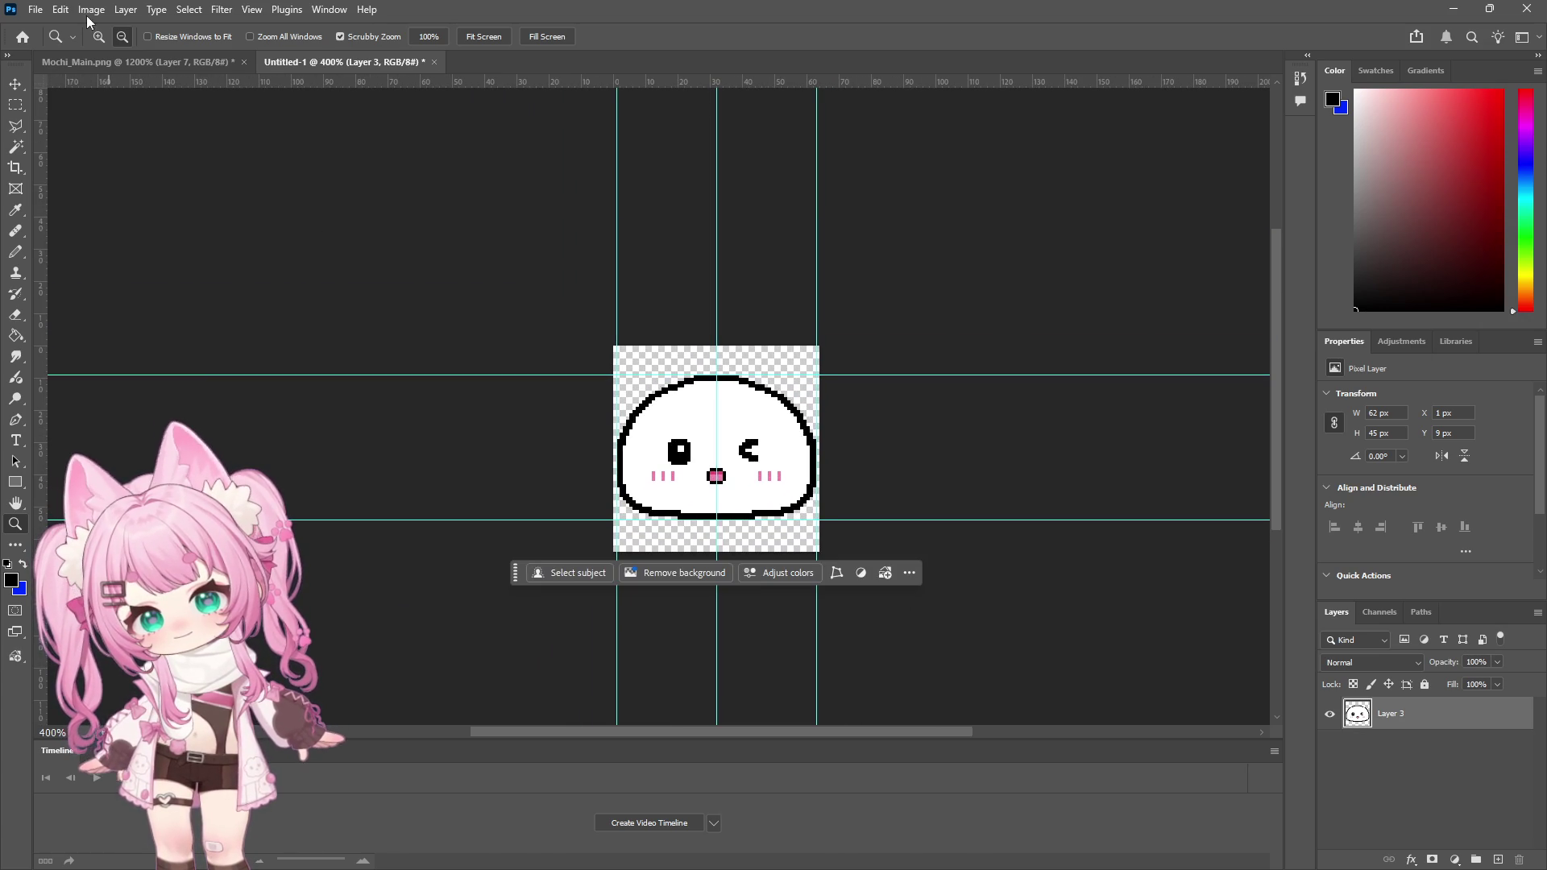
pyautogui.click(778, 451)
pyautogui.click(782, 447)
pyautogui.click(786, 439)
pyautogui.click(791, 428)
pyautogui.click(791, 428)
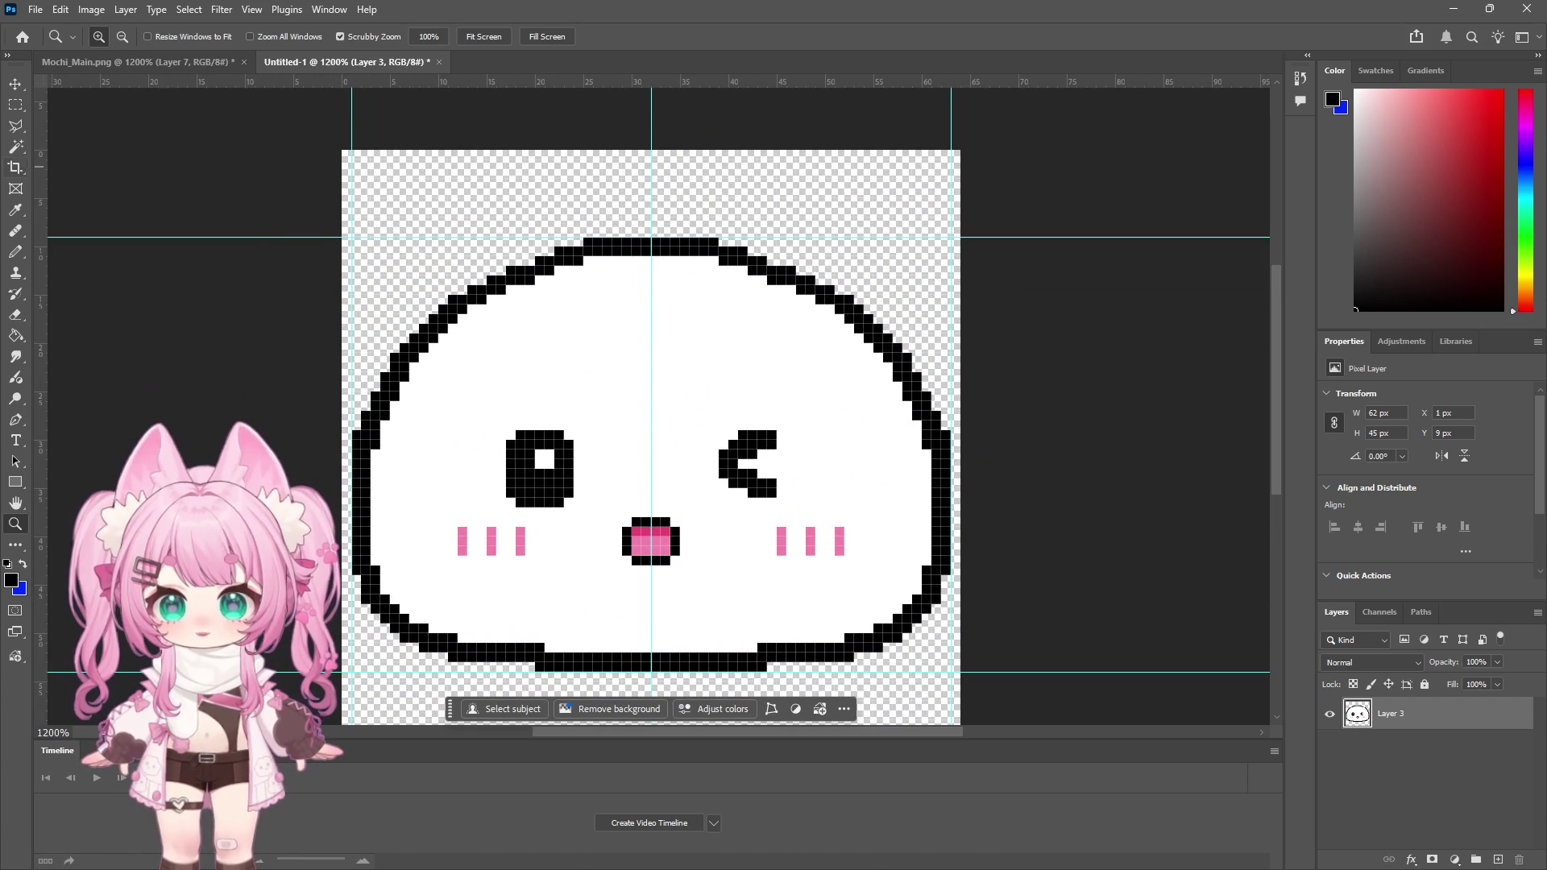
pyautogui.press('m')
pyautogui.moveTo(804, 411)
pyautogui.mouseDown()
pyautogui.moveTo(713, 471)
pyautogui.moveTo(720, 507)
pyautogui.moveTo(761, 477)
pyautogui.moveTo(746, 476)
pyautogui.mouseUp()
pyautogui.press('v')
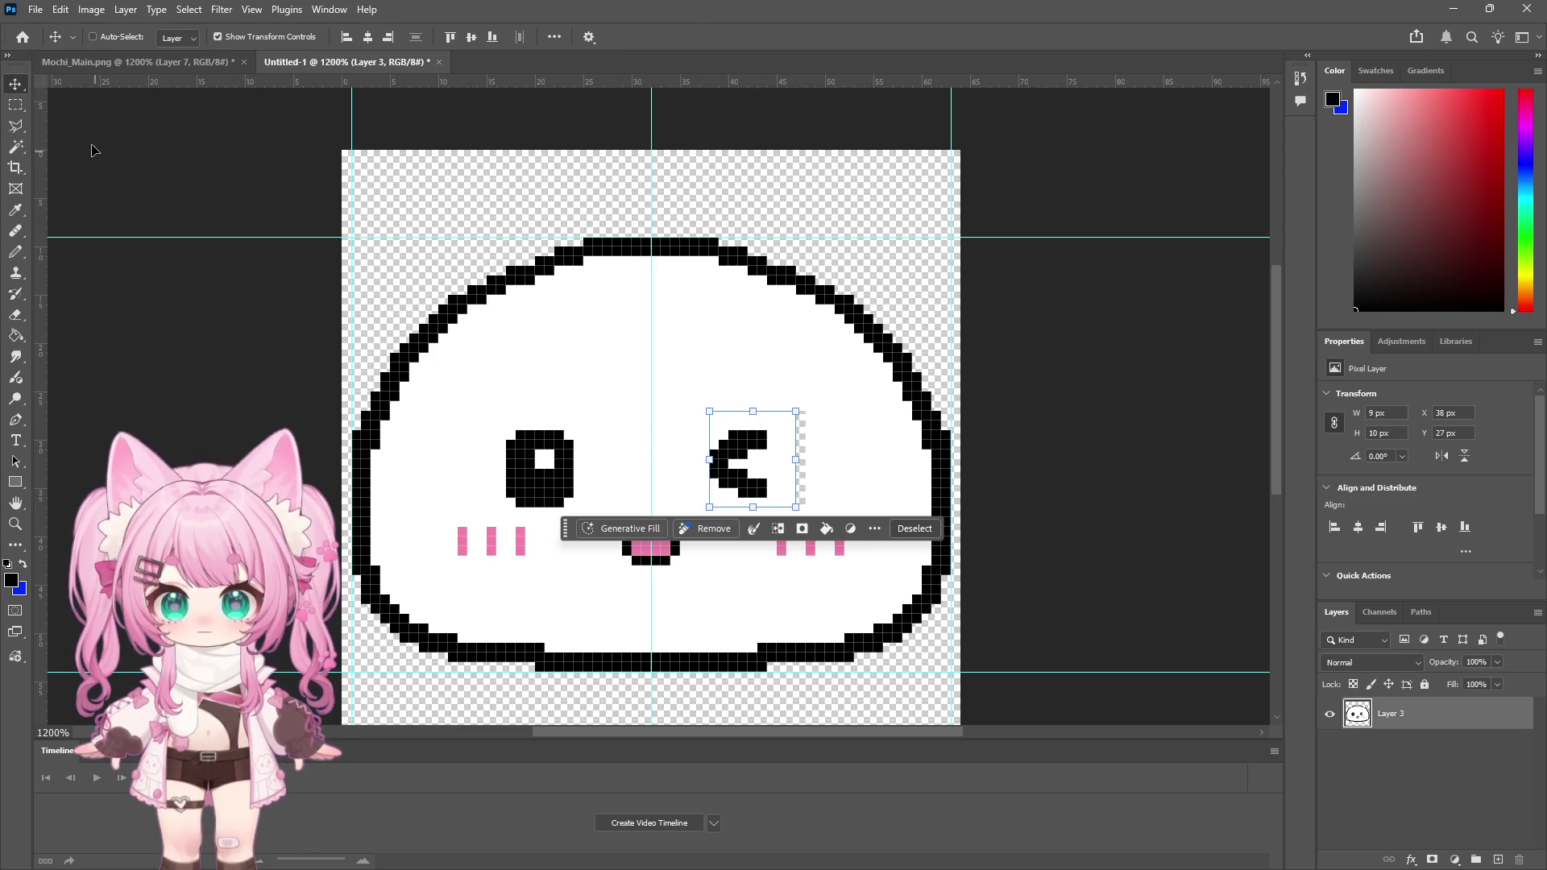
pyautogui.click(15, 104)
# Step: Paint the stray grey pixels right of the eye white, deselect, and add a new empty layer
pyautogui.moveTo(806, 393); pyautogui.dragTo(797, 517)
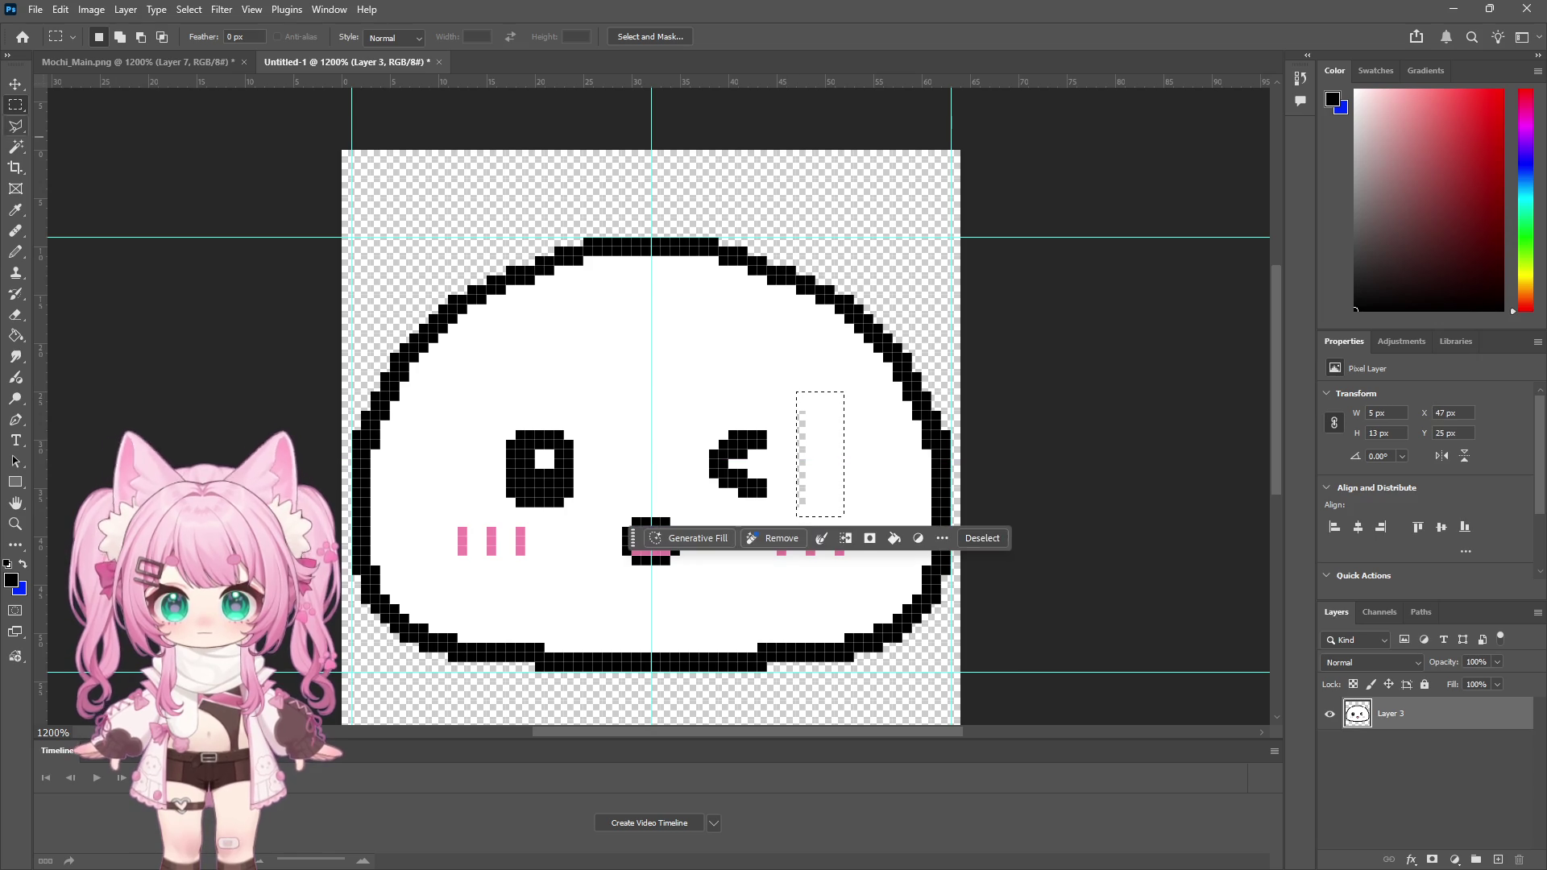
pyautogui.click(16, 252)
pyautogui.click(1354, 90)
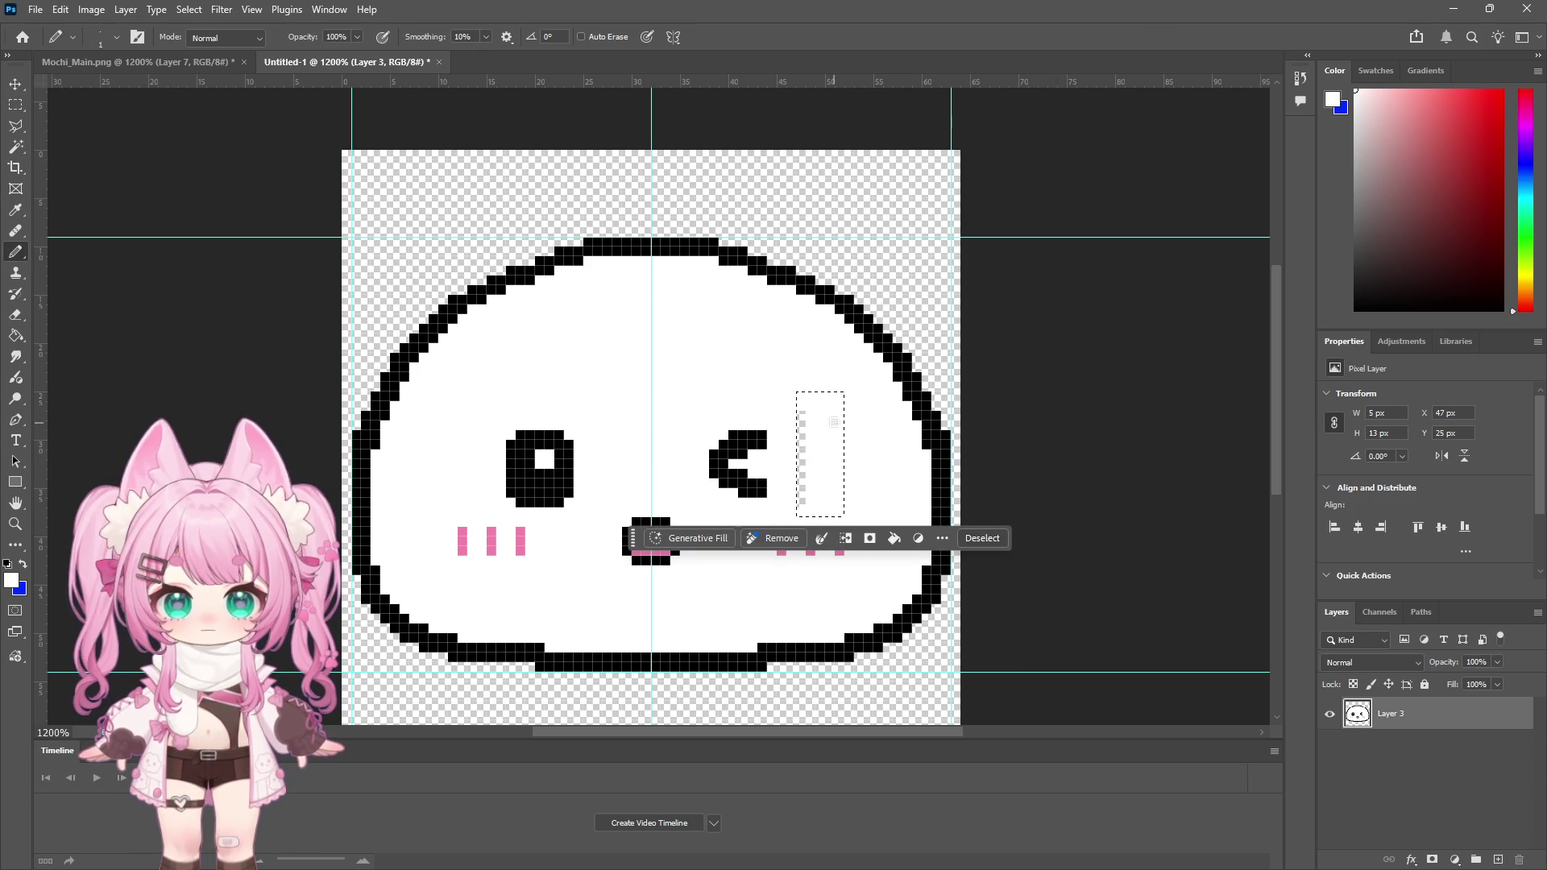
pyautogui.moveTo(803, 479); pyautogui.dragTo(802, 503)
pyautogui.click(15, 105)
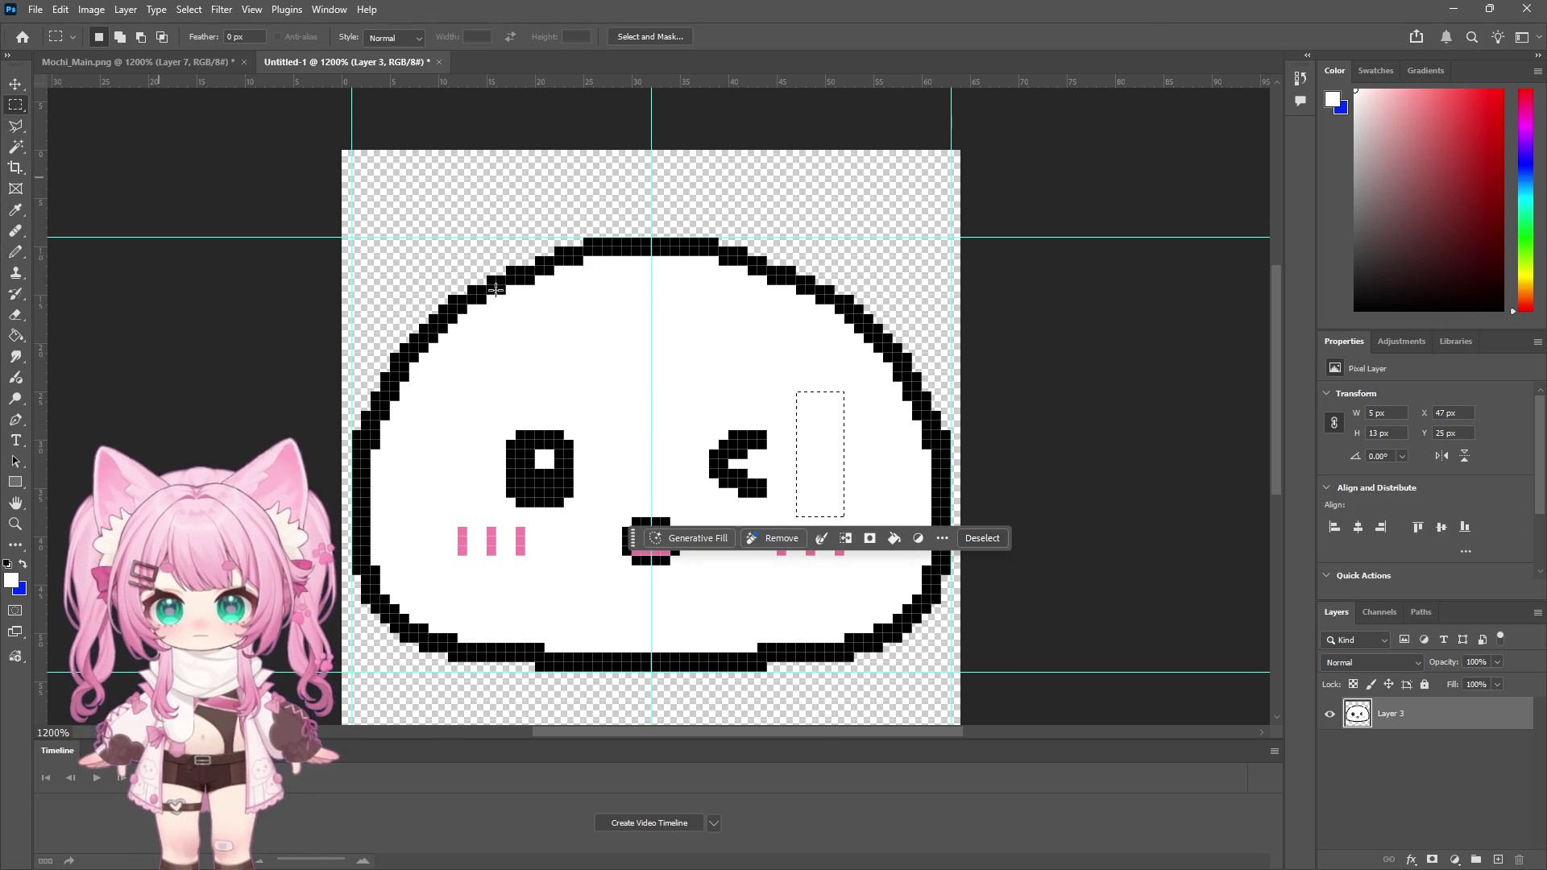
pyautogui.click(293, 224)
pyautogui.keyDown('ctrl'); pyautogui.click(1499, 861); pyautogui.keyUp('ctrl')
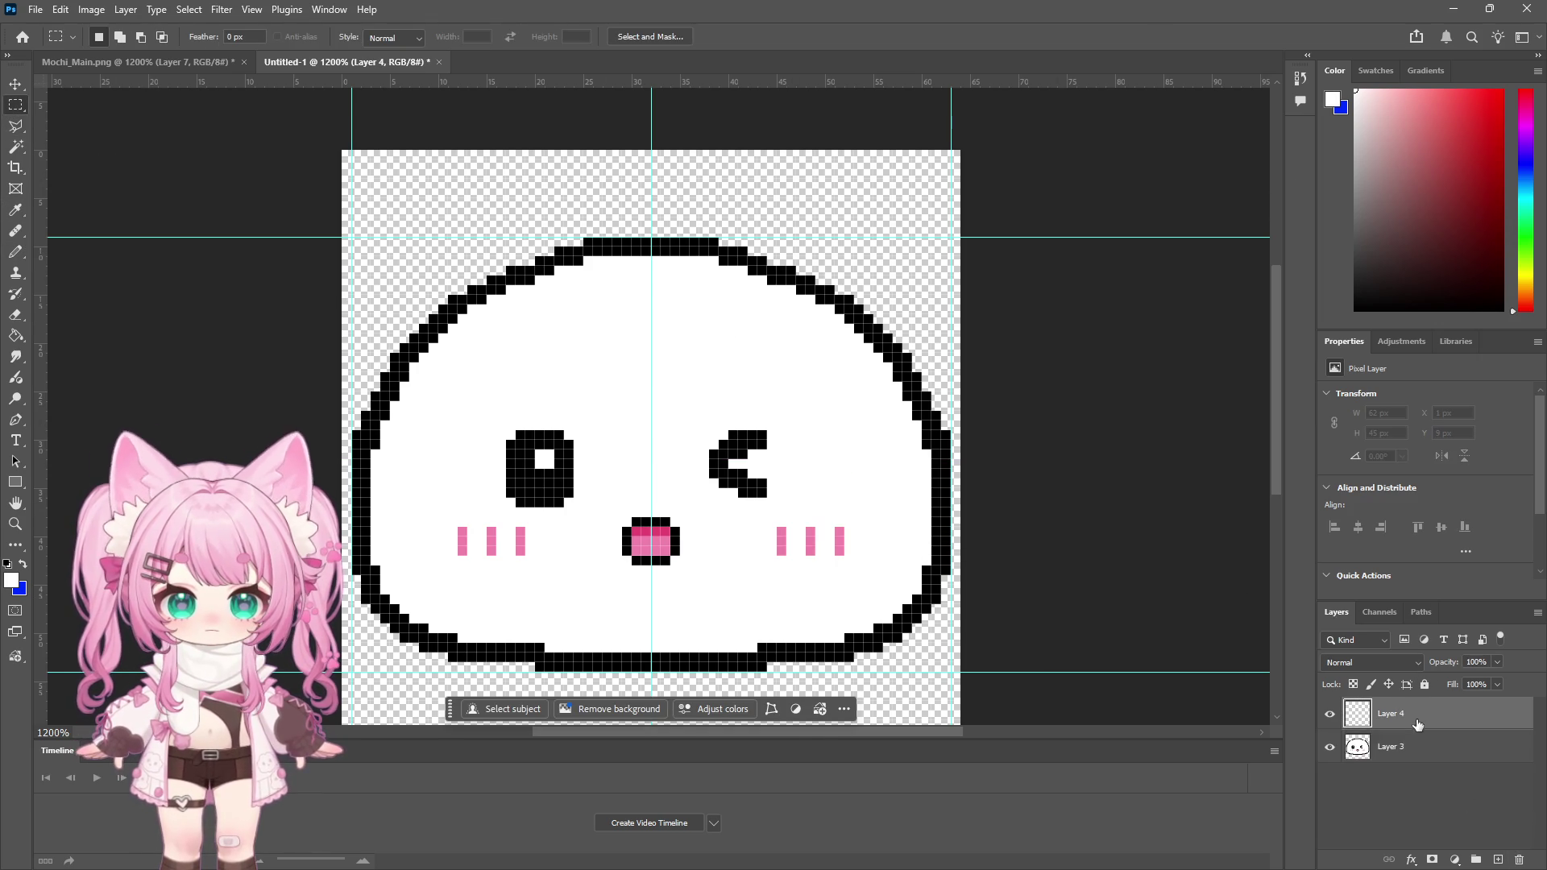
# Step: Fill the new Layer 4 with a pure blue background
pyautogui.click(1525, 166)
pyautogui.click(1501, 91)
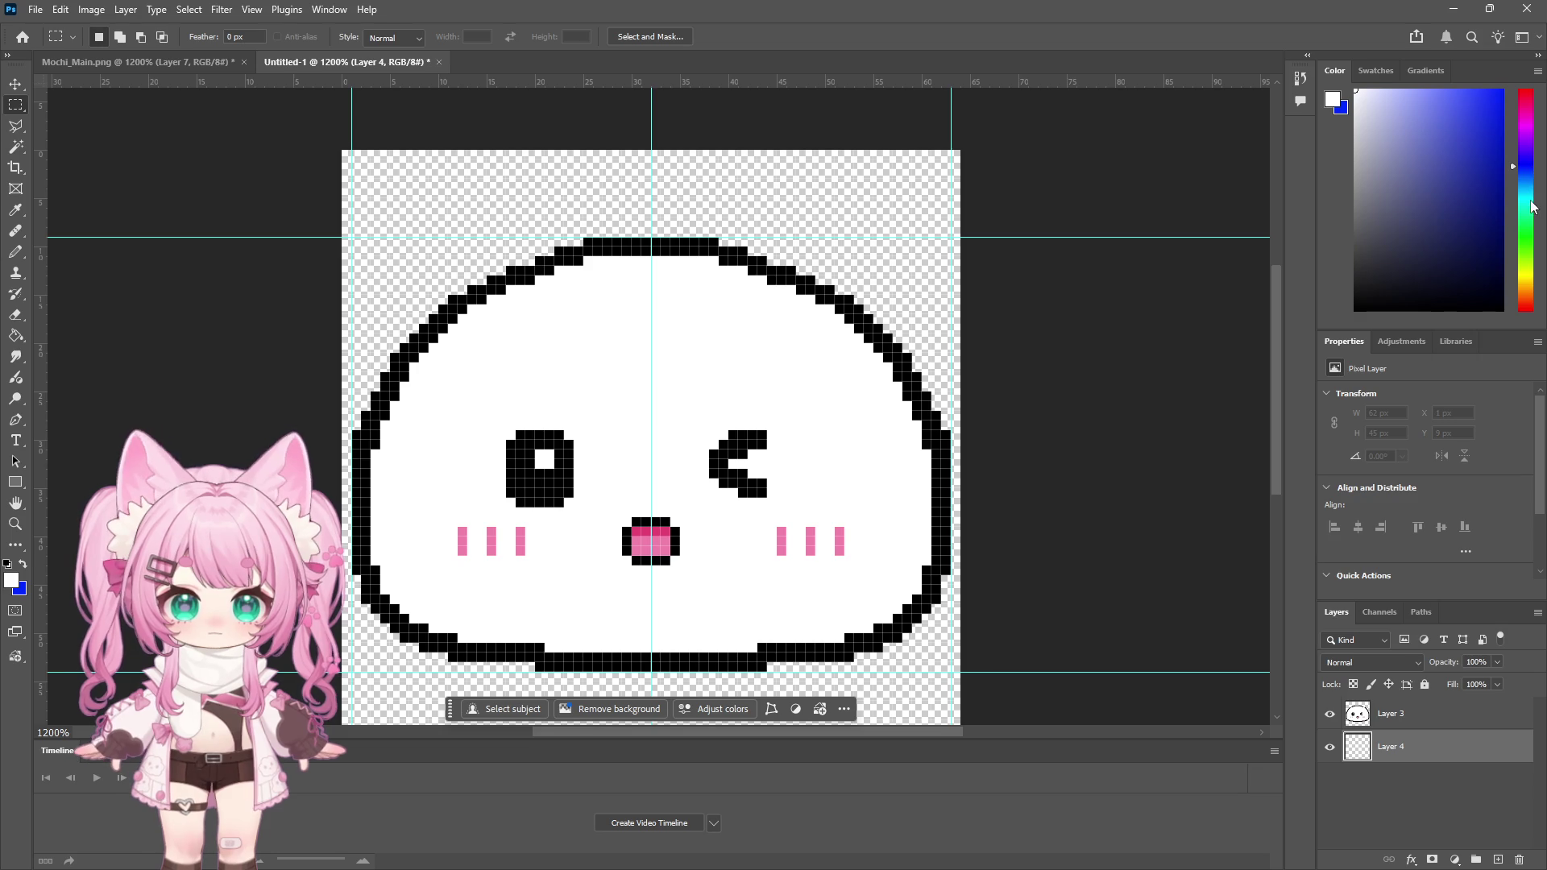
pyautogui.click(21, 332)
pyautogui.click(421, 249)
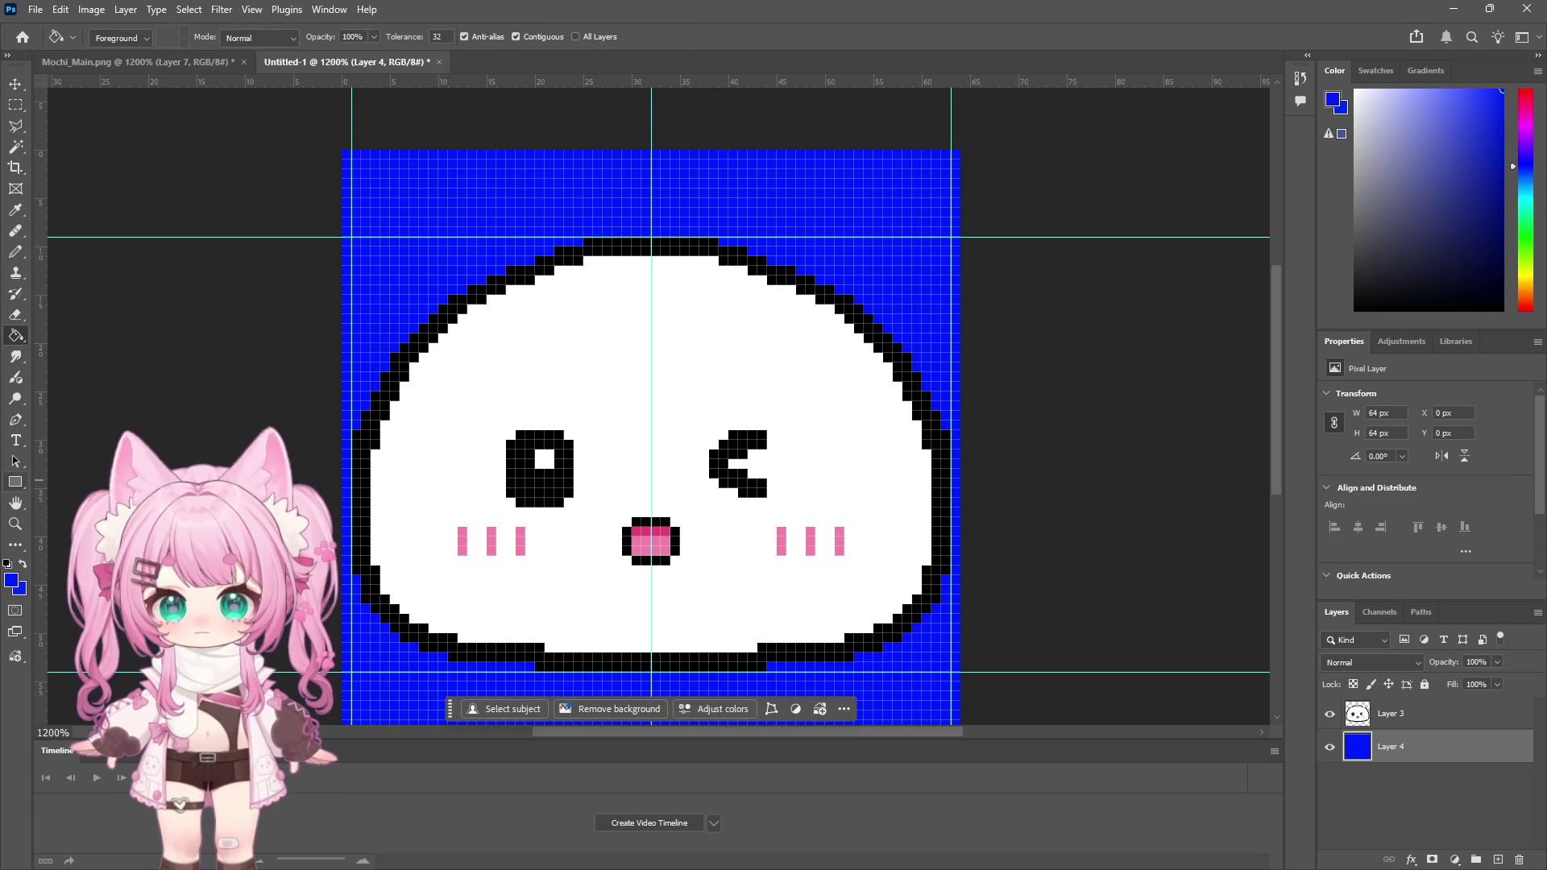
# Step: Zoom in on the mouth and paint white over its old bottom outline pixels
pyautogui.click(17, 524)
pyautogui.click(719, 439)
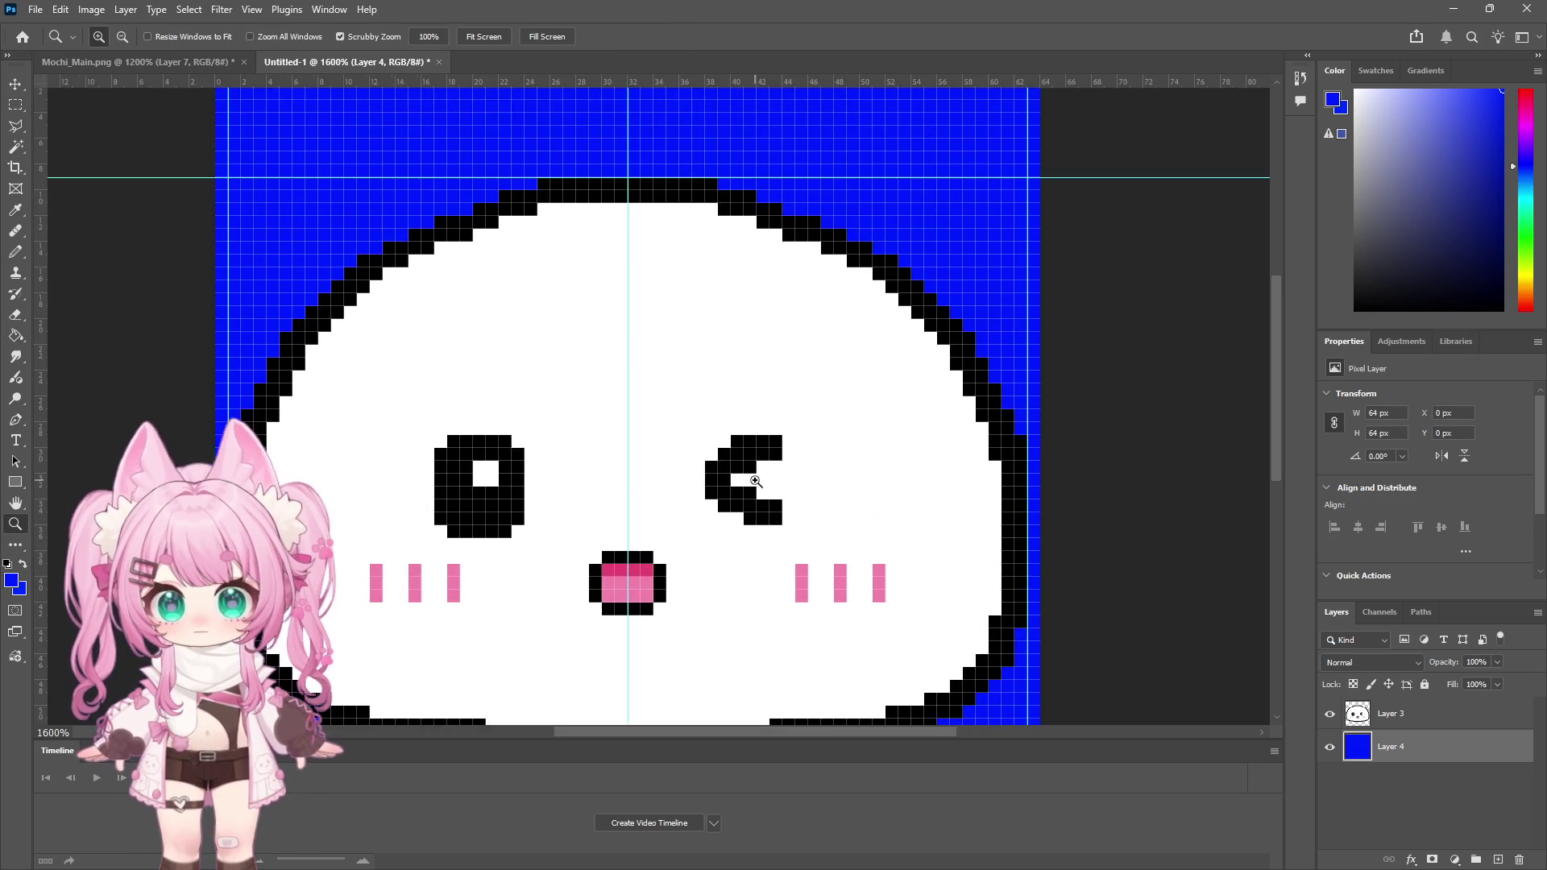
pyautogui.click(700, 452)
pyautogui.click(700, 452)
pyautogui.scroll(-3, 700, 452)
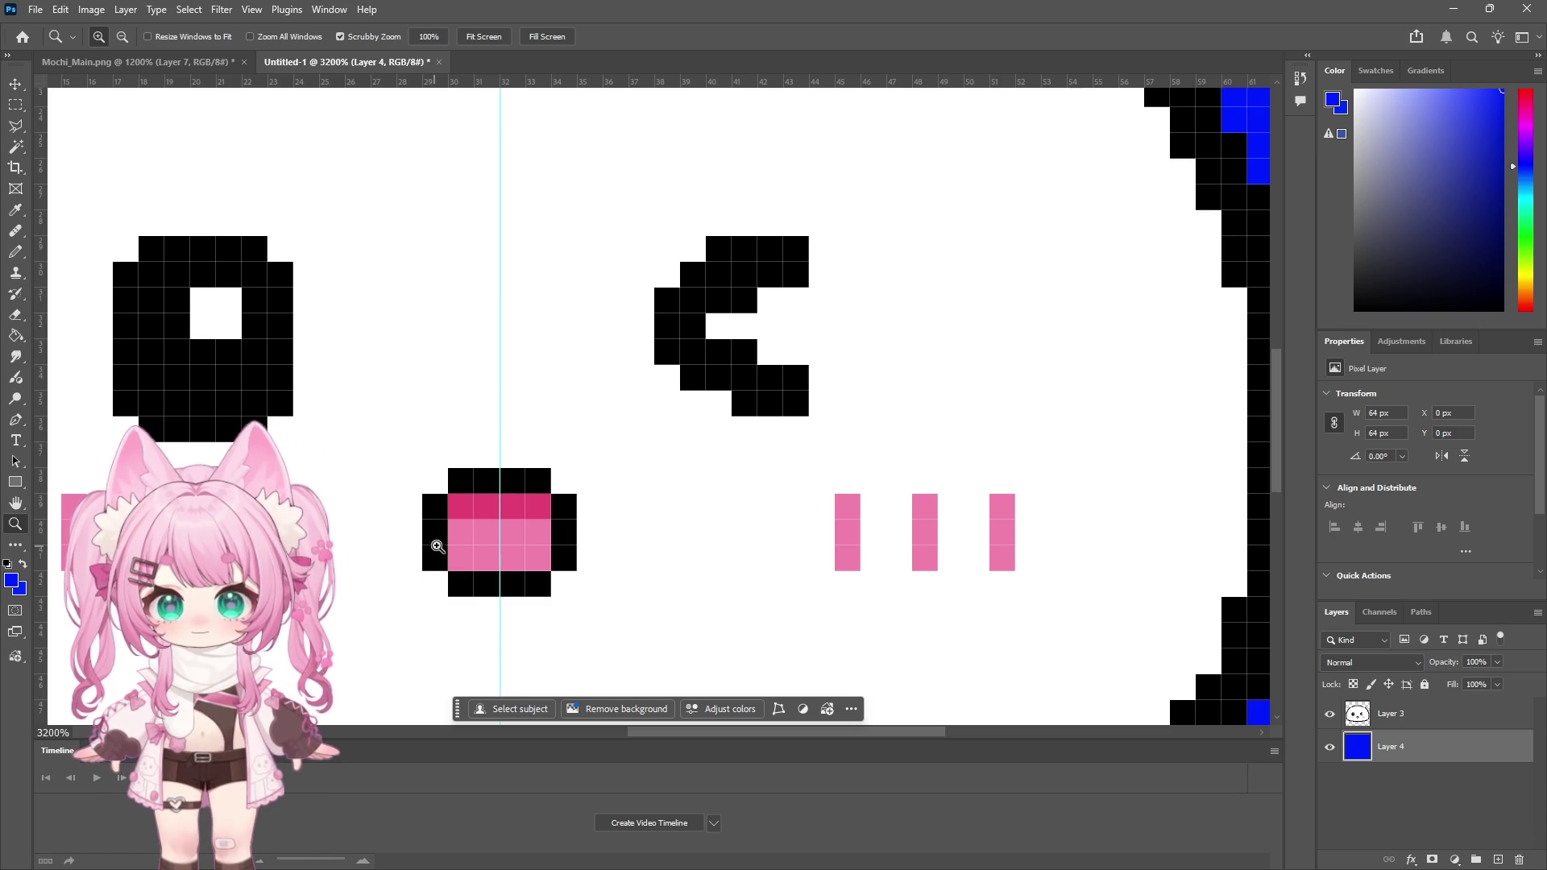
pyautogui.click(16, 252)
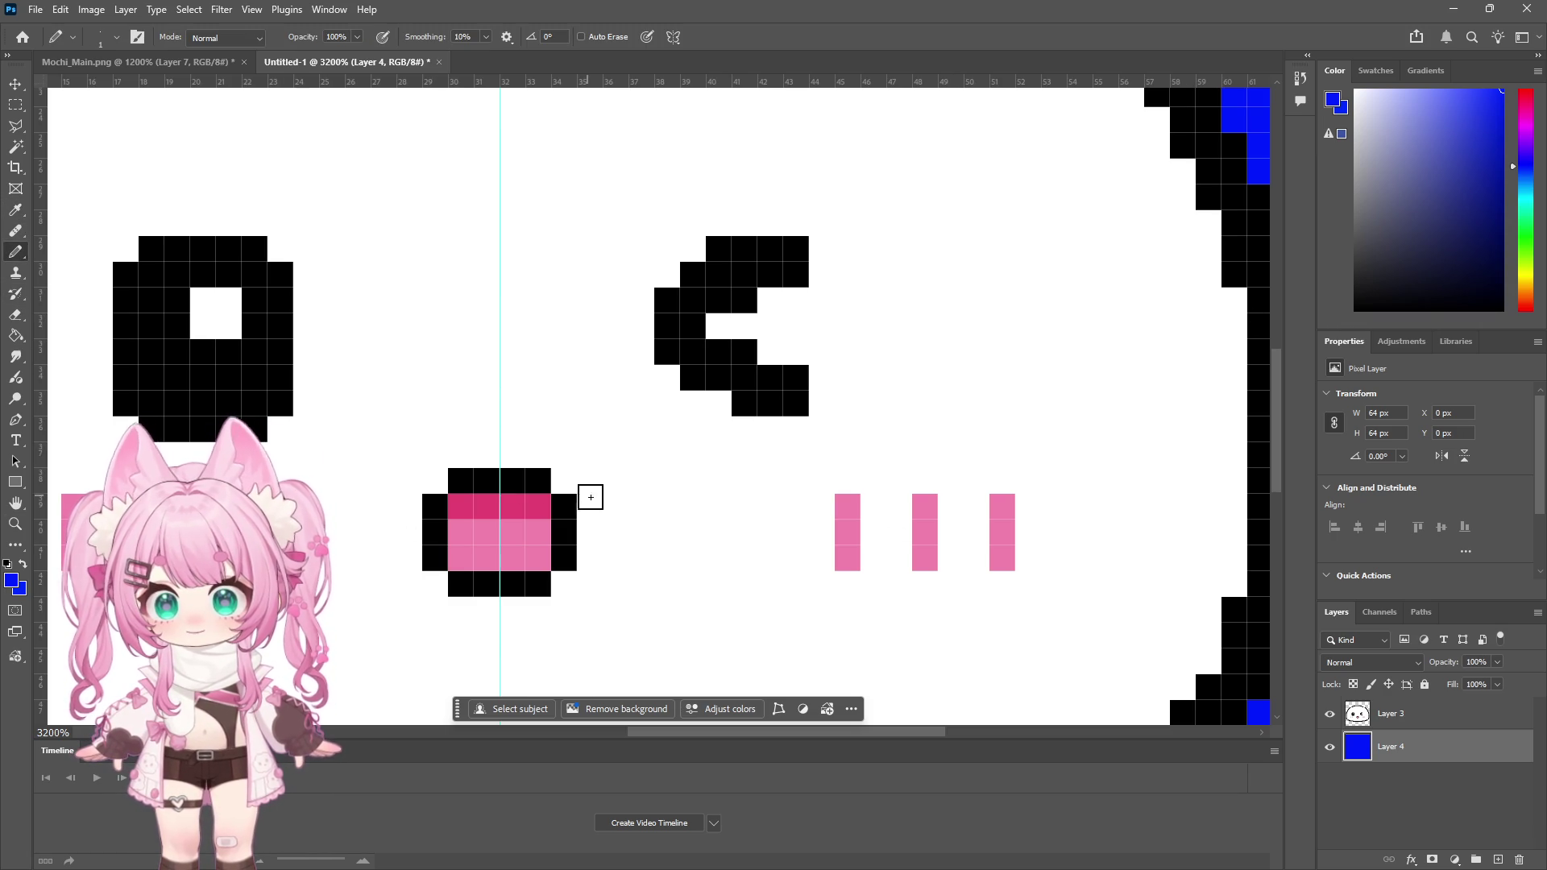
pyautogui.click(1354, 311)
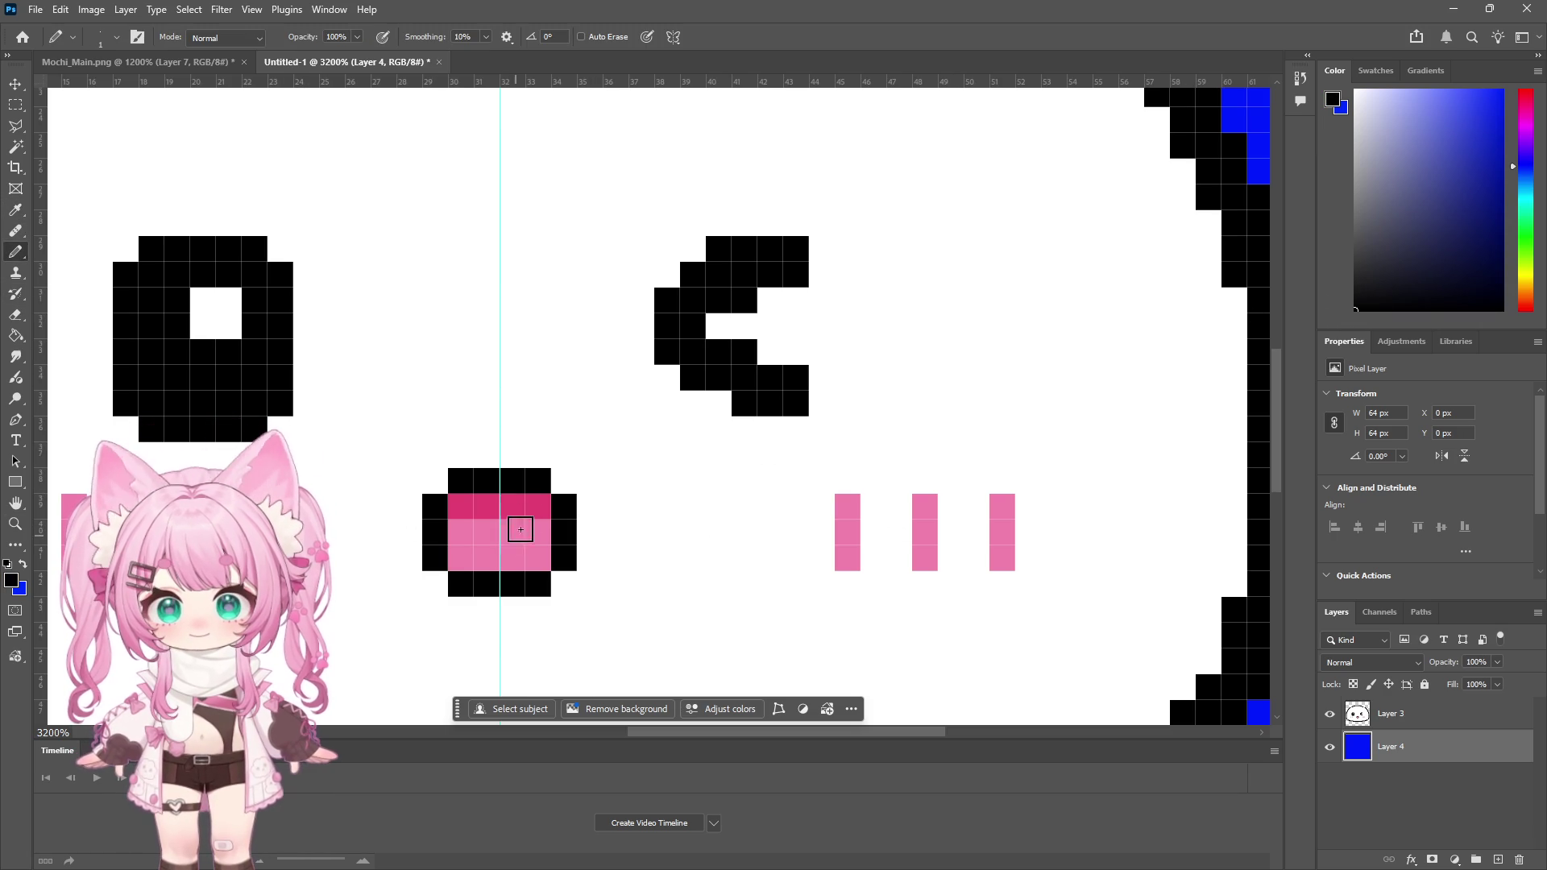
pyautogui.press('i')
pyautogui.click(97, 318)
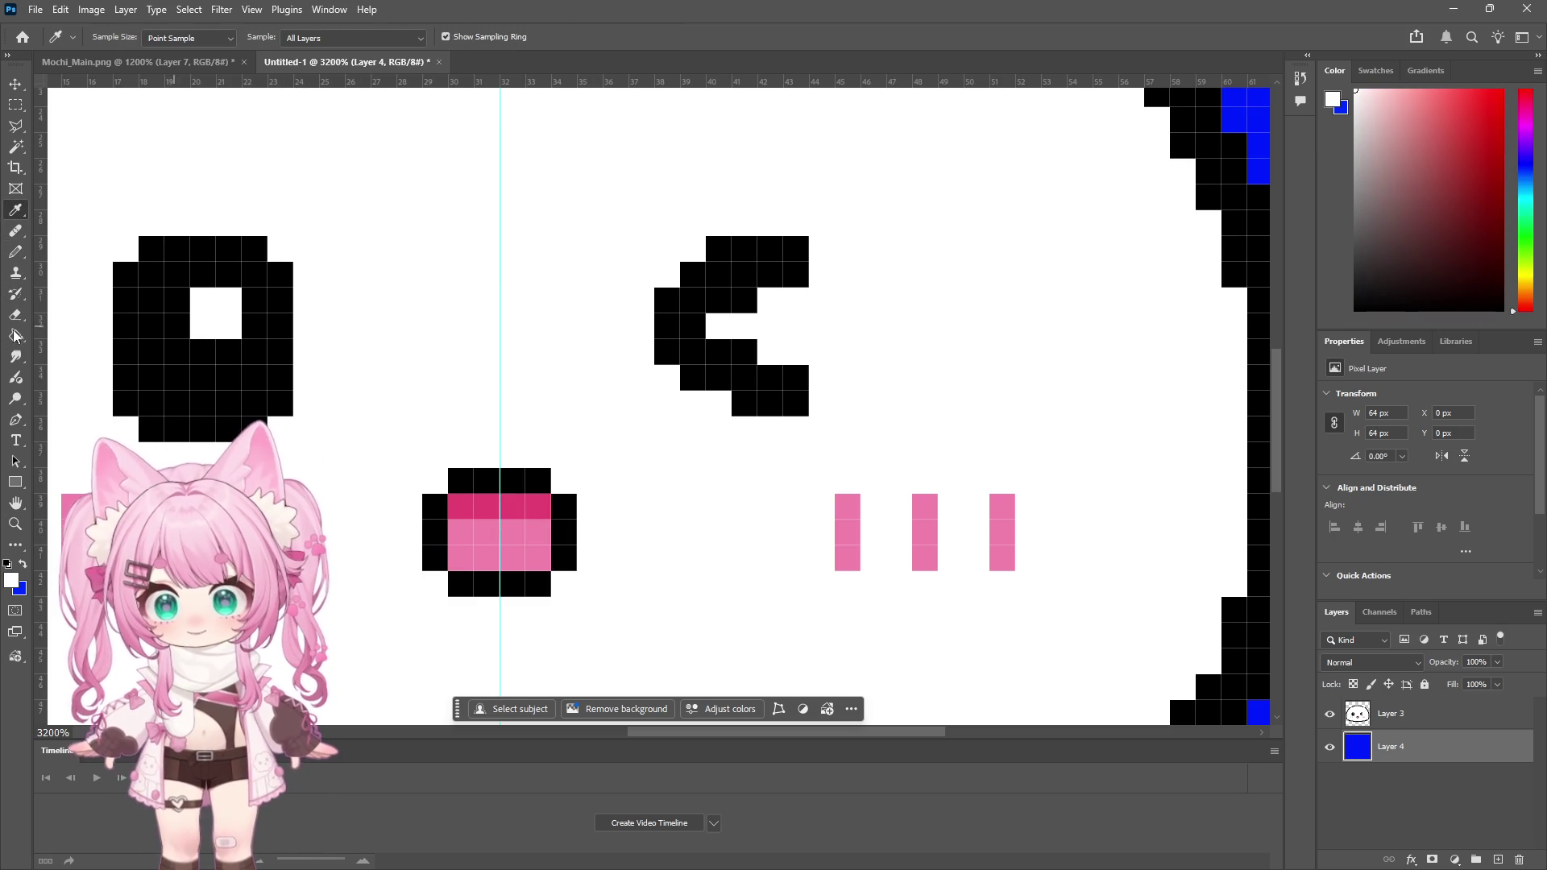
pyautogui.click(16, 252)
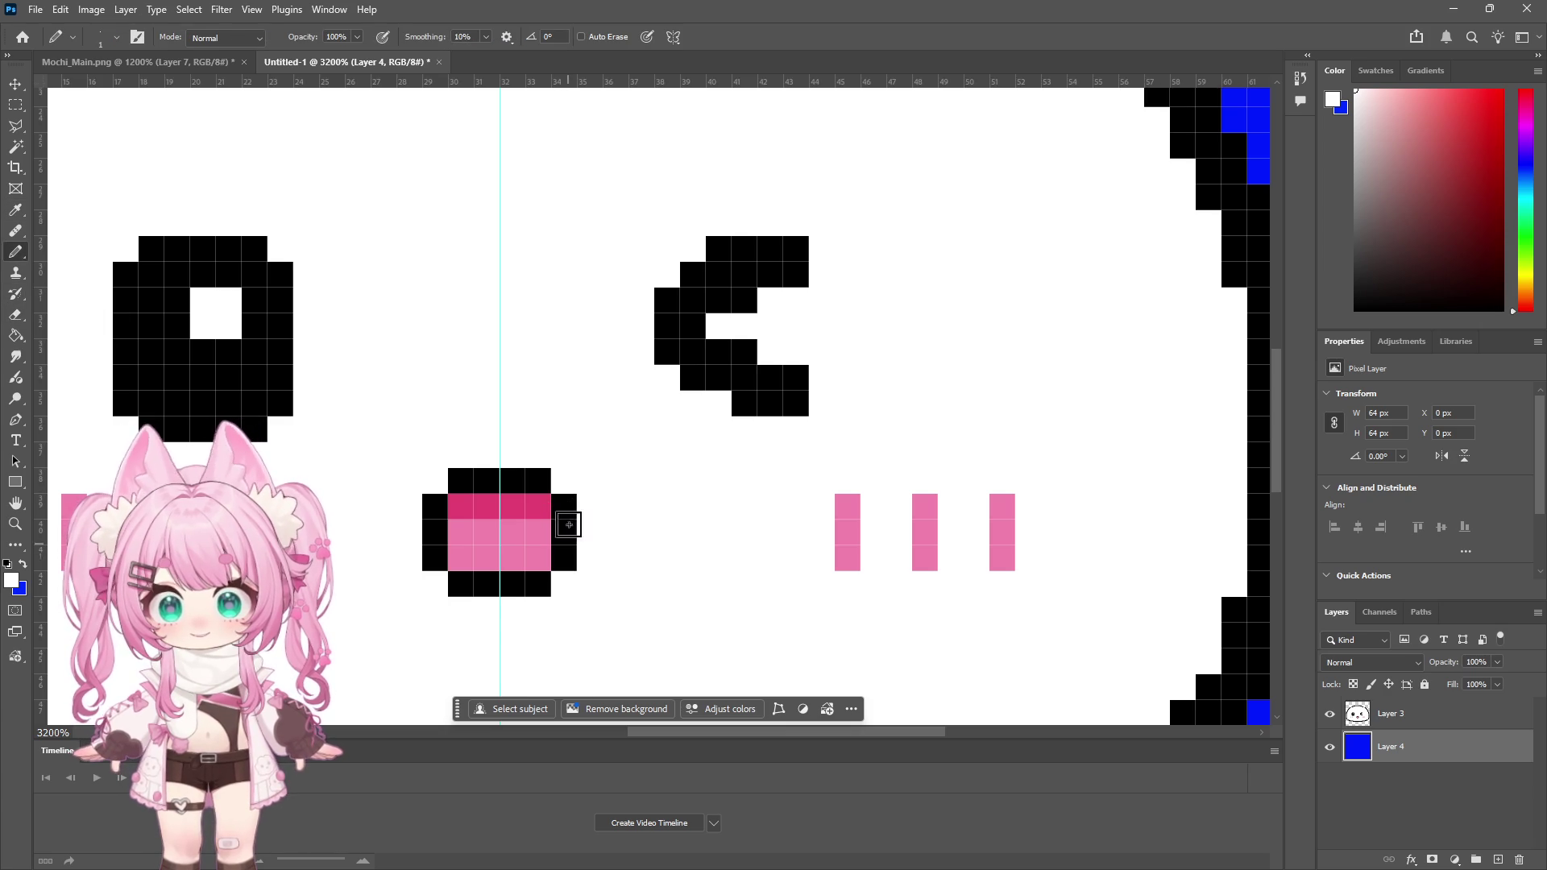
pyautogui.hotkey('alt', ']')
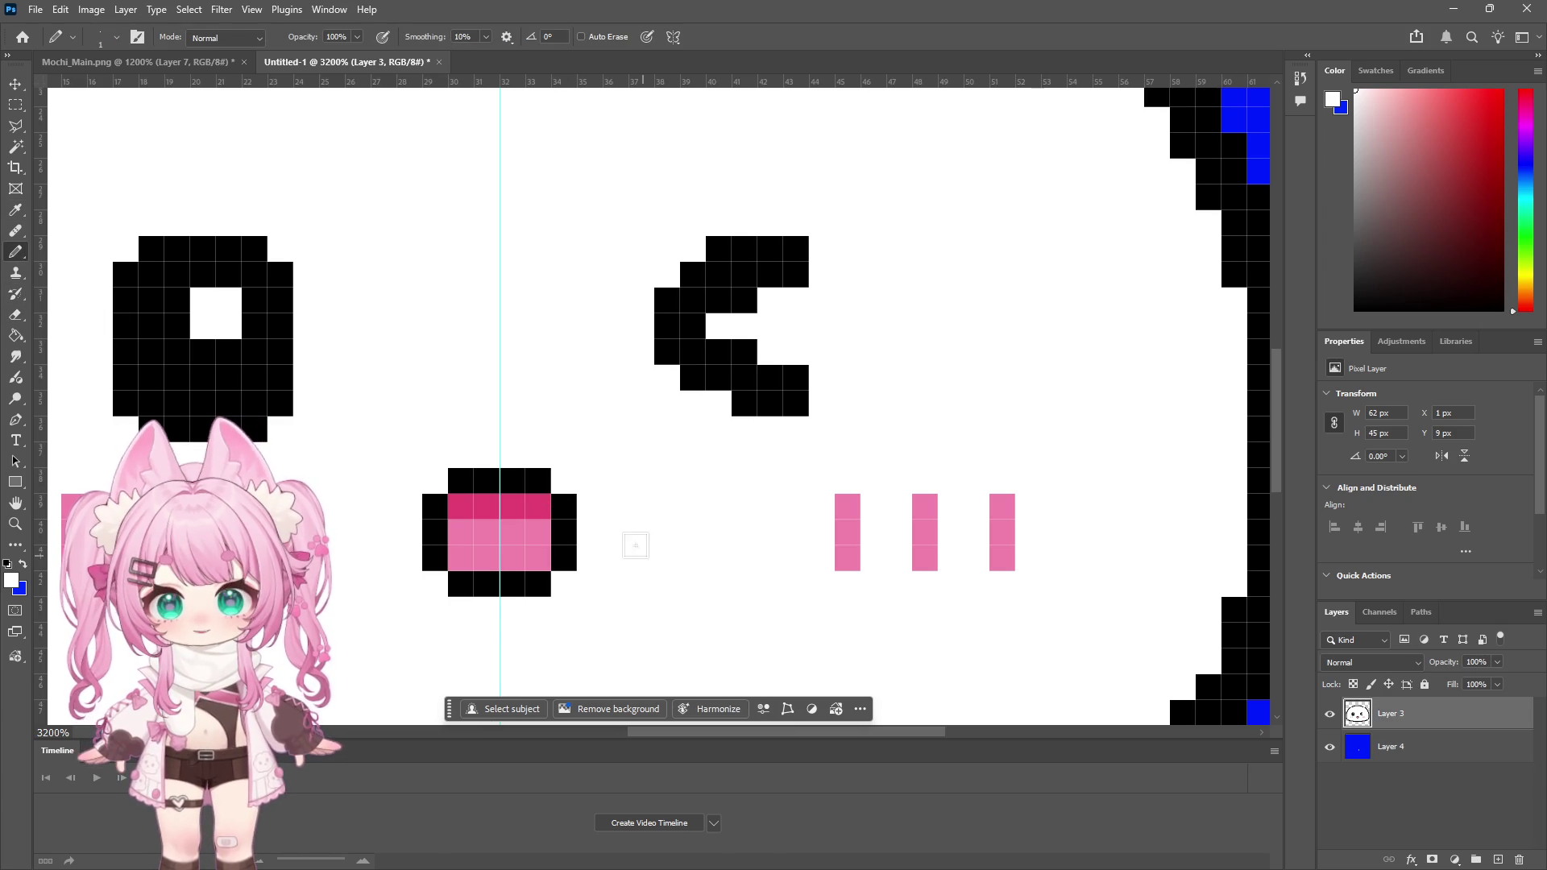
pyautogui.hotkey('ctrl', 'z')
pyautogui.click(564, 560)
pyautogui.moveTo(570, 582); pyautogui.dragTo(513, 584)
pyautogui.click(538, 557)
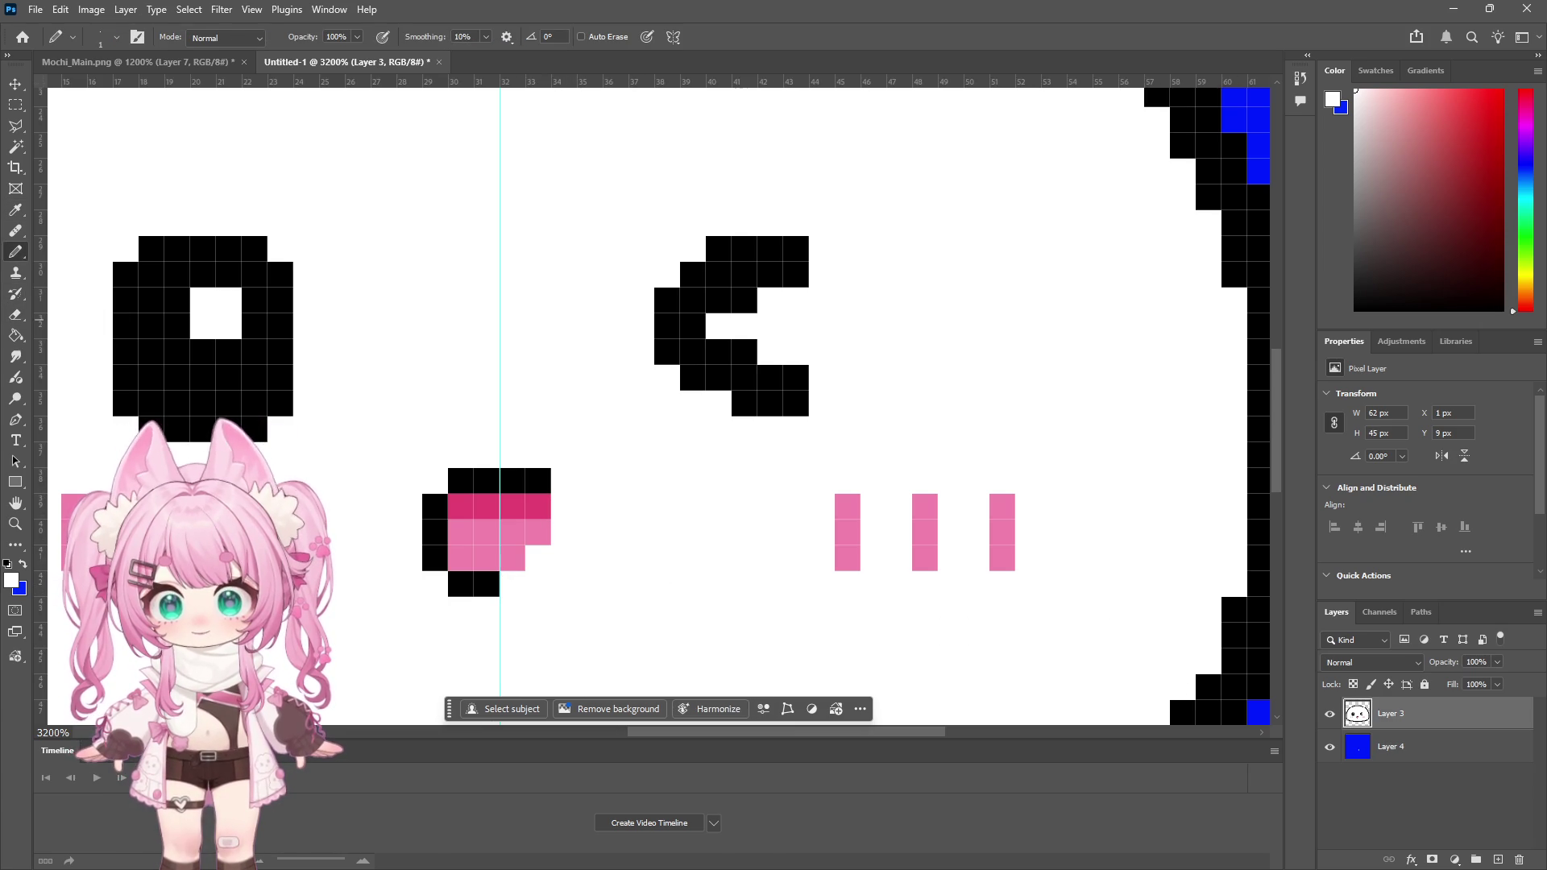
# Step: Draw a black diagonal outline right of the mouth and extend the bottom outline leftward
pyautogui.keyDown('alt'); pyautogui.click(274, 278); pyautogui.keyUp('alt')
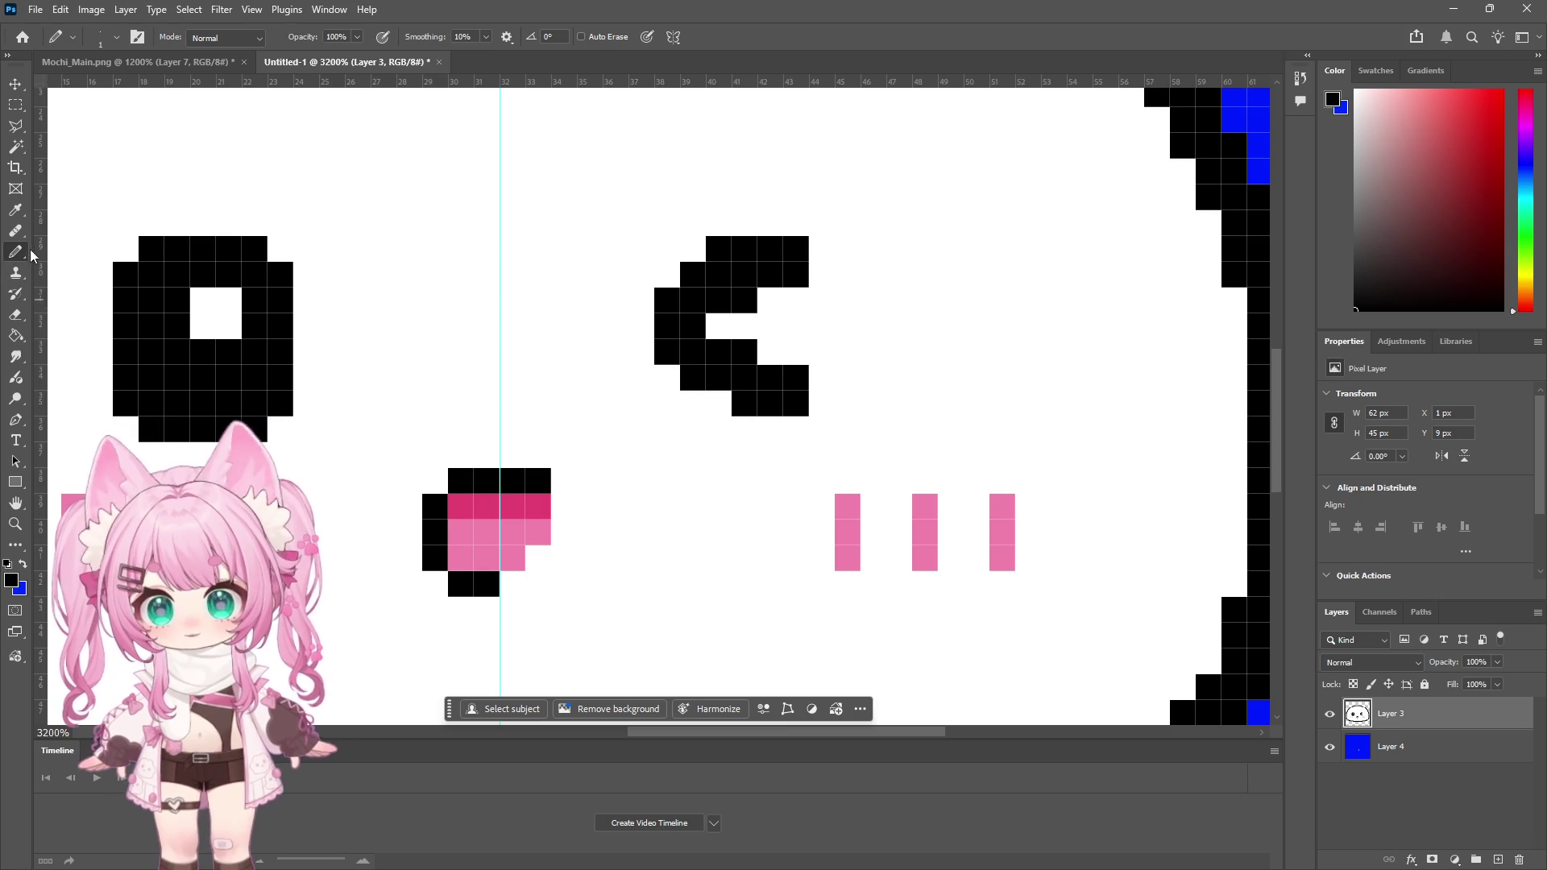
pyautogui.moveTo(546, 492)
pyautogui.mouseDown()
pyautogui.moveTo(587, 524)
pyautogui.moveTo(580, 594)
pyautogui.moveTo(518, 611)
pyautogui.mouseUp()
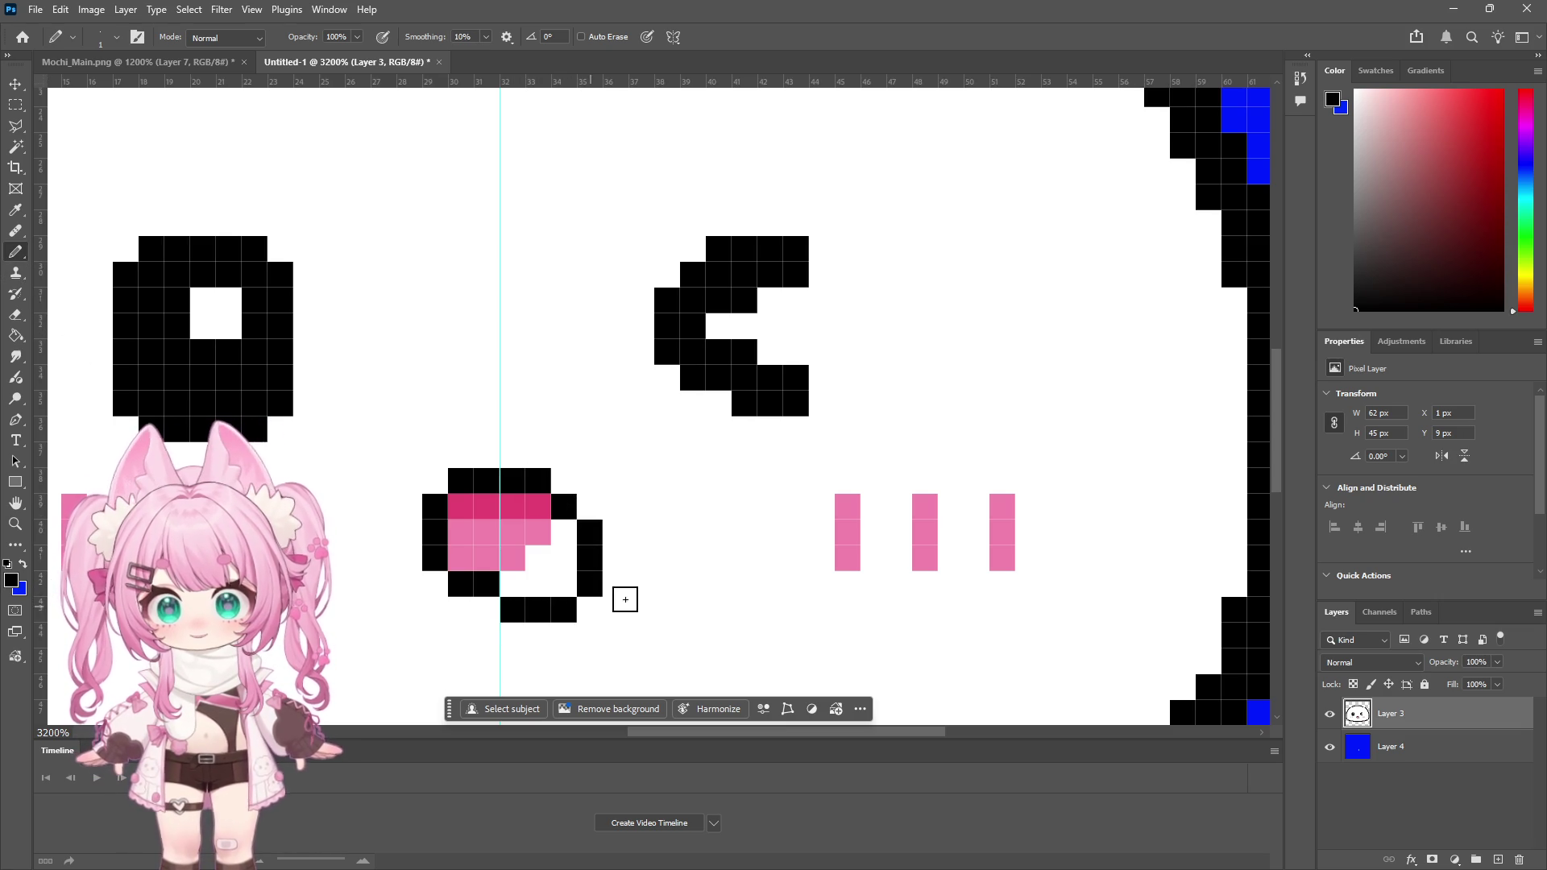
pyautogui.scroll(-1, 605, 527)
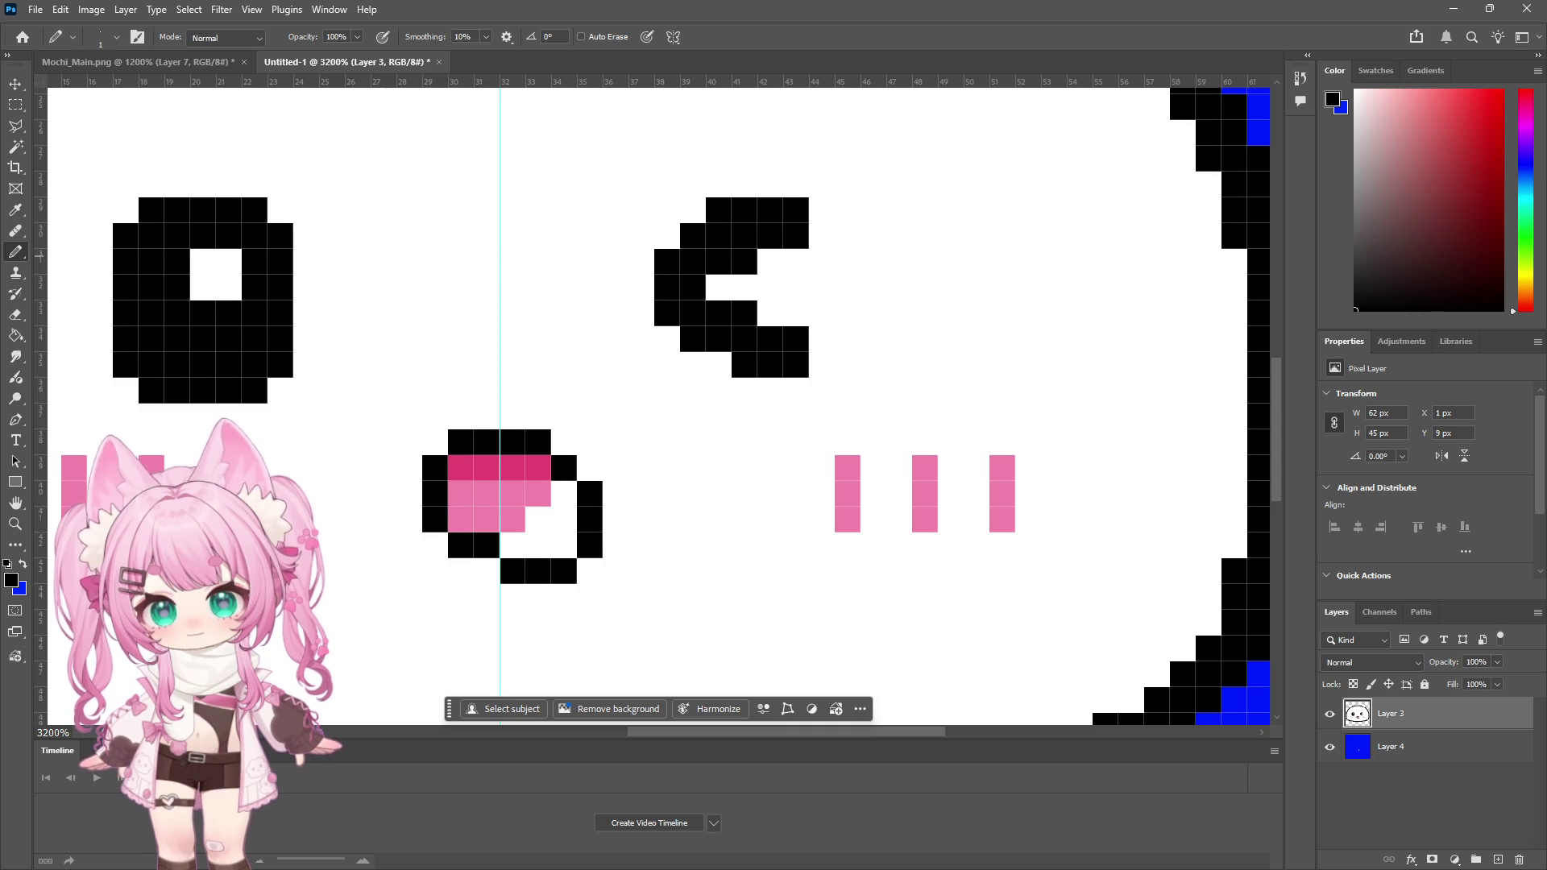
pyautogui.click(487, 570)
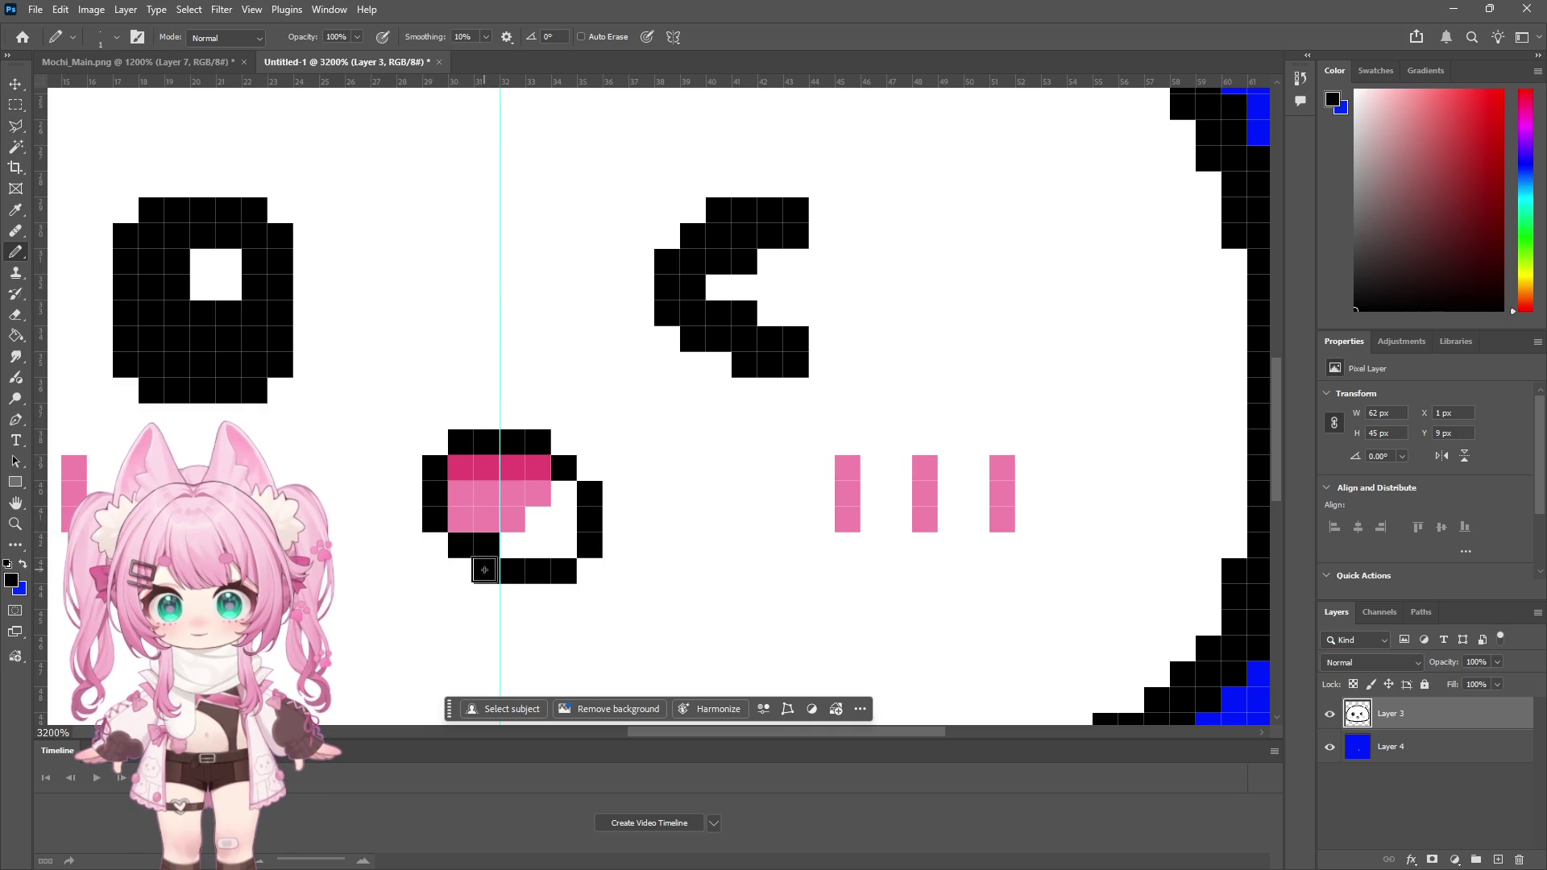
pyautogui.click(456, 568)
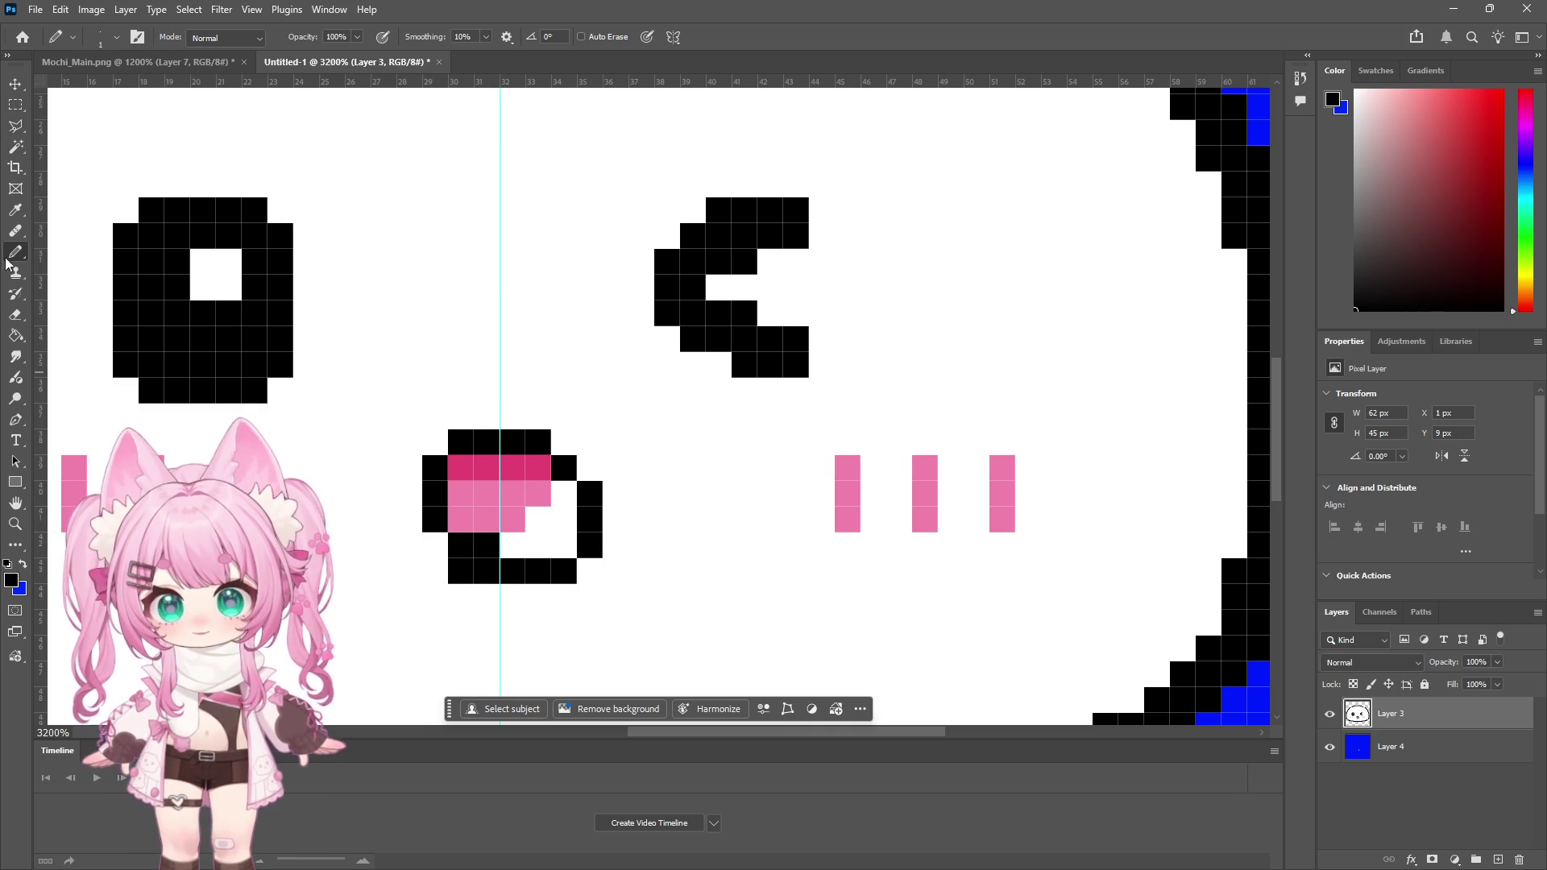
# Step: Whiten the mouth's old left outline, undoing an accidental eraser stroke
pyautogui.click(14, 316)
pyautogui.moveTo(435, 467); pyautogui.dragTo(435, 546)
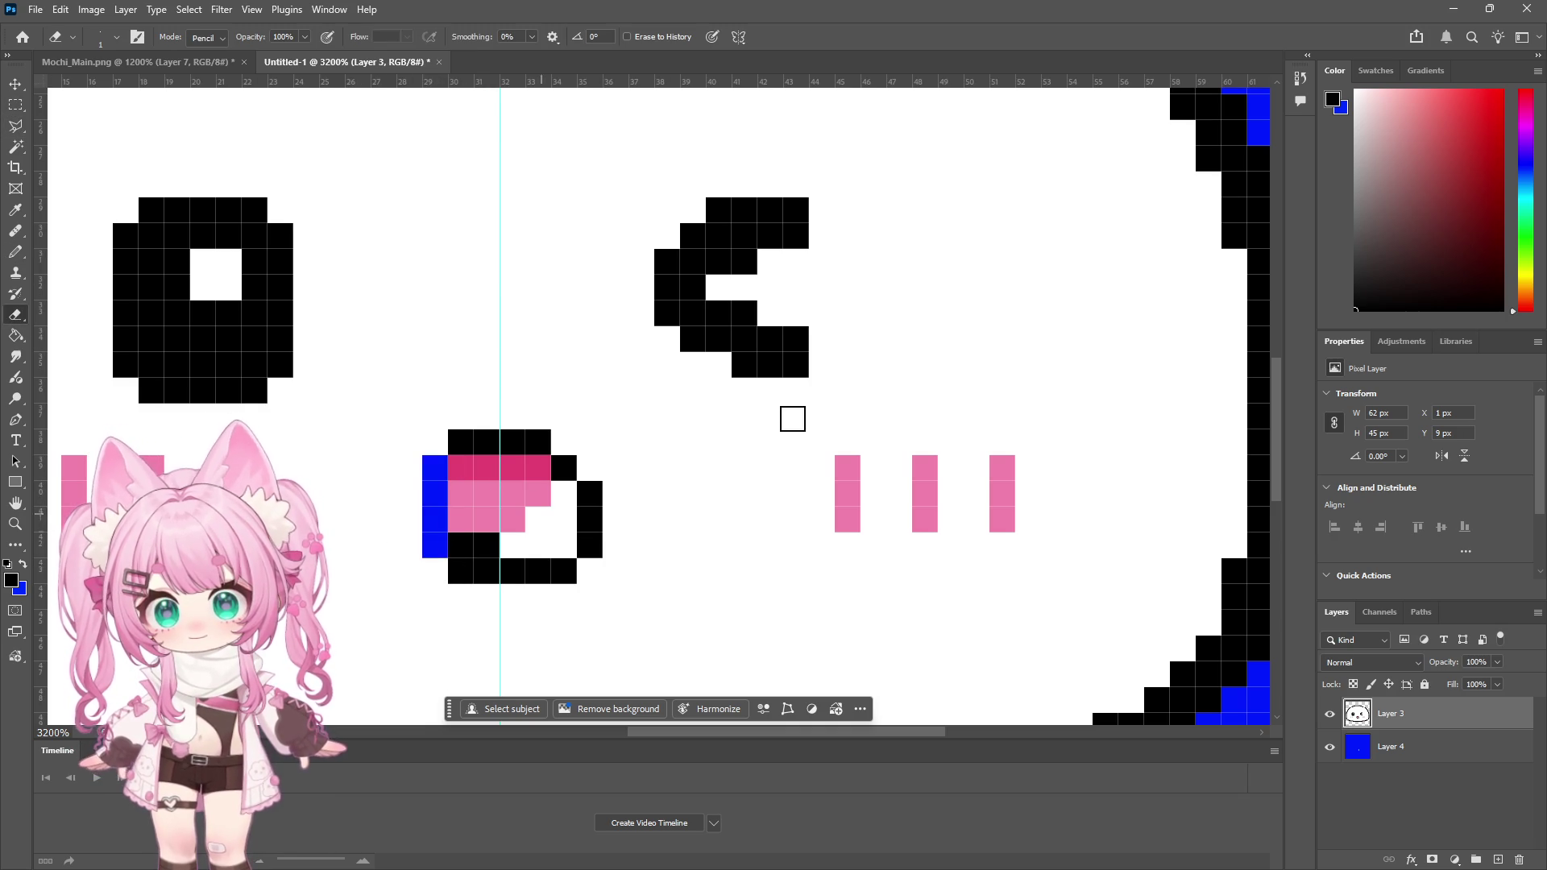
pyautogui.click(1354, 90)
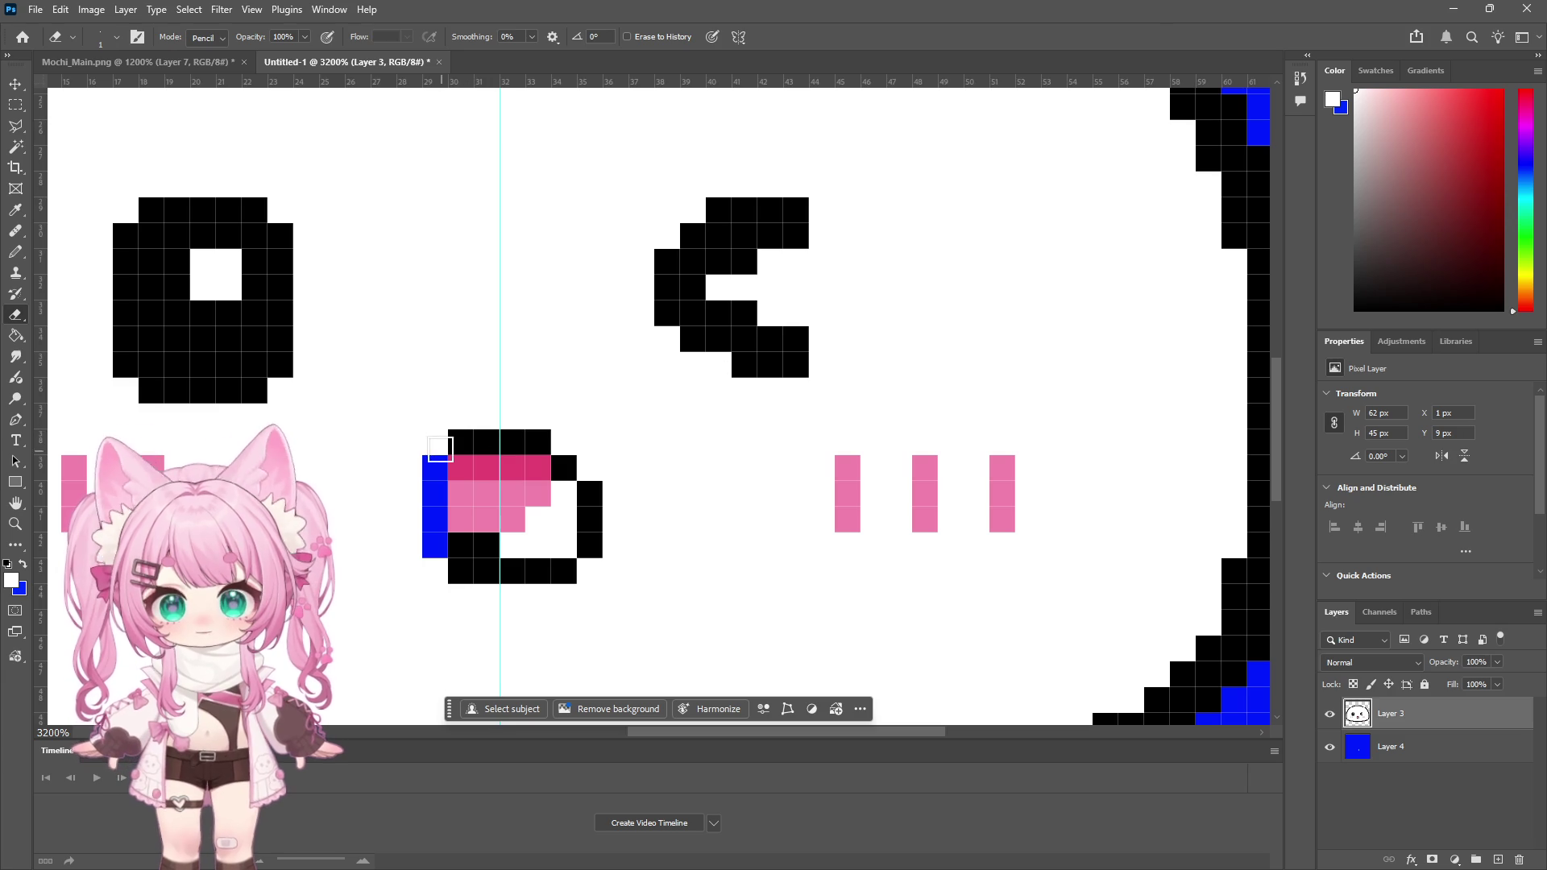
pyautogui.hotkey('ctrl', 'z')
pyautogui.press('b')
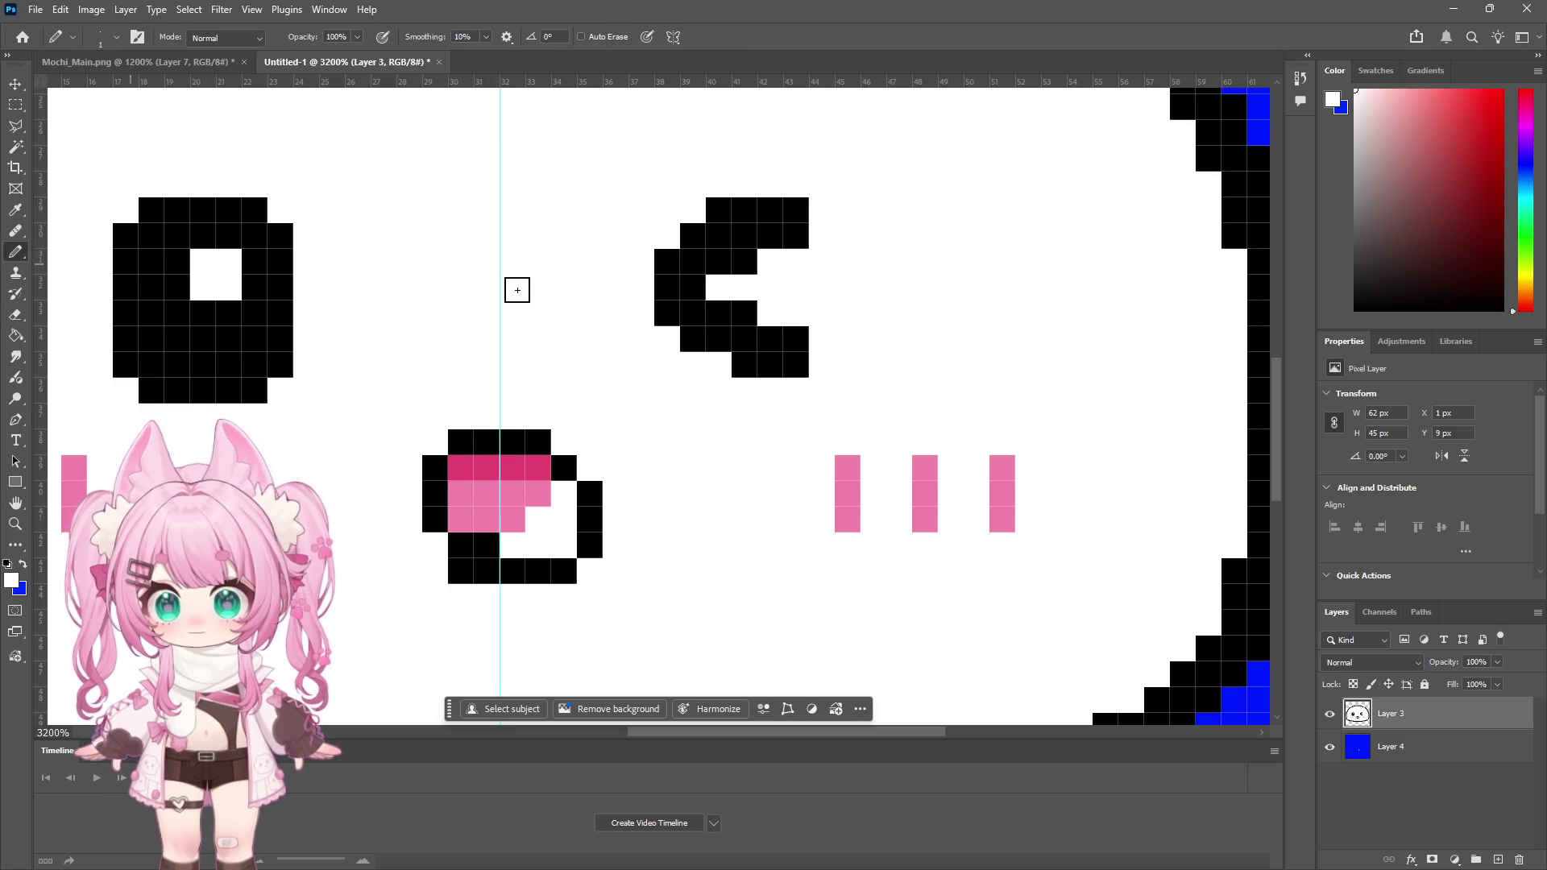
pyautogui.moveTo(461, 442)
pyautogui.mouseDown()
pyautogui.moveTo(442, 442)
pyautogui.moveTo(435, 559)
pyautogui.moveTo(494, 542)
pyautogui.mouseUp()
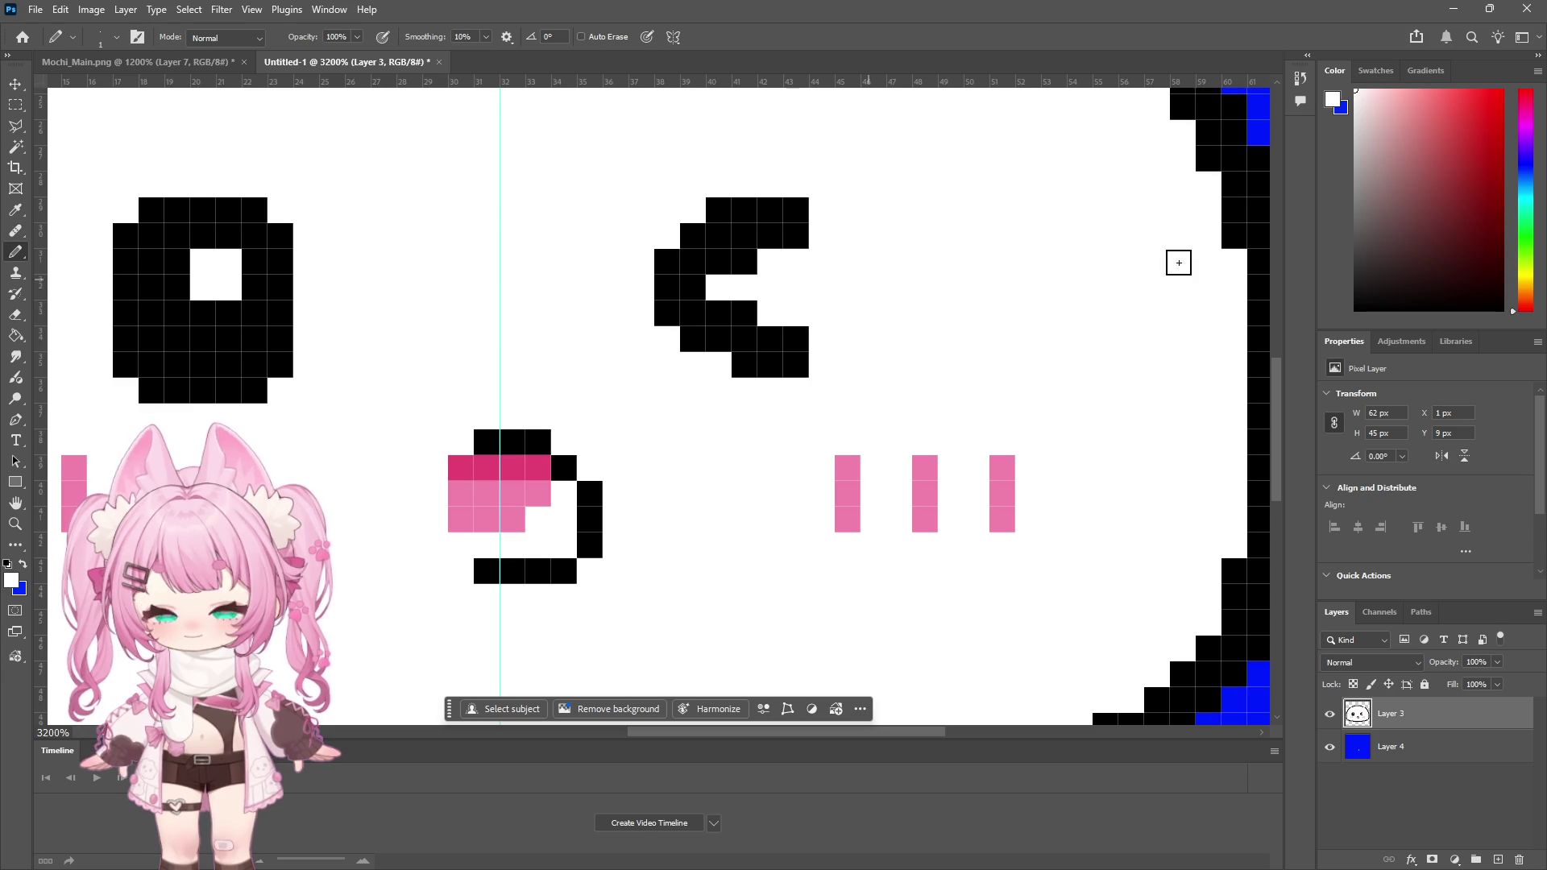
# Step: Redraw the mouth's wider left edge and bottom-left corner in black, pixel by pixel
pyautogui.click(1427, 283)
pyautogui.moveTo(1427, 283); pyautogui.dragTo(1355, 310)
pyautogui.click(461, 442)
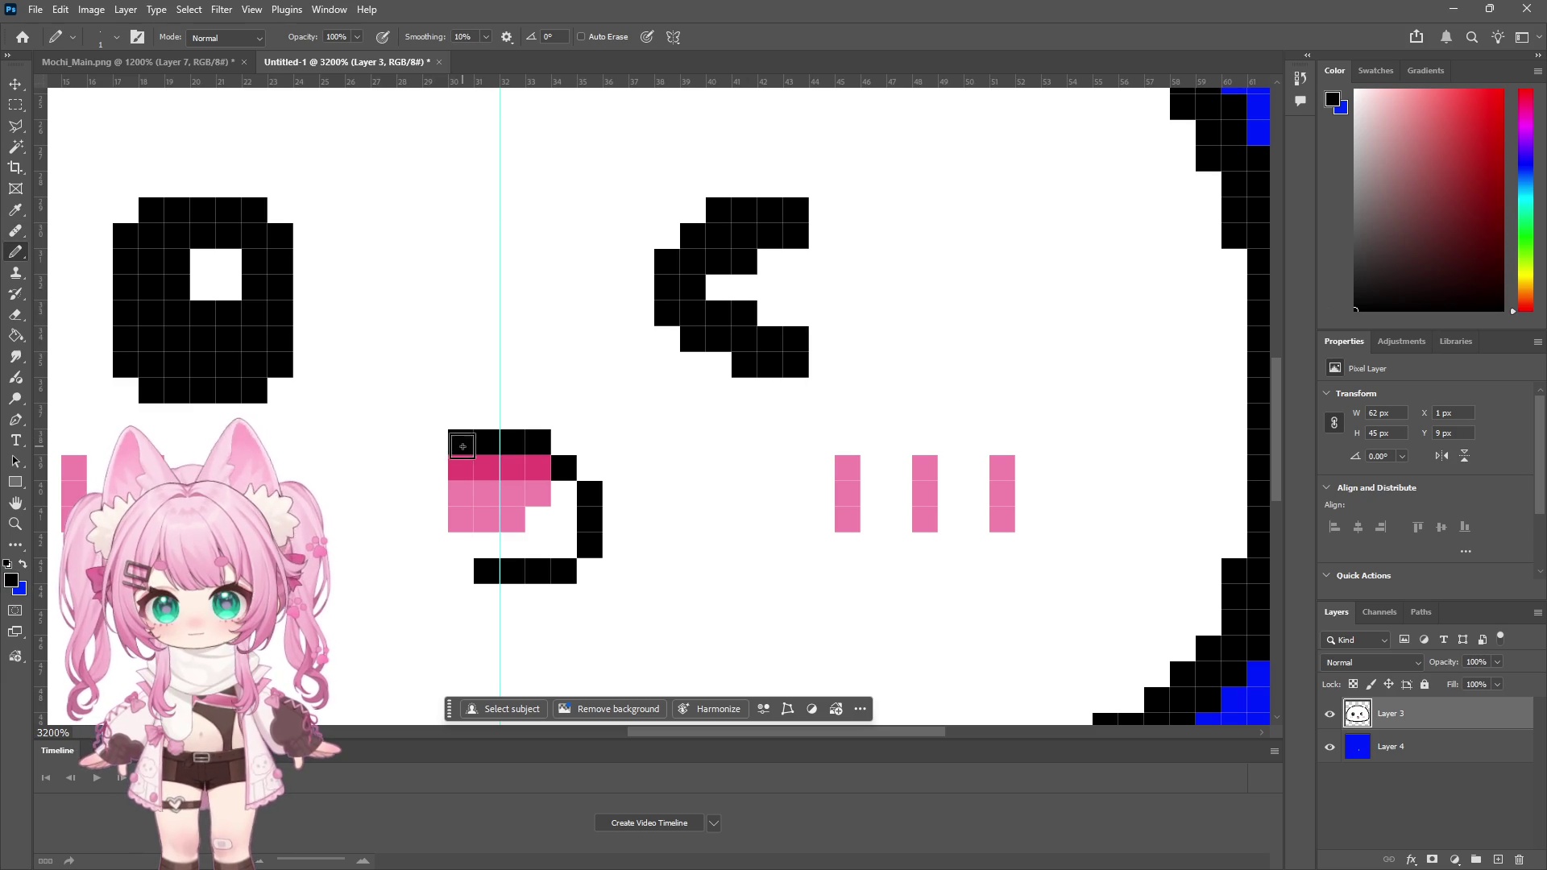
pyautogui.click(435, 468)
pyautogui.click(408, 493)
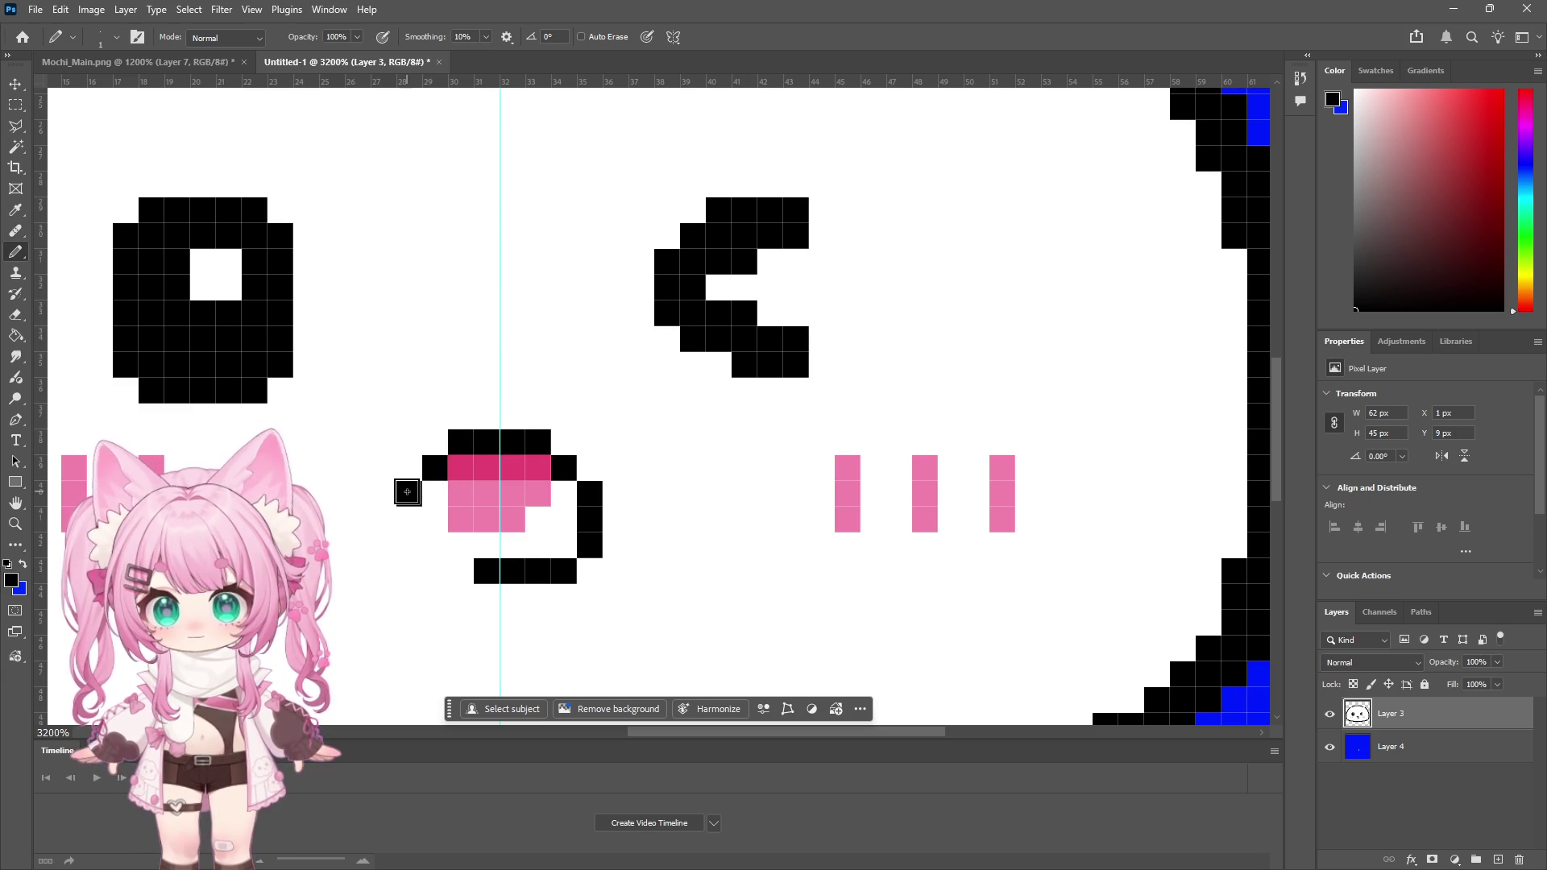
pyautogui.click(409, 519)
pyautogui.click(409, 545)
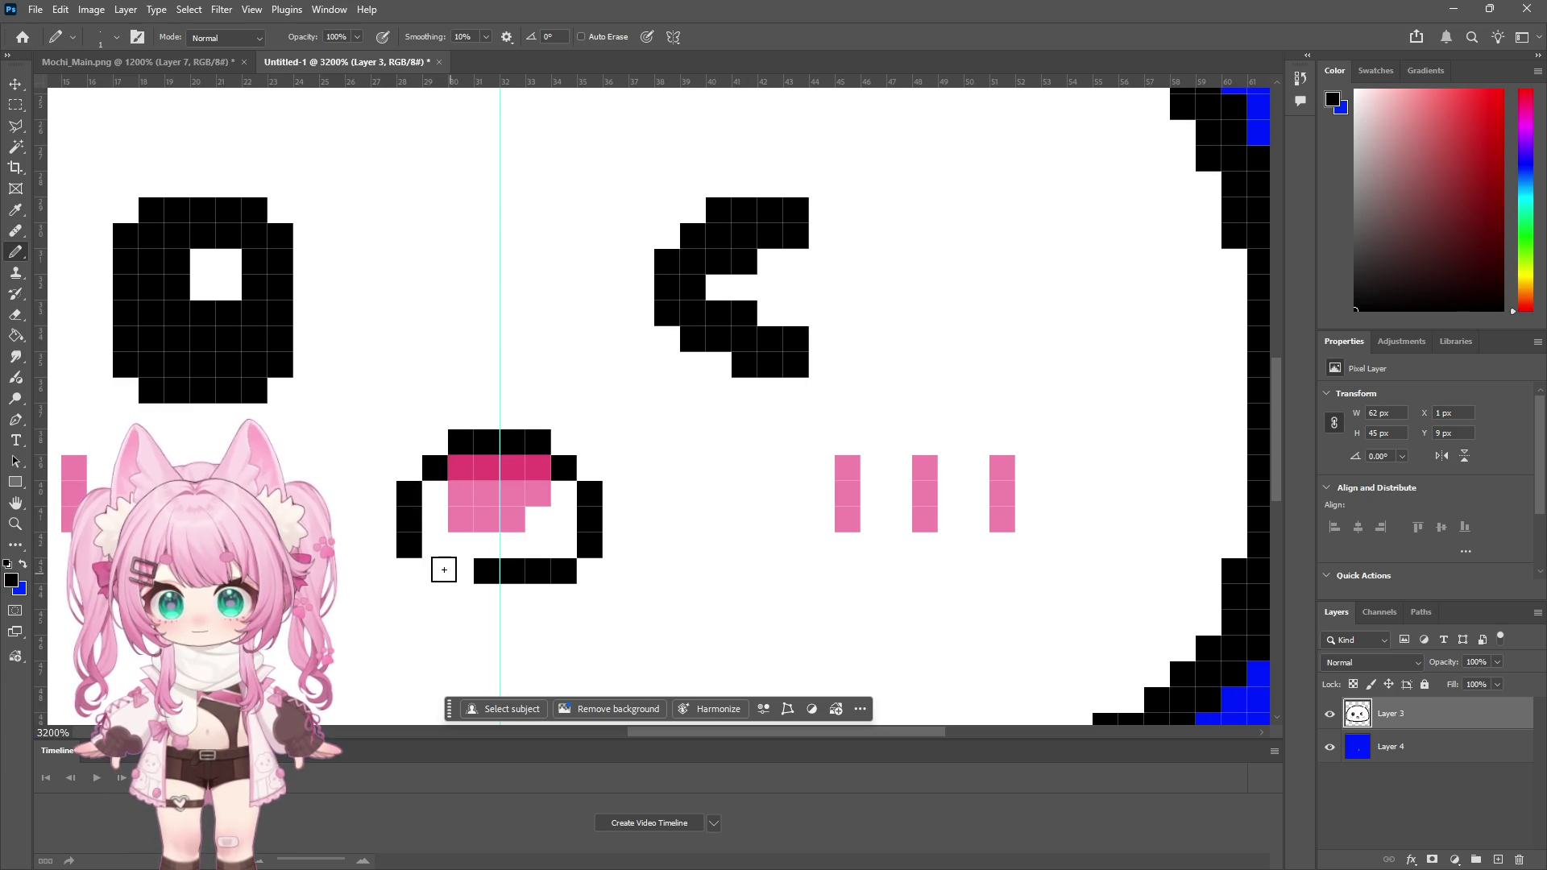
pyautogui.click(435, 570)
pyautogui.click(461, 571)
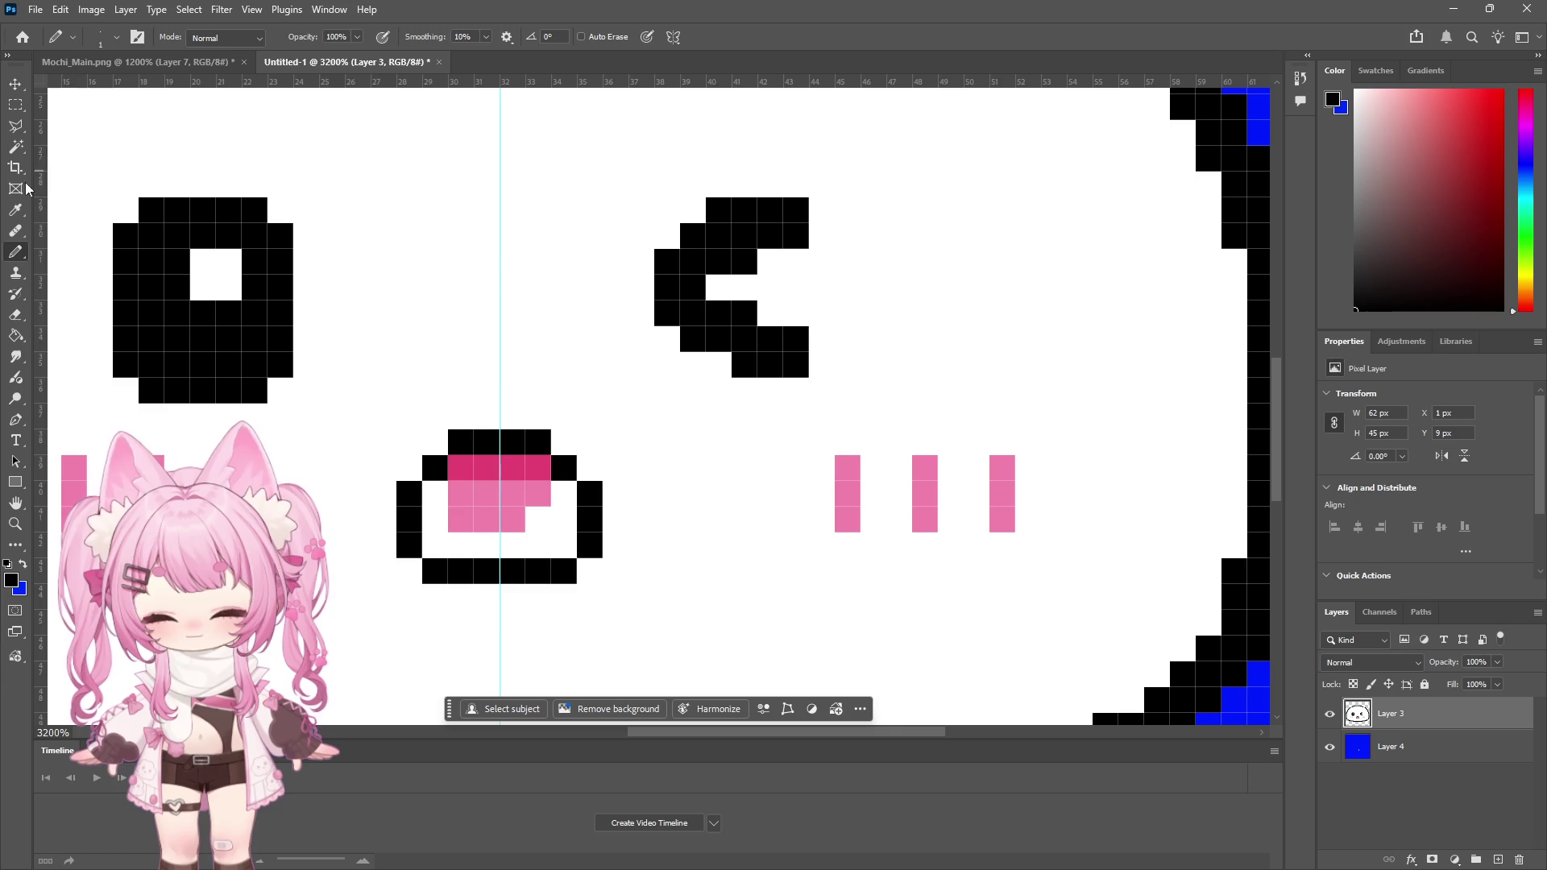
pyautogui.press('i')
pyautogui.click(490, 503)
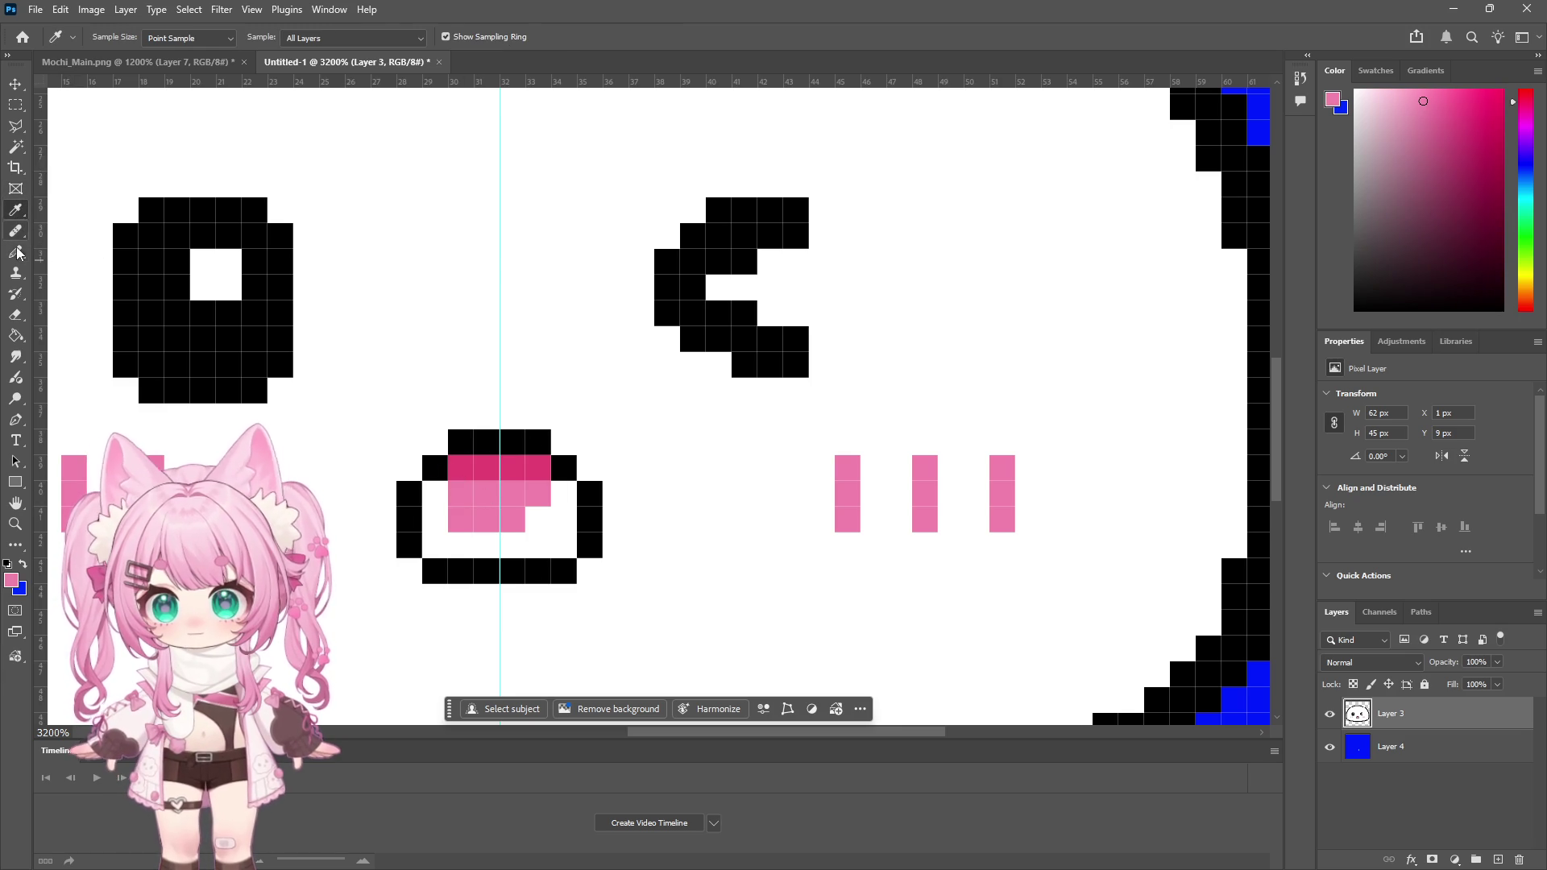
# Step: Pencil light pink across the widened mouth's interior, then dab sampled dark pink at its left and right upper corners
pyautogui.press('b')
pyautogui.moveTo(451, 481)
pyautogui.mouseDown()
pyautogui.moveTo(431, 503)
pyautogui.moveTo(435, 548)
pyautogui.moveTo(554, 549)
pyautogui.moveTo(554, 499)
pyautogui.mouseUp()
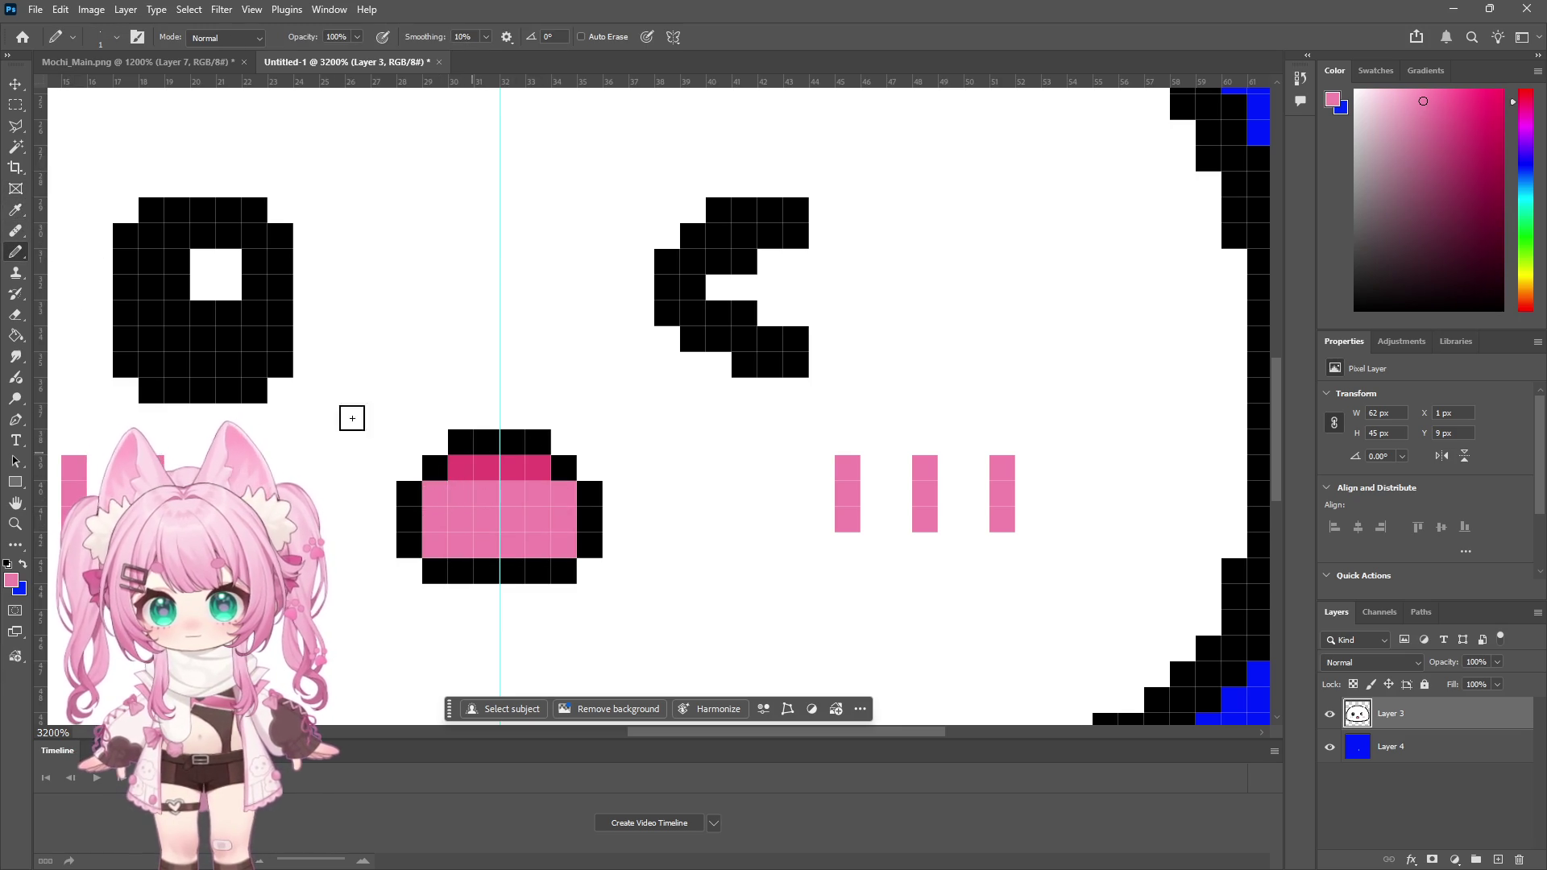
pyautogui.click(18, 209)
pyautogui.click(480, 463)
pyautogui.click(16, 252)
pyautogui.click(435, 488)
pyautogui.click(573, 491)
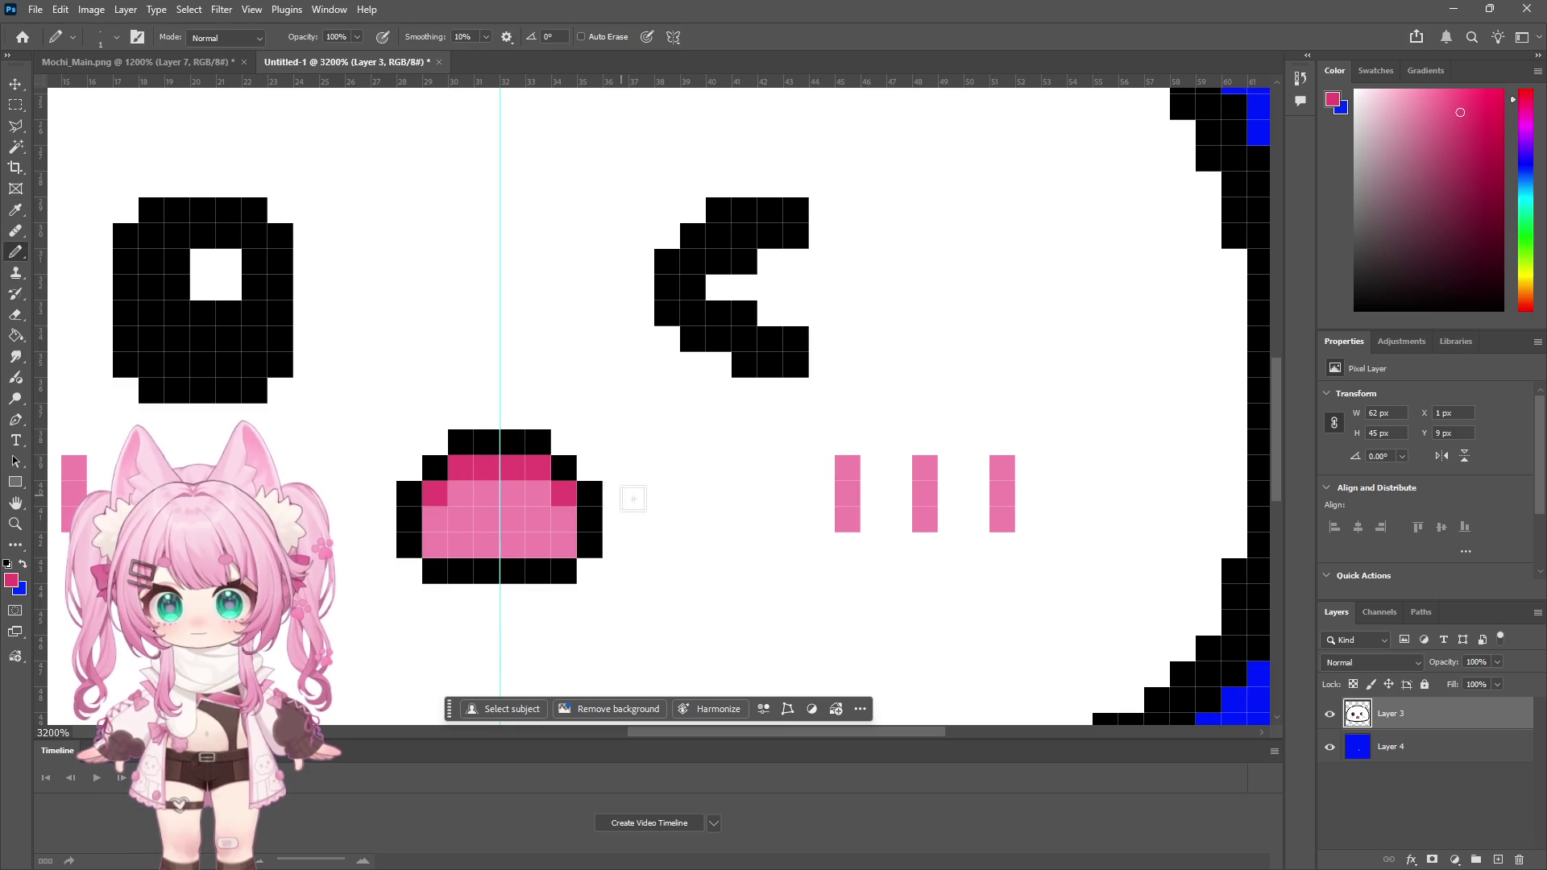
pyautogui.click(24, 517)
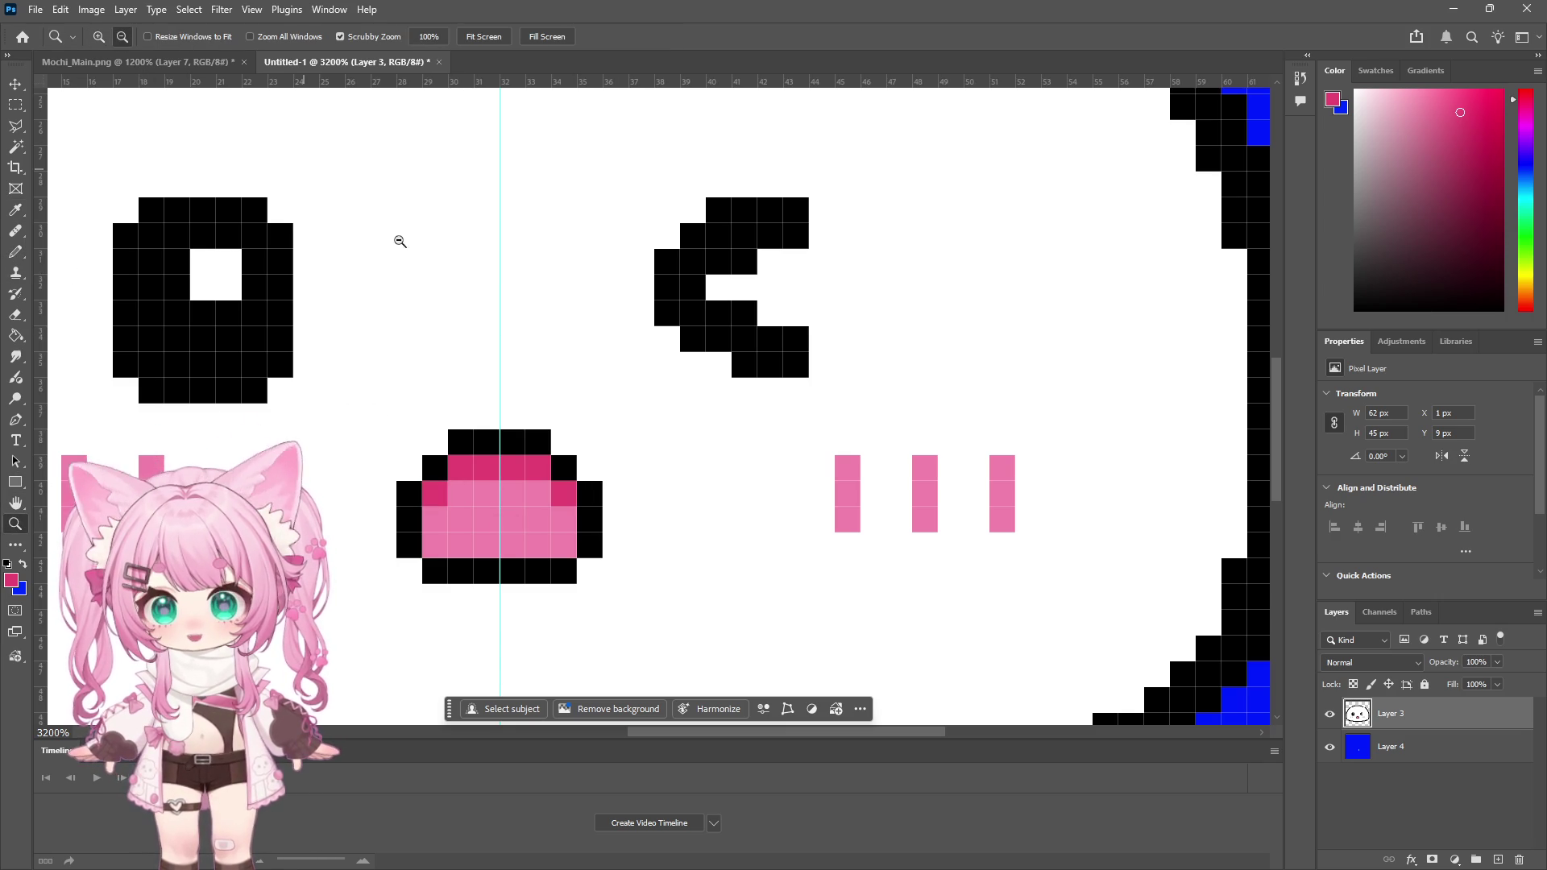
# Step: Whiten the two bottom pixels of the winking '<' eye with the white Pencil
pyautogui.keyDown('alt'); pyautogui.click(626, 422); pyautogui.keyUp('alt')
pyautogui.keyDown('alt'); pyautogui.click(625, 421); pyautogui.keyUp('alt')
pyautogui.keyDown('alt'); pyautogui.click(625, 421); pyautogui.keyUp('alt')
pyautogui.keyDown('alt'); pyautogui.click(631, 420); pyautogui.keyUp('alt')
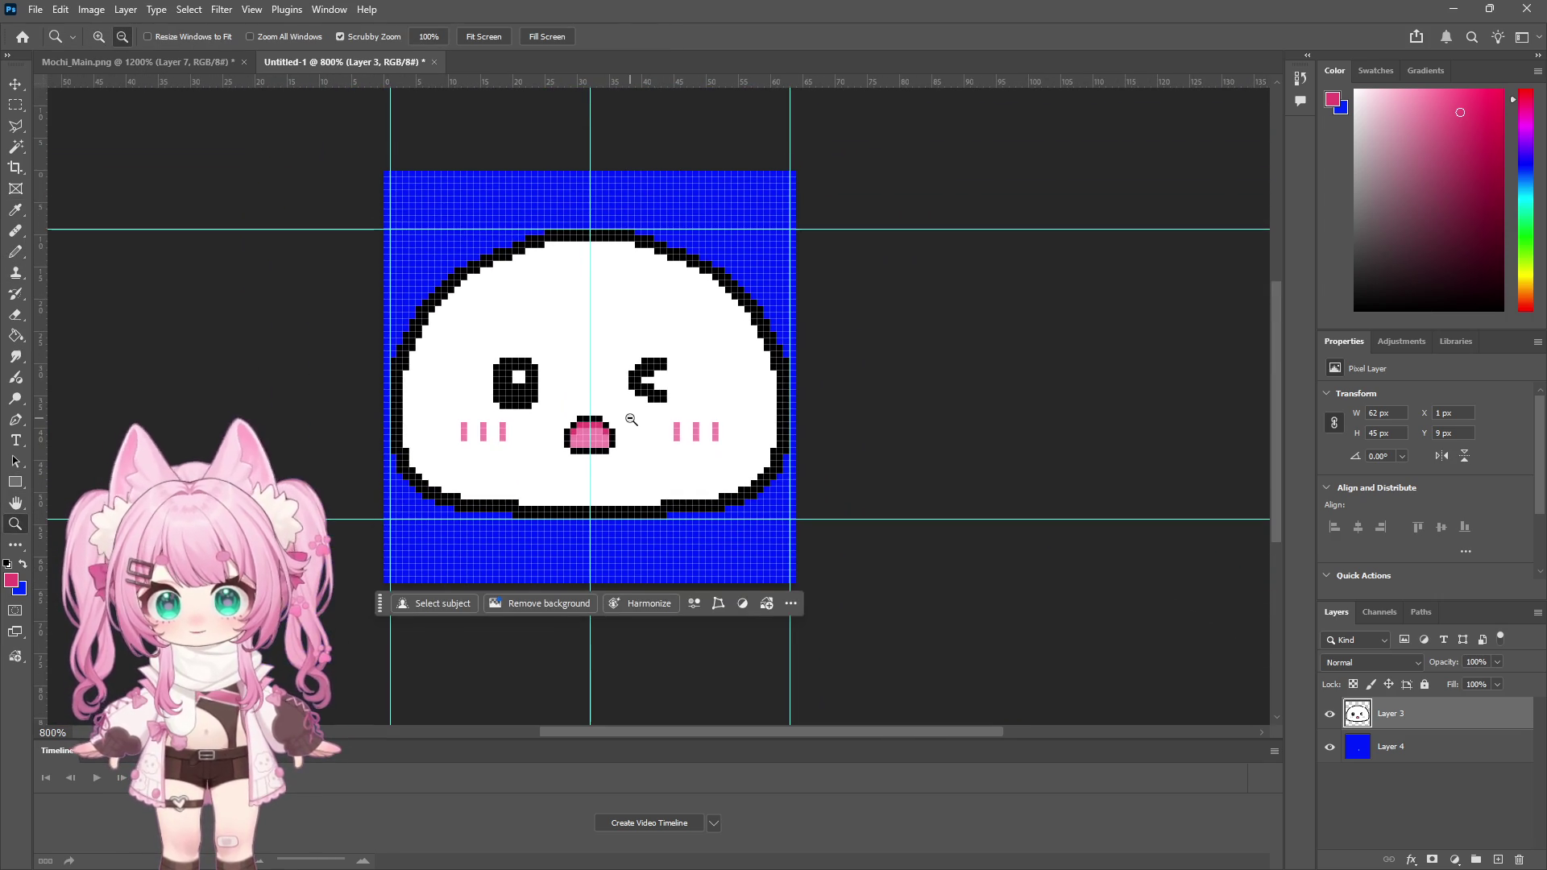
pyautogui.keyDown('alt'); pyautogui.click(627, 422); pyautogui.keyUp('alt')
pyautogui.keyDown('alt'); pyautogui.click(629, 425); pyautogui.keyUp('alt')
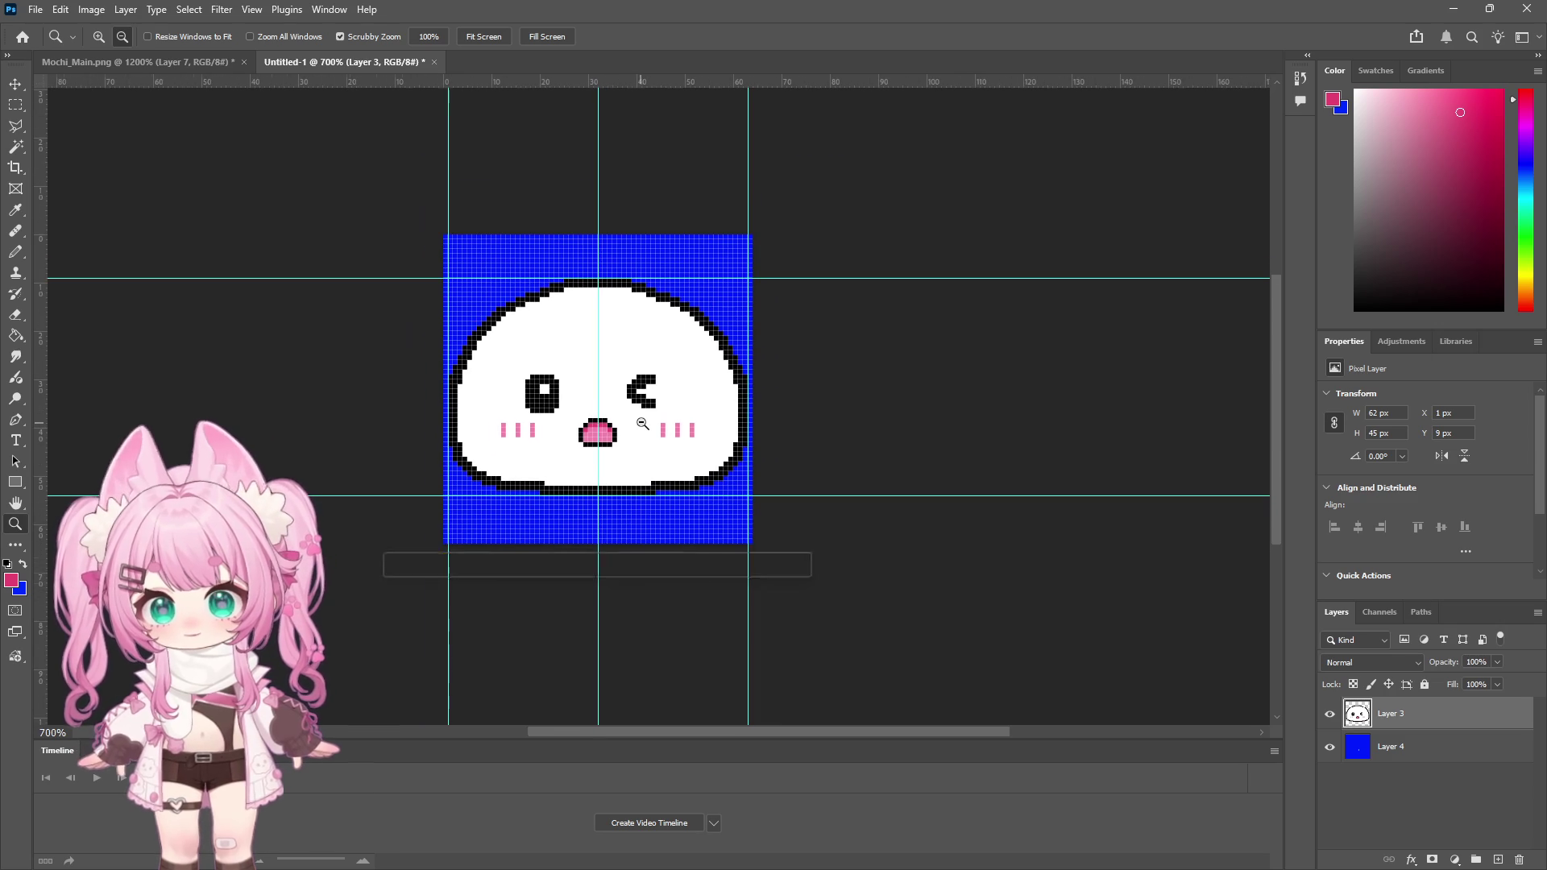
pyautogui.moveTo(625, 351); pyautogui.dragTo(625, 350)
pyautogui.click(15, 251)
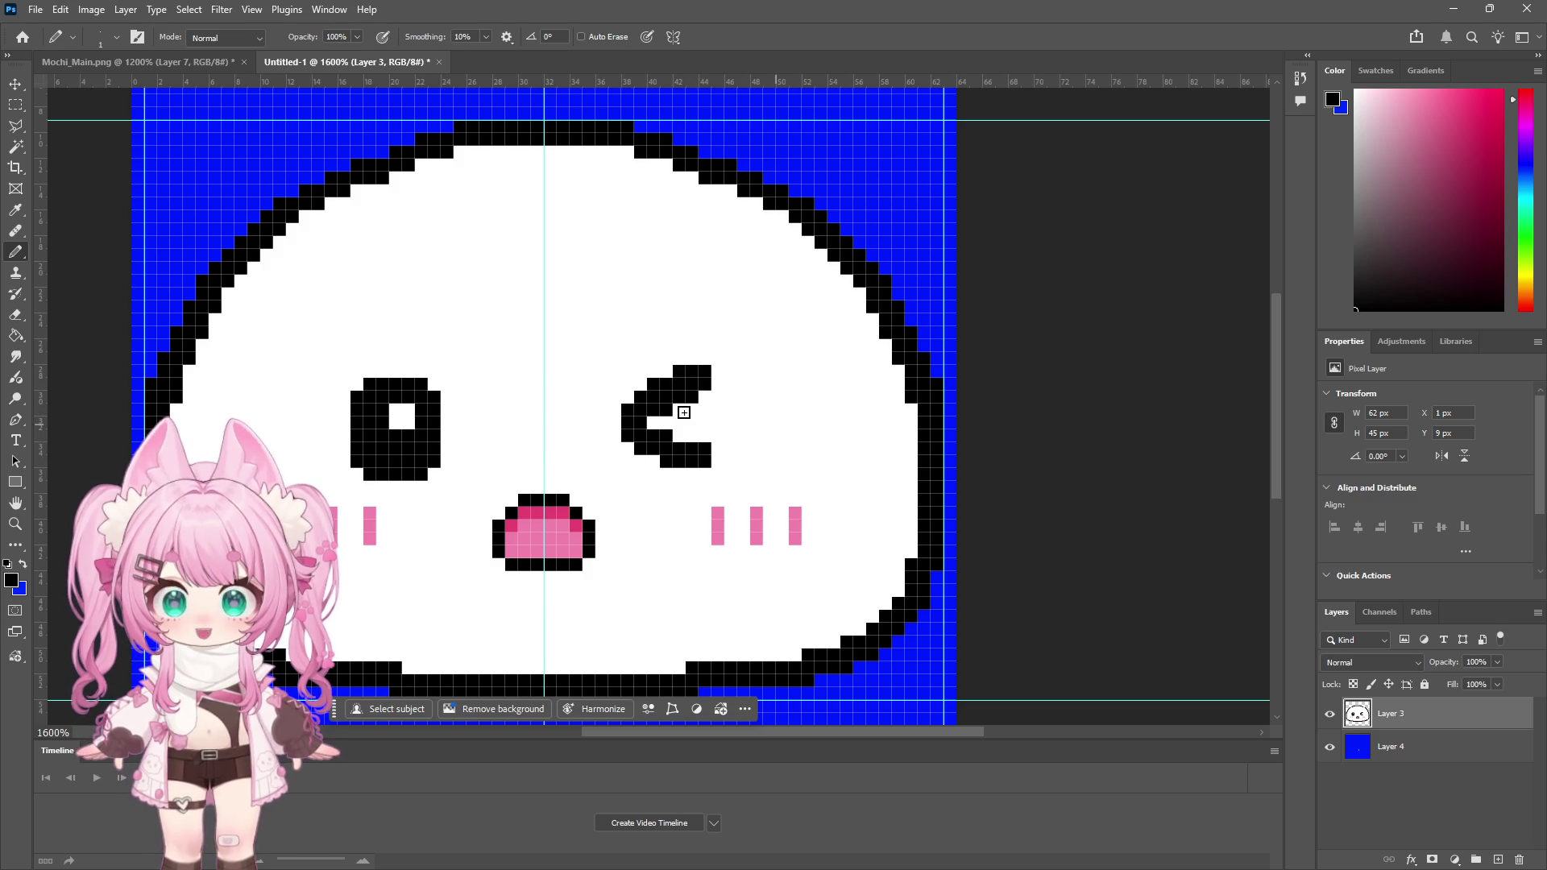
pyautogui.click(15, 210)
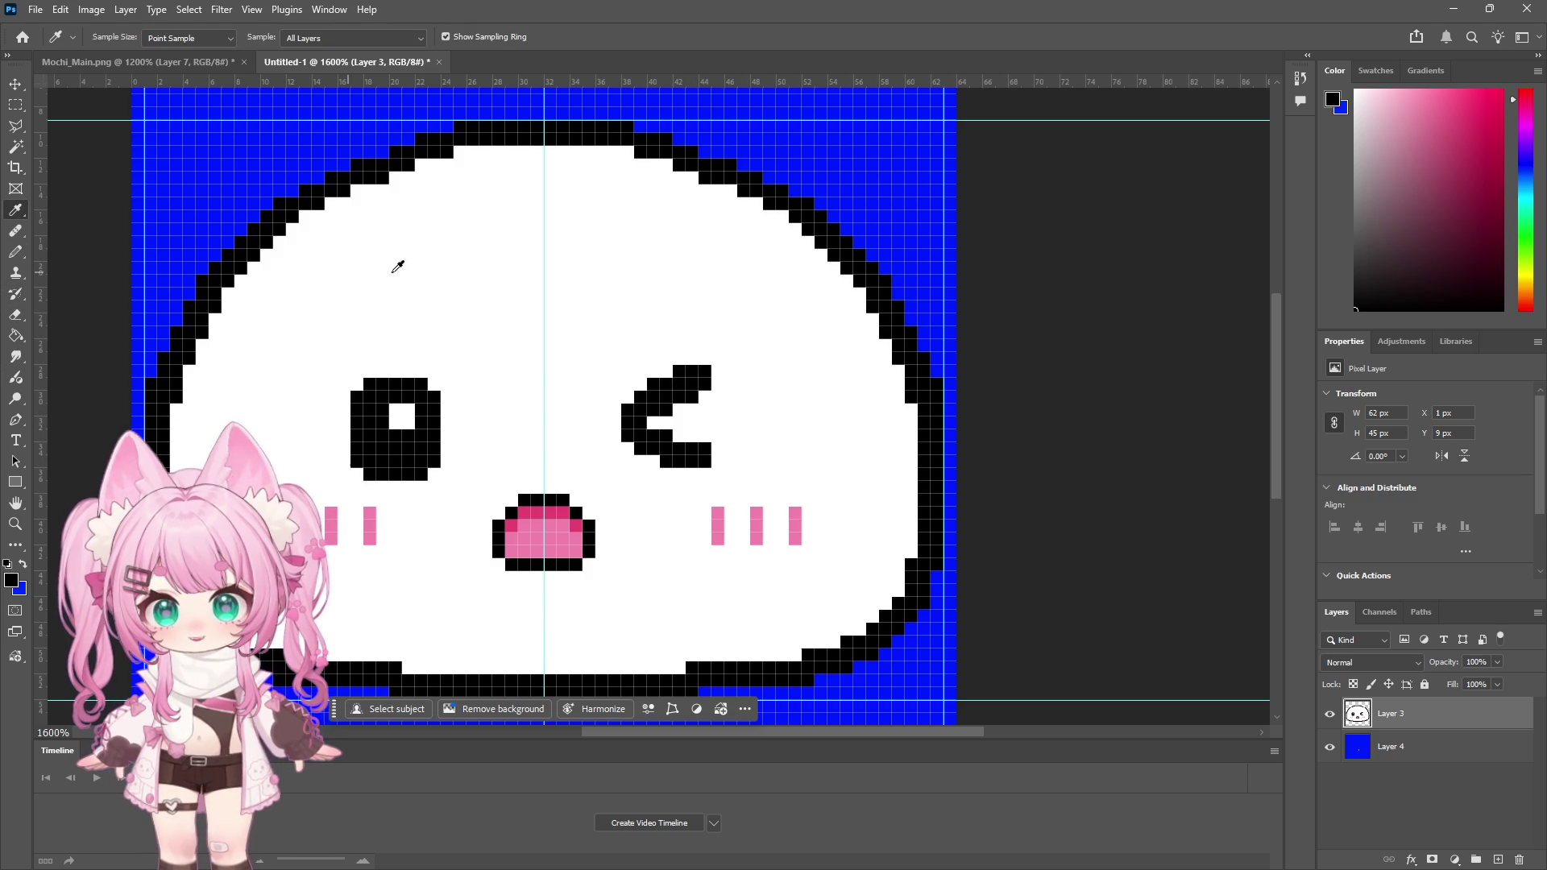
pyautogui.click(16, 251)
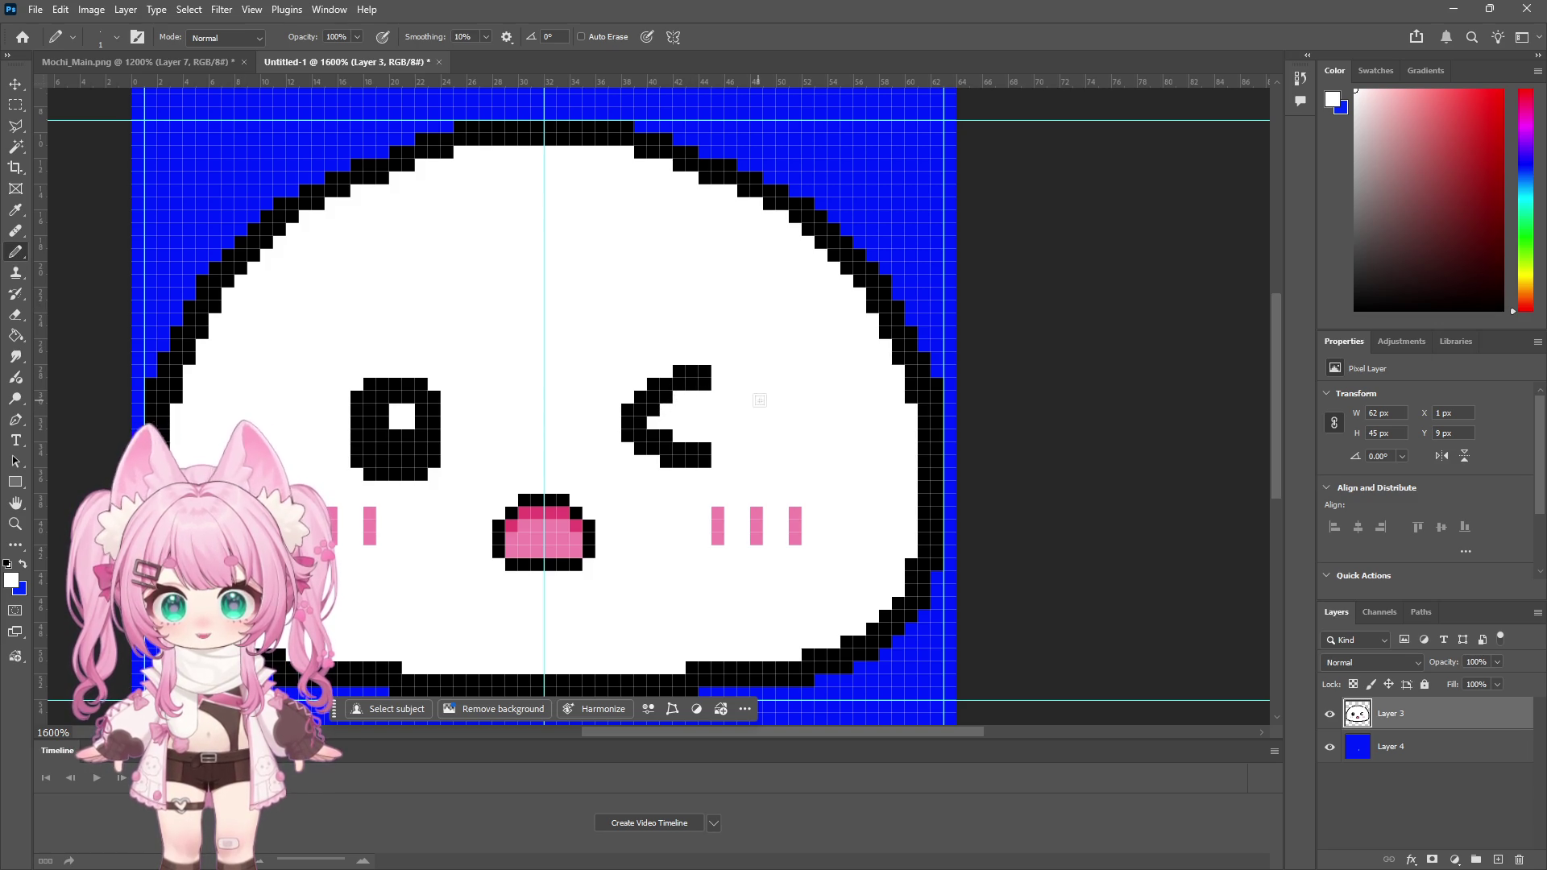
pyautogui.scroll(-2, 745, 403)
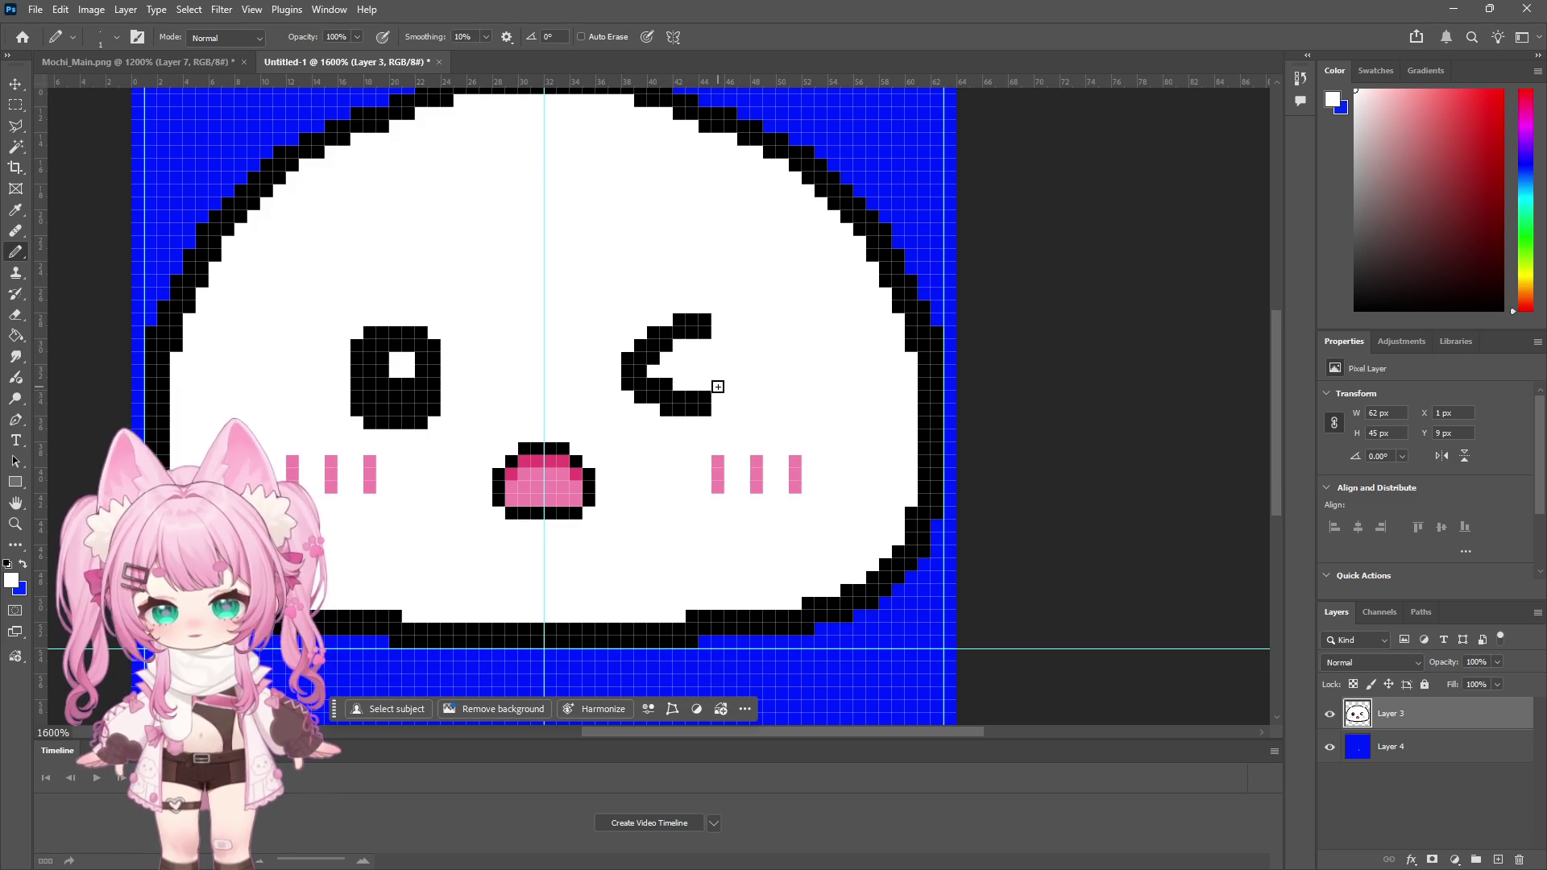
pyautogui.moveTo(693, 397); pyautogui.dragTo(706, 396)
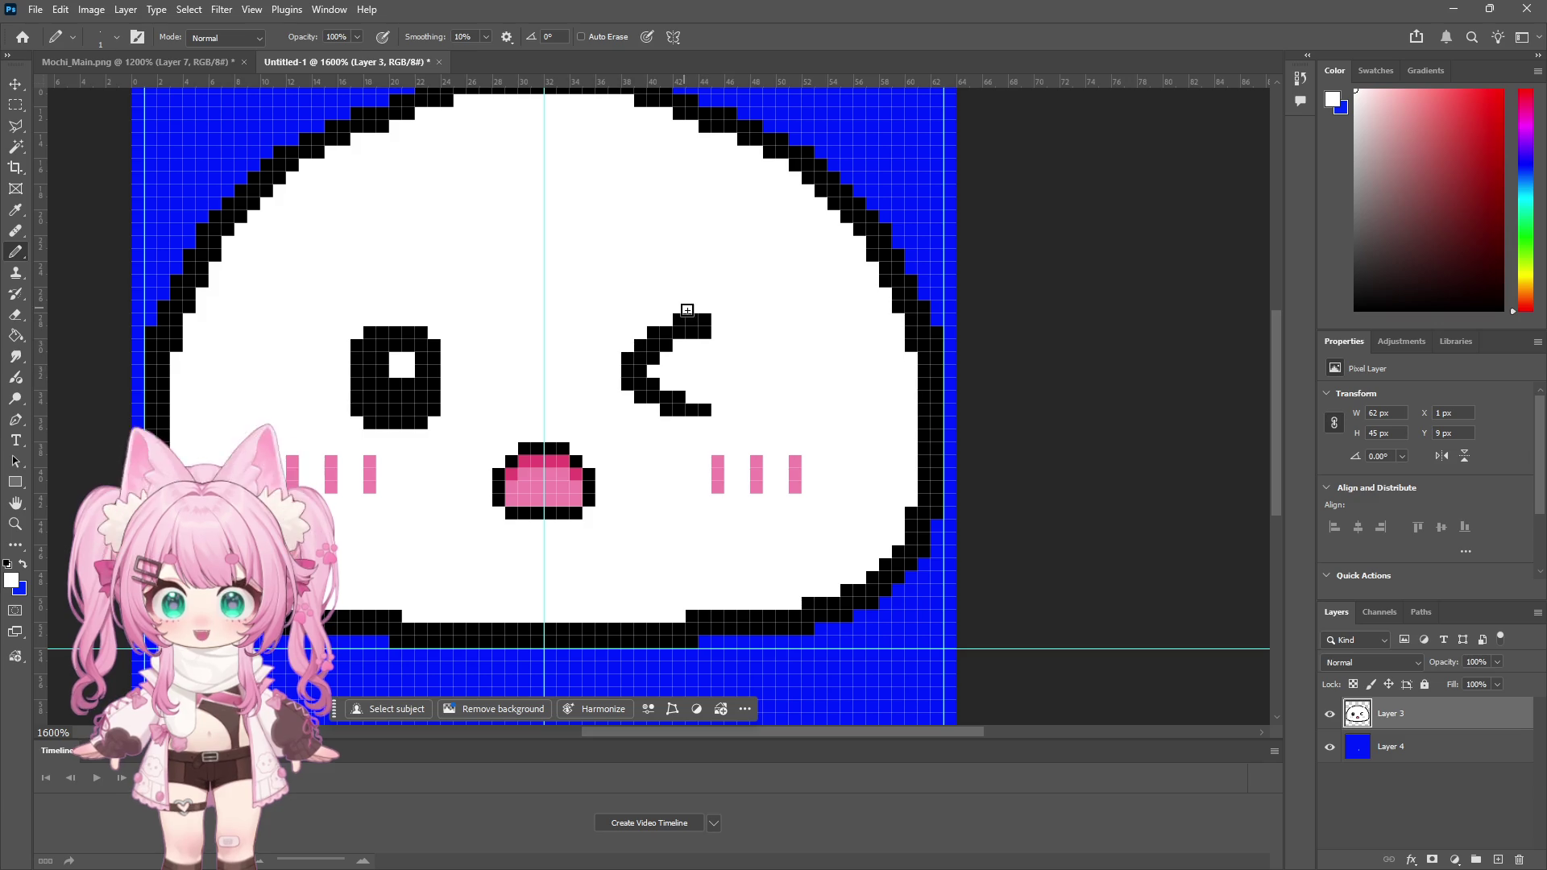
# Step: Zoom out to check the whole face, then zoom back in on it
pyautogui.click(16, 525)
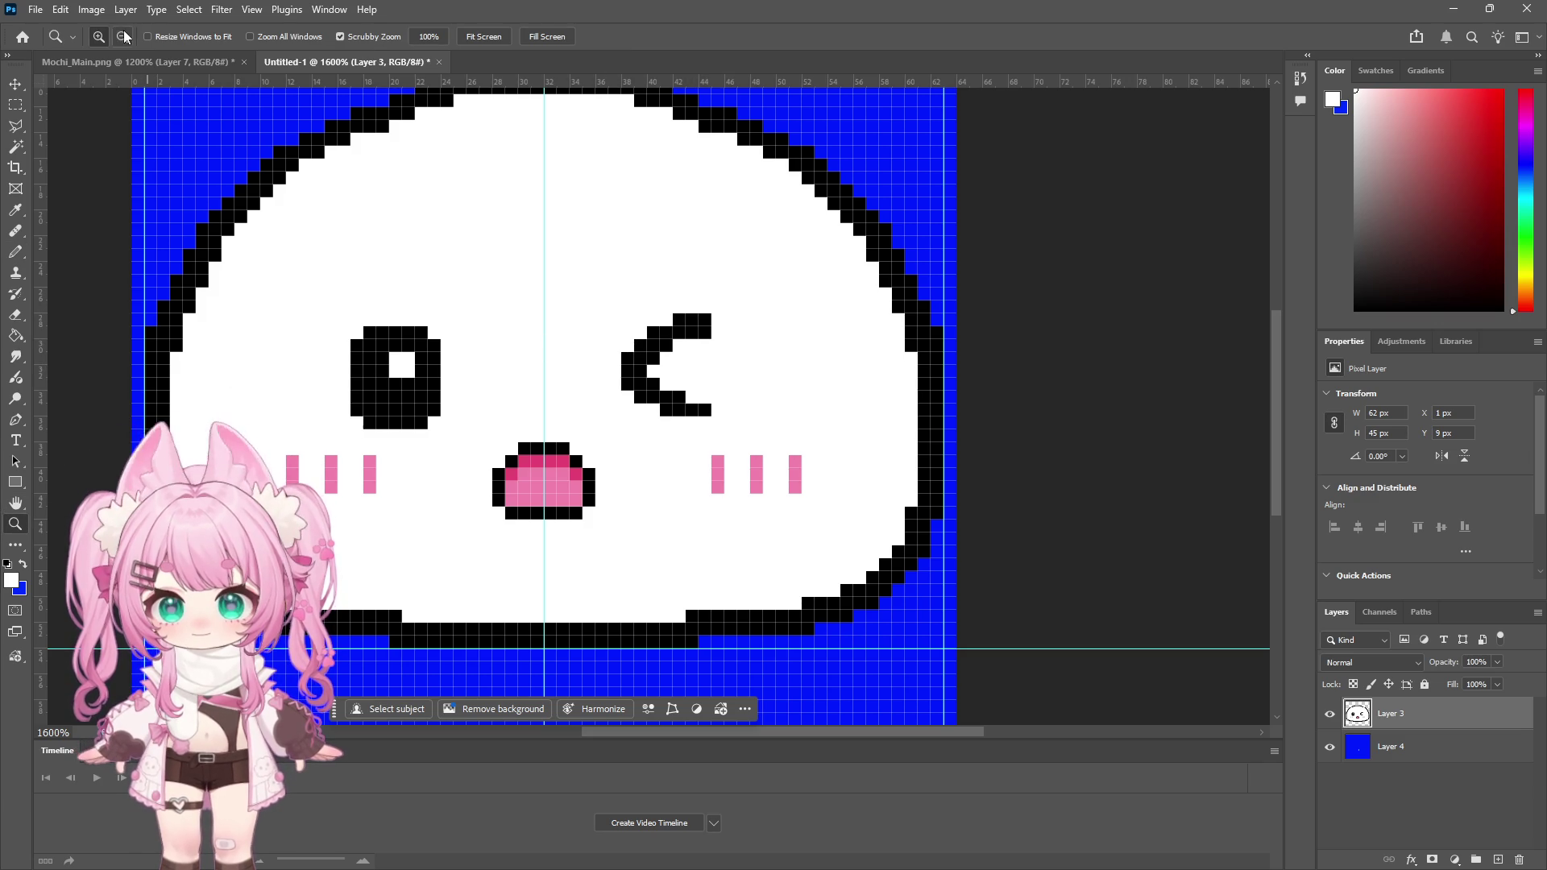
pyautogui.keyDown('alt'); pyautogui.click(512, 335); pyautogui.keyUp('alt')
pyautogui.keyDown('alt'); pyautogui.click(513, 336); pyautogui.keyUp('alt')
pyautogui.keyDown('alt'); pyautogui.click(511, 334); pyautogui.keyUp('alt')
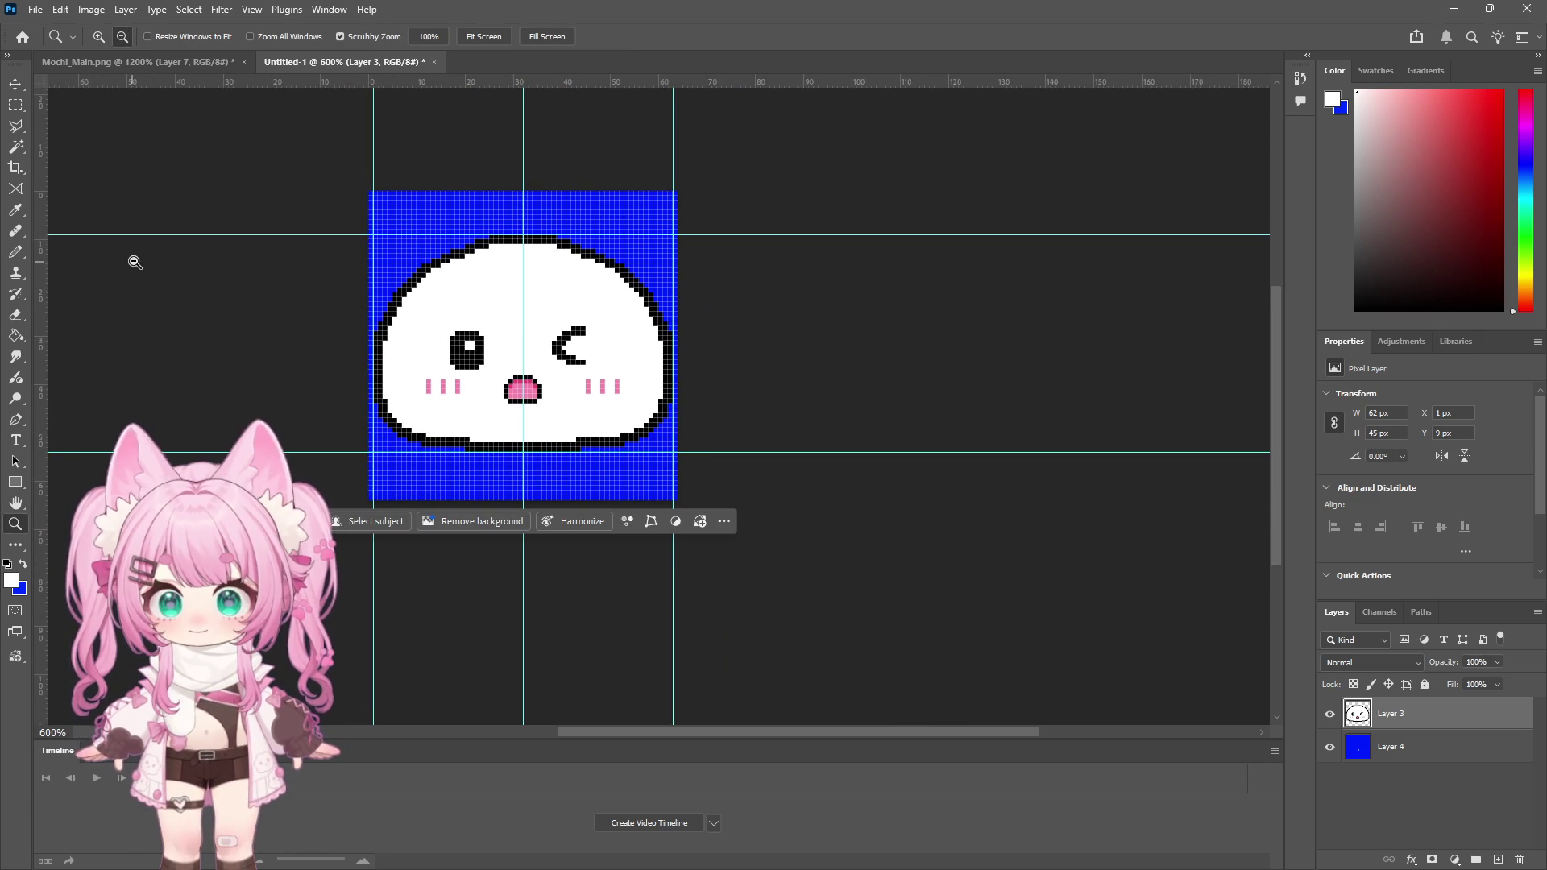
pyautogui.click(580, 349)
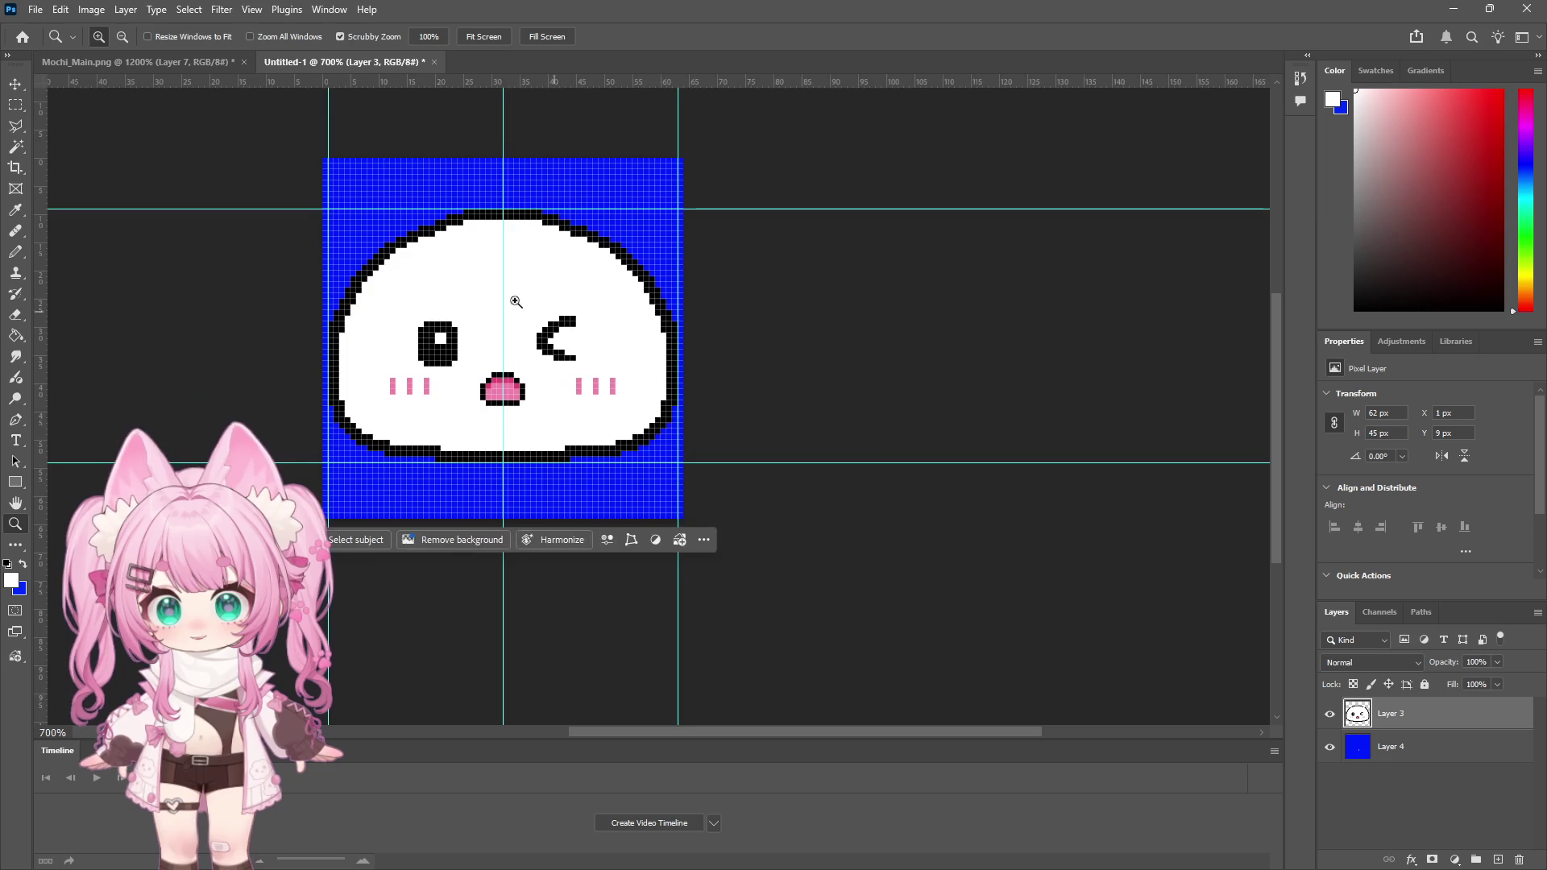
pyautogui.click(473, 278)
pyautogui.click(478, 290)
pyautogui.click(16, 251)
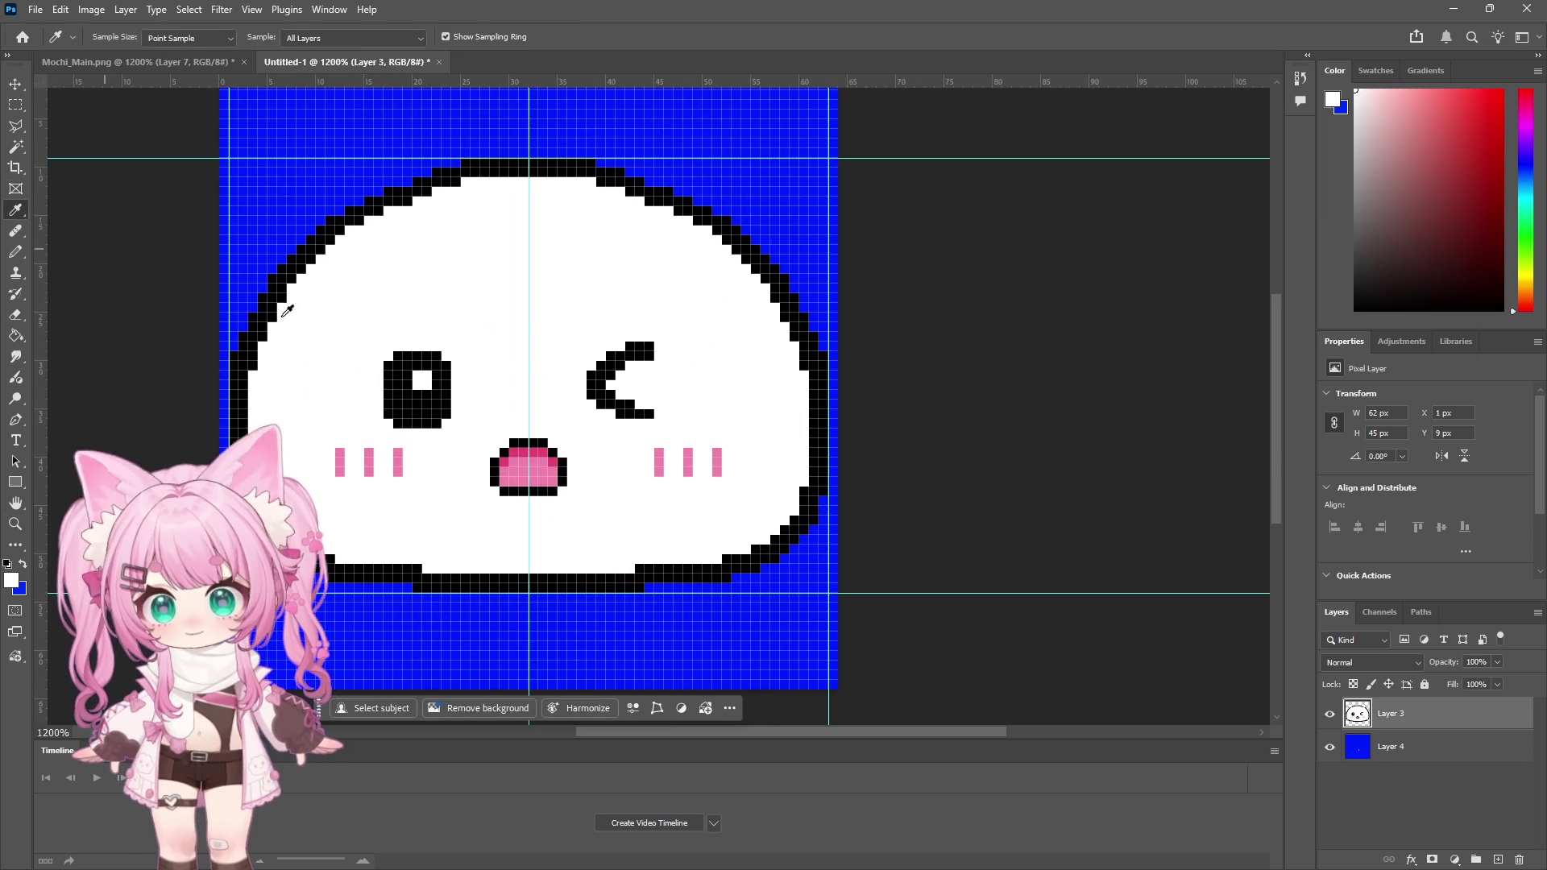
# Step: Paint white over the pink mouth, then add one black pixel at the right eye curve's end
pyautogui.moveTo(506, 449)
pyautogui.mouseDown()
pyautogui.moveTo(495, 463)
pyautogui.moveTo(564, 483)
pyautogui.moveTo(556, 457)
pyautogui.moveTo(513, 448)
pyautogui.moveTo(562, 463)
pyautogui.mouseUp()
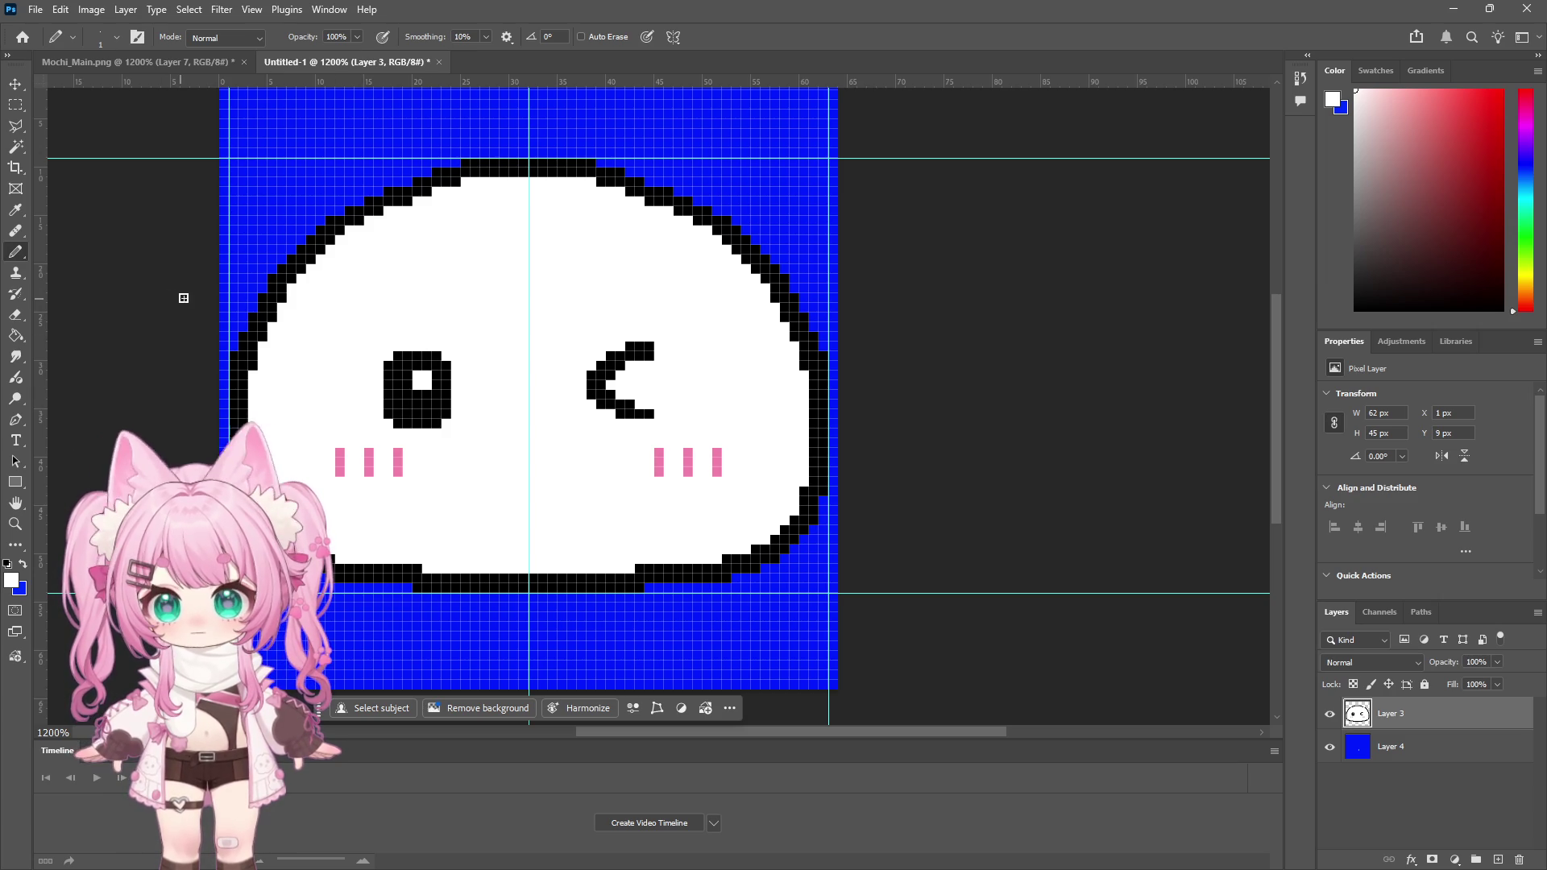
pyautogui.keyDown('alt'); pyautogui.click(634, 352); pyautogui.keyUp('alt')
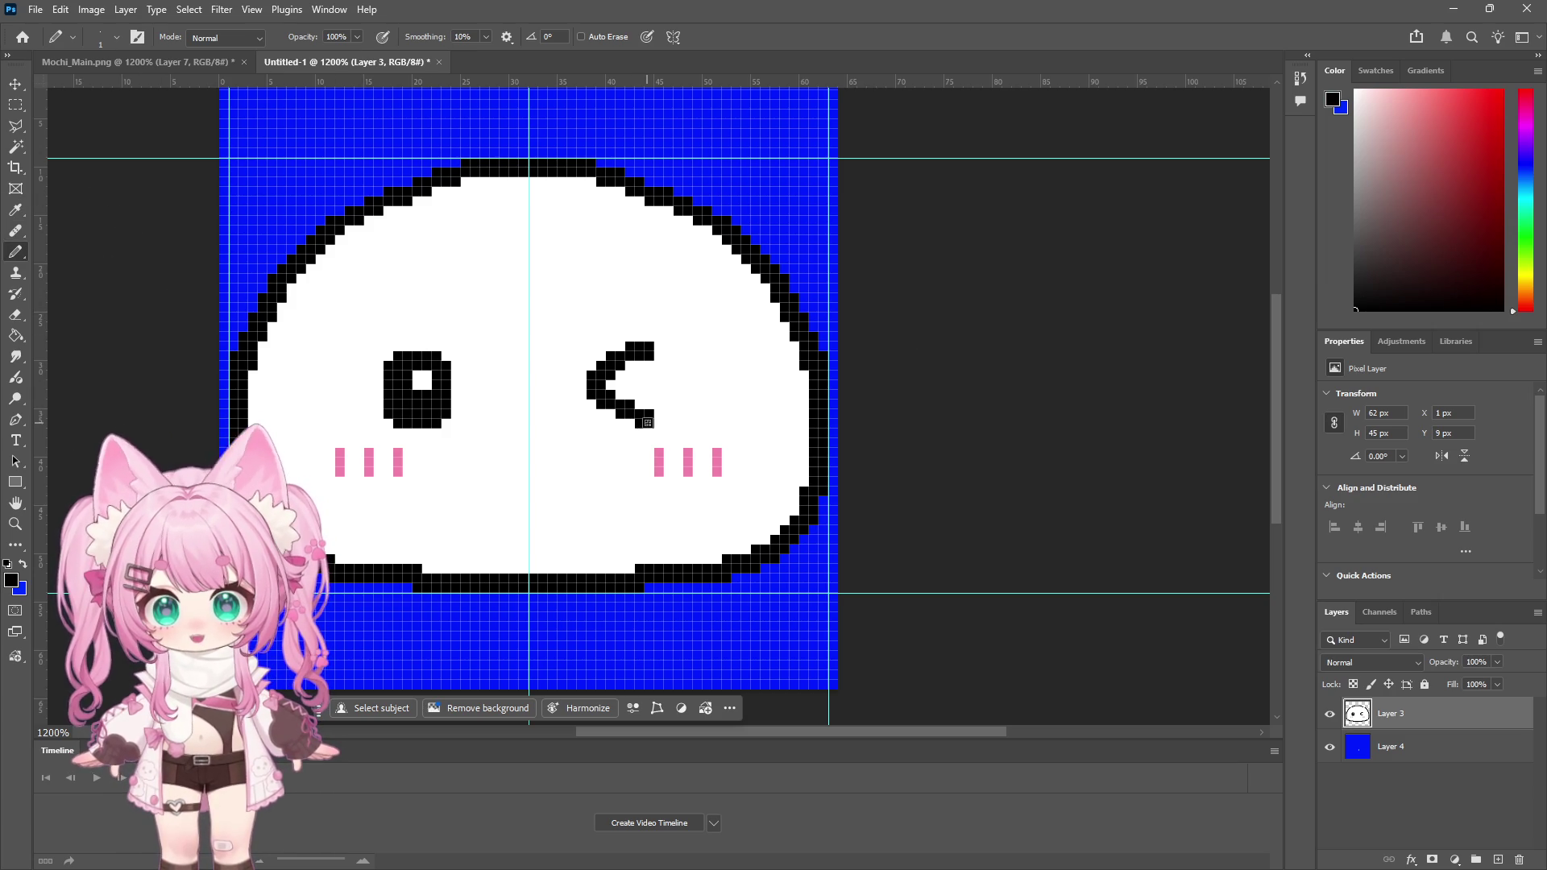
pyautogui.click(649, 423)
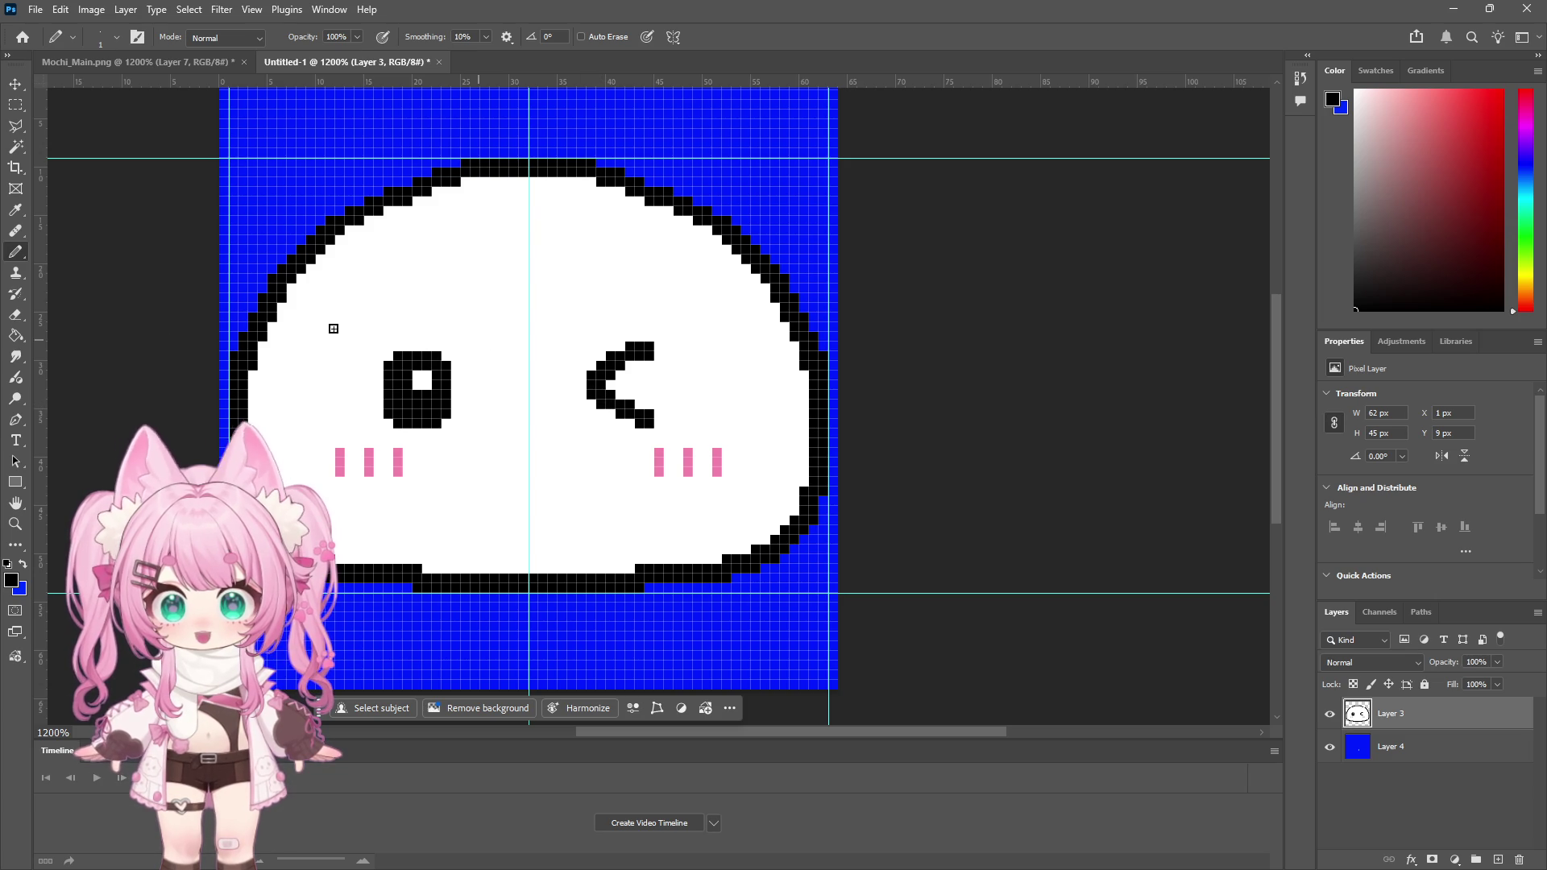
# Step: Reshape the right eye: whiten two second-row end pixels, add black pixels along its top and ends
pyautogui.press('z')
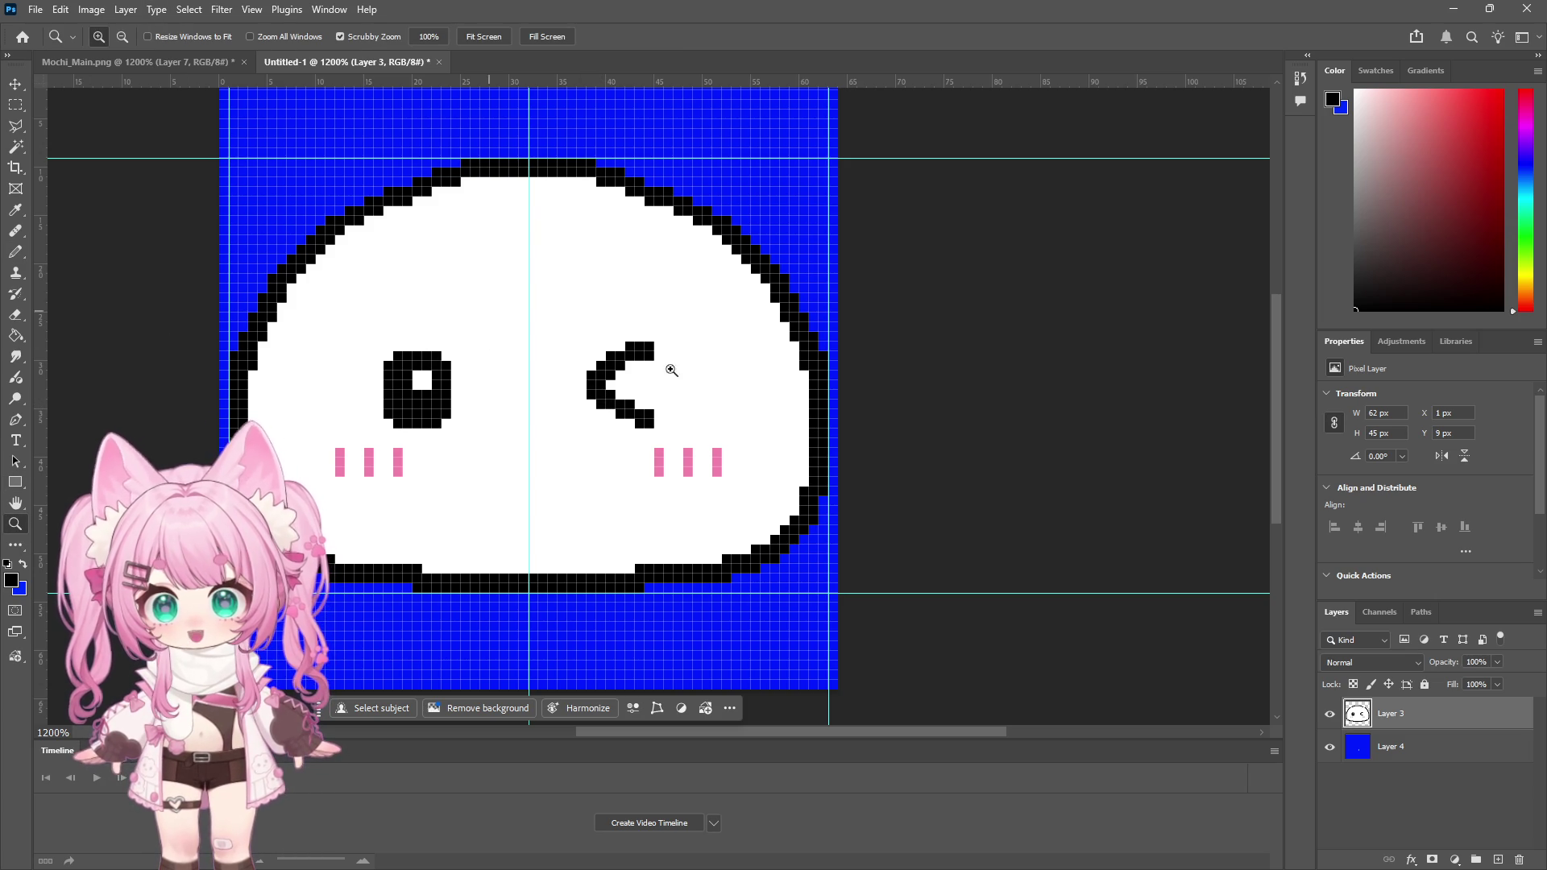
pyautogui.click(620, 335)
pyautogui.click(618, 320)
pyautogui.click(621, 315)
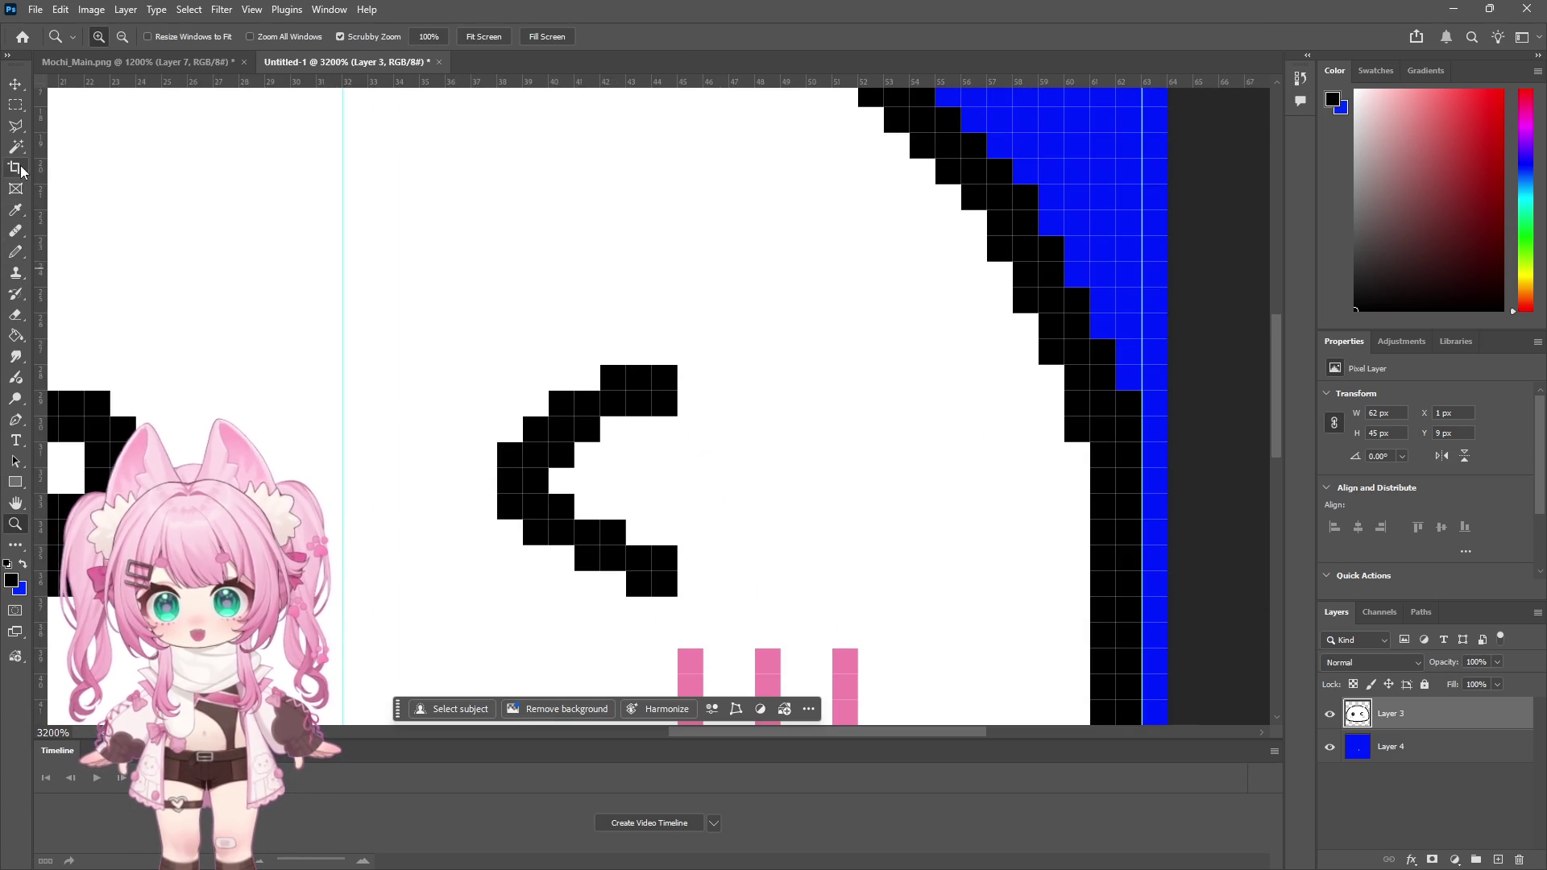
pyautogui.click(1355, 91)
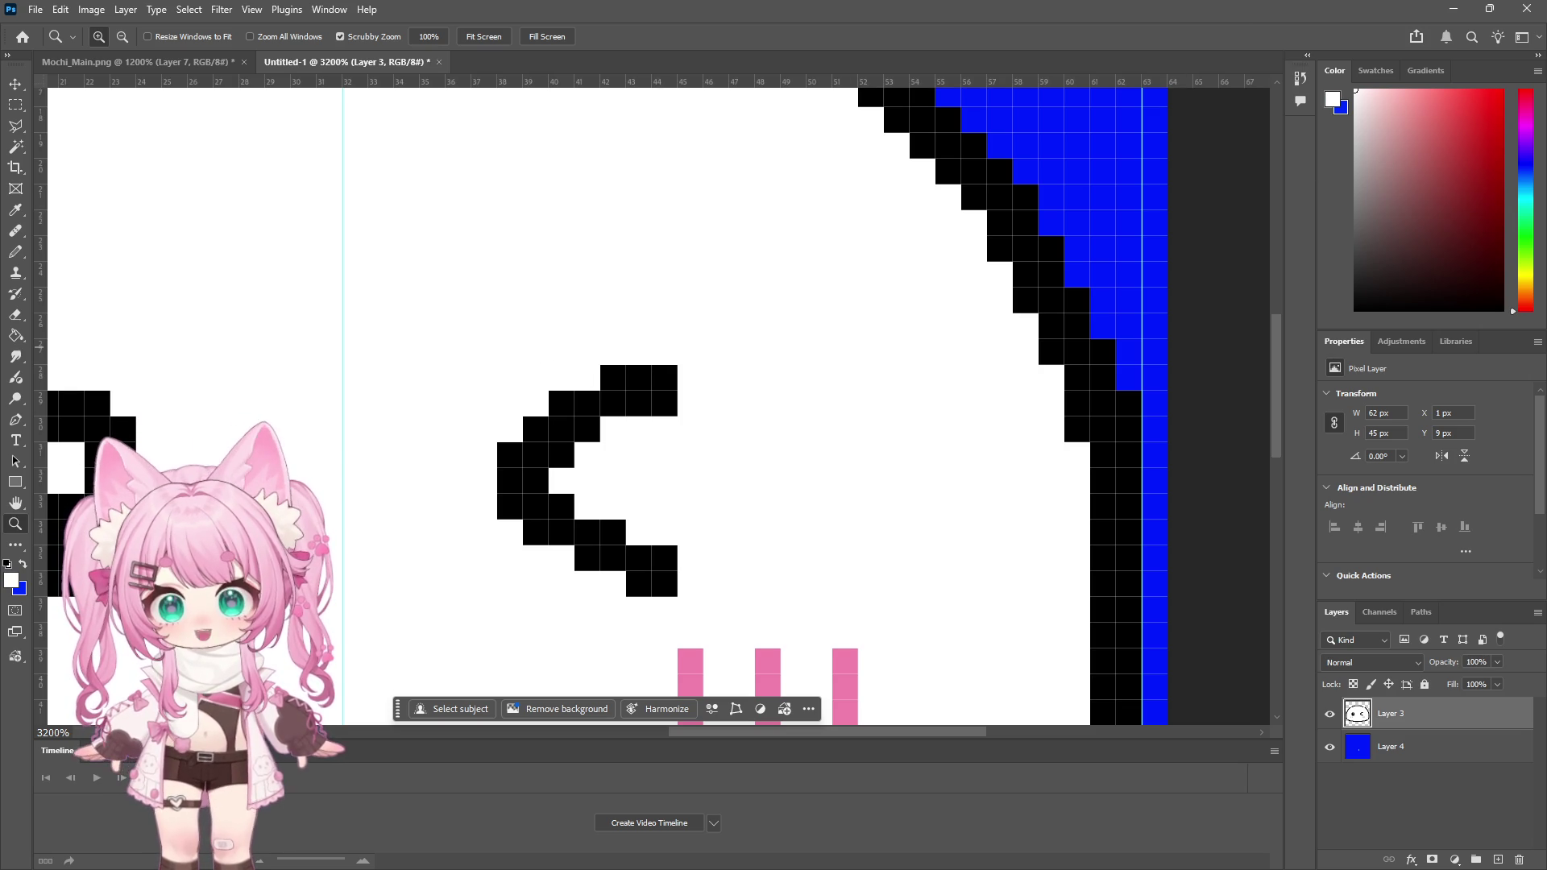
pyautogui.press('b')
pyautogui.click(665, 404)
pyautogui.click(639, 403)
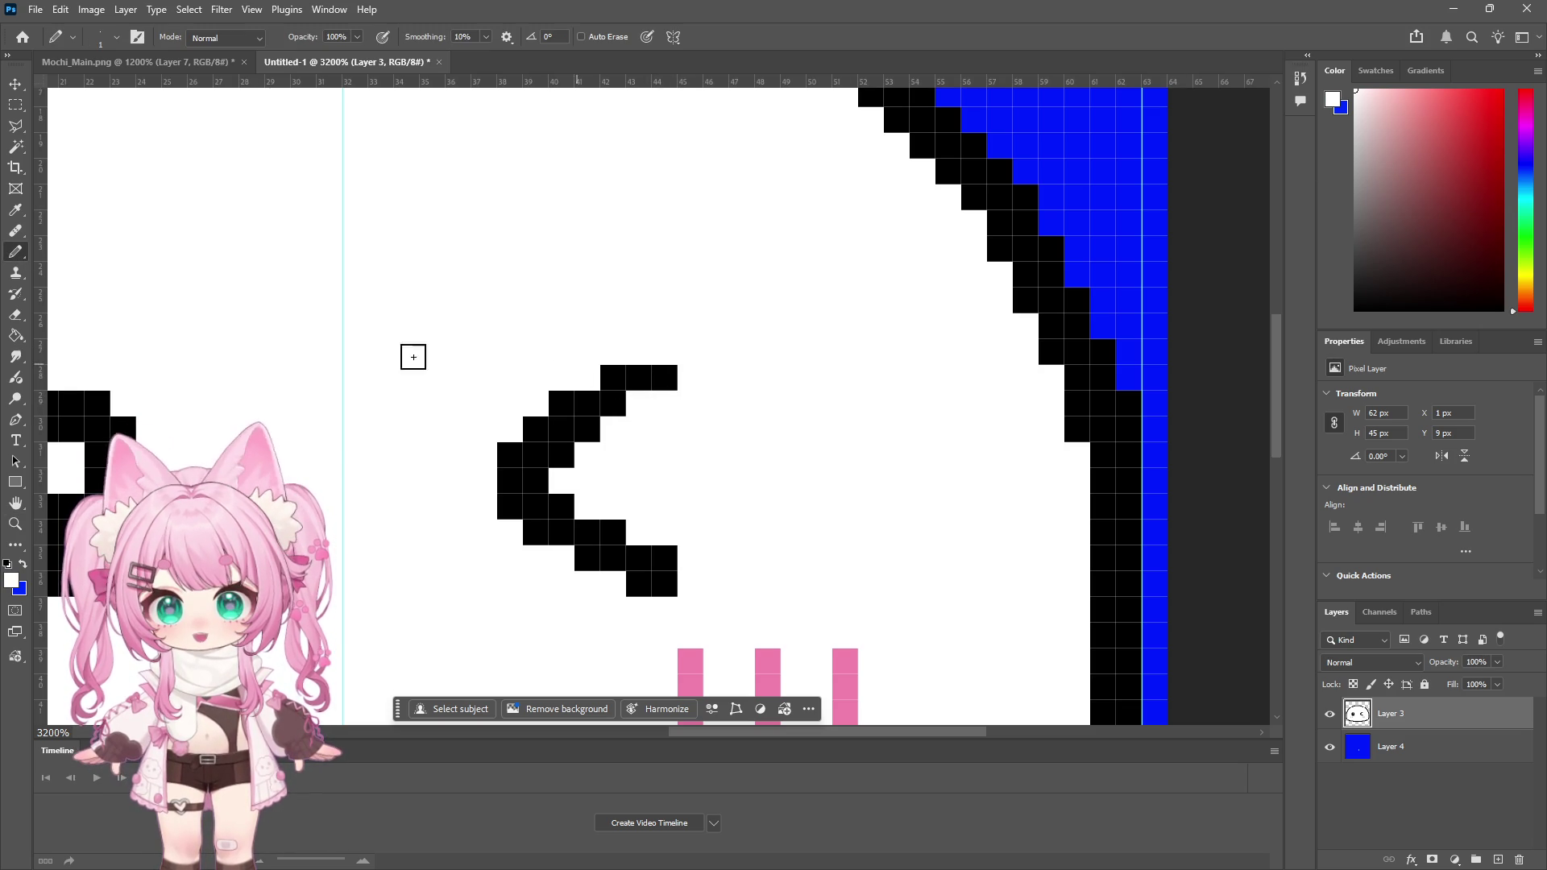
pyautogui.keyDown('alt'); pyautogui.click(1102, 355); pyautogui.keyUp('alt')
pyautogui.moveTo(639, 352); pyautogui.dragTo(664, 352)
pyautogui.click(690, 352)
pyautogui.click(690, 377)
pyautogui.click(587, 378)
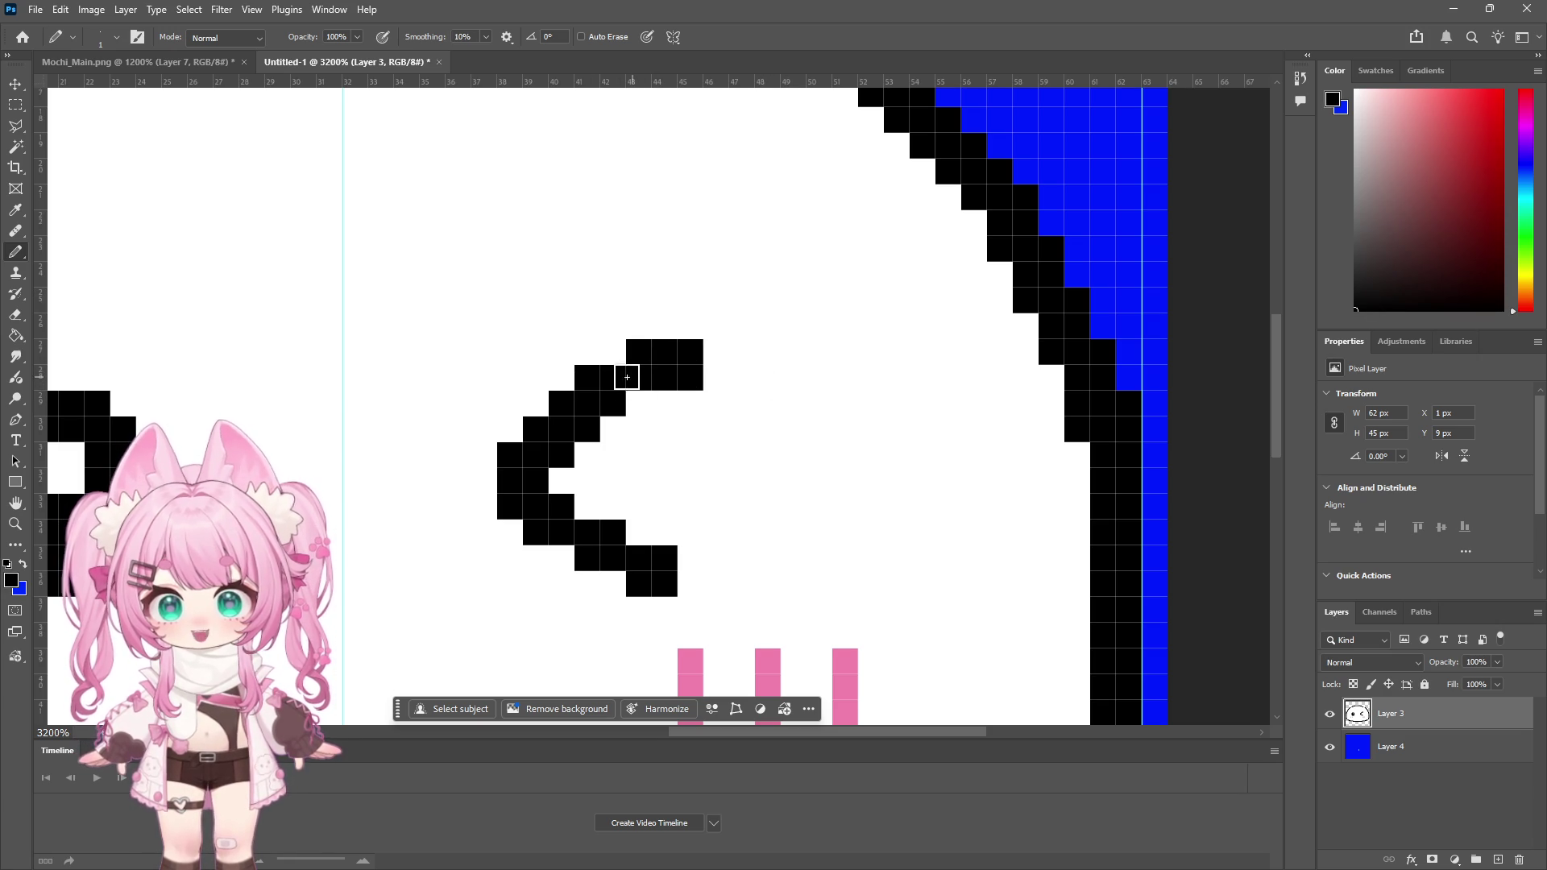
# Step: Paint out the eye's upper arm in white, leaving only the lower diagonal stroke
pyautogui.press('z')
pyautogui.hotkey('ctrl', '-')
pyautogui.hotkey('ctrl', '-')
pyautogui.hotkey('ctrl', '-')
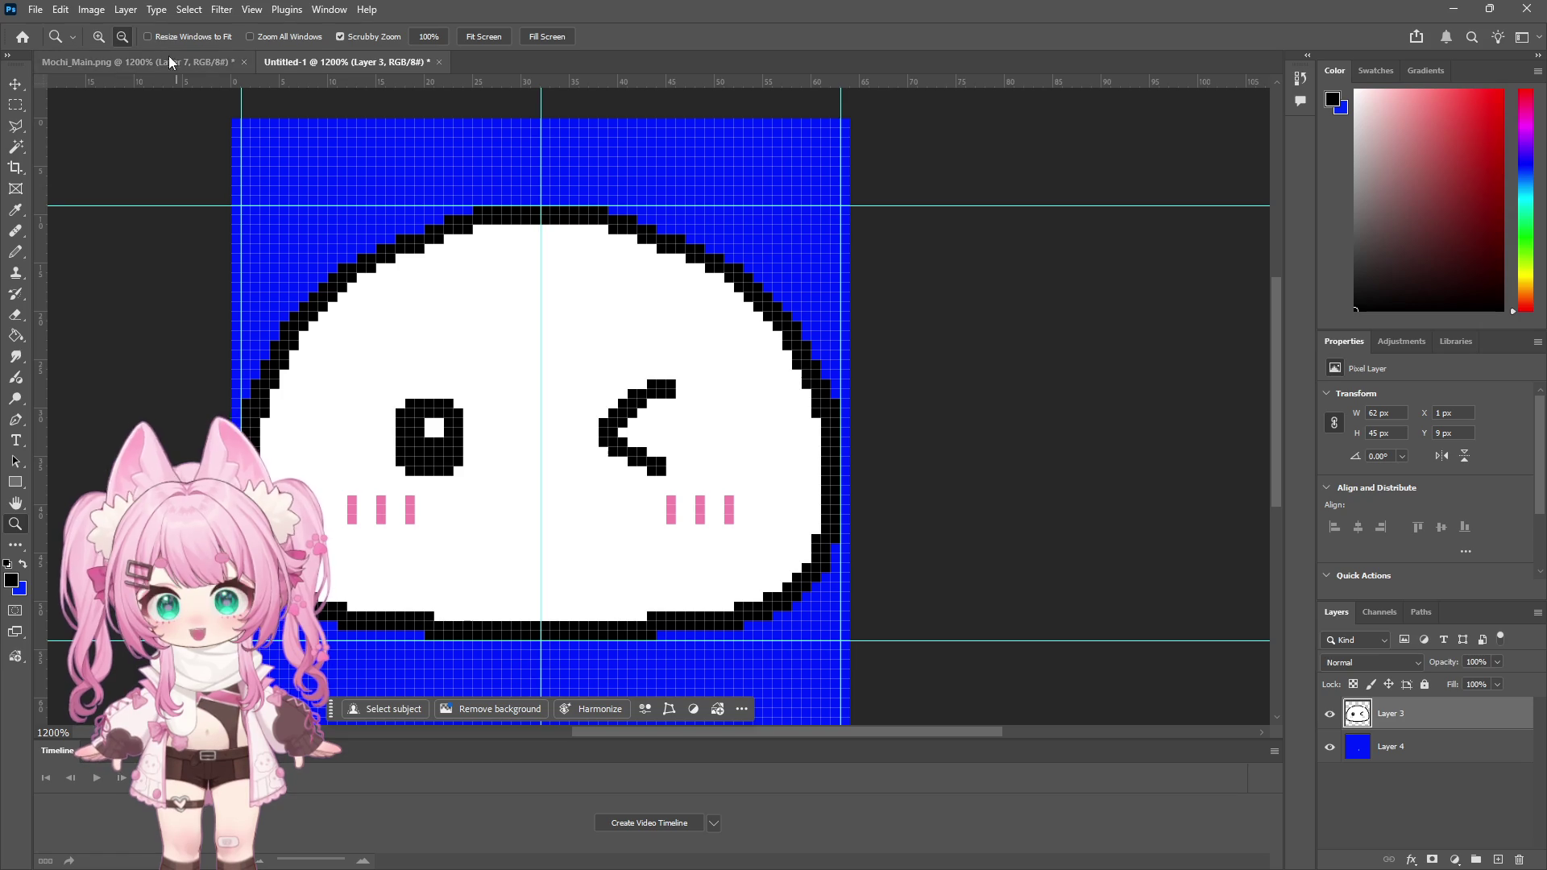
pyautogui.click(99, 37)
pyautogui.click(663, 442)
pyautogui.click(628, 394)
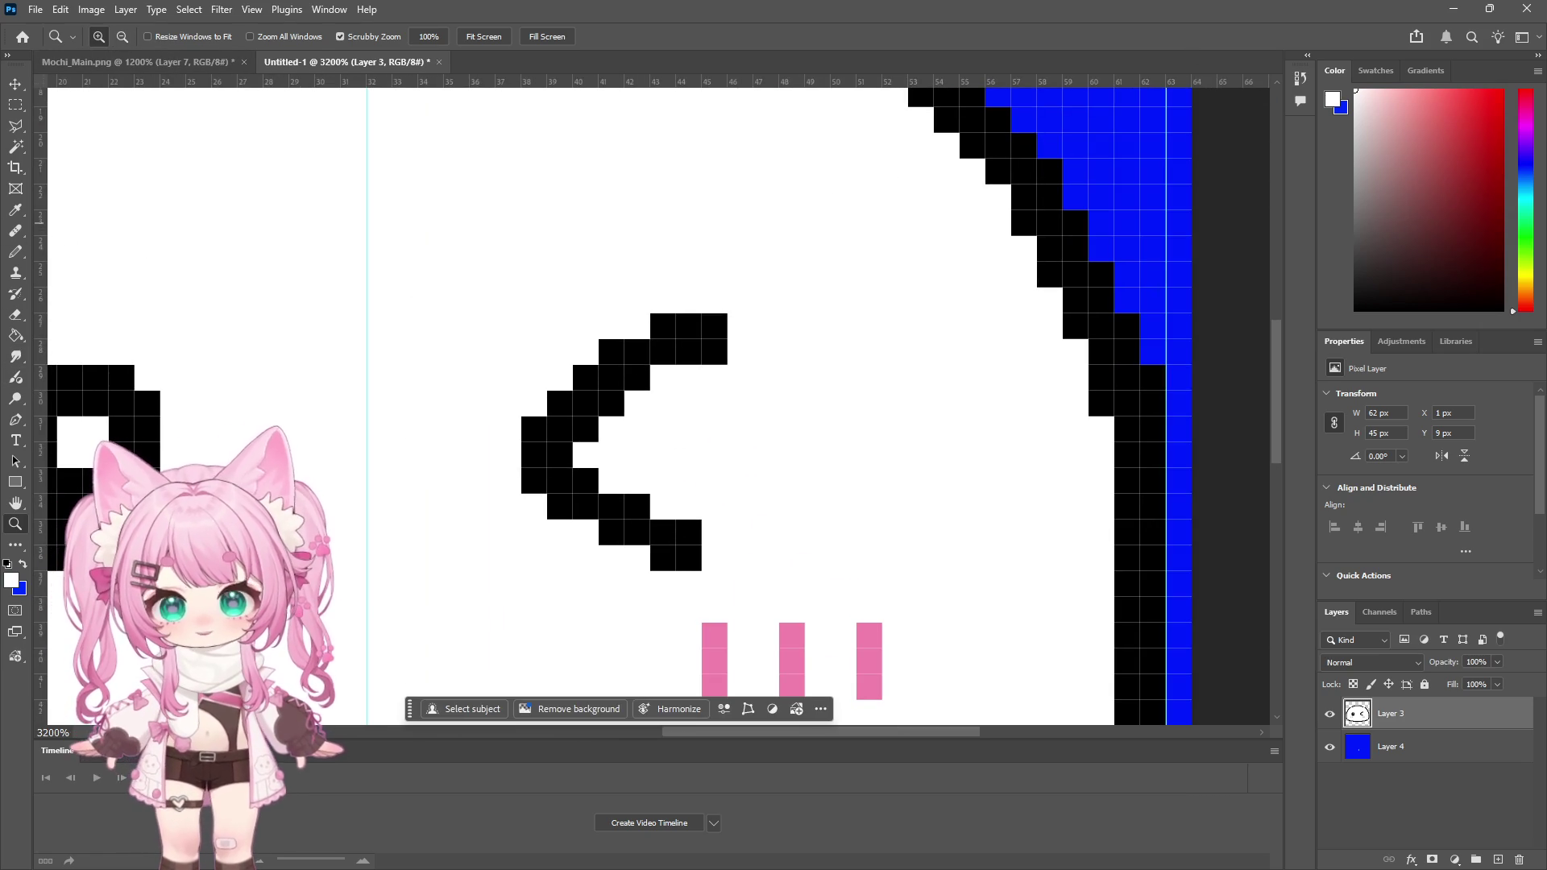
pyautogui.click(16, 252)
pyautogui.moveTo(700, 311)
pyautogui.mouseDown()
pyautogui.moveTo(639, 338)
pyautogui.moveTo(611, 428)
pyautogui.mouseUp()
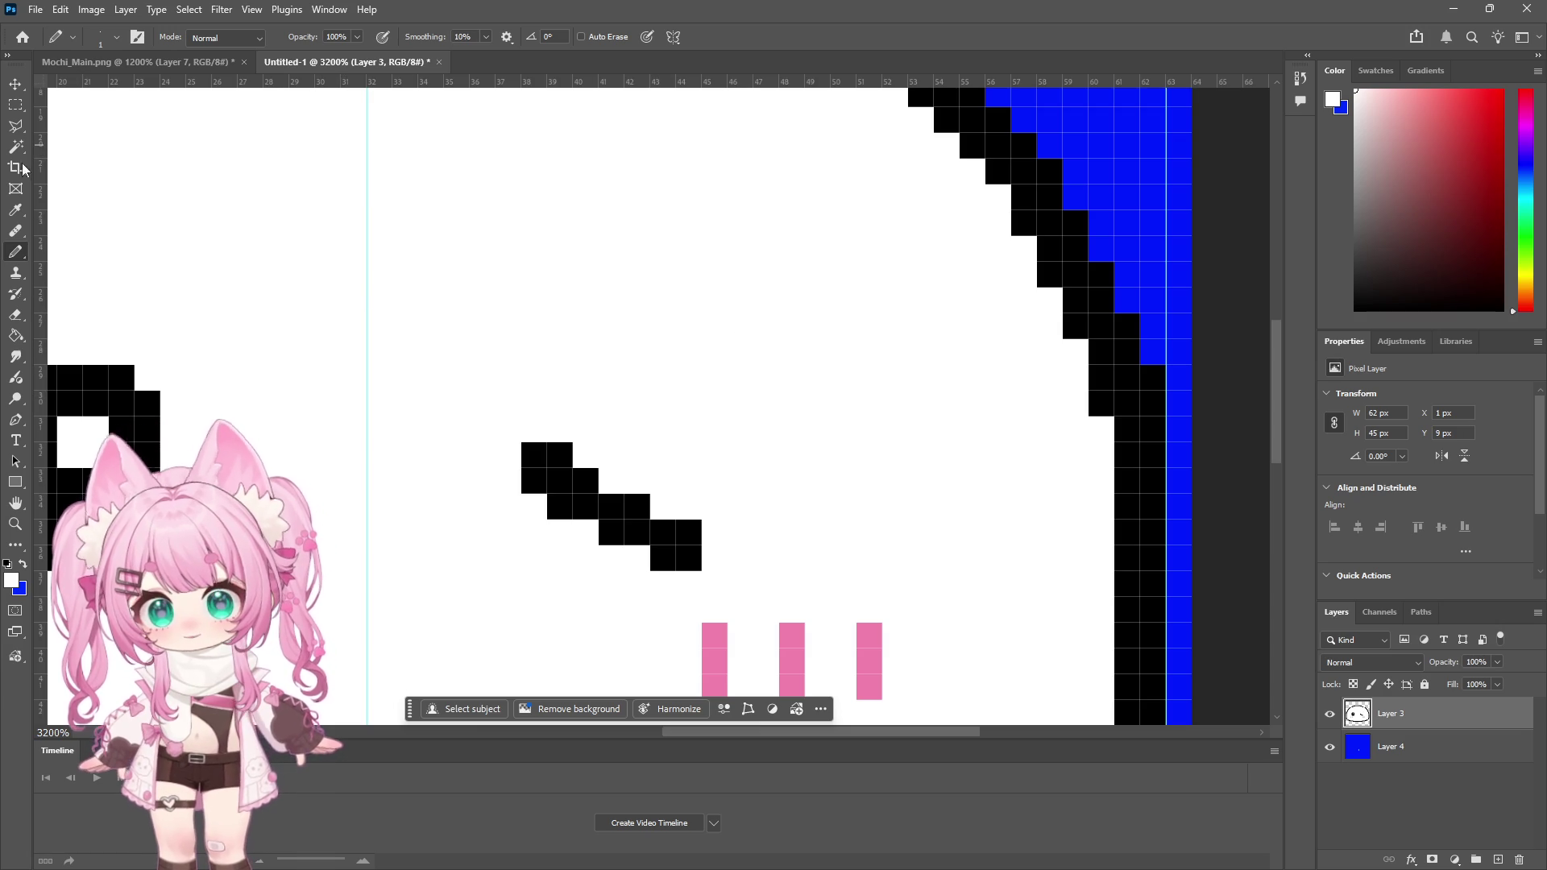
# Step: Copy the diagonal stroke to a new layer, flip it vertically and move it above the original
pyautogui.click(15, 104)
pyautogui.moveTo(495, 416)
pyautogui.mouseDown()
pyautogui.moveTo(753, 569)
pyautogui.moveTo(754, 597)
pyautogui.mouseUp()
pyautogui.hotkey('ctrl', 'j')
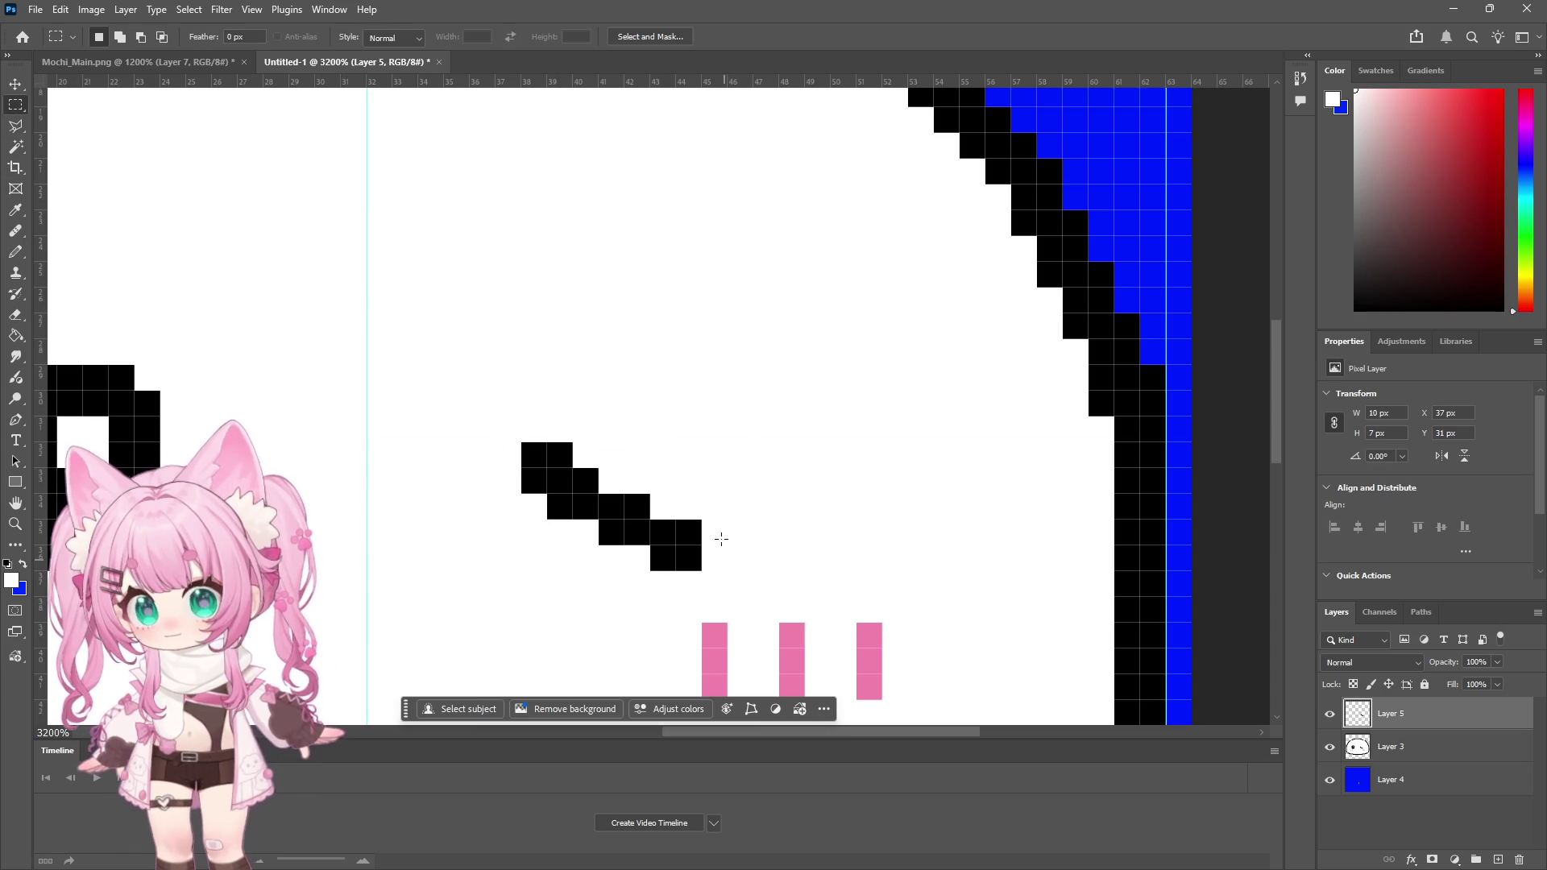
pyautogui.click(16, 84)
pyautogui.moveTo(621, 543); pyautogui.dragTo(632, 404)
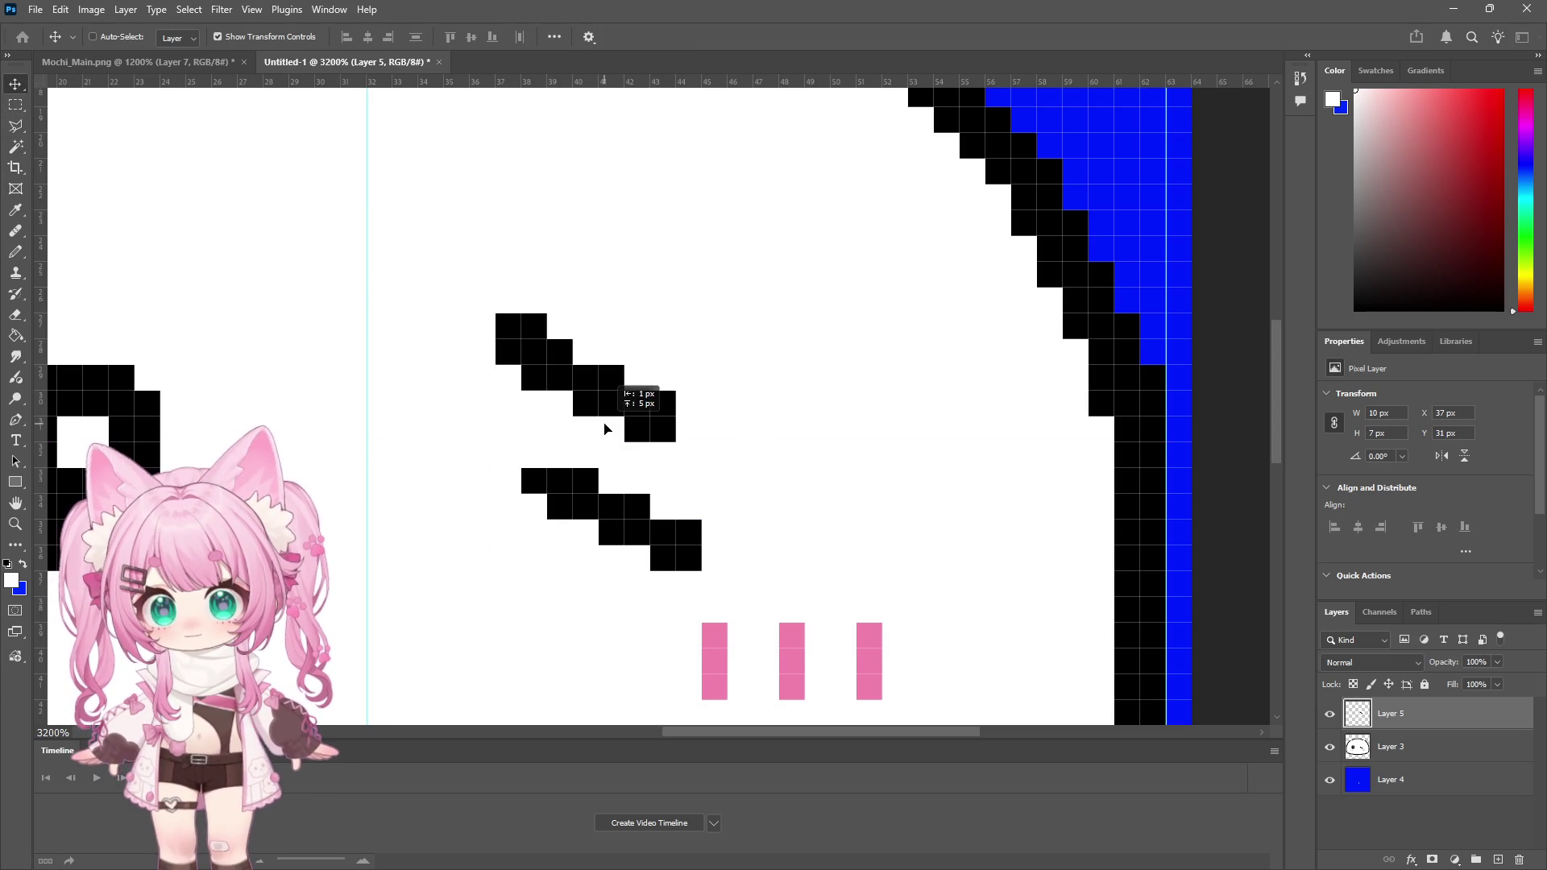
pyautogui.click(92, 10)
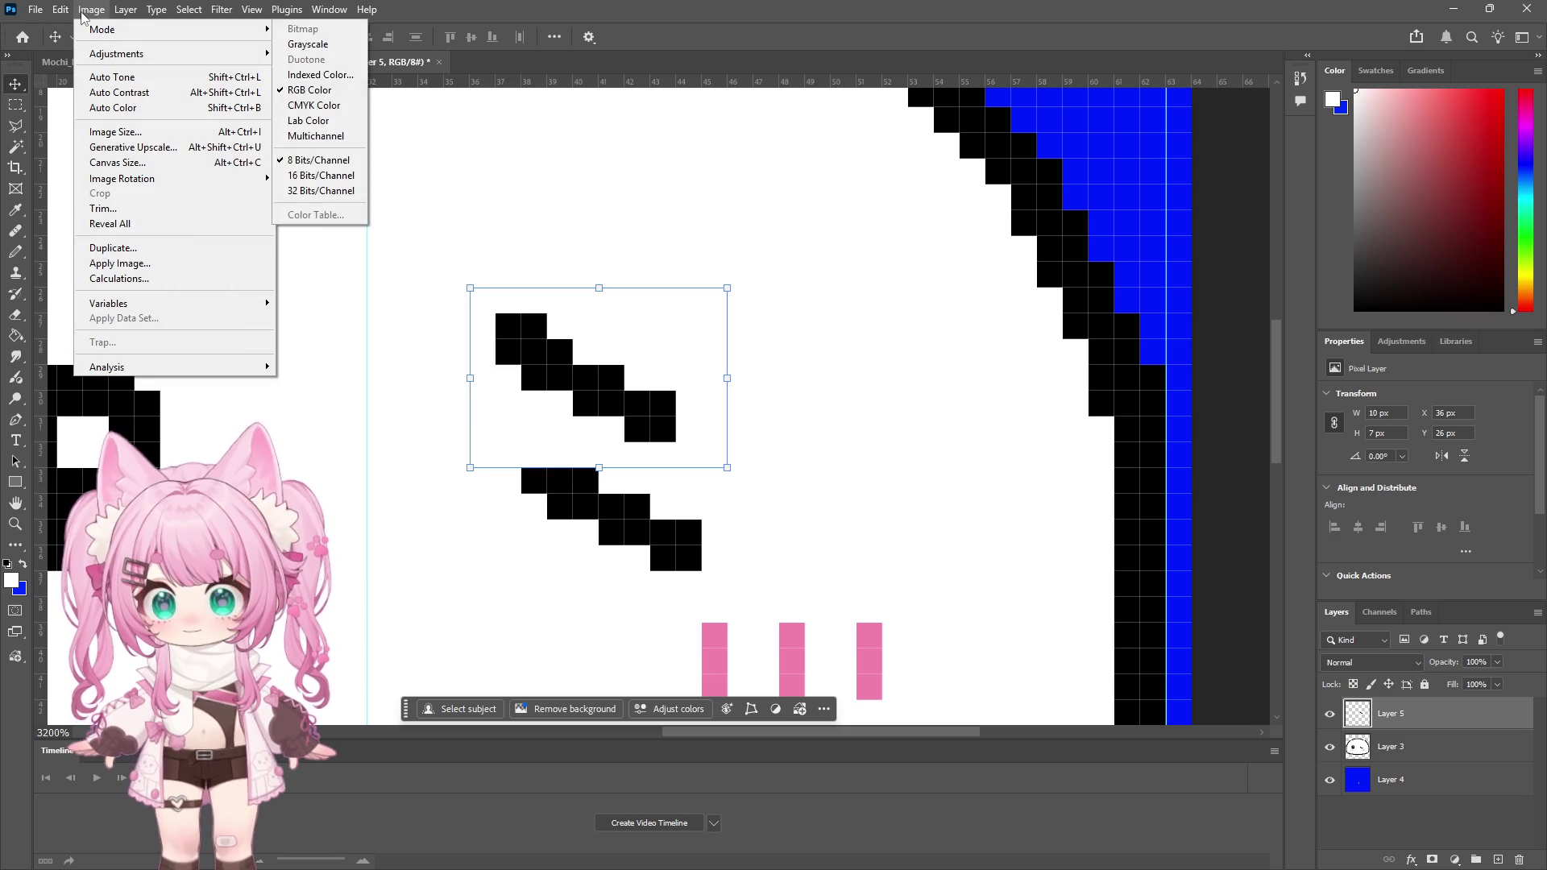
pyautogui.moveTo(123, 12)
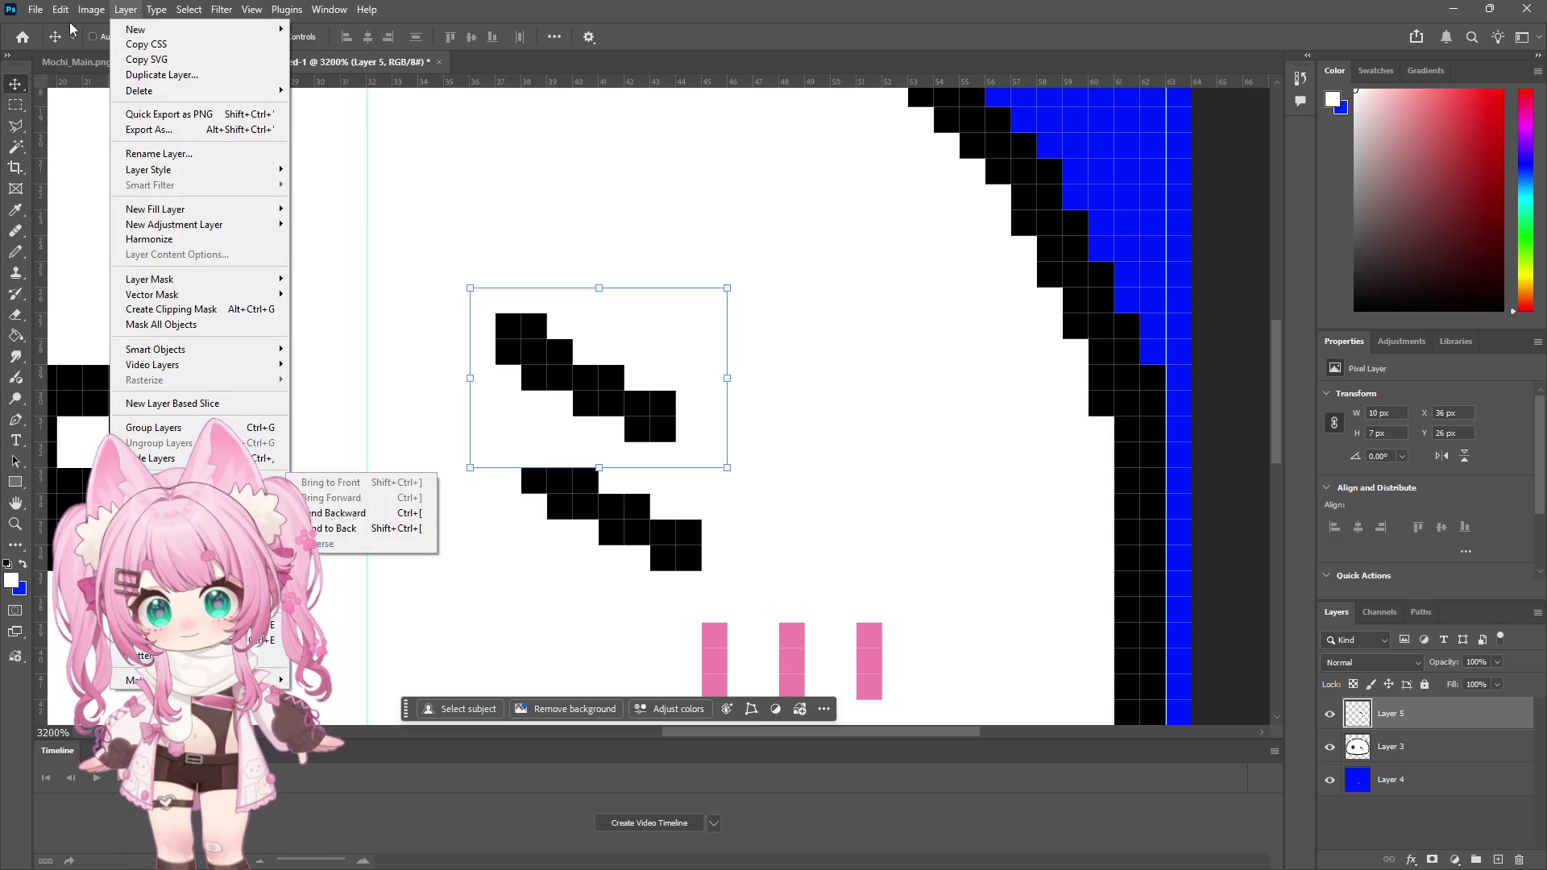
pyautogui.moveTo(61, 10)
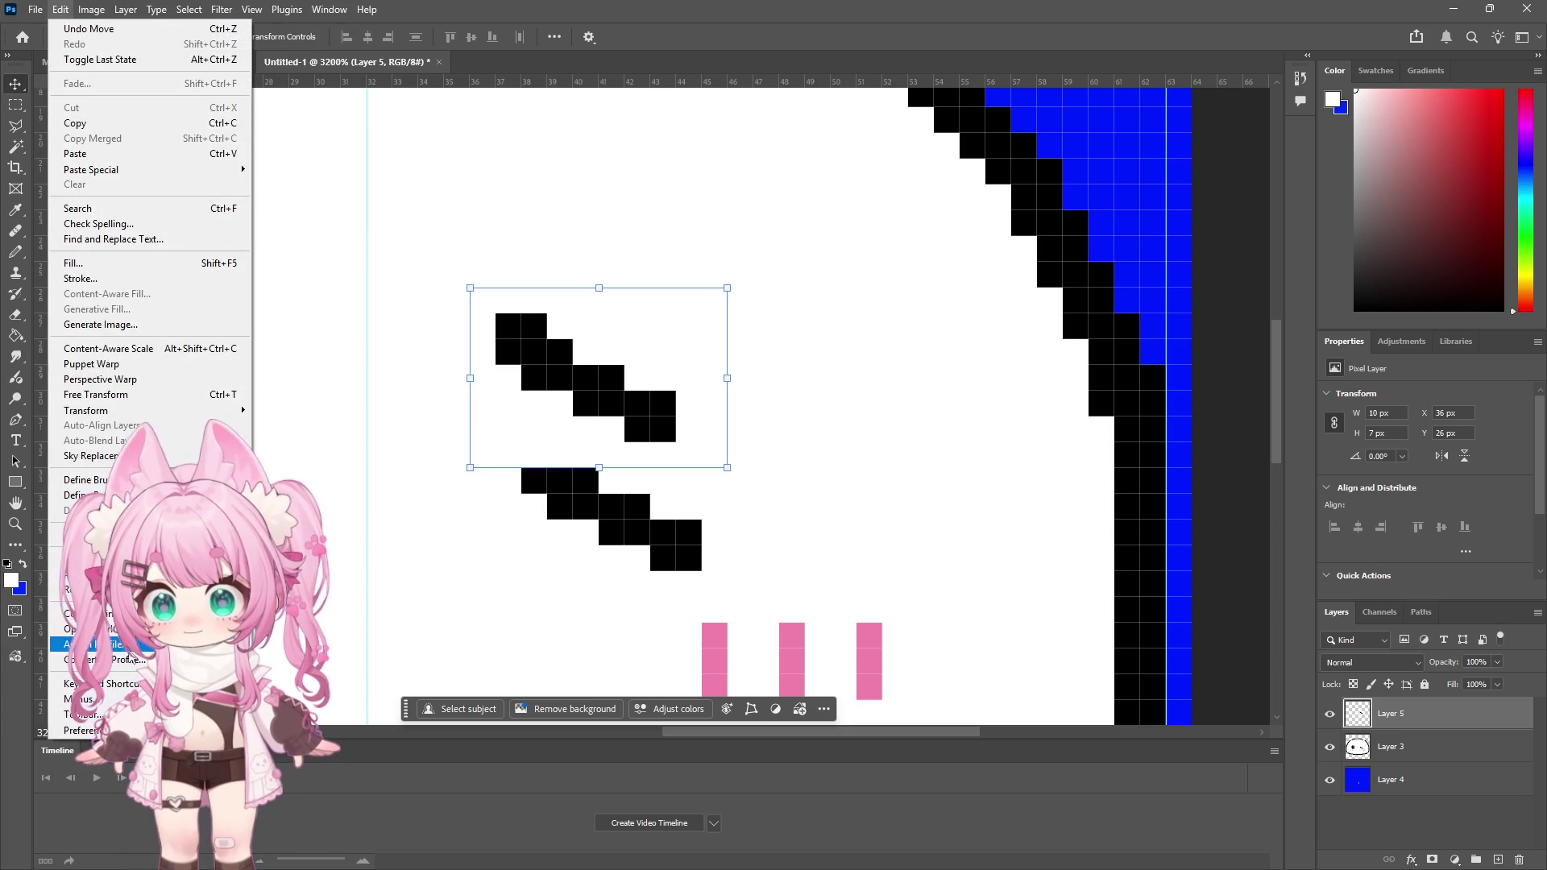
pyautogui.moveTo(113, 418)
pyautogui.click(307, 722)
pyautogui.moveTo(553, 421)
pyautogui.mouseDown()
pyautogui.moveTo(621, 348)
pyautogui.moveTo(586, 346)
pyautogui.mouseUp()
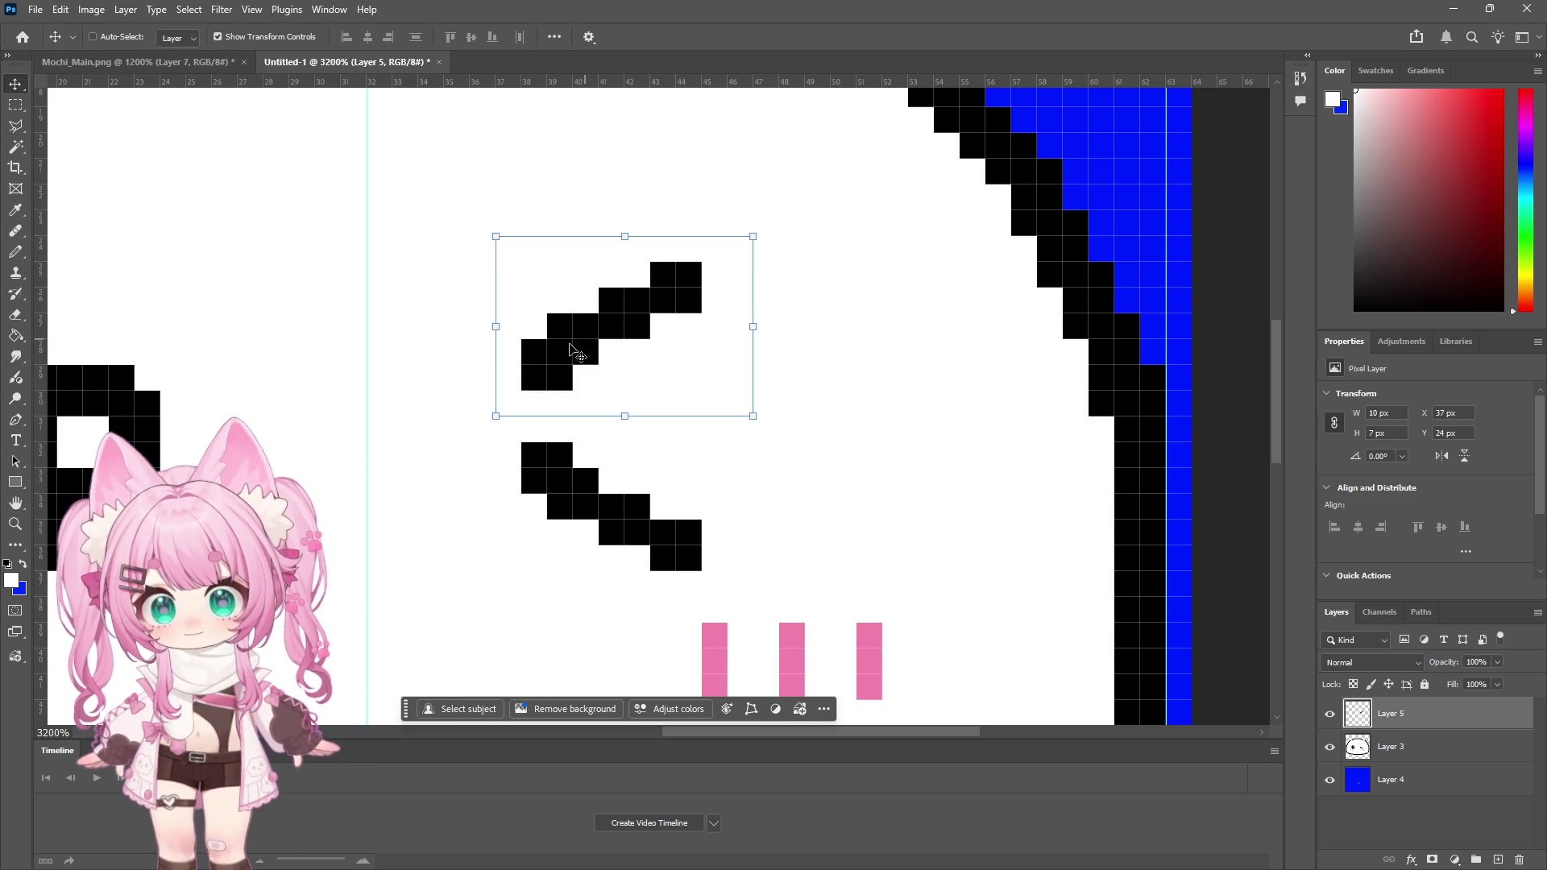
# Step: Move the flipped upper arm down 2 px to tighten the '<' wink
pyautogui.press('m')
pyautogui.moveTo(727, 466); pyautogui.dragTo(465, 396)
pyautogui.hotkey('ctrl', 'd')
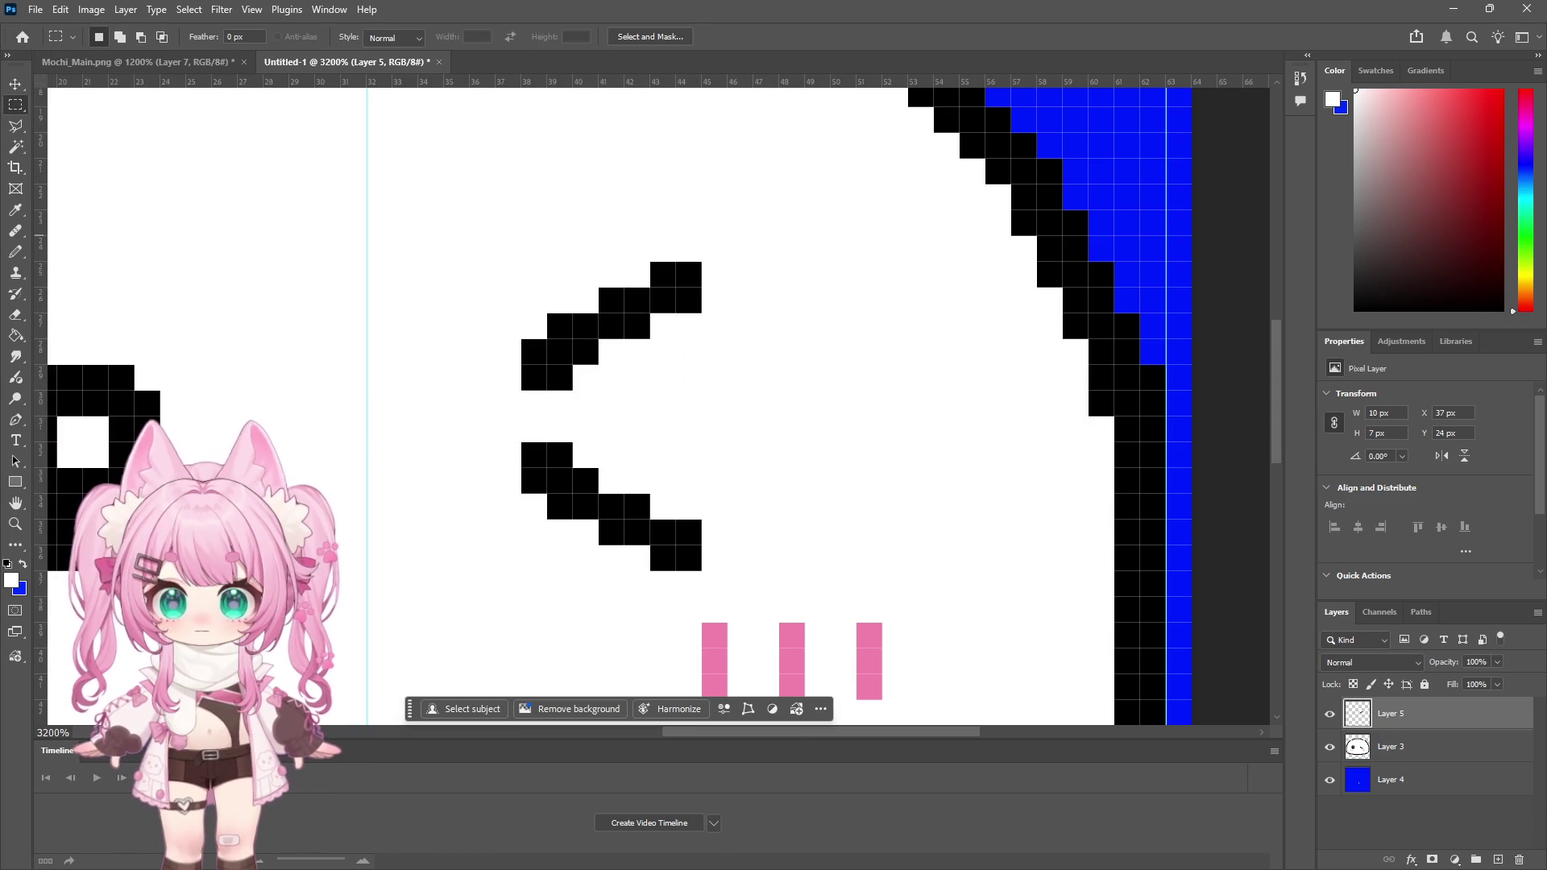
pyautogui.hotkey('ctrl', 'shift', 'd')
pyautogui.press('v')
pyautogui.moveTo(587, 304)
pyautogui.mouseDown()
pyautogui.moveTo(622, 328)
pyautogui.moveTo(604, 399)
pyautogui.mouseUp()
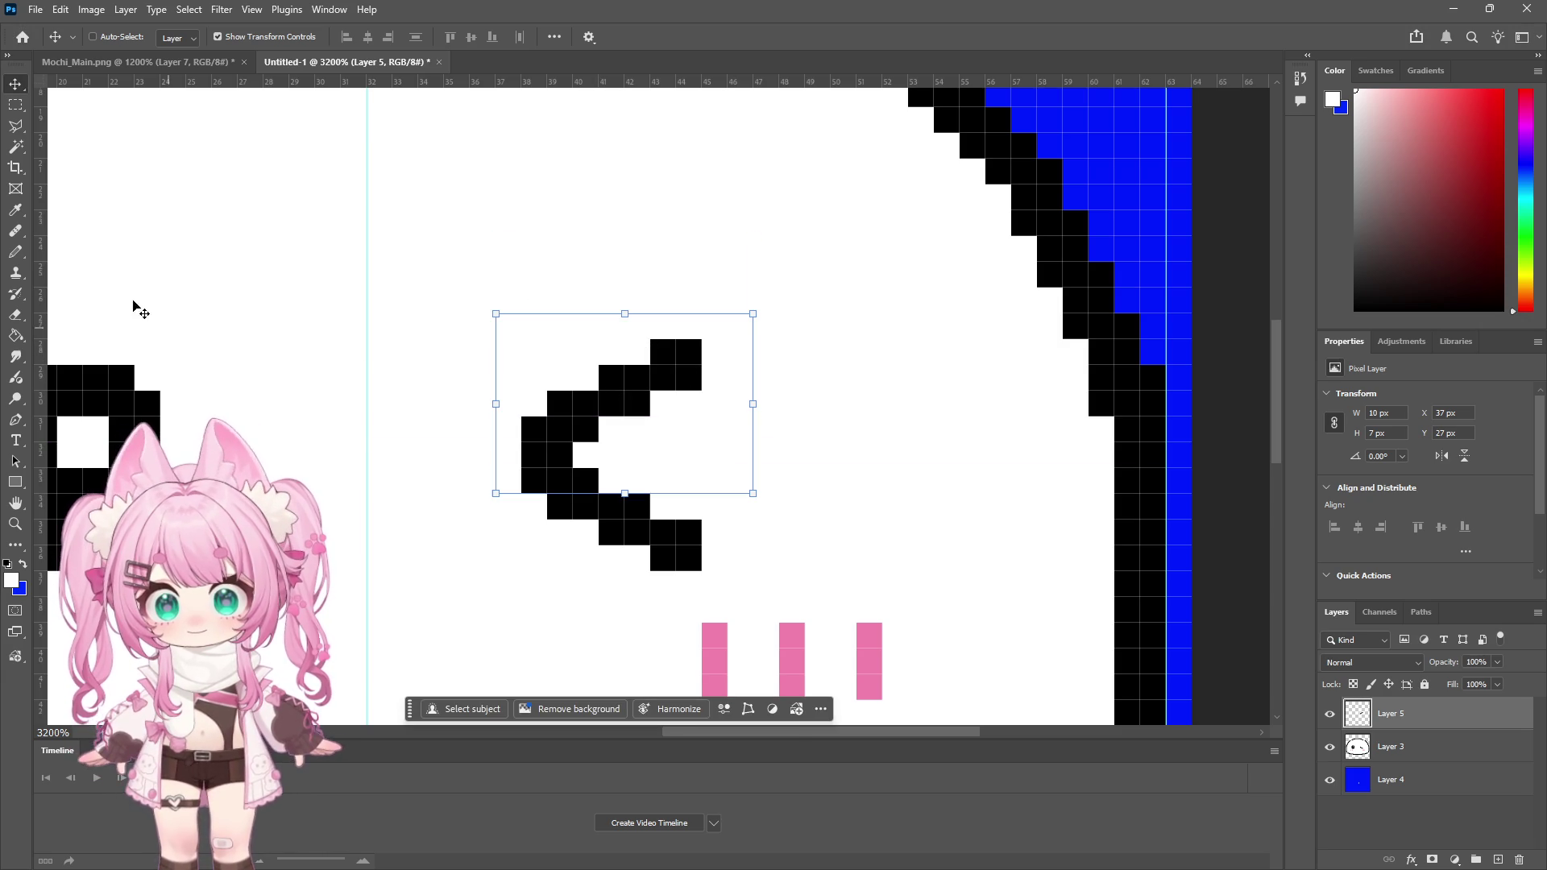
pyautogui.click(18, 104)
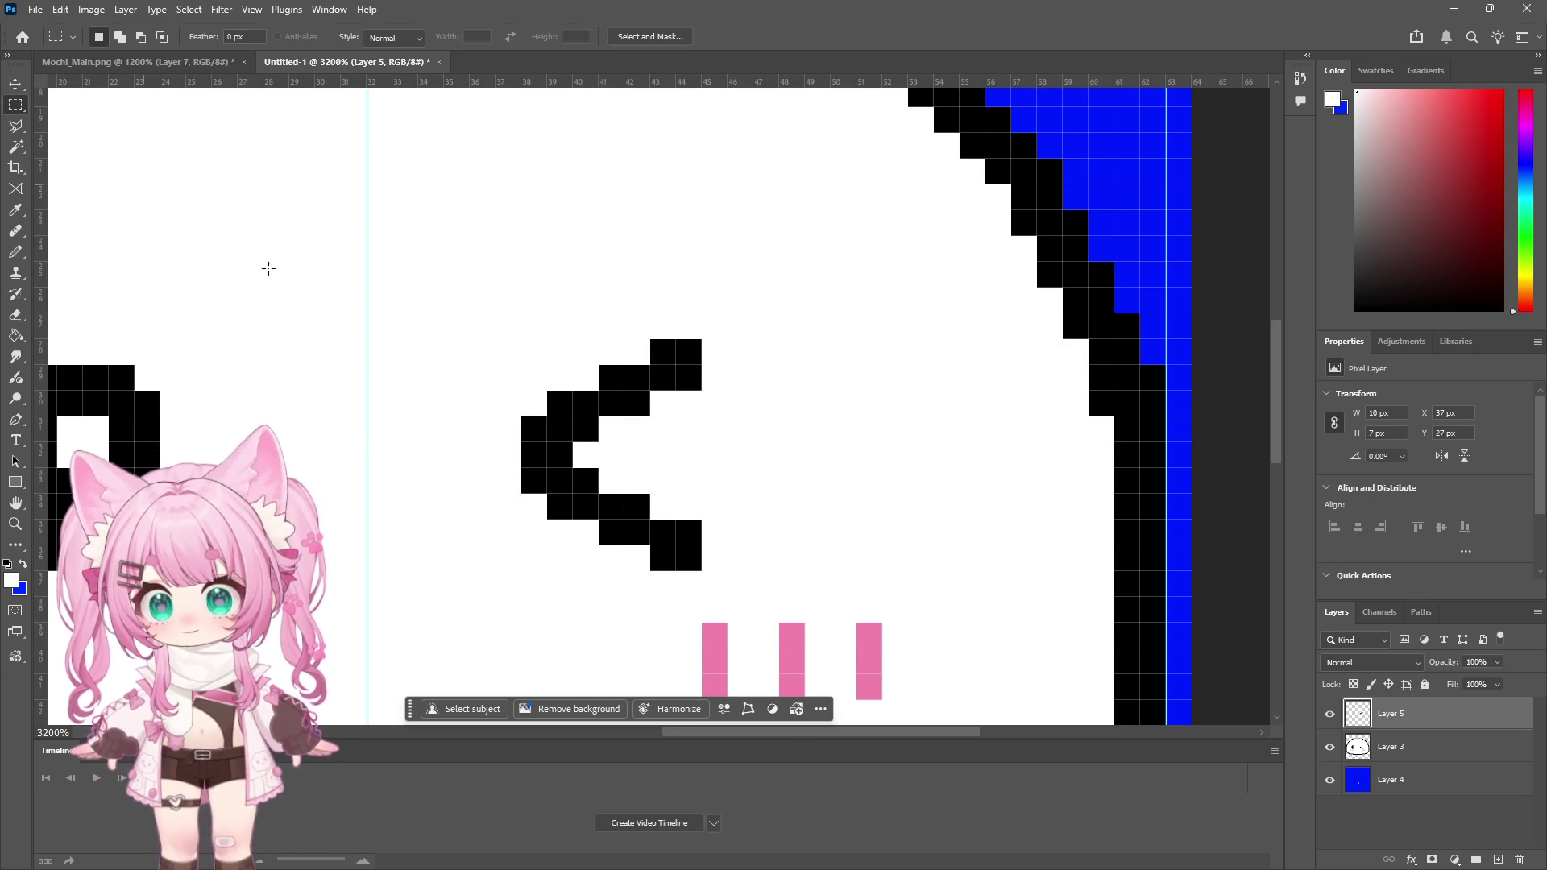
pyautogui.click(15, 524)
pyautogui.click(653, 390)
pyautogui.click(654, 391)
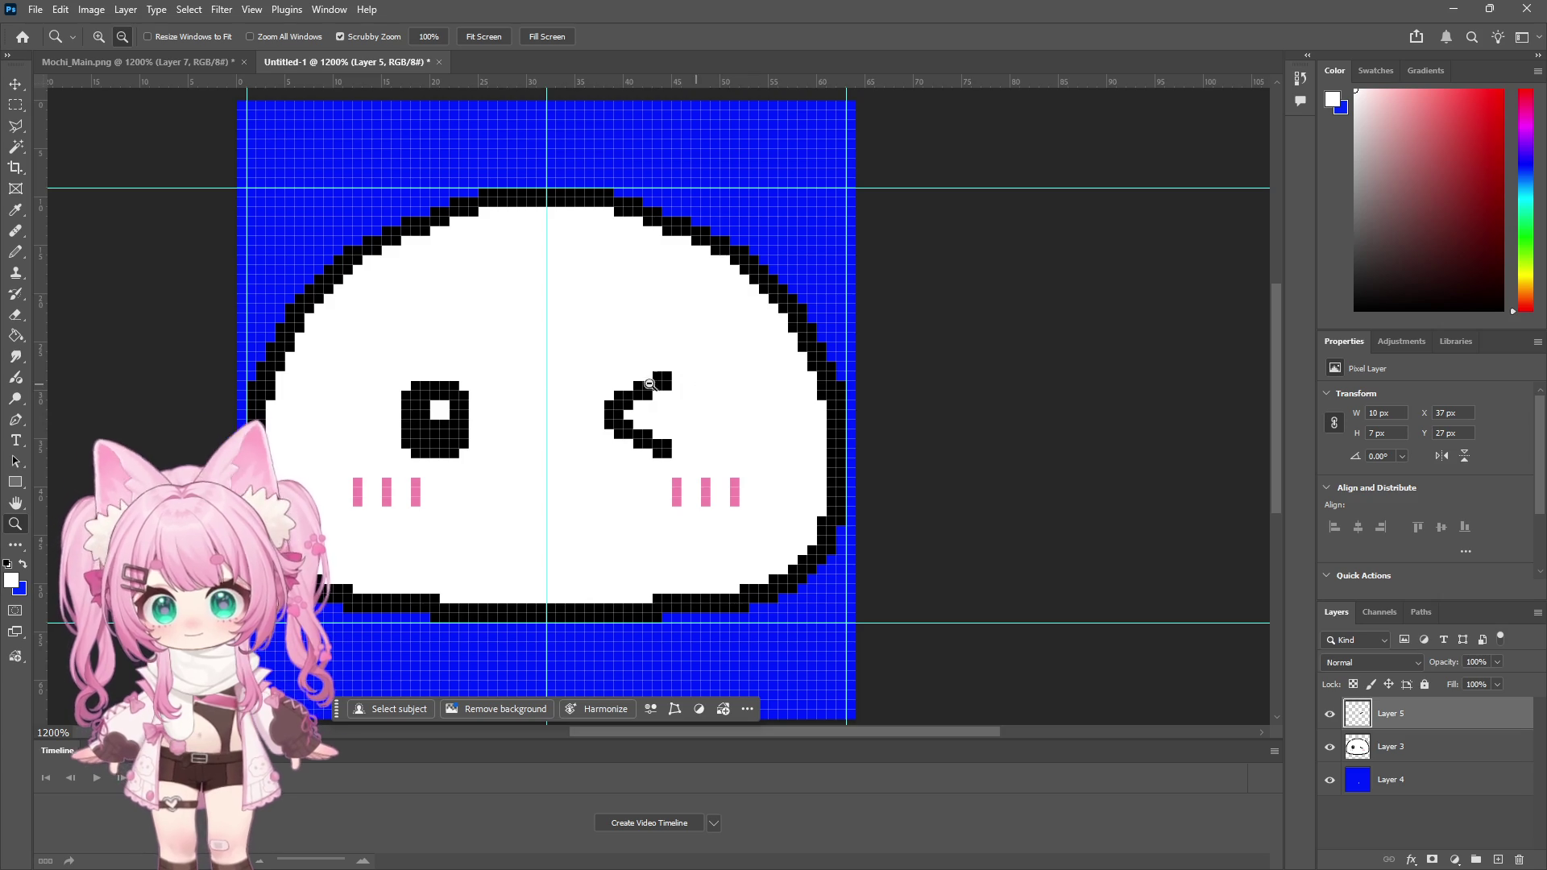
pyautogui.click(604, 391)
pyautogui.click(604, 392)
pyautogui.click(604, 391)
# Step: Add black pixels to the top, bottom-left and left-edge gaps of the '<'
pyautogui.click(15, 252)
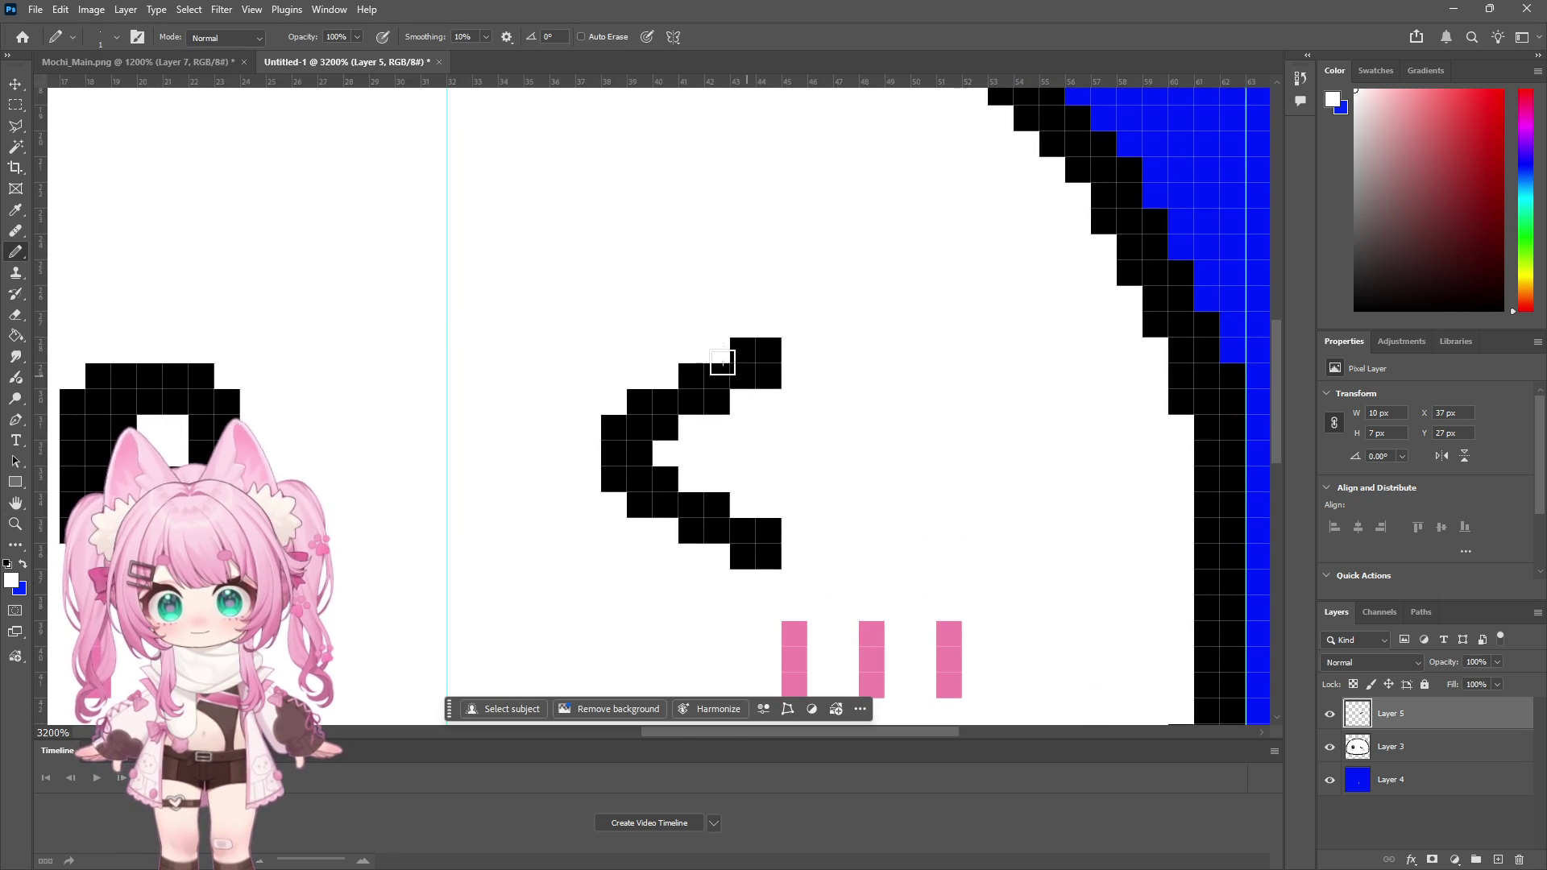
pyautogui.moveTo(717, 351); pyautogui.dragTo(742, 354)
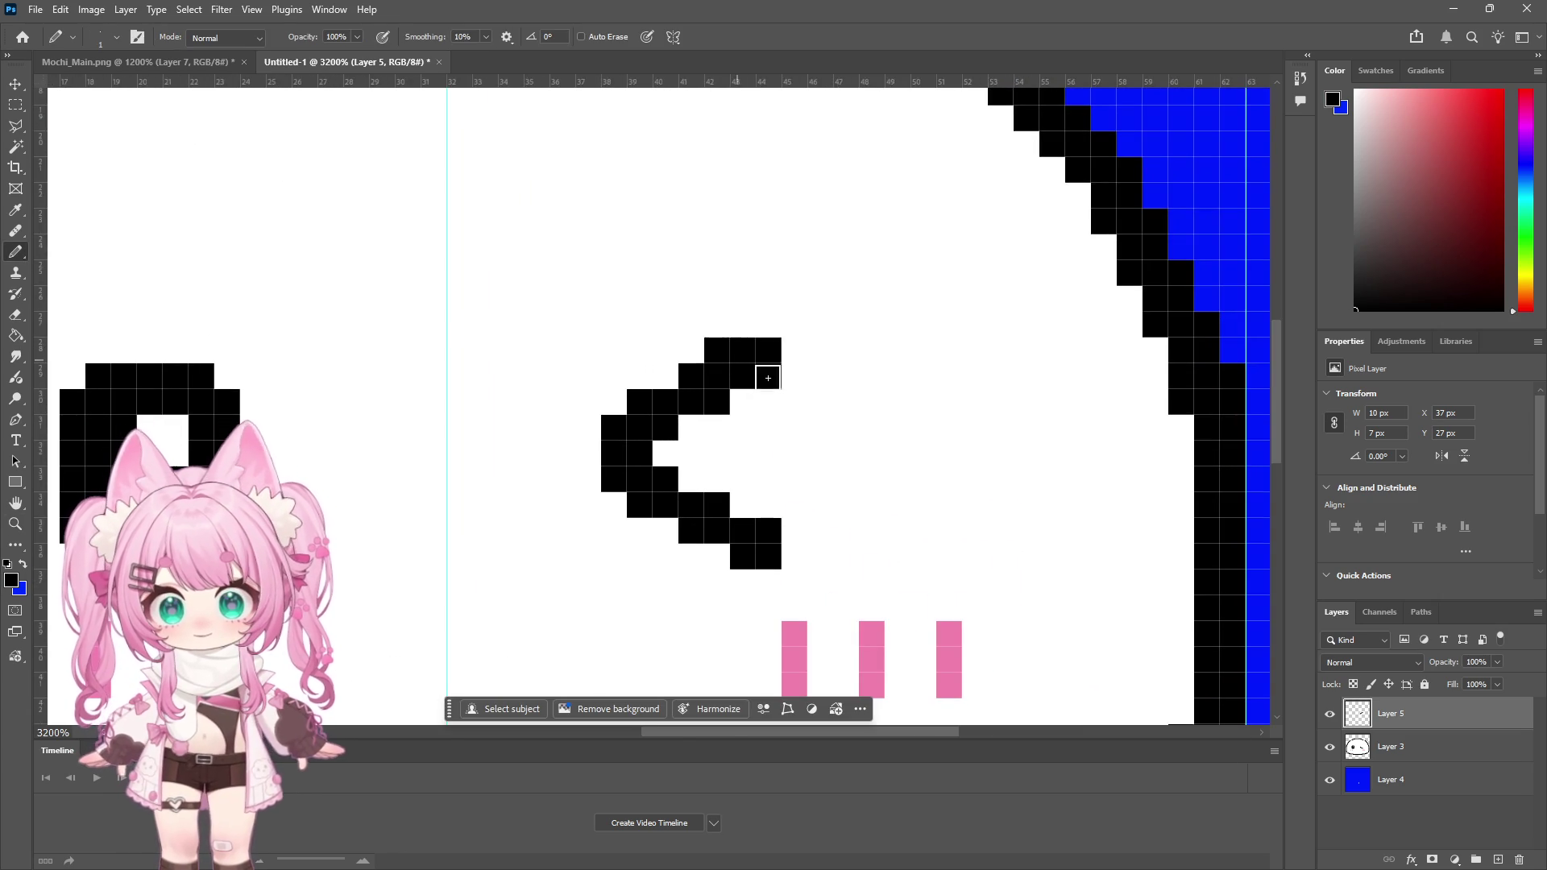
pyautogui.click(717, 557)
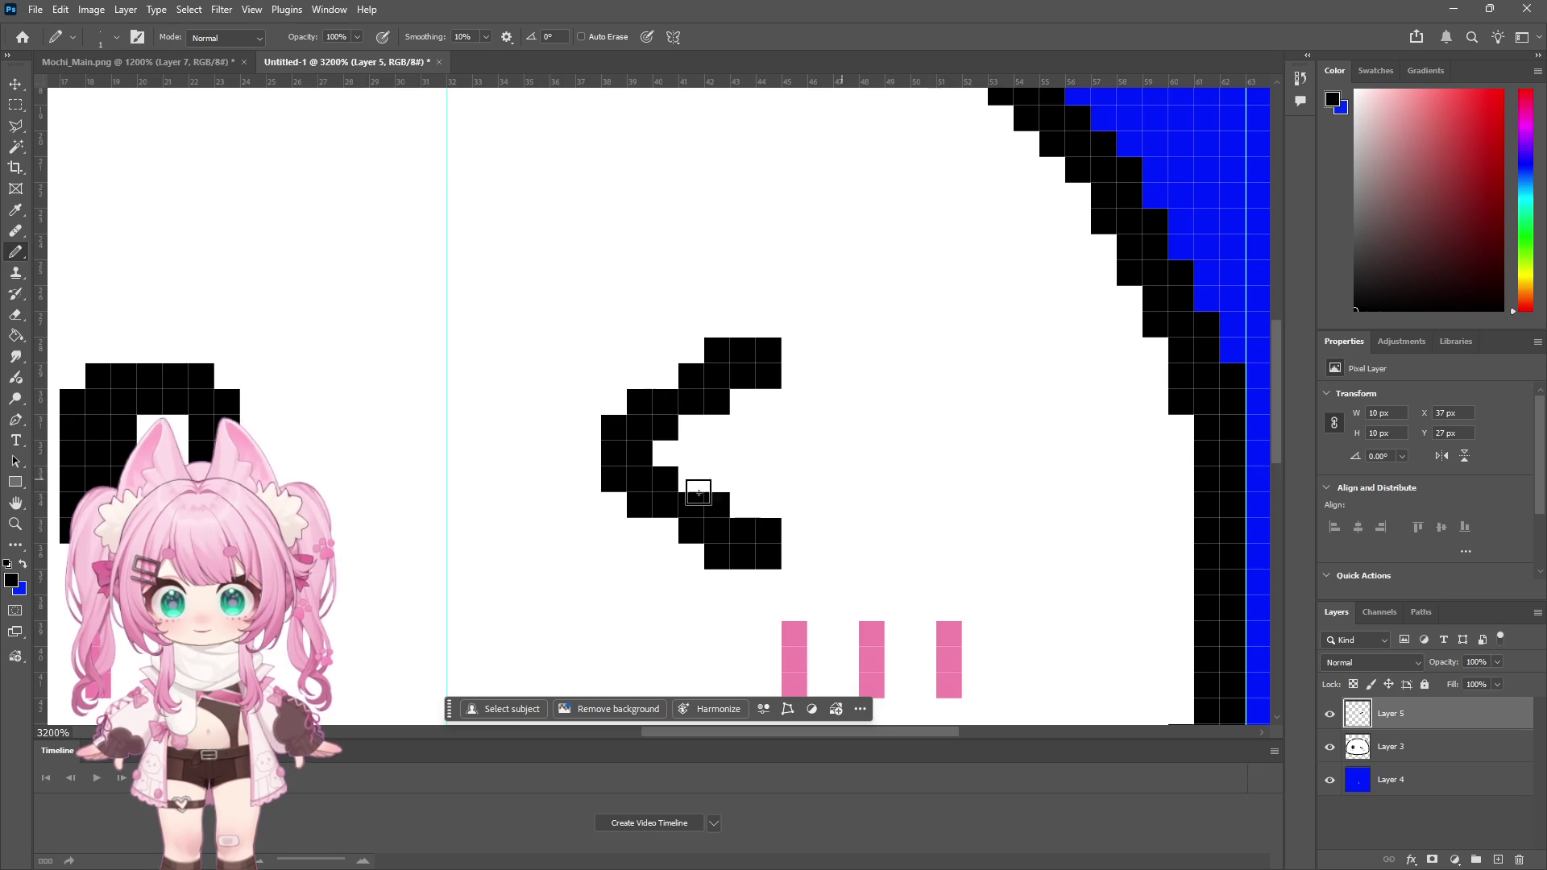
pyautogui.click(666, 531)
pyautogui.click(667, 377)
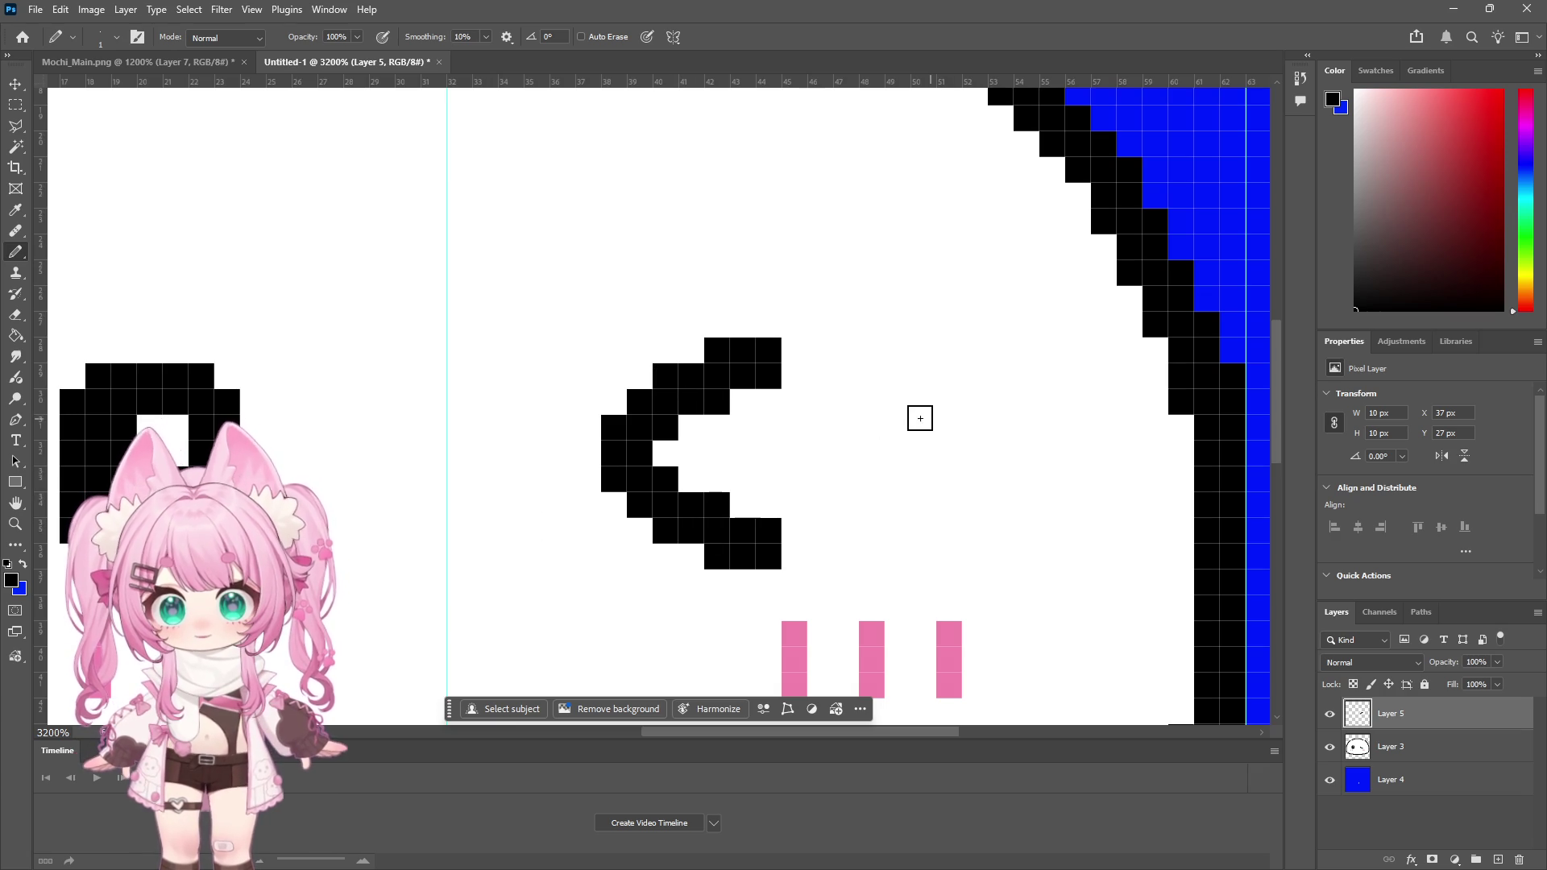
# Step: Add a black pixel at the '<' tip and zoom out to view the whole sprite
pyautogui.click(19, 525)
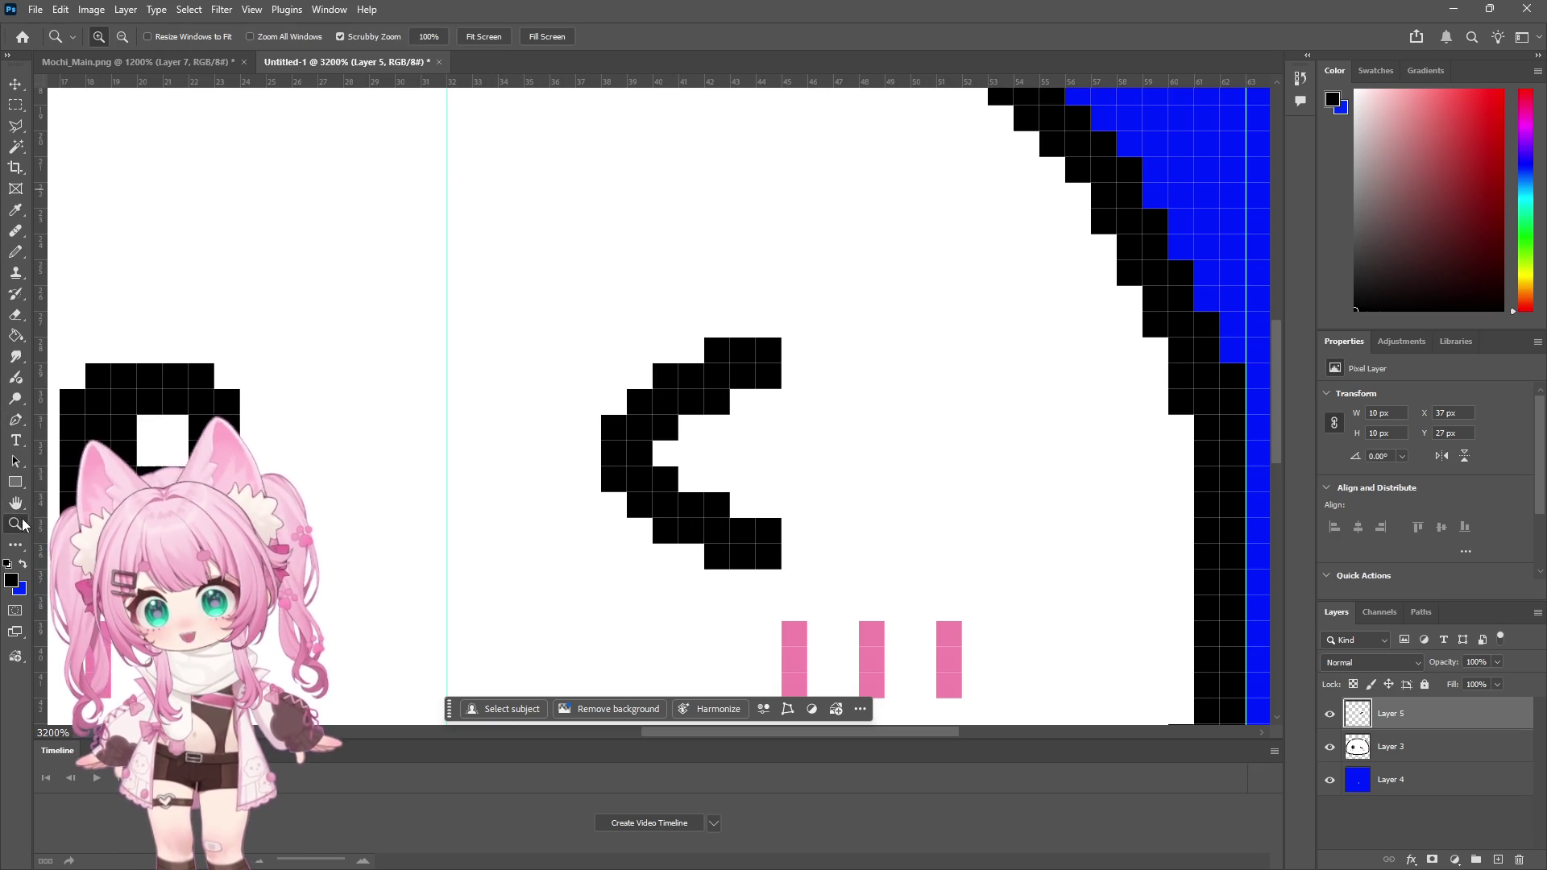
pyautogui.keyDown('alt'); pyautogui.click(491, 260); pyautogui.keyUp('alt')
pyautogui.keyDown('alt'); pyautogui.click(492, 260); pyautogui.keyUp('alt')
pyautogui.keyDown('alt'); pyautogui.click(485, 262); pyautogui.keyUp('alt')
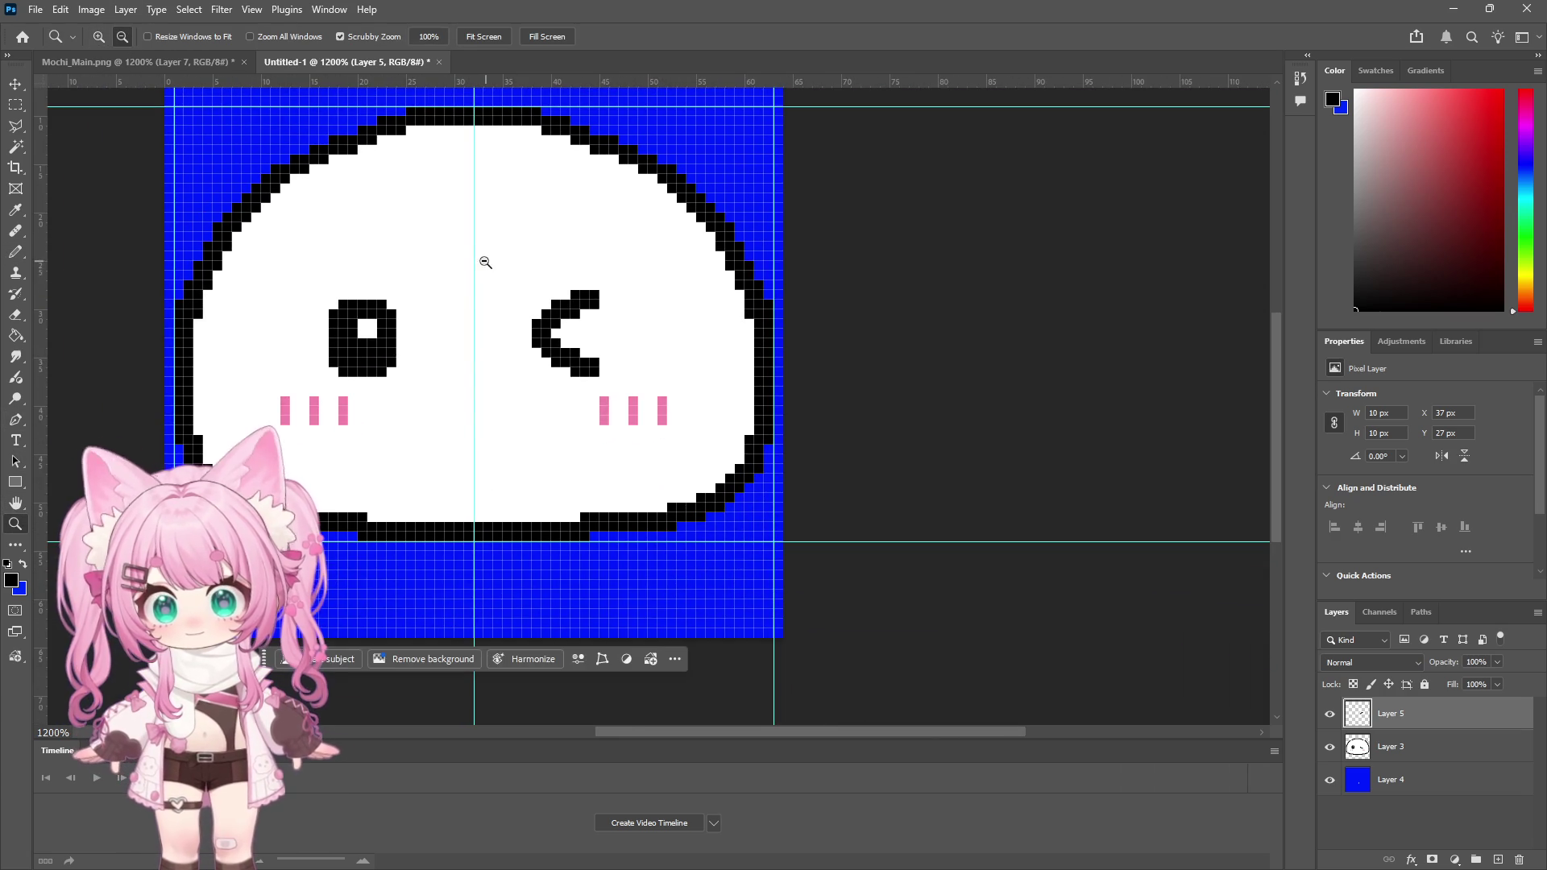
pyautogui.click(99, 36)
pyautogui.moveTo(506, 297); pyautogui.dragTo(535, 297)
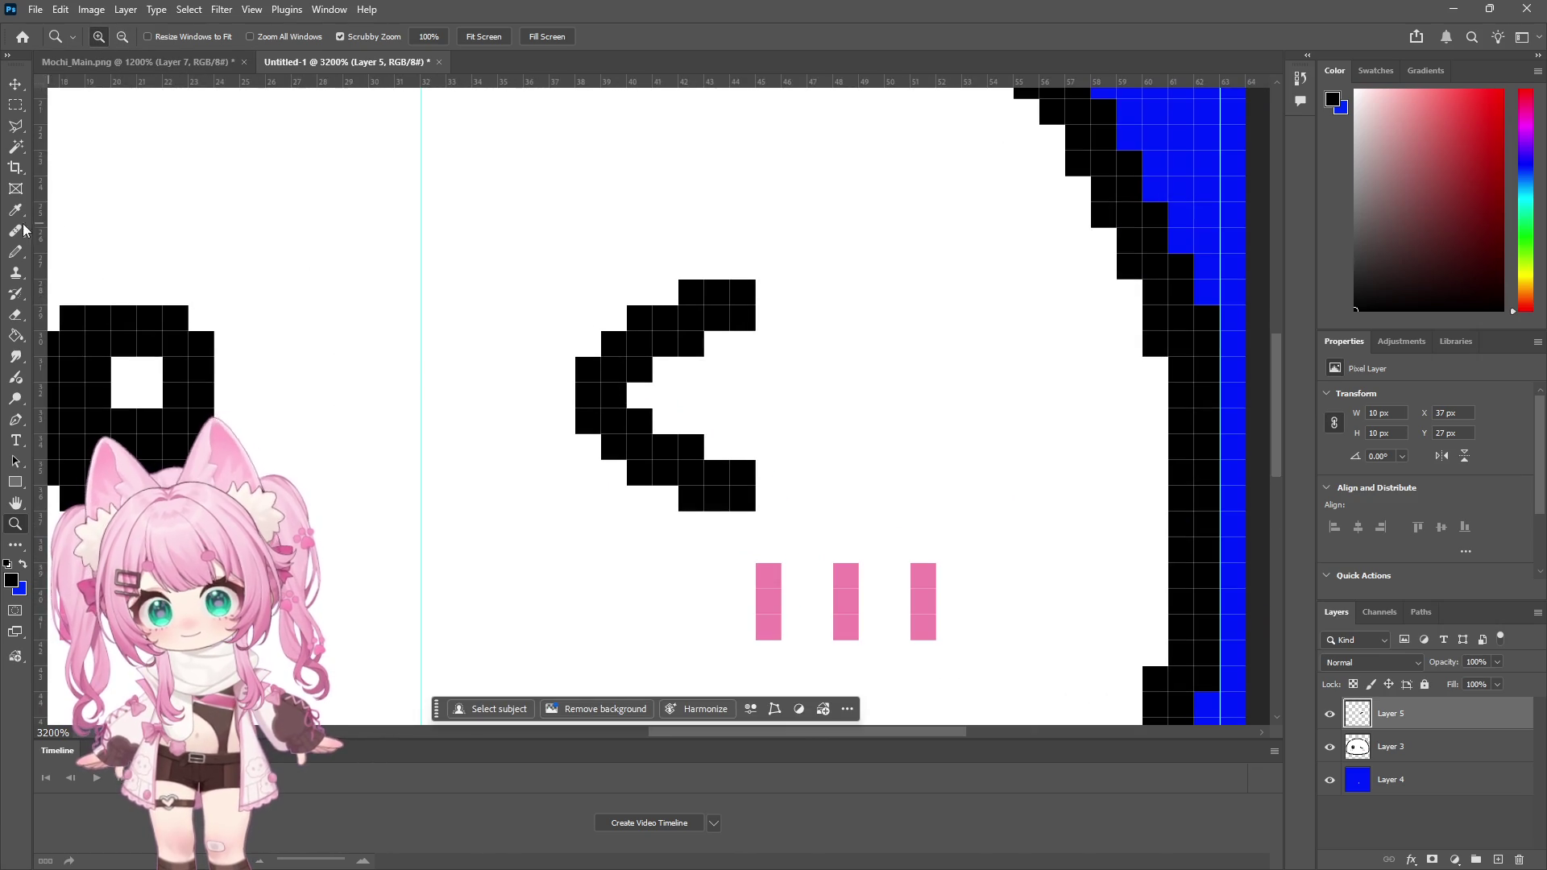
pyautogui.click(16, 252)
pyautogui.click(566, 398)
pyautogui.click(15, 524)
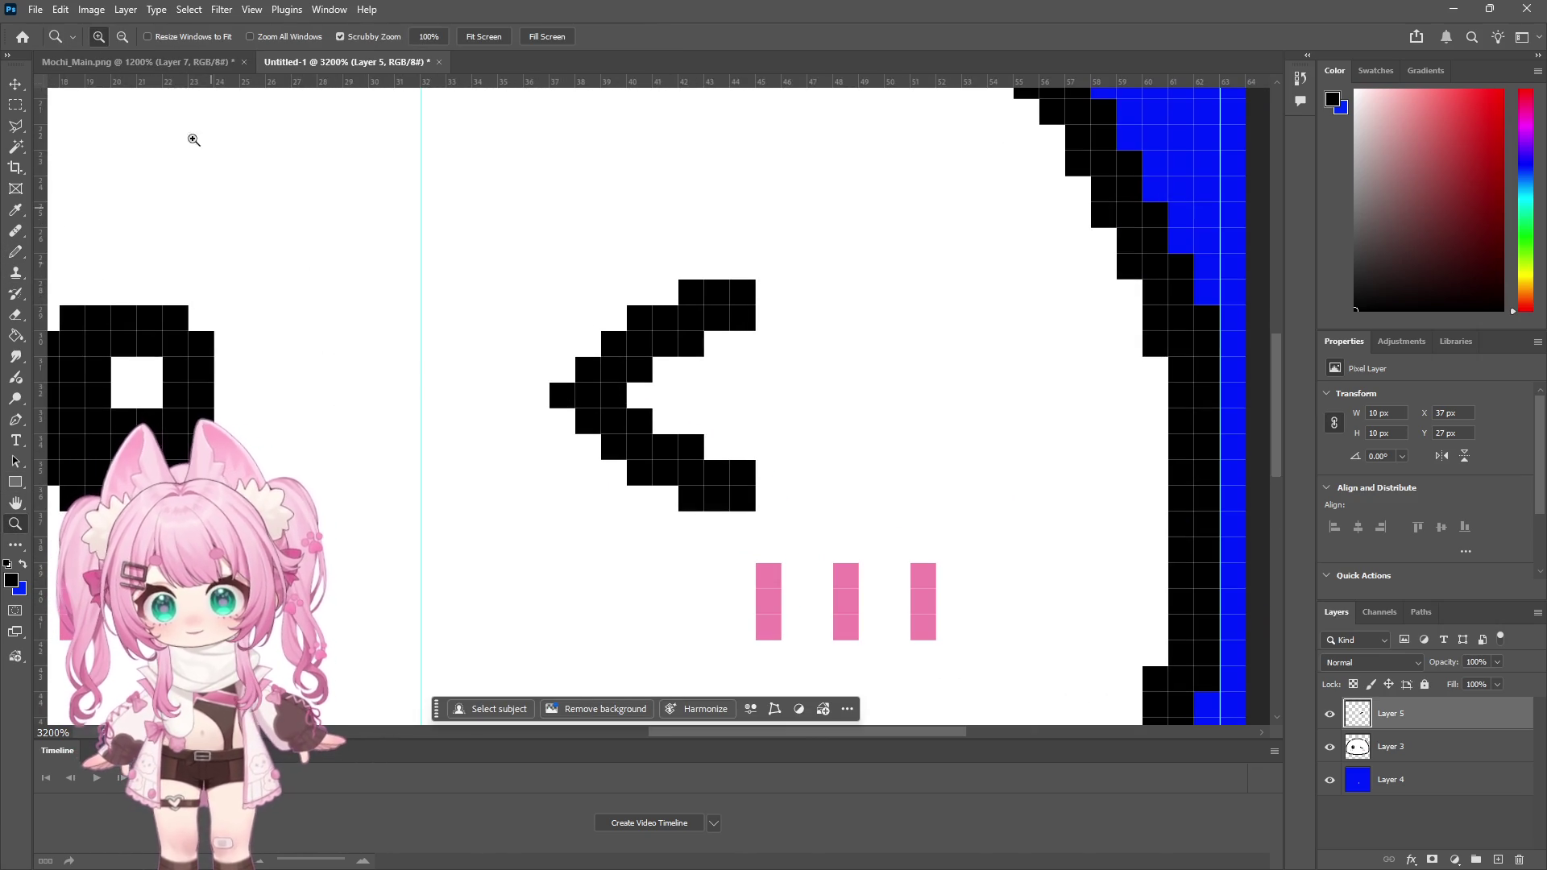
pyautogui.click(123, 36)
pyautogui.click(631, 363)
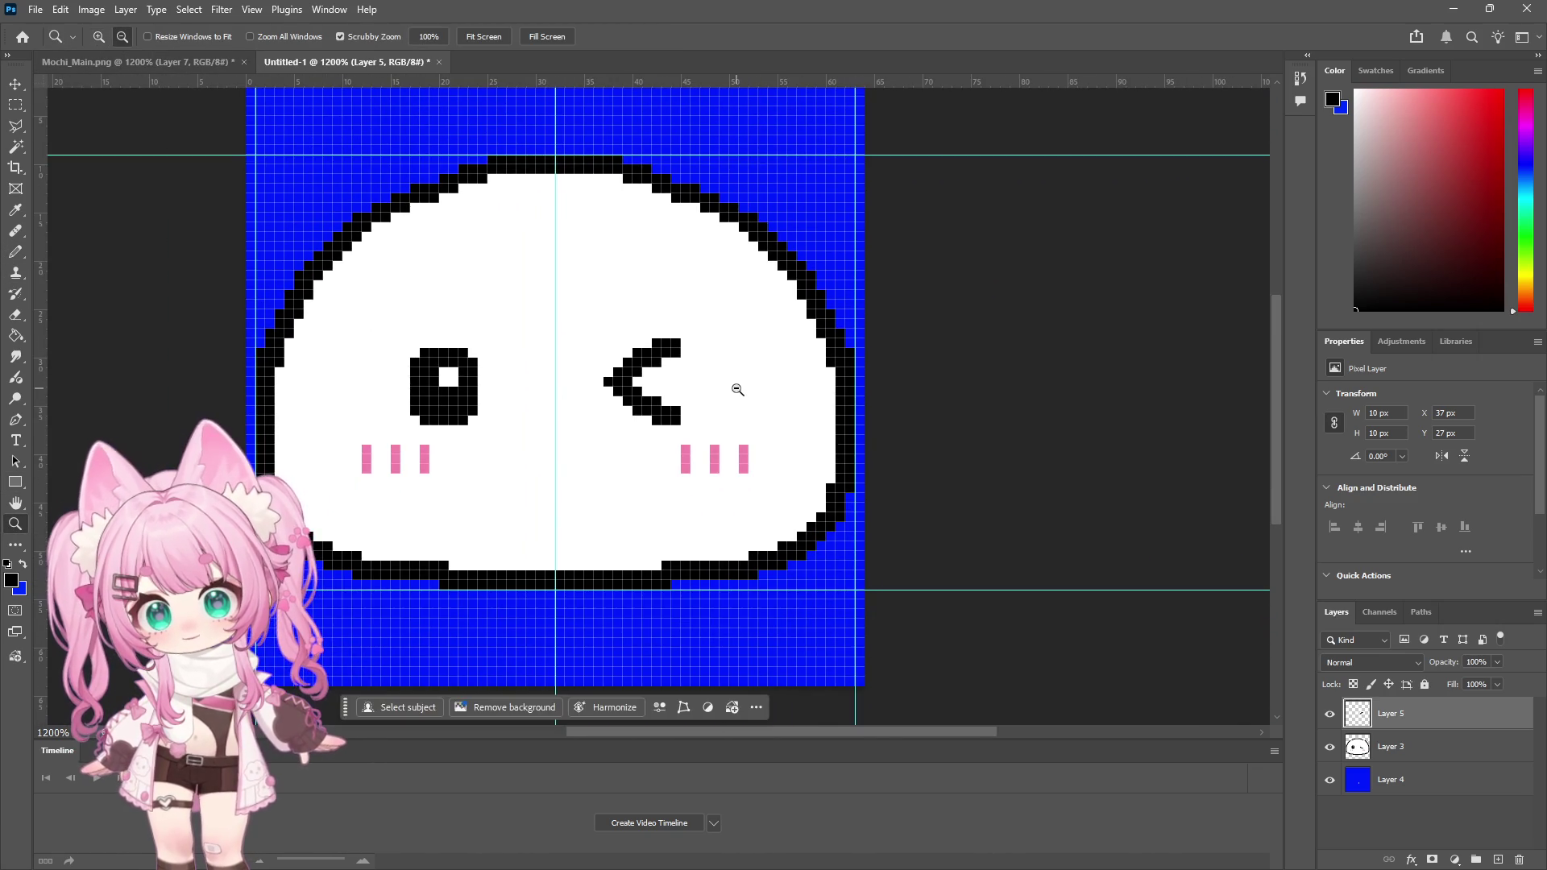
pyautogui.click(736, 388)
pyautogui.click(30, 252)
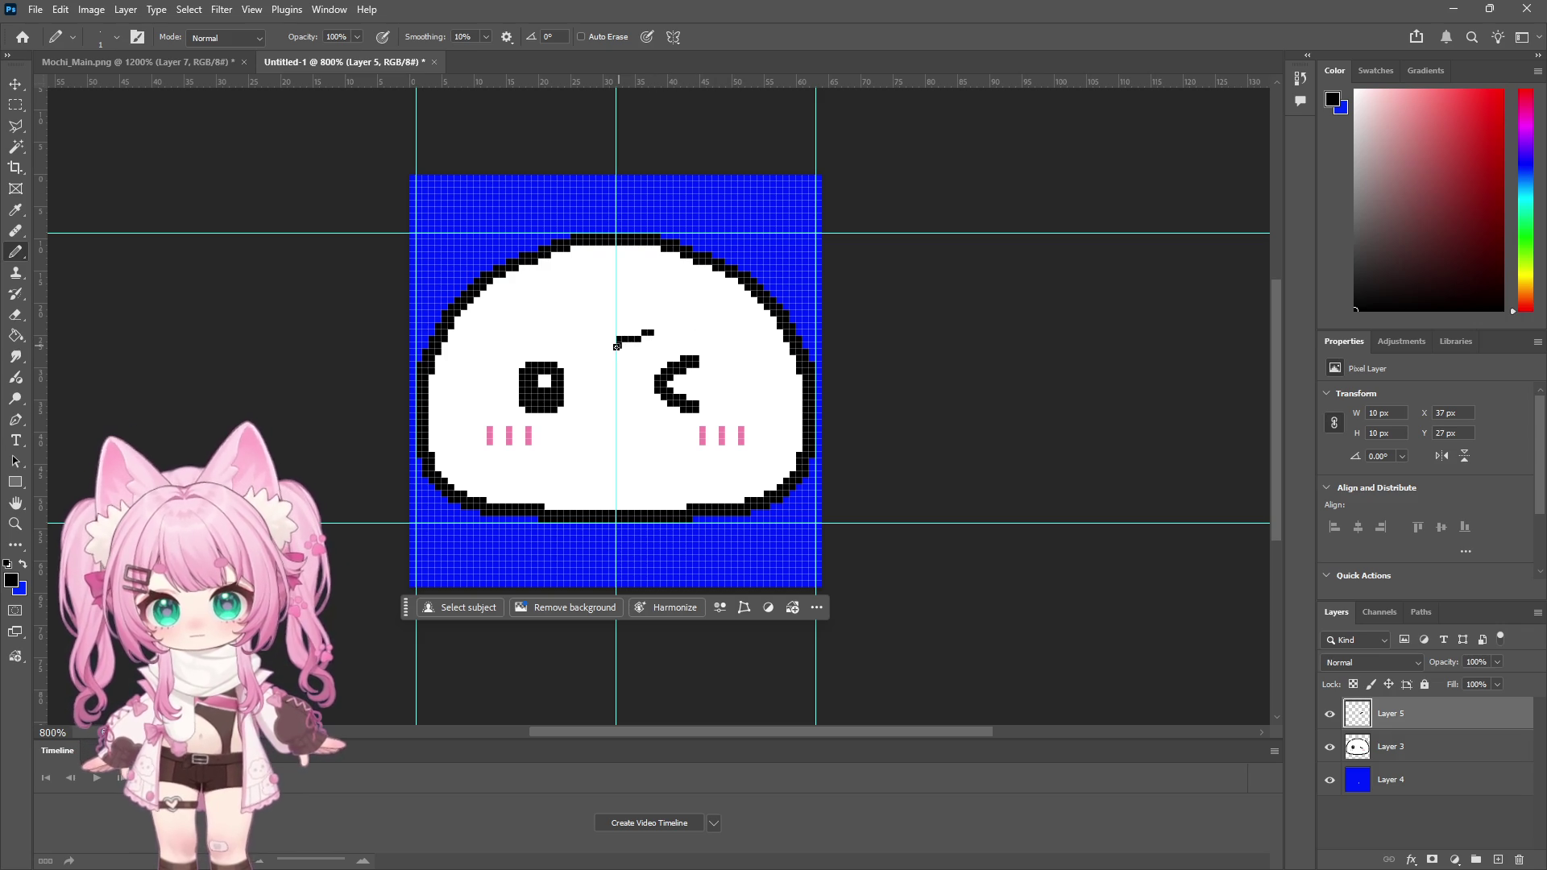
# Step: Erase the round left eye by painting it white with a 53 px Pencil inside a marquee
pyautogui.click(14, 107)
pyautogui.moveTo(499, 336)
pyautogui.mouseDown()
pyautogui.moveTo(570, 387)
pyautogui.moveTo(570, 412)
pyautogui.mouseUp()
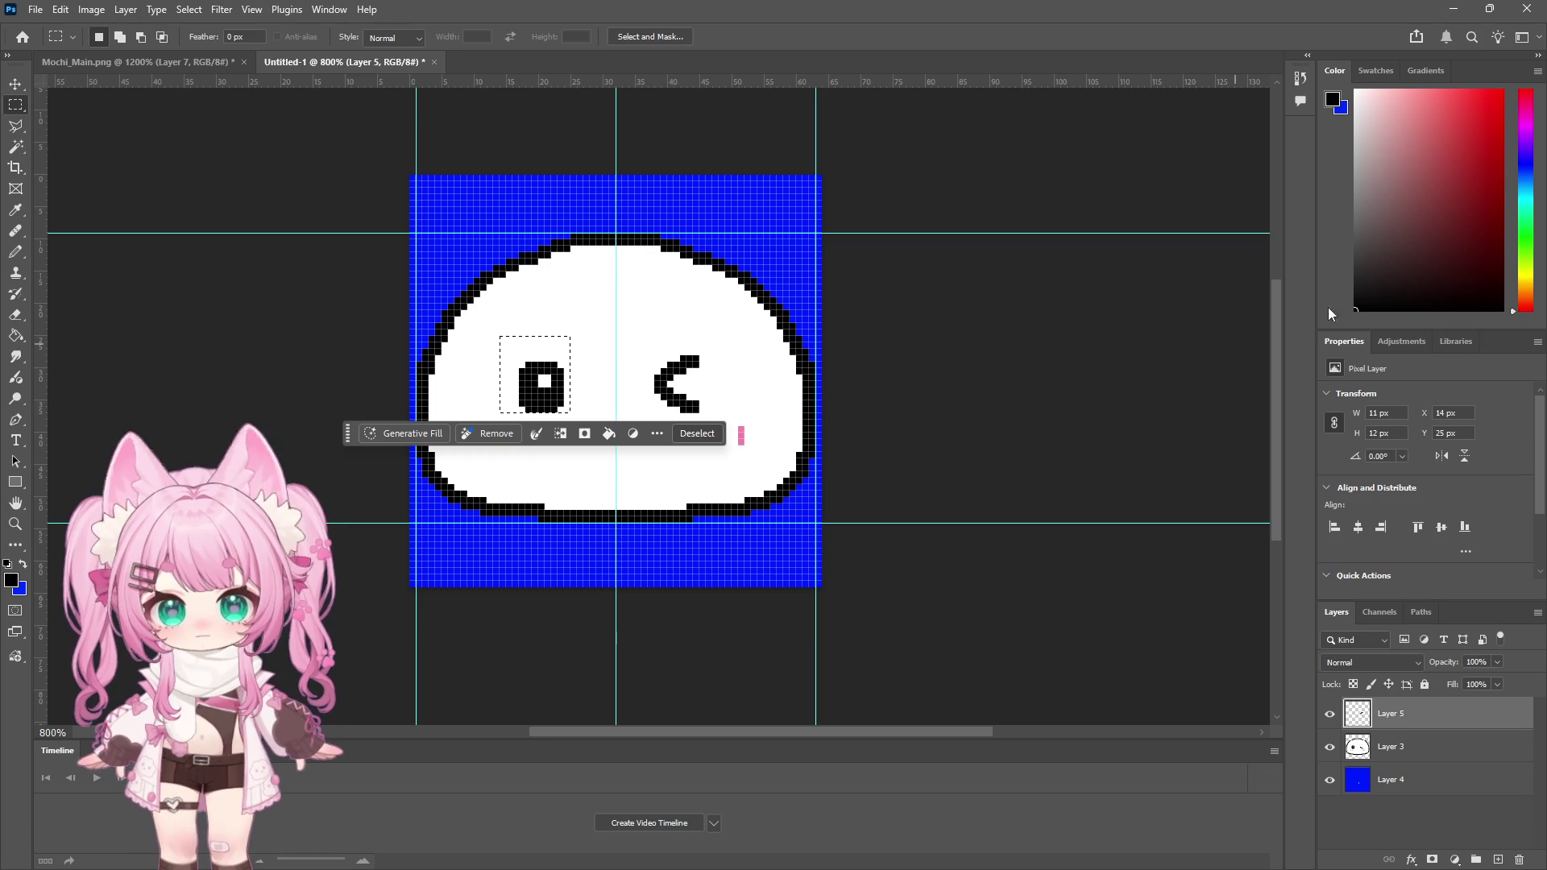
pyautogui.press('b')
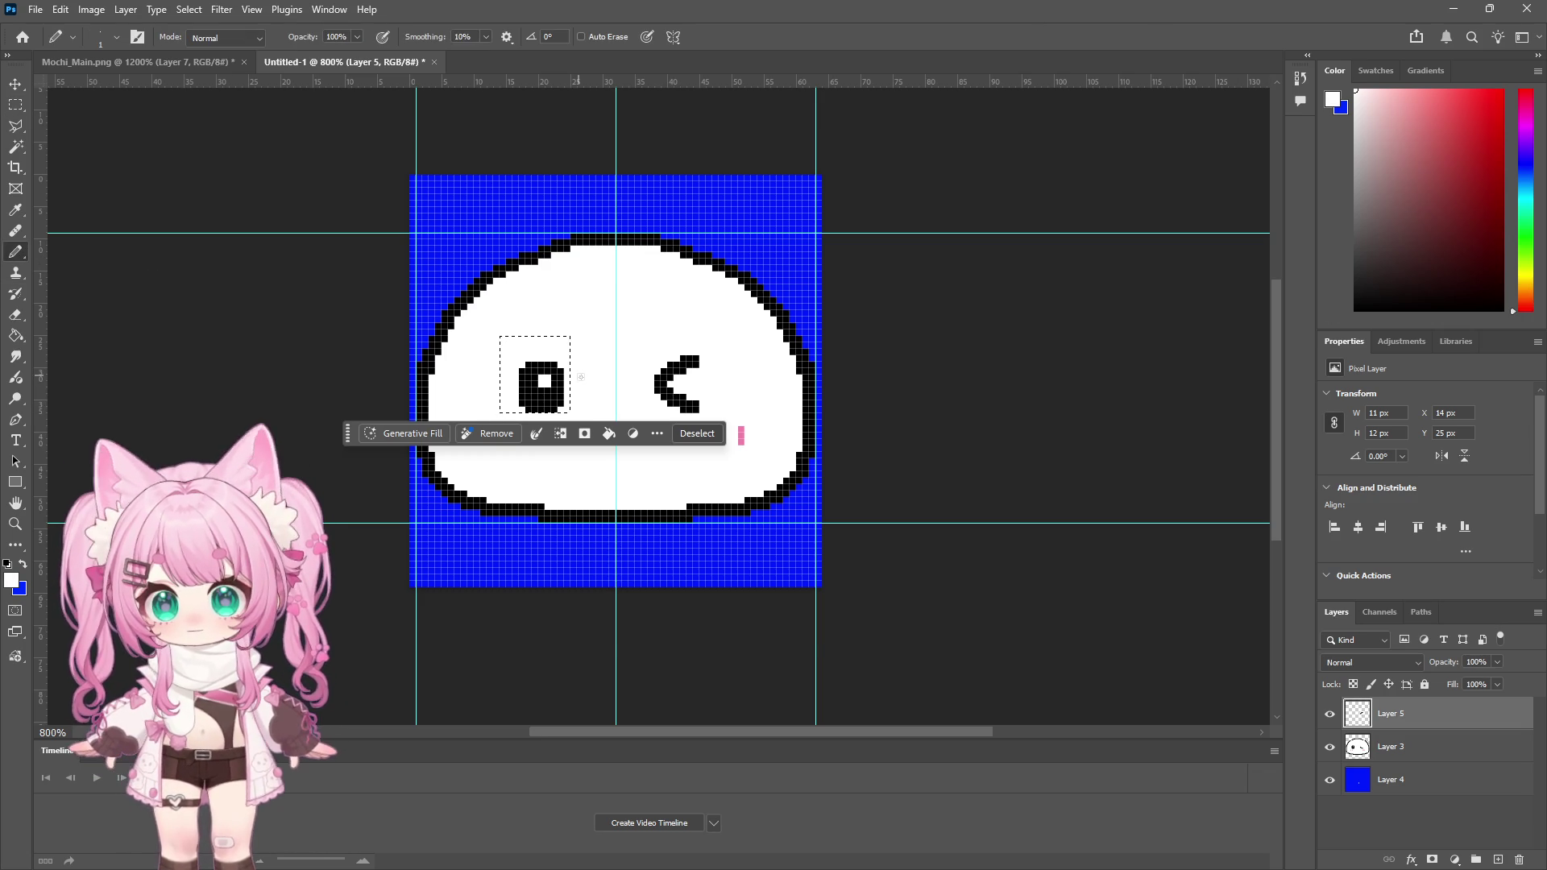
pyautogui.rightClick(606, 352)
pyautogui.moveTo(692, 392); pyautogui.dragTo(714, 396)
pyautogui.click(541, 377)
pyautogui.press('m')
pyautogui.click(245, 220)
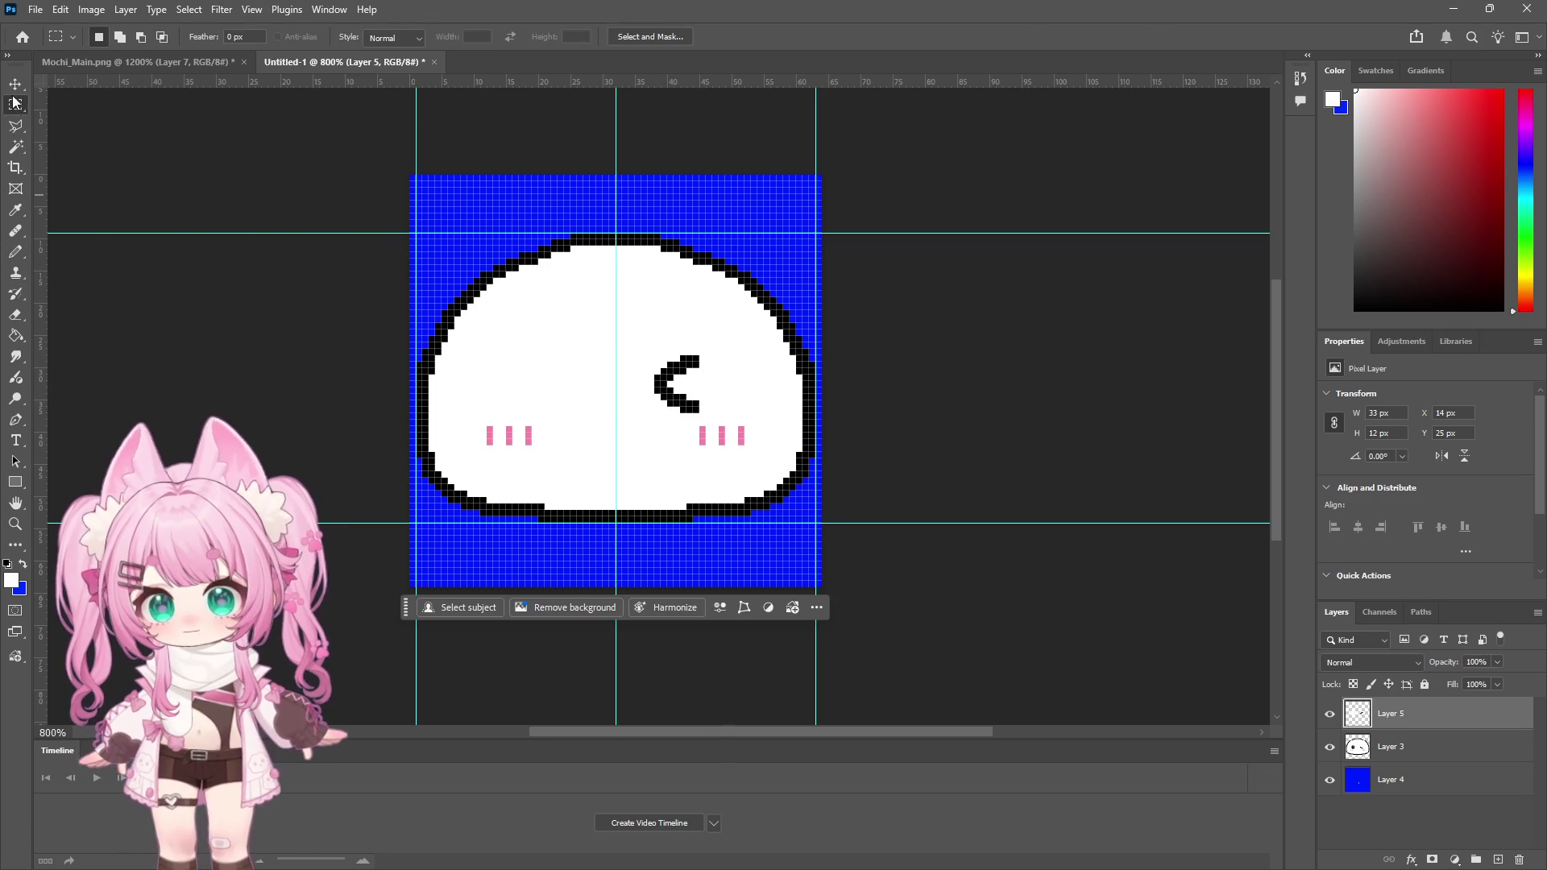
# Step: Select the face's right half and merge the outline layer with the face layer
pyautogui.moveTo(615, 323)
pyautogui.mouseDown()
pyautogui.moveTo(721, 394)
pyautogui.moveTo(725, 419)
pyautogui.mouseUp()
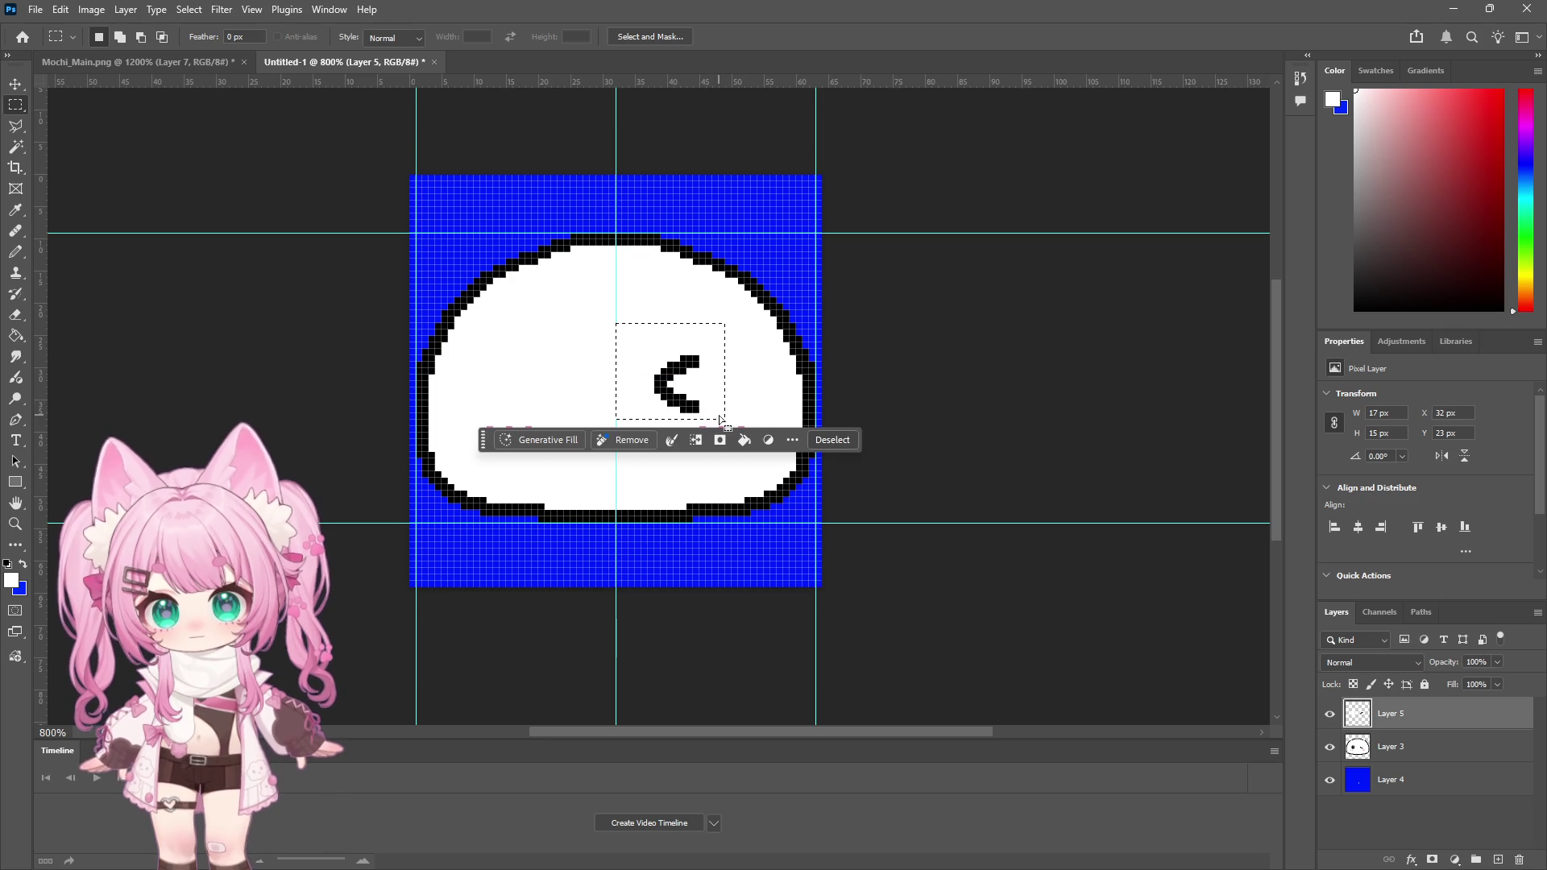
pyautogui.moveTo(615, 233); pyautogui.dragTo(816, 525)
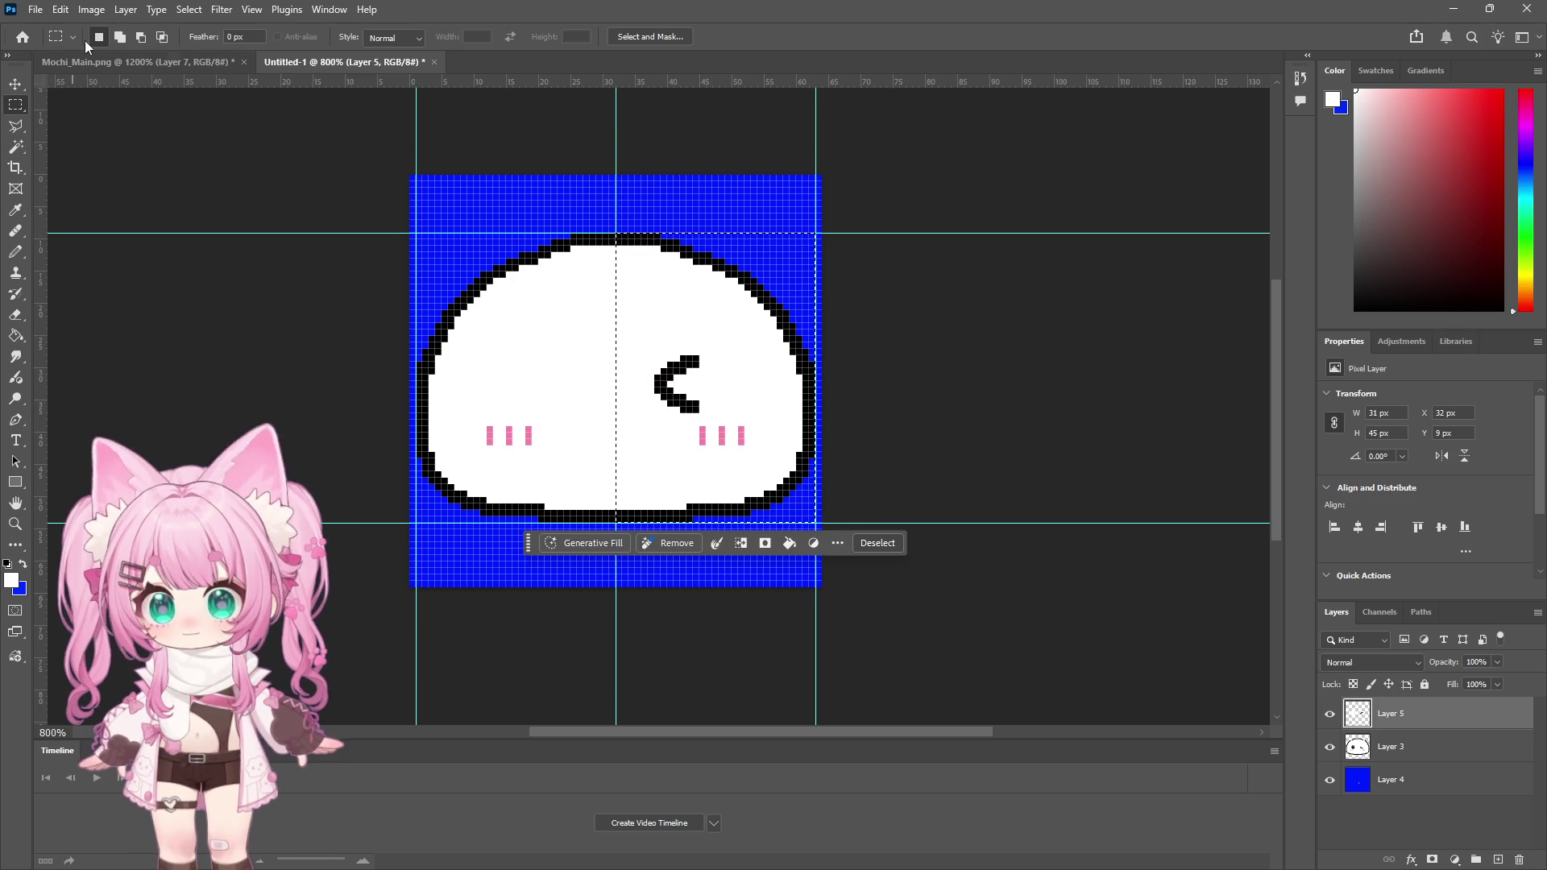
pyautogui.keyDown('shift'); pyautogui.click(1446, 742); pyautogui.keyUp('shift')
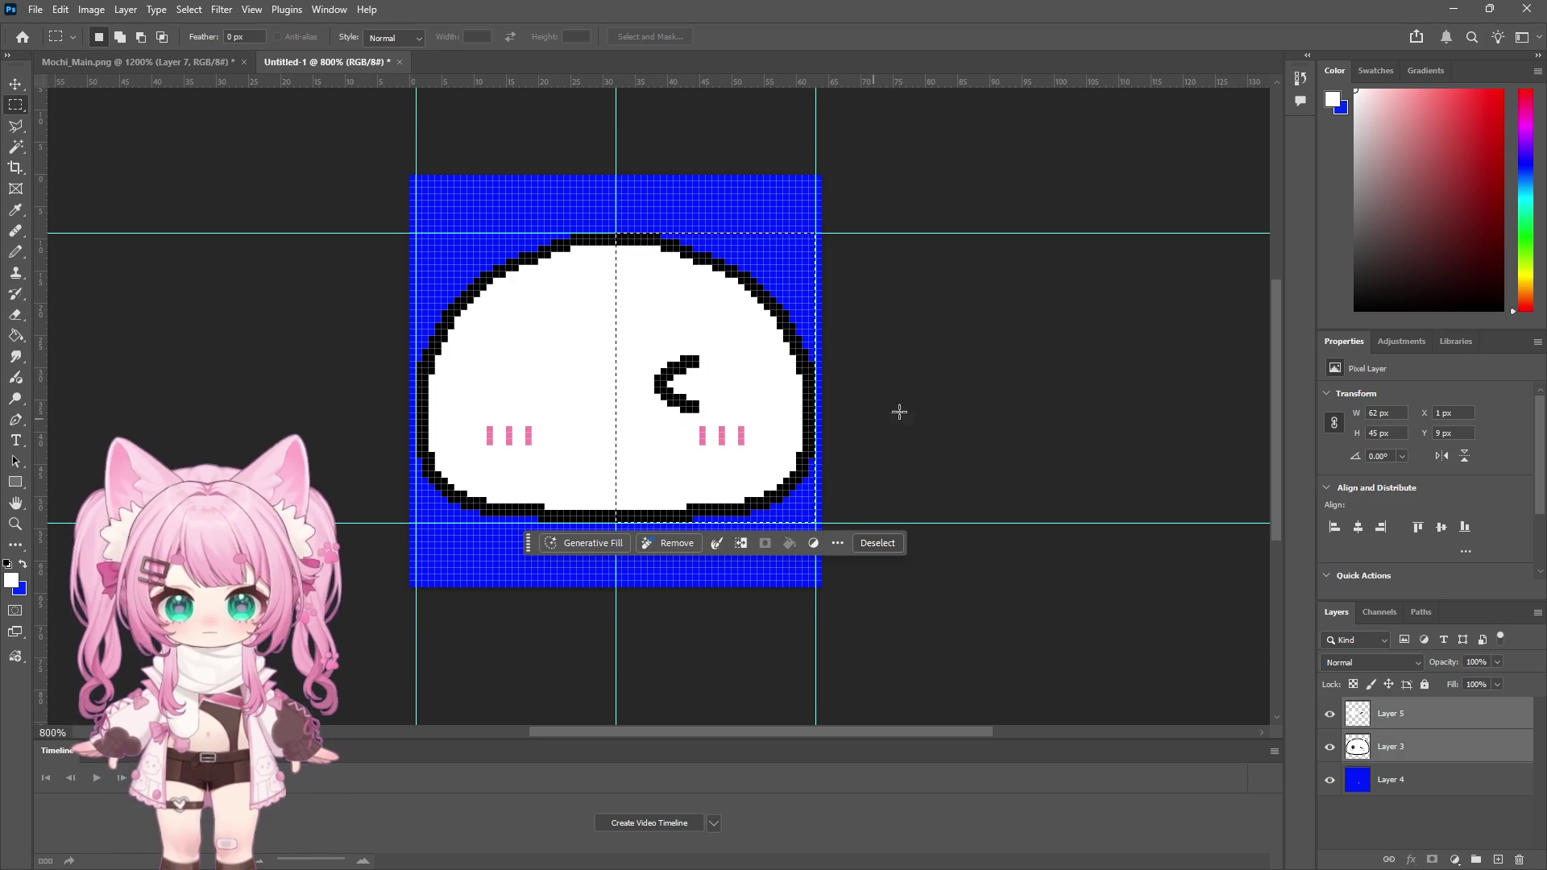
pyautogui.click(628, 284)
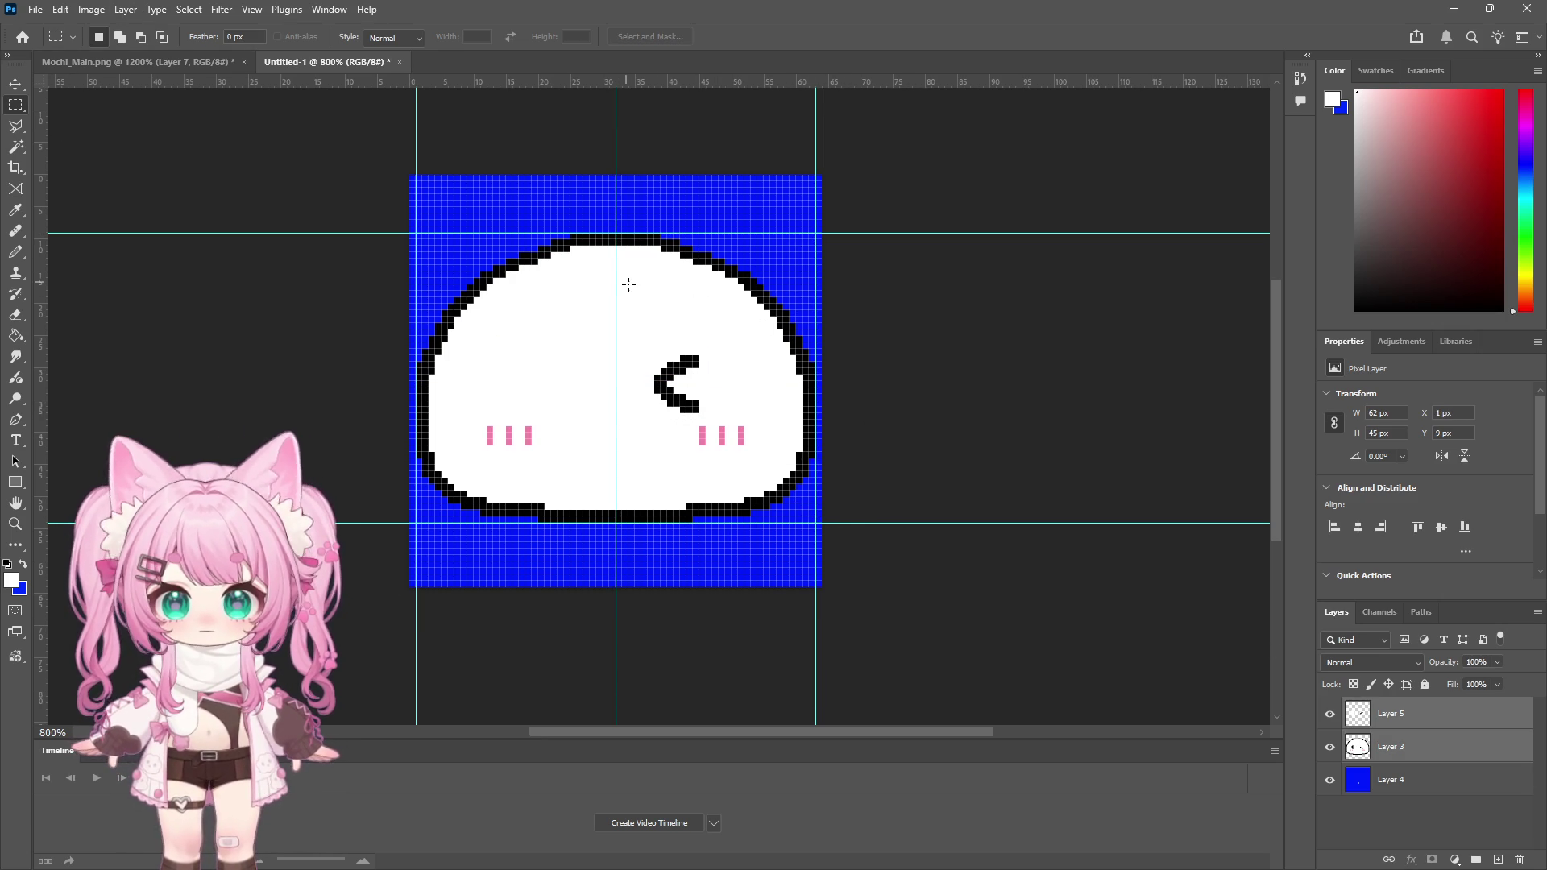
pyautogui.click(126, 10)
pyautogui.click(201, 624)
# Step: Copy the right half to a new layer, flip it horizontally and slide it onto the left side
pyautogui.moveTo(616, 234)
pyautogui.mouseDown()
pyautogui.moveTo(656, 249)
pyautogui.moveTo(816, 510)
pyautogui.mouseUp()
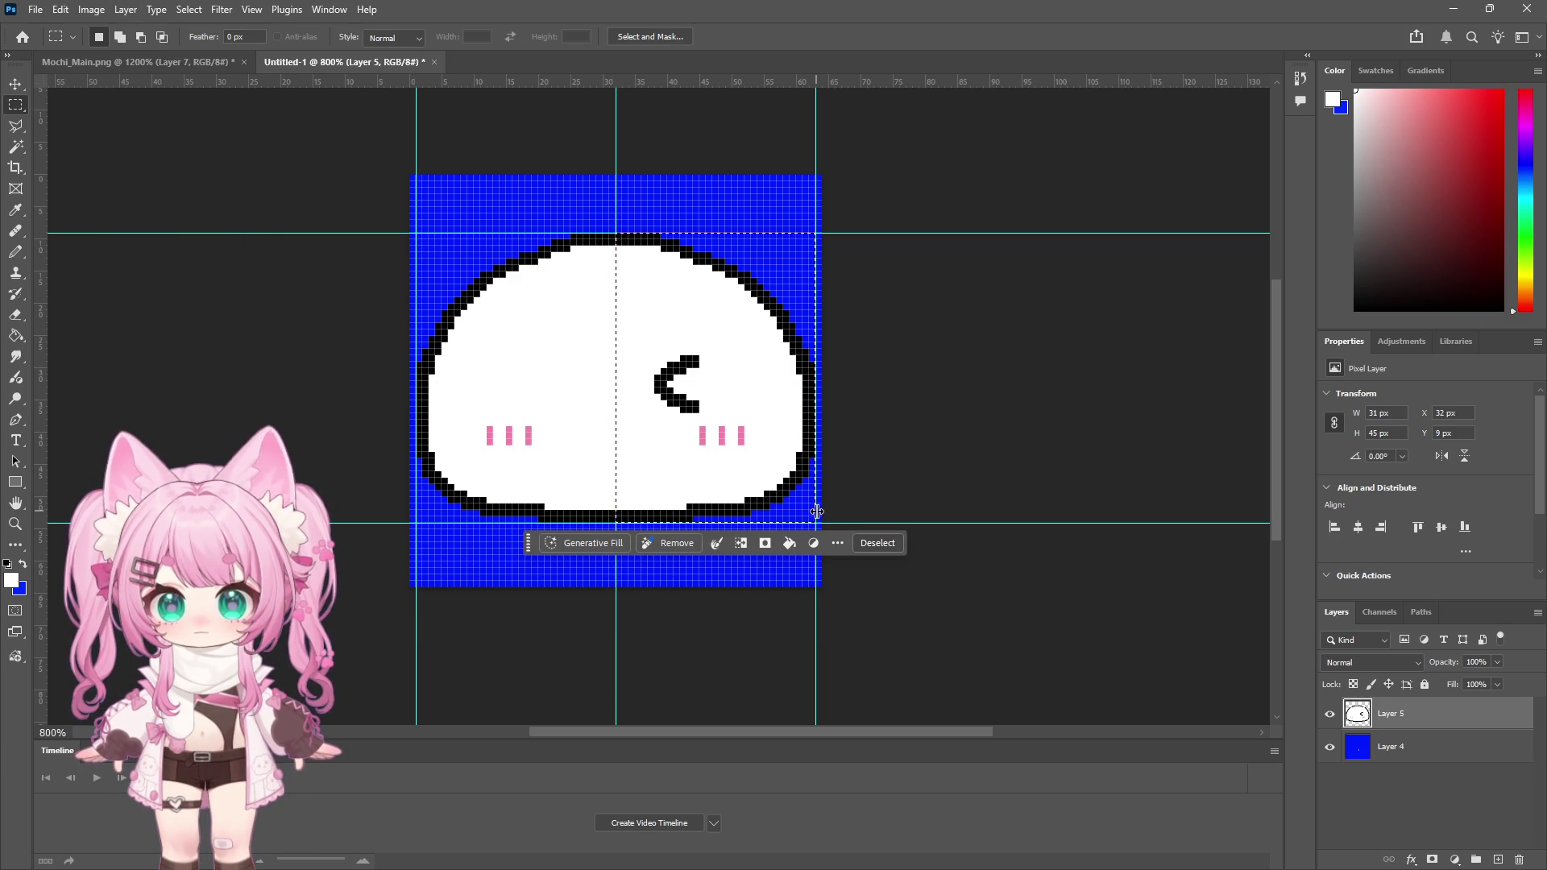
pyautogui.hotkey('ctrl', 'j')
pyautogui.click(66, 8)
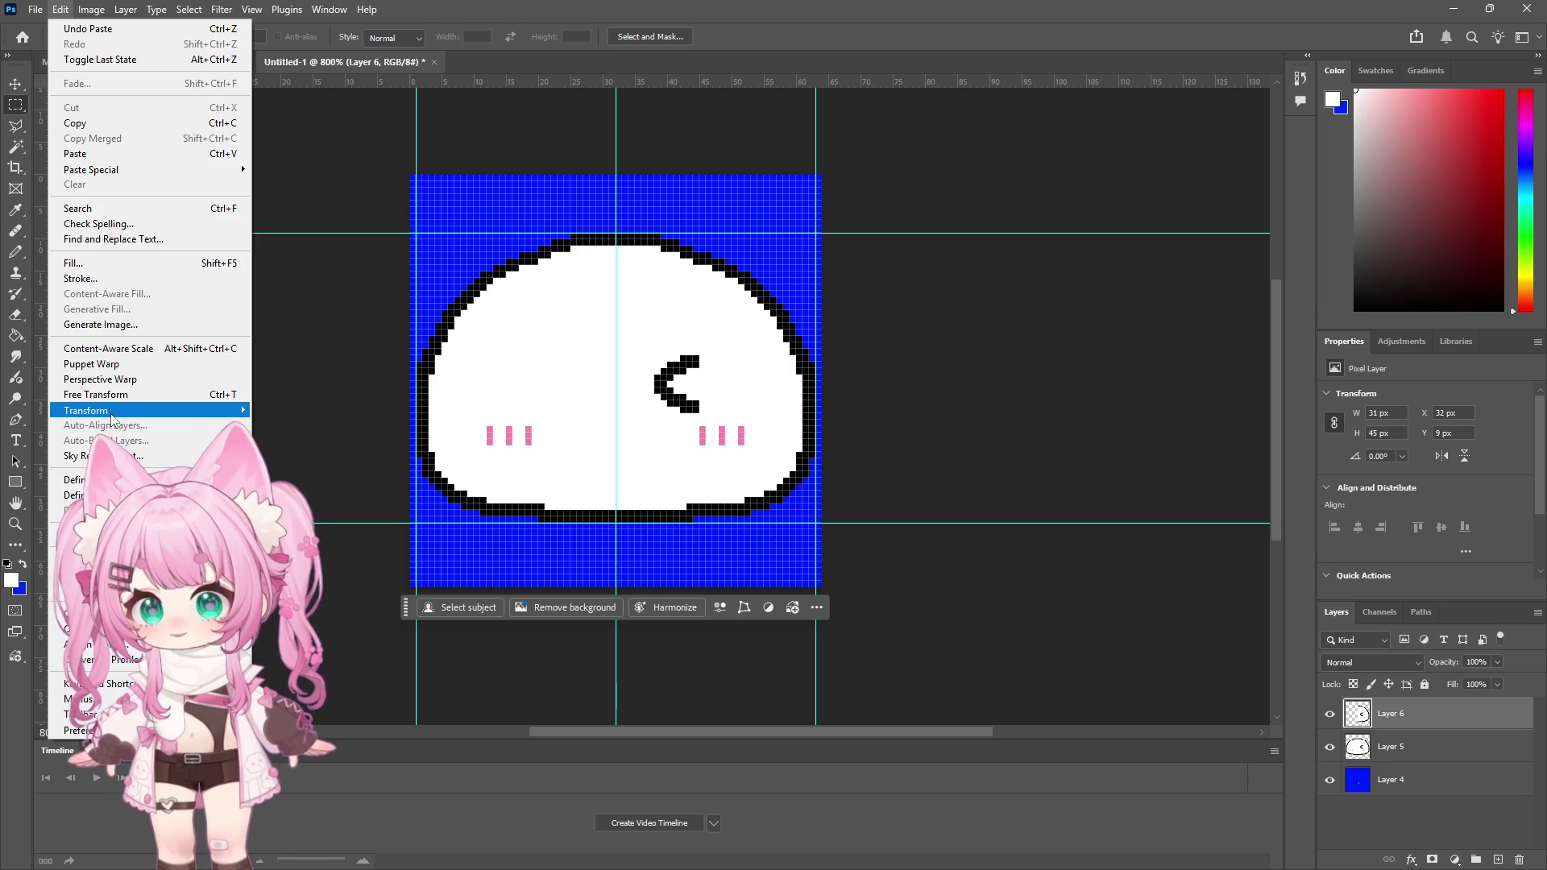
pyautogui.moveTo(111, 418)
pyautogui.click(355, 707)
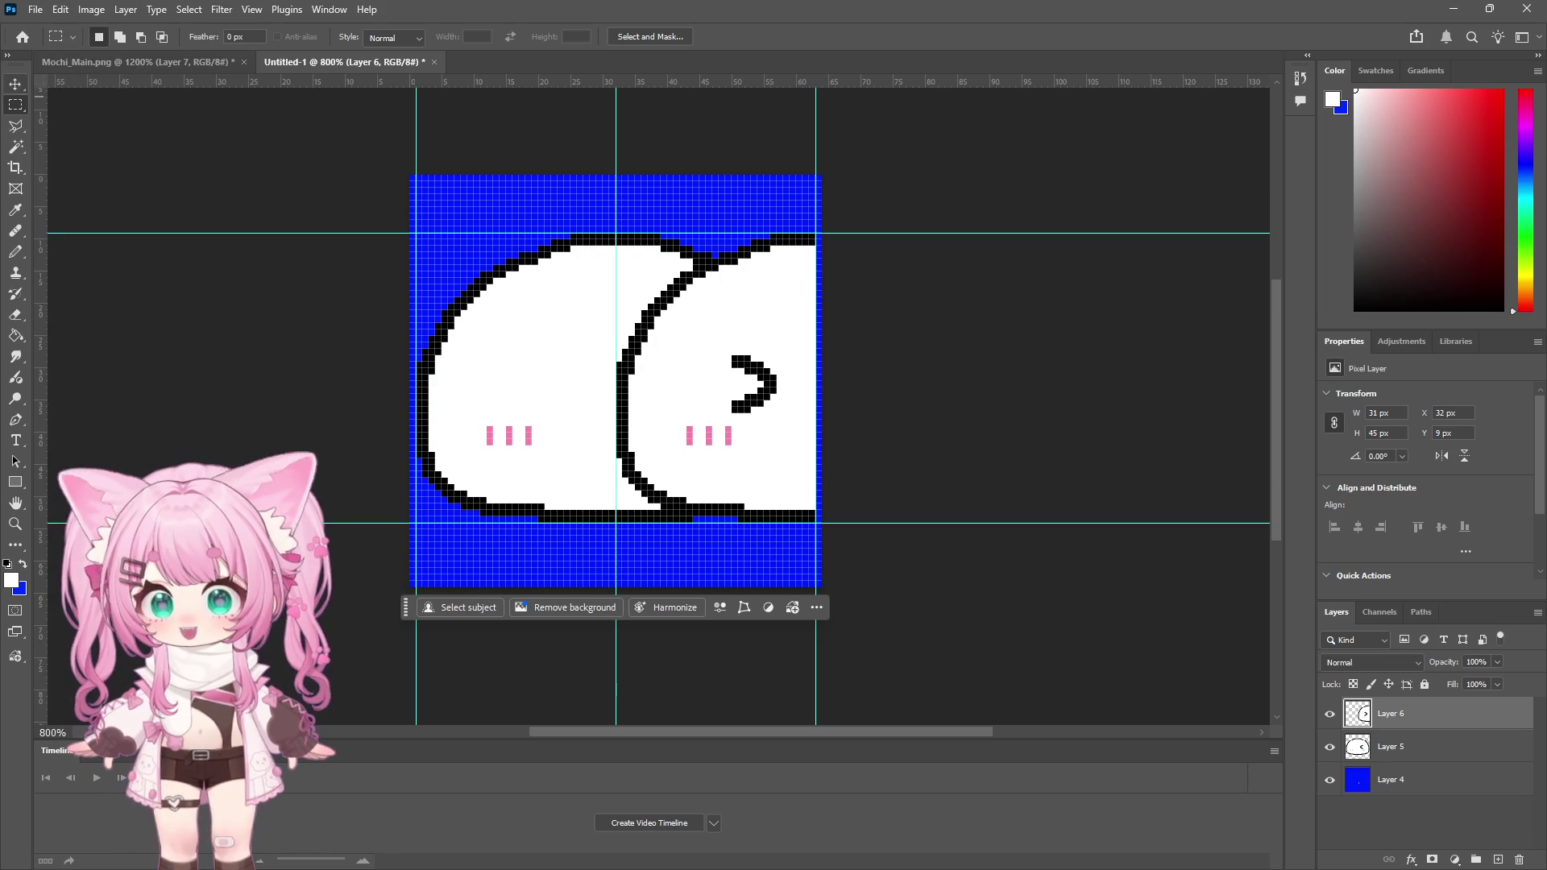
pyautogui.click(19, 79)
pyautogui.moveTo(442, 401); pyautogui.dragTo(496, 418)
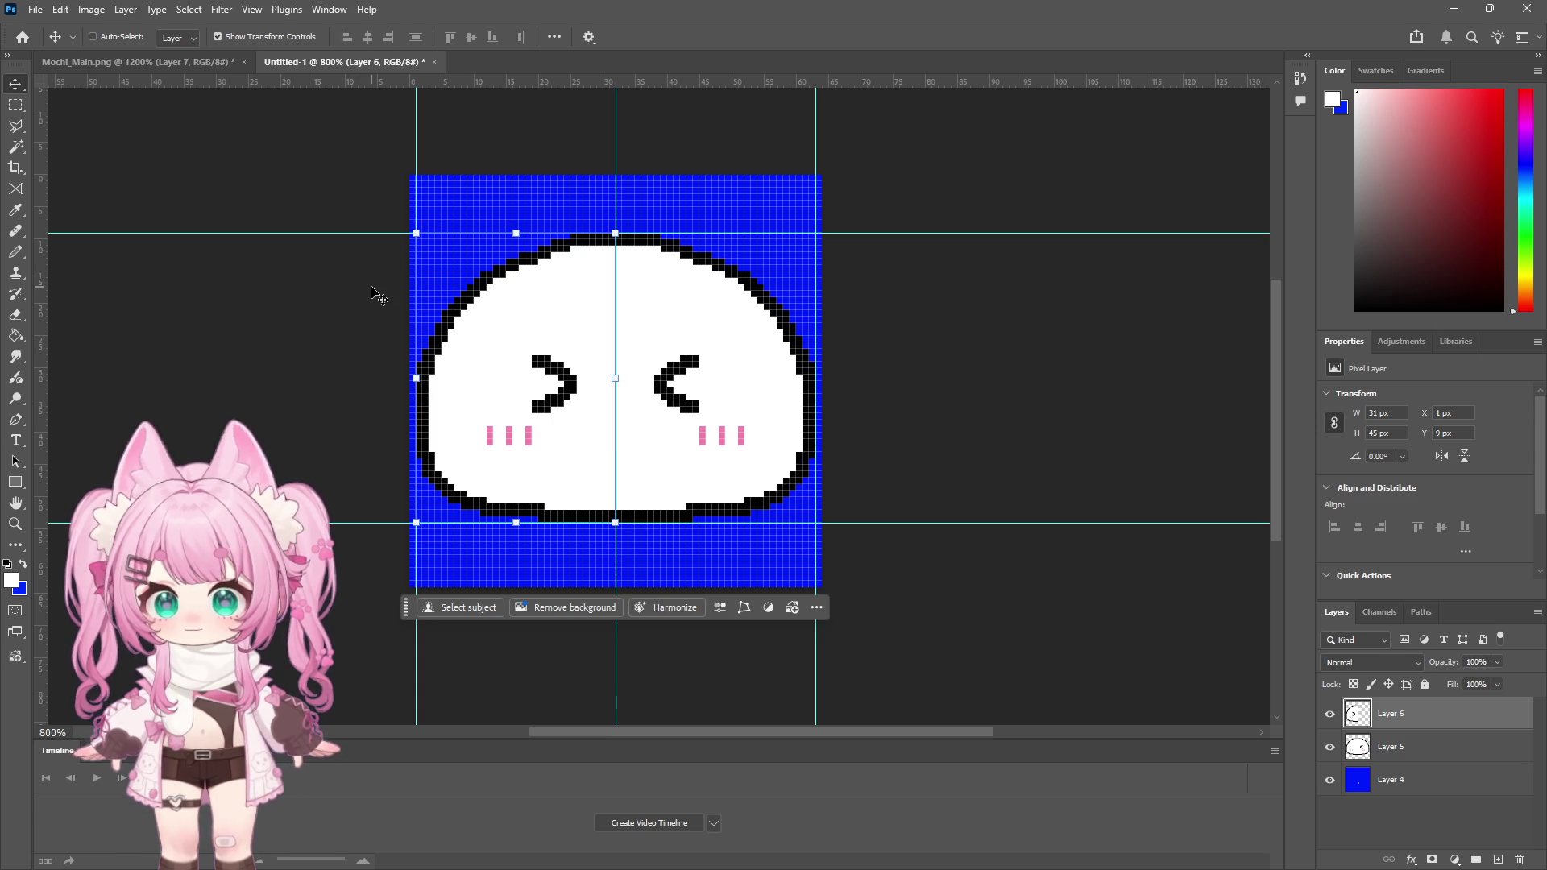
# Step: Add a horizontal guide and merge both face halves into one layer
pyautogui.moveTo(507, 81)
pyautogui.mouseDown()
pyautogui.moveTo(526, 406)
pyautogui.moveTo(510, 81)
pyautogui.mouseUp()
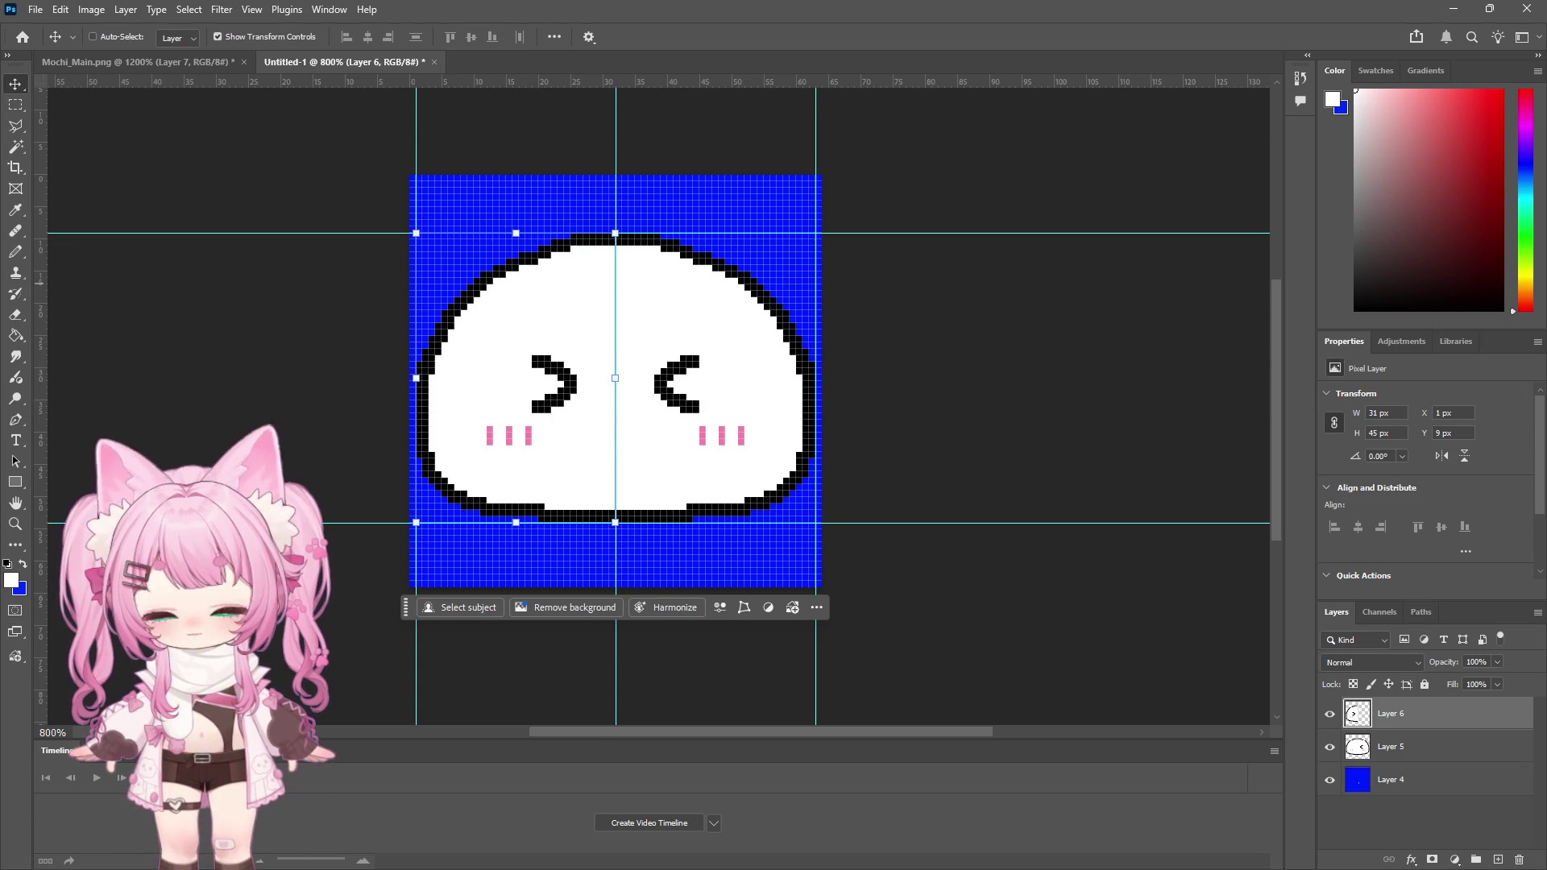
pyautogui.moveTo(1351, 722); pyautogui.dragTo(1422, 760)
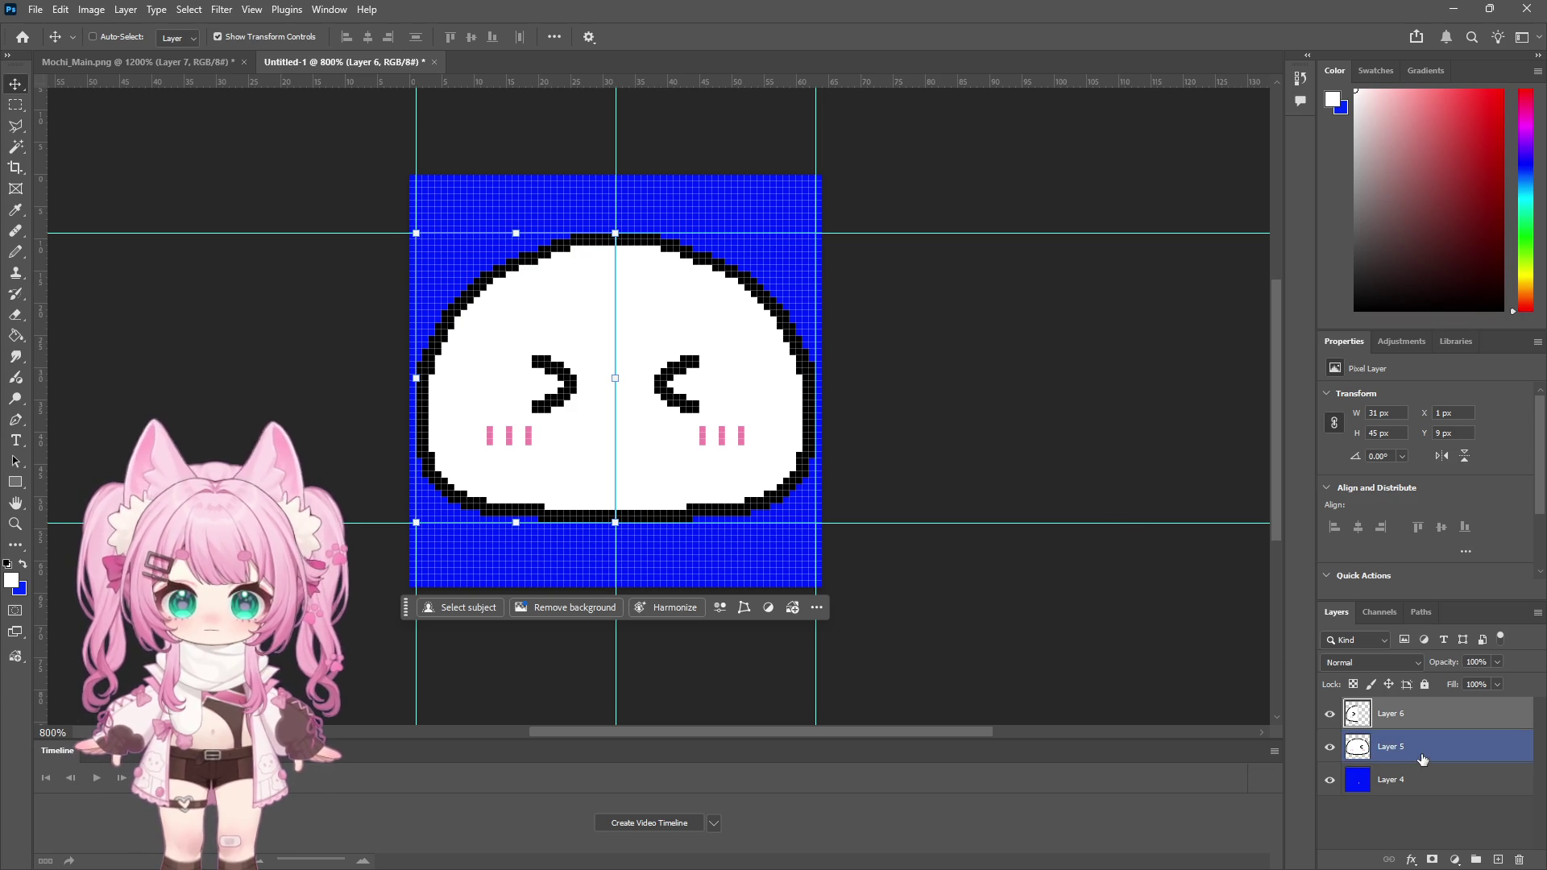
pyautogui.keyDown('shift'); pyautogui.click(1424, 755); pyautogui.keyUp('shift')
pyautogui.click(125, 9)
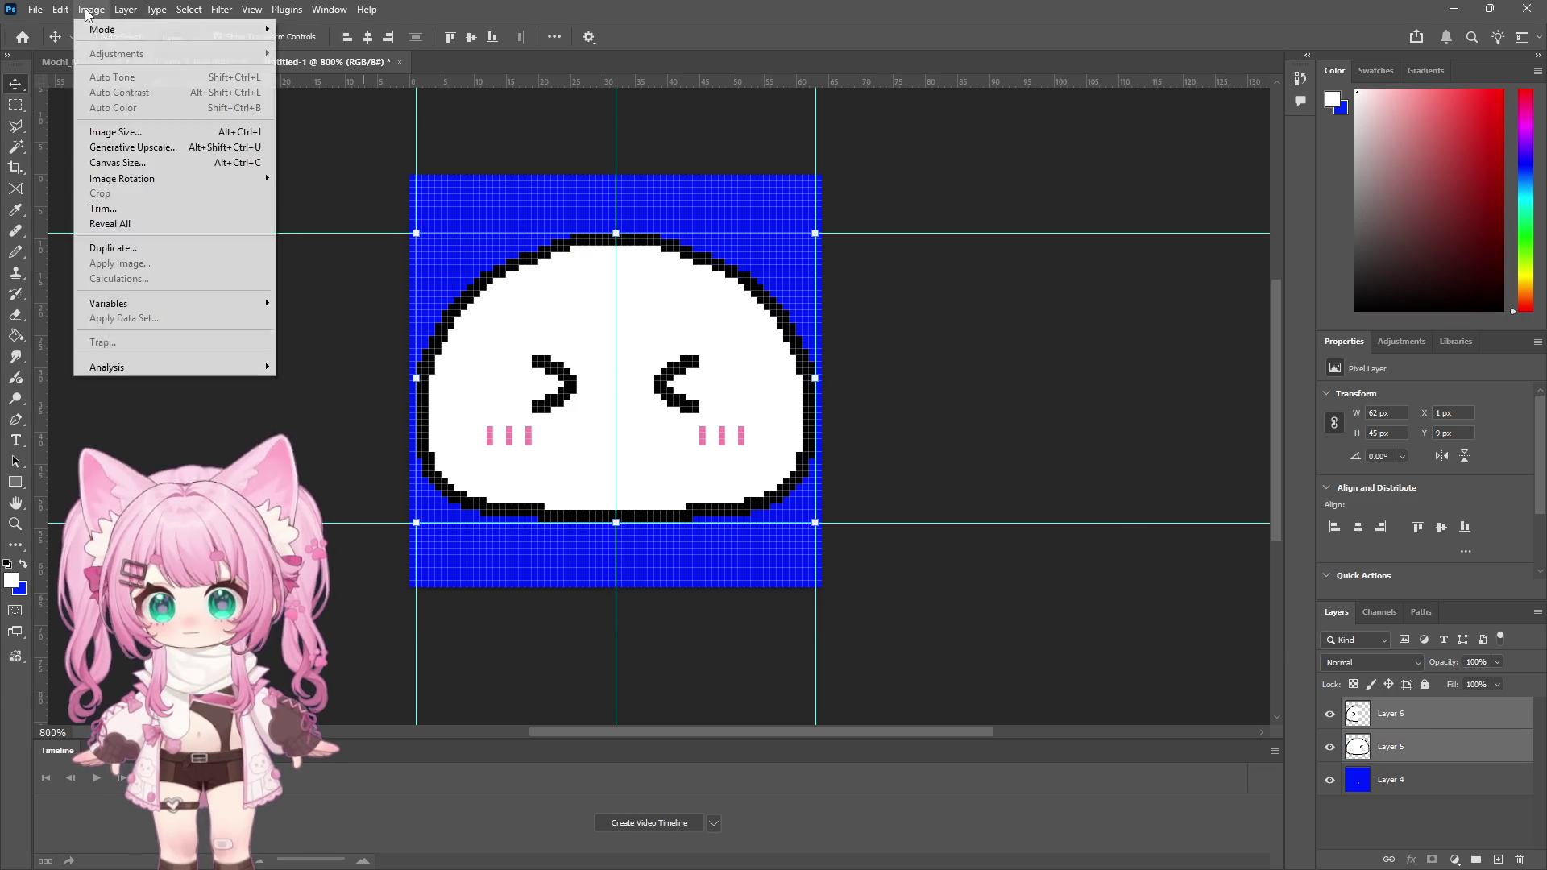
pyautogui.click(153, 625)
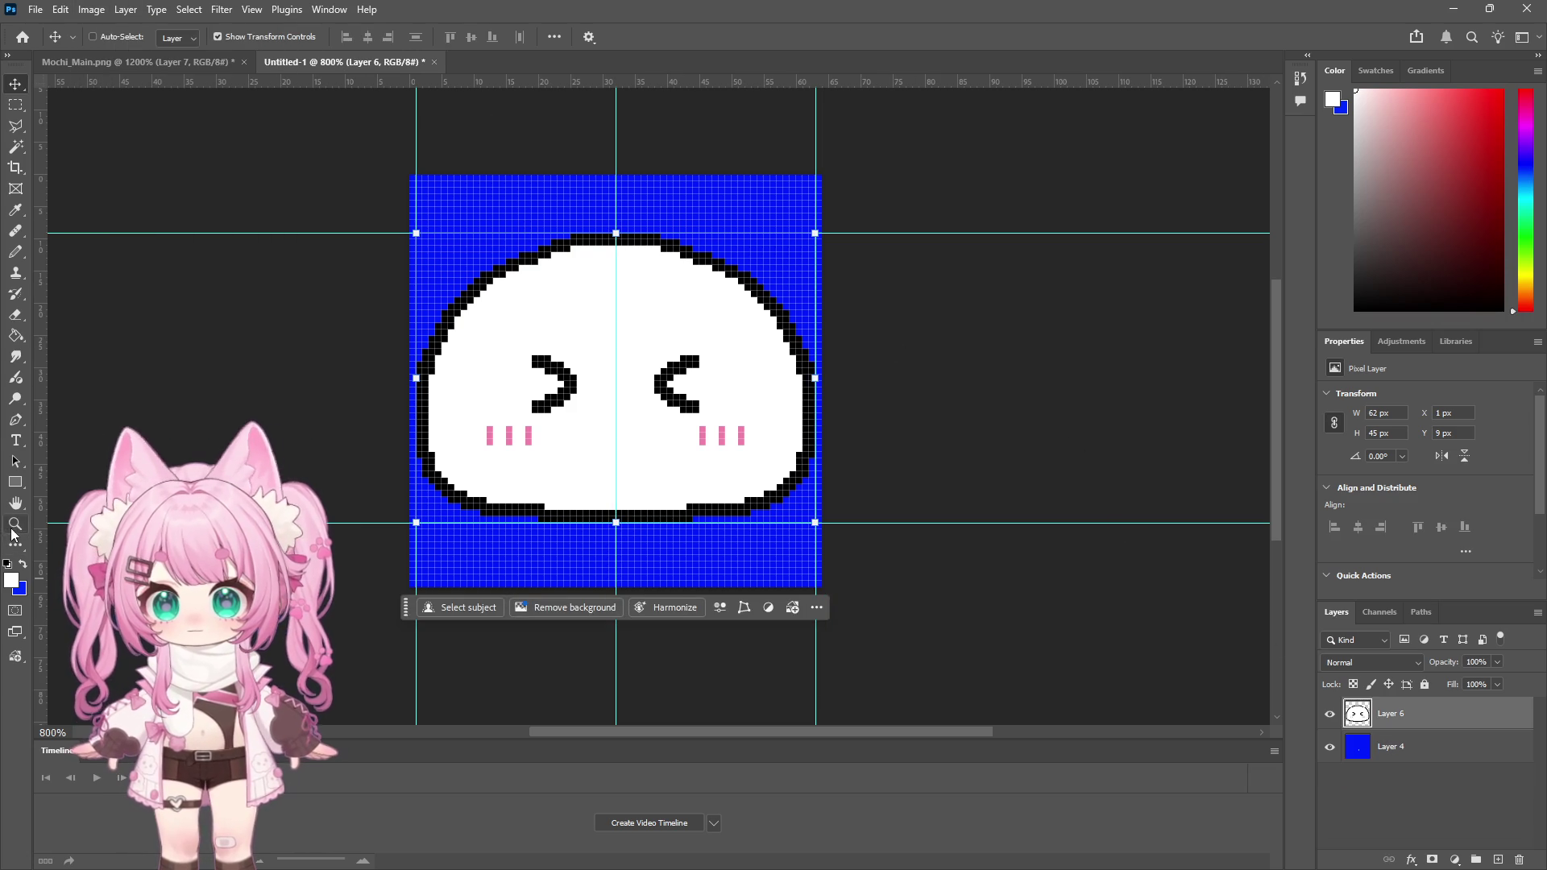
# Step: Zoom to 1600% and add a new layer, with a black 1 px Pencil ready
pyautogui.press('z')
pyautogui.moveTo(604, 474)
pyautogui.mouseDown()
pyautogui.moveTo(593, 459)
pyautogui.moveTo(617, 380)
pyautogui.mouseUp()
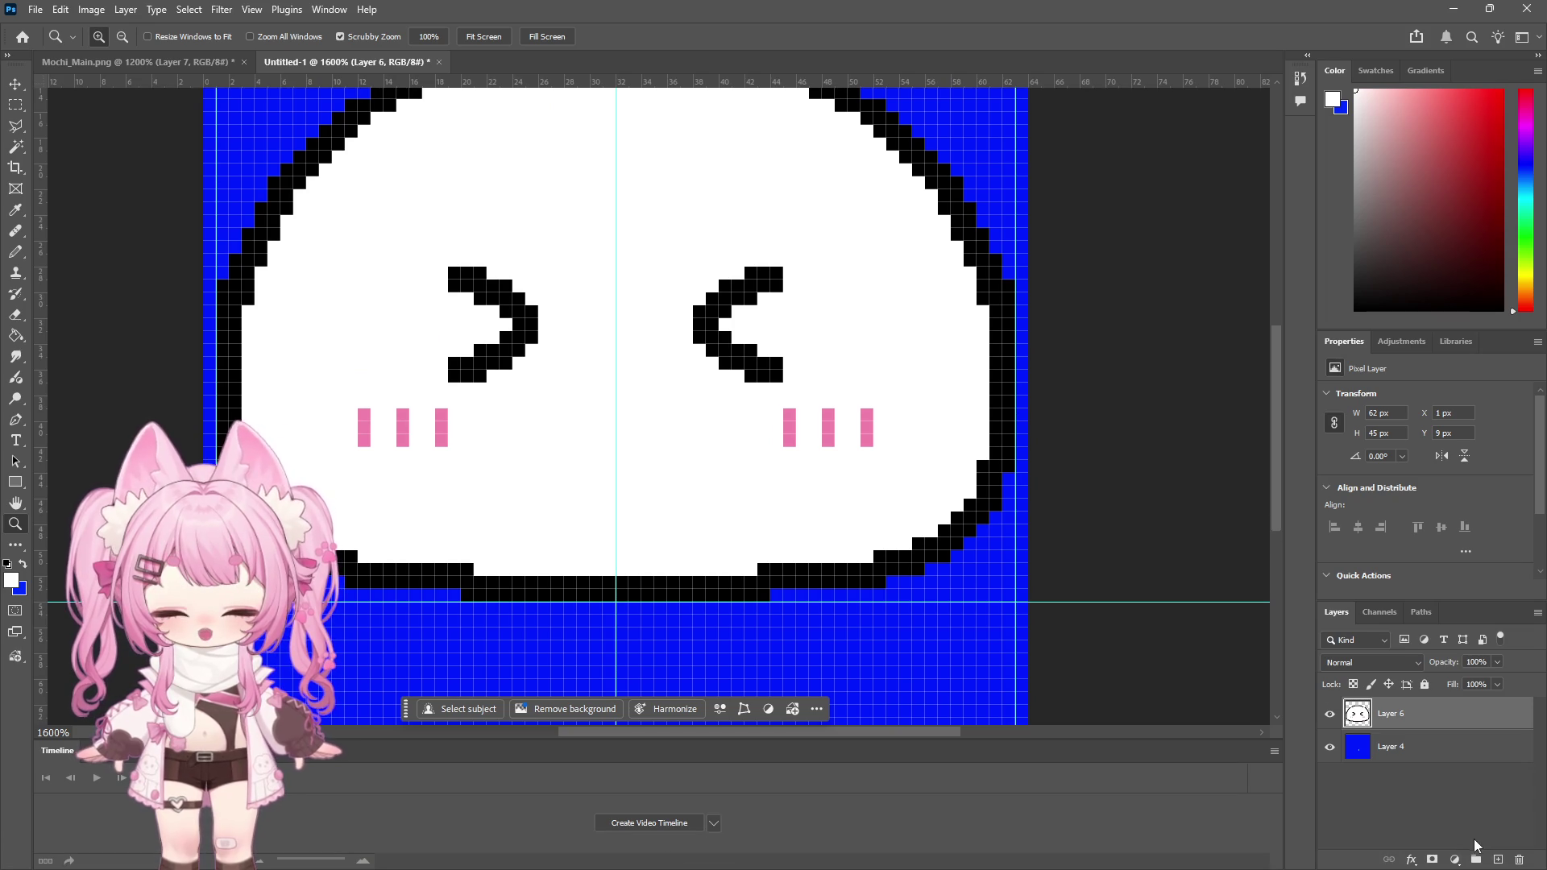
pyautogui.click(1499, 860)
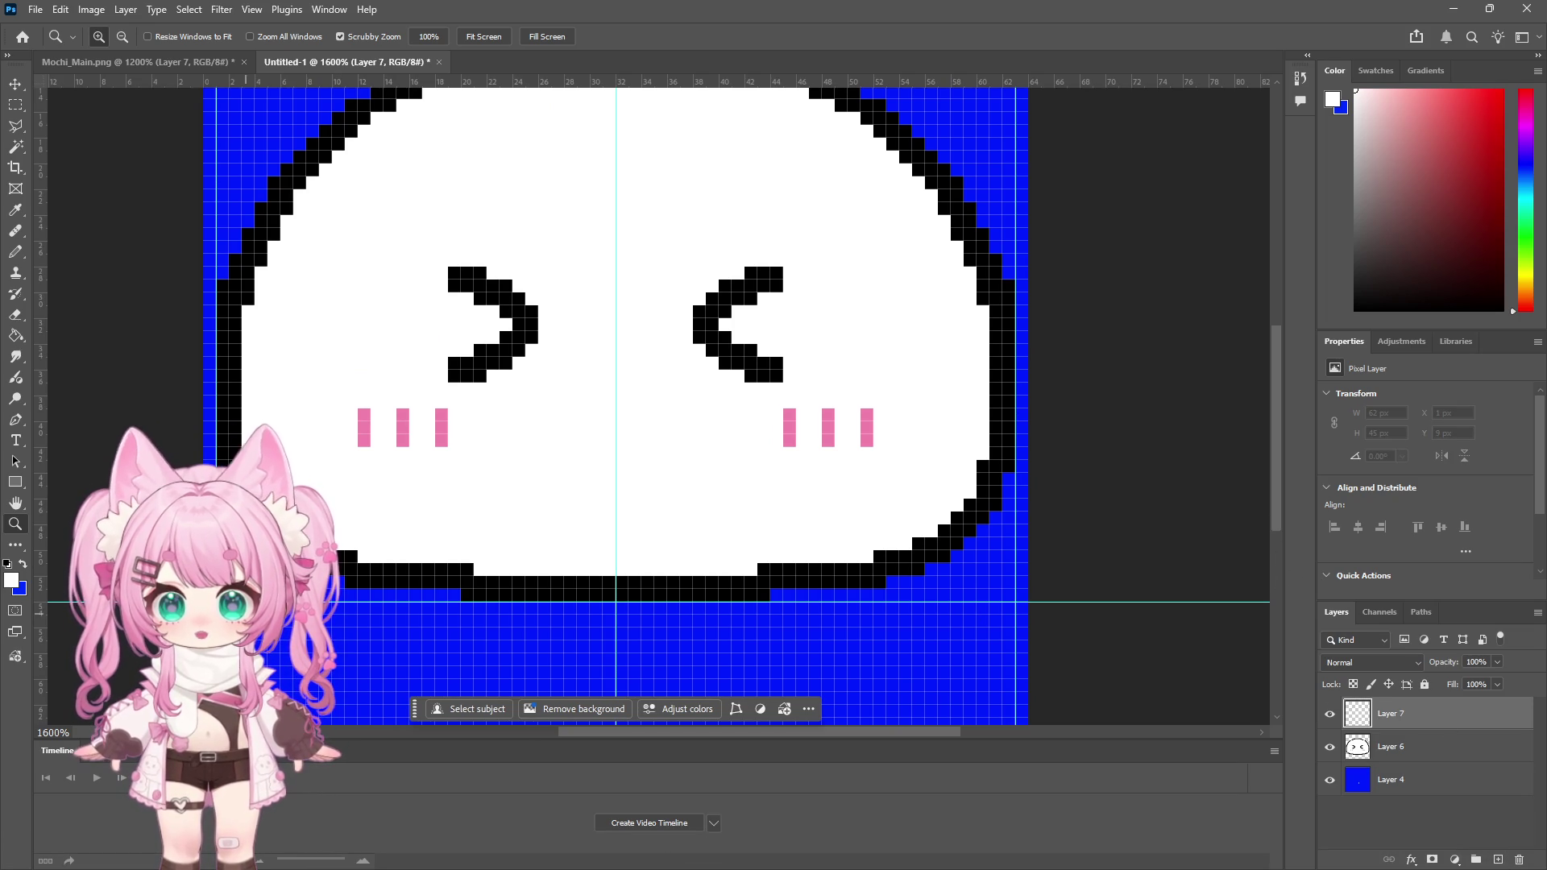
pyautogui.moveTo(1398, 274); pyautogui.dragTo(1330, 330)
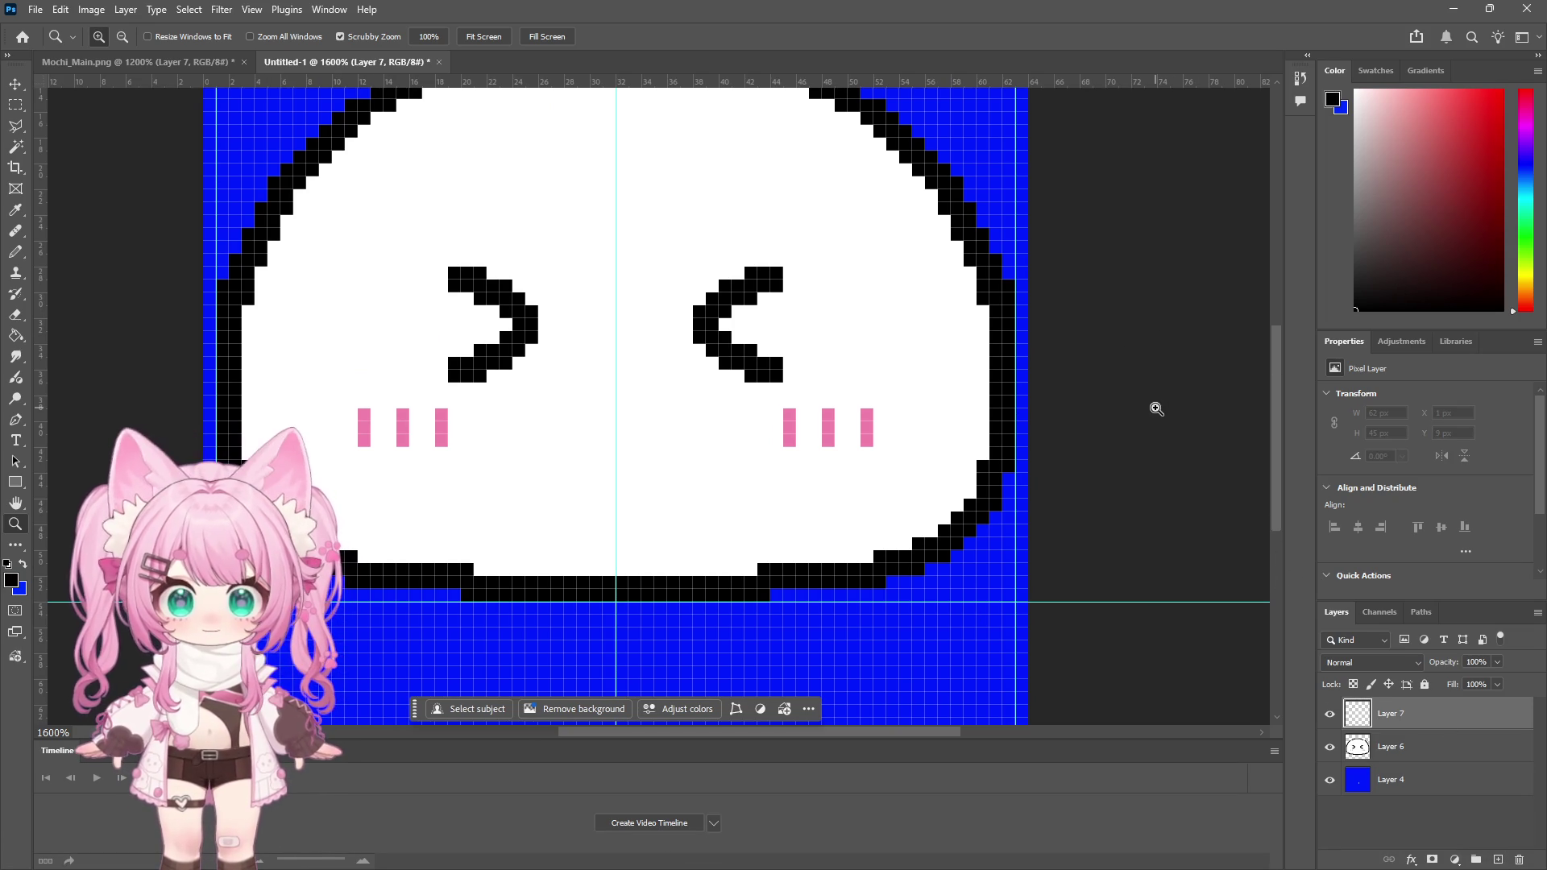
pyautogui.click(8, 253)
pyautogui.rightClick(829, 395)
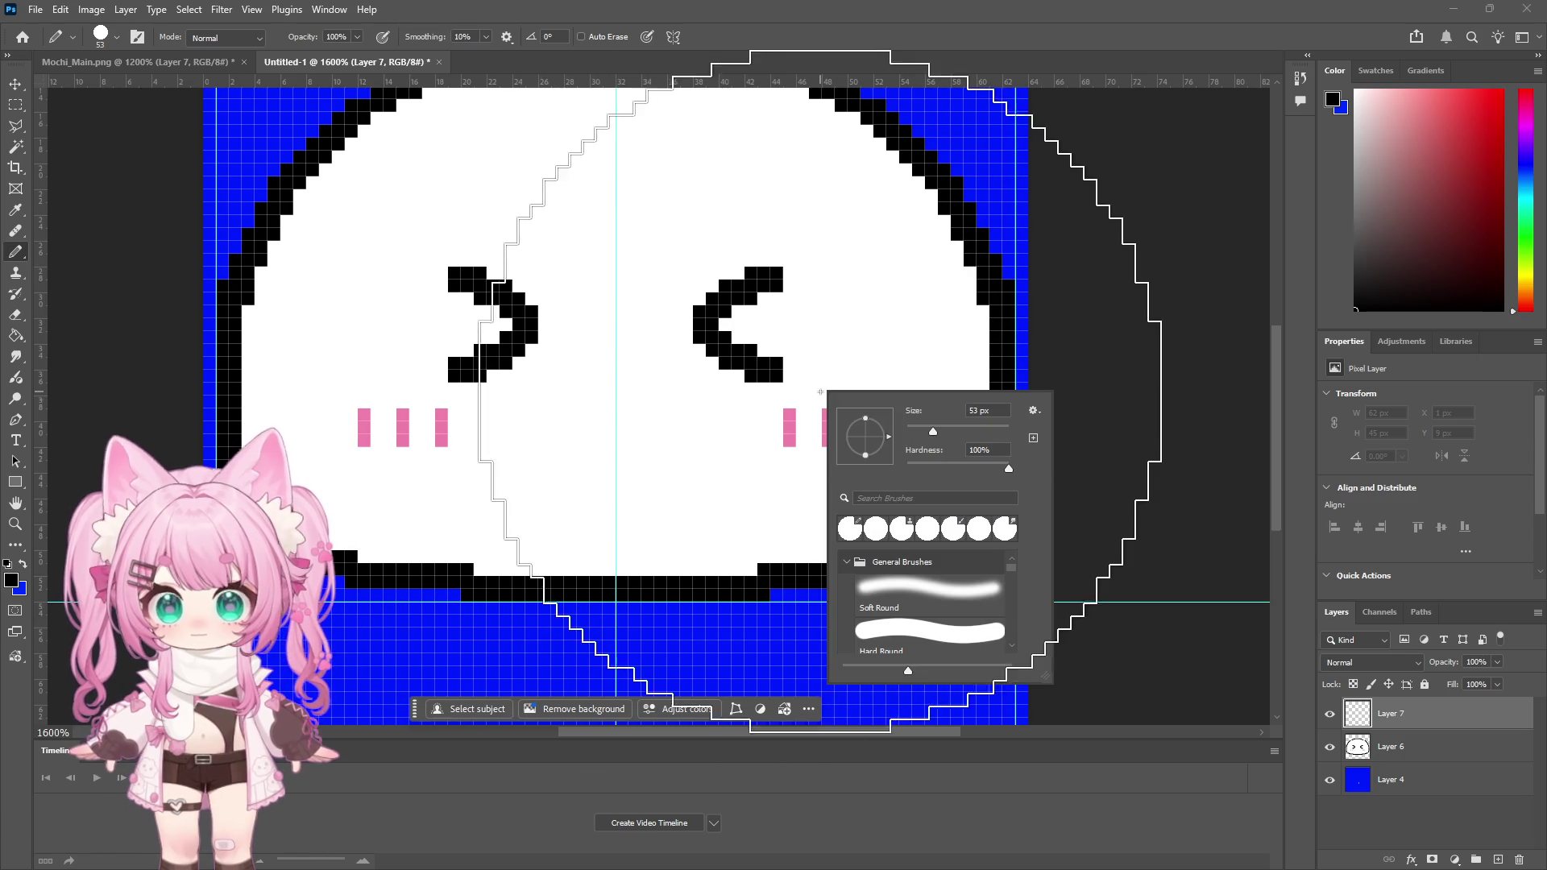
pyautogui.moveTo(933, 431); pyautogui.dragTo(908, 431)
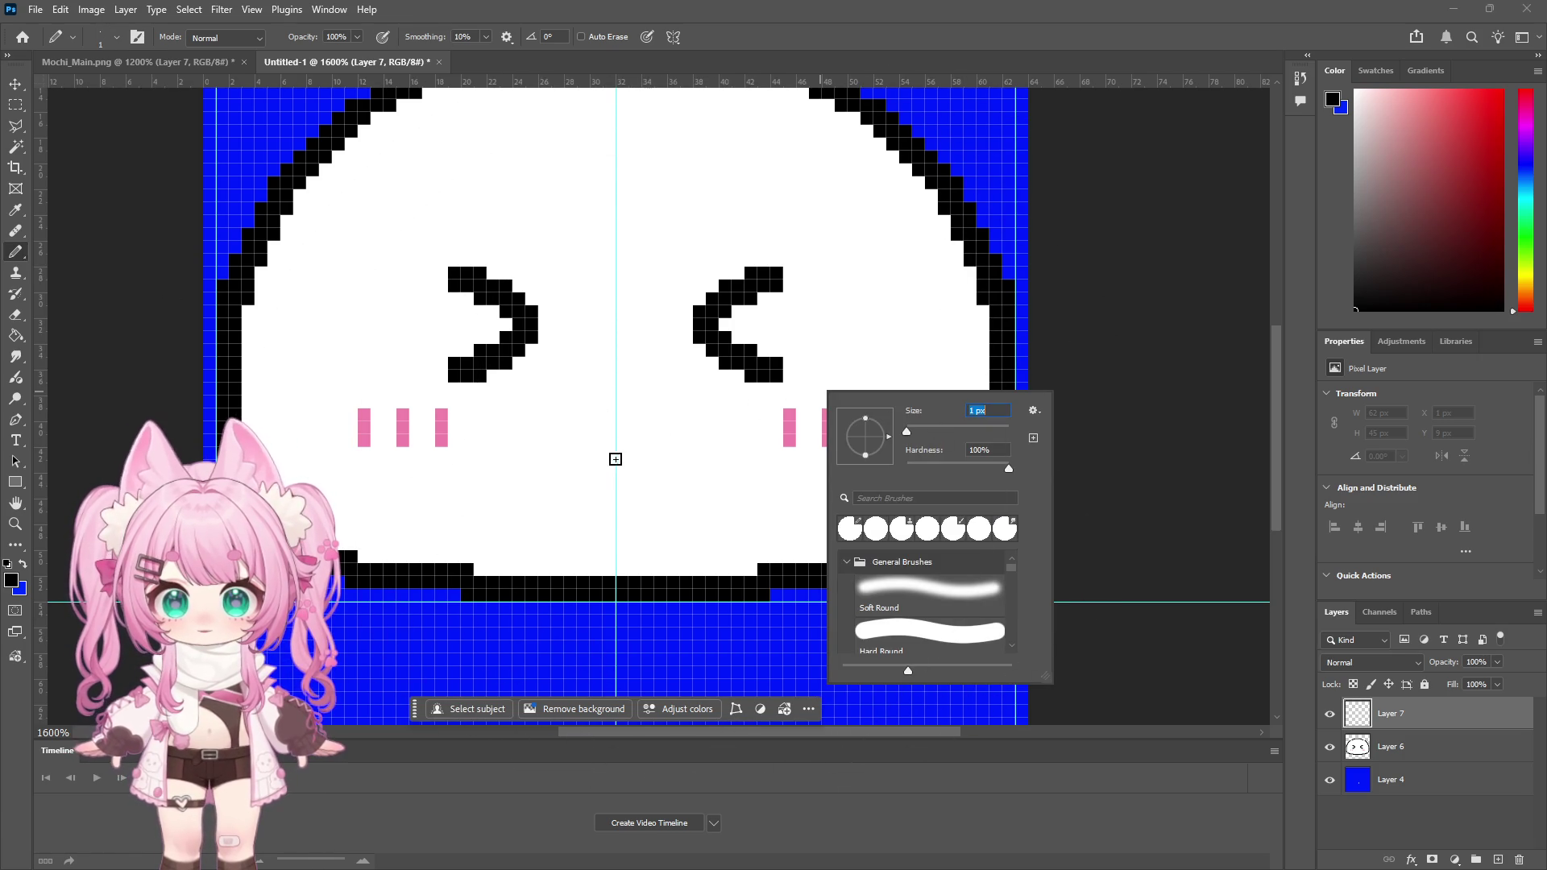
# Step: Sketch a hook-shaped mouth between the blush marks, then undo the strokes
pyautogui.moveTo(617, 451)
pyautogui.mouseDown()
pyautogui.moveTo(717, 464)
pyautogui.moveTo(637, 484)
pyautogui.mouseUp()
pyautogui.hotkey('ctrl', 'z')
pyautogui.hotkey('ctrl', 'z')
pyautogui.moveTo(616, 425)
pyautogui.mouseDown()
pyautogui.moveTo(631, 490)
pyautogui.moveTo(644, 480)
pyautogui.mouseUp()
pyautogui.click(634, 479)
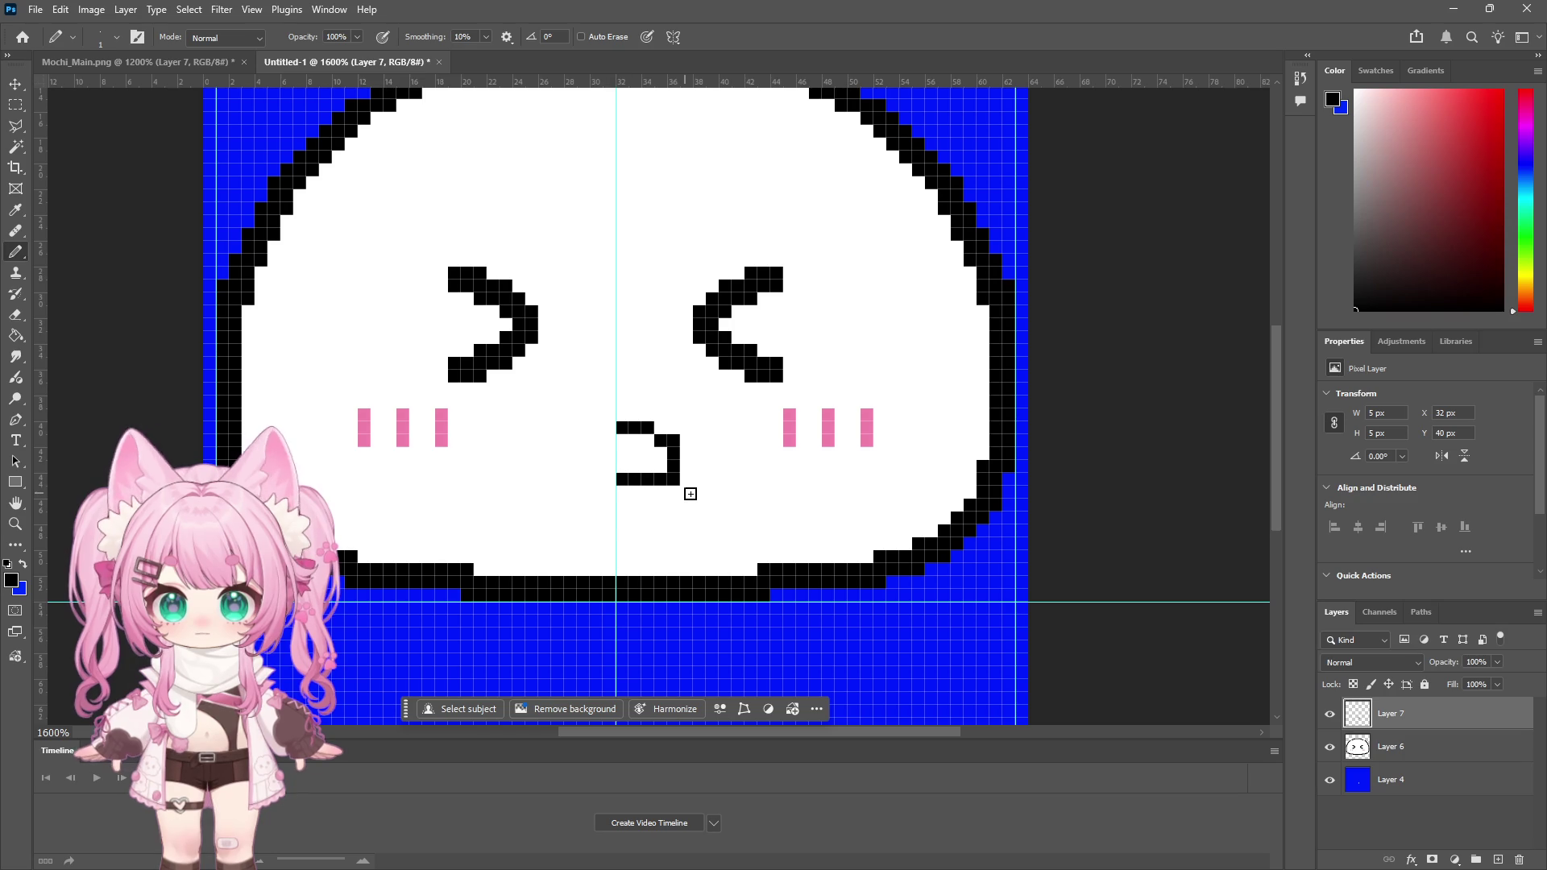
pyautogui.hotkey('ctrl', 'z')
pyautogui.hotkey('ctrl', 'z')
pyautogui.hotkey('ctrl', 'z')
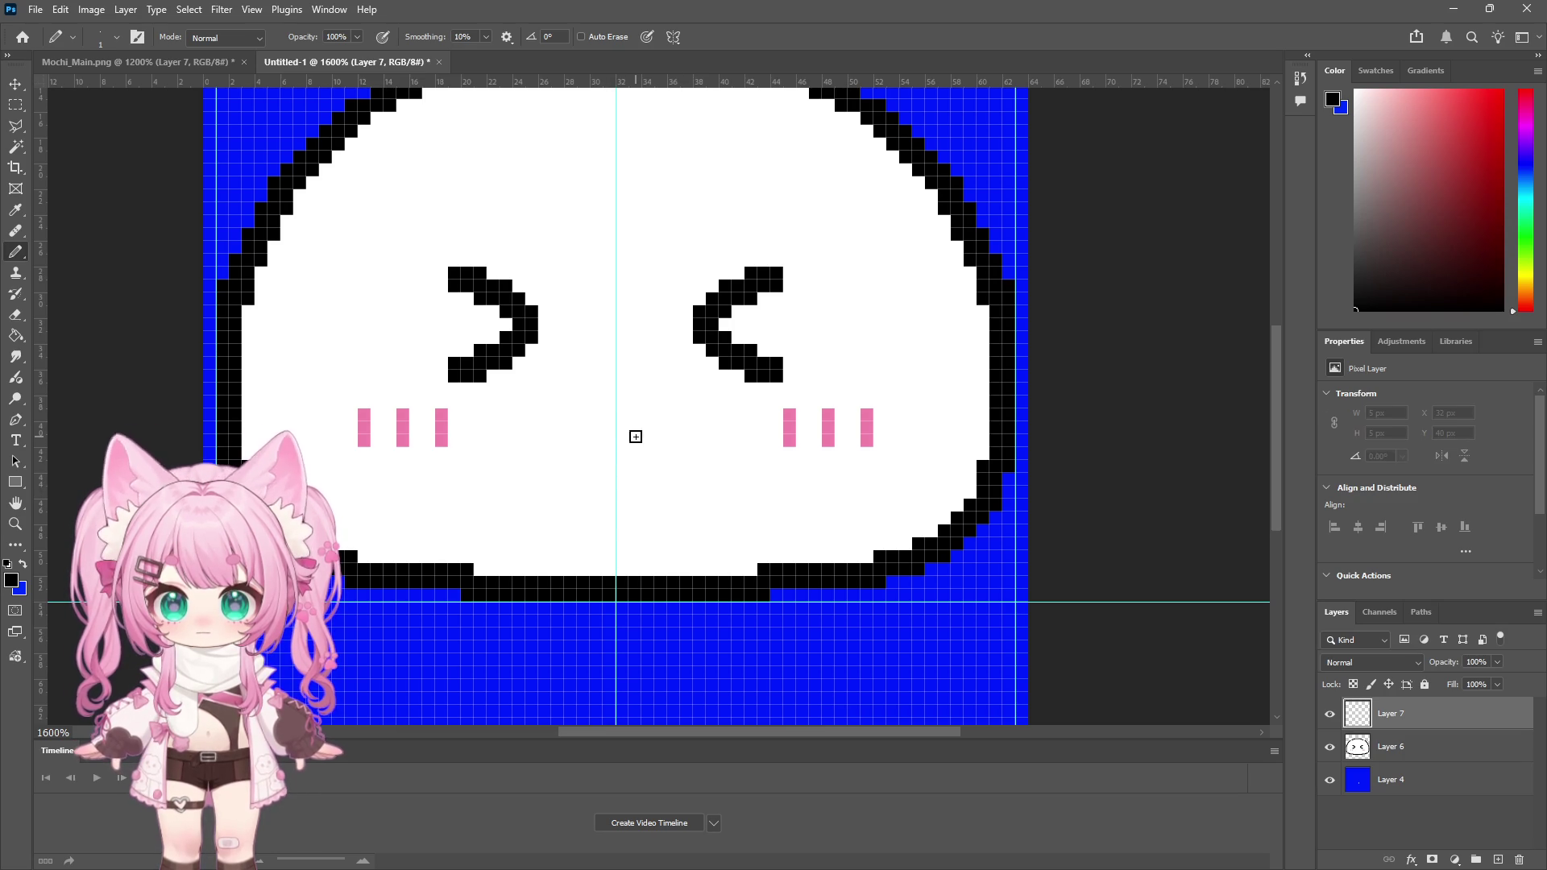